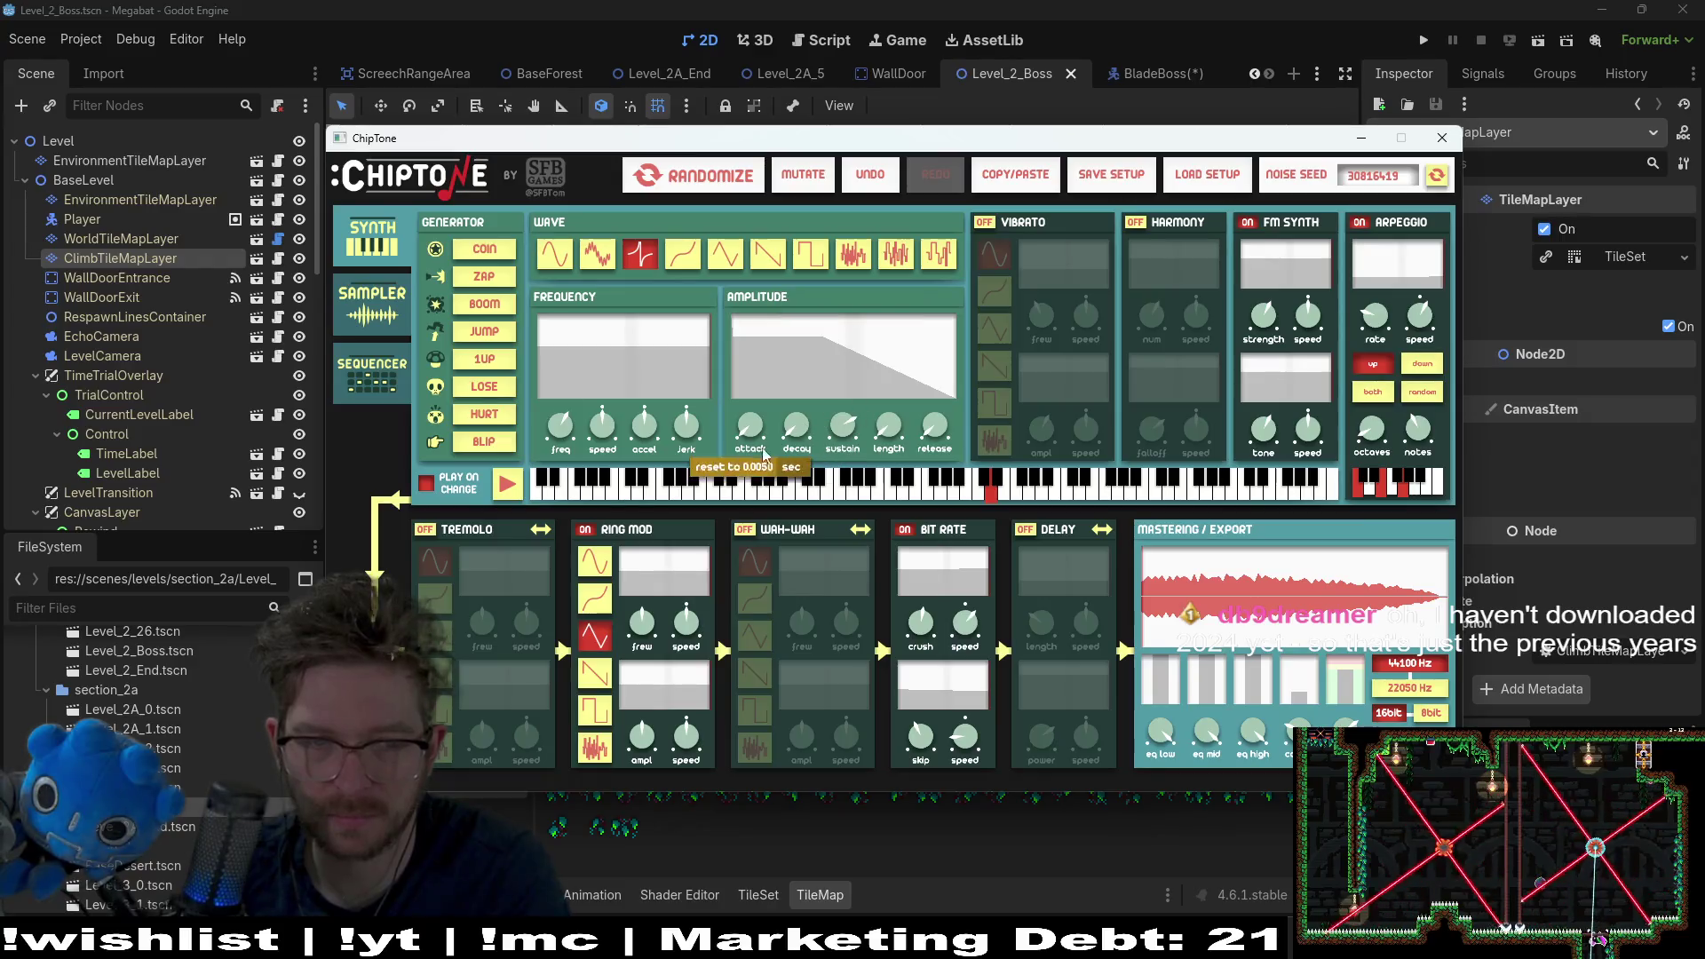
Step: Lengthen the sound's Amplitude release
mouse_move(654, 611)
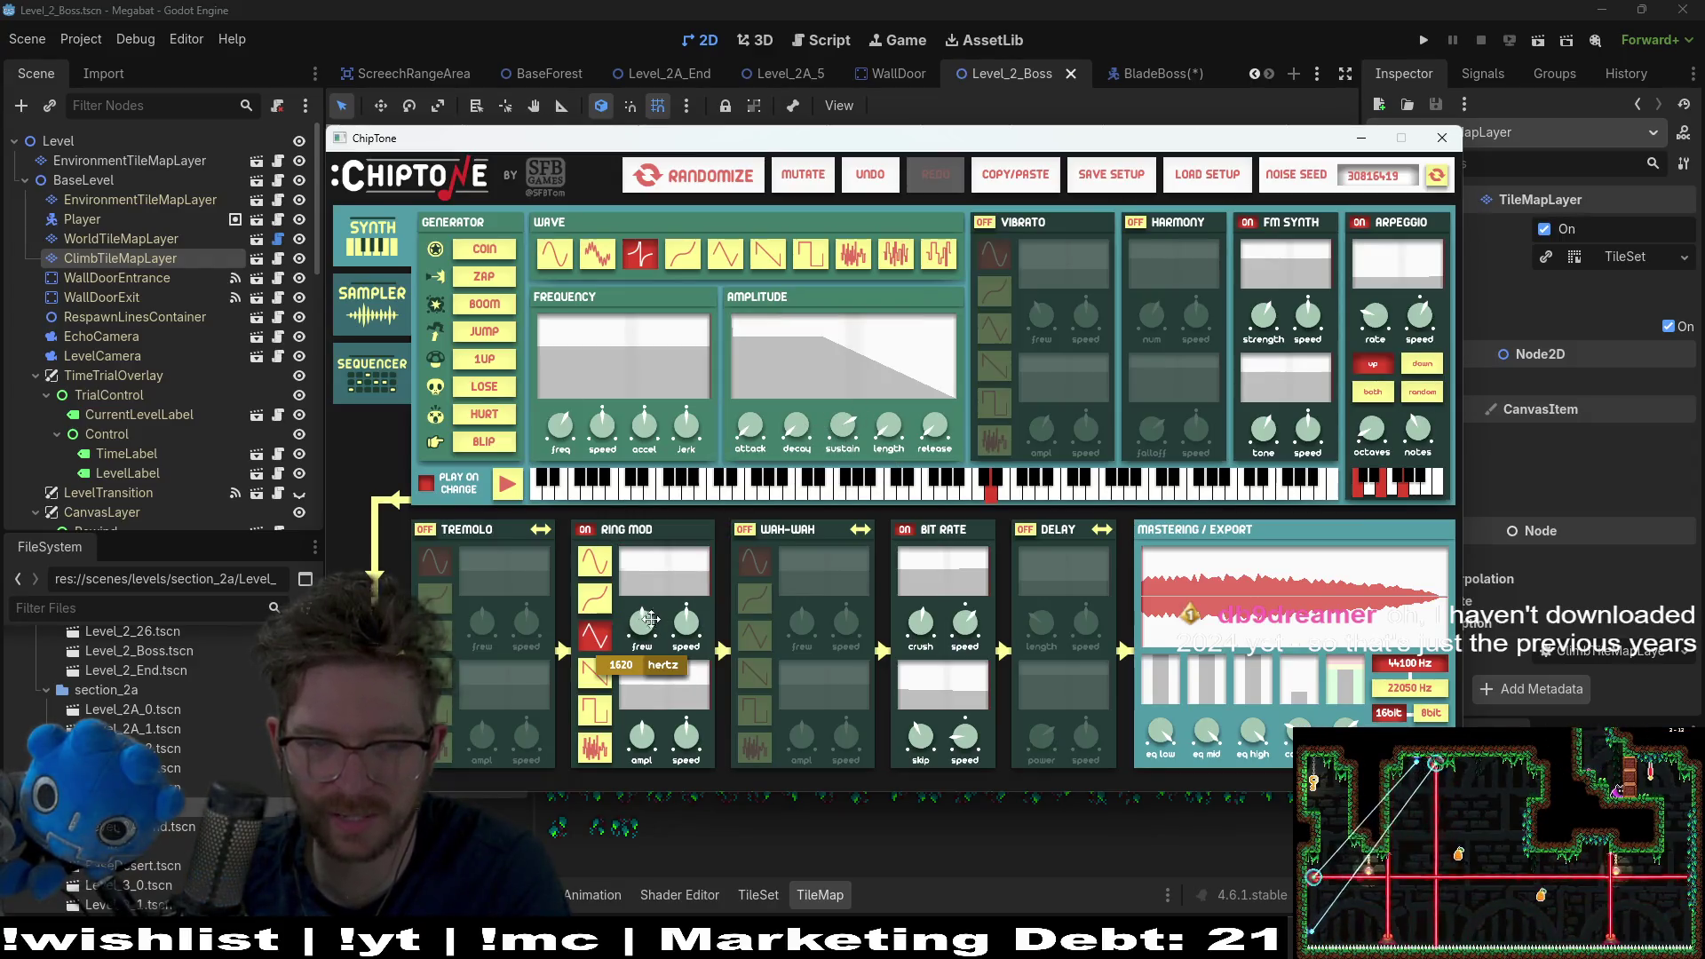
mouse_move(928, 429)
left_click_drag(928, 429, 928, 447)
Step: Audition higher and lower piano keys to settle on a lower note
mouse_move(663, 623)
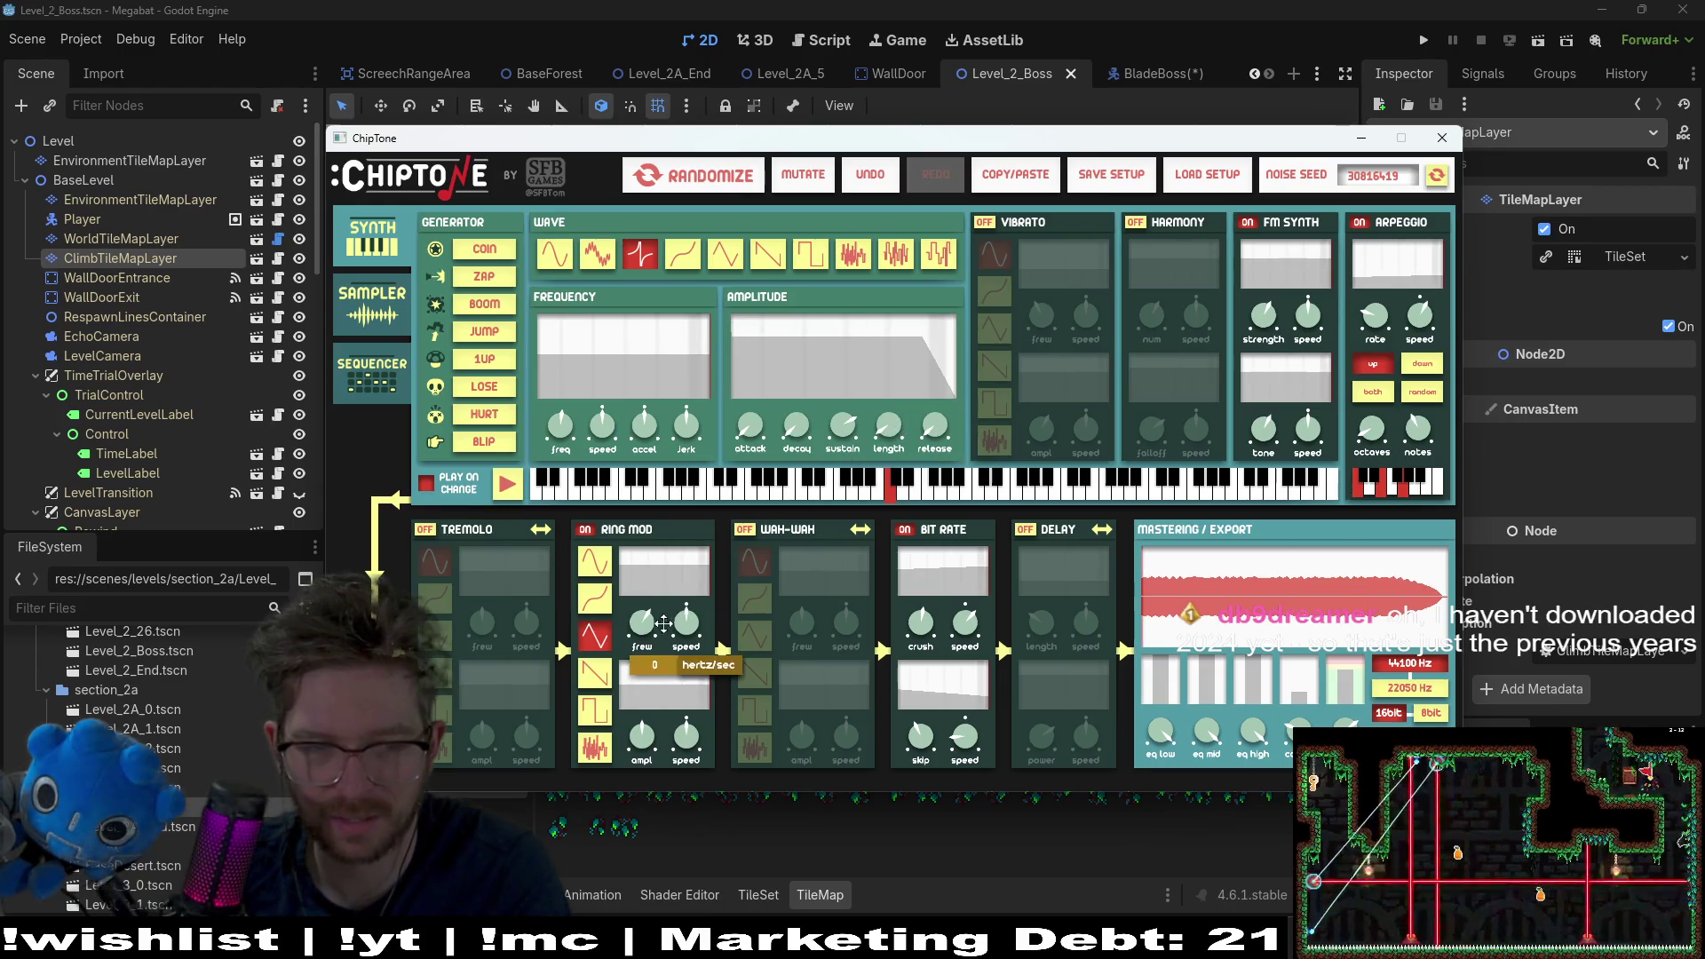
left_click(947, 487)
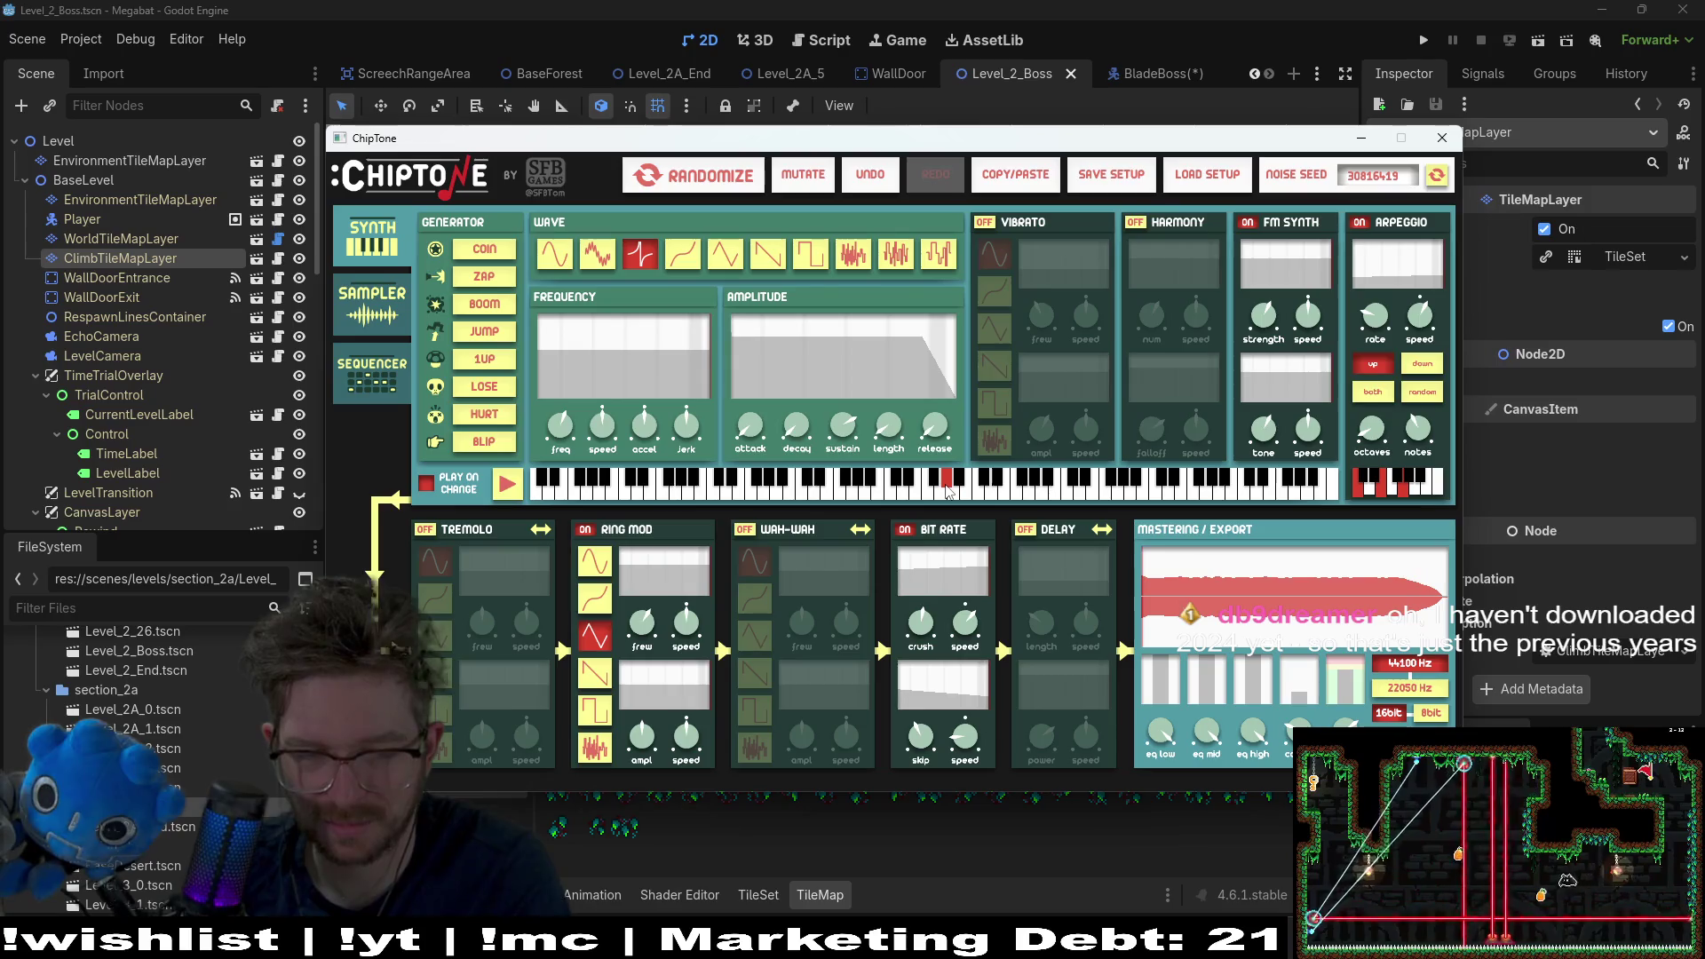
left_click(852, 487)
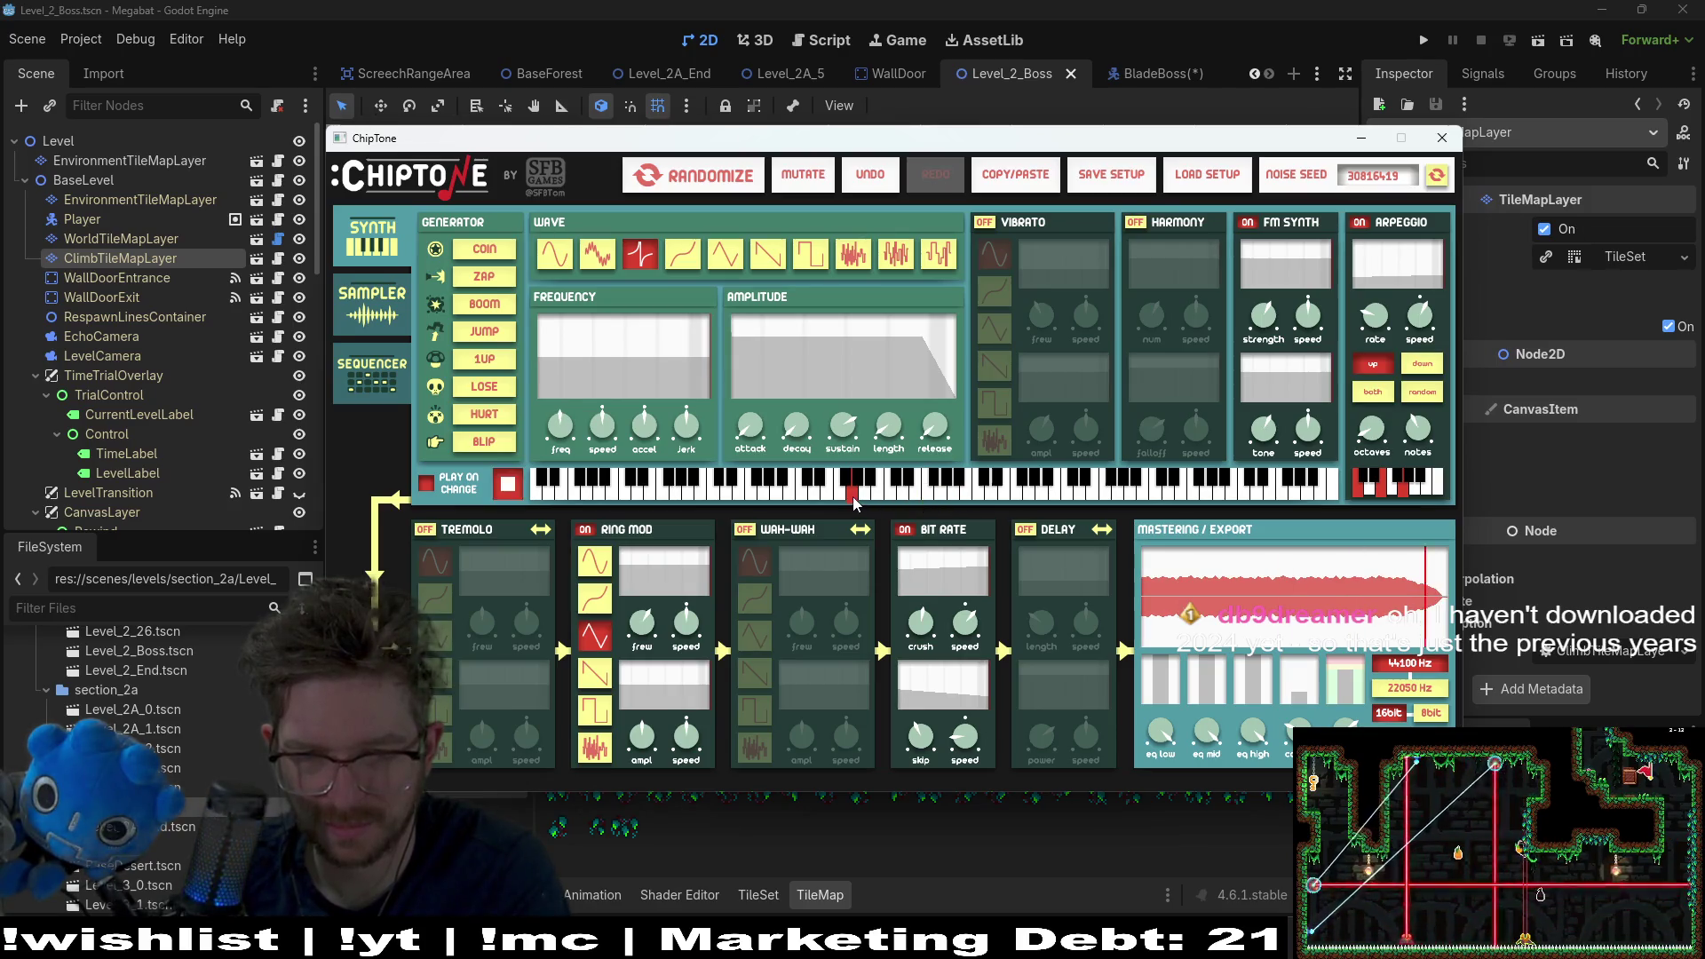
left_click(680, 493)
left_click(692, 495)
left_click(763, 494)
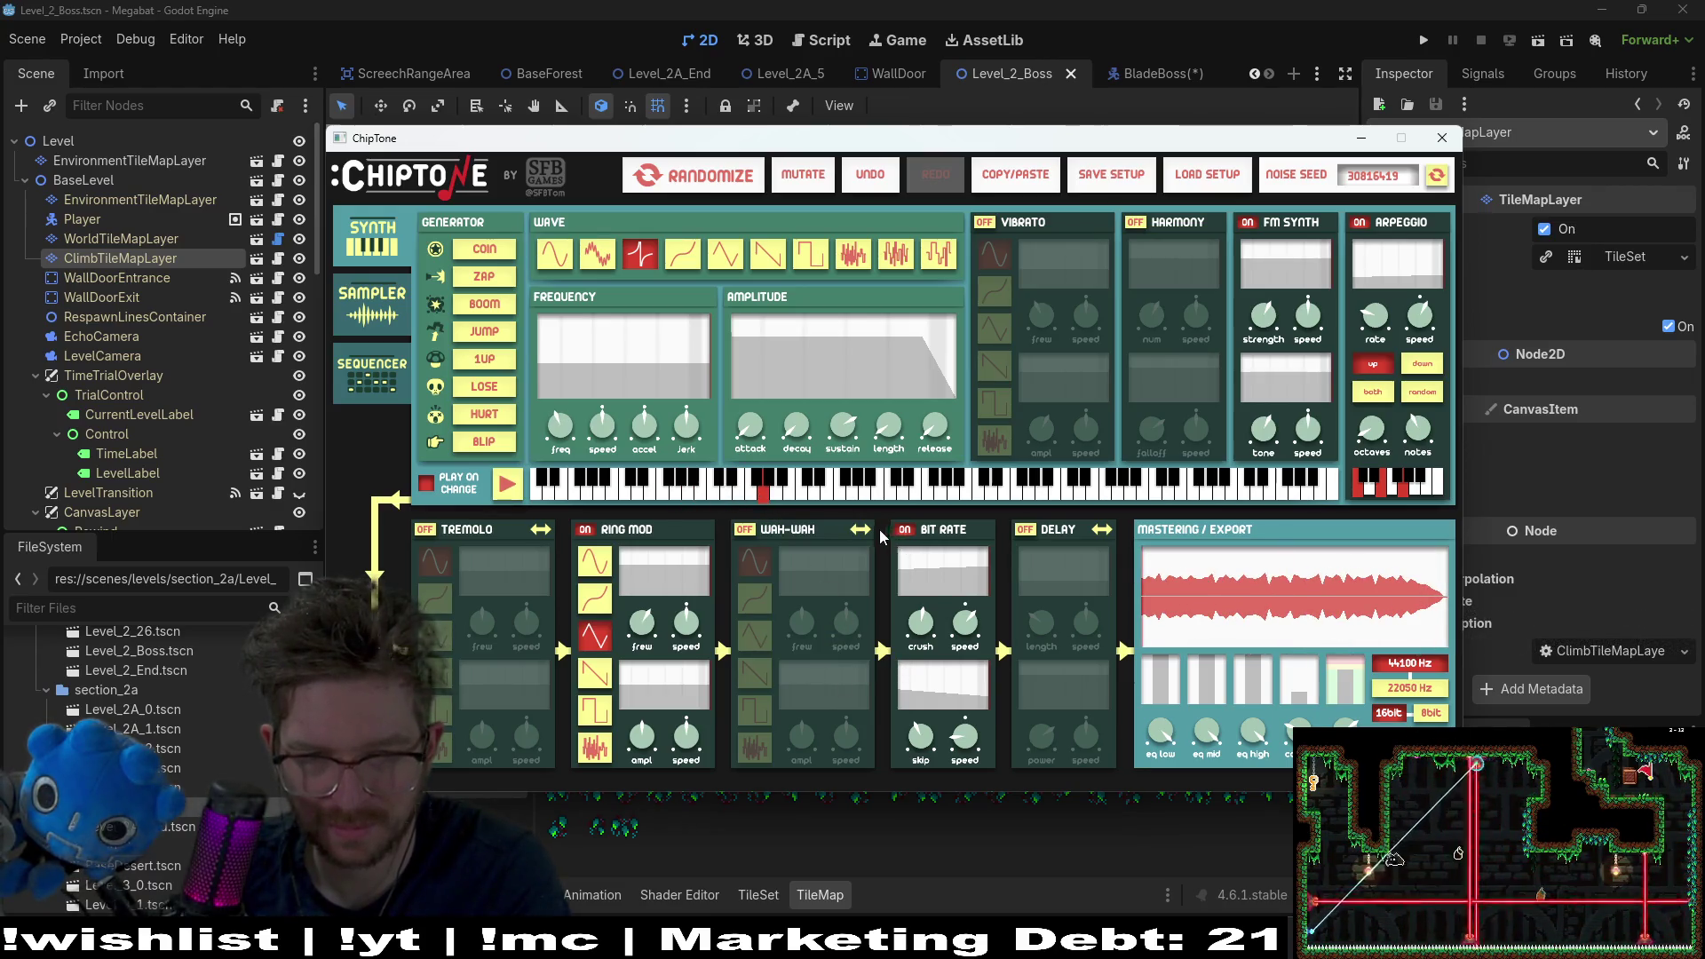
Step: Try the sound with Wah-Wah, switch Wah-Wah back off, and drop the note one key
left_click(746, 530)
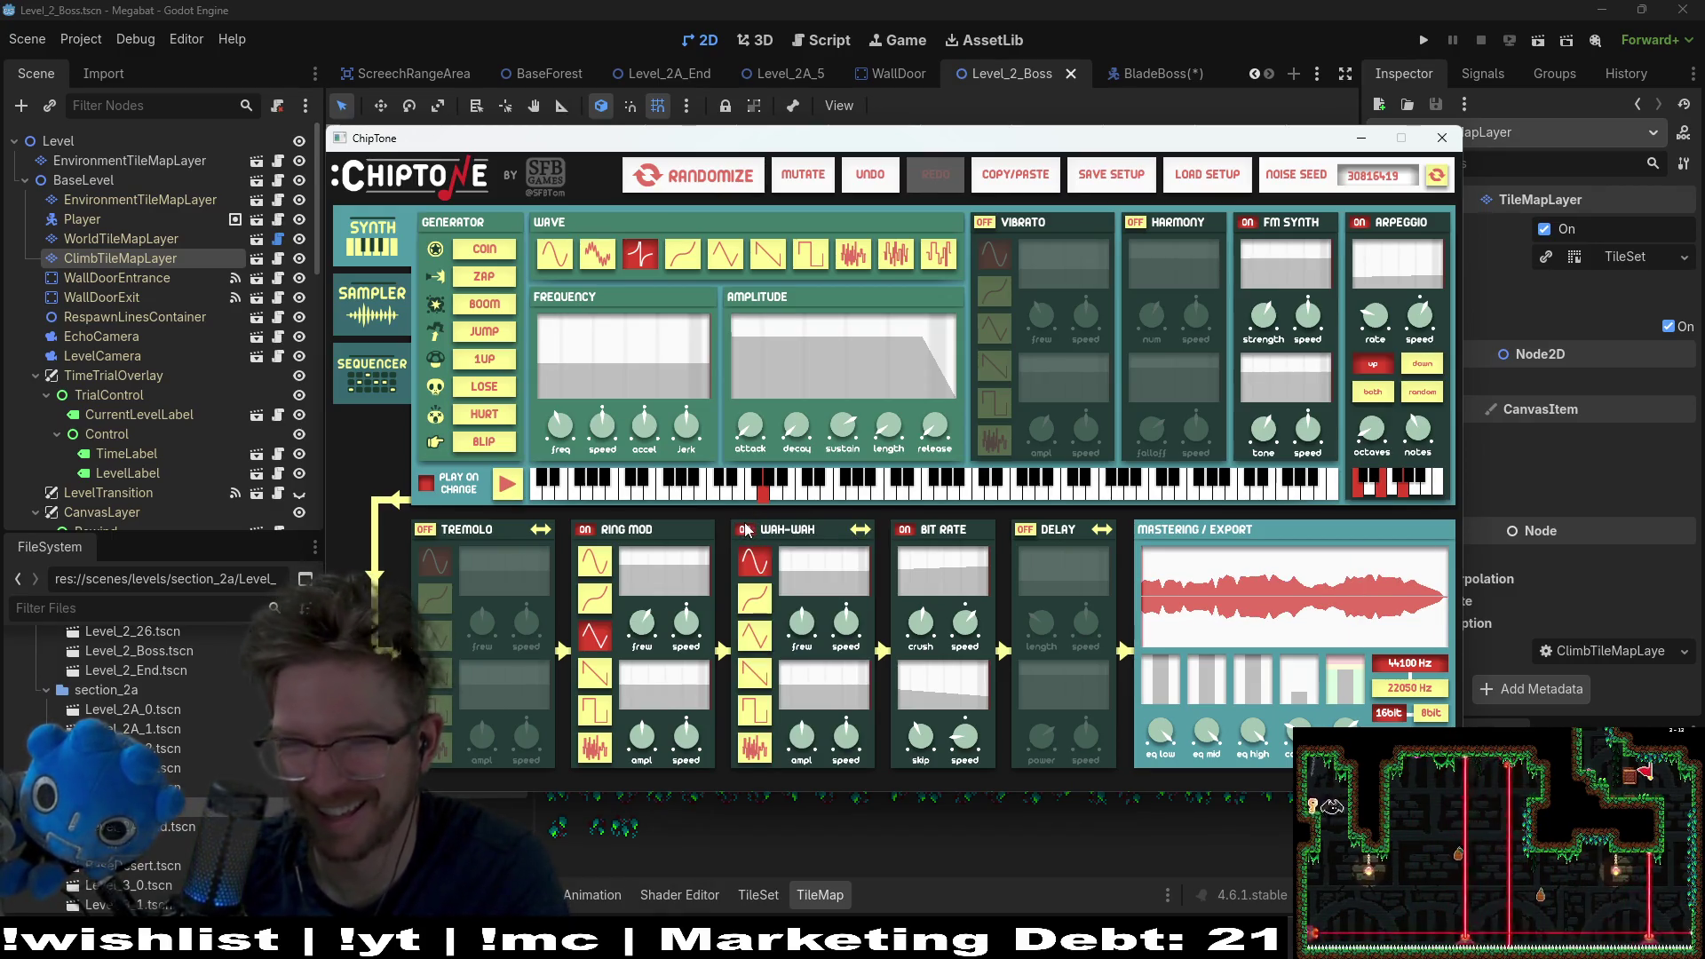
left_click(507, 494)
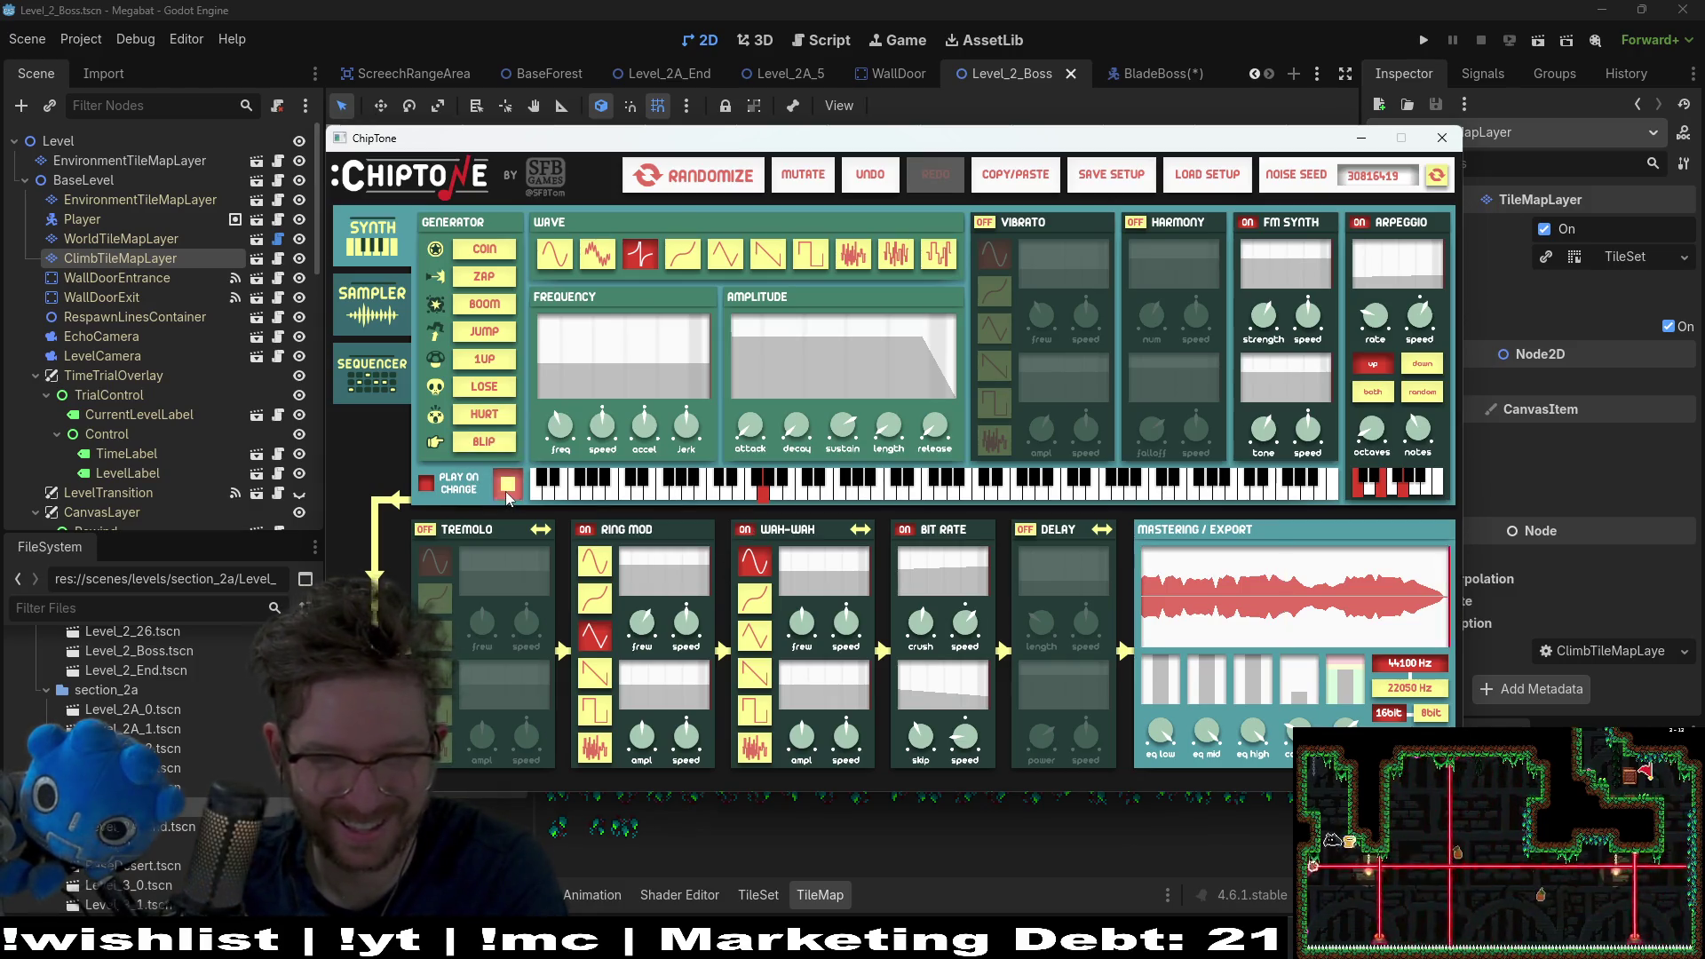
left_click(746, 530)
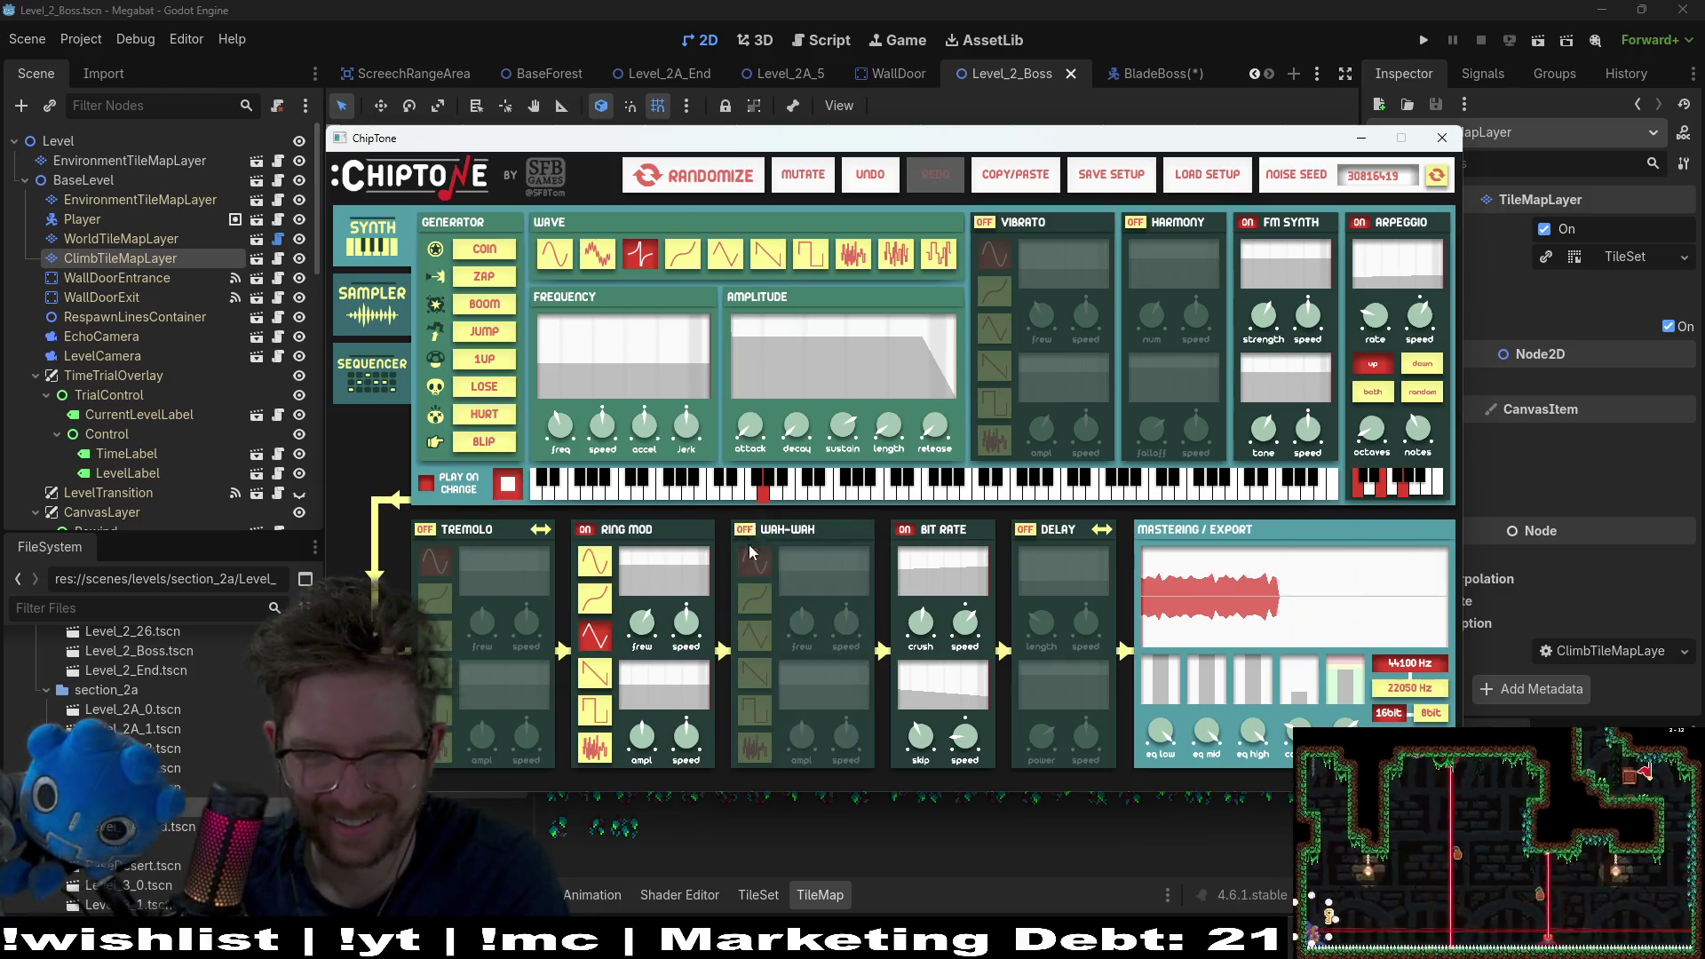
left_click(814, 488)
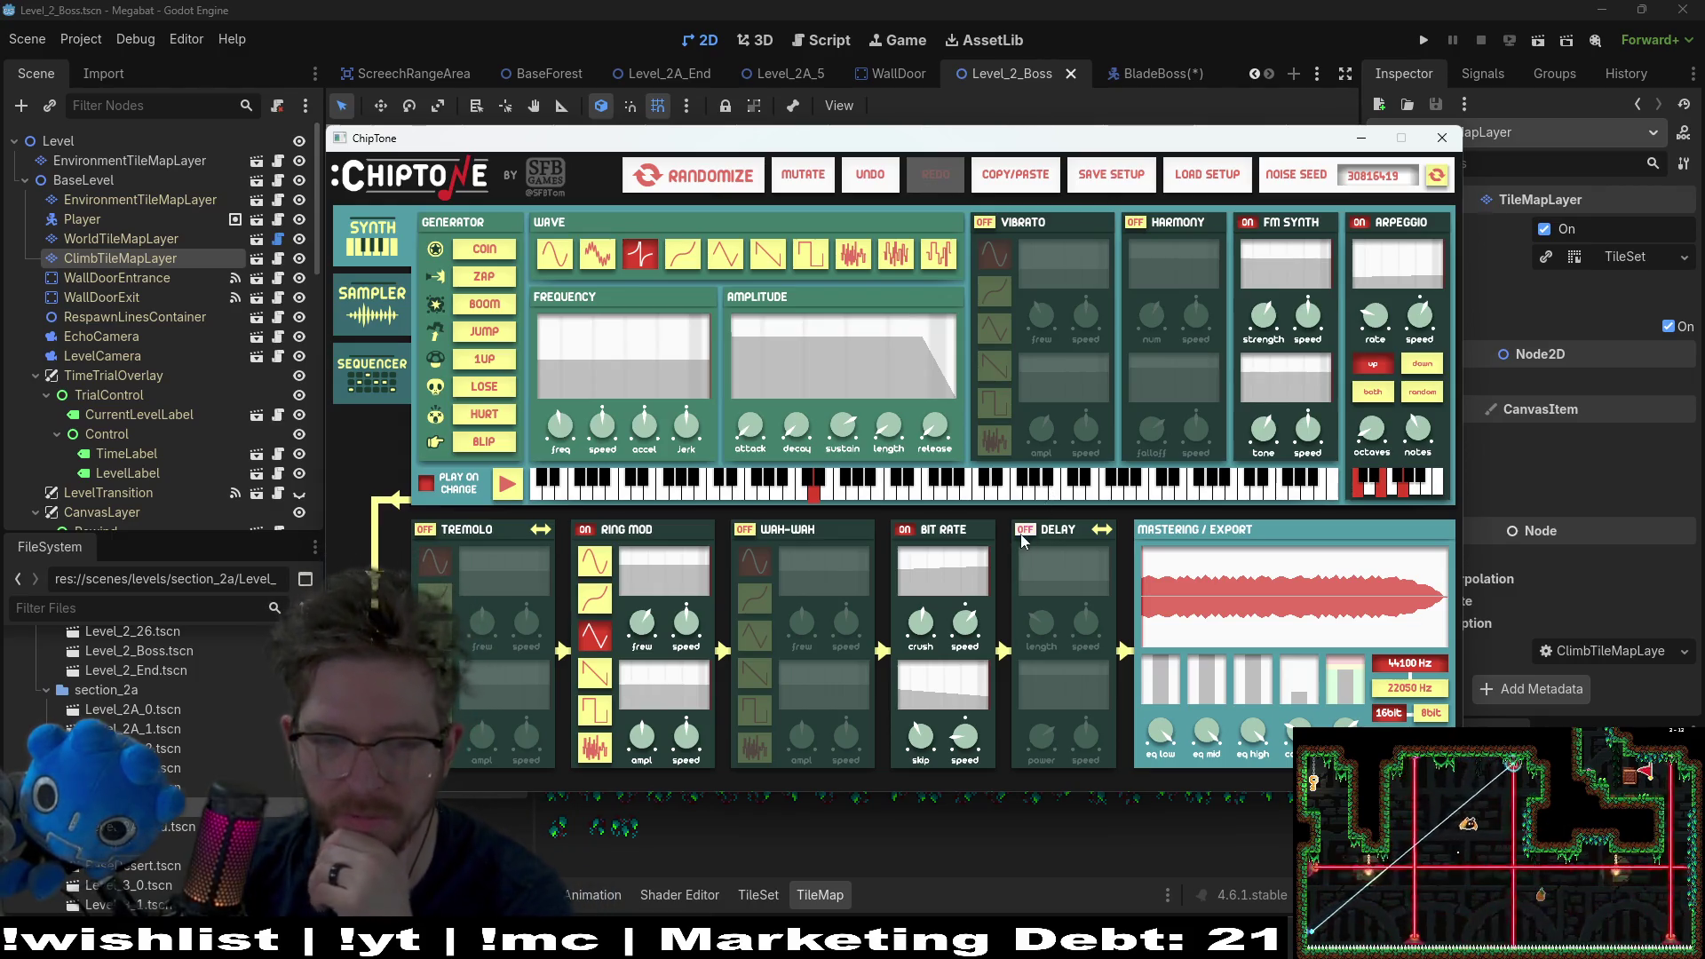
Step: Toggle the ring modulator off and on, replay, and switch its waveform to sine
left_click(586, 530)
left_click(586, 530)
mouse_move(655, 629)
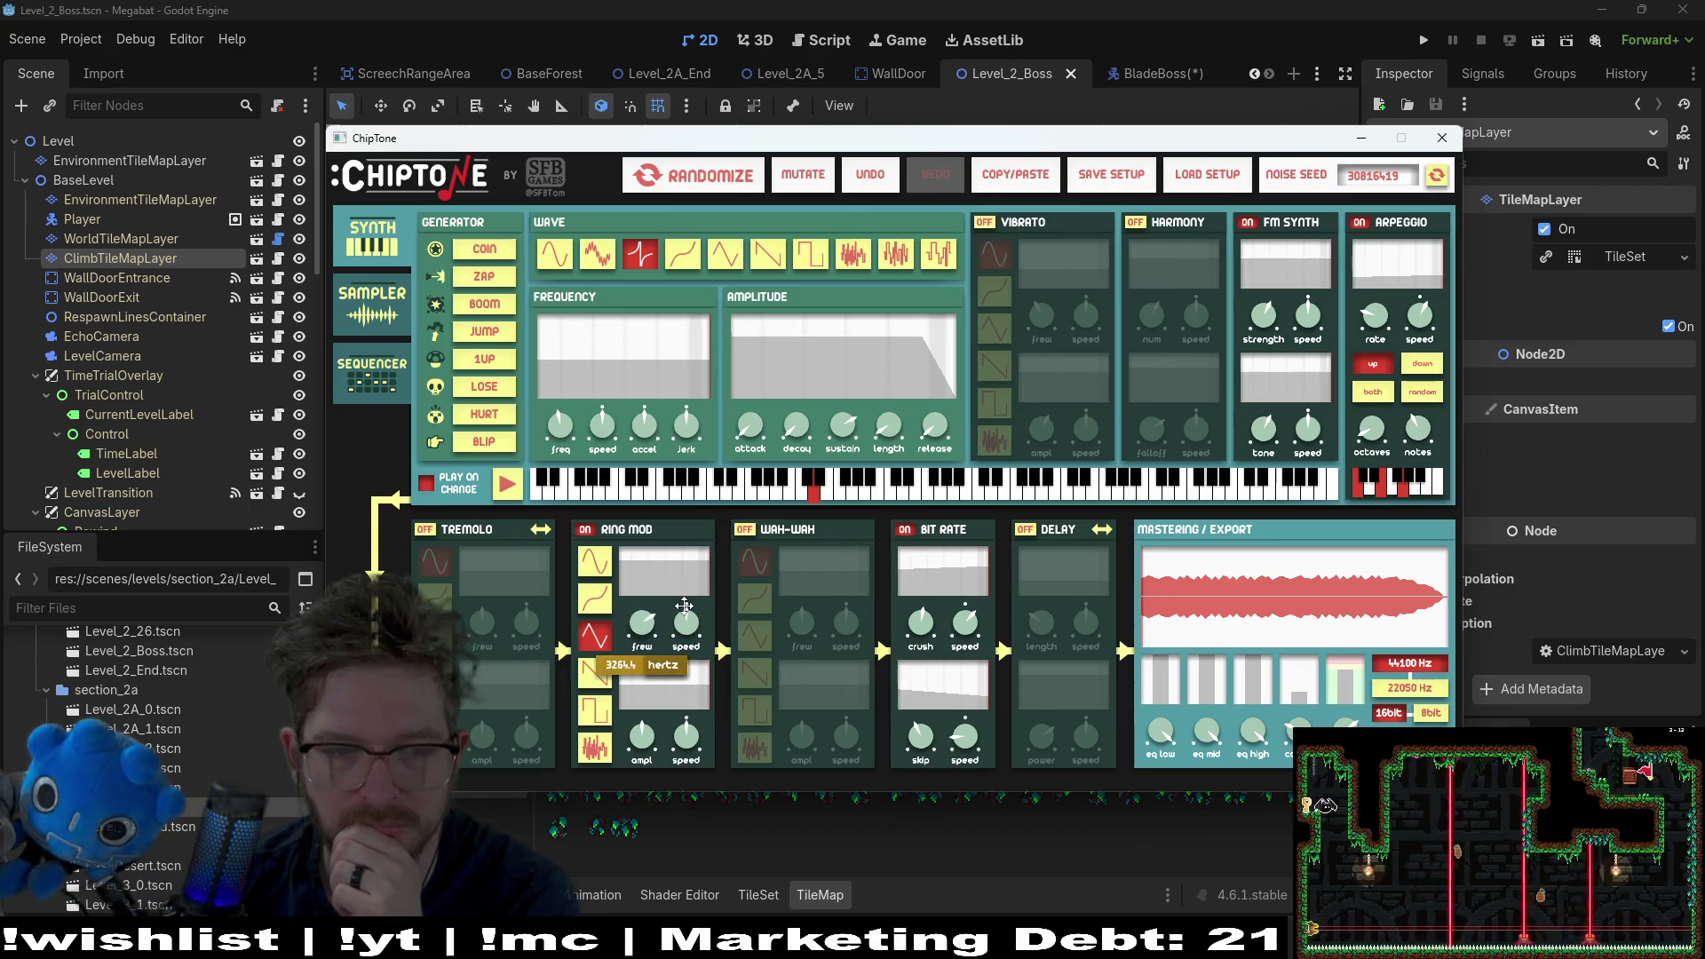
left_click(695, 622)
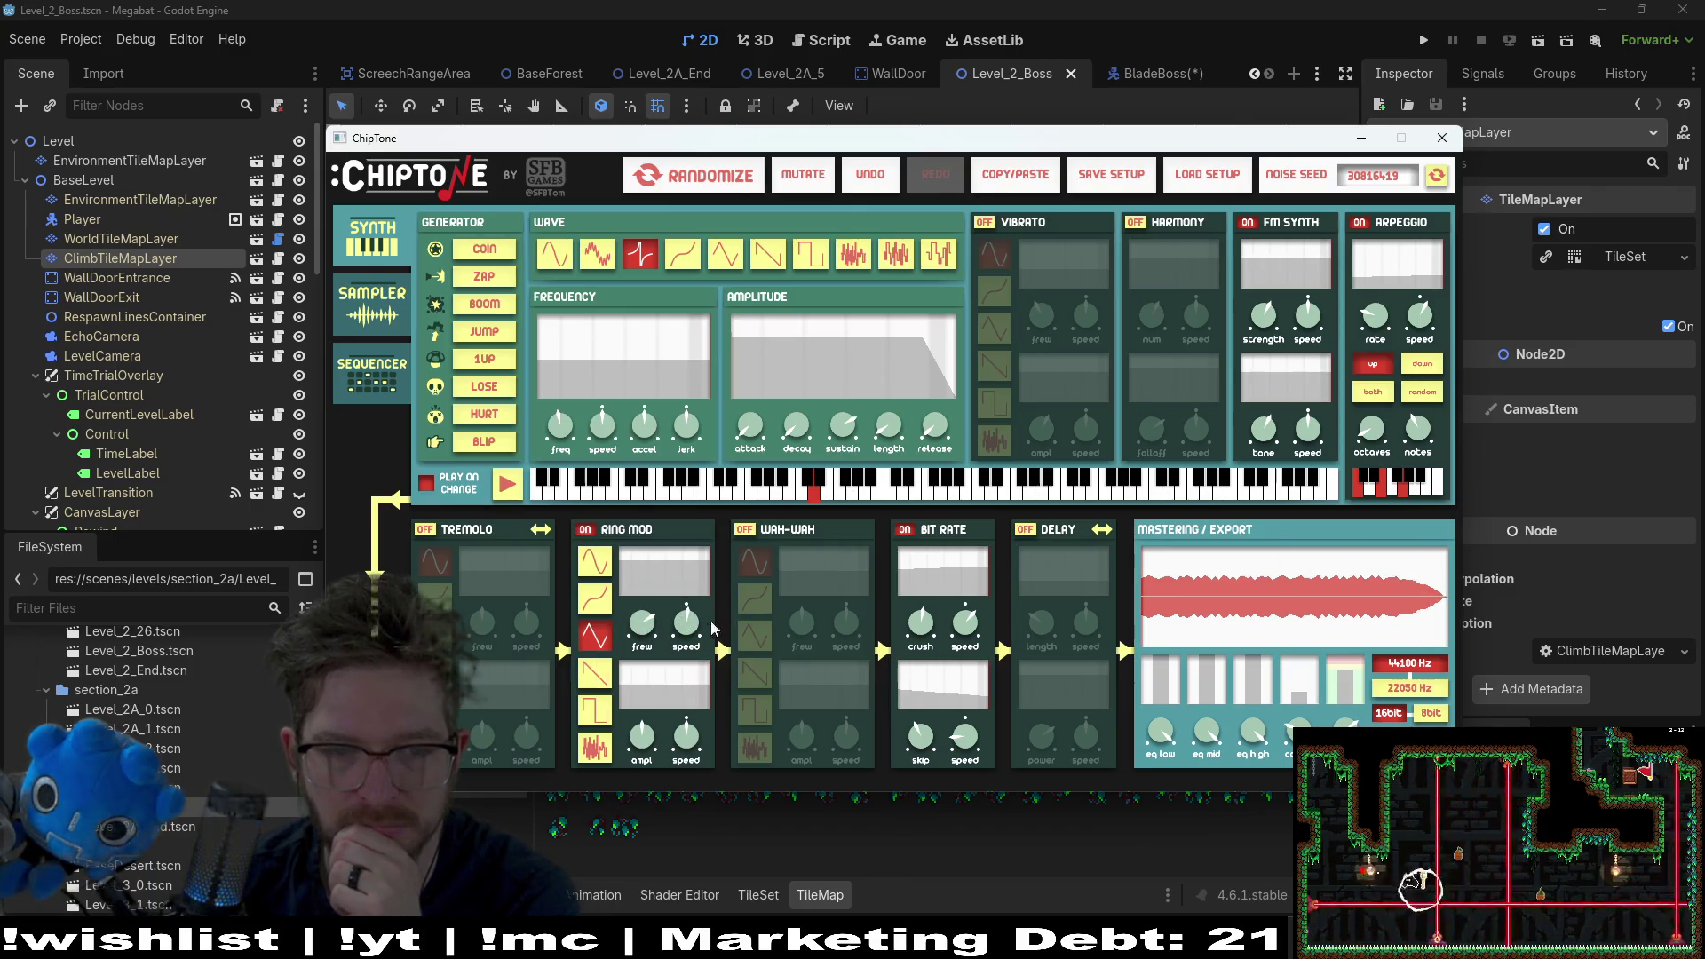
left_click(691, 748)
left_click(596, 675)
left_click(594, 561)
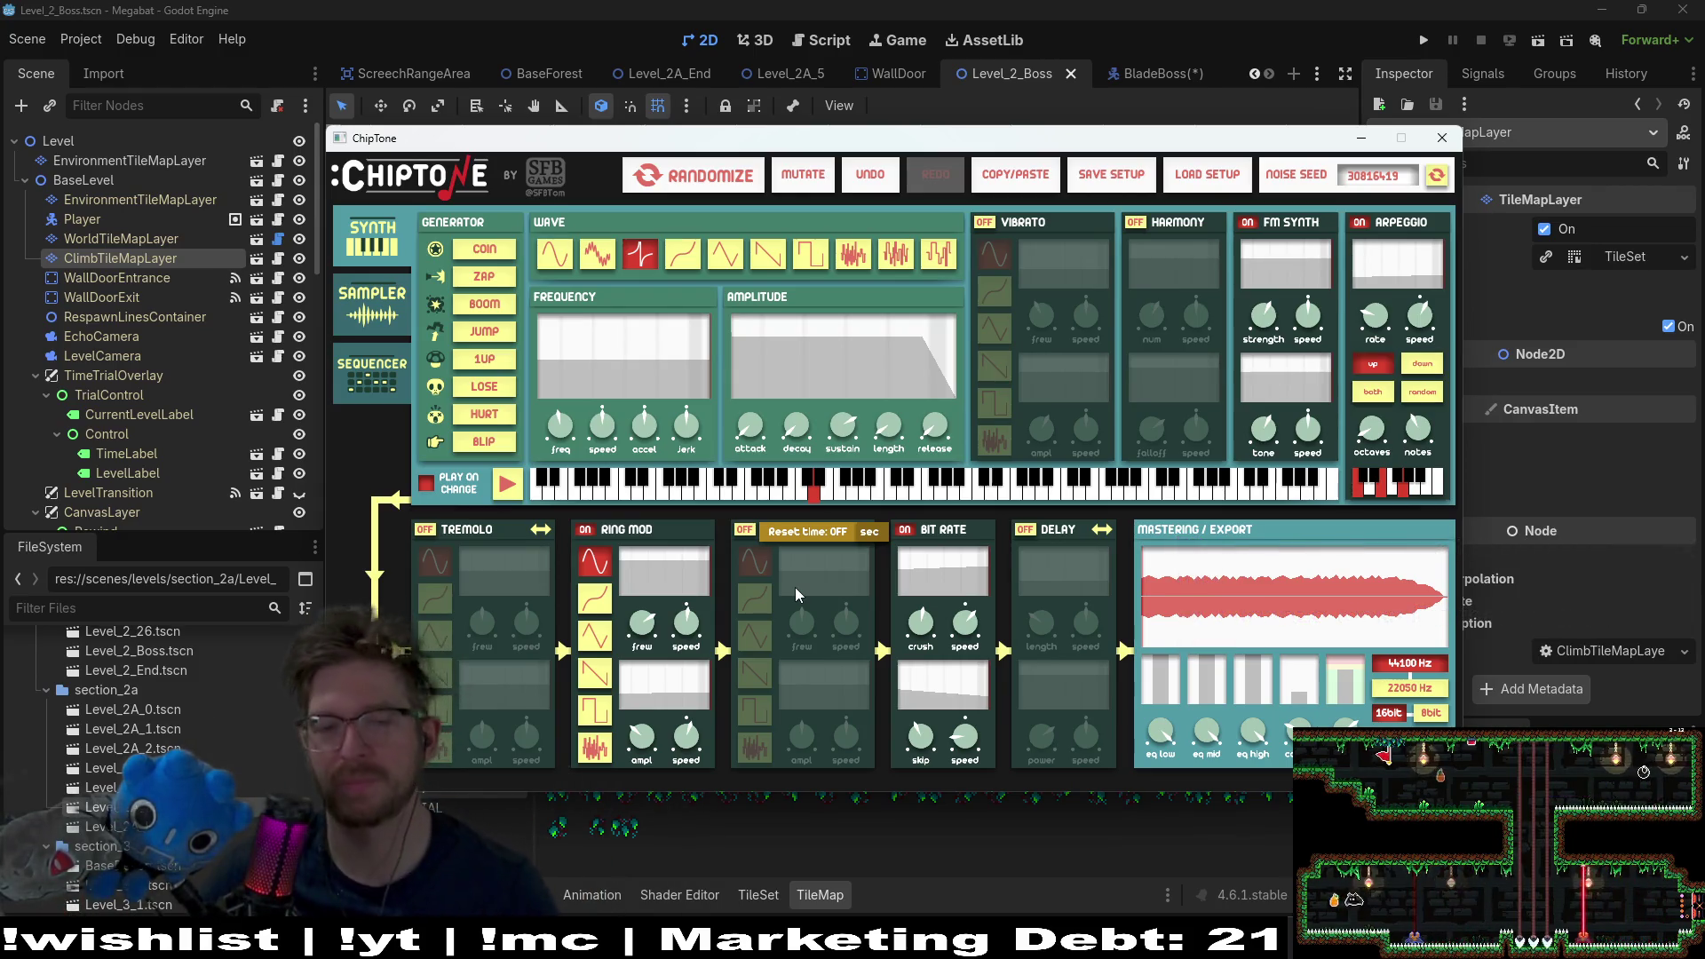
Step: Compare the sound with the Bit Rate effect off and back on
left_click(903, 530)
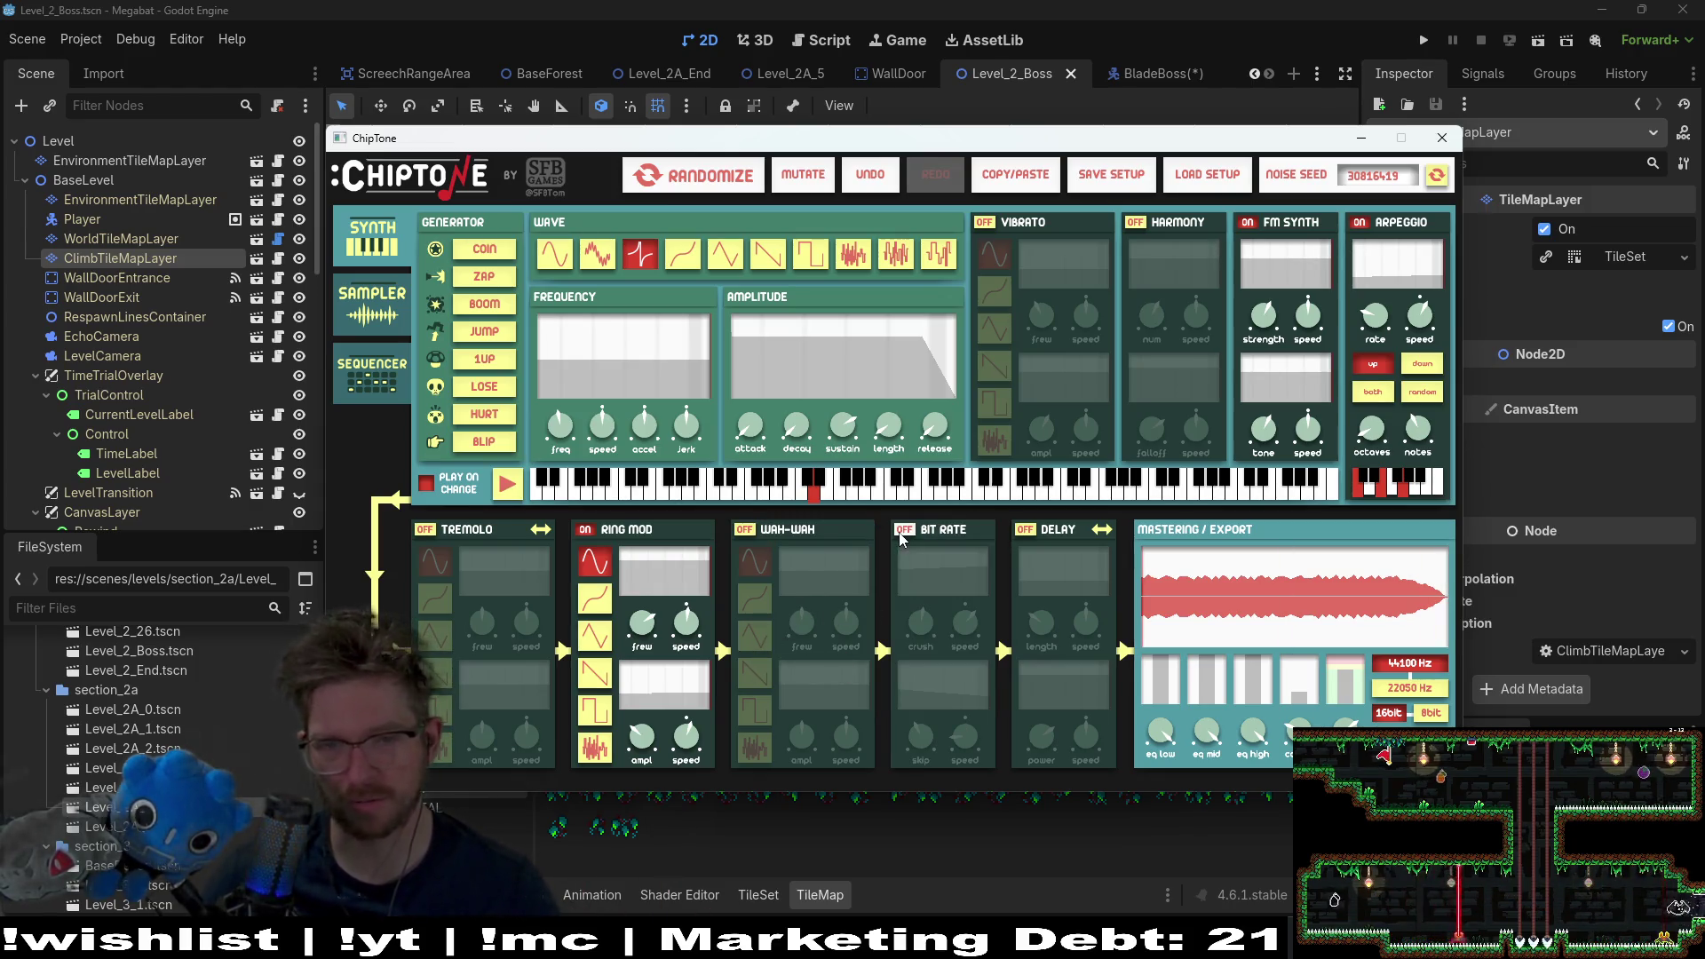
left_click(903, 530)
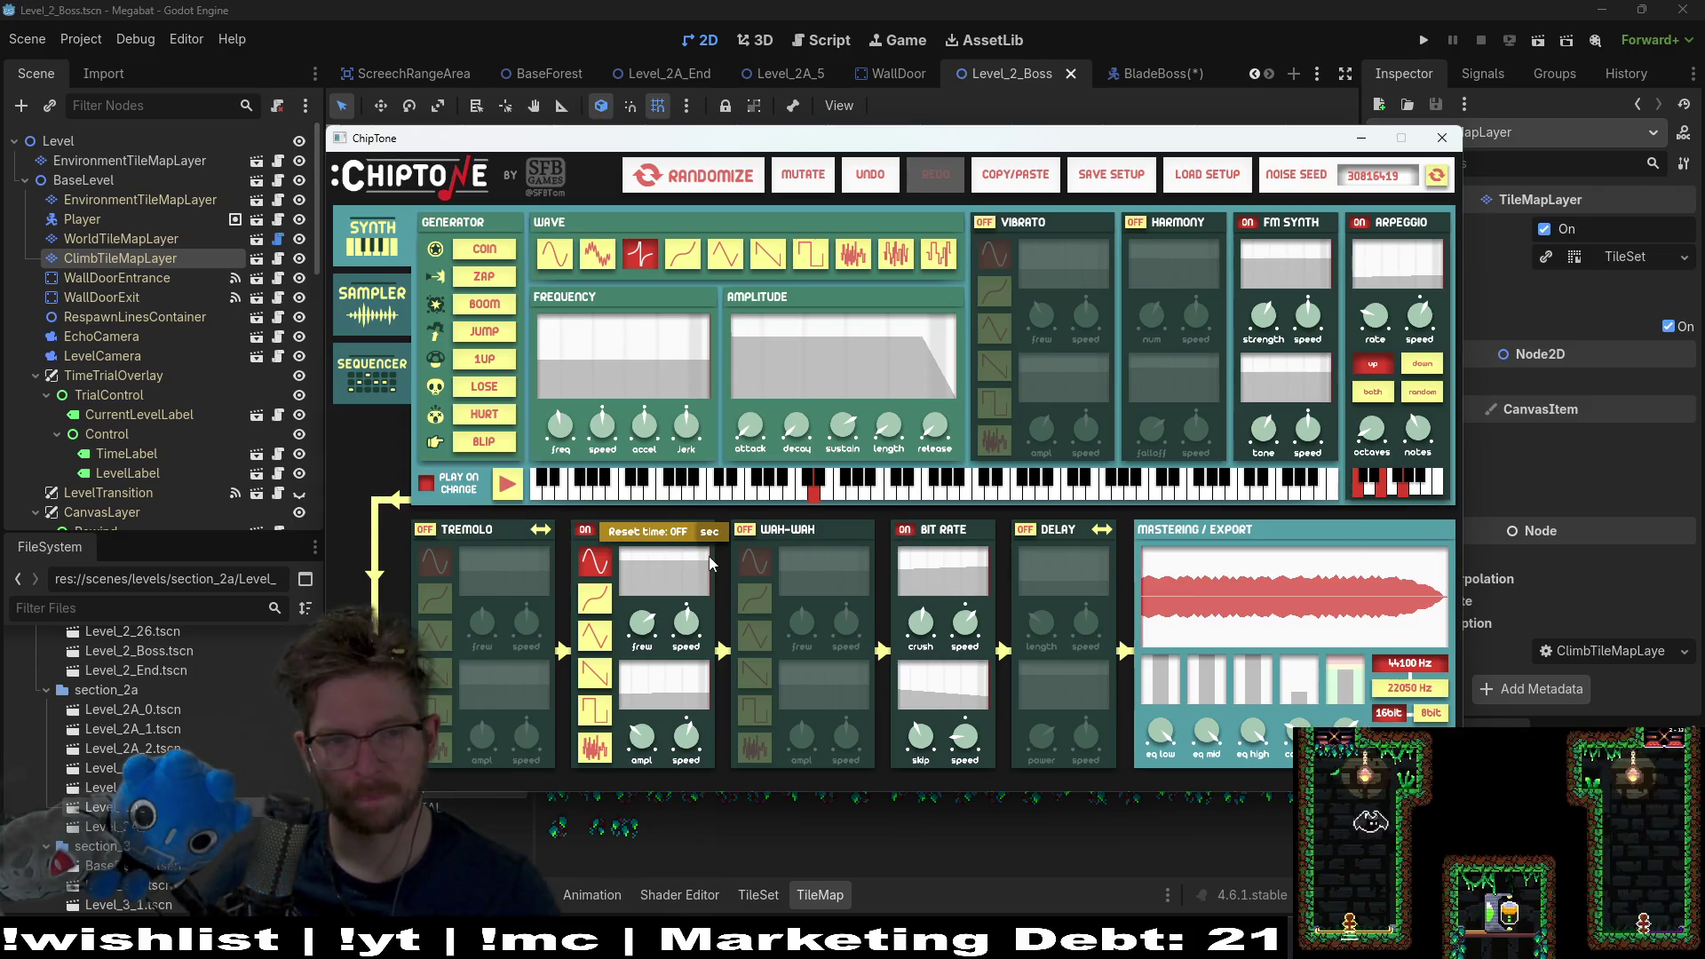
left_click(506, 485)
left_click(505, 485)
left_click(505, 484)
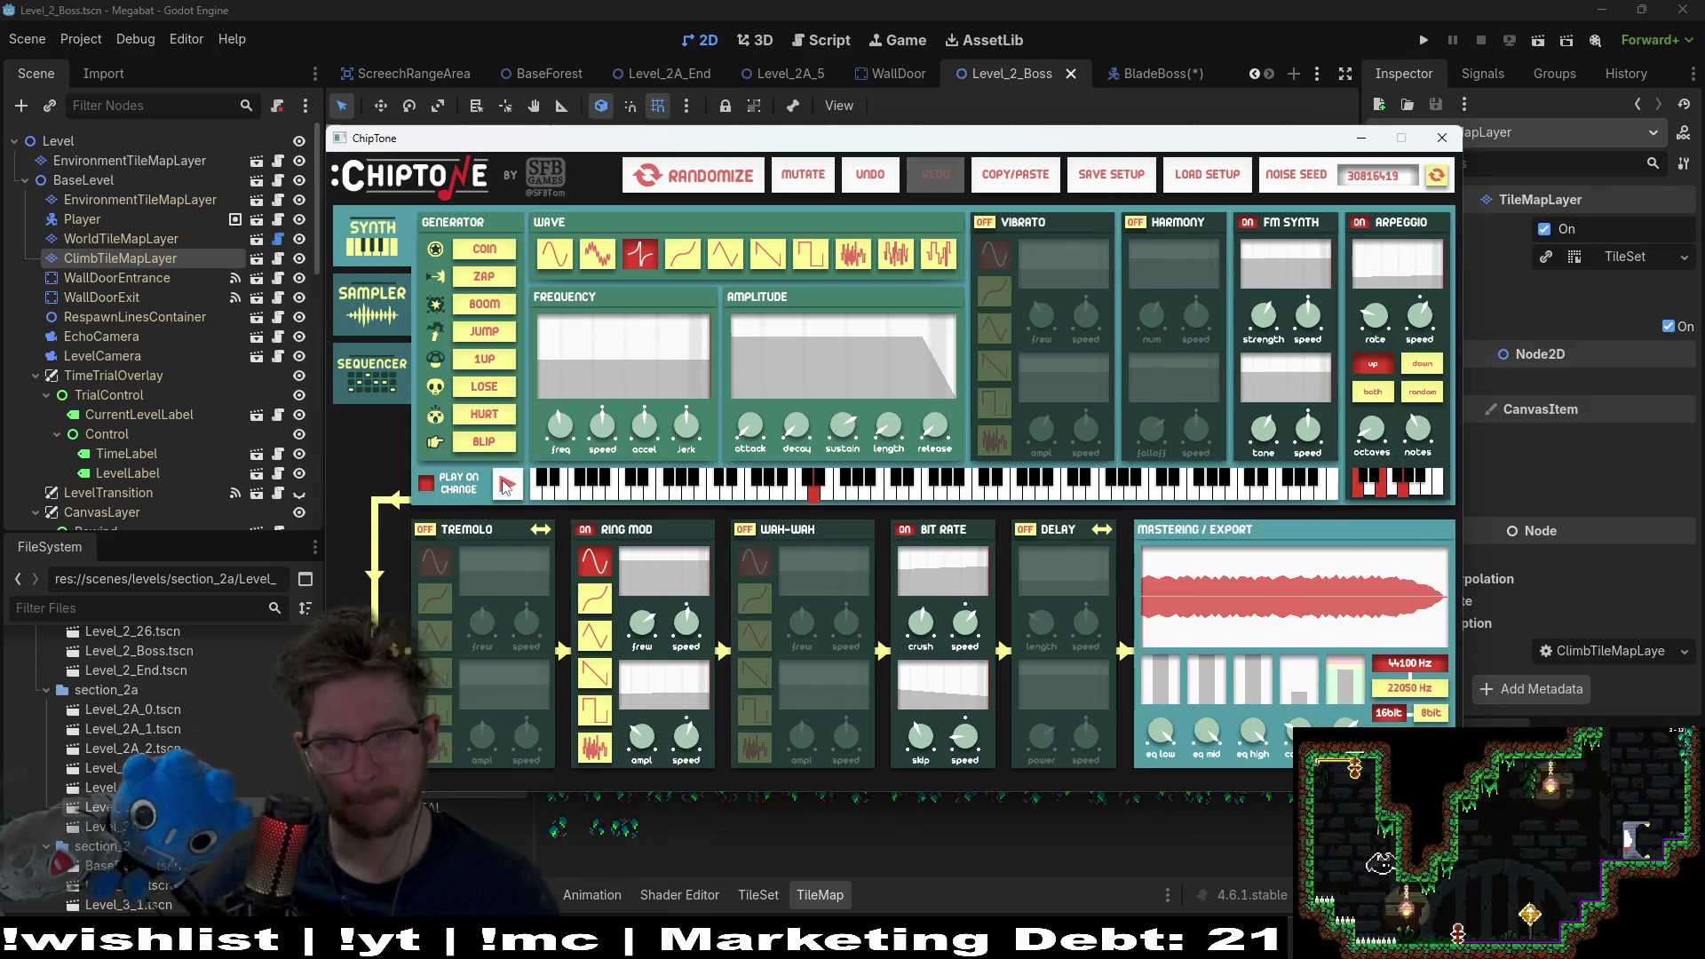
Step: Cut the release to zero so the sound ends abruptly
mouse_move(924, 415)
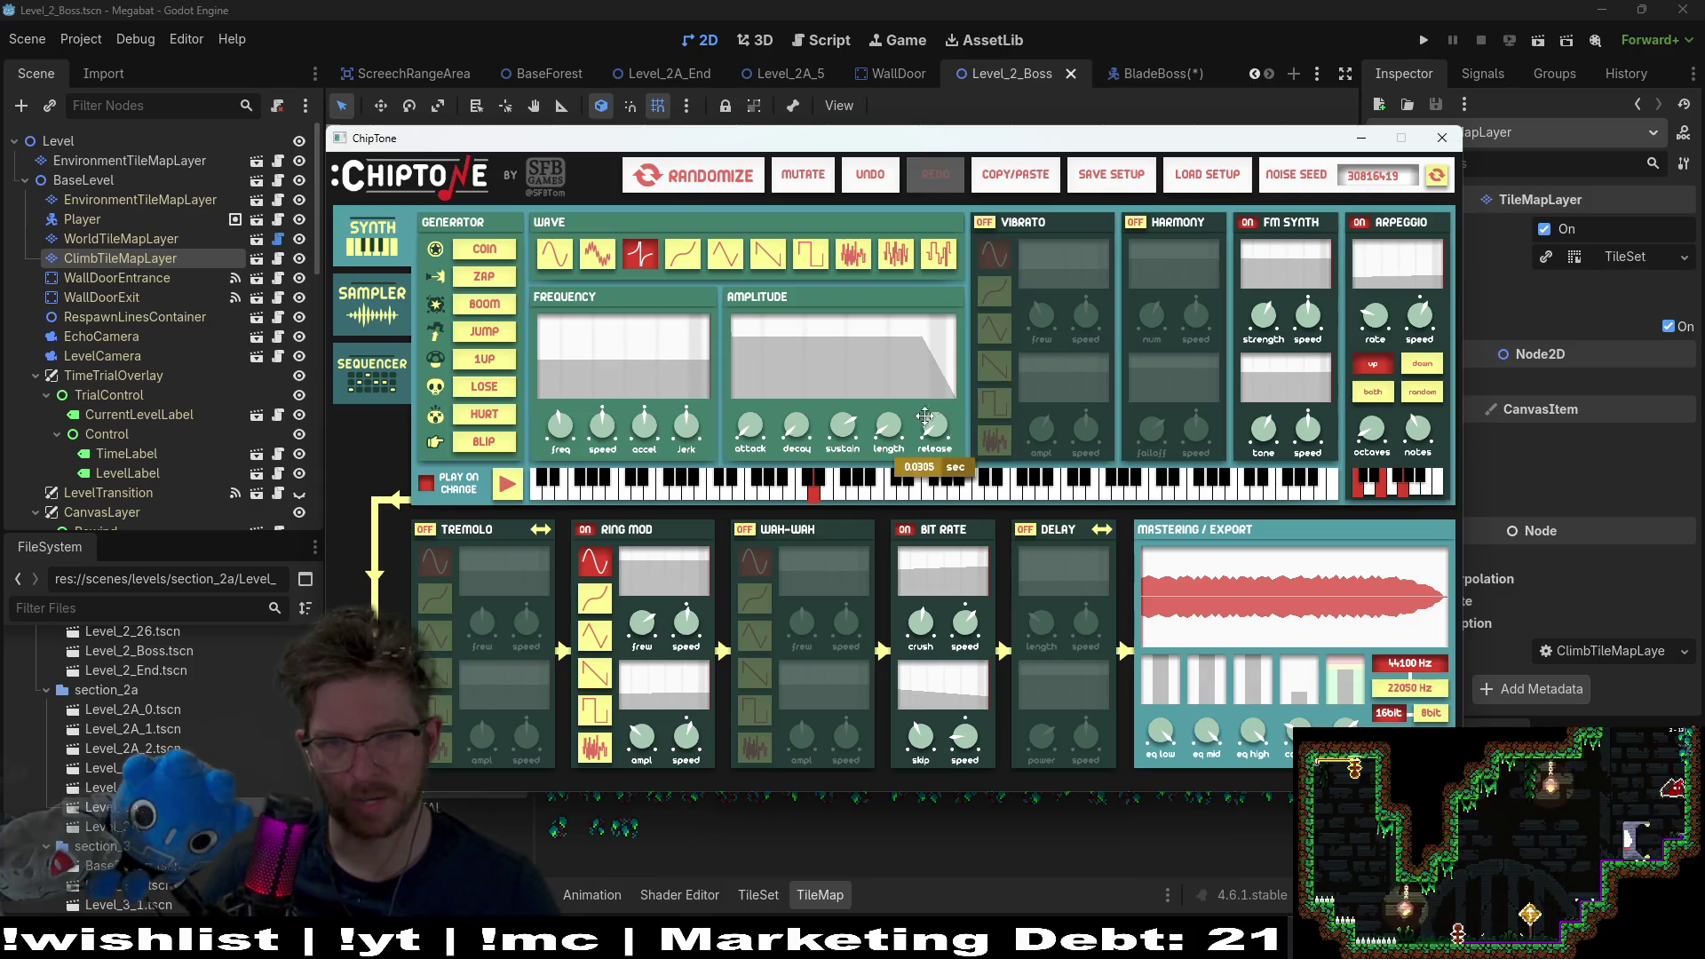
left_click_drag(929, 427, 748, 500)
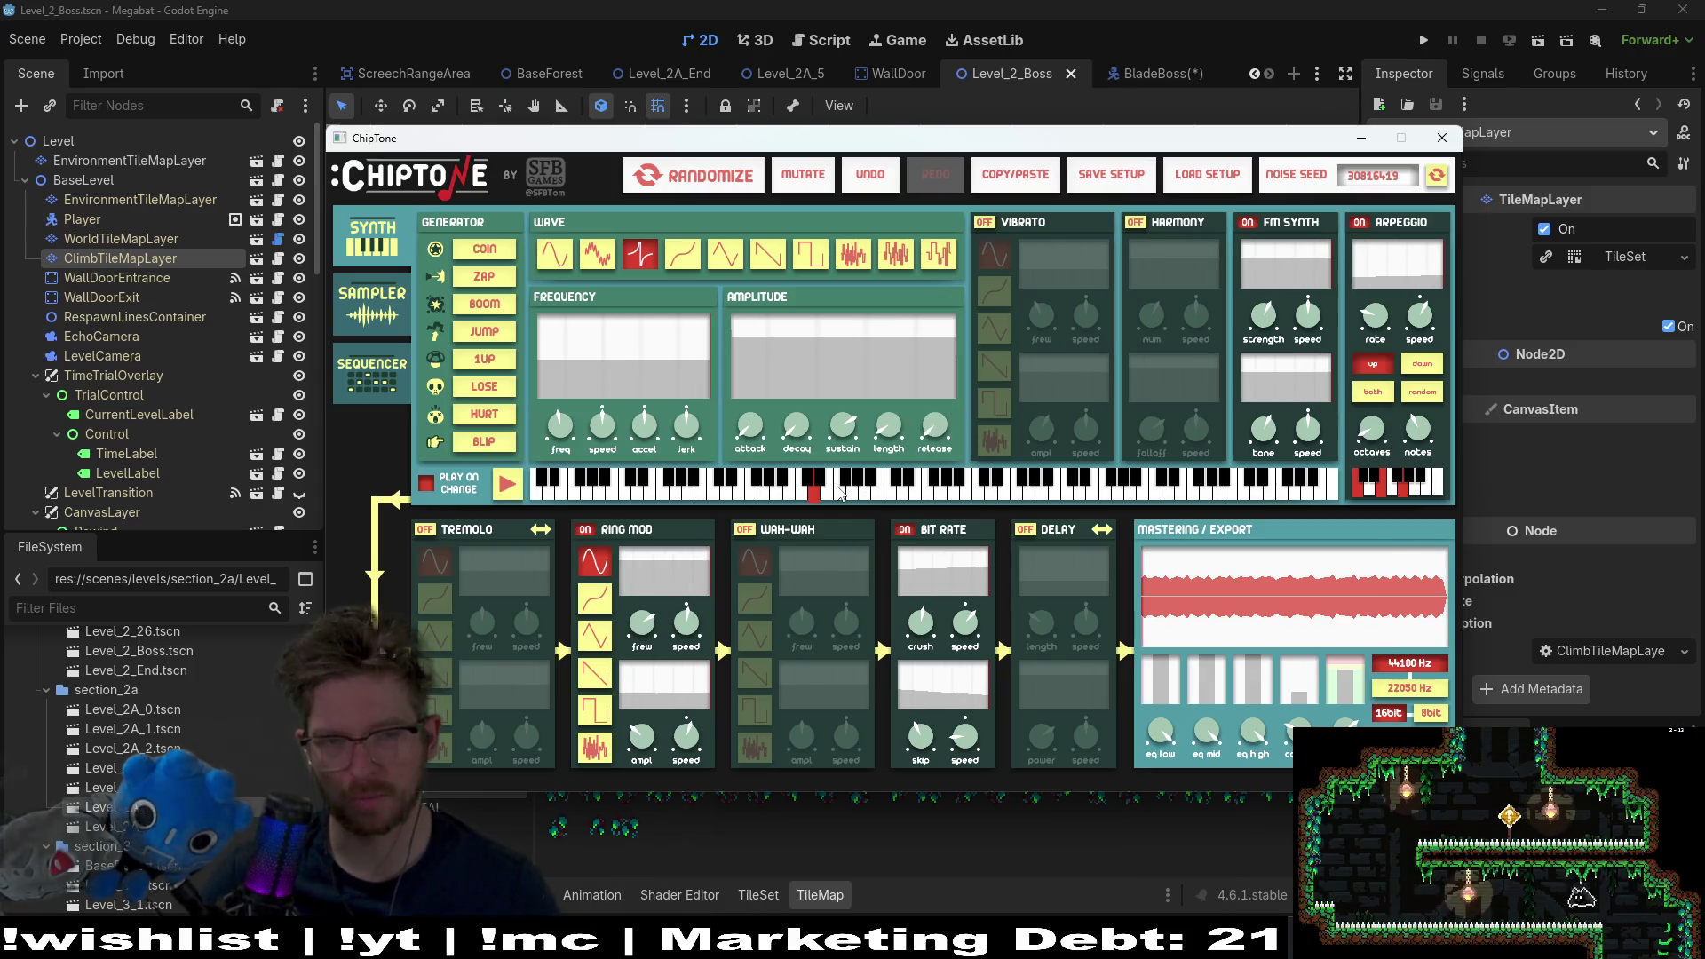
mouse_move(815, 425)
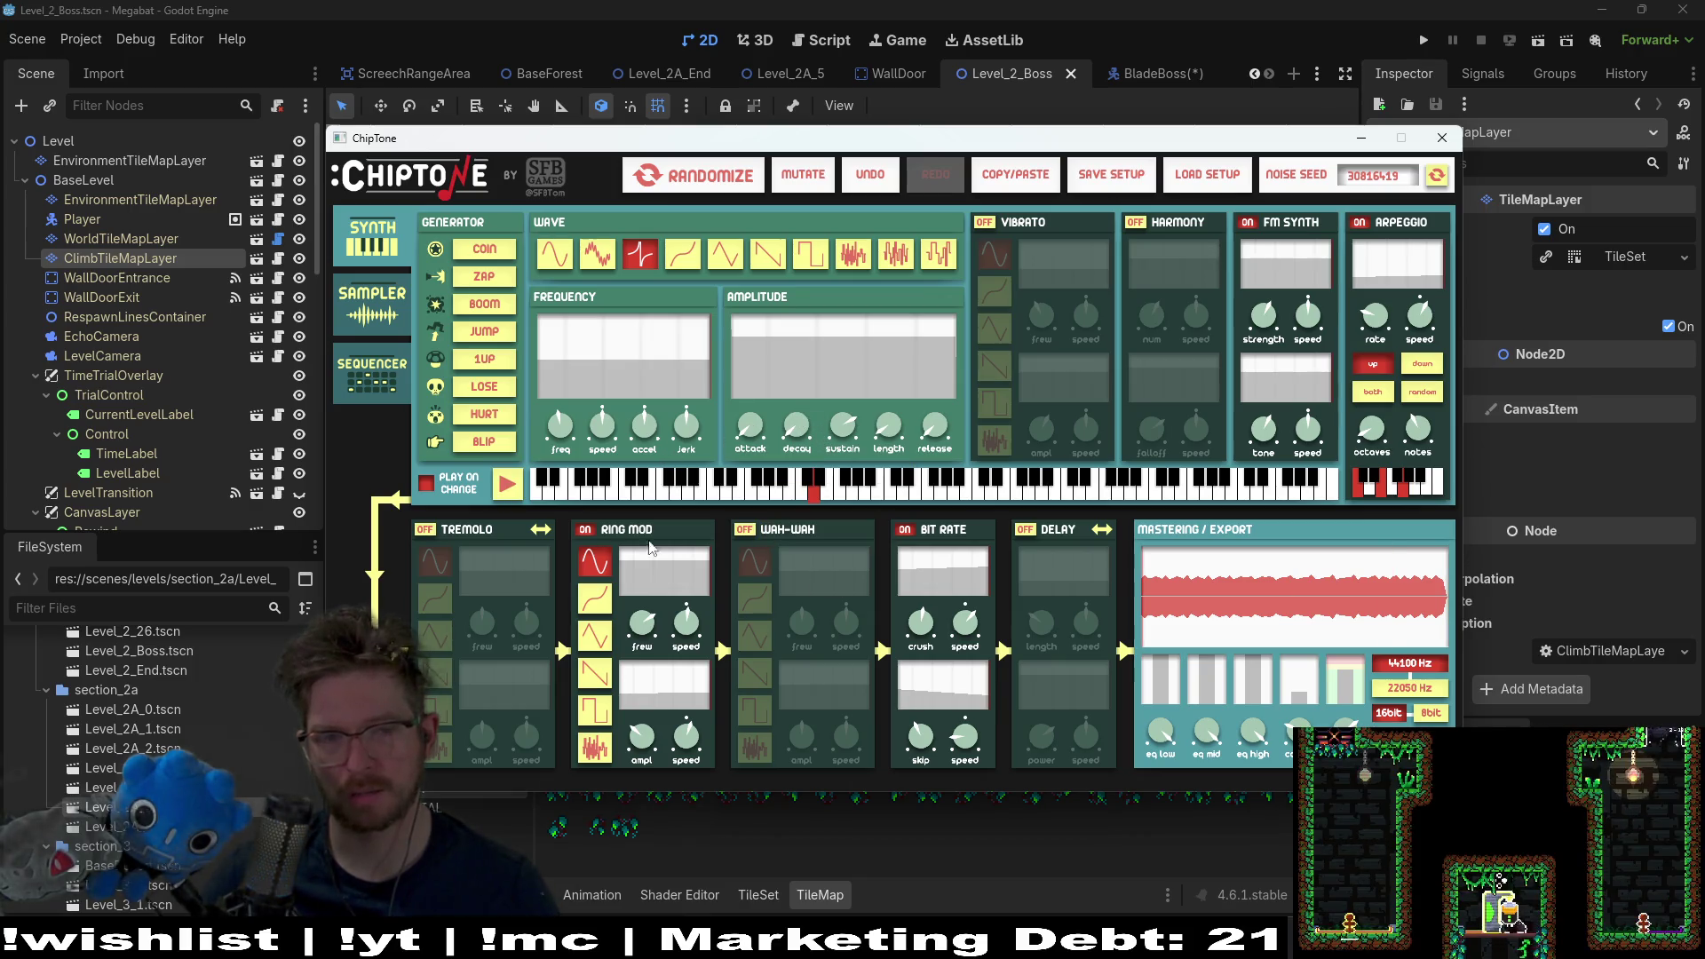
left_click(504, 491)
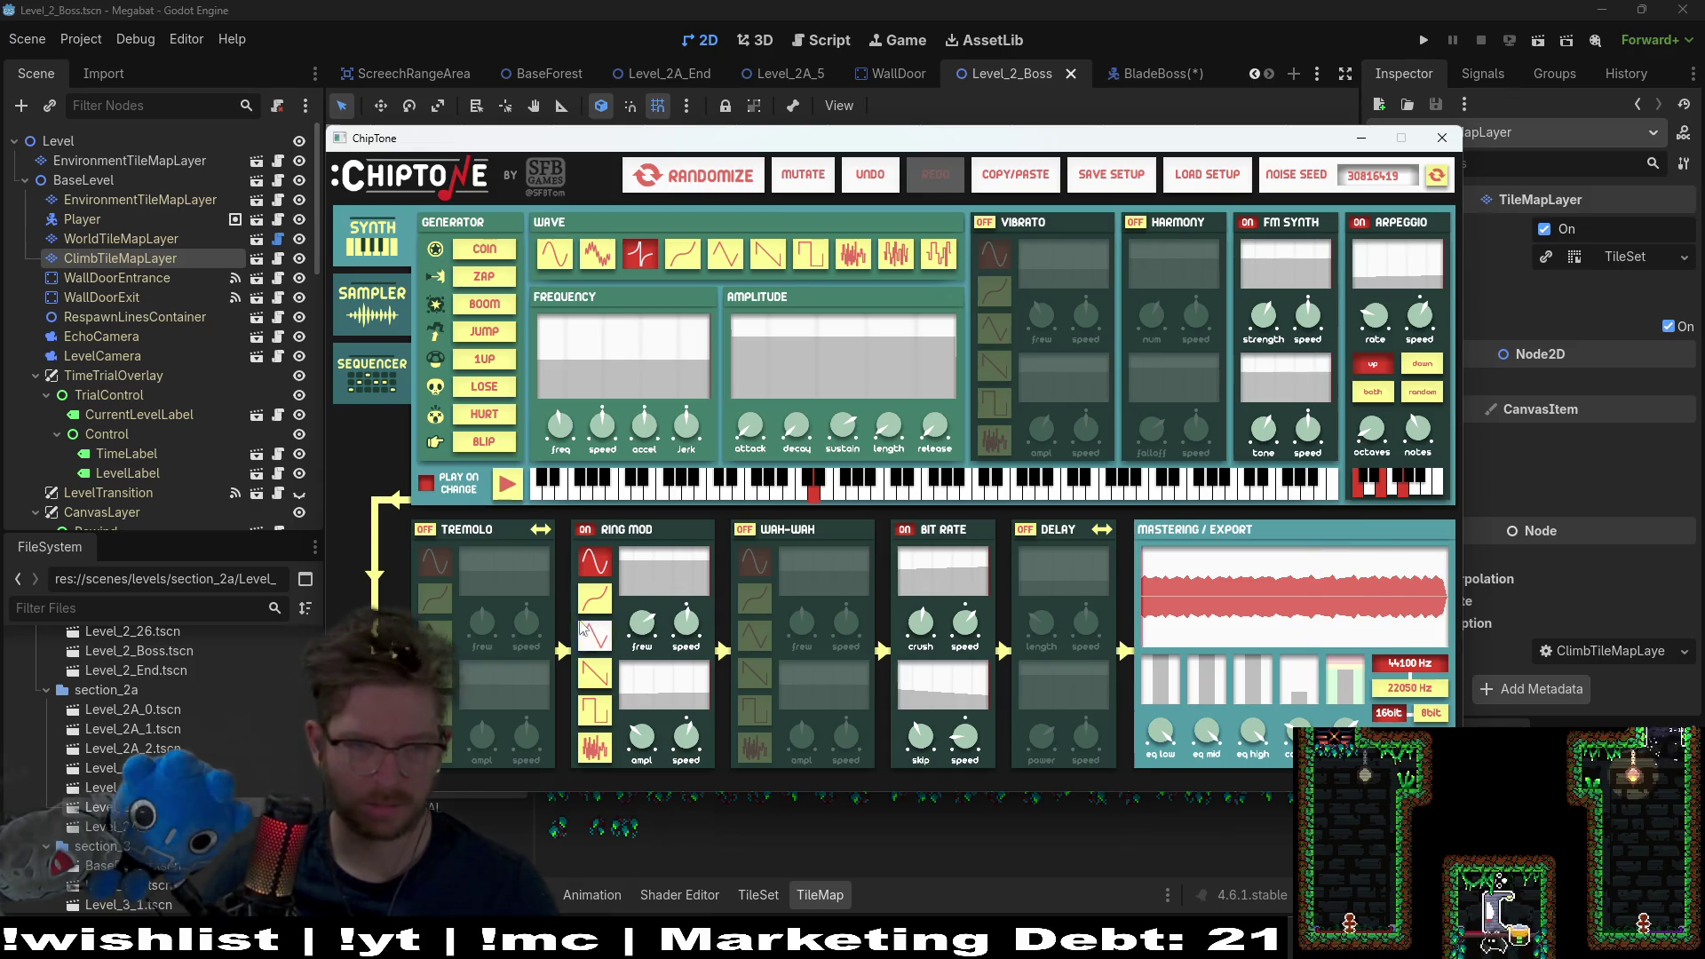
Step: Cycle the ring modulator through sine and sawtooth, ending on a square wave near 555.66 Hz
left_click(594, 636)
left_click_drag(657, 621, 688, 613)
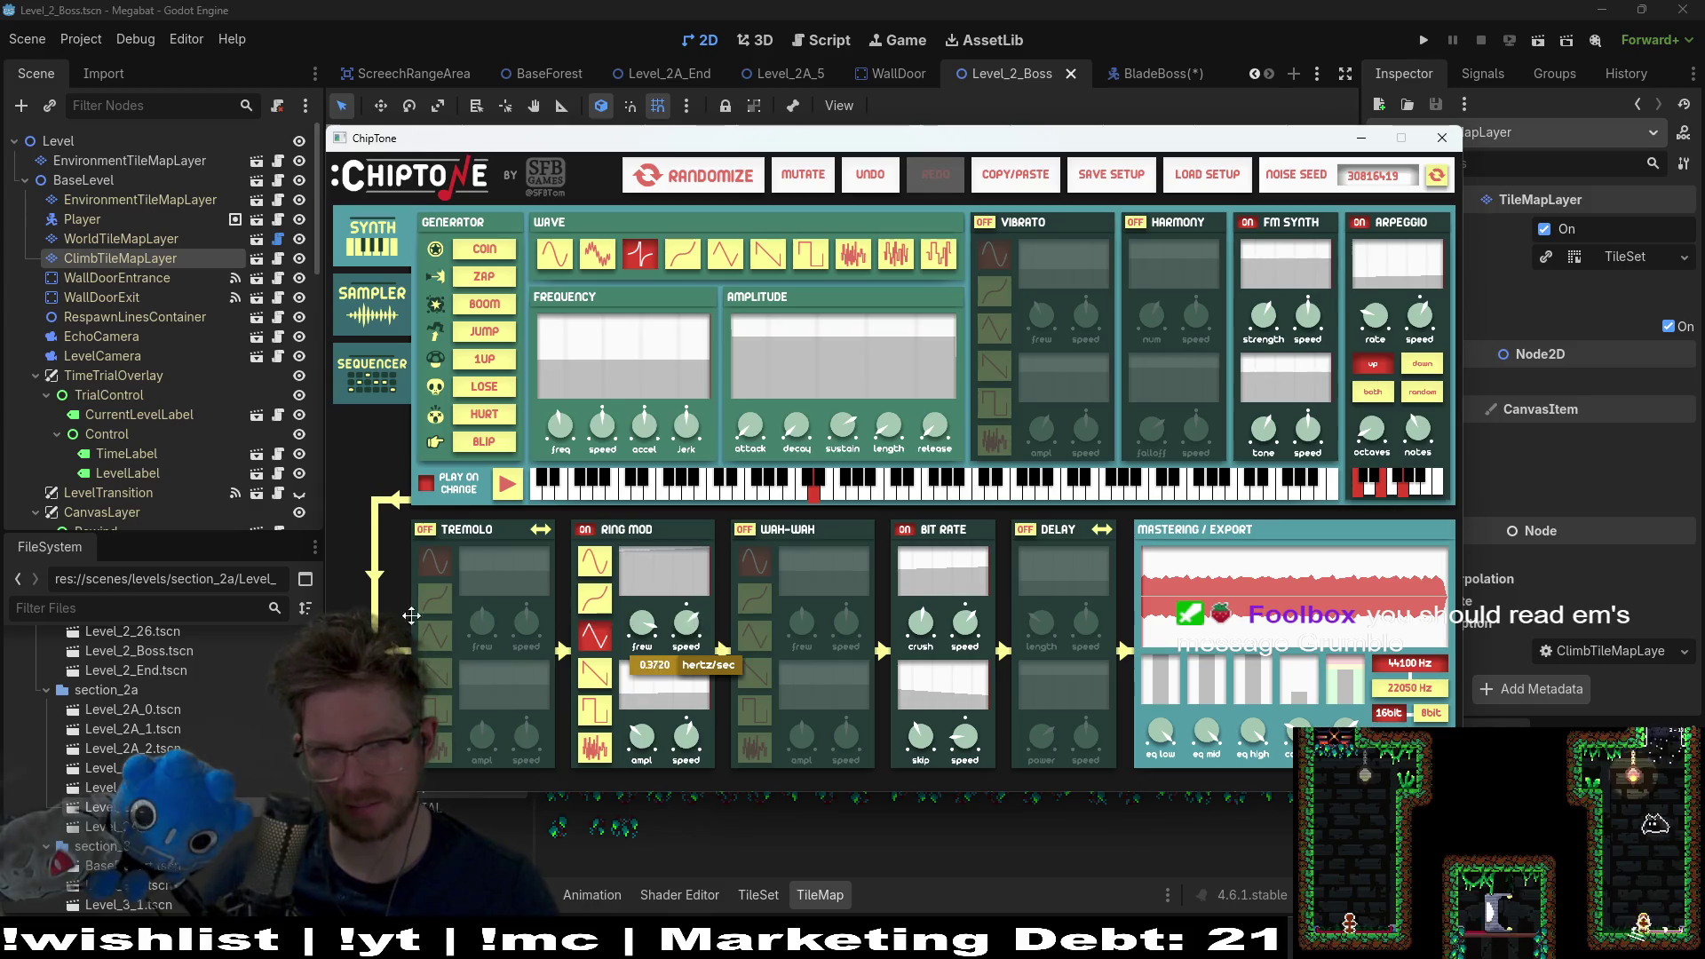
left_click(594, 674)
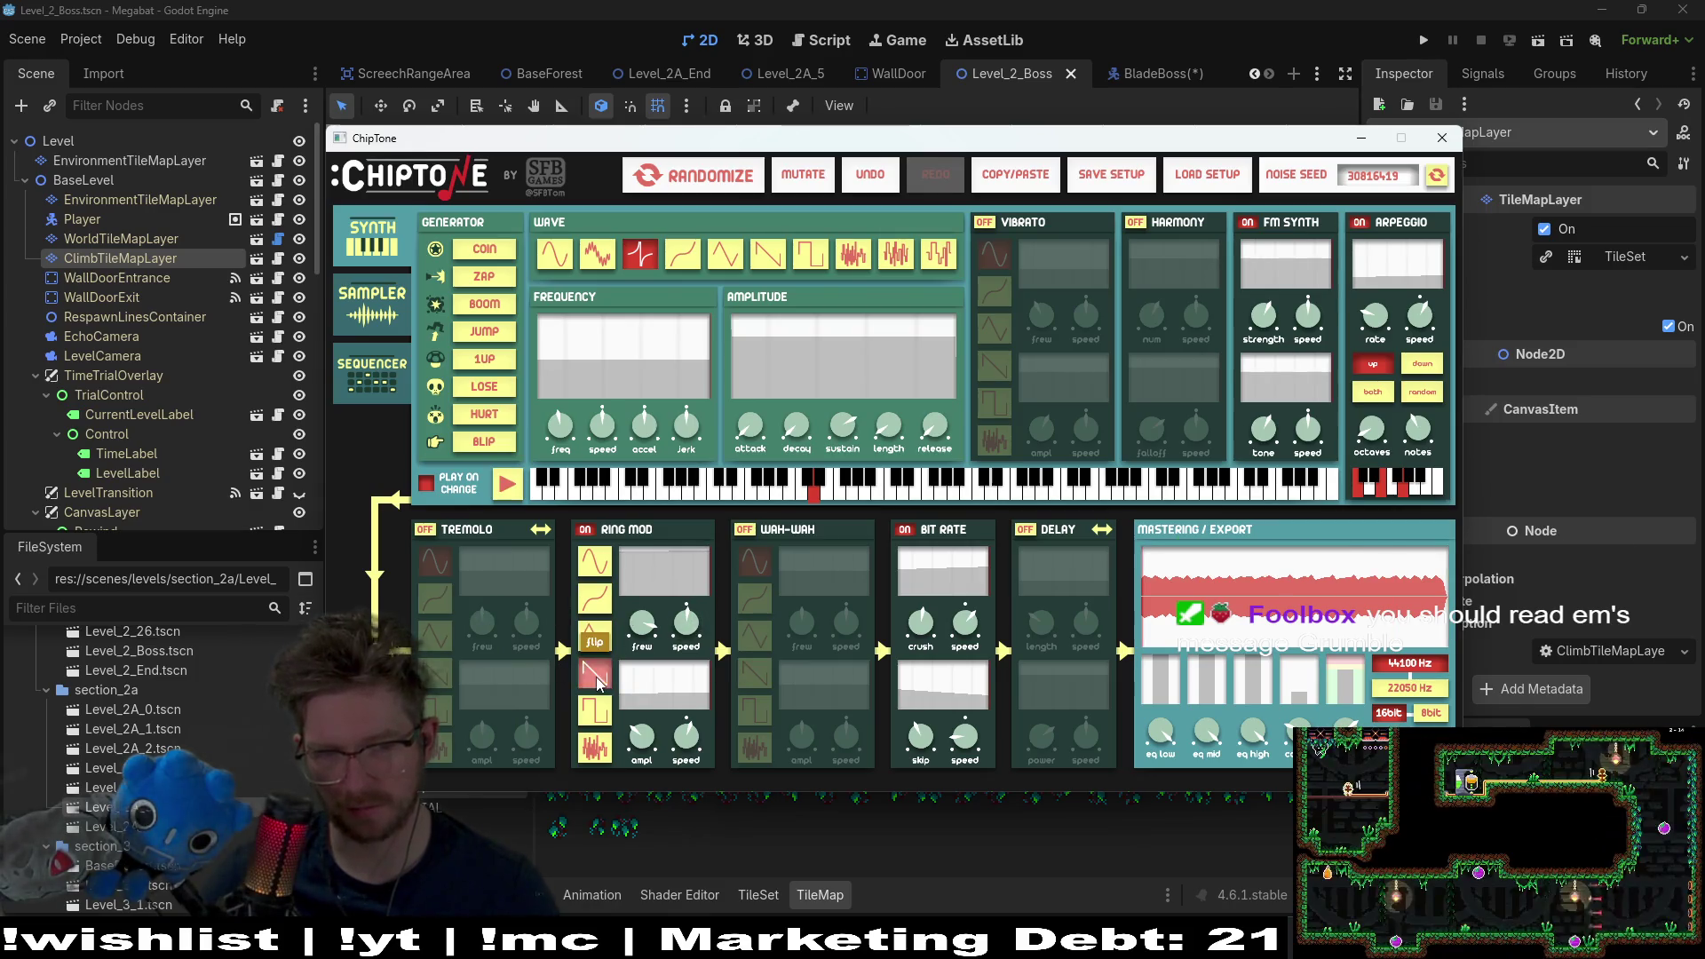
left_click(596, 710)
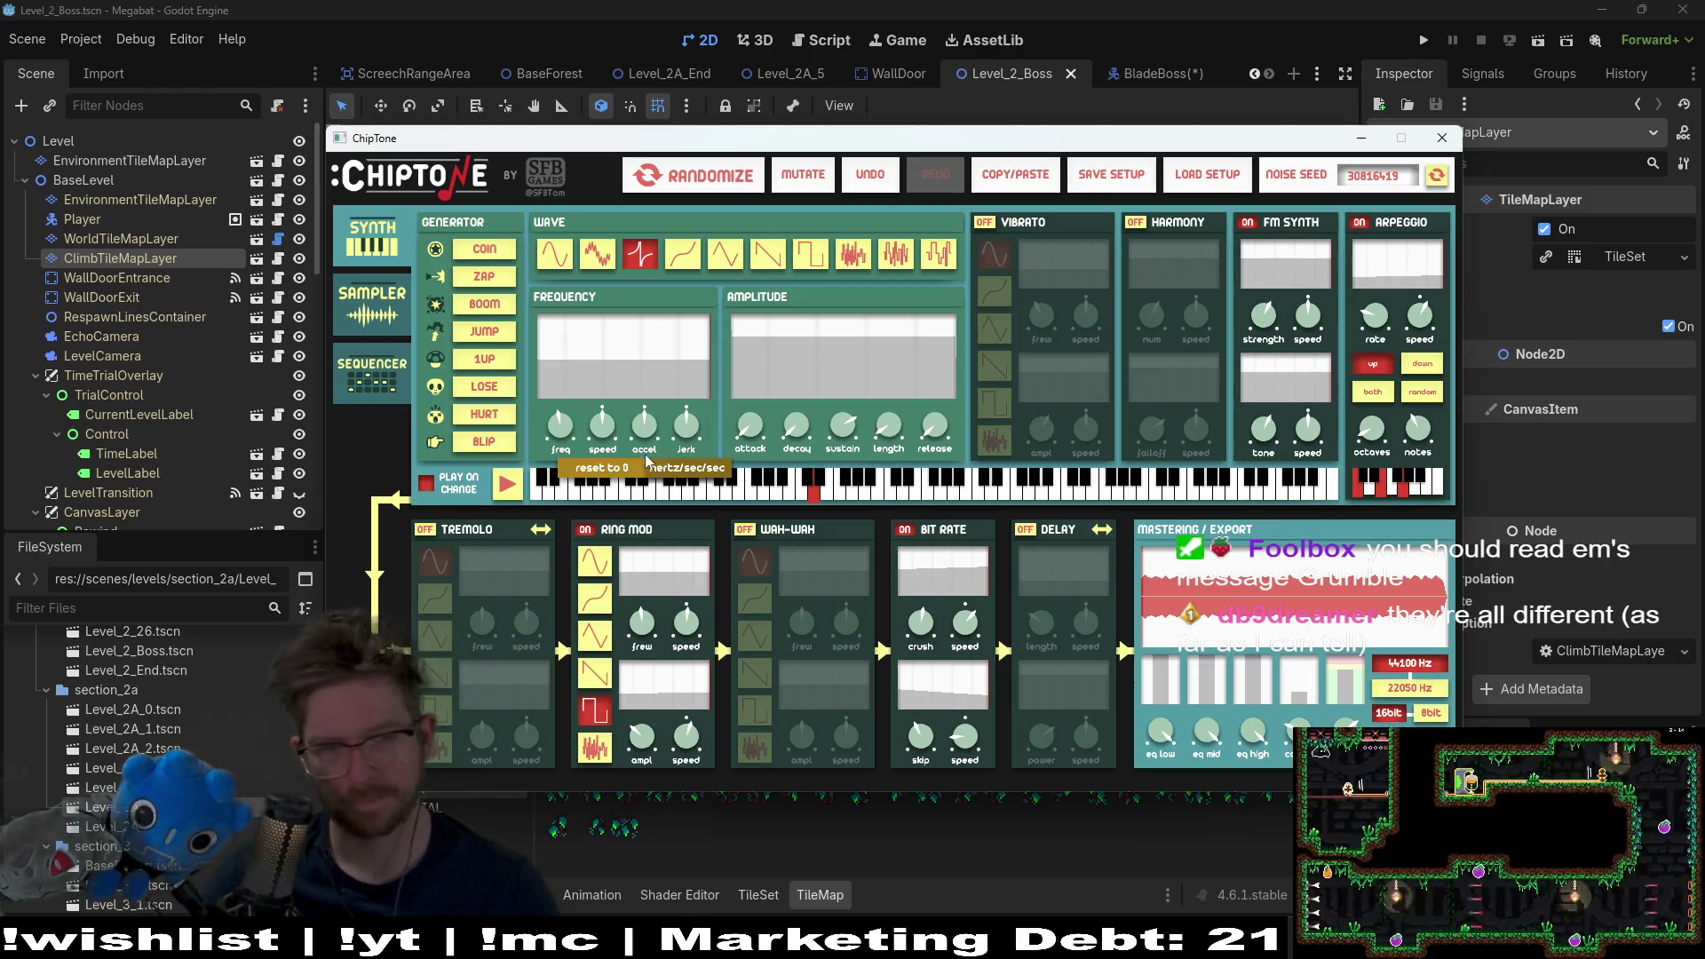
left_click(505, 485)
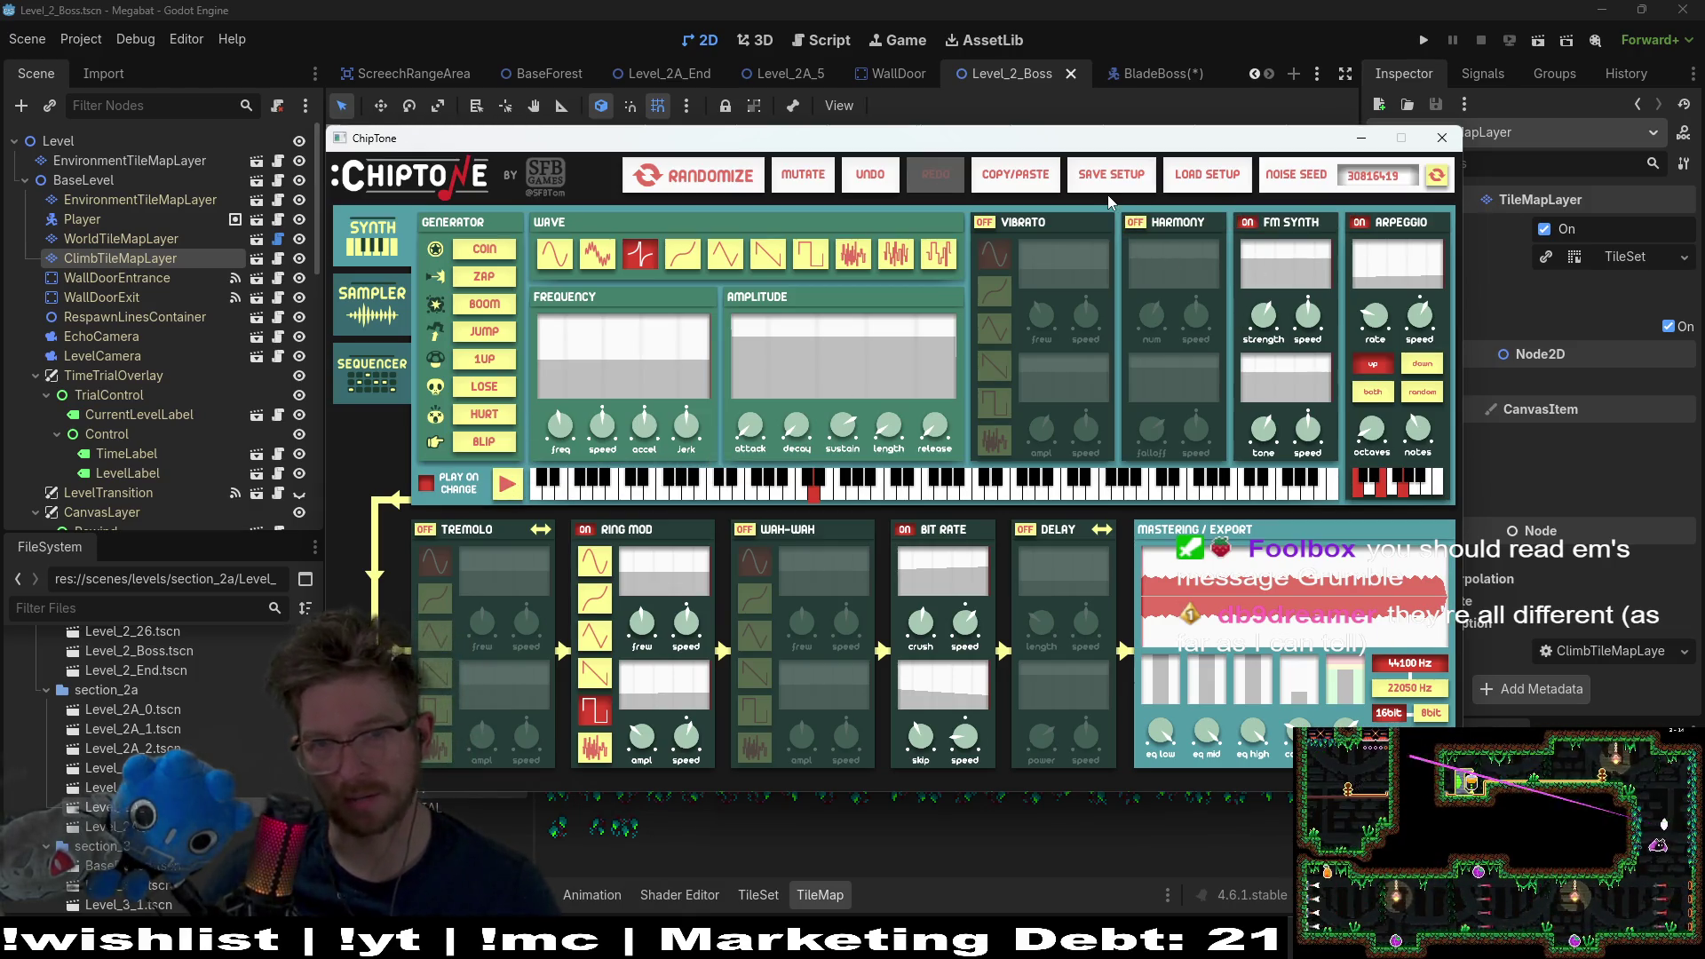
left_click(1114, 178)
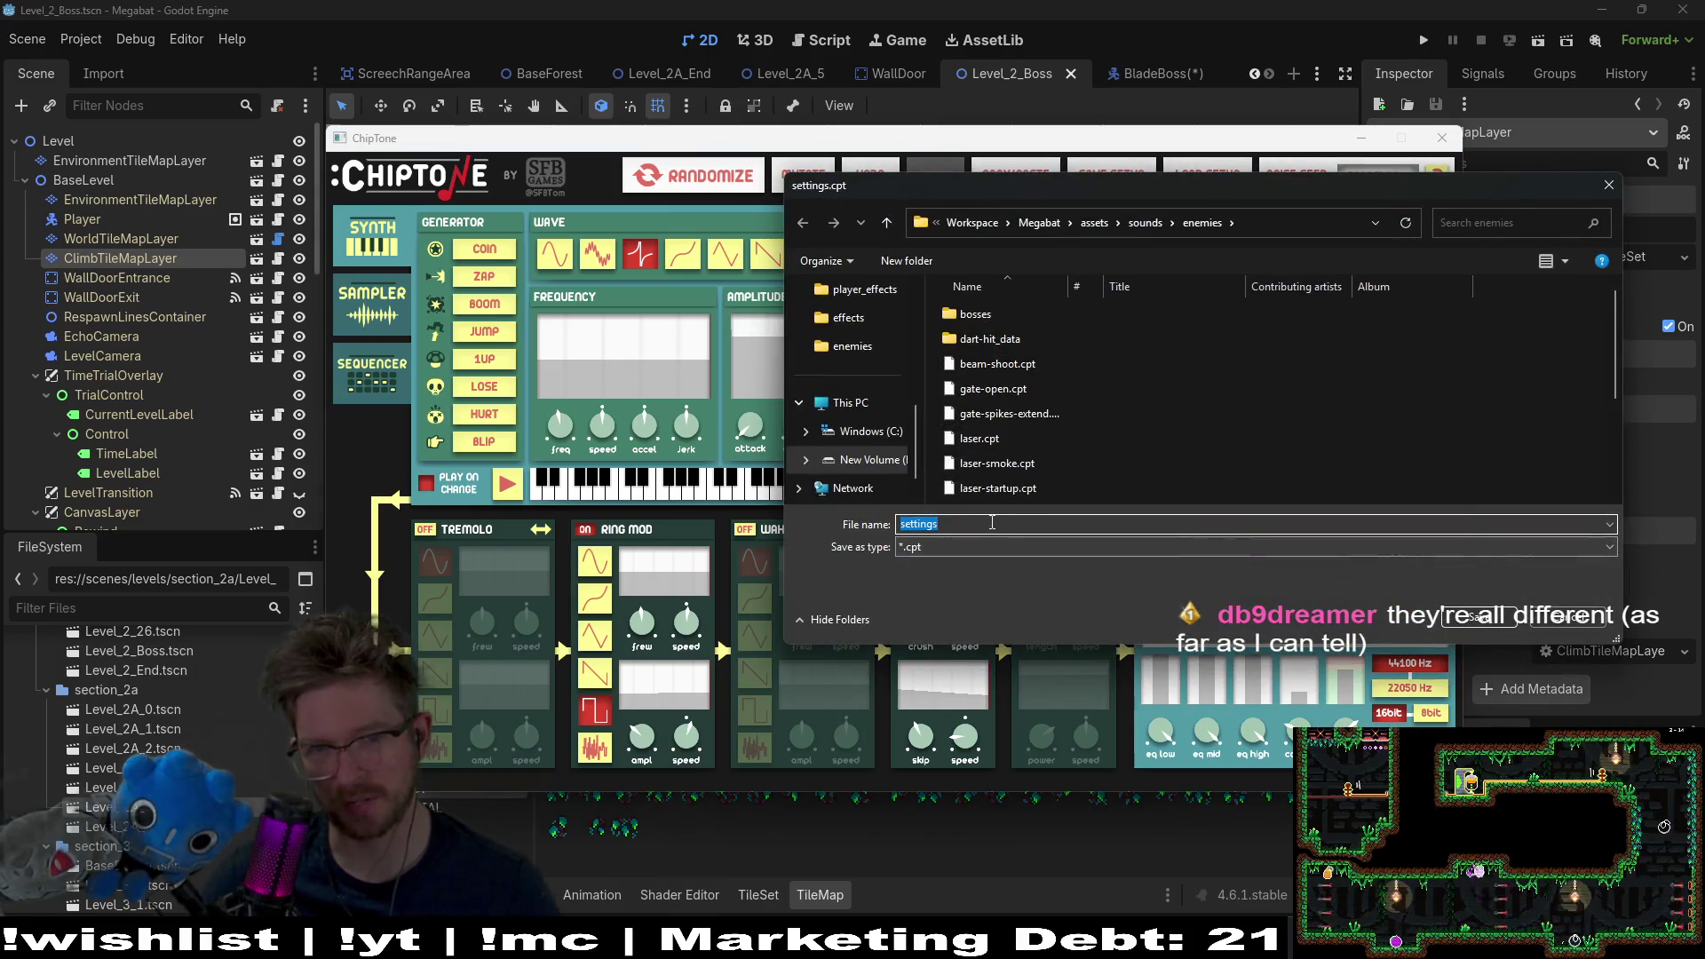
Step: Name the setup buzzsaw.cpt and save it in the sounds/enemies folder
type("saw")
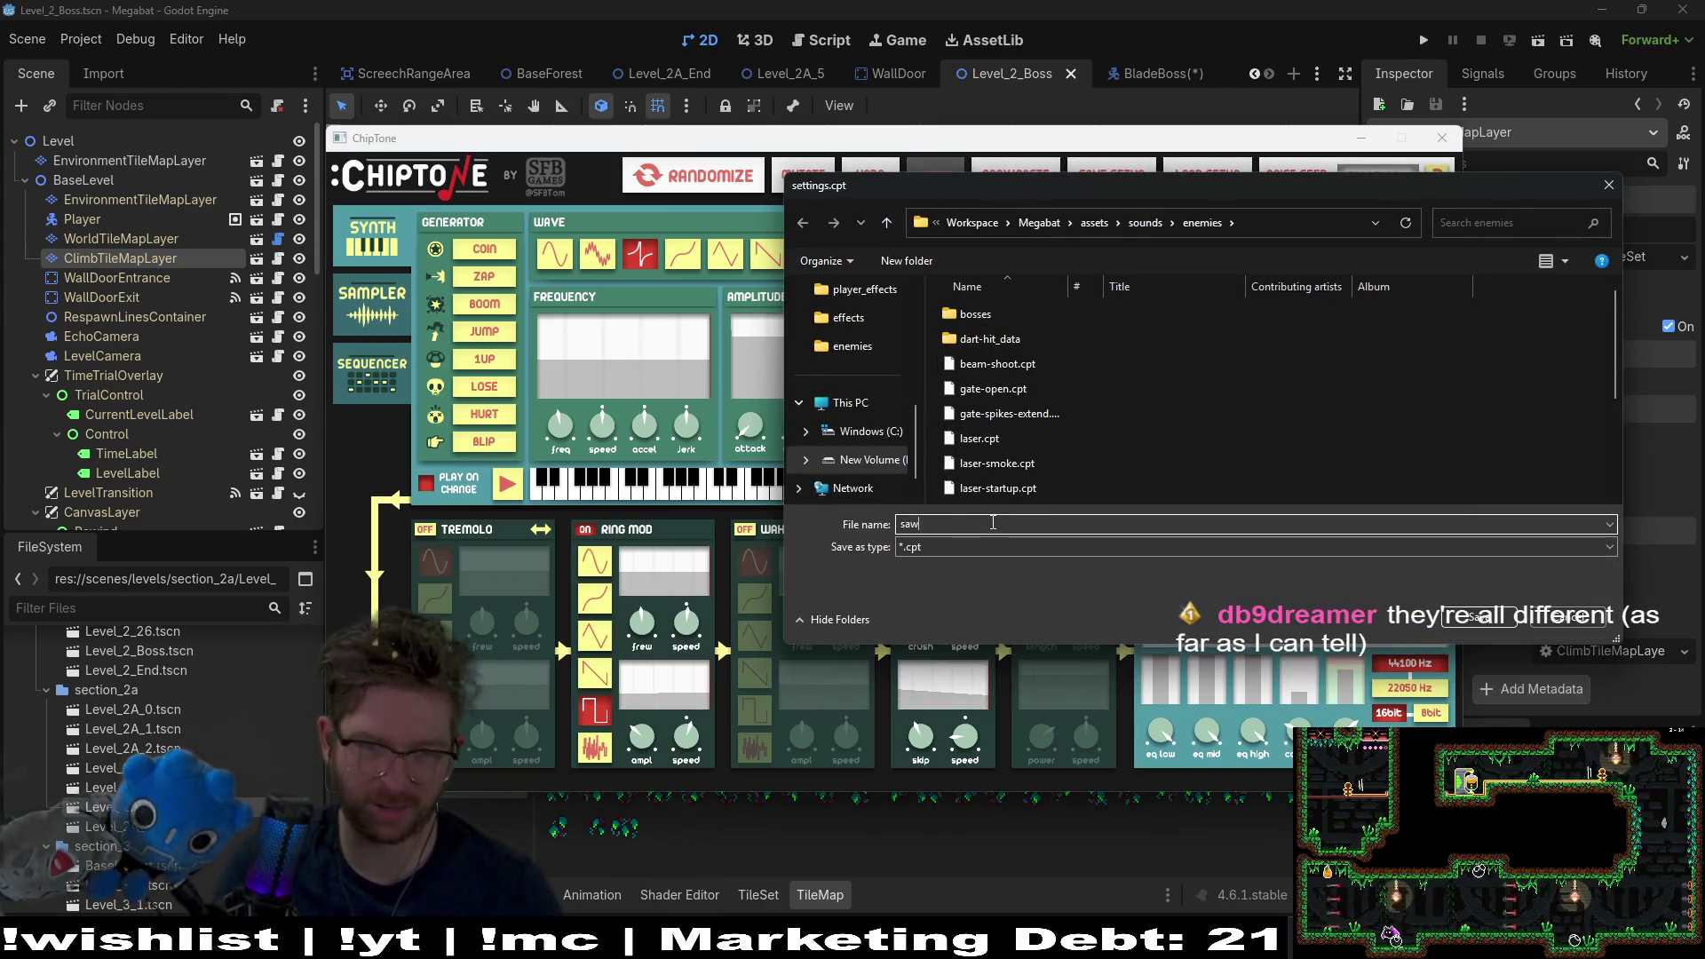
type("-sound")
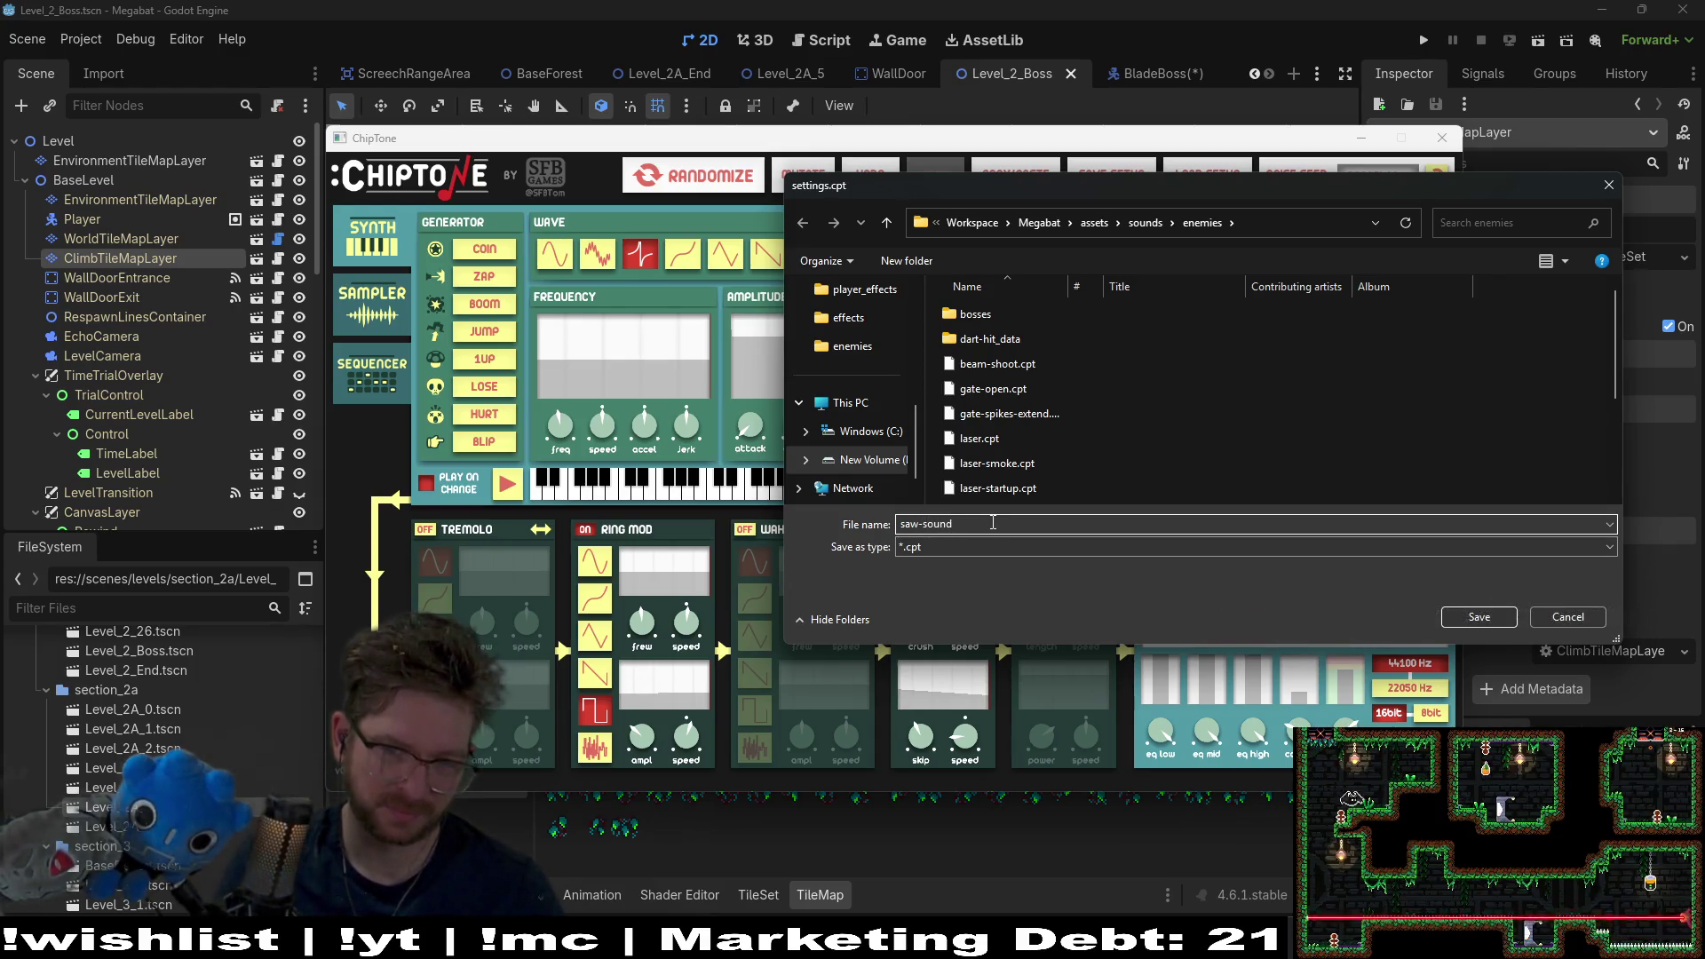
key("BackSpace")
key("BackSpace")
type("buzzsaw.cpt")
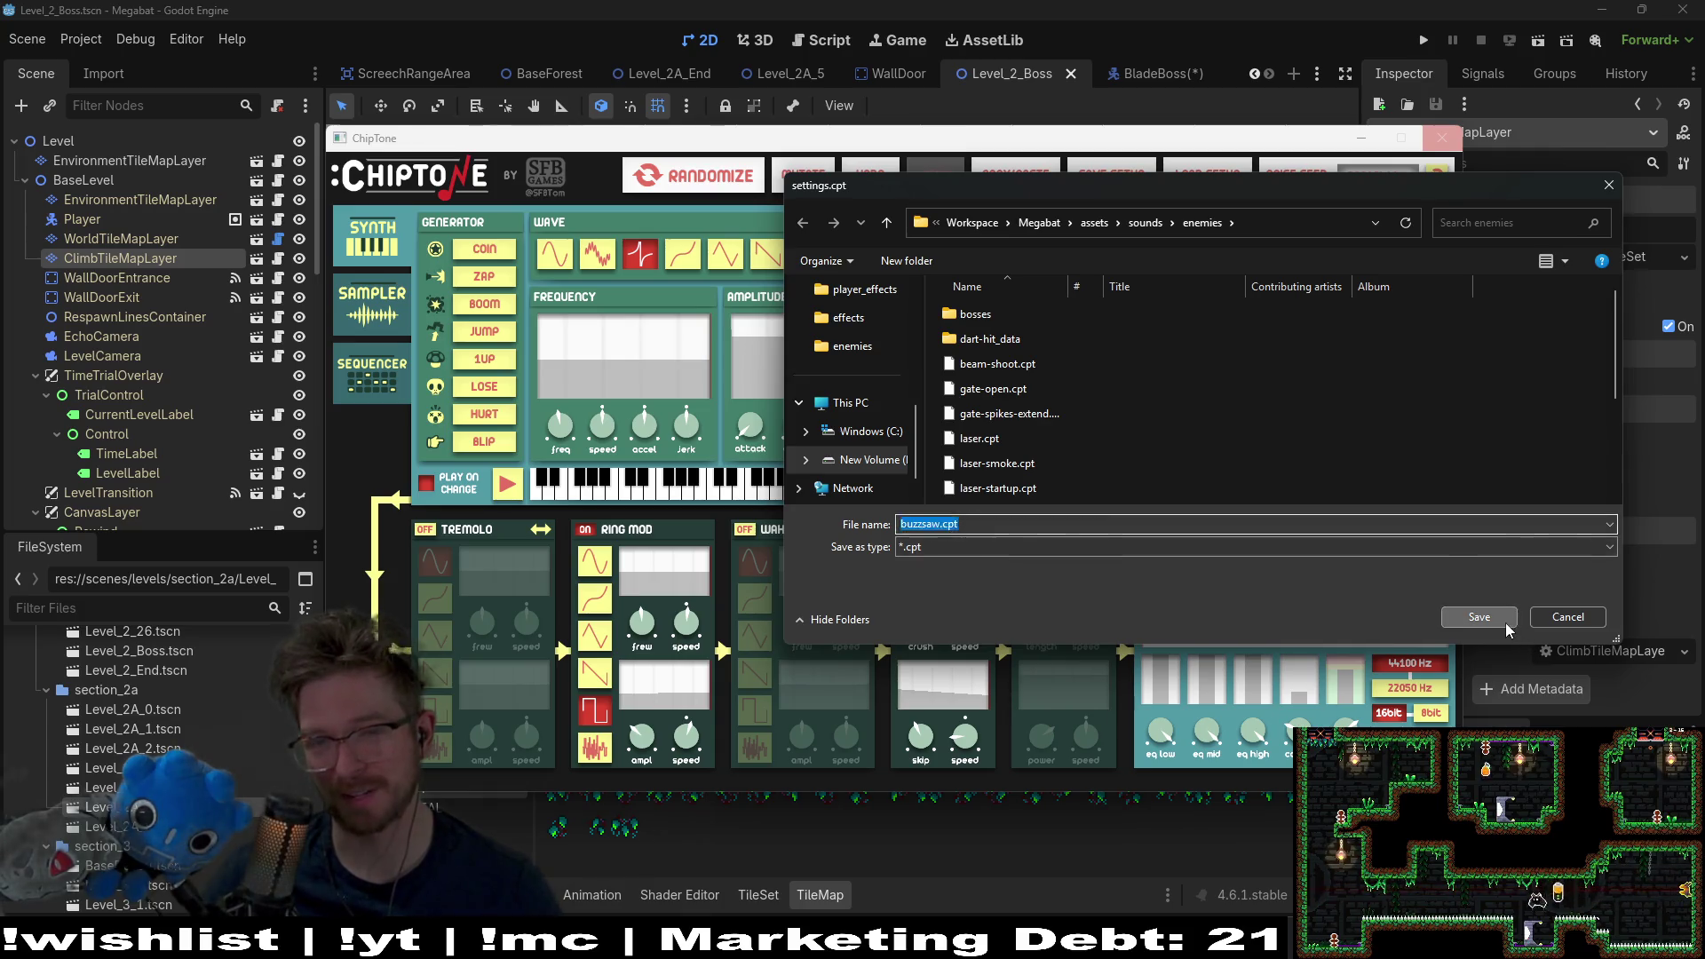
left_click(1478, 616)
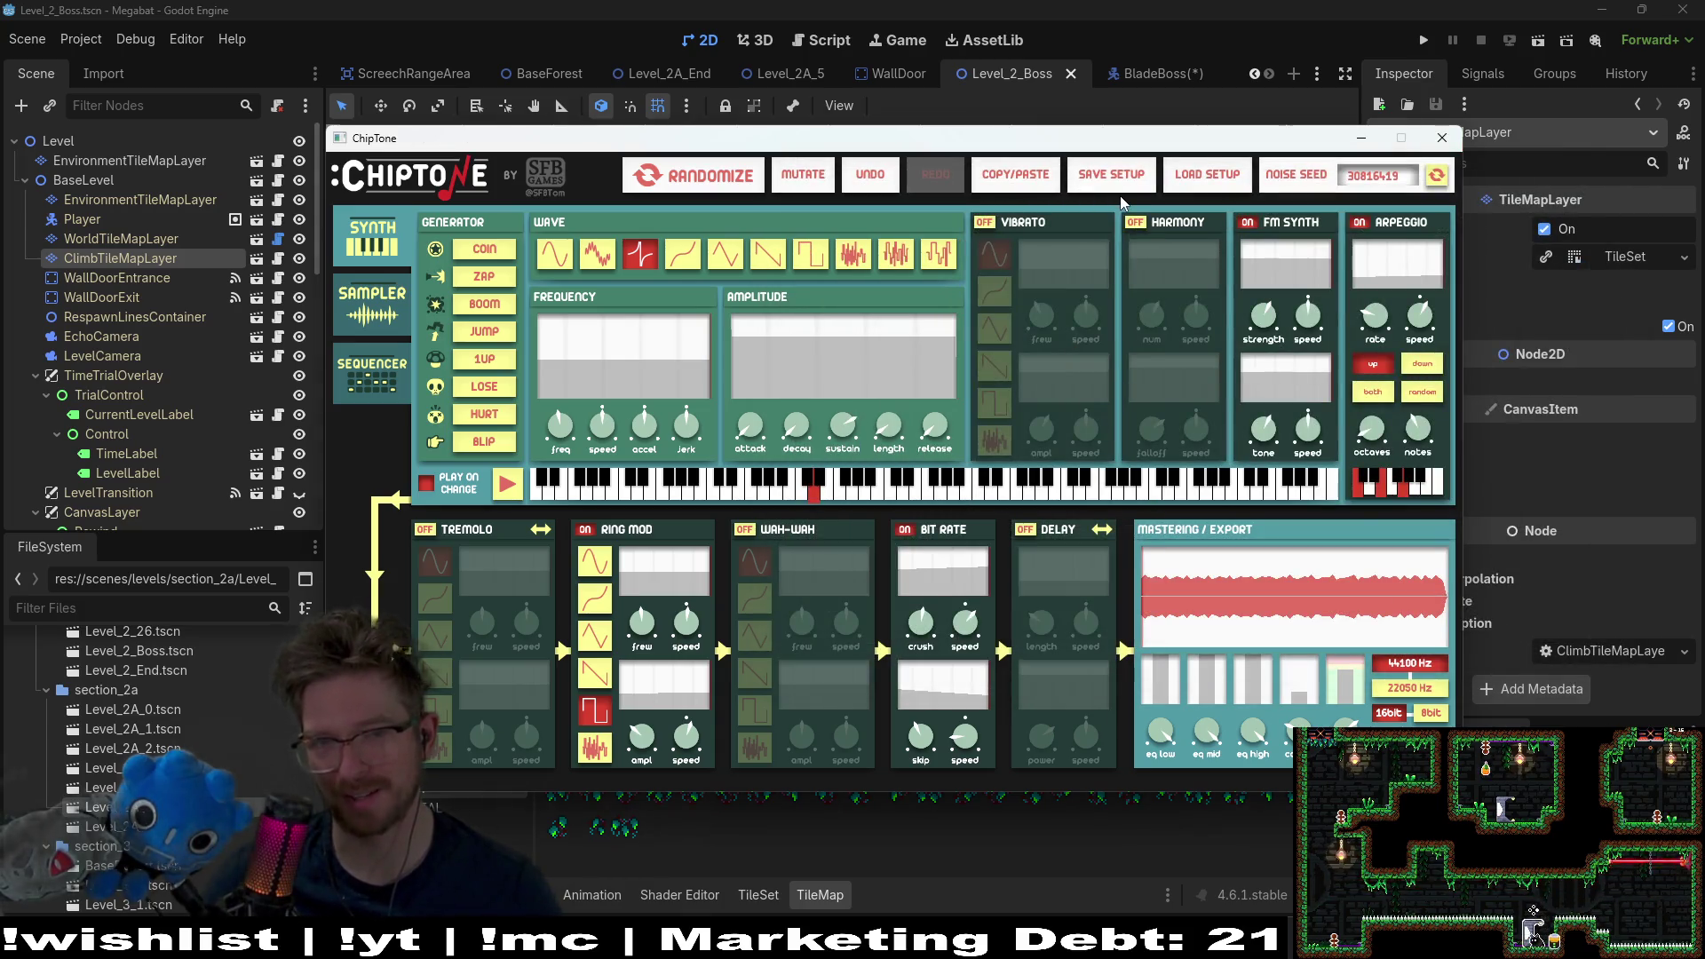
left_click(1206, 175)
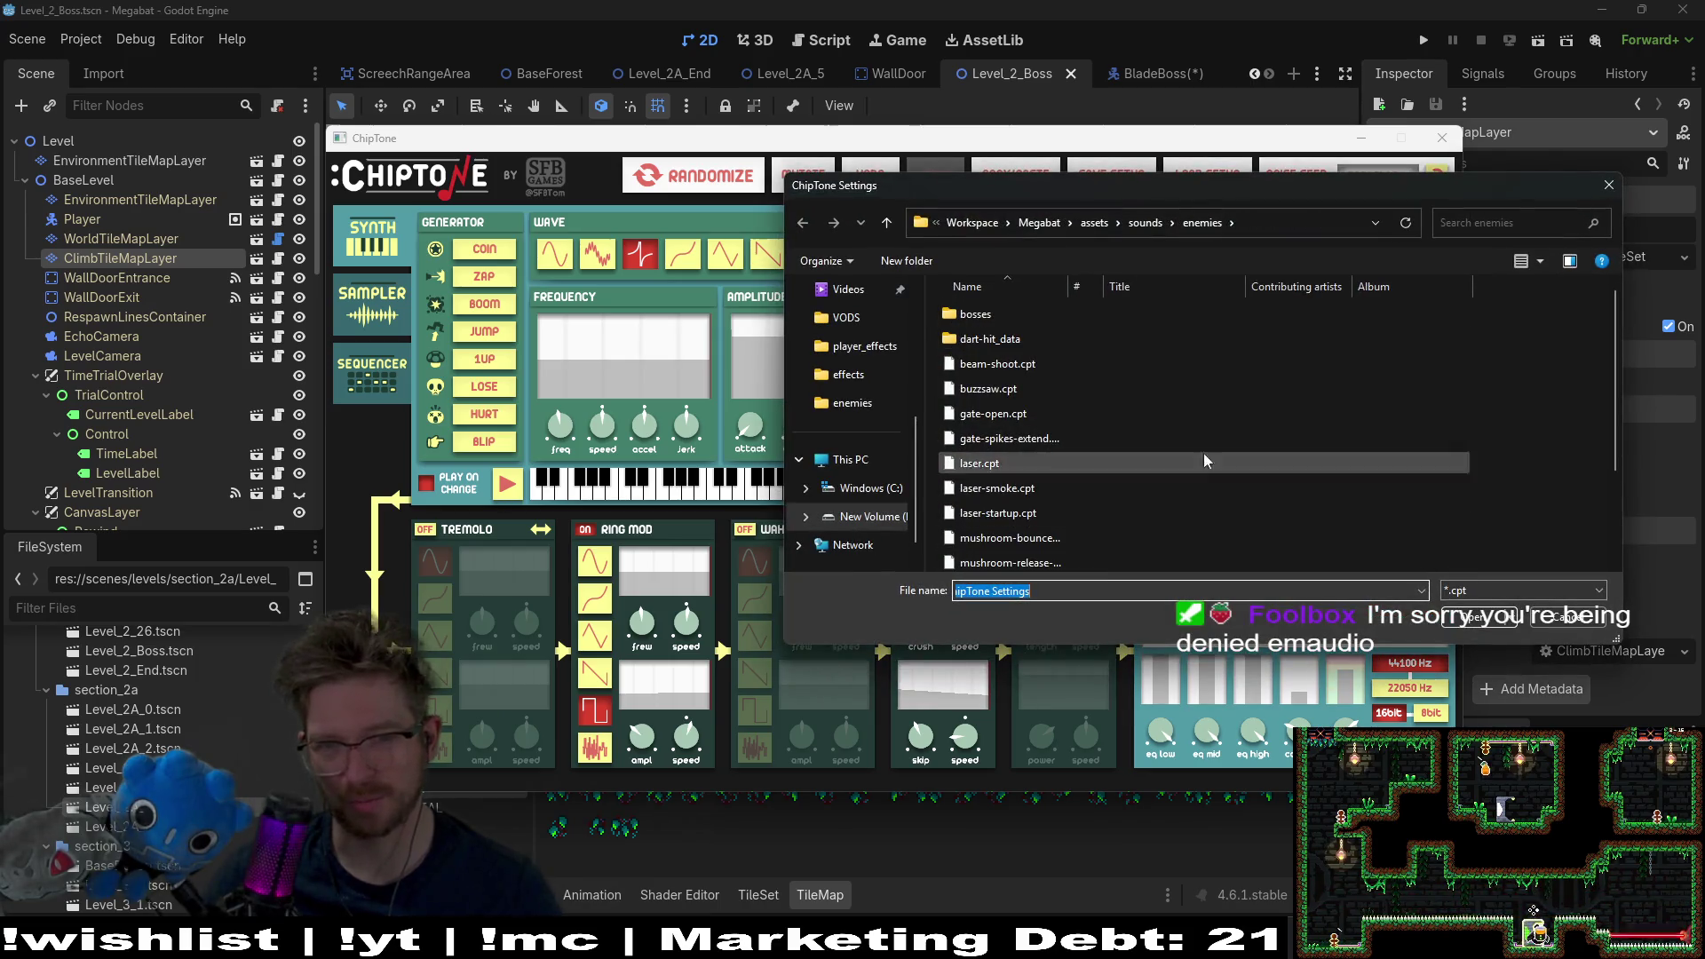
Step: Load the saved setup and export it as buzzsaw.wav into sounds/enemies
double_click(1202, 457)
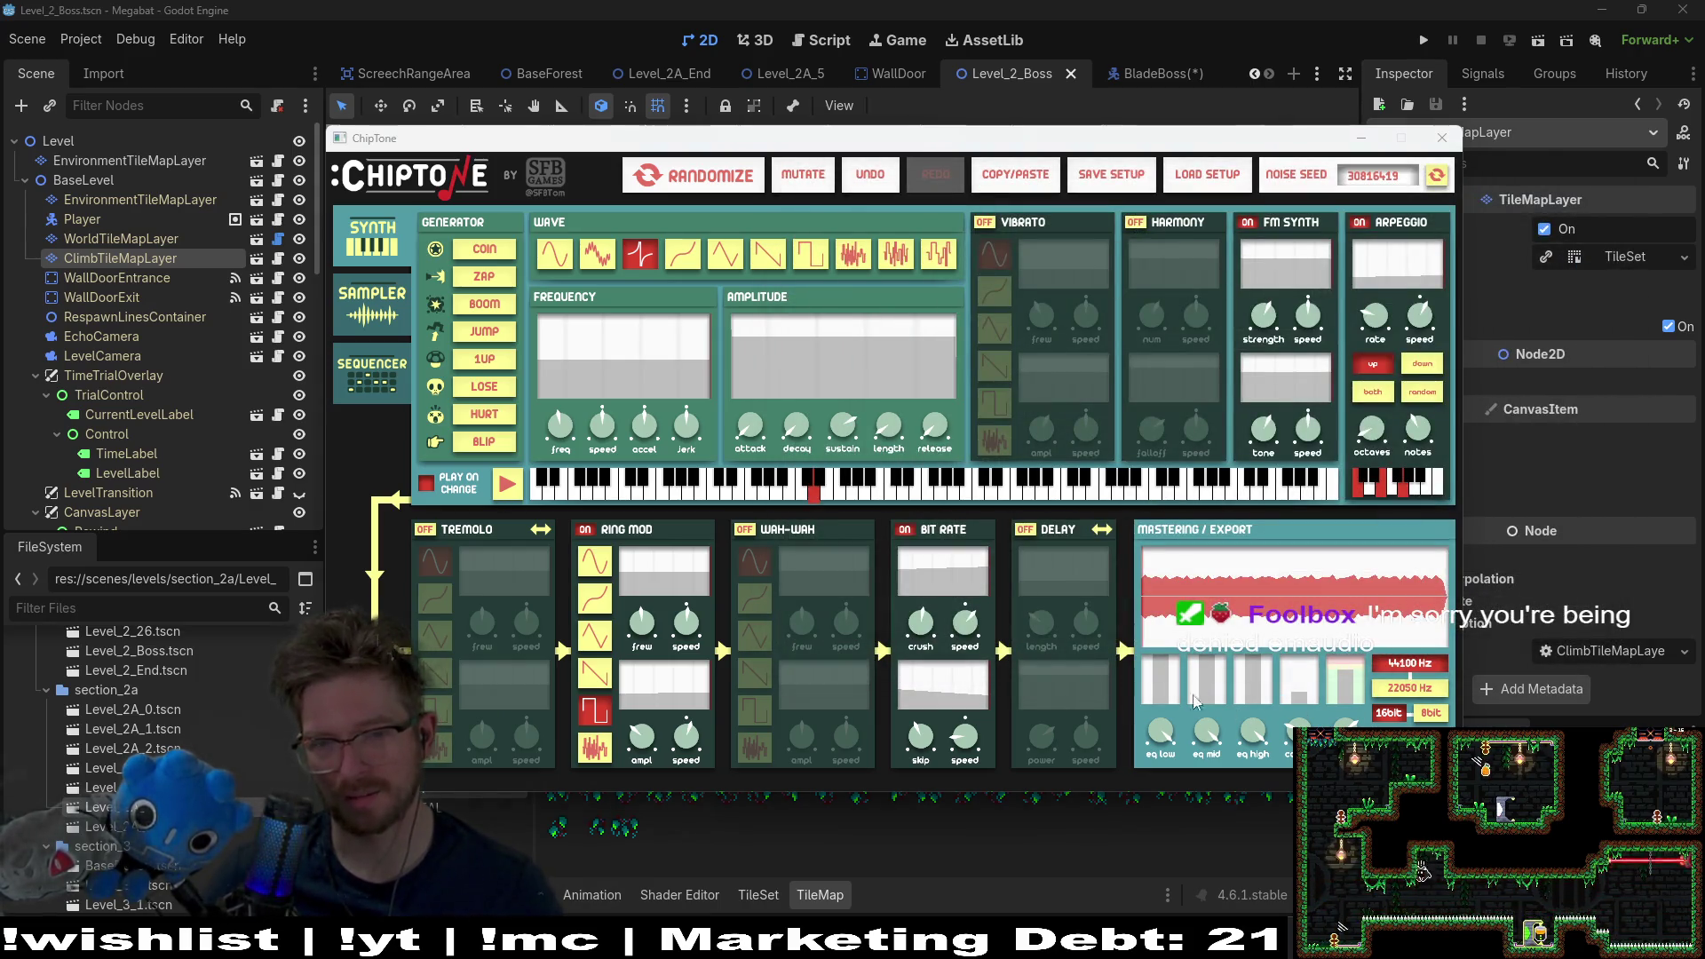
left_click(1194, 701)
type("bu")
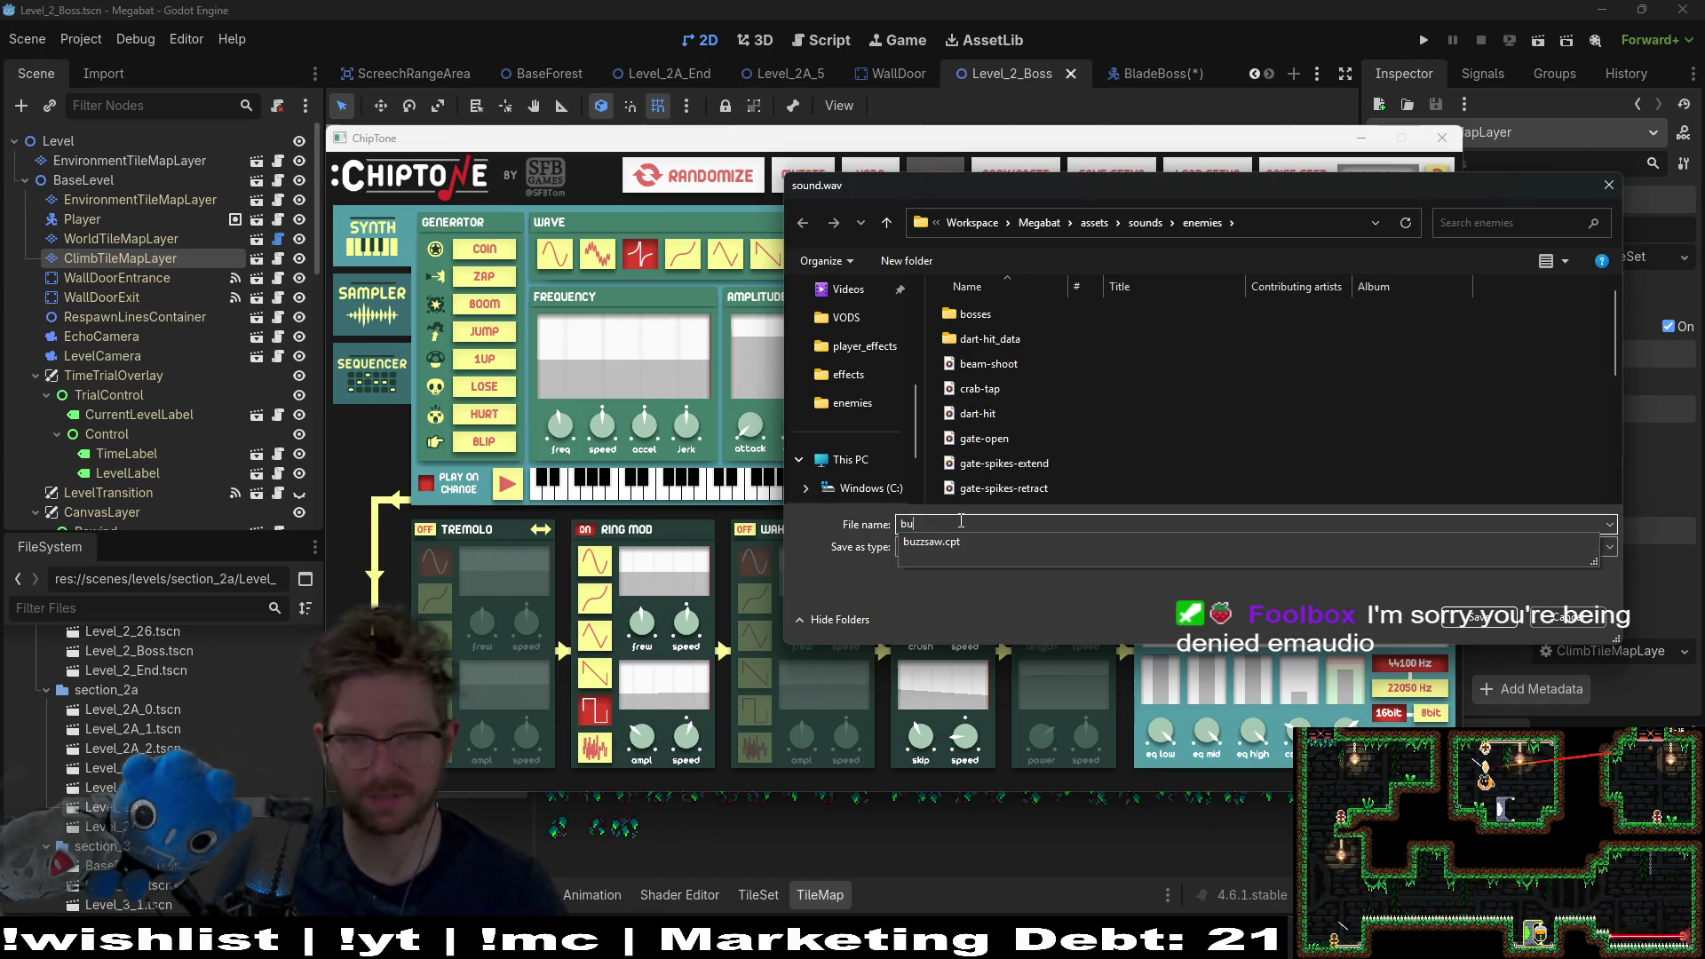
type("zzsaw.wav")
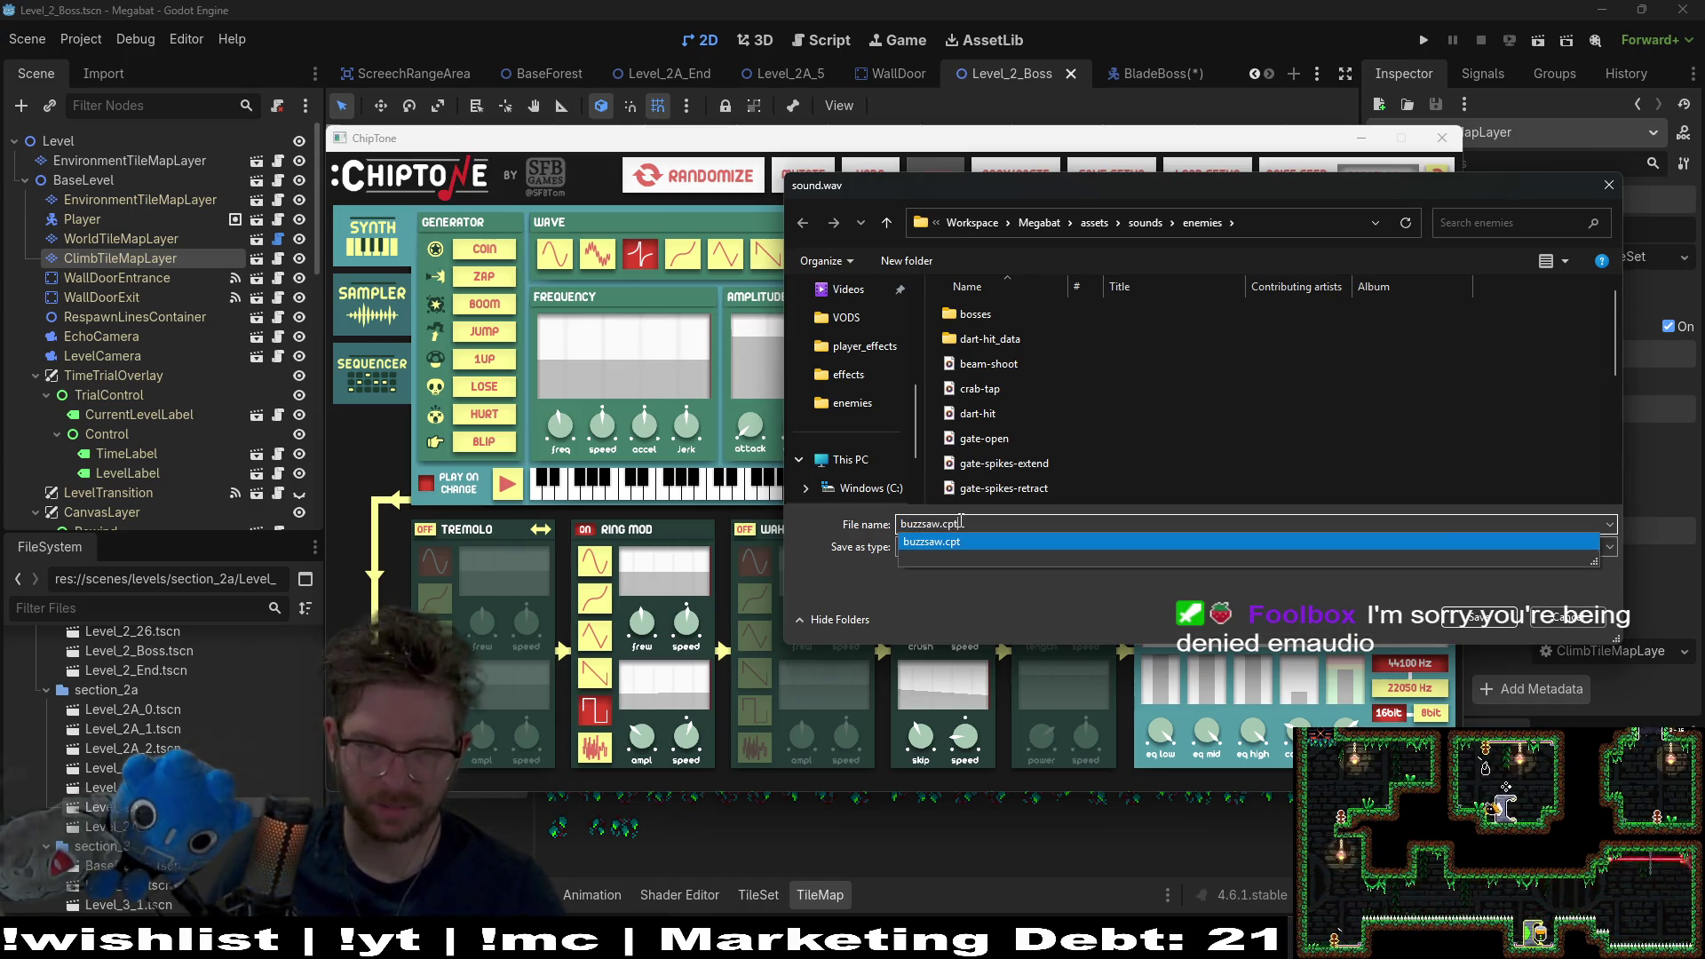
left_click(1474, 616)
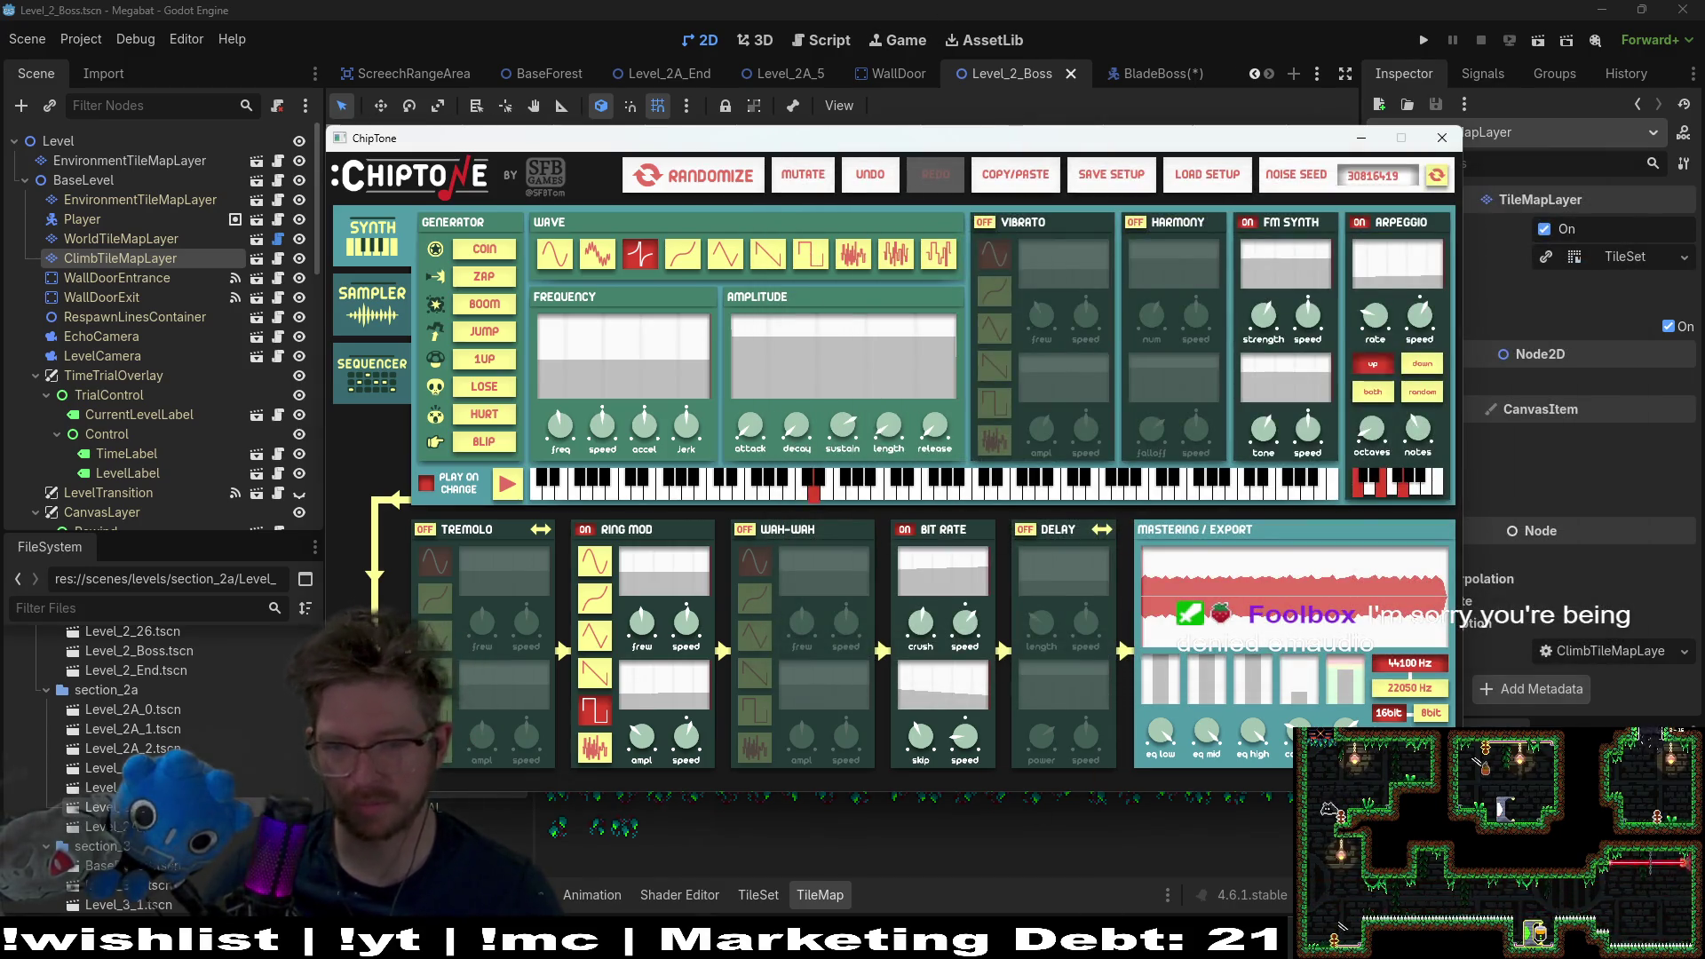
key("alt+Tab")
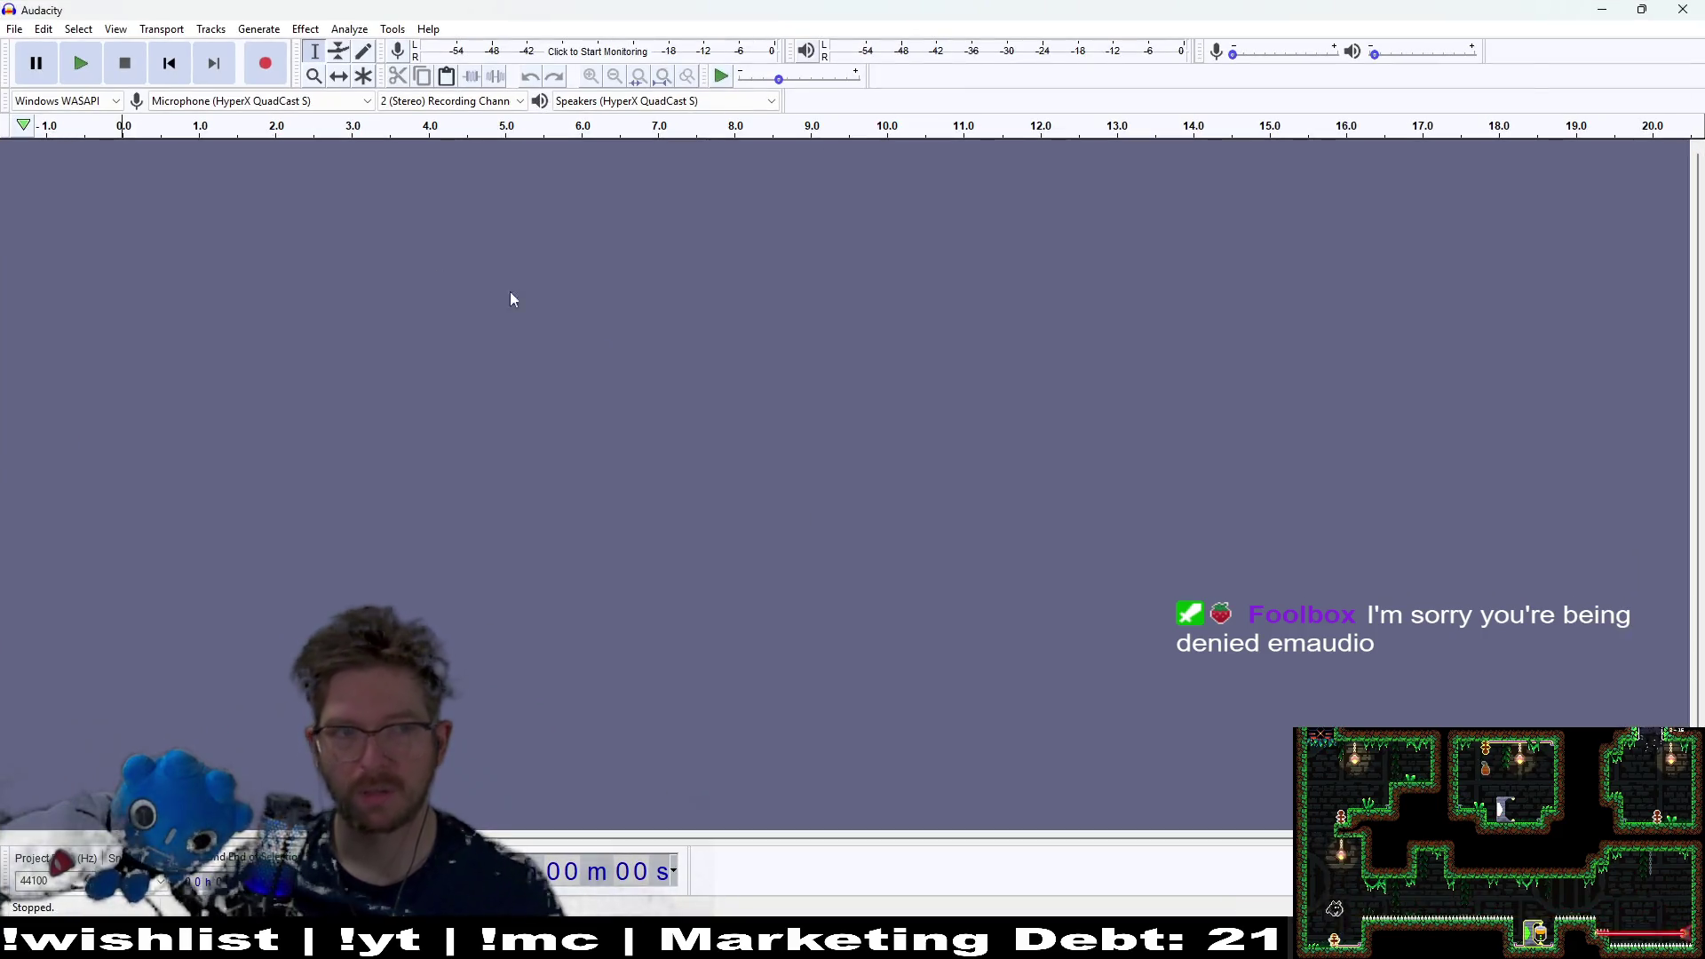
Step: Minimize Audacity and hide ChipTone to reveal Godot's Level_2_Boss scene
left_click(1594, 9)
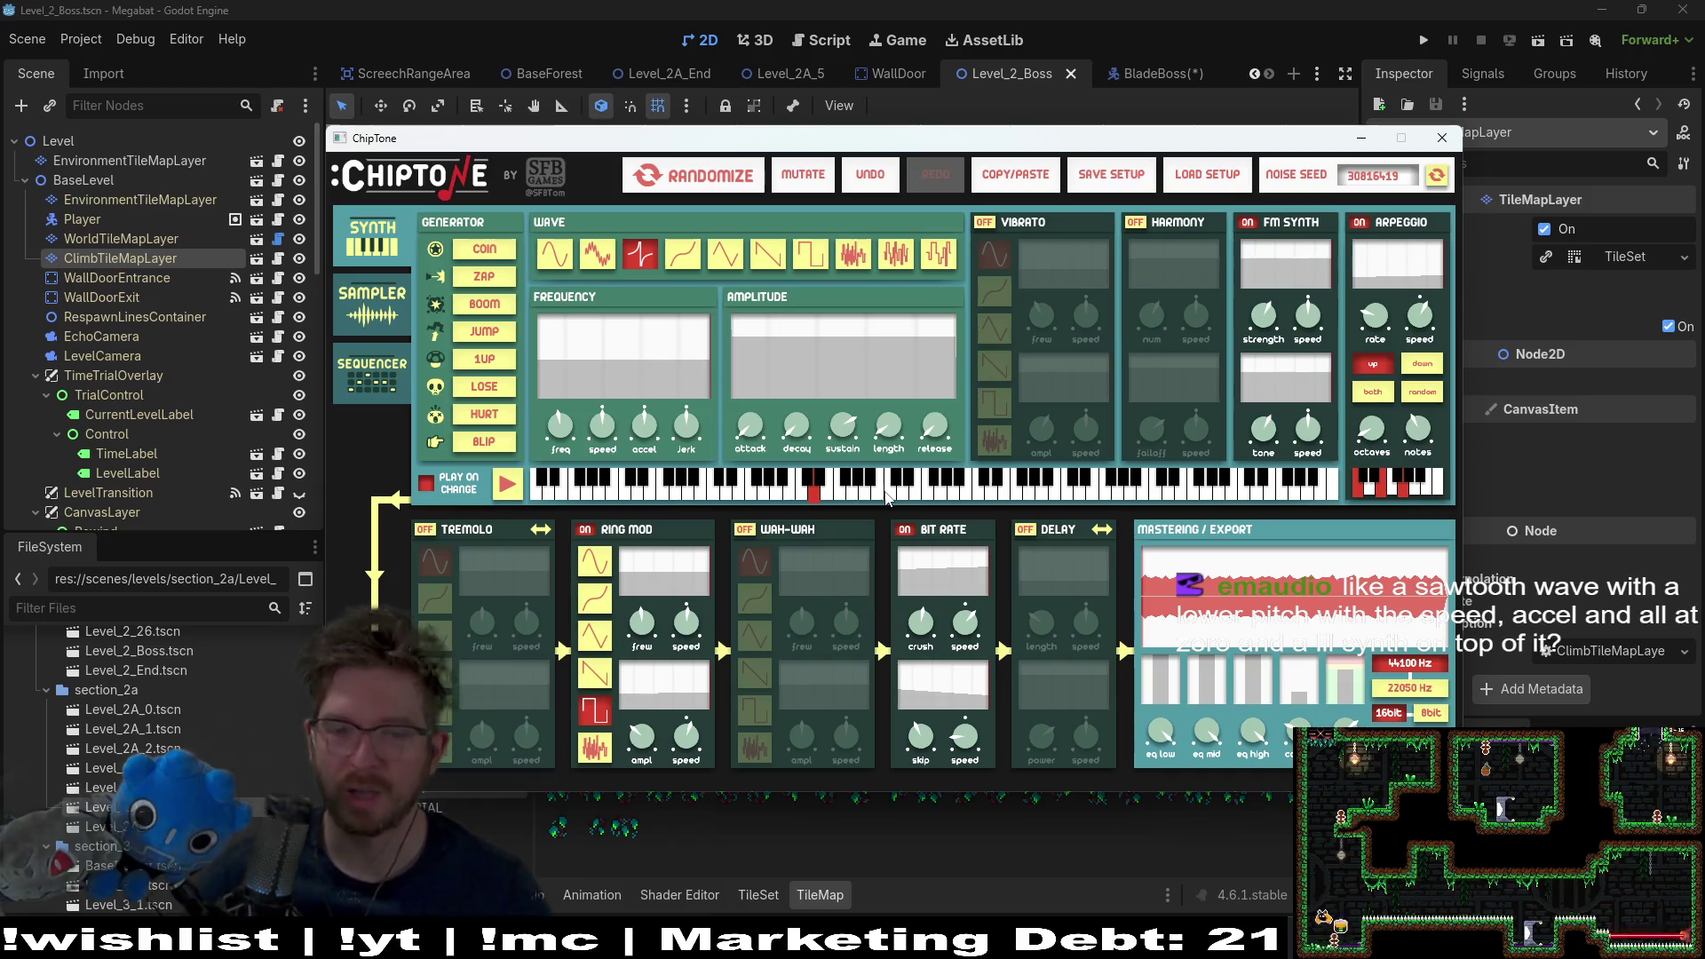
mouse_move(757, 941)
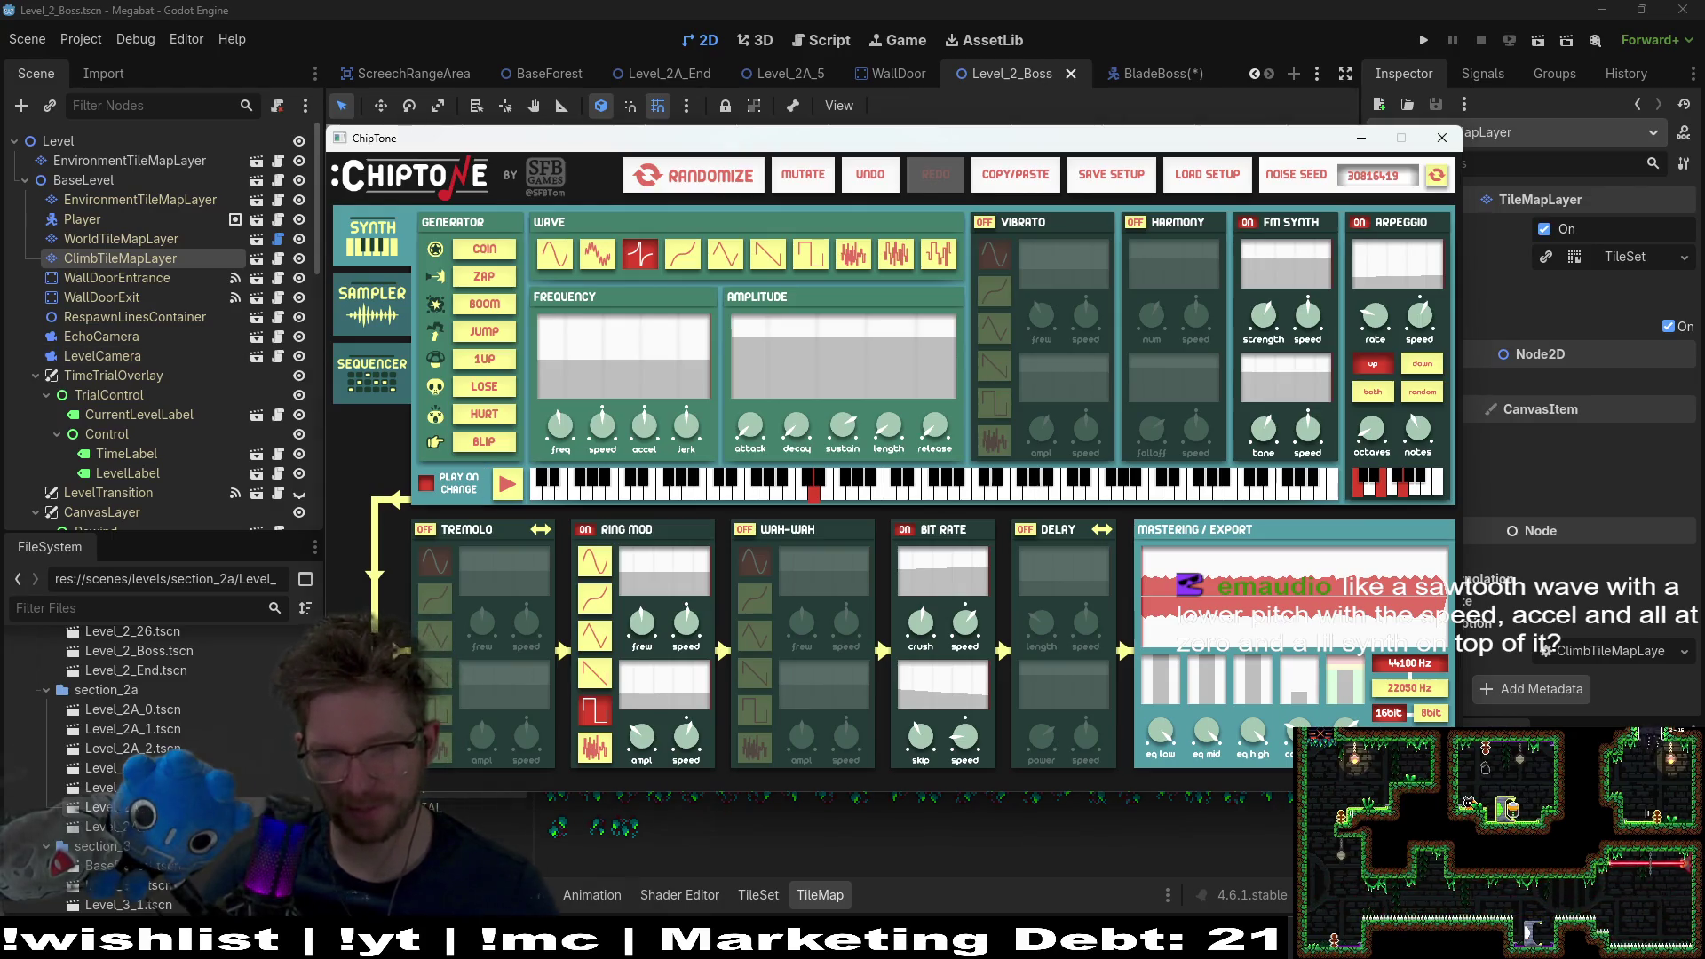
left_click(1170, 86)
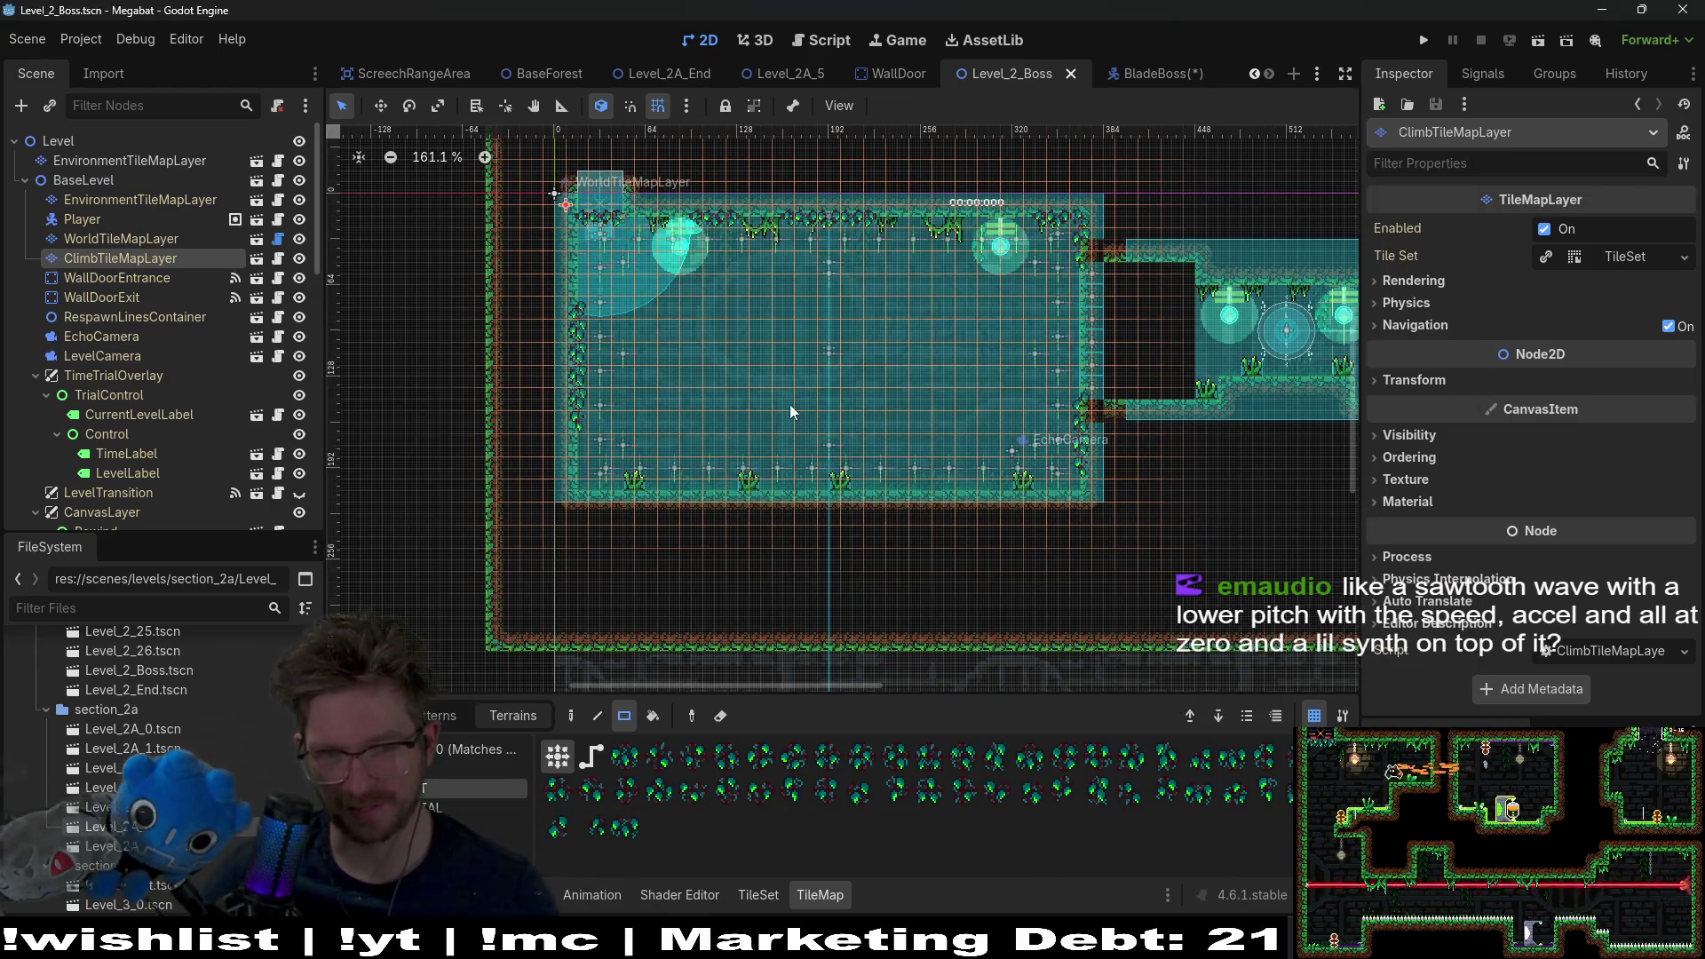
Step: Open the BladeBoss scene, check the Stream options, and filter files by 'buzz'
left_click(1154, 75)
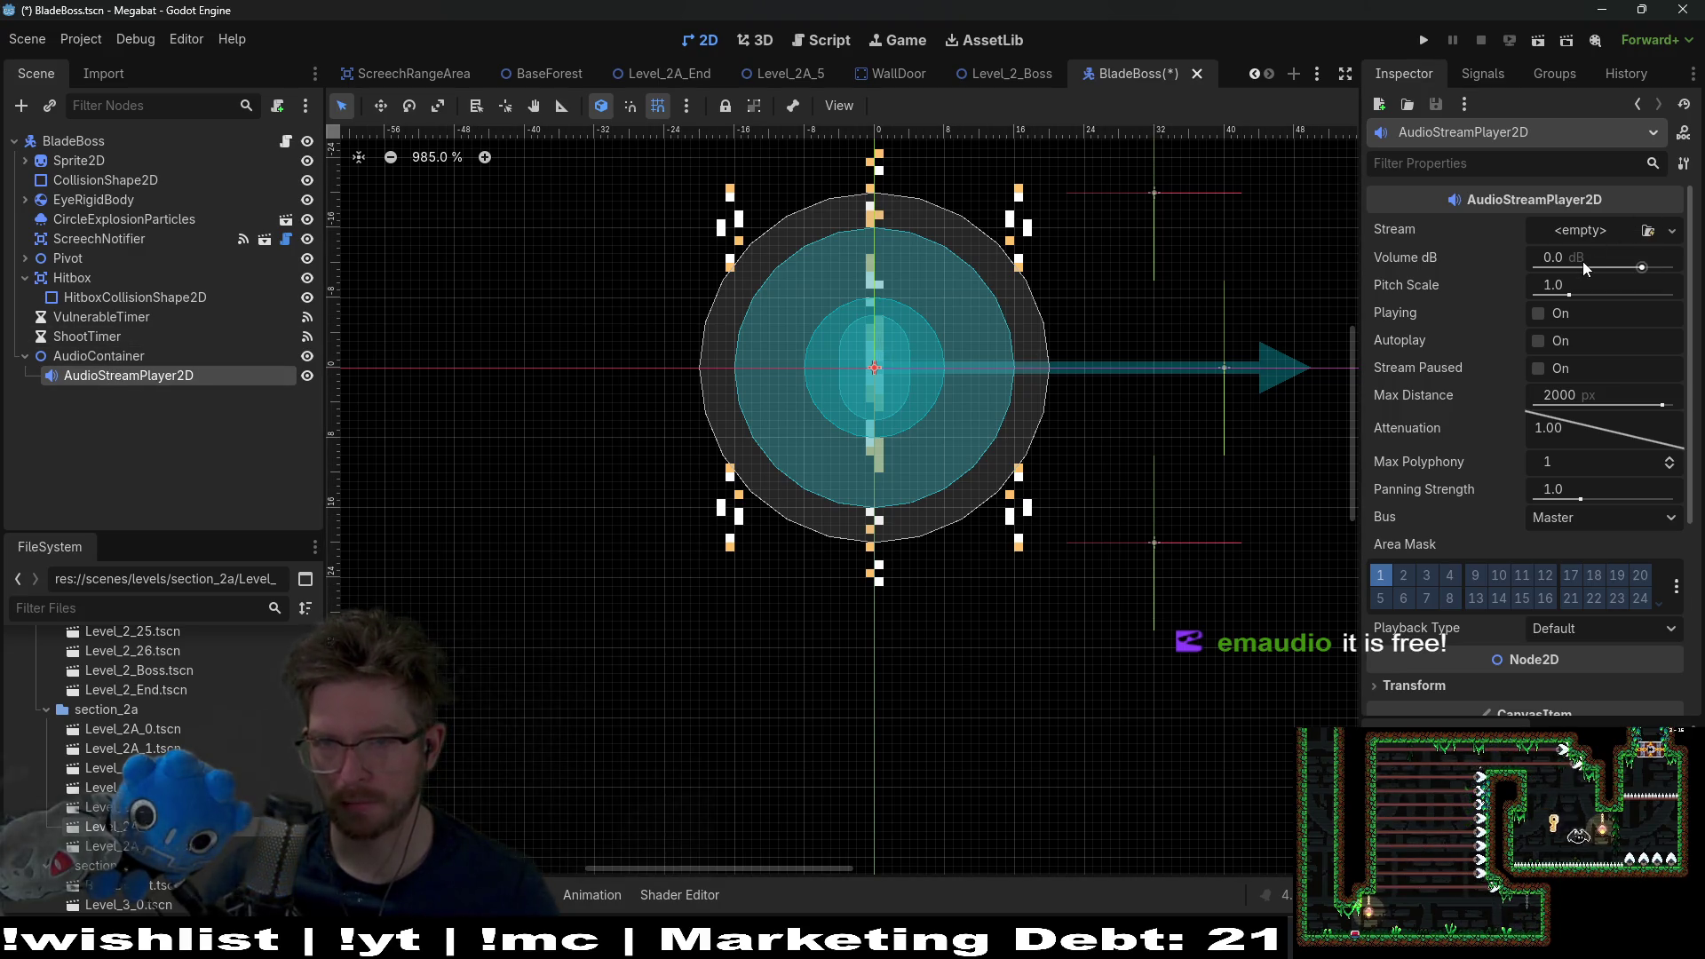
left_click(1588, 231)
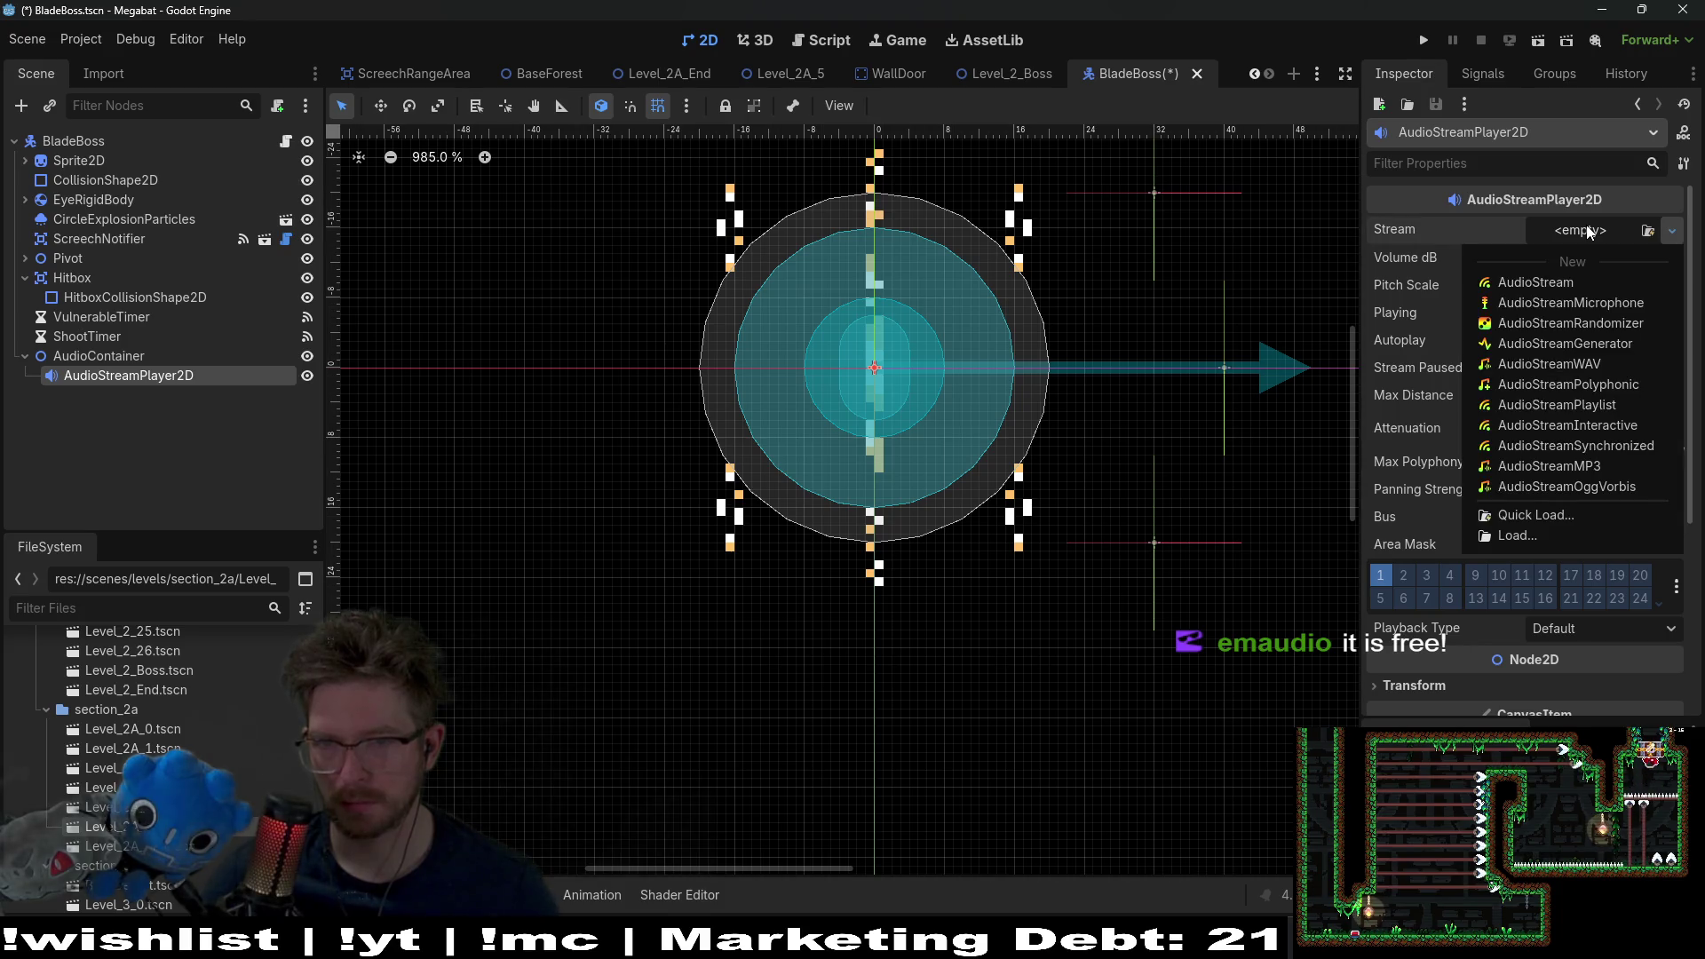
left_click(152, 610)
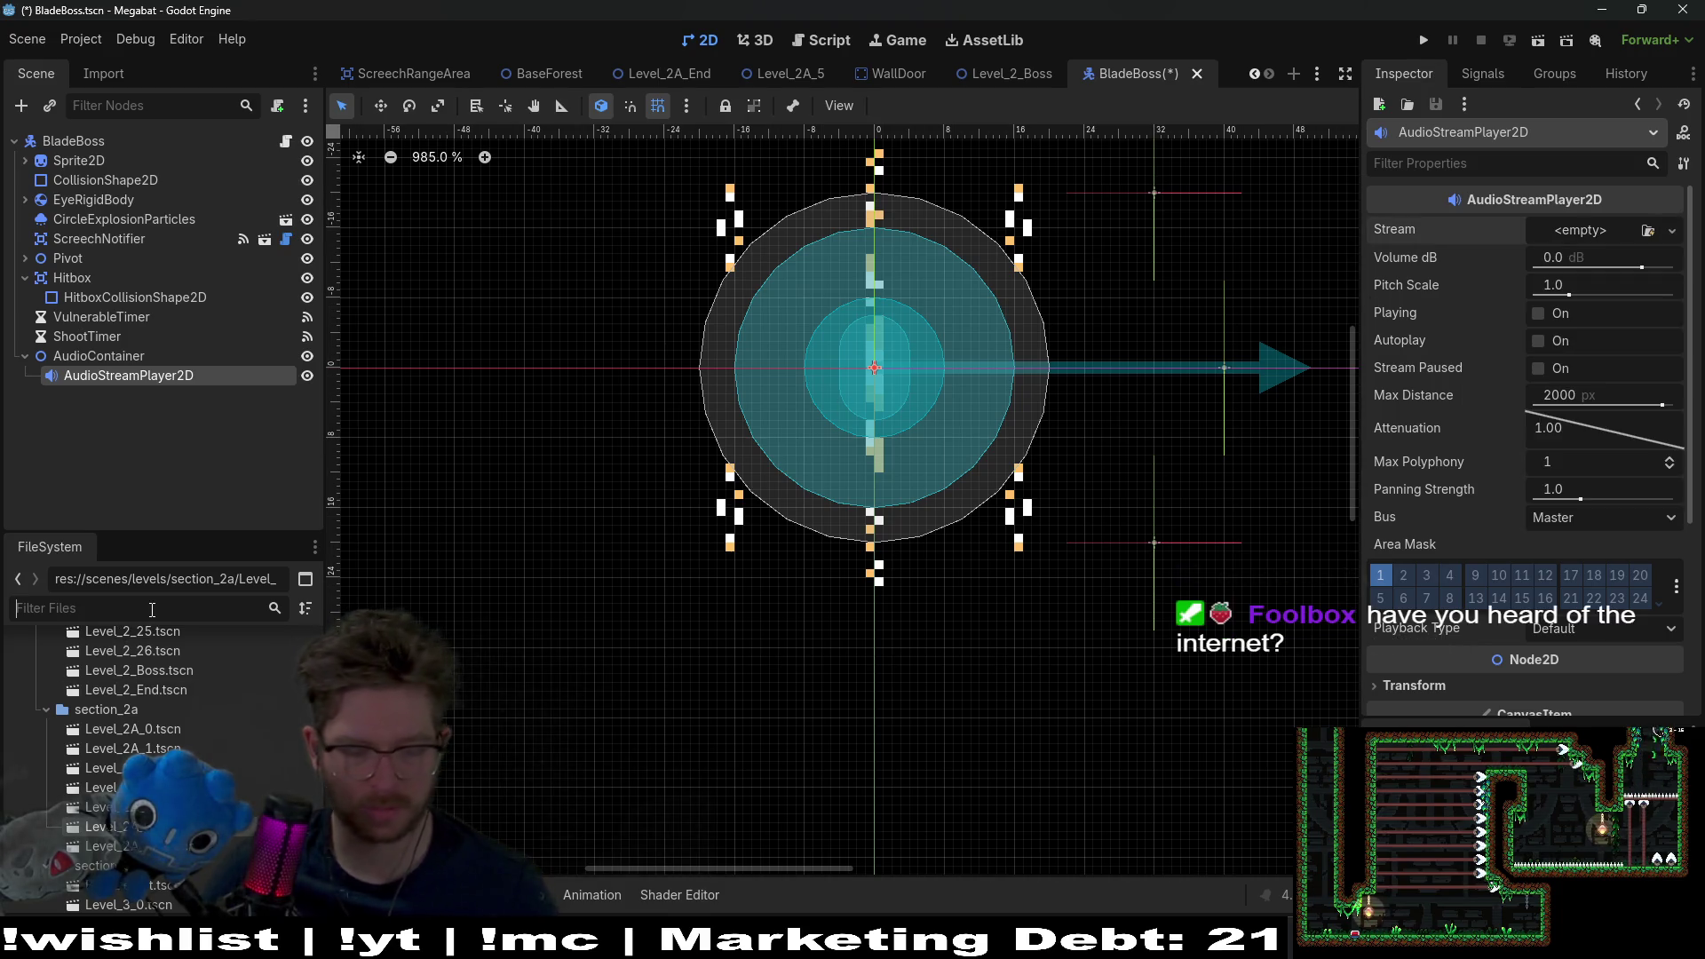
type("buzz")
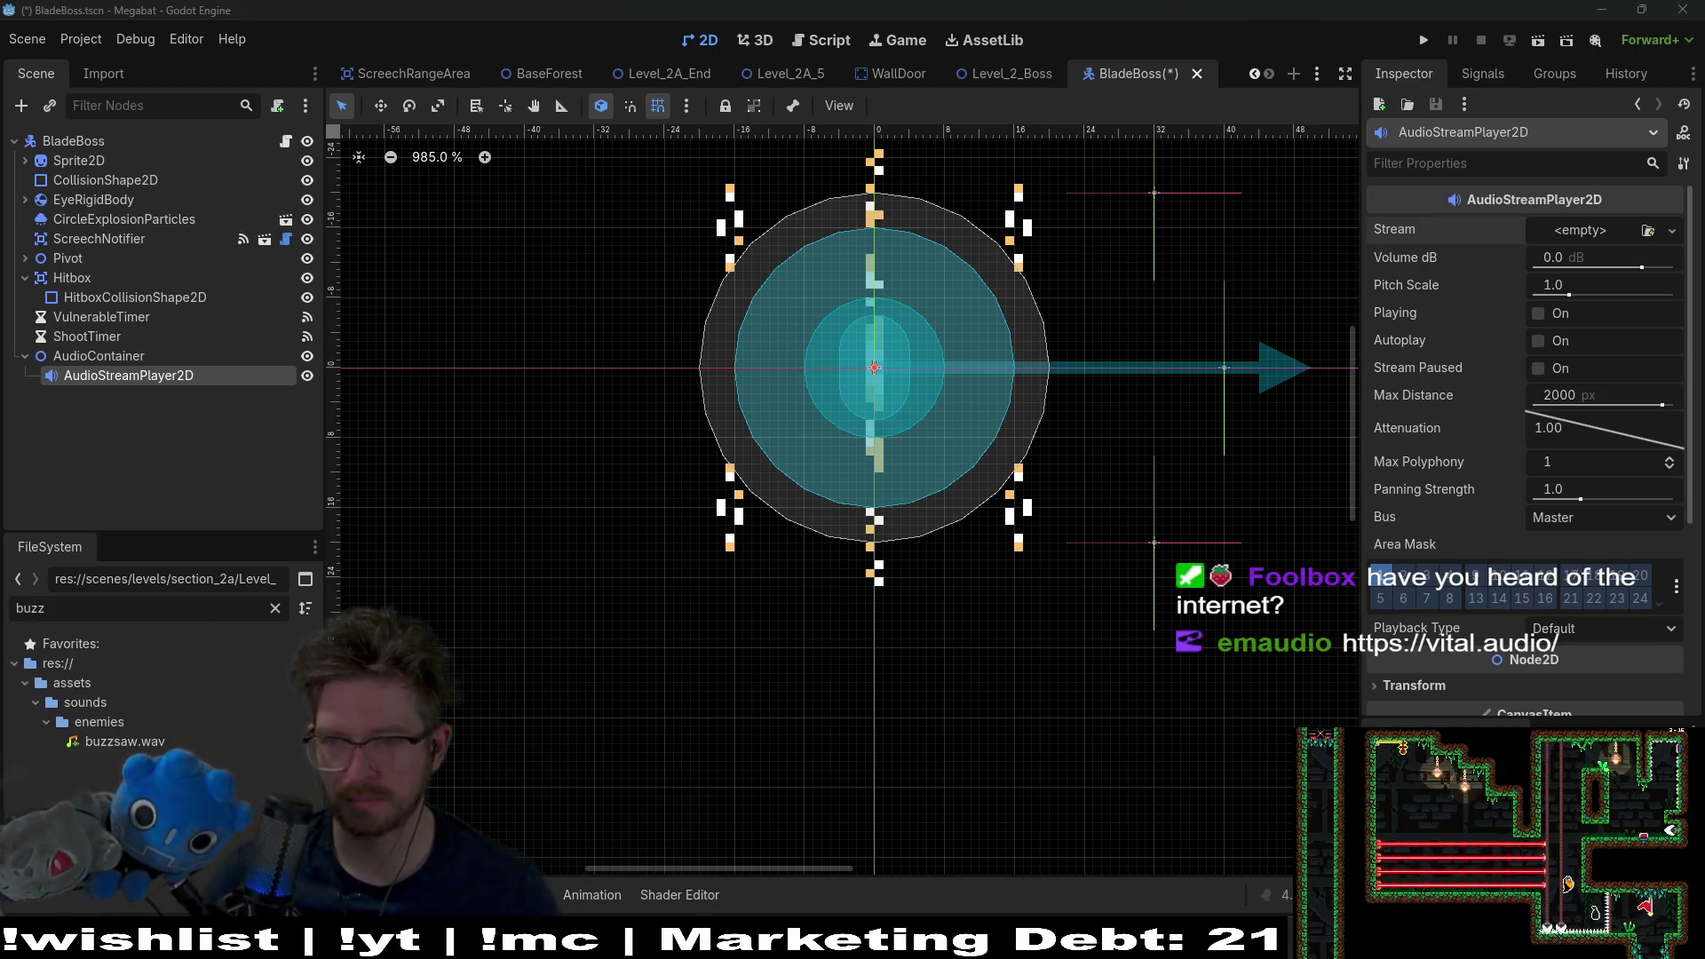
mouse_move(134, 297)
left_mouse_down()
mouse_move(89, 142)
mouse_move(879, 355)
left_mouse_up()
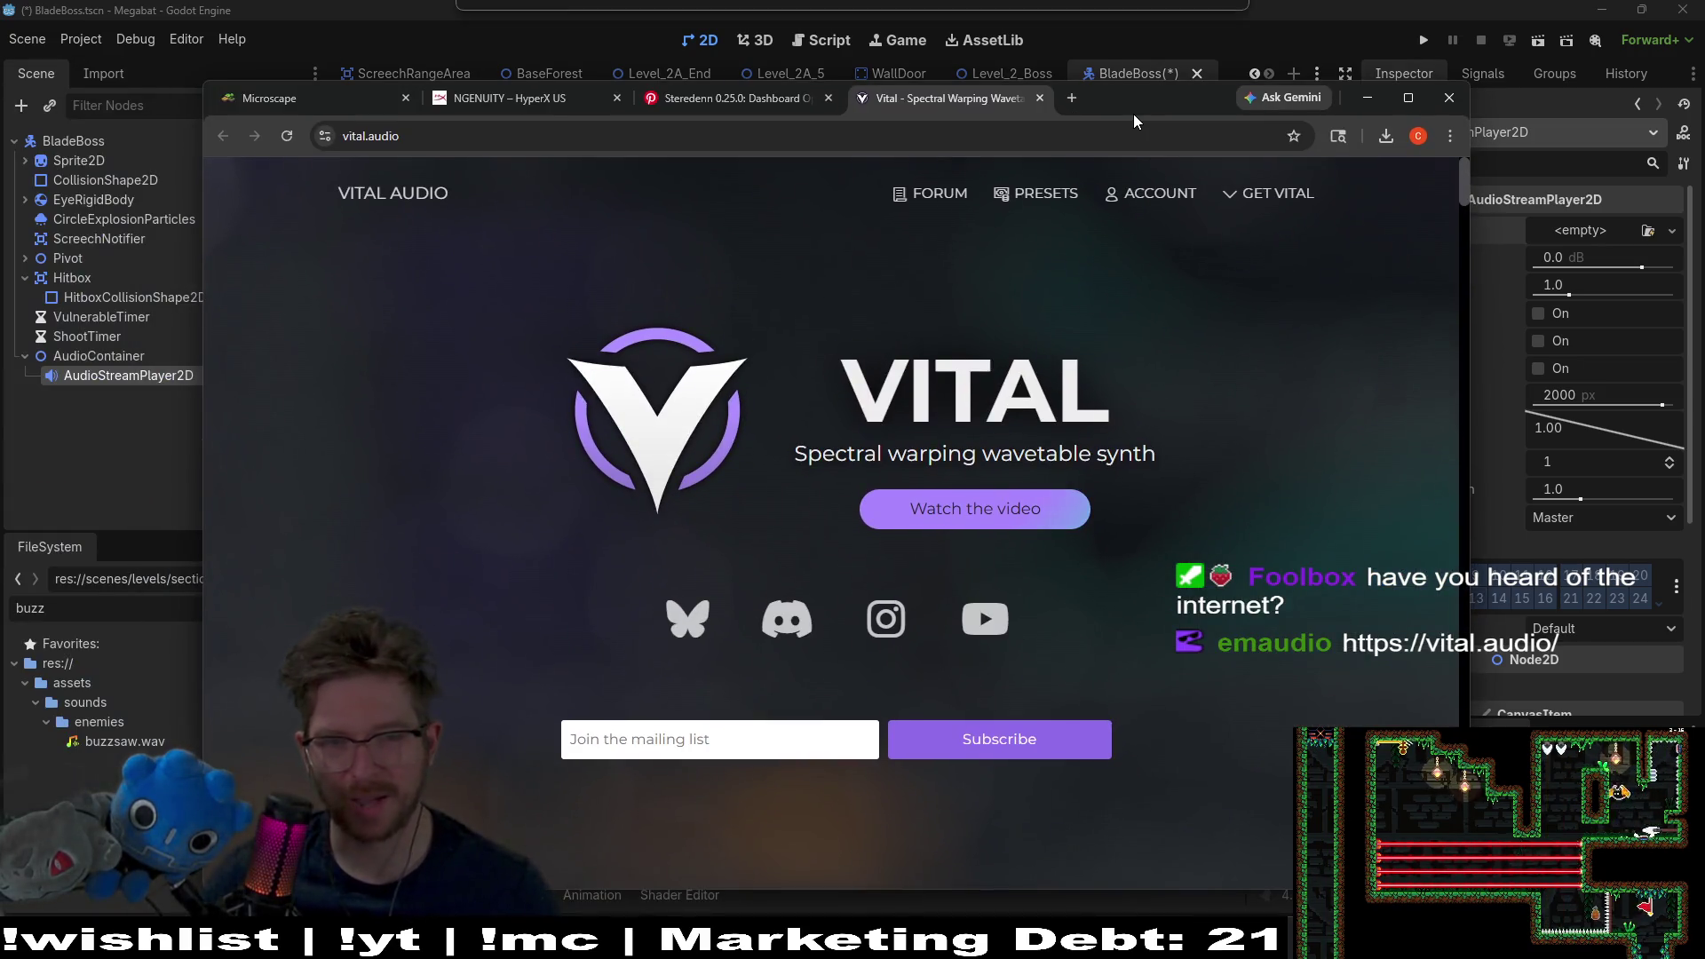
left_click_drag(1133, 113, 1131, 114)
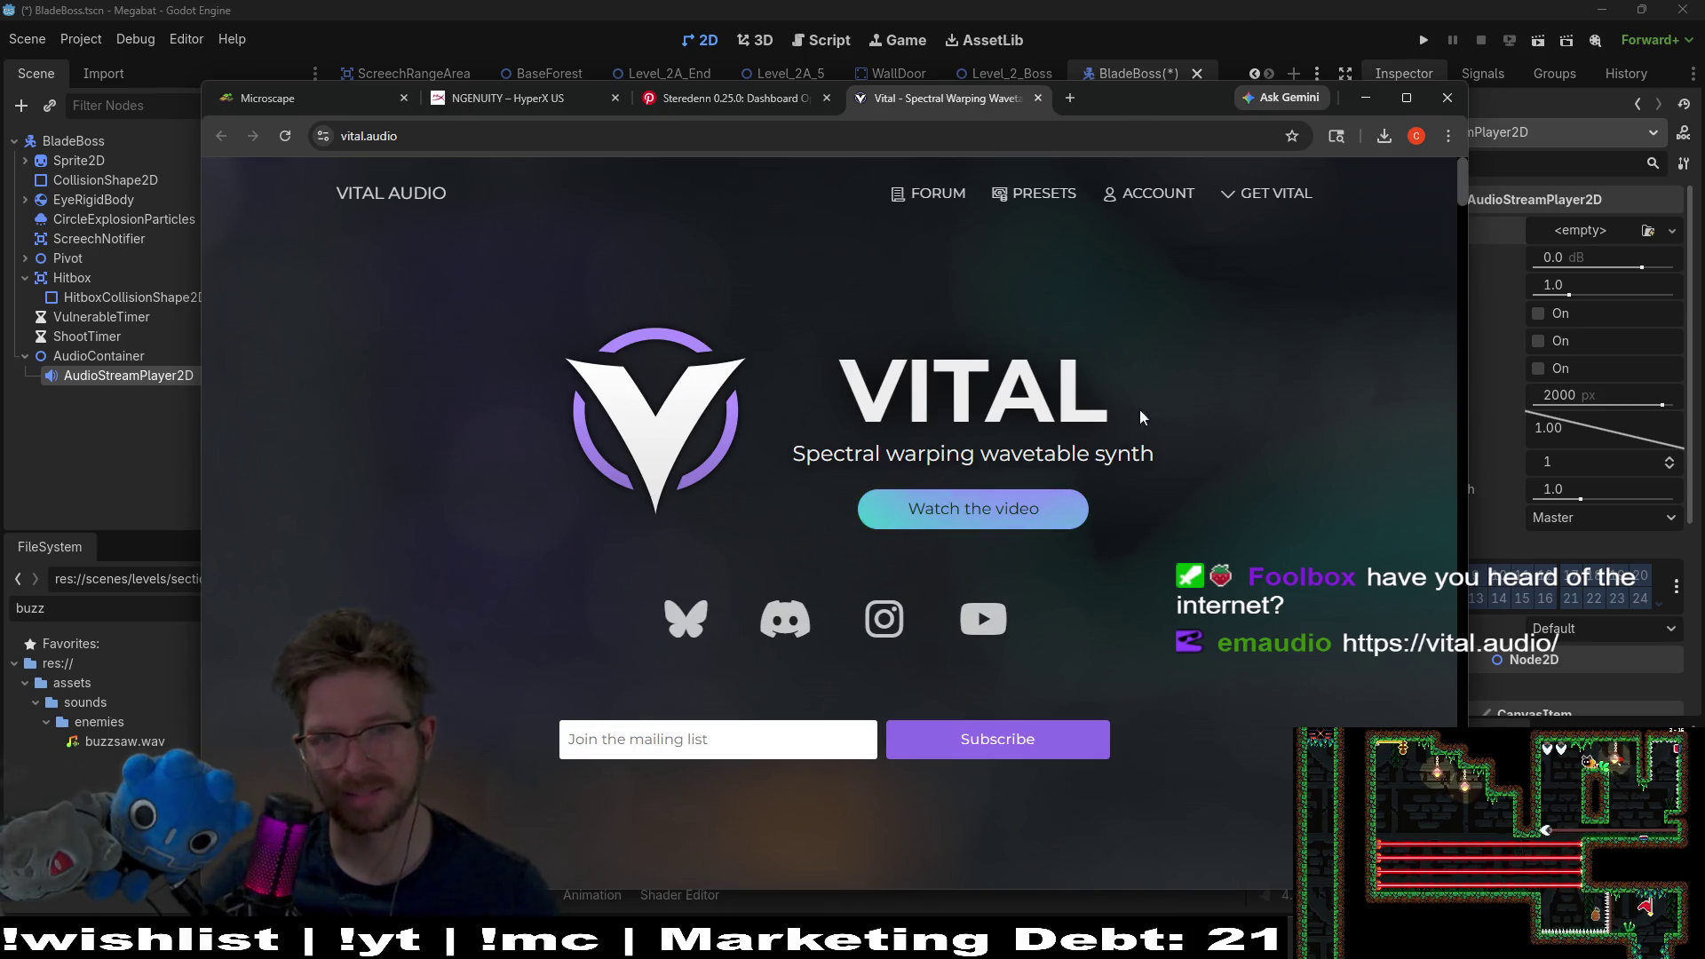
Step: Maximize Chrome and scroll vital.audio down to the Get Vital plans
scroll(1172, 480, "down", 5)
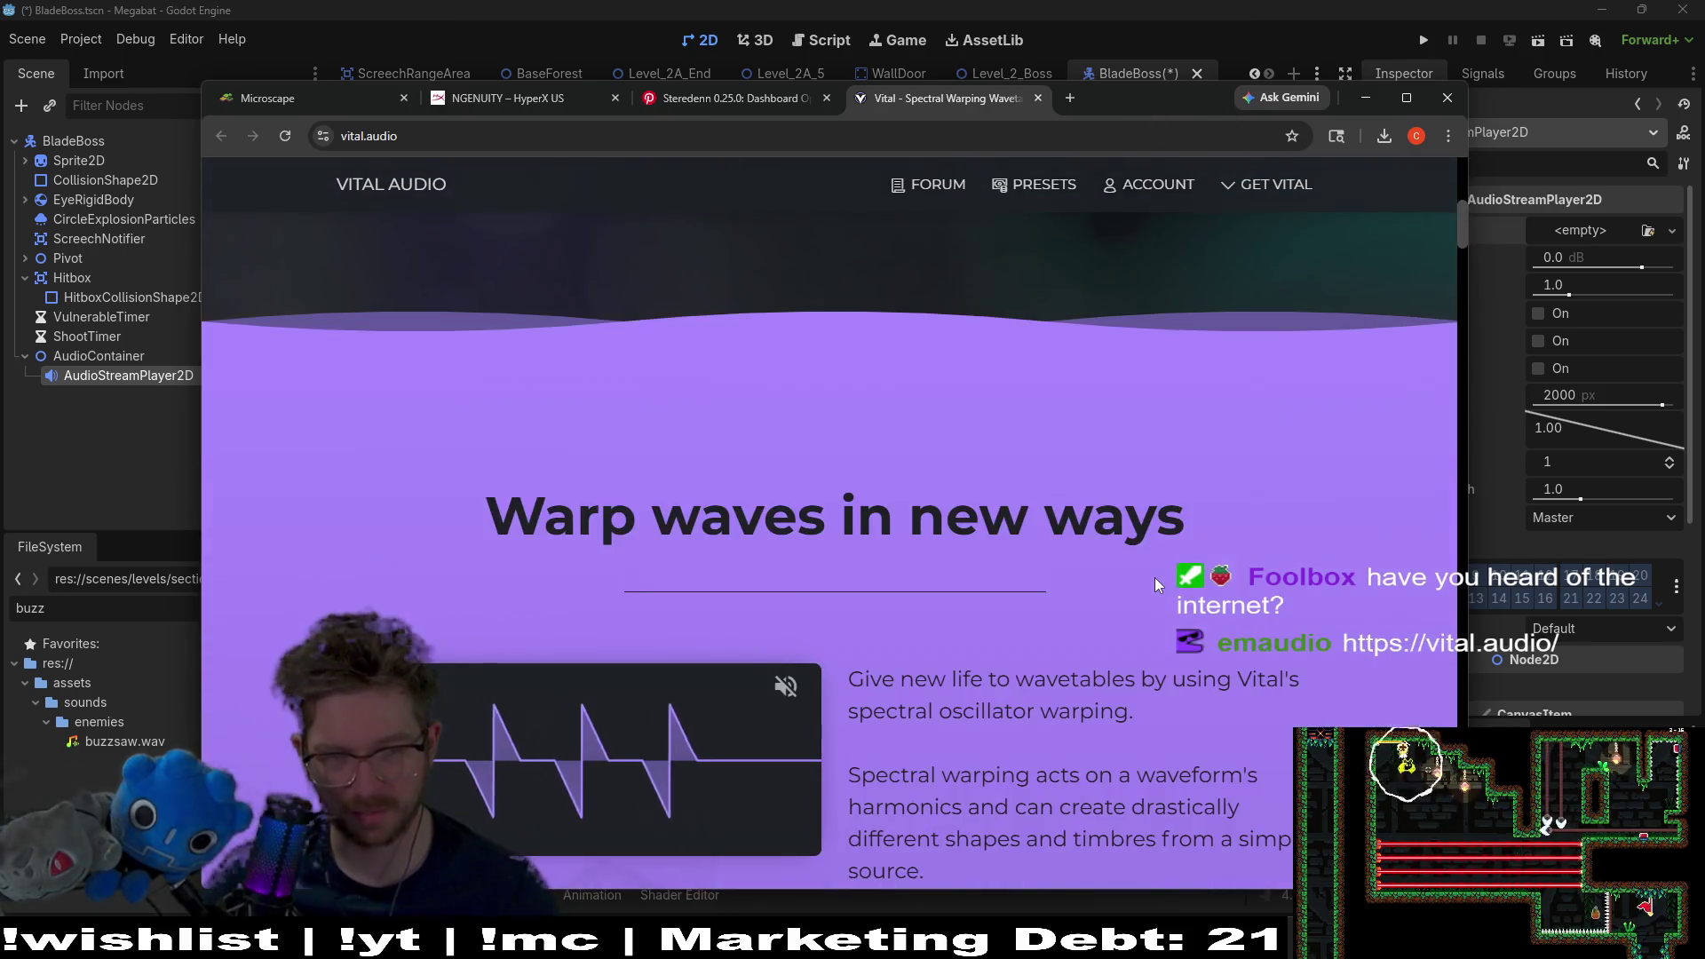
scroll(1199, 568, "up", 5)
scroll(1216, 364, "down", 6)
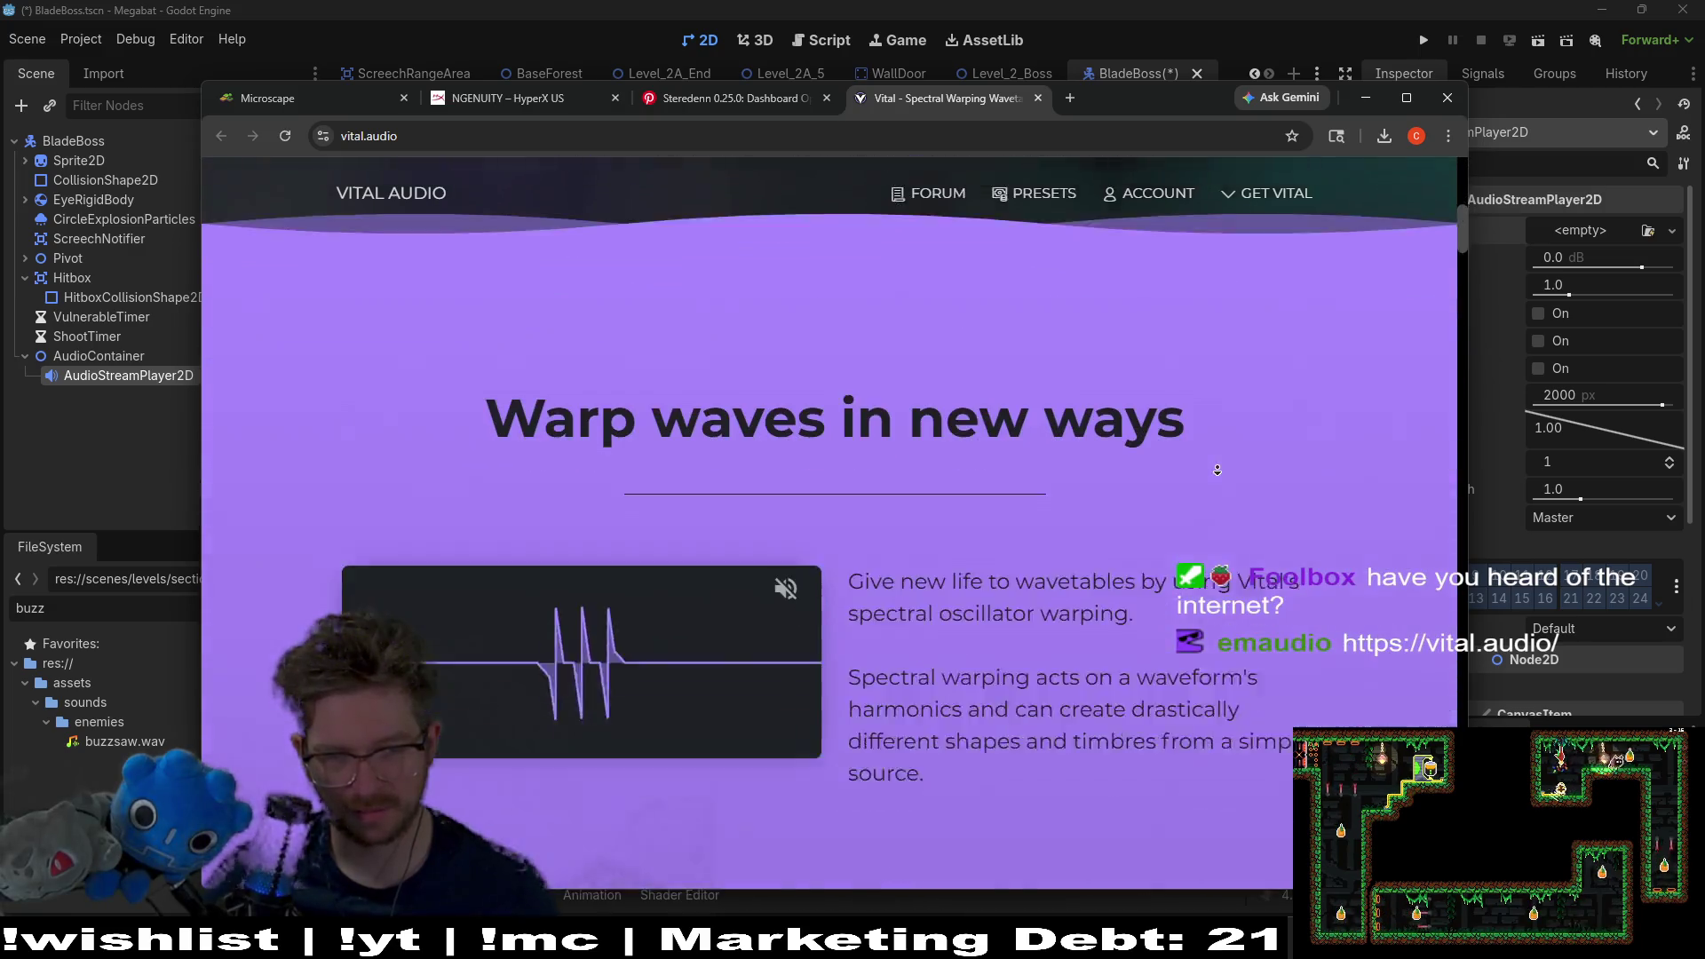
scroll(1313, 479, "down", 5)
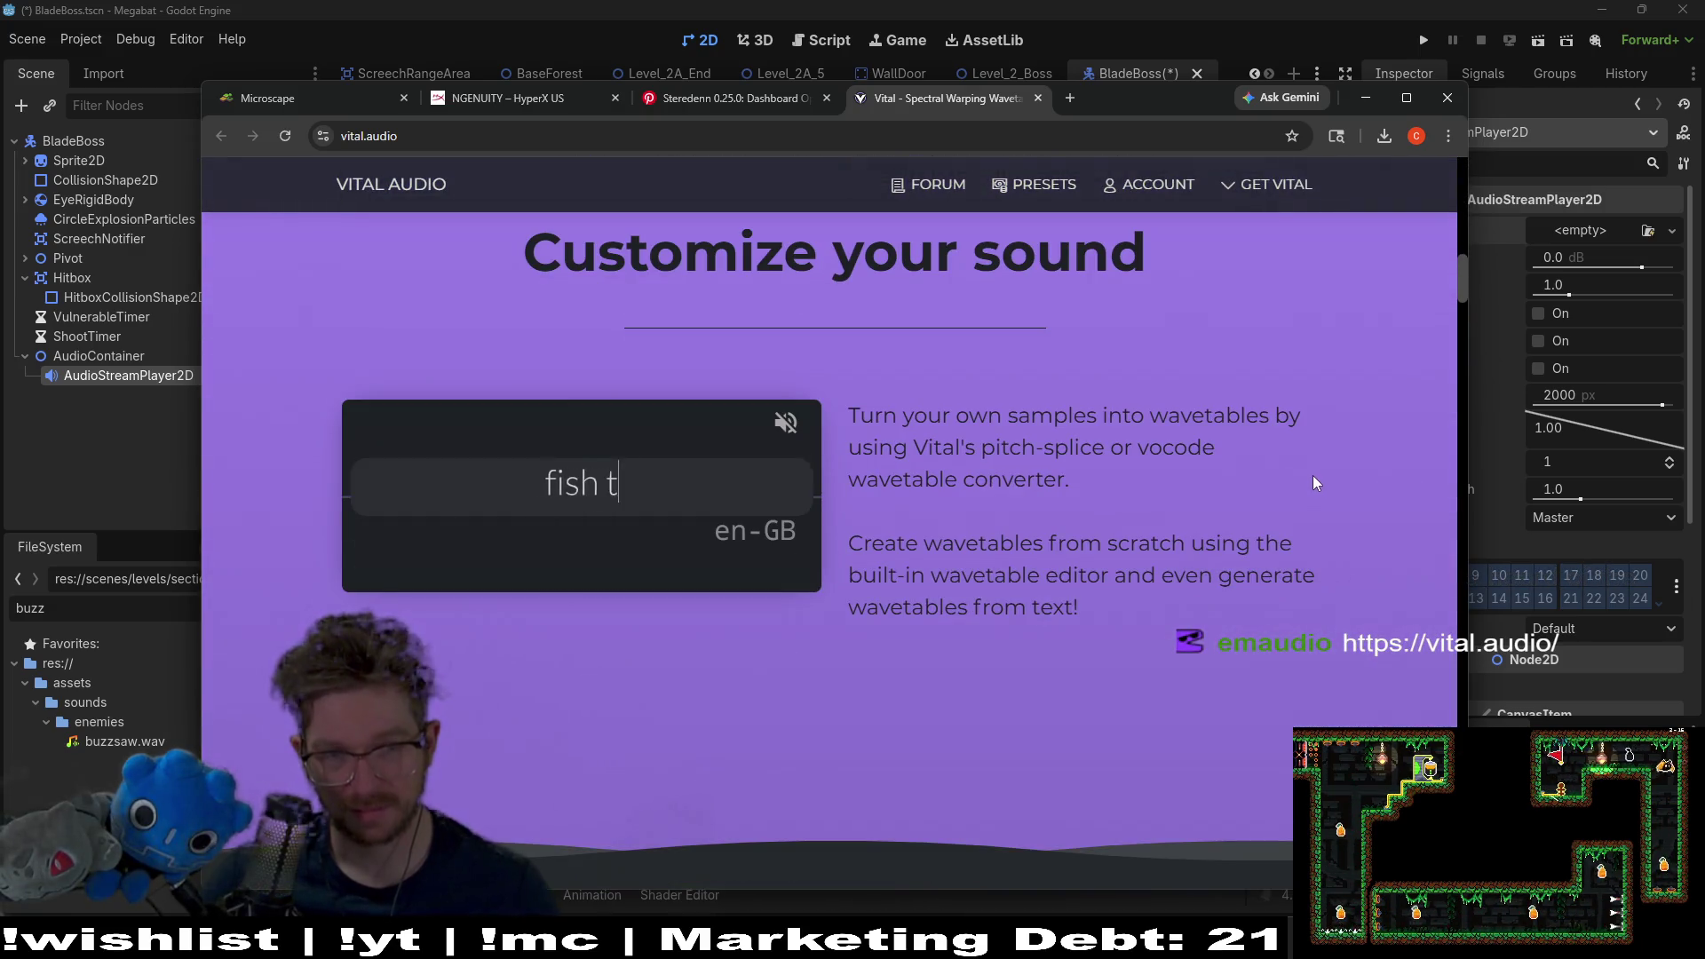
scroll(1333, 457, "down", 8)
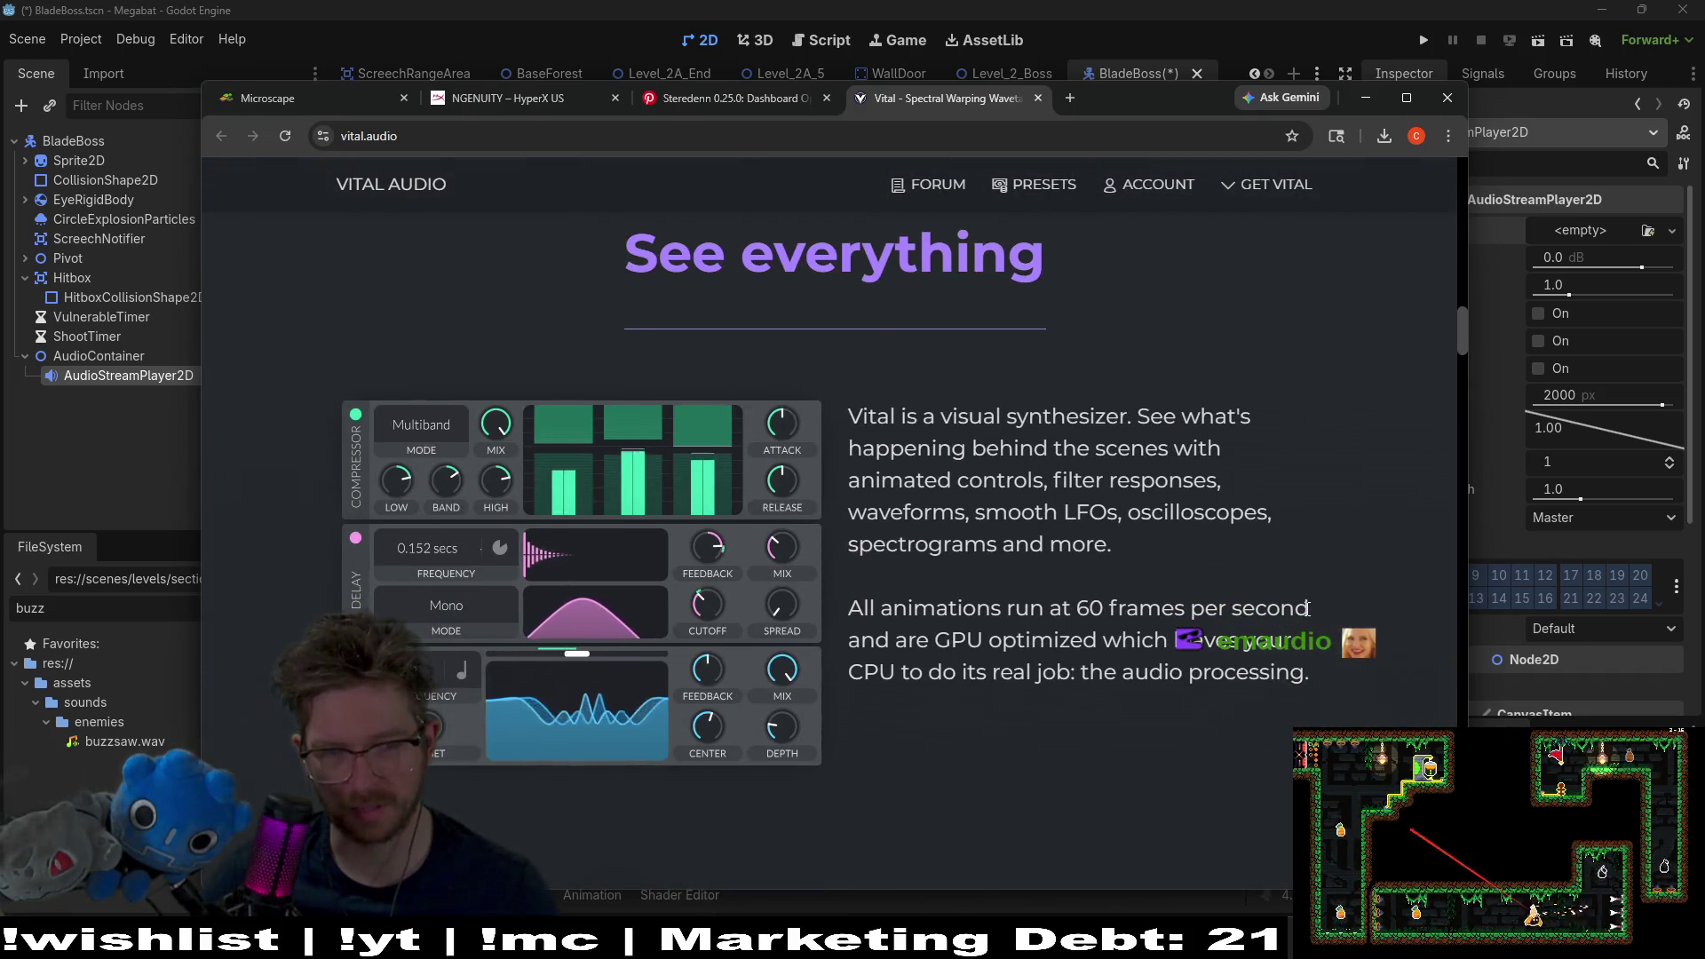
scroll(1305, 609, "up", 10)
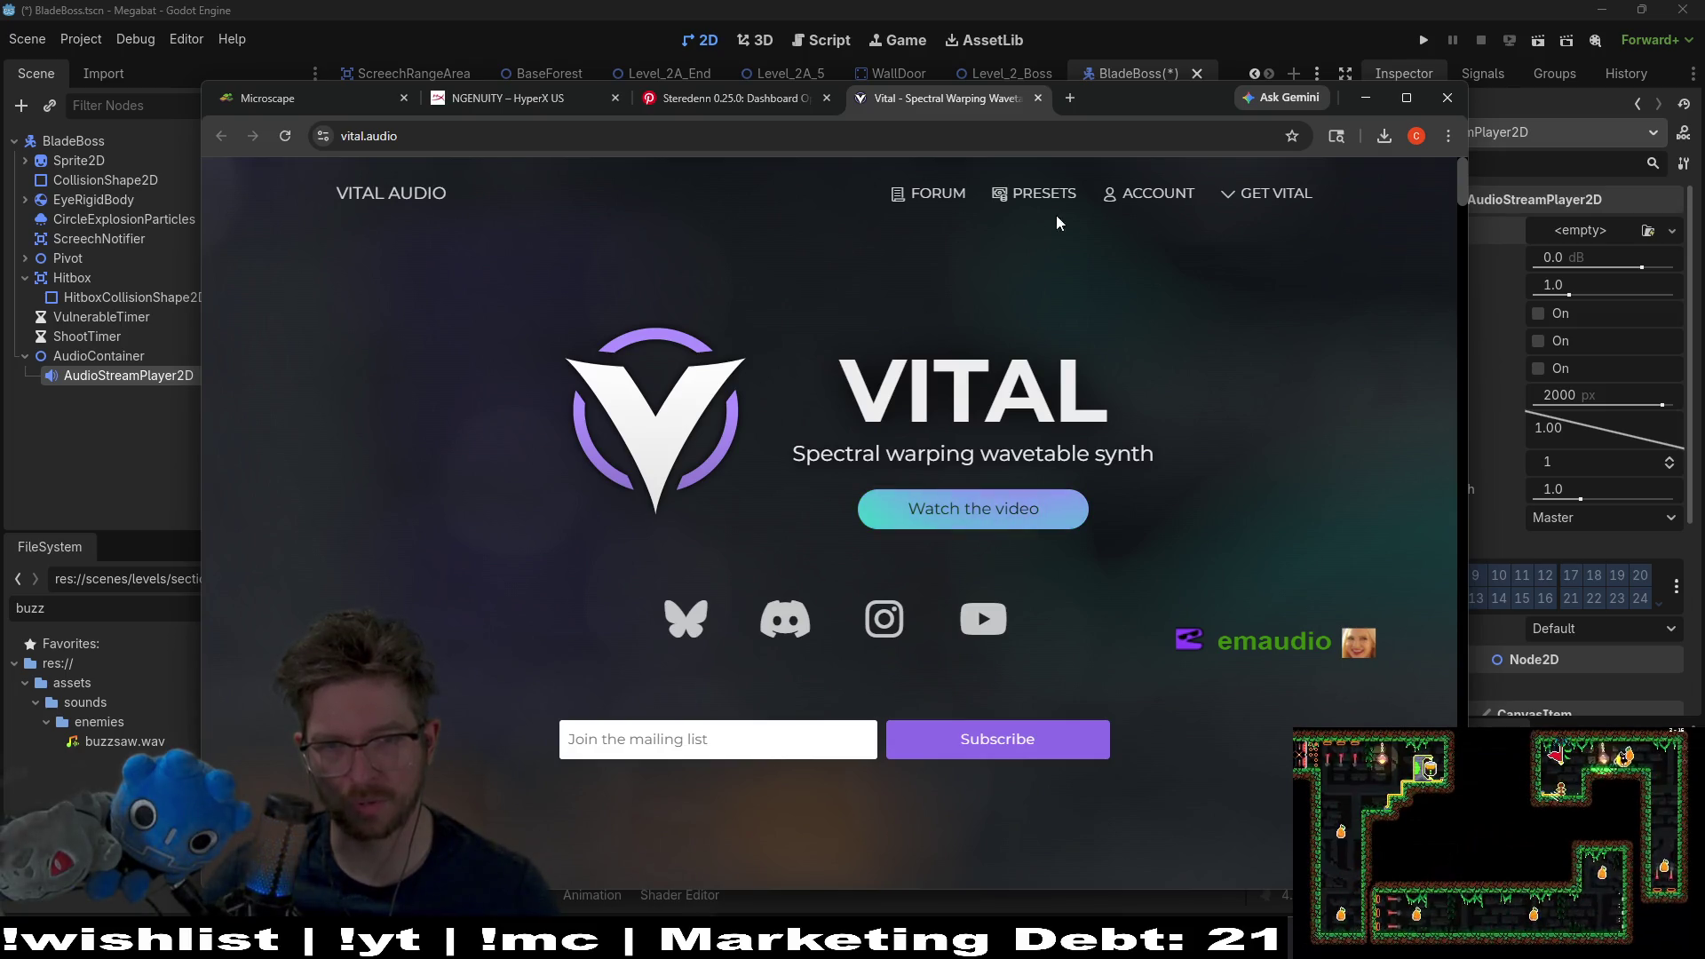
left_click(1408, 98)
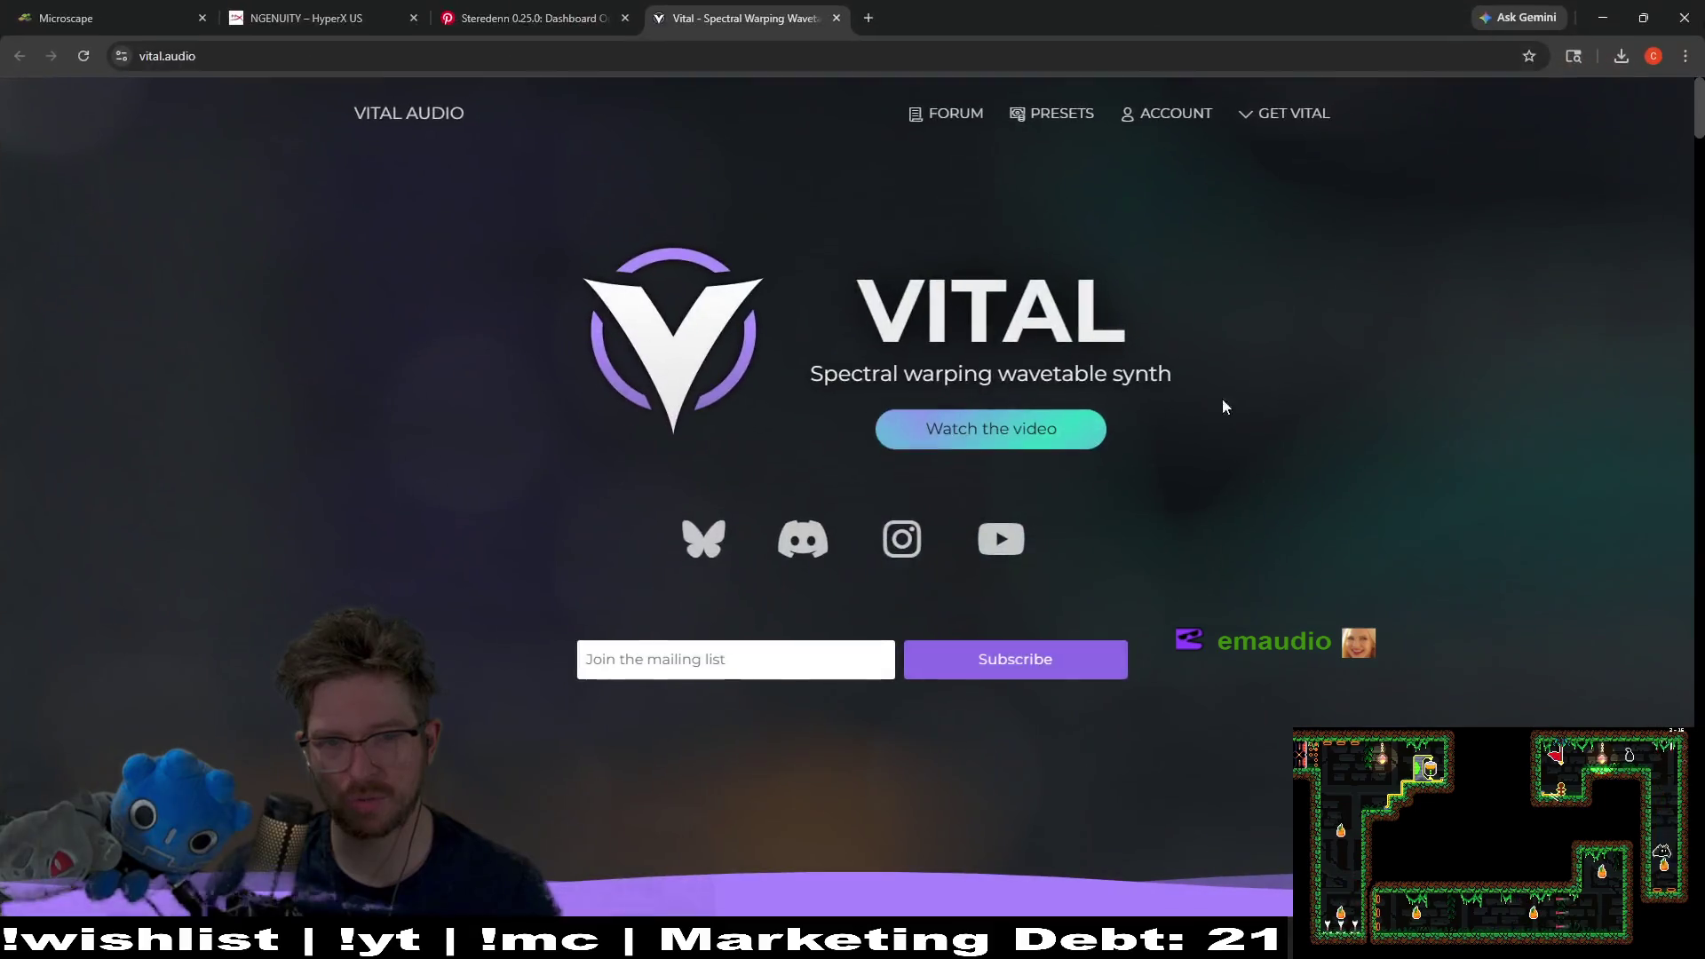
scroll(1398, 308, "down", 5)
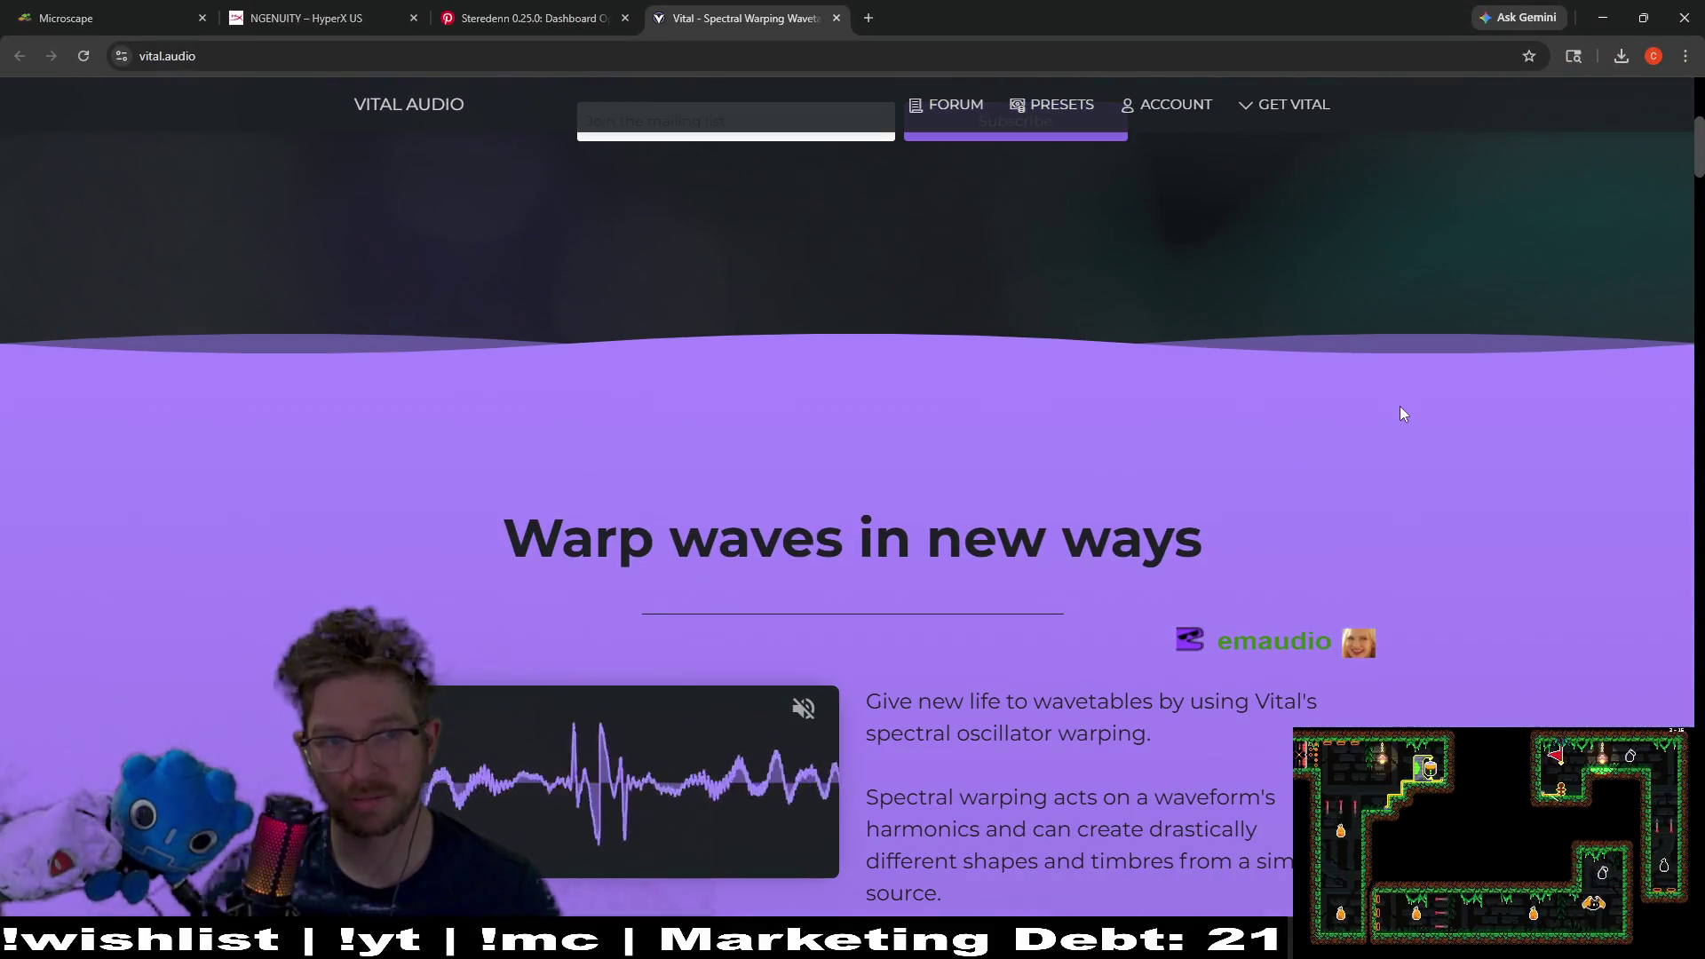
scroll(1400, 408, "down", 8)
scroll(1400, 413, "down", 15)
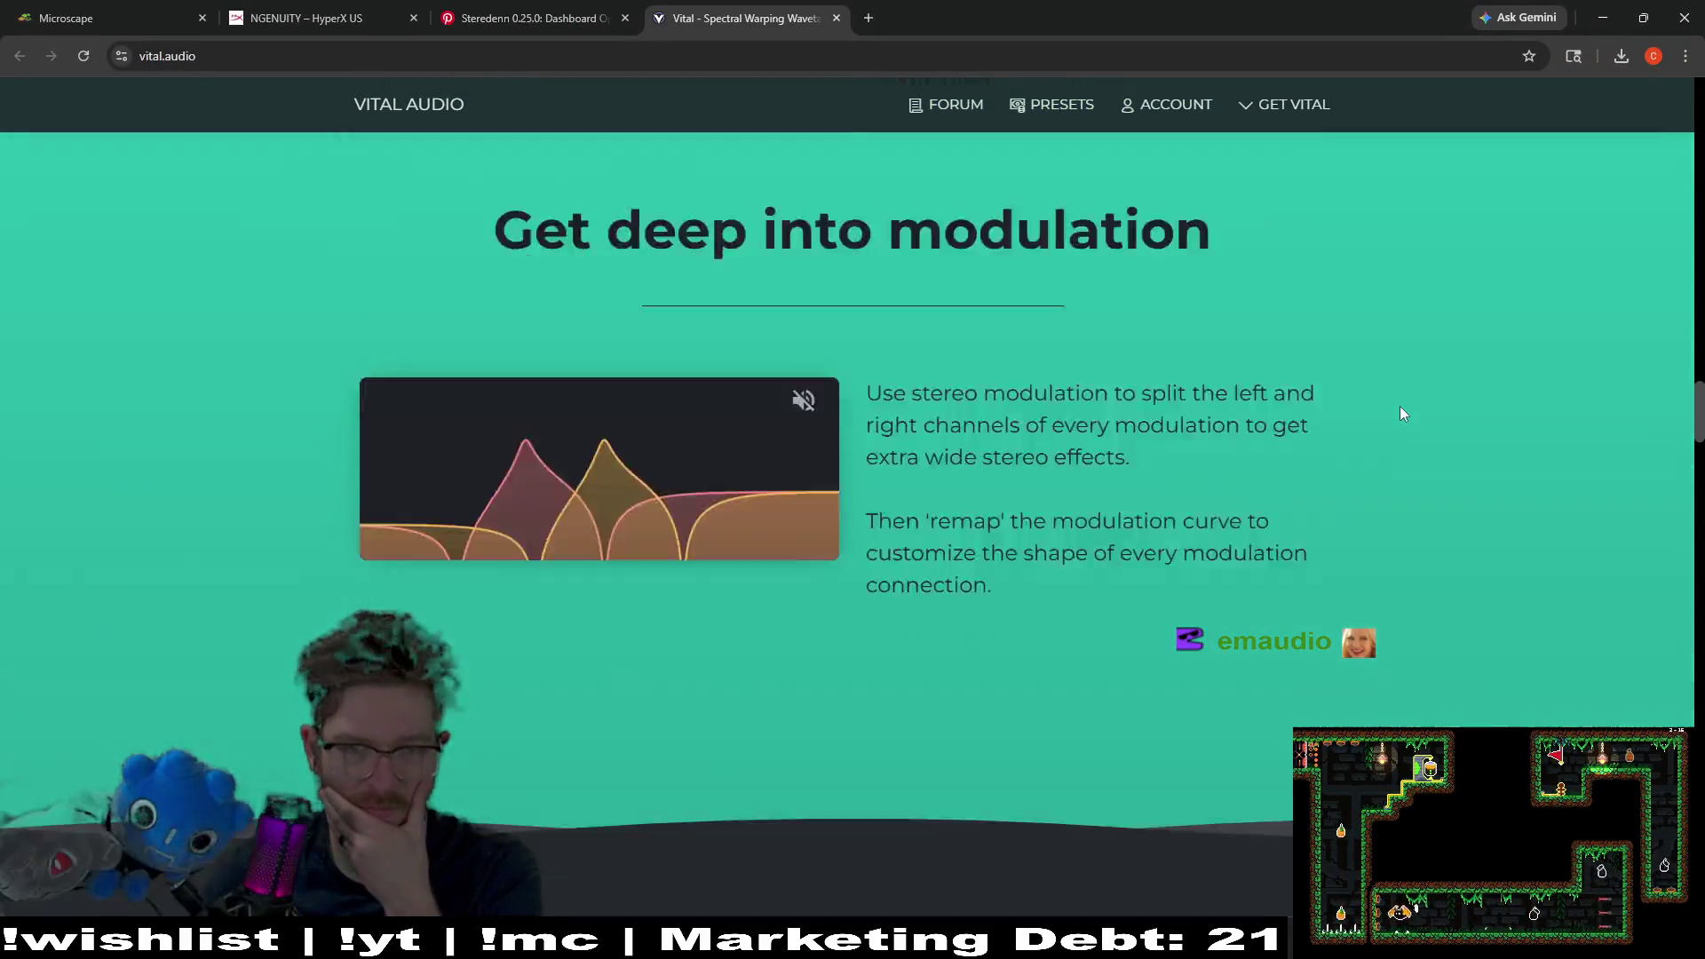
scroll(1400, 407, "down", 15)
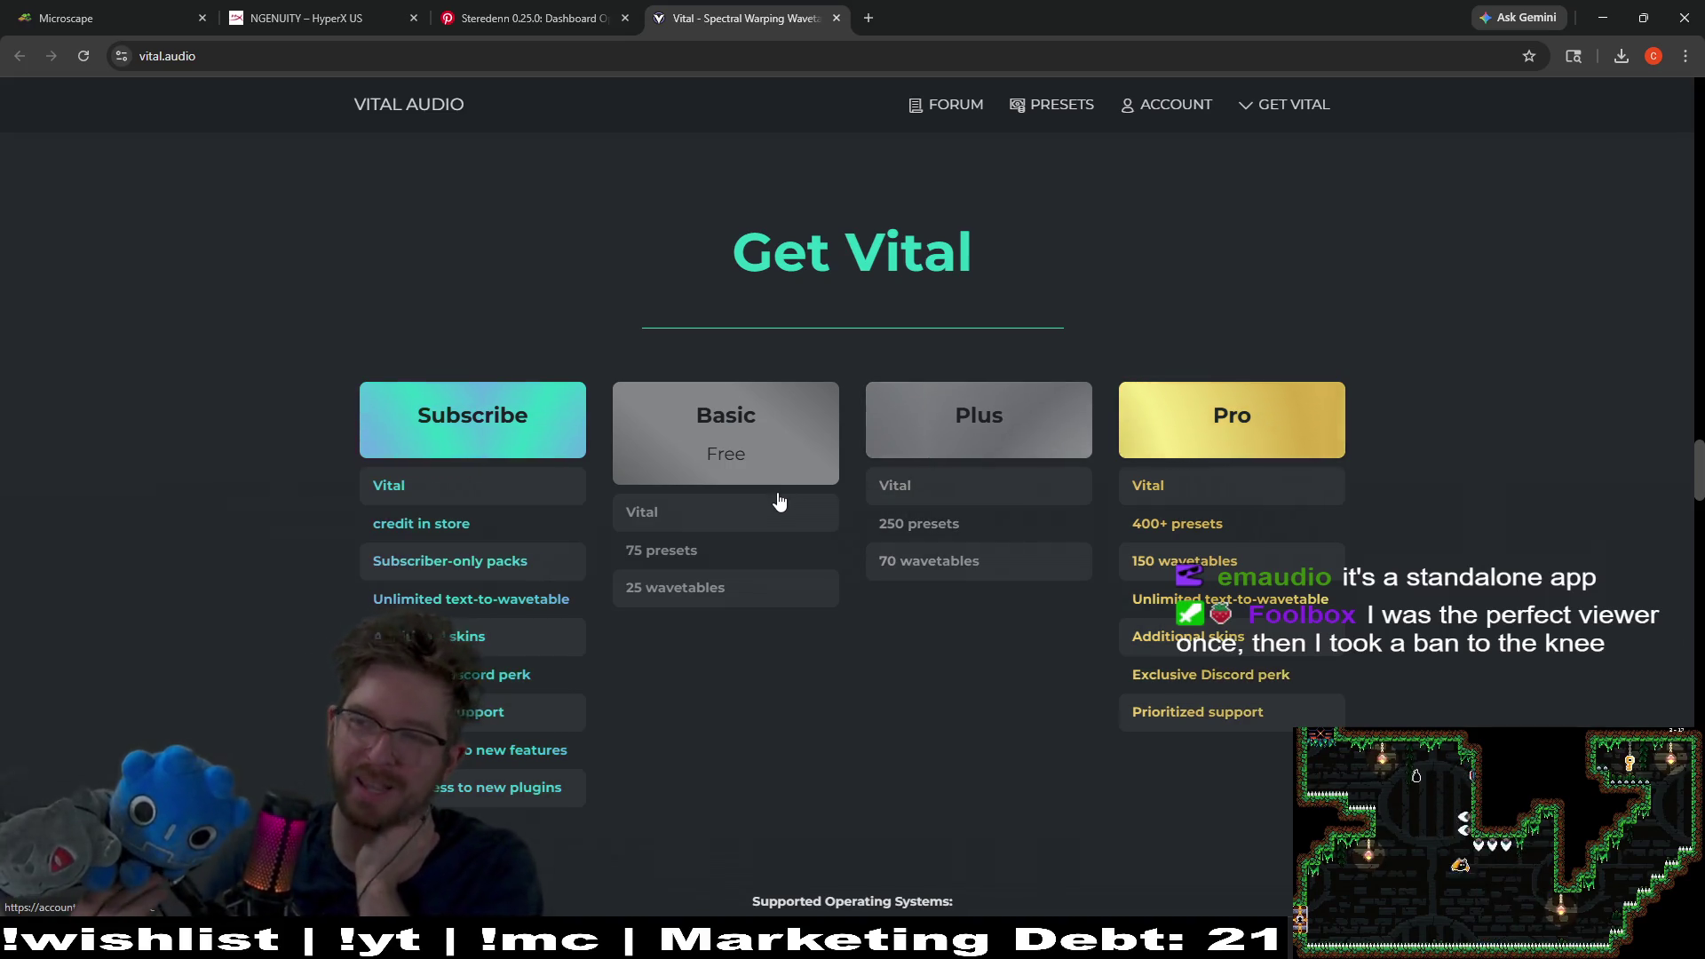
Step: Open the free Basic plan sign-up, then switch back to the Godot editor
left_click(742, 455)
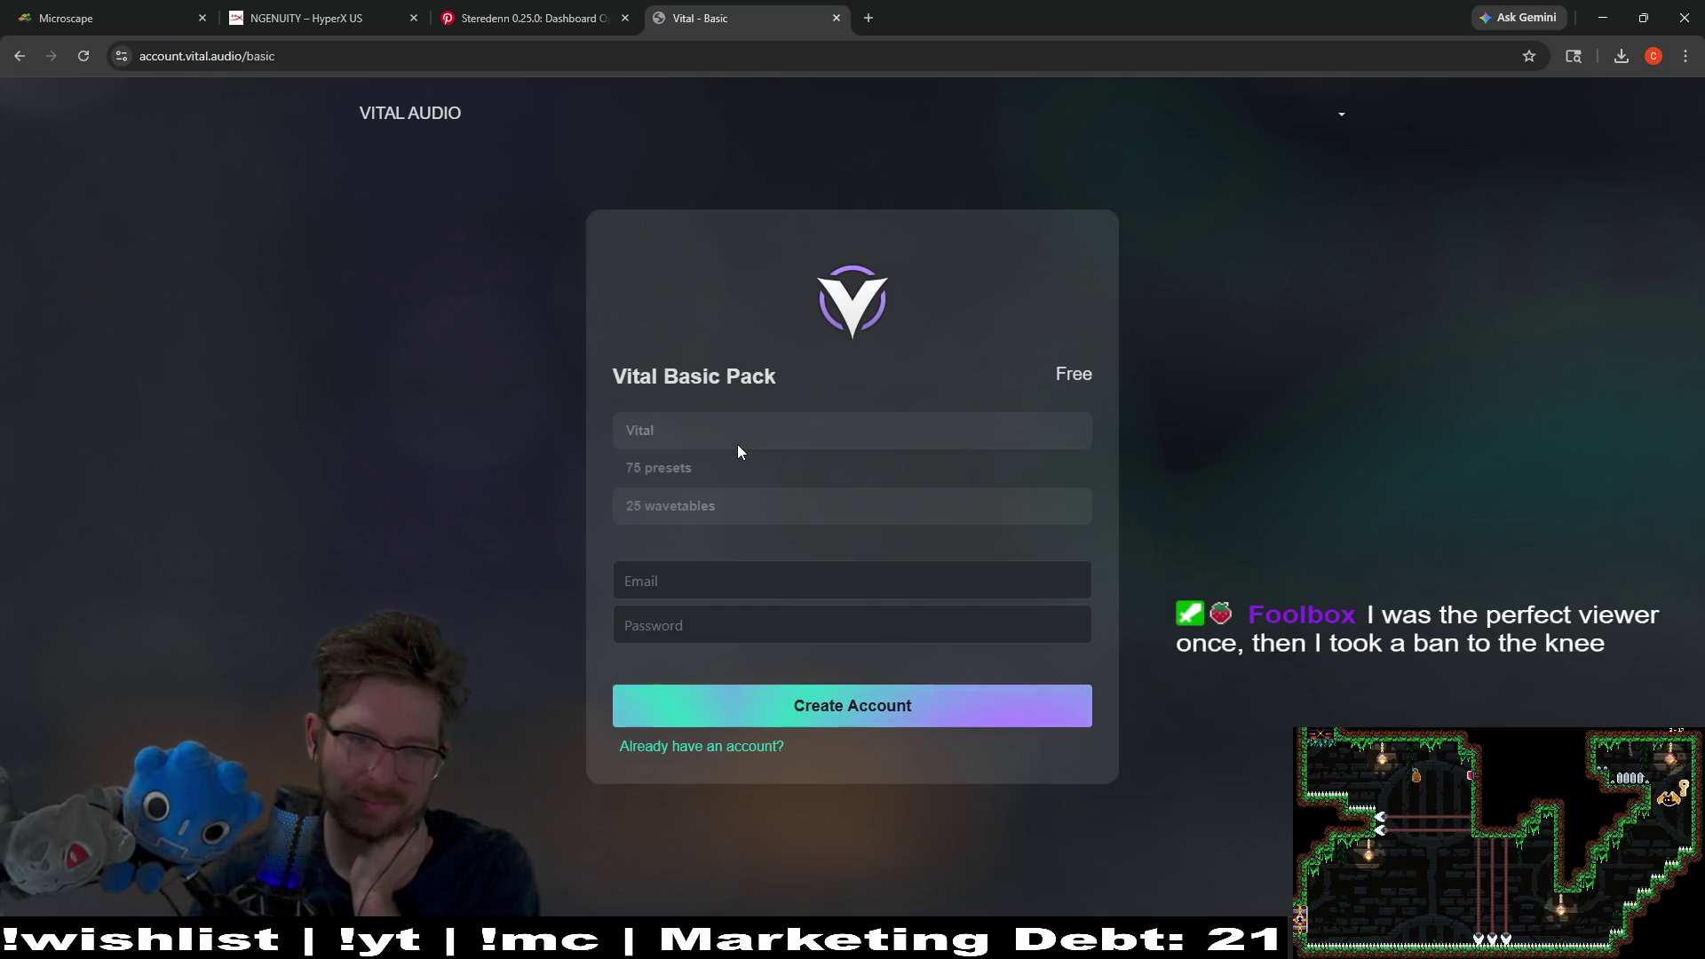
key("alt+Tab")
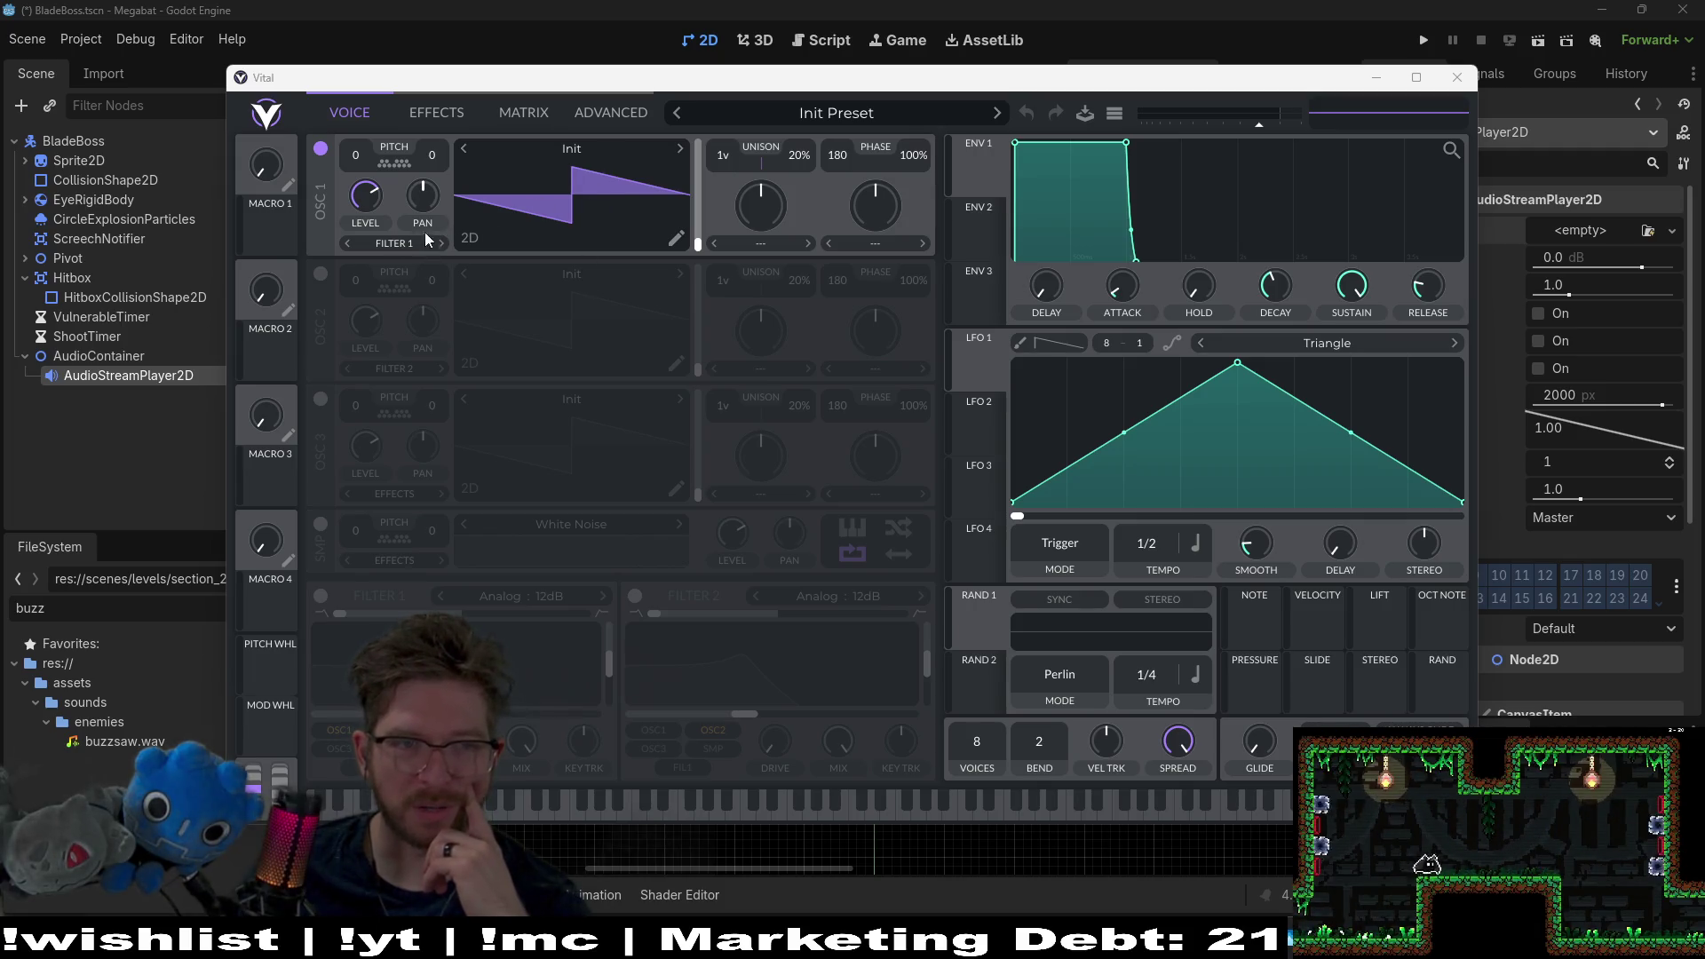
Step: Browse Vital's Effects and Matrix pages and reposition the Vital window
left_click(445, 115)
left_click(350, 113)
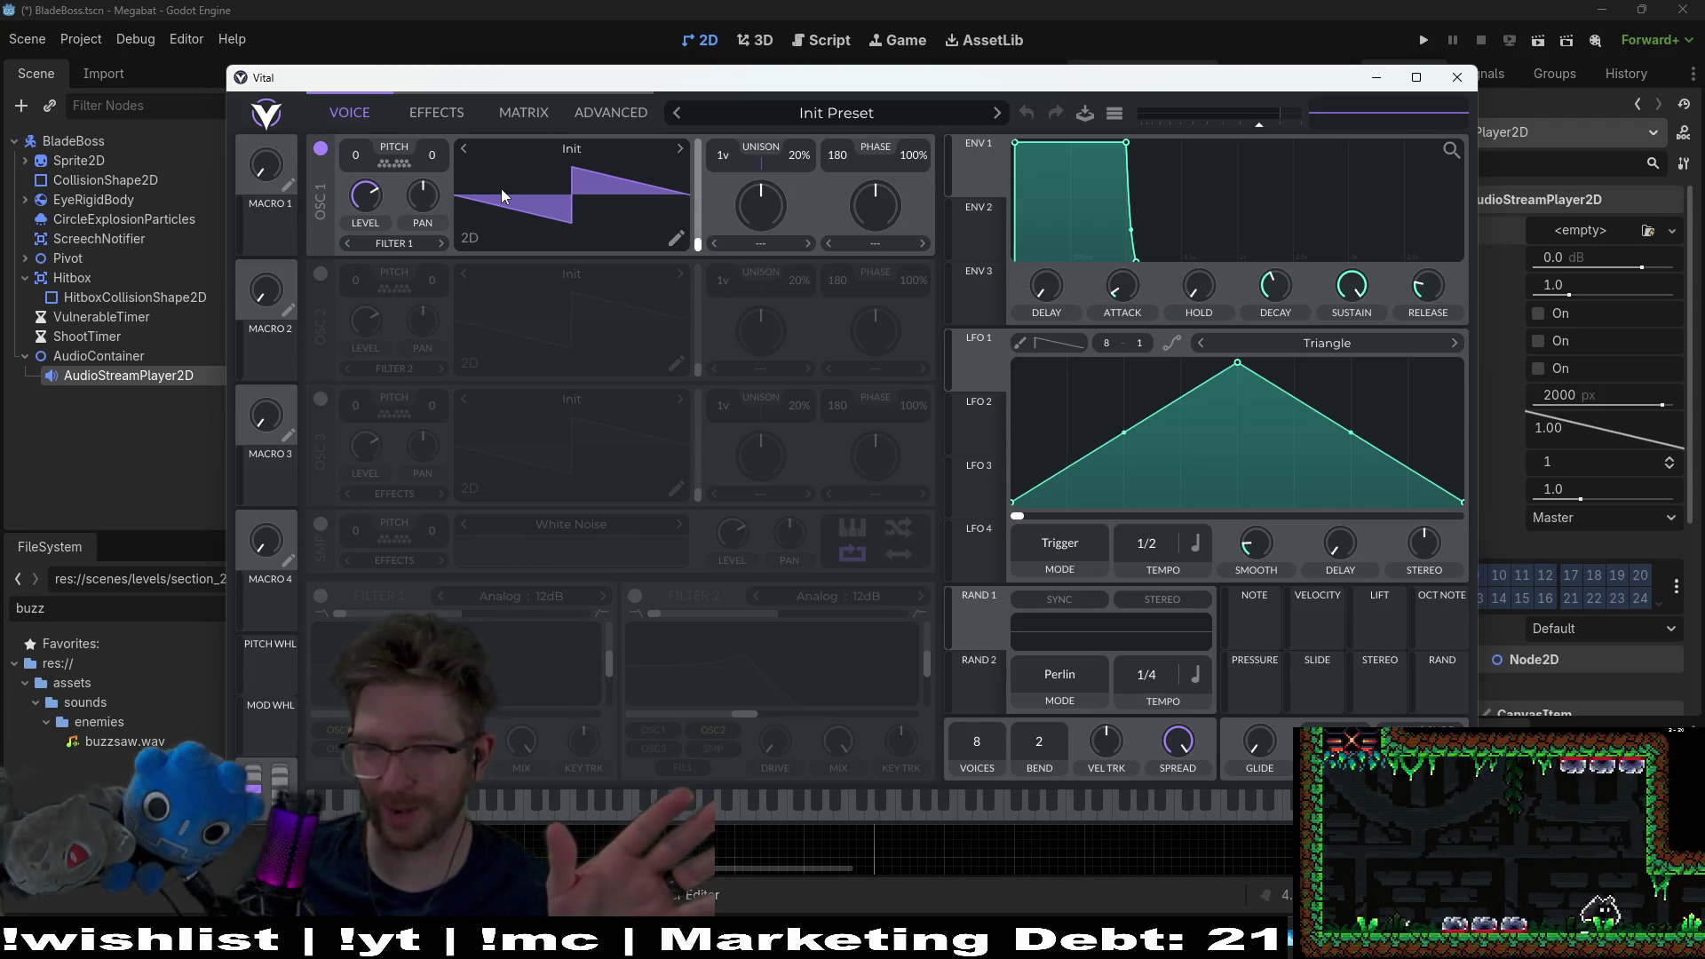
left_click(440, 114)
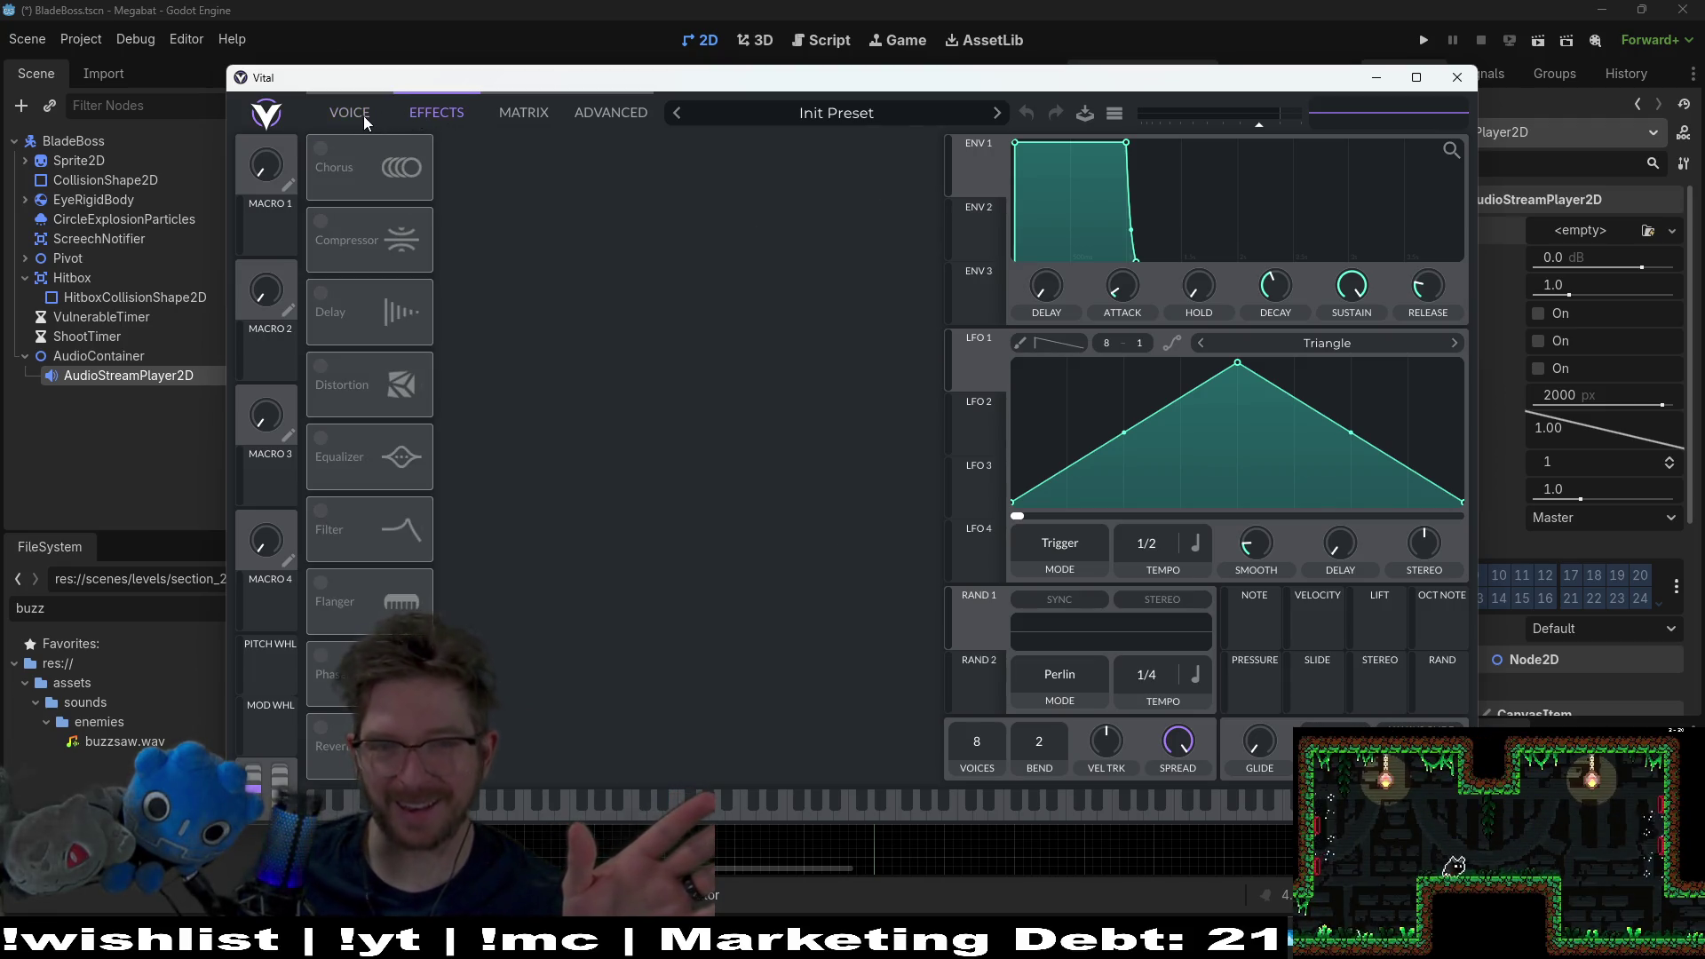
left_click(518, 115)
mouse_move(622, 83)
left_mouse_down()
mouse_move(843, 35)
mouse_move(998, 45)
mouse_move(945, 46)
mouse_move(1171, 7)
mouse_move(787, 61)
left_mouse_up()
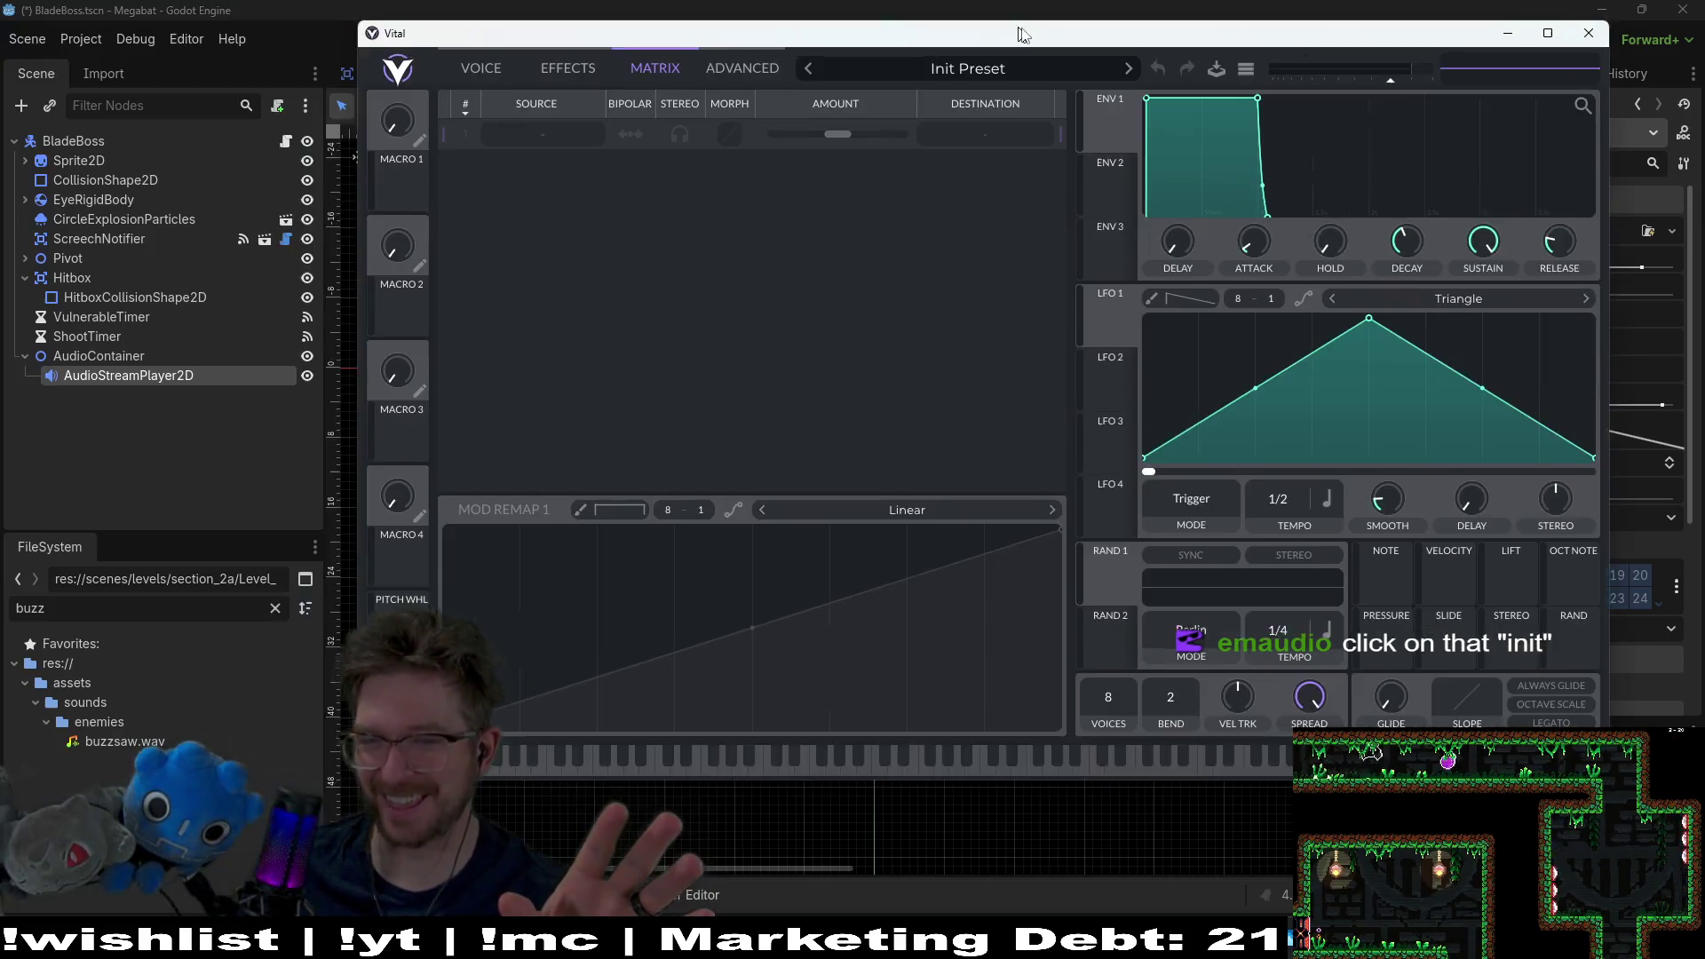
left_click_drag(855, 8, 840, 45)
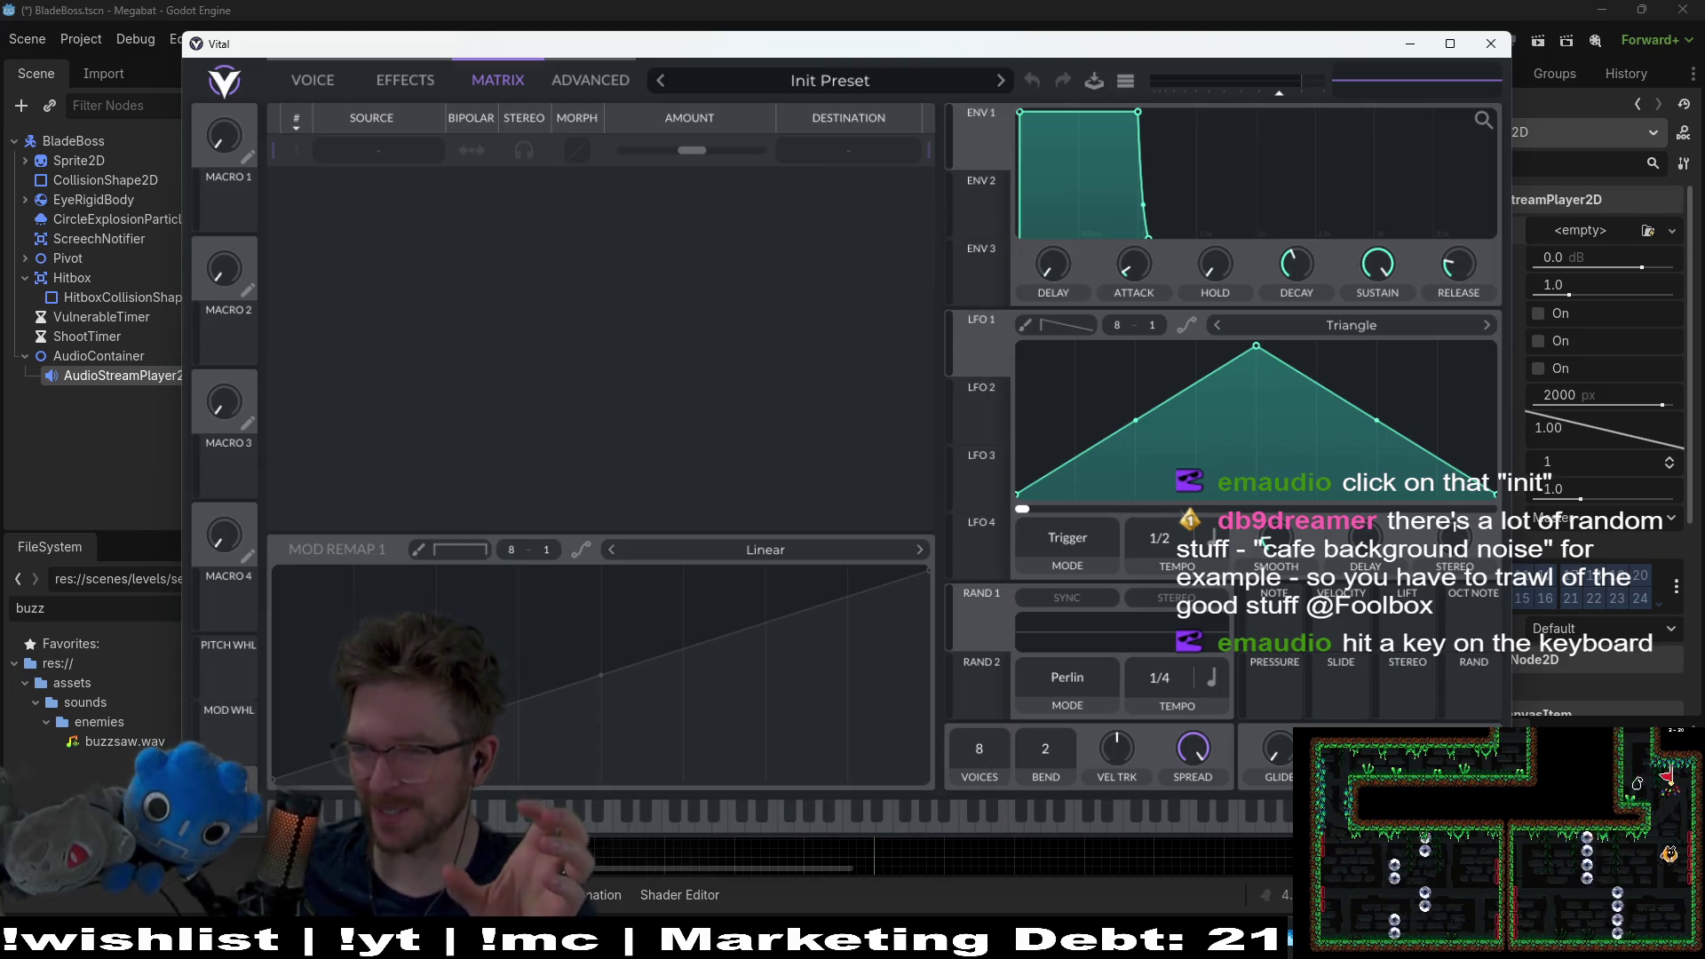
Step: Play a few keys to hear the default sound, then open OSC 1's wavetable list
mouse_move(536, 819)
left_mouse_down()
mouse_move(881, 827)
mouse_move(584, 822)
left_mouse_up()
left_click(375, 78)
left_click(312, 81)
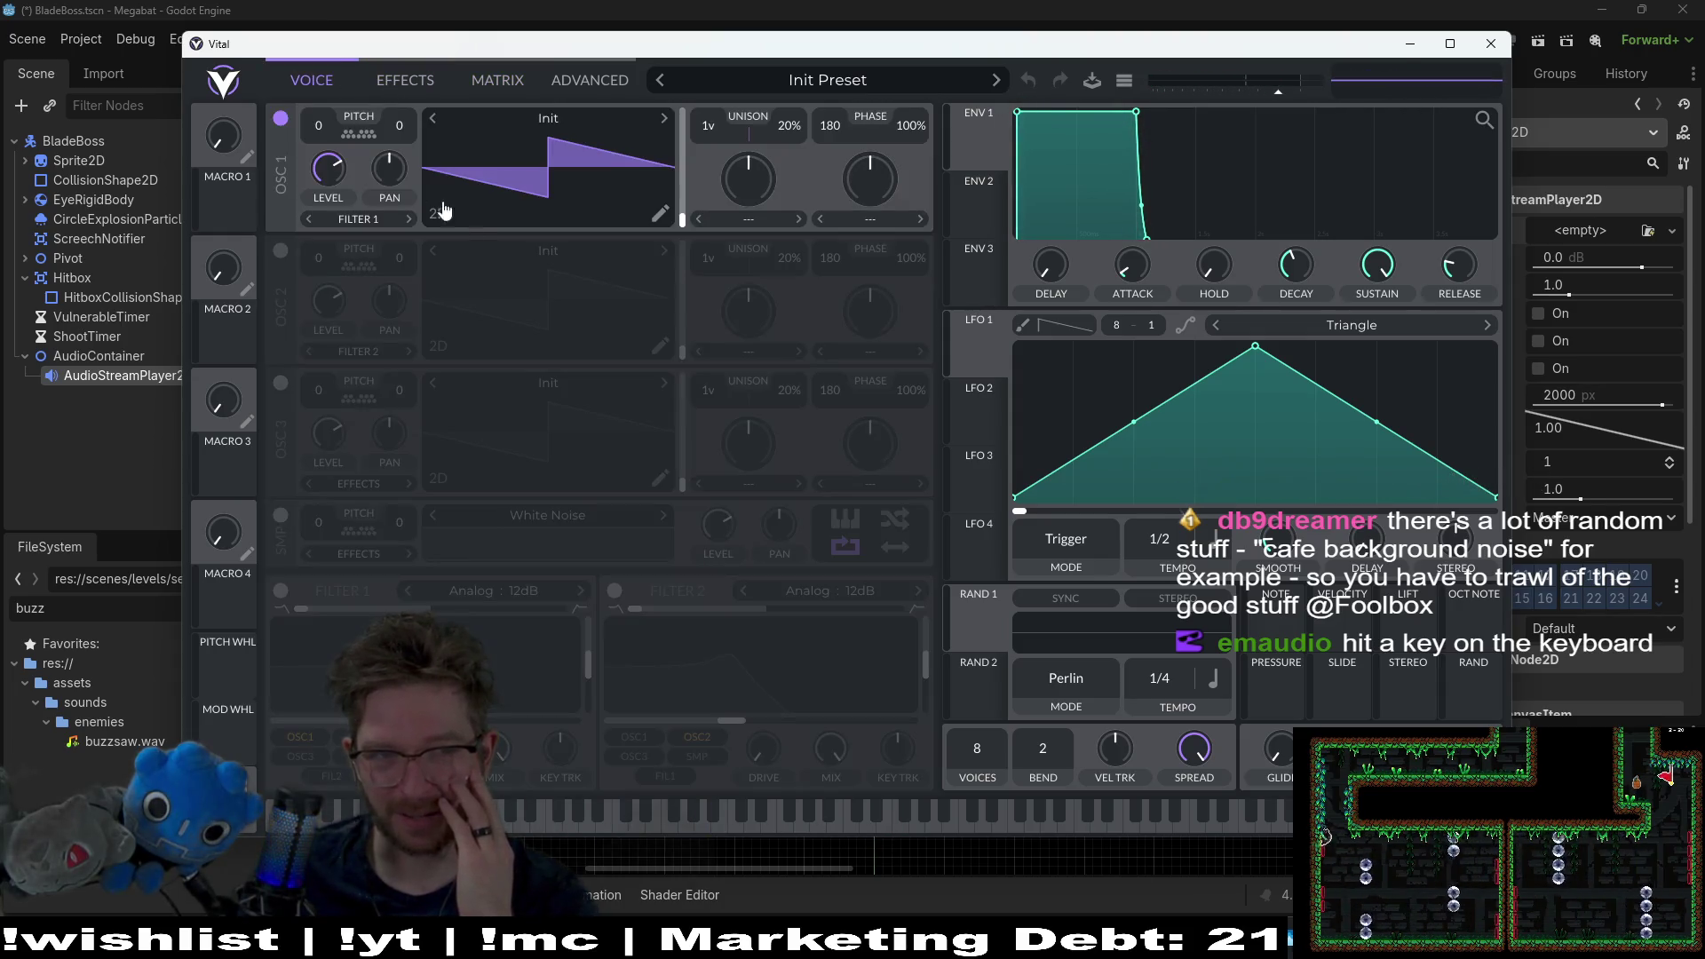
left_click(527, 118)
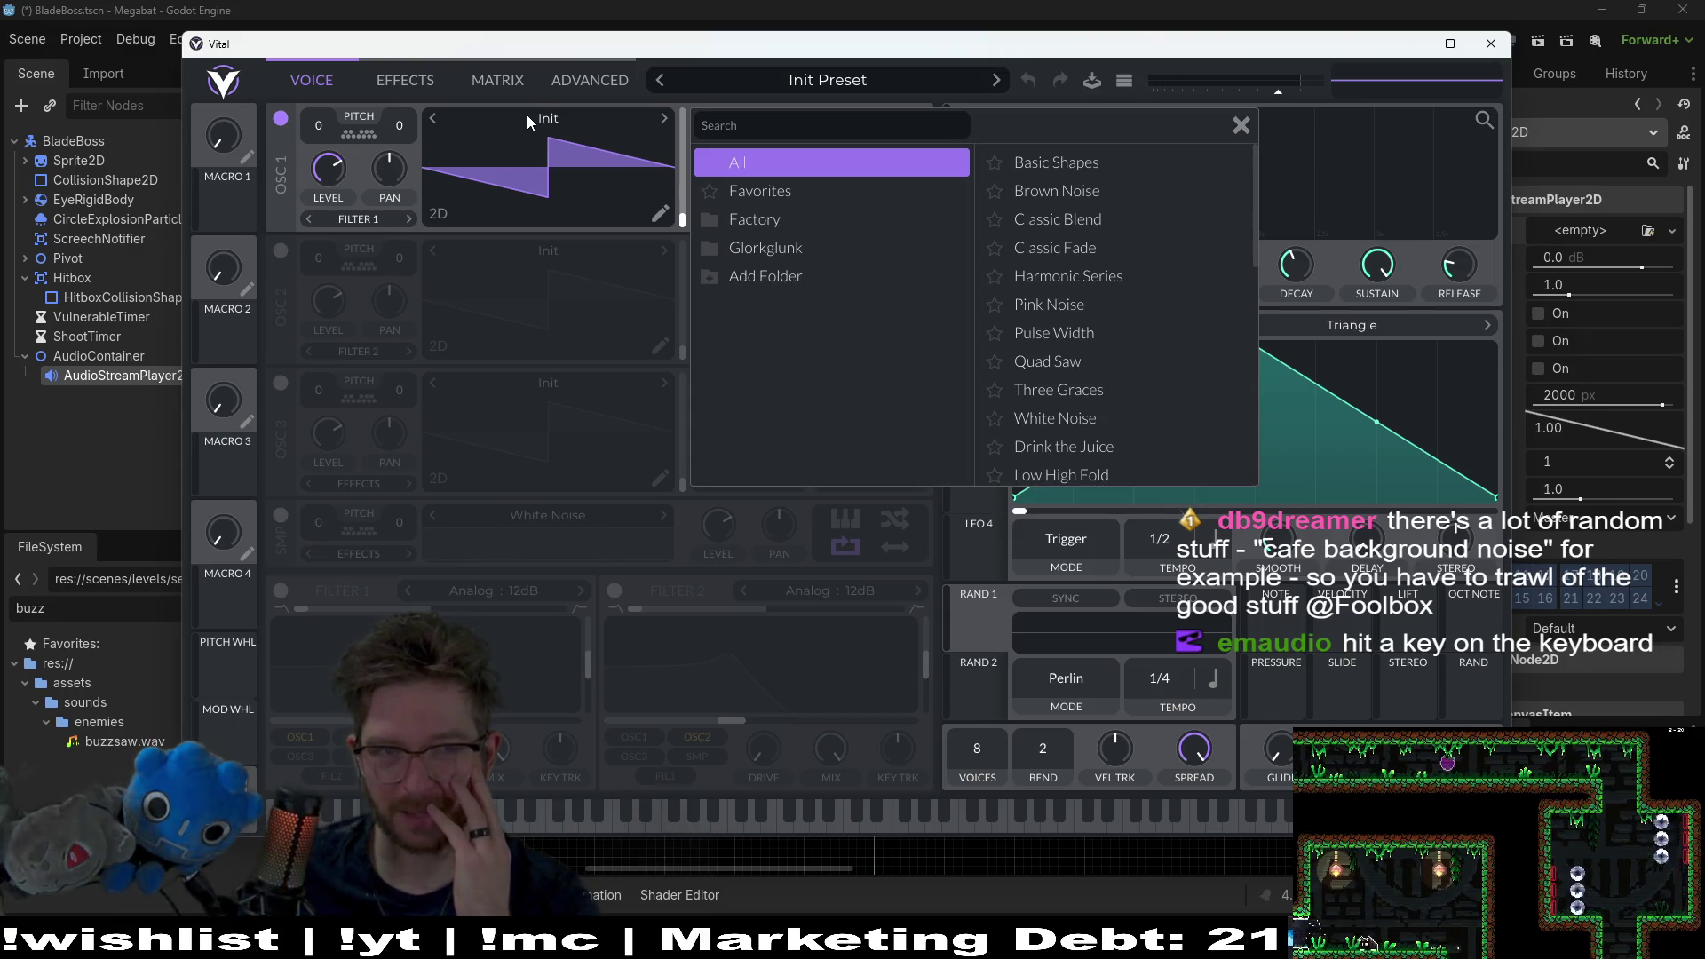
Step: Lower LFO 1's triangle peak, glance at presets and effects, then reopen OSC 1's wavetable list
left_click(528, 117)
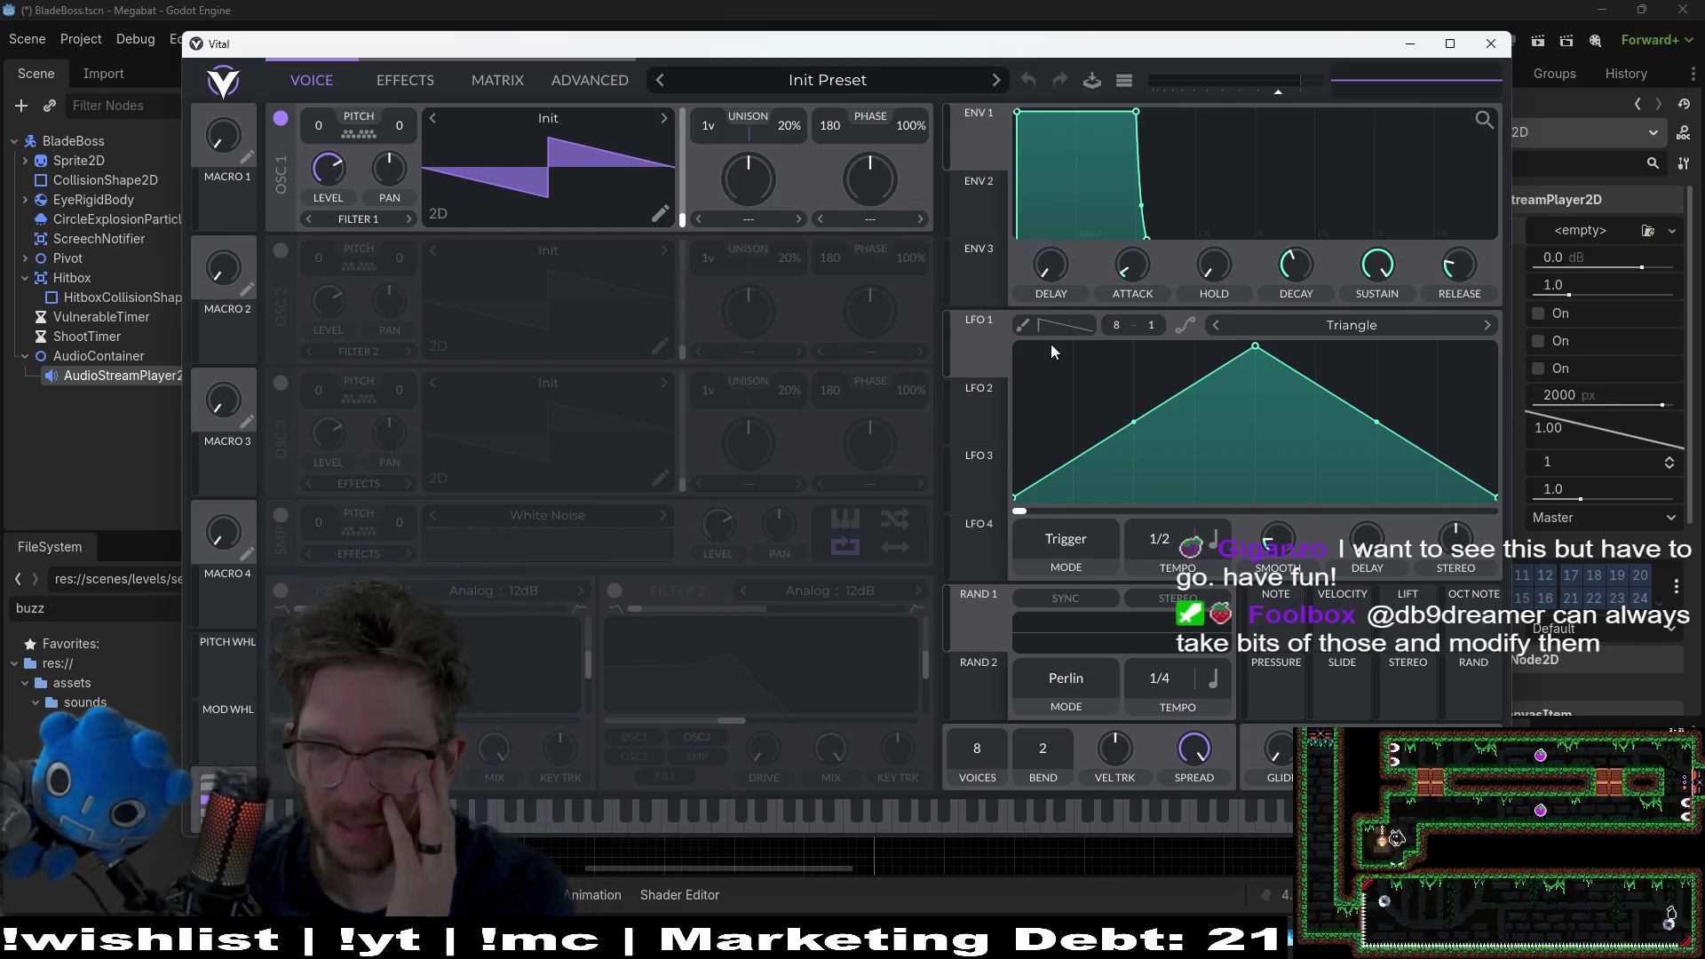
mouse_move(1254, 355)
left_mouse_down()
mouse_move(1254, 442)
mouse_move(1243, 297)
left_mouse_up()
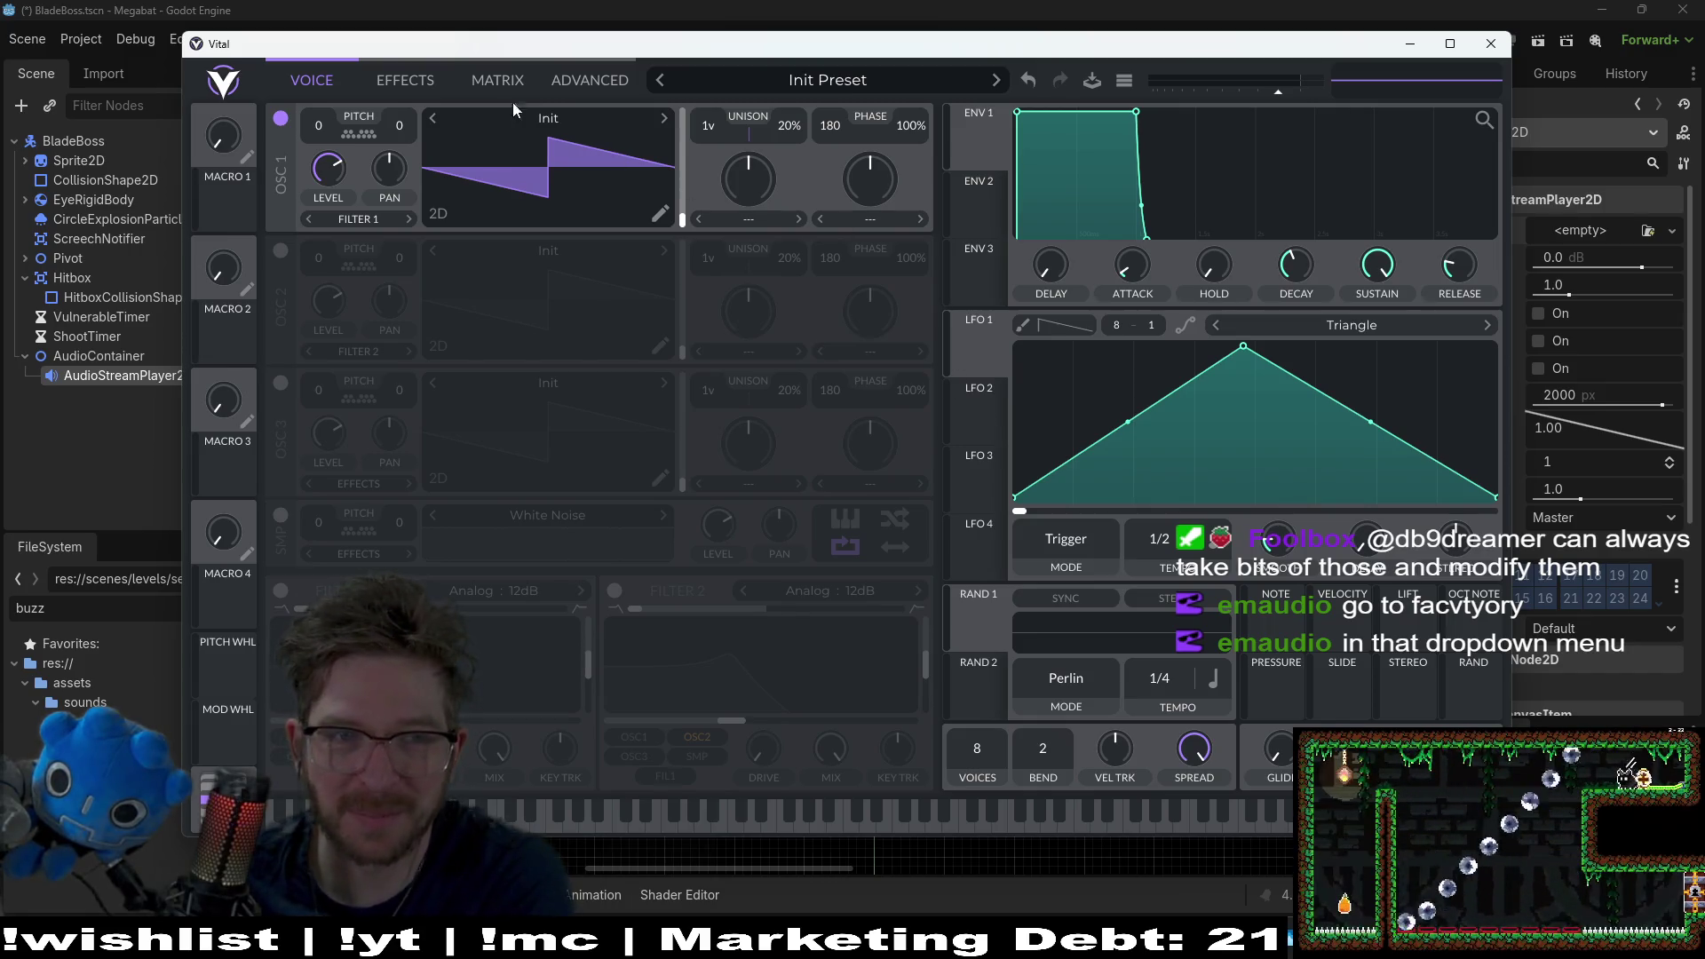
left_click(833, 82)
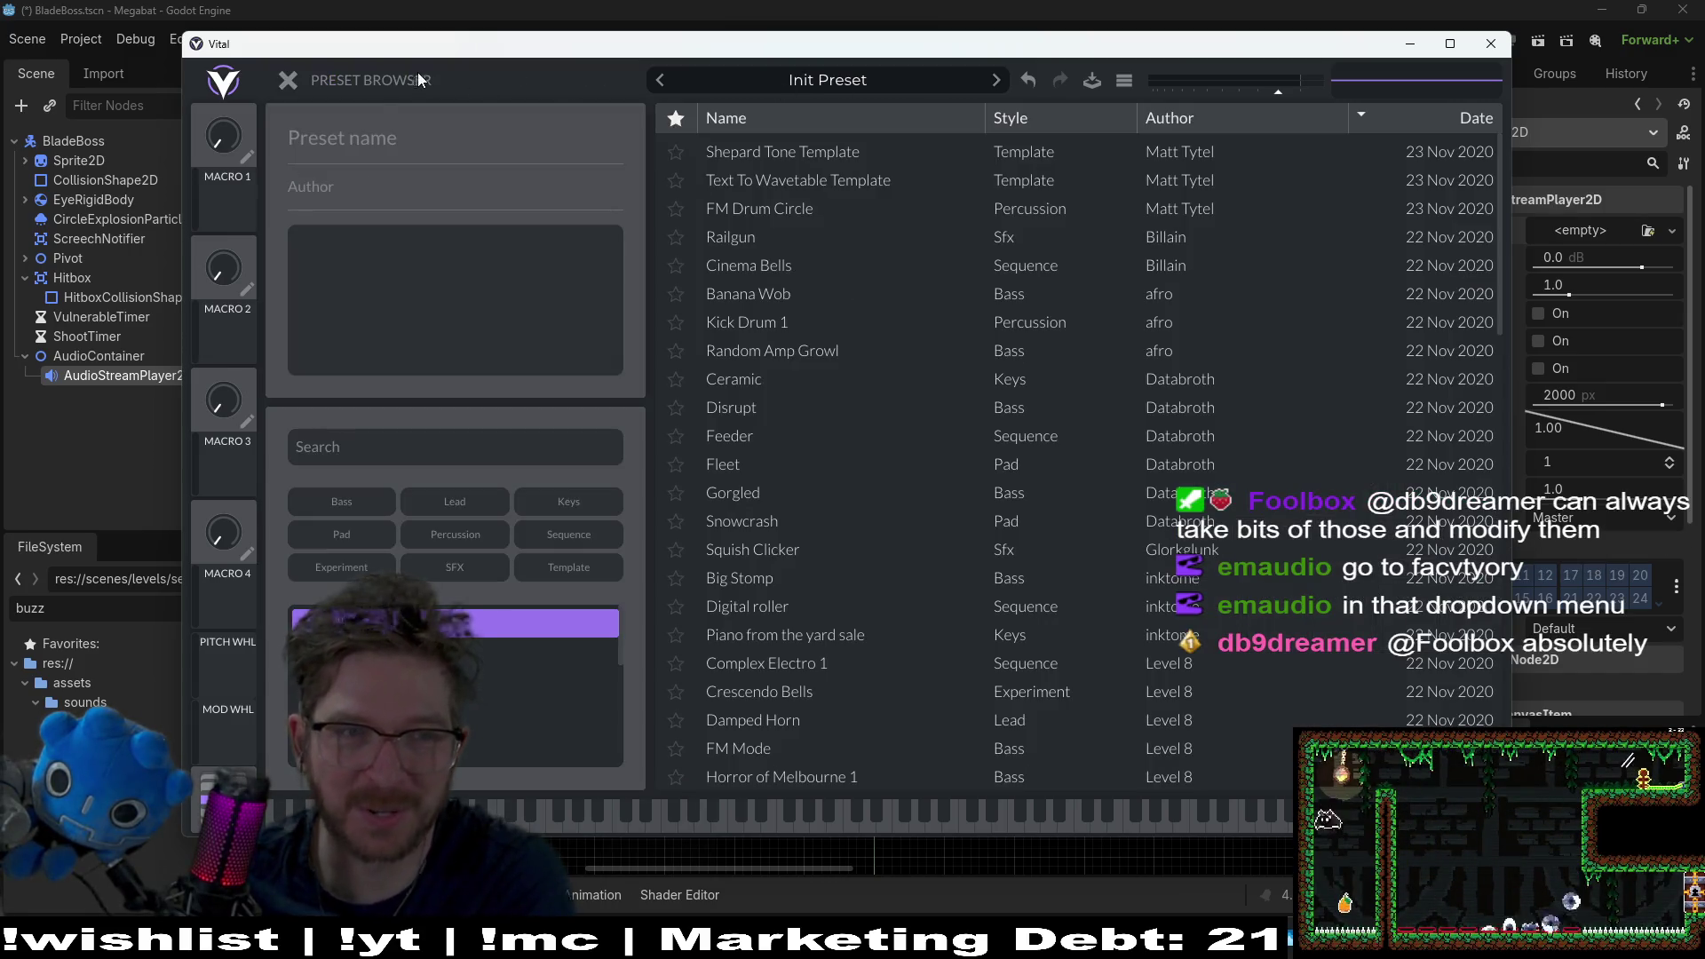
left_click(287, 80)
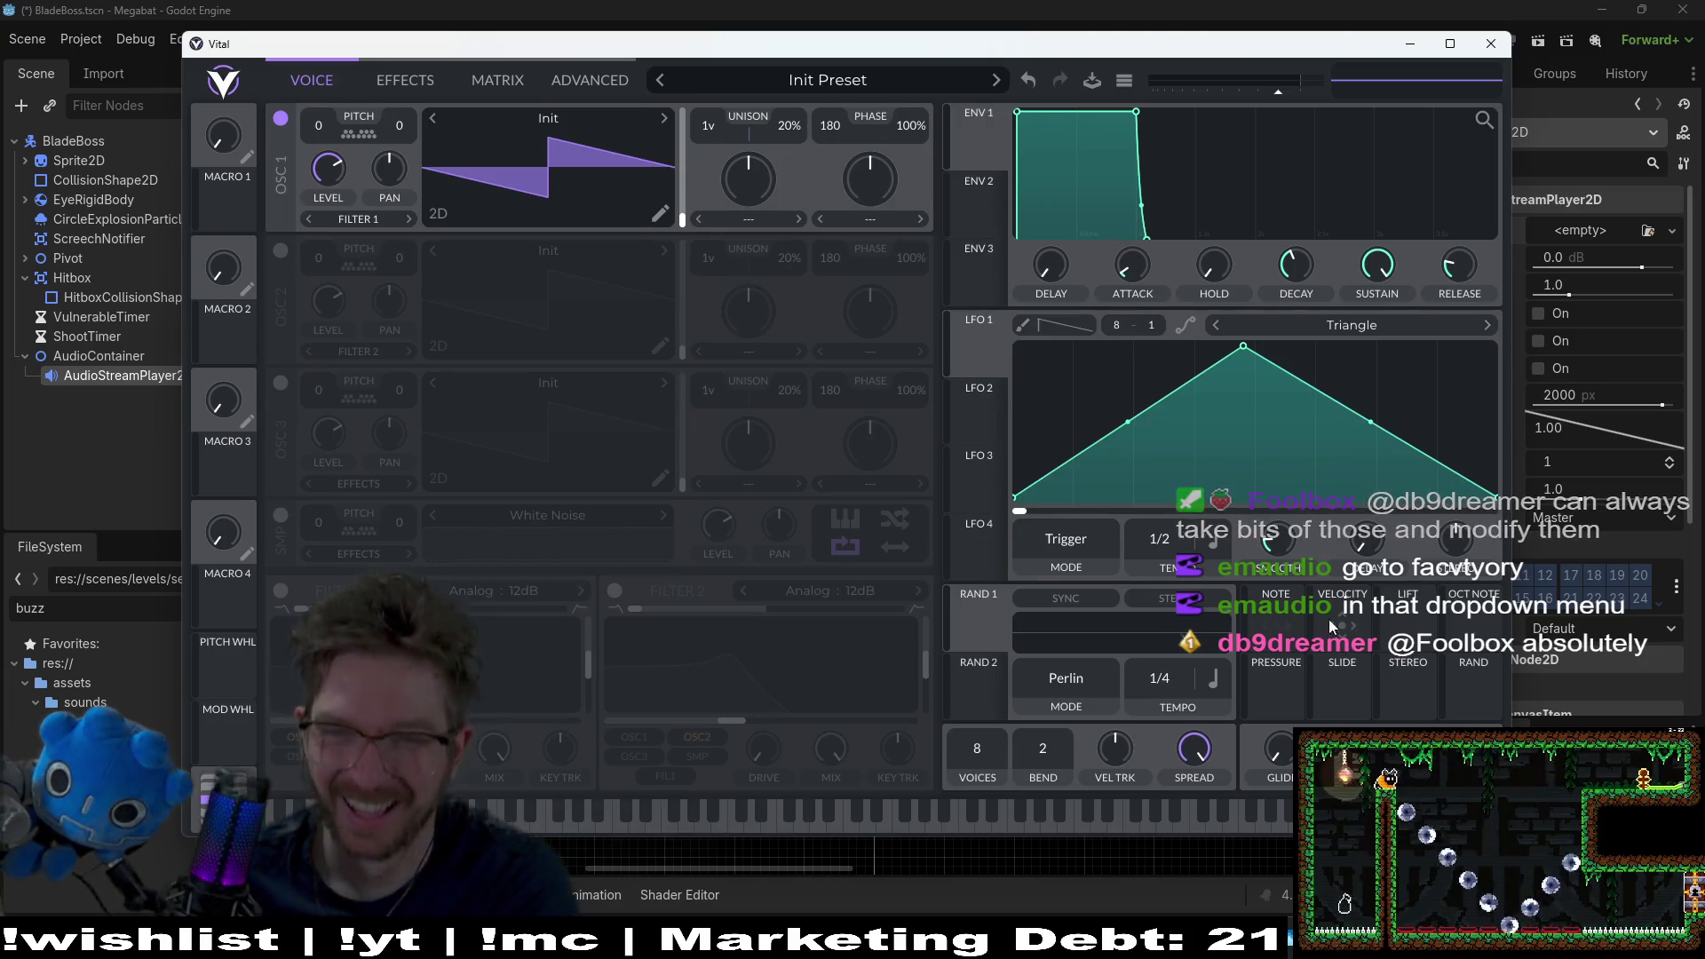
left_click(392, 82)
left_click(325, 85)
left_click(618, 118)
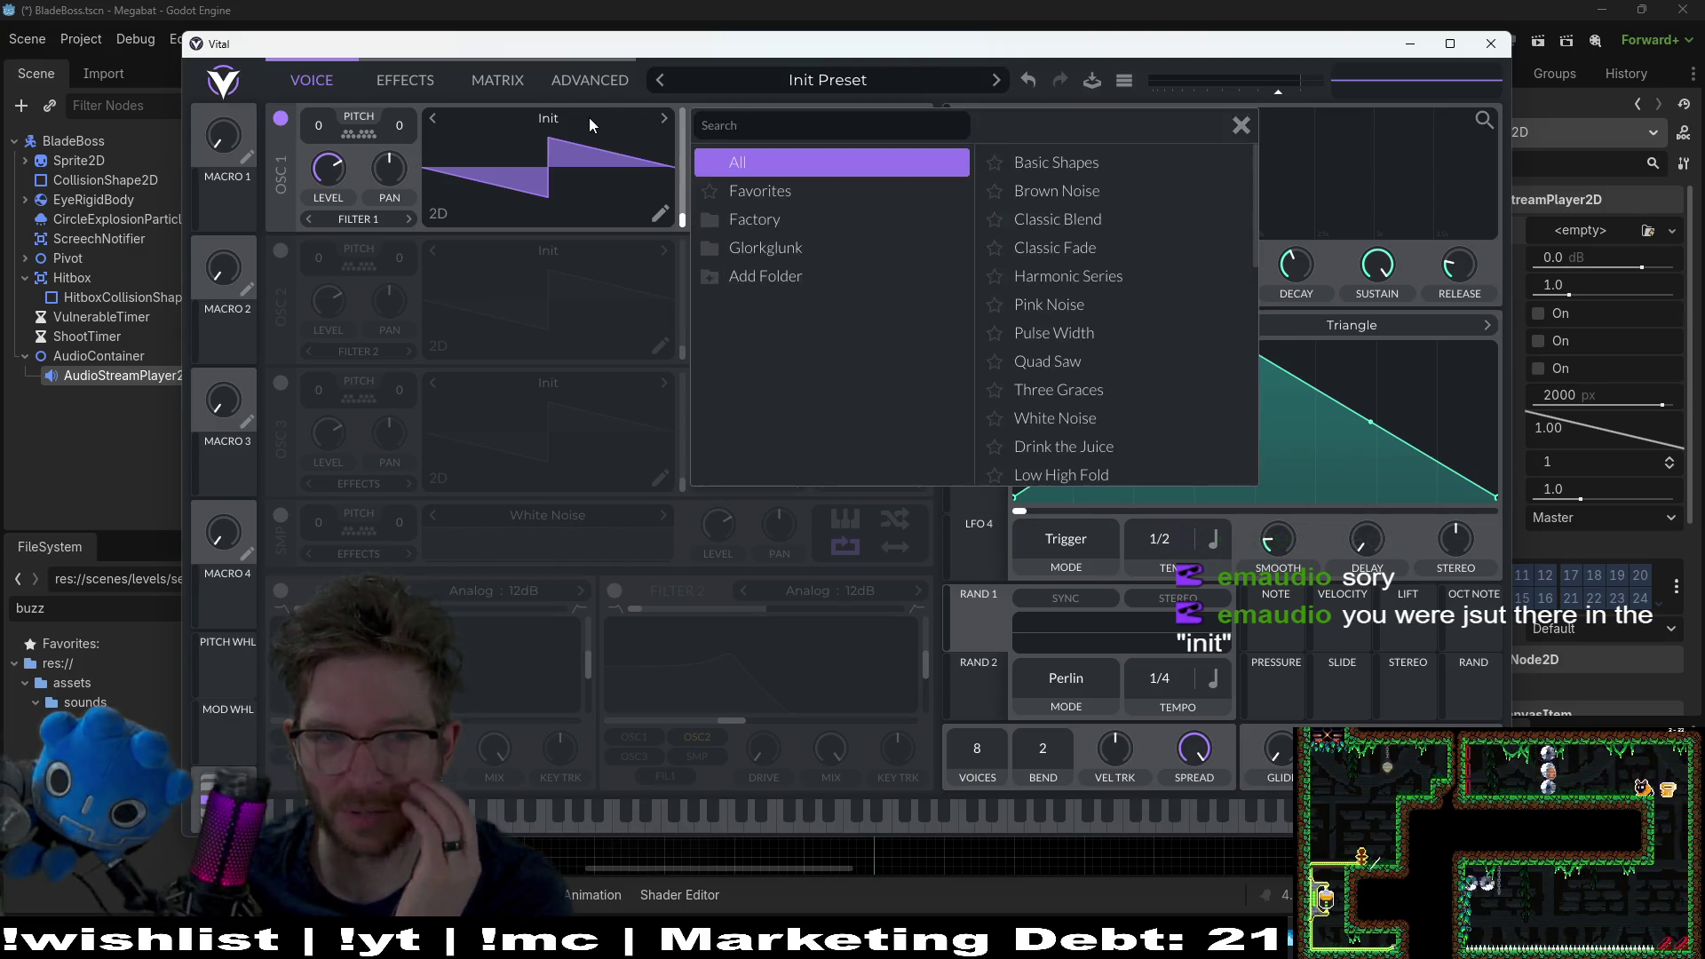
Step: Load Basic Shapes from Factory > Basic into oscillator 1 after briefly trying Brown Noise and Classic Blend
left_click(781, 211)
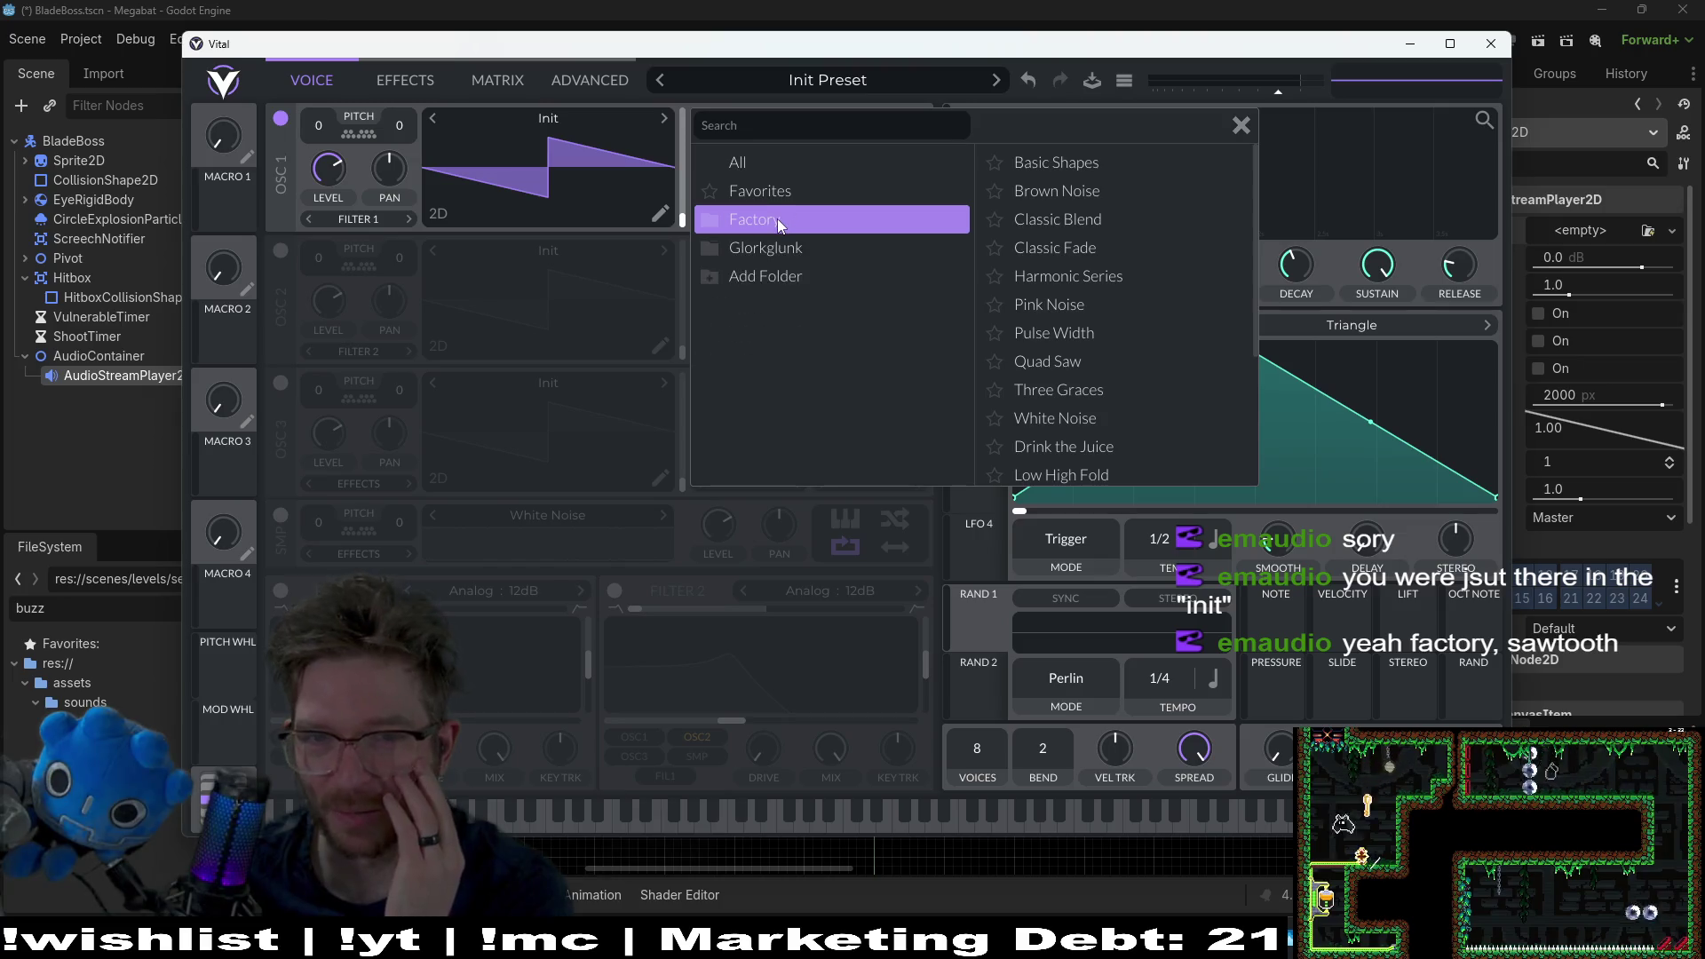
left_click(776, 218)
left_click(776, 244)
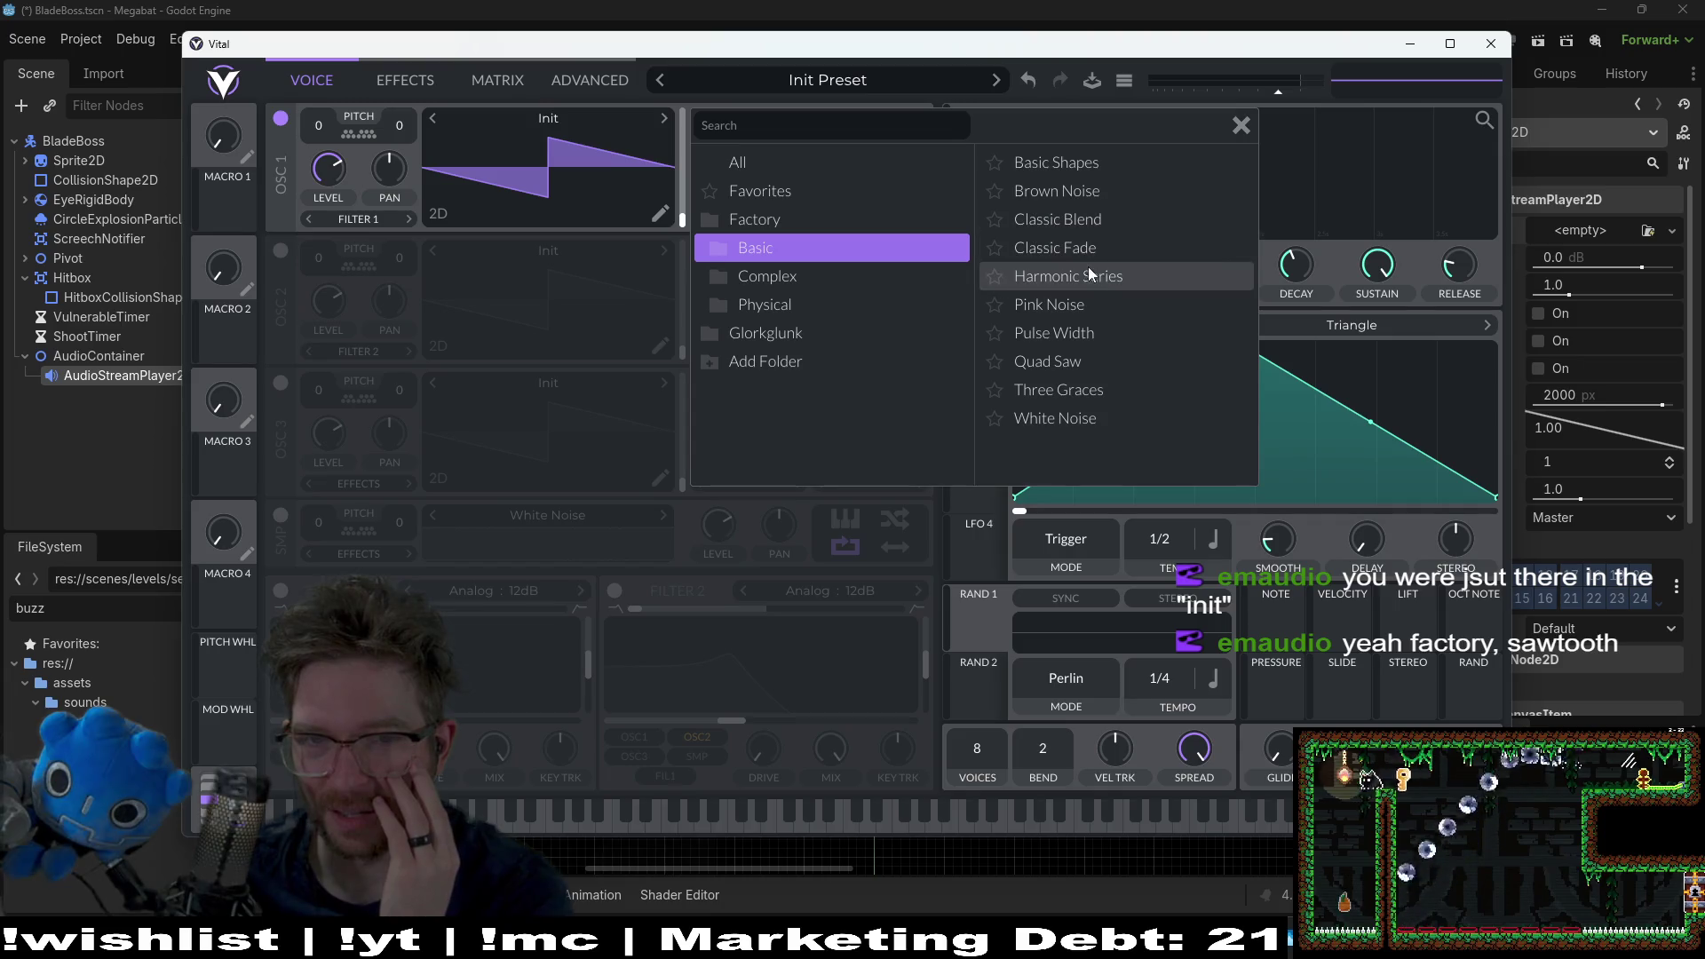
left_click(1100, 168)
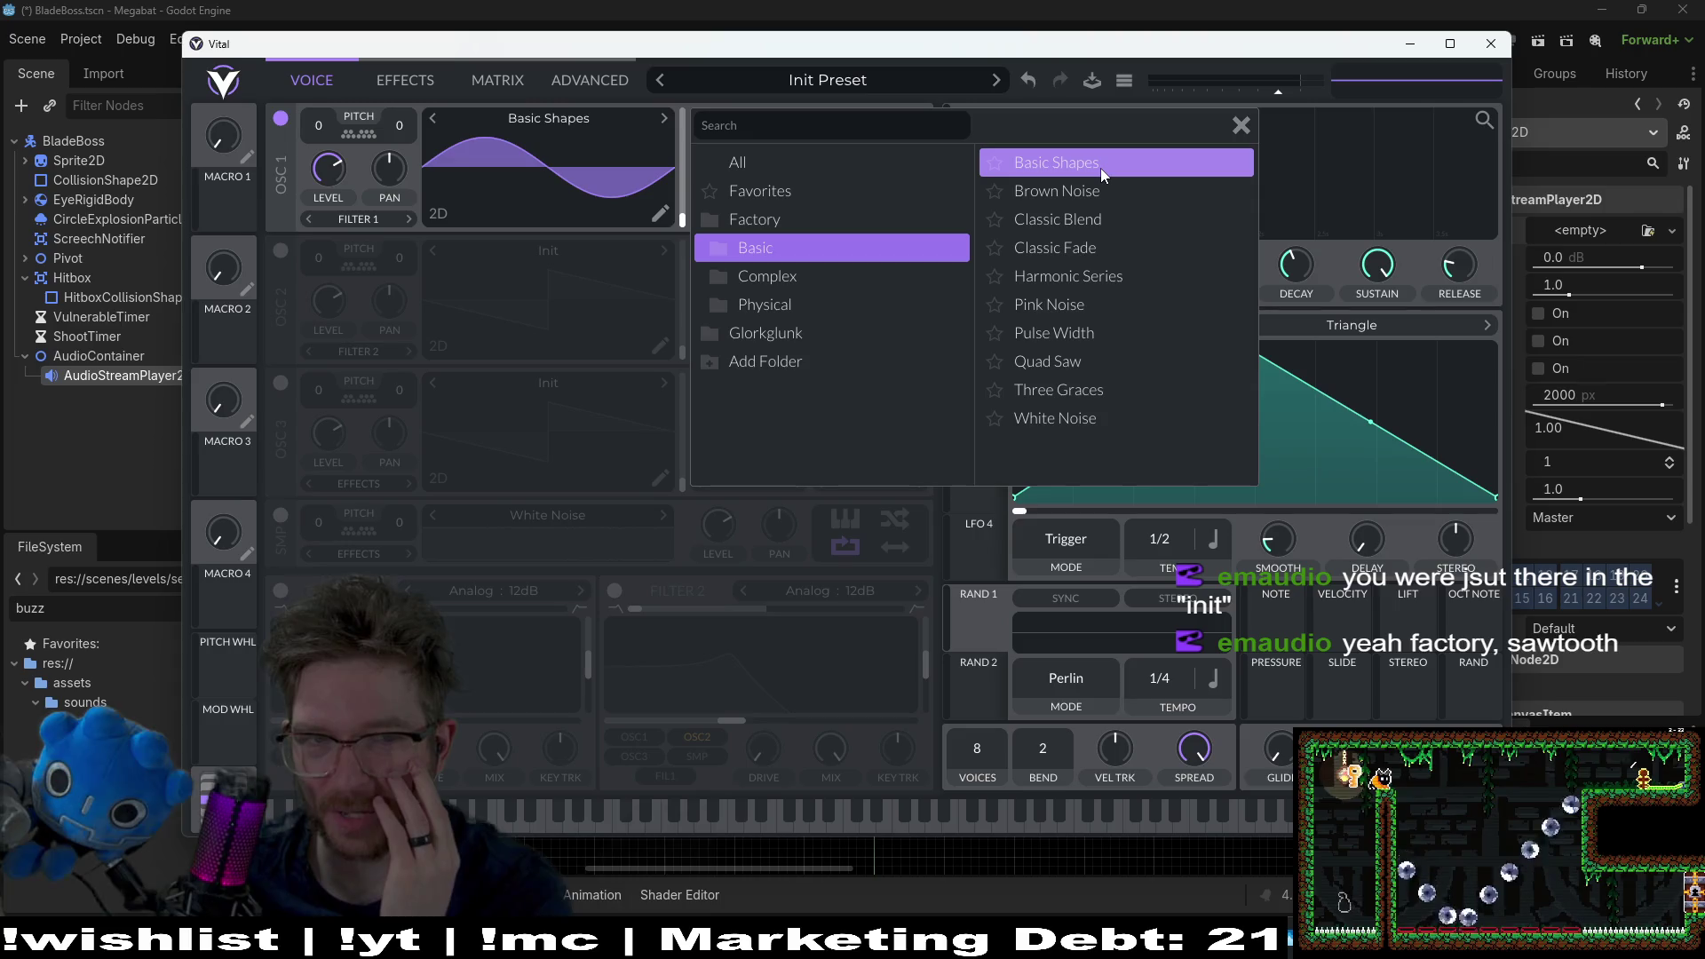
left_click(1095, 184)
left_click(1085, 221)
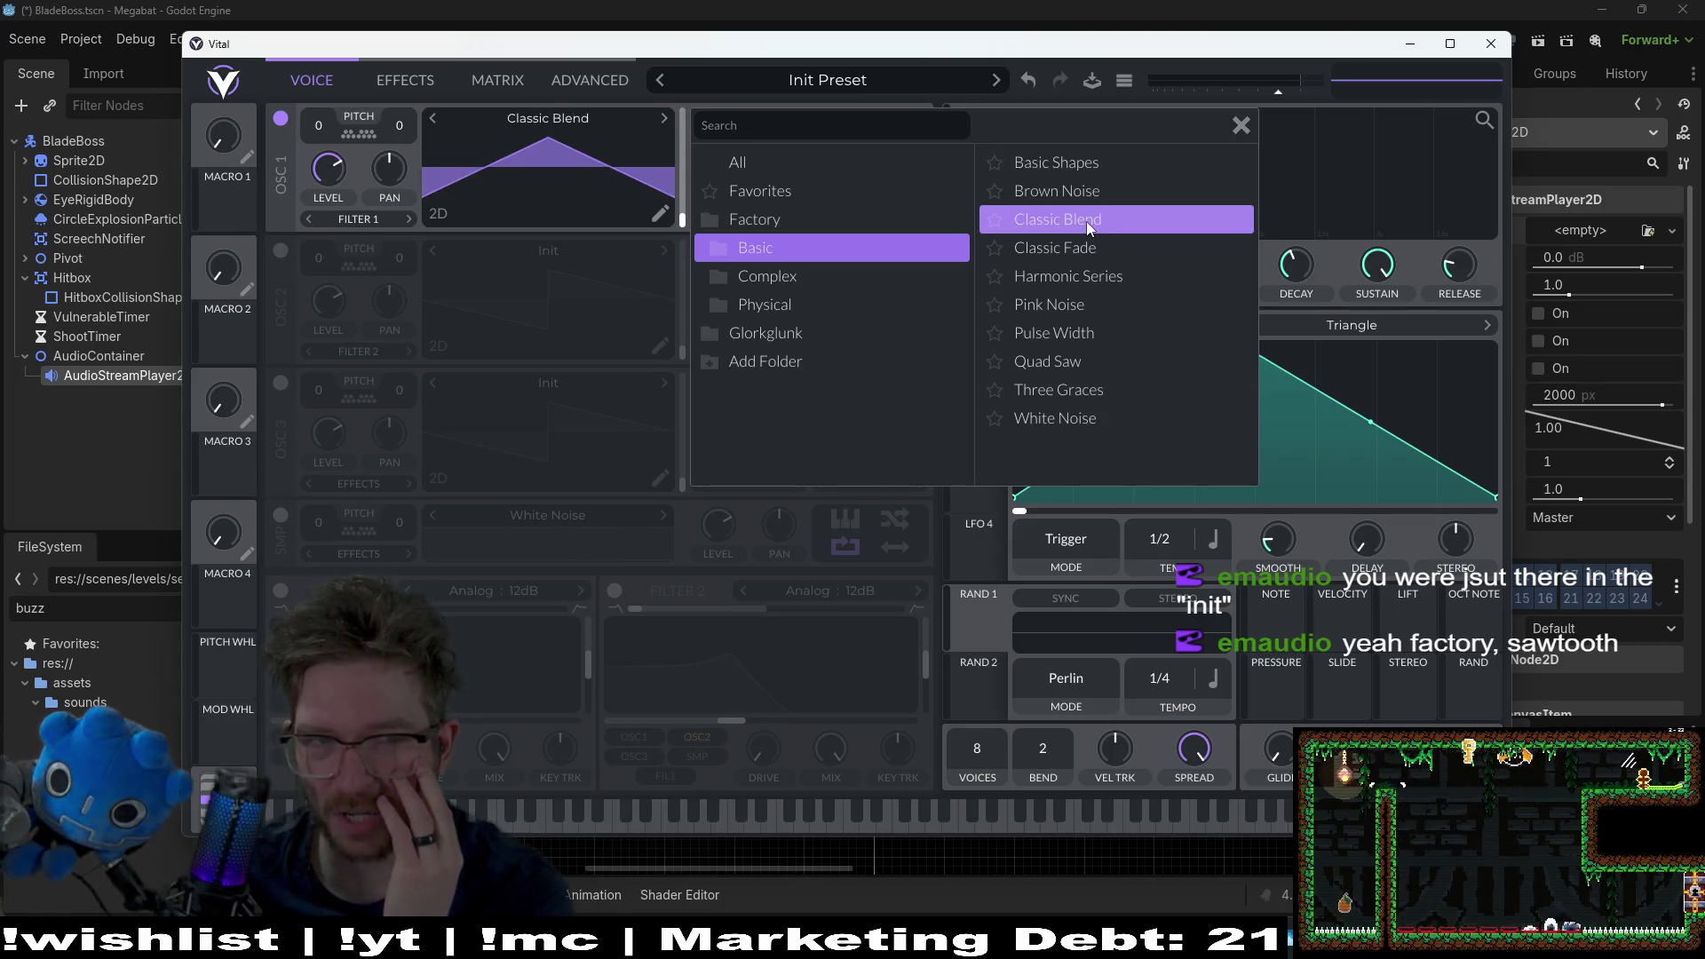
left_click(1047, 168)
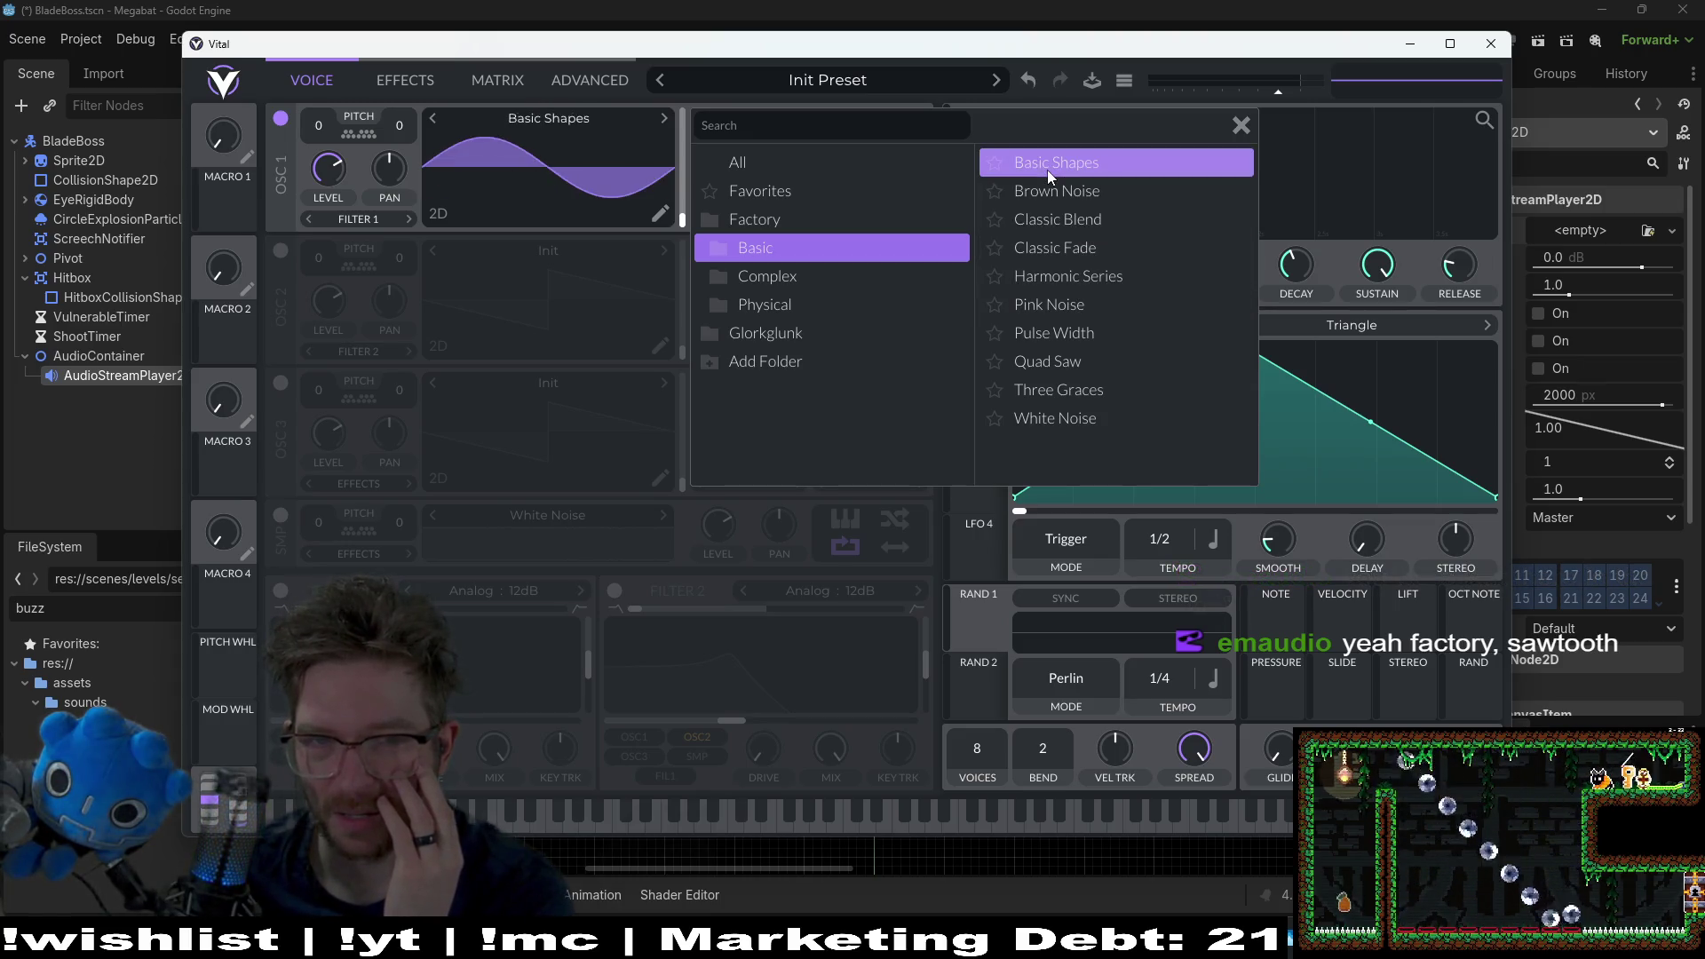
left_click(923, 818)
Step: Play and sweep notes on the on-screen keyboard to hear the Basic Shapes wavetable
left_click(998, 817)
left_click(668, 817)
left_click(790, 809)
left_click_drag(790, 810, 1288, 815)
Step: Give ENV 1 a lower sustain, a longer attack and a decay of about 4.3 s
left_click(805, 819)
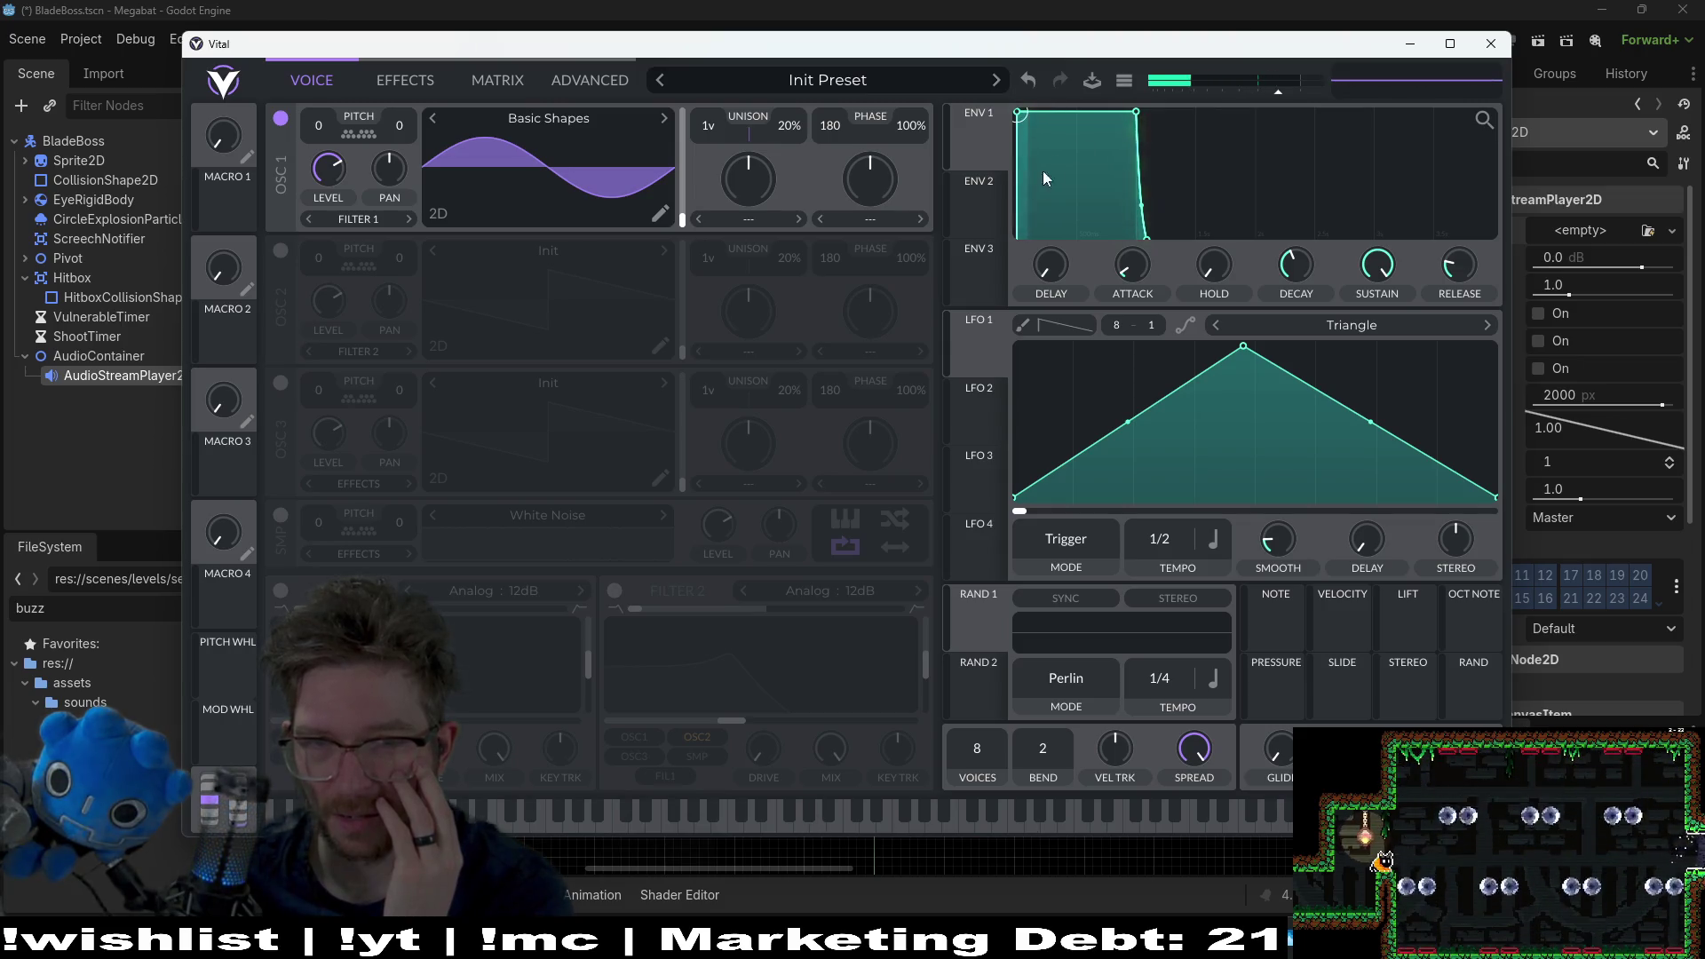
left_click_drag(1137, 113, 1148, 156)
mouse_move(1018, 114)
left_mouse_down()
mouse_move(1027, 171)
mouse_move(1077, 114)
left_mouse_up()
mouse_move(1157, 295)
left_mouse_down()
mouse_move(1155, 231)
mouse_move(1156, 267)
left_mouse_up()
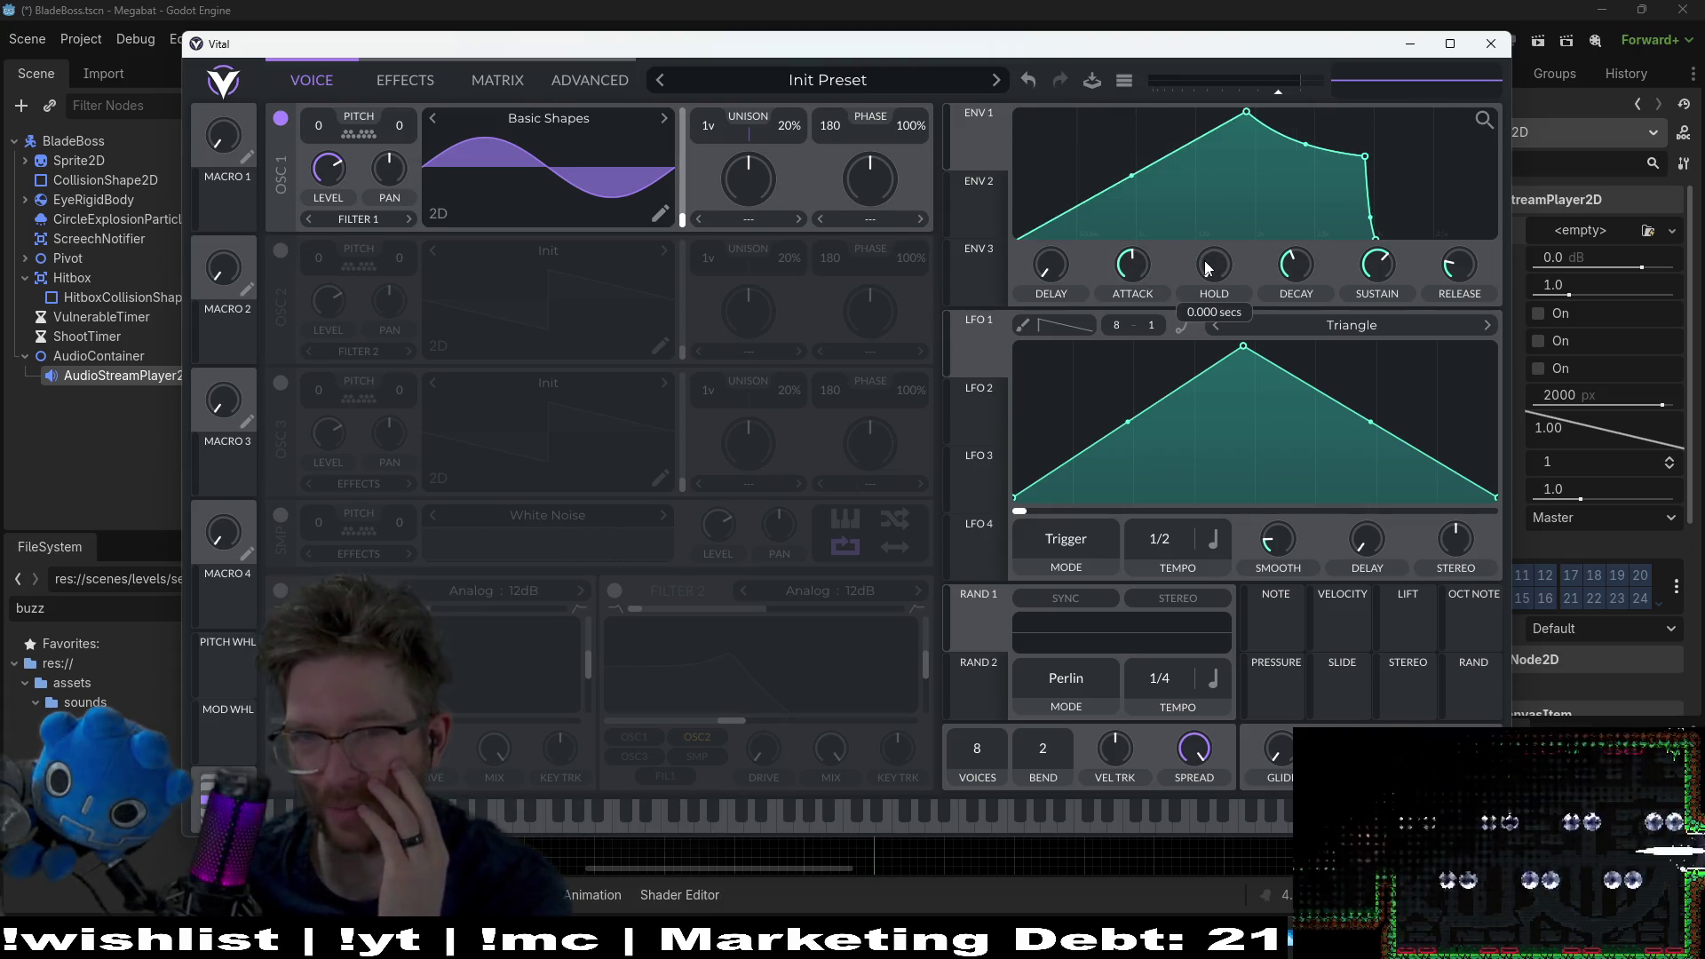
mouse_move(1296, 266)
left_mouse_down()
mouse_move(1325, 269)
mouse_move(1325, 286)
mouse_move(1478, 259)
left_mouse_up()
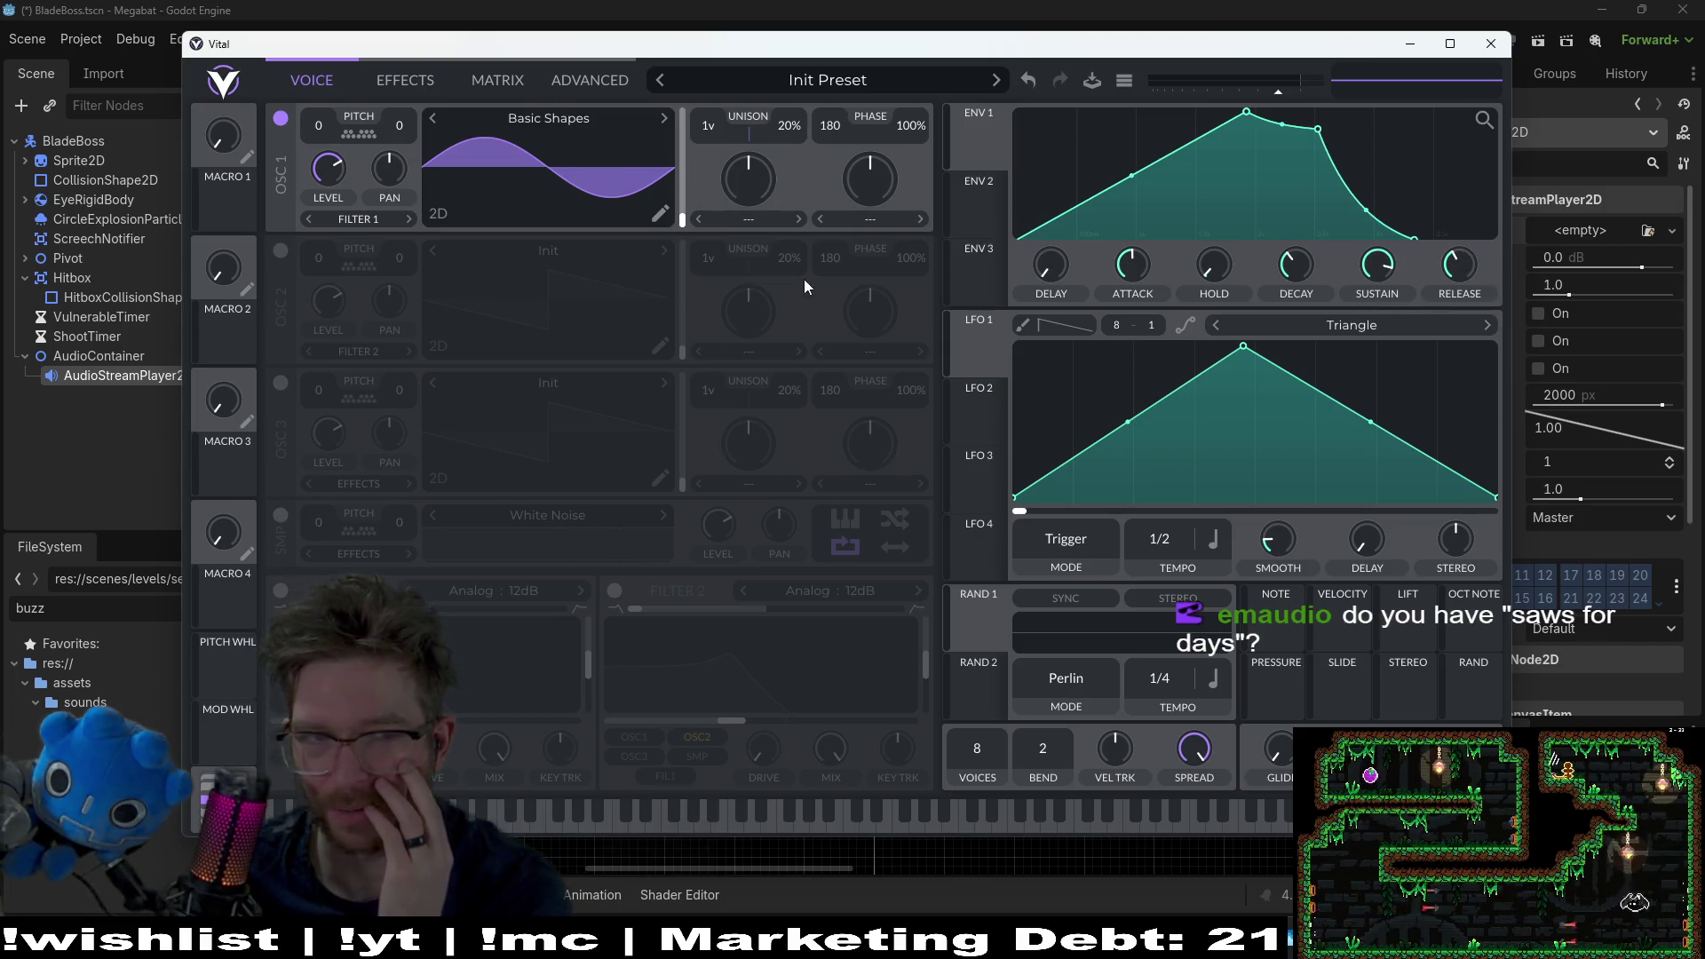
left_click(1004, 812)
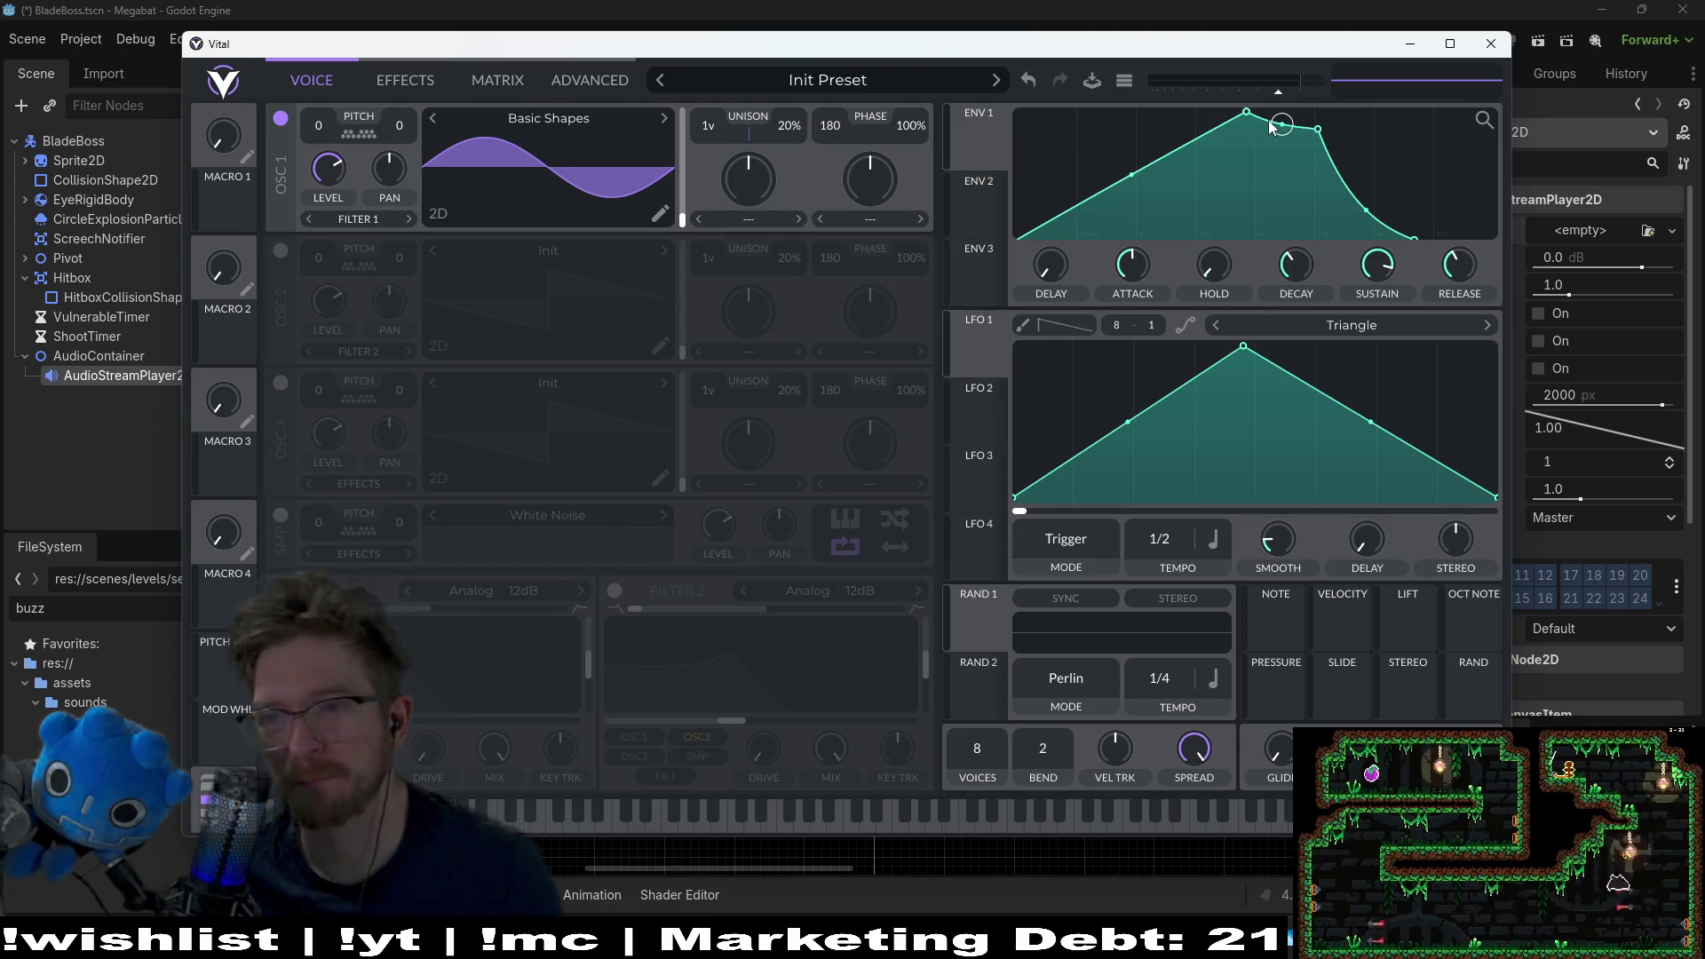
left_click(423, 84)
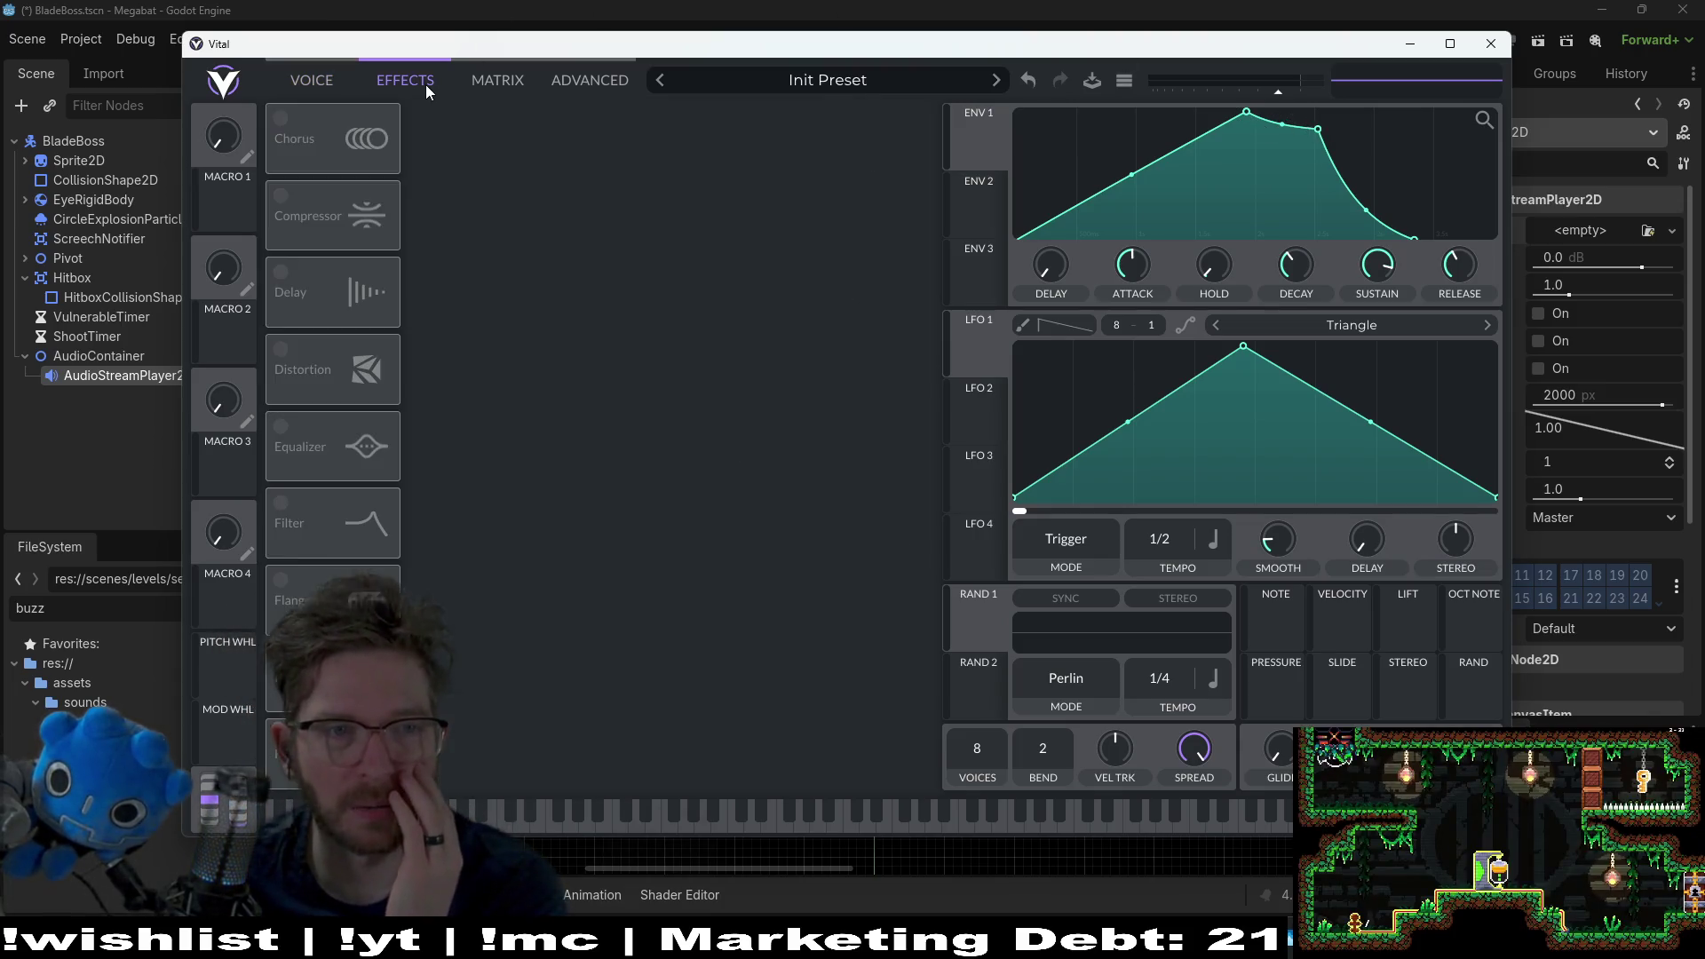
Step: Return to the Voice page and reopen oscillator 1's wavetable browser
left_click(346, 80)
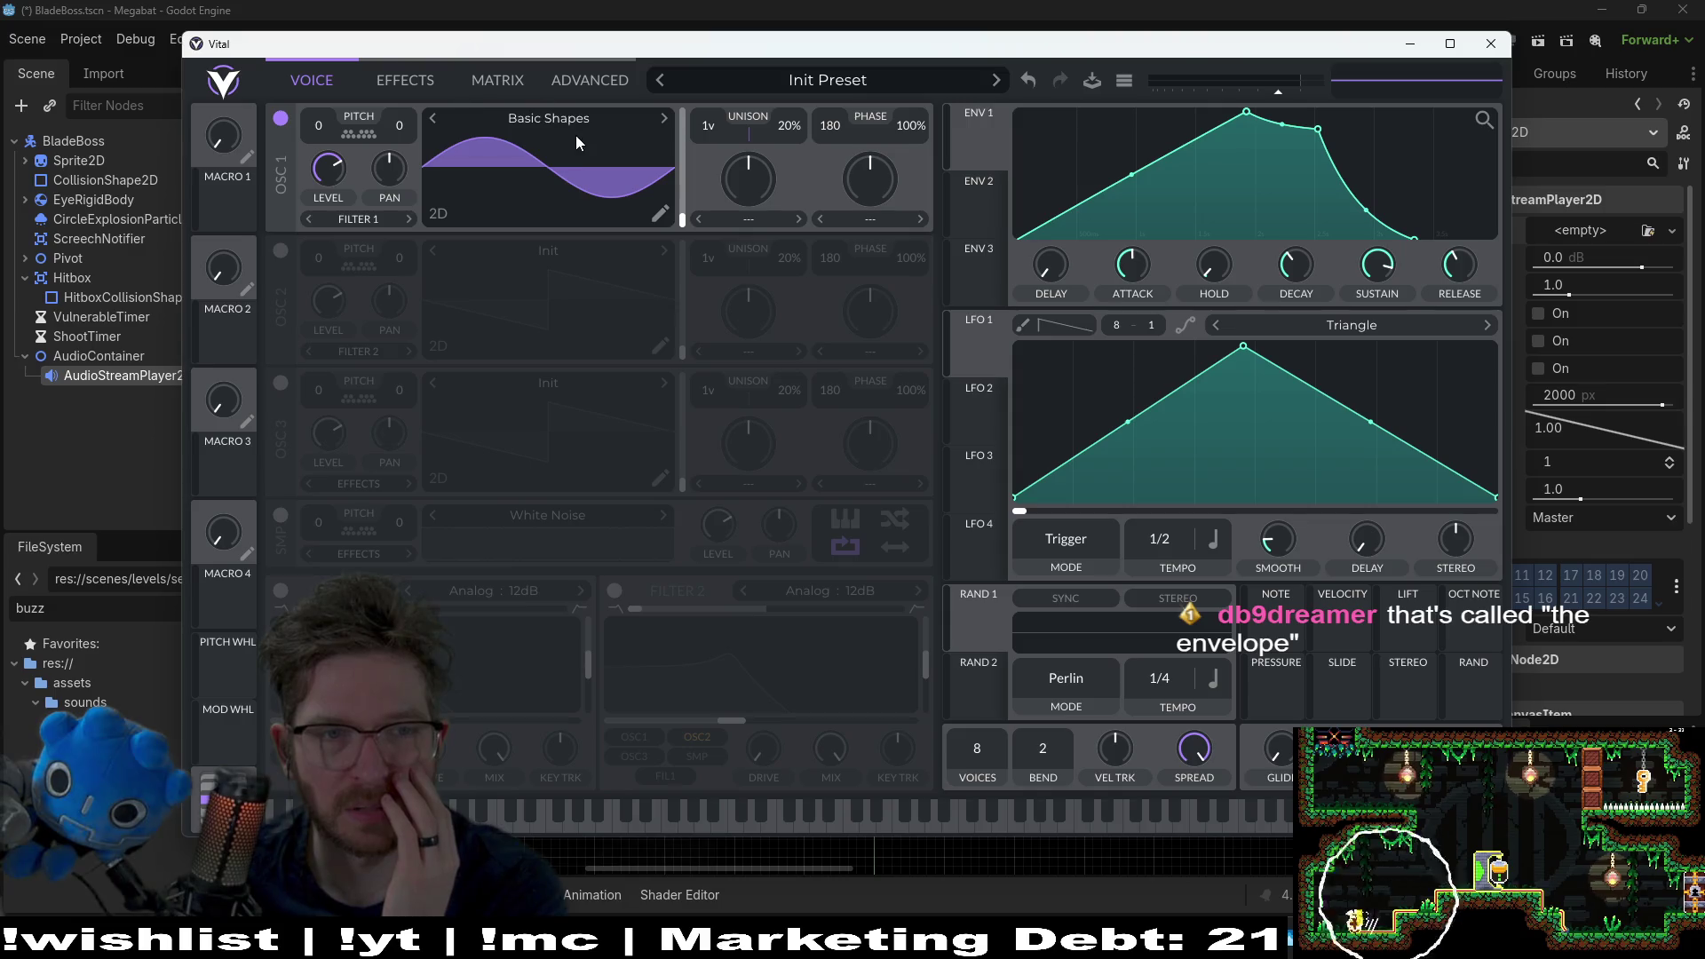
left_click(570, 119)
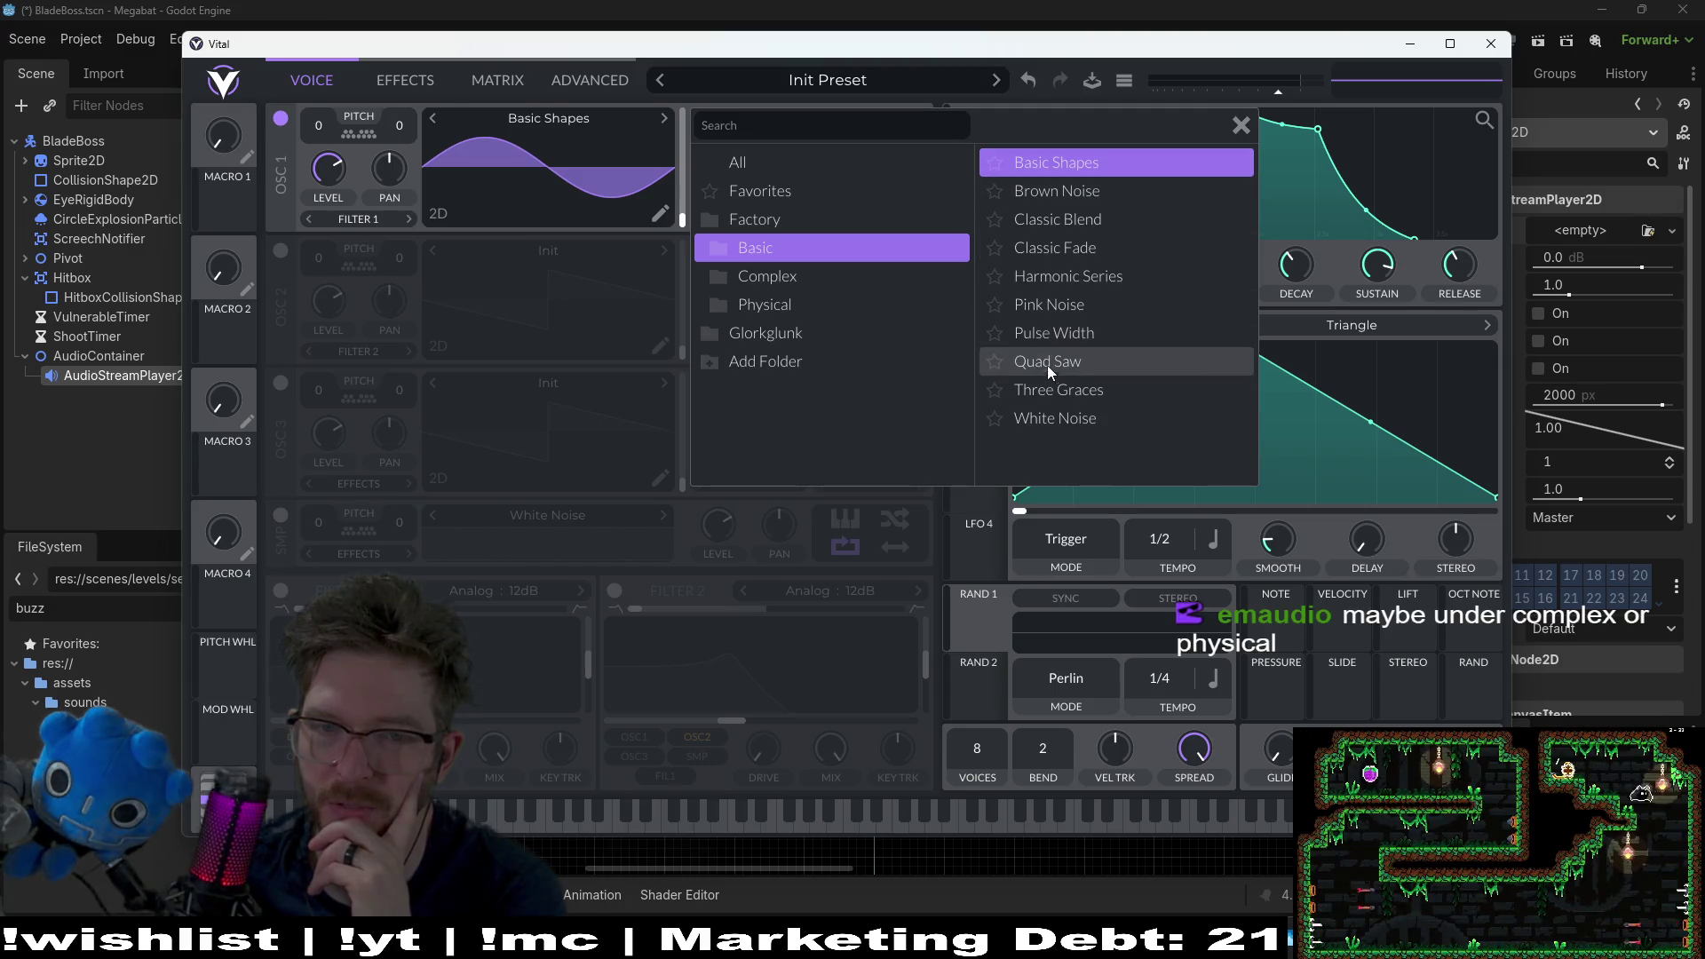
Step: Load Saws for Days from Factory > Complex into oscillator 1 and play a note
left_click(806, 282)
left_click(806, 304)
left_click(815, 278)
left_click(1069, 250)
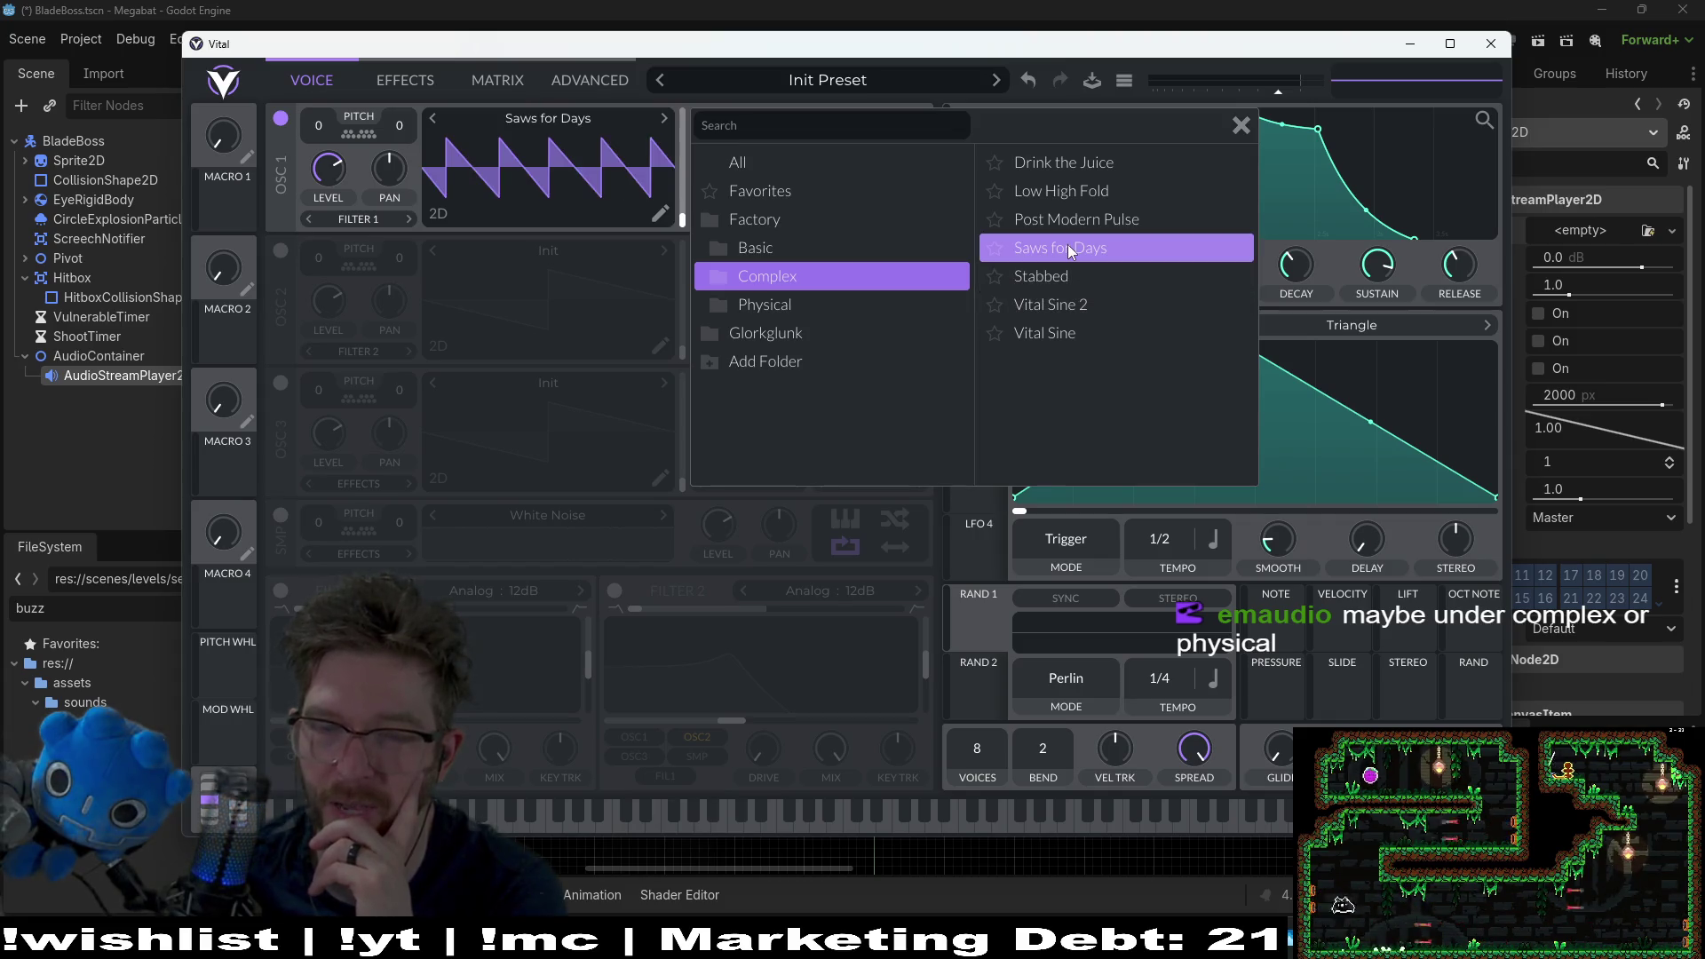
double_click(1078, 247)
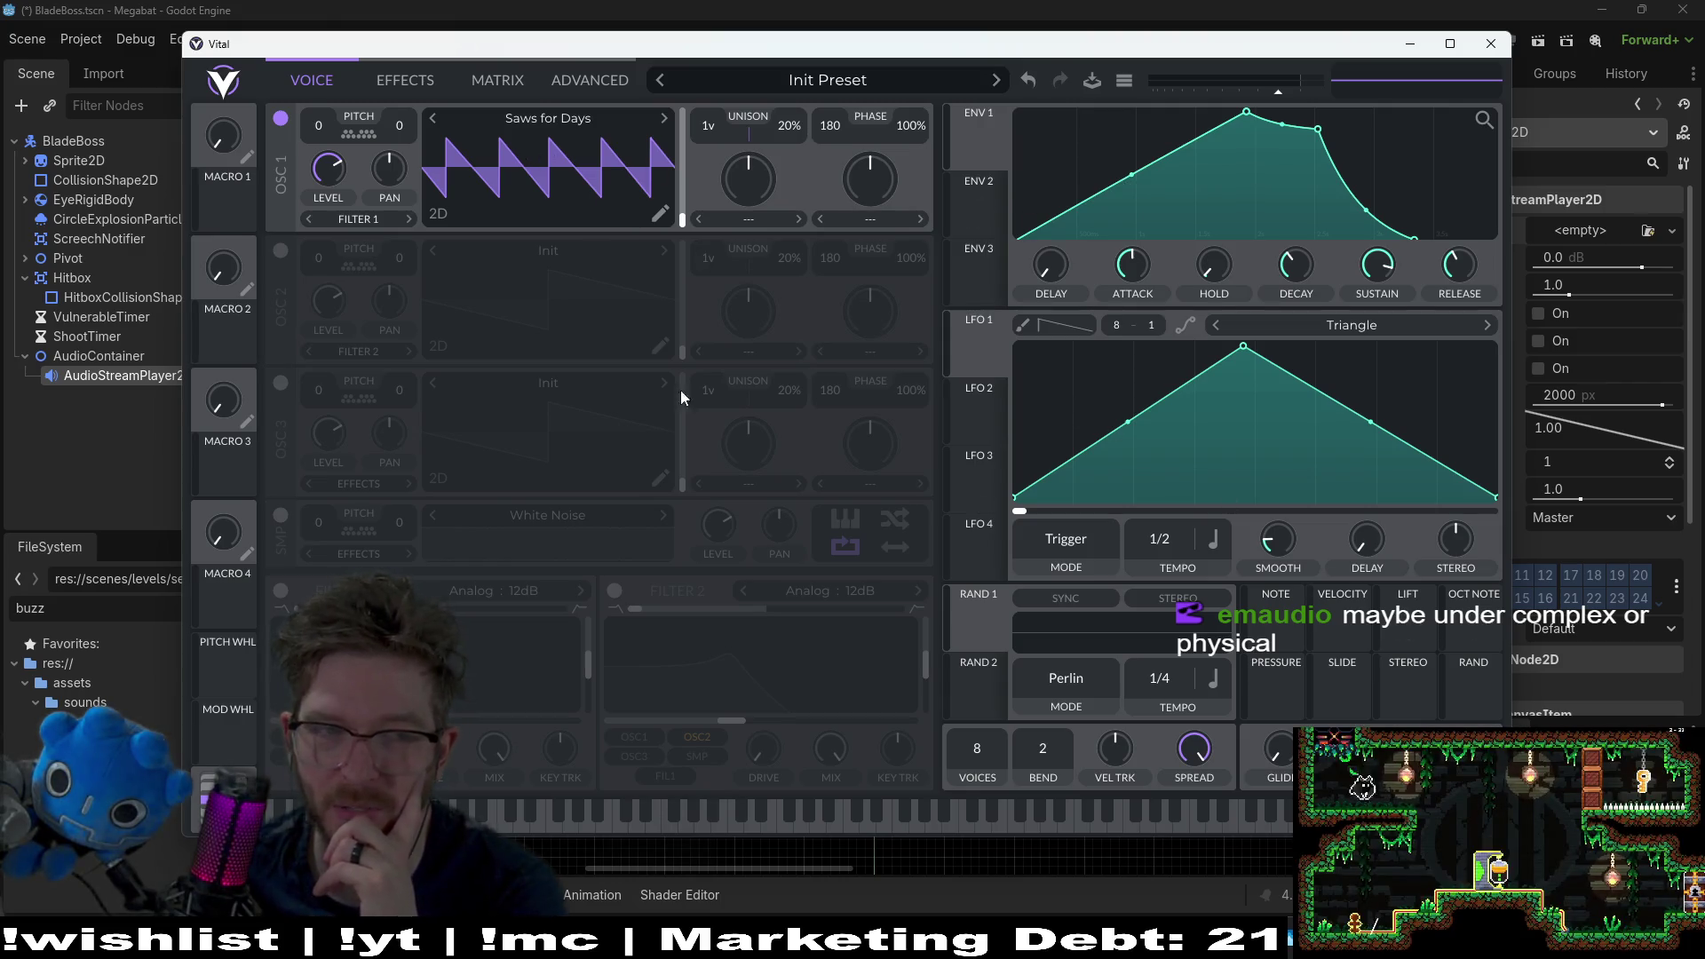
left_click(705, 812)
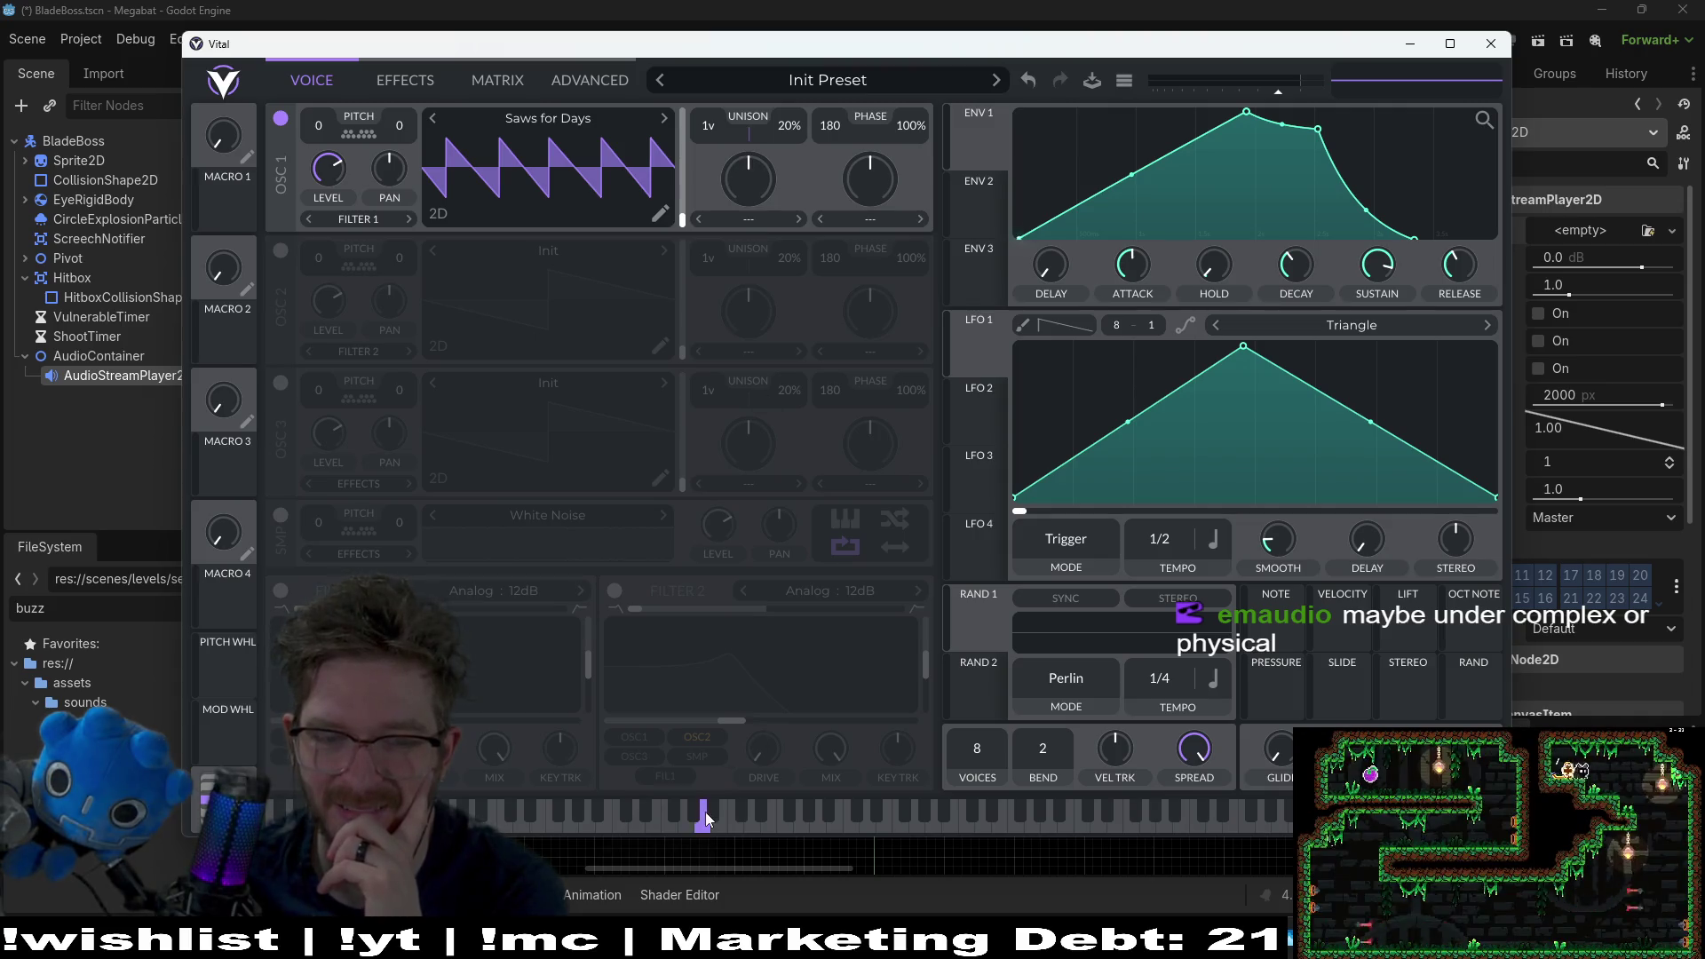
Step: Set ENV 1's delay and attack to 0.000 s, checking the instant start by ear
mouse_move(1053, 263)
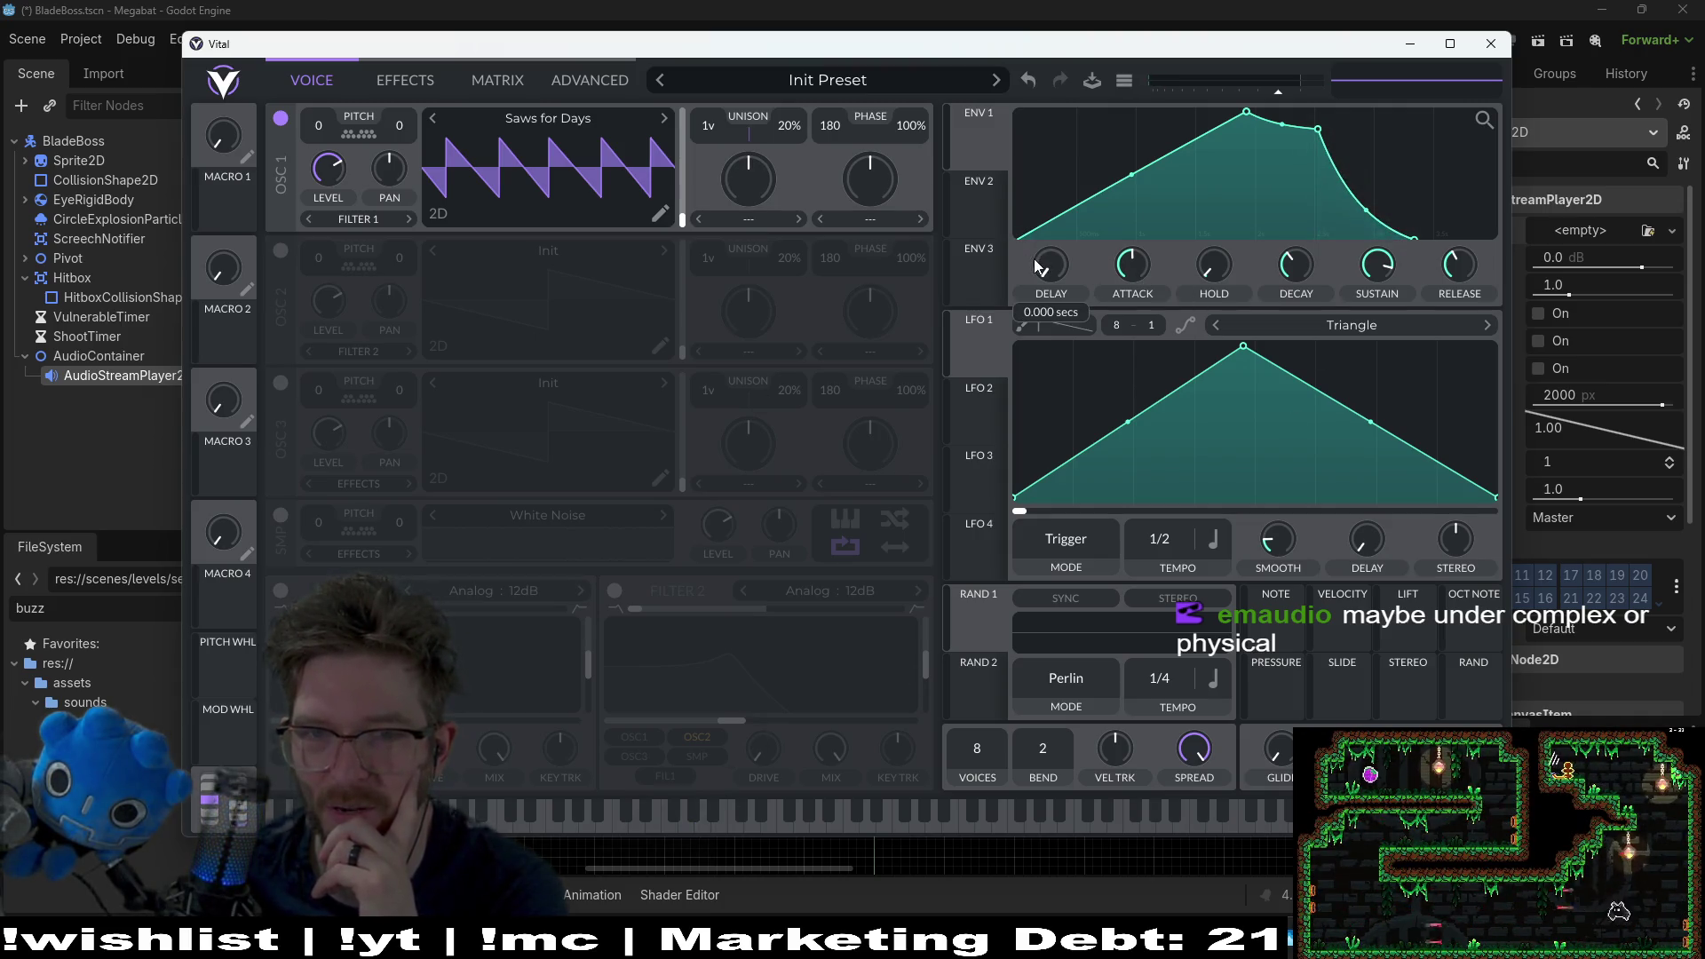
mouse_move(1053, 263)
left_mouse_down()
mouse_move(1126, 266)
mouse_move(982, 289)
left_mouse_up()
left_click_drag(1123, 265, 1123, 307)
left_click(755, 818)
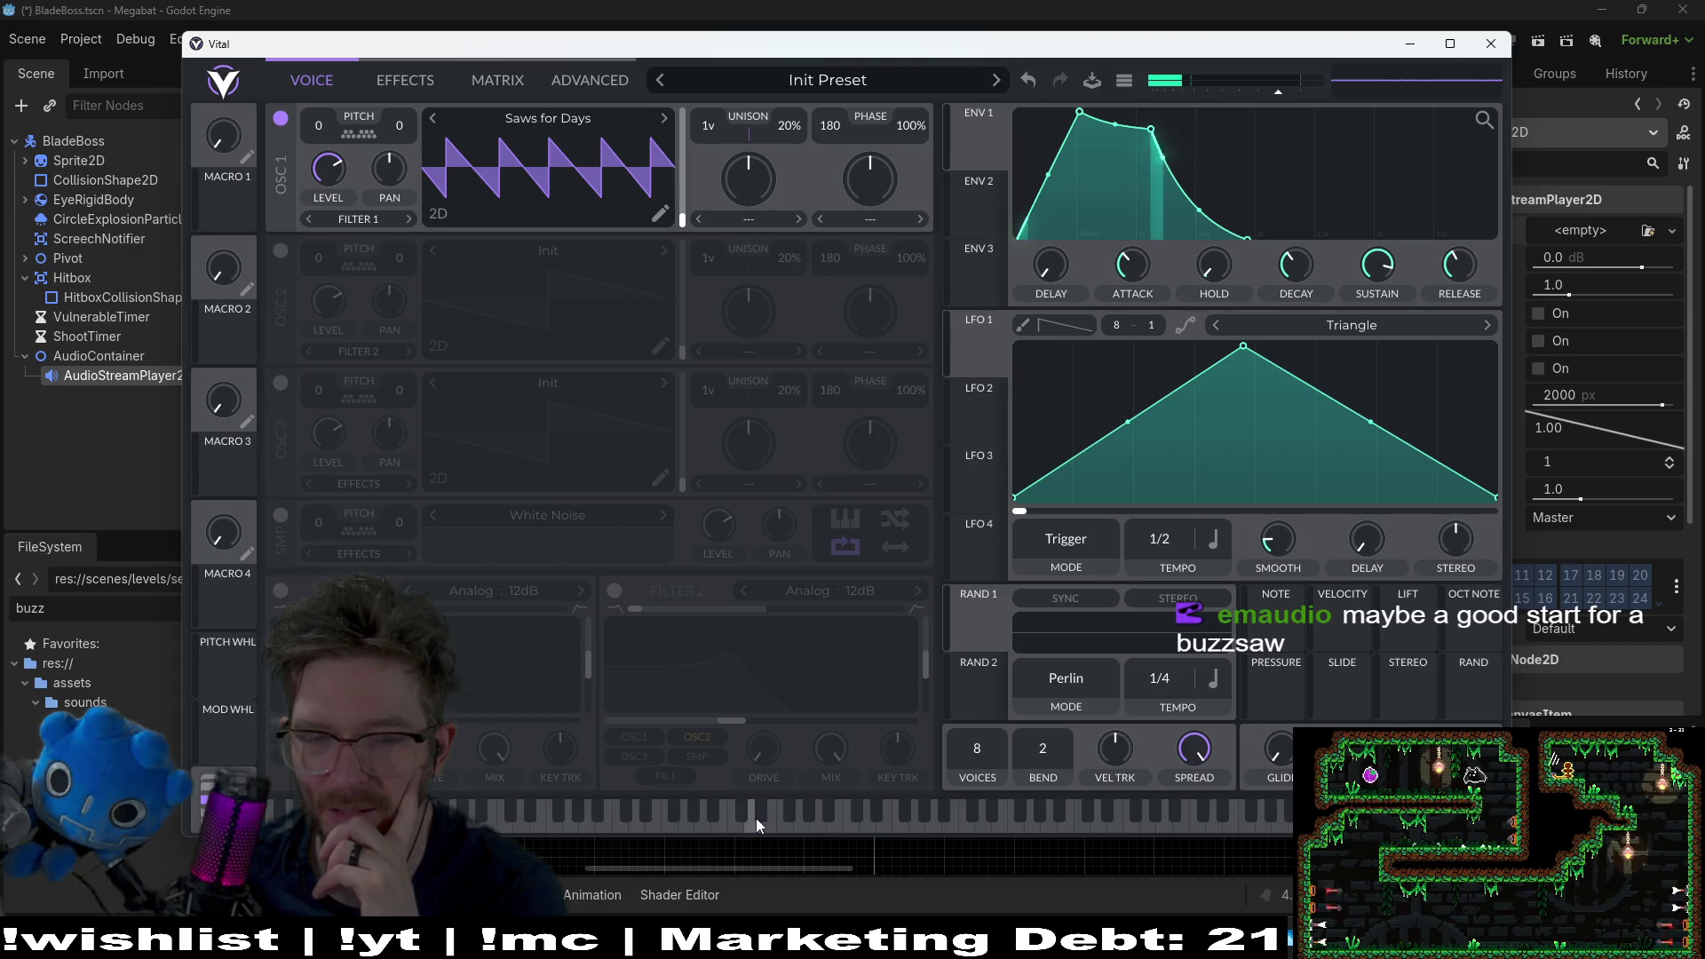
left_click_drag(1121, 268, 1078, 271)
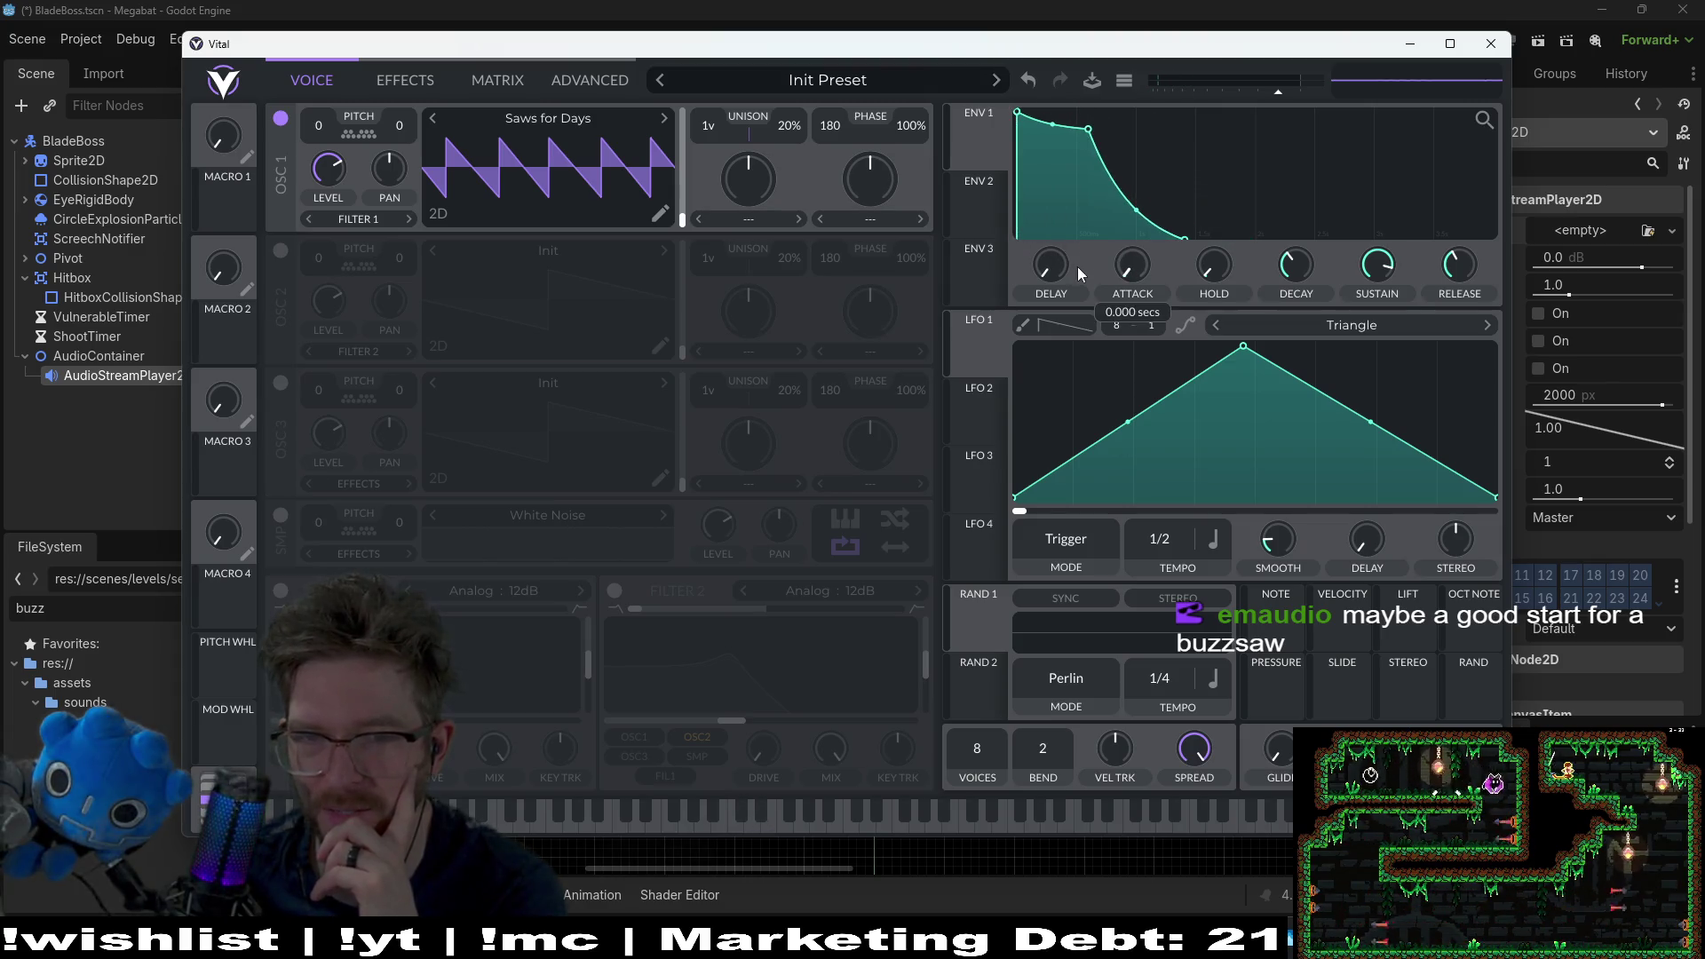
left_click(831, 817)
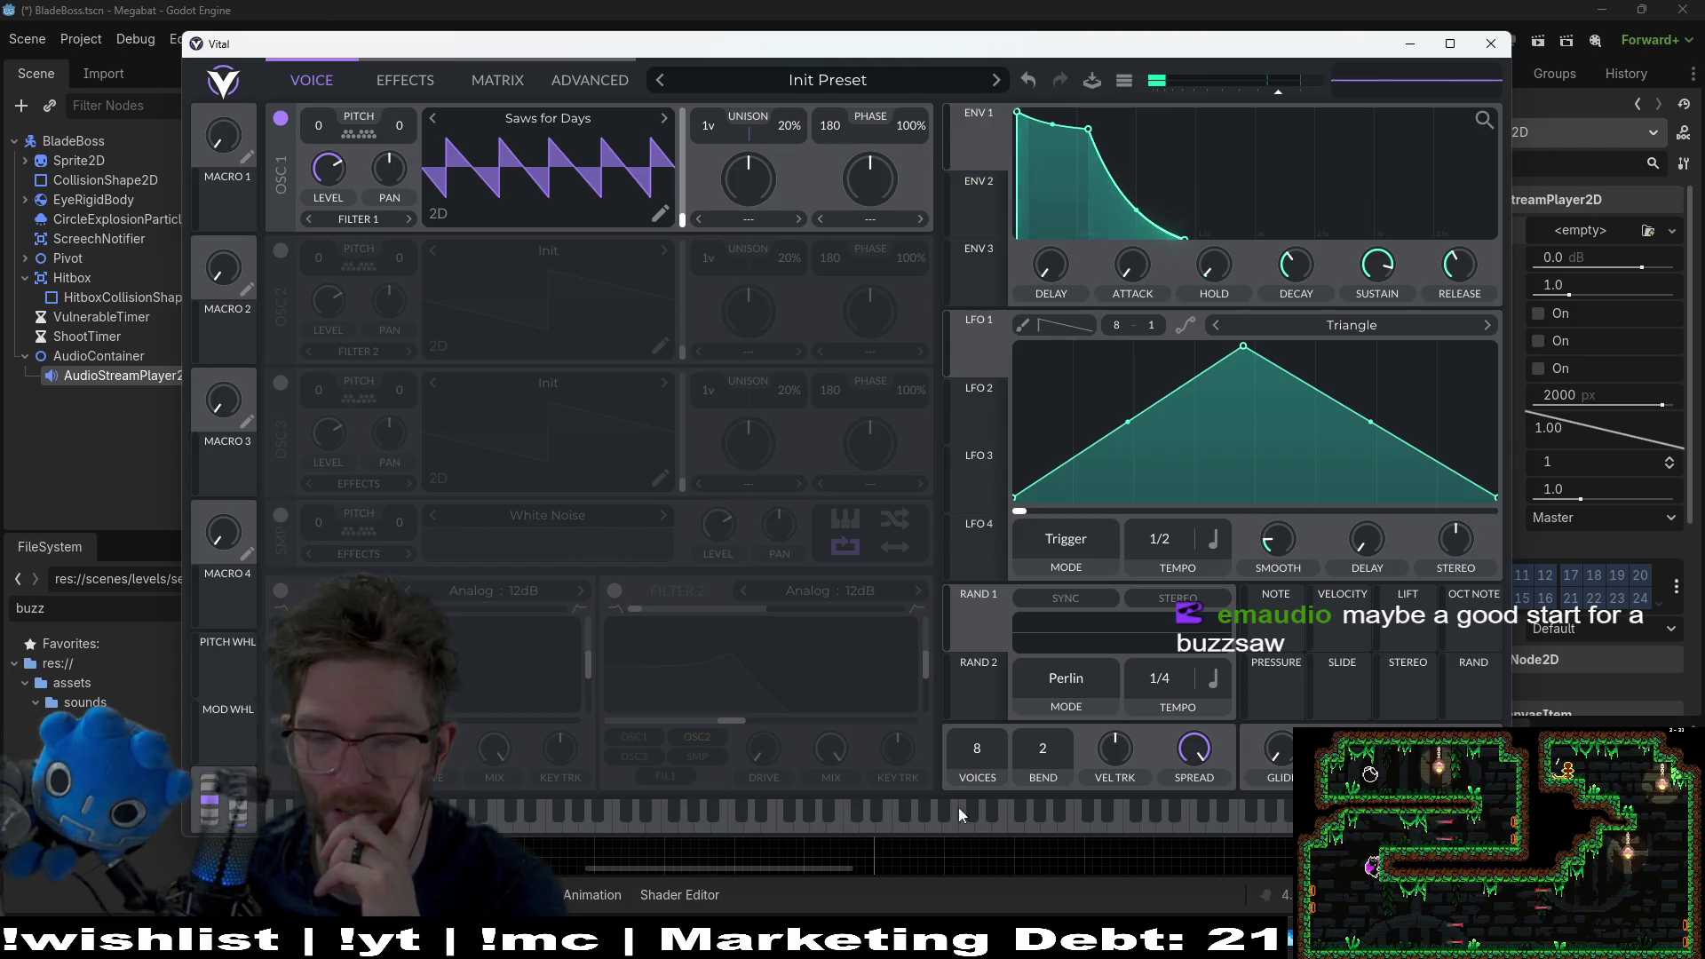
Step: Play several notes across the keyboard to audition the Saws for Days saw
left_click(1007, 827)
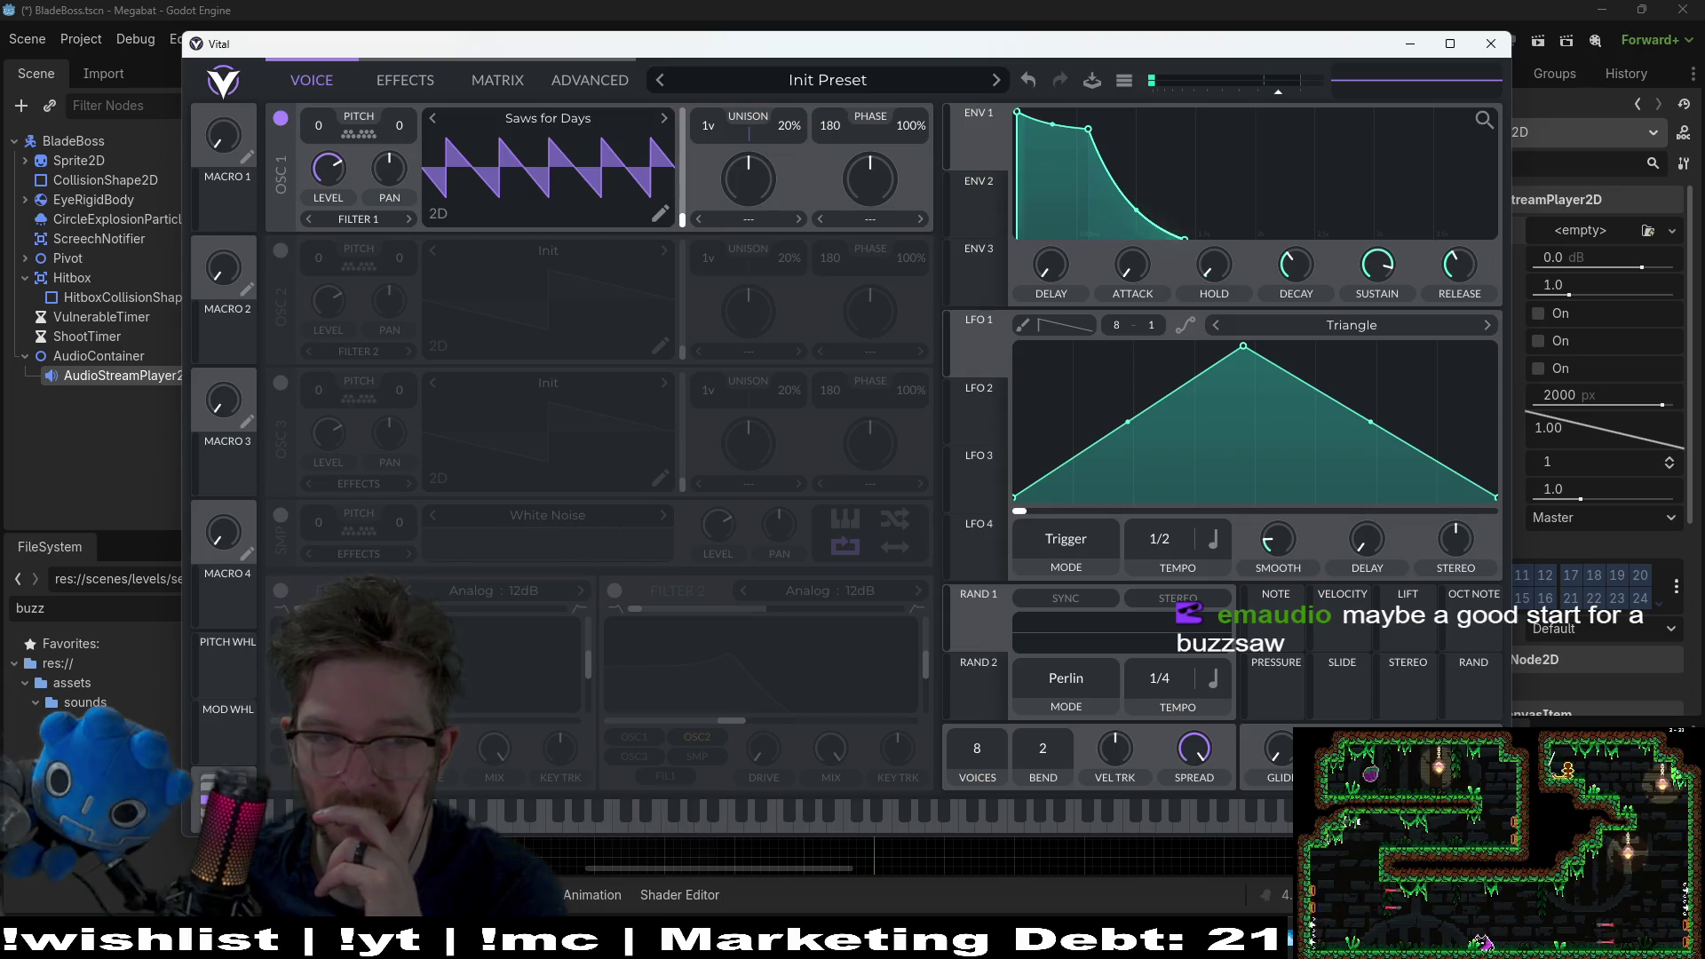
left_click(474, 813)
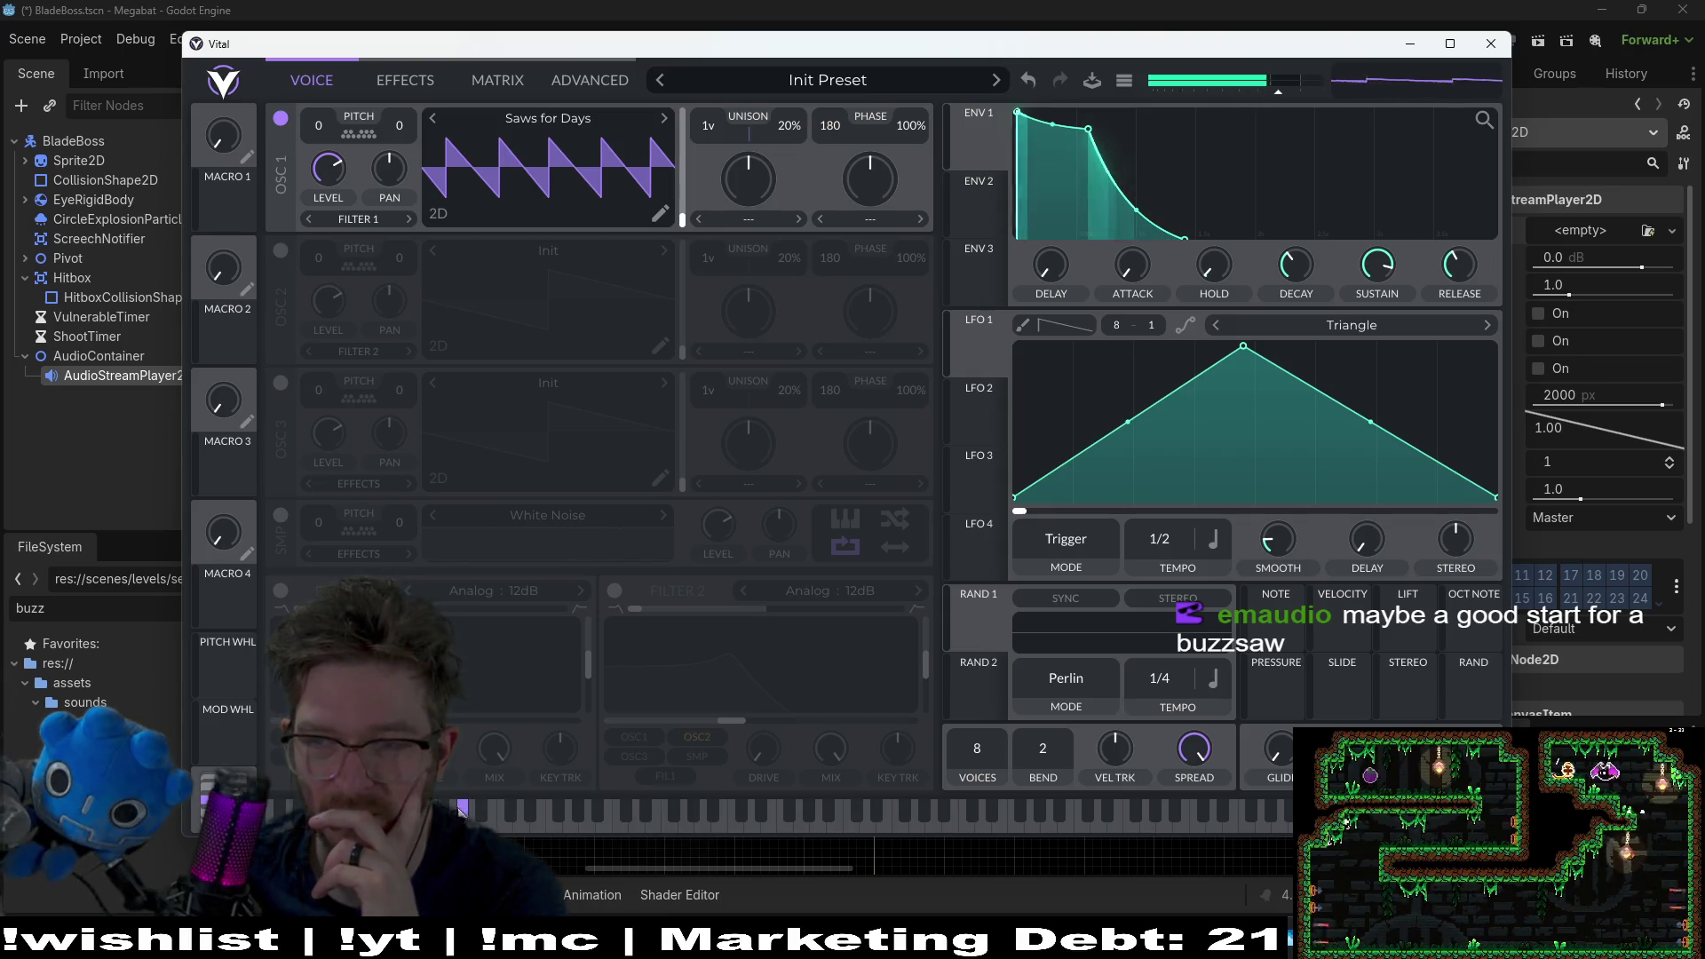
left_click(636, 817)
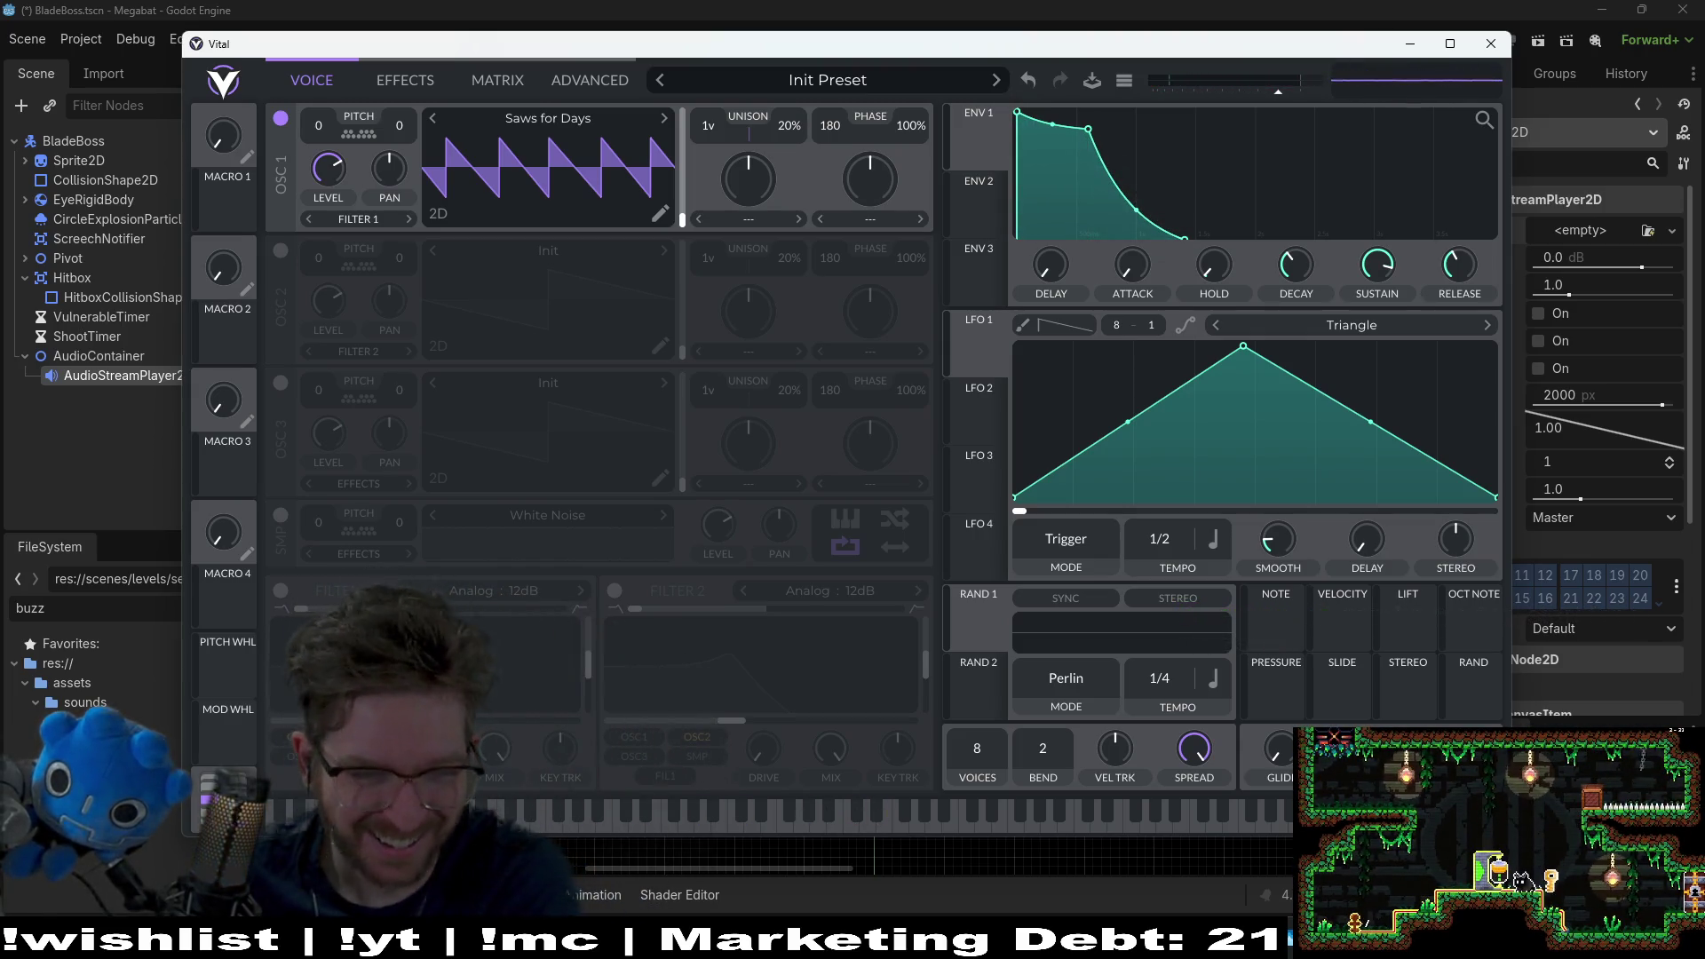
left_click(508, 810)
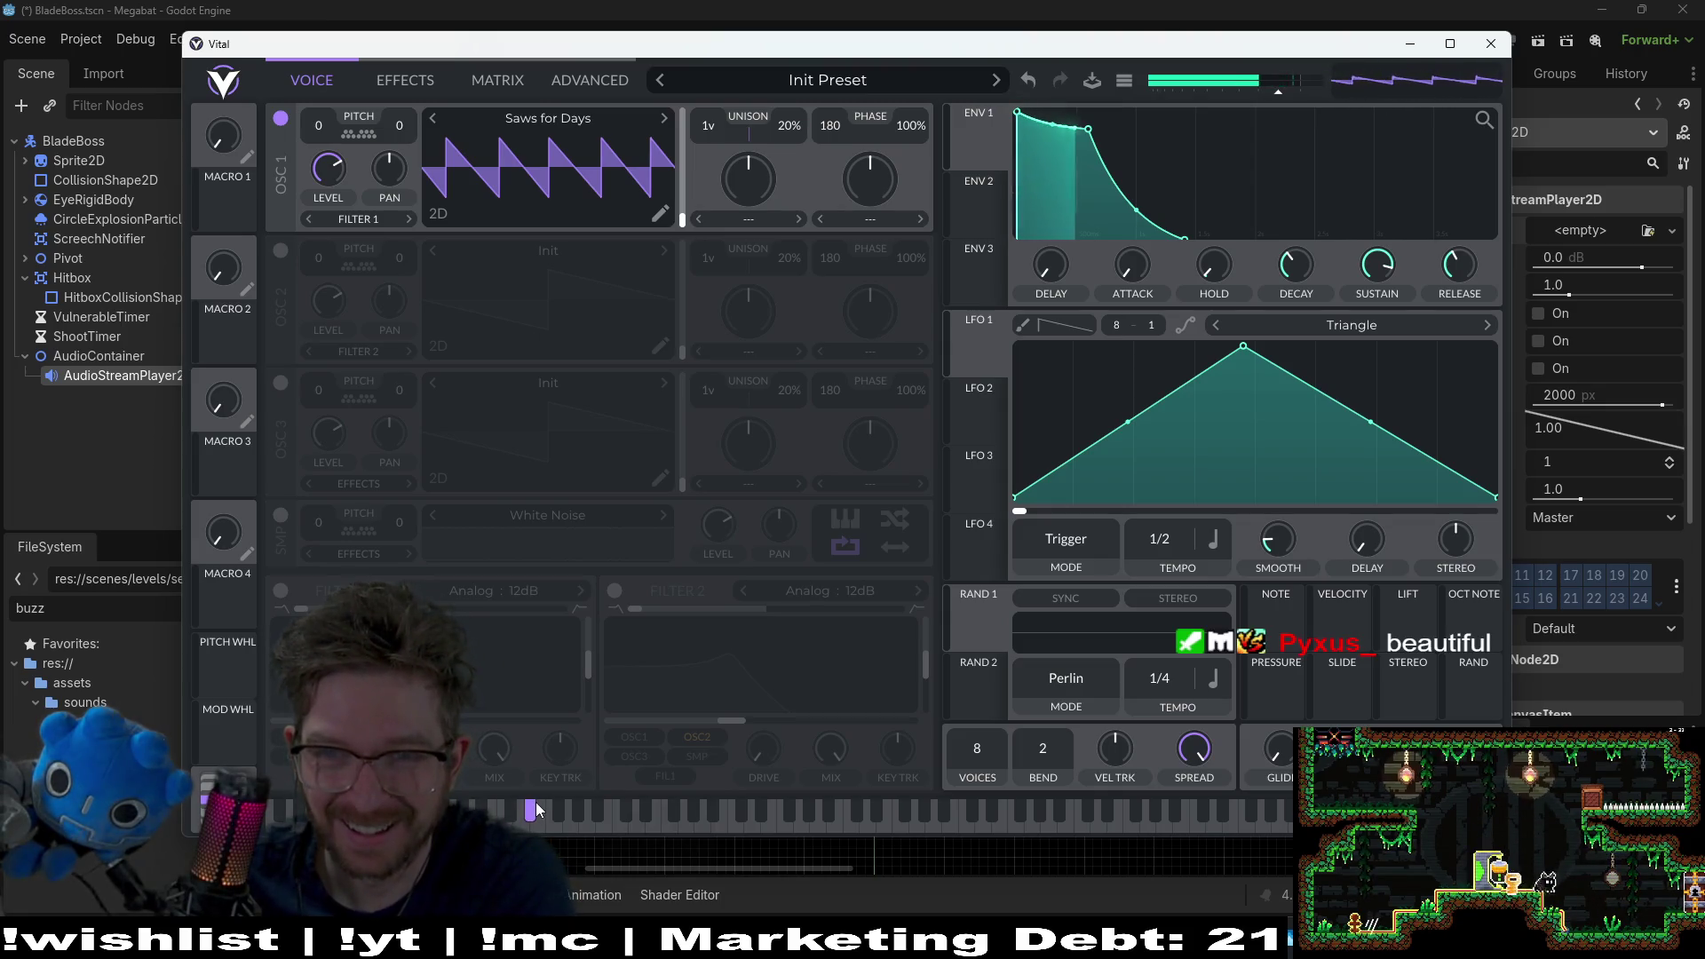
left_click(594, 804)
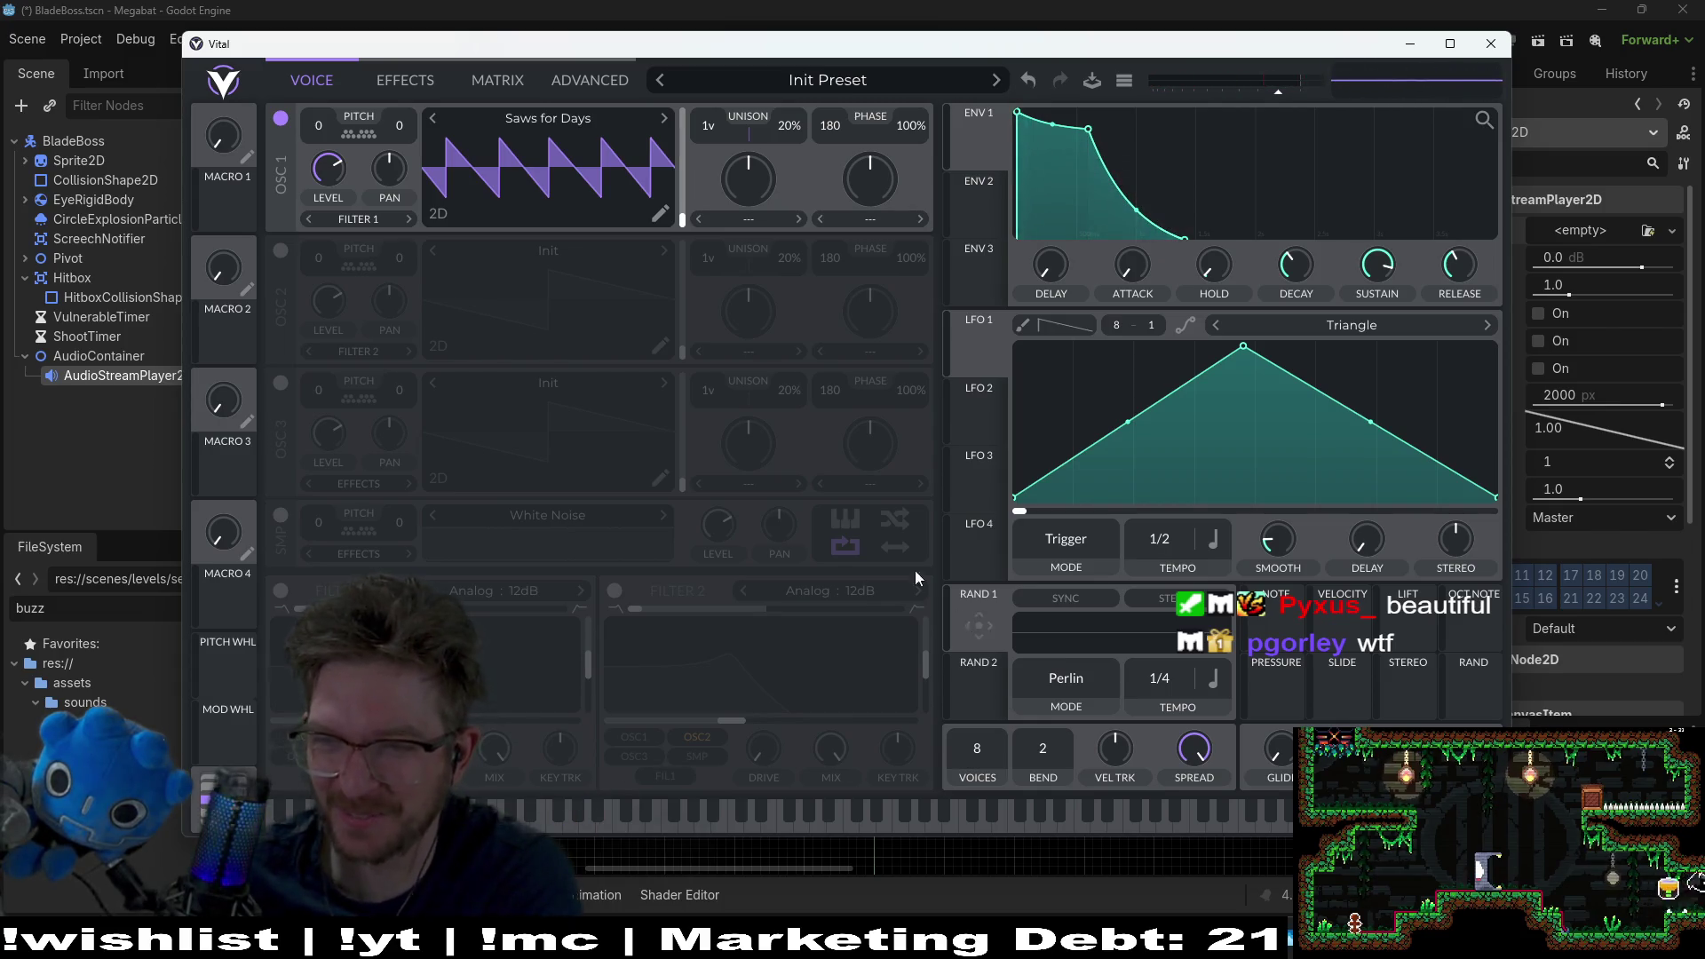
mouse_move(983, 256)
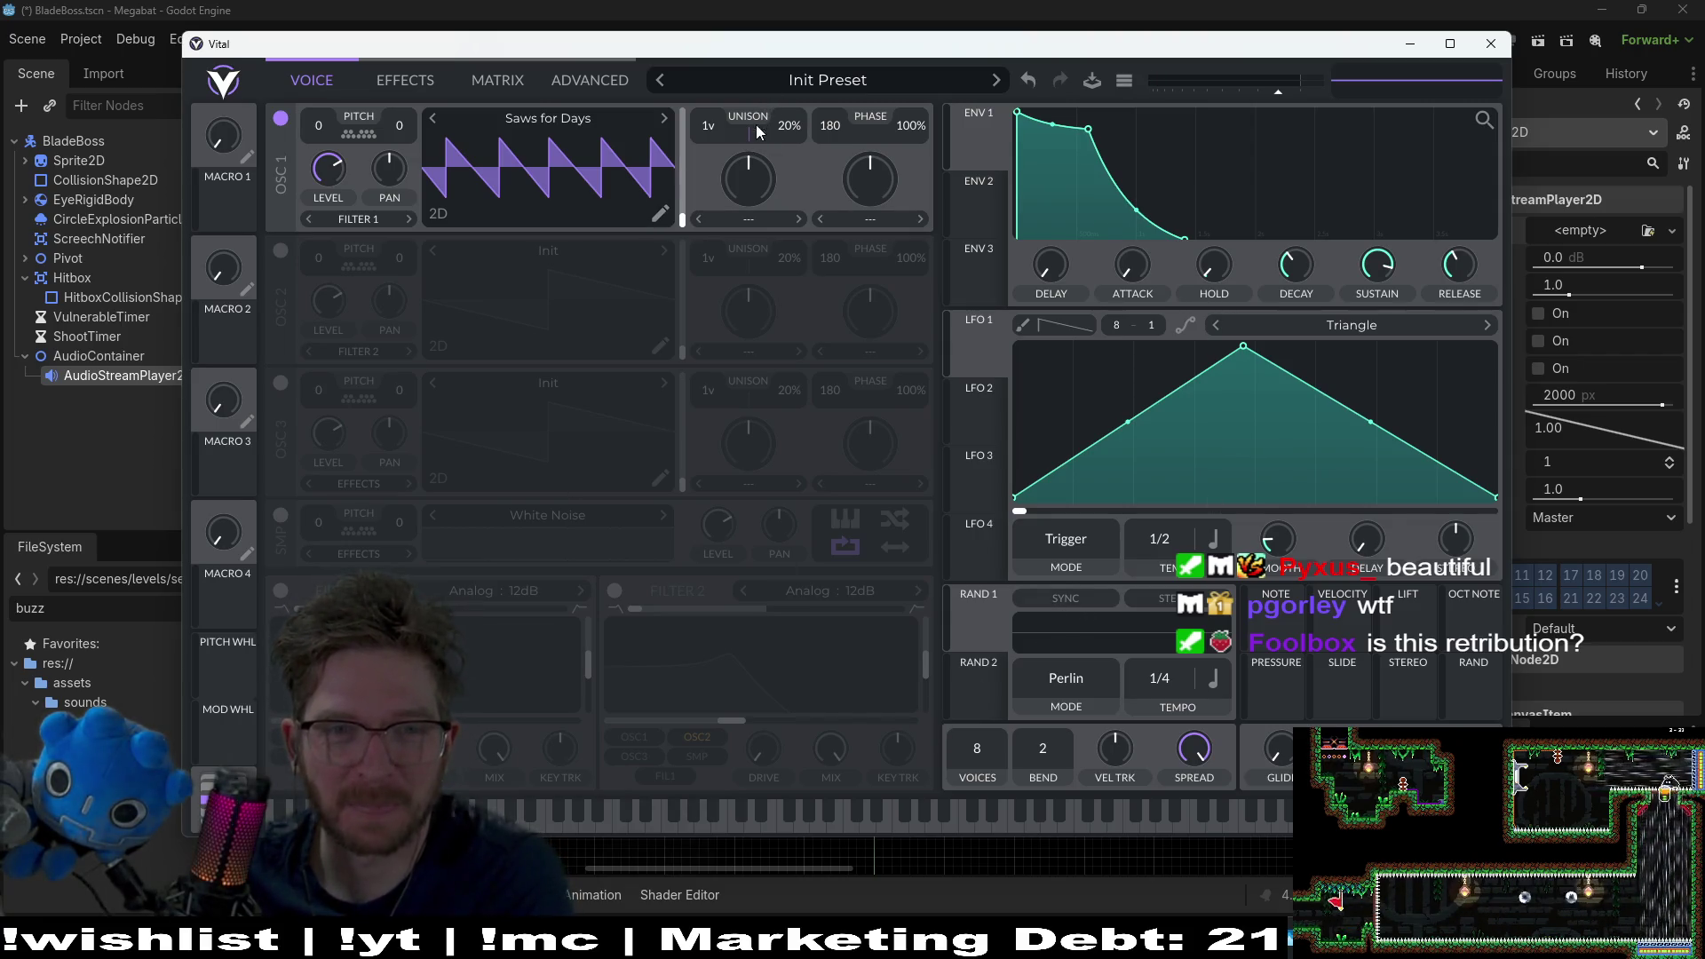
Step: Lower oscillator 1's spectral morph to about 41%, audition it, and return the mod wheel to 0.000
left_click_drag(769, 163, 743, 168)
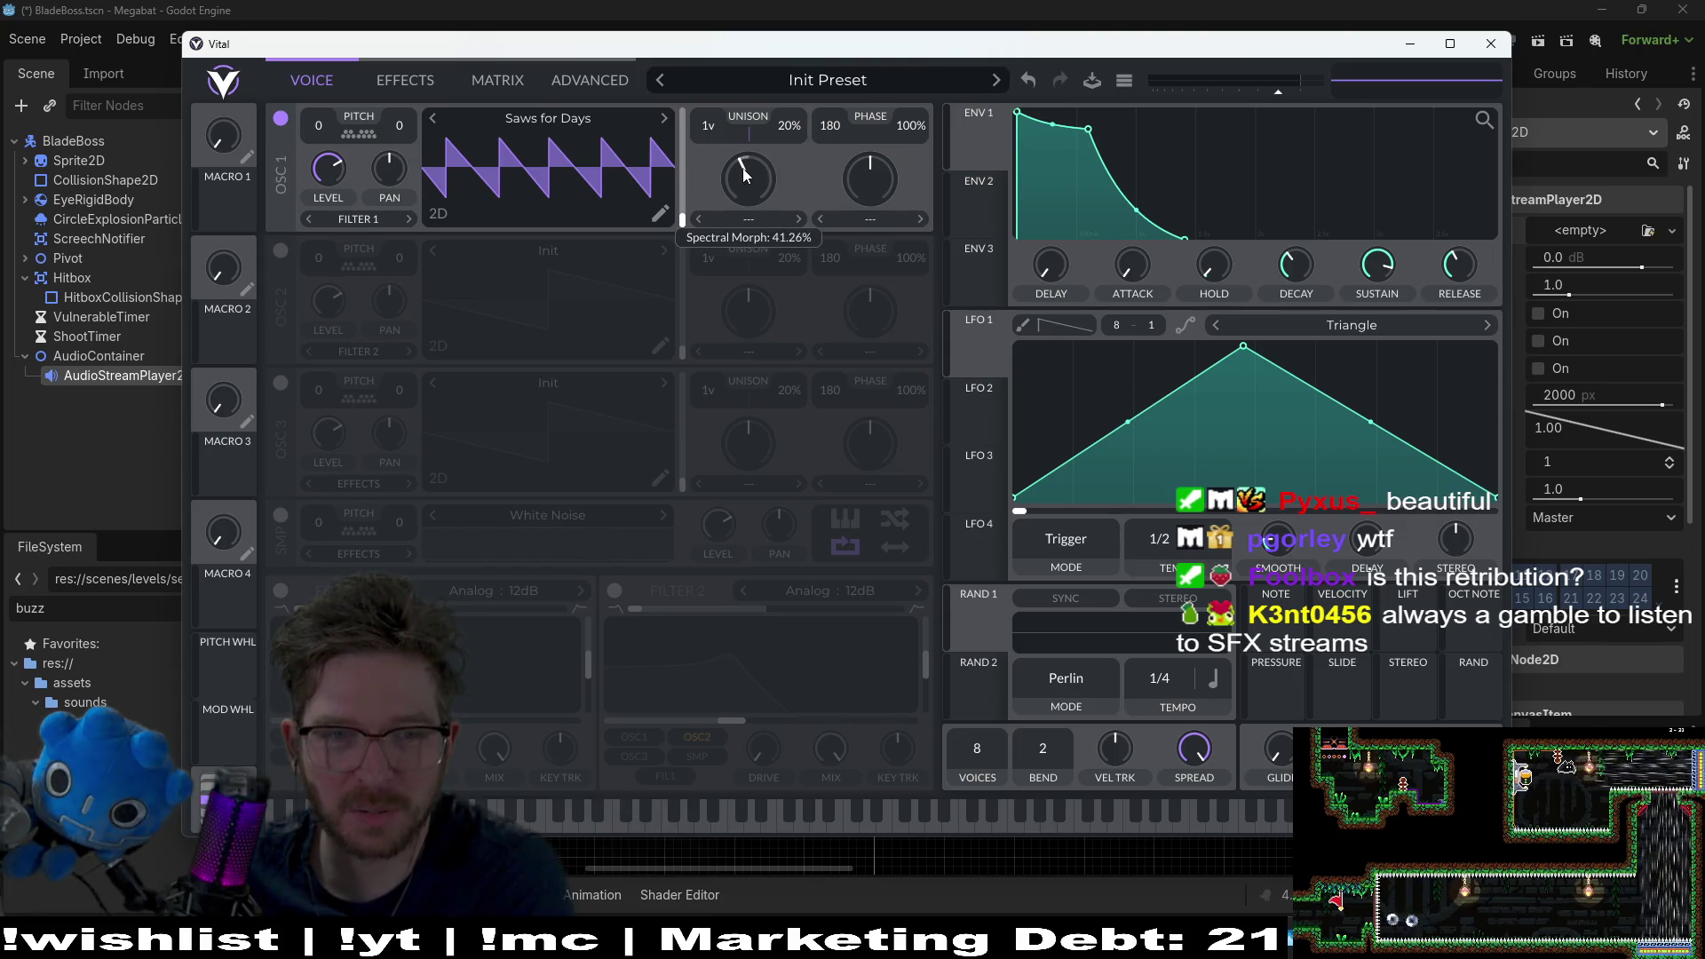
left_click(717, 826)
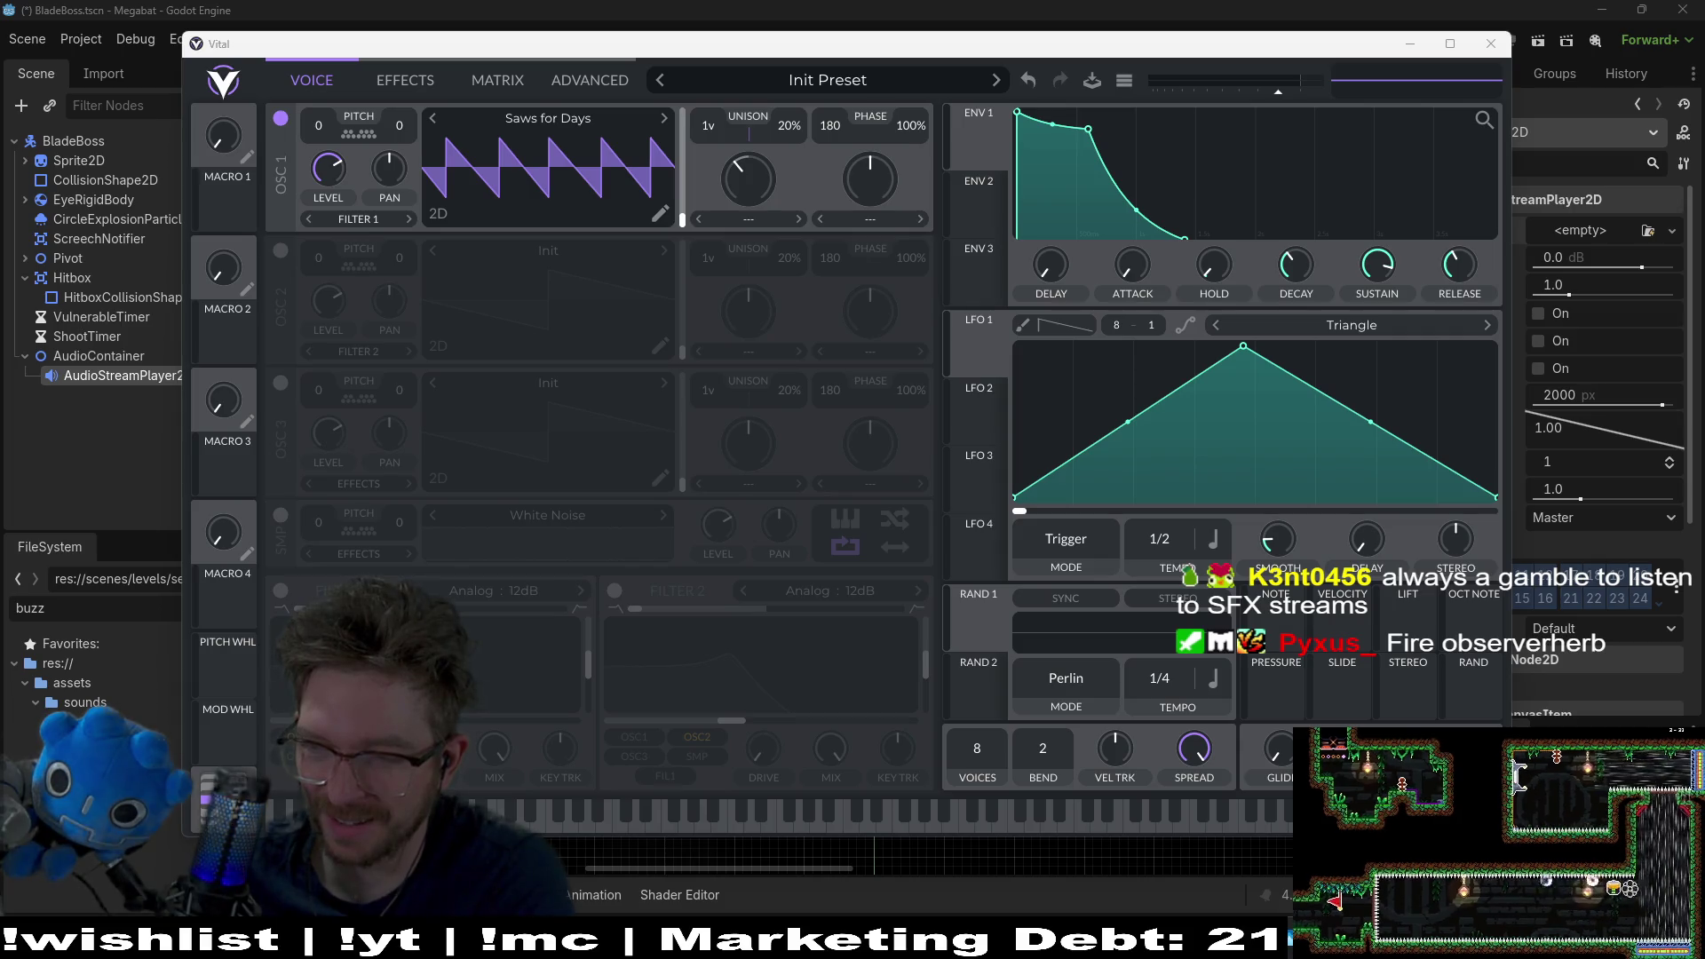
left_click(752, 813)
left_click_drag(753, 813, 484, 812)
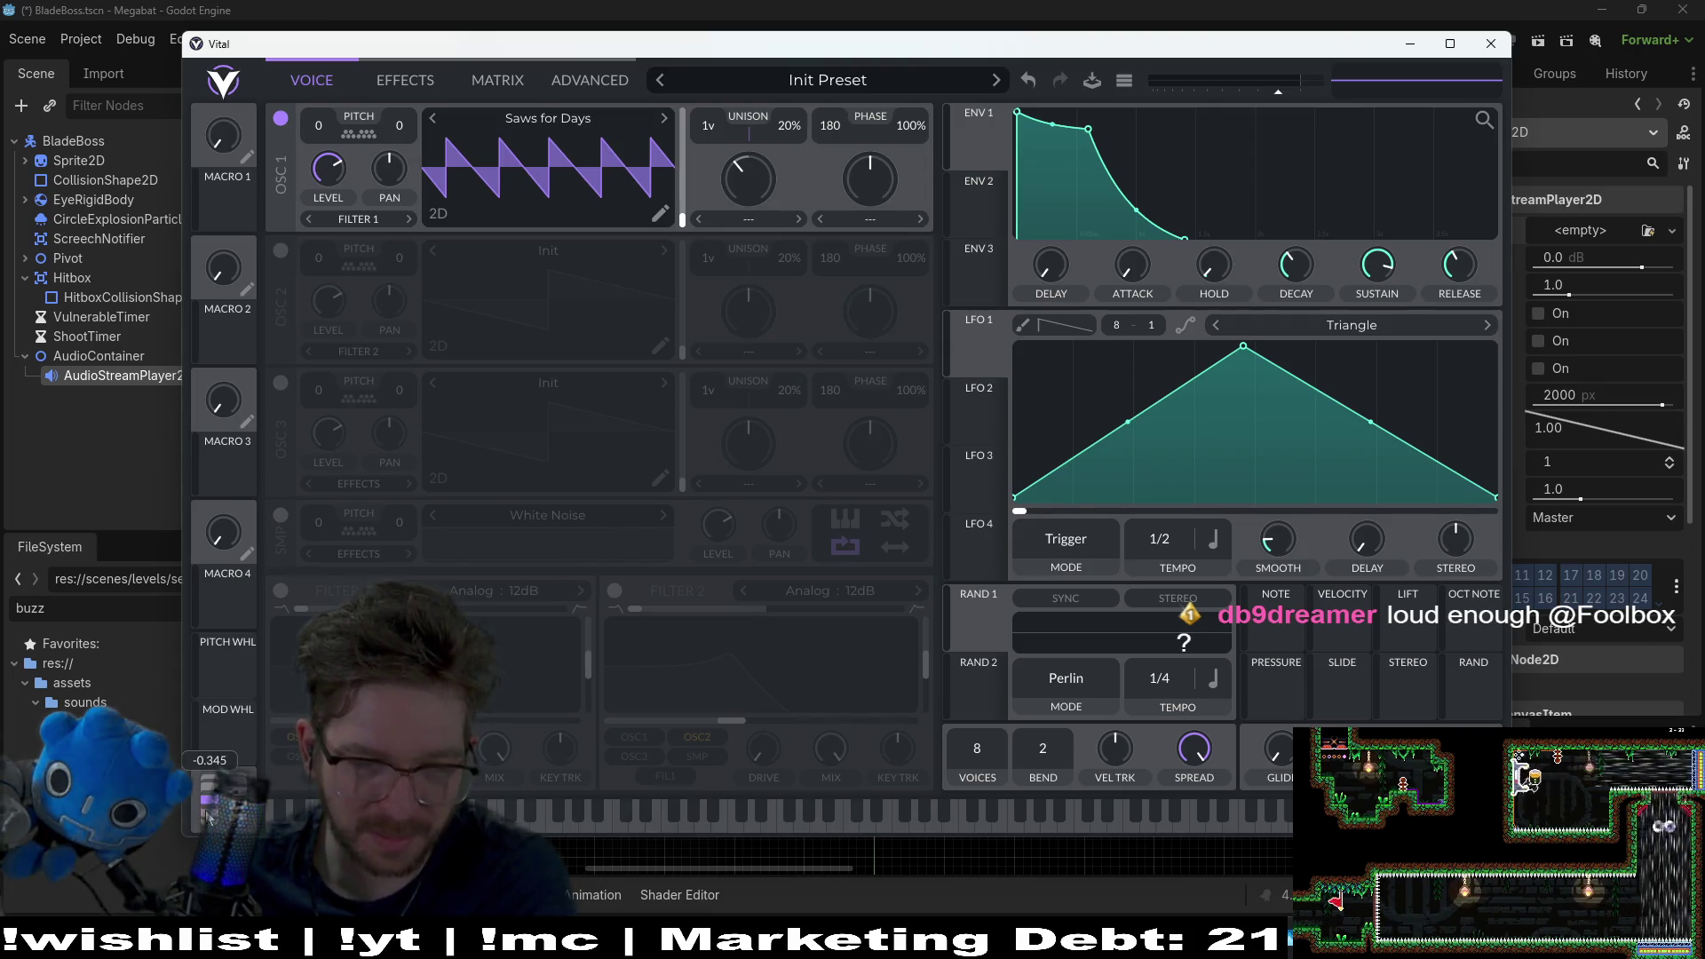
left_click_drag(244, 793, 242, 808)
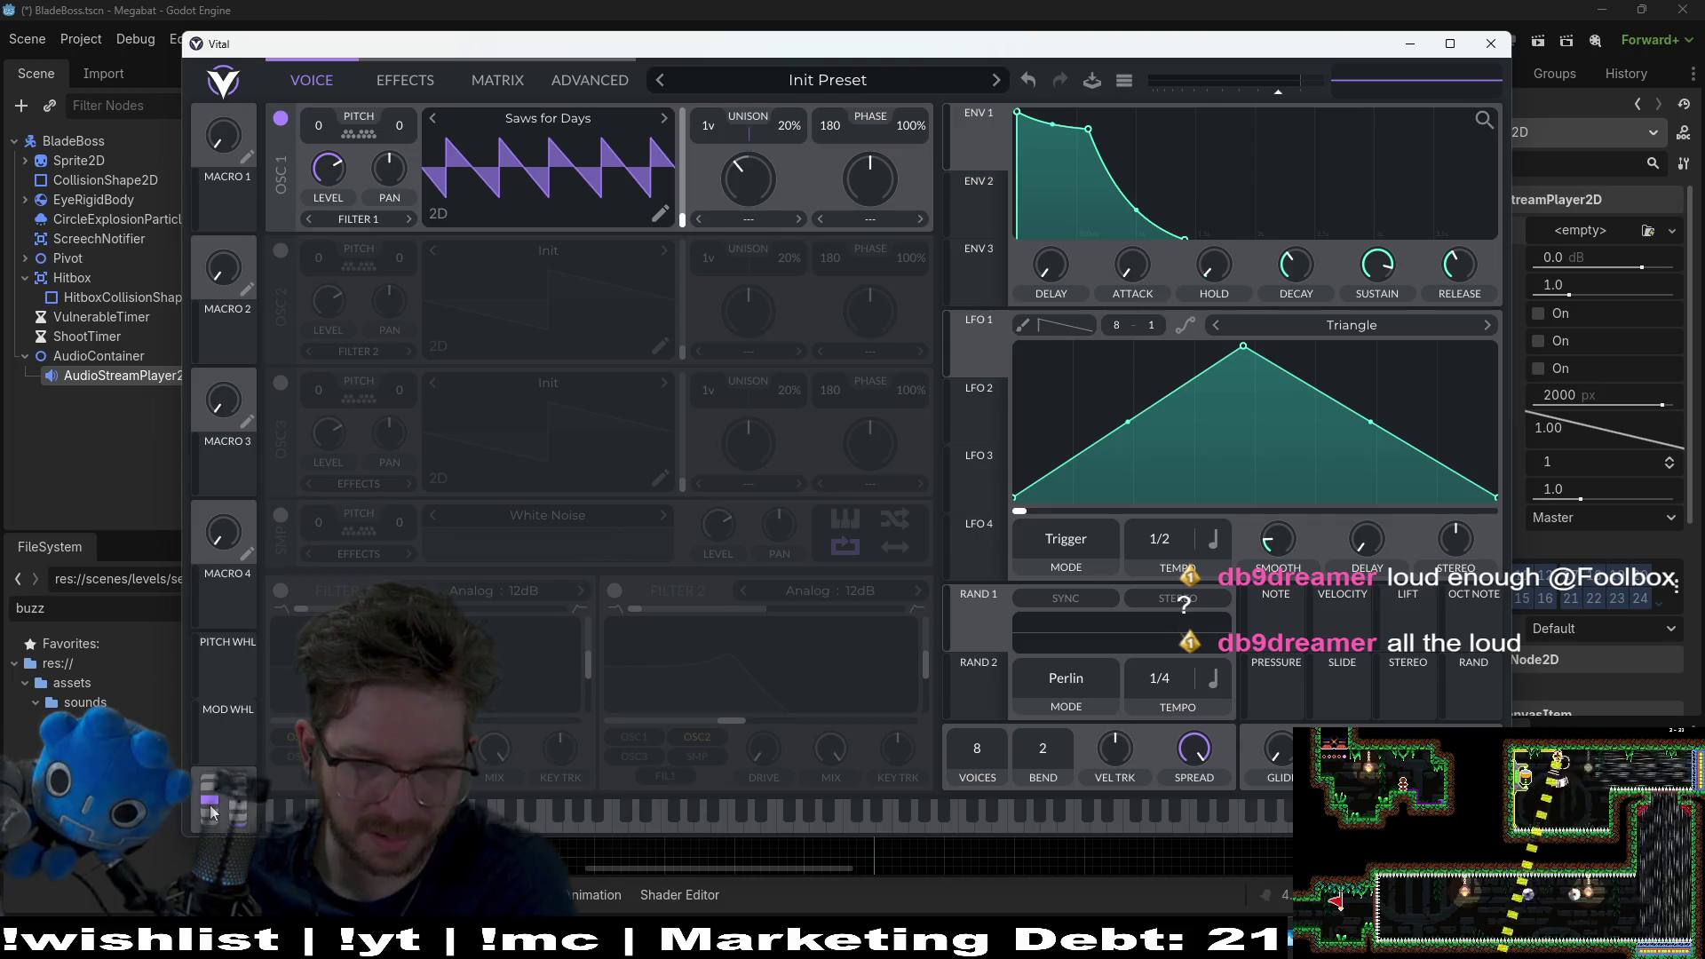
mouse_move(213, 813)
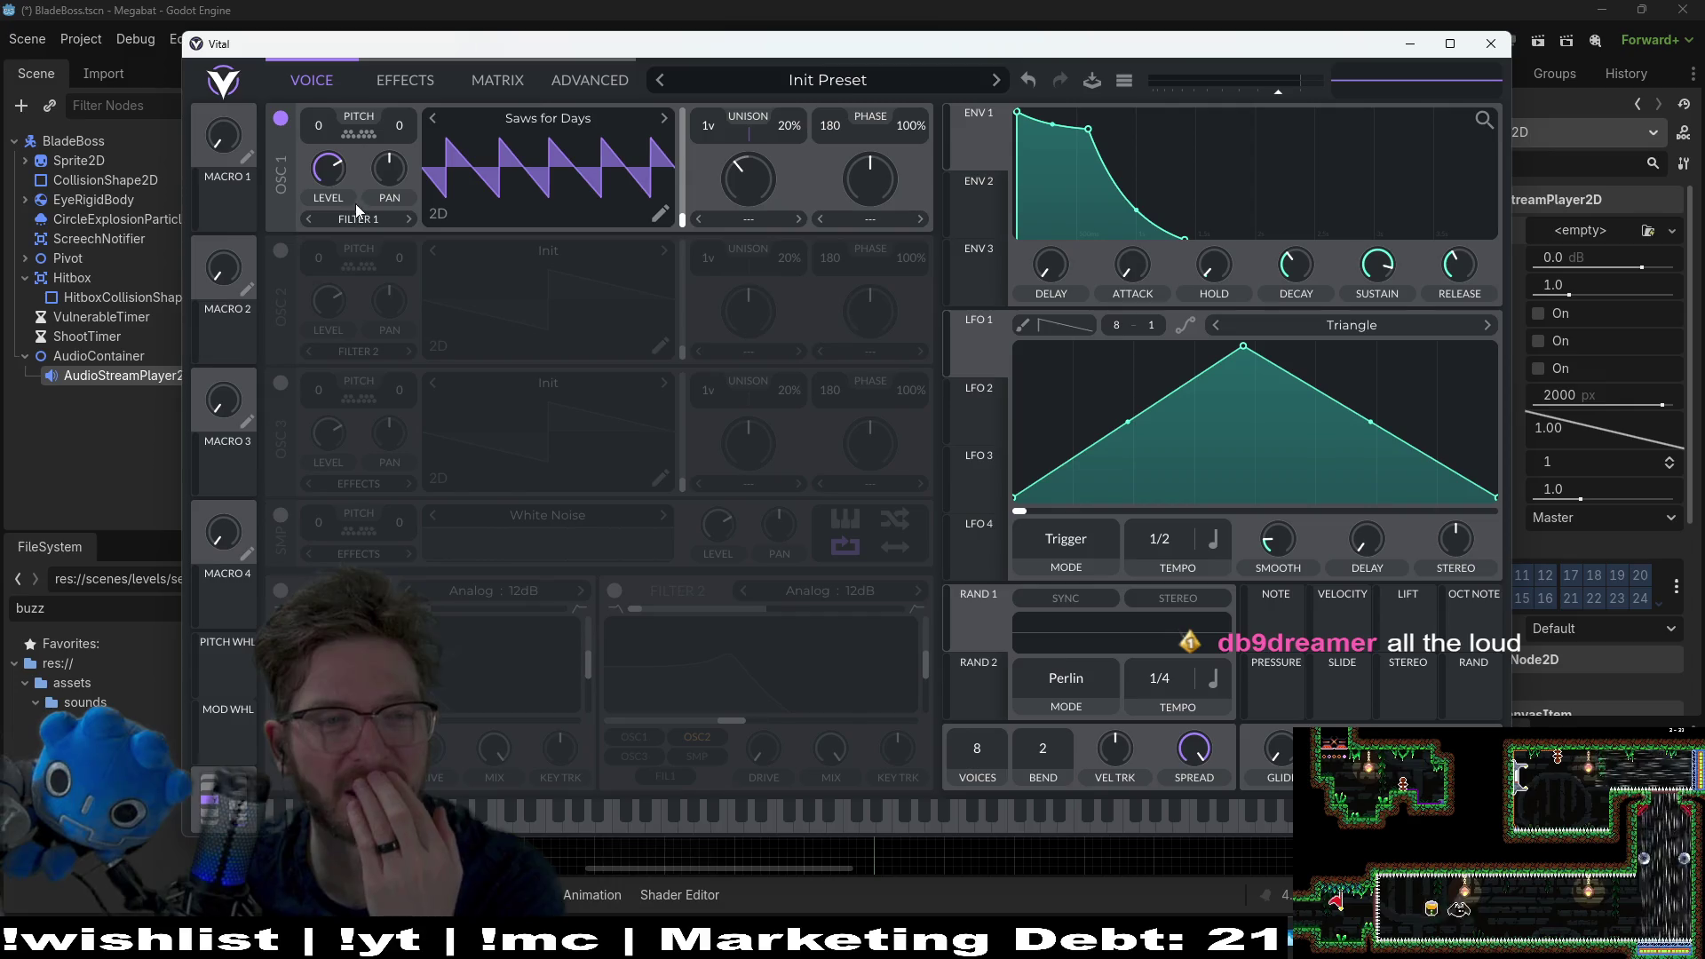
Step: Audition the saw on the keyboard and nudge oscillator 1's pan slightly left
mouse_move(338, 169)
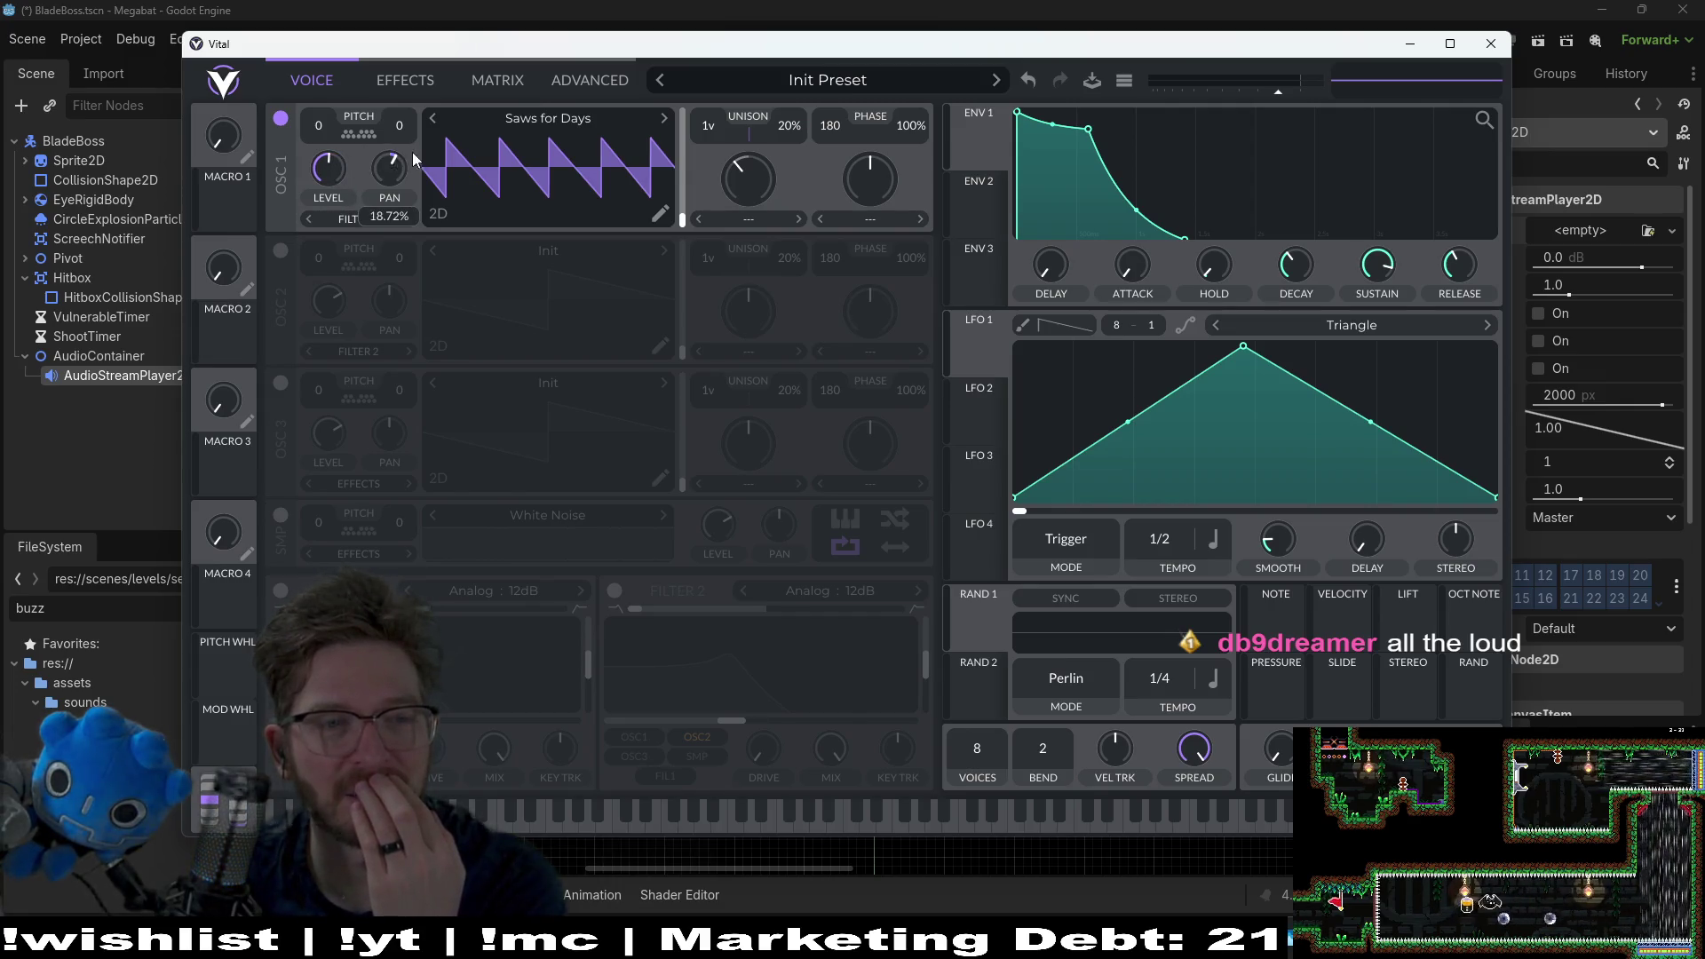
left_click(576, 826)
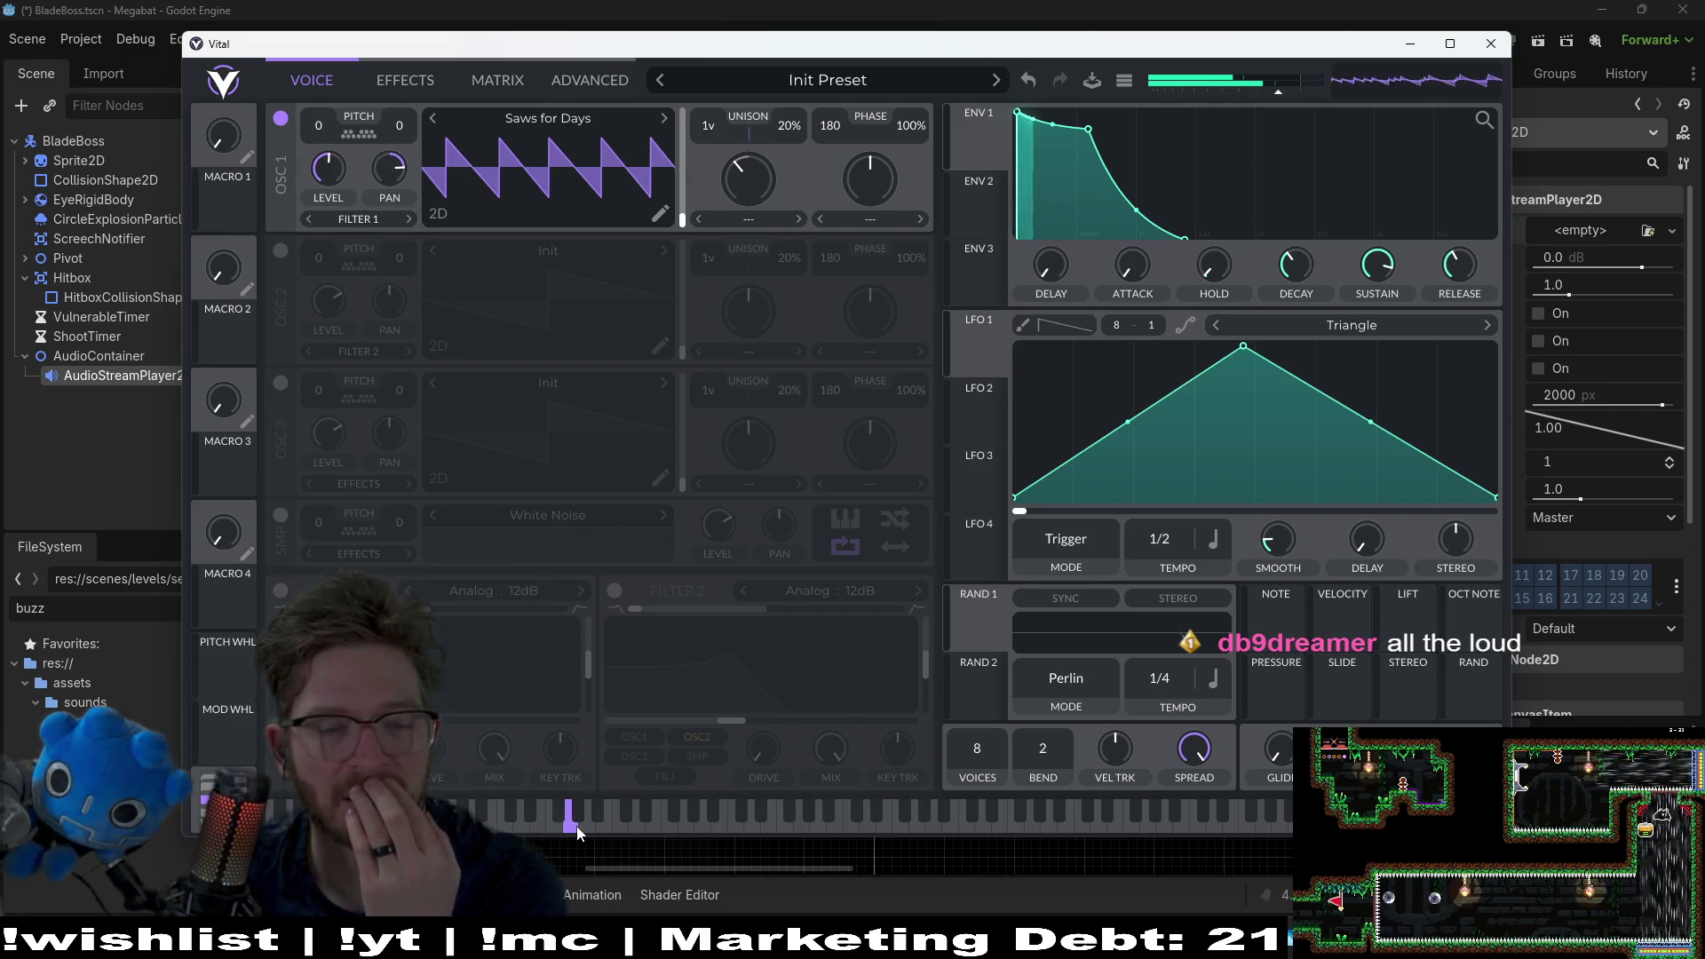
left_click(657, 821)
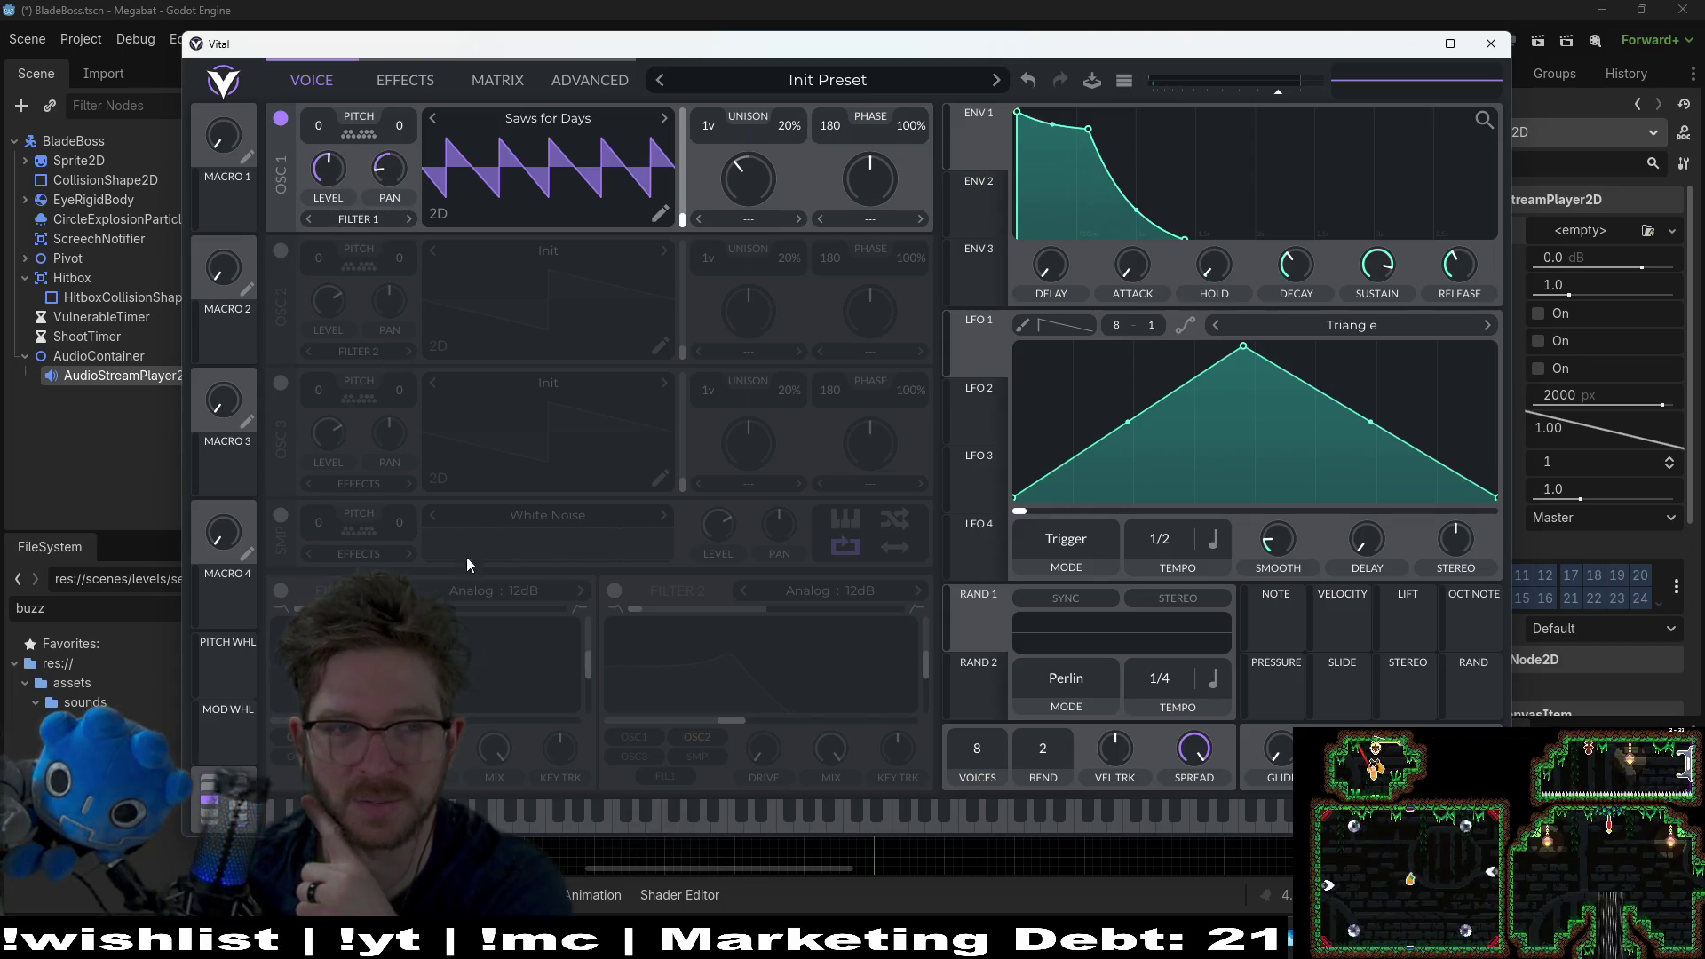
left_click(534, 828)
left_click_drag(388, 167, 423, 166)
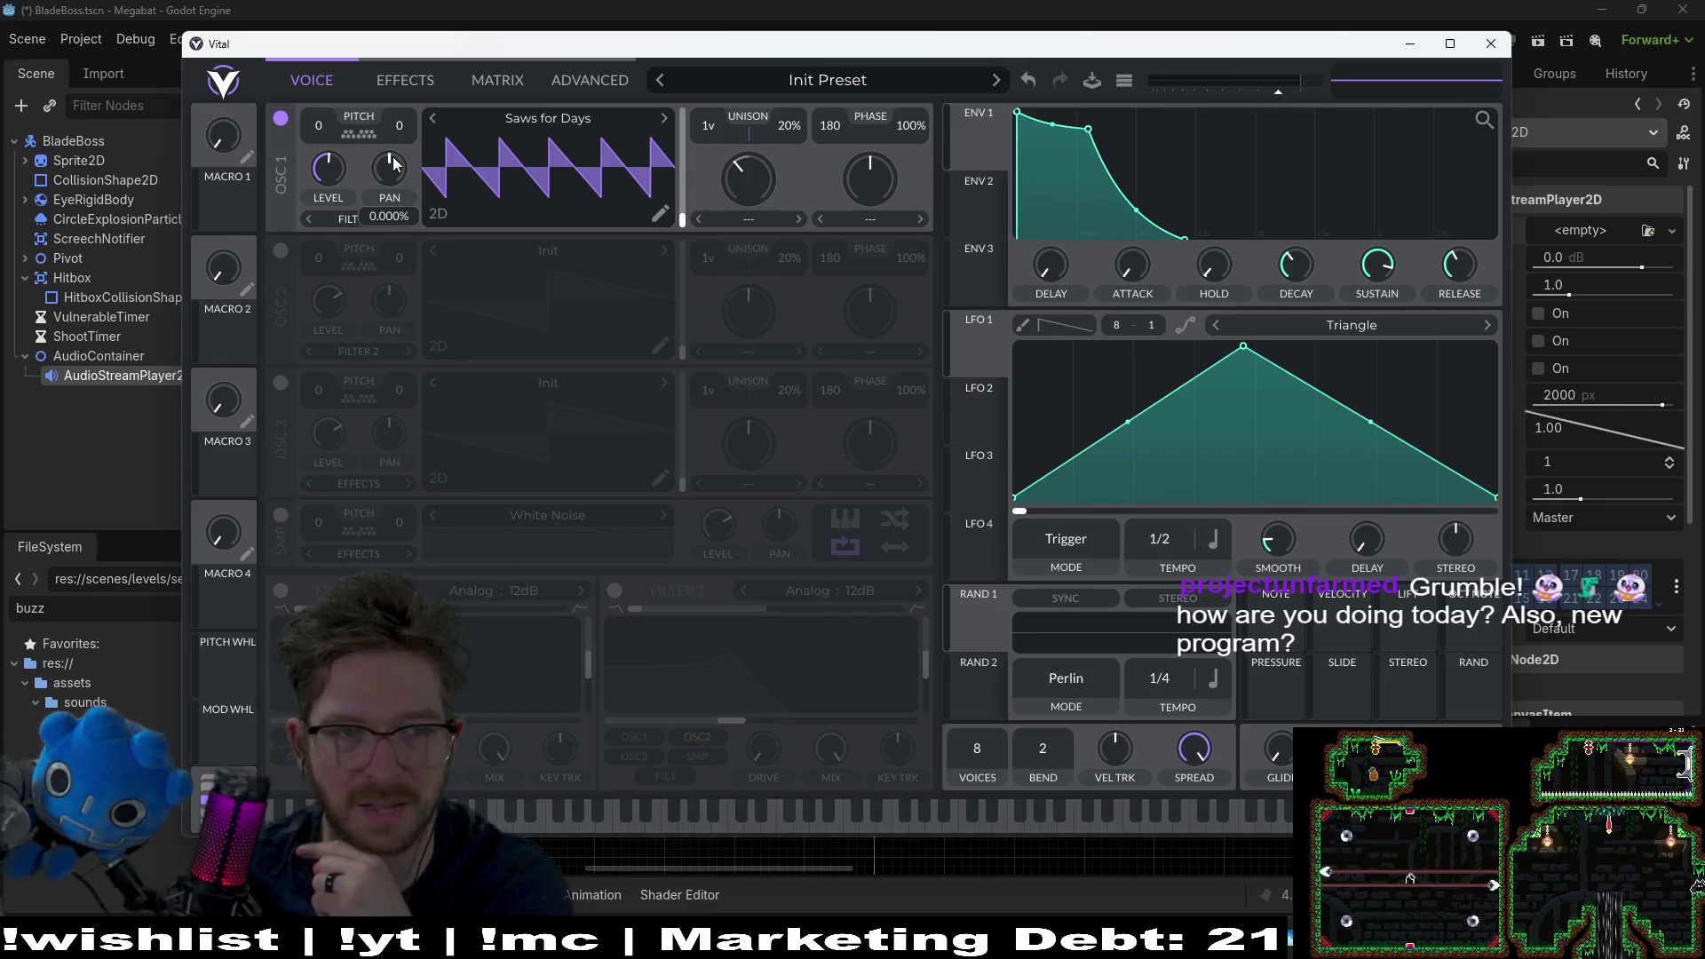
mouse_move(337, 171)
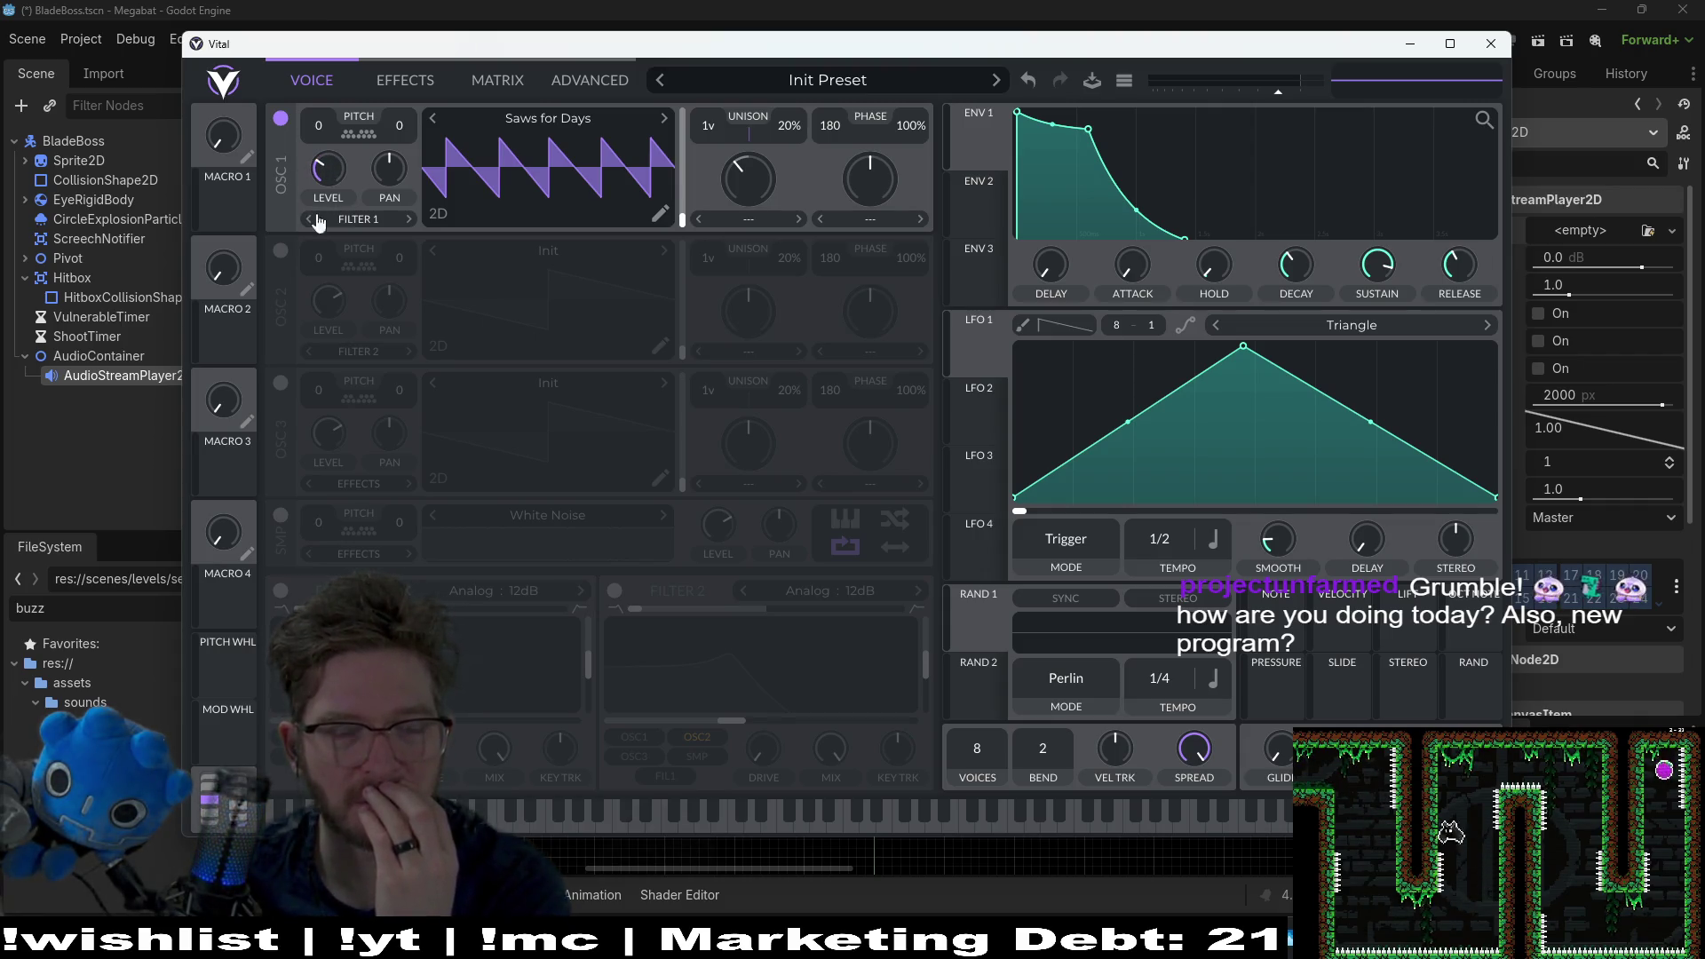
left_click(681, 829)
left_click(280, 812)
Step: Set oscillator 1's level lower, undoing an overshoot, then extend ENV 1's hold at full level
mouse_move(345, 168)
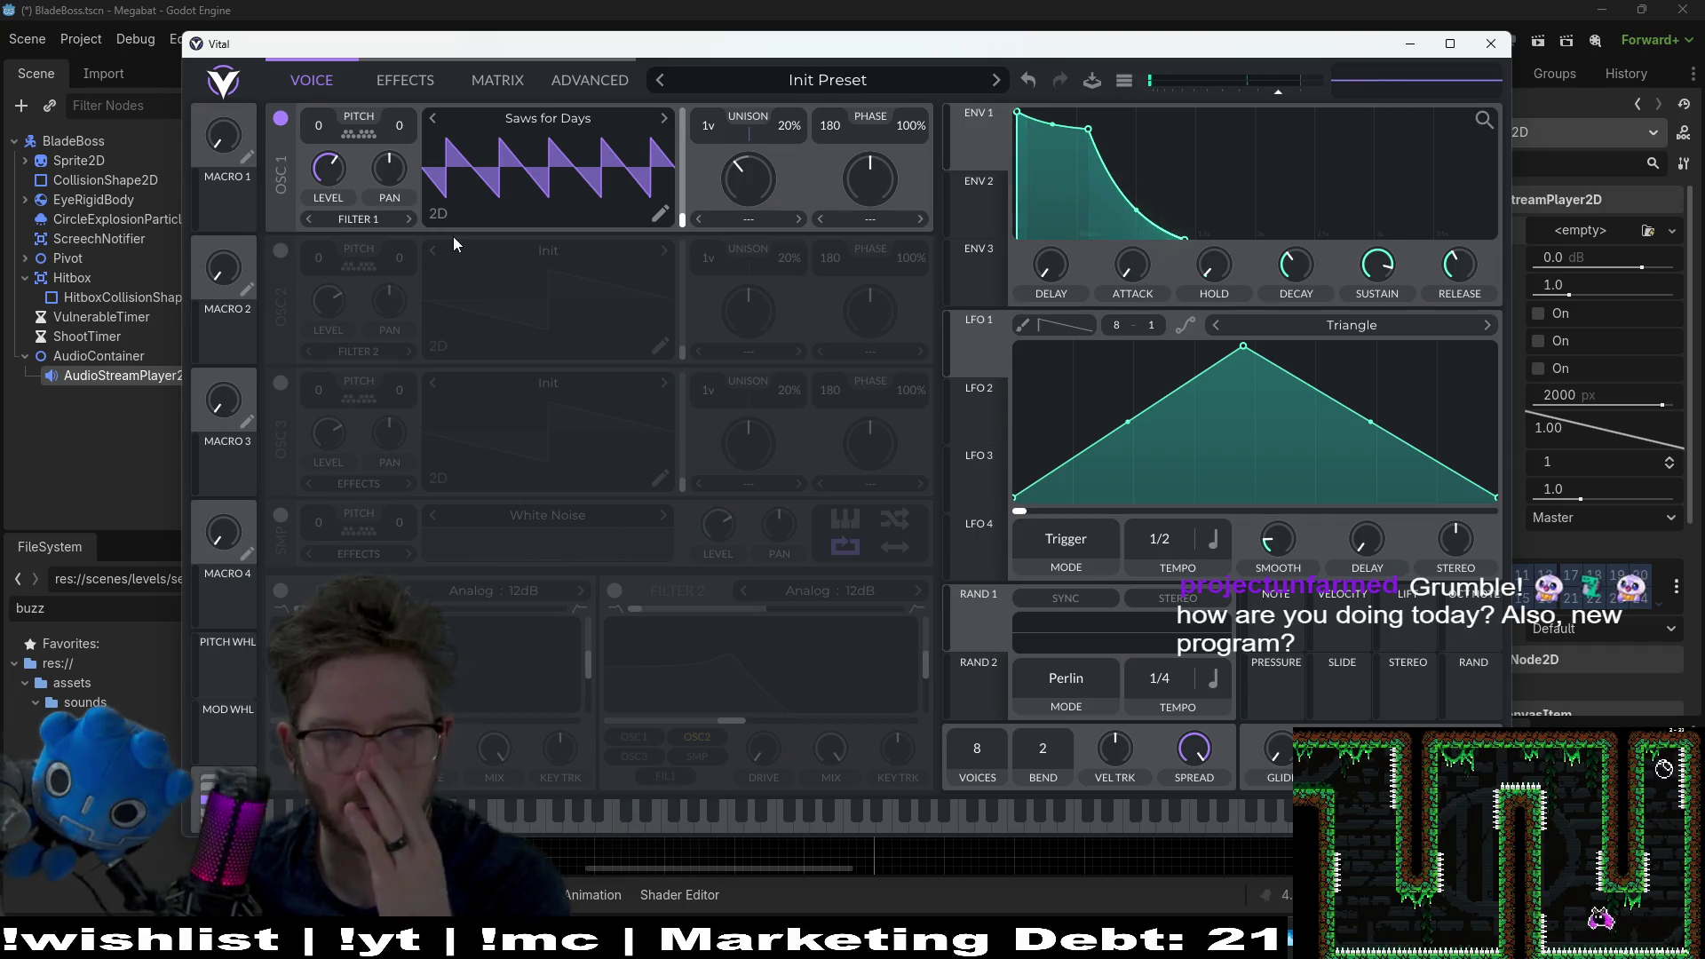
left_click_drag(325, 166, 390, 174)
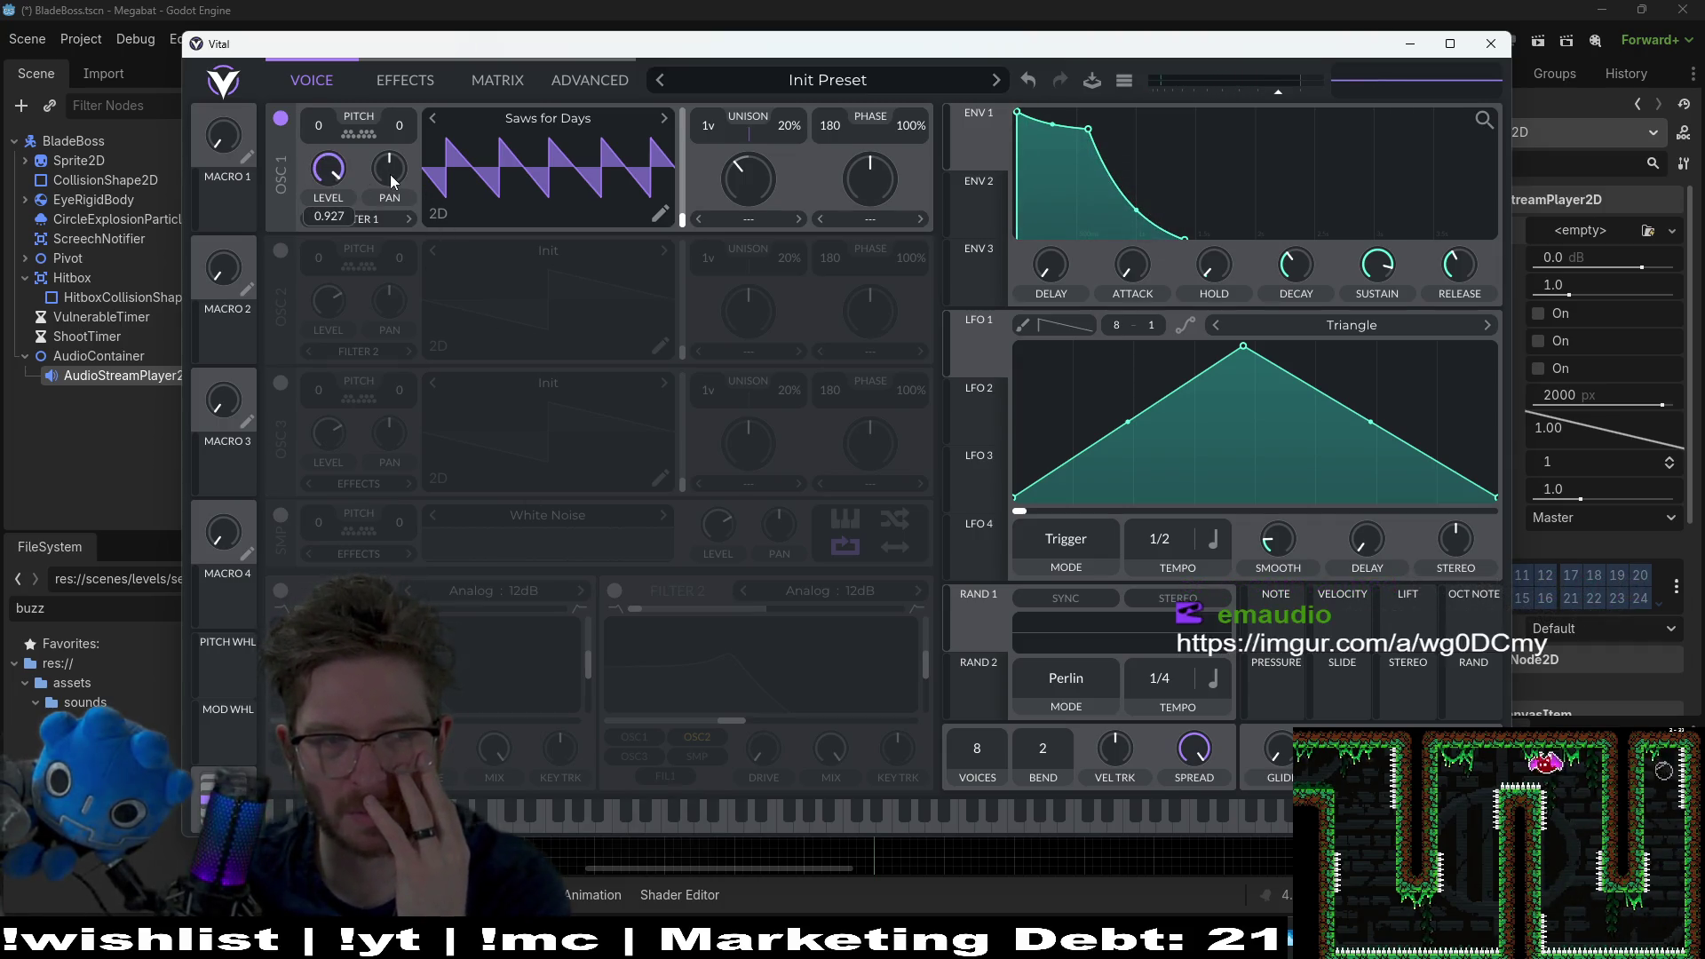
key("ctrl+z")
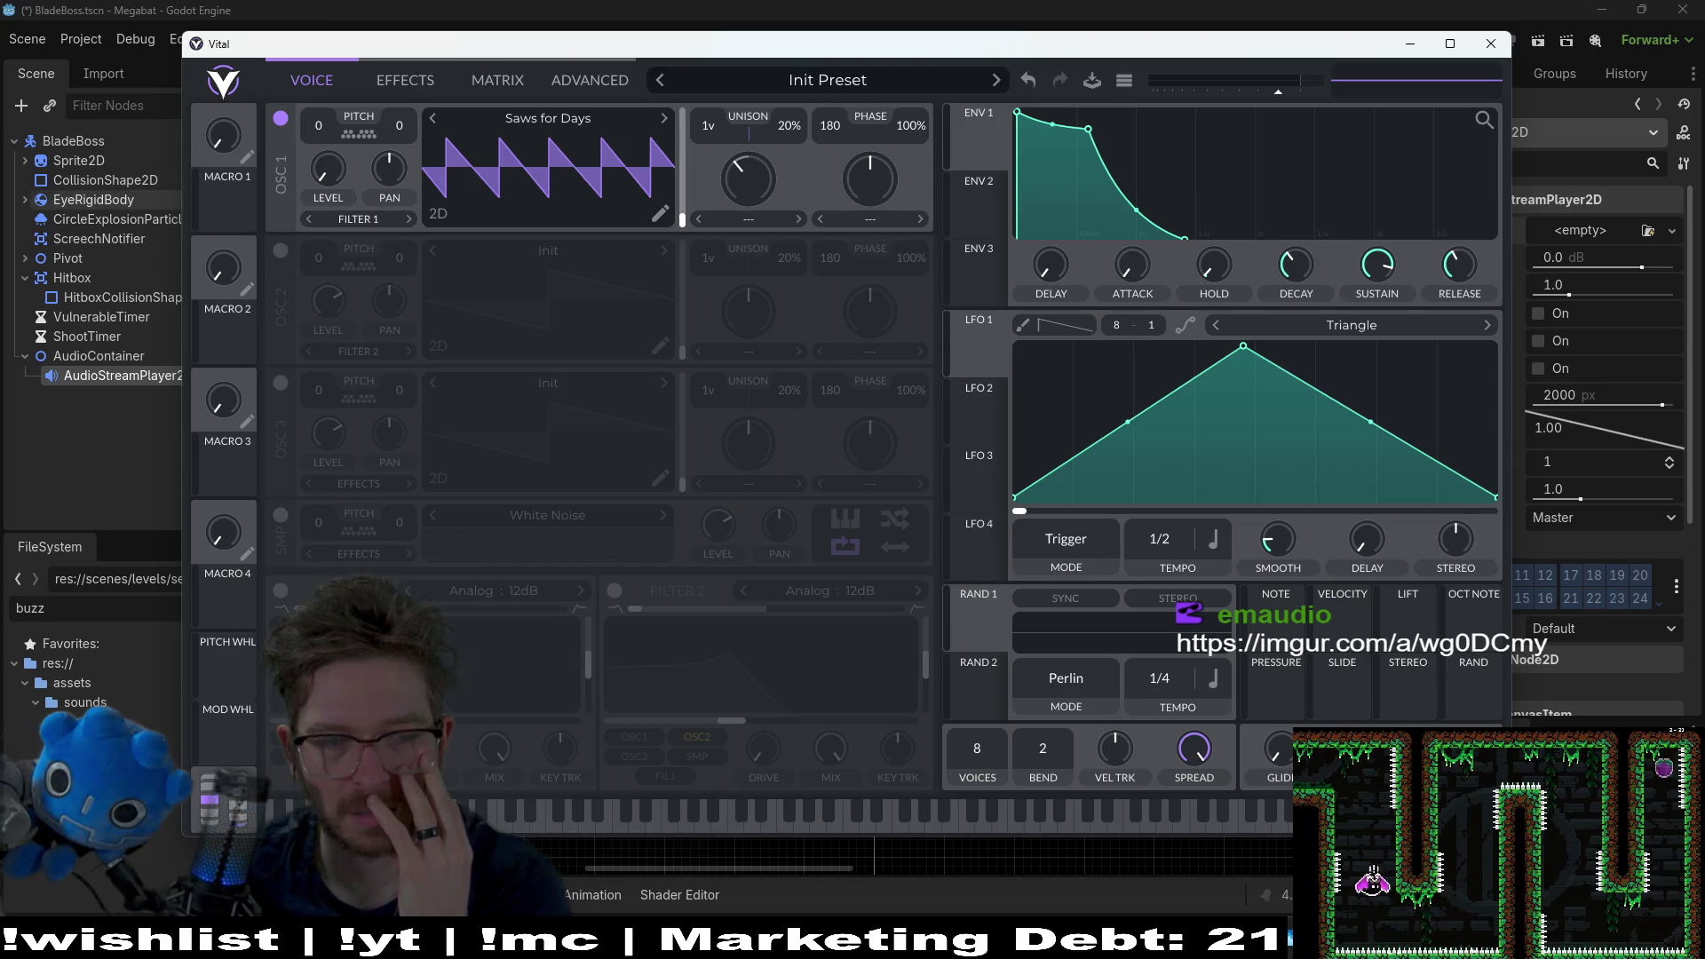
left_click_drag(301, 152, 358, 158)
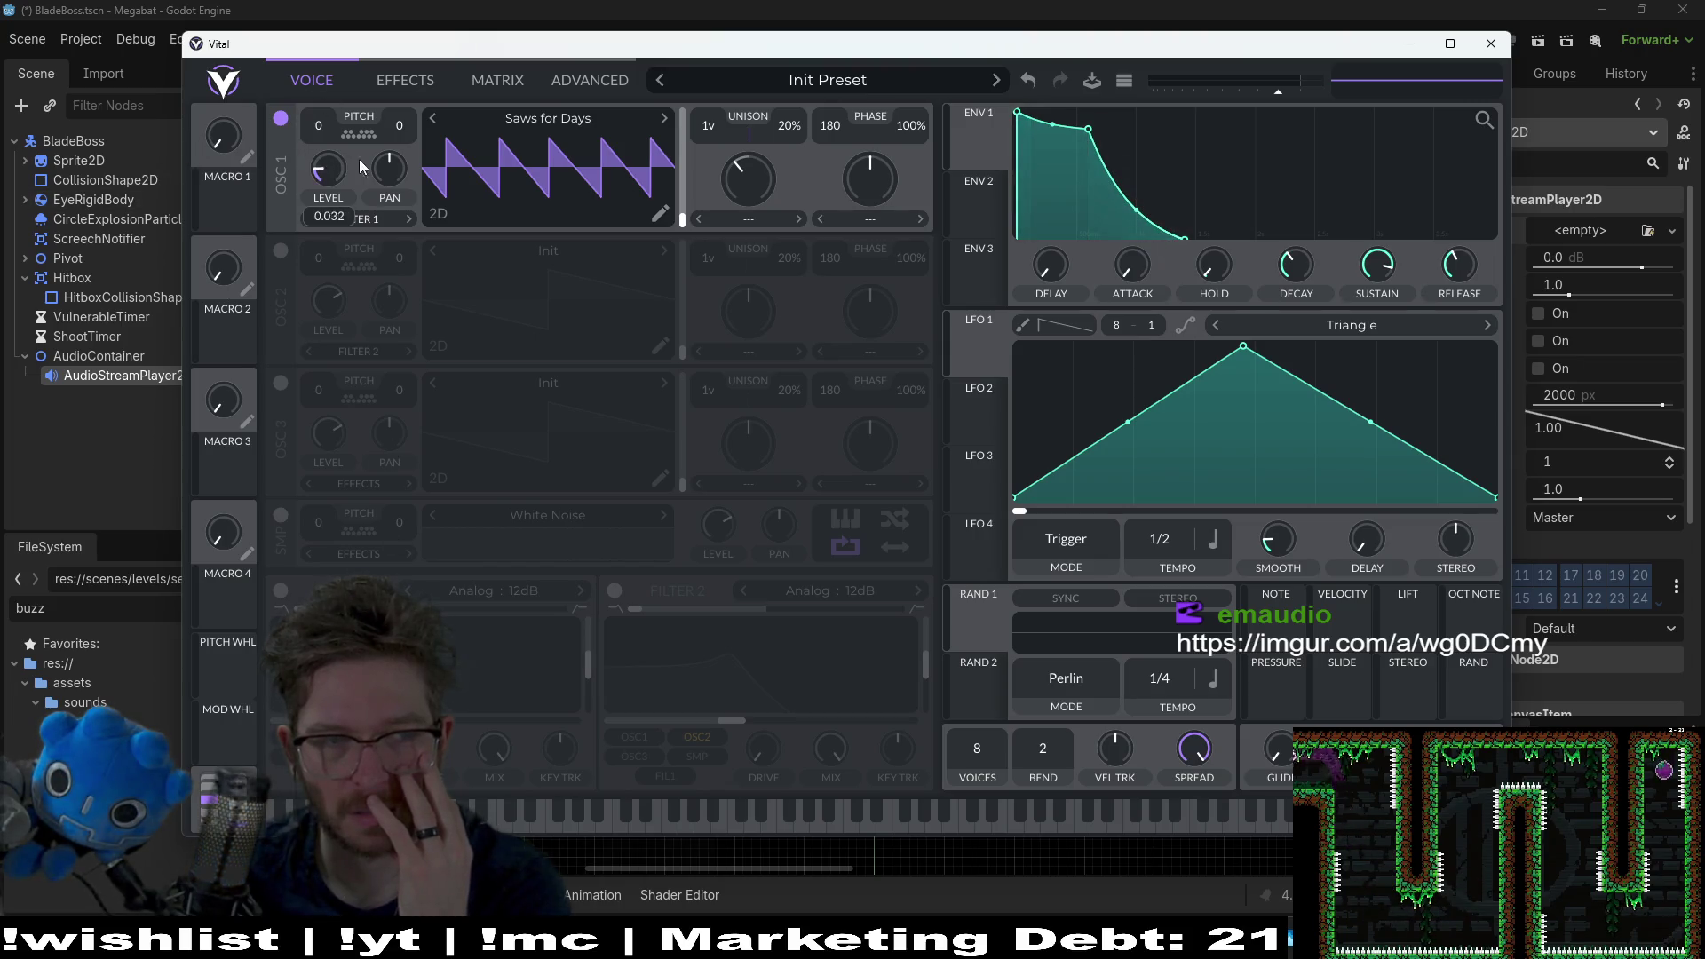
left_click(294, 806)
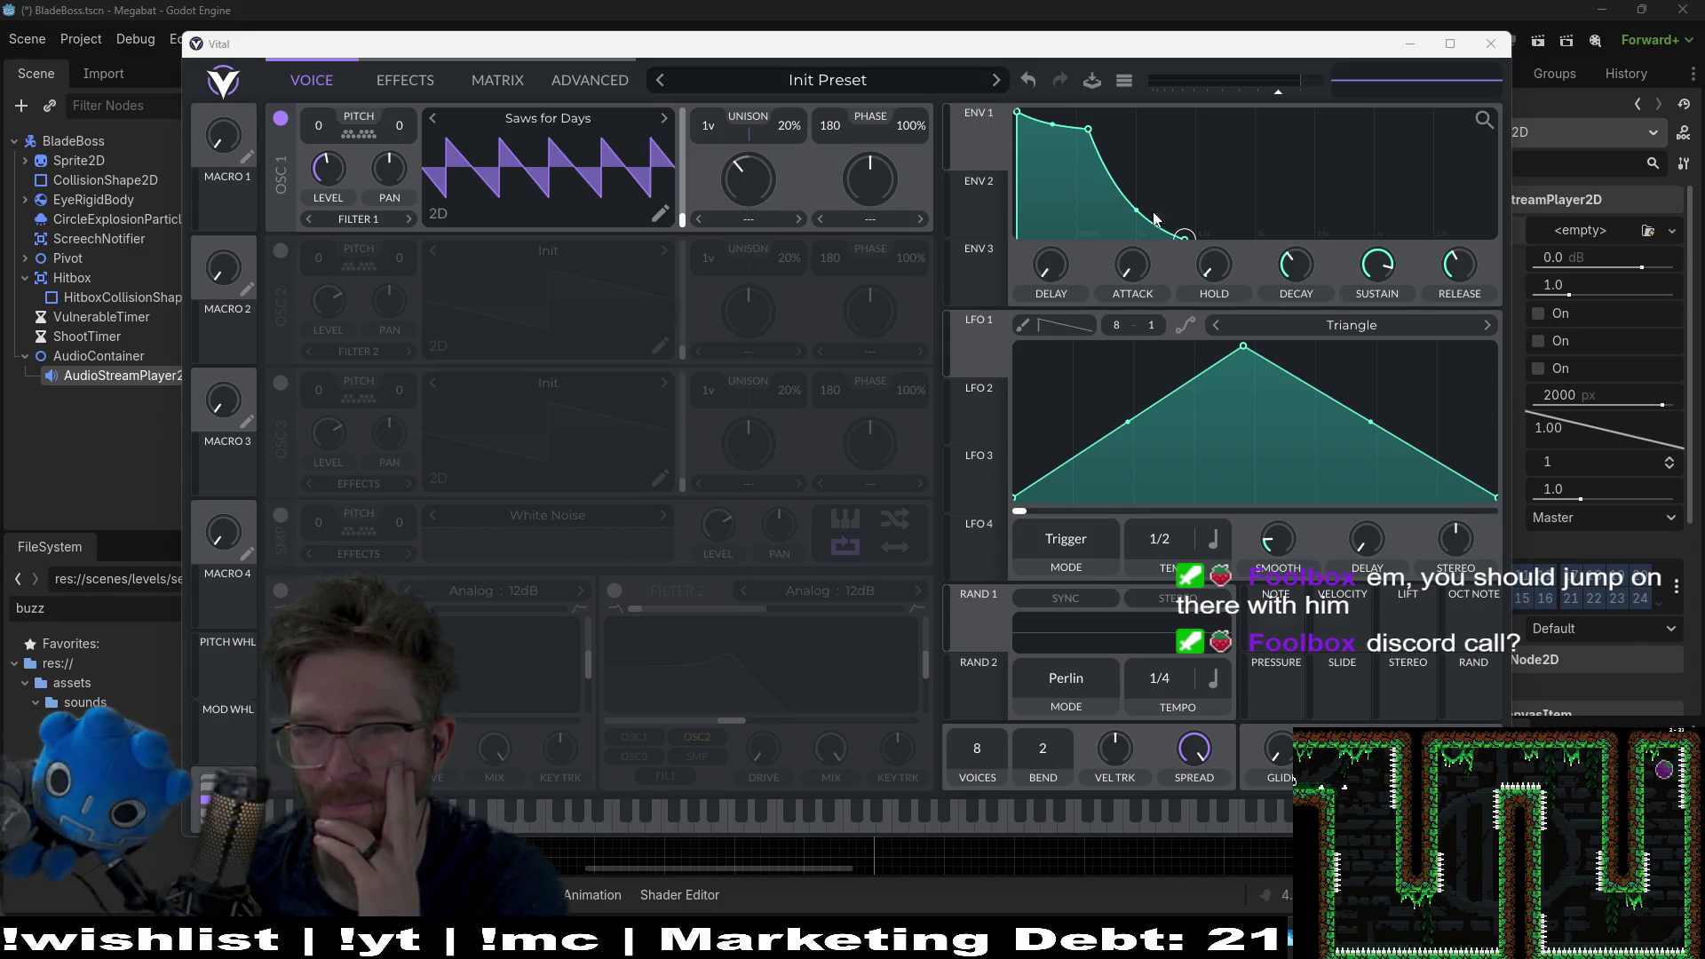
left_click_drag(1087, 131, 1143, 111)
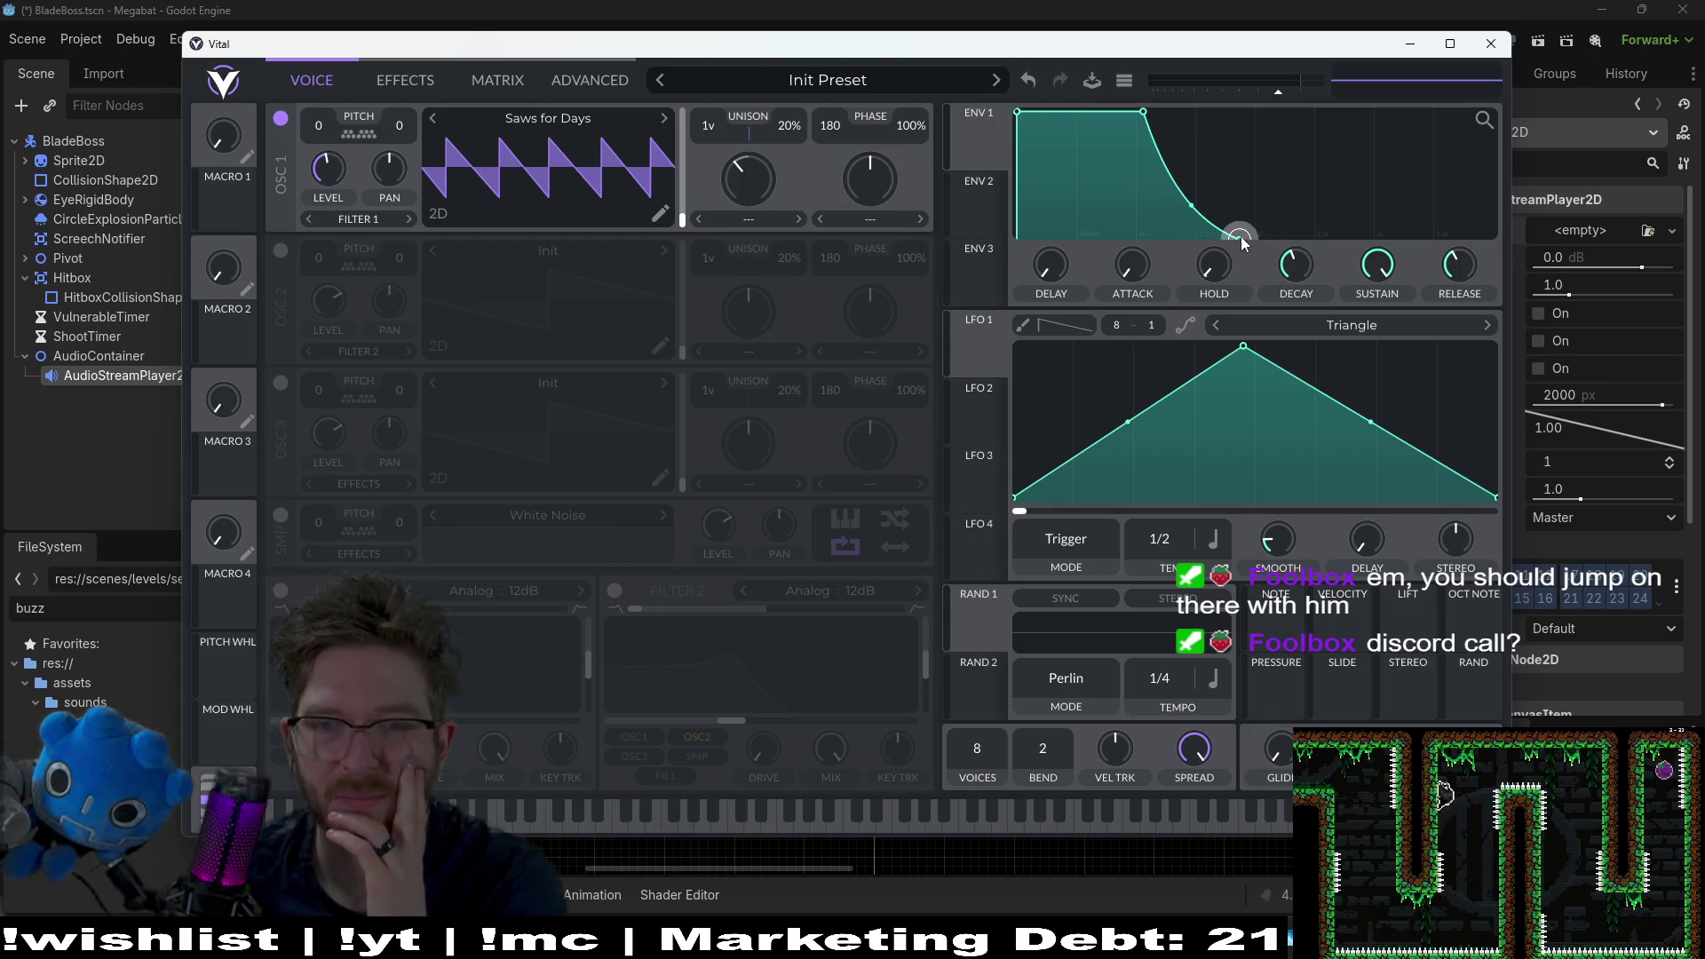
Step: Pull ENV 1's decay end point left for a steep cutoff after the hold, then test notes
left_click_drag(1239, 236, 1160, 239)
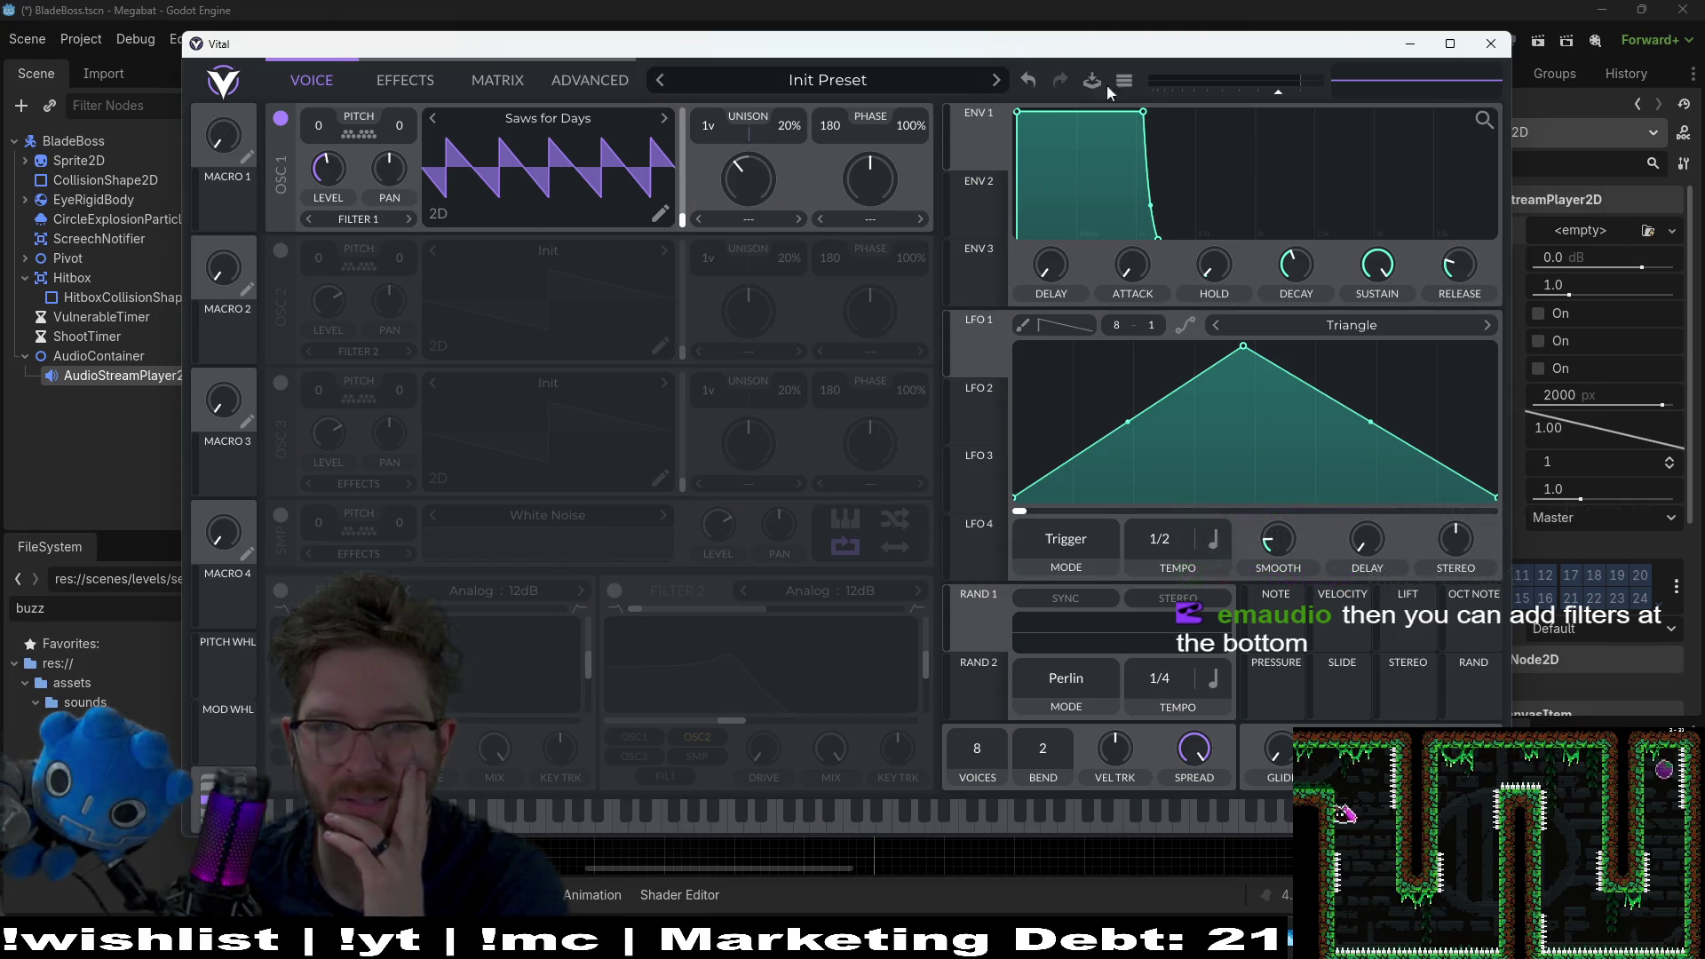
left_click(514, 817)
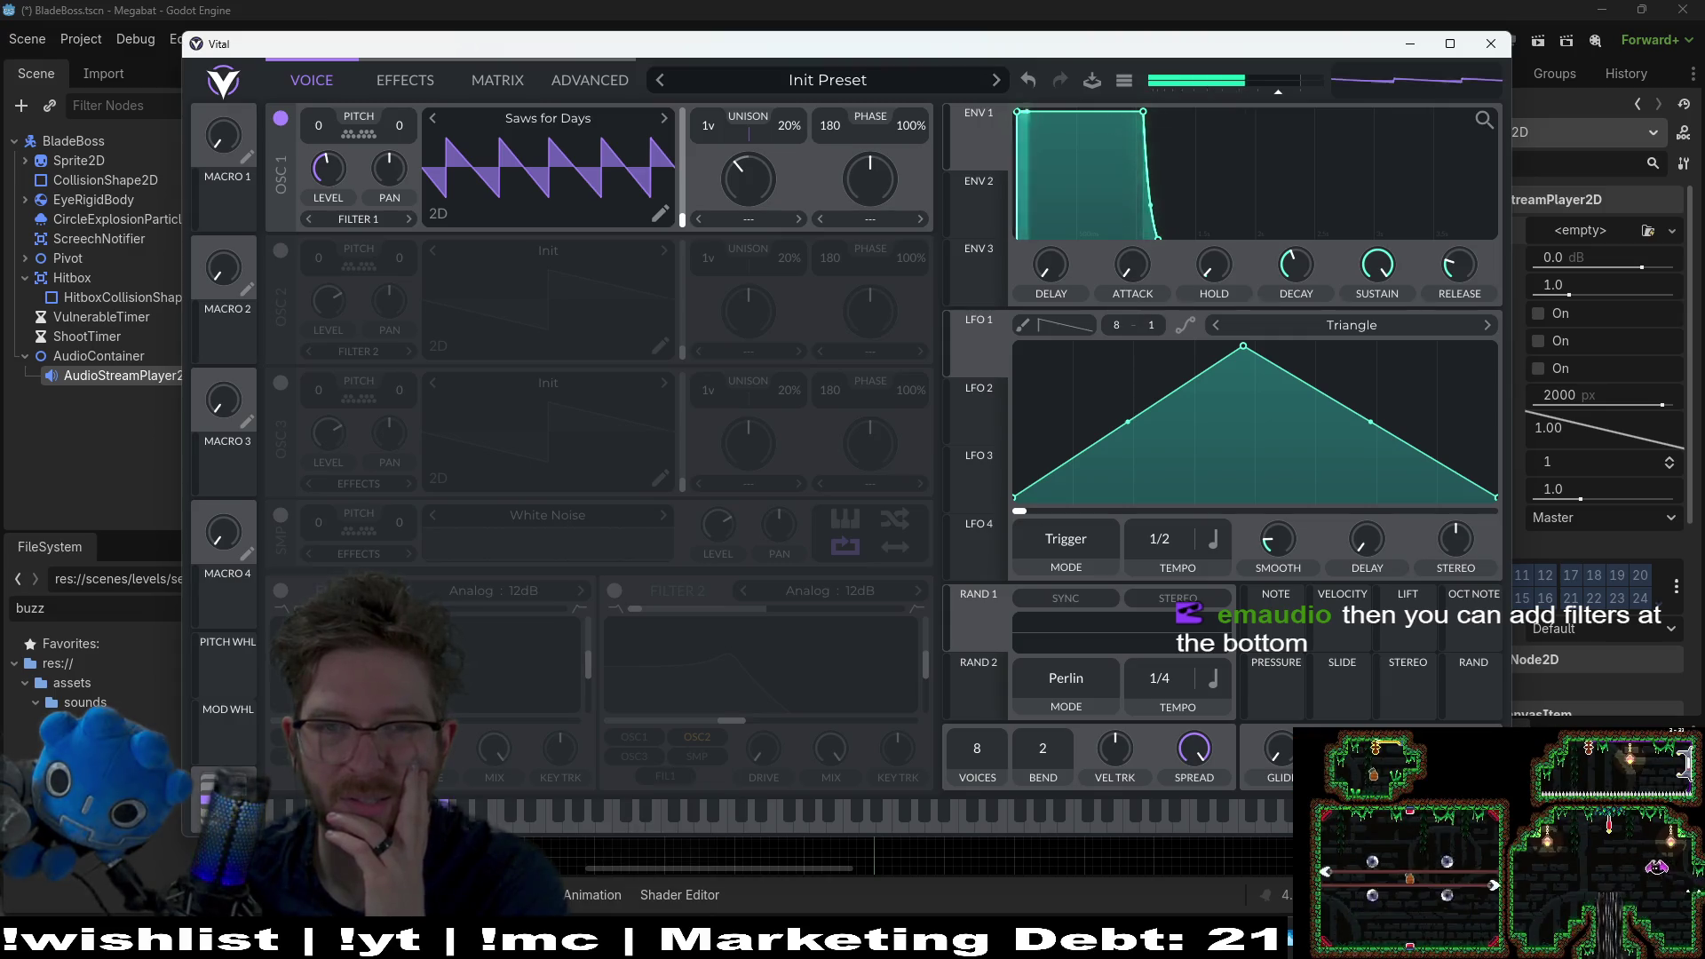
left_click(720, 813)
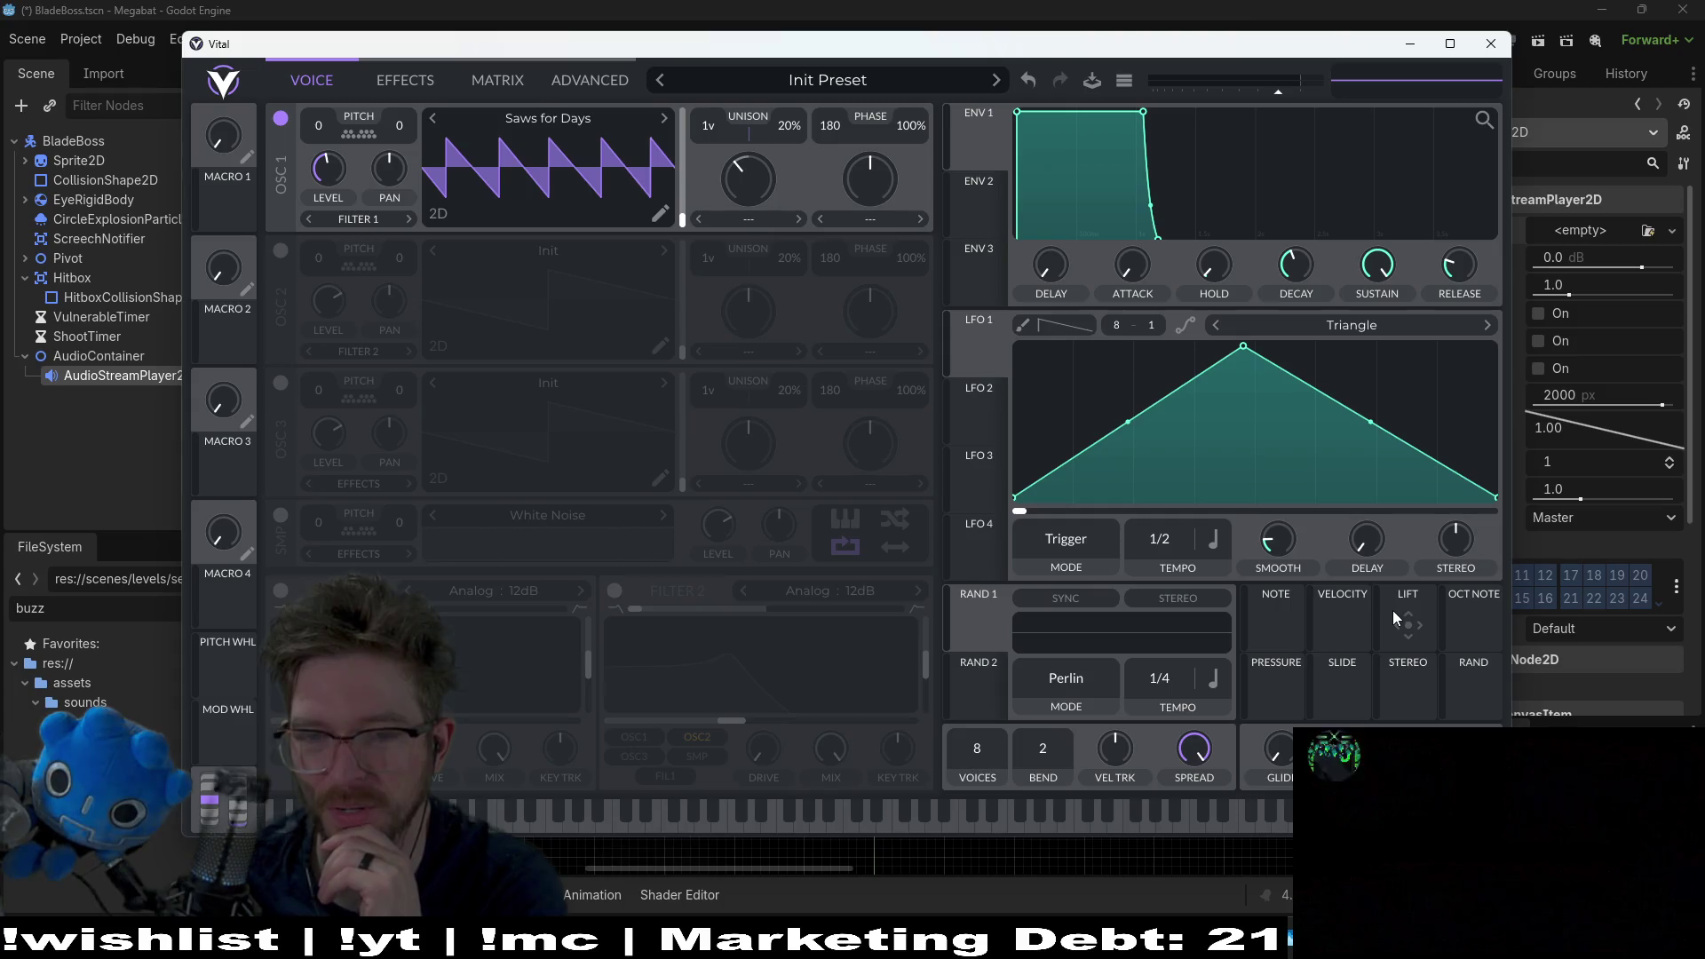
mouse_move(1282, 545)
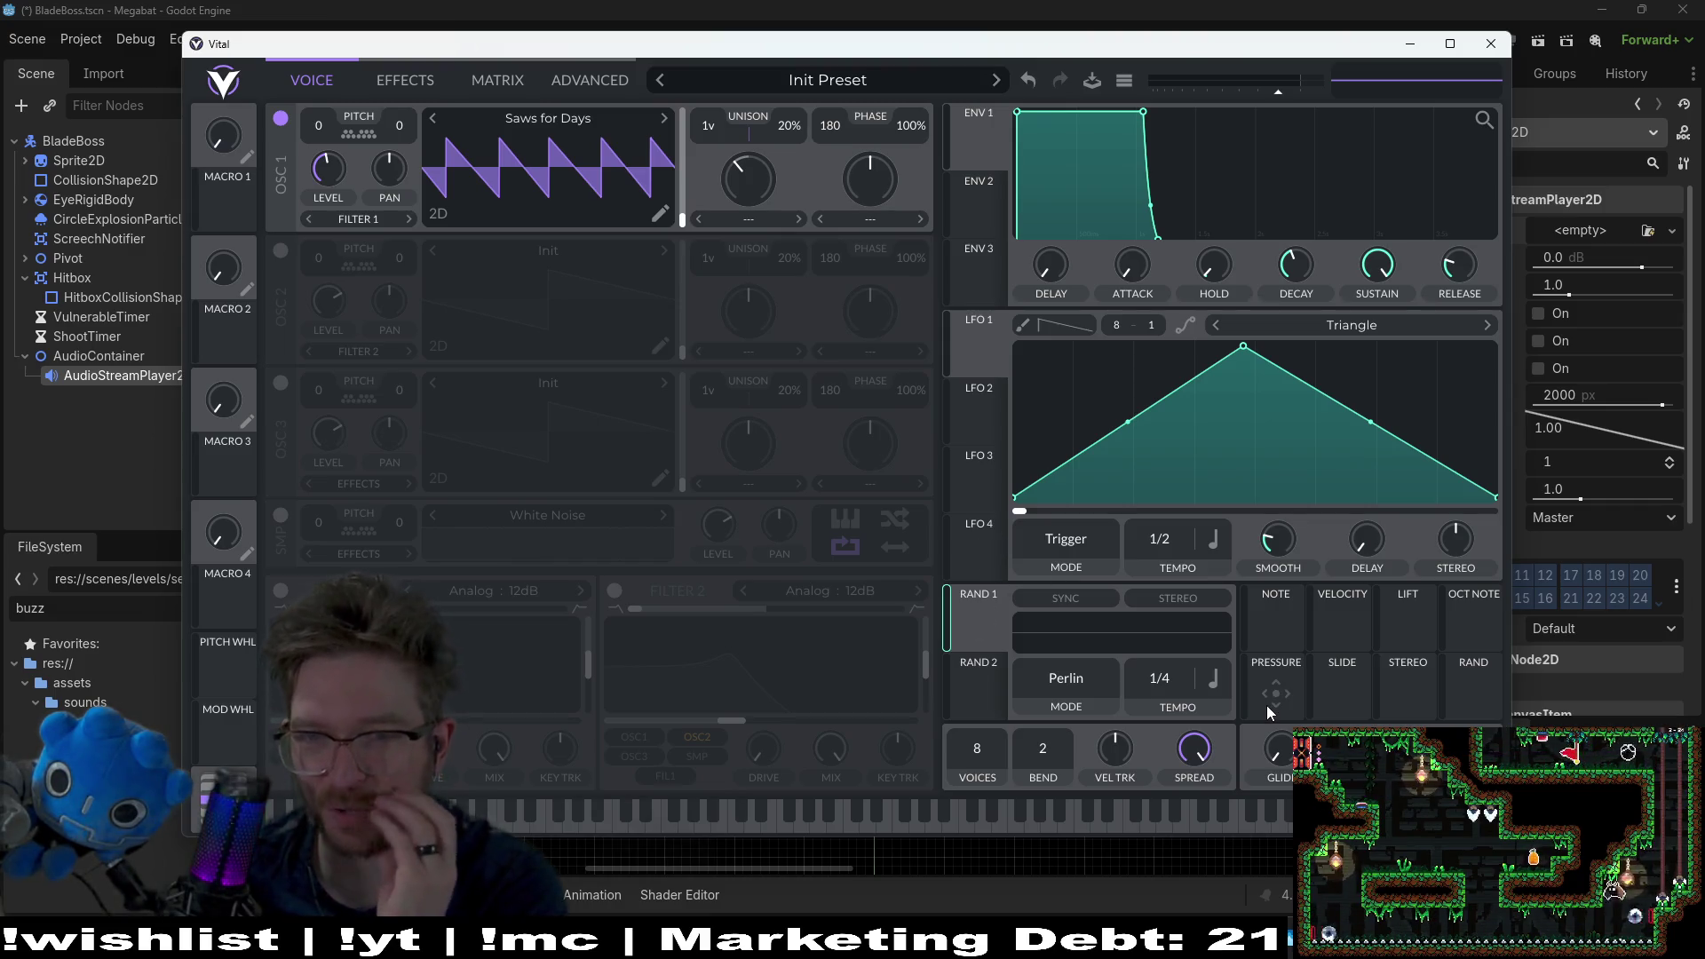
left_click(1351, 327)
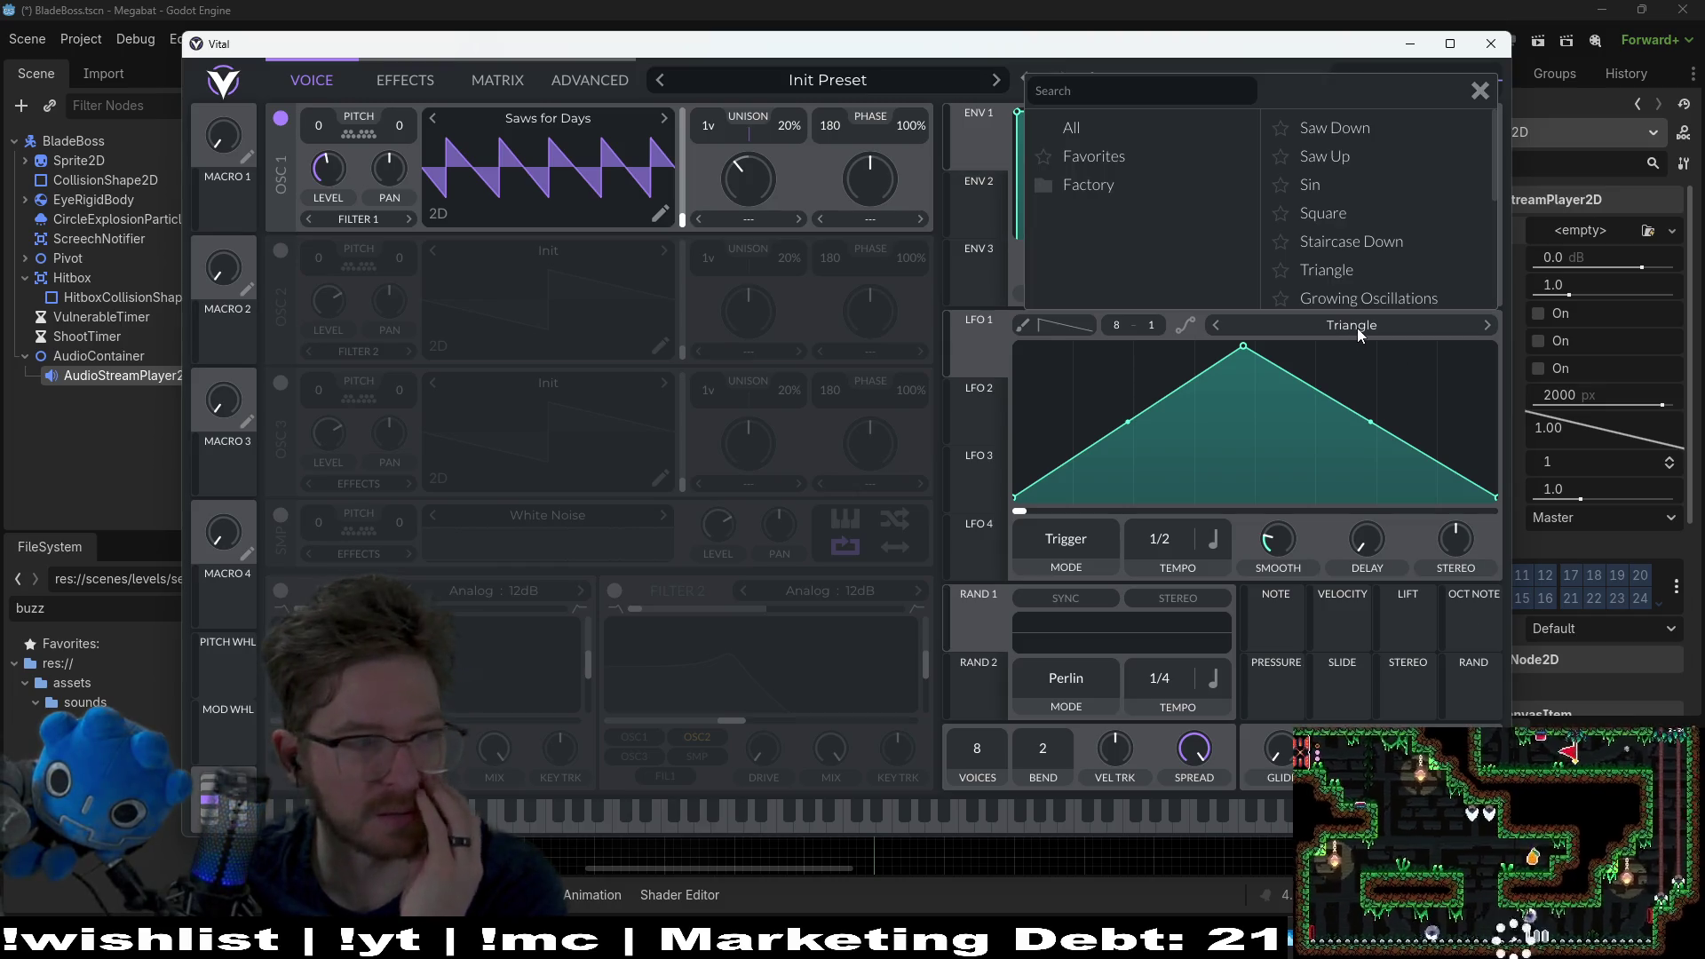
left_click(1357, 328)
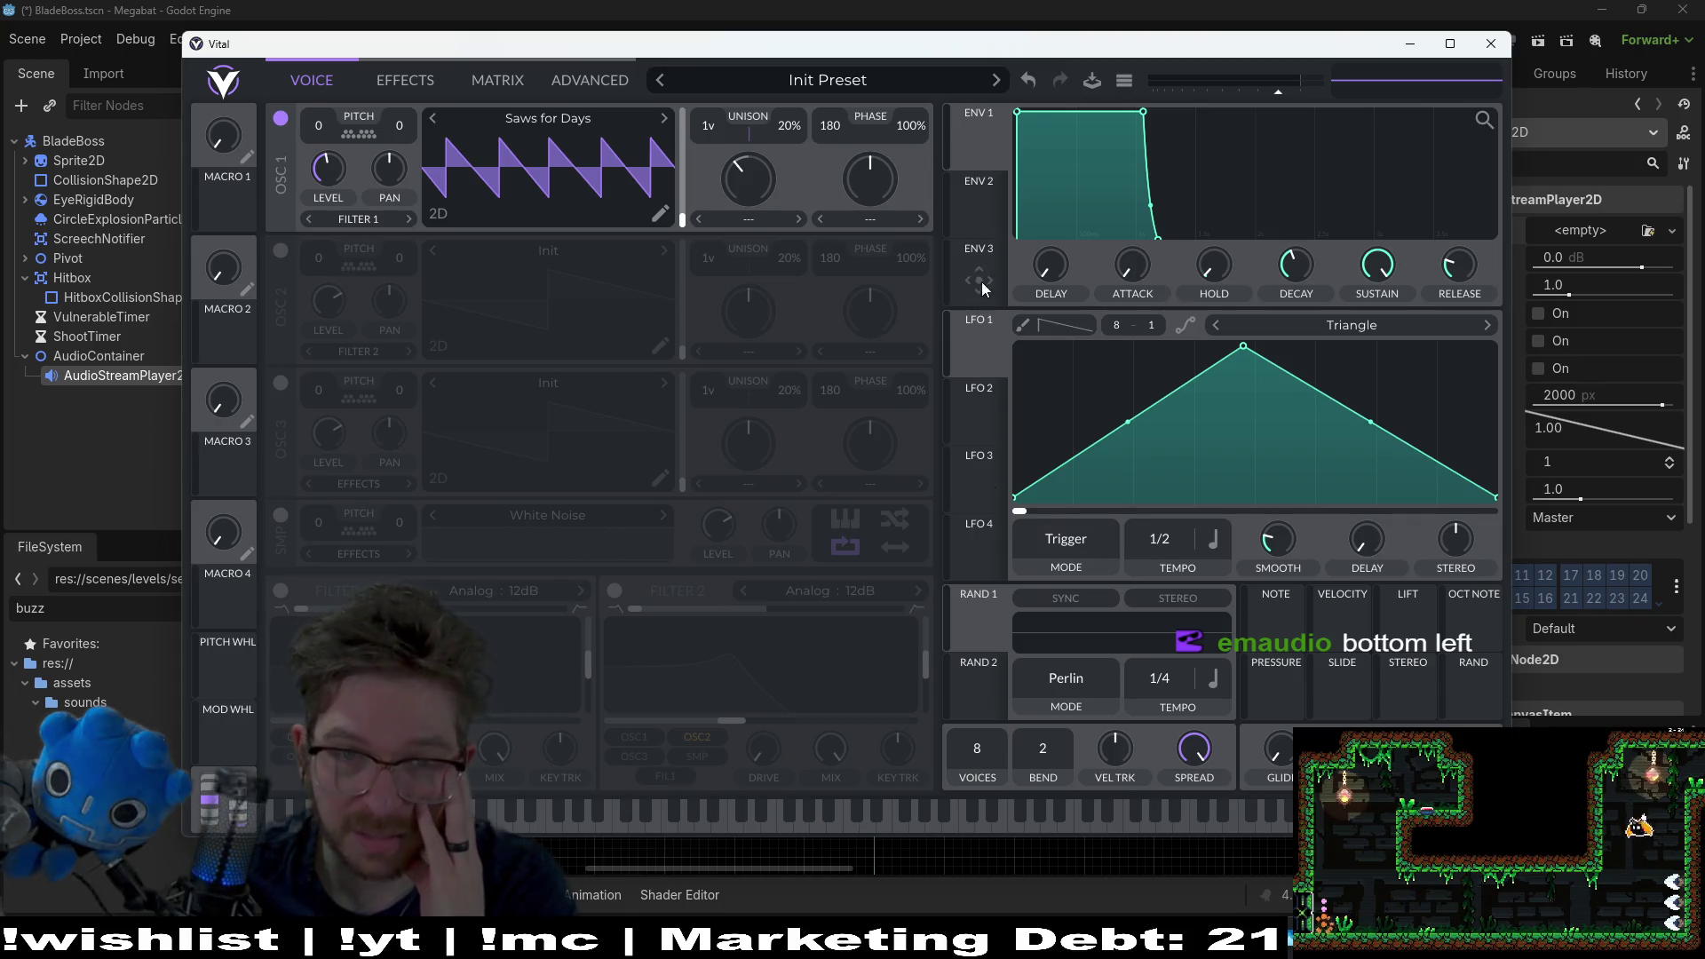
left_click(1339, 325)
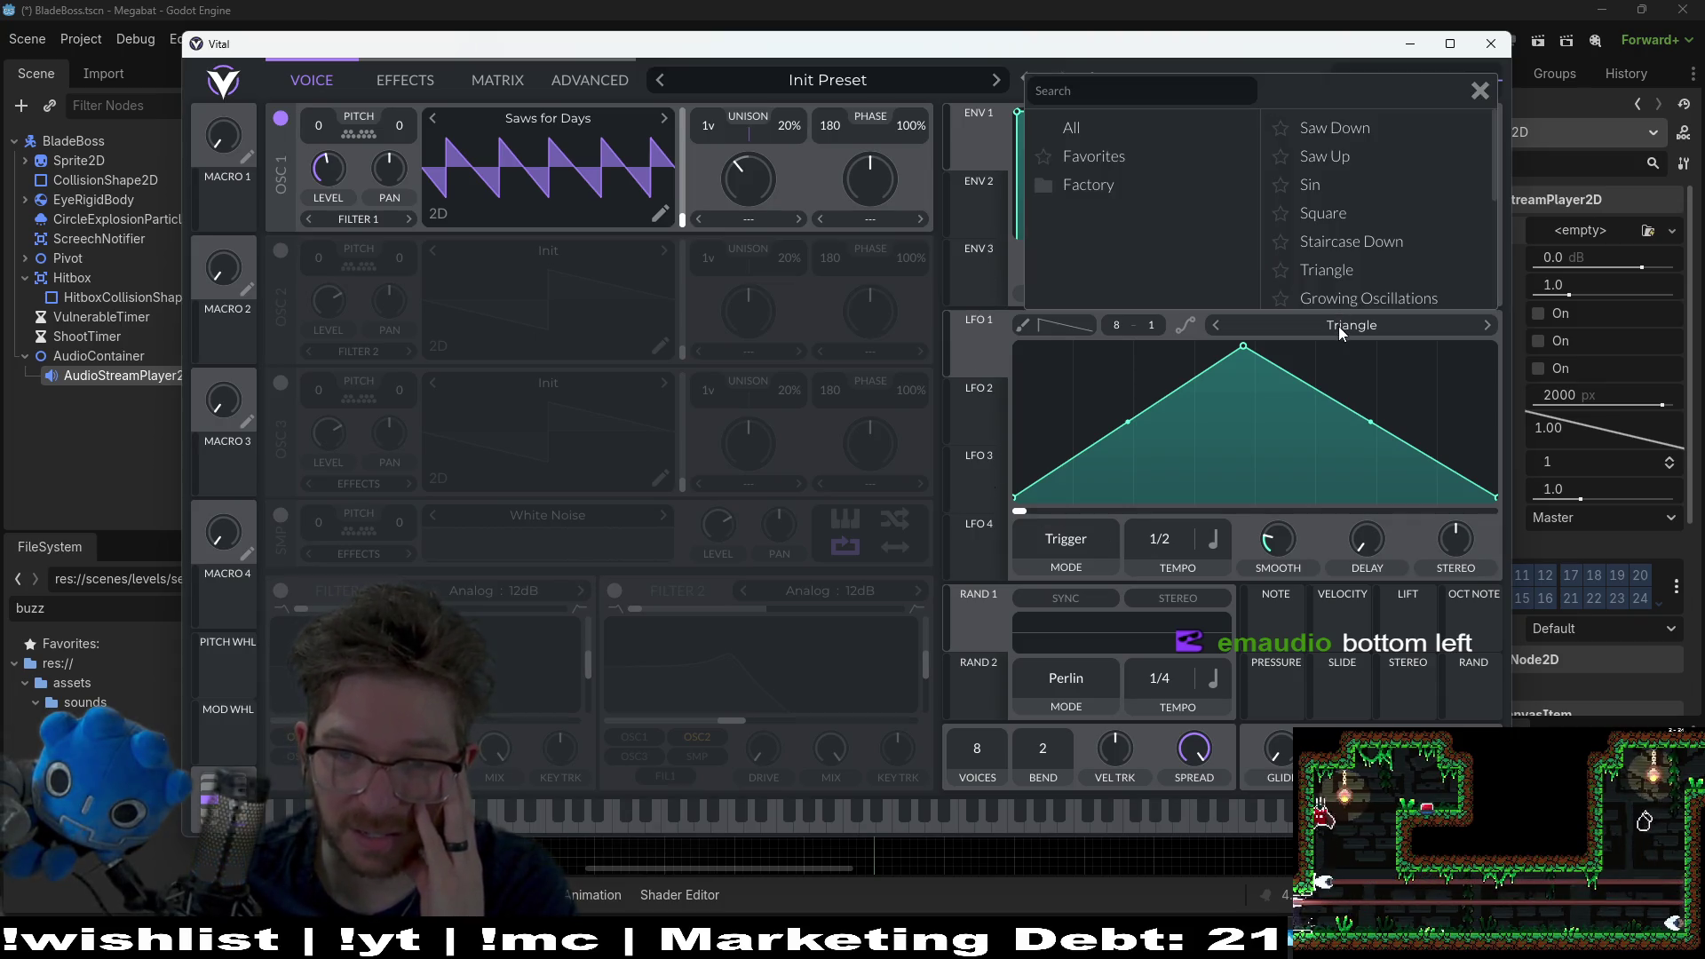
left_click(1339, 327)
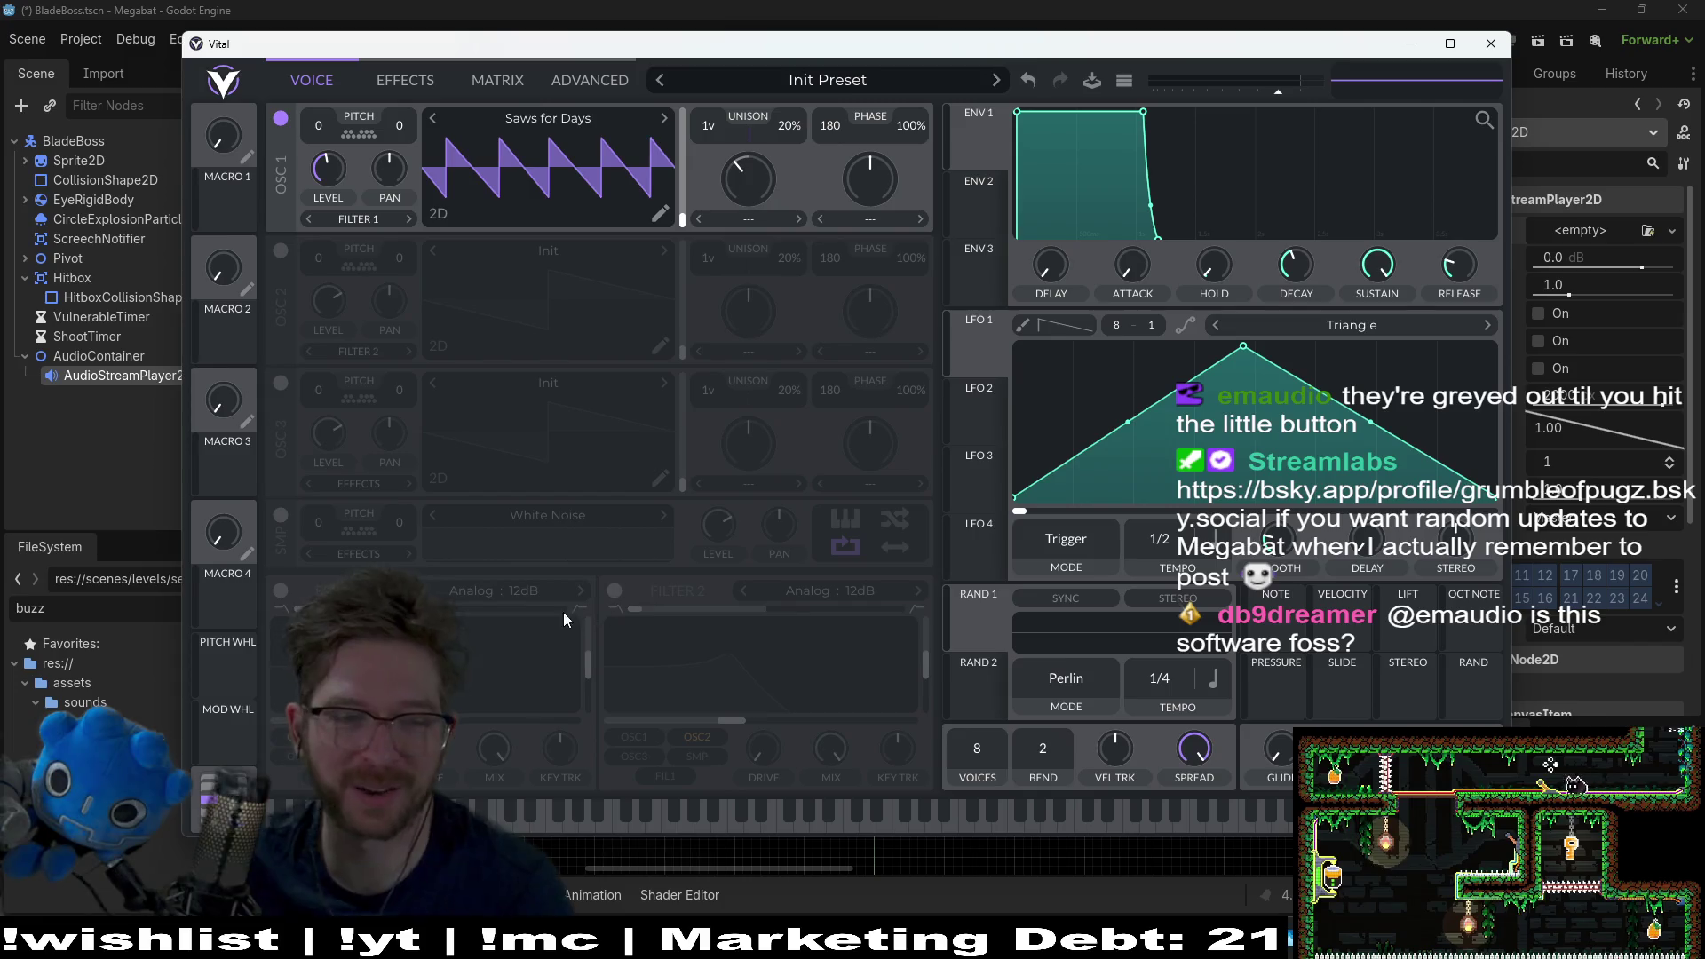
left_click(616, 592)
Step: Enable Filter 1, disable Filter 2 and raise Filter 1's cutoff, auditioning notes
left_click(280, 591)
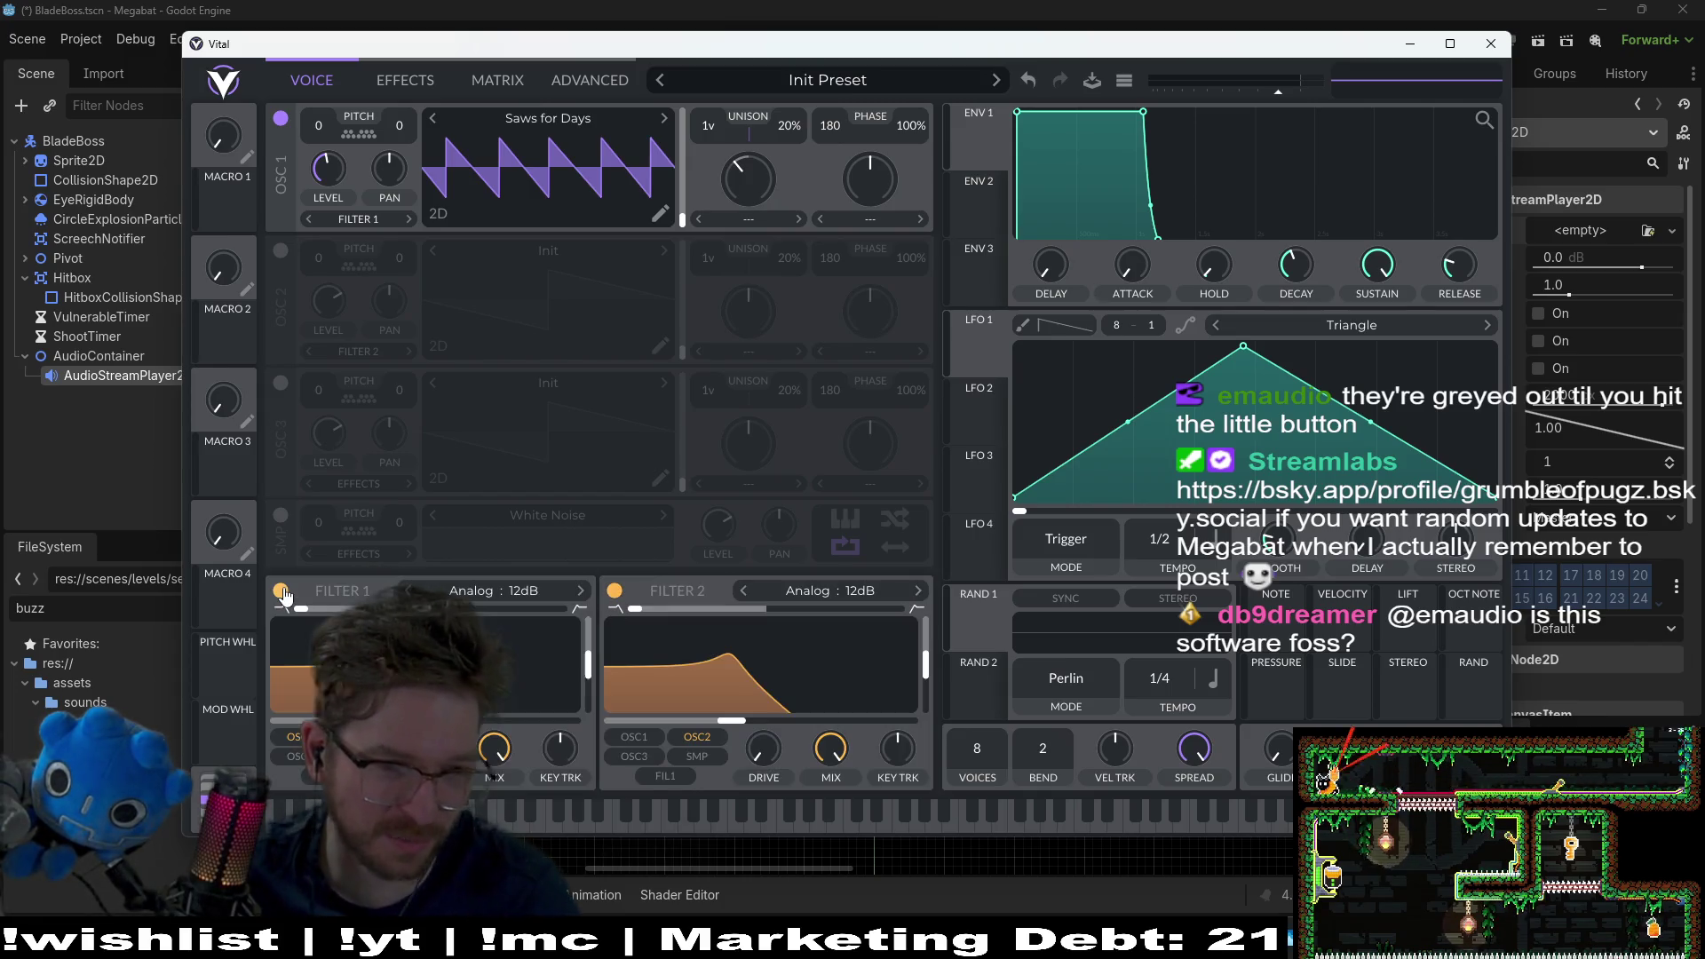
left_click(614, 590)
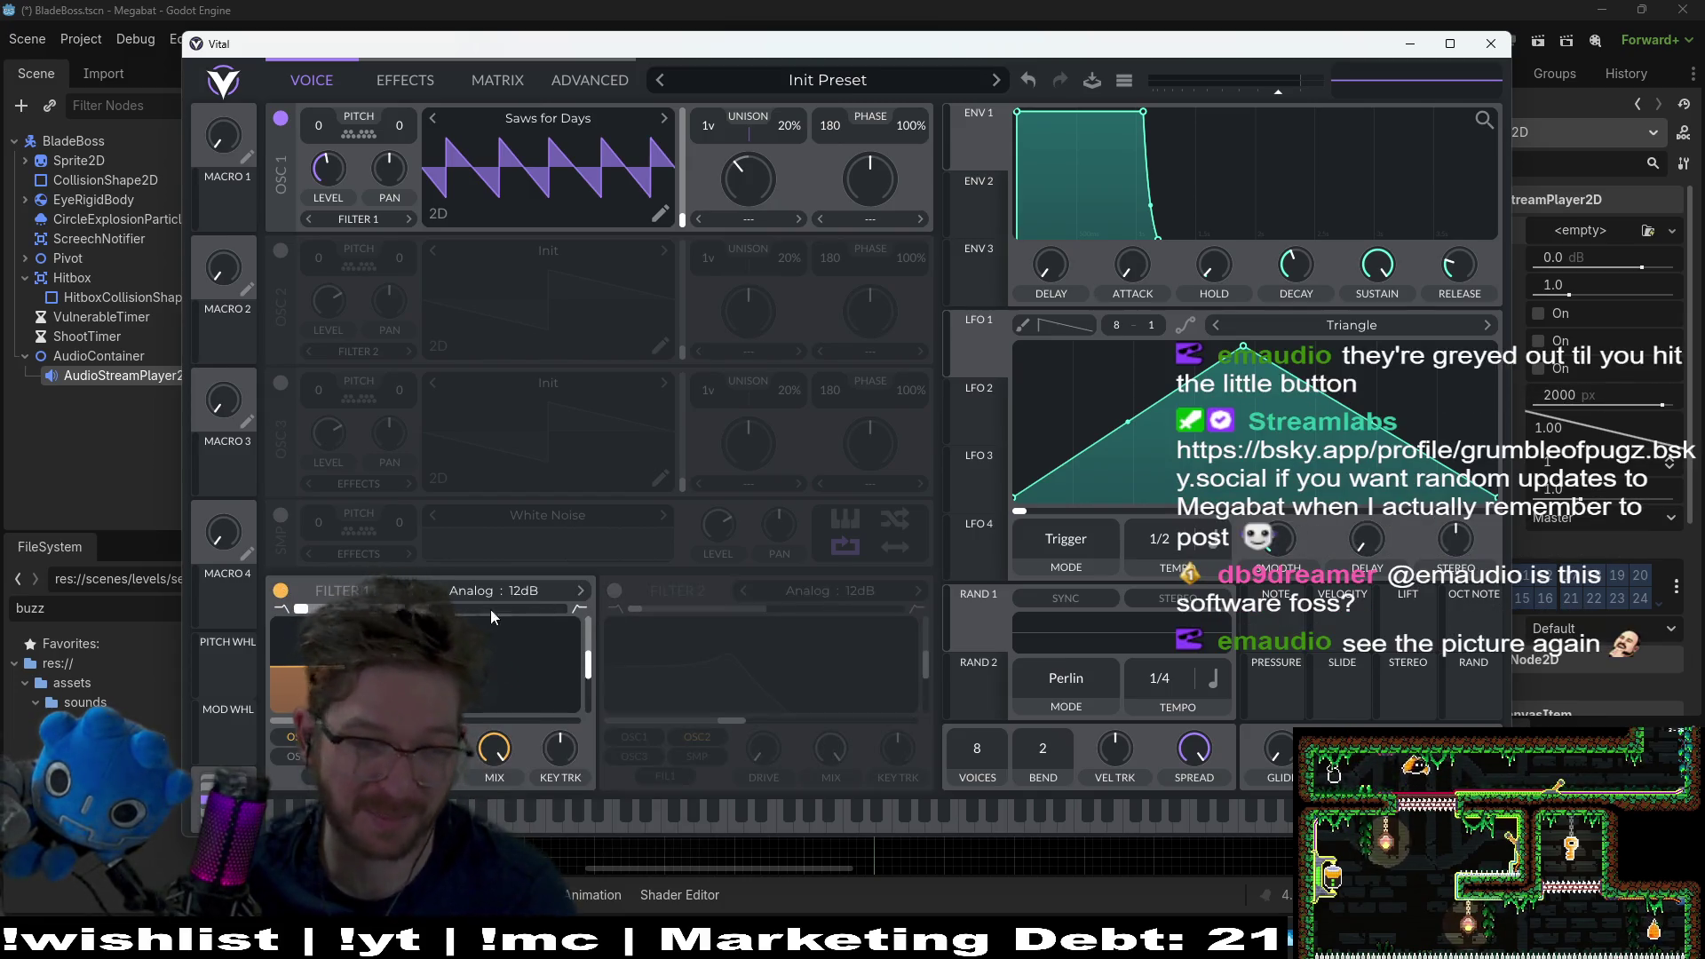
left_click_drag(302, 675, 471, 701)
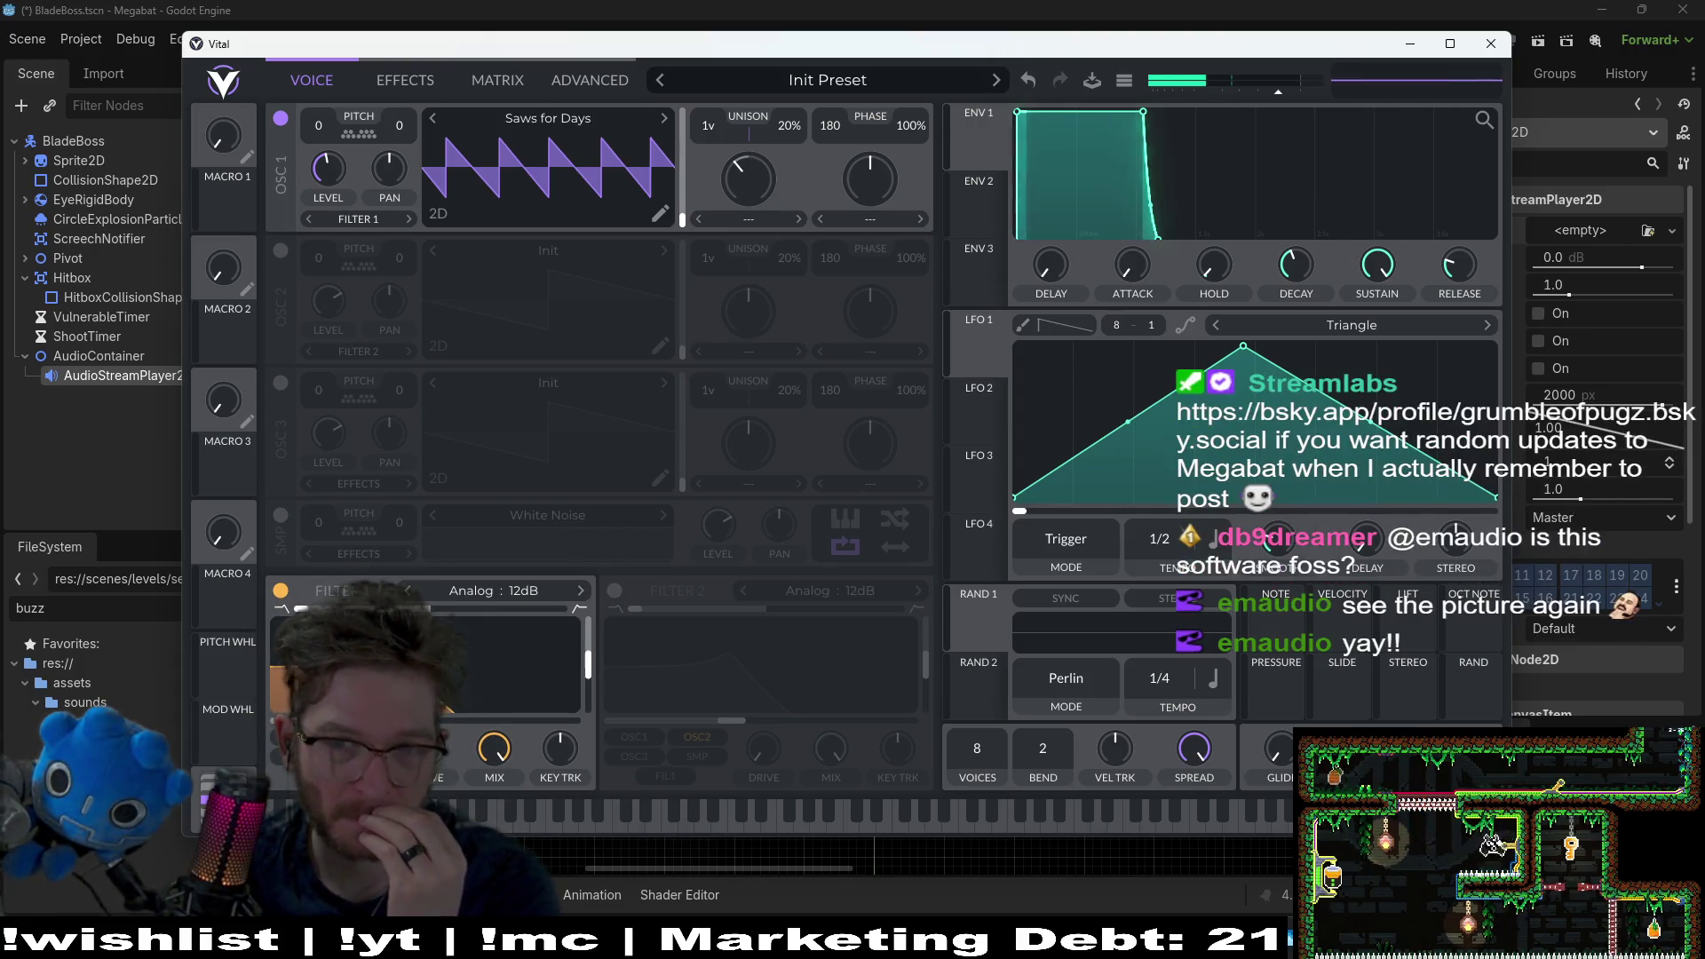
left_click(520, 815)
left_click_drag(831, 850, 494, 818)
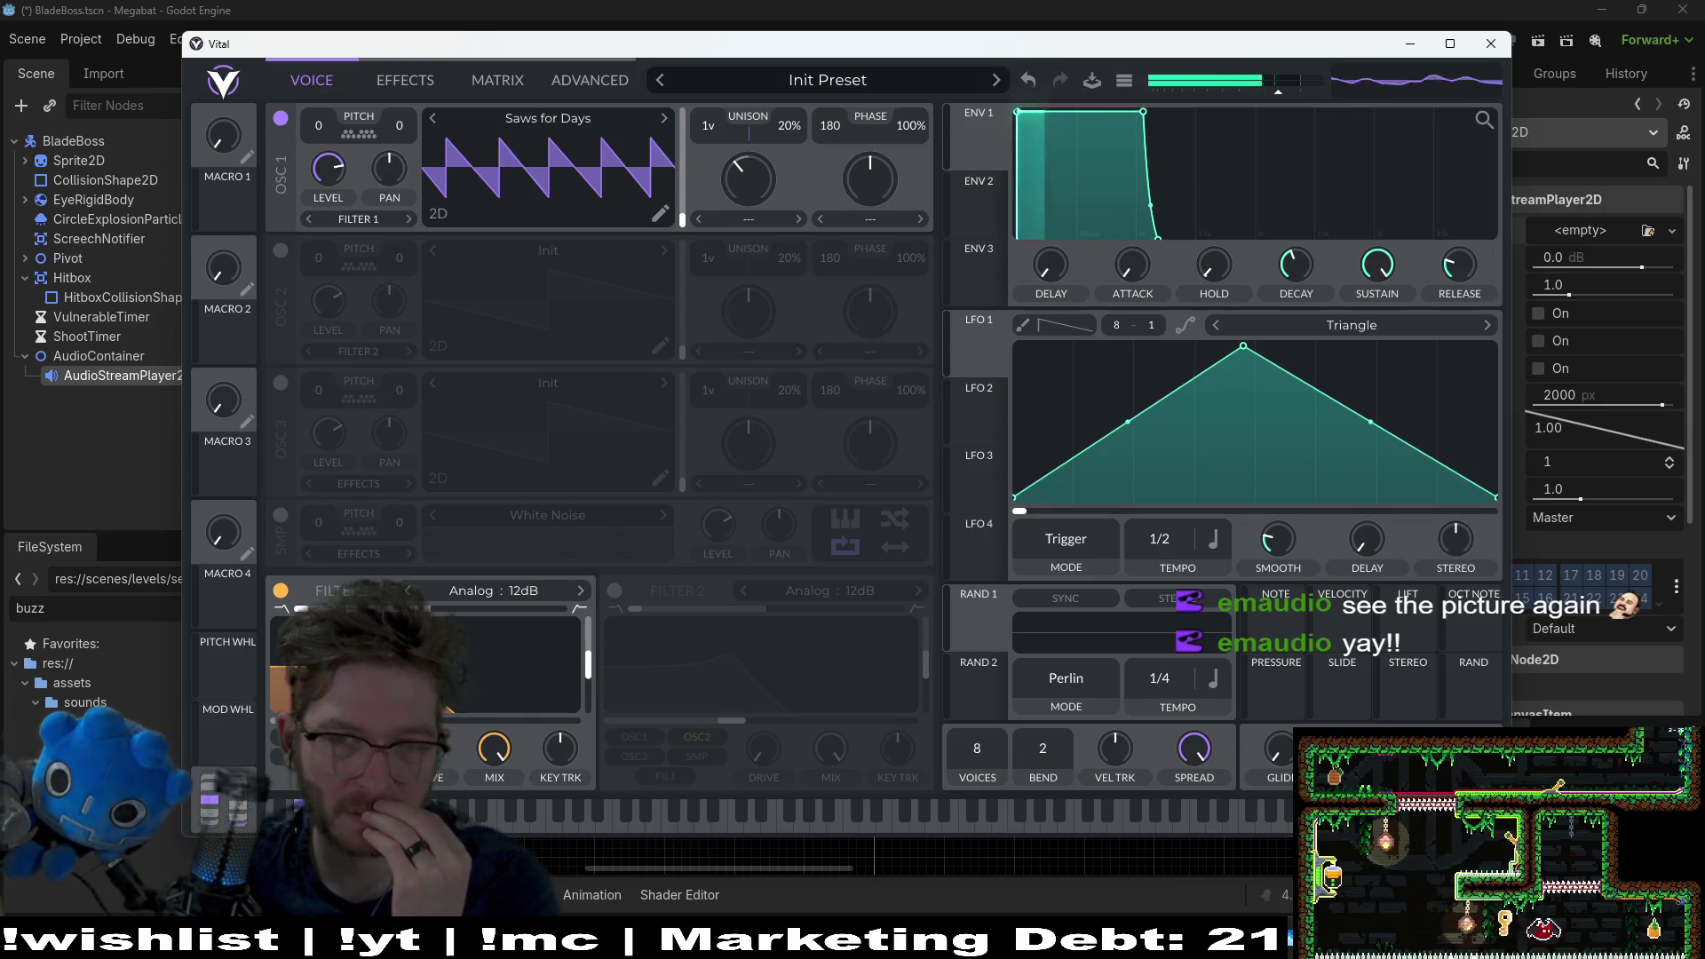
left_click(494, 812)
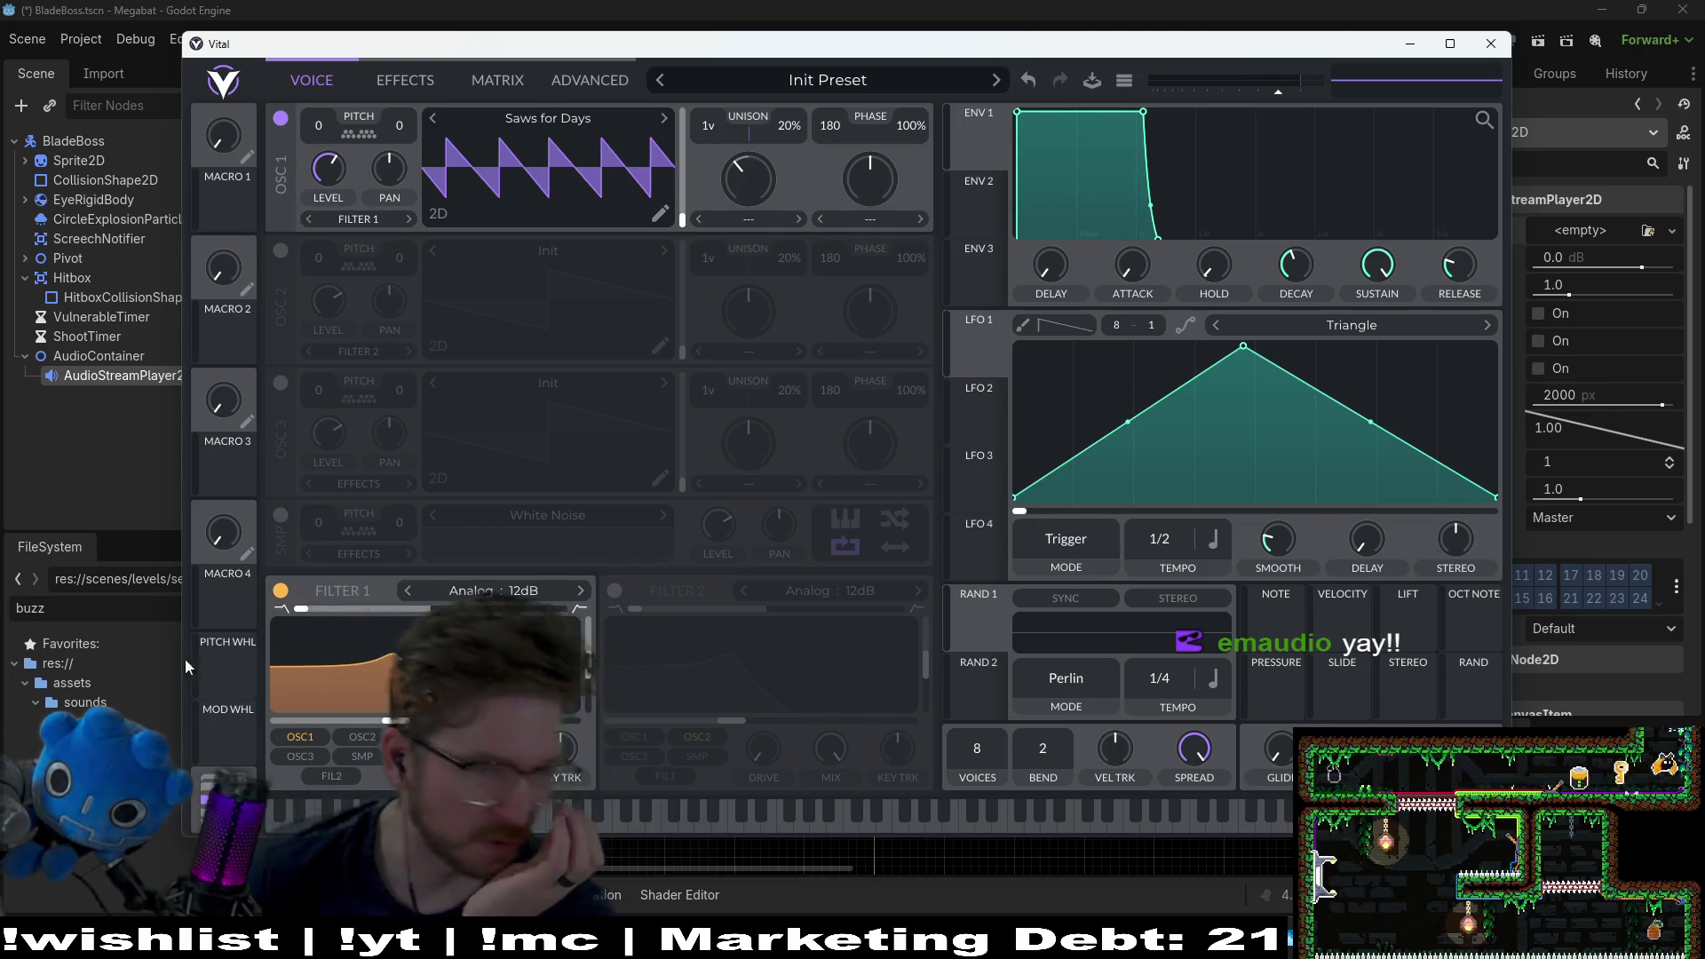
Step: Try Filter 1 on the Dirty model, including the Dirty 24dB type
left_click(470, 590)
left_click(639, 627)
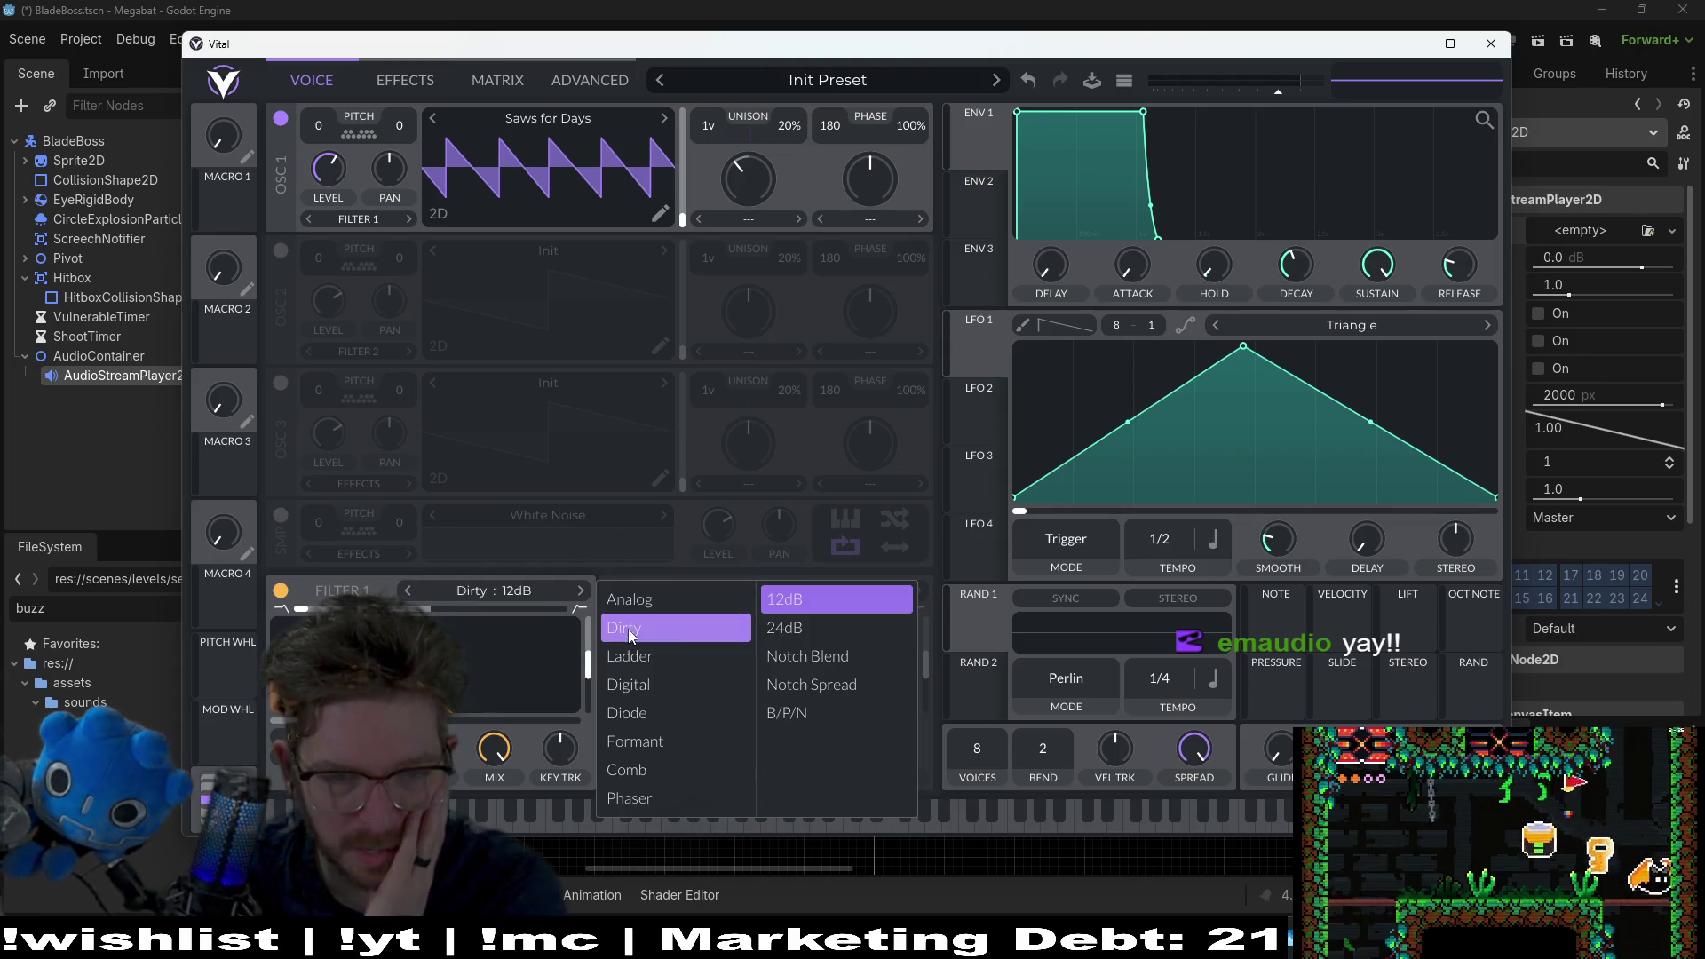
left_click(786, 601)
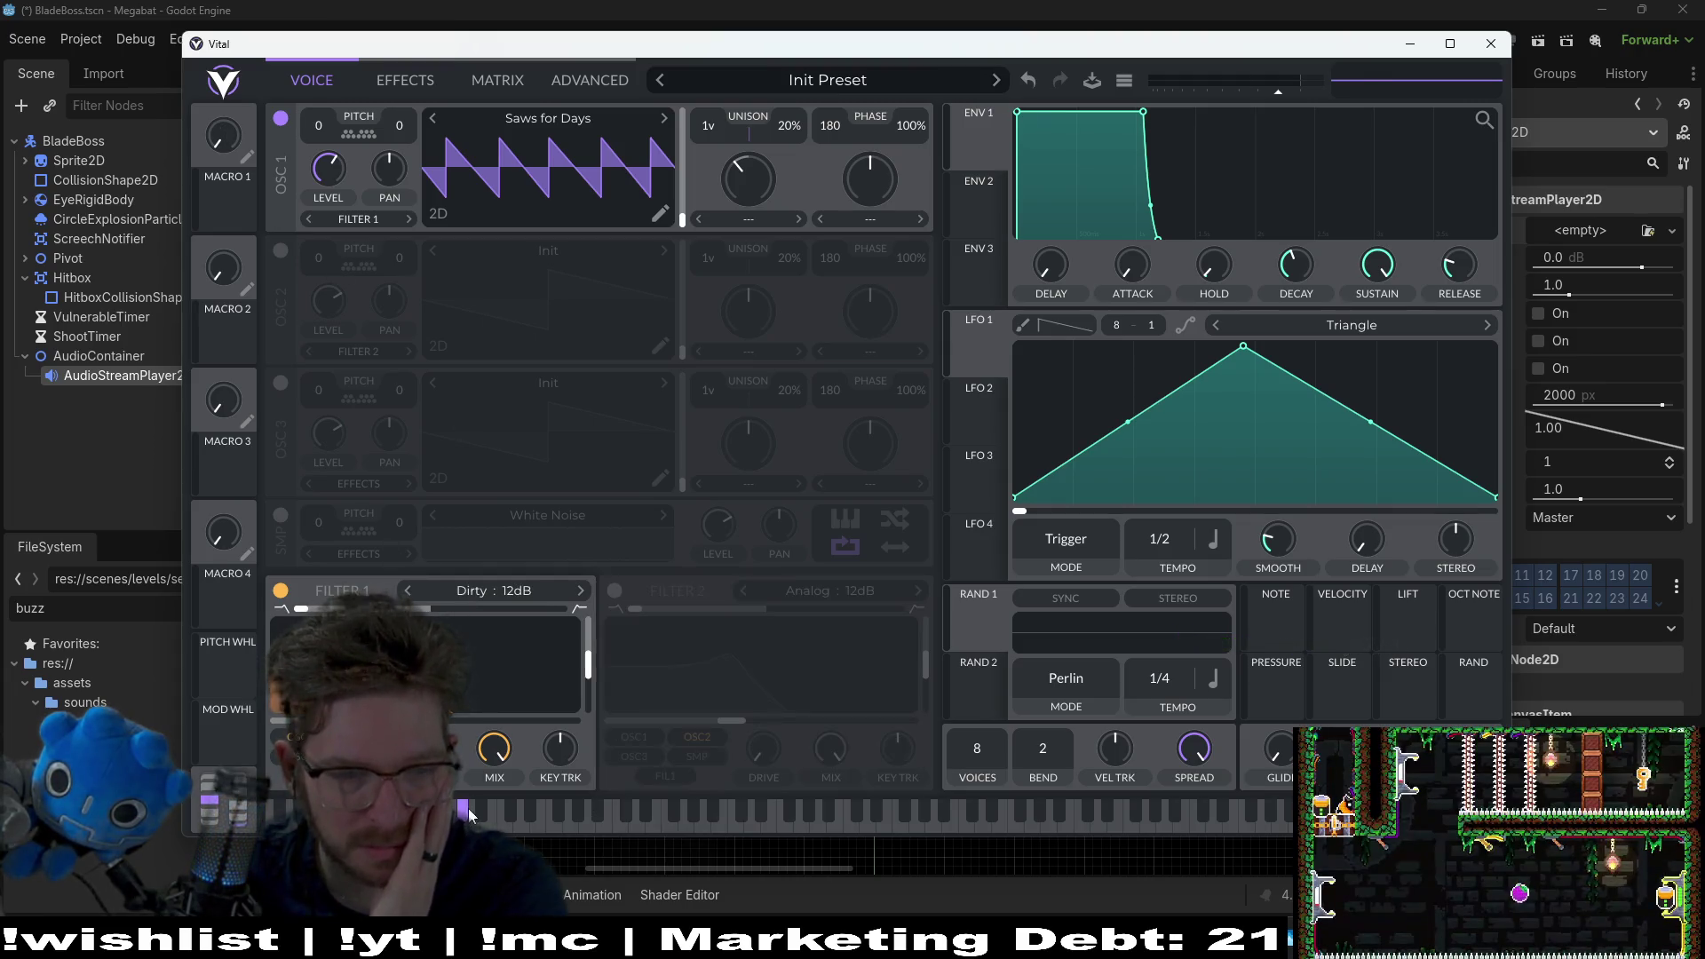
left_click(553, 815)
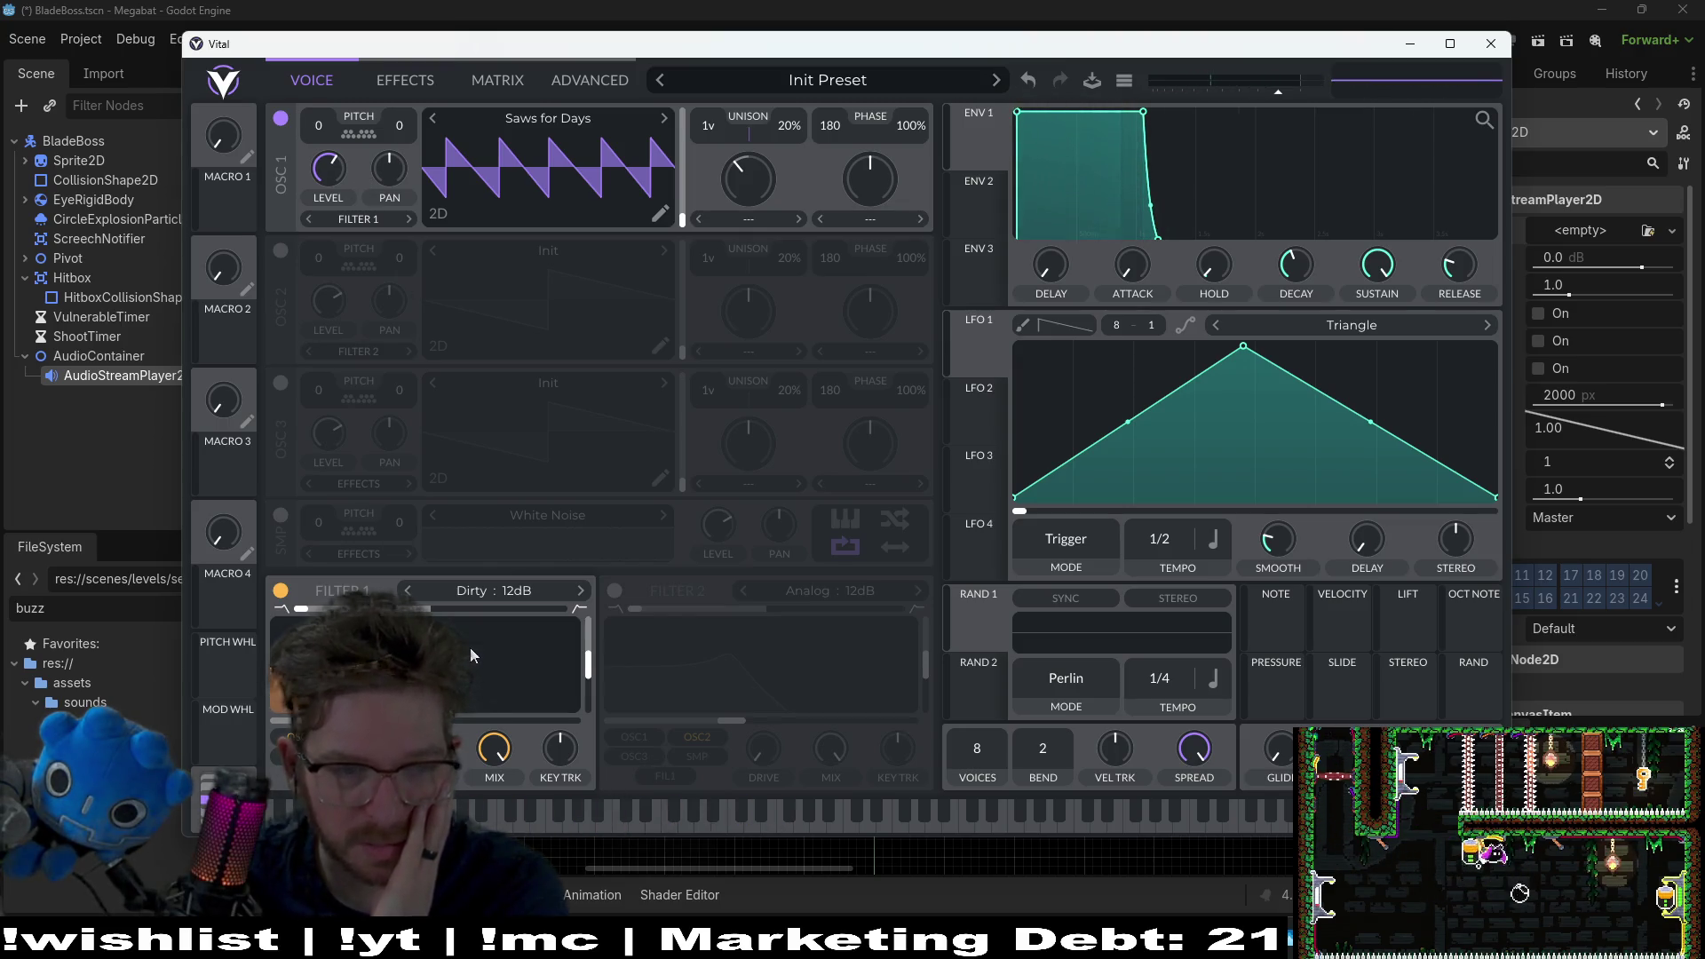
left_click(510, 589)
left_click(844, 629)
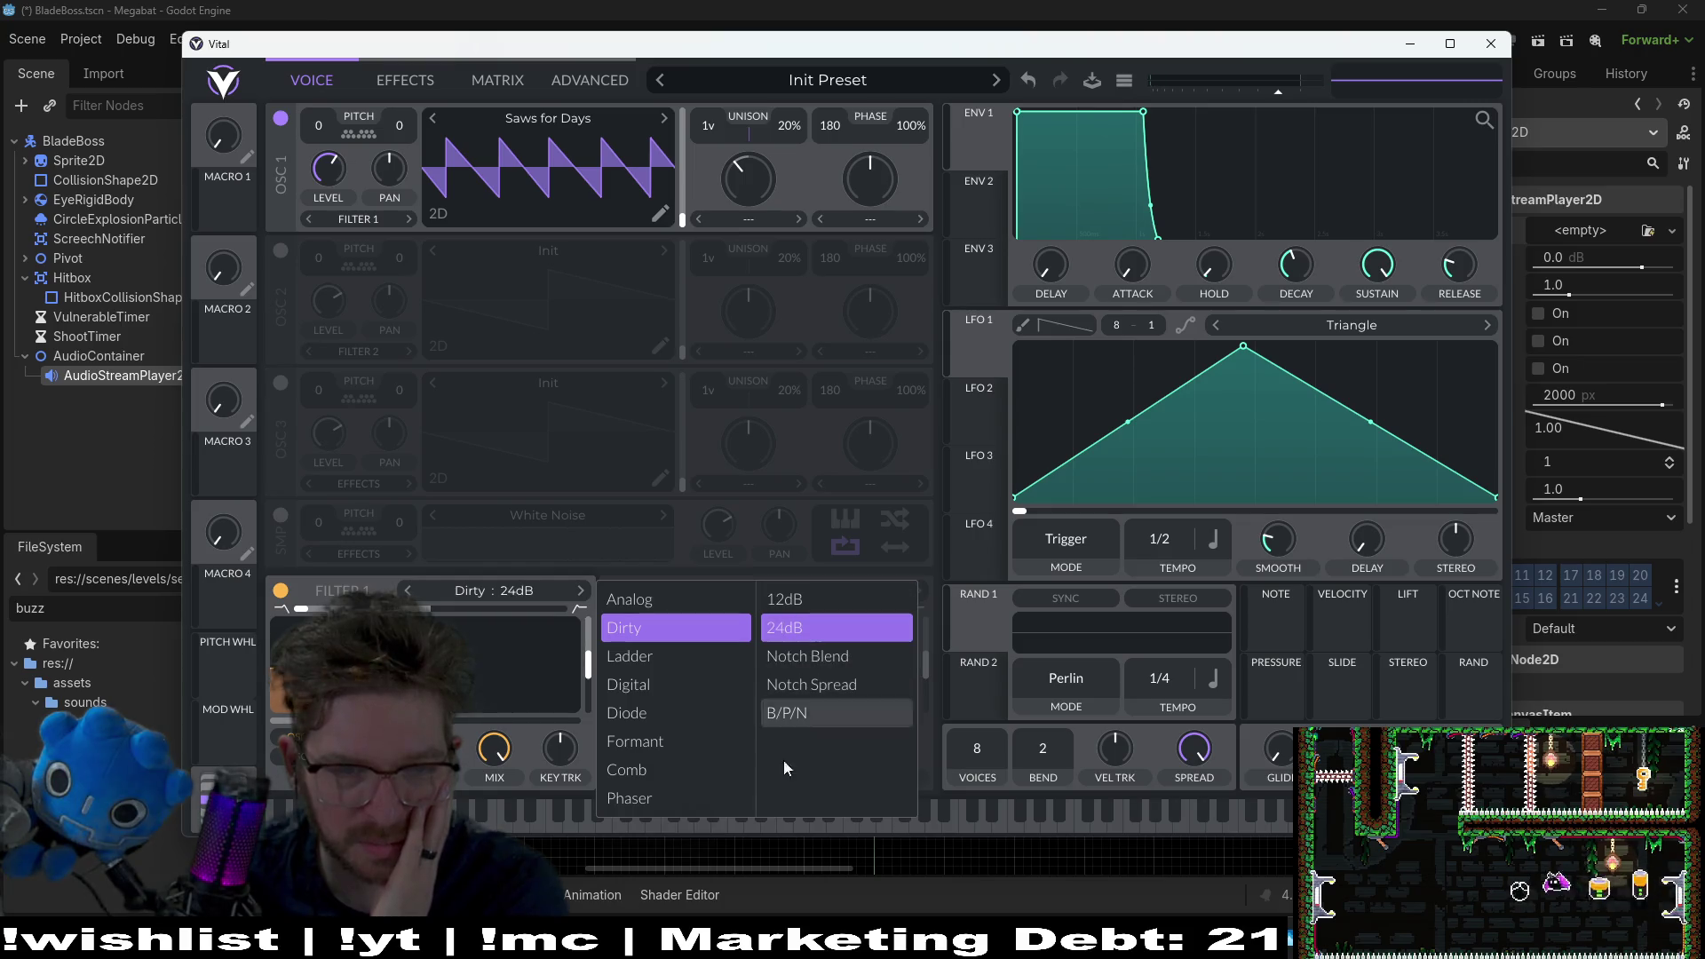
left_click(741, 810)
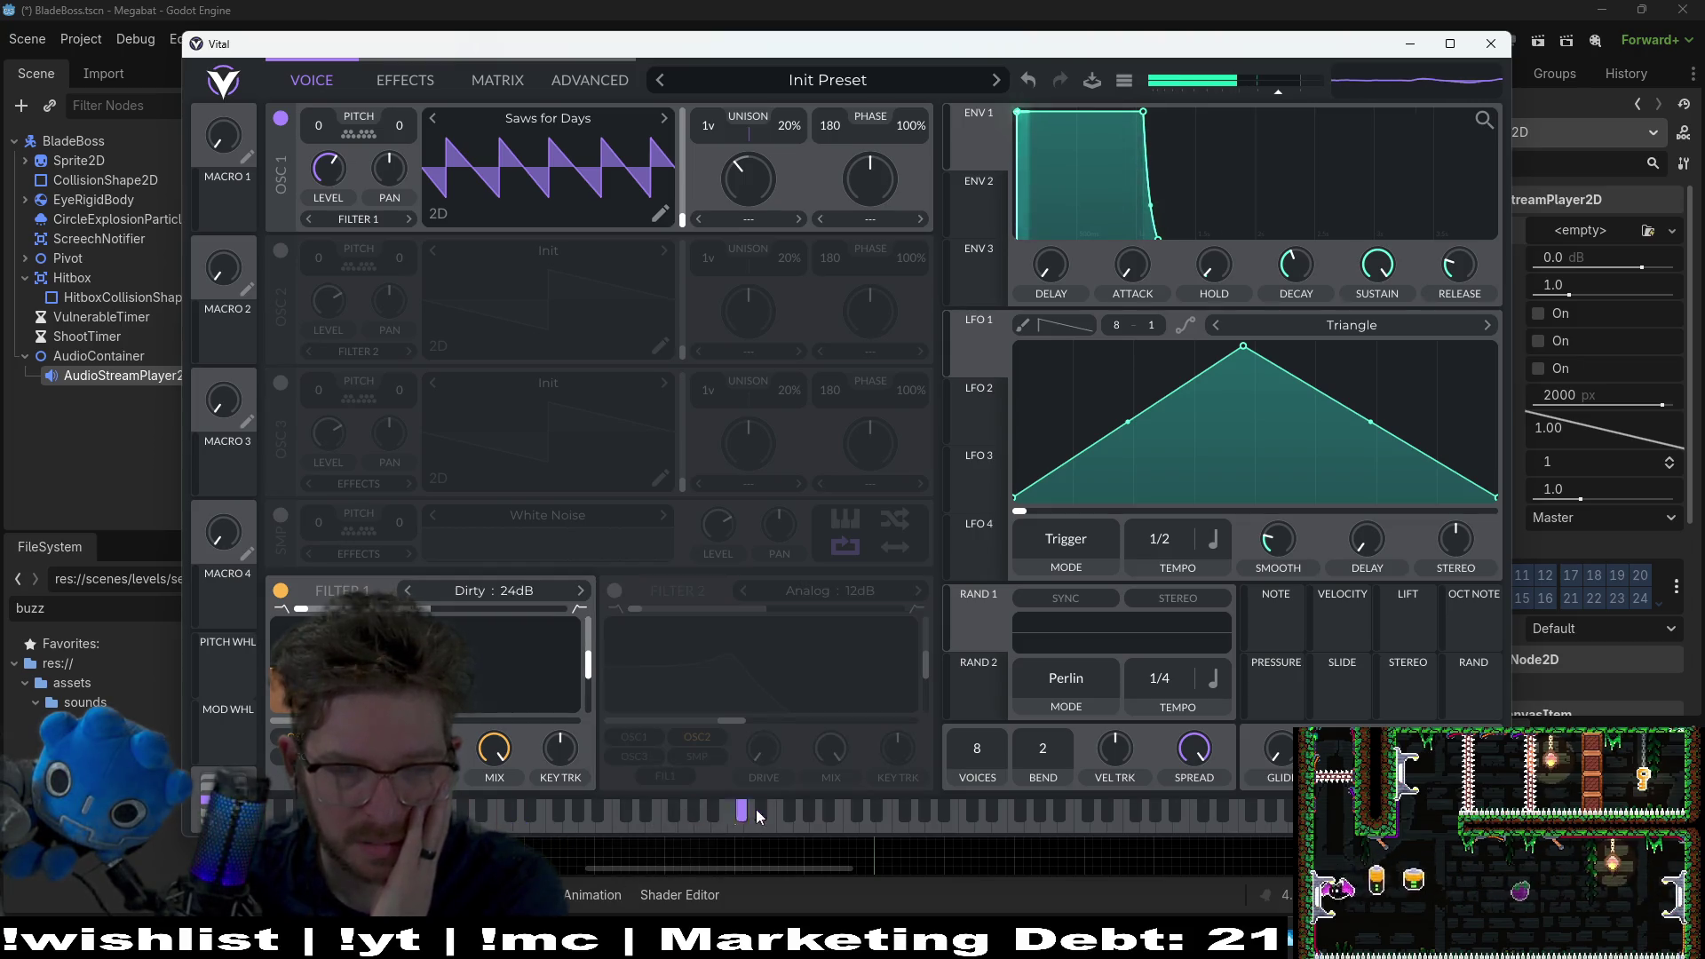
left_click(536, 589)
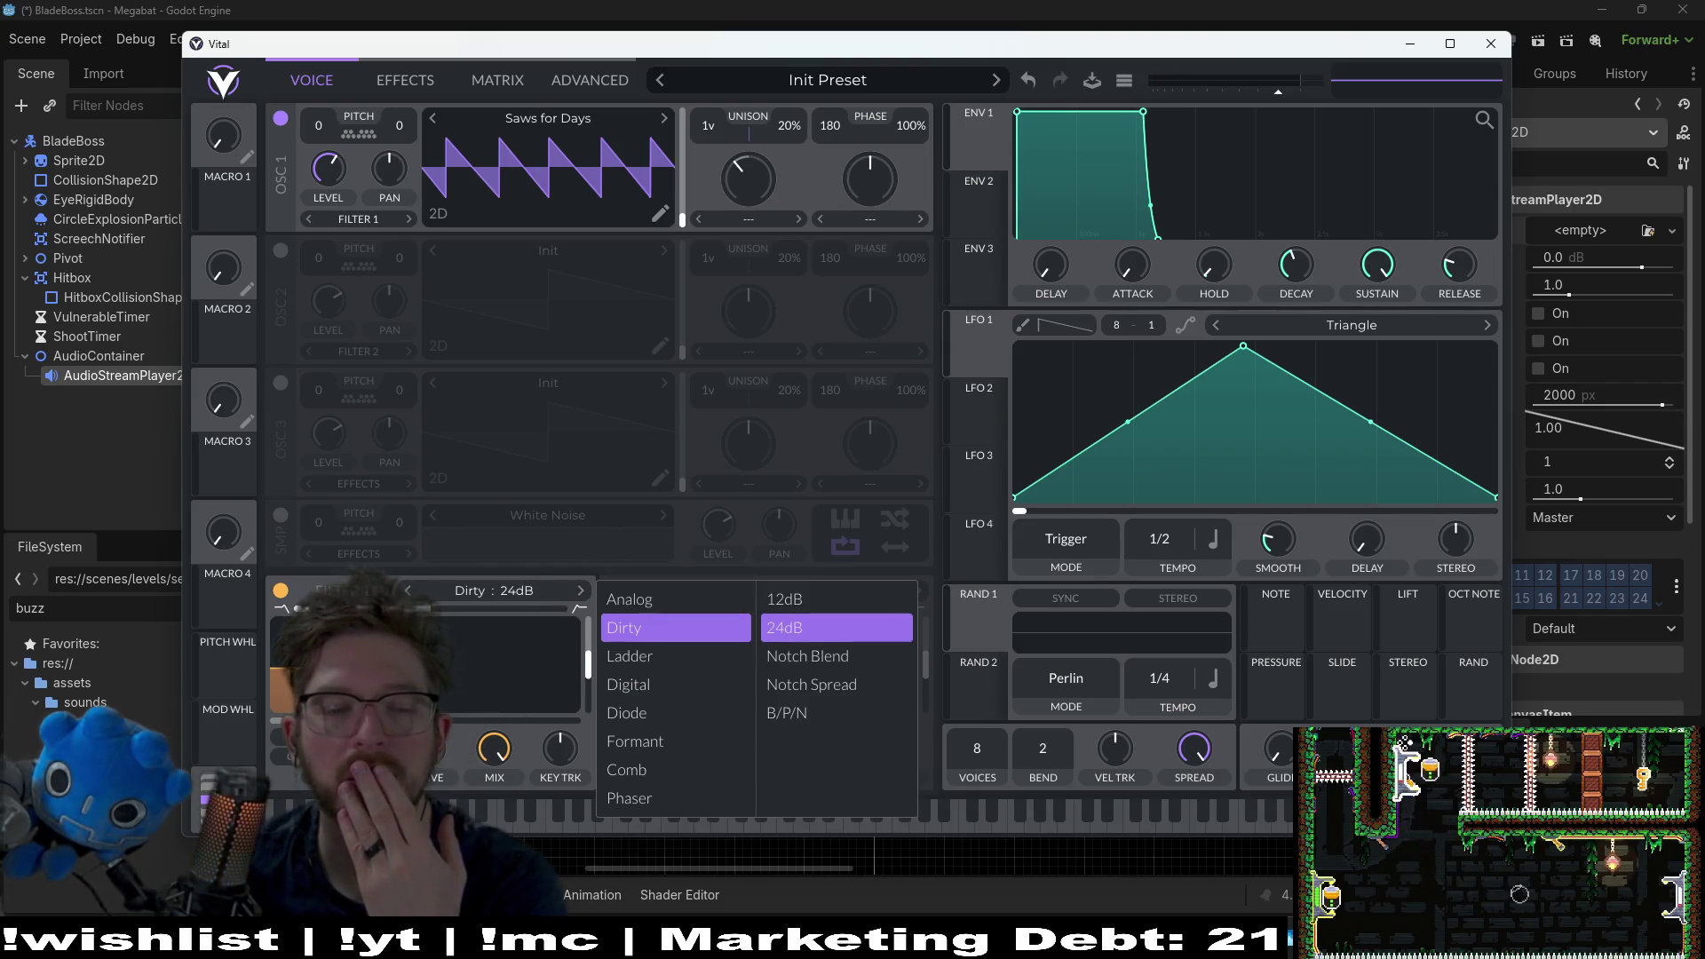
left_click(512, 710)
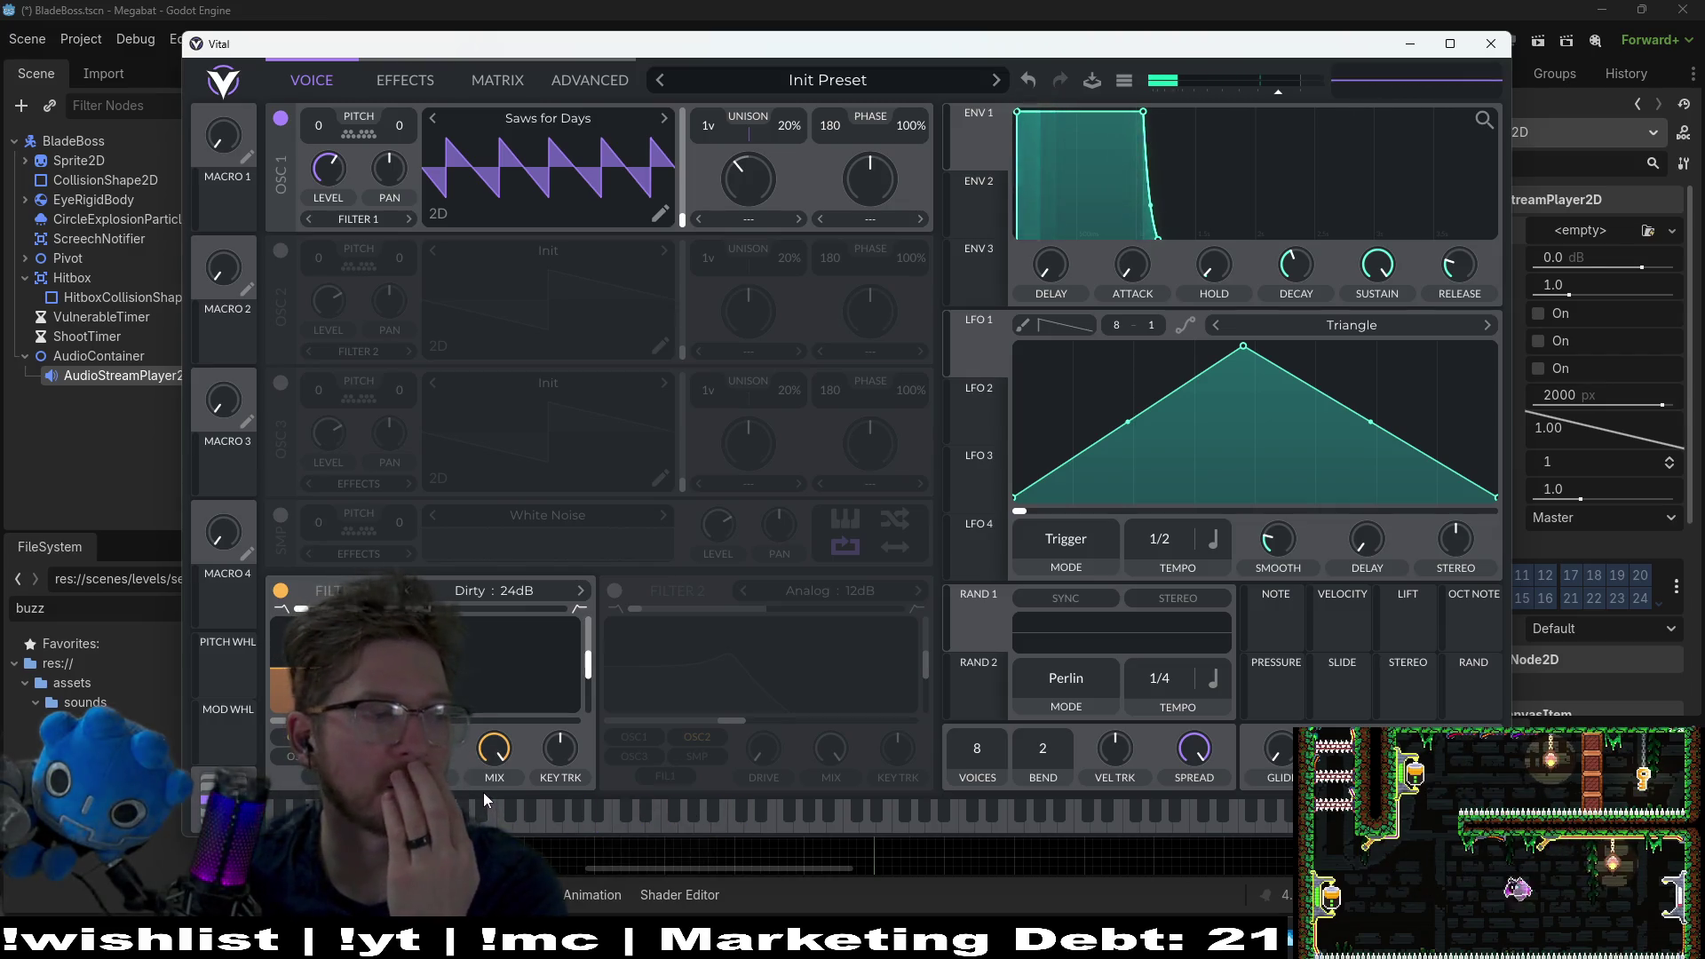
Step: Compare the sound with and without Filter 1 and reset its key tracking to 0
left_click(408, 218)
left_click(408, 218)
left_click(281, 591)
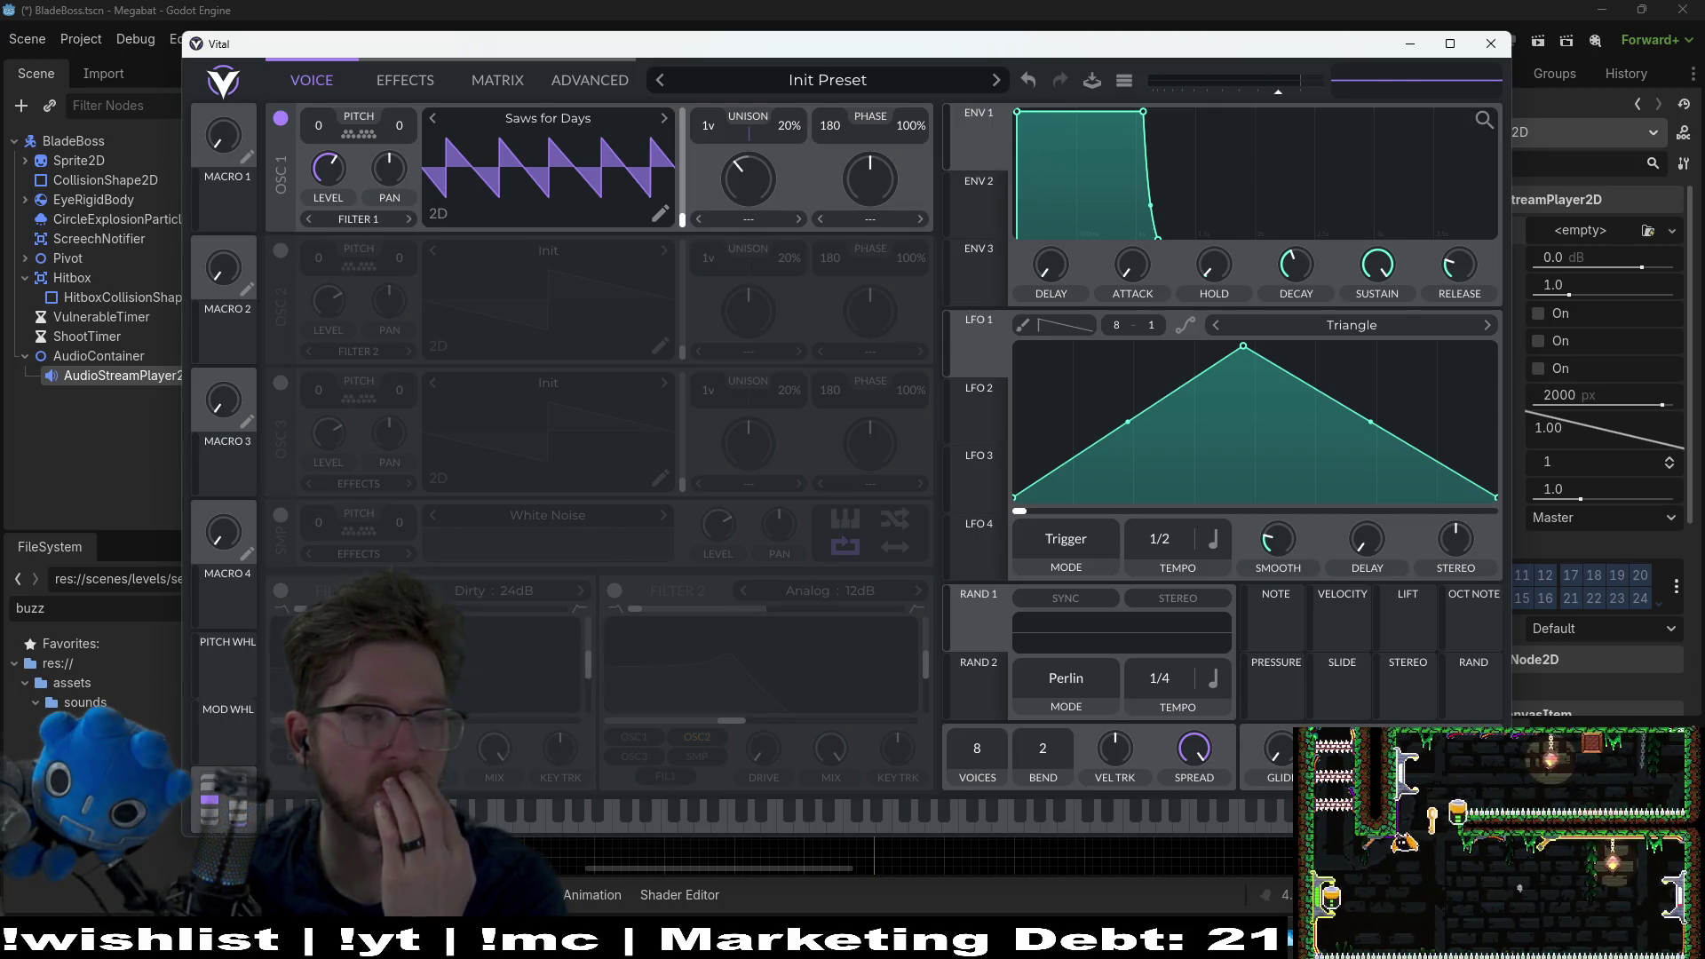
left_click(280, 592)
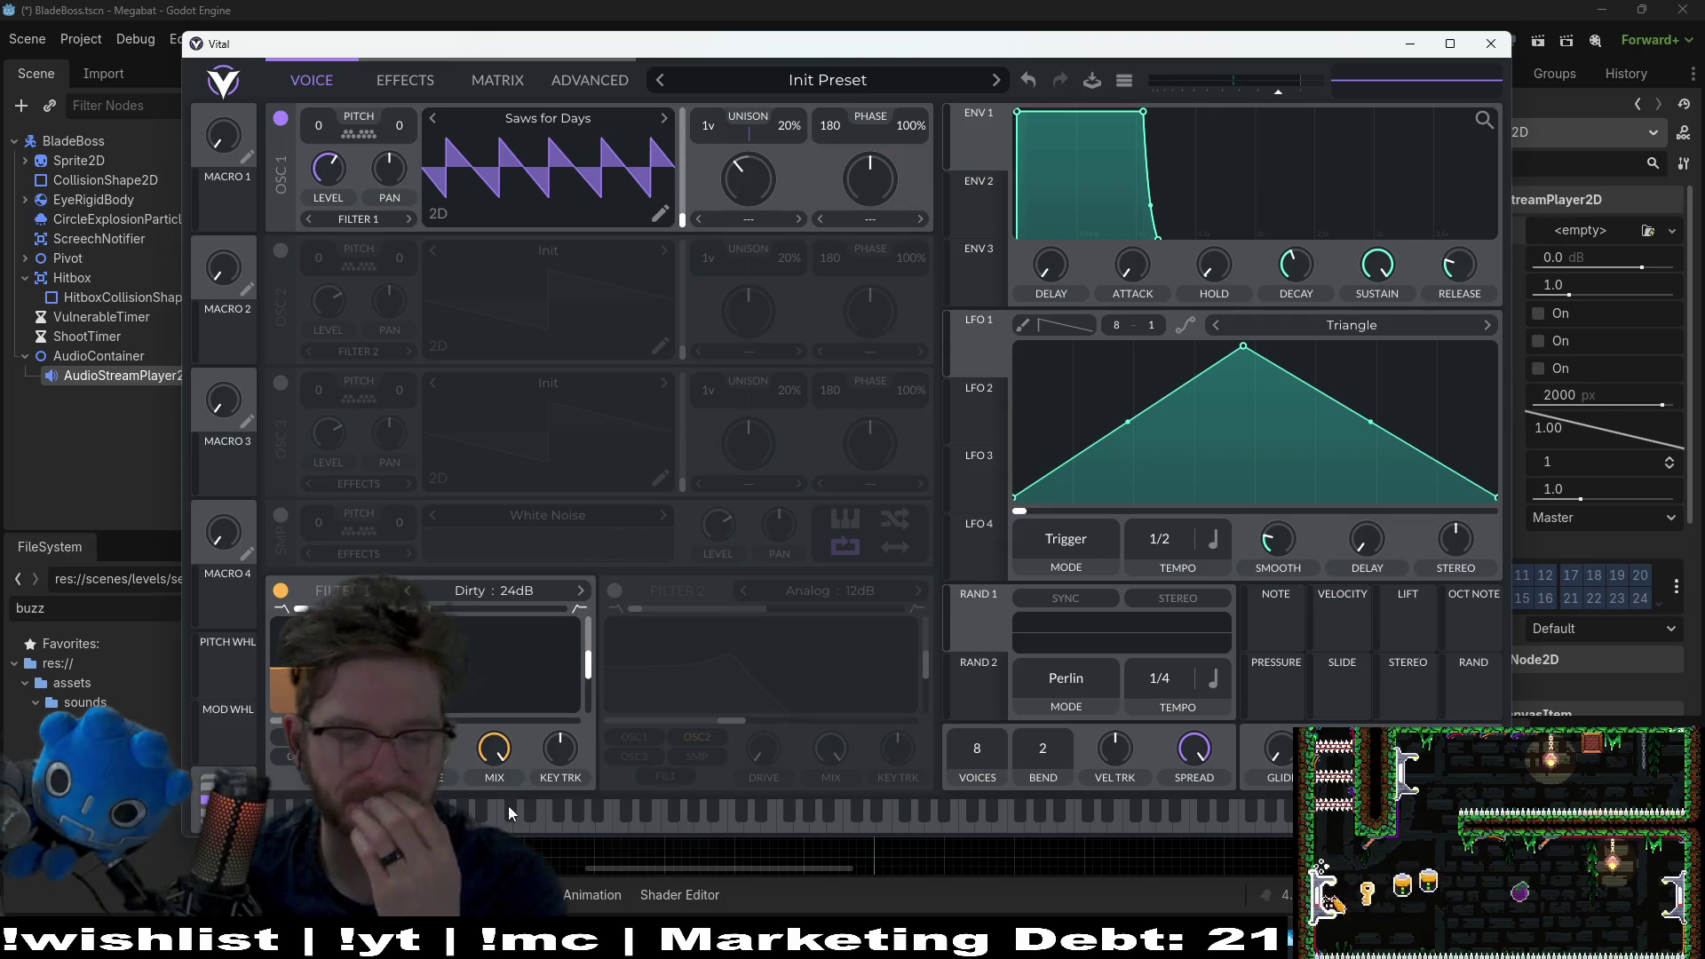
left_click(572, 814)
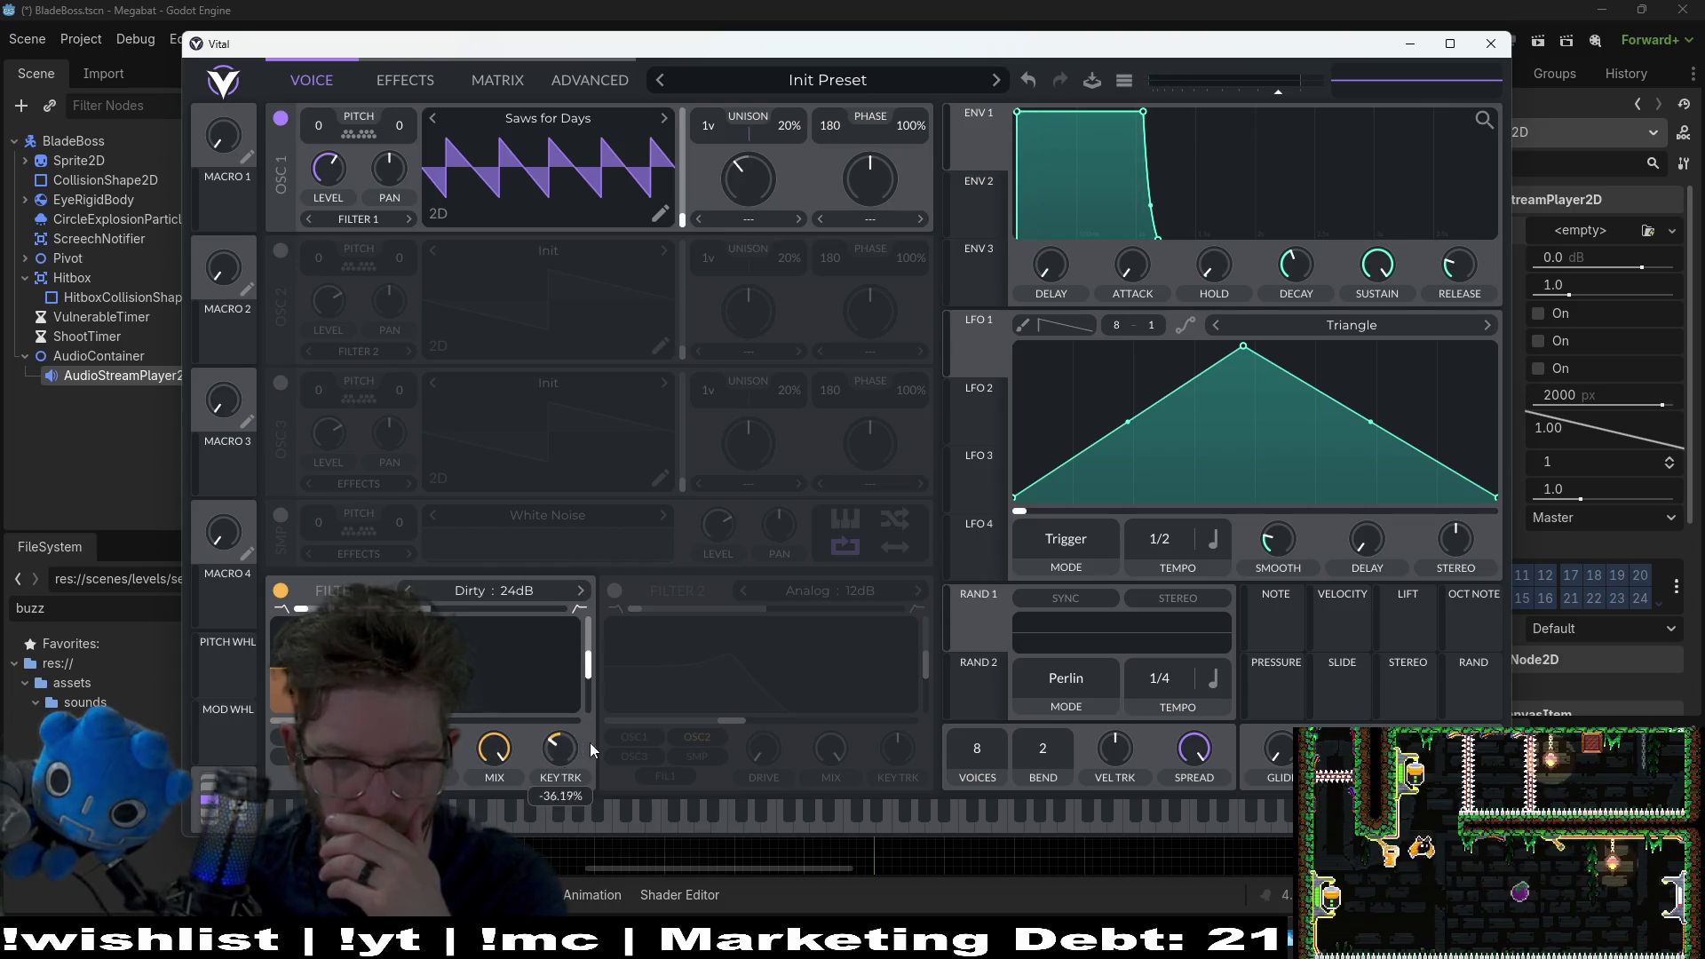
double_click(561, 756)
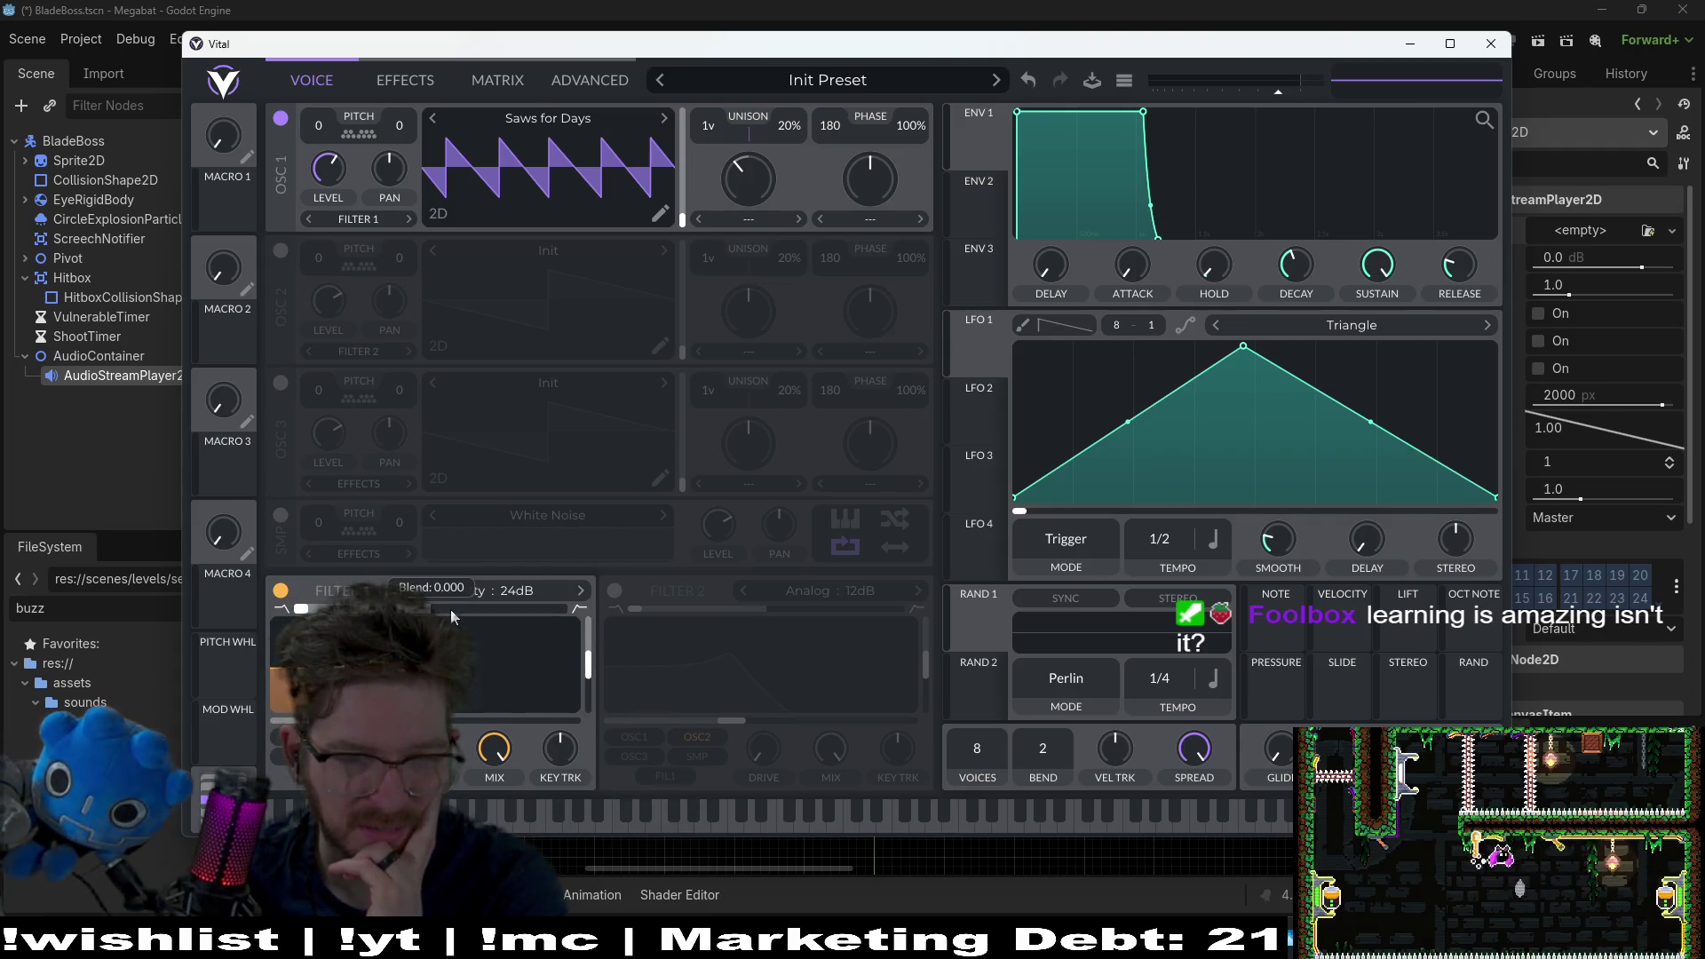
left_click(532, 810)
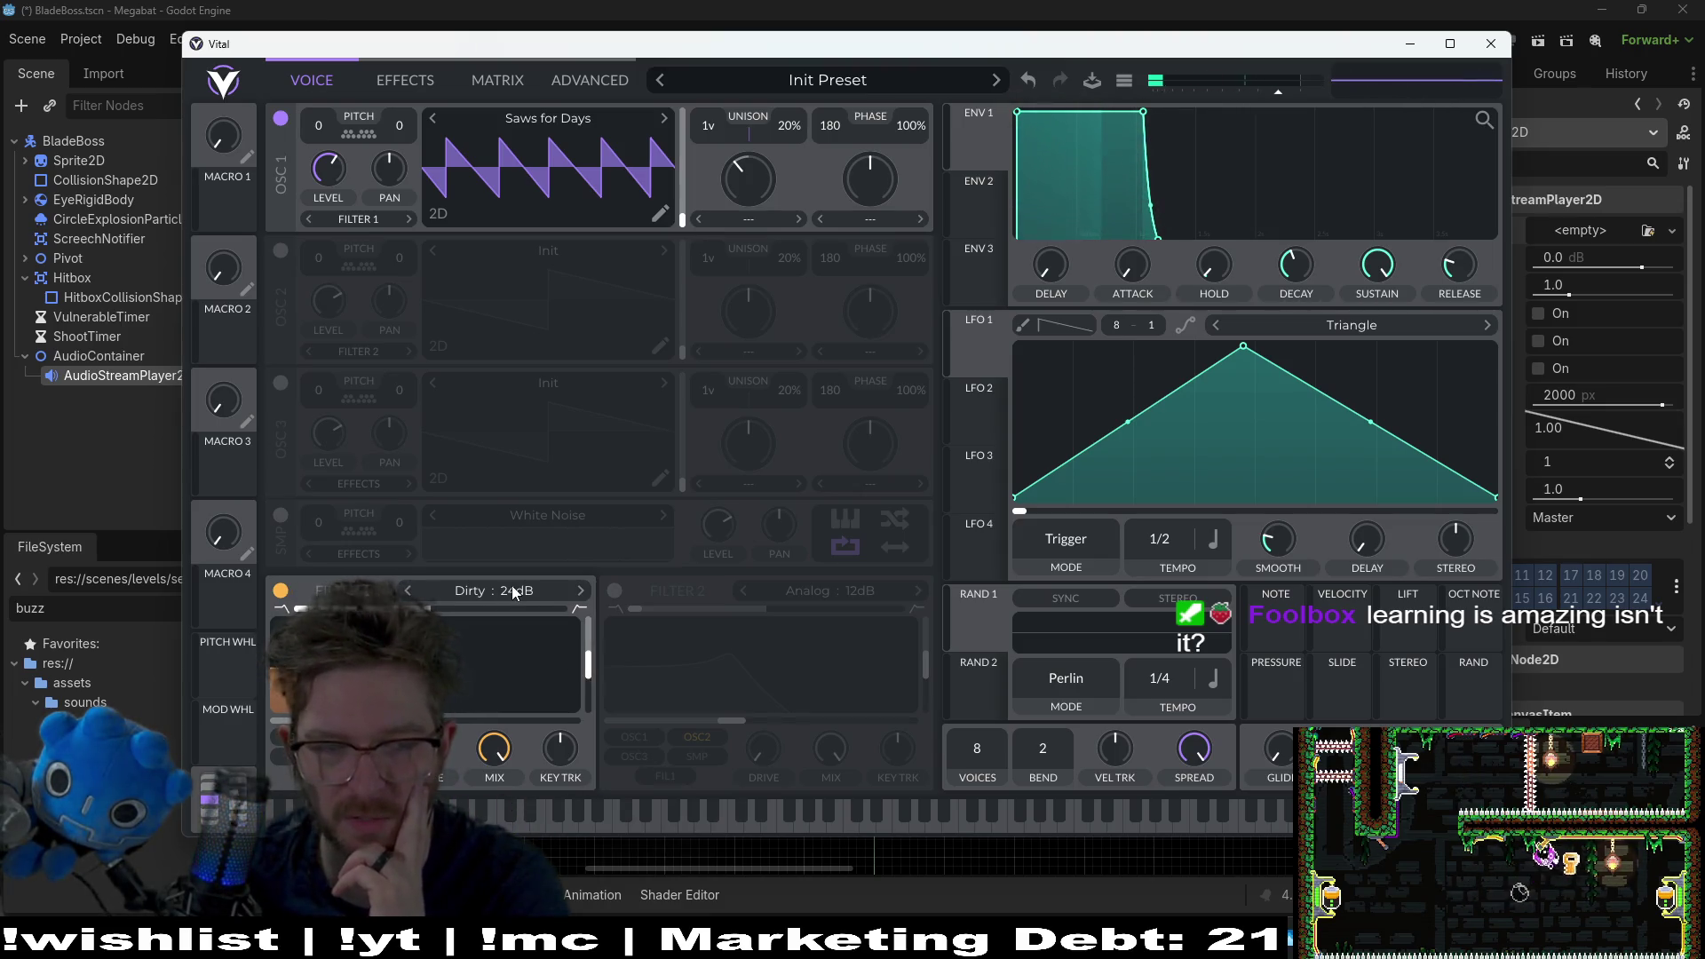
Step: Switch Filter 1 to the Dirty 12dB type
left_click(557, 589)
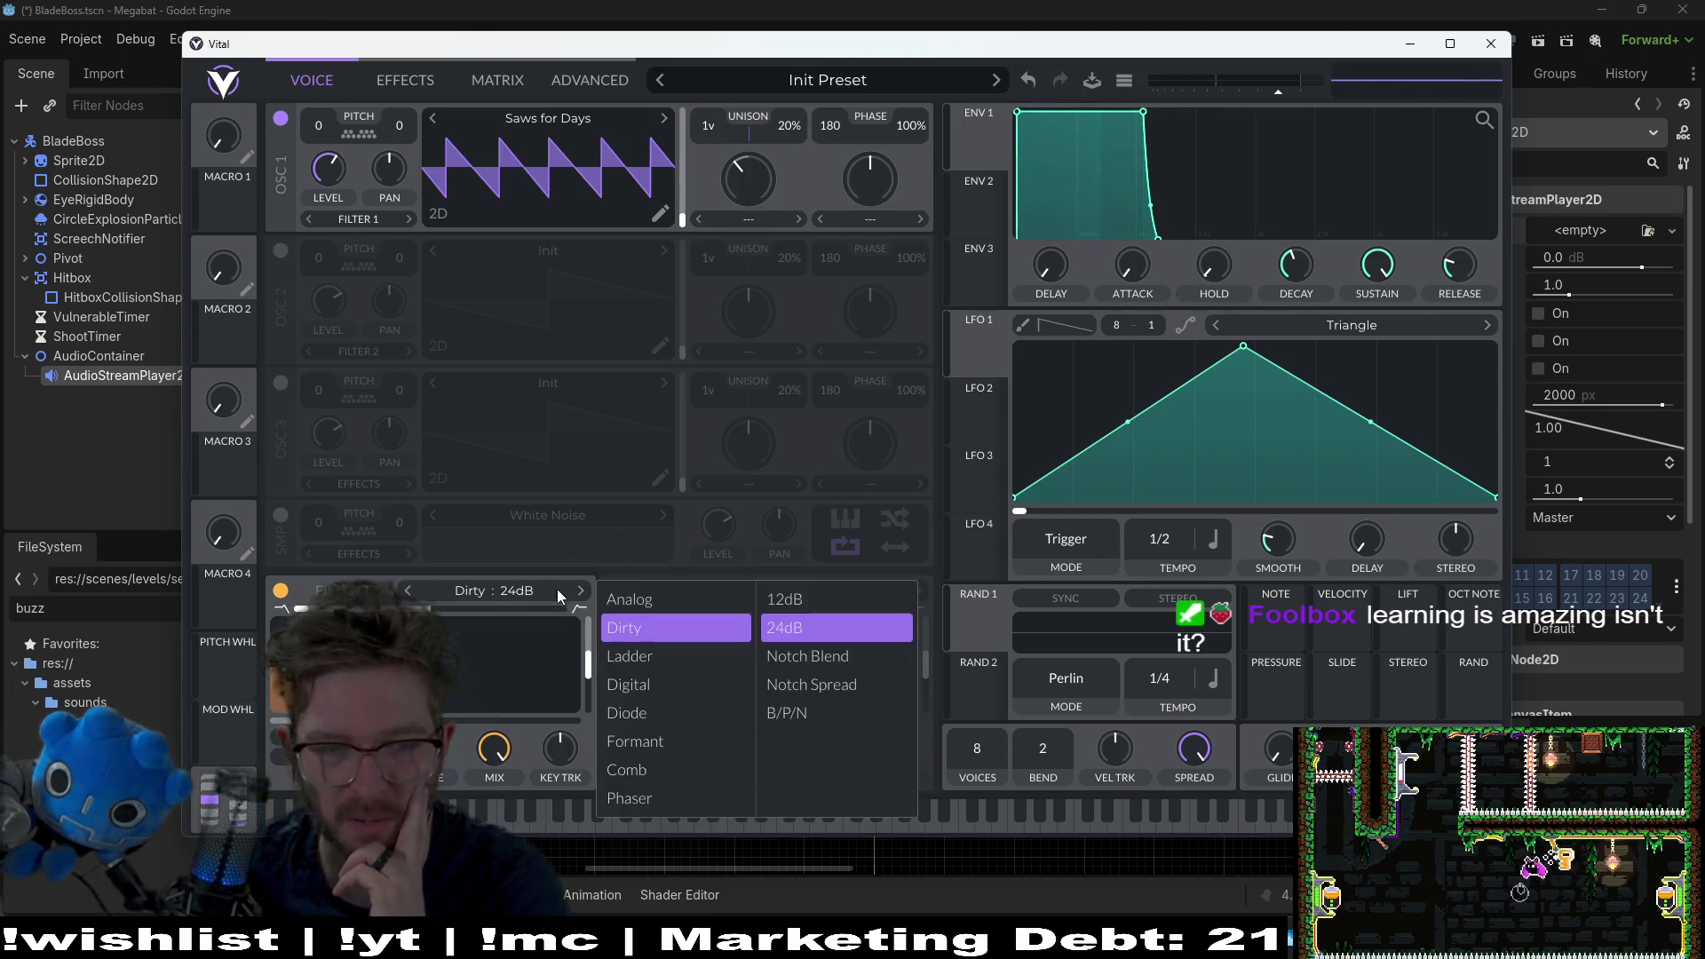
left_click(817, 604)
left_click(497, 817)
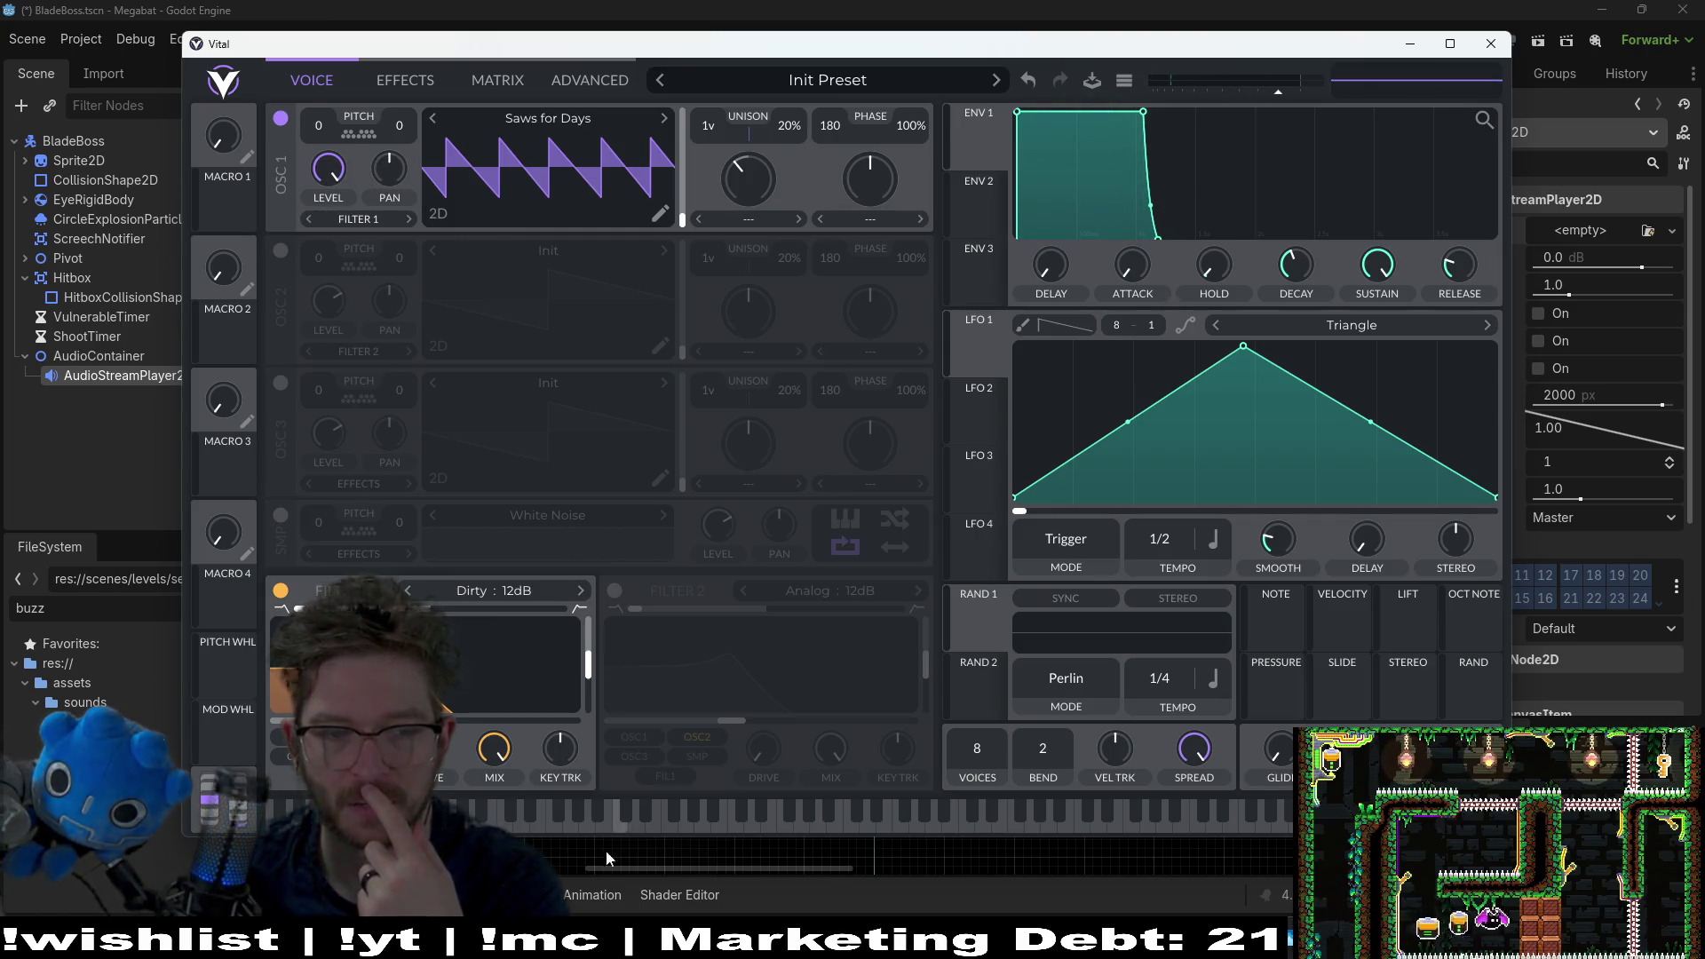
left_click(483, 814)
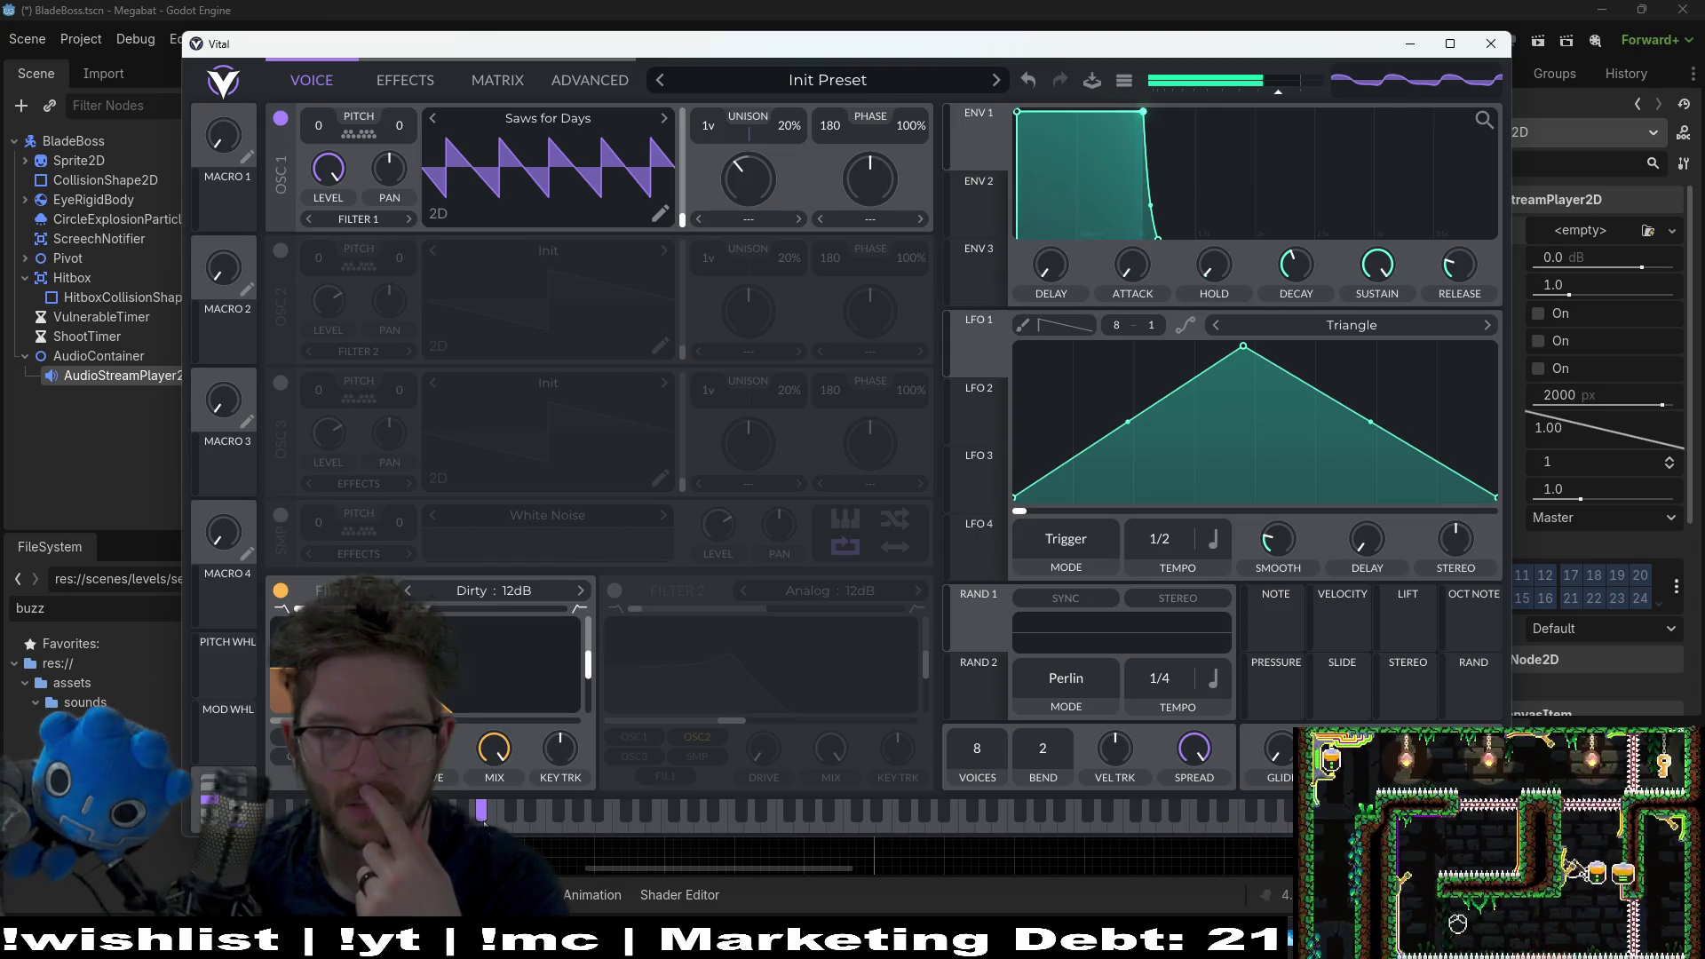
mouse_move(737, 810)
left_mouse_down()
mouse_move(755, 815)
mouse_move(586, 830)
left_mouse_up()
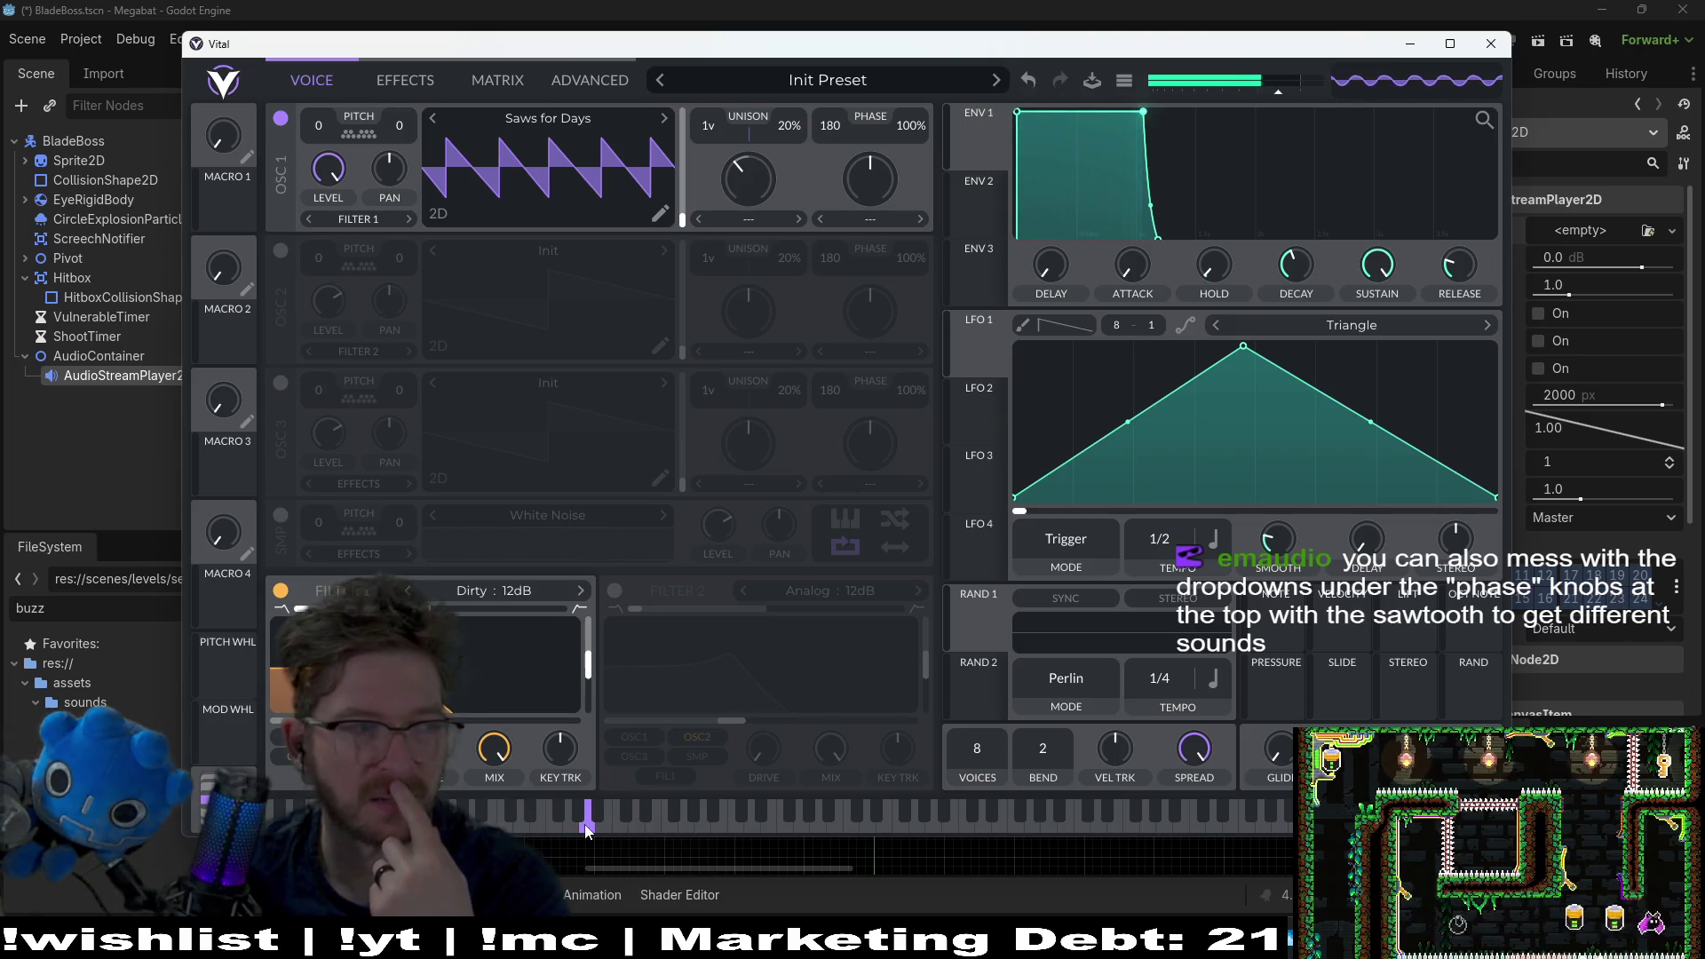
left_click_drag(1126, 125, 1194, 112)
left_click_drag(452, 810, 452, 810)
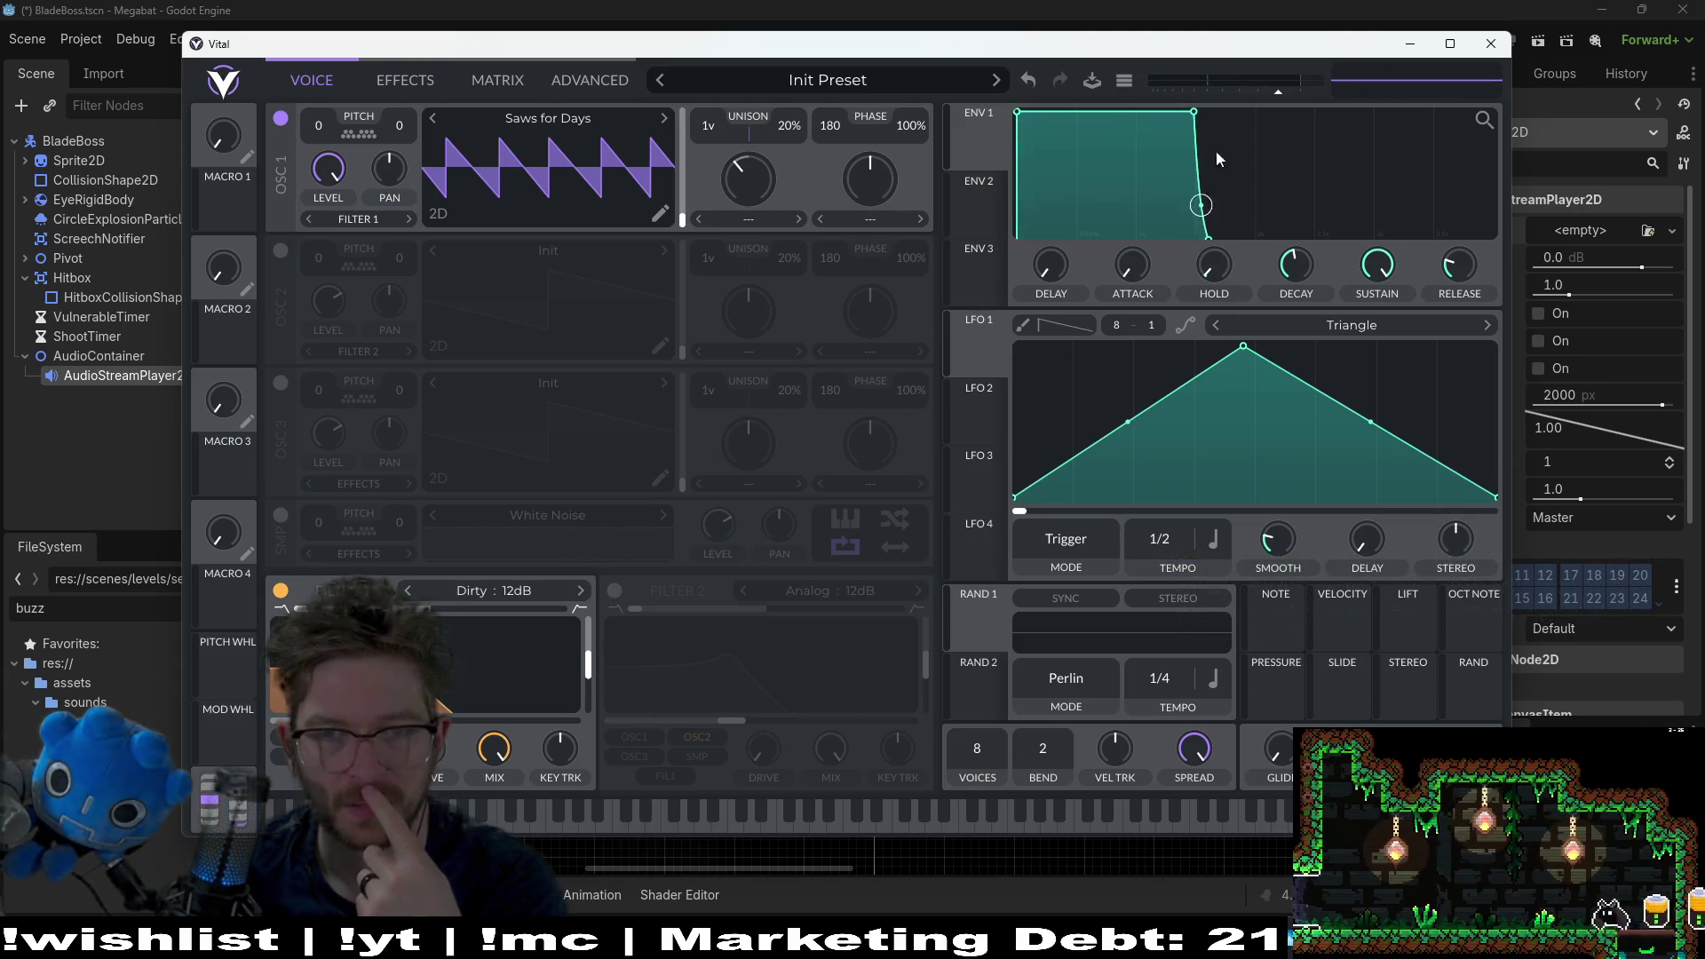
left_click_drag(1194, 111, 1138, 112)
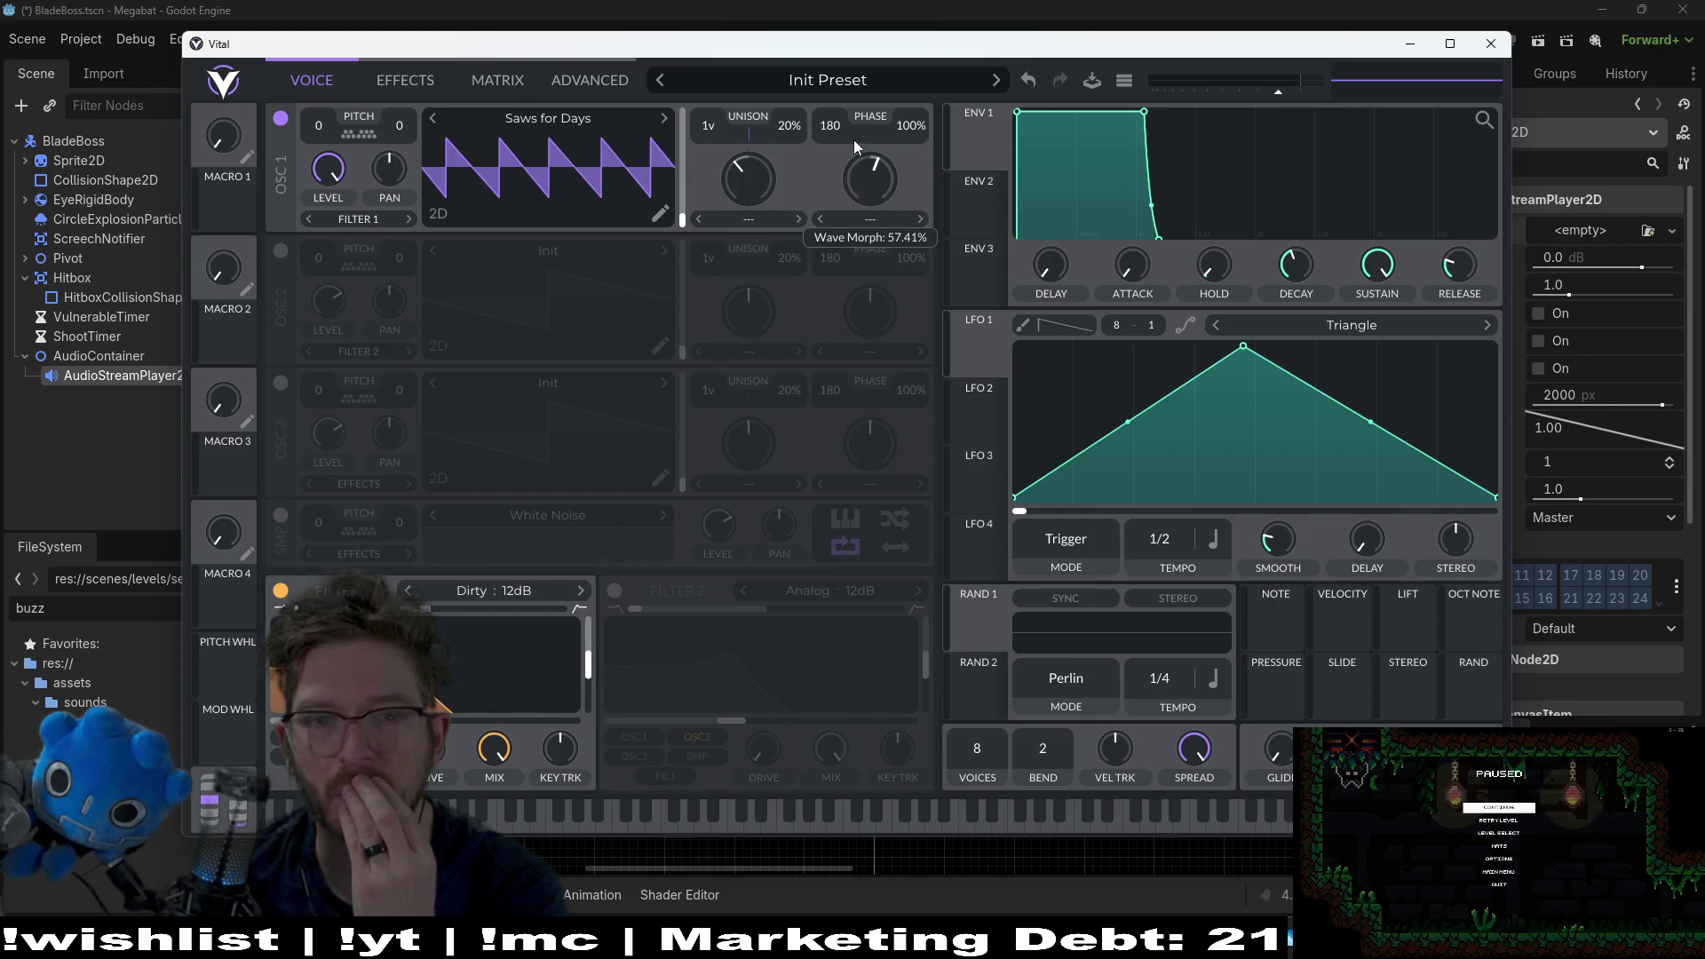
Step: Turn oscillator 1's wave morph up to 100% while auditioning notes
key("a")
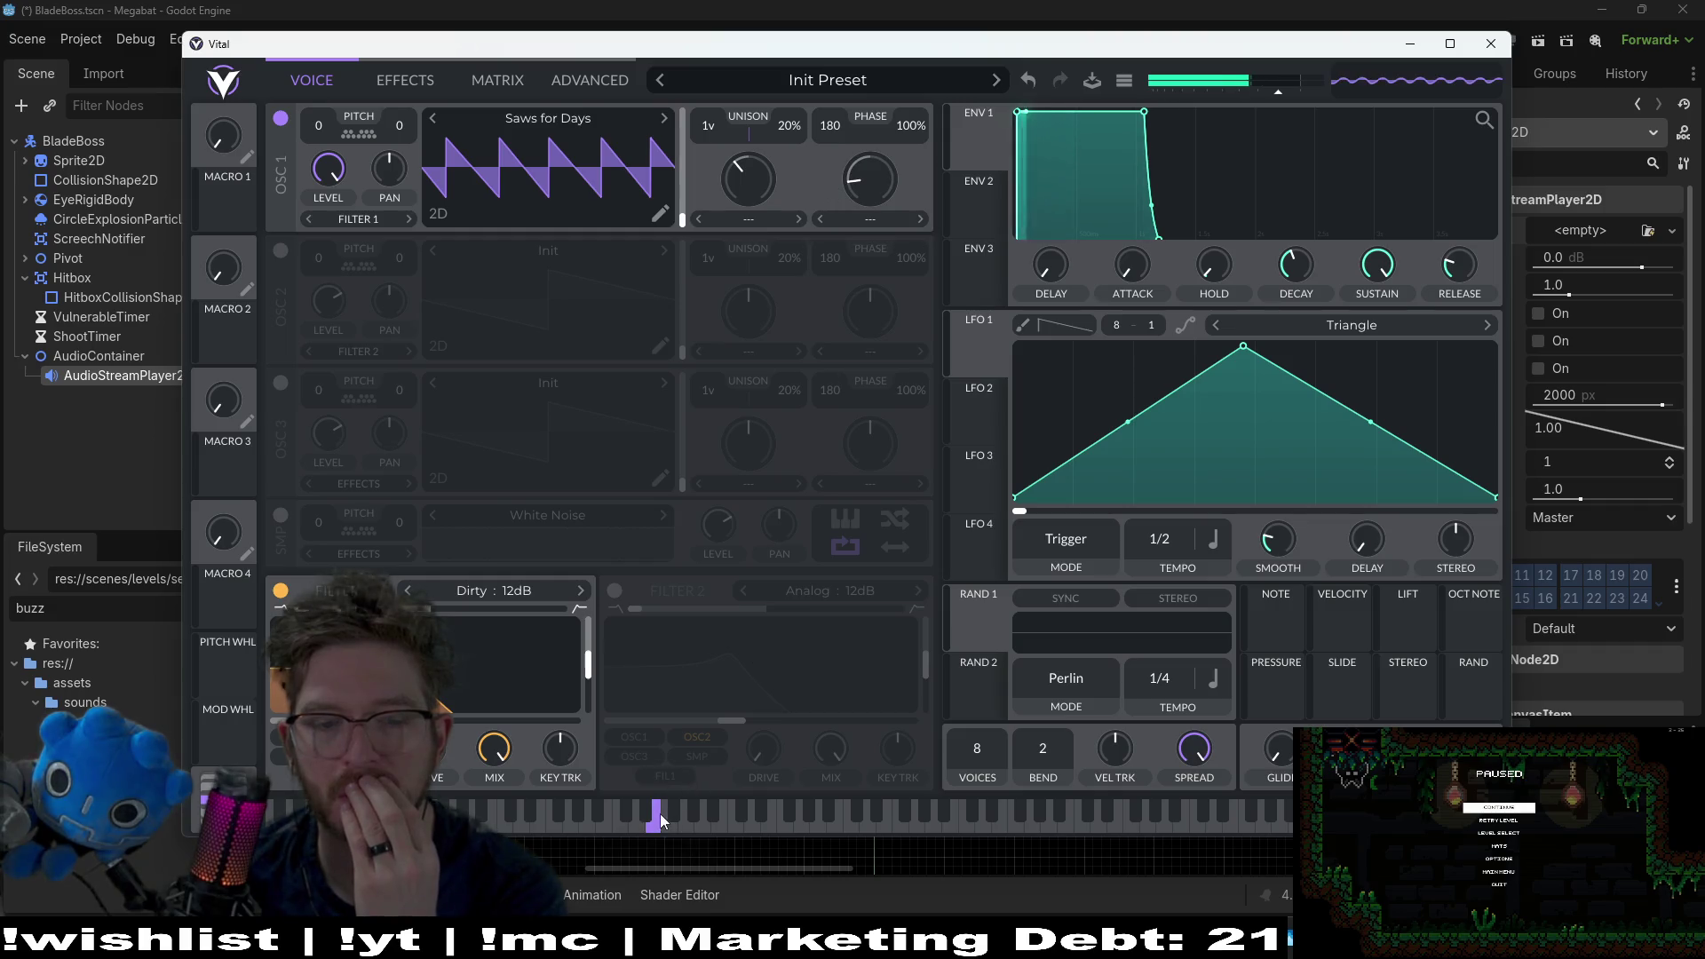
left_click(573, 832)
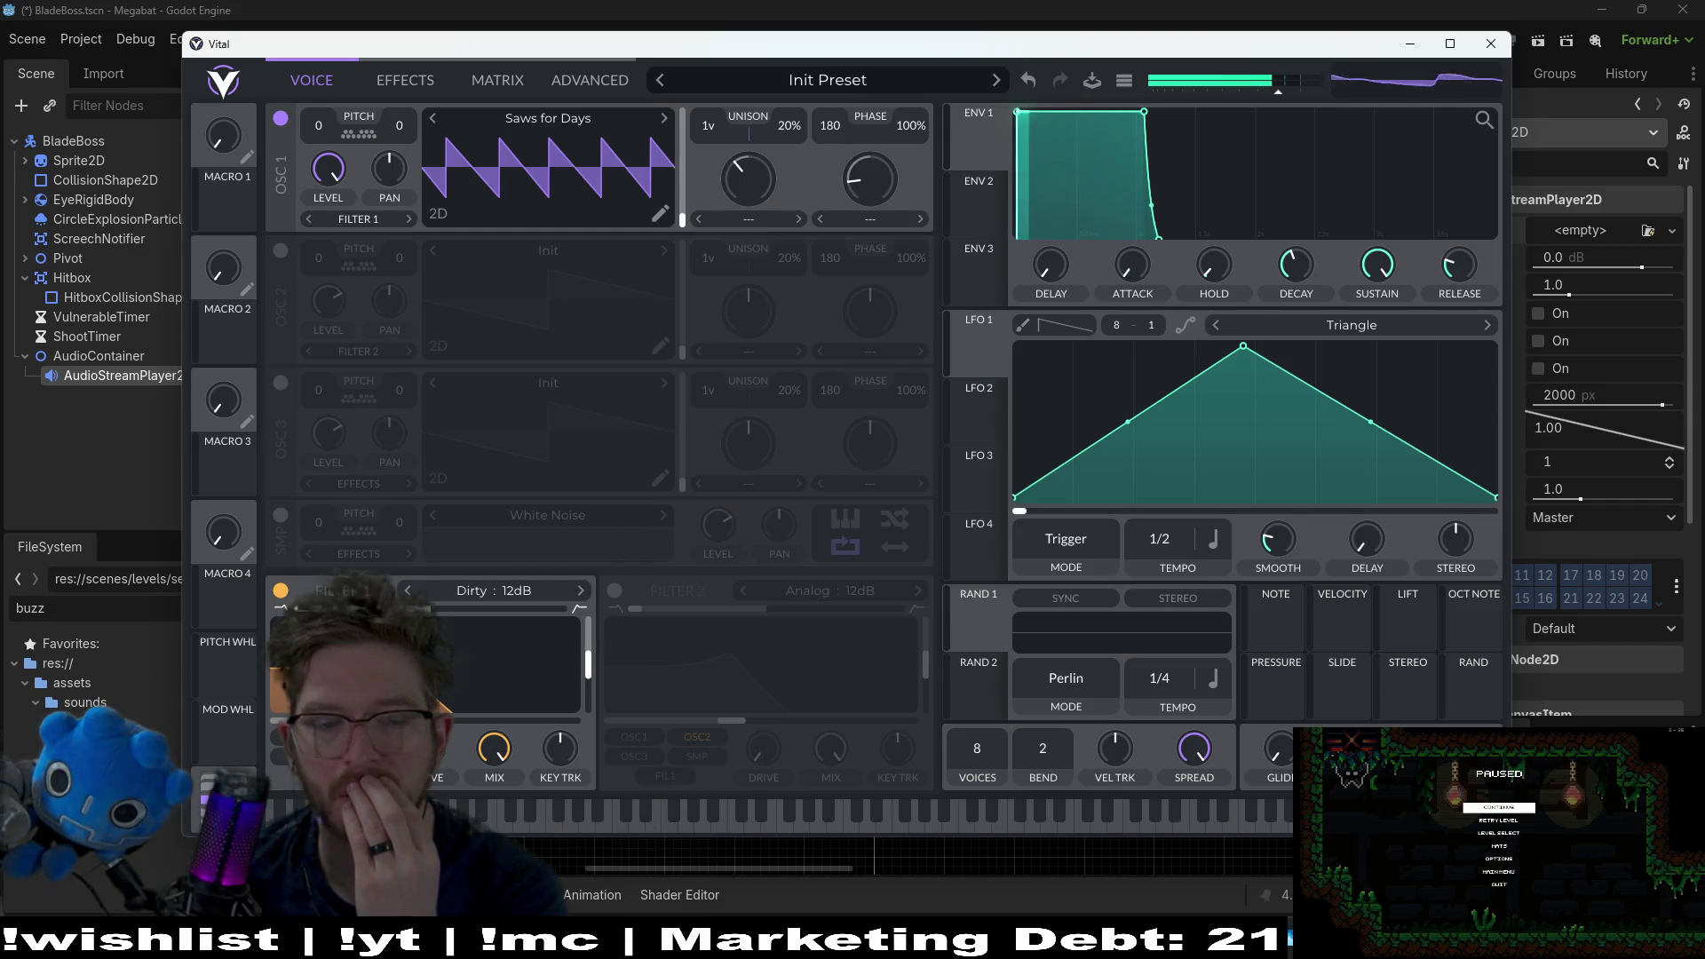
left_click_drag(870, 179, 968, 163)
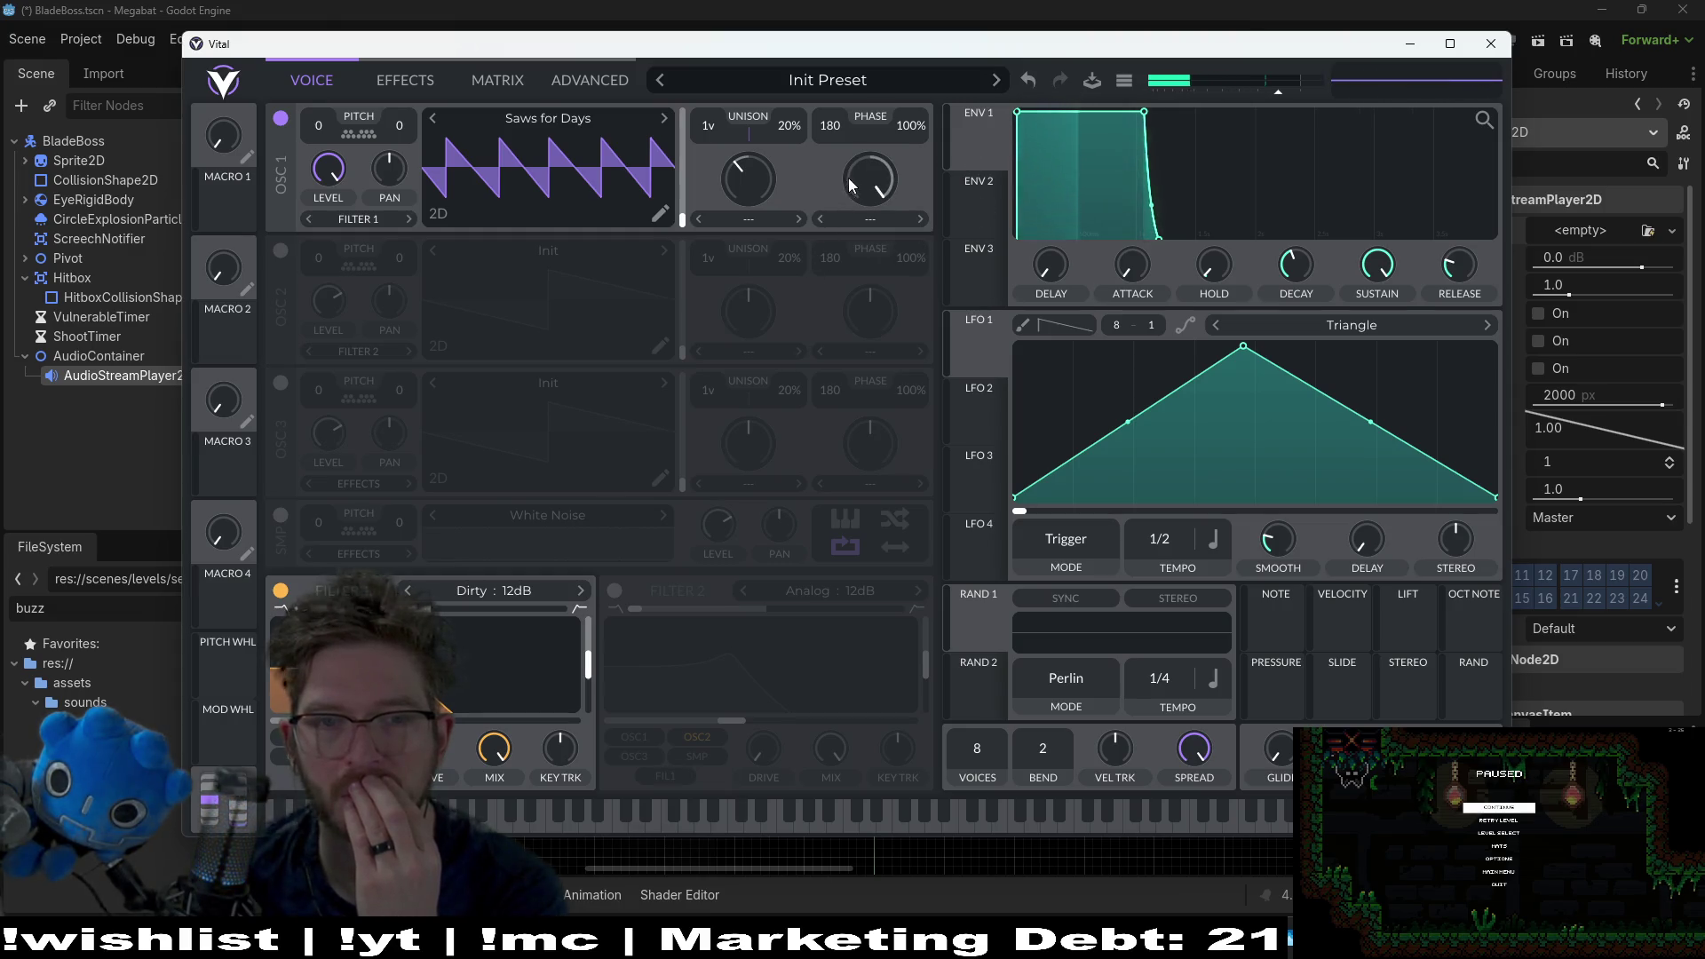
key("a")
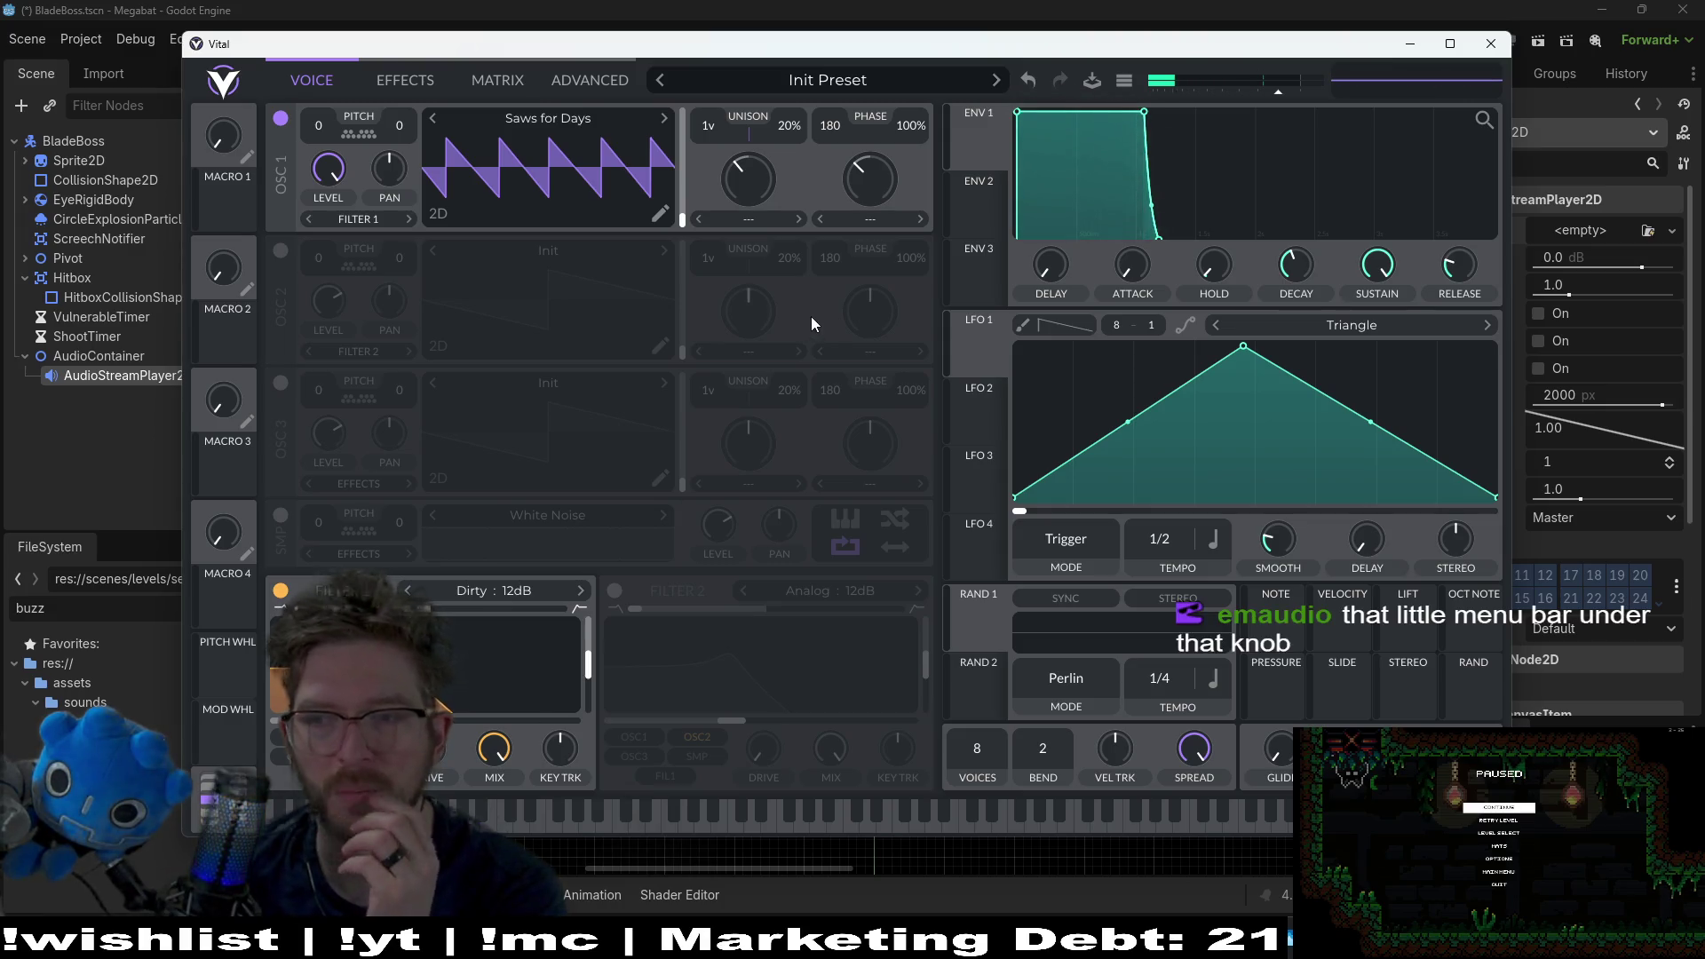
left_click(869, 218)
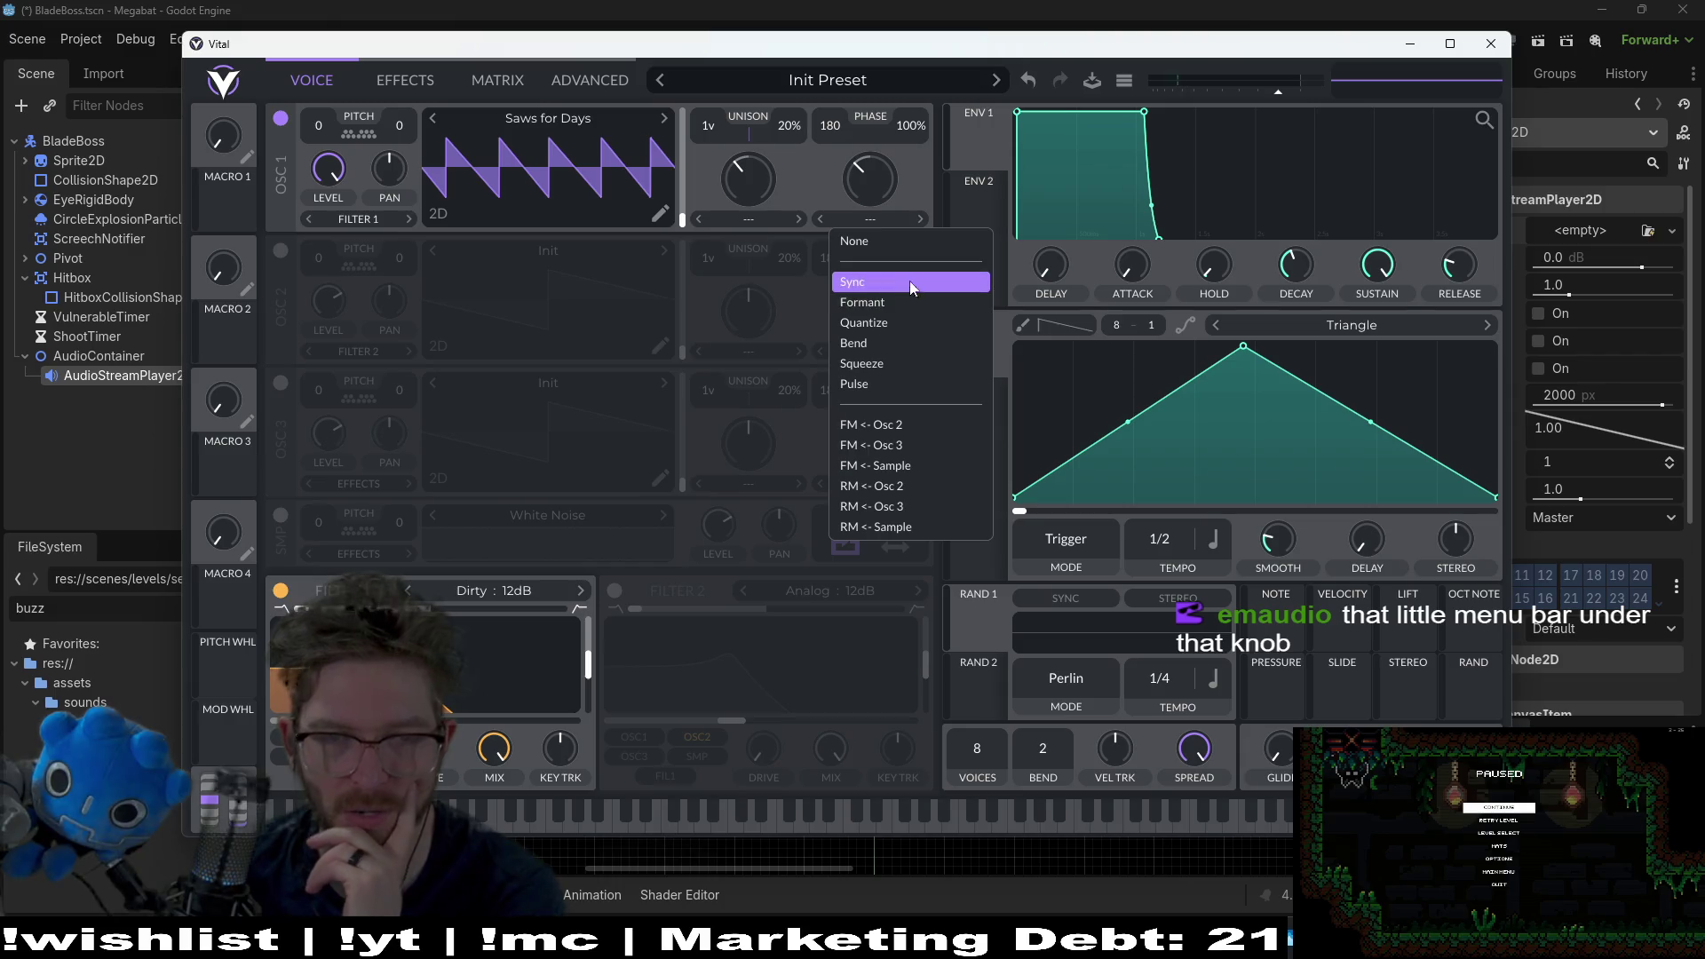
Step: Apply the Pulse wave morph to oscillator 1, clearing and reapplying it once
left_click(890, 383)
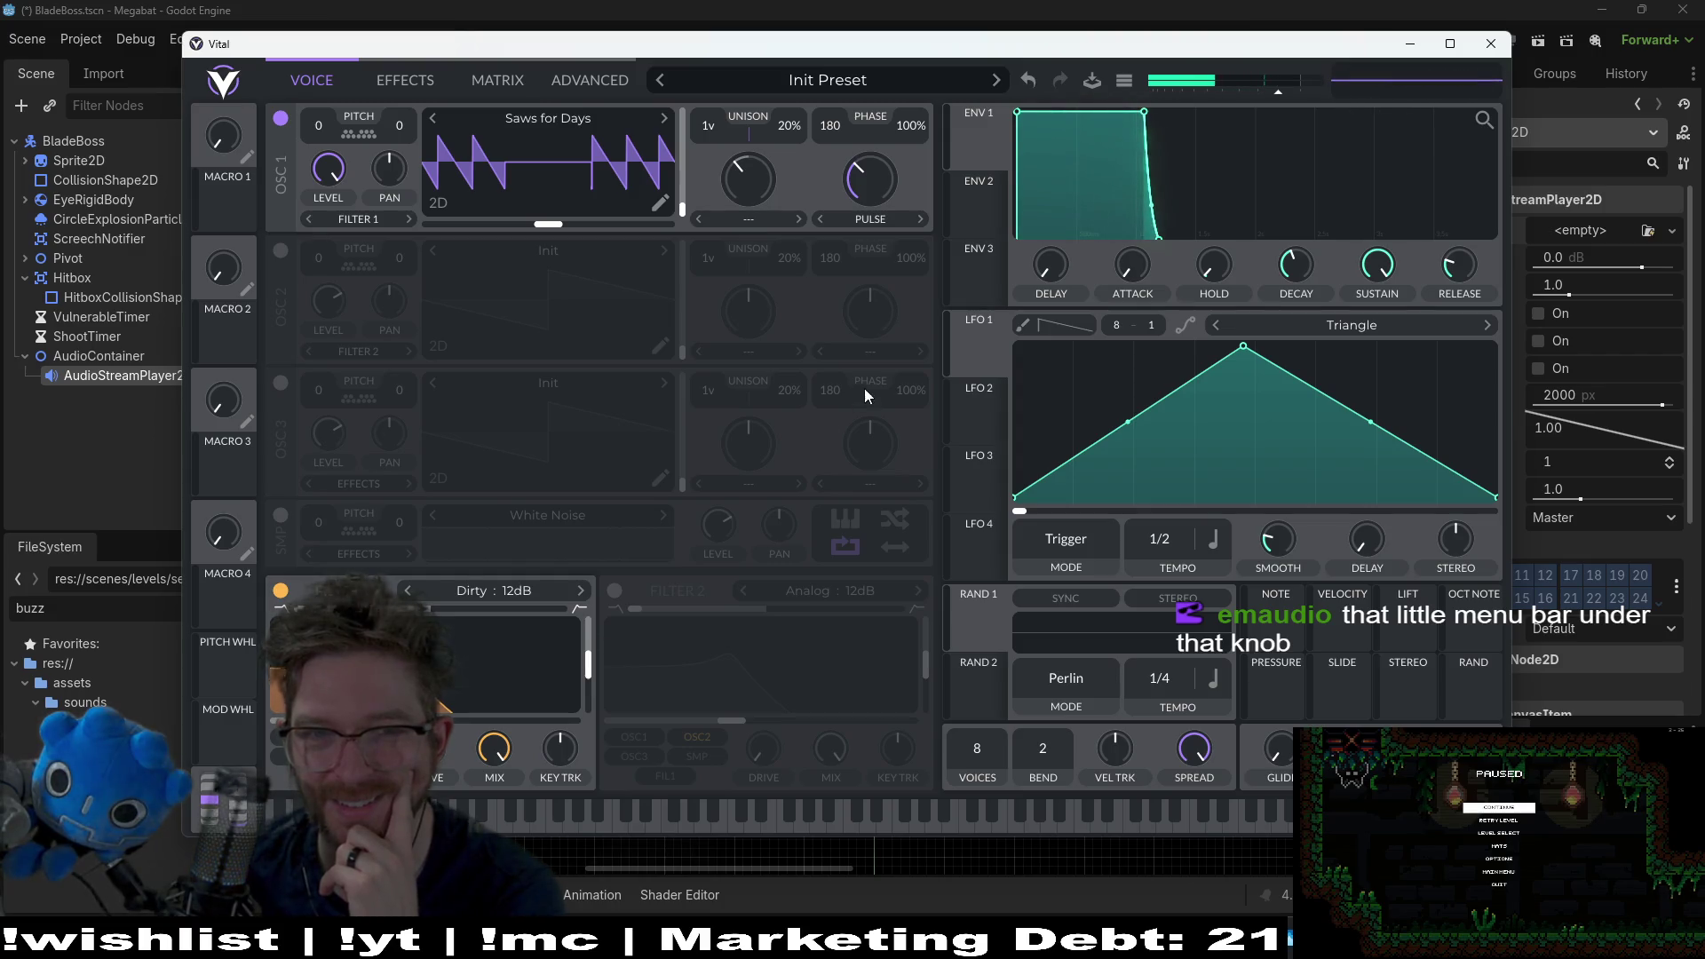
left_click_drag(855, 184, 787, 197)
left_click(866, 220)
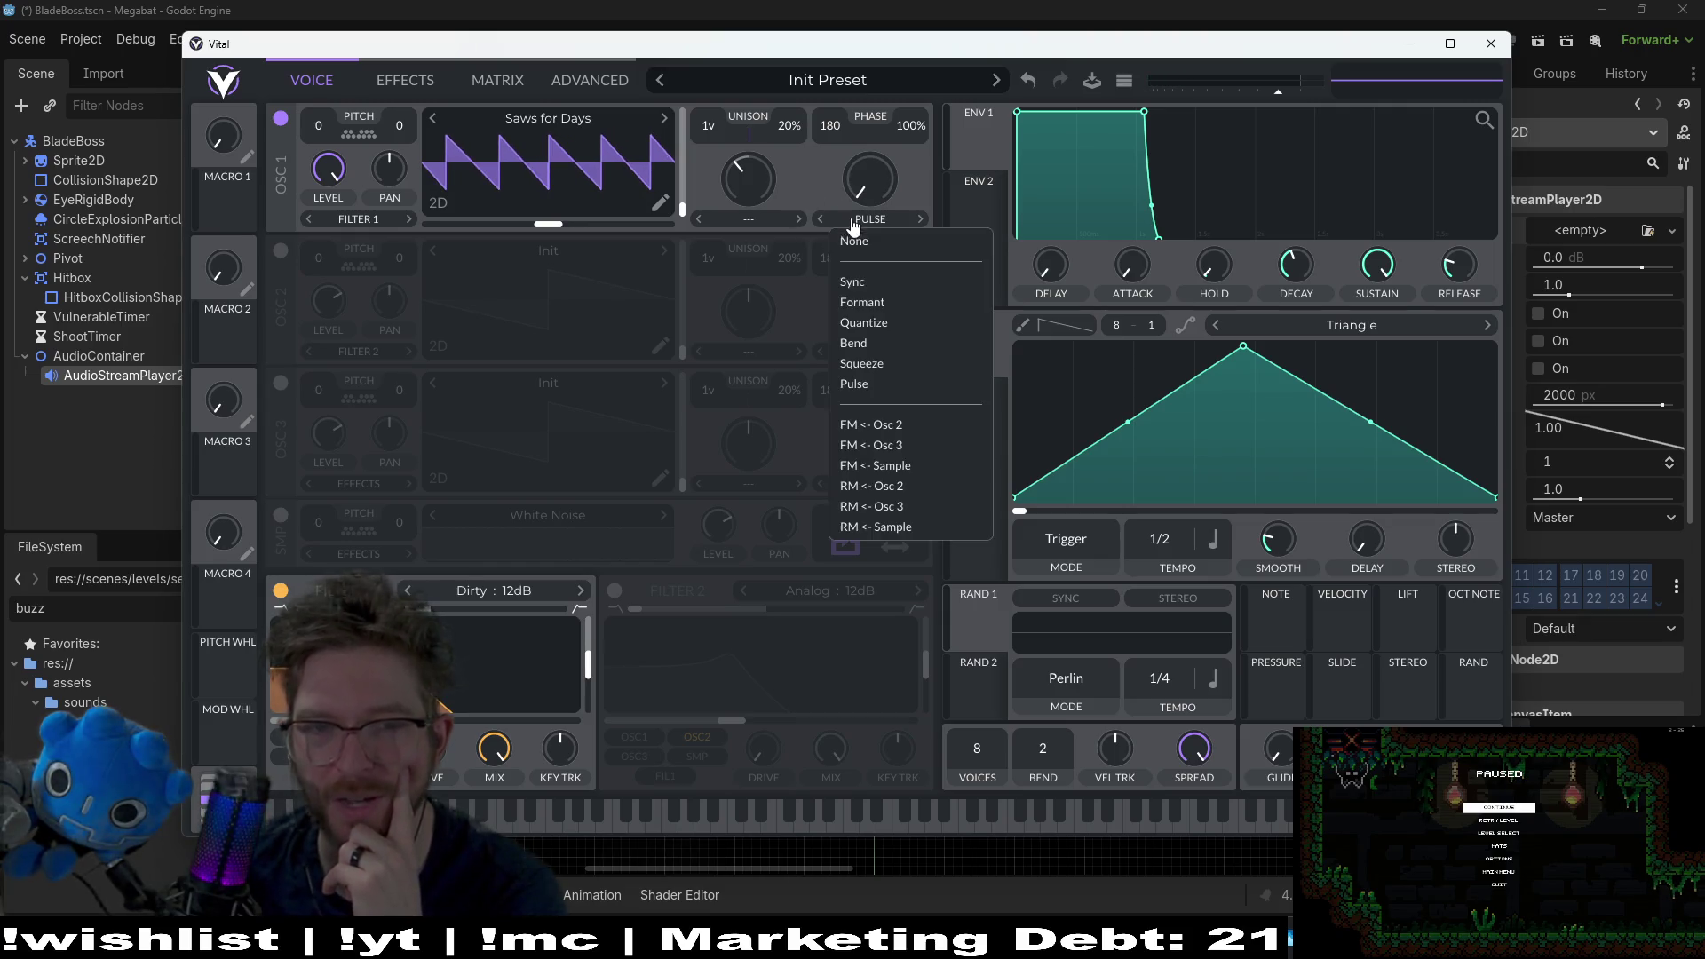
left_click(886, 242)
left_click(873, 221)
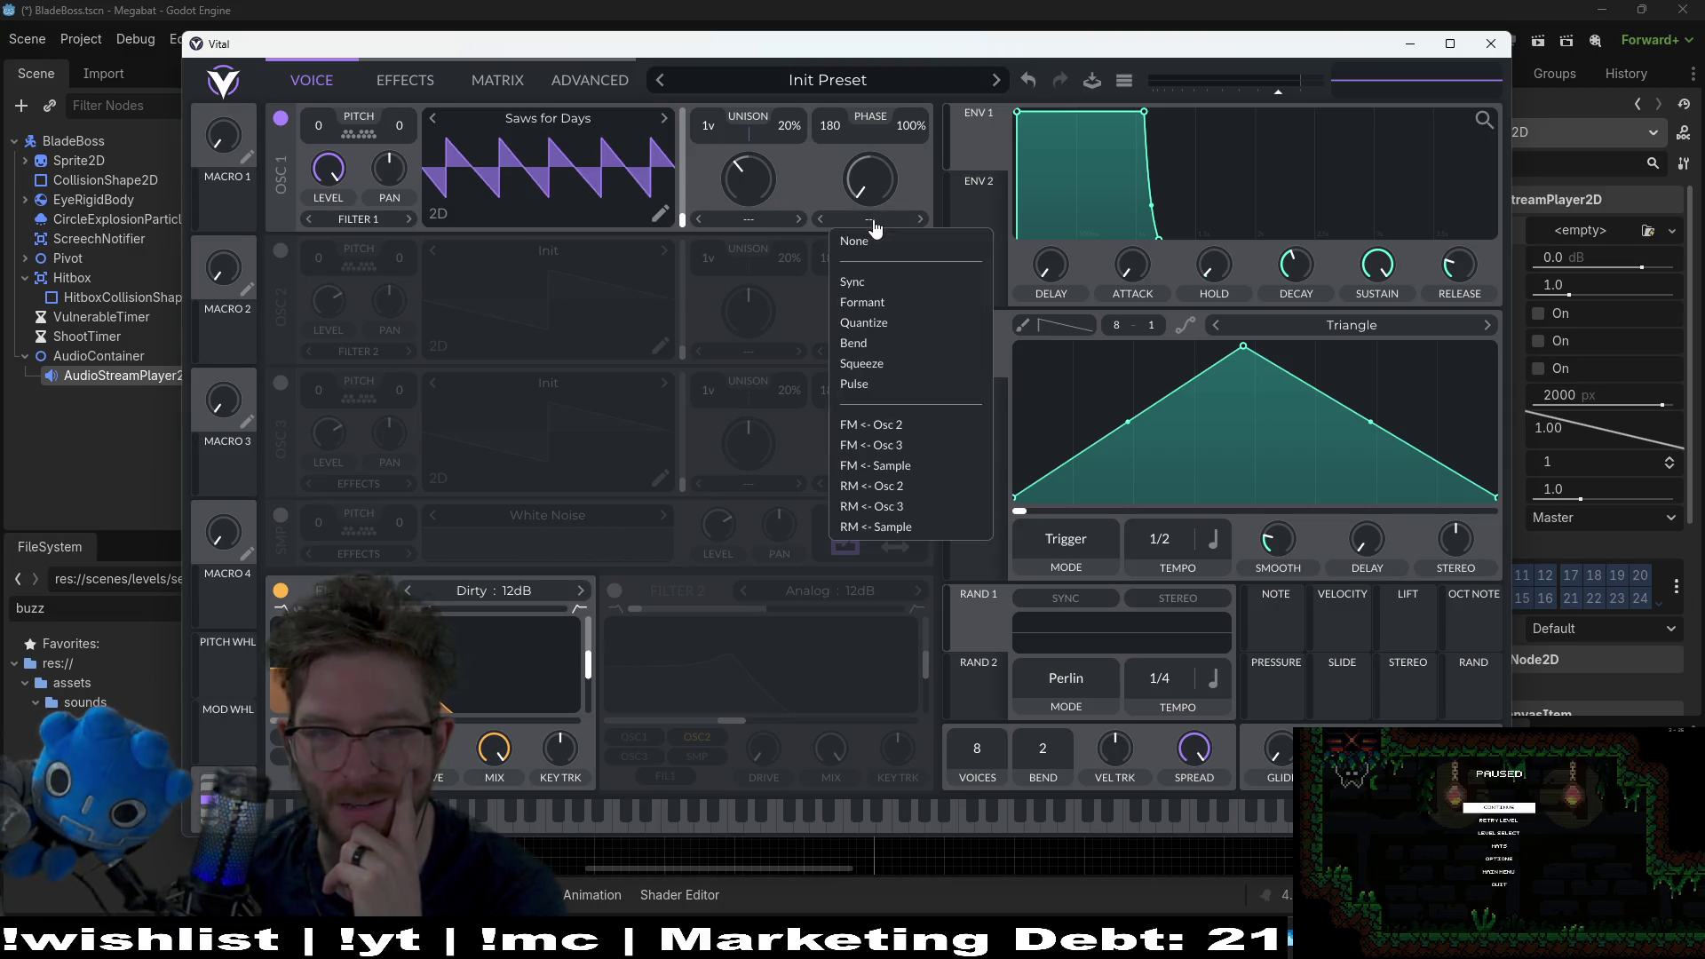
left_click(872, 390)
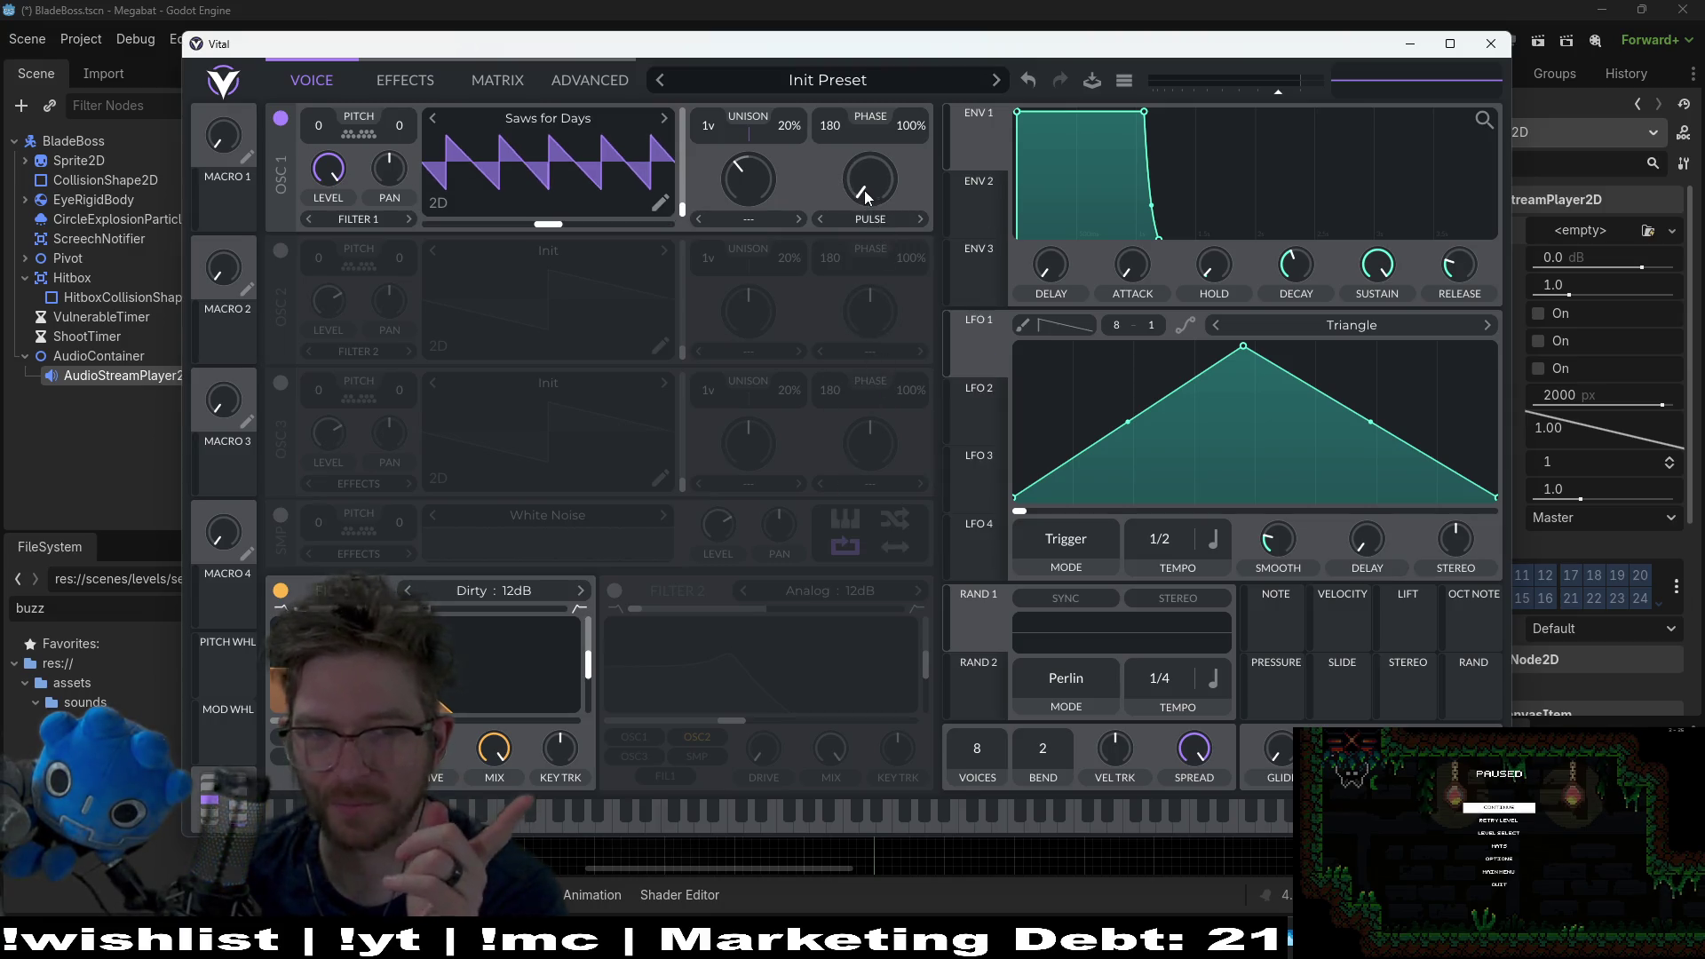
Step: Raise oscillator 1's pulse morph amount to 100% while auditioning notes
left_click(563, 819)
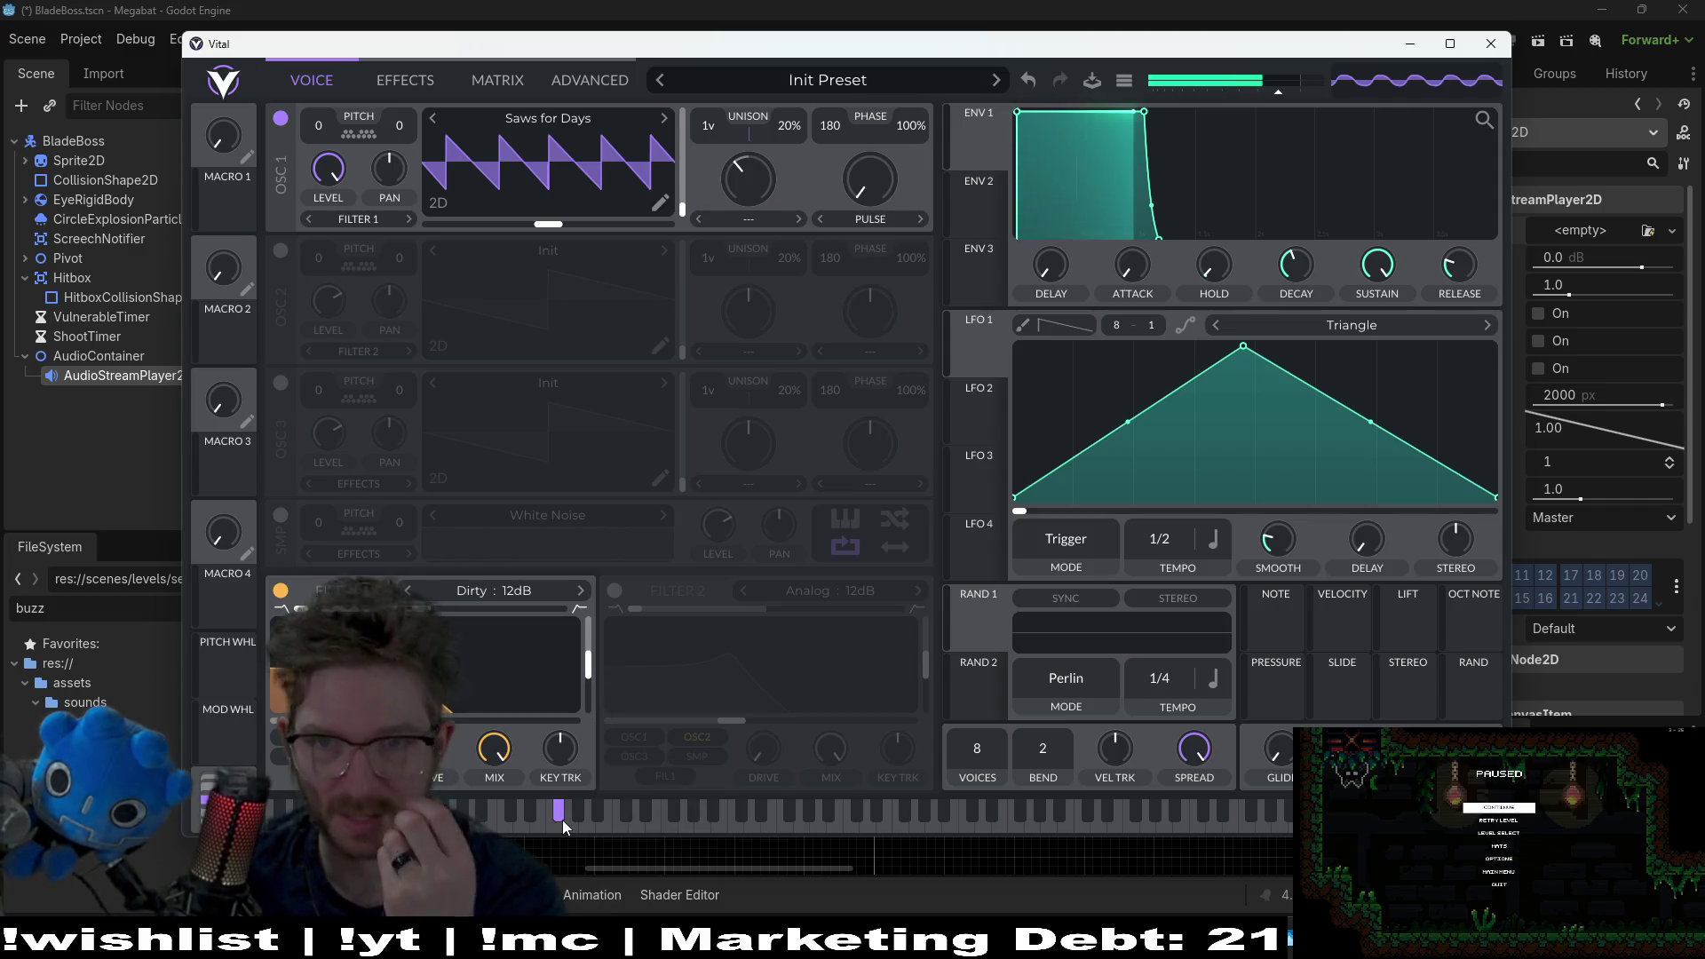
scroll(872, 176, "up", 1)
scroll(872, 175, "up", 3)
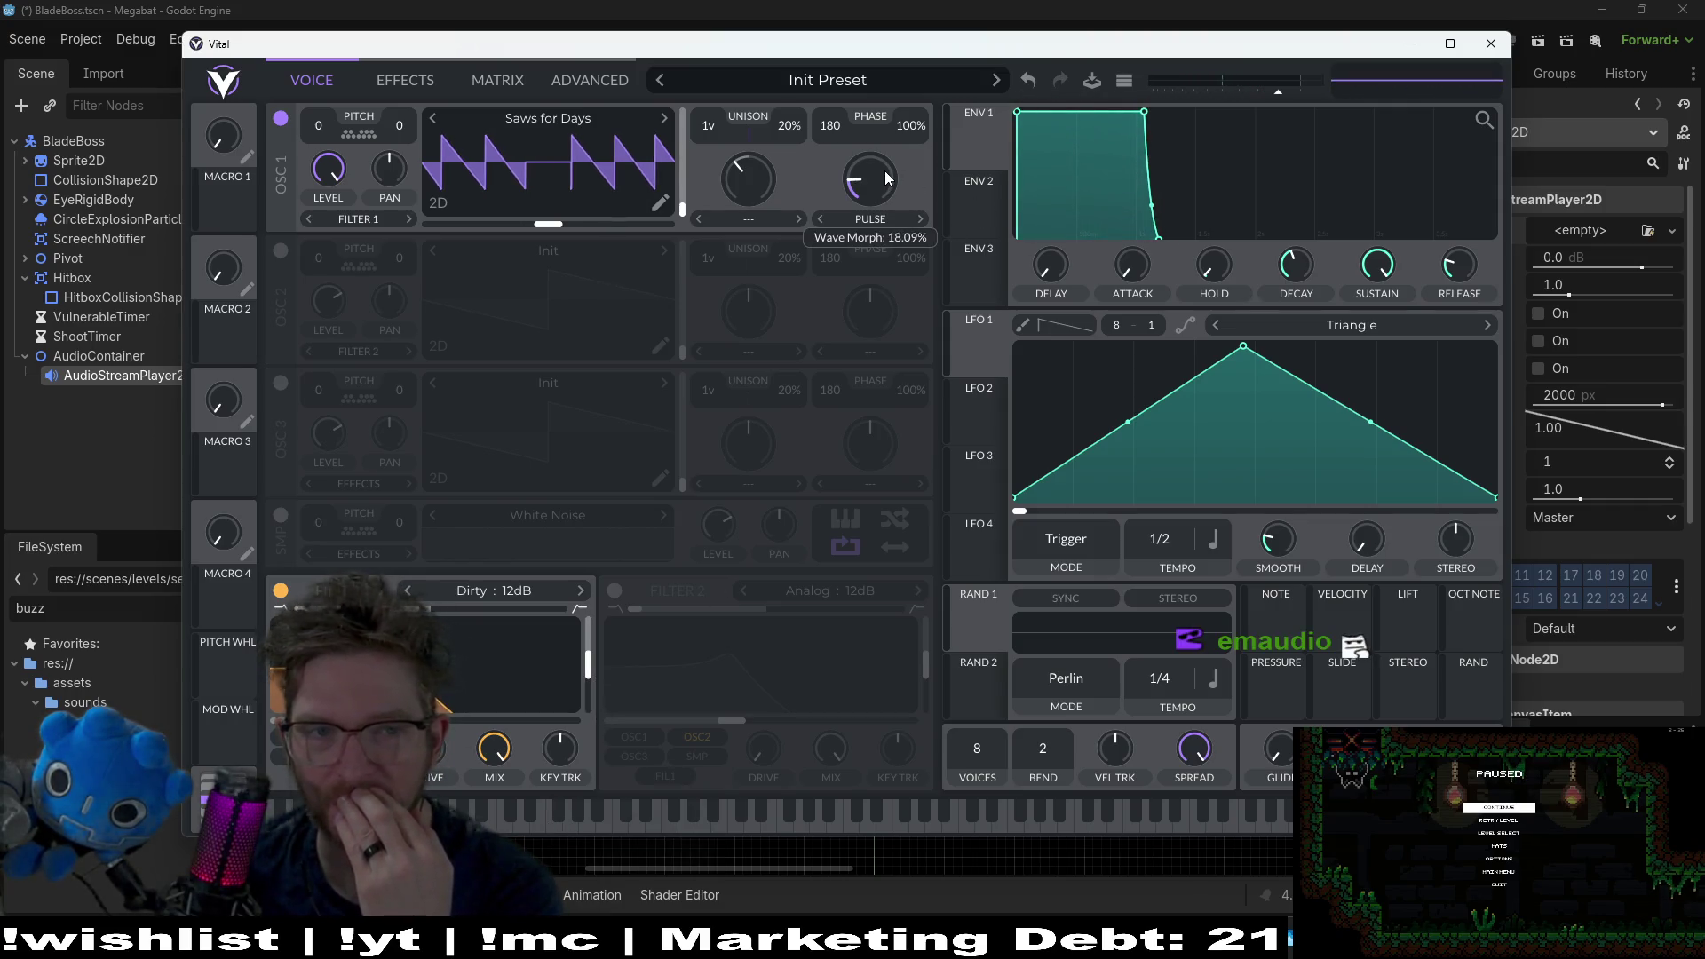
left_click(550, 818)
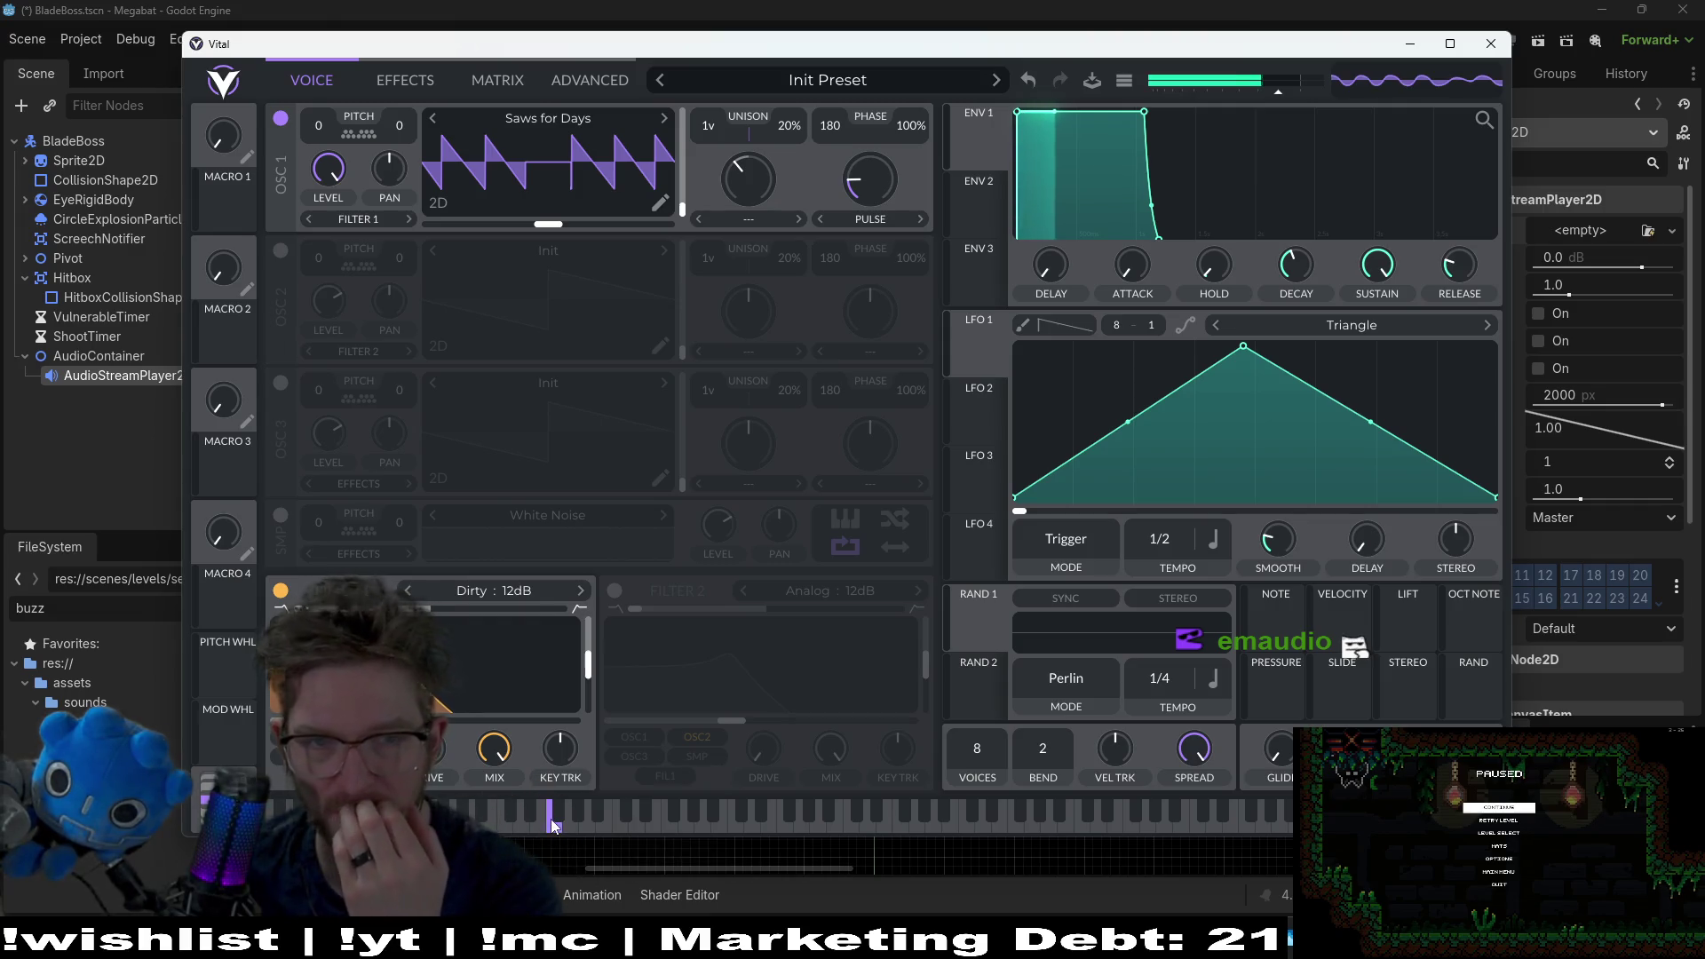
scroll(876, 190, "up", 1)
left_click(577, 815)
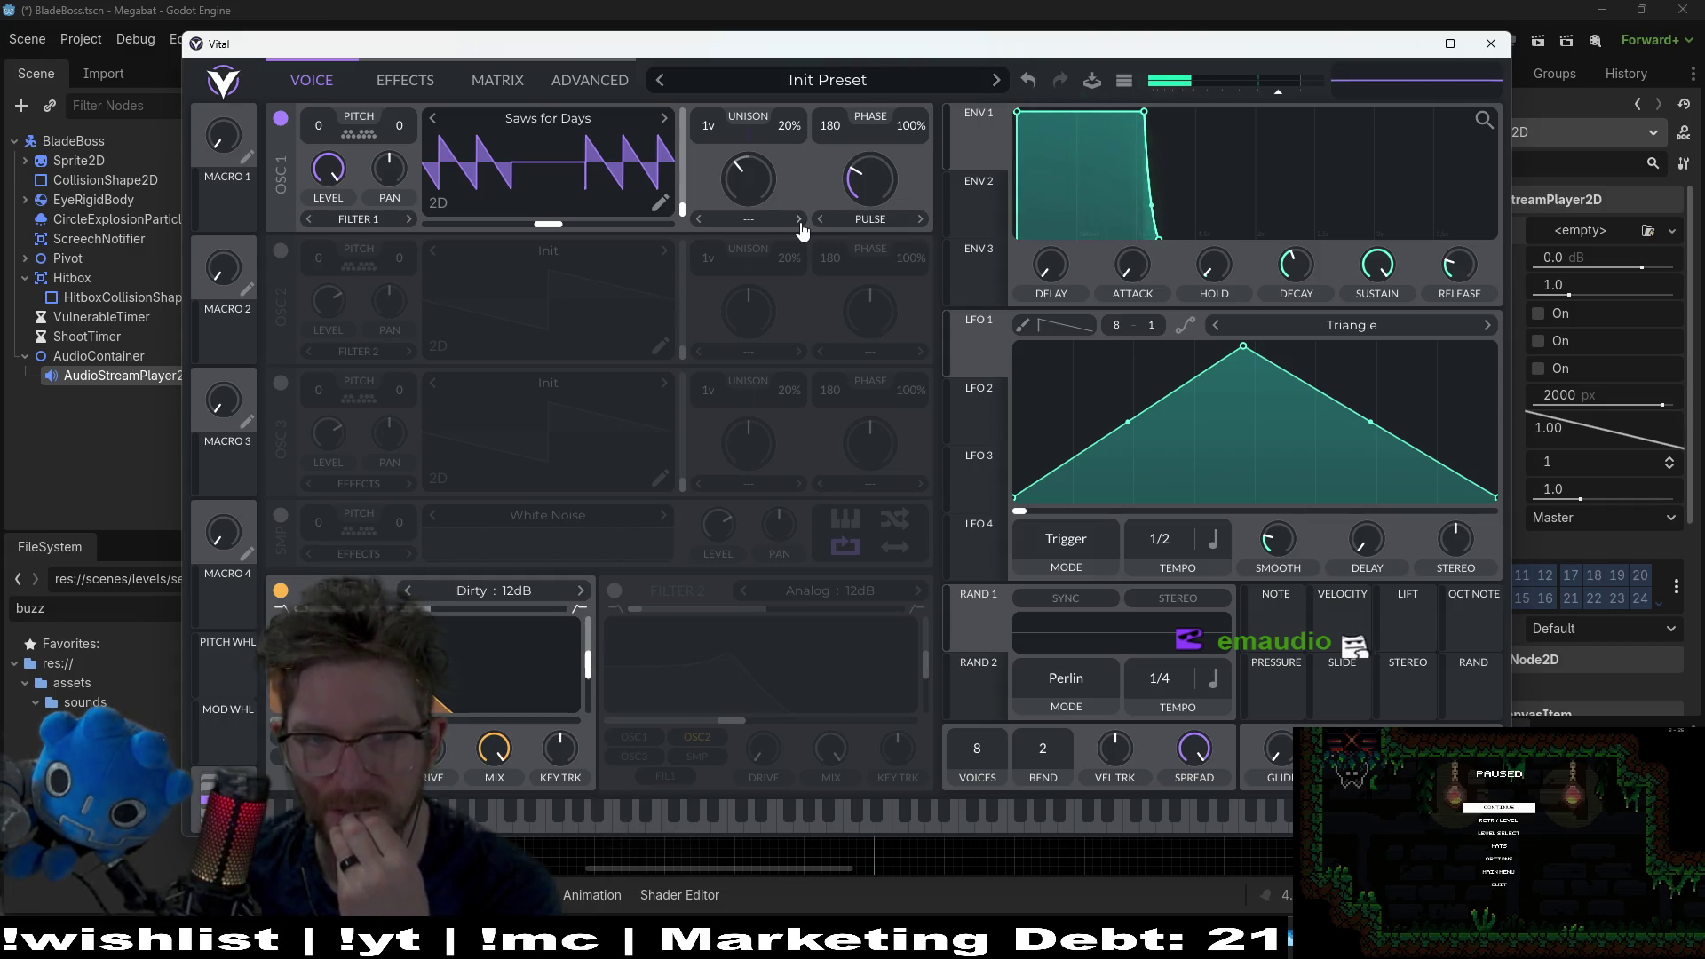
scroll(772, 169, "up", 6)
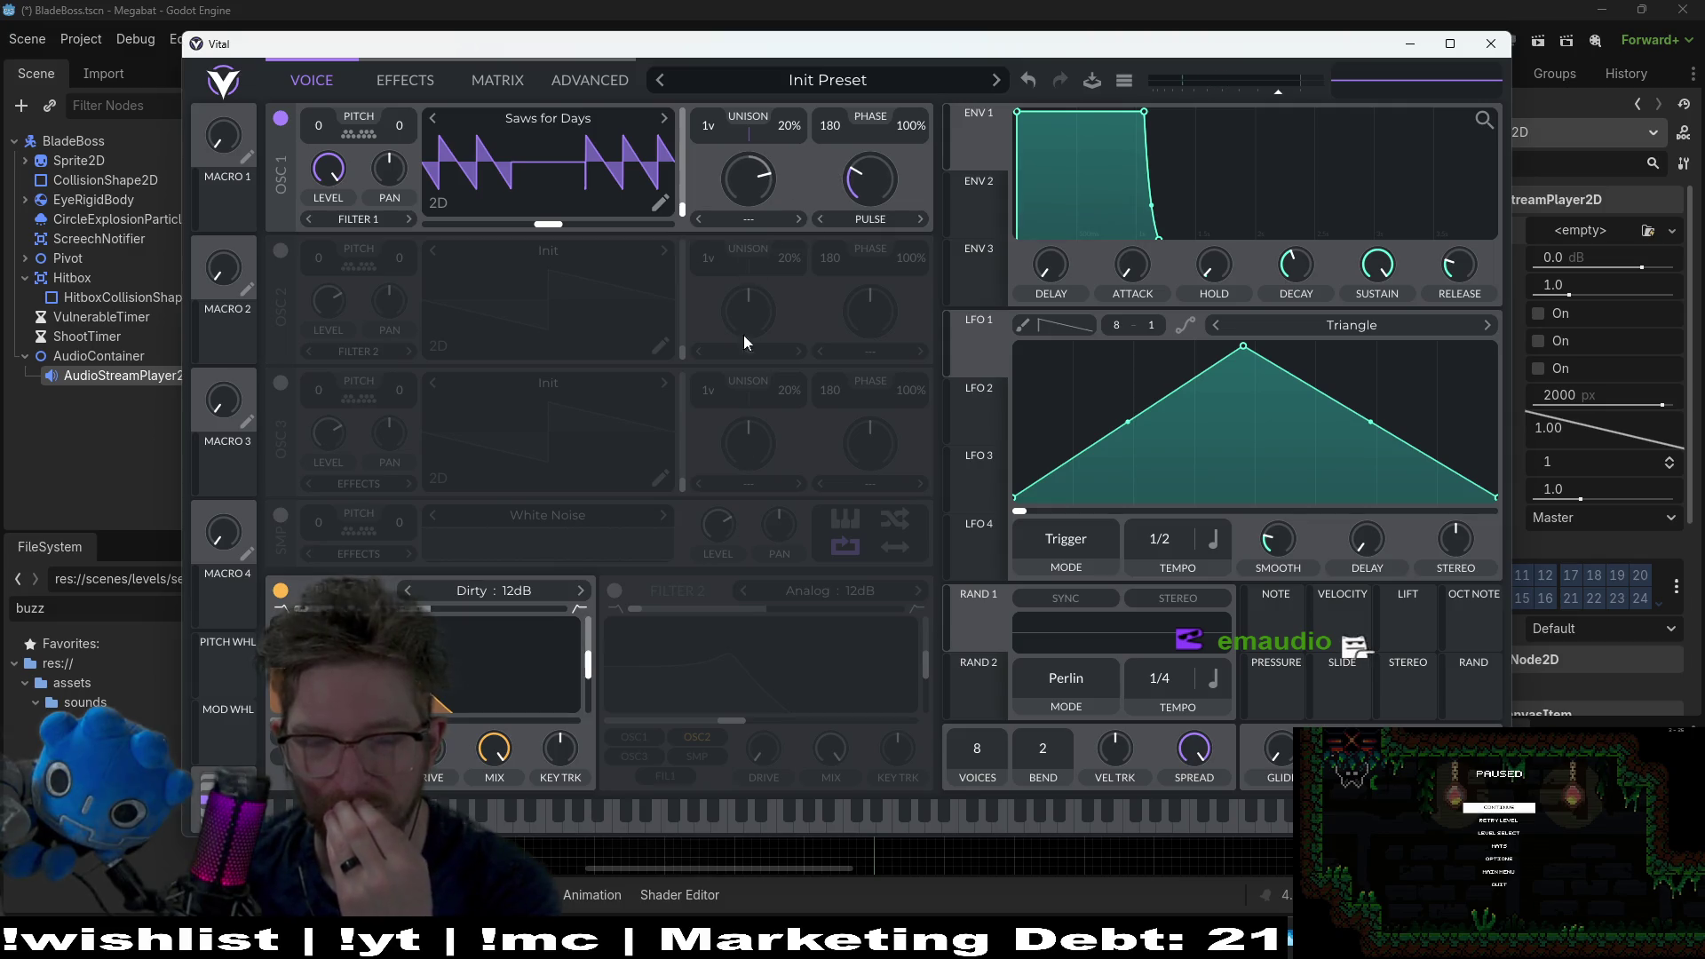
left_click(630, 815)
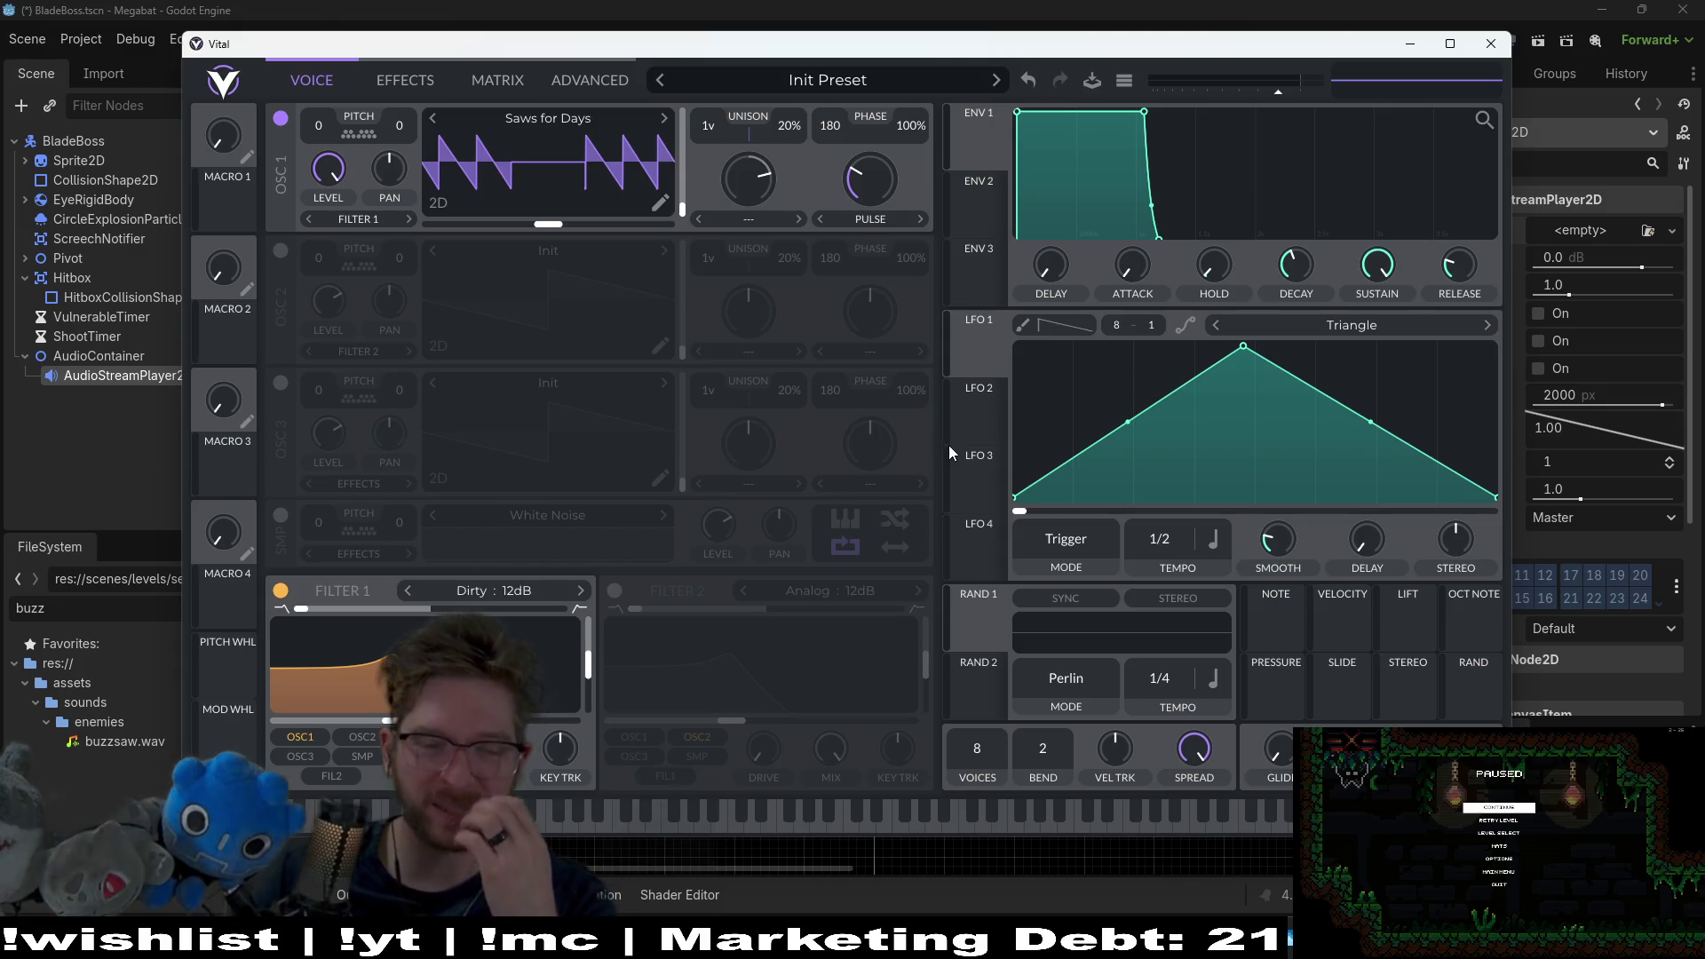
mouse_move(950, 446)
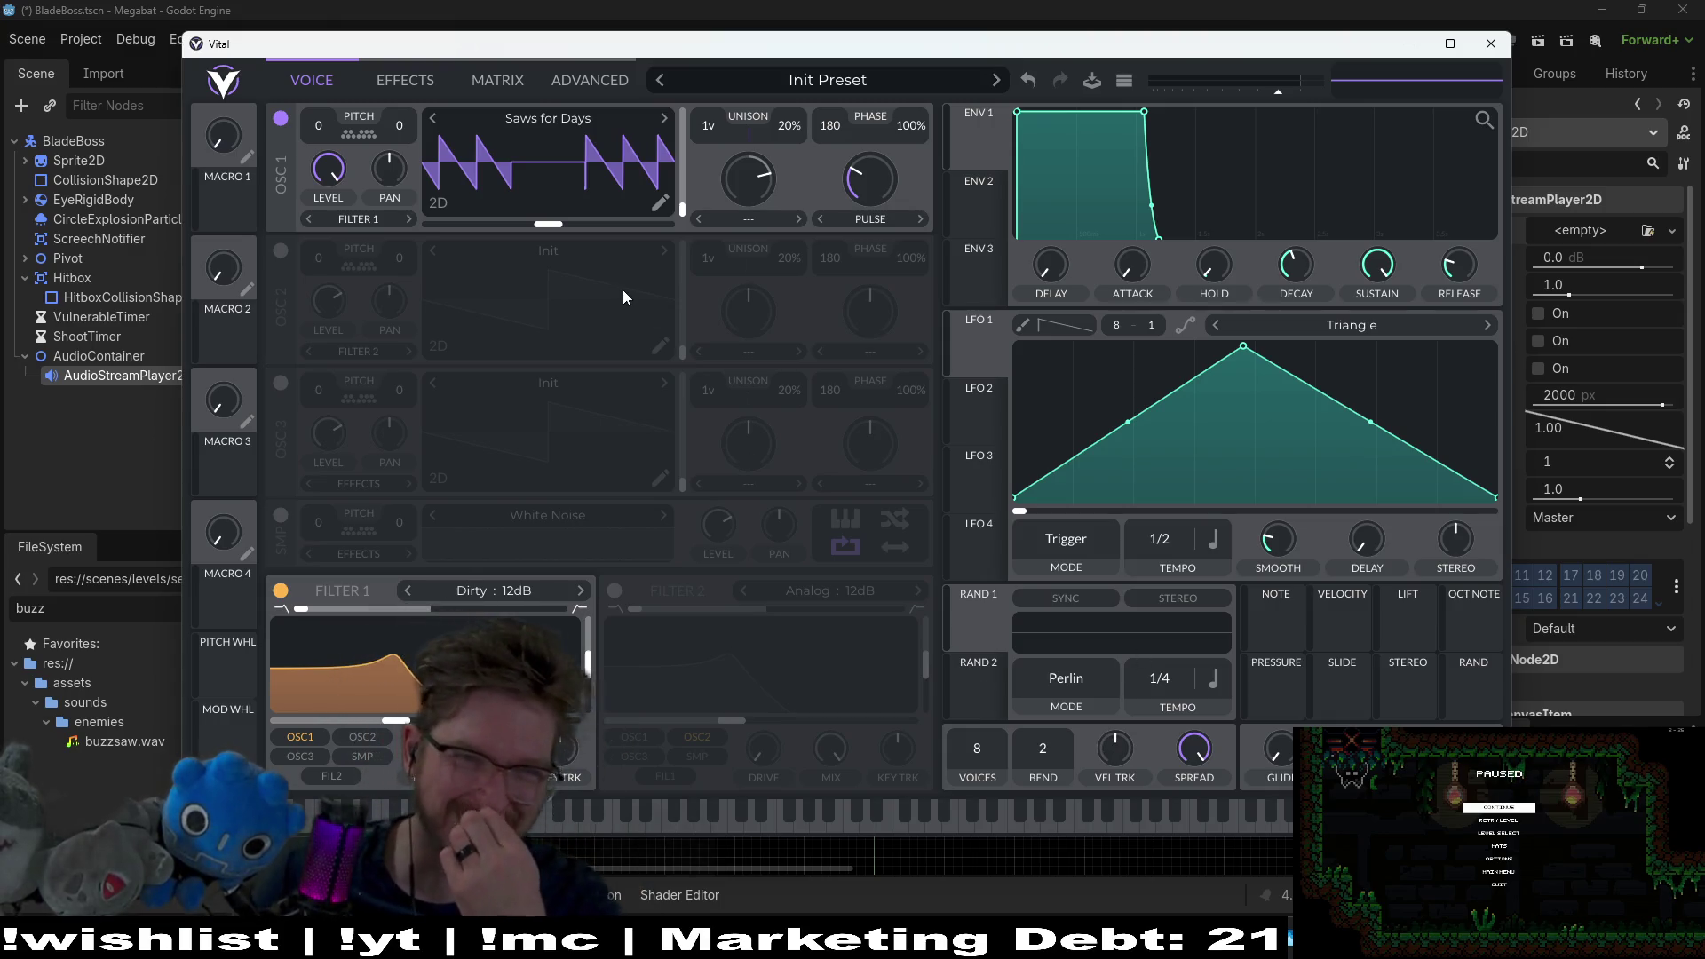
mouse_move(758, 191)
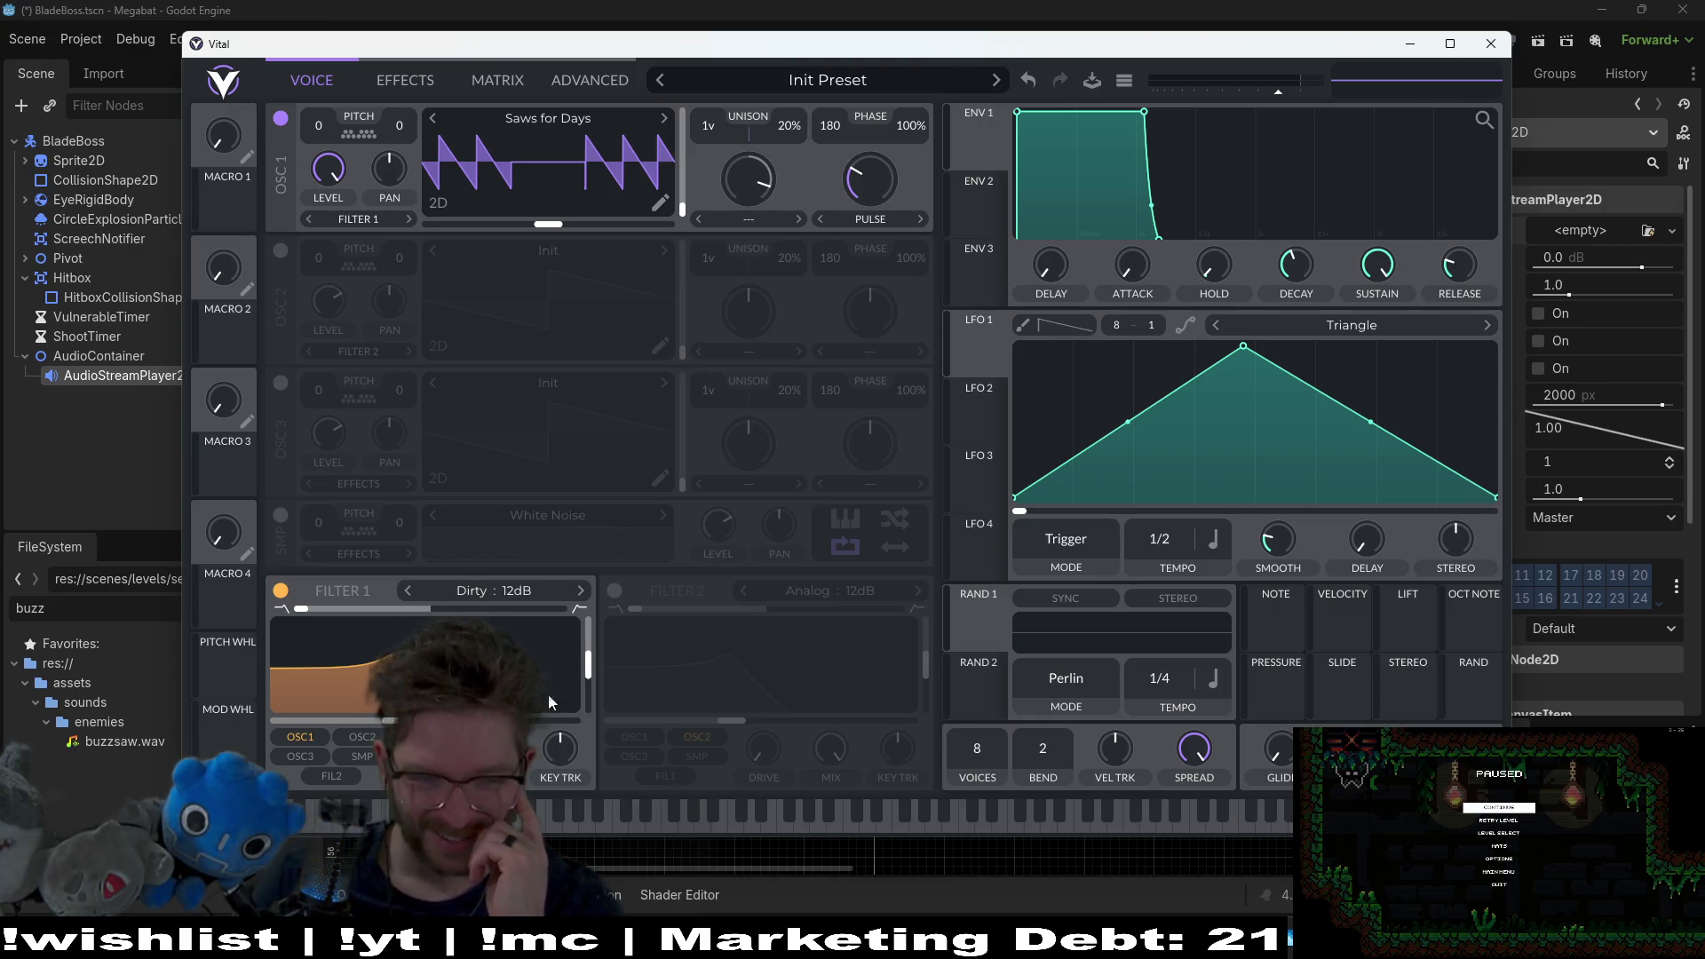
left_click(511, 821)
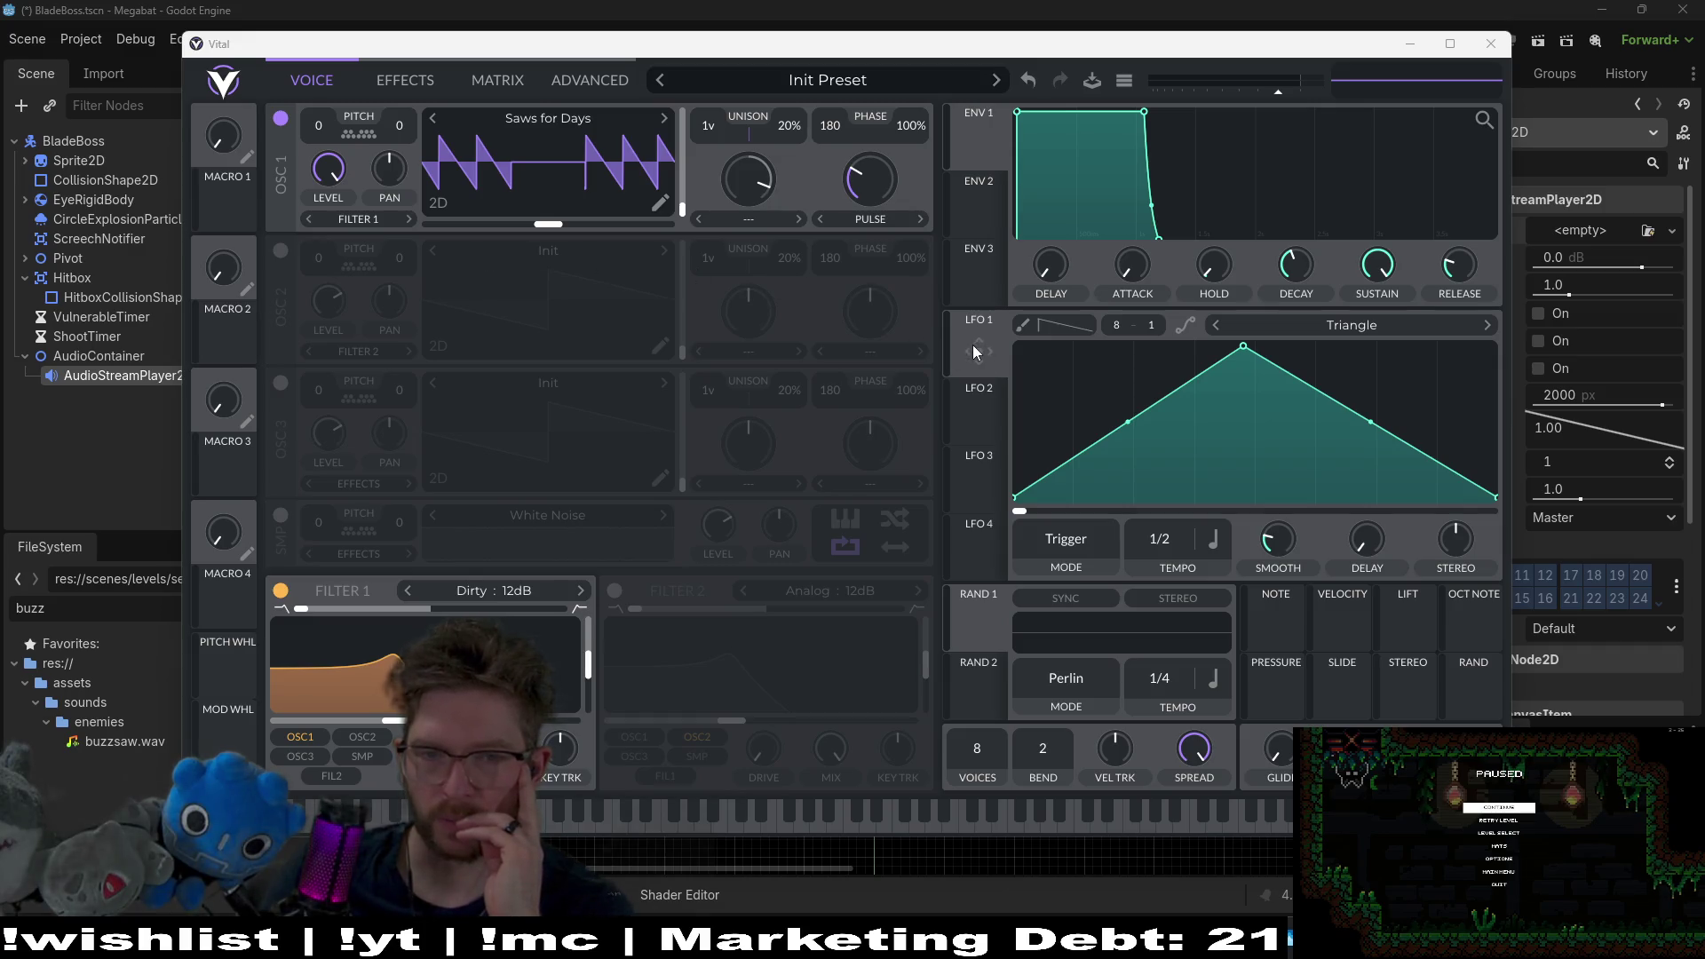
Step: Route LFO 1 to oscillator 1's wave frame and adjust how far it sweeps
mouse_move(973, 346)
left_mouse_down()
mouse_move(659, 169)
mouse_move(600, 174)
left_mouse_up()
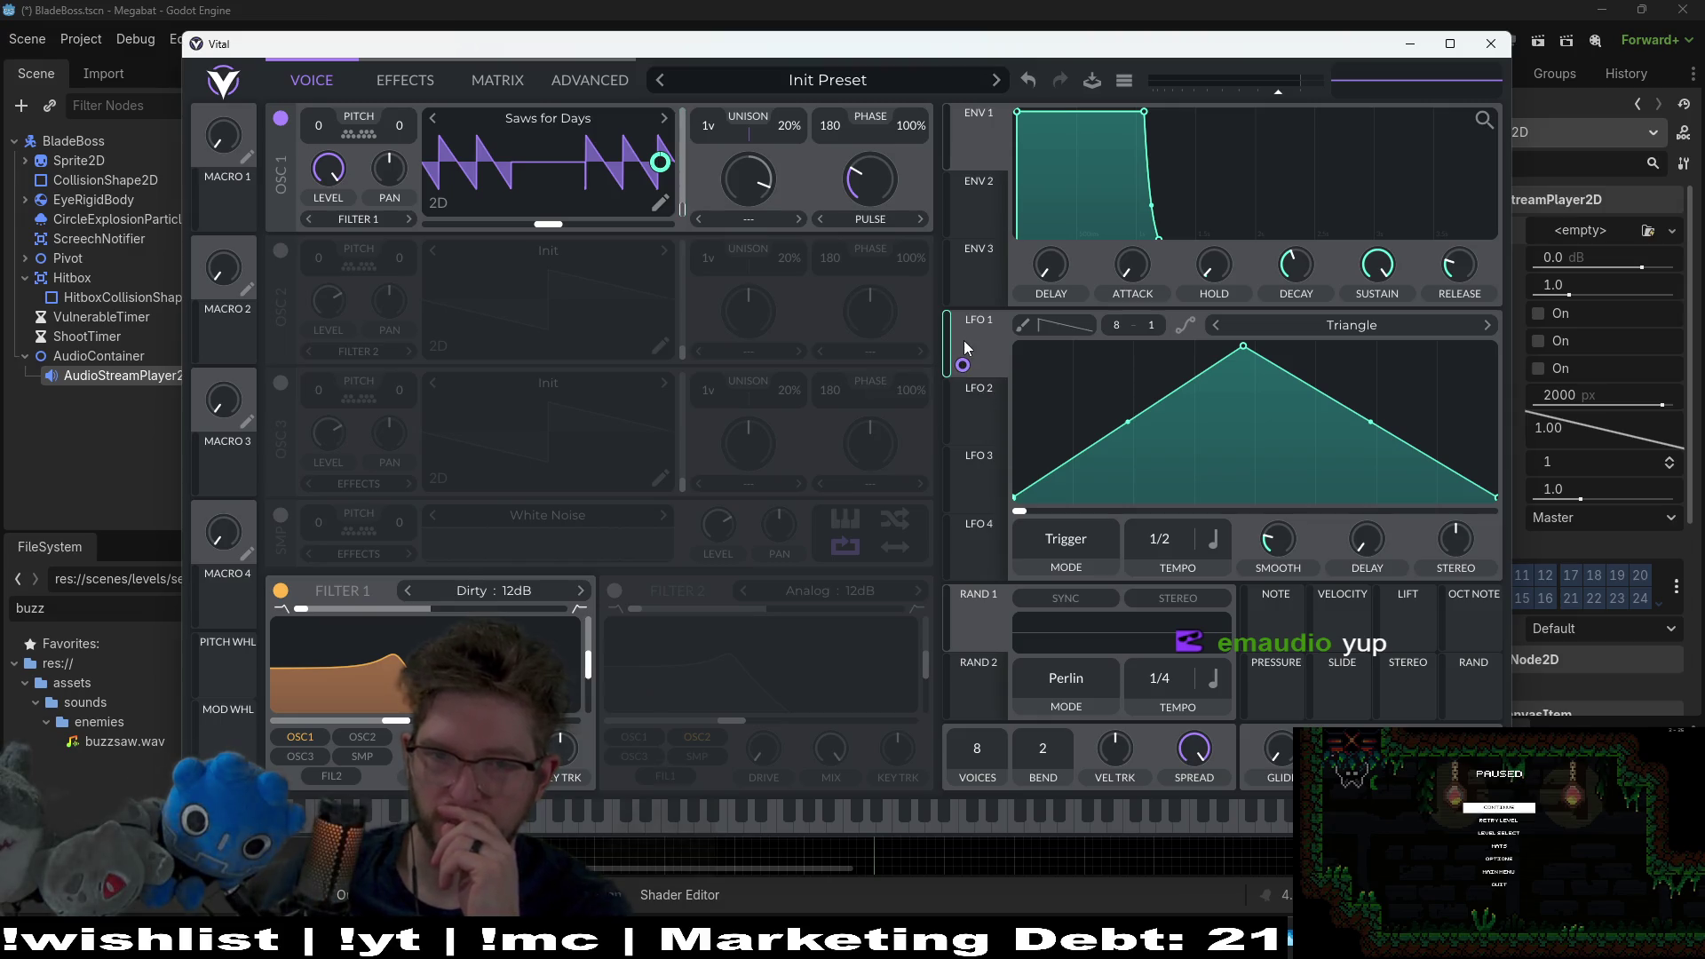
mouse_move(963, 364)
left_mouse_down()
mouse_move(570, 181)
mouse_move(916, 310)
left_mouse_up()
left_click_drag(971, 126, 589, 126)
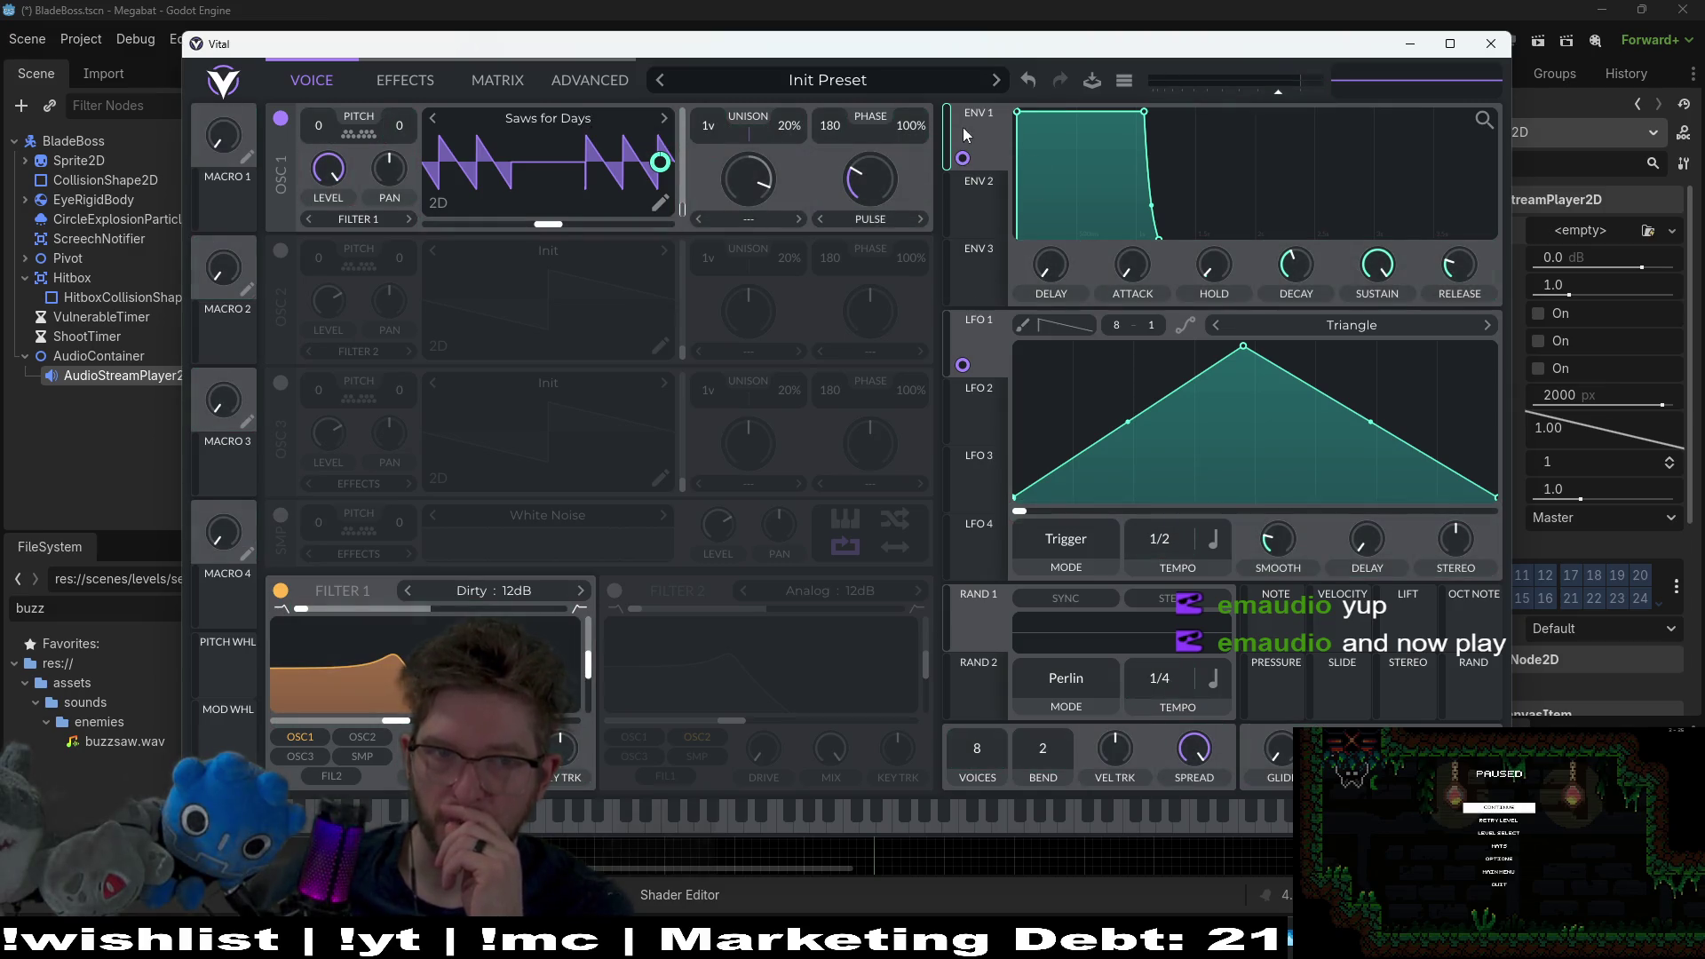
mouse_move(962, 157)
left_mouse_down()
mouse_move(659, 139)
mouse_move(660, 161)
left_mouse_up()
mouse_move(963, 364)
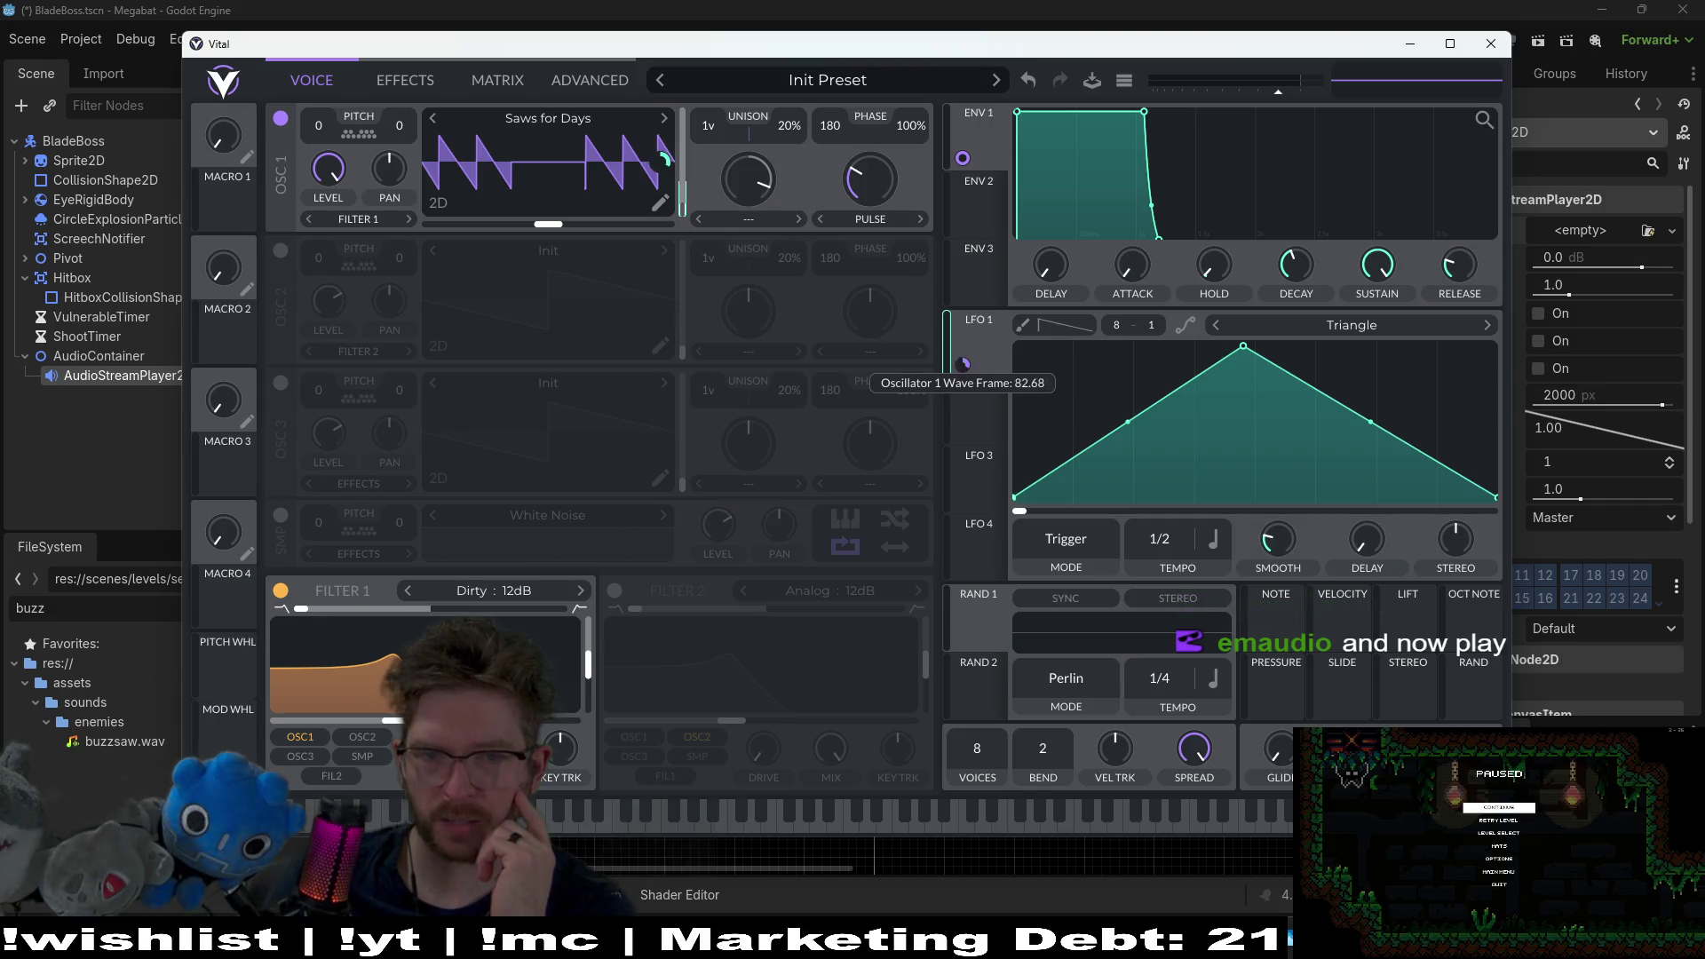
left_click_drag(966, 365, 971, 369)
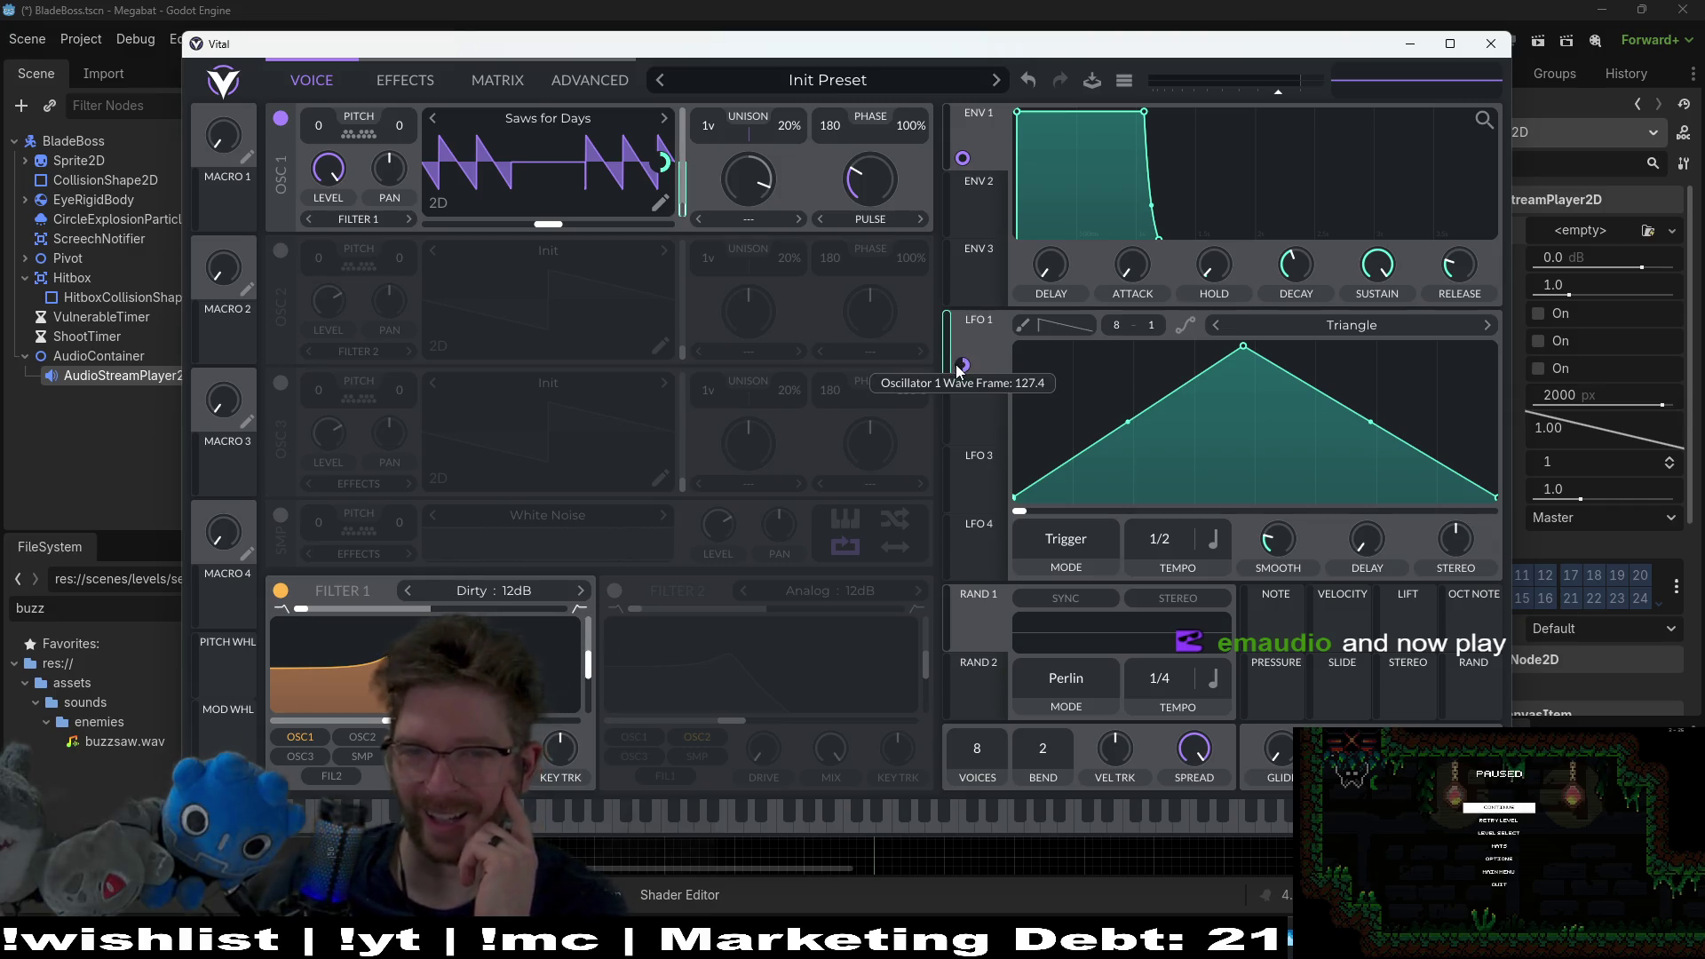
Step: Reconnect LFO 1 to oscillator 1's wavetable, audition it, and bow the triangle's rising slope
left_click(1022, 325)
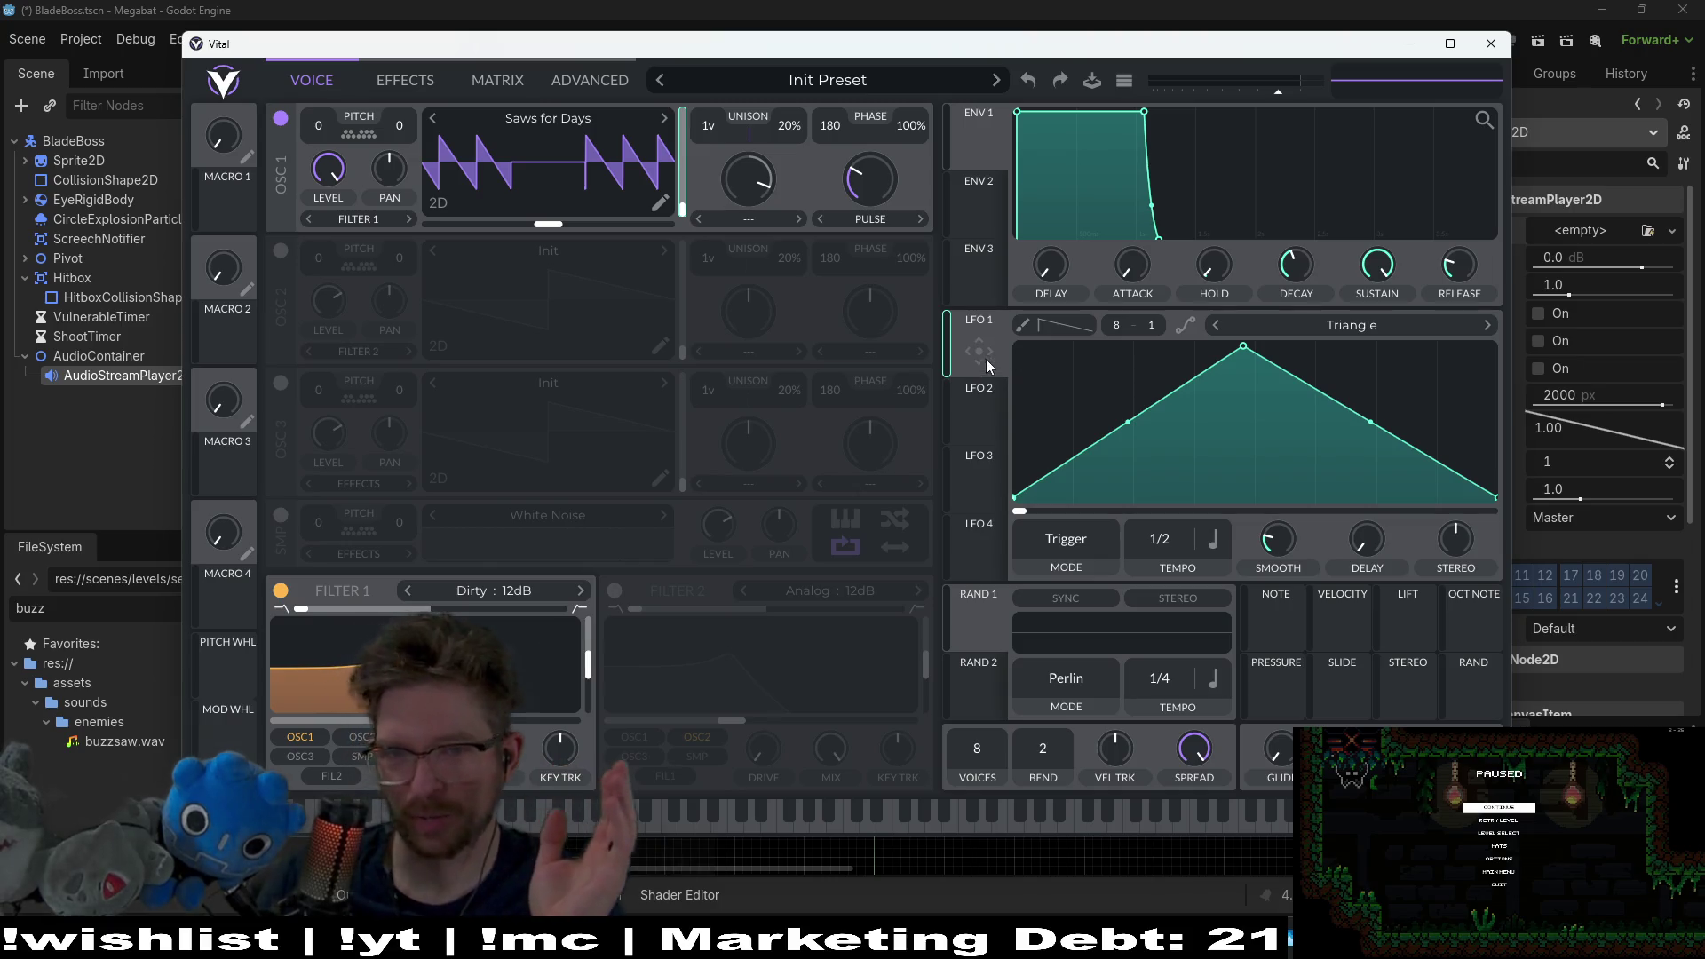
mouse_move(982, 350)
left_mouse_down()
mouse_move(657, 168)
mouse_move(648, 204)
left_mouse_up()
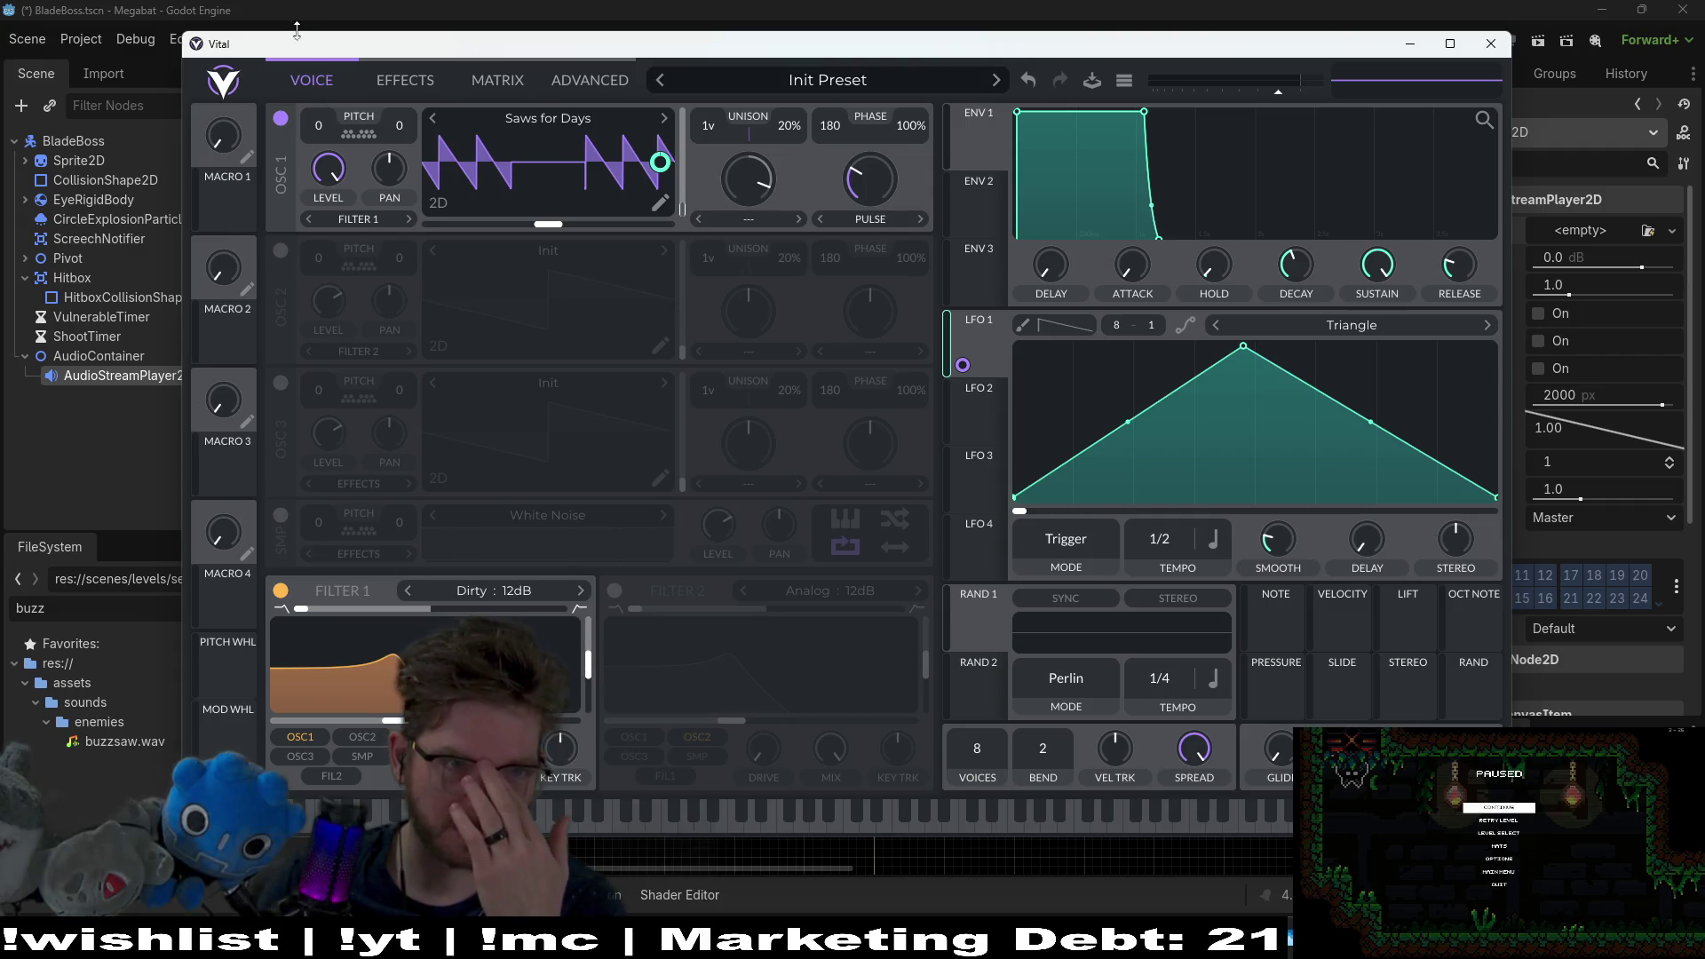
mouse_move(339, 177)
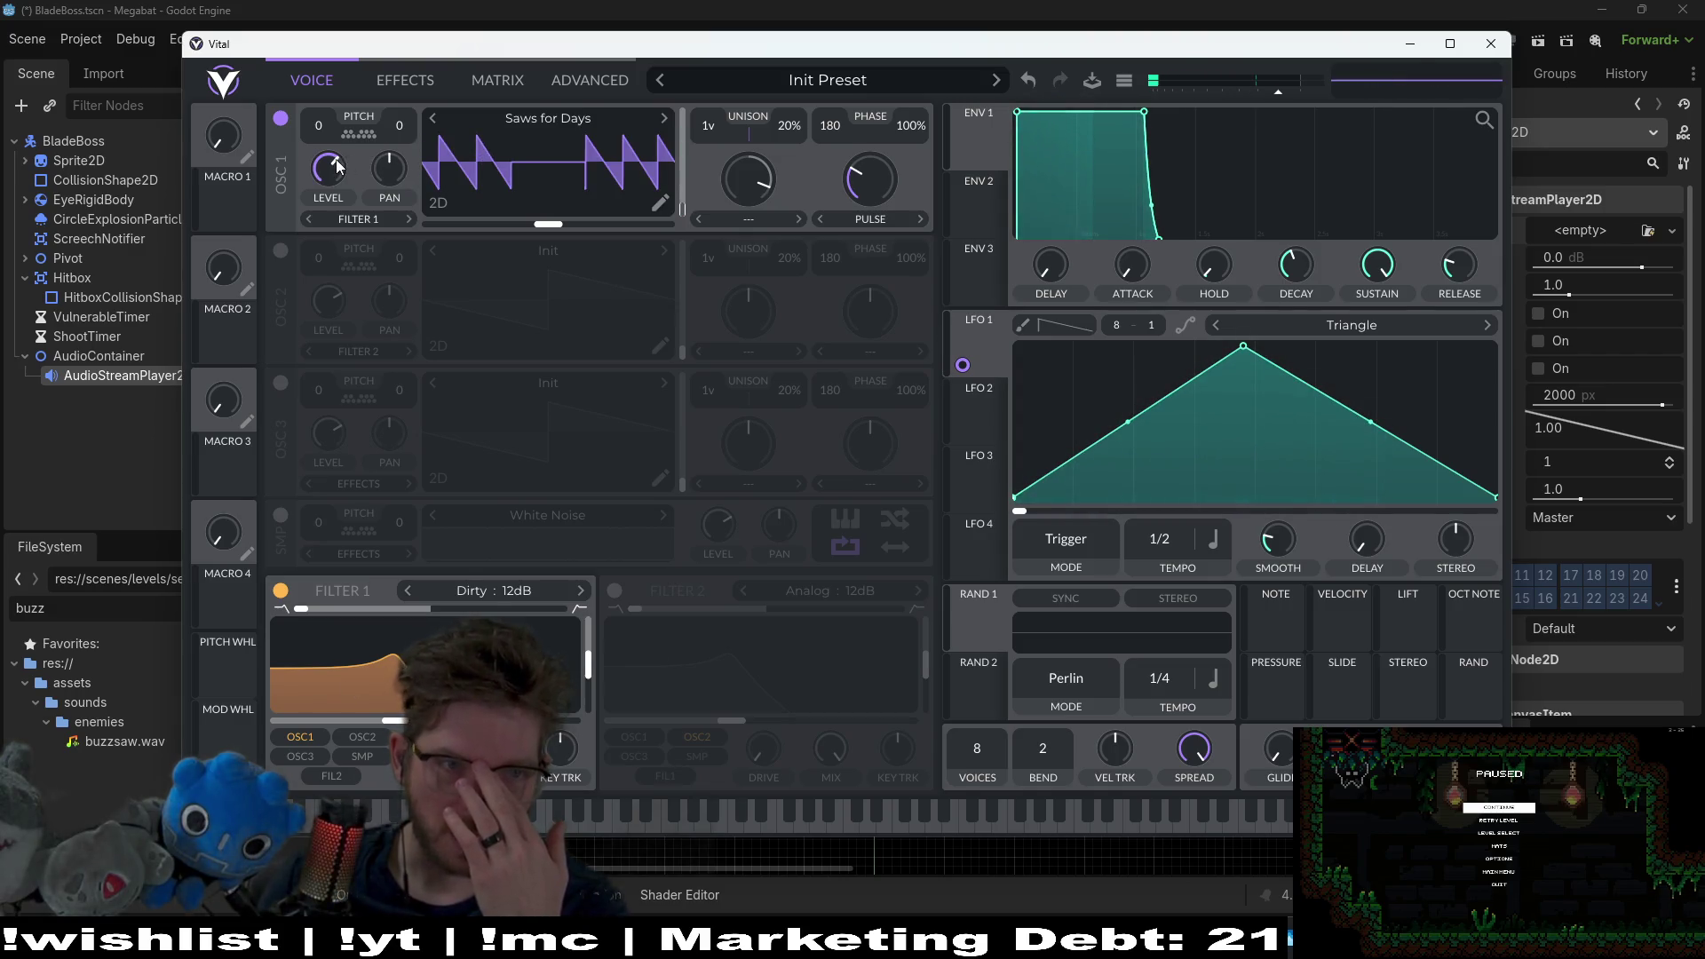
left_click(524, 817)
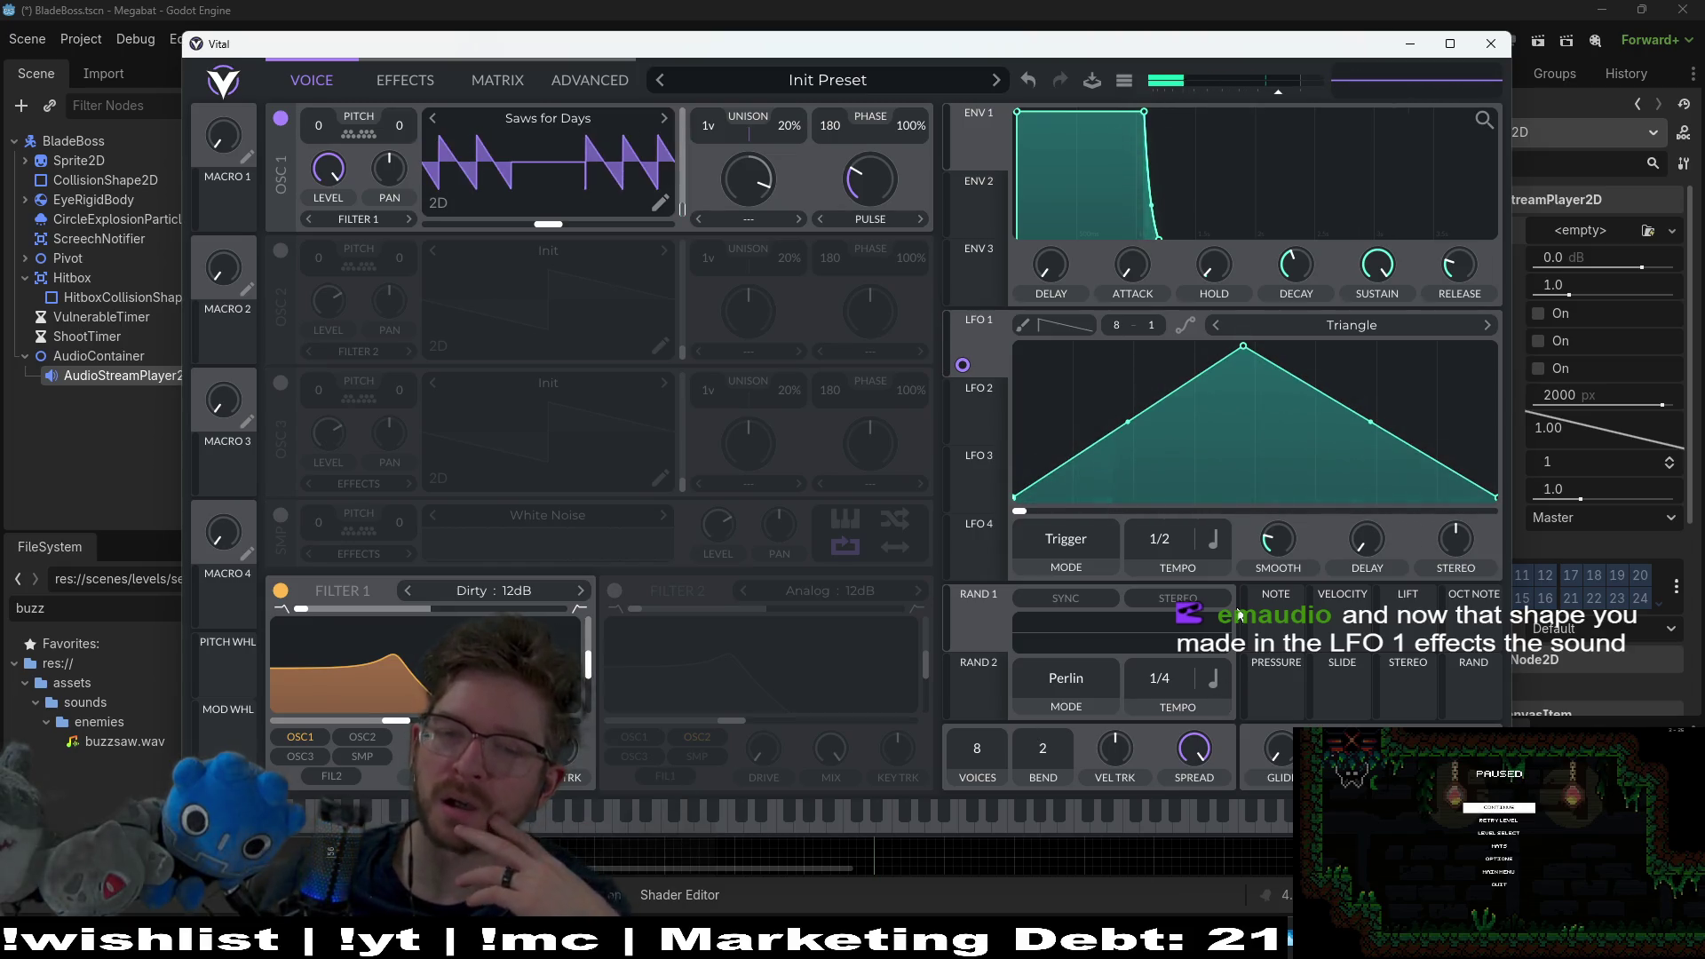
left_click_drag(1126, 425, 1069, 378)
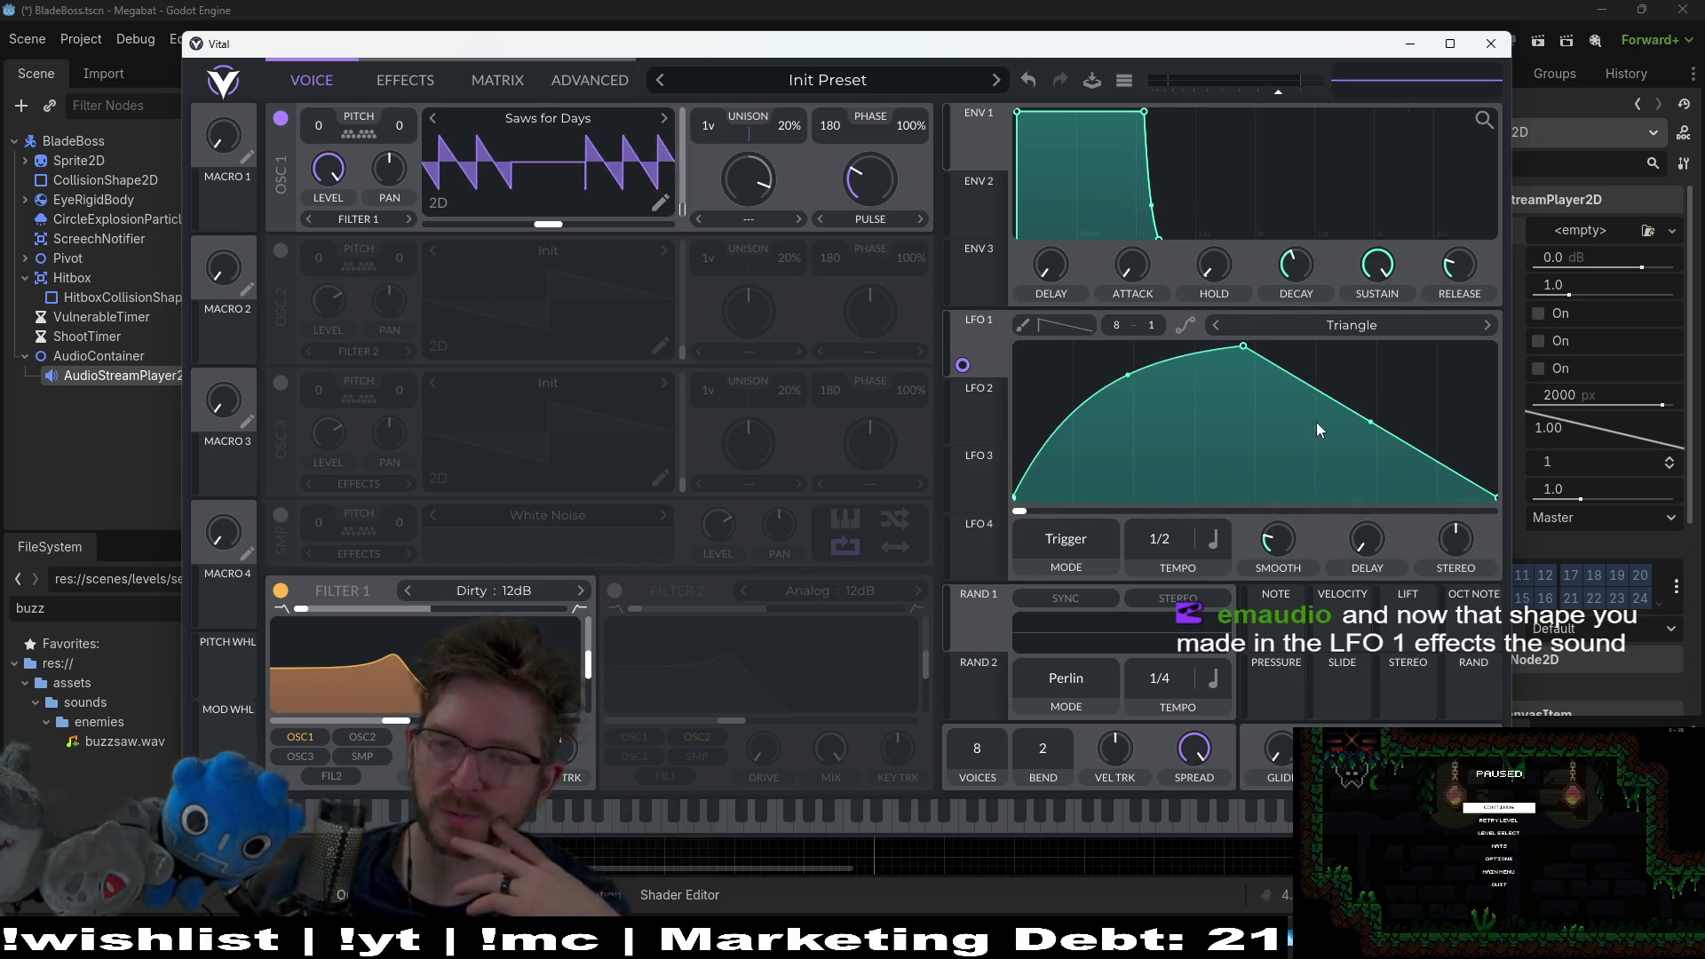
Step: Curve LFO 1's falling slope, audition it, then flatten both slope handles back to straight lines
left_click_drag(1370, 422, 1370, 380)
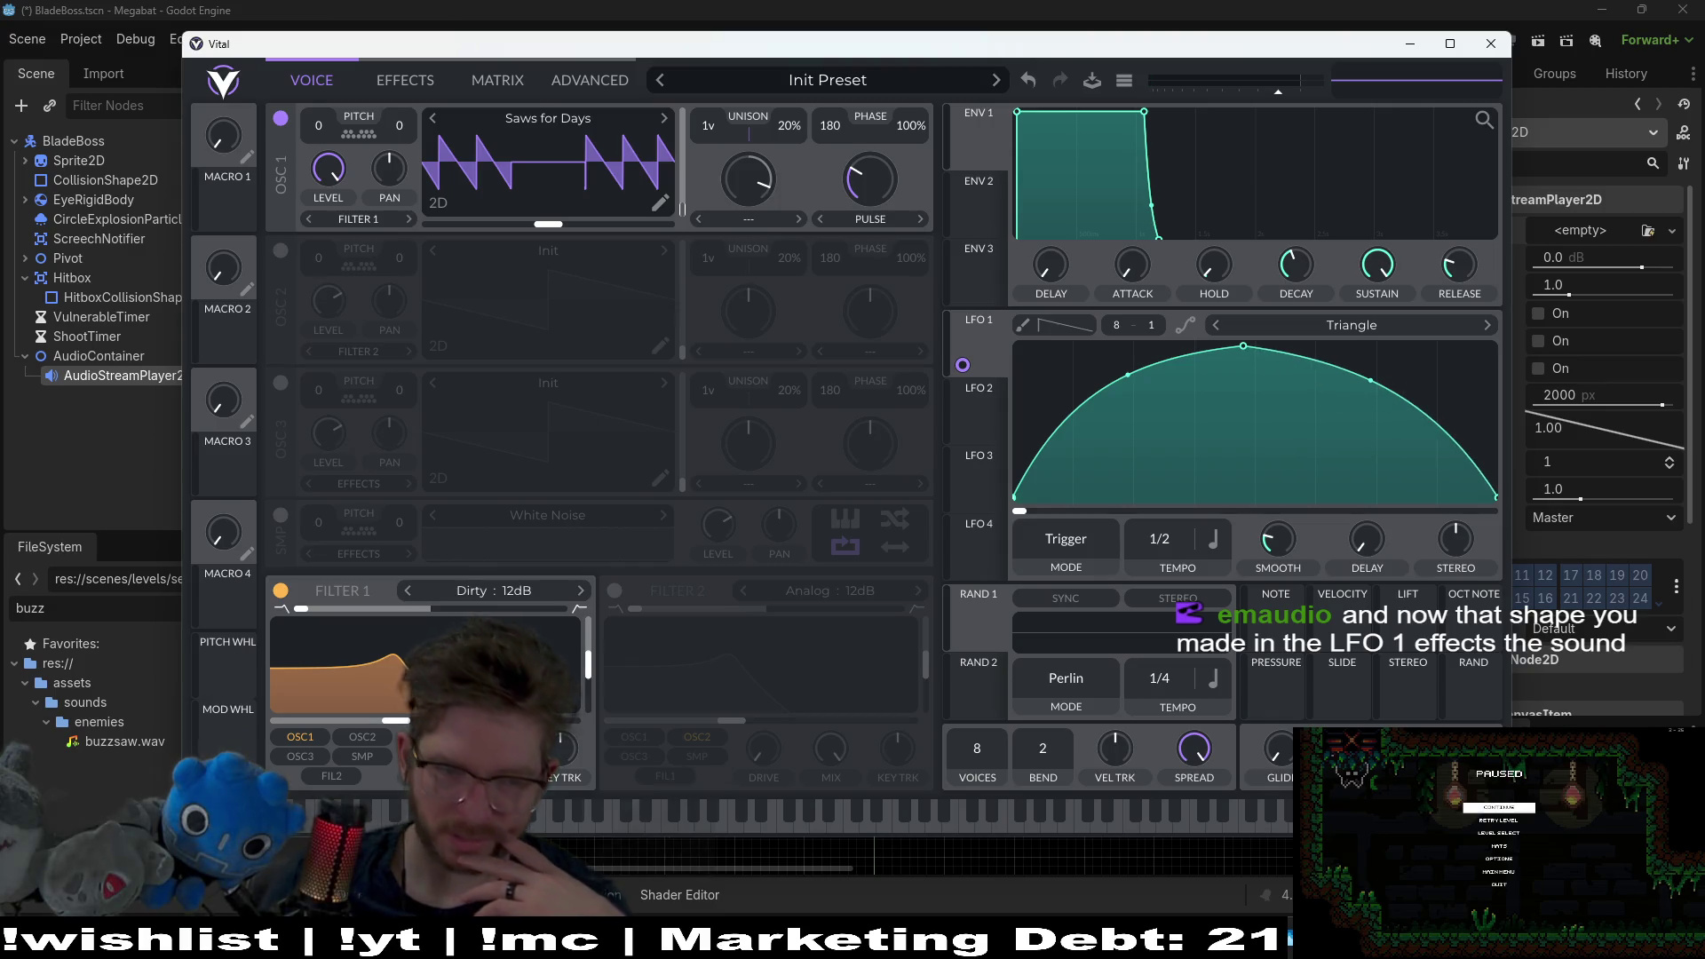
key("a")
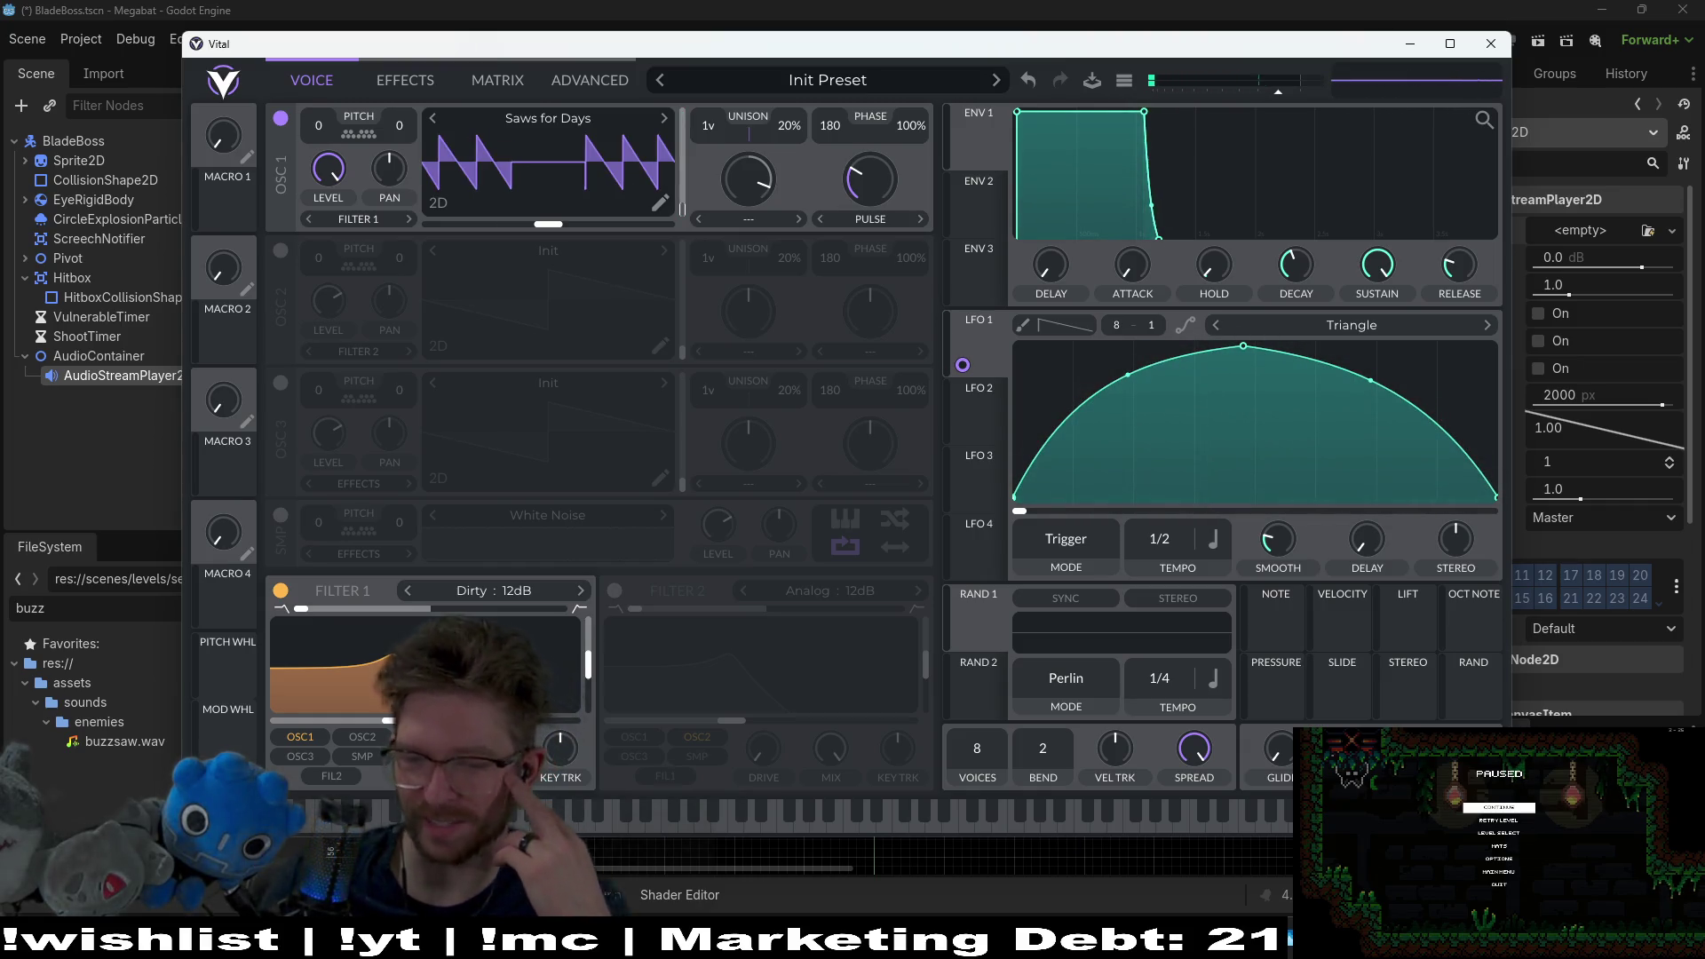
left_click_drag(1134, 380, 1166, 415)
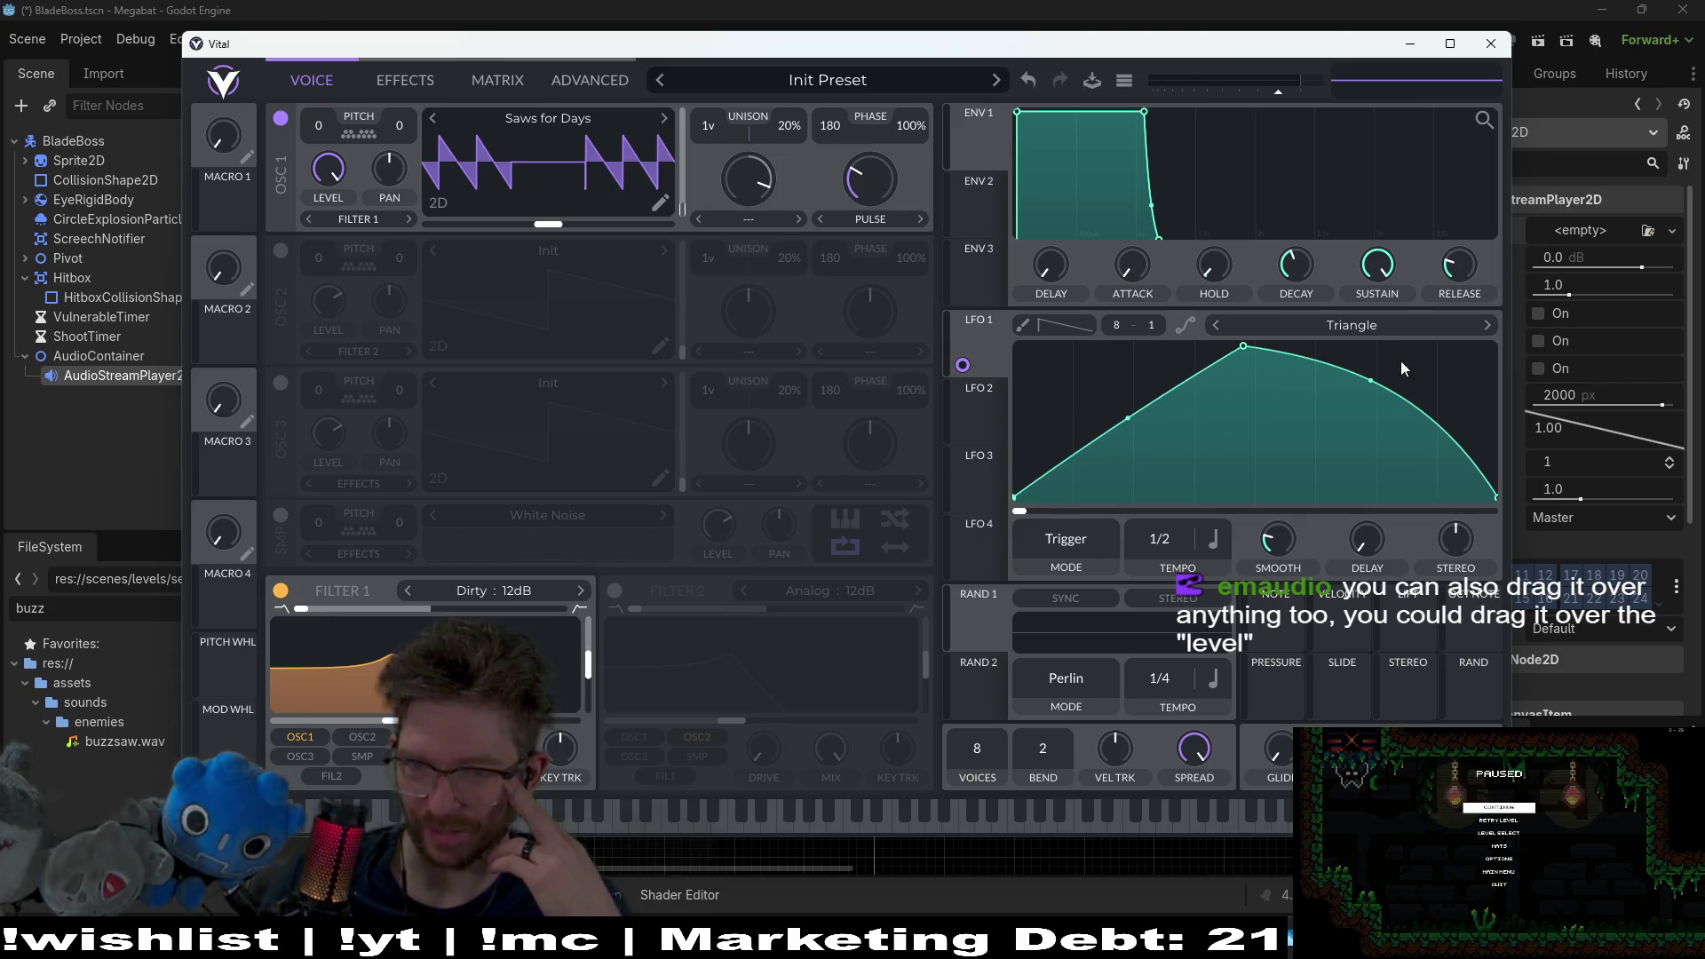
left_click_drag(1369, 383, 1337, 417)
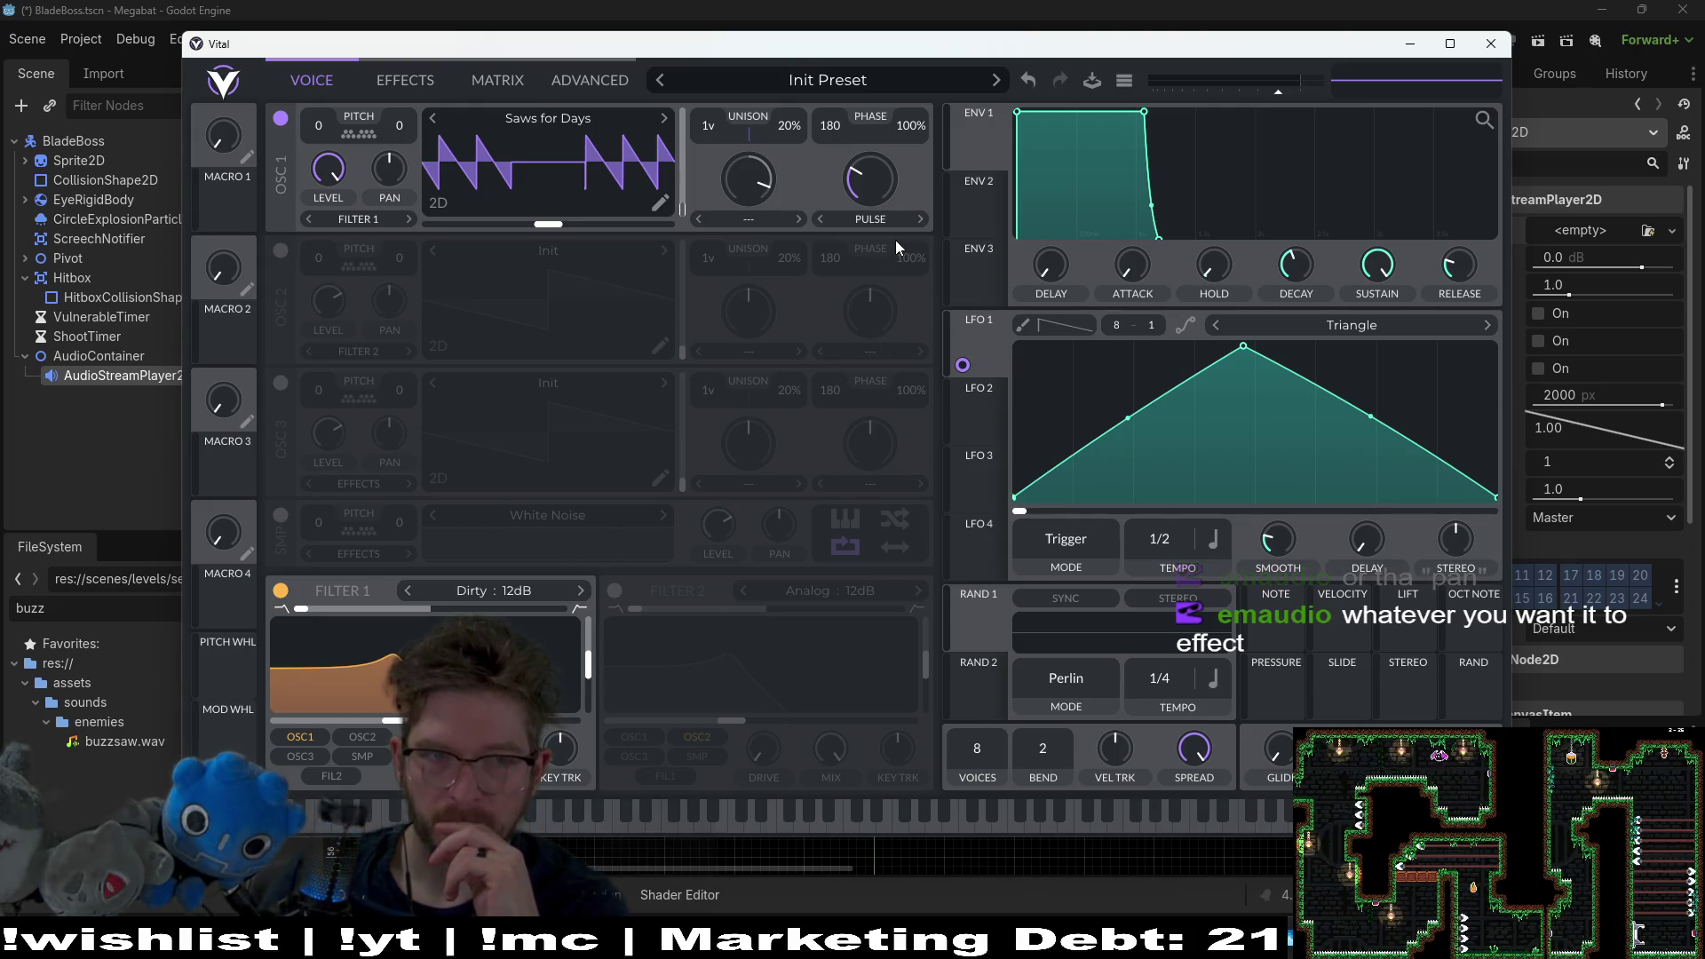
Step: Reset oscillator 1's pan to centre, route LFO 1 to that pan, and audition a note
mouse_move(391, 162)
scroll(388, 164, "up", 5)
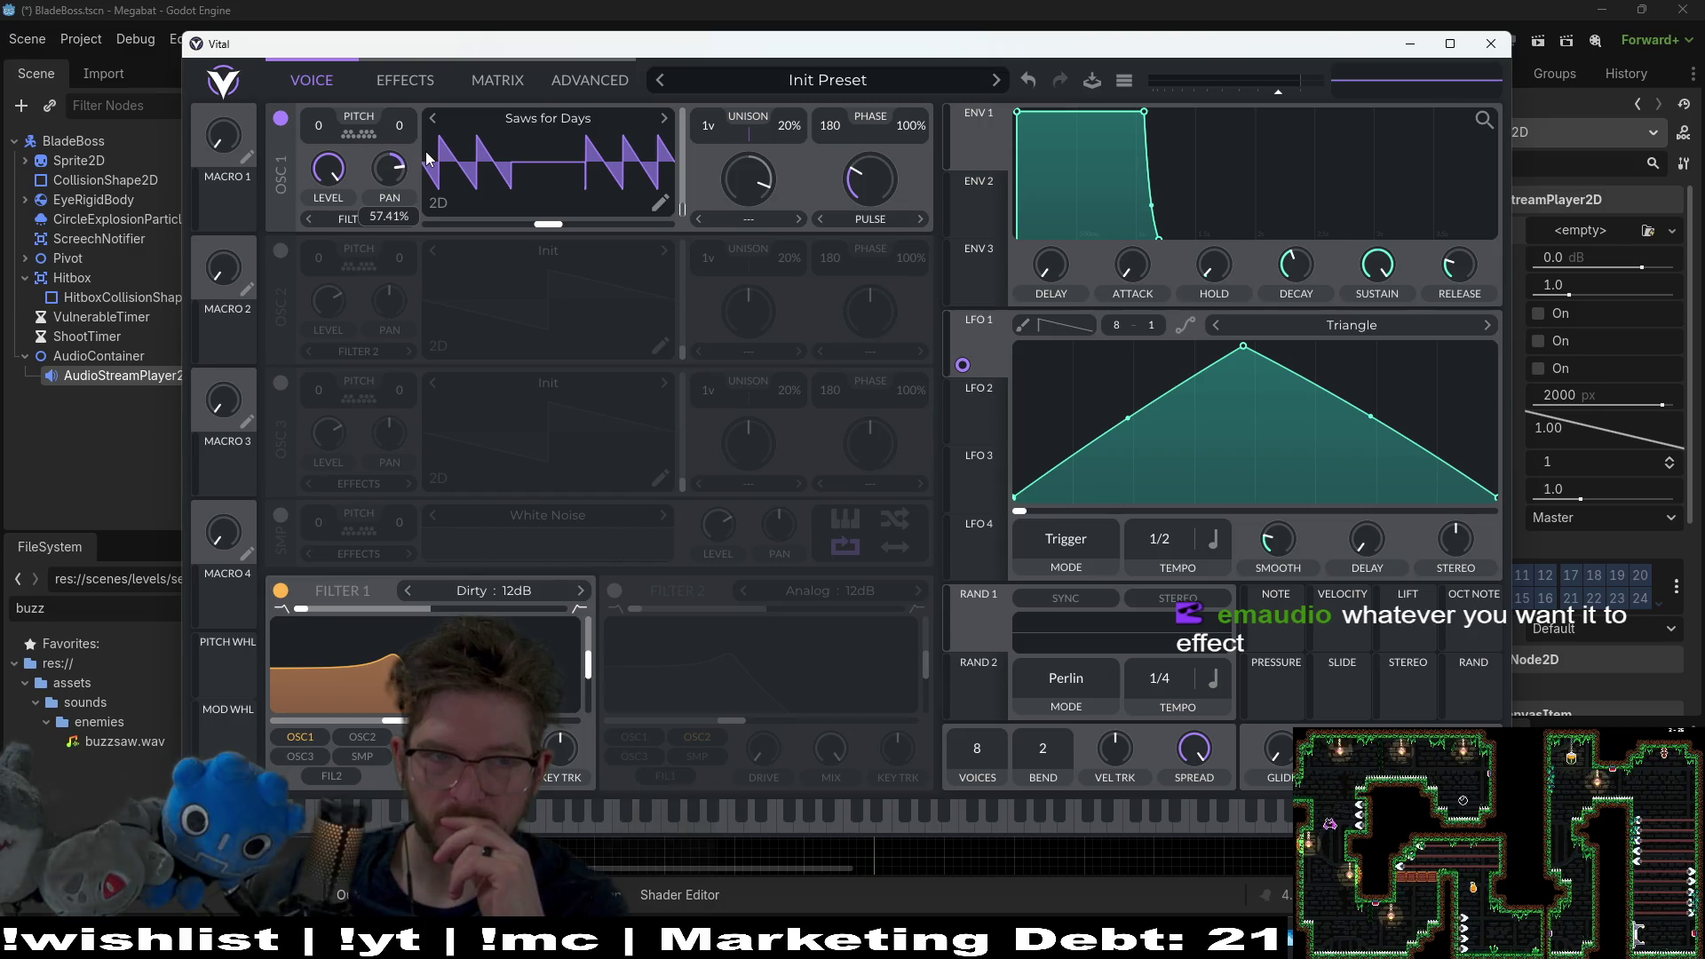
scroll(378, 171, "down", 3)
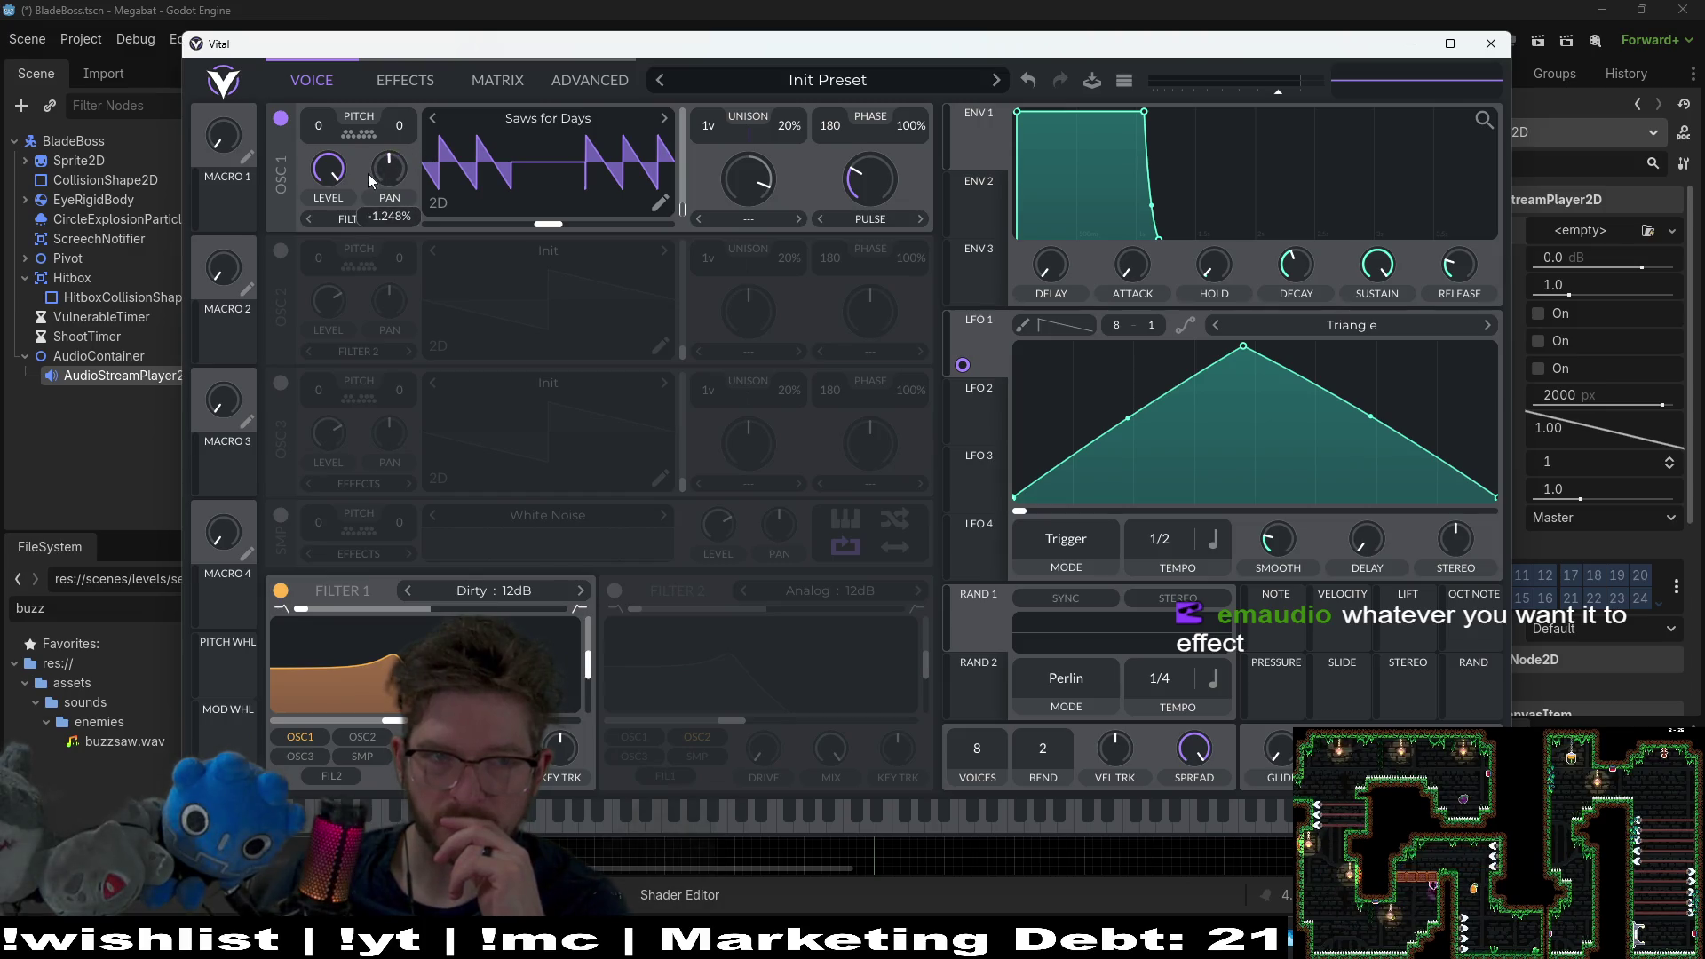
double_click(391, 162)
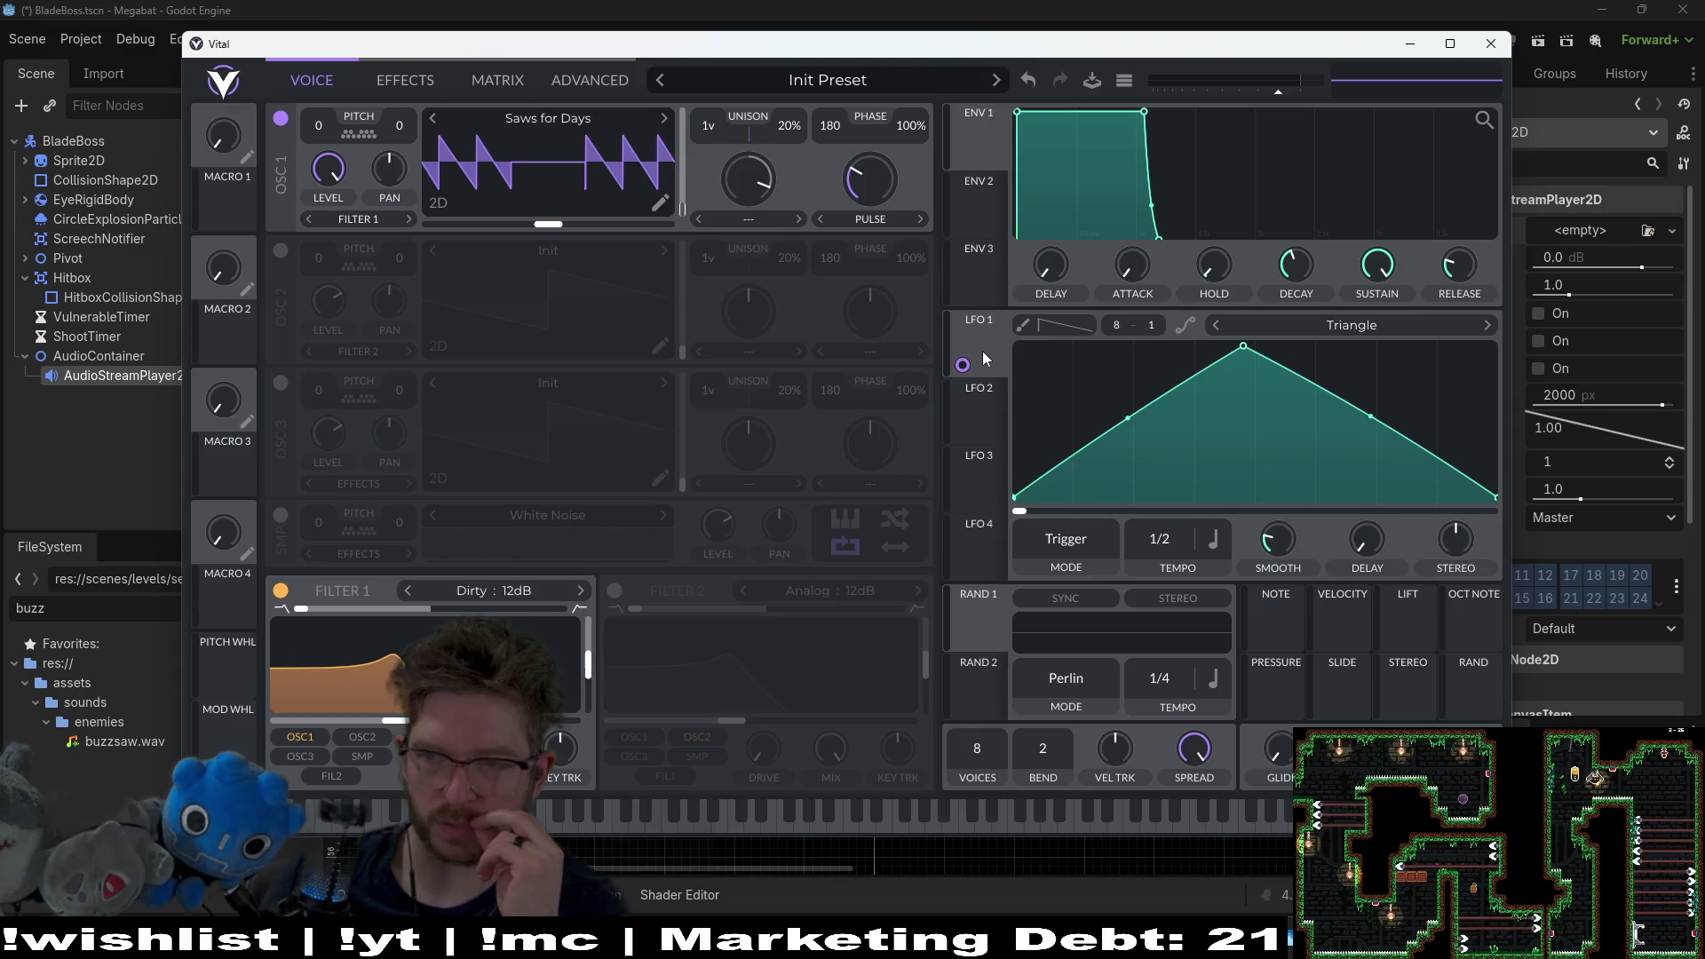
mouse_move(963, 364)
left_mouse_down()
mouse_move(421, 205)
mouse_move(393, 218)
left_mouse_up()
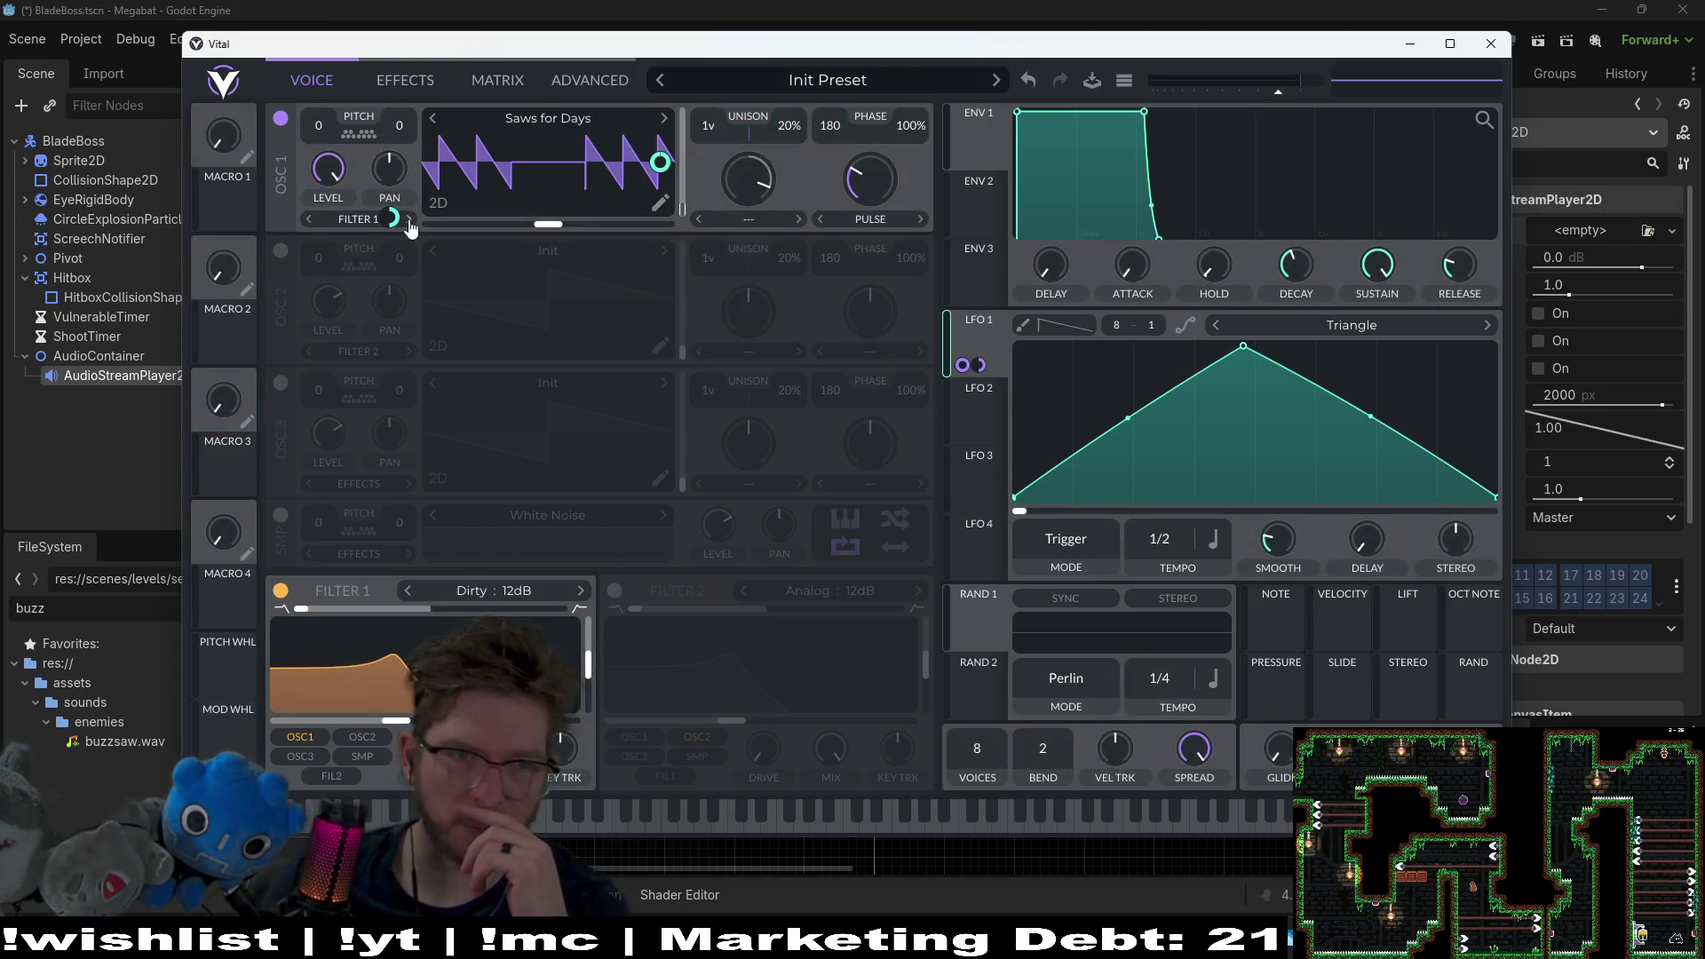
left_click(305, 815)
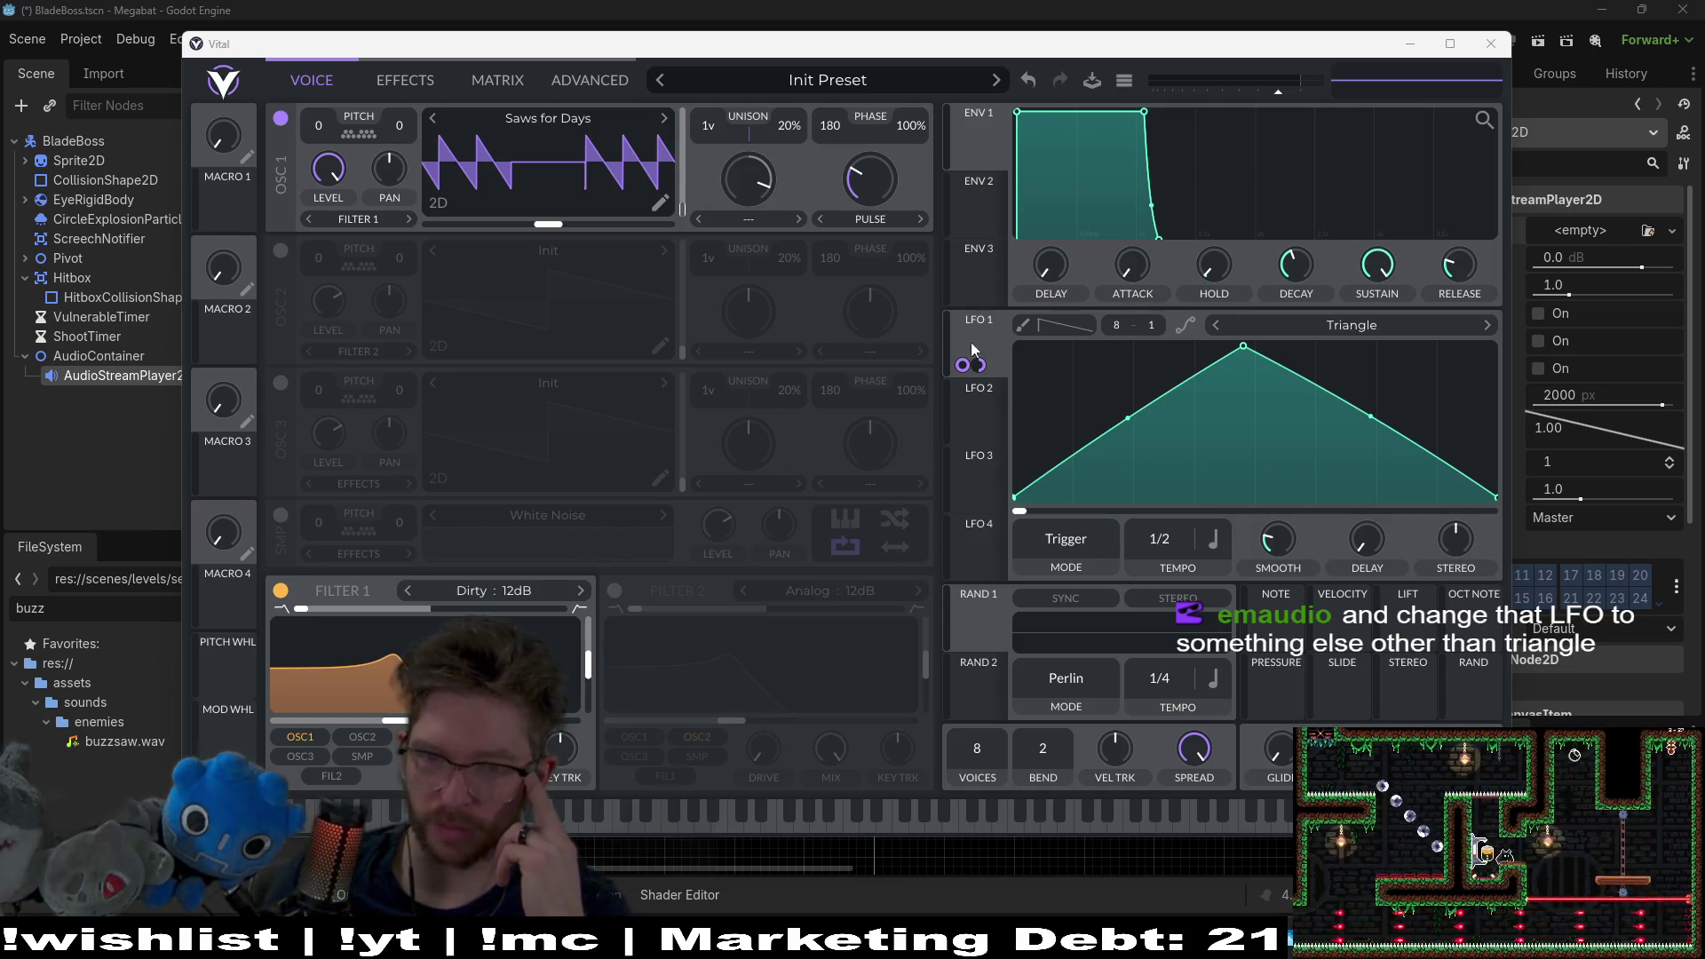
Step: Try the Square shape on LFO 1, slope its edges, and reset the LFO delay to zero
left_click_drag(1245, 386, 1259, 378)
left_click(1342, 329)
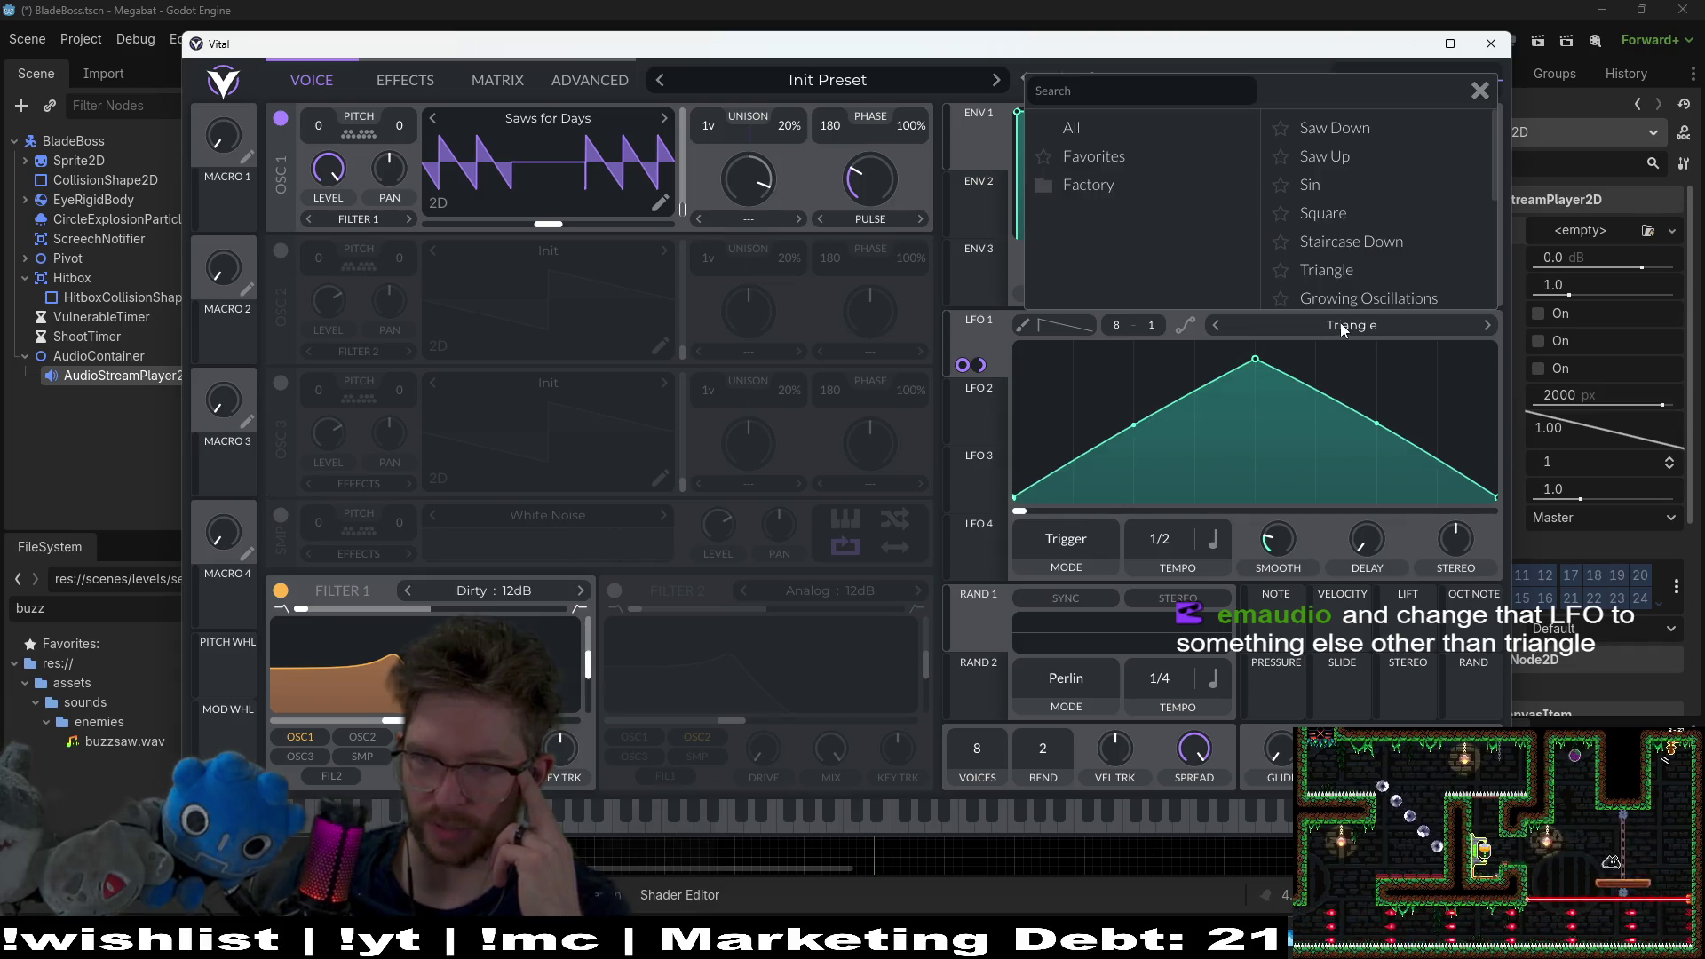
left_click(1328, 213)
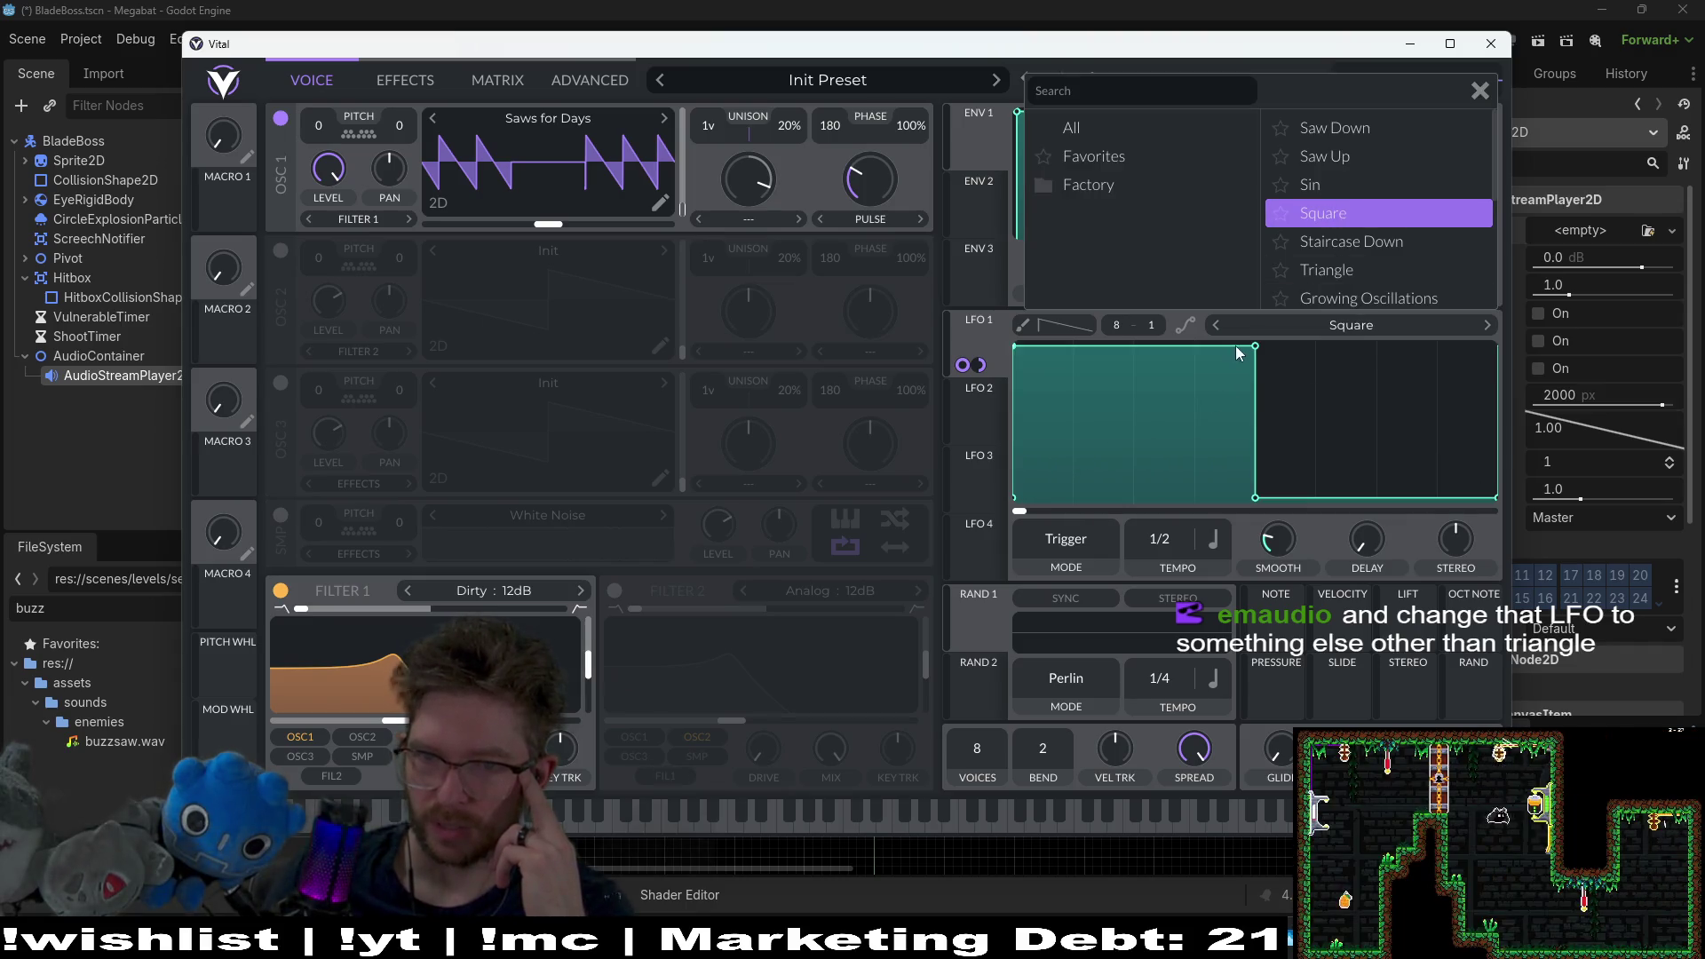
left_click_drag(1262, 505, 1327, 438)
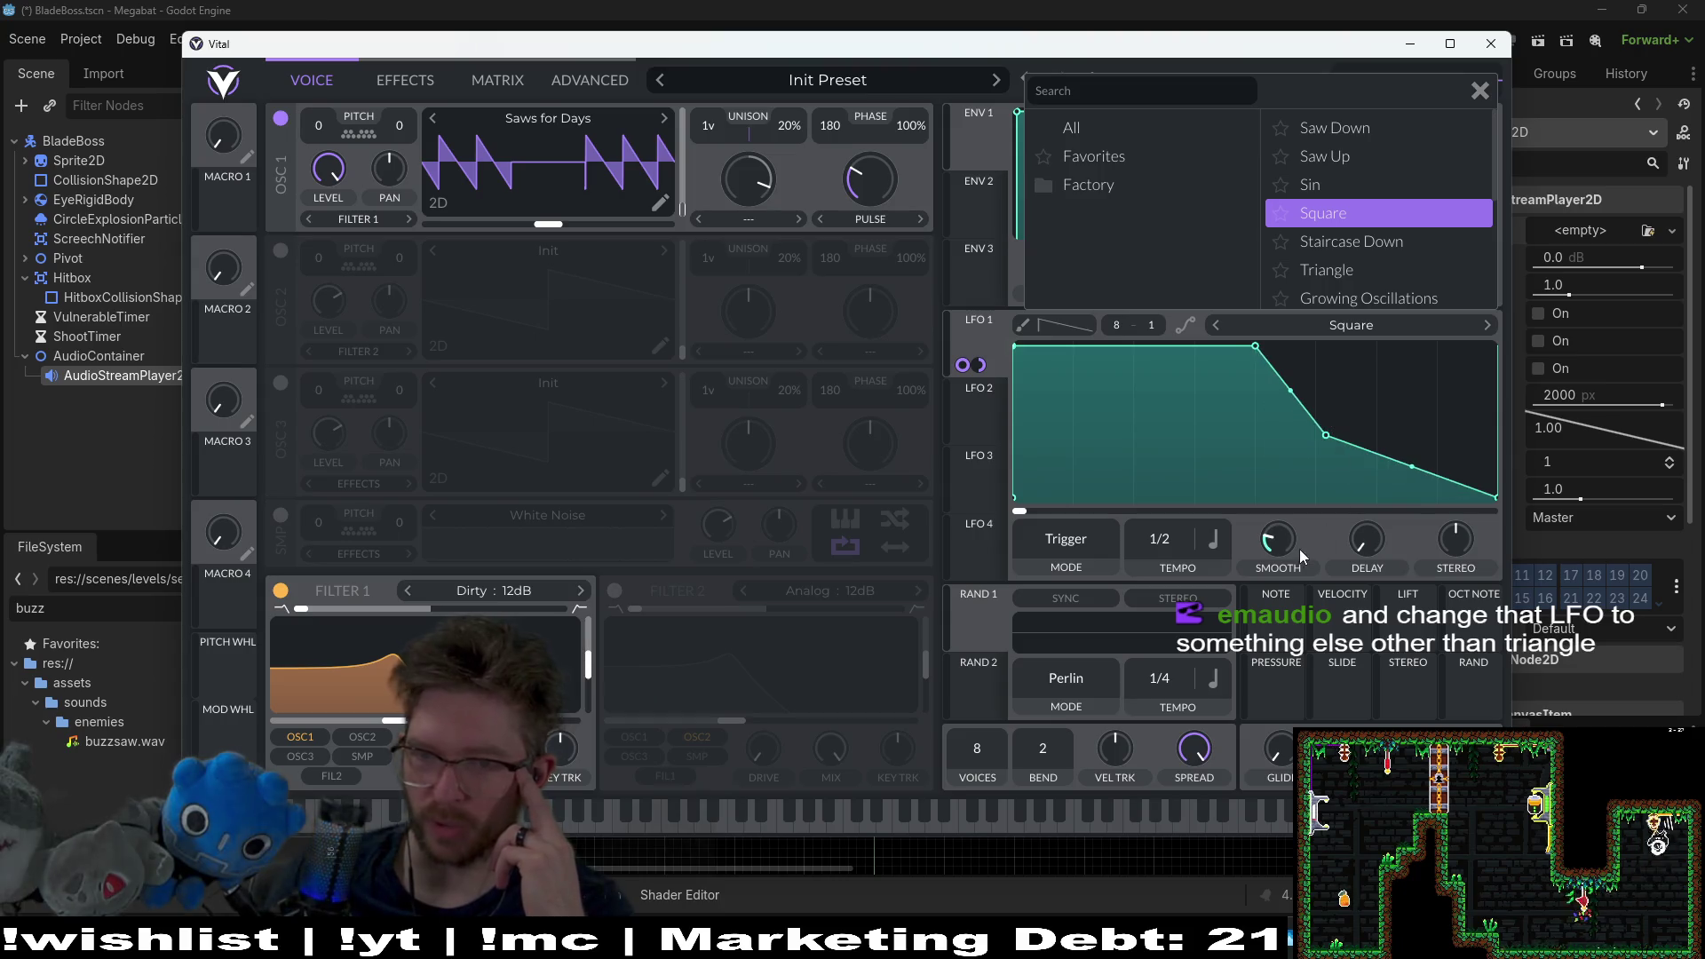
double_click(1377, 525)
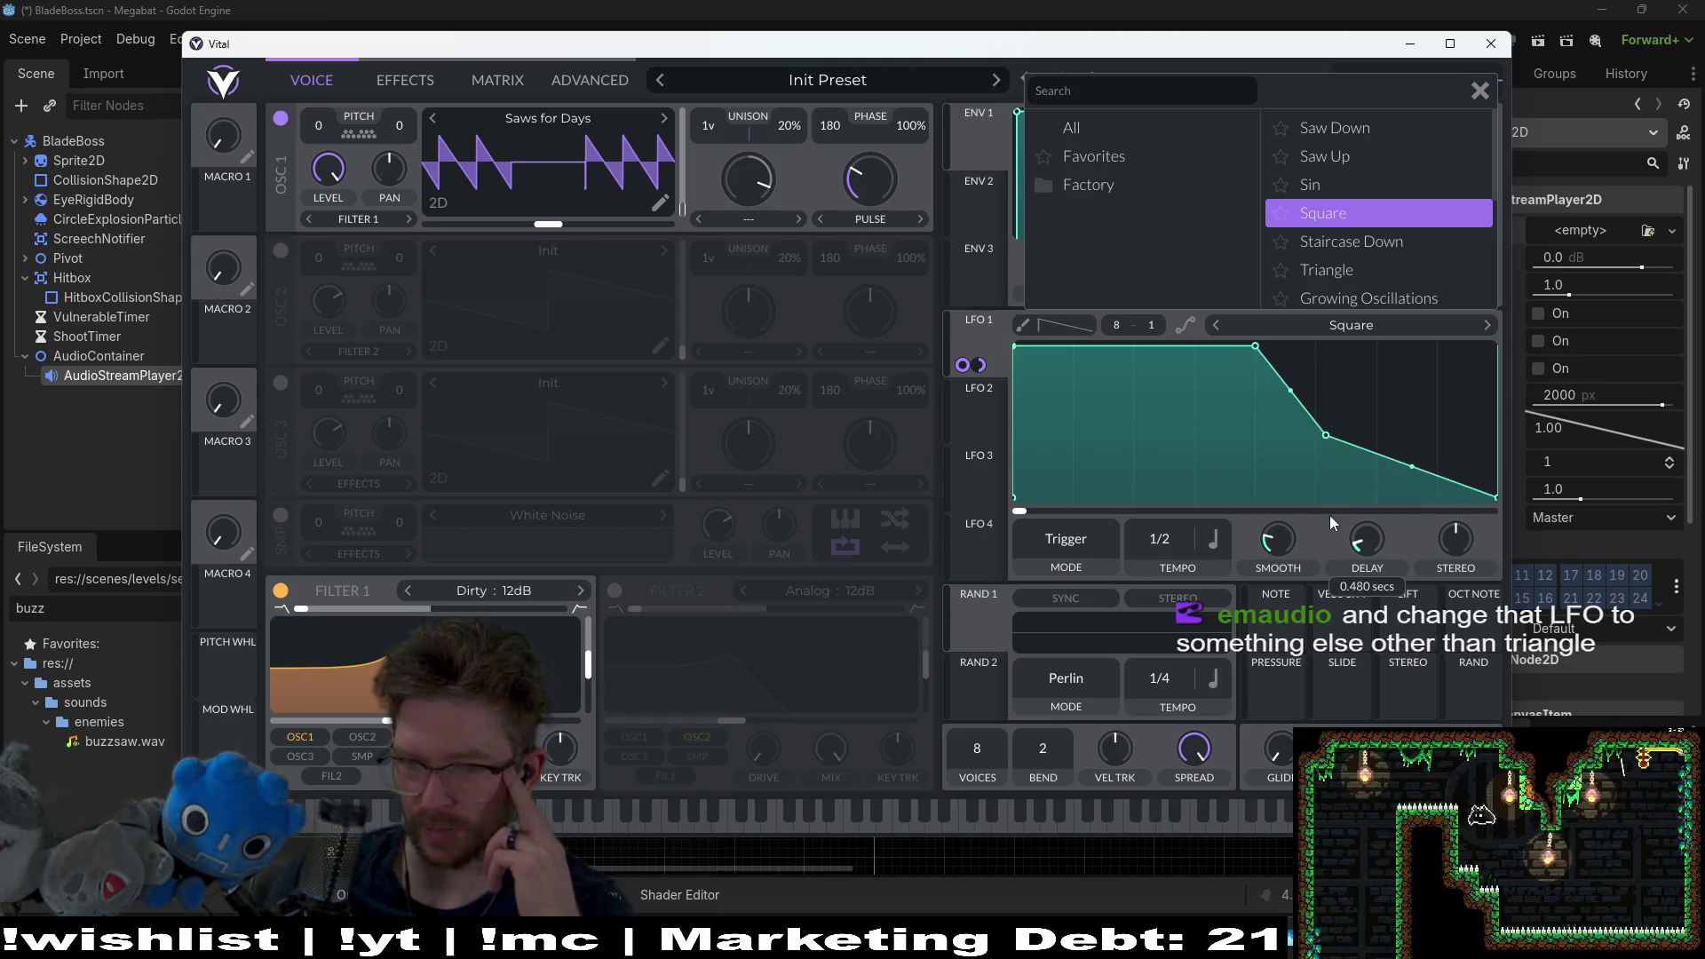
left_click_drag(1016, 345, 1098, 404)
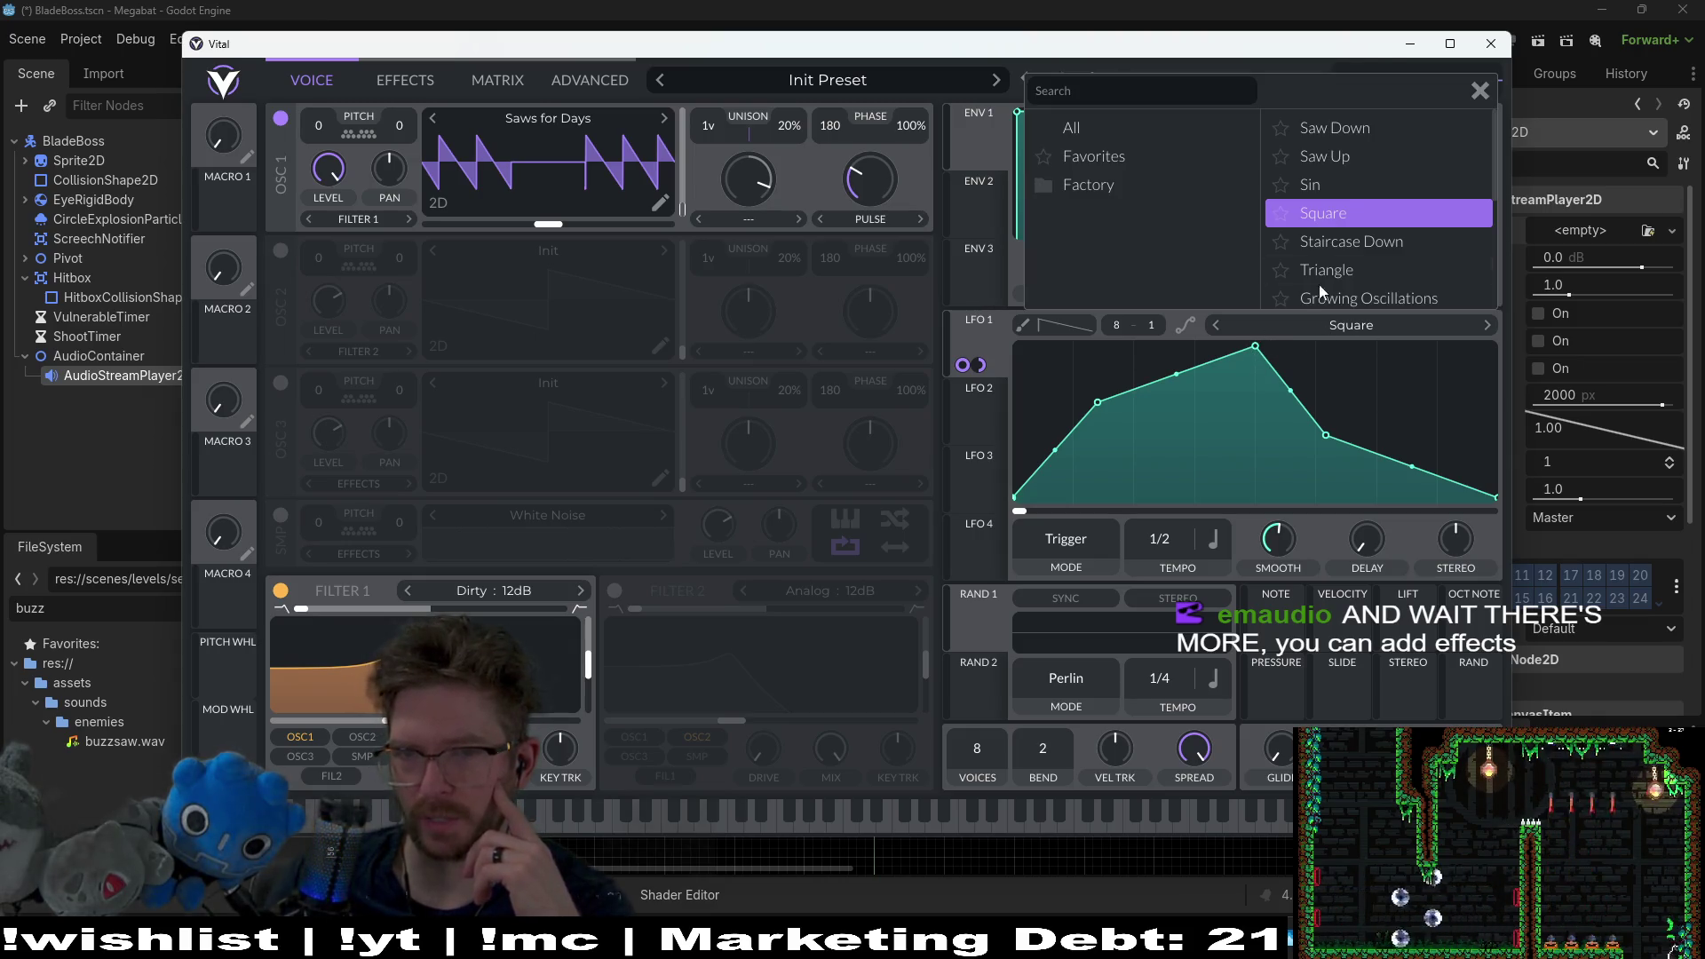
Step: Raise LFO 1 smoothing, choose Staircase Down, and remove LFO 1's extra oscillator 1 modulation
left_click(1341, 269)
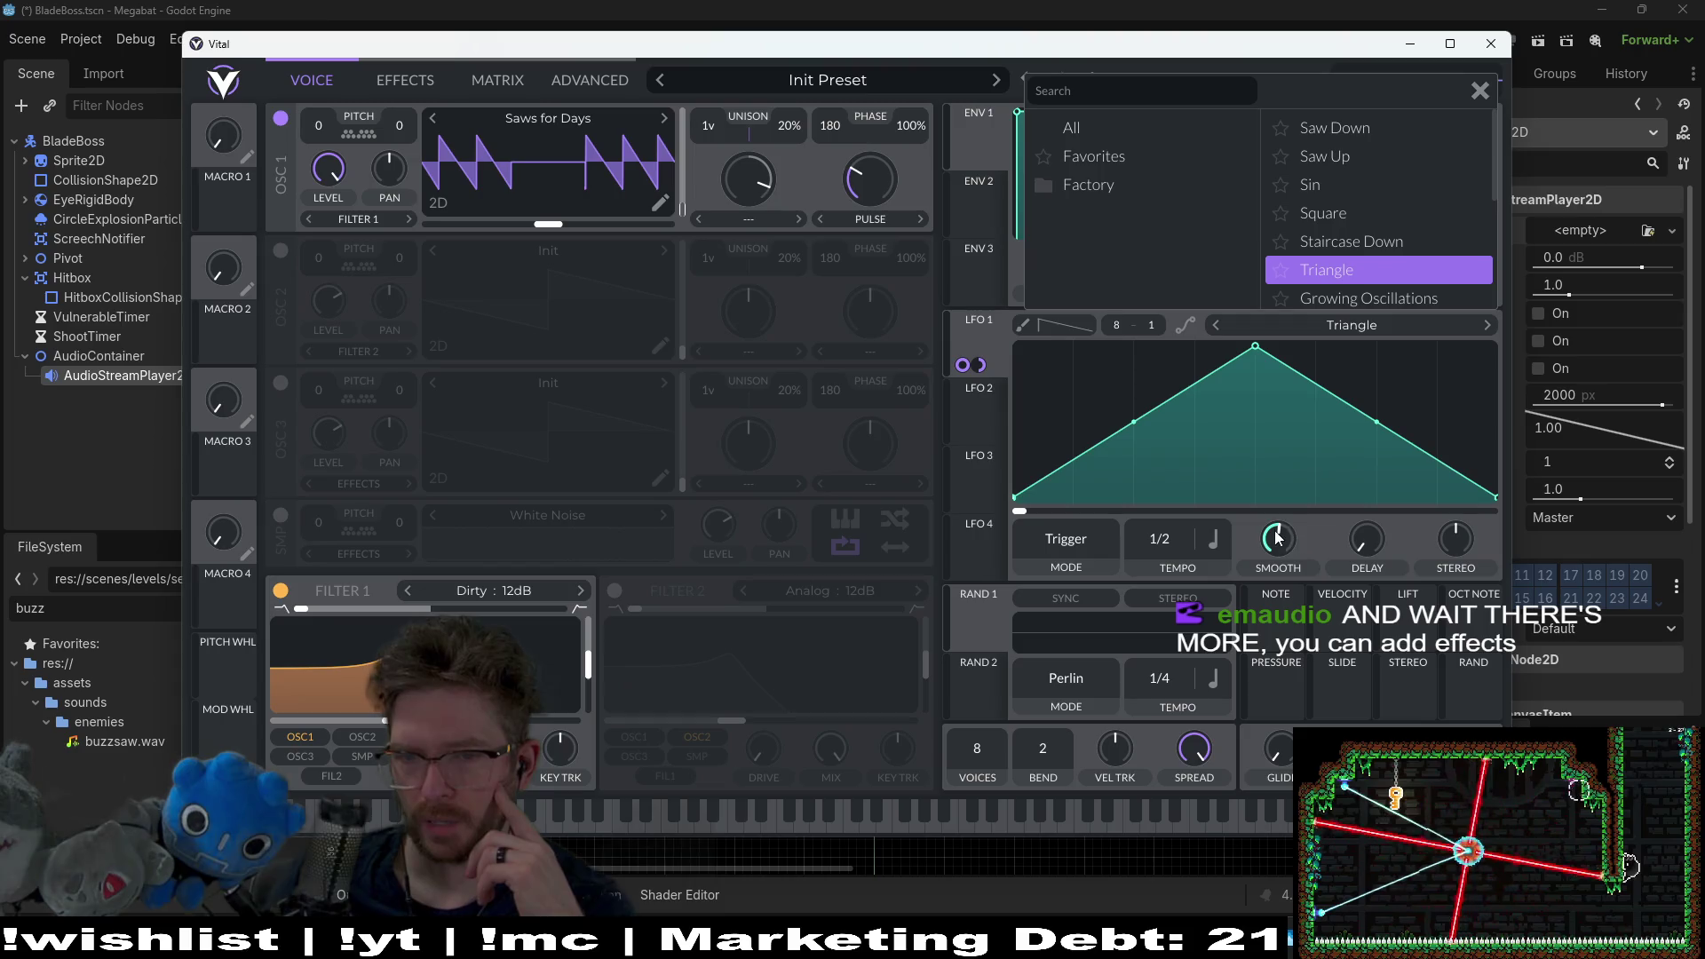
left_click_drag(1225, 546, 1241, 364)
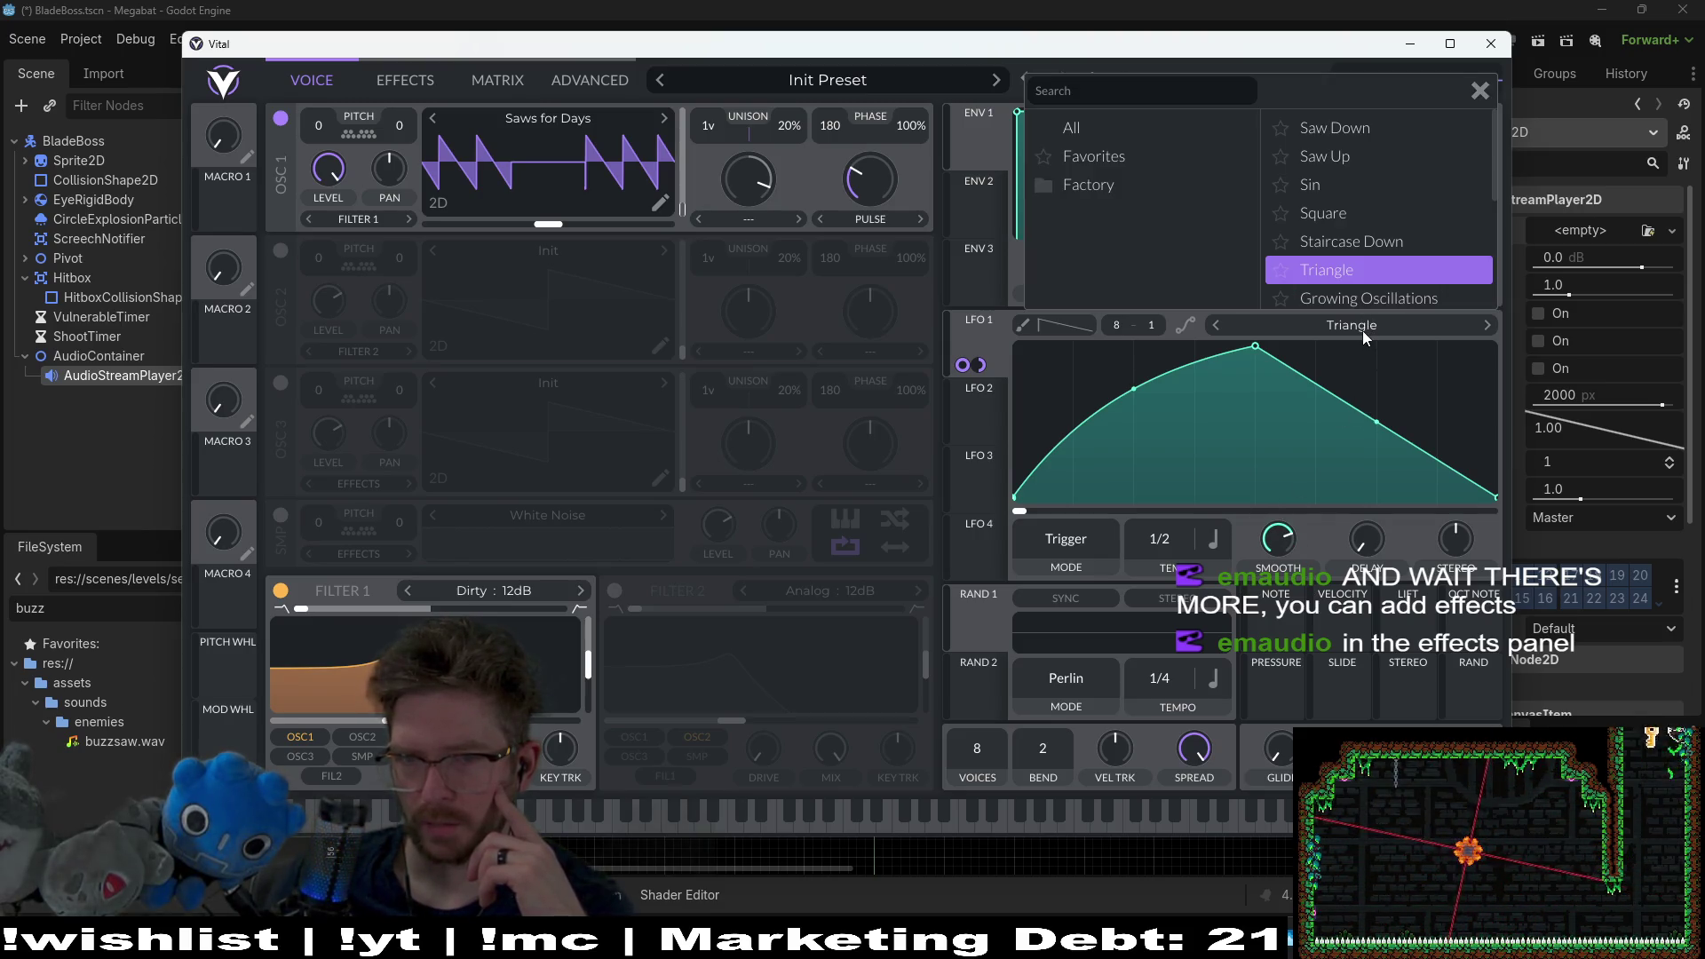
left_click(1350, 245)
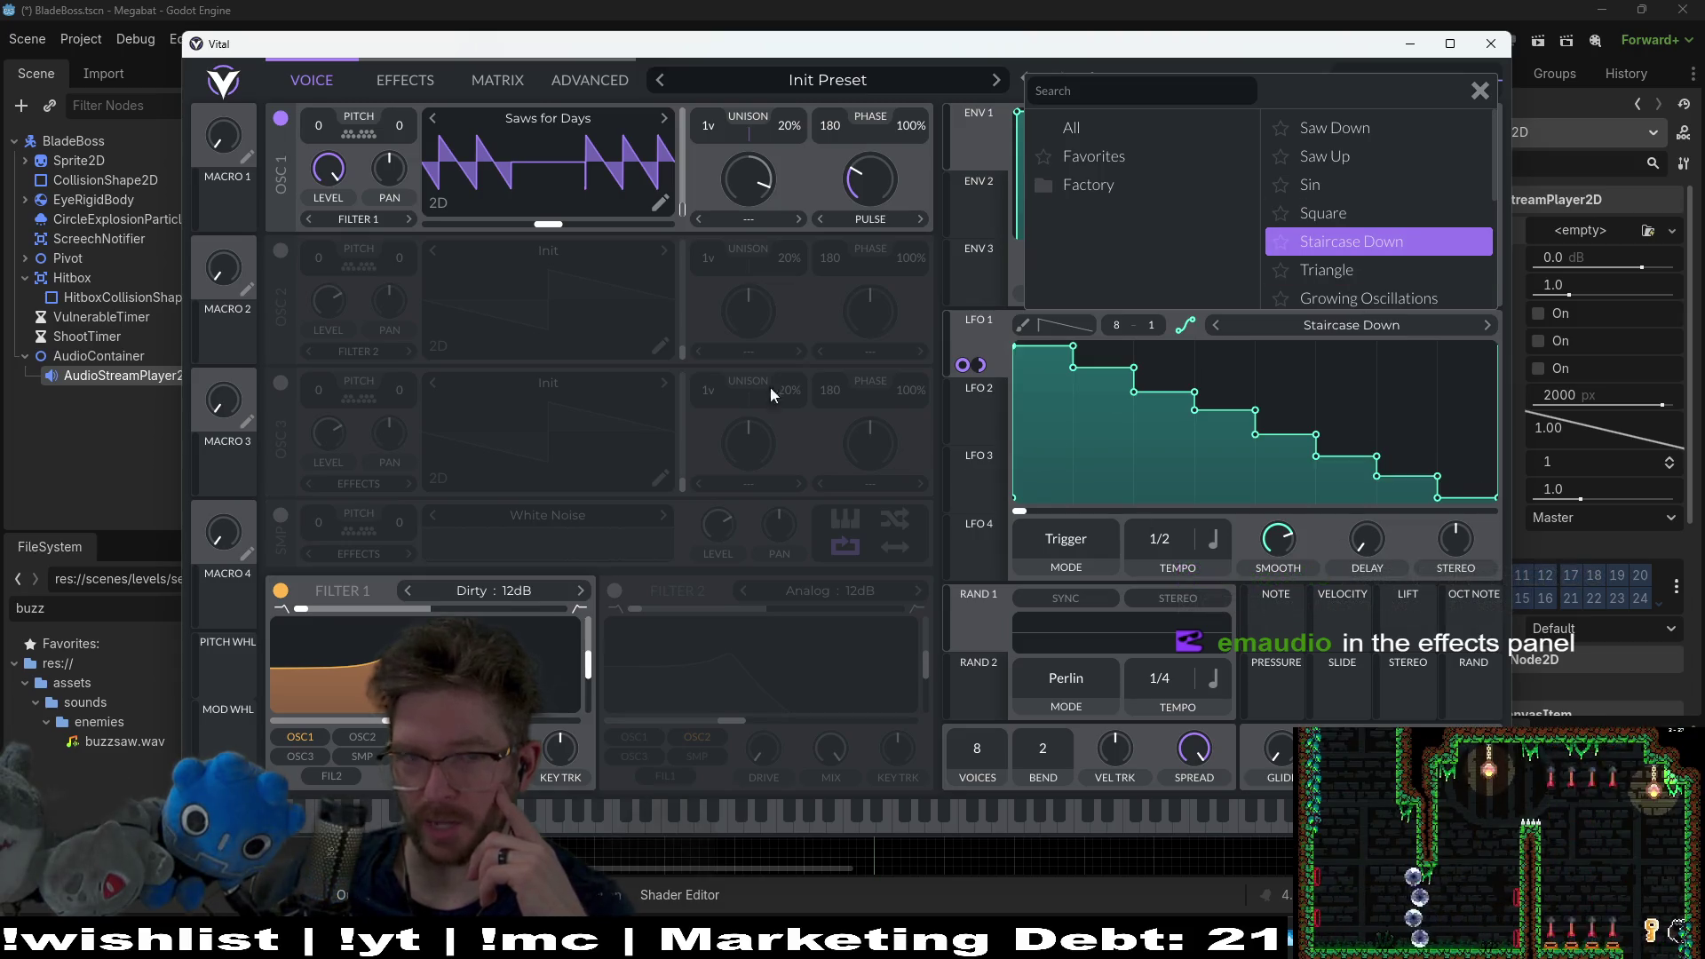
right_click(389, 222)
left_click(412, 229)
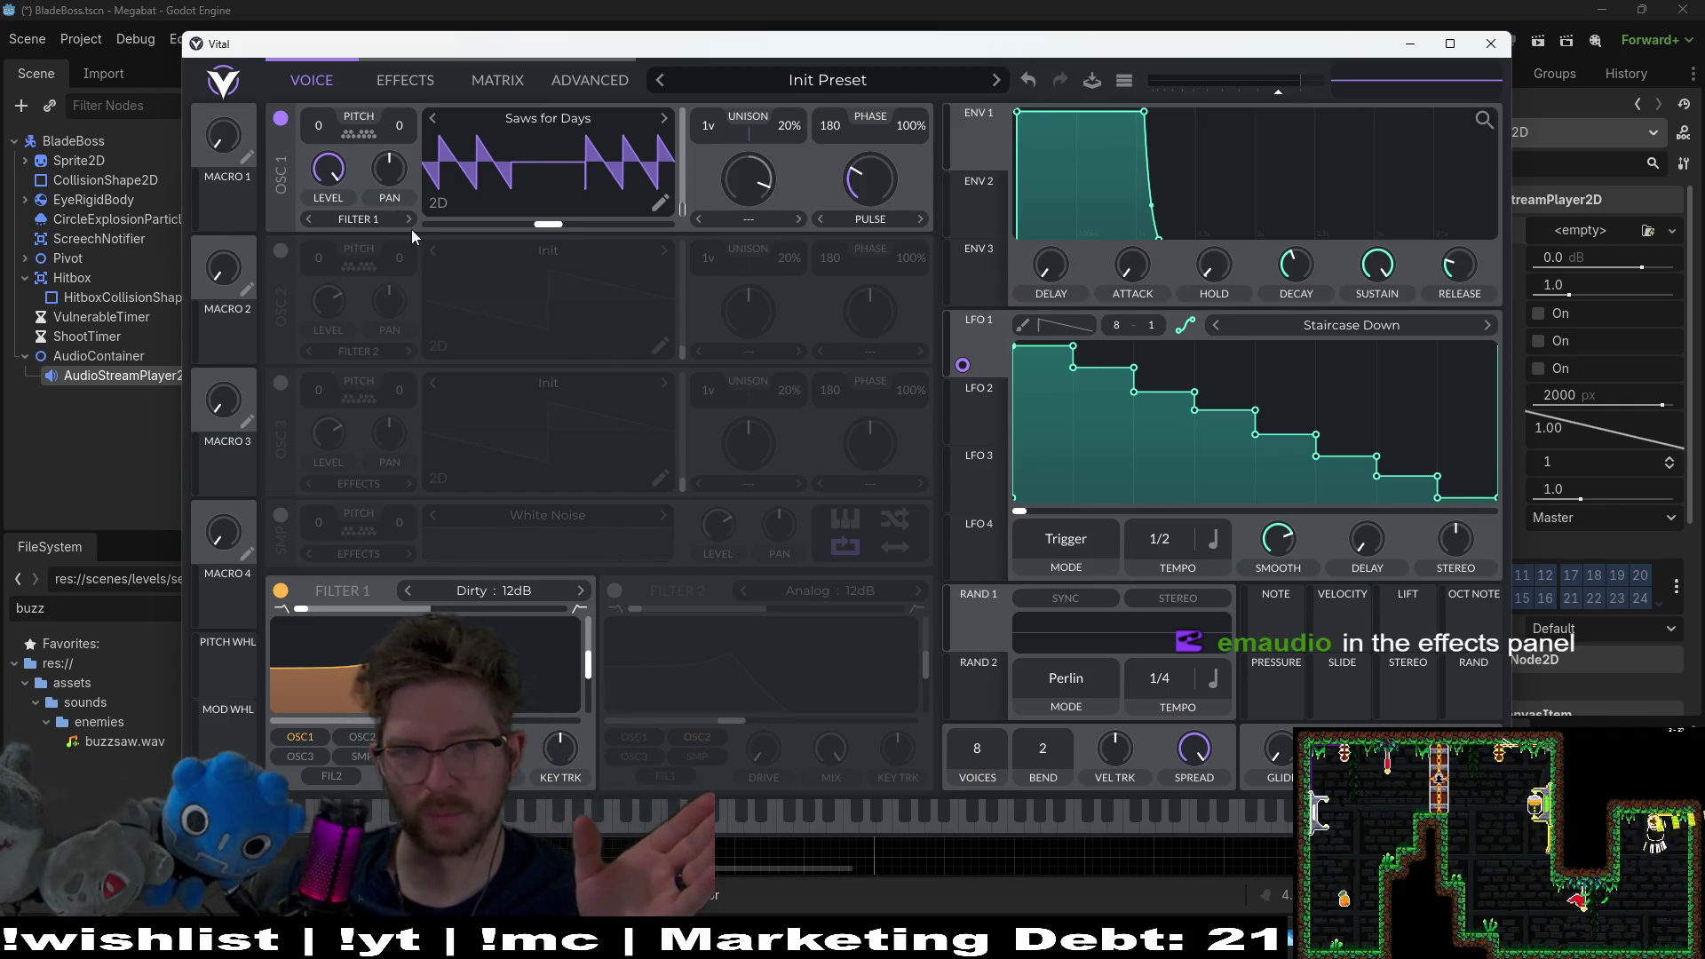
Step: Audition the Staircase Down LFO, then open the Effects page and enable Chorus
key("a")
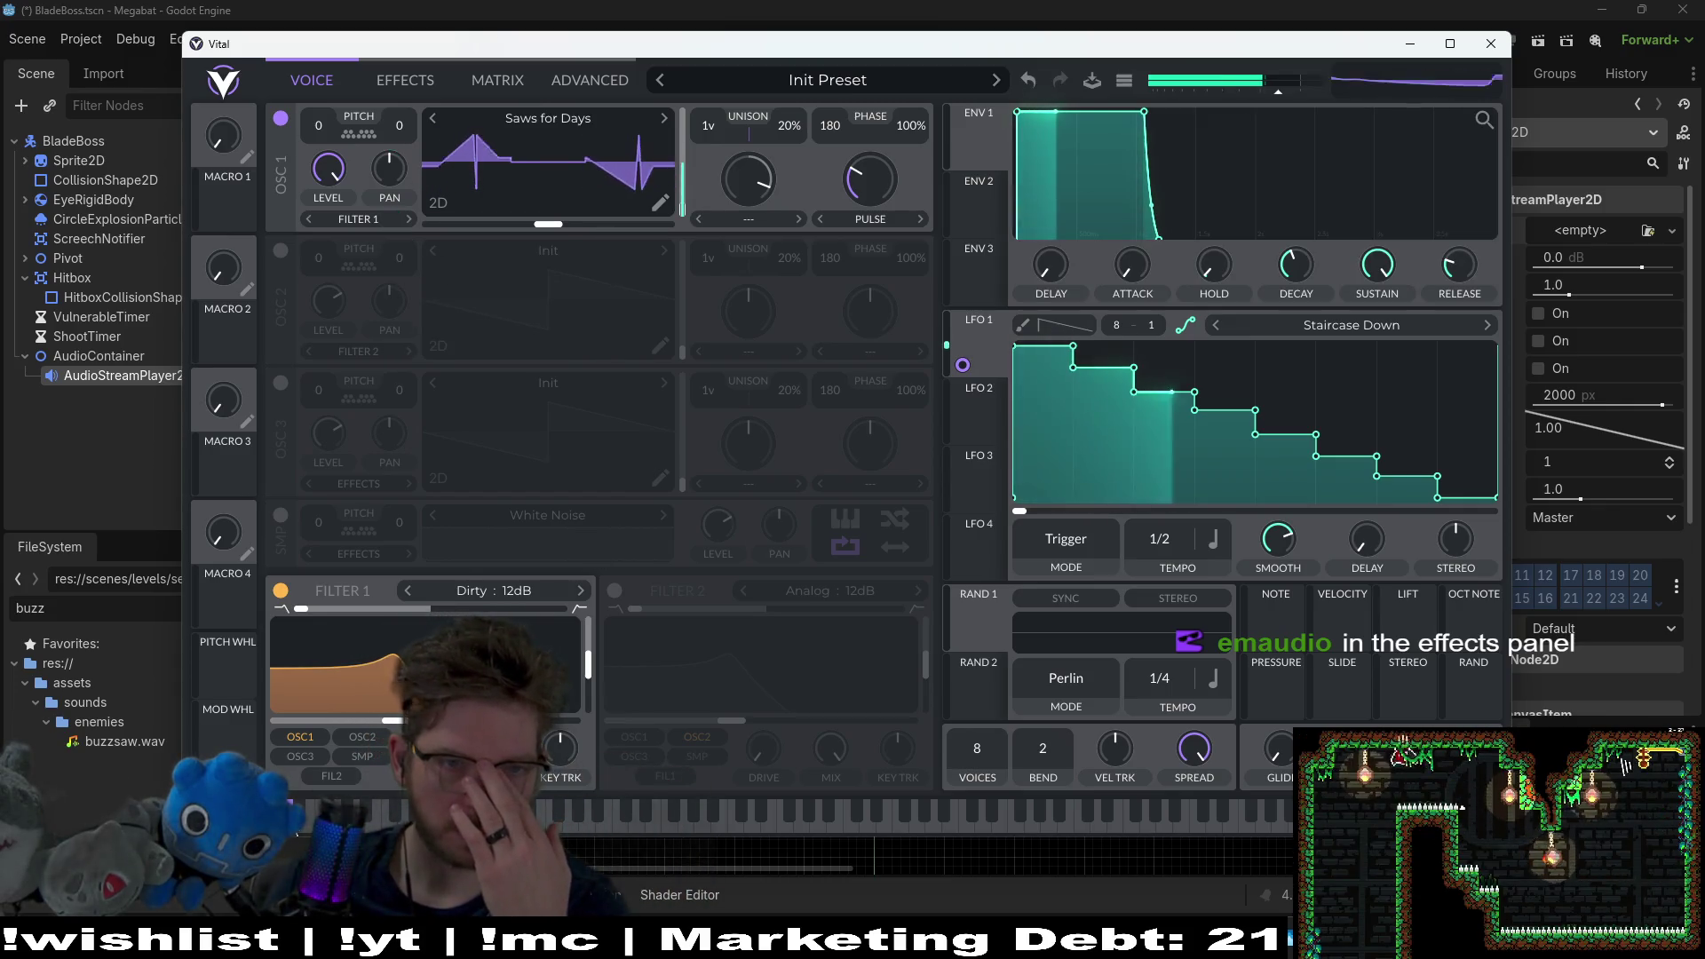
left_click(596, 819)
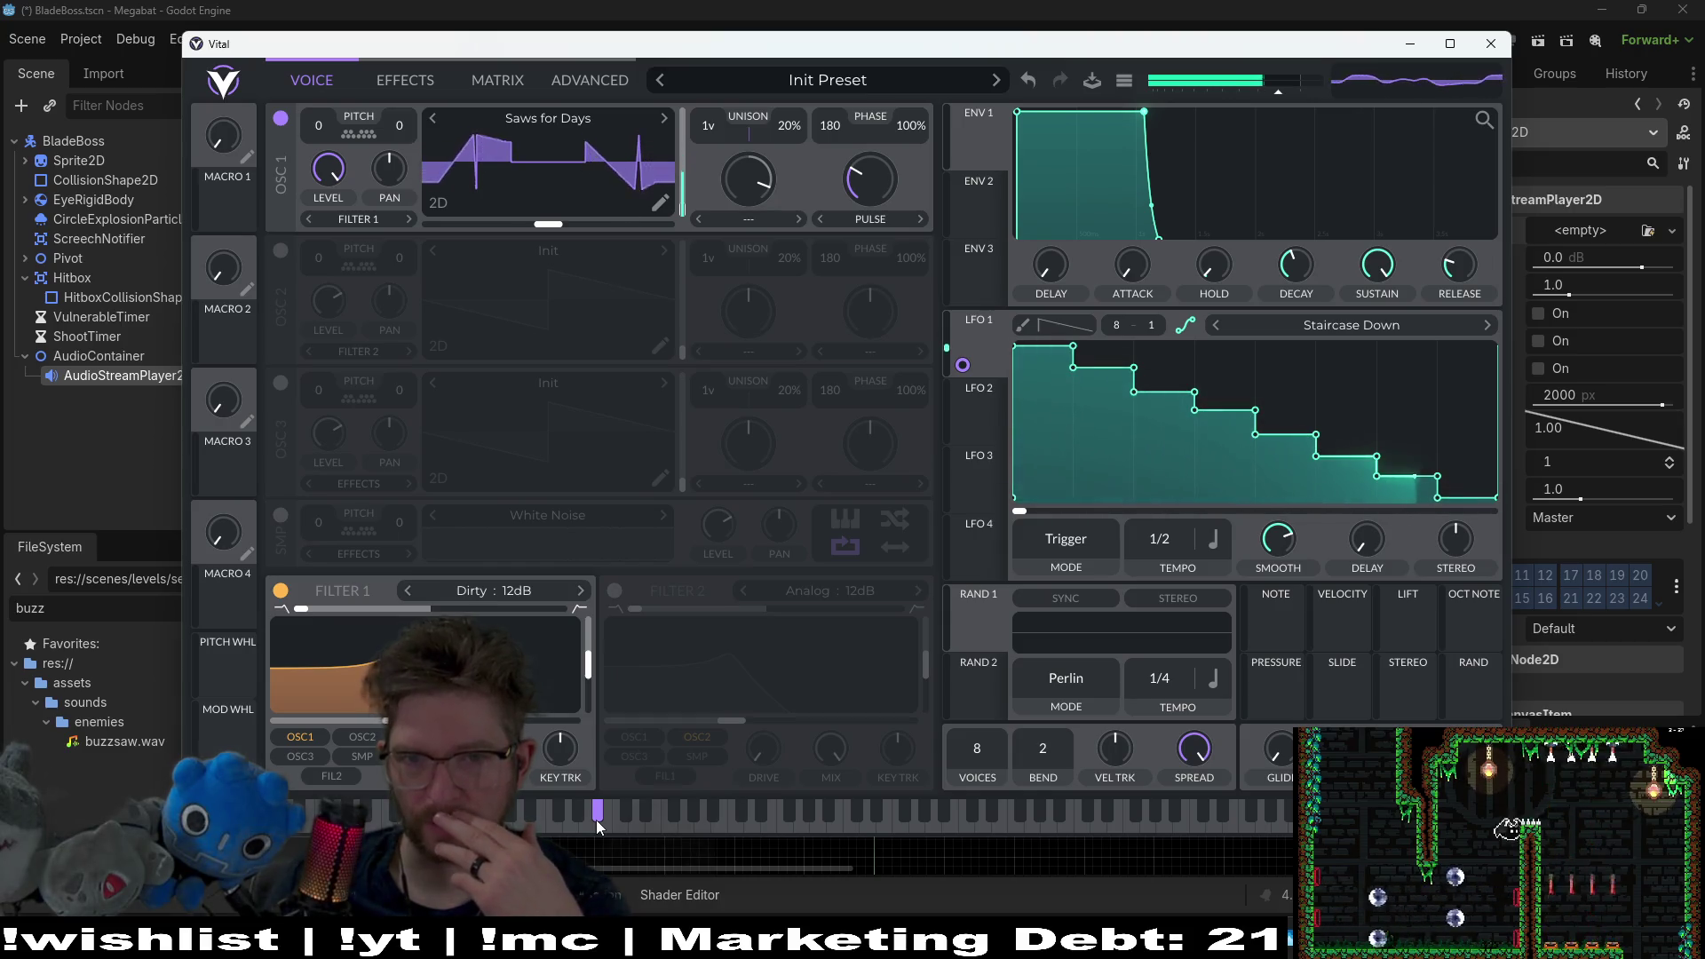
left_click_drag(595, 818, 595, 818)
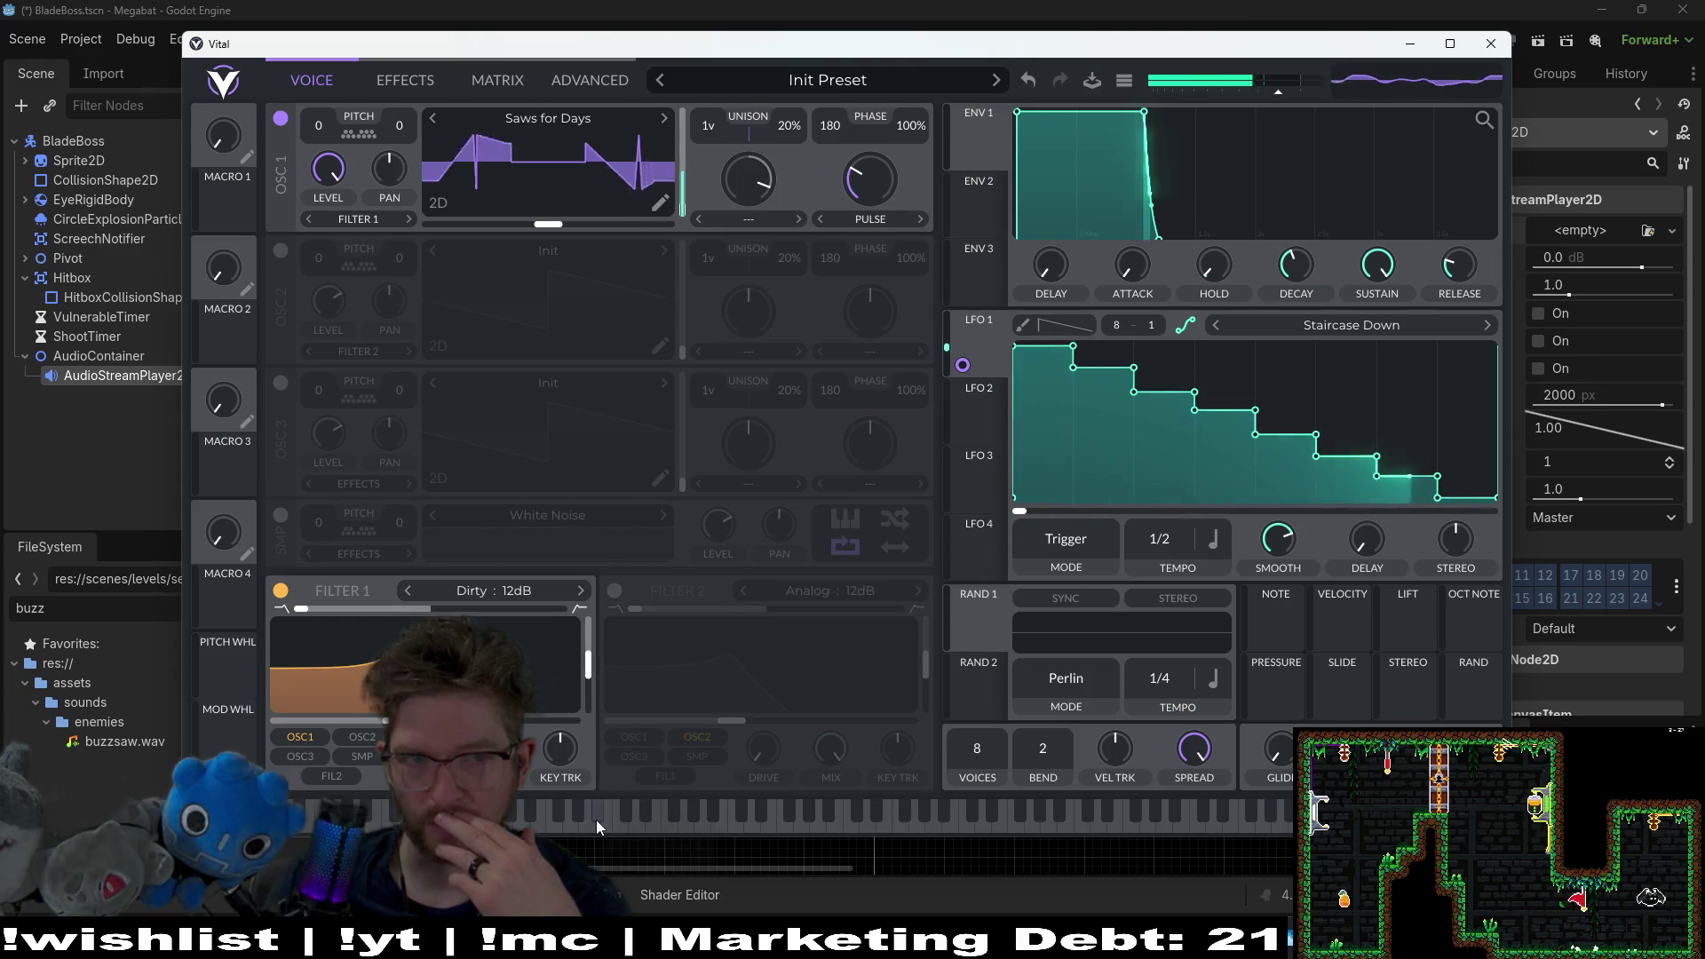
left_click(393, 78)
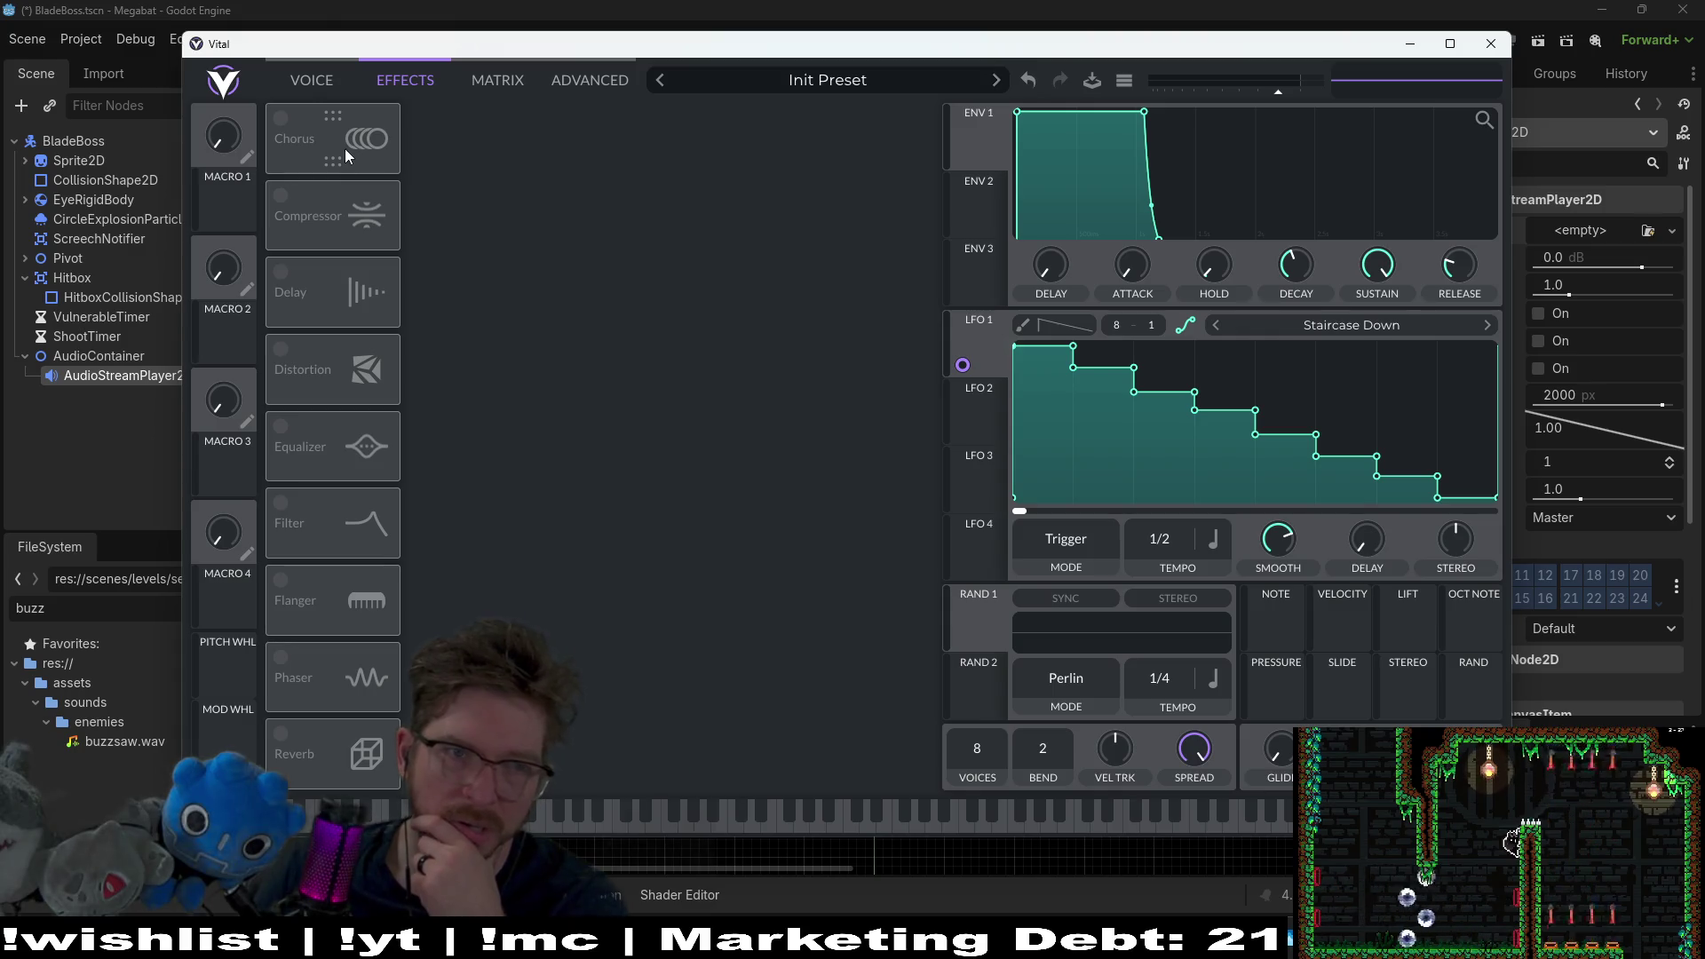
left_click(286, 121)
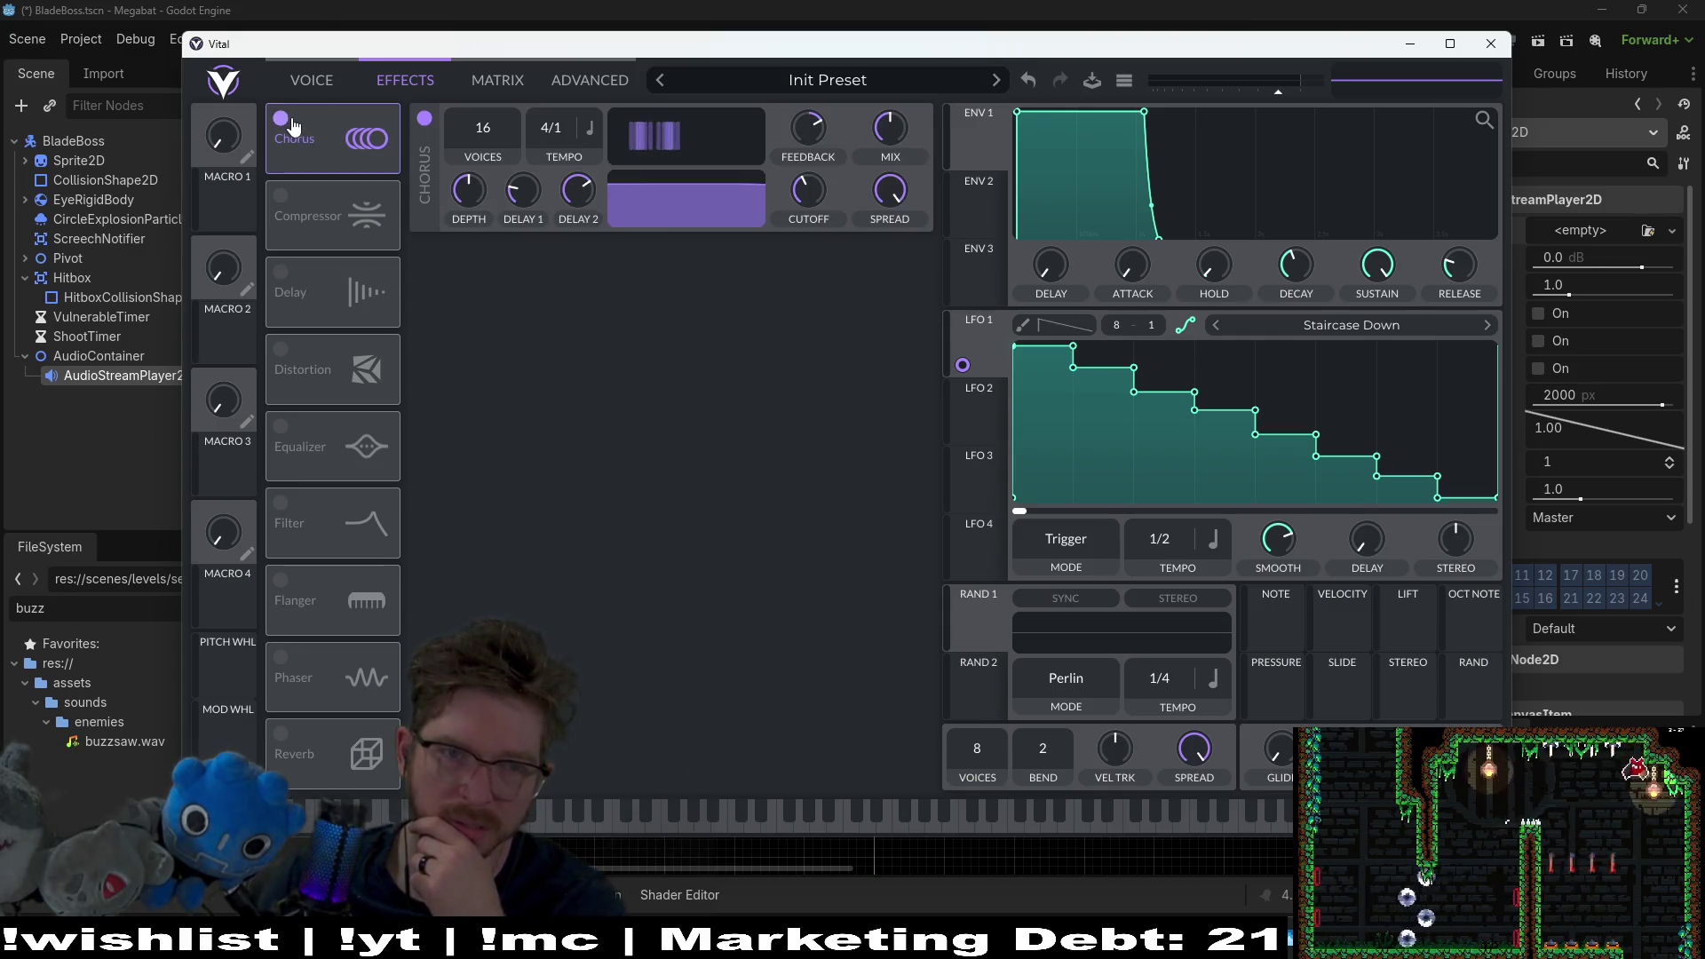
Step: Audition a note with Chorus on, then switch Chorus off and play again
left_click(318, 82)
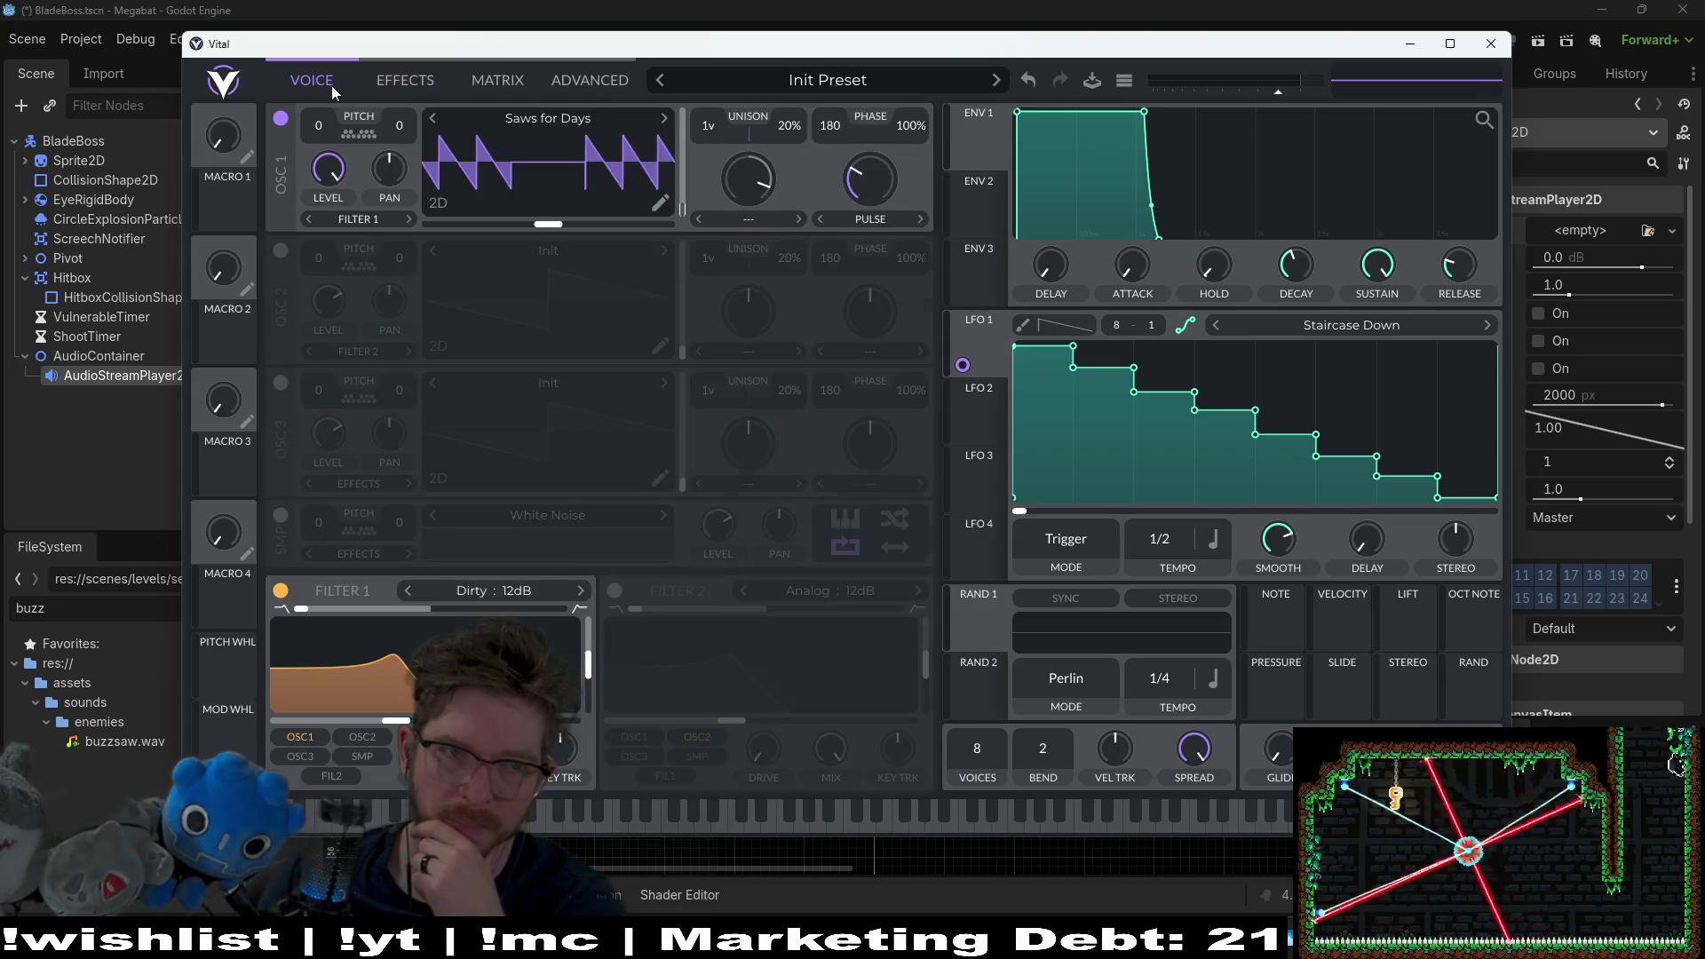
left_click(405, 78)
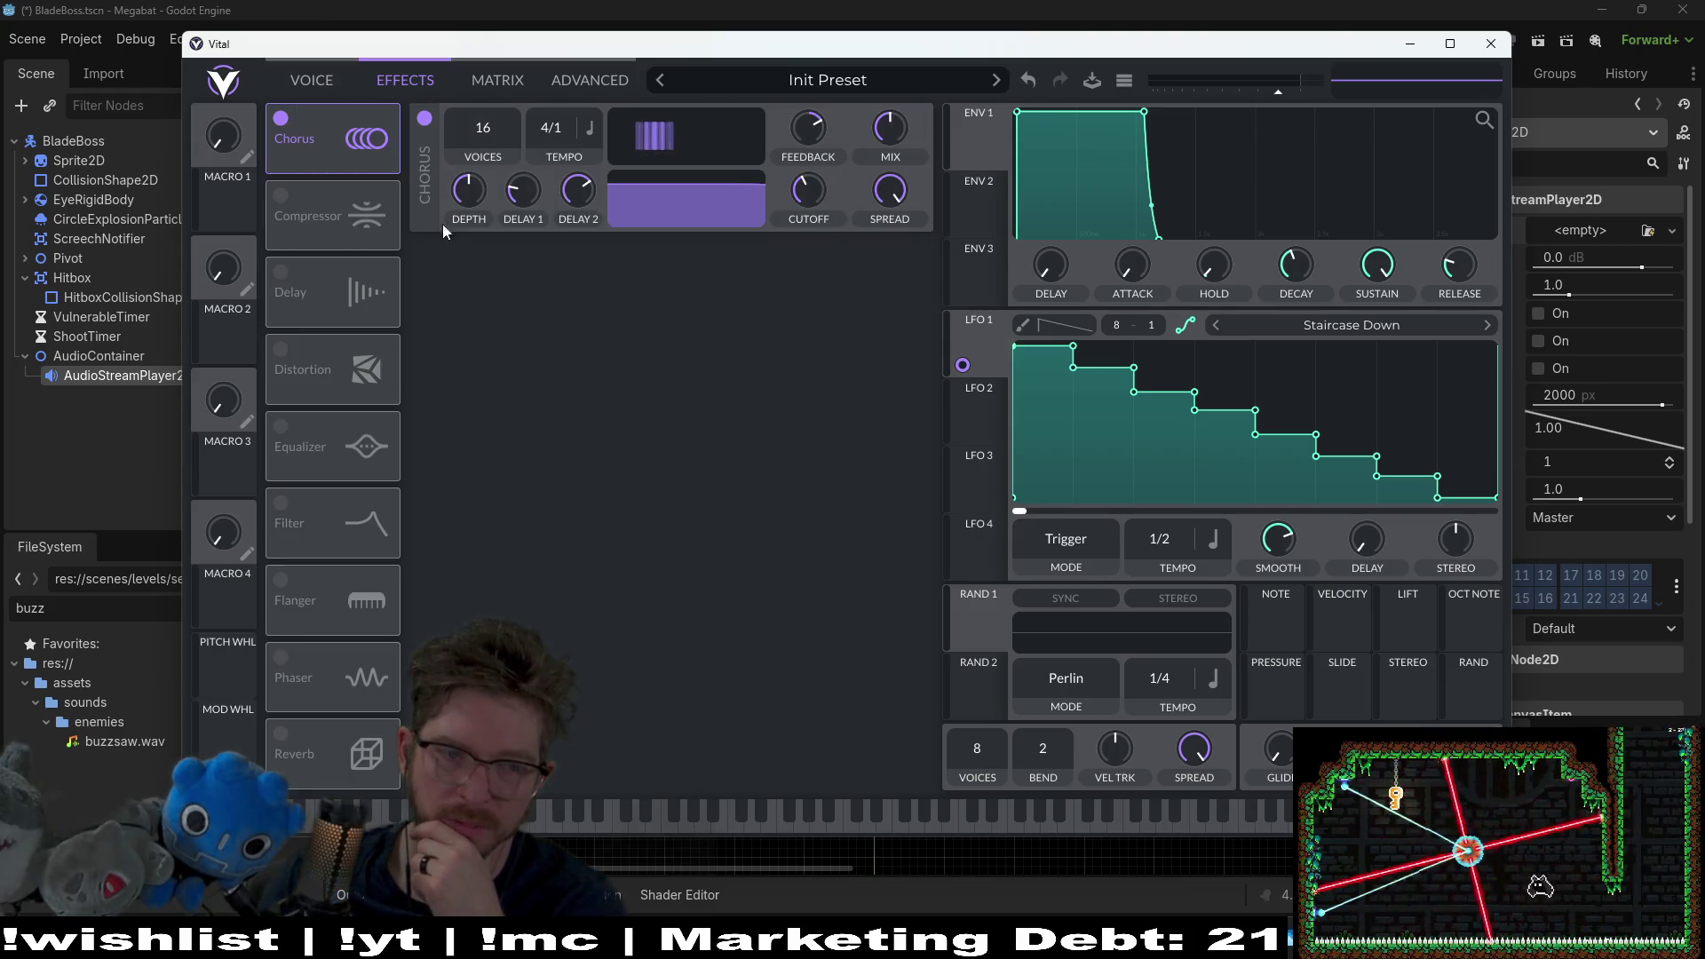
key("a")
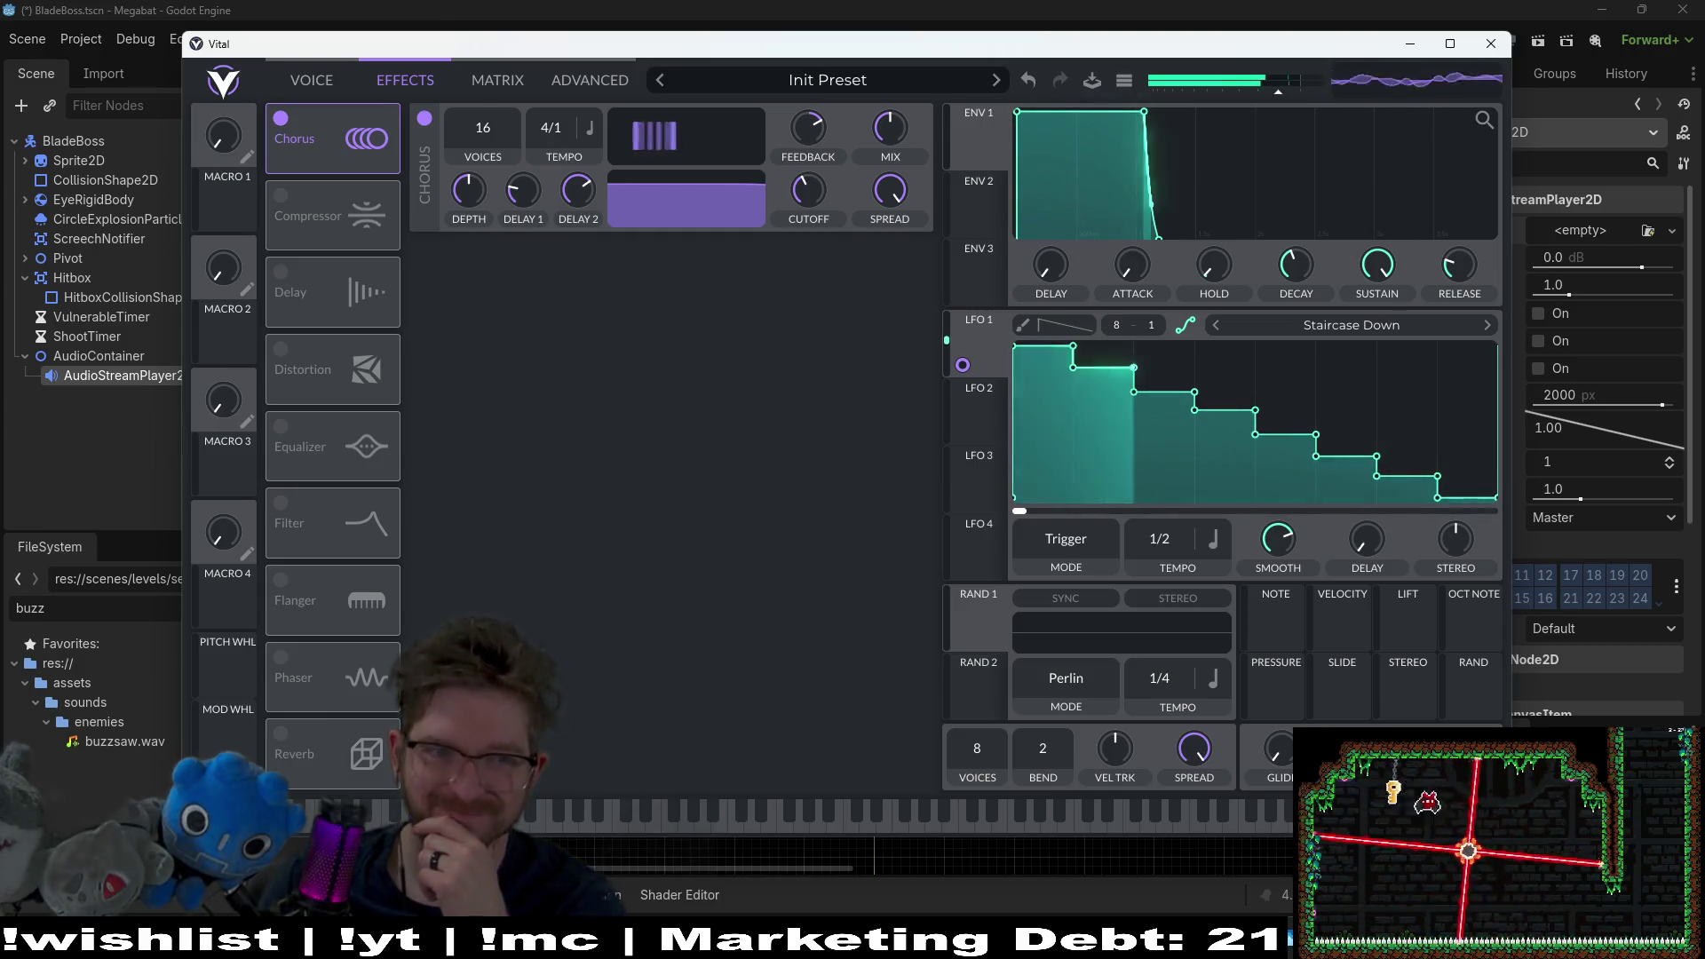
left_click(279, 119)
key("a")
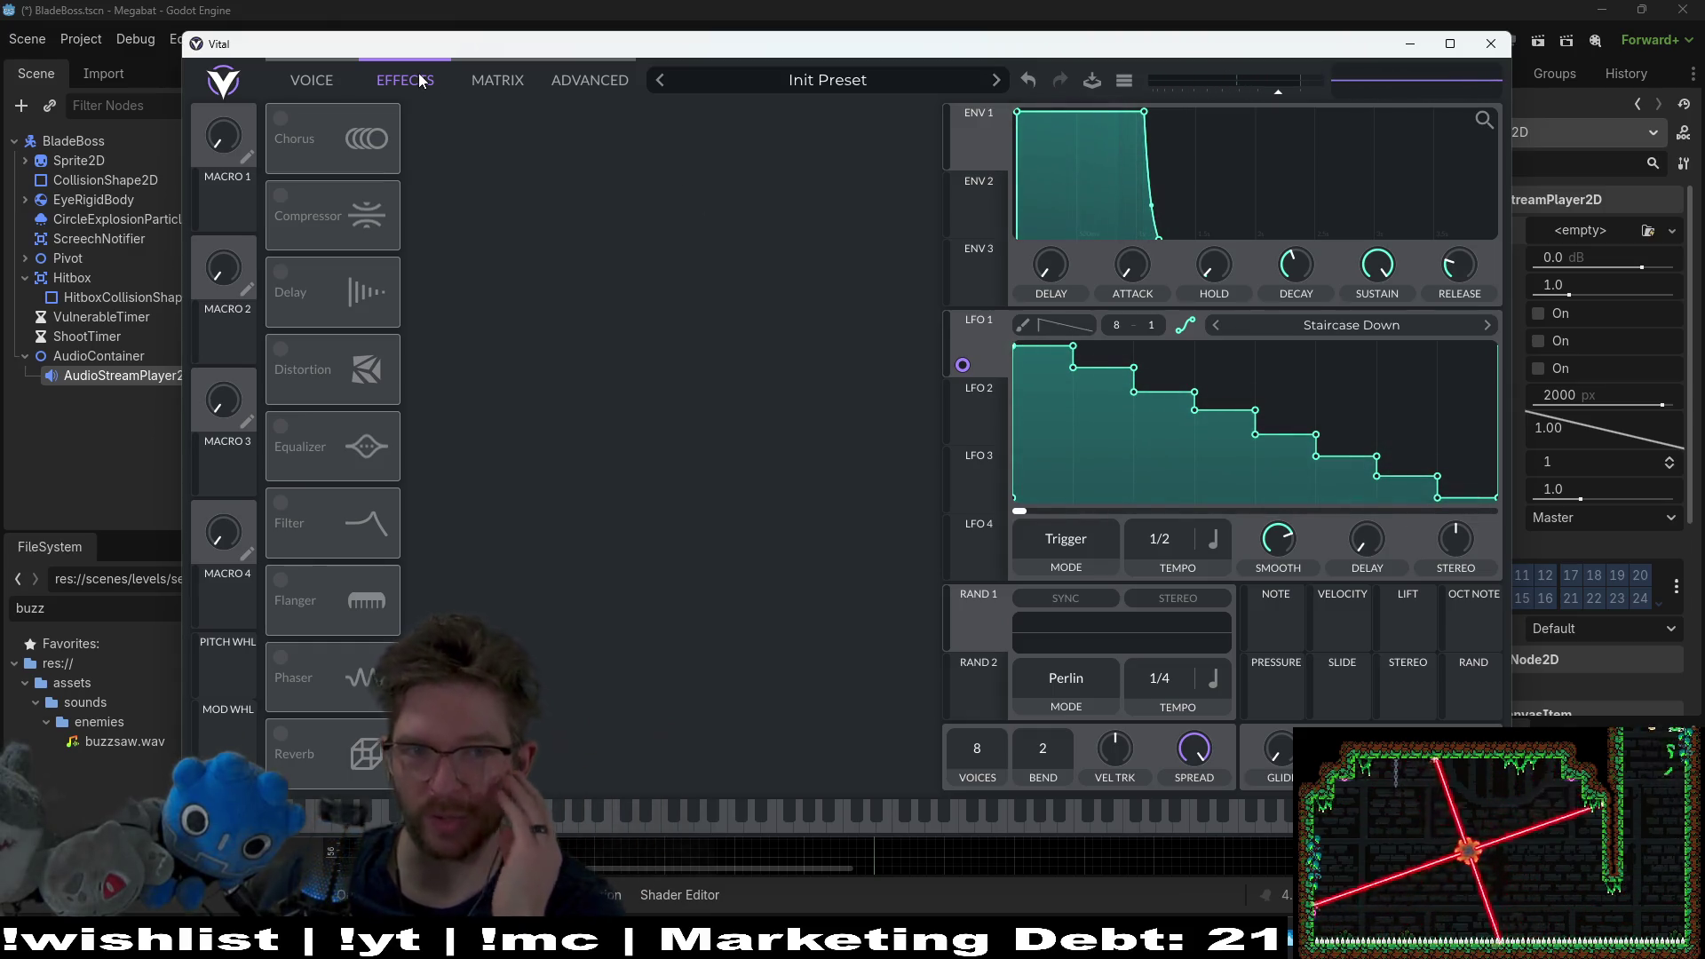
Step: Flip through the synth pages to the Advanced settings page
left_click(319, 84)
left_click(497, 80)
left_click(412, 82)
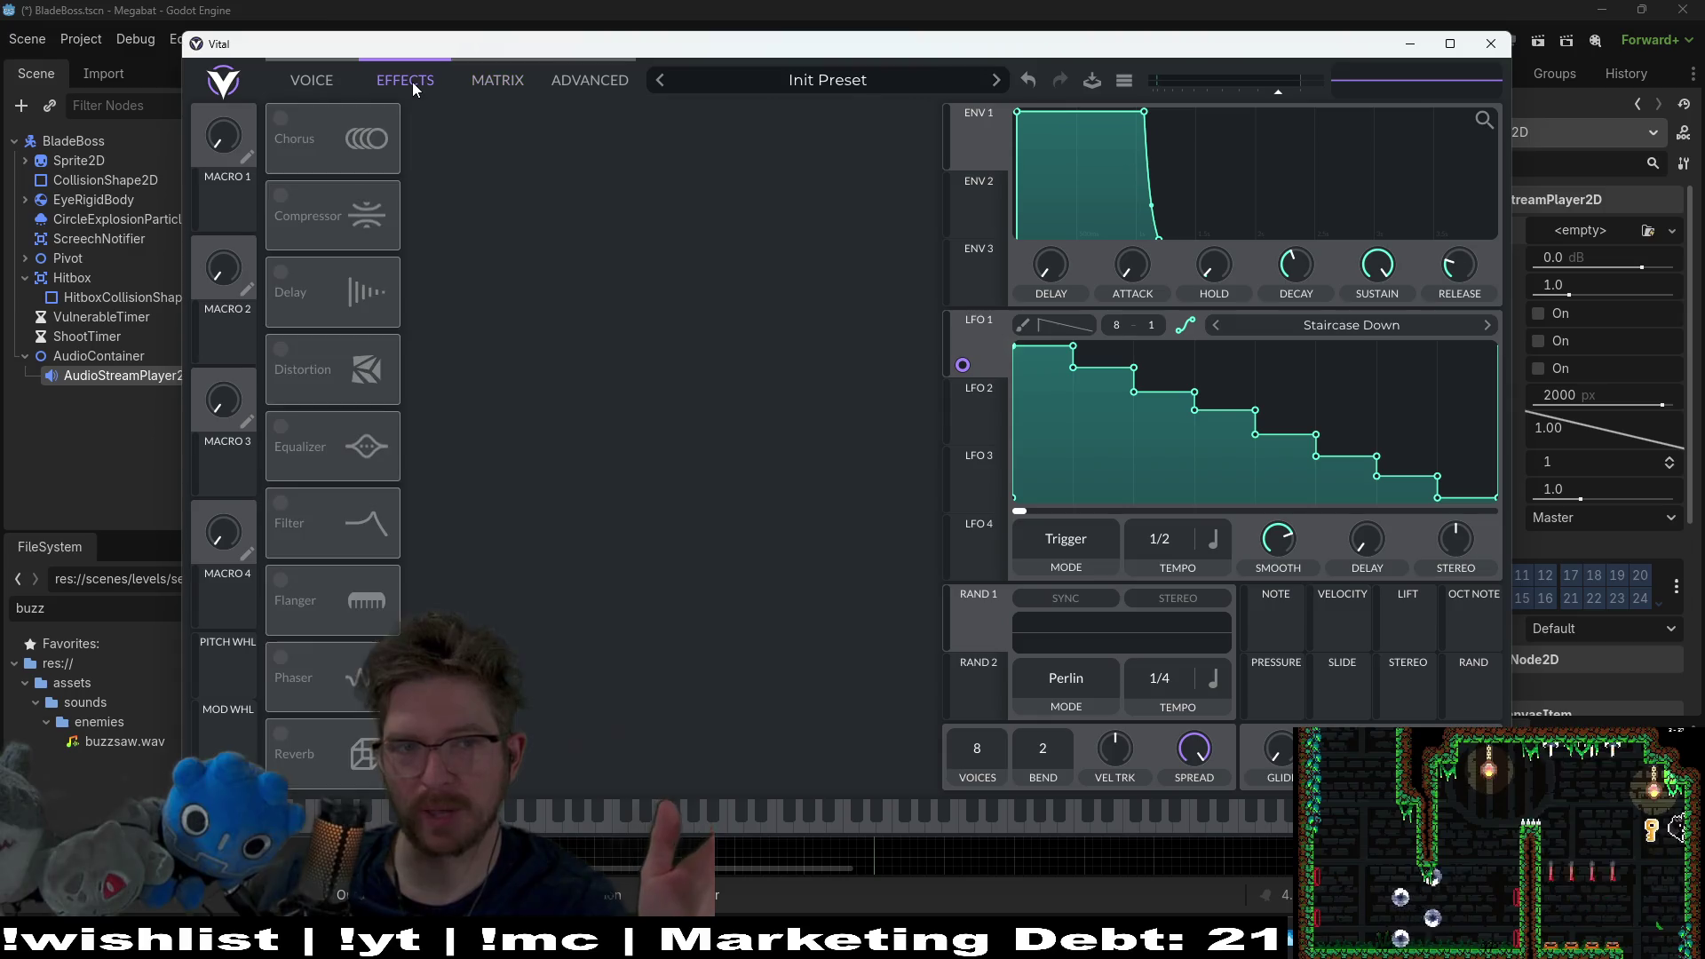
left_click(582, 84)
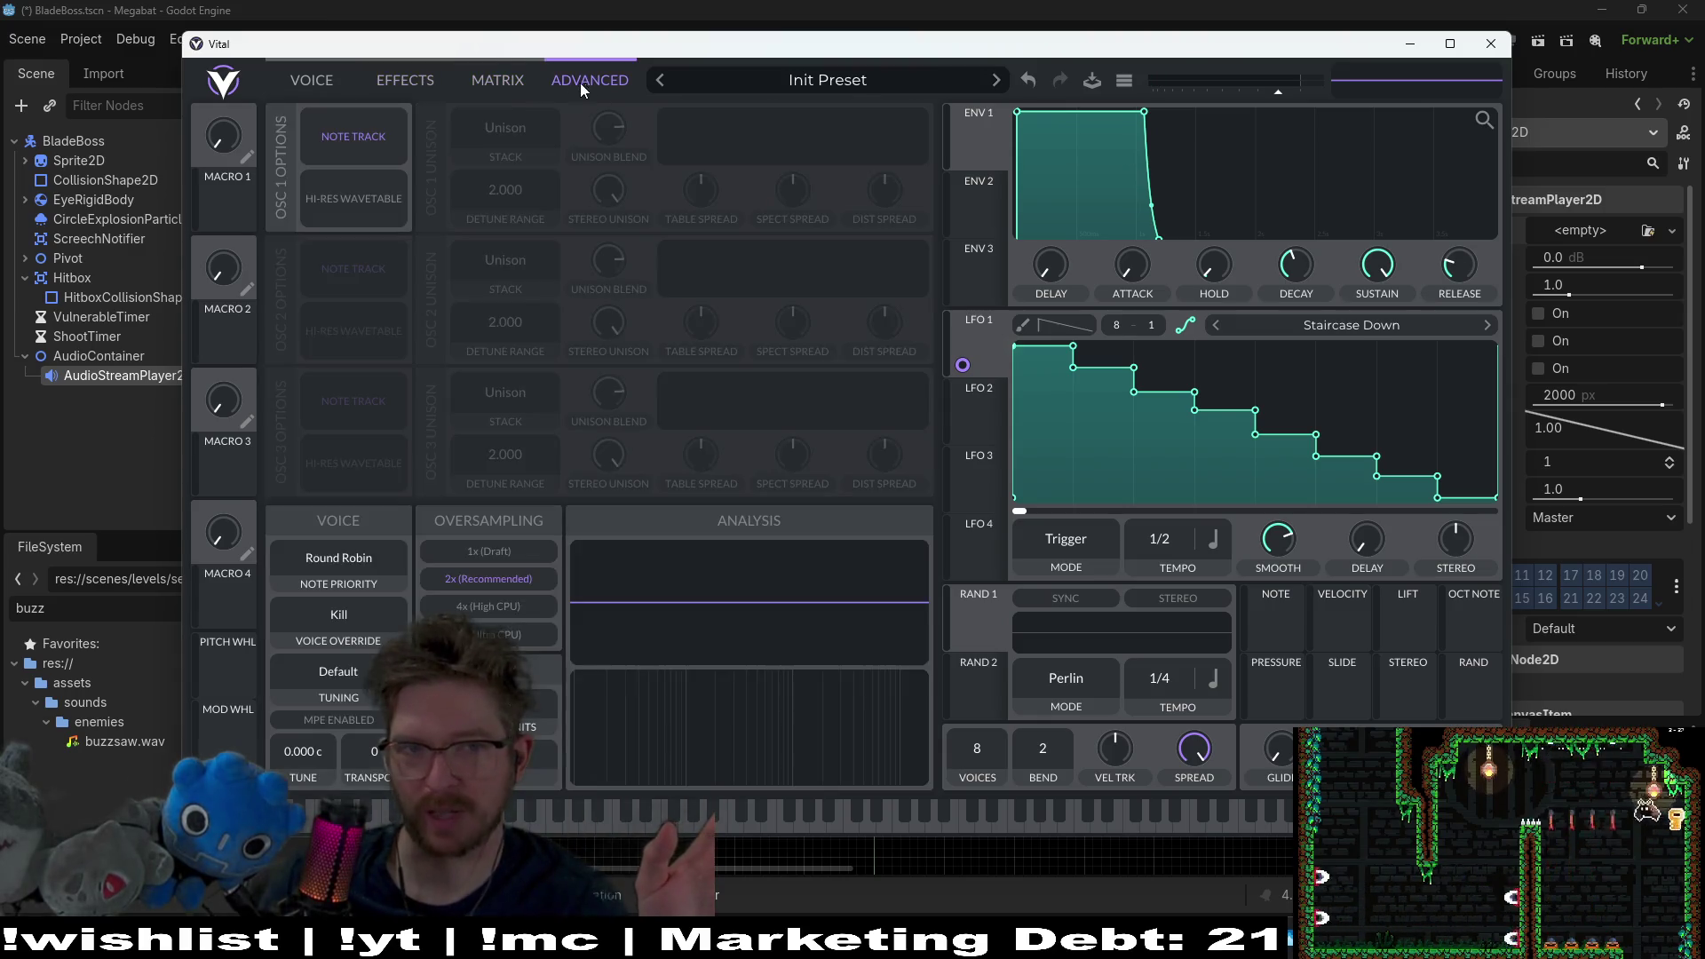
Step: Browse the Matrix, Advanced, Voice and oscillator pages, finishing on the Effects list
left_click(499, 86)
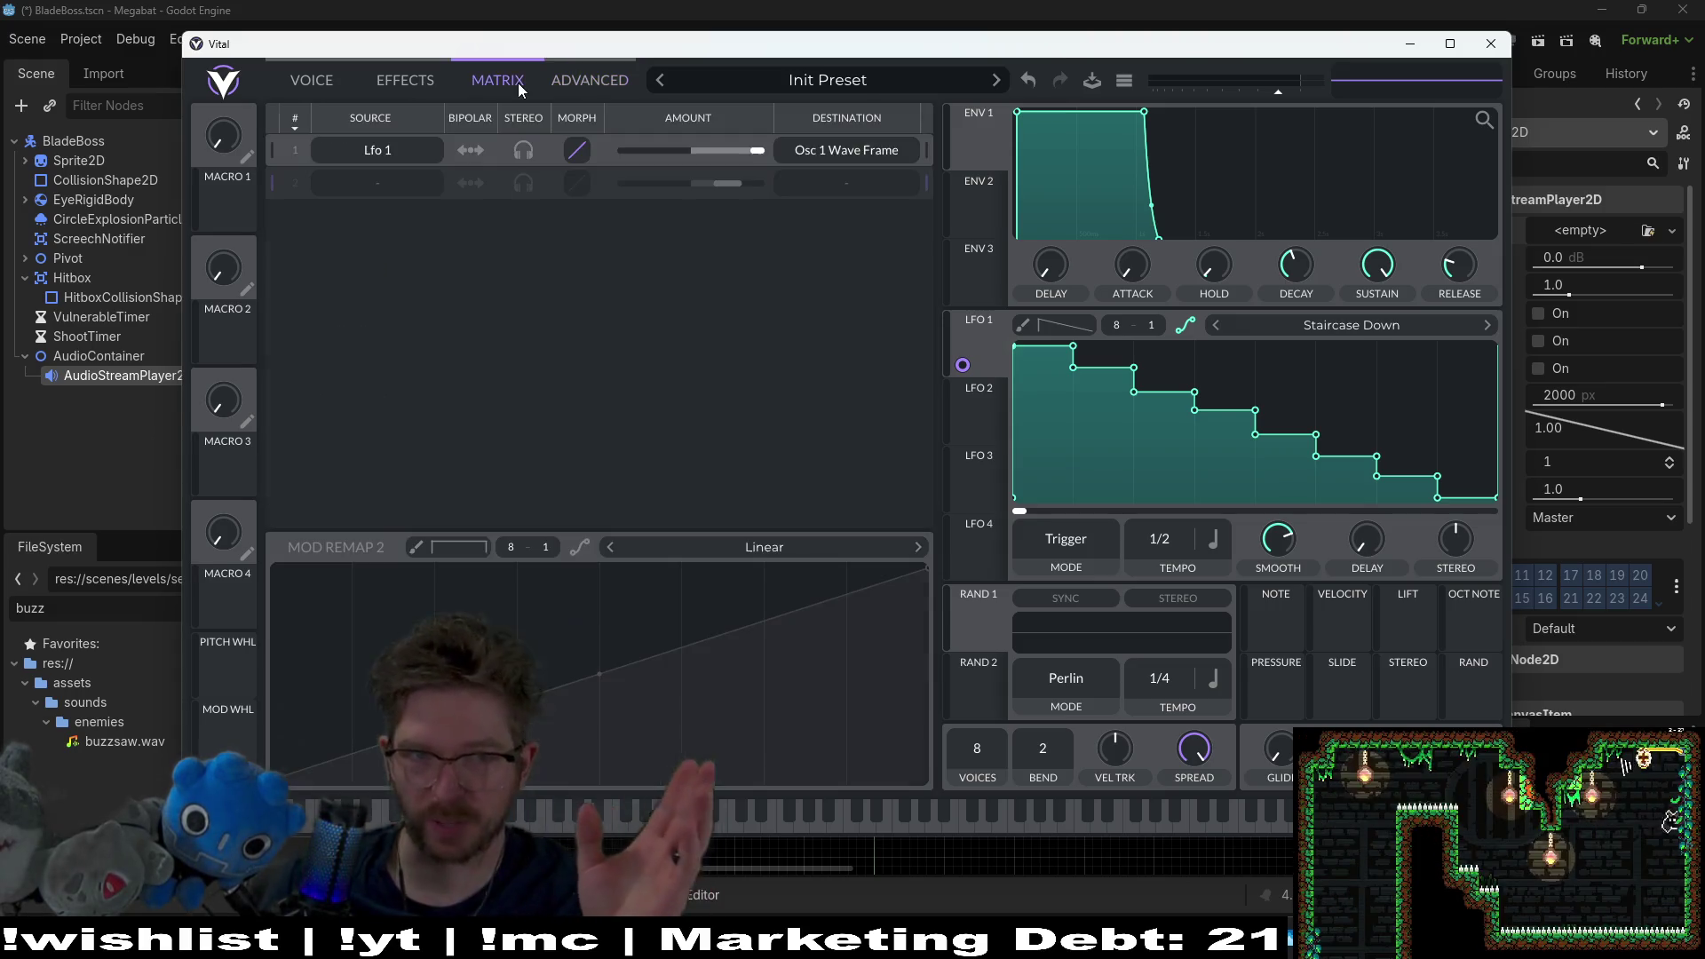
left_click(577, 81)
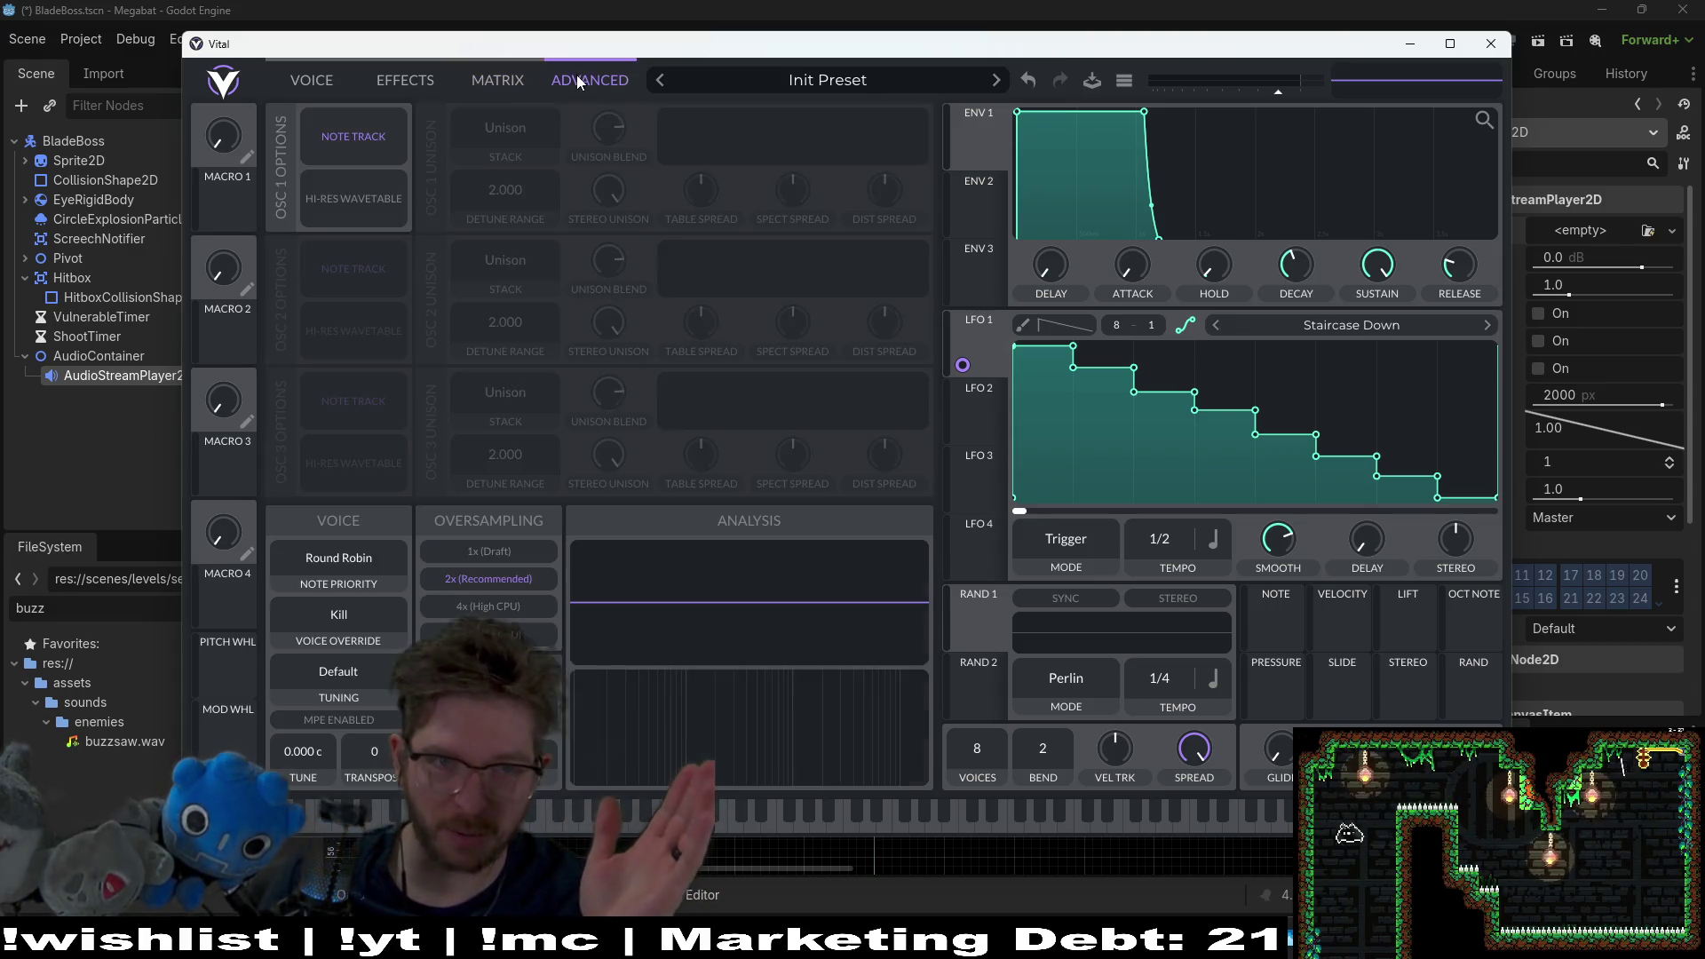
left_click(428, 78)
left_click(506, 83)
left_click(390, 78)
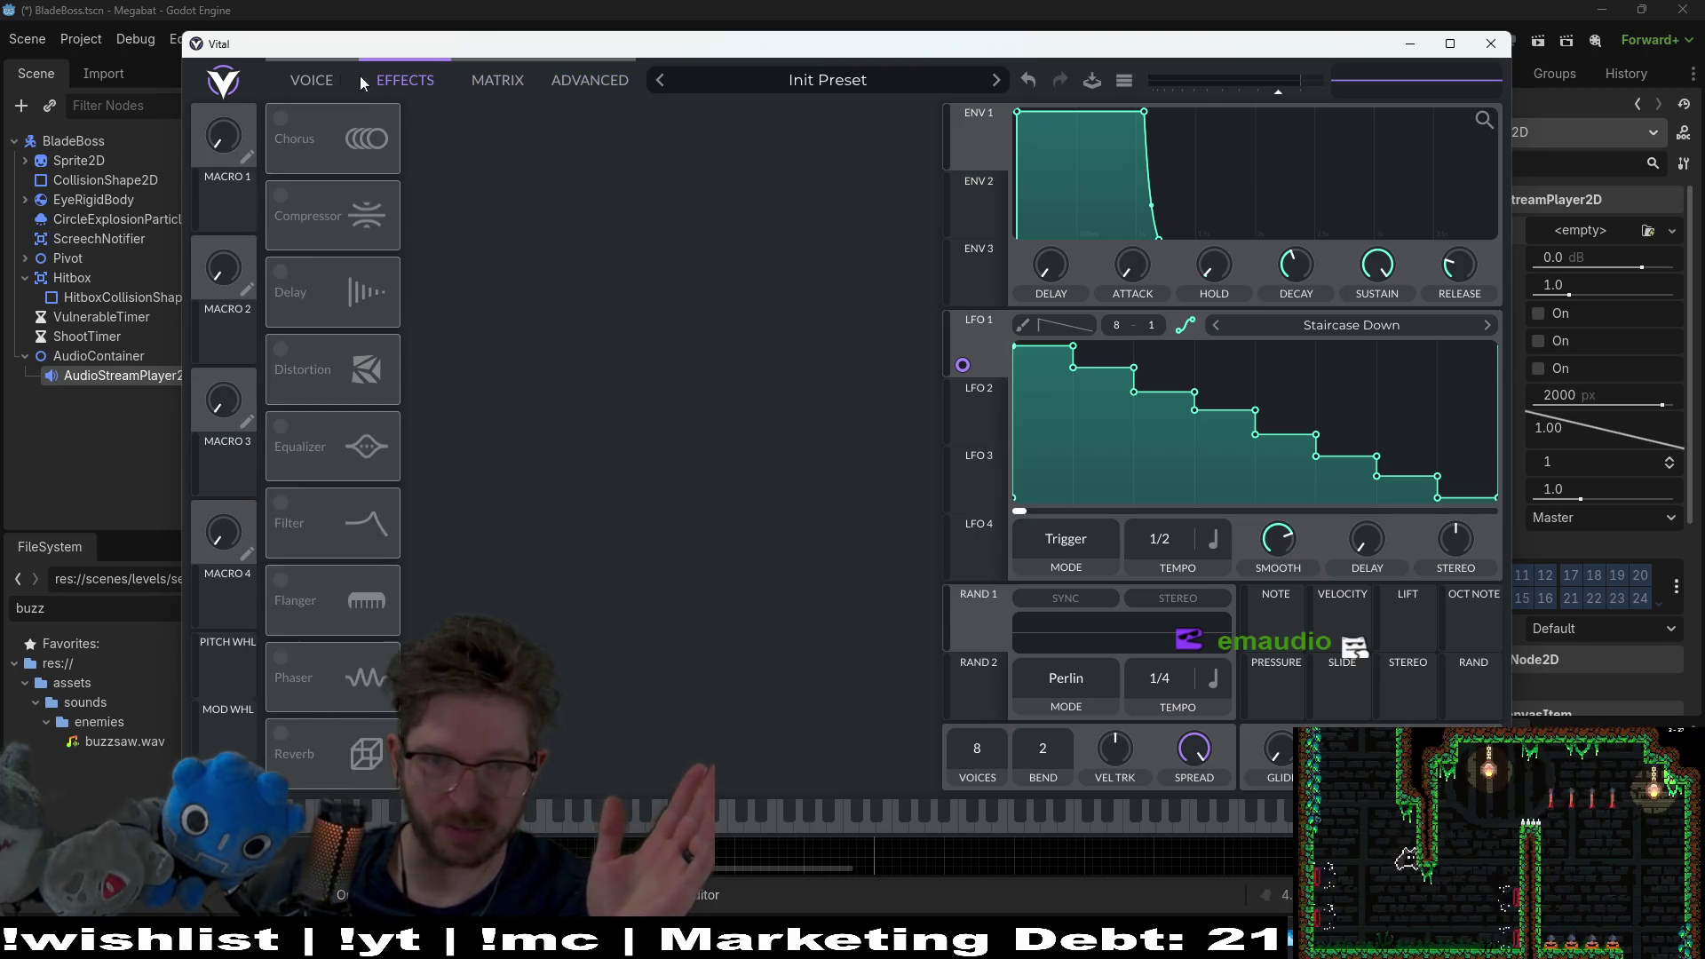
left_click(315, 79)
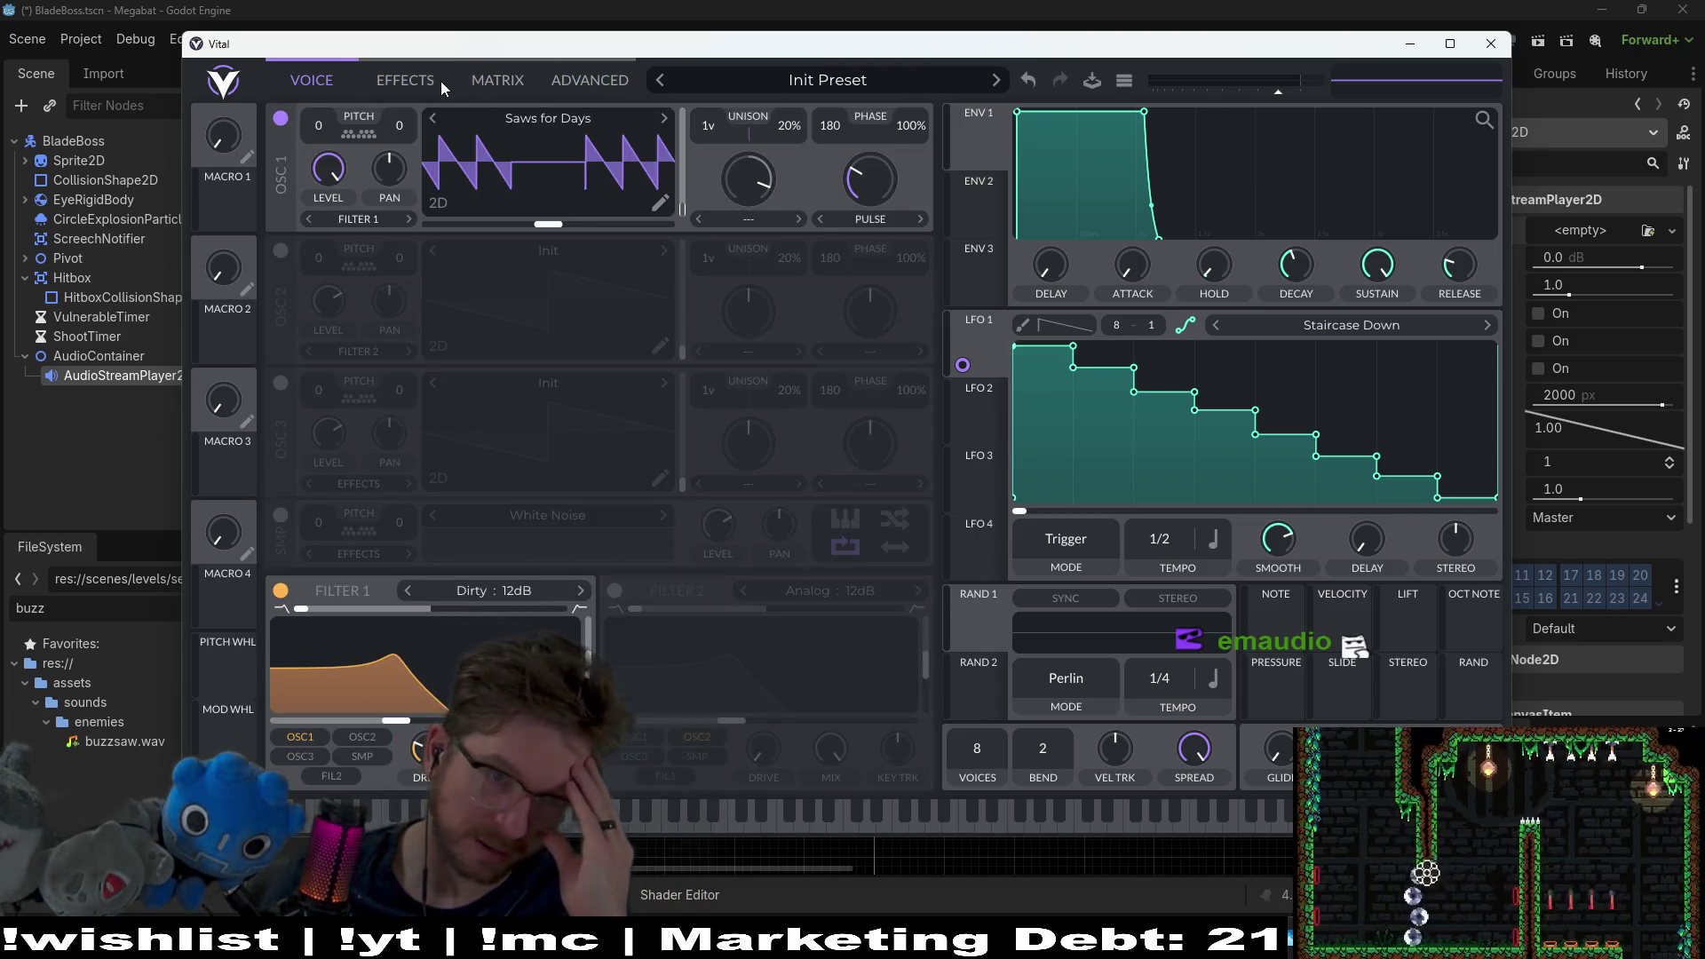
left_click(428, 79)
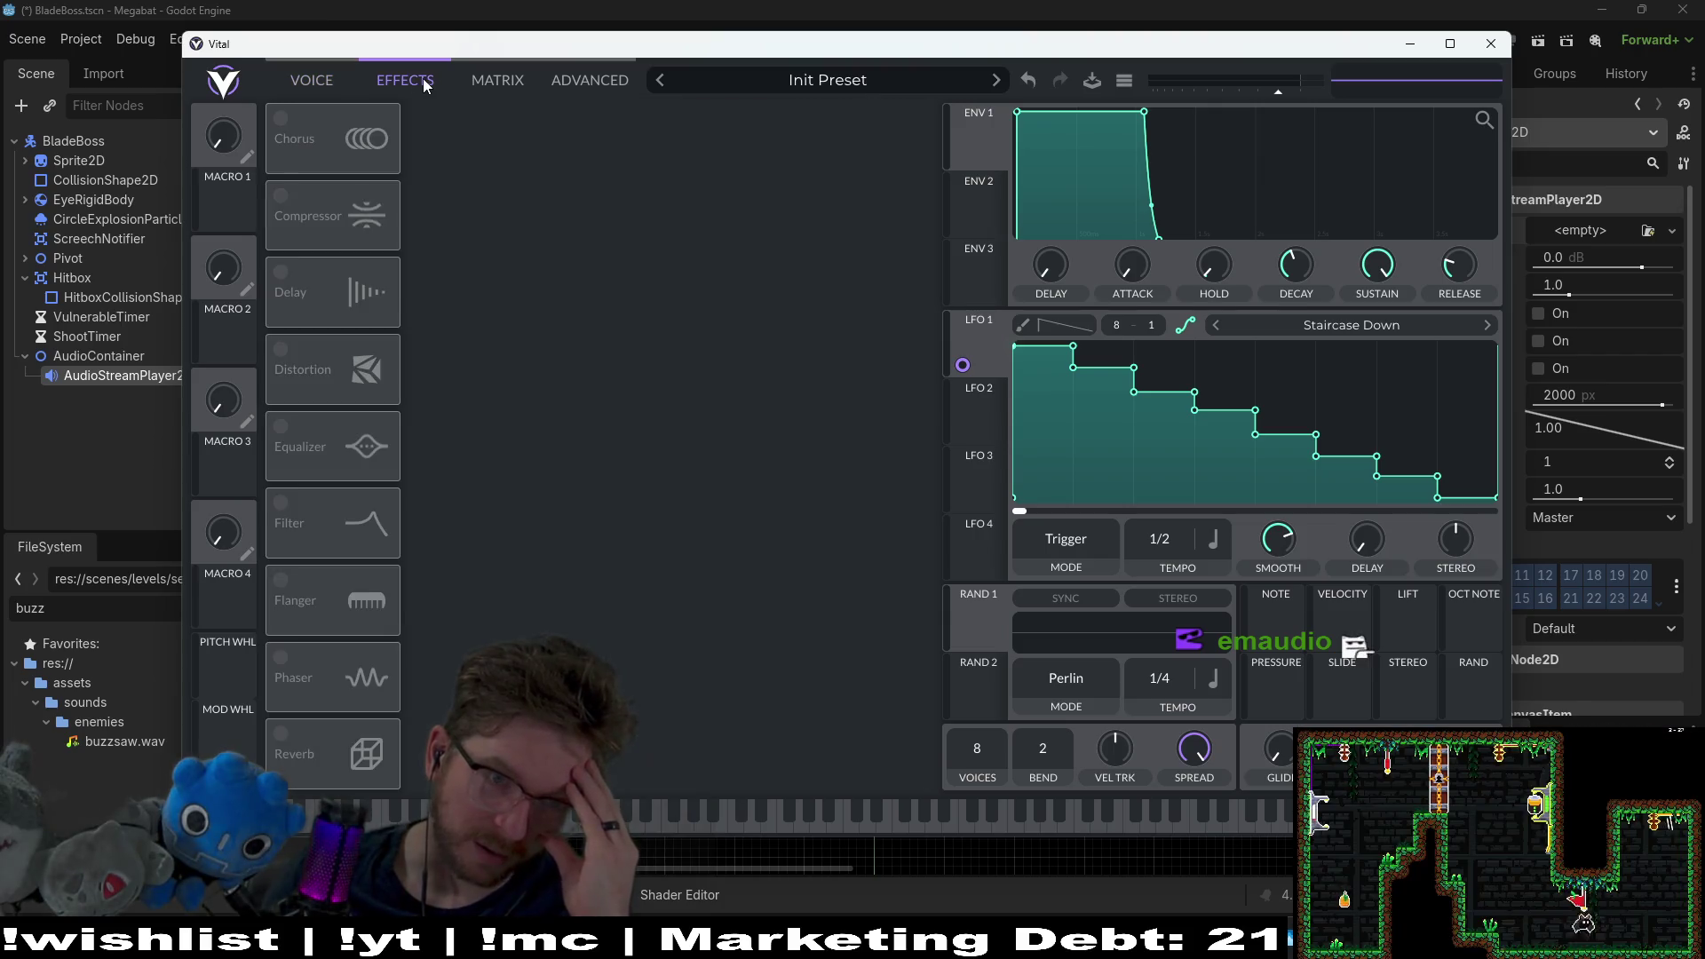
Step: Enable Distortion, audition two notes, then switch it off
left_click(289, 370)
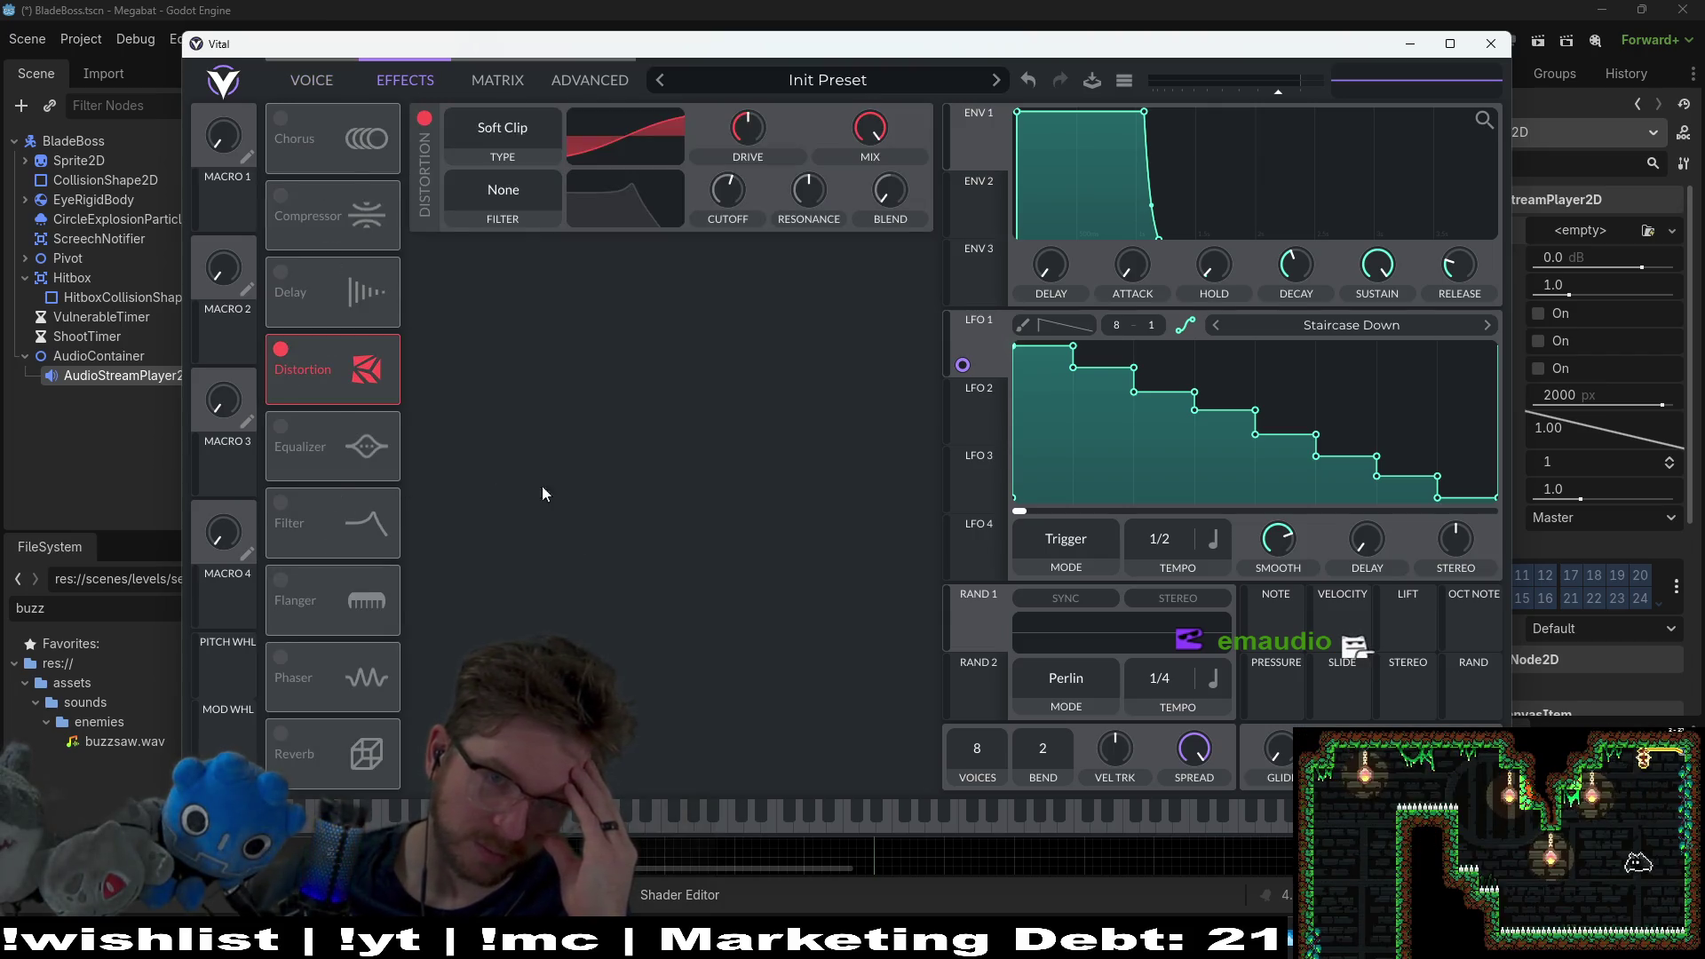
left_click(346, 818)
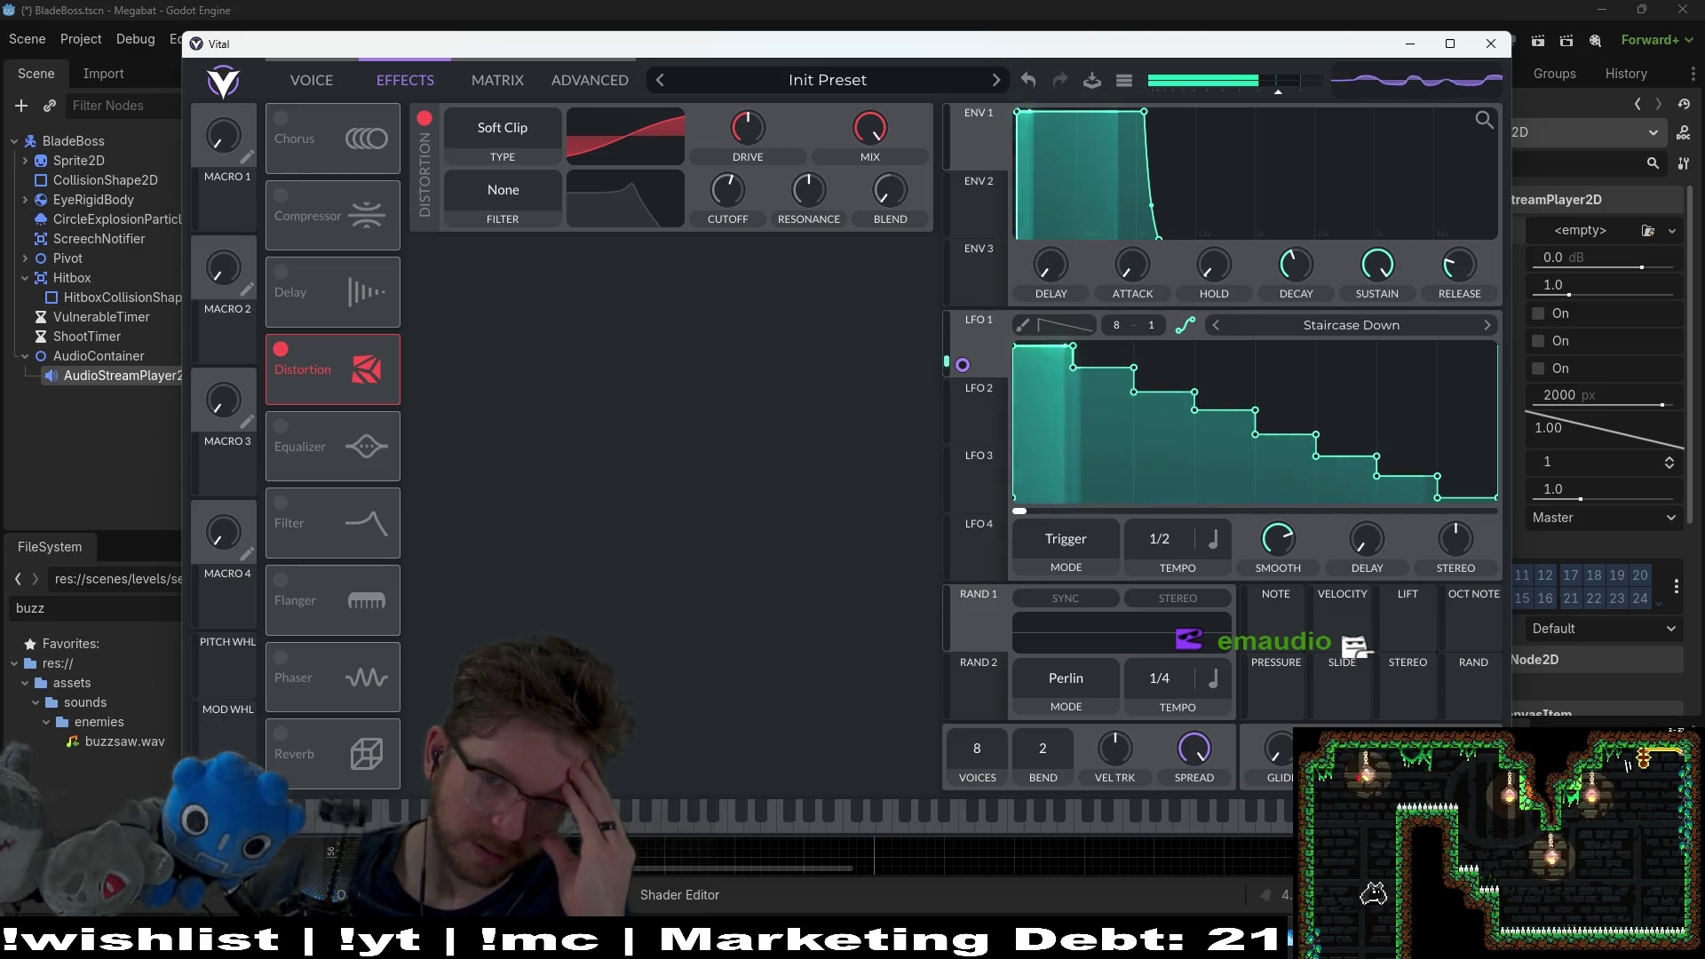
left_click(299, 836)
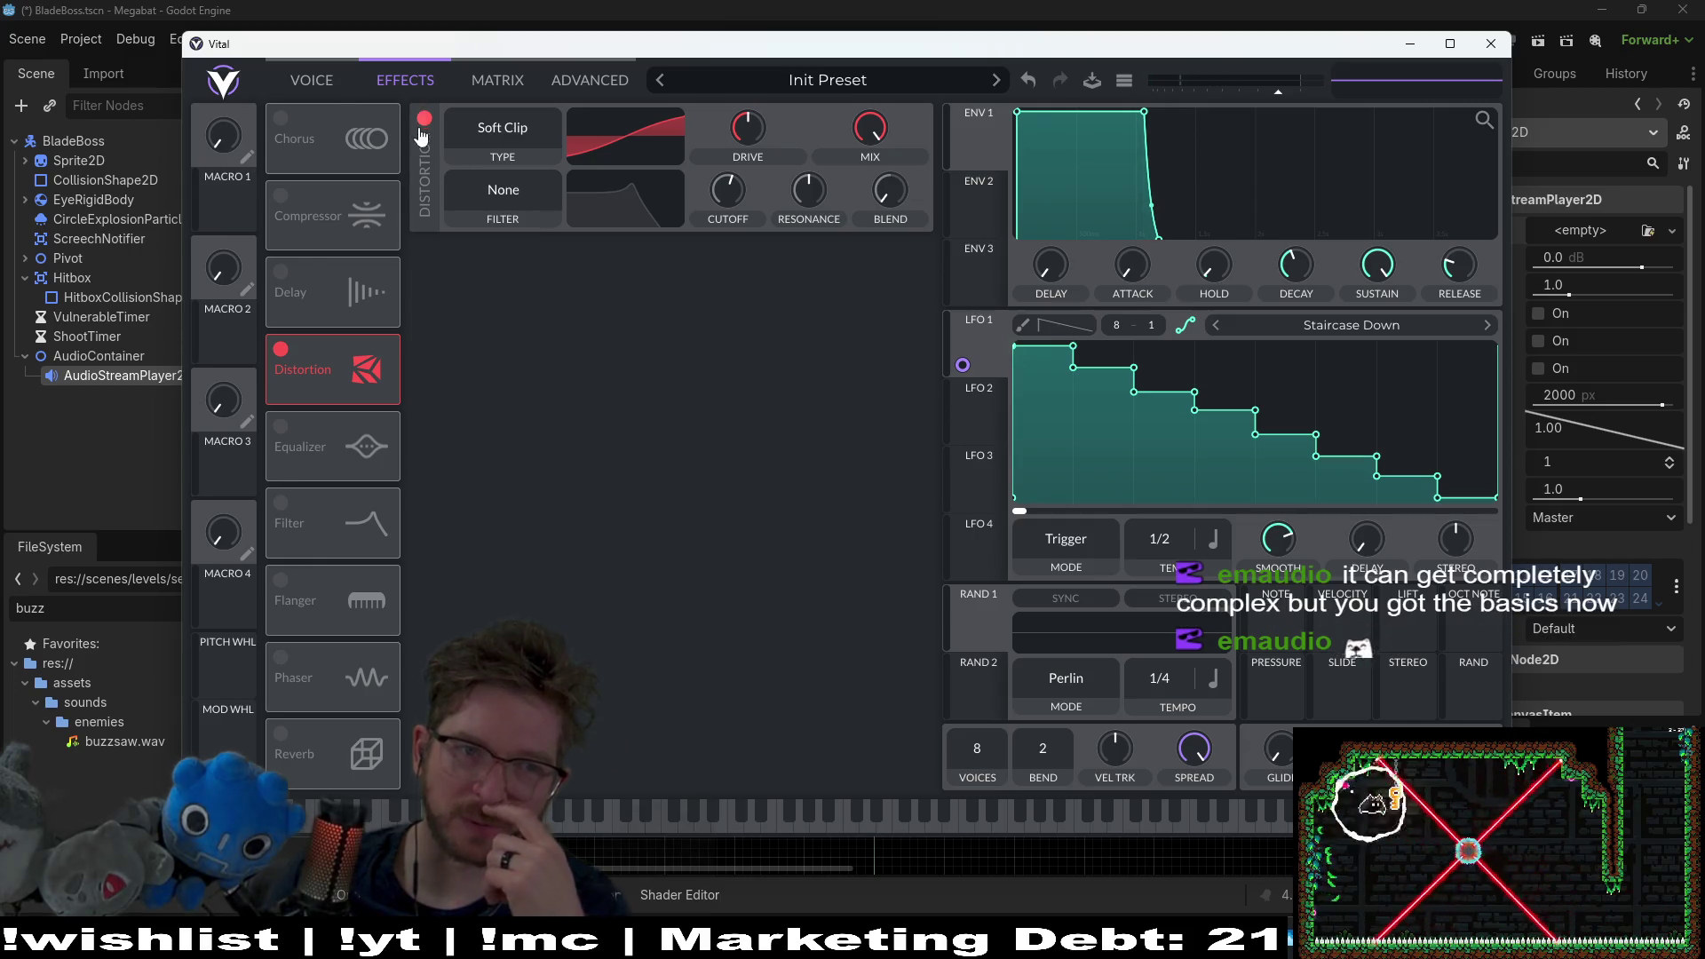
left_click(281, 350)
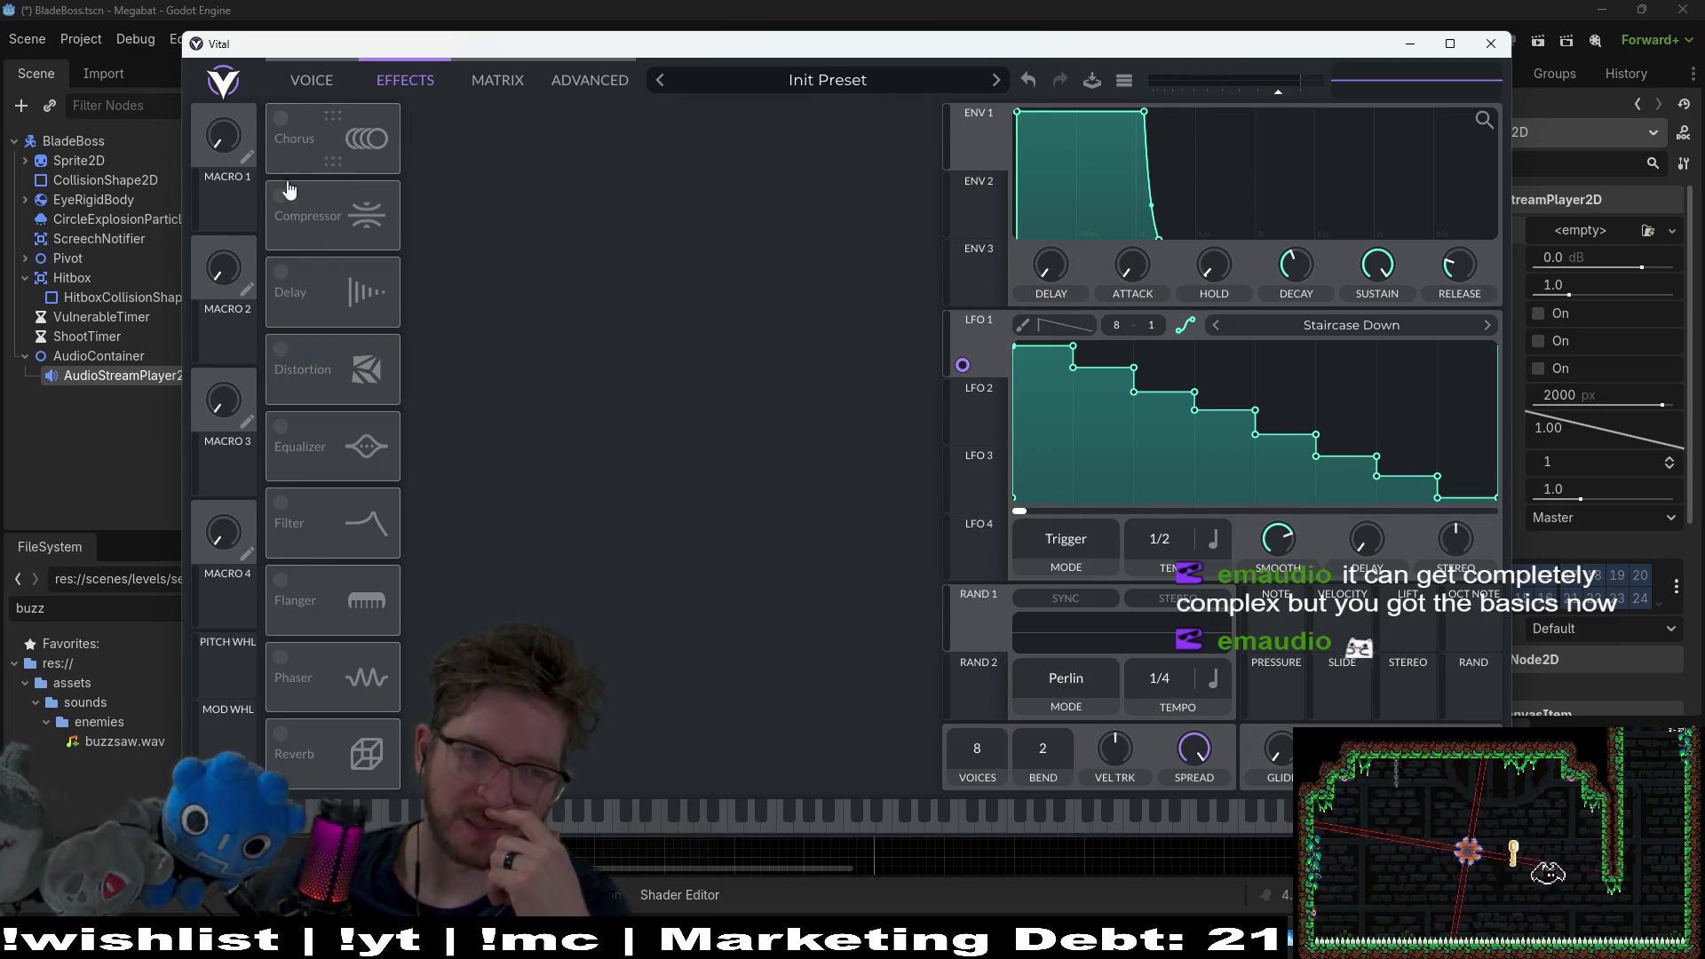
Step: Turn on the Flanger at 4/1 and audition a note
left_click(280, 583)
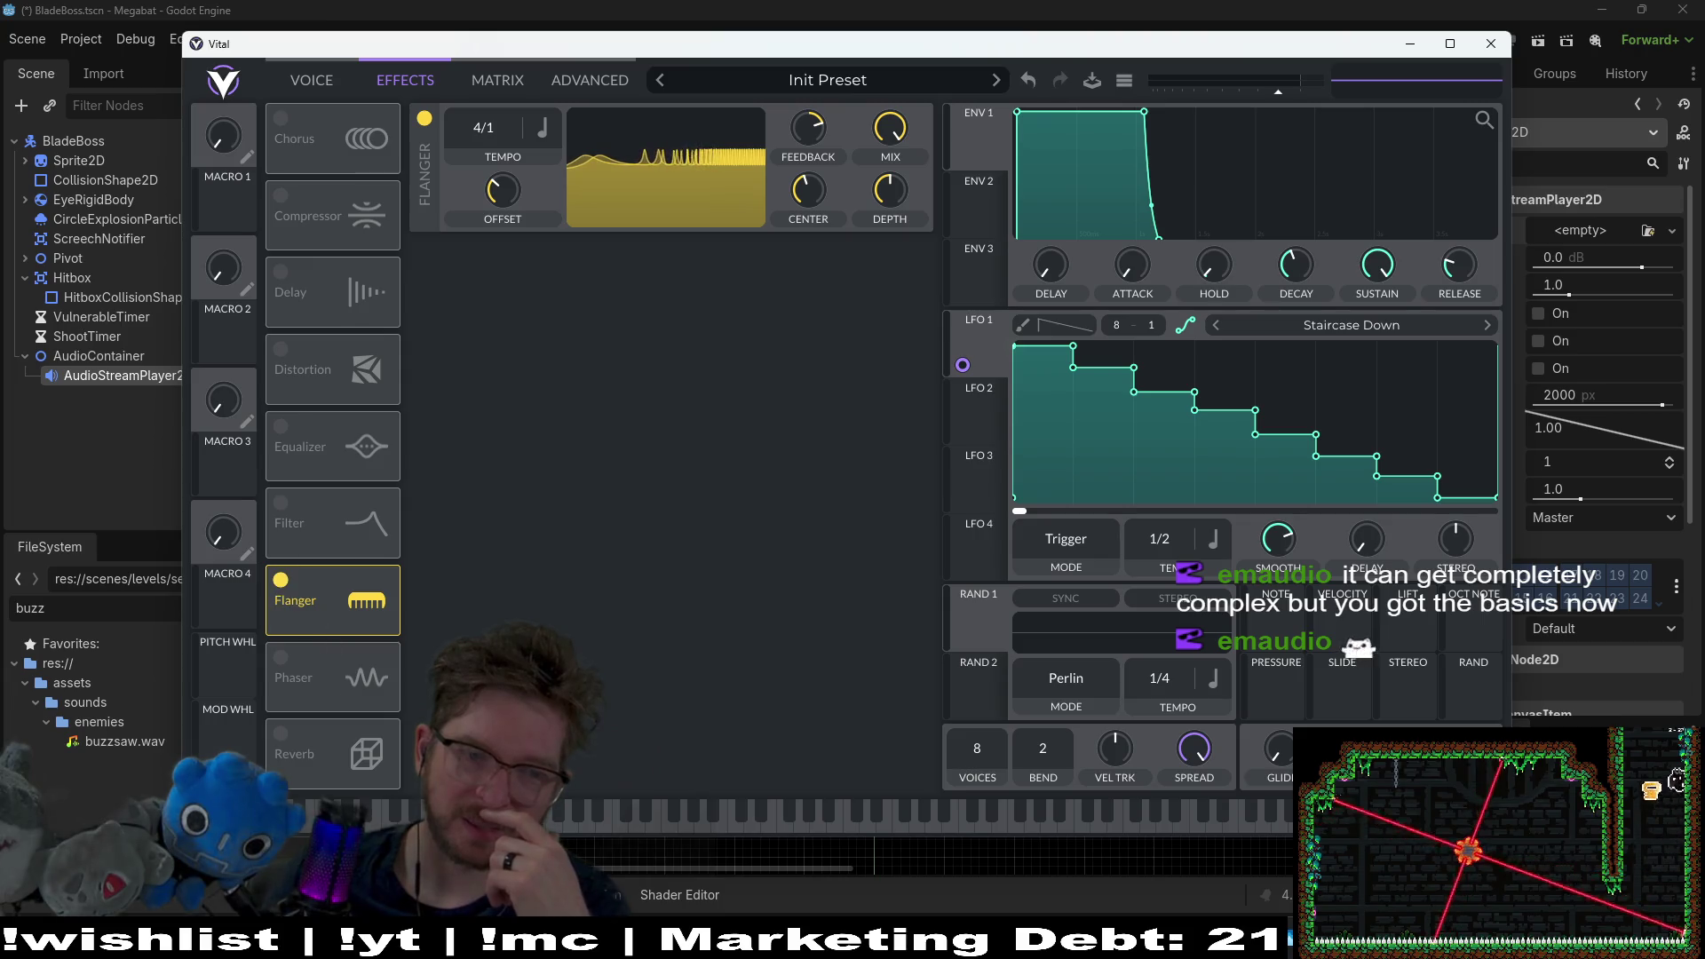
left_click(394, 821)
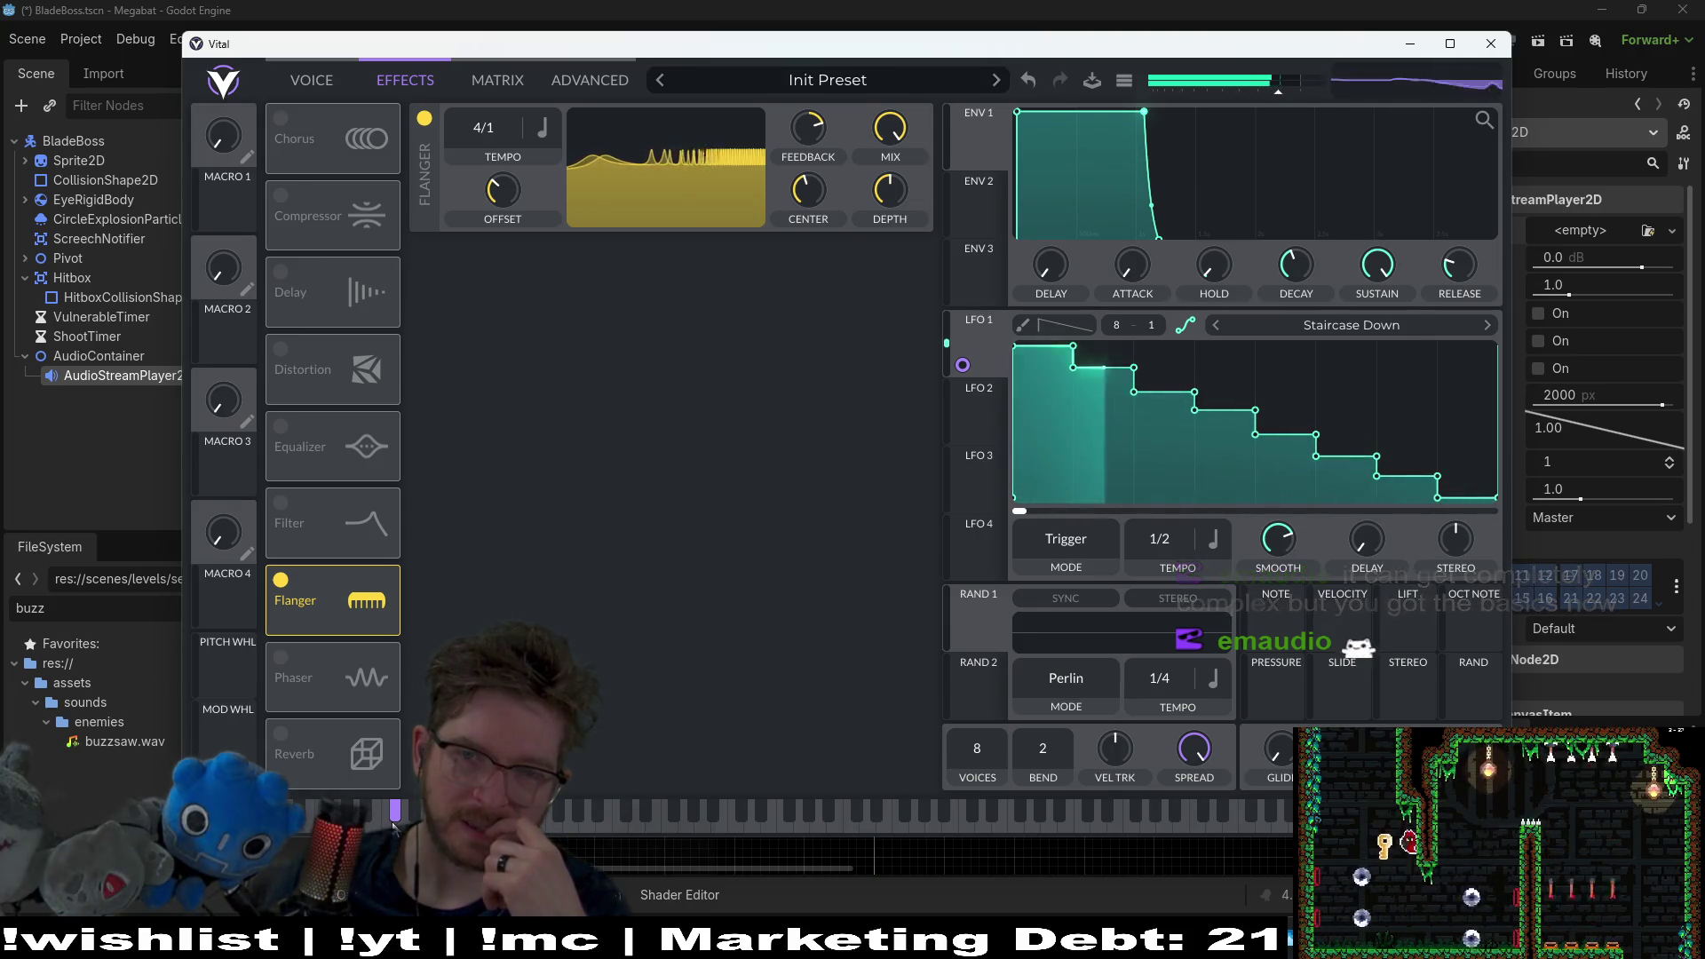
left_click_drag(394, 824, 393, 825)
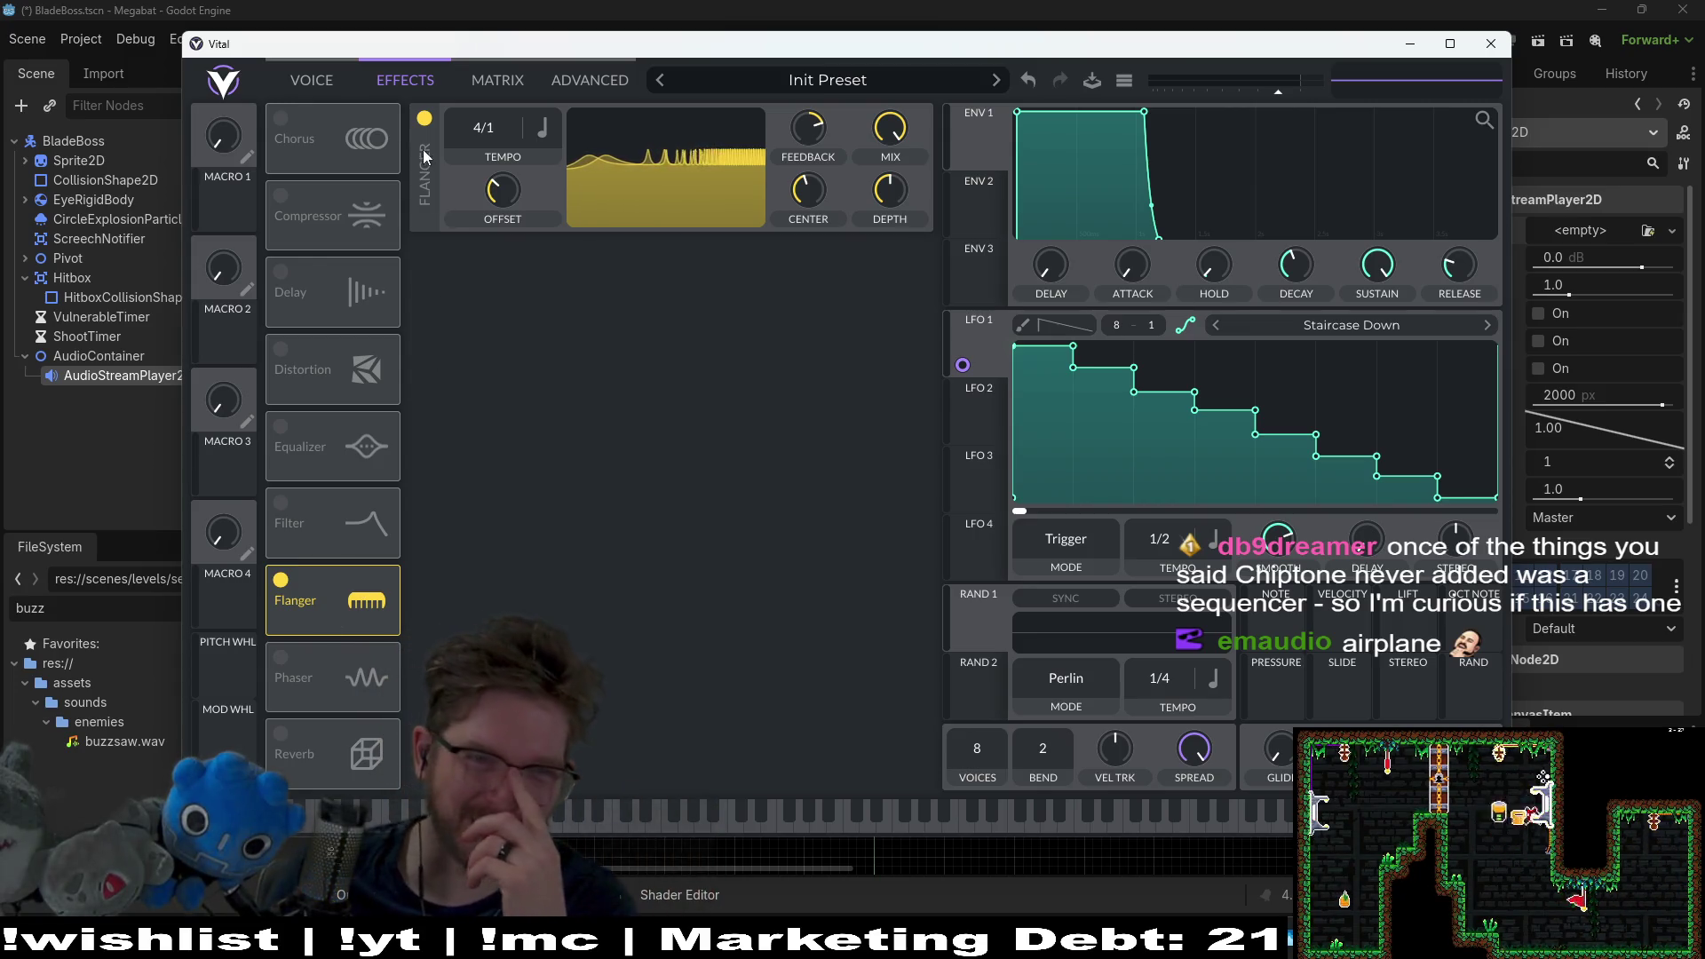
Step: Switch the Flanger off and audition the patch from the oscillator page
left_click(425, 120)
left_click(312, 80)
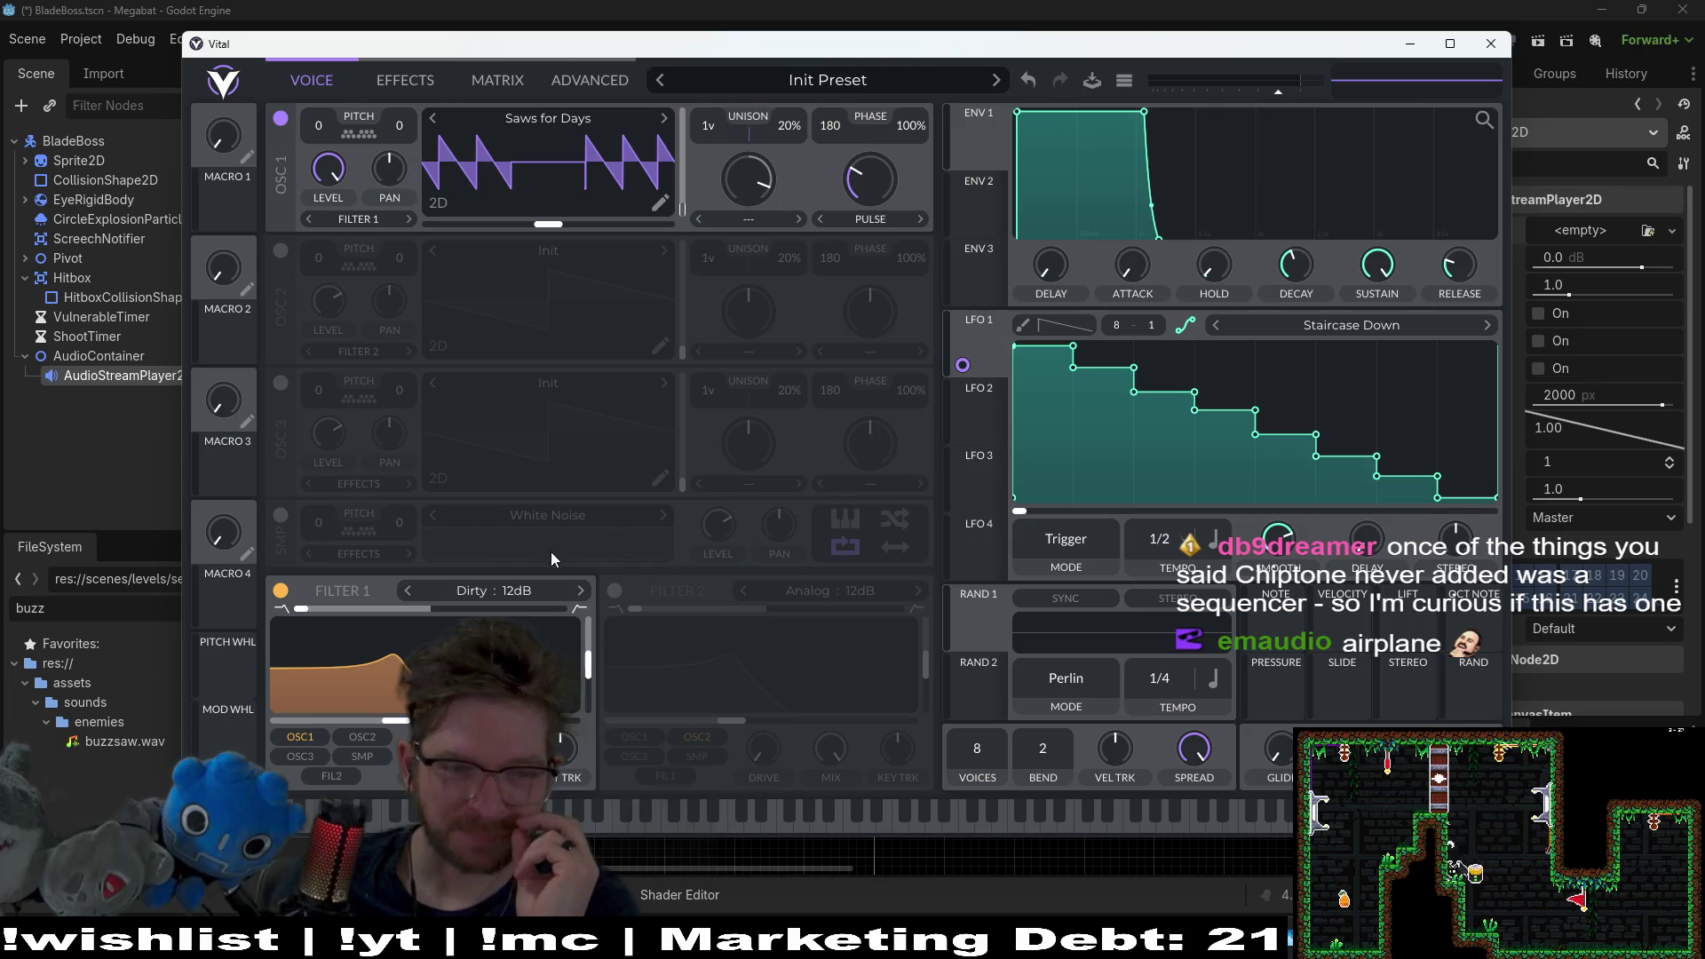
left_click(415, 820)
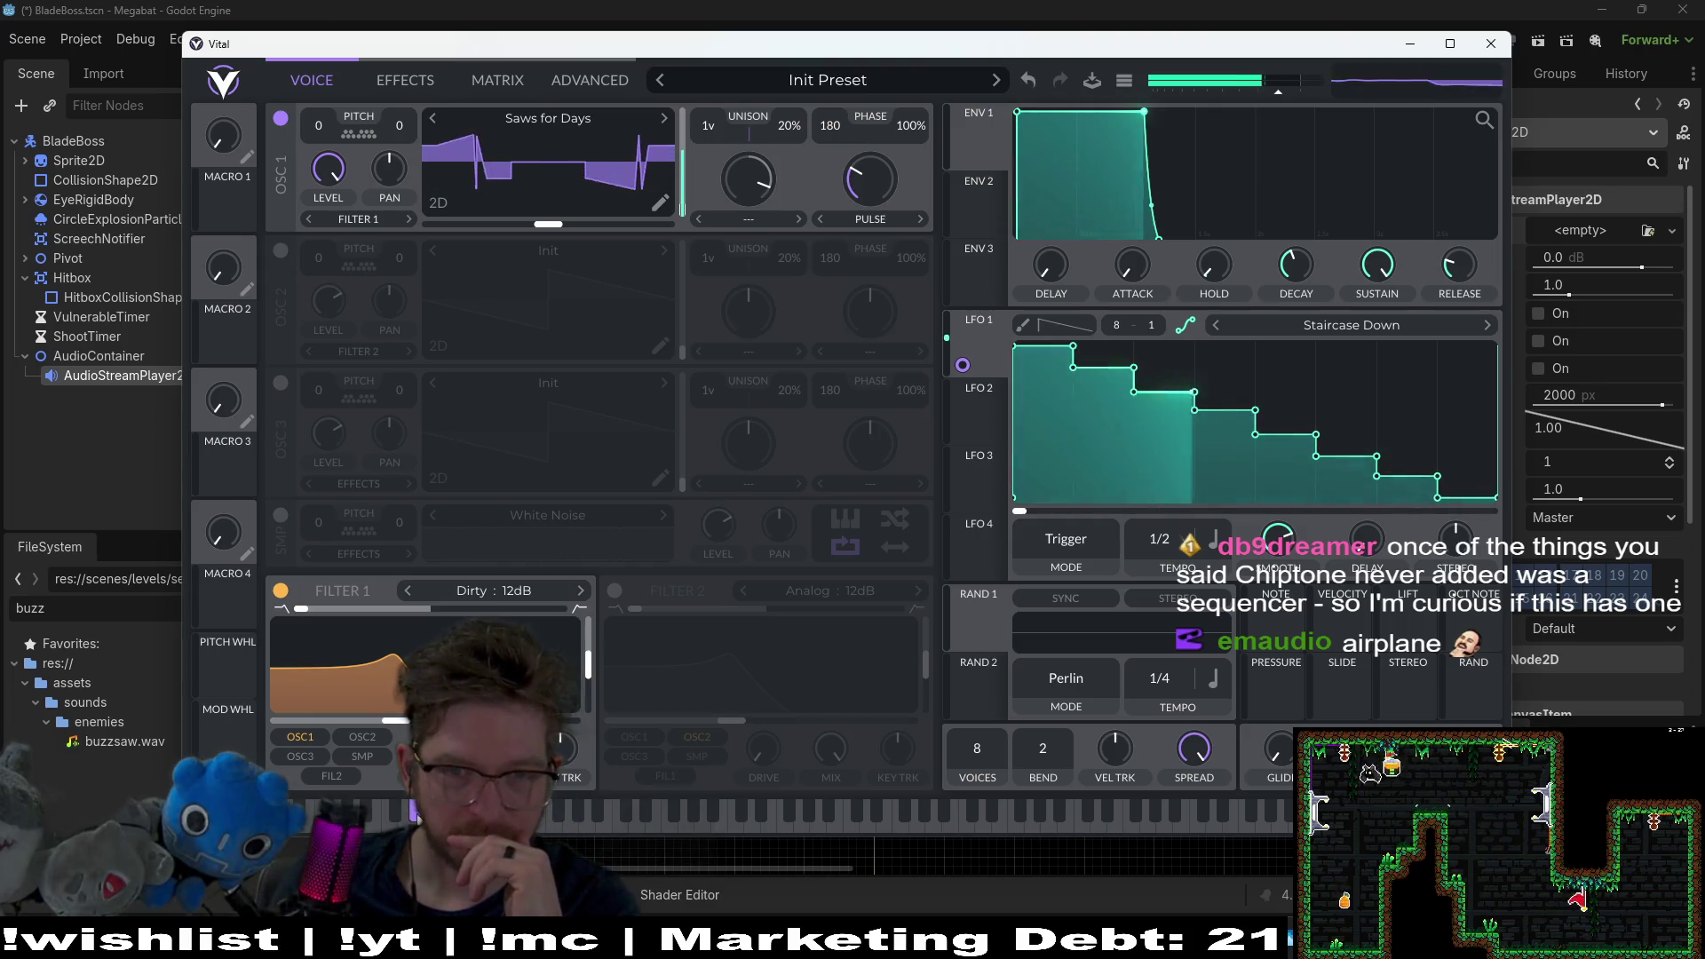
Step: Change LFO 1's shape from Staircase Down to Triangle
left_click(1361, 322)
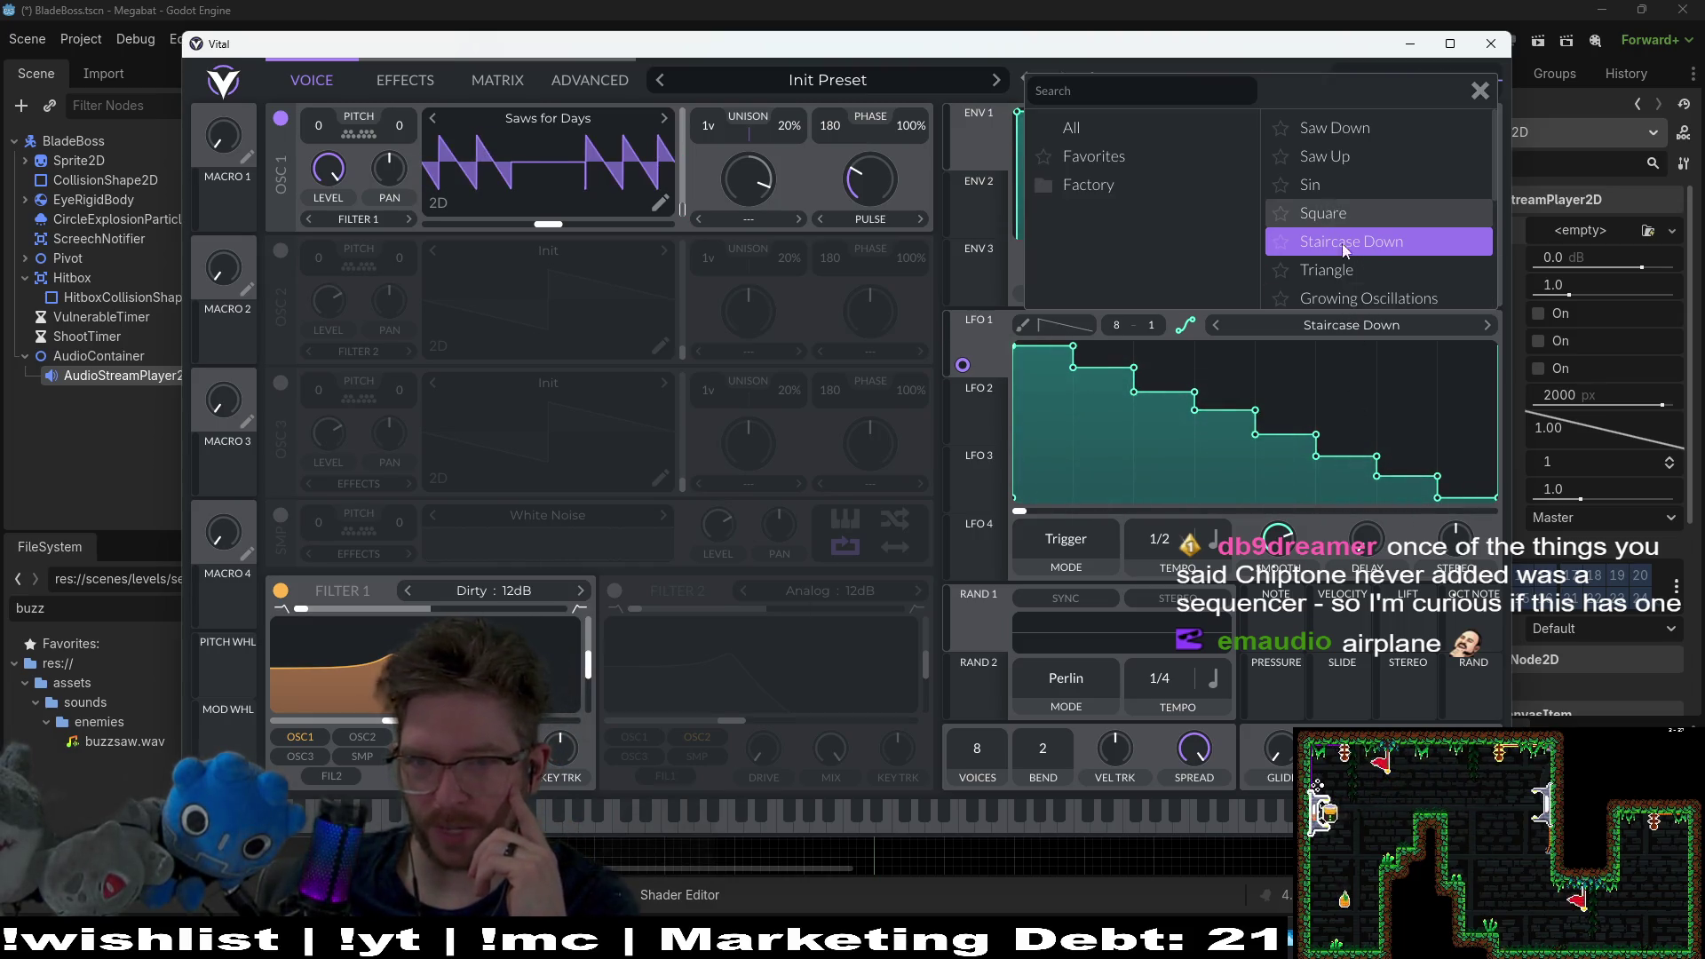
left_click(1350, 270)
key("Escape")
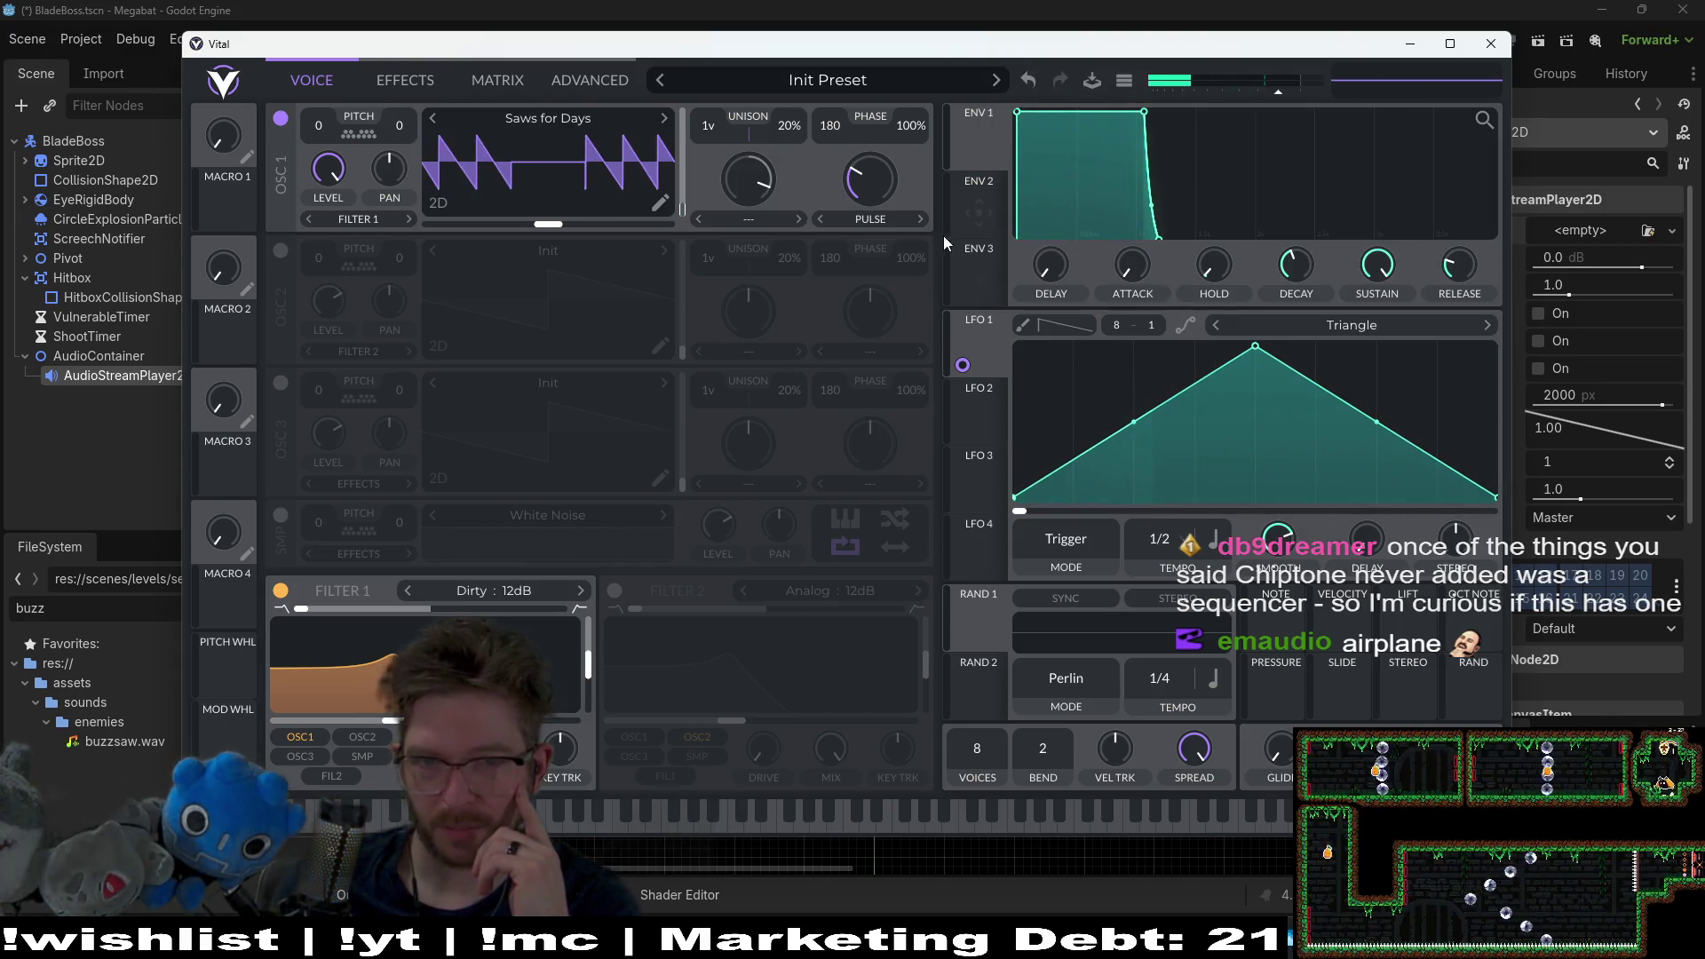
Step: Remove LFO 1's existing modulation connection and bring its settings back into view
right_click(963, 365)
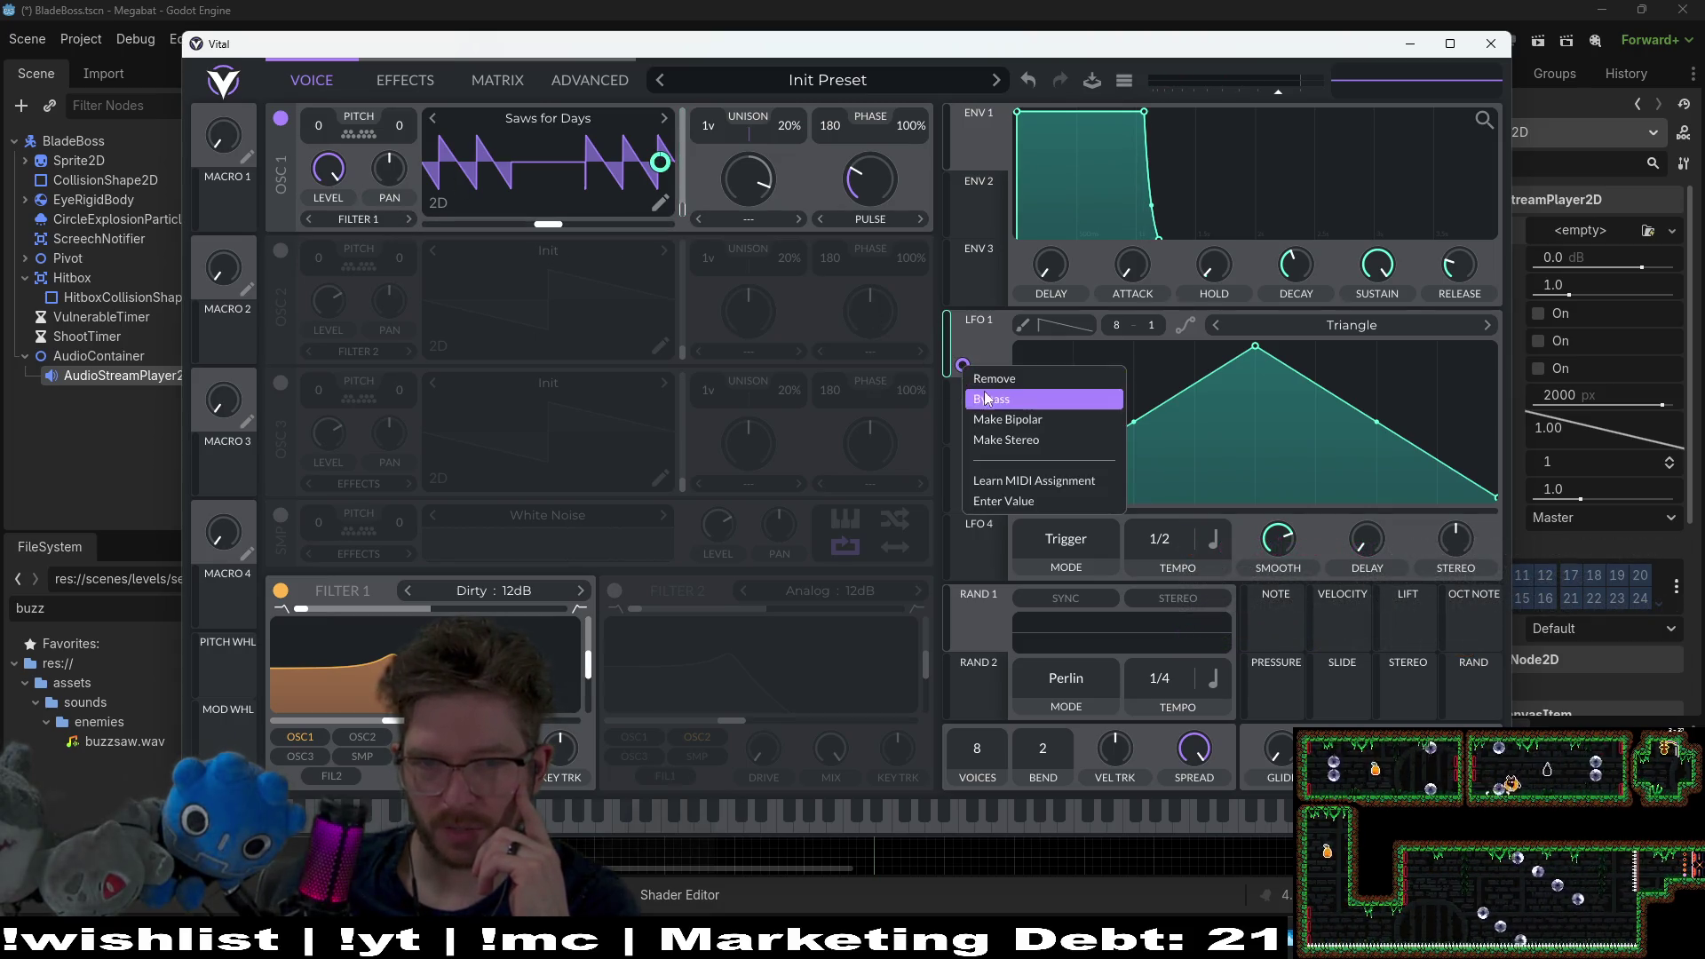
left_click(973, 377)
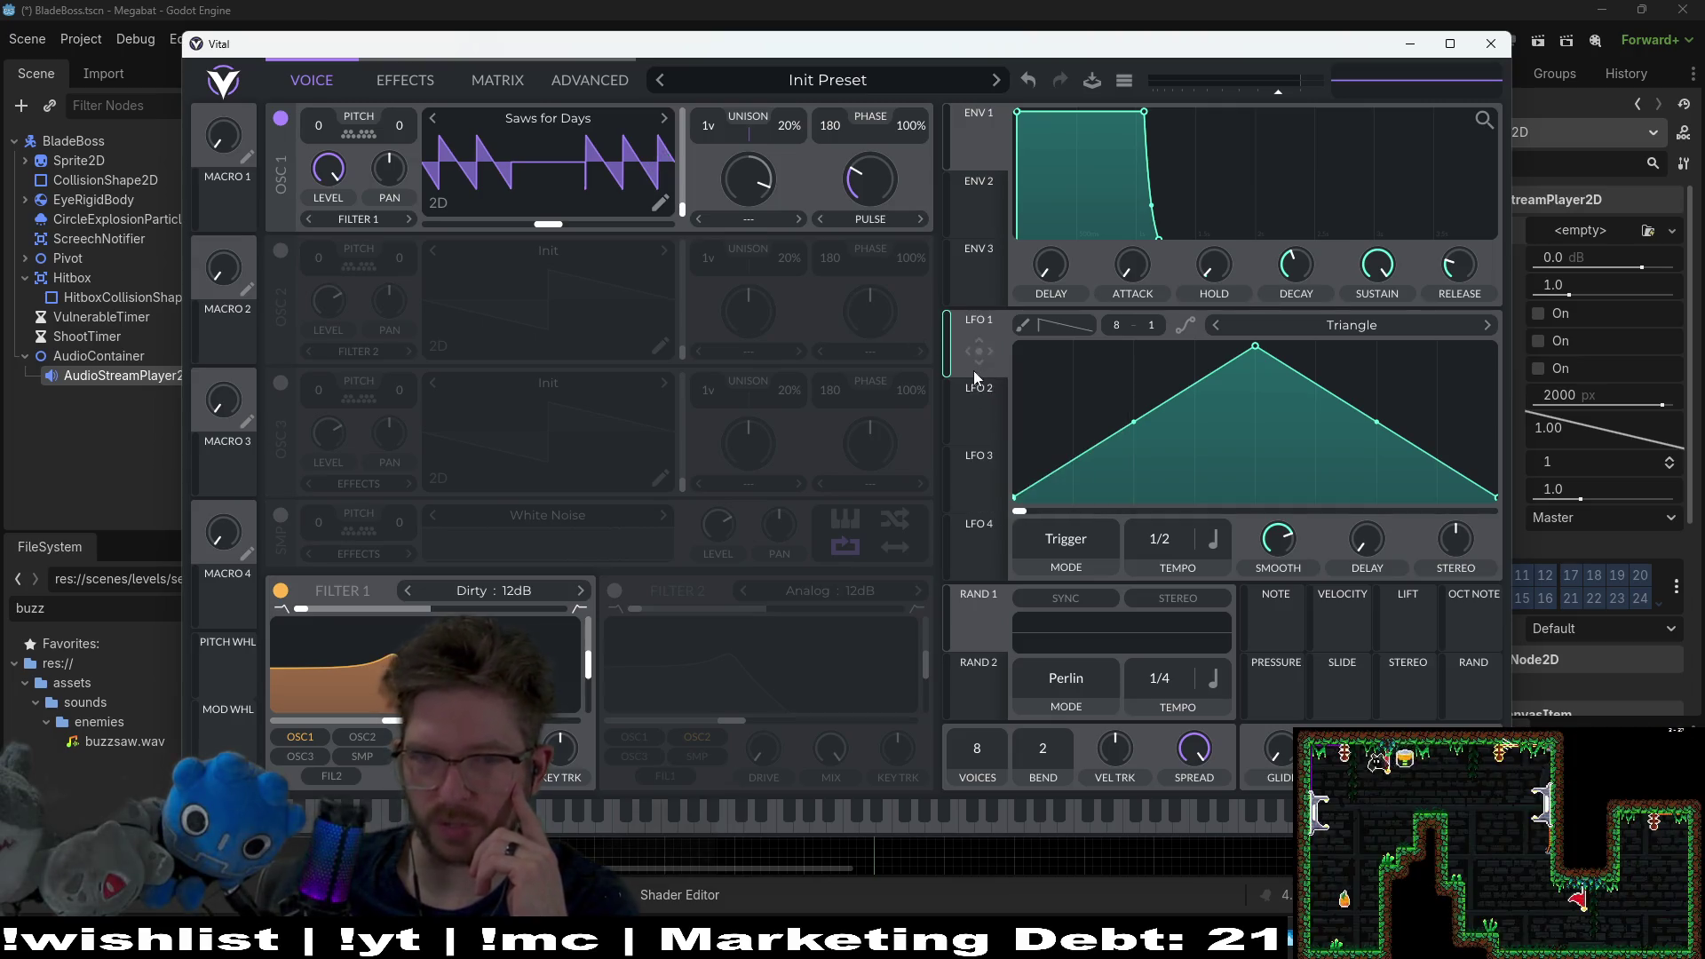
left_click(979, 354)
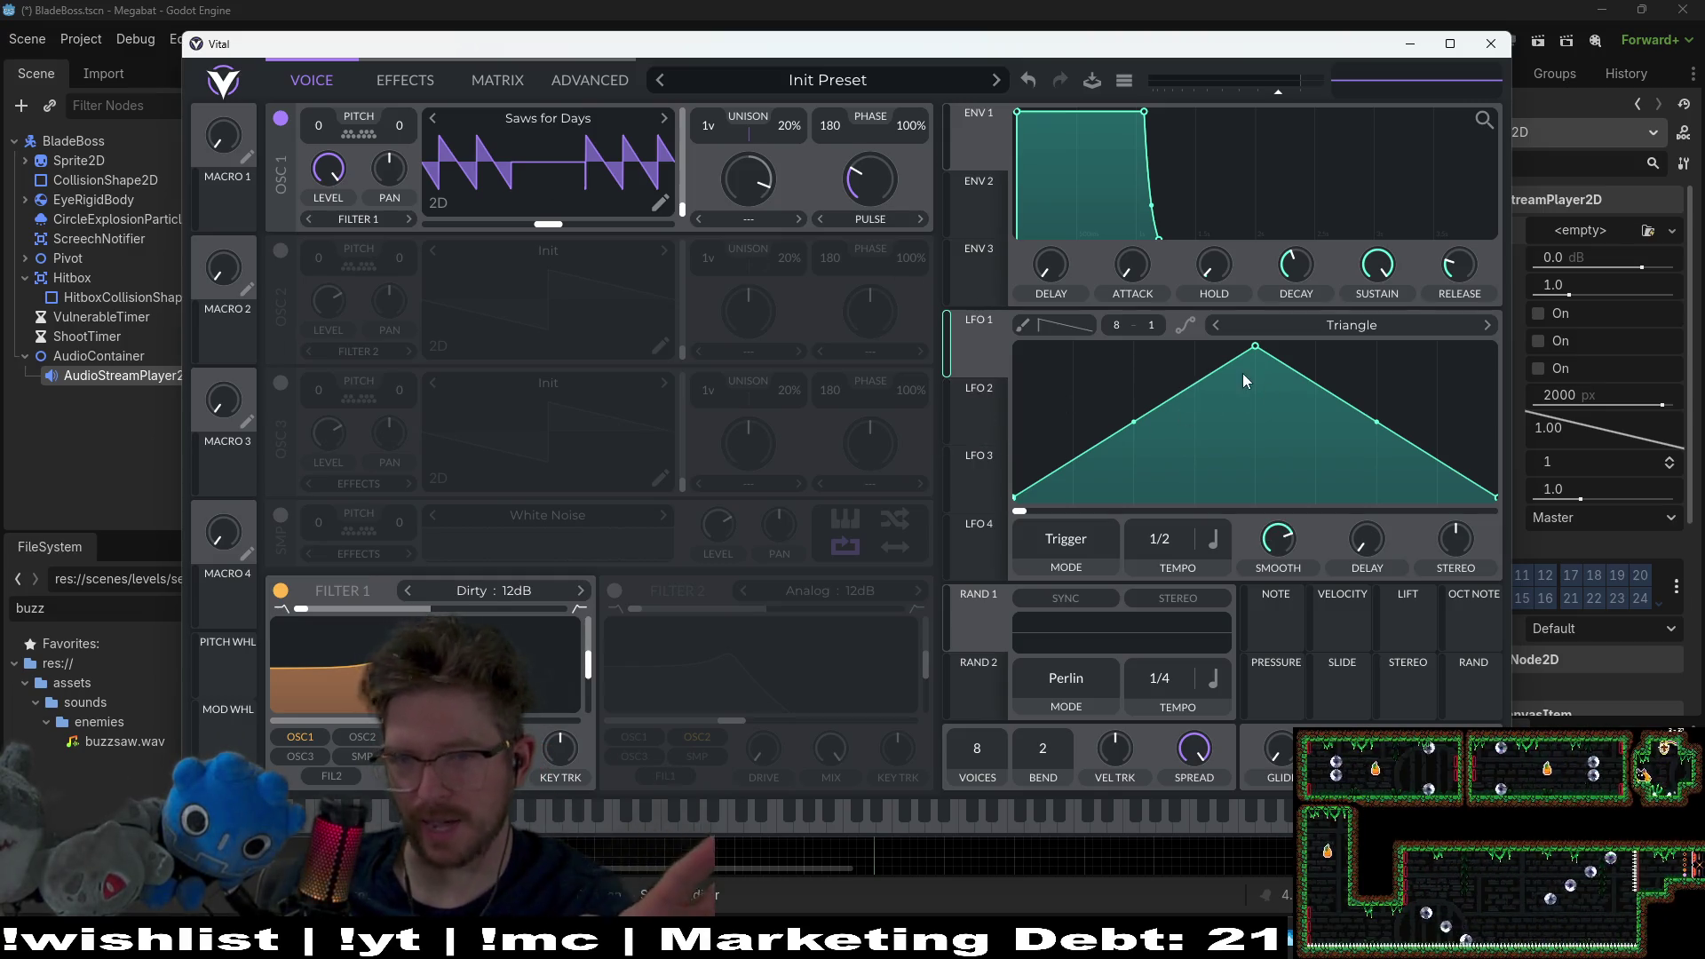
Step: Flatten and restore the LFO 1 triangle's peak, auditioning notes to compare the saw sound
left_click_drag(1254, 346, 1263, 456)
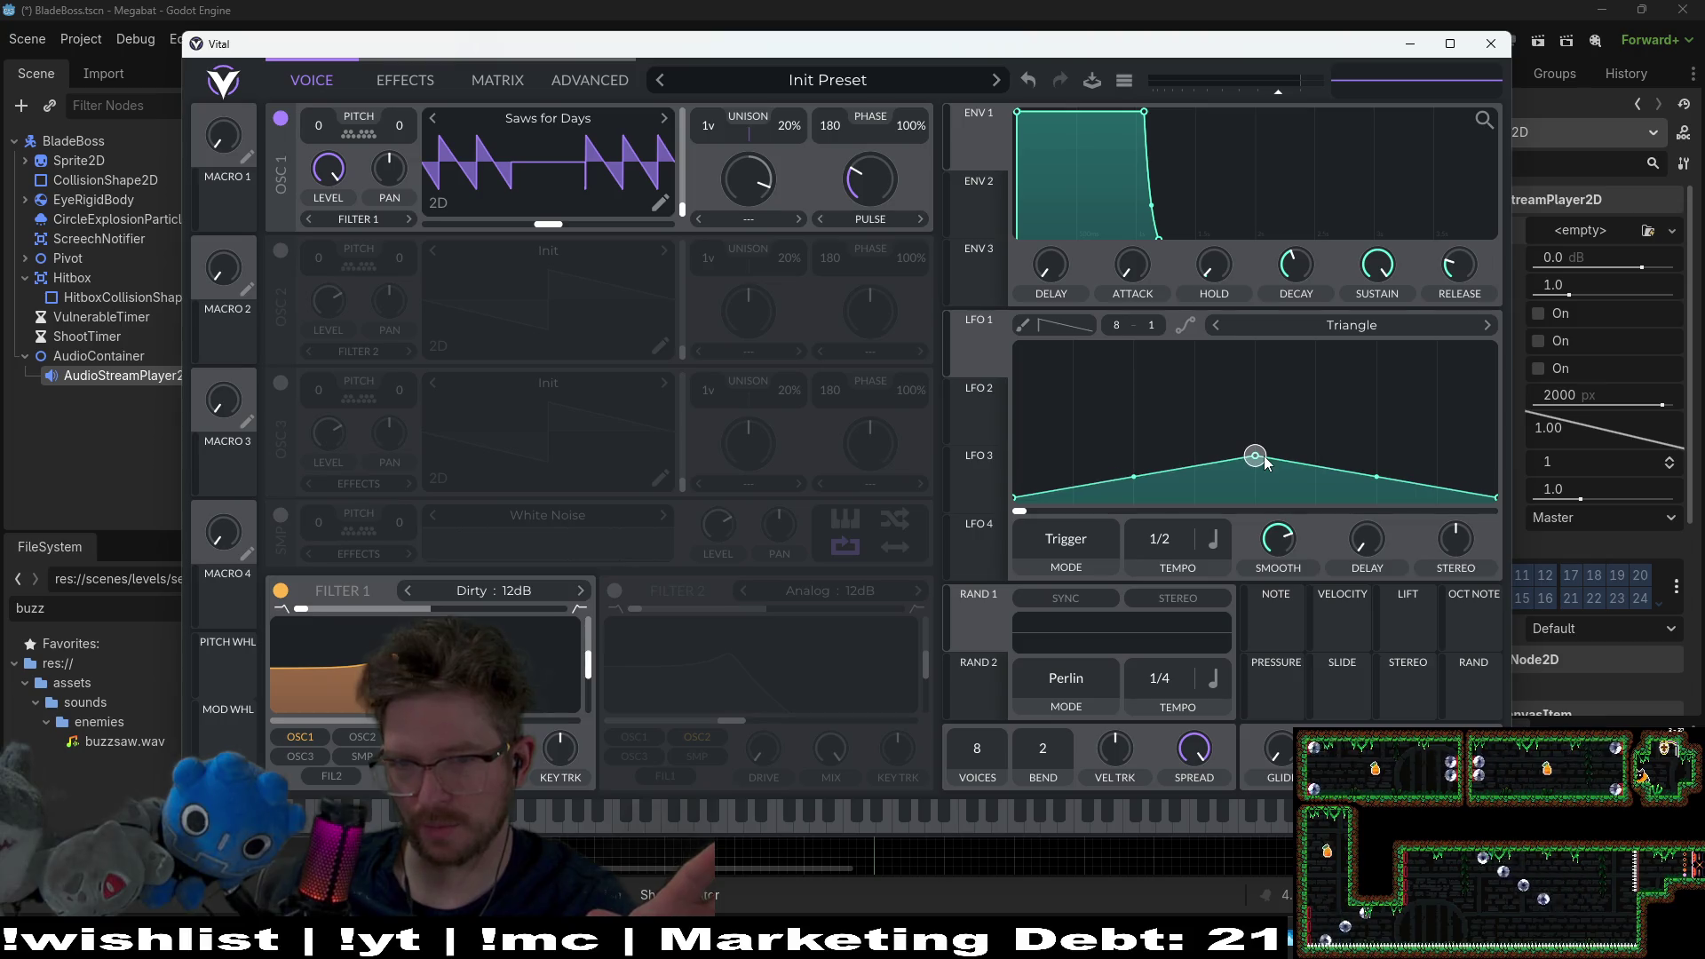
left_click(694, 813)
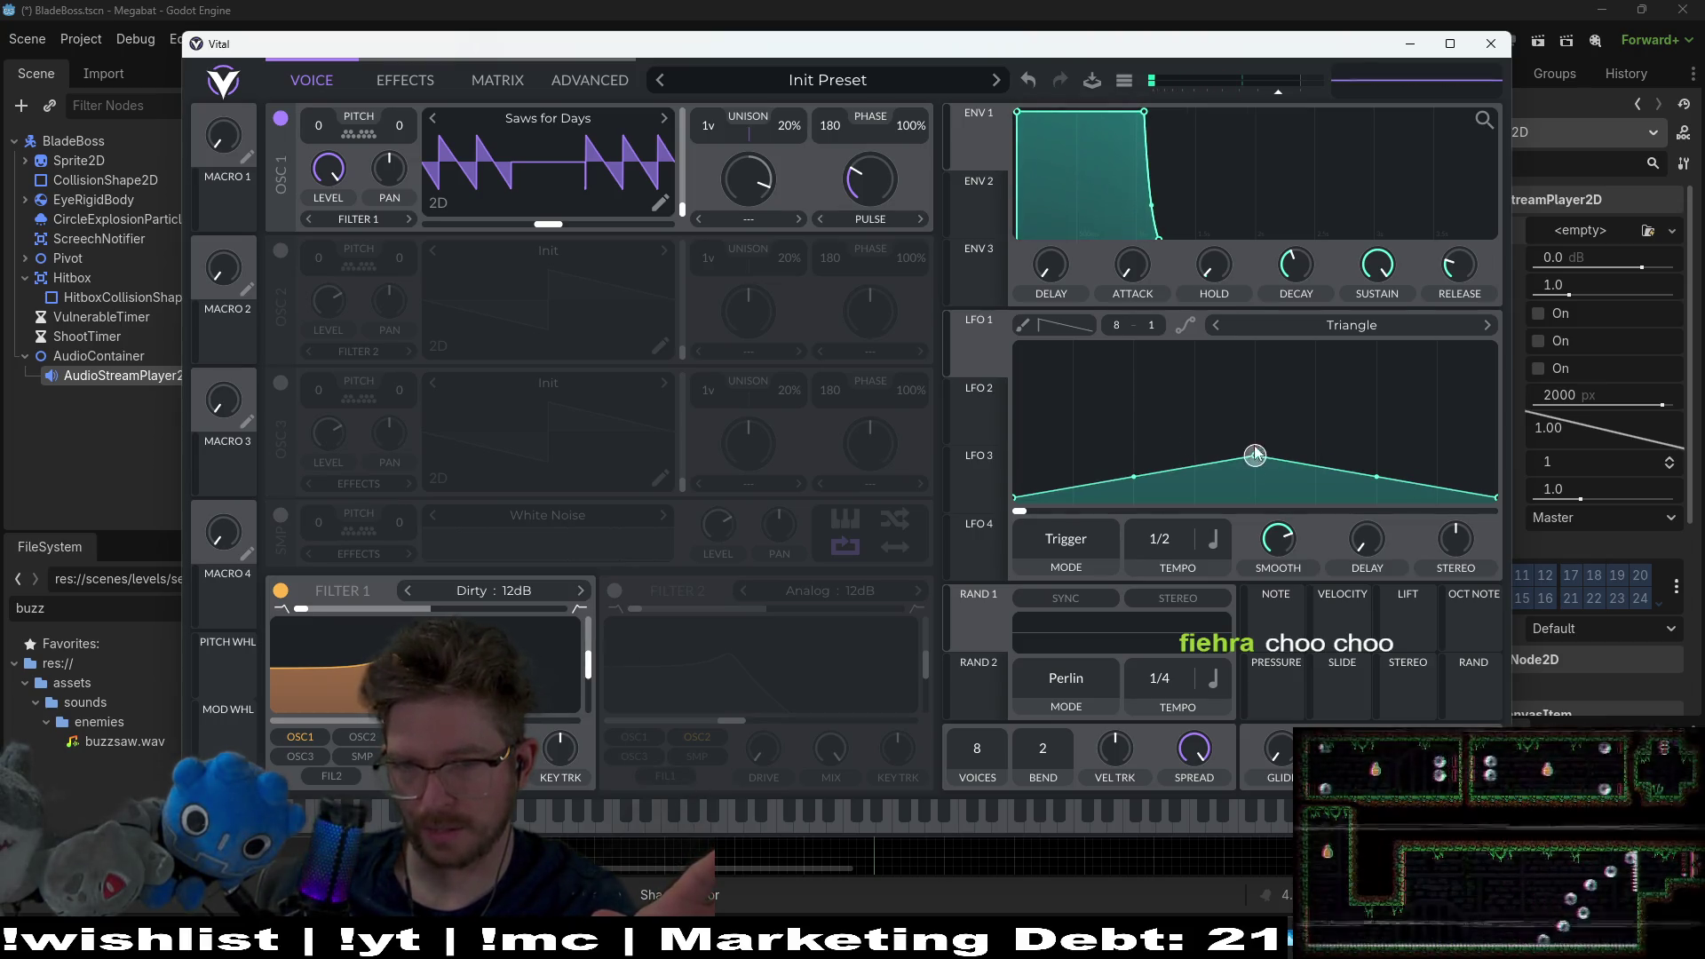
left_click_drag(1254, 456, 1254, 346)
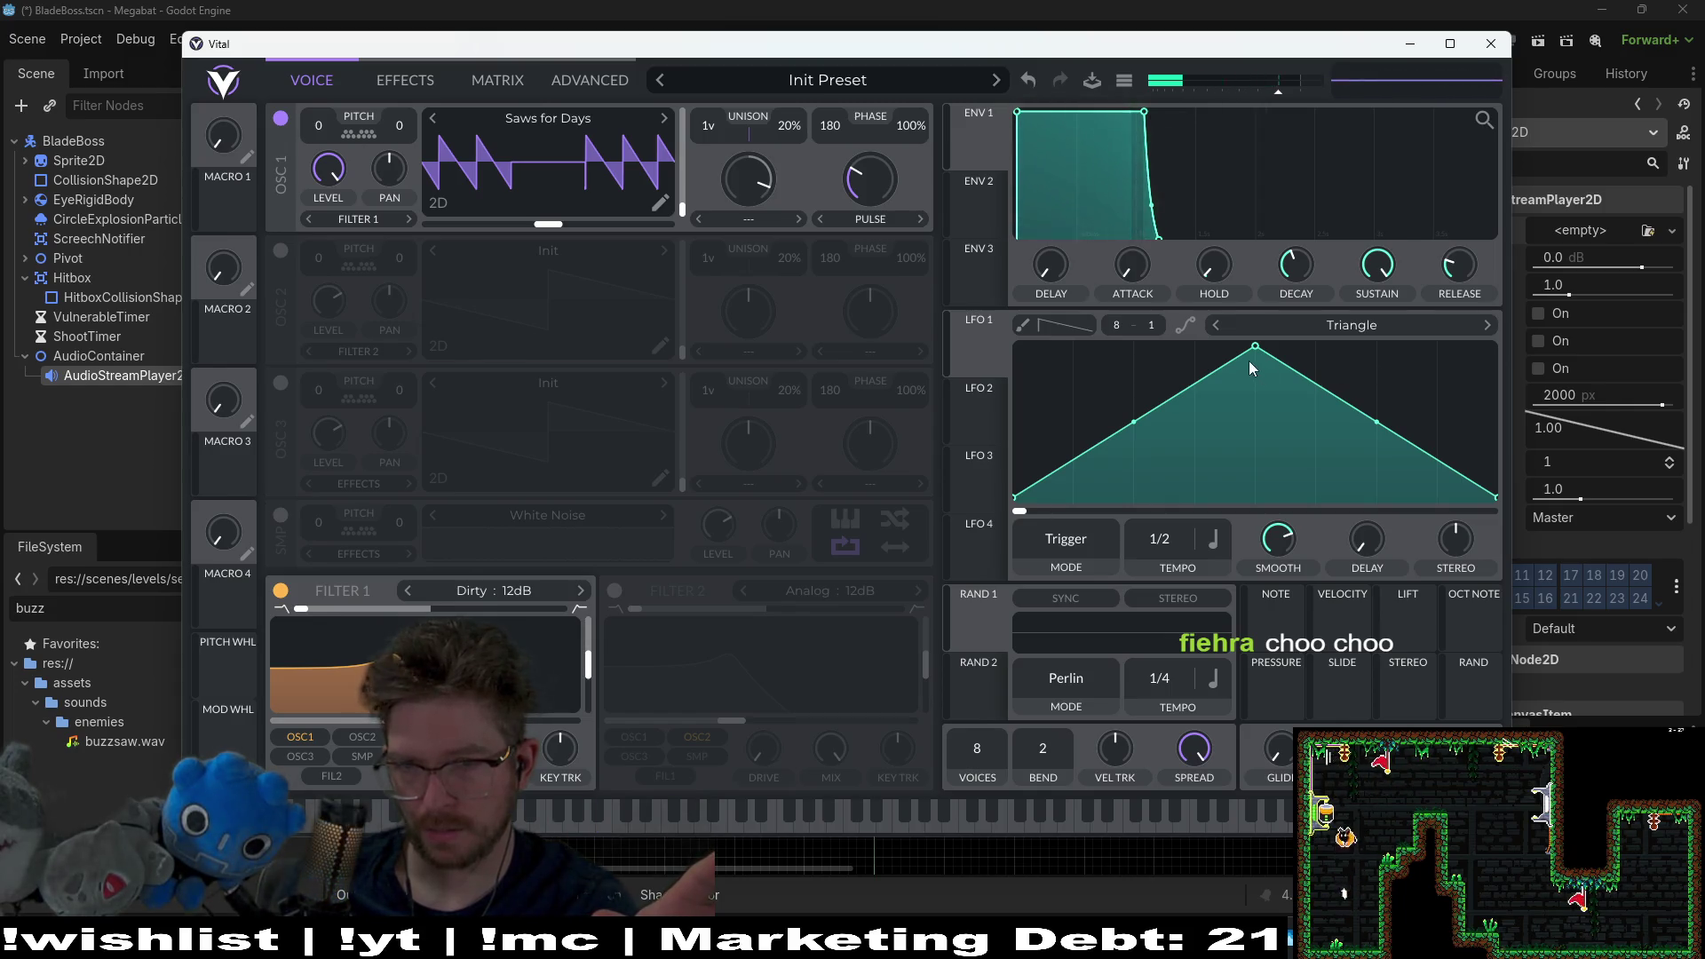
left_click_drag(1252, 365, 1255, 497)
left_click(388, 818)
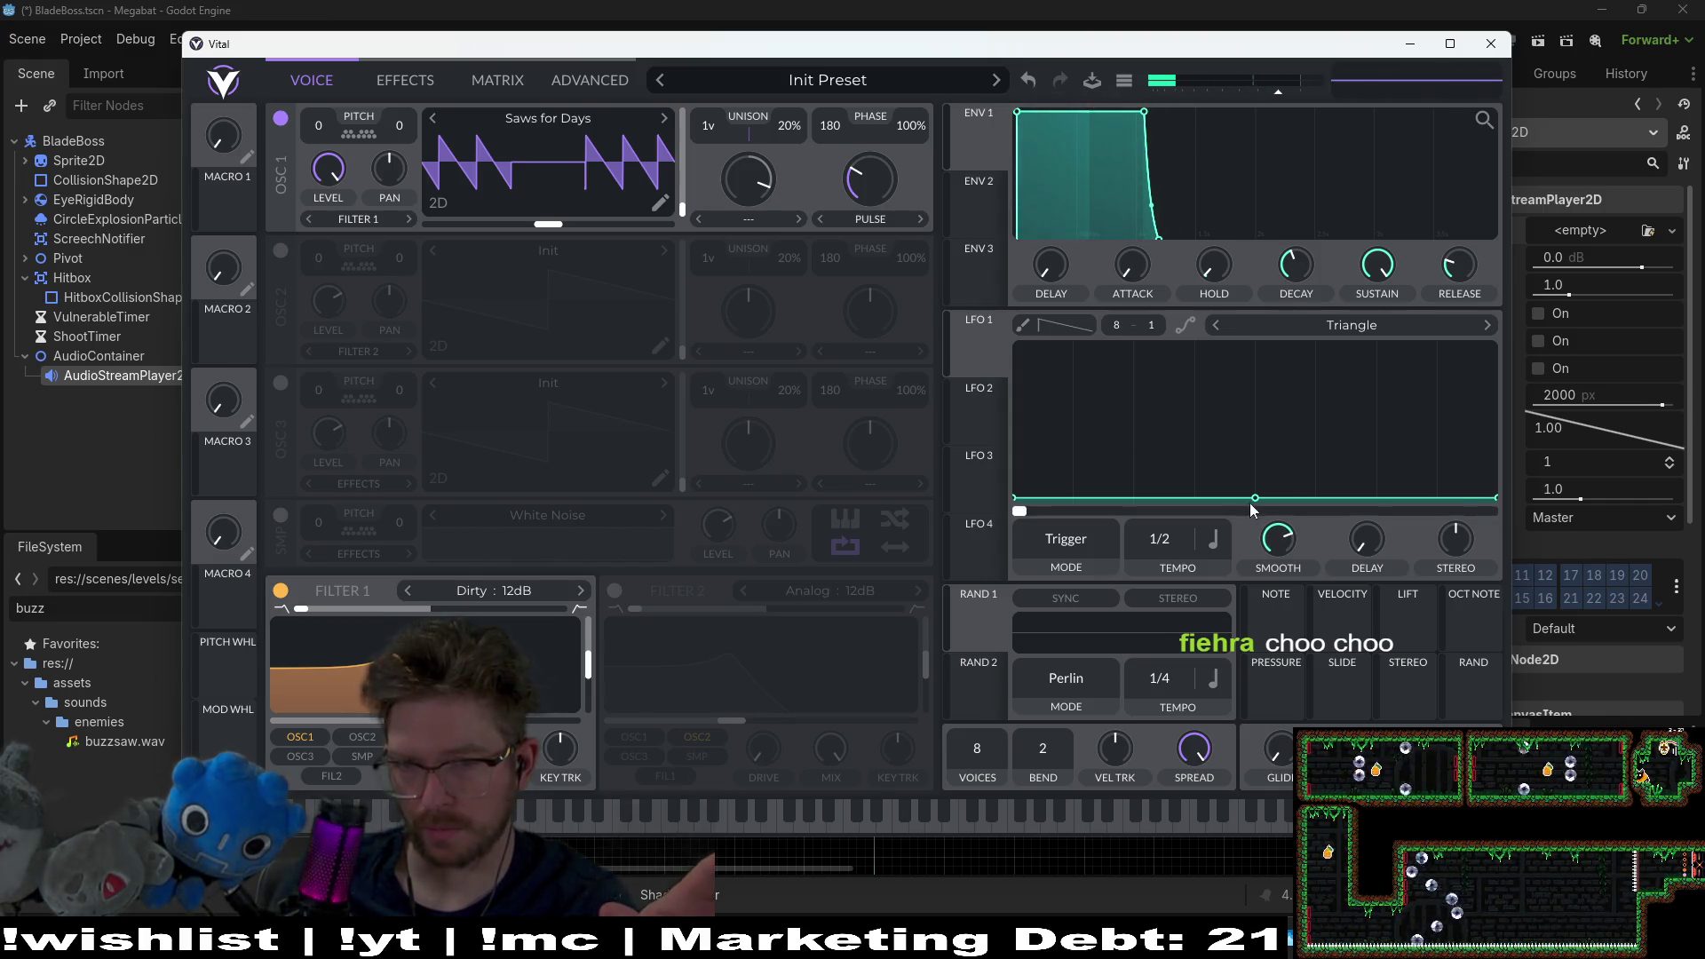
left_click_drag(1251, 504, 1255, 327)
mouse_move(980, 320)
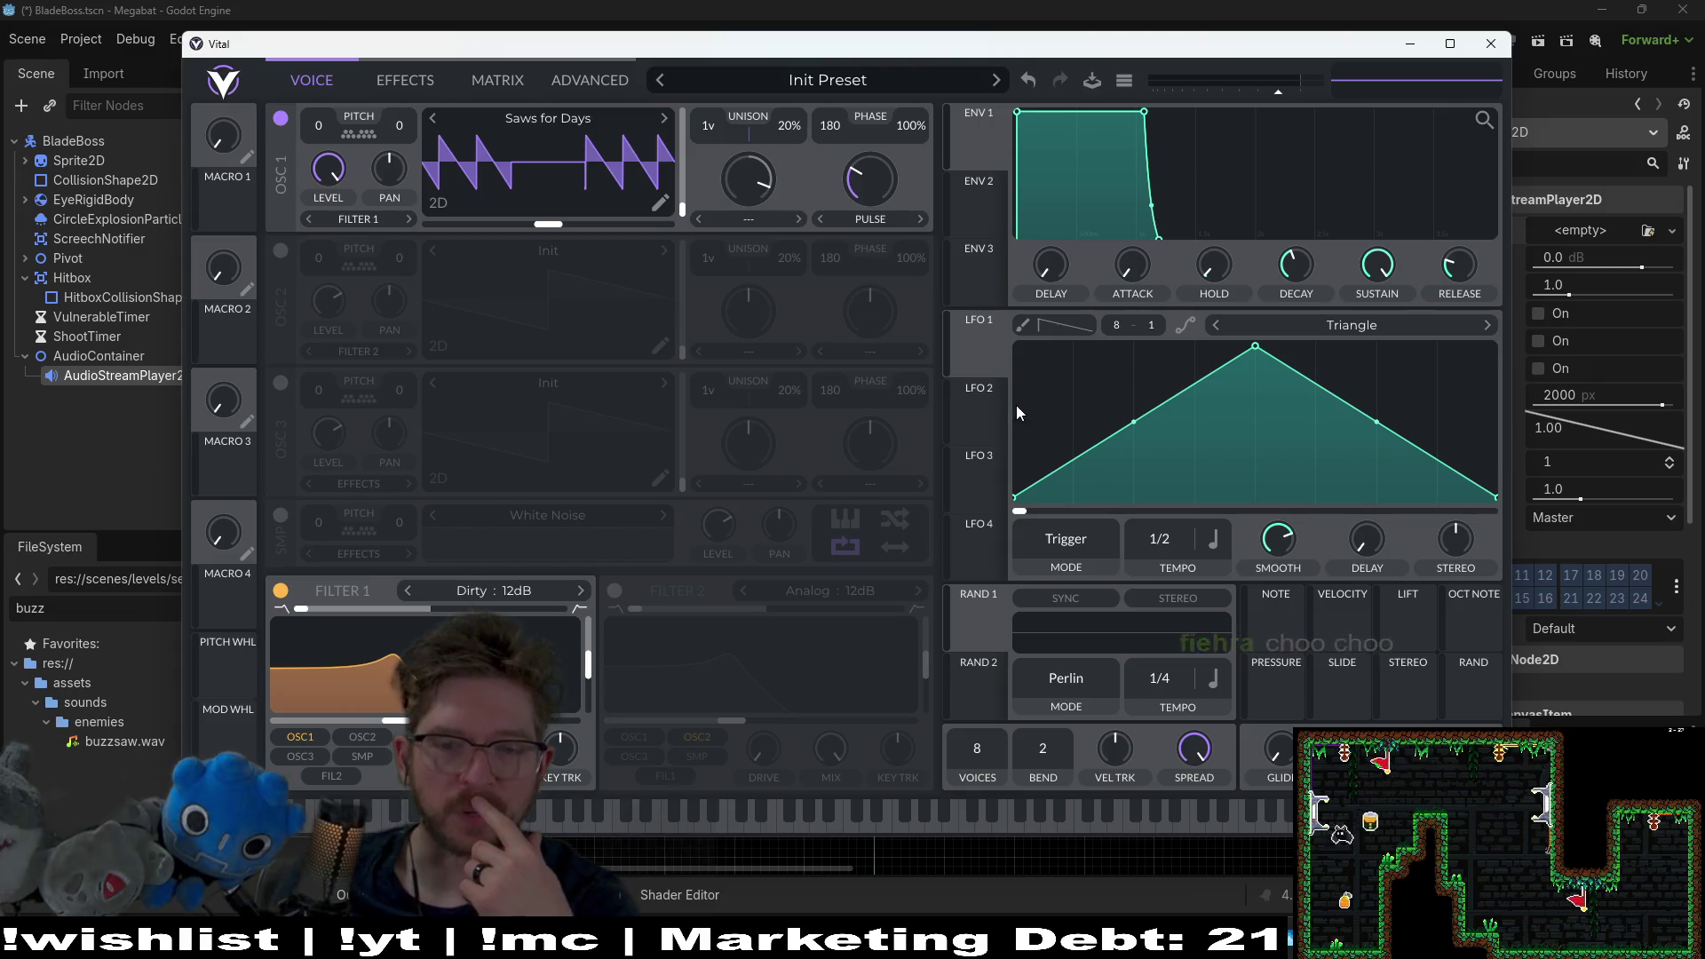
left_click(589, 826)
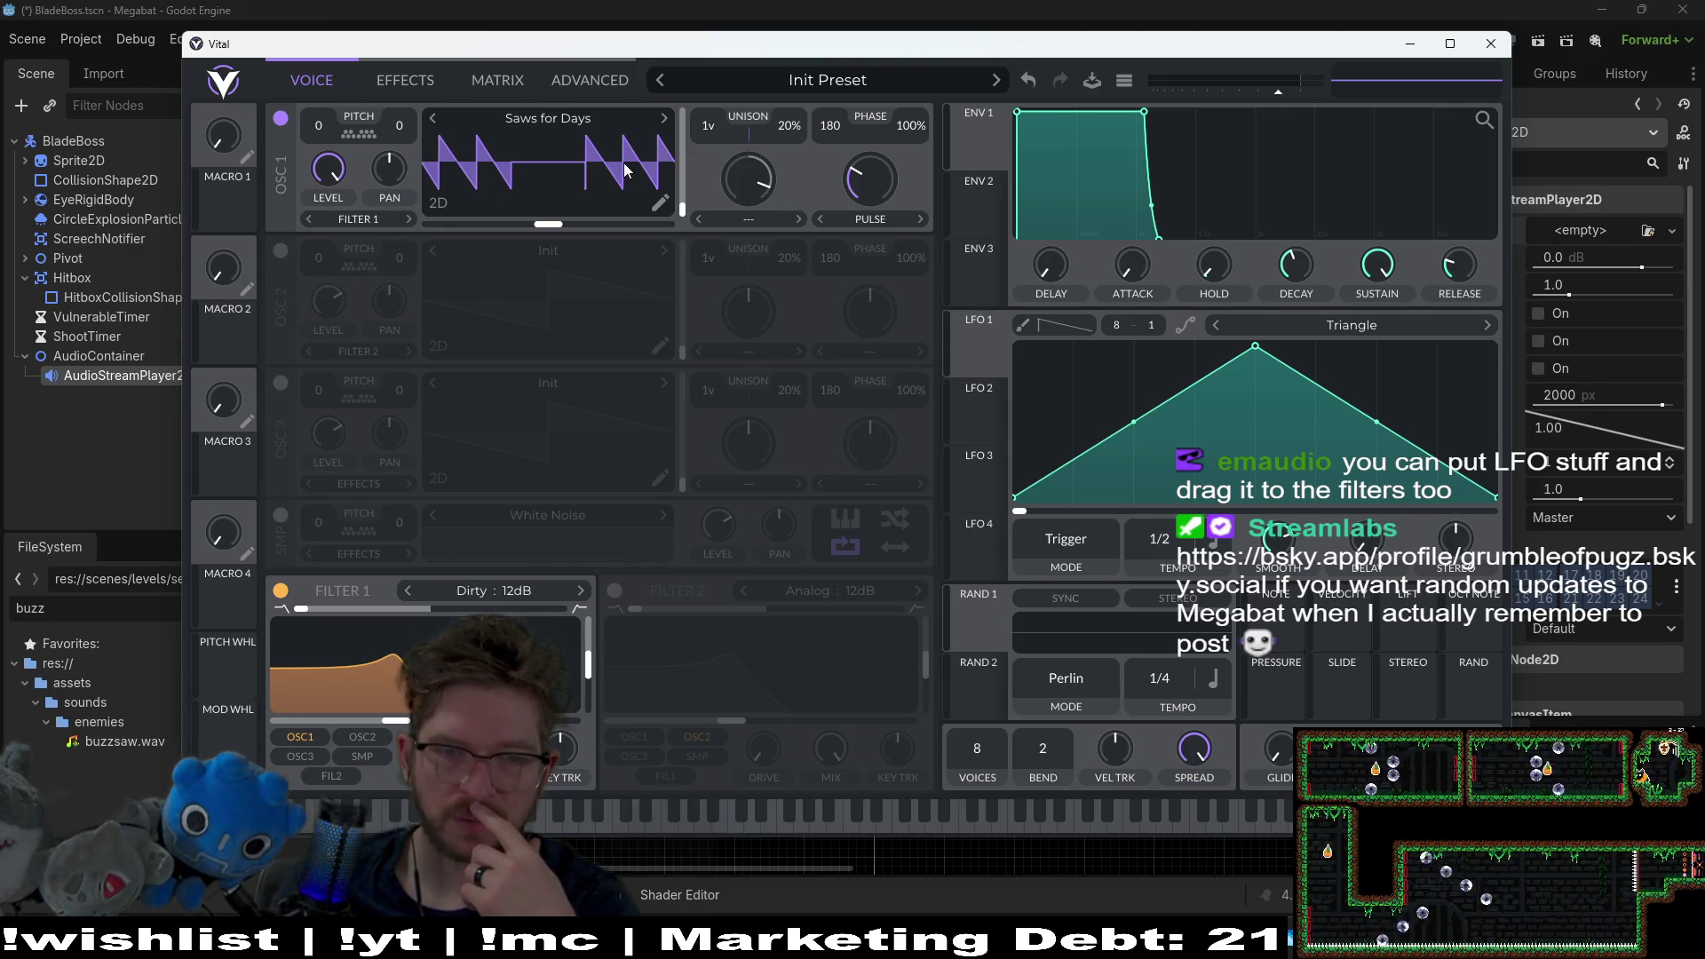
Step: Try linking LFO 1 to a modulation target and audition the result
left_click_drag(979, 351, 962, 364)
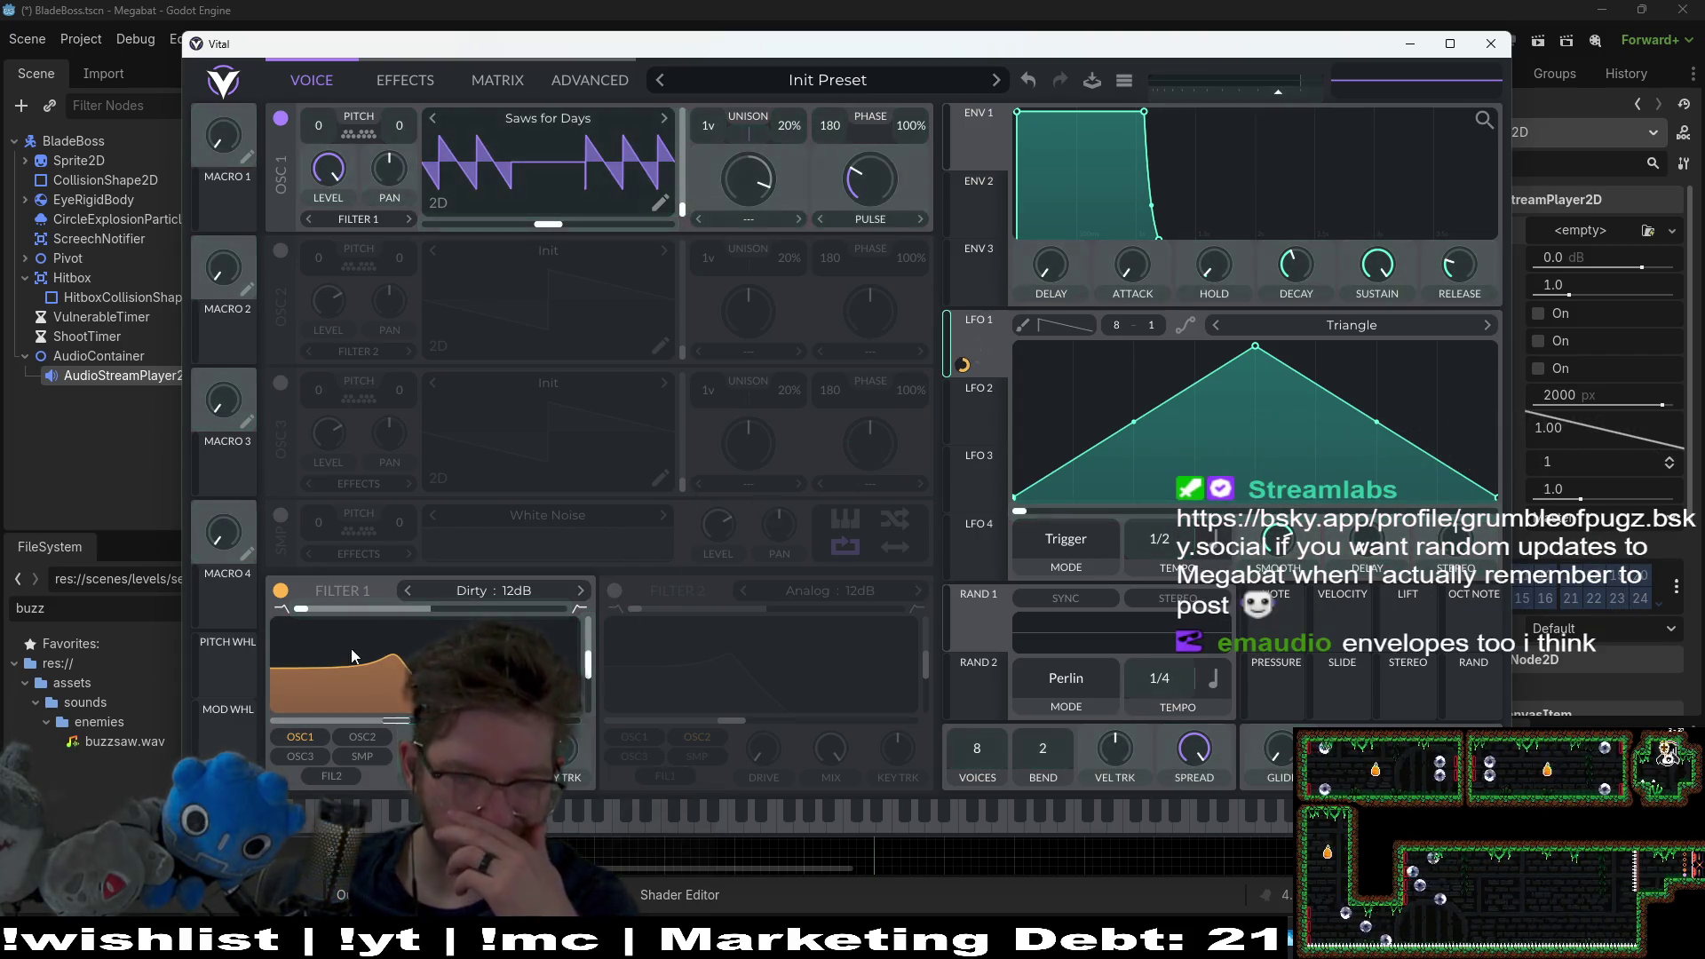
left_click(362, 826)
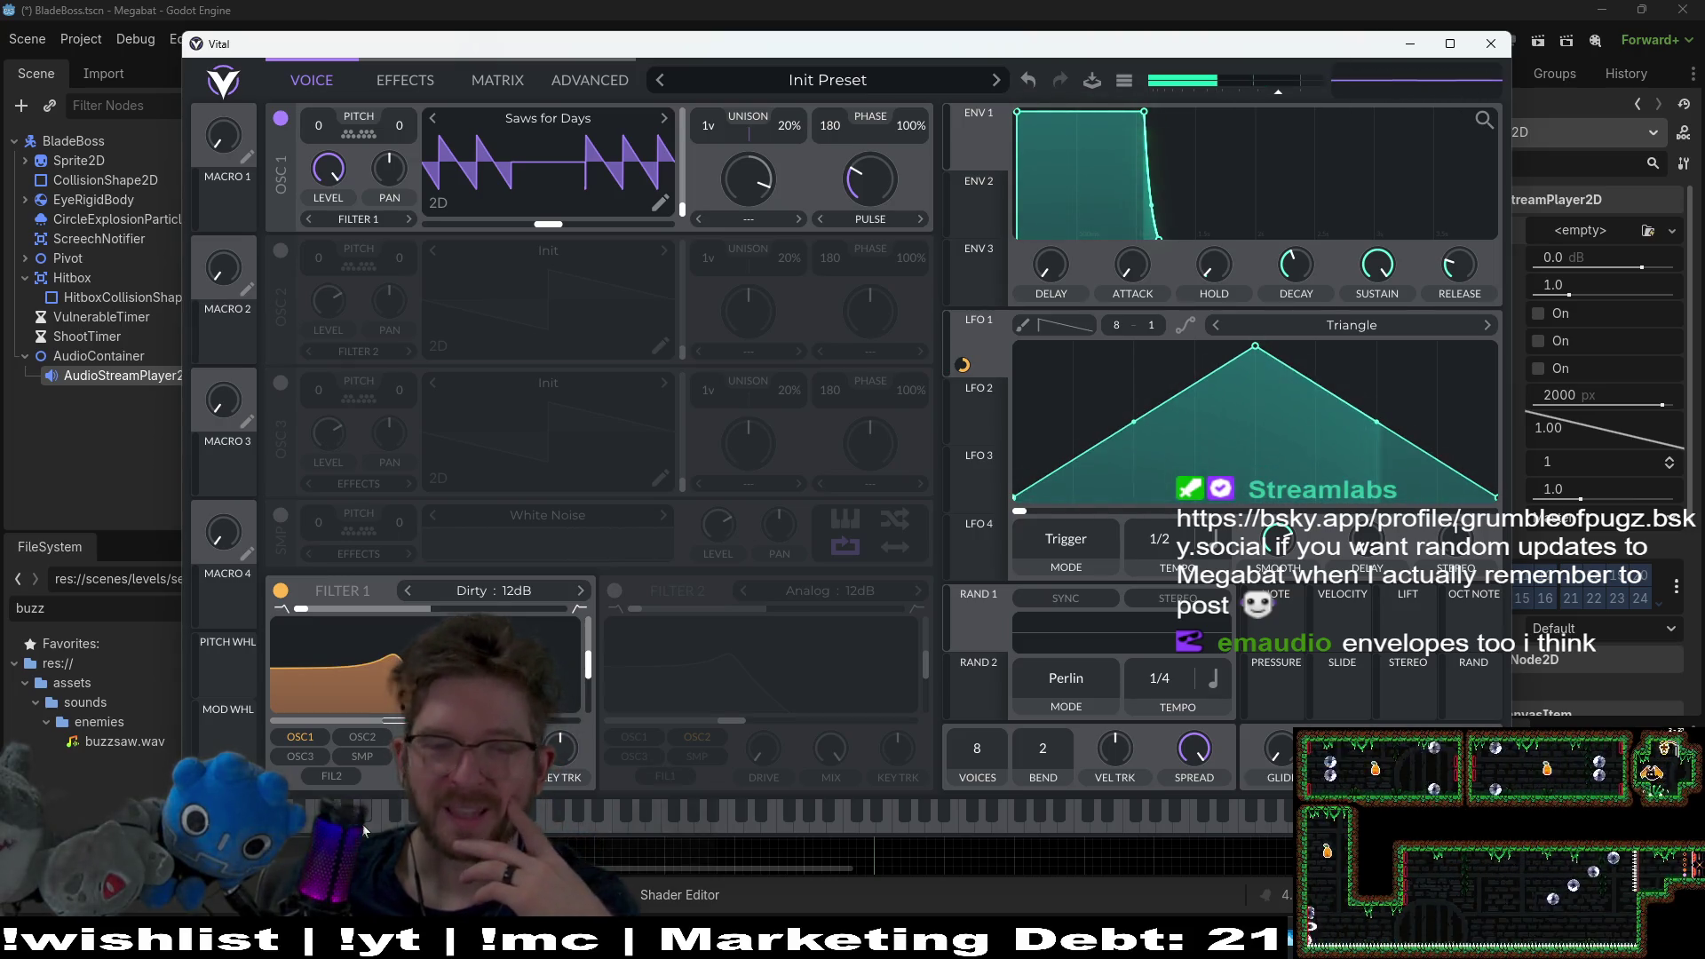
right_click(980, 352)
left_click(988, 373)
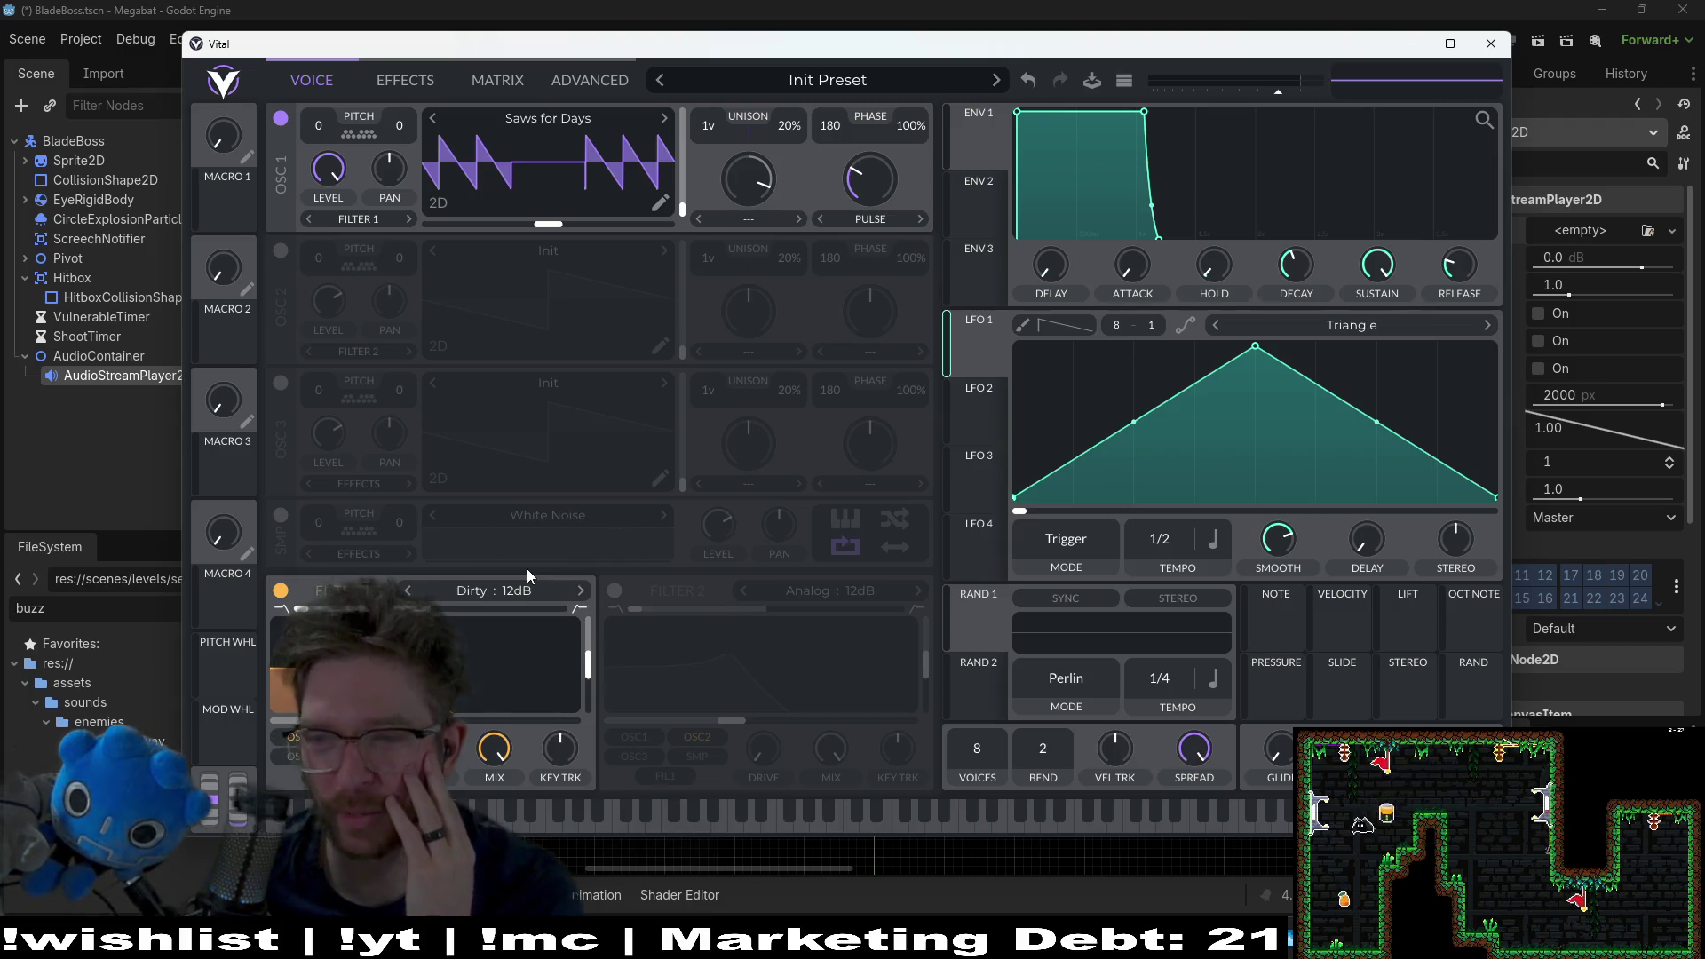
Step: Route envelope 1 to Filter 1, audition it, and bring up the save-preset form
mouse_move(981, 385)
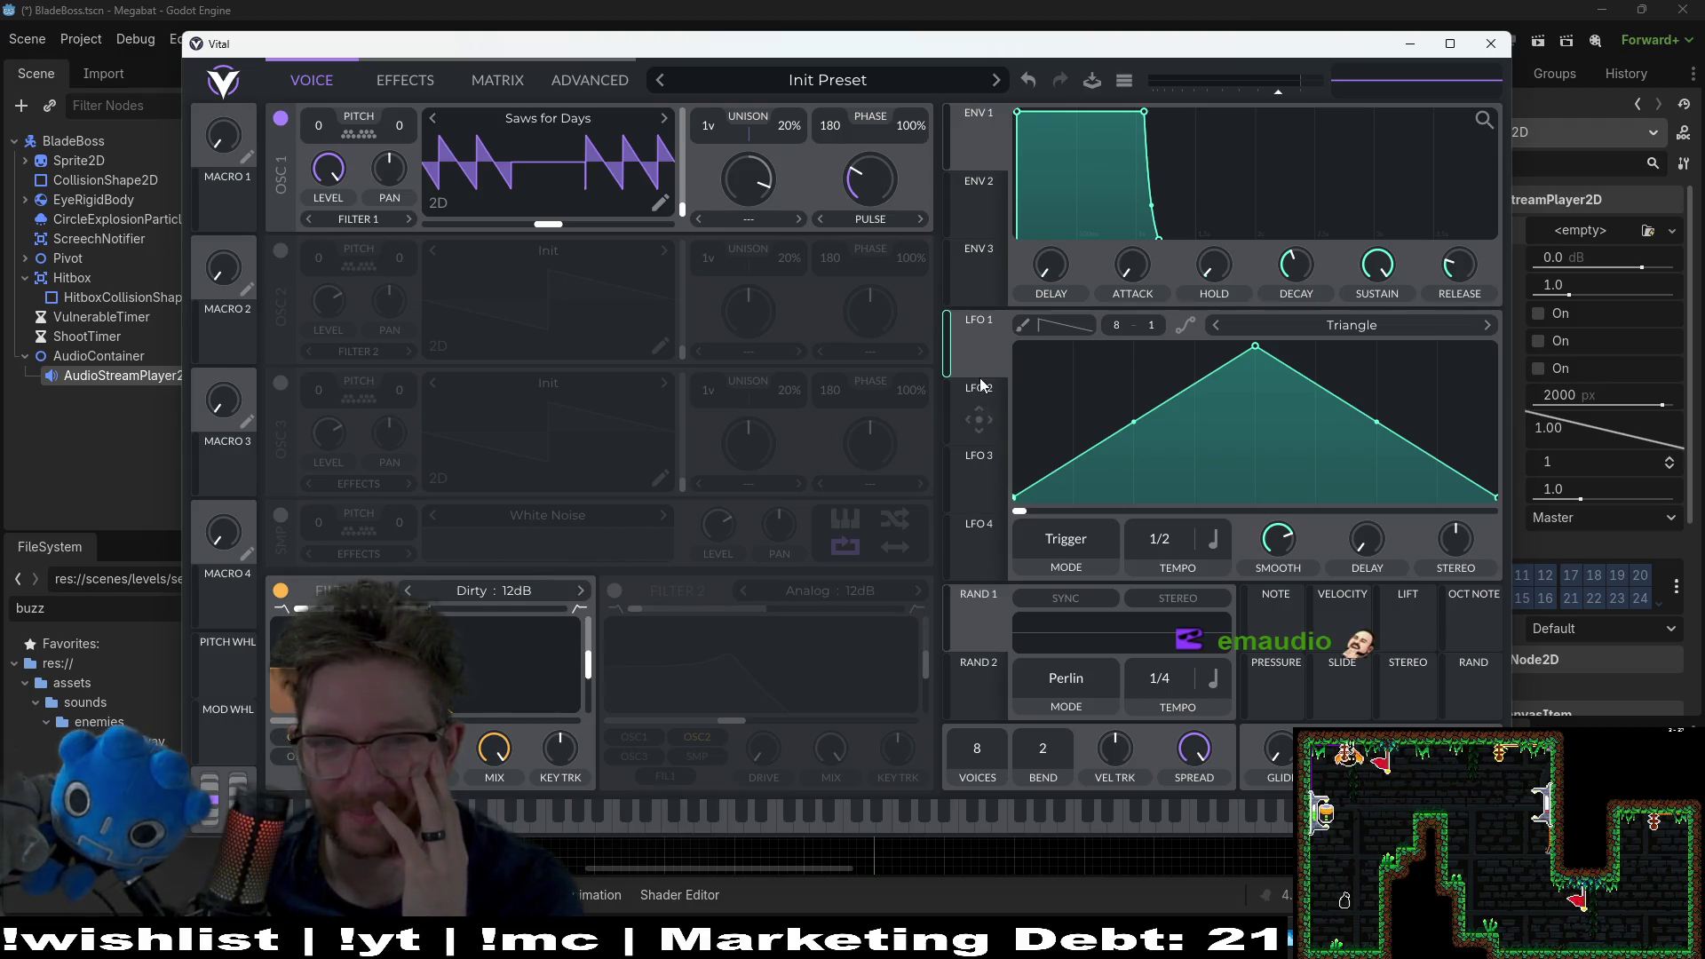
left_click_drag(982, 135, 444, 661)
key("a")
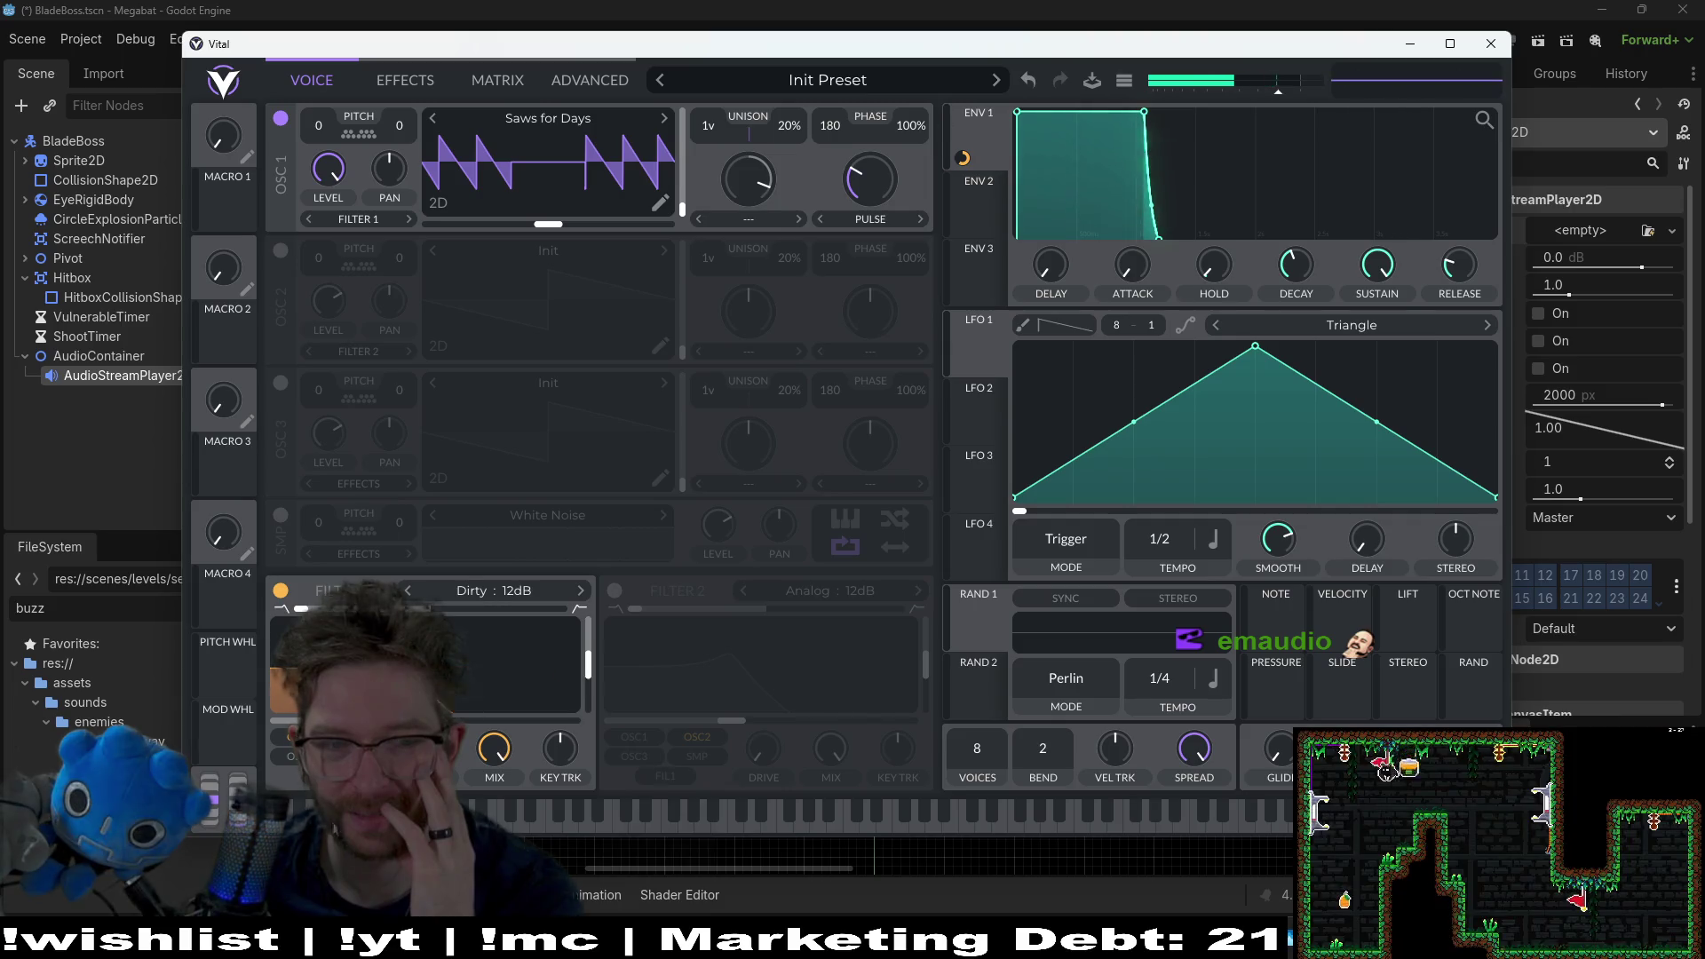
right_click(962, 159)
left_click(983, 165)
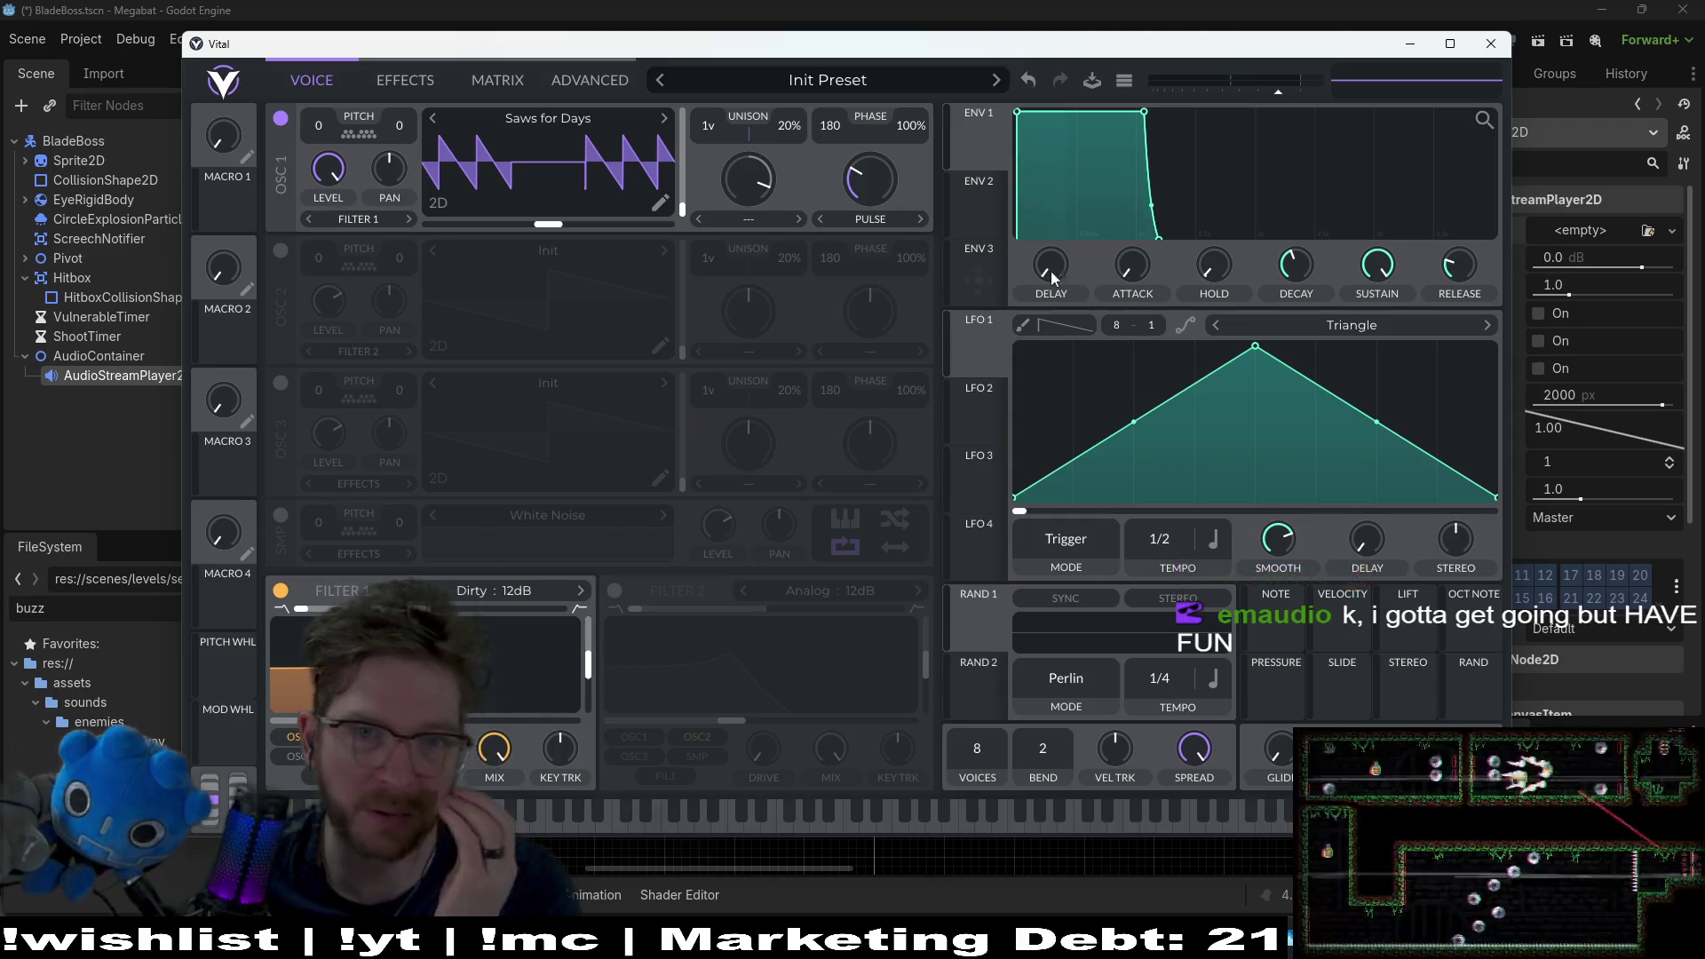
left_click(1094, 82)
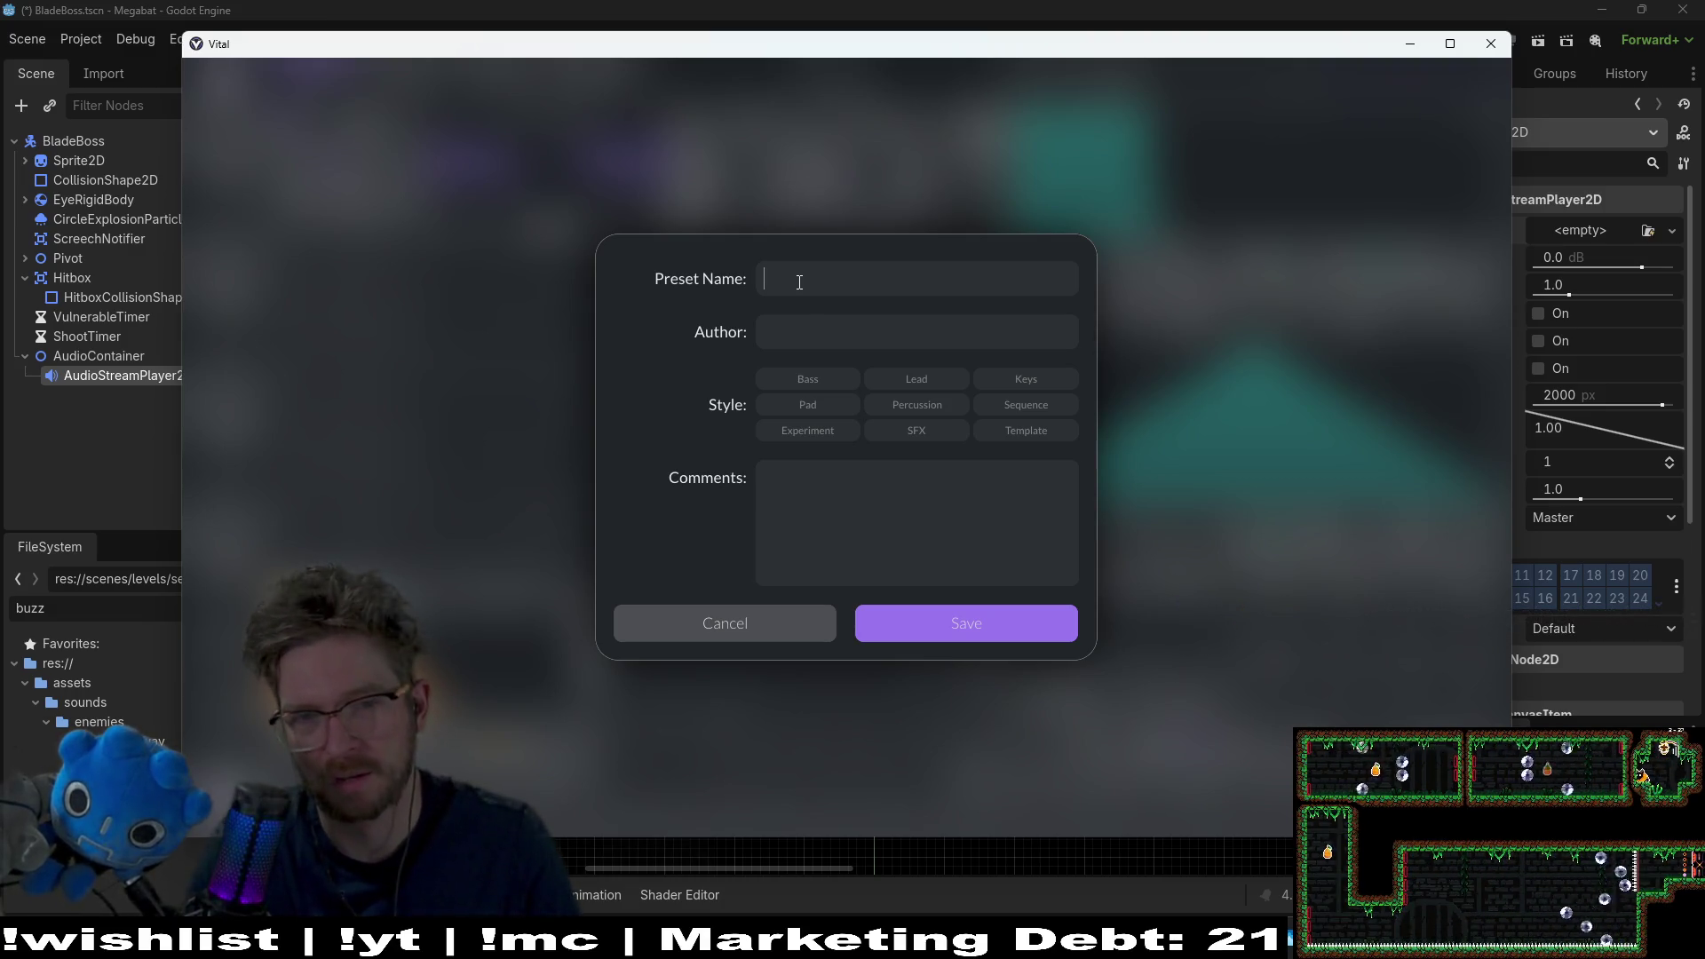
Step: Name the preset 'sawblade', fill in the author field, and save it
type("sawblad")
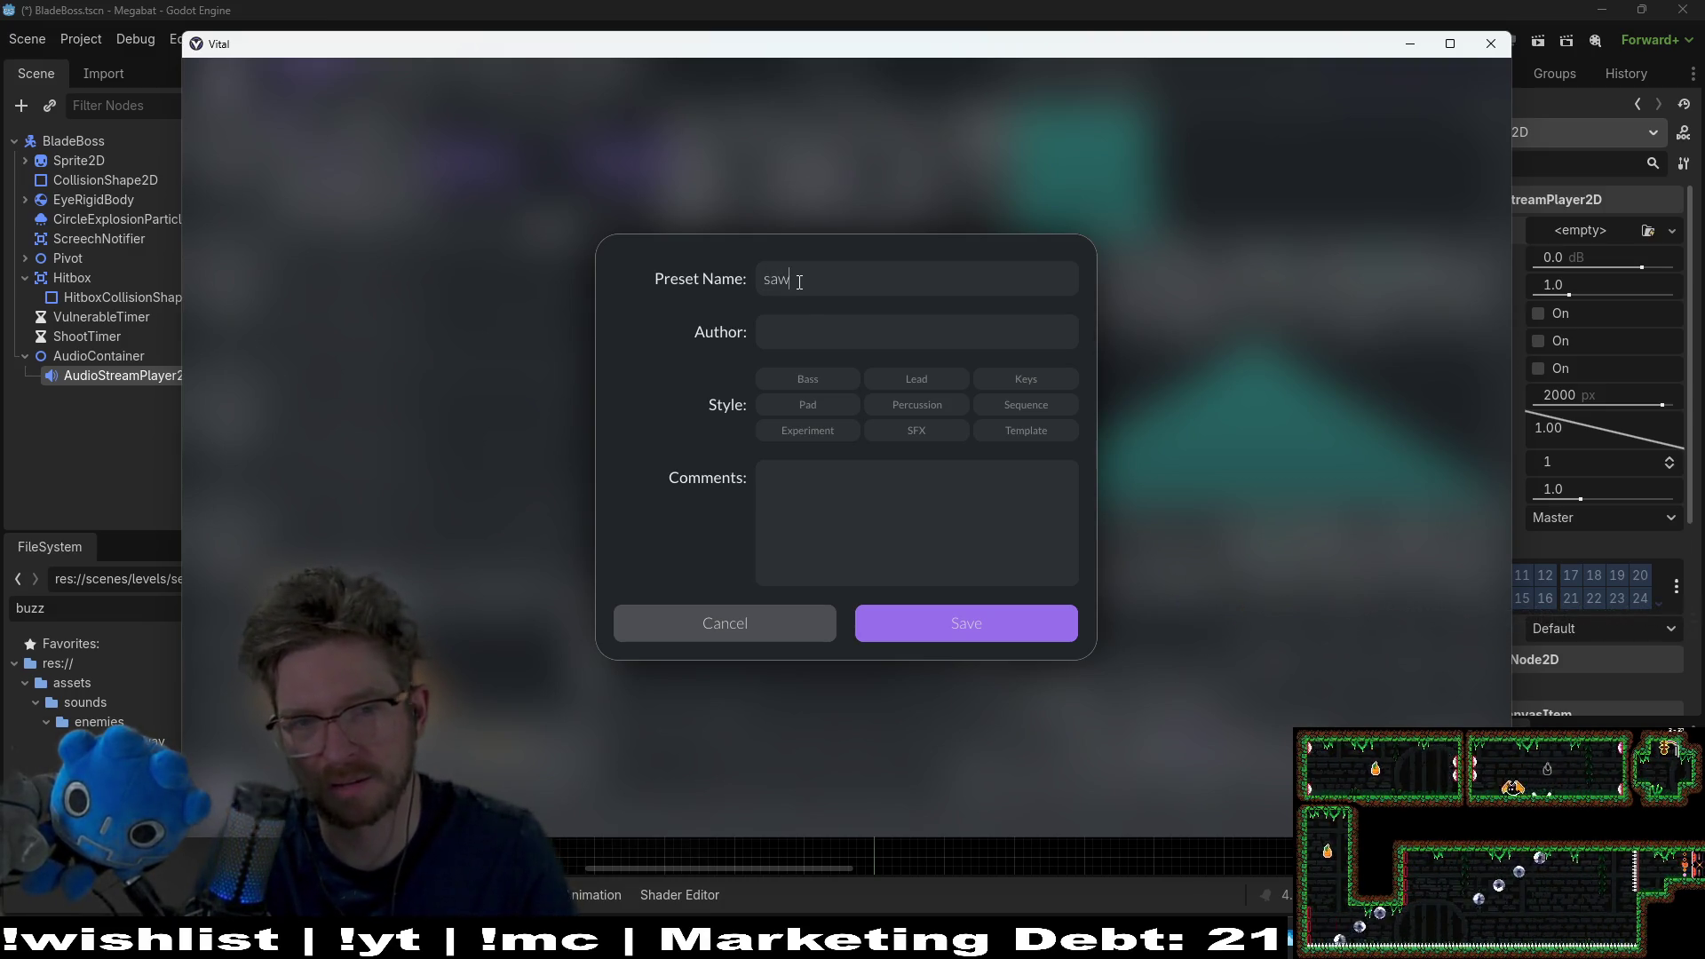
type("e")
key("Tab")
type("Grumble")
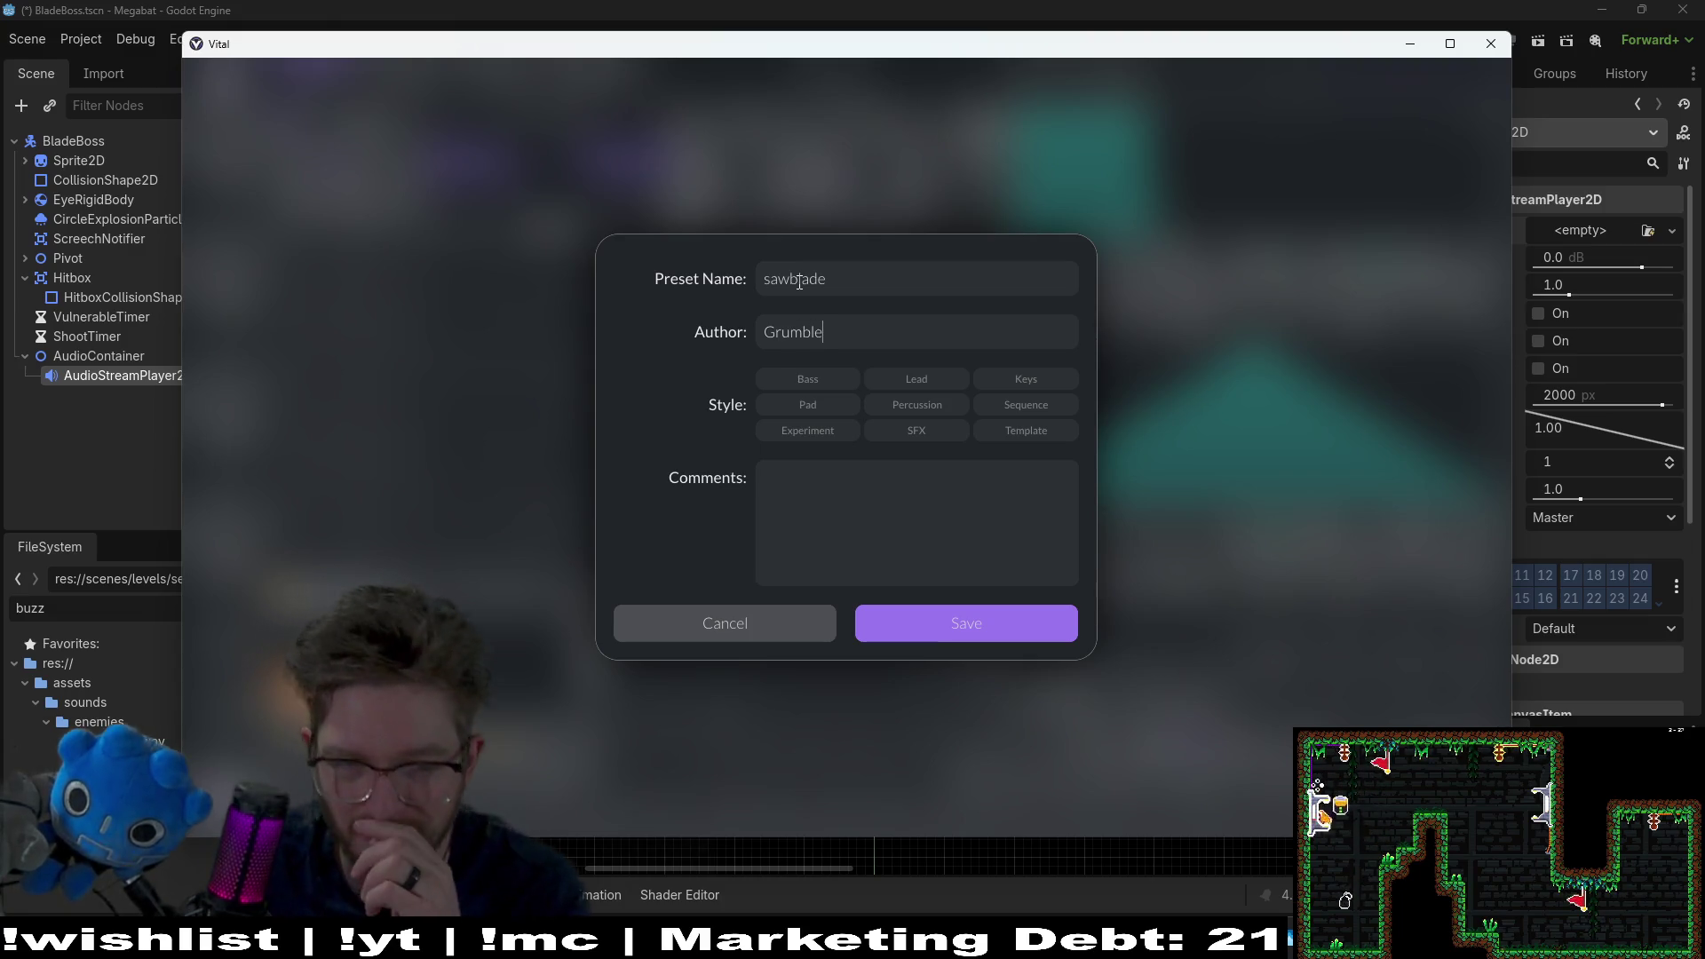
left_click(1003, 636)
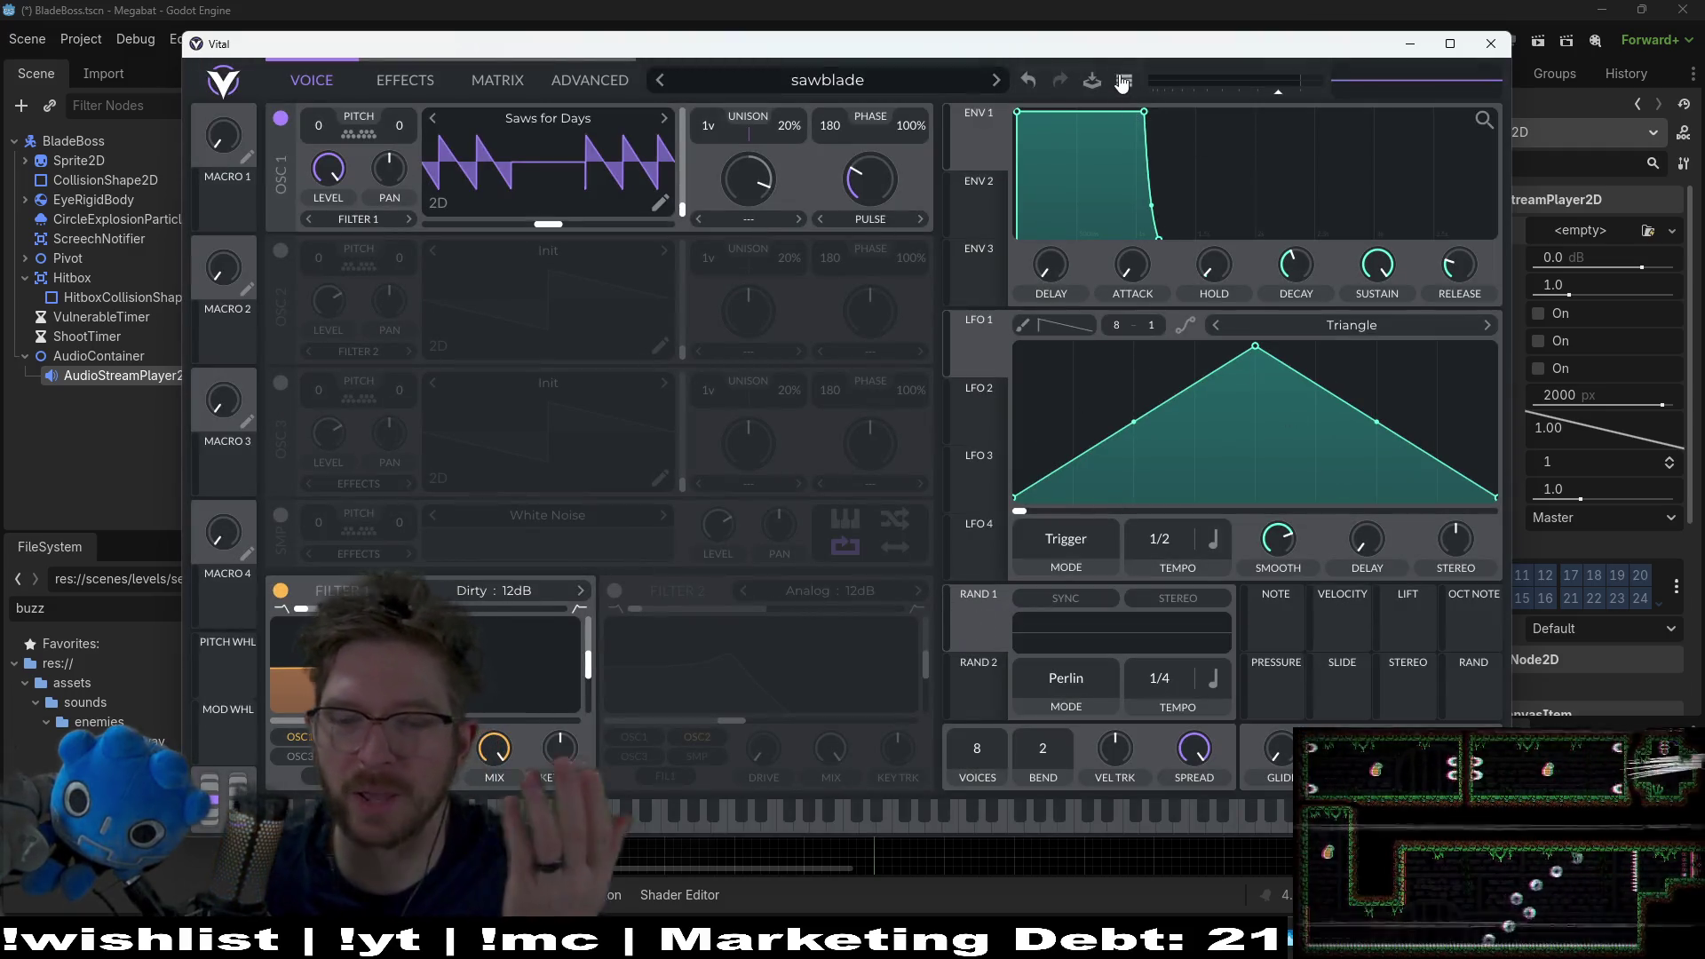
left_click(1123, 82)
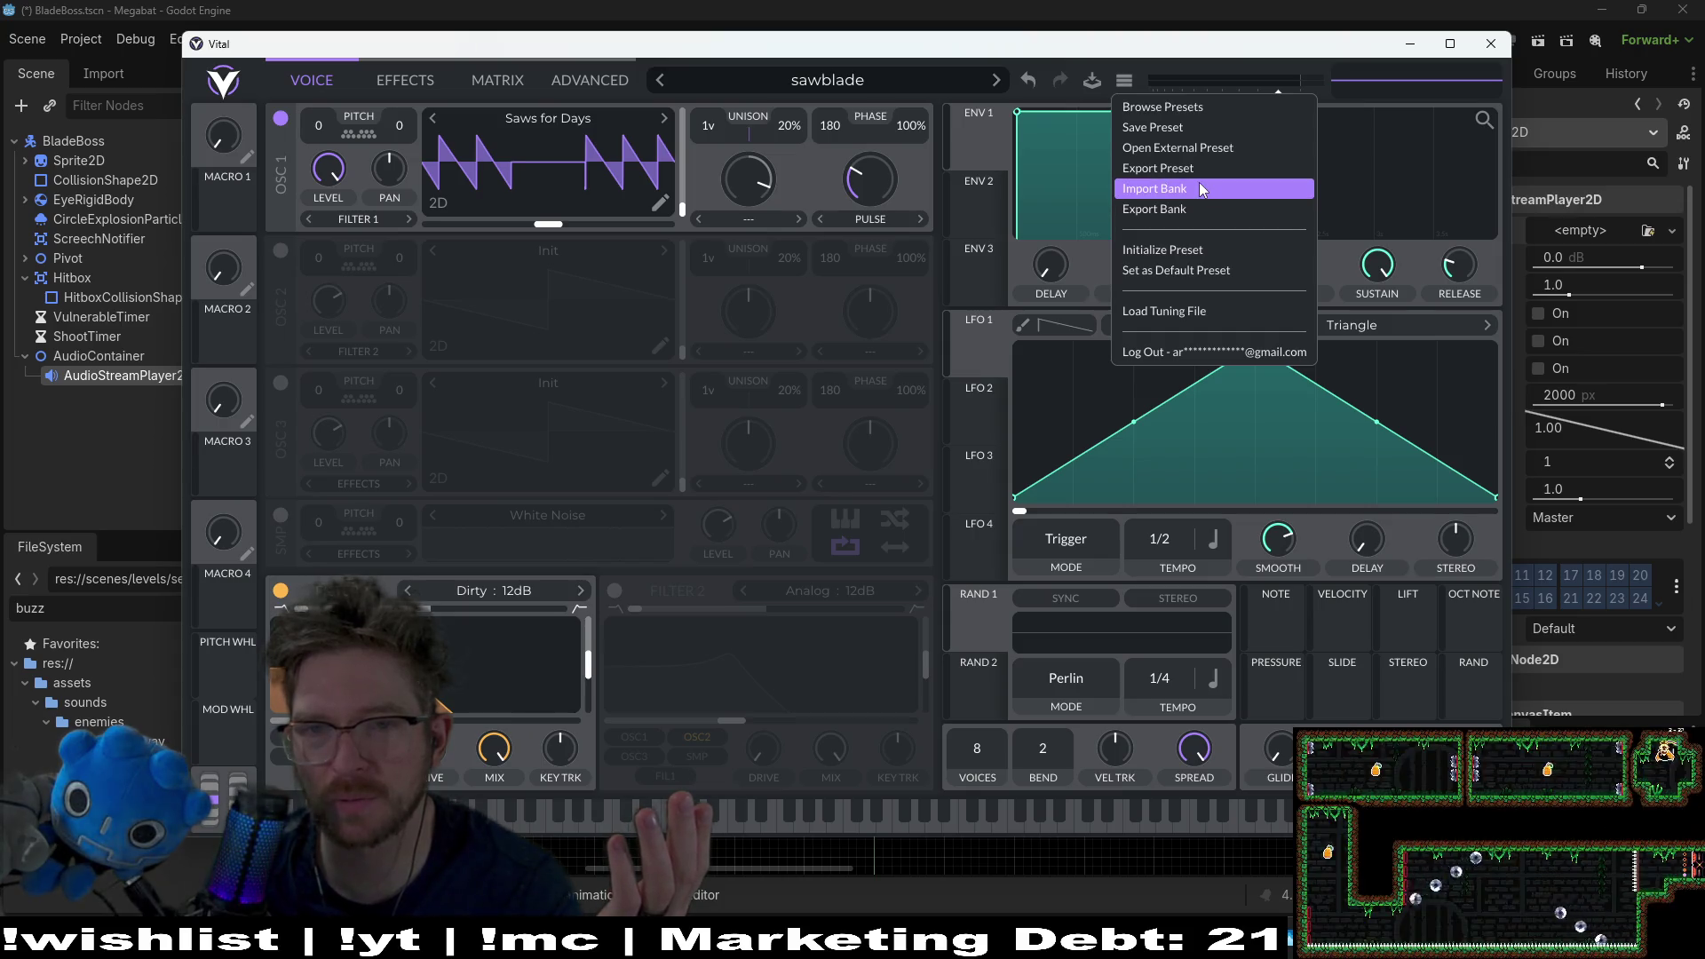
left_click(1193, 210)
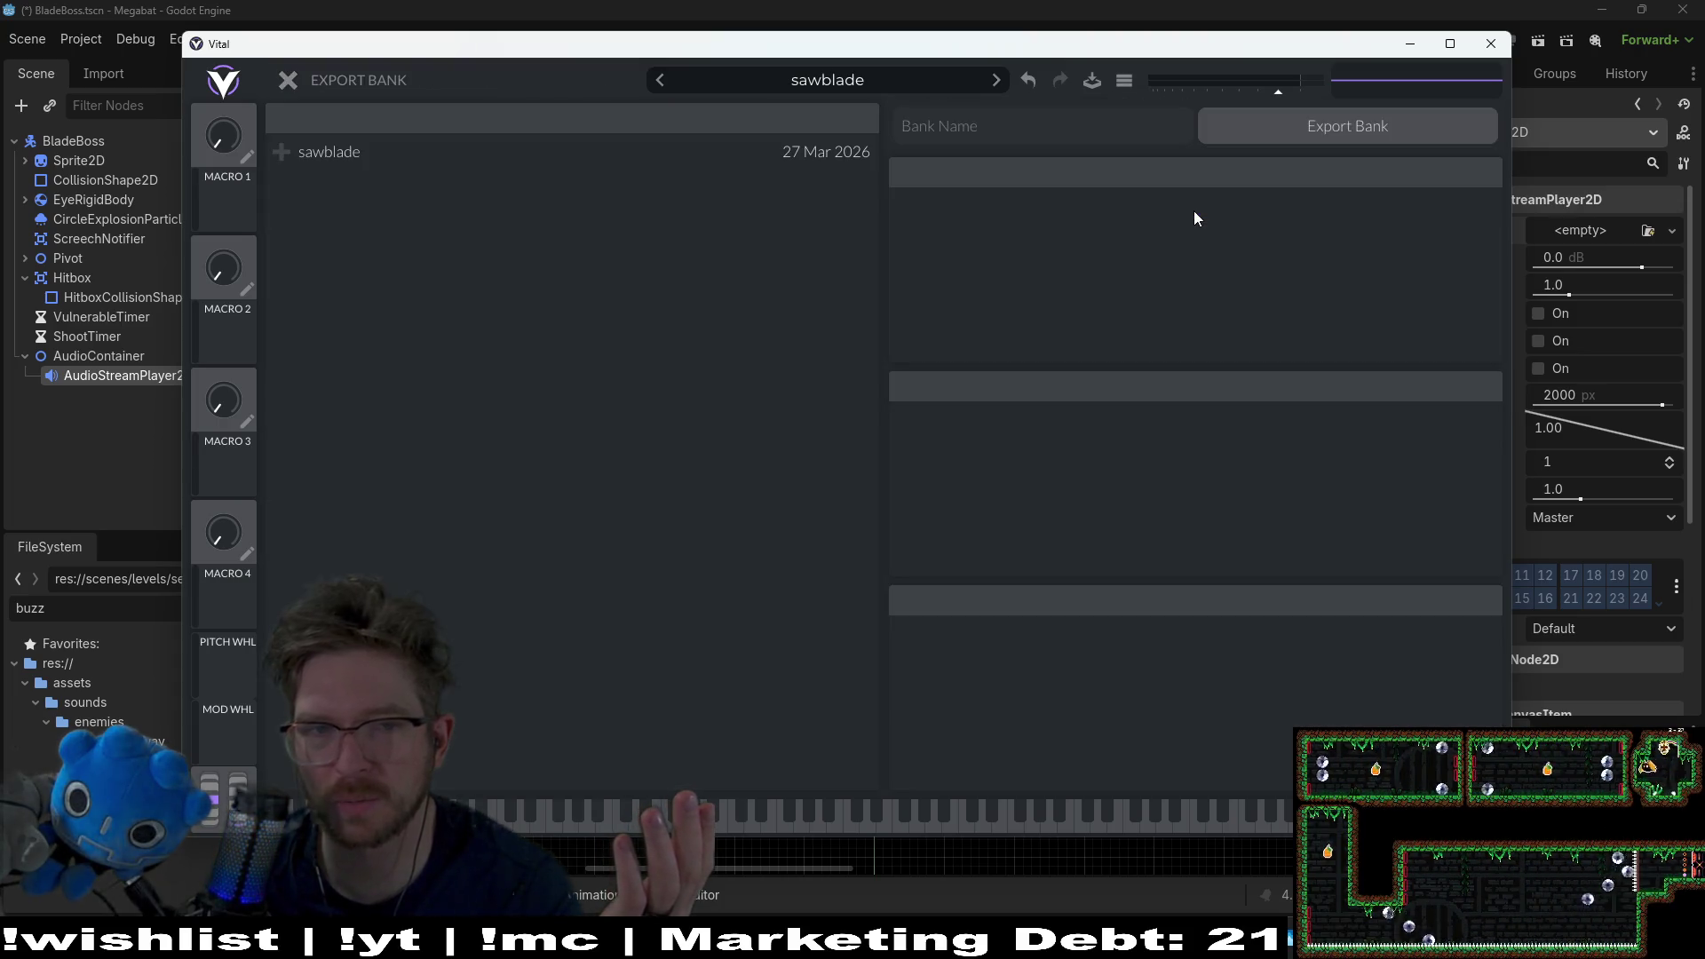
left_click(625, 155)
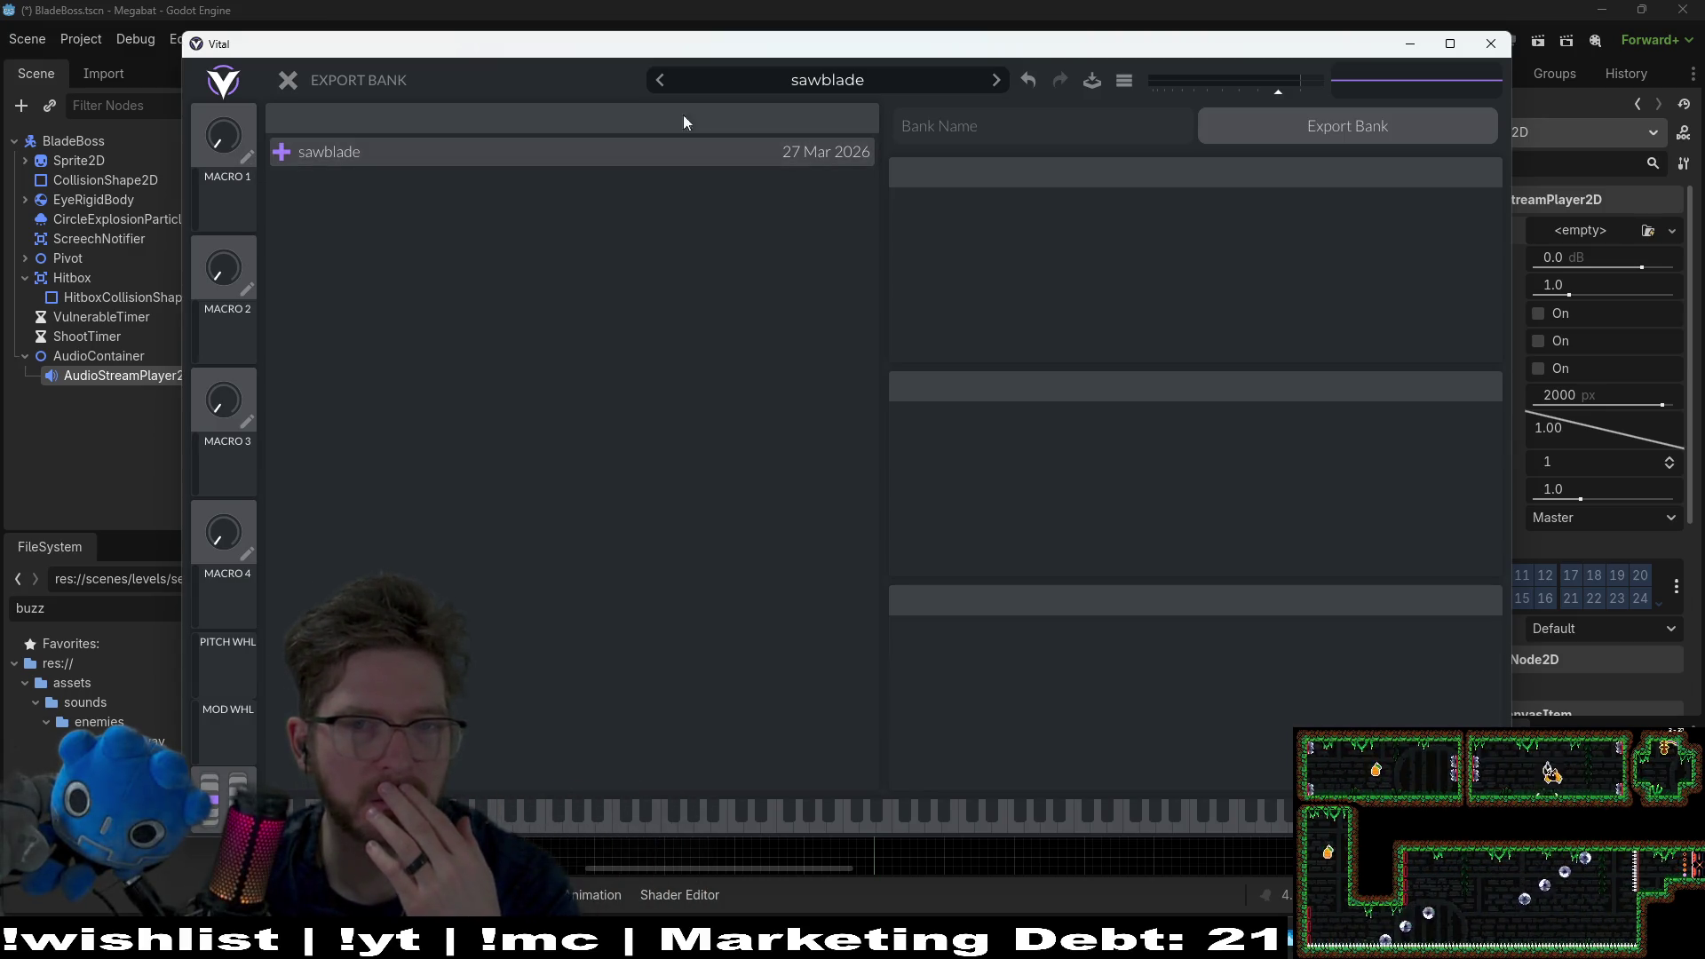
left_click(289, 81)
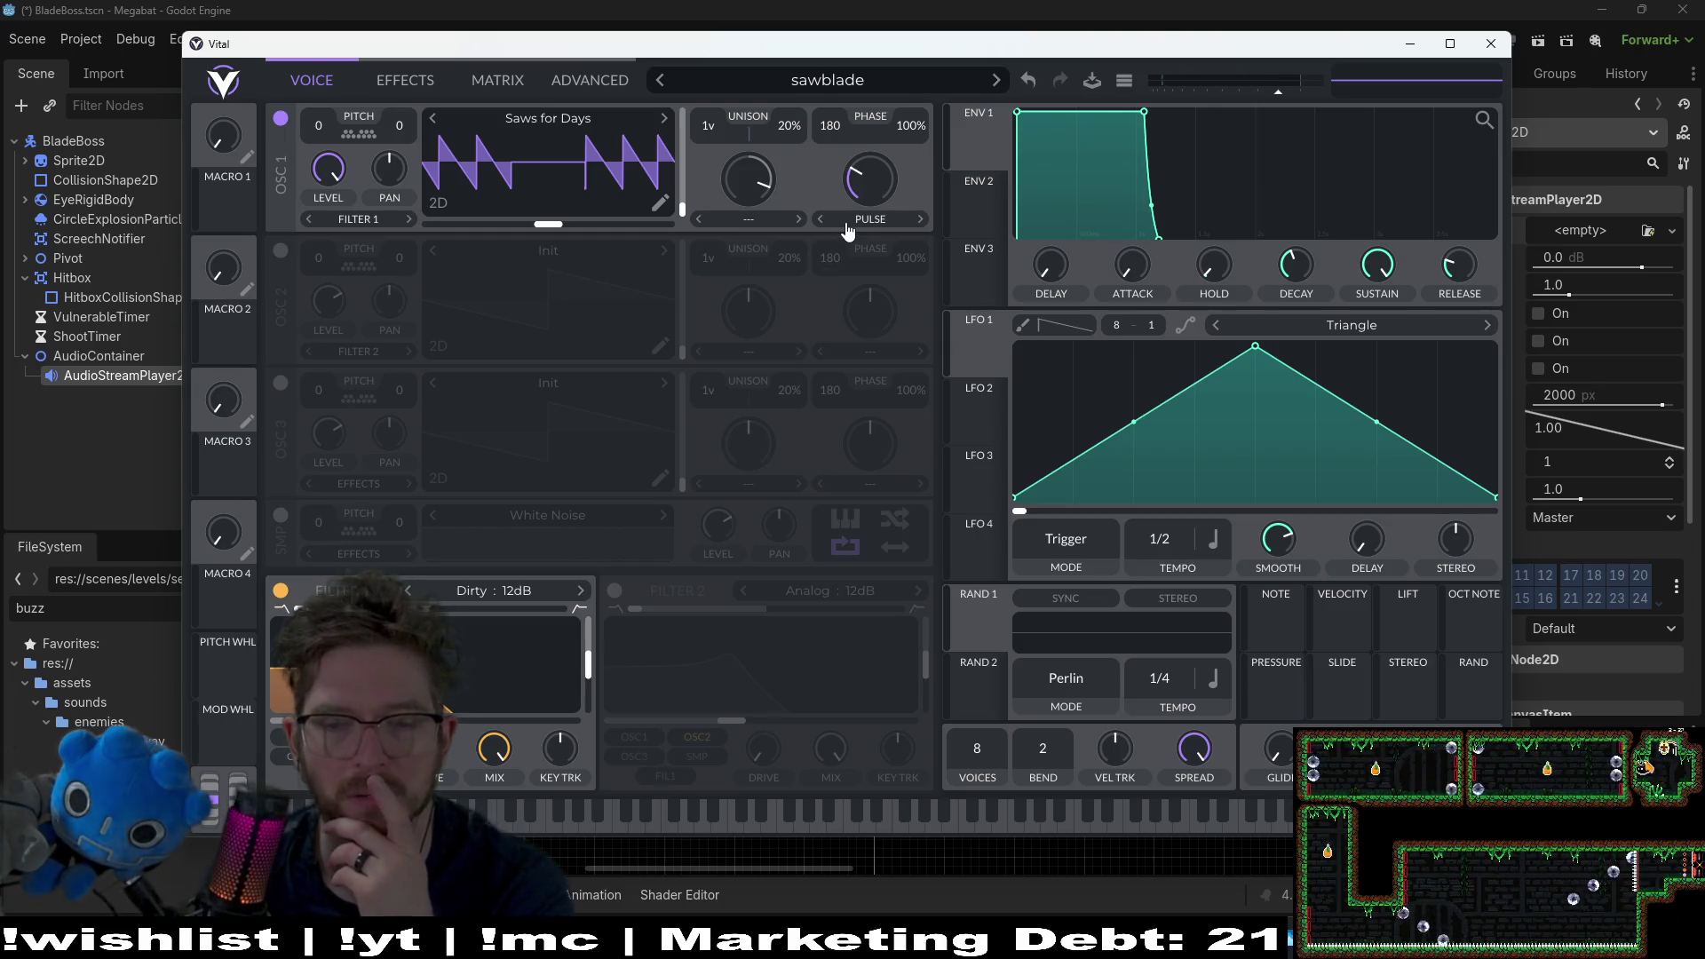
Step: Check the preset browser briefly and audition the sawblade sound
left_click(838, 87)
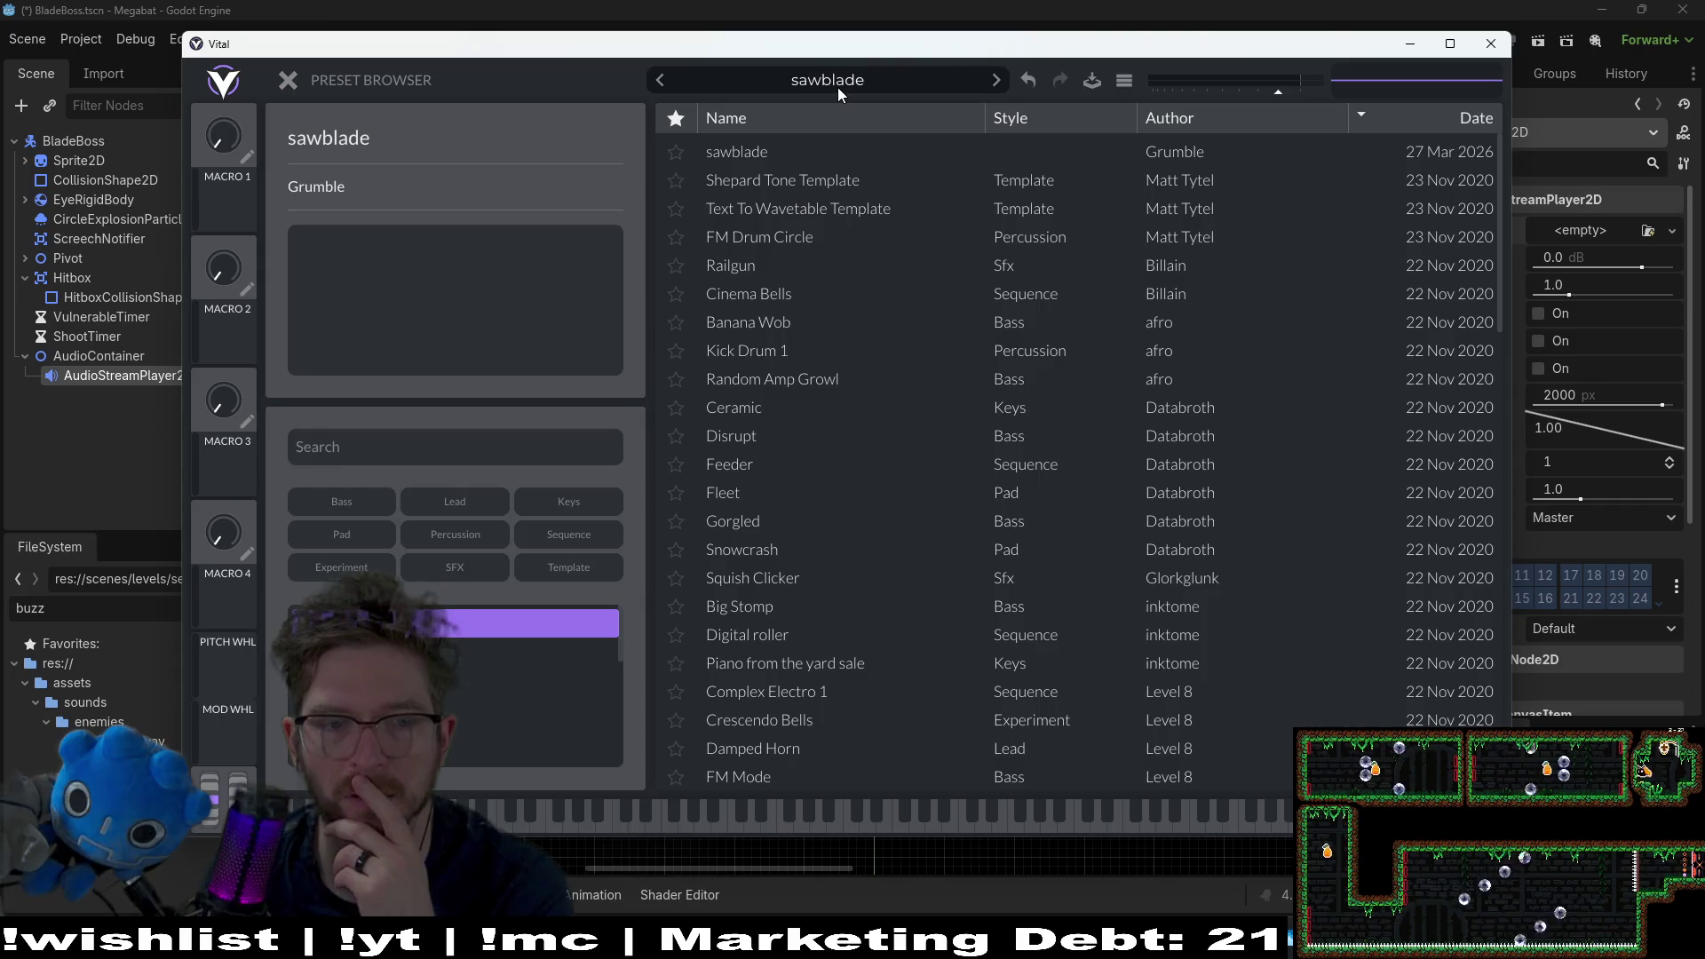
left_click(846, 81)
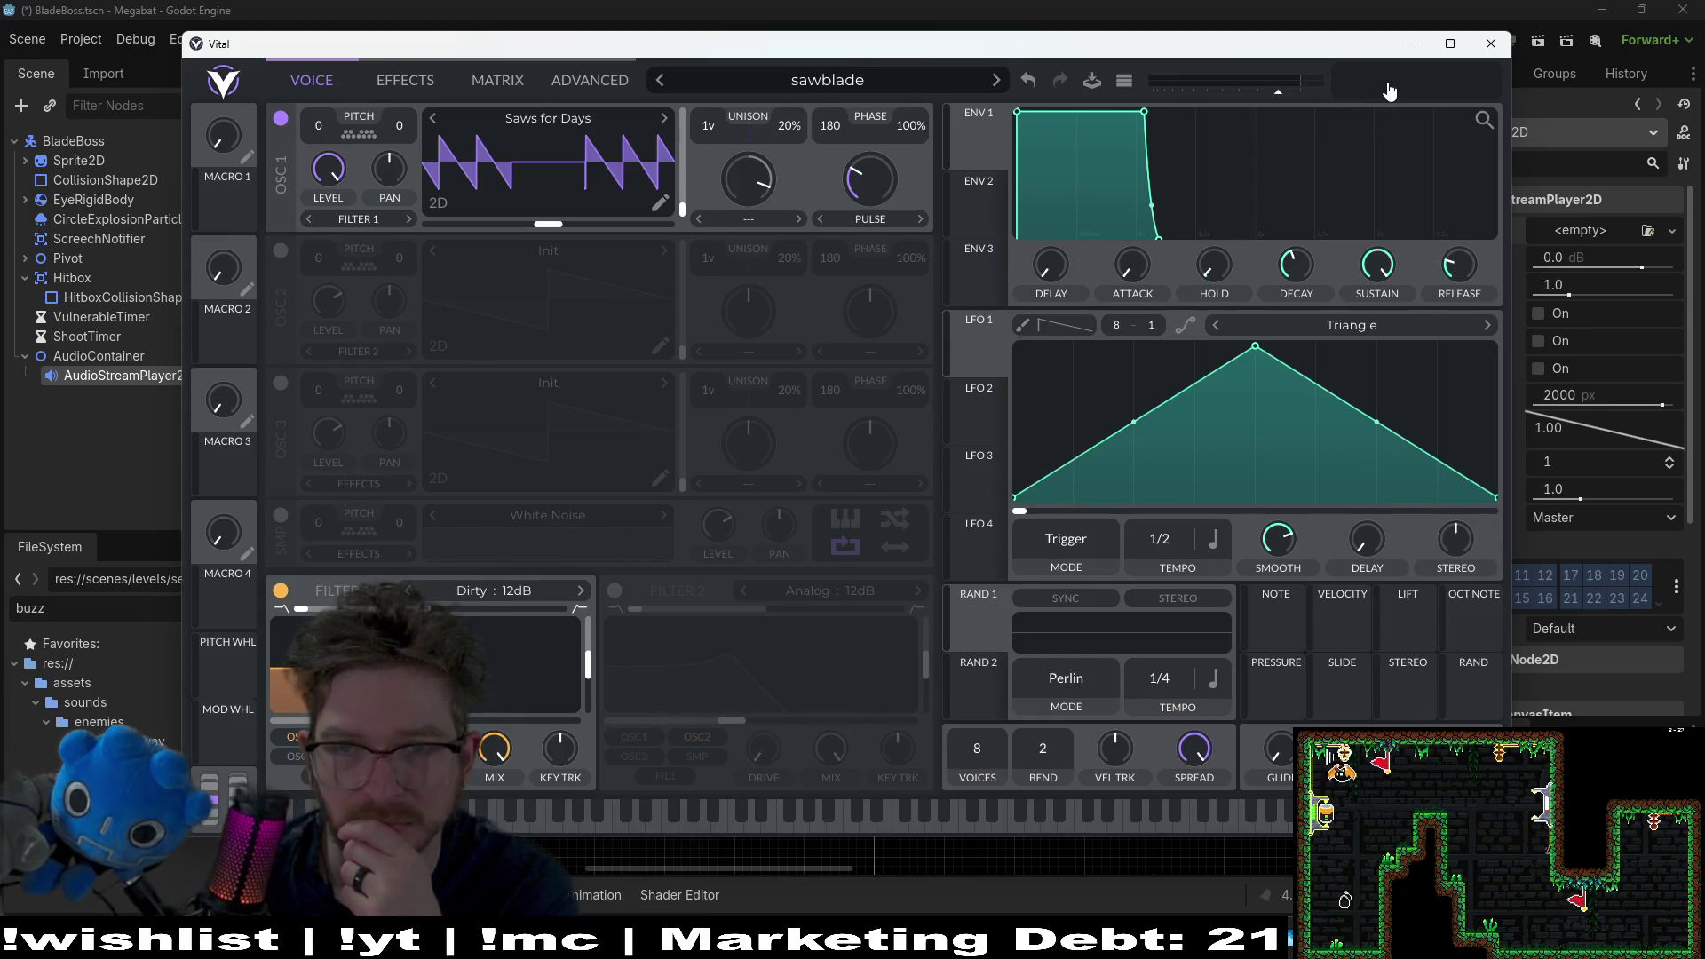
left_click(619, 809)
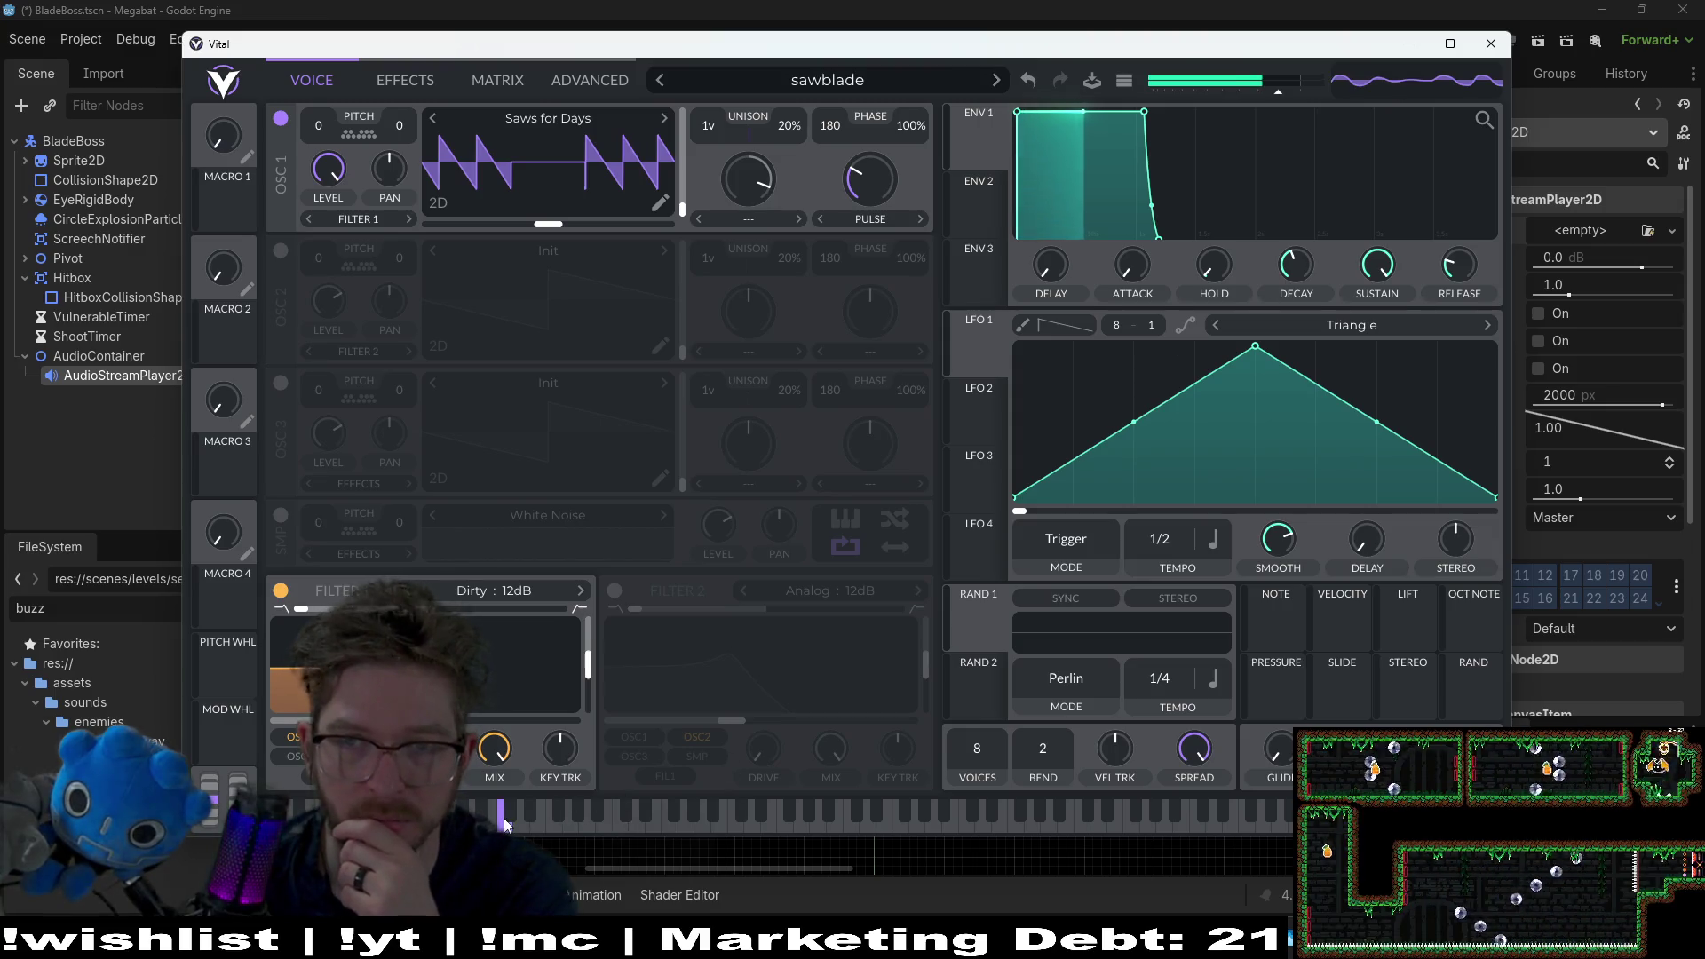
Step: Cycle through the Advanced, Matrix and Effects pages back to Voice, then show the preset actions menu
left_click(622, 80)
left_click(488, 78)
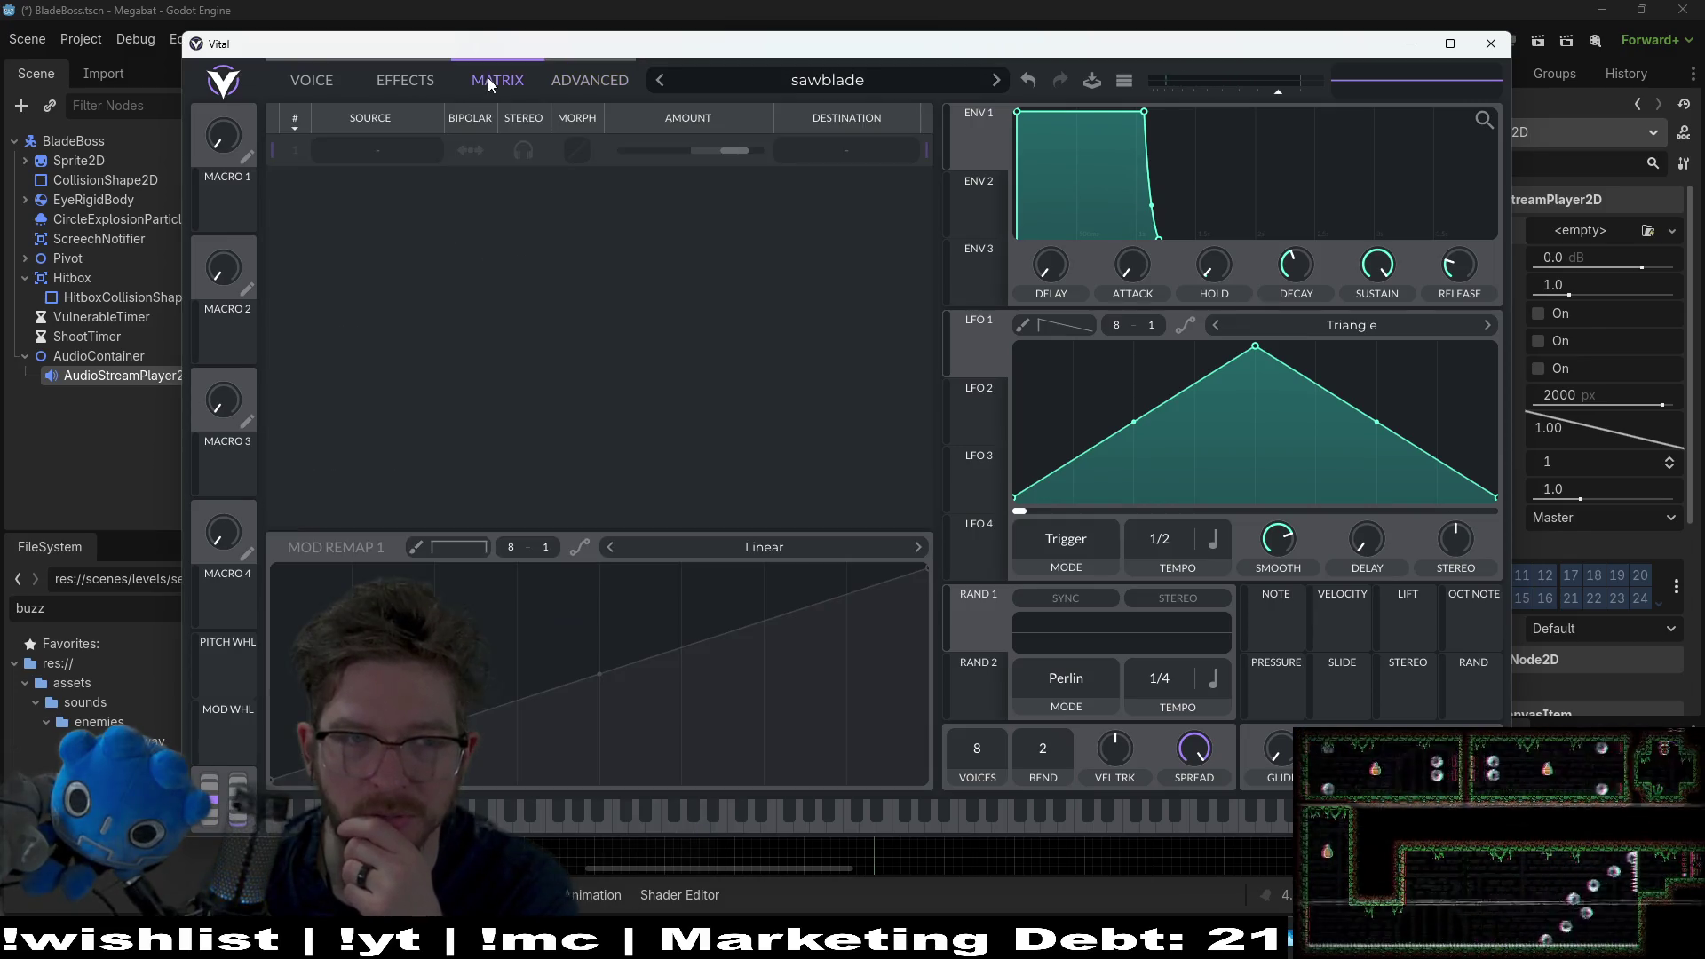
left_click(406, 80)
left_click(319, 82)
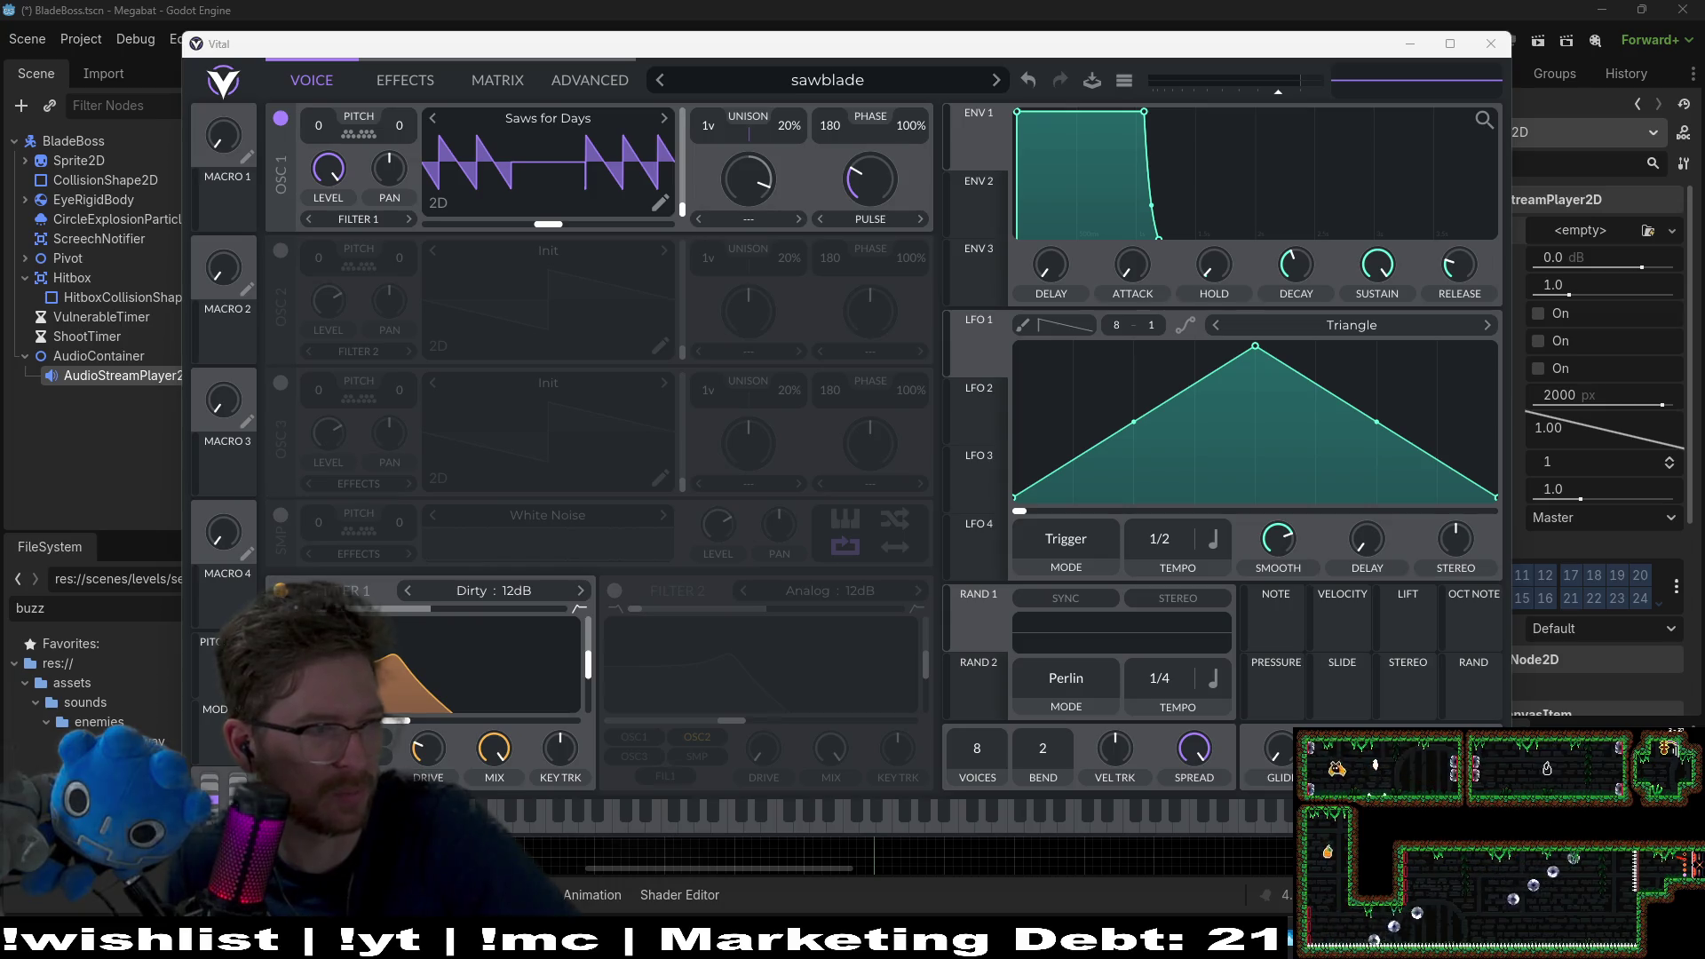
left_click(1126, 81)
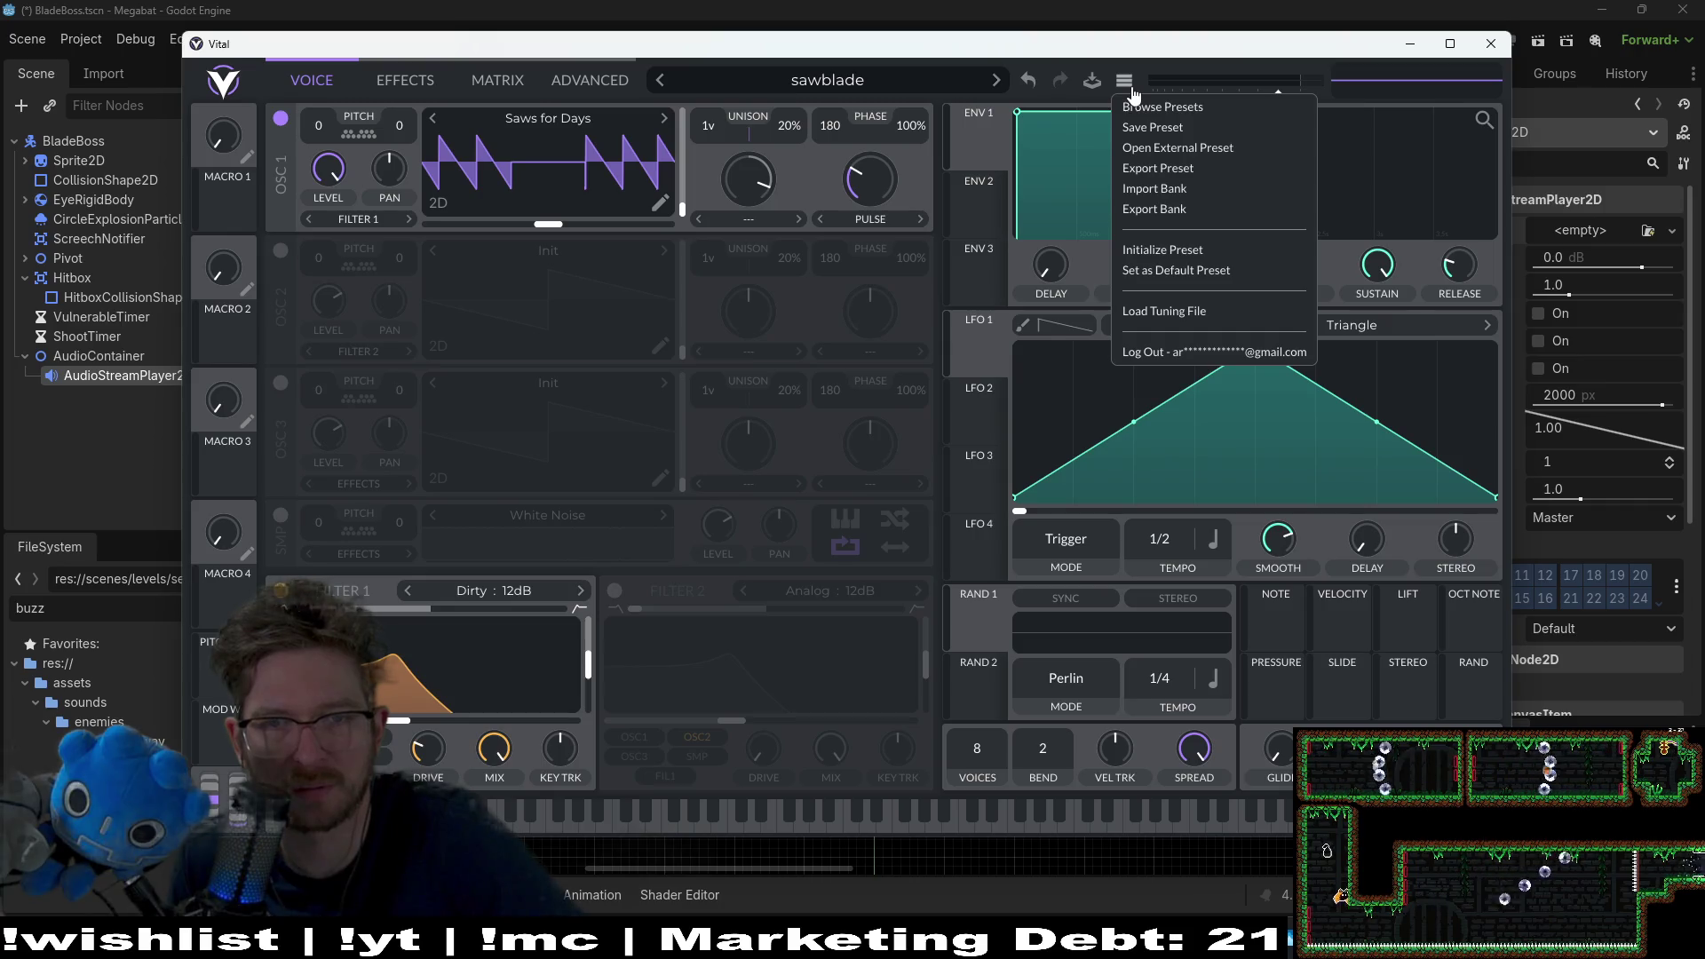
Step: Start Export Preset twice from the preset menu, cancelling the file export each time
left_click(1163, 168)
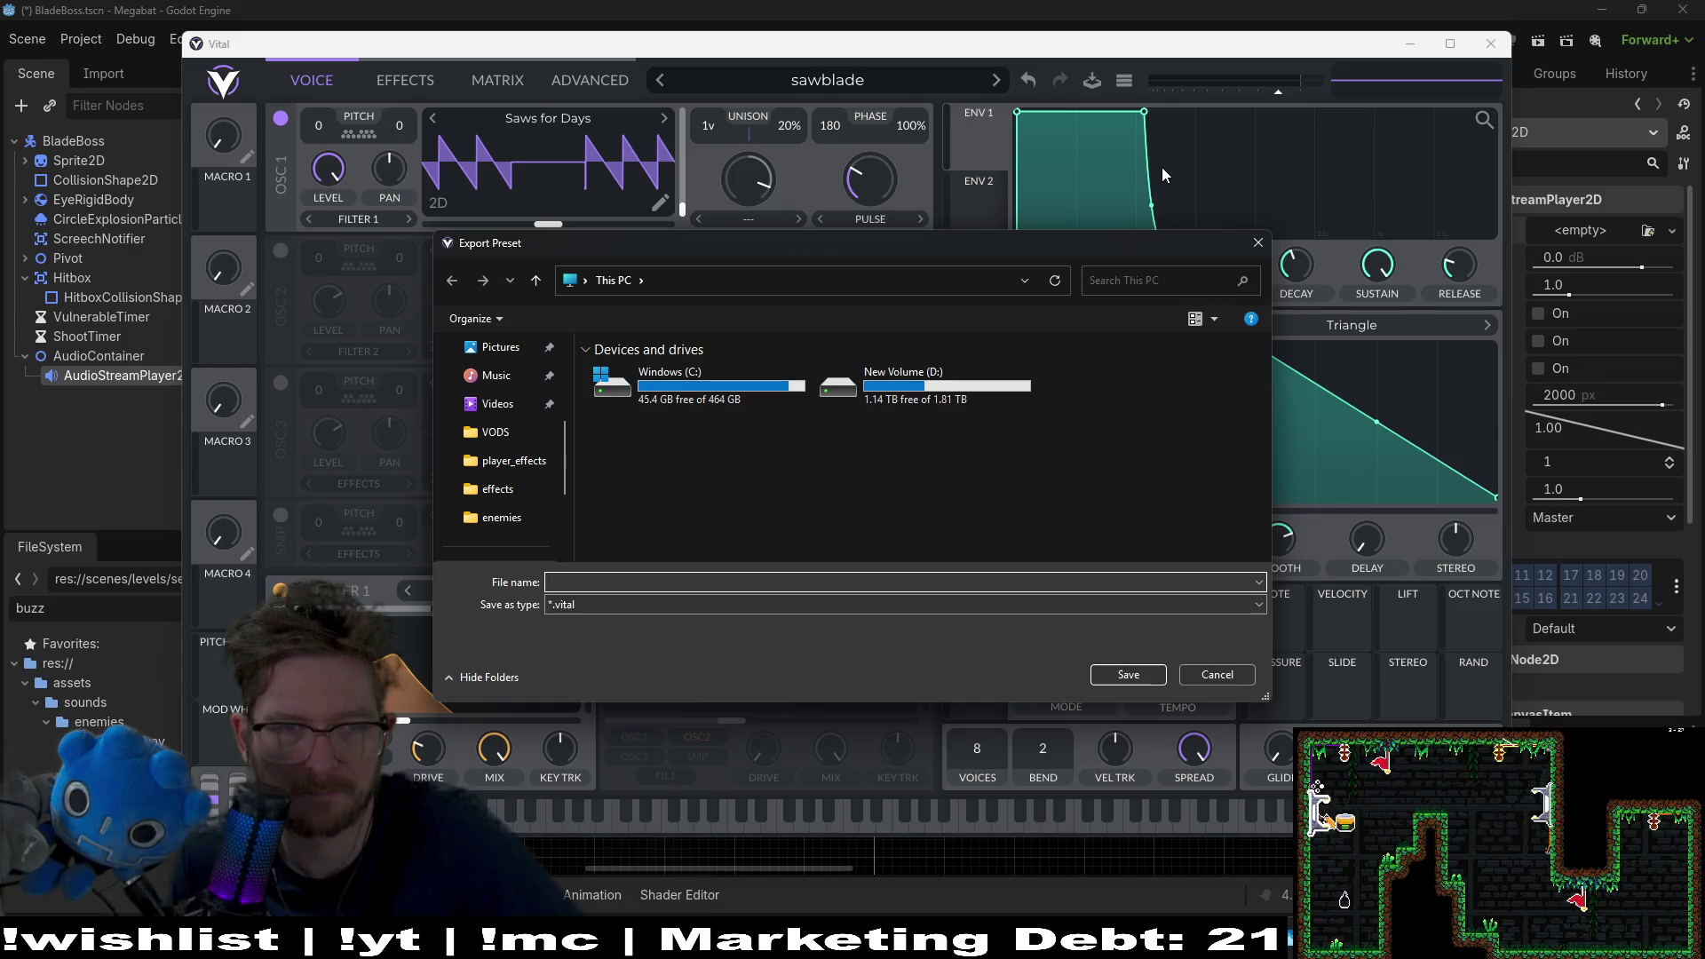
left_click(1257, 243)
left_click(1124, 82)
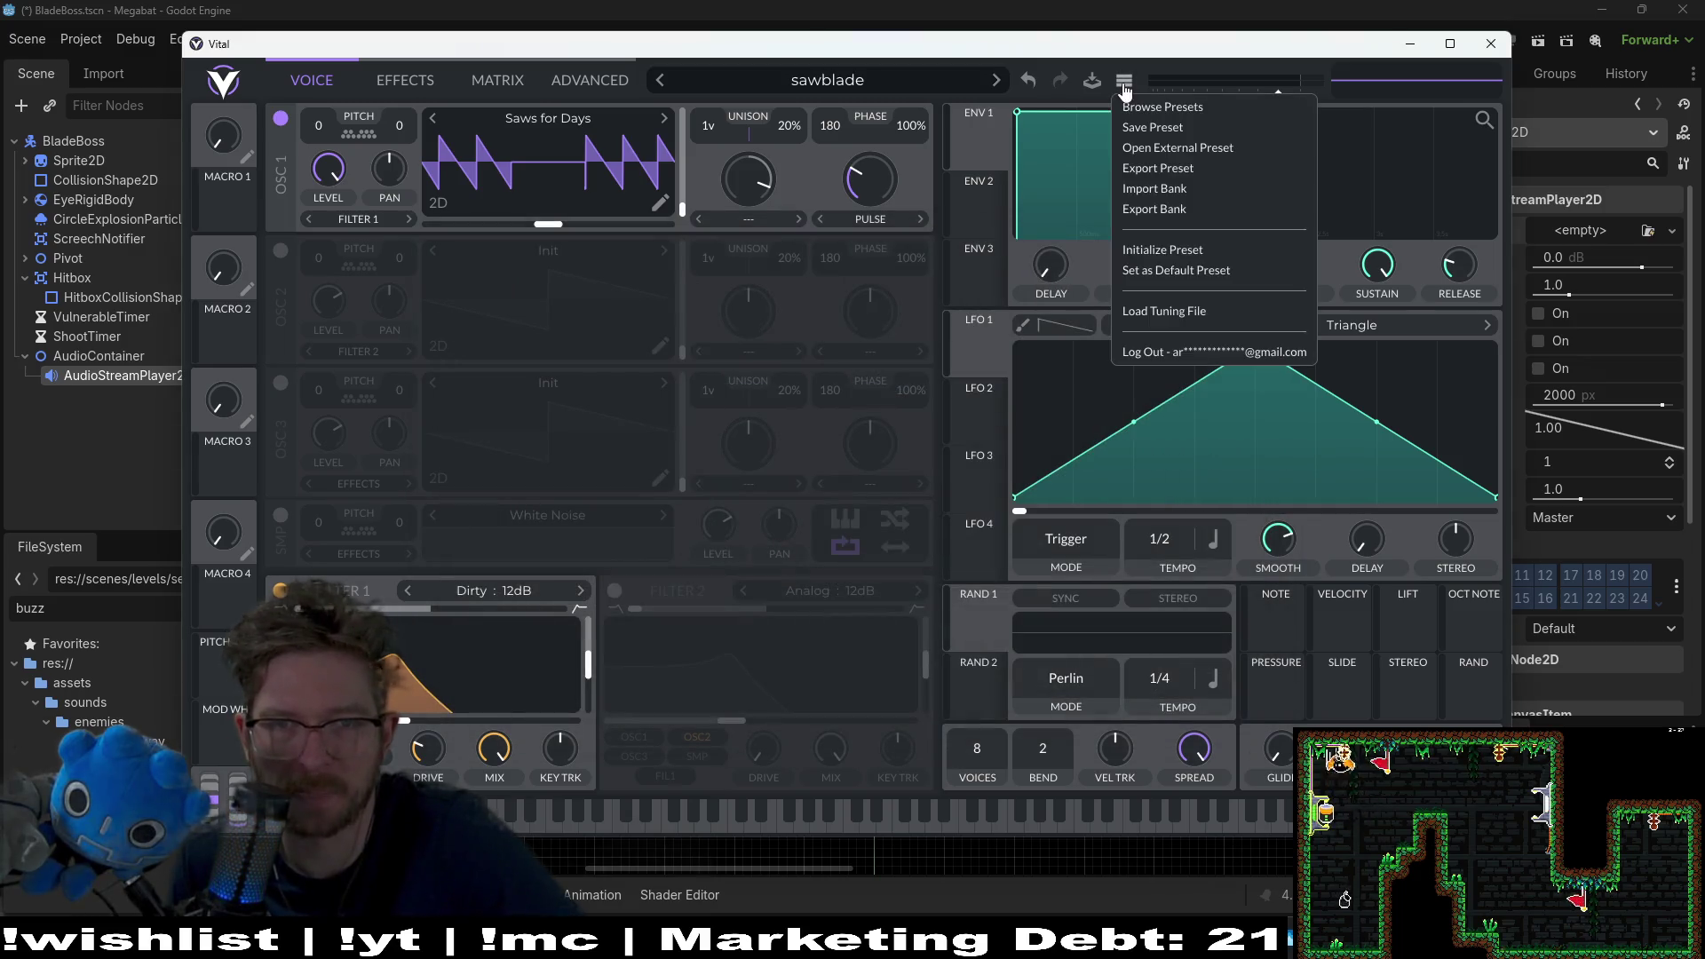
left_click(1198, 170)
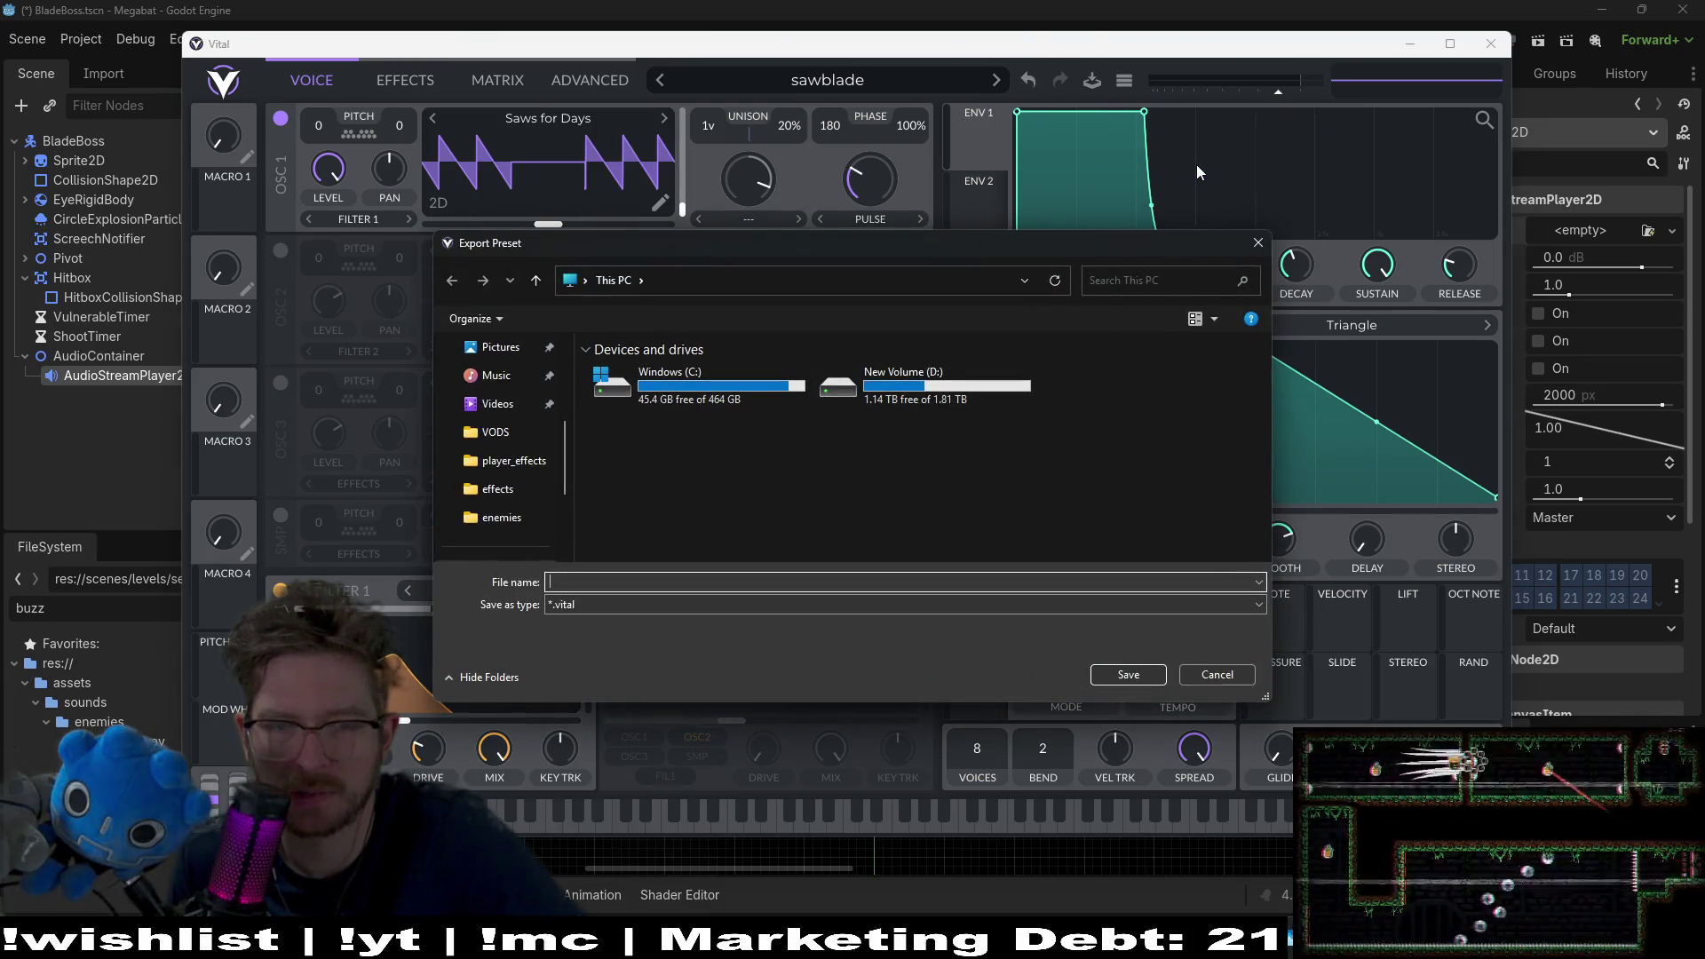
left_click(1256, 243)
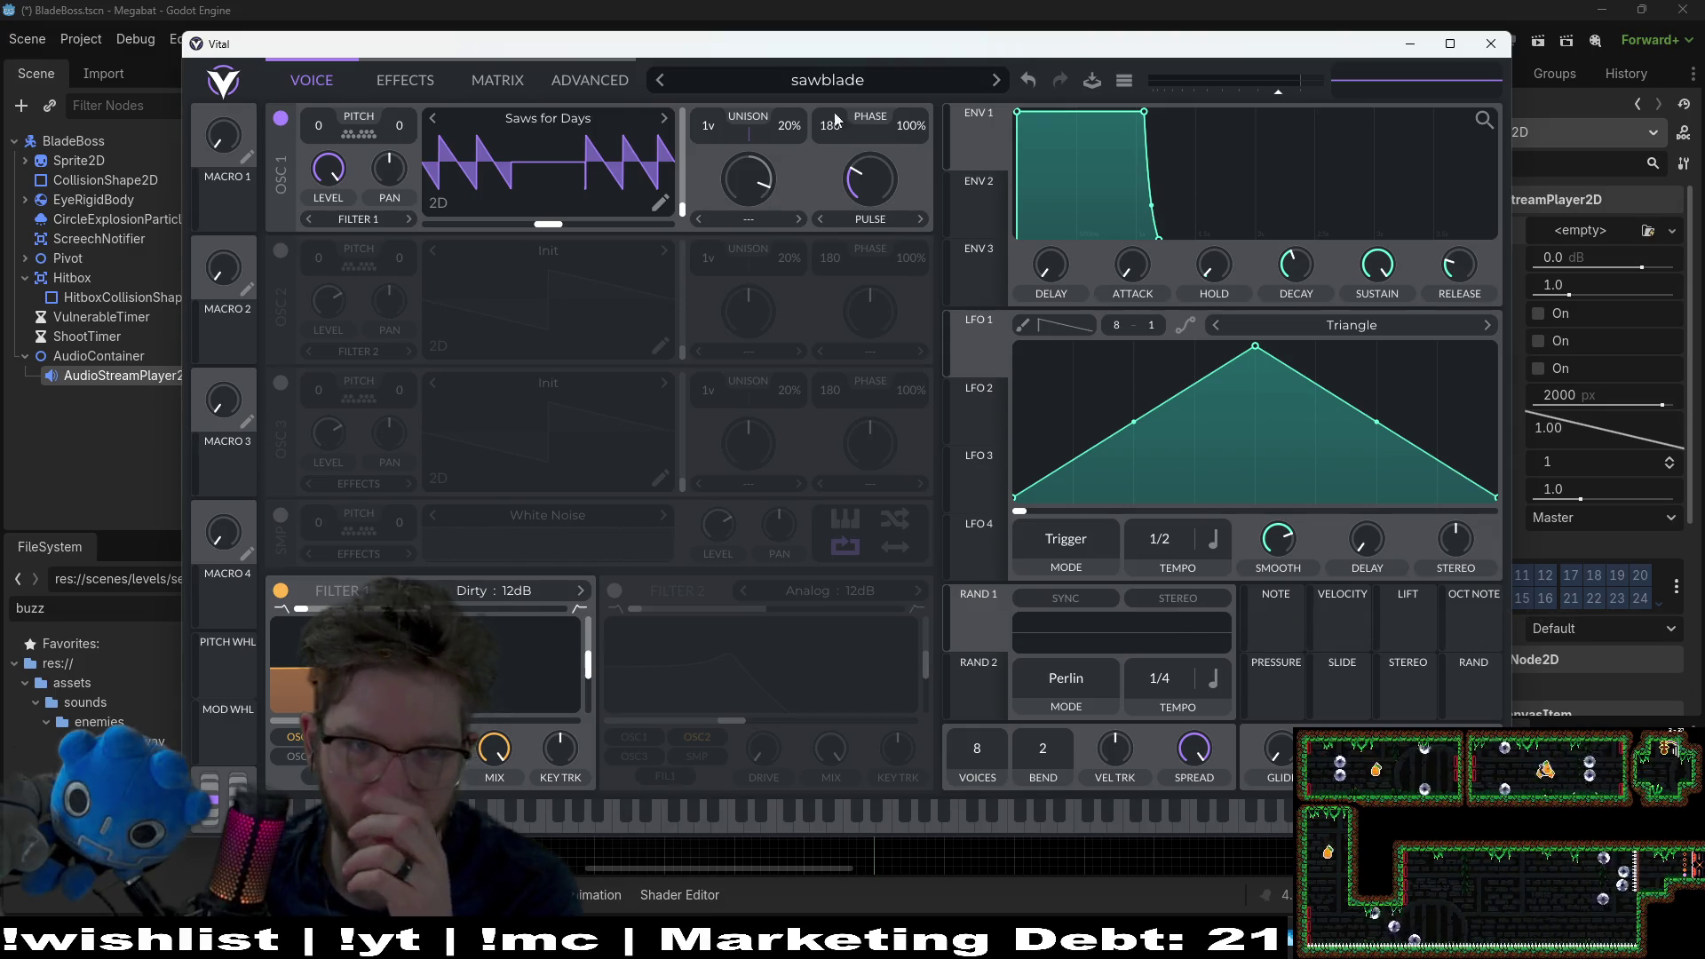
left_click(612, 81)
left_click(492, 87)
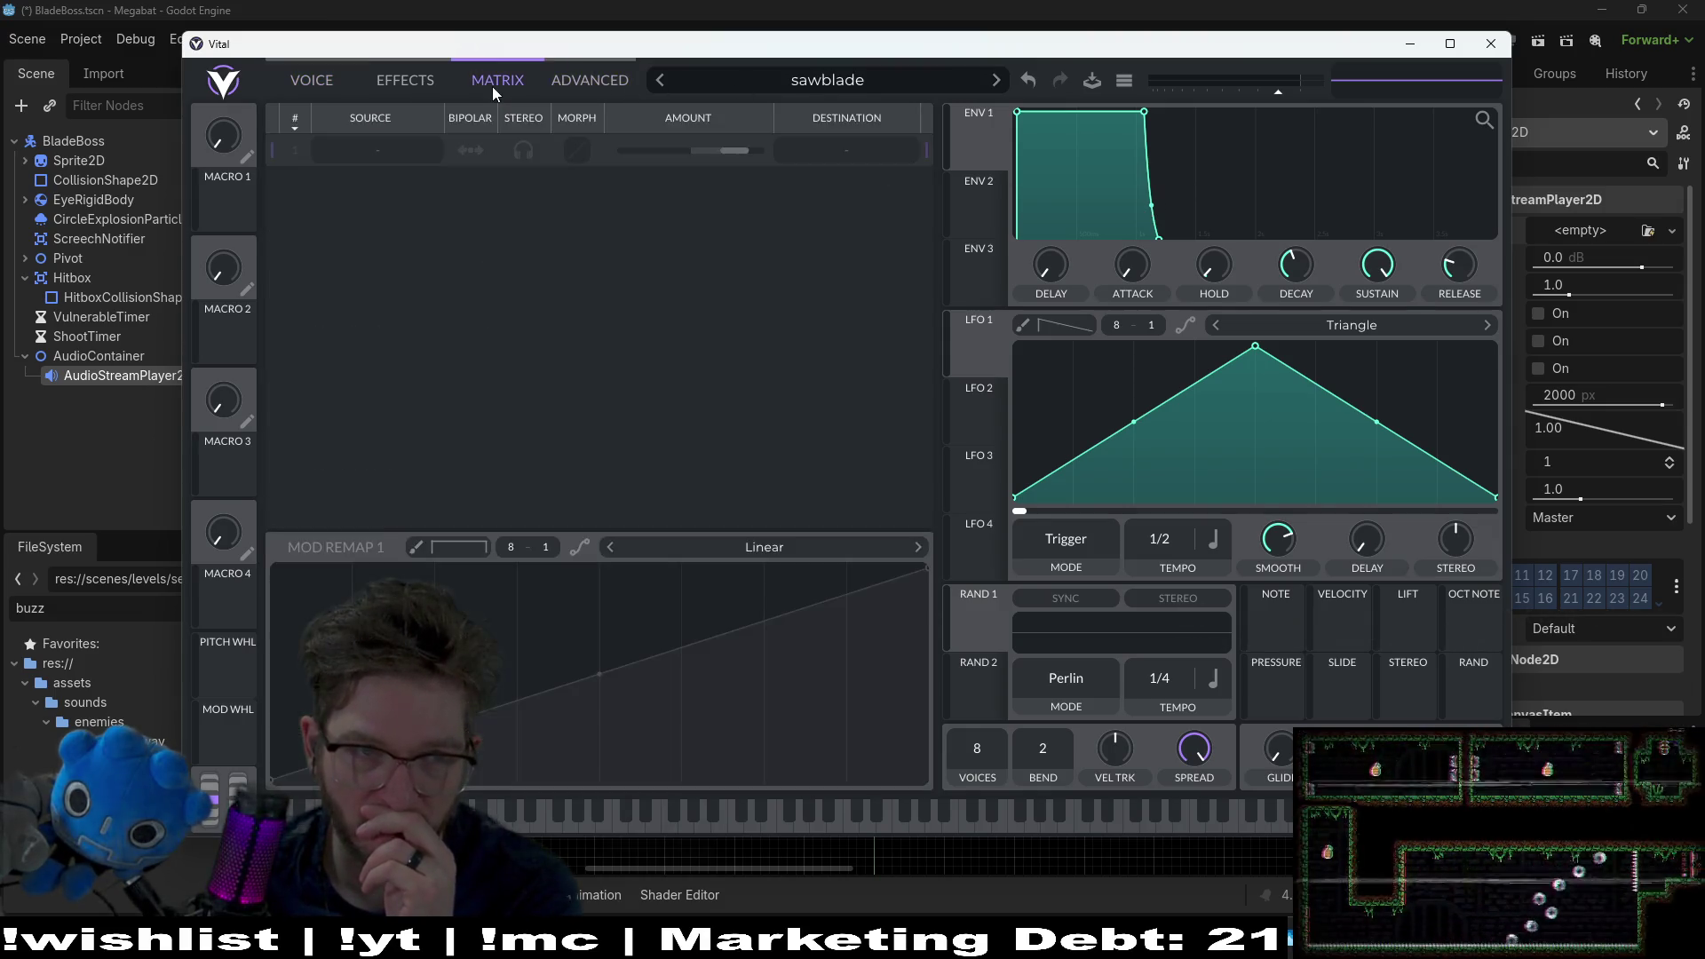
left_click(399, 82)
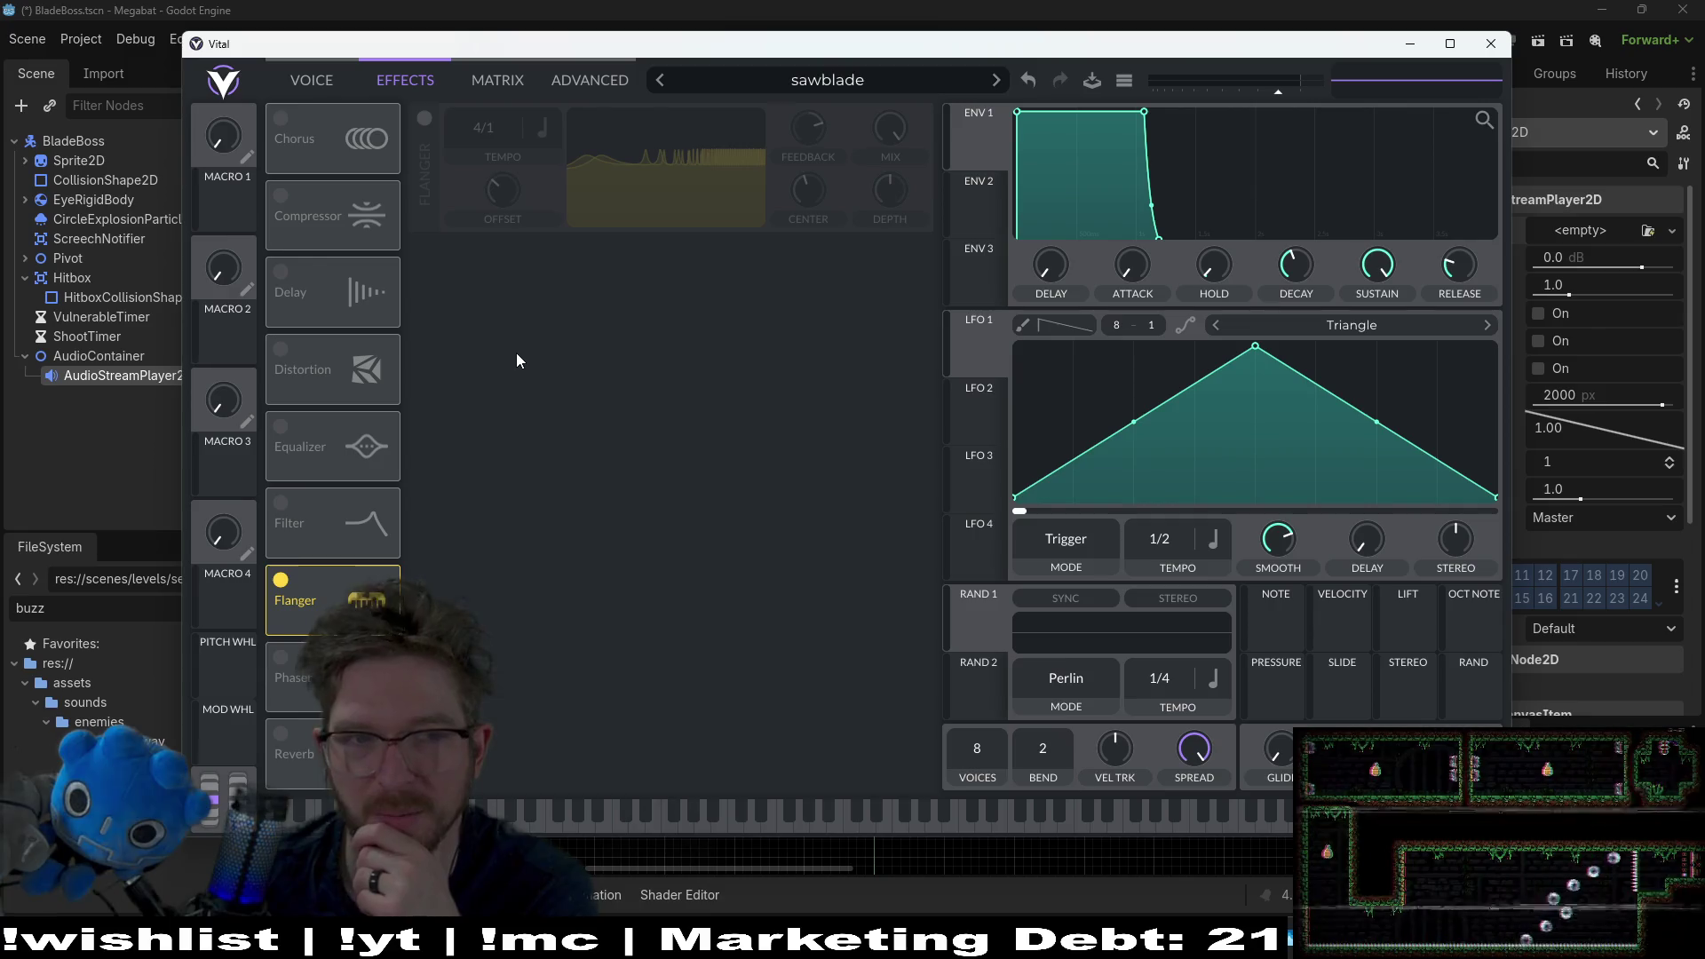
left_click(289, 84)
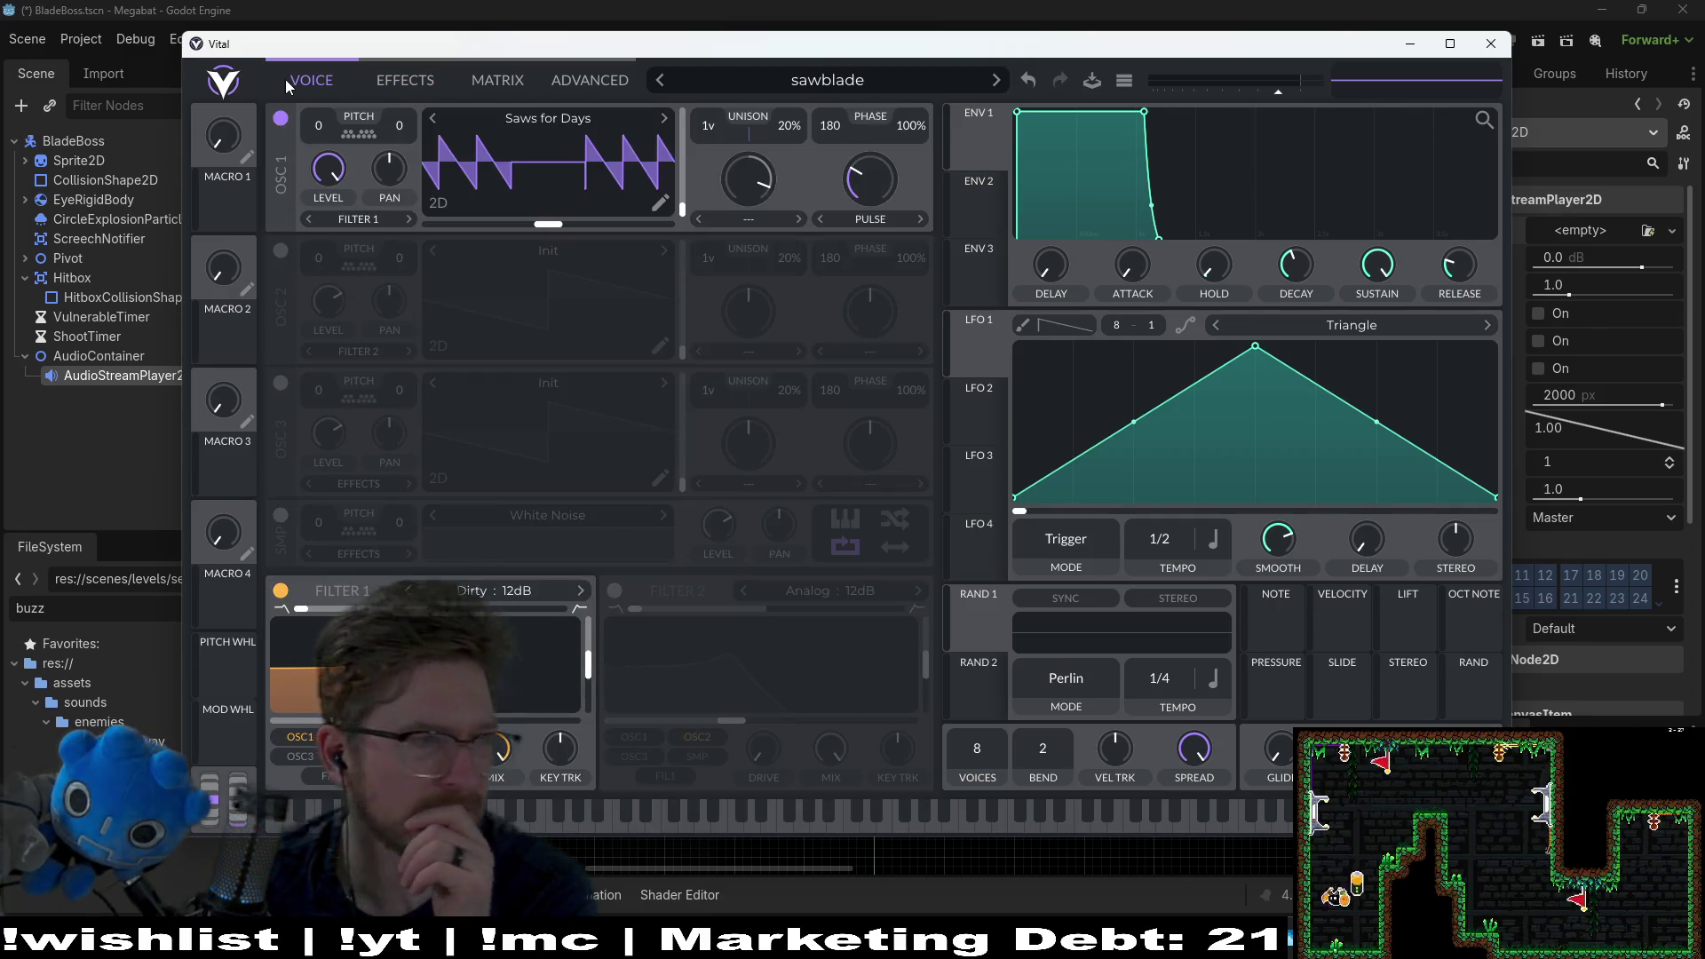
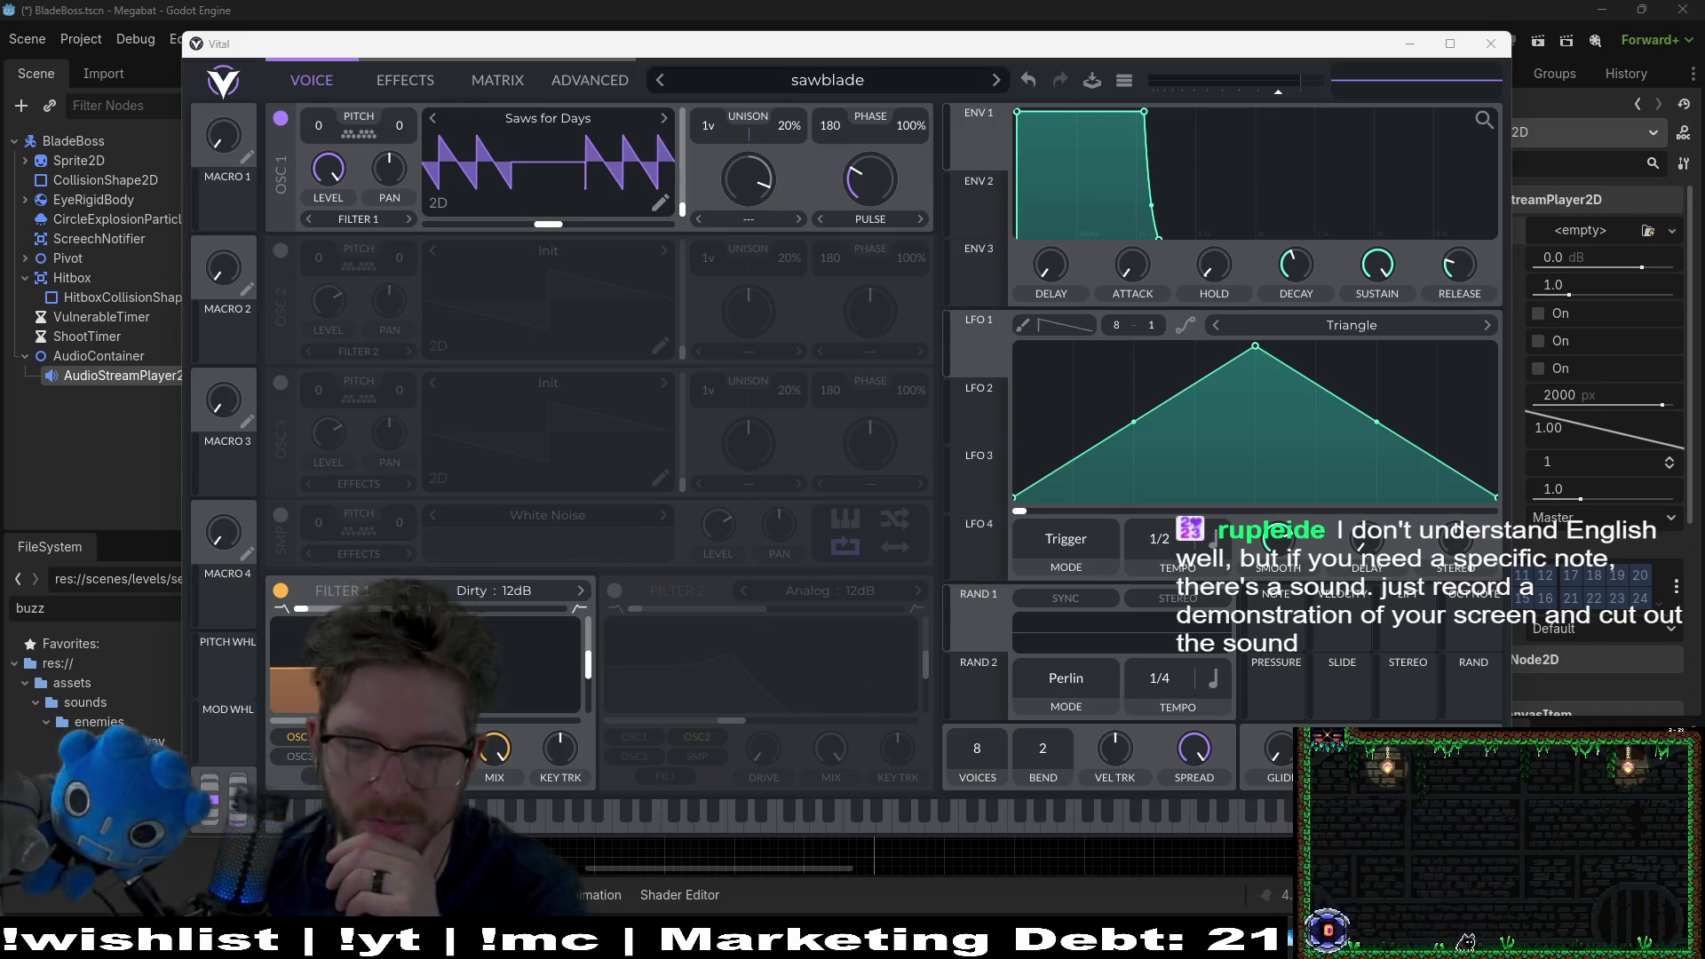
Step: Launch Audacity from the system search
mouse_move(1267, 941)
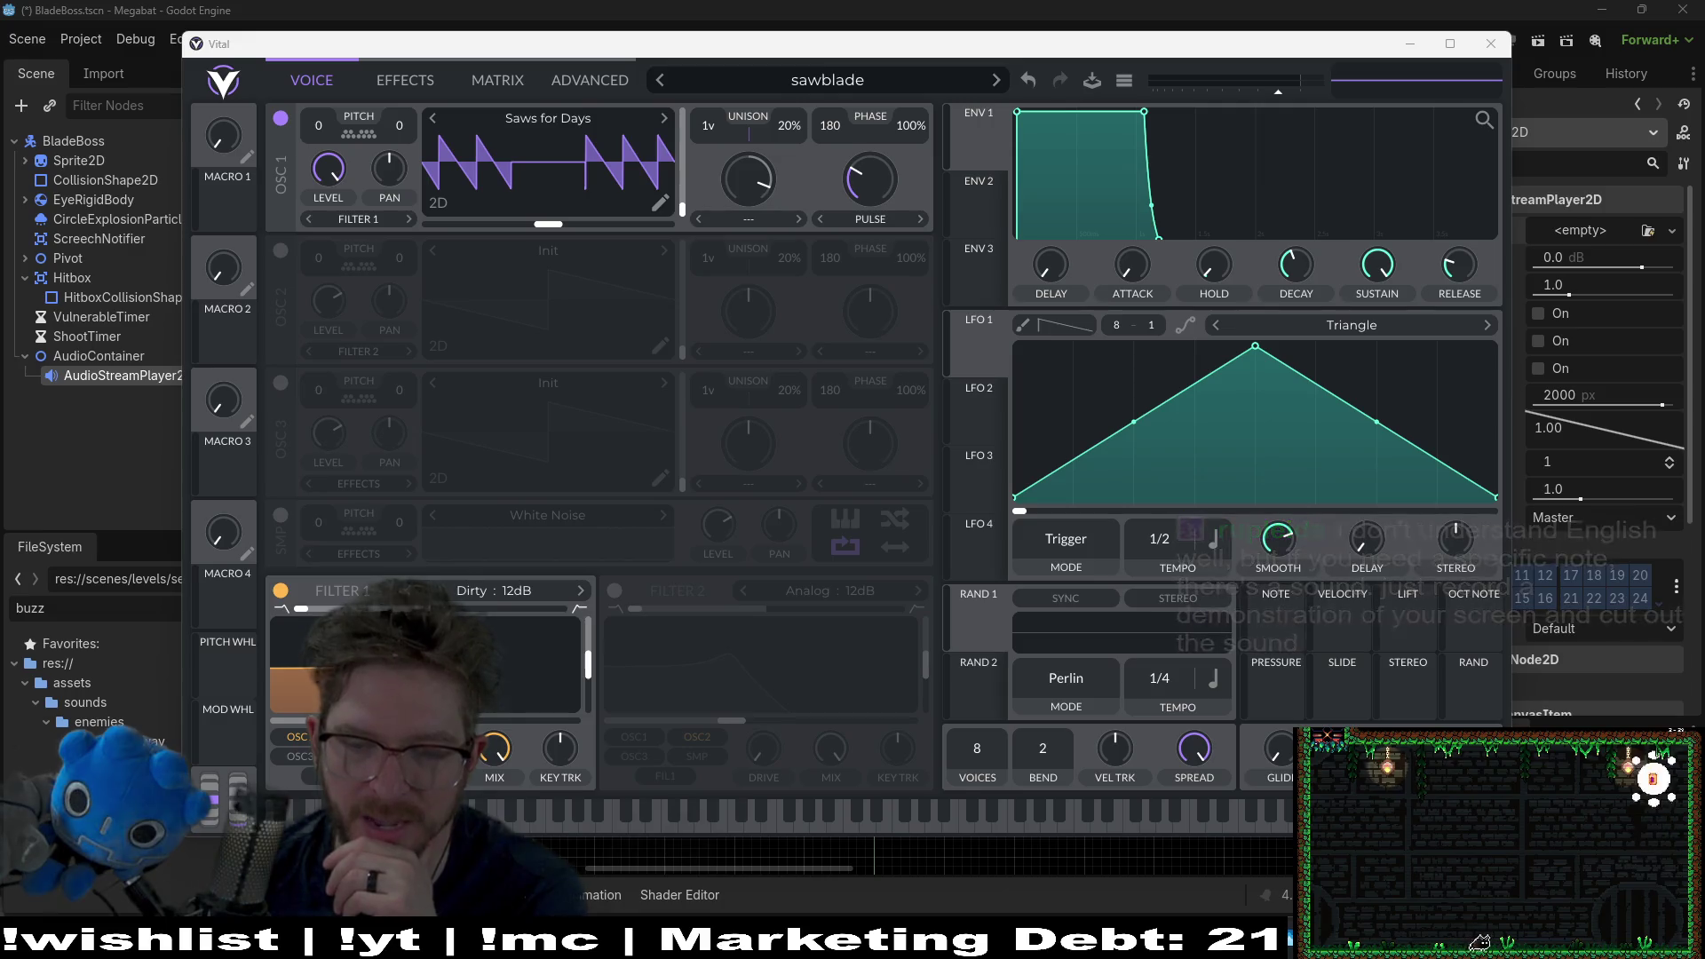
right_click(1267, 942)
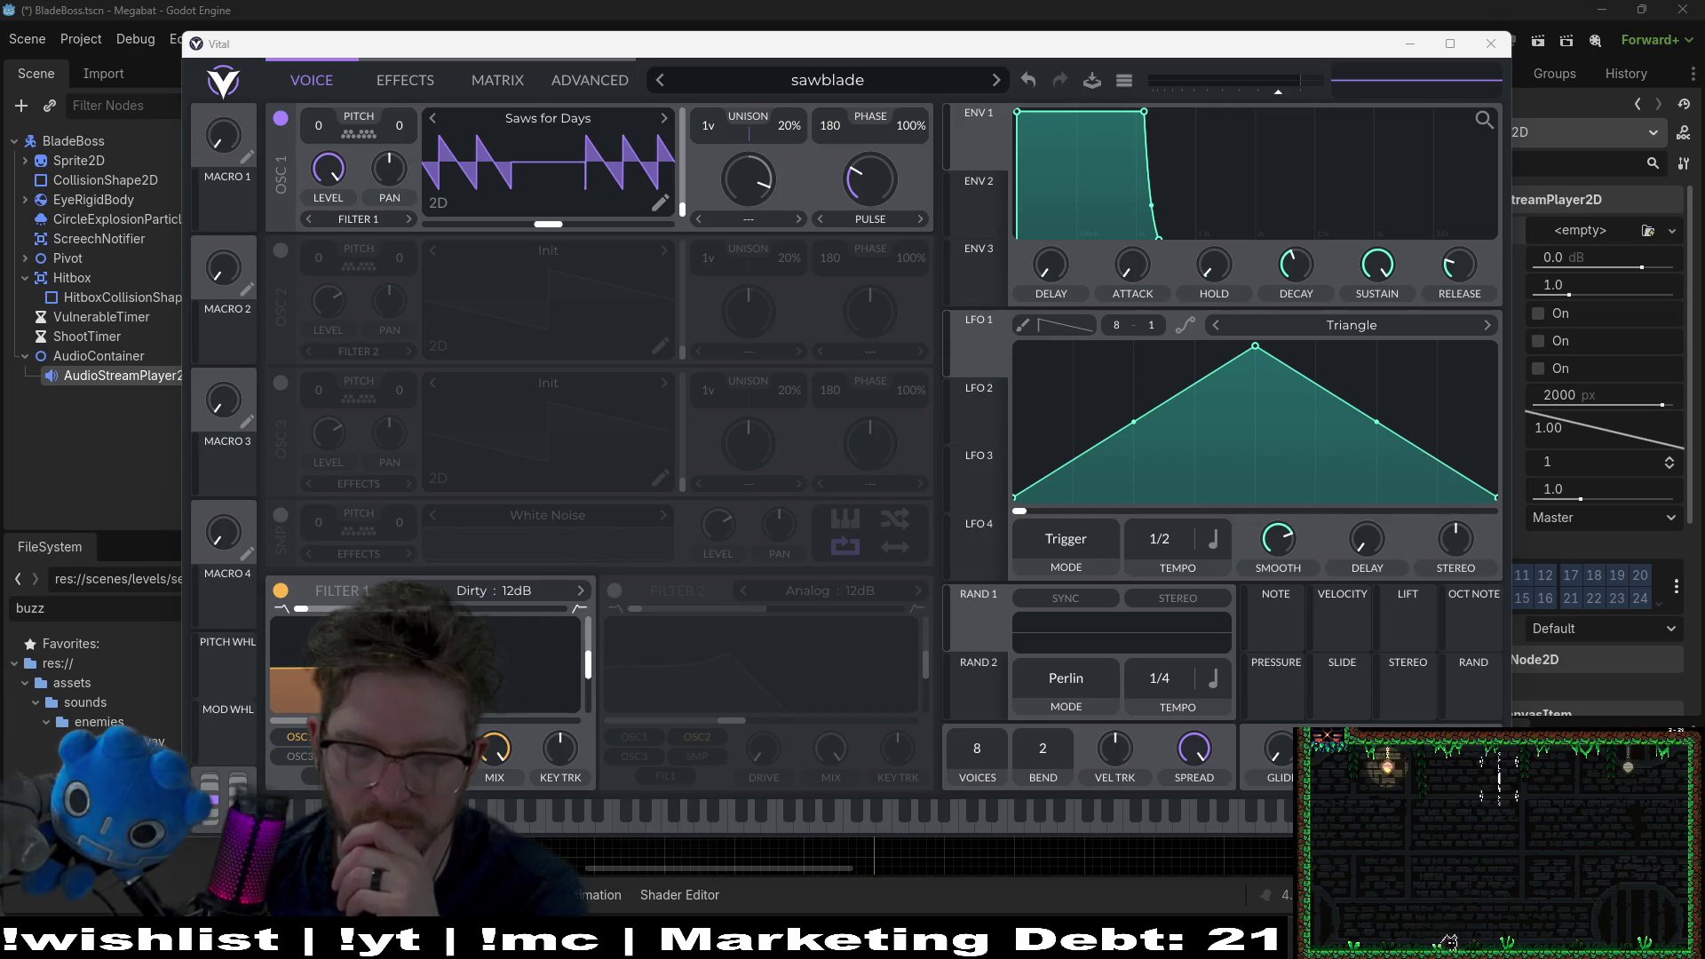
mouse_move(1278, 941)
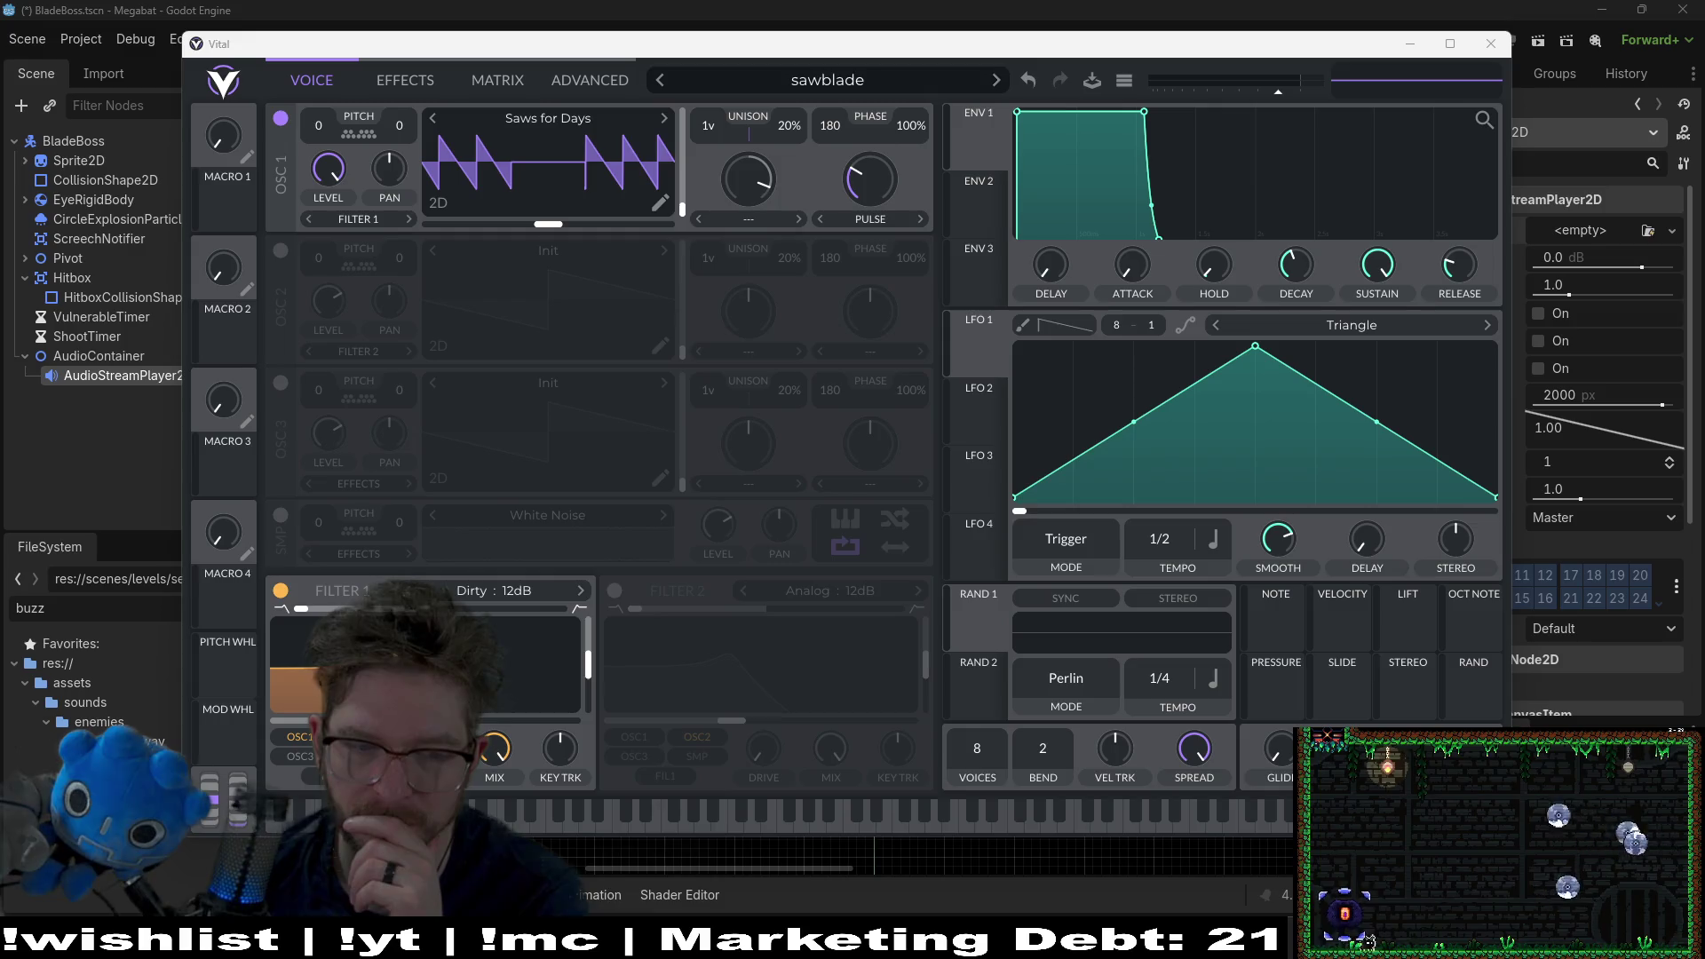
key("super")
type("aud")
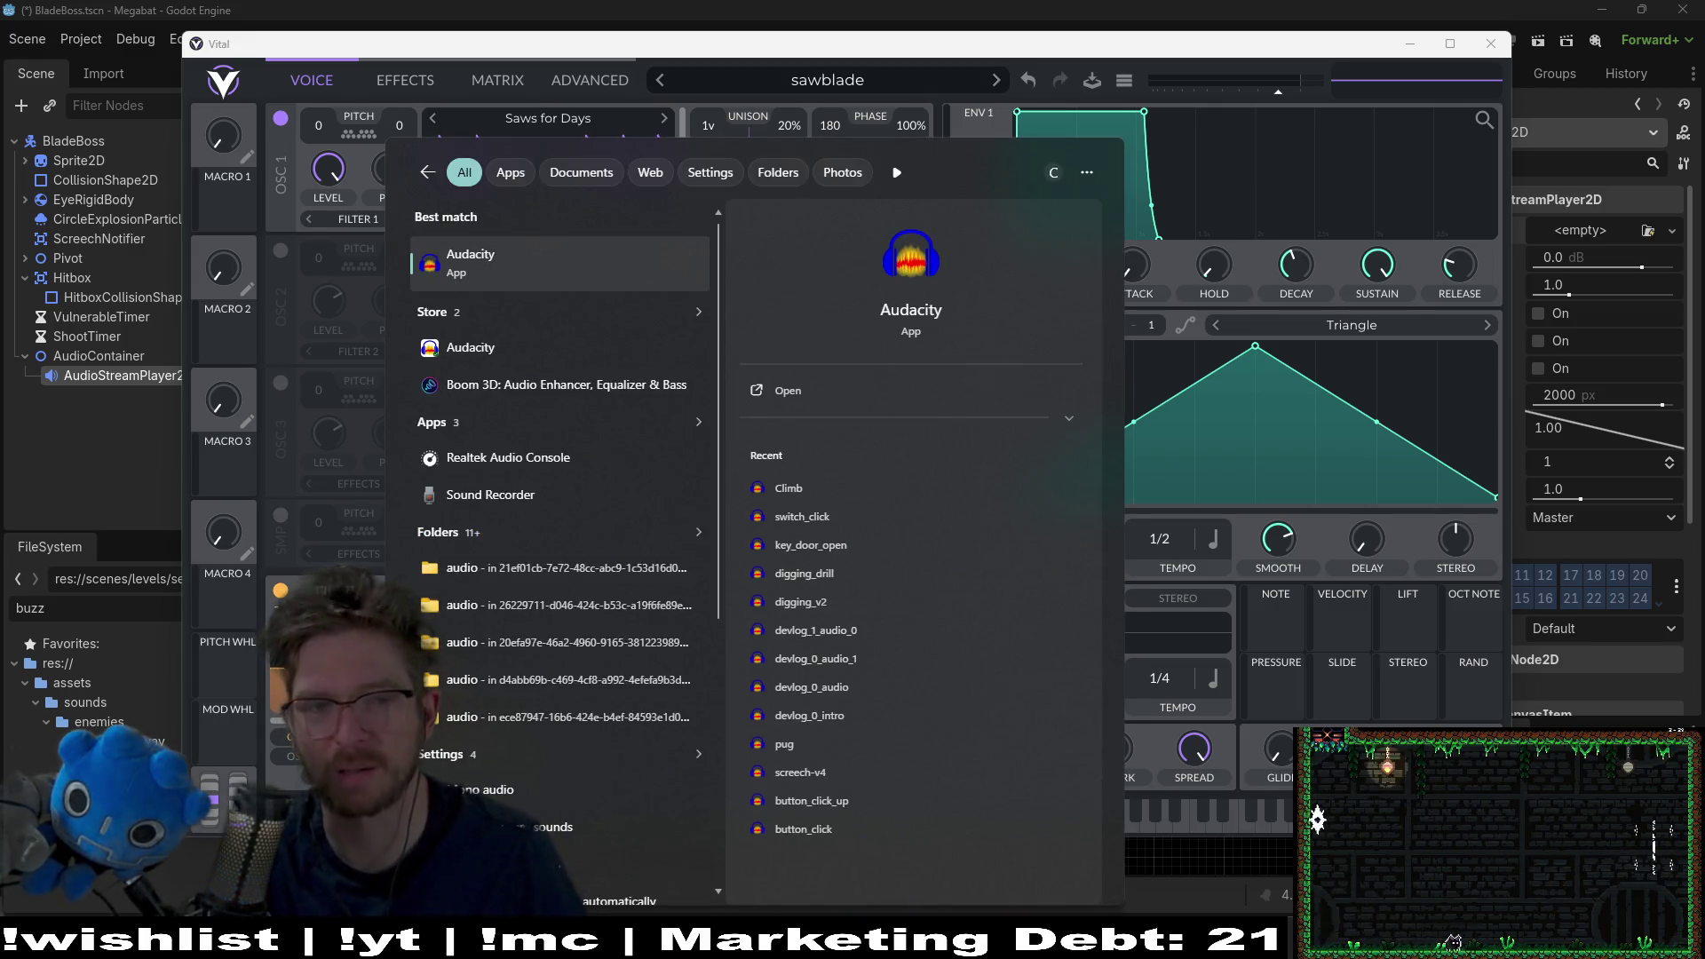
key("Return")
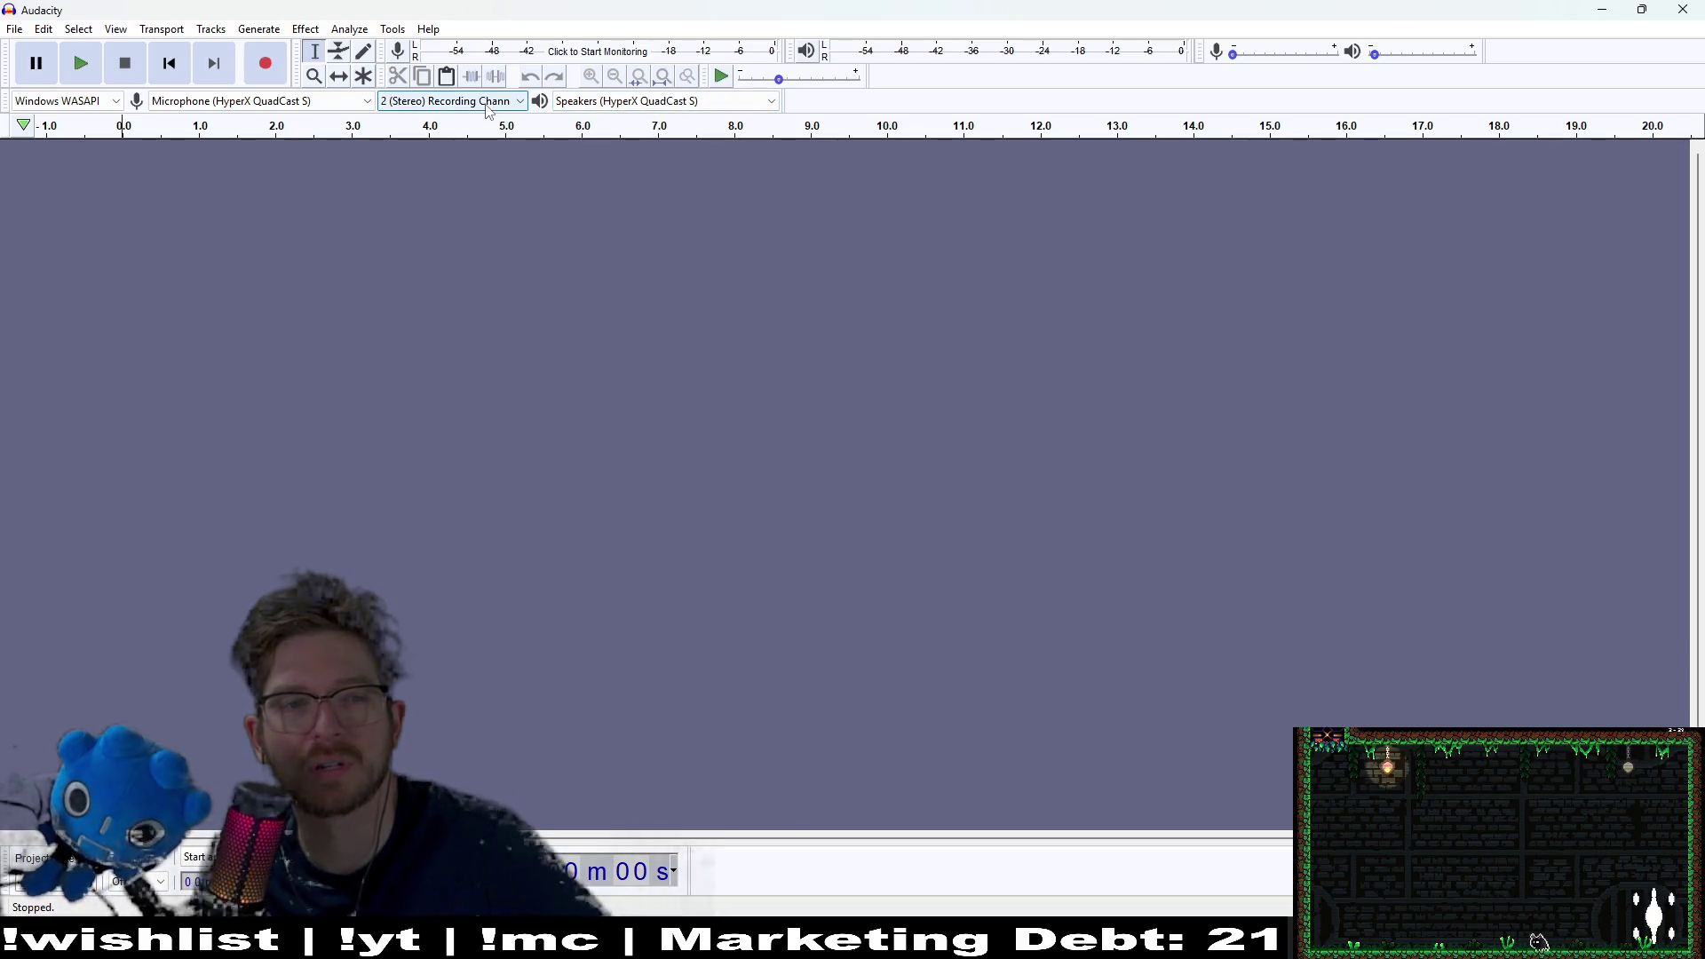
Step: Record a short microphone test take, then undo it to leave an empty project
left_click(339, 101)
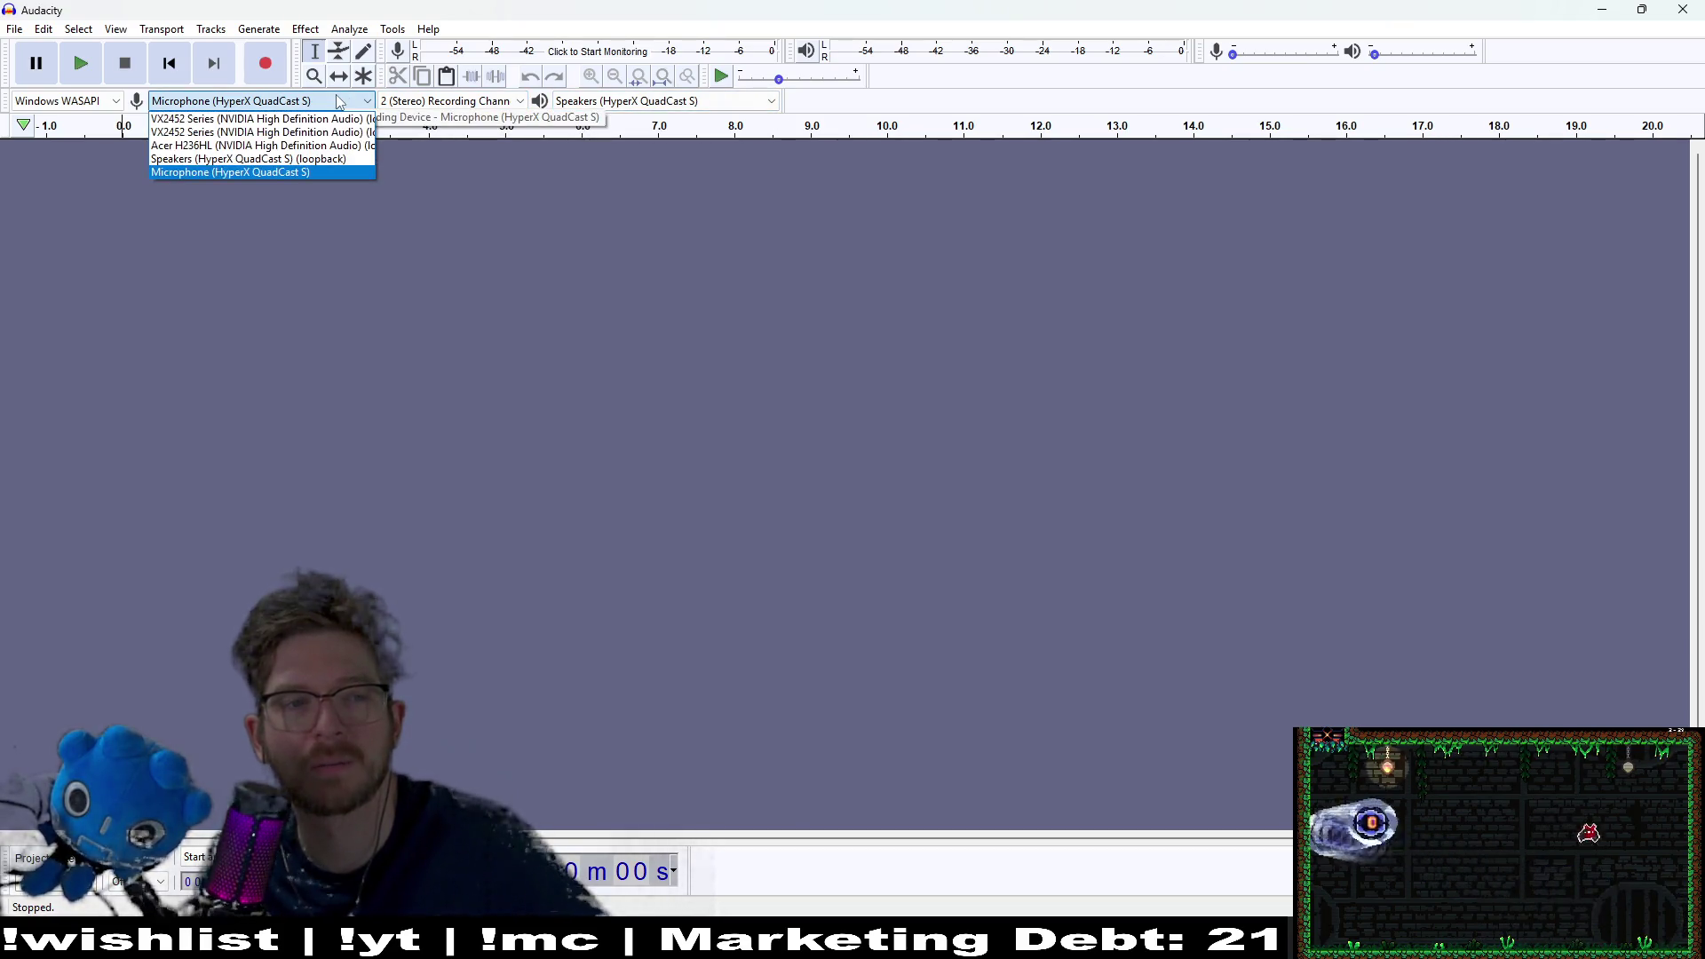
left_click(338, 101)
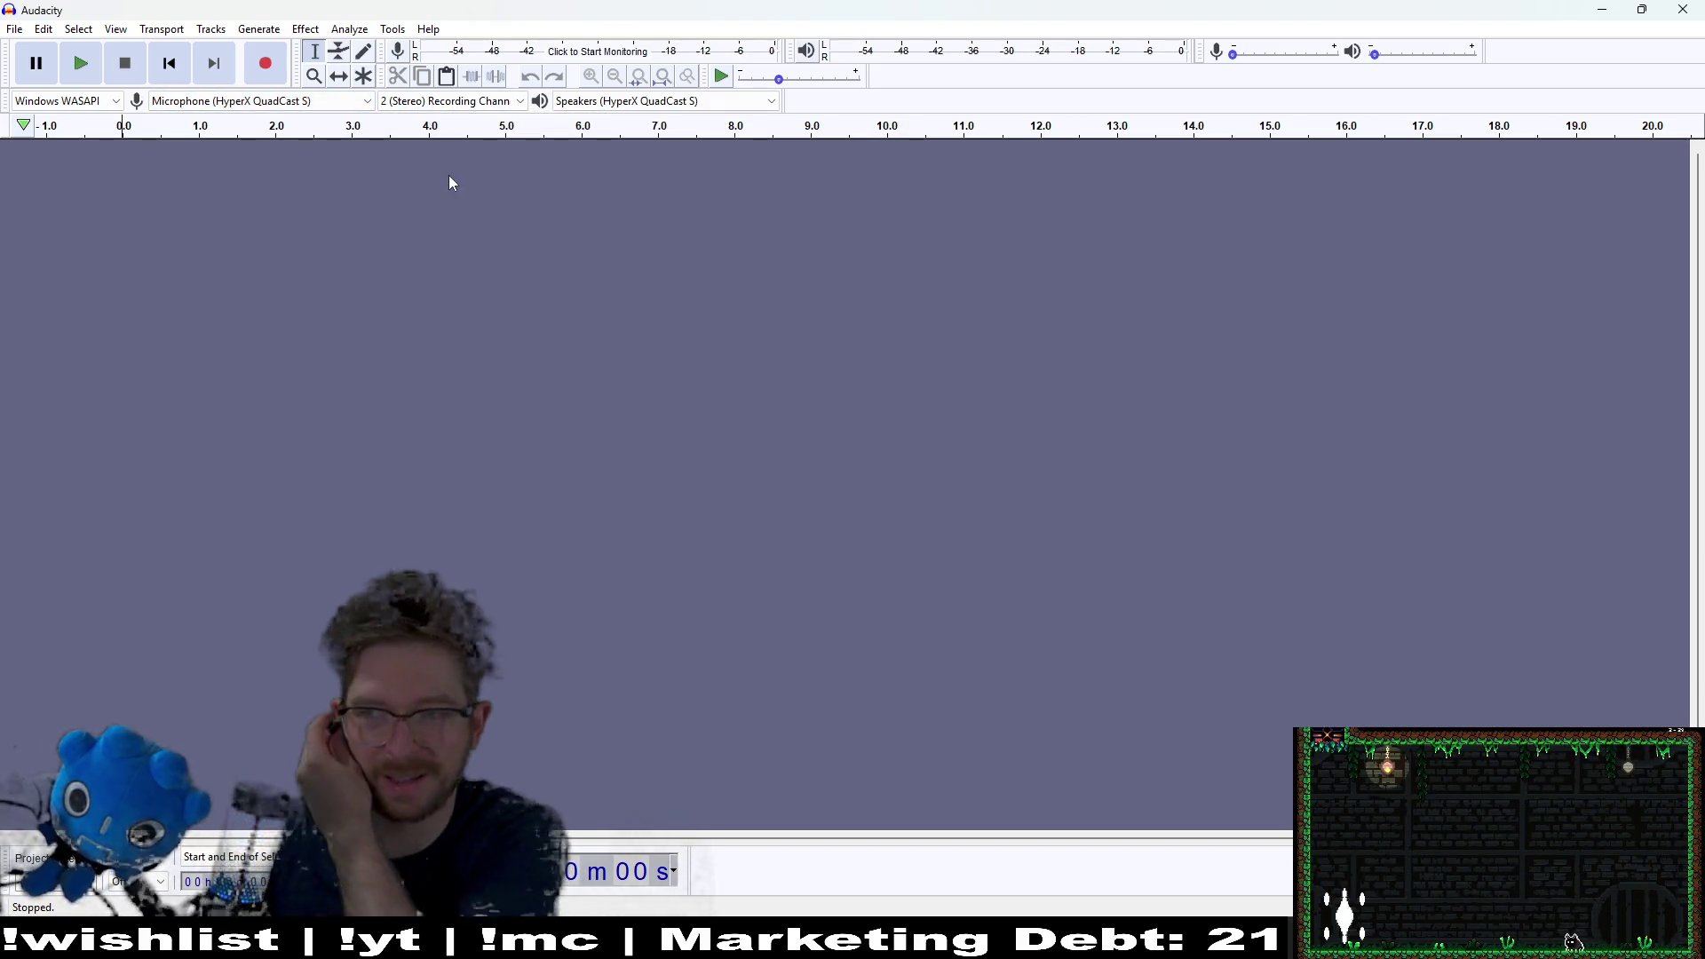
left_click(266, 64)
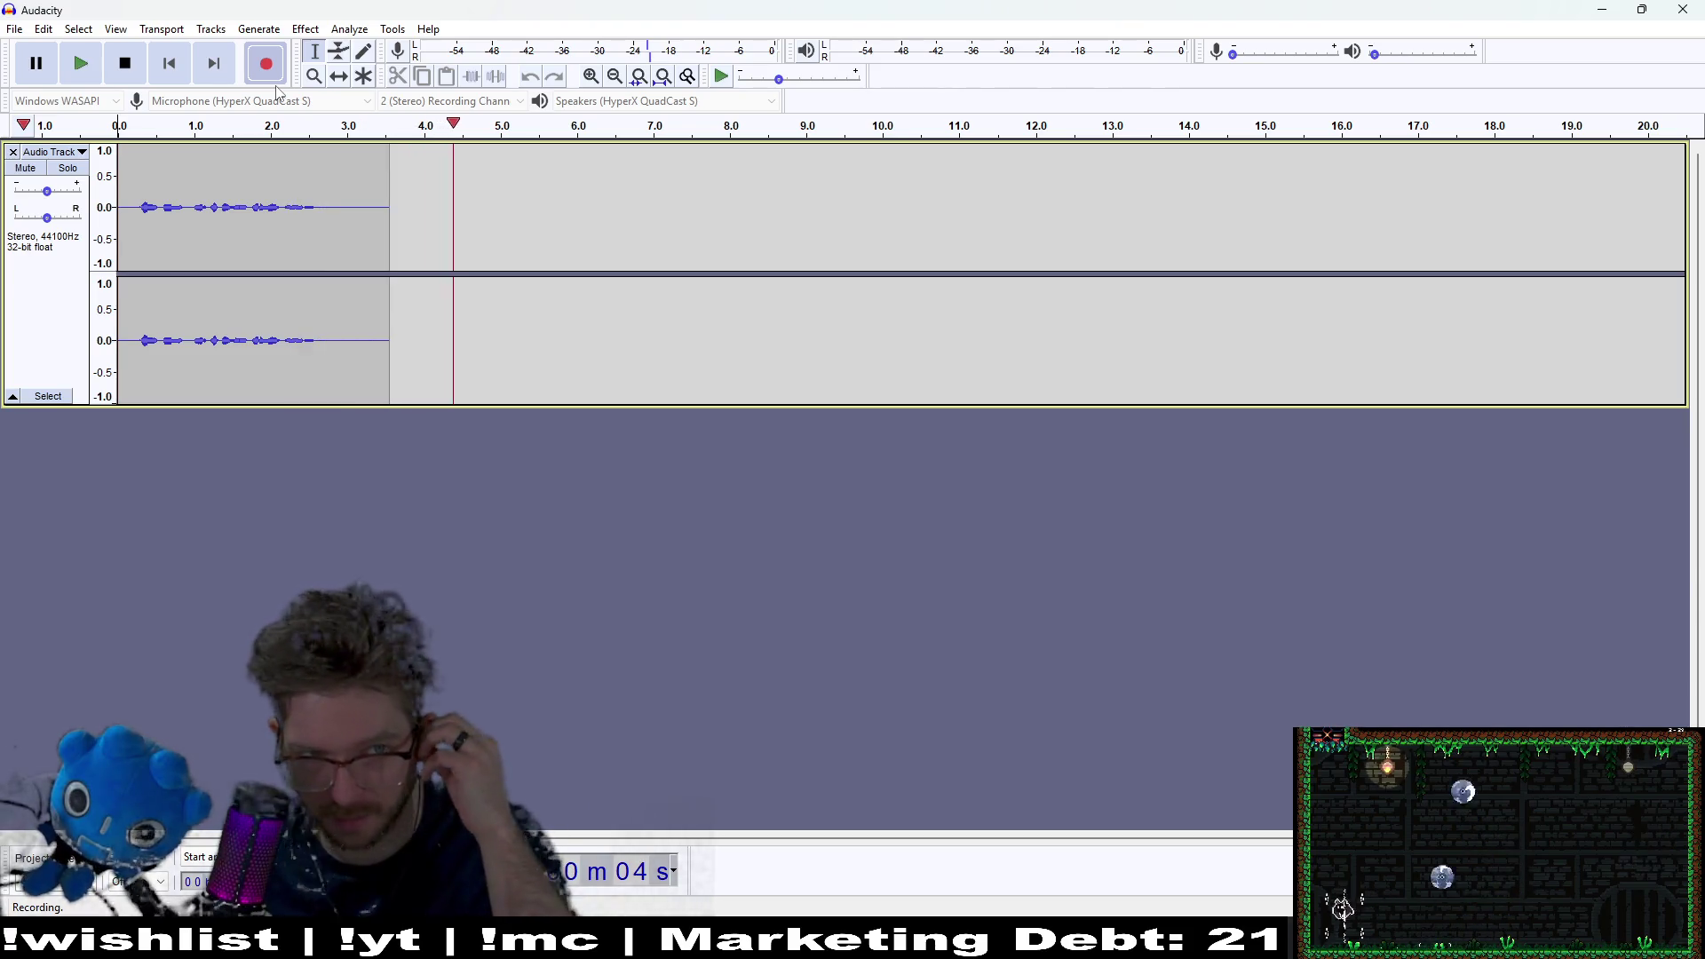
left_click(124, 71)
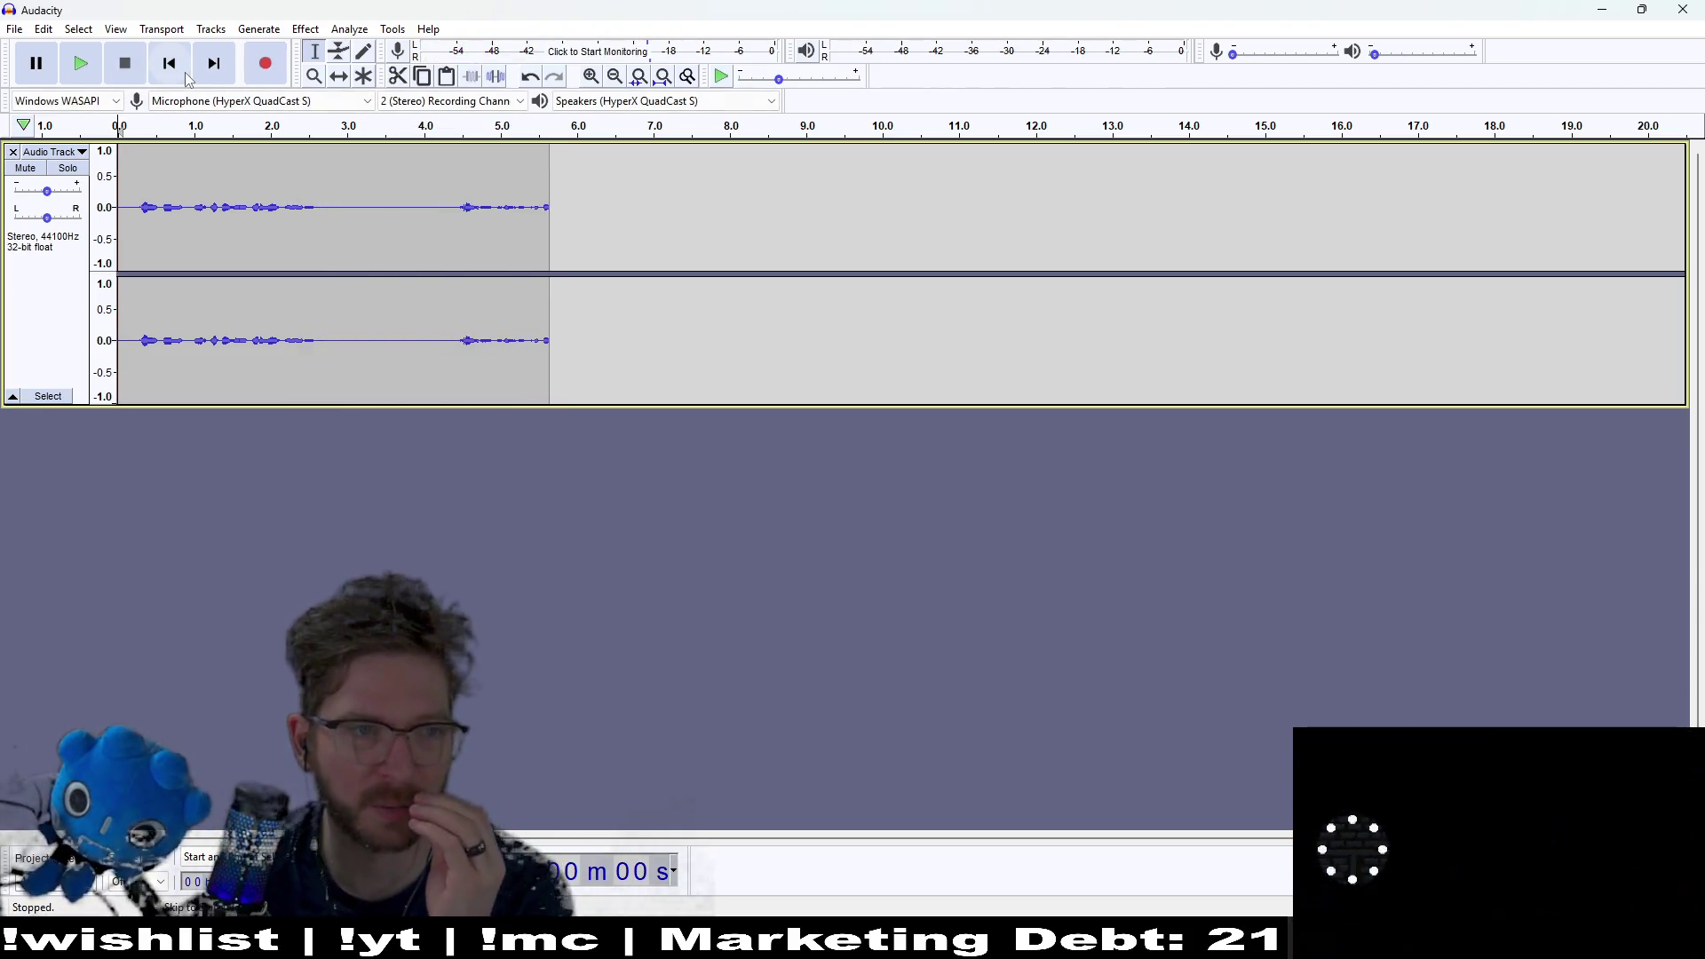
left_click_drag(541, 270, 532, 230)
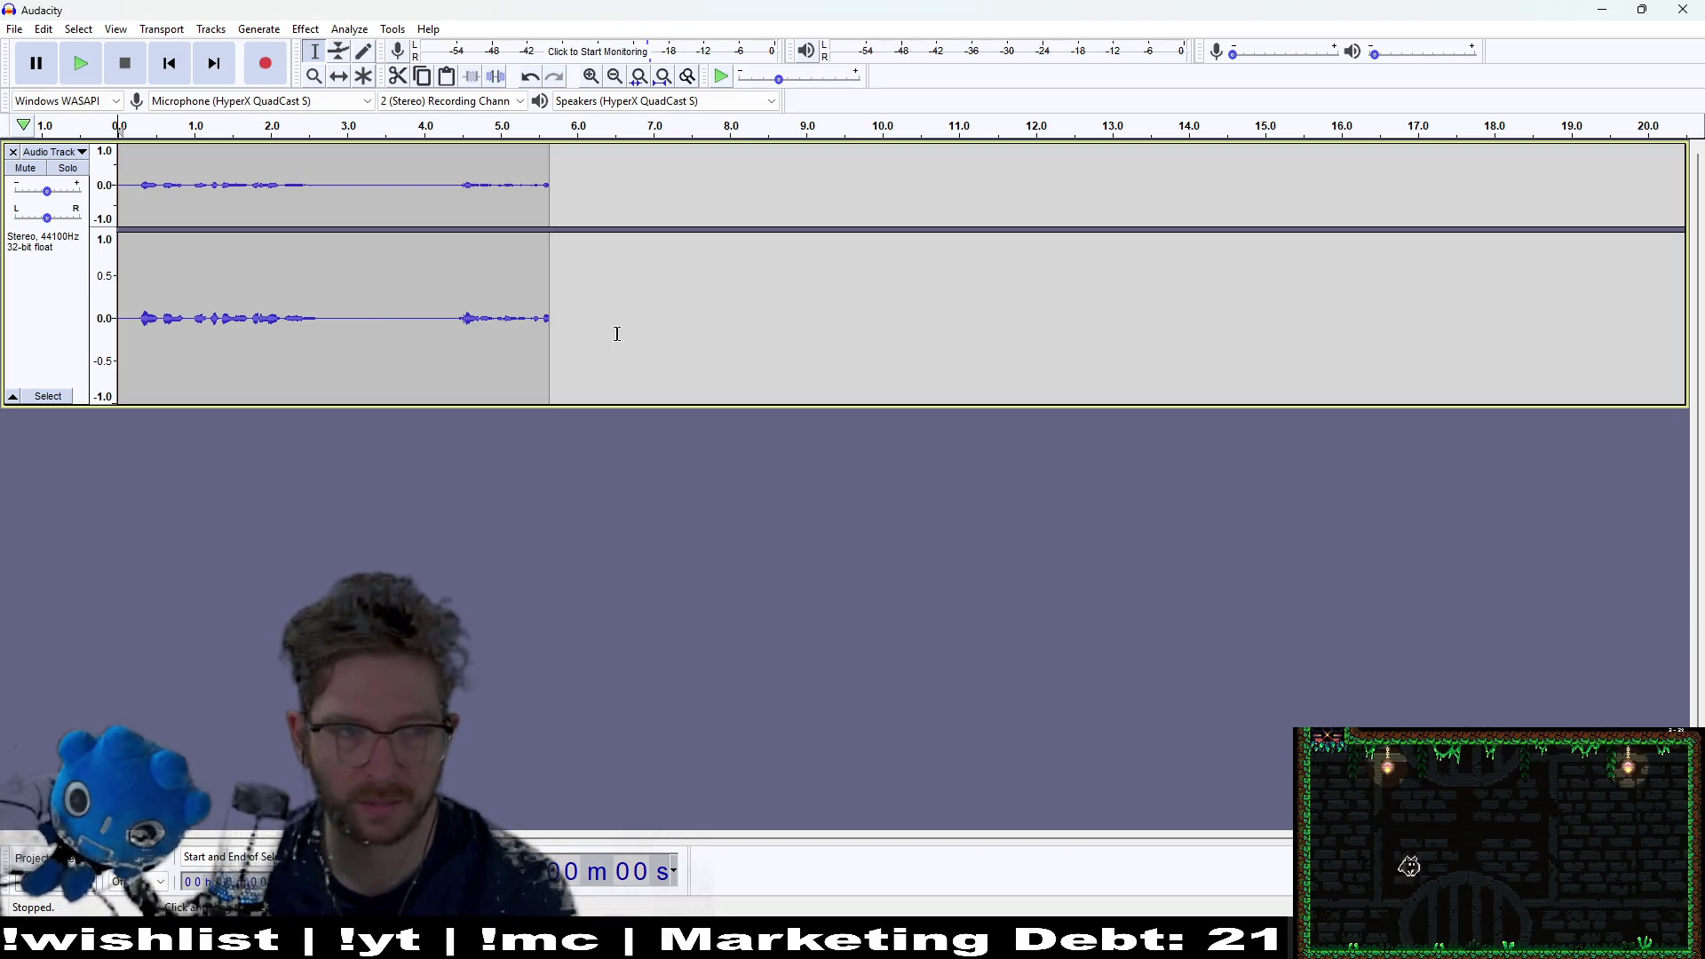
key("ctrl+z")
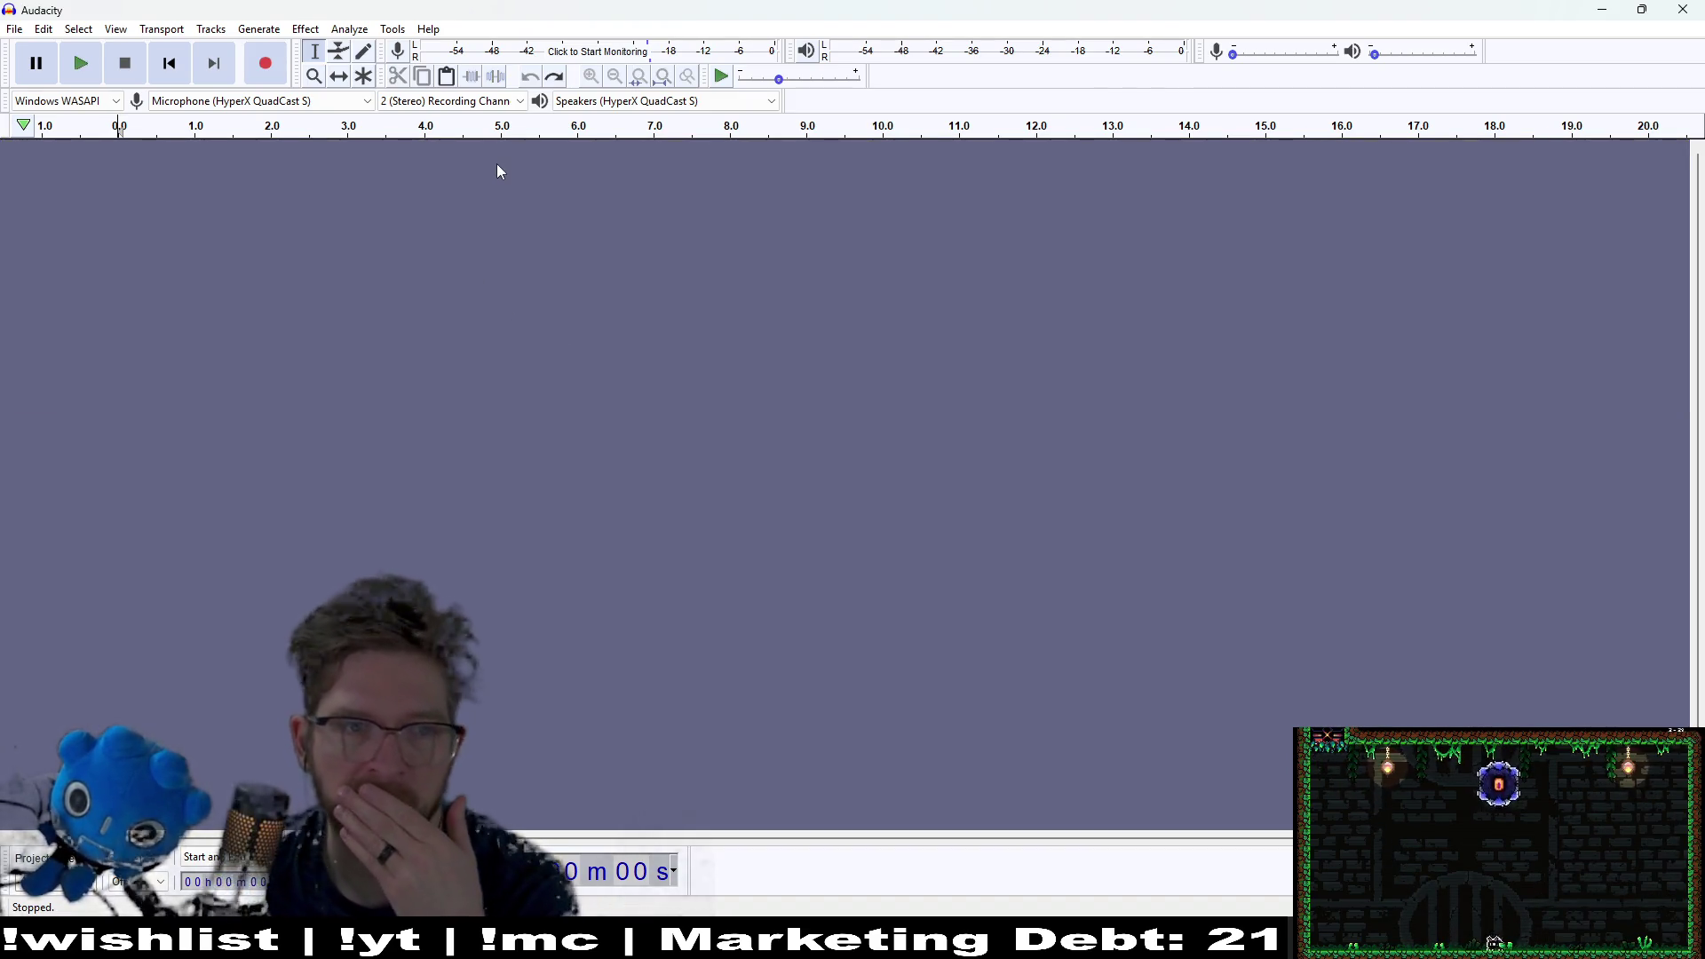
Step: Set the Recording Device to the Speakers (HyperX QuadCast S) loopback
left_click(640, 102)
left_click(639, 103)
left_click(324, 102)
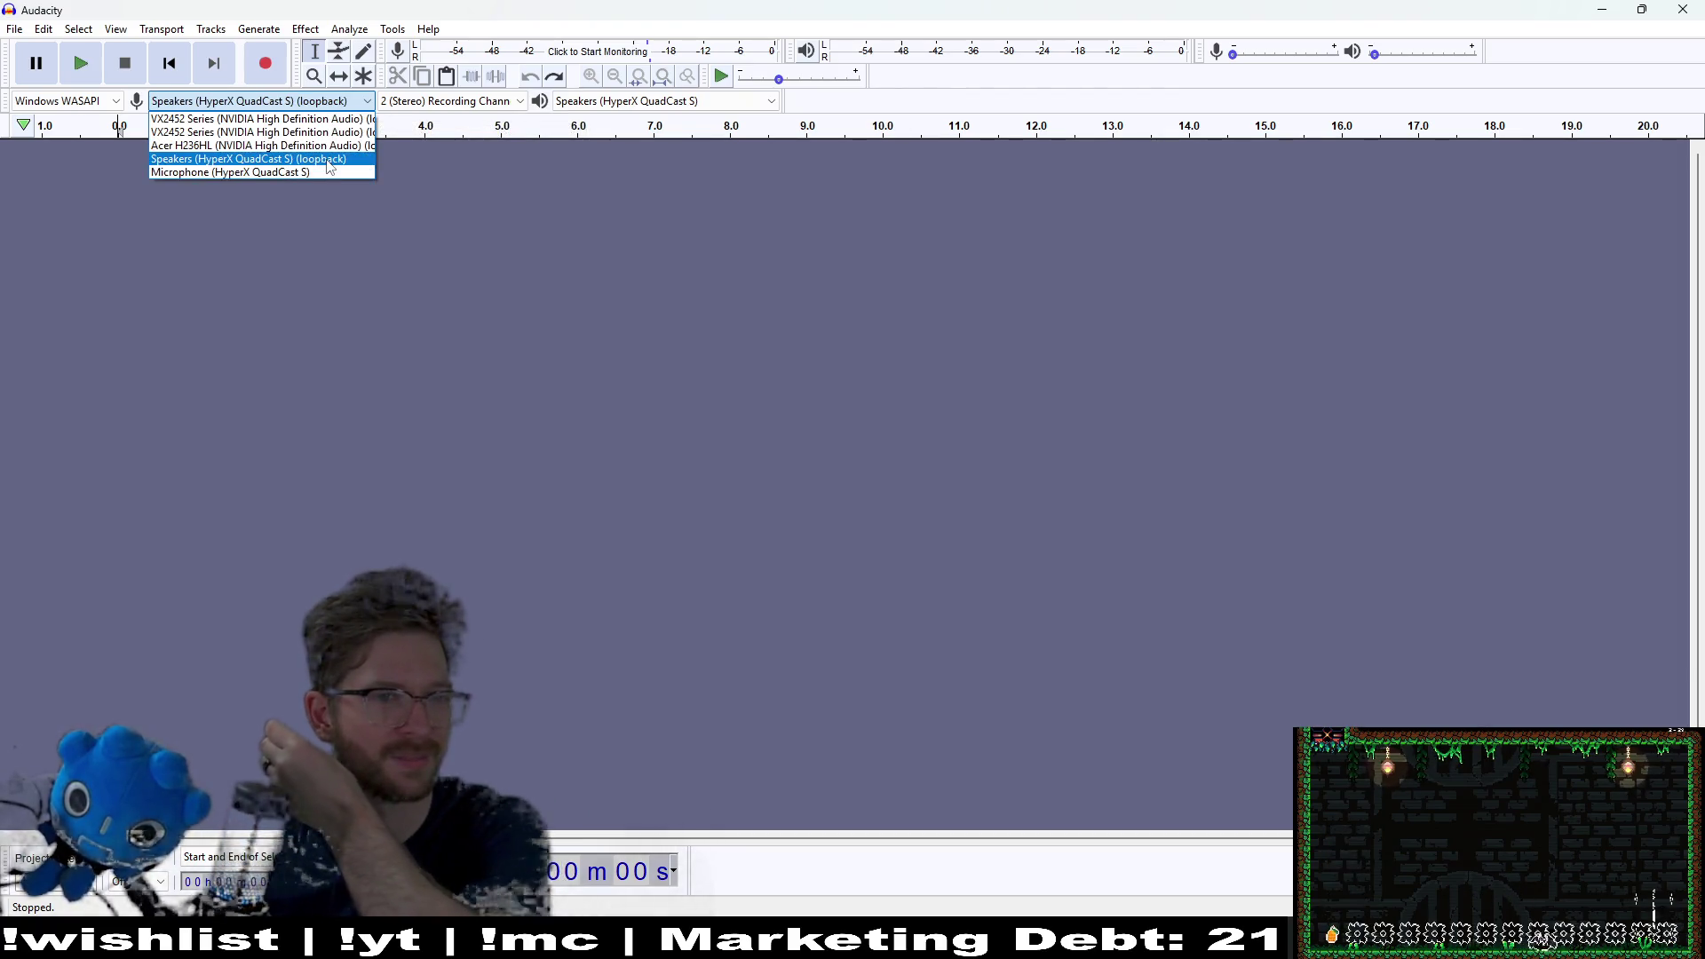
left_click(328, 161)
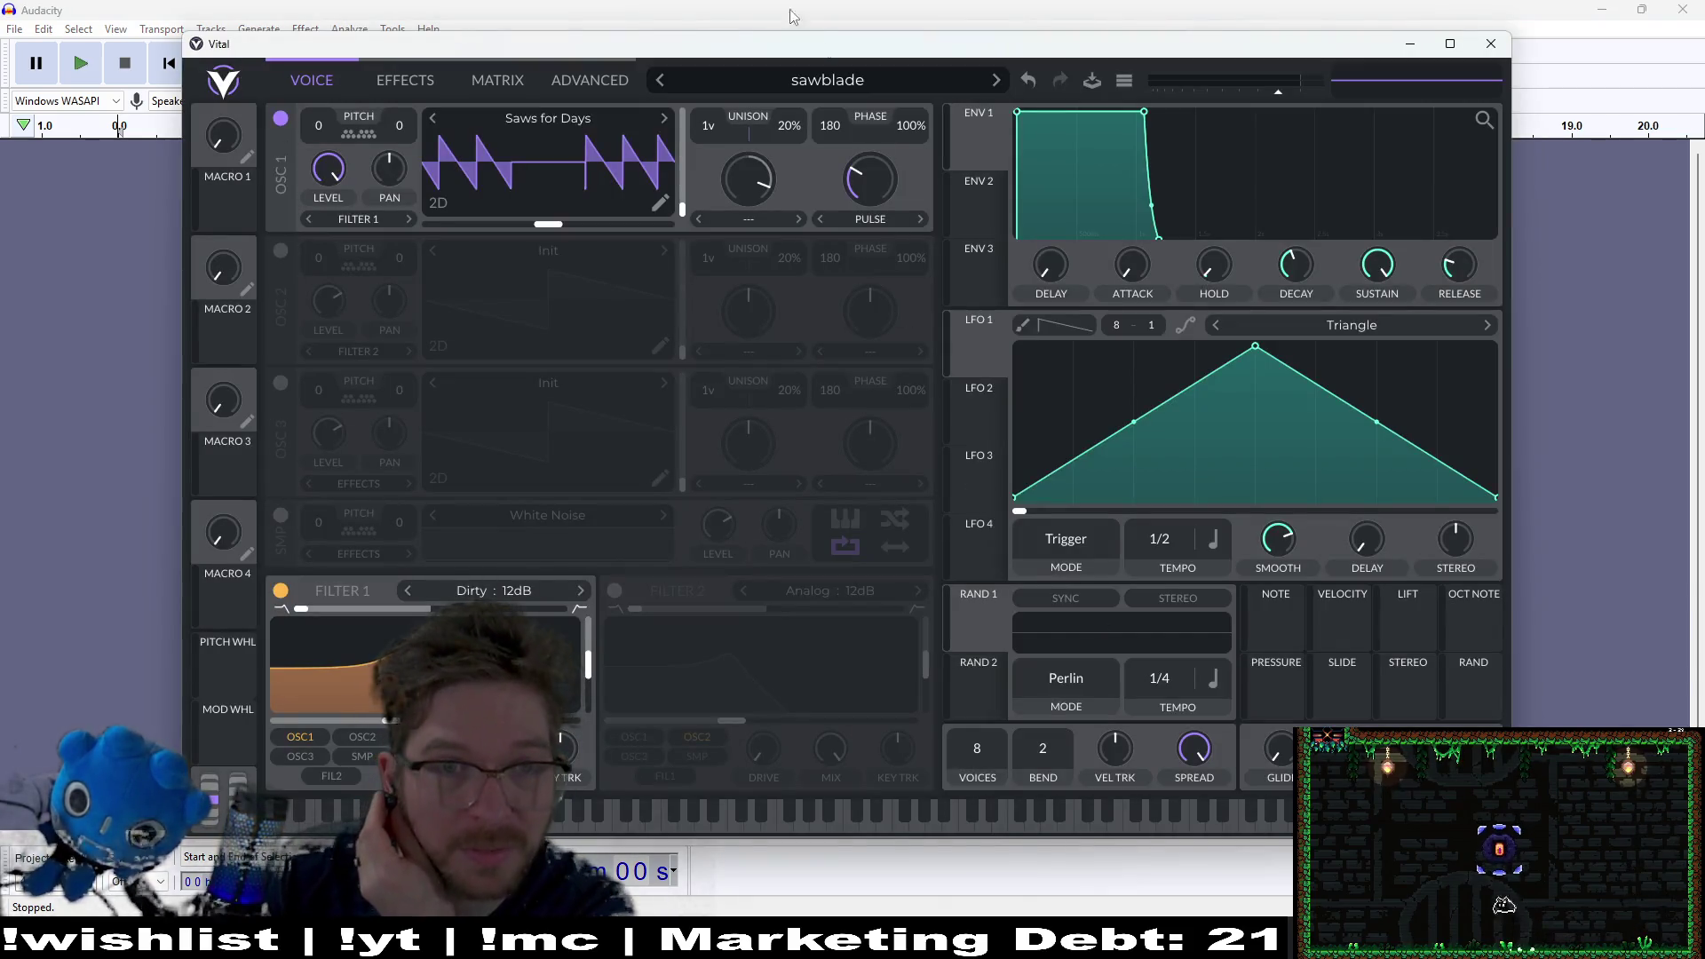
Step: Play a saw note in Vital, then bring Audacity back and centre its window
key("alt+Tab")
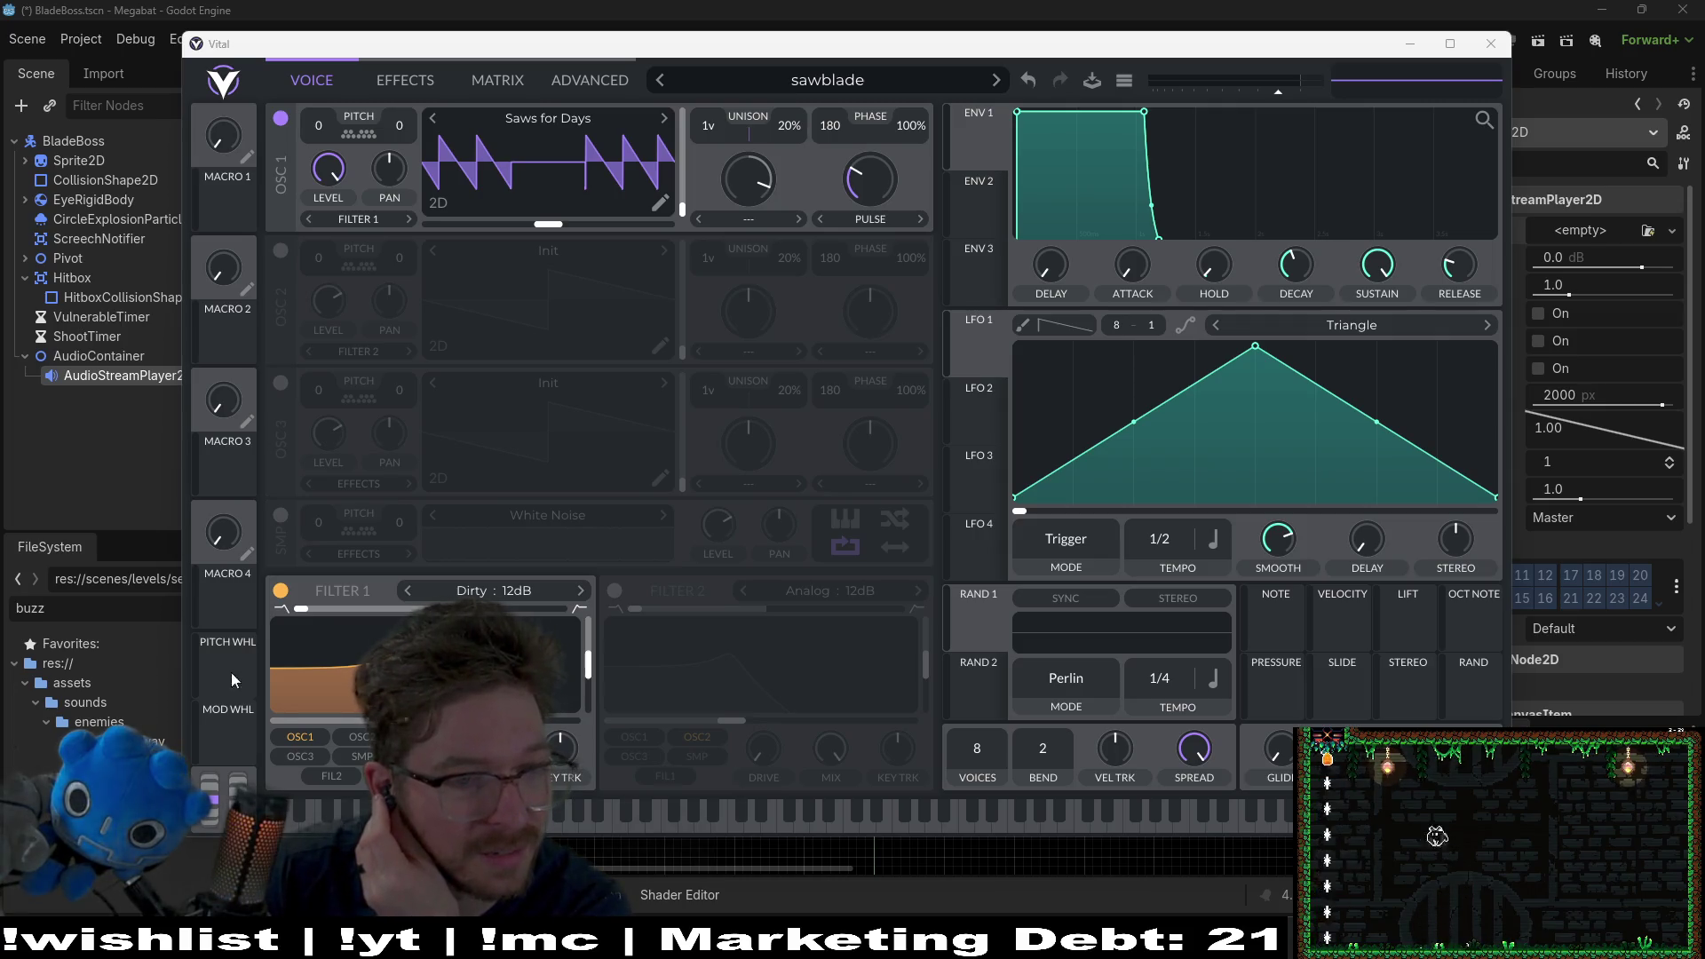
left_click(307, 826)
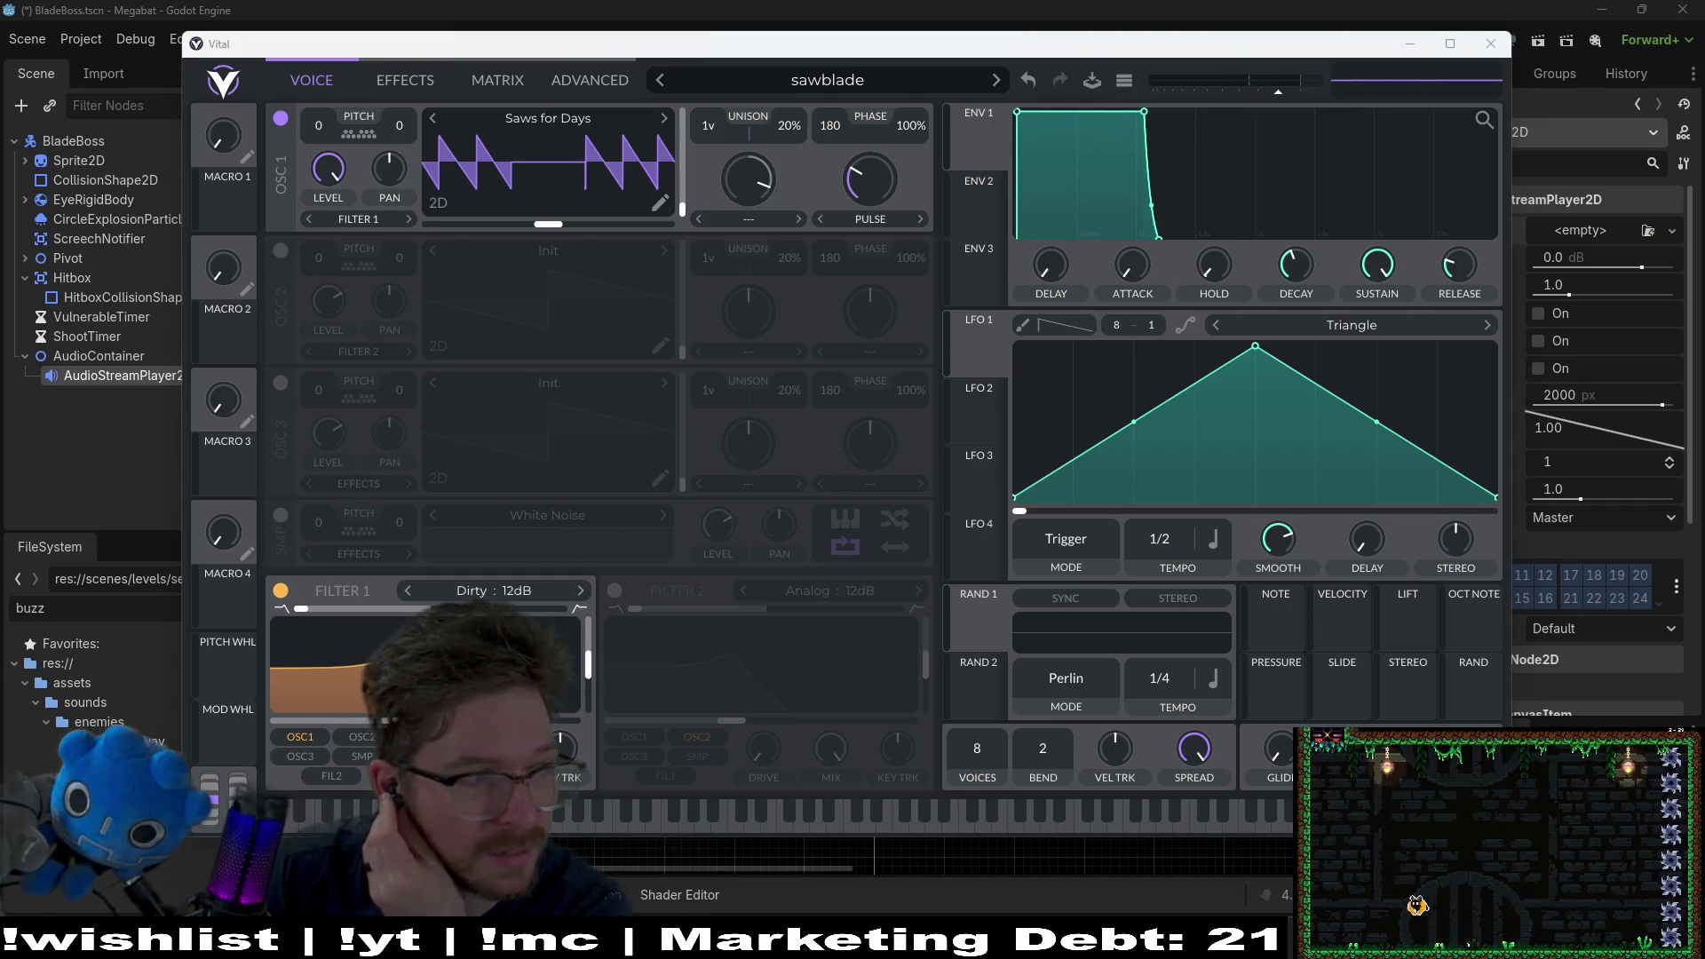
key("alt+Tab")
mouse_move(13, 142)
left_mouse_down()
mouse_move(913, 161)
mouse_move(1066, 133)
left_mouse_up()
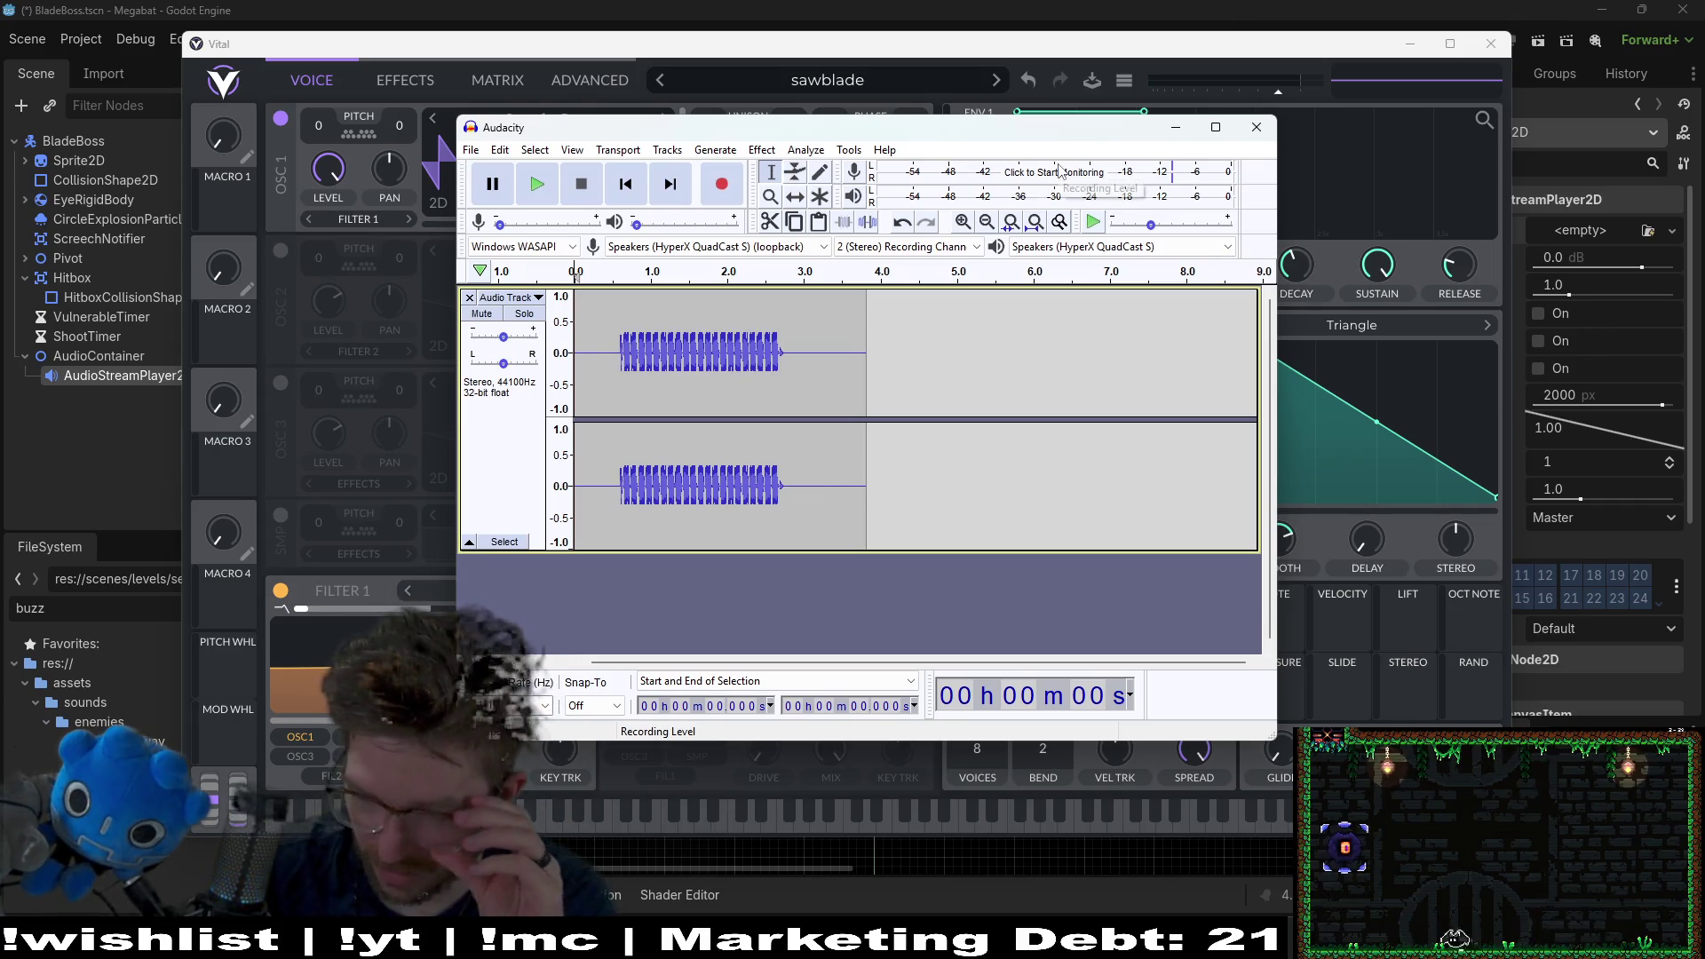
Step: Play back the recorded note and delete the silence before it
left_click(537, 201)
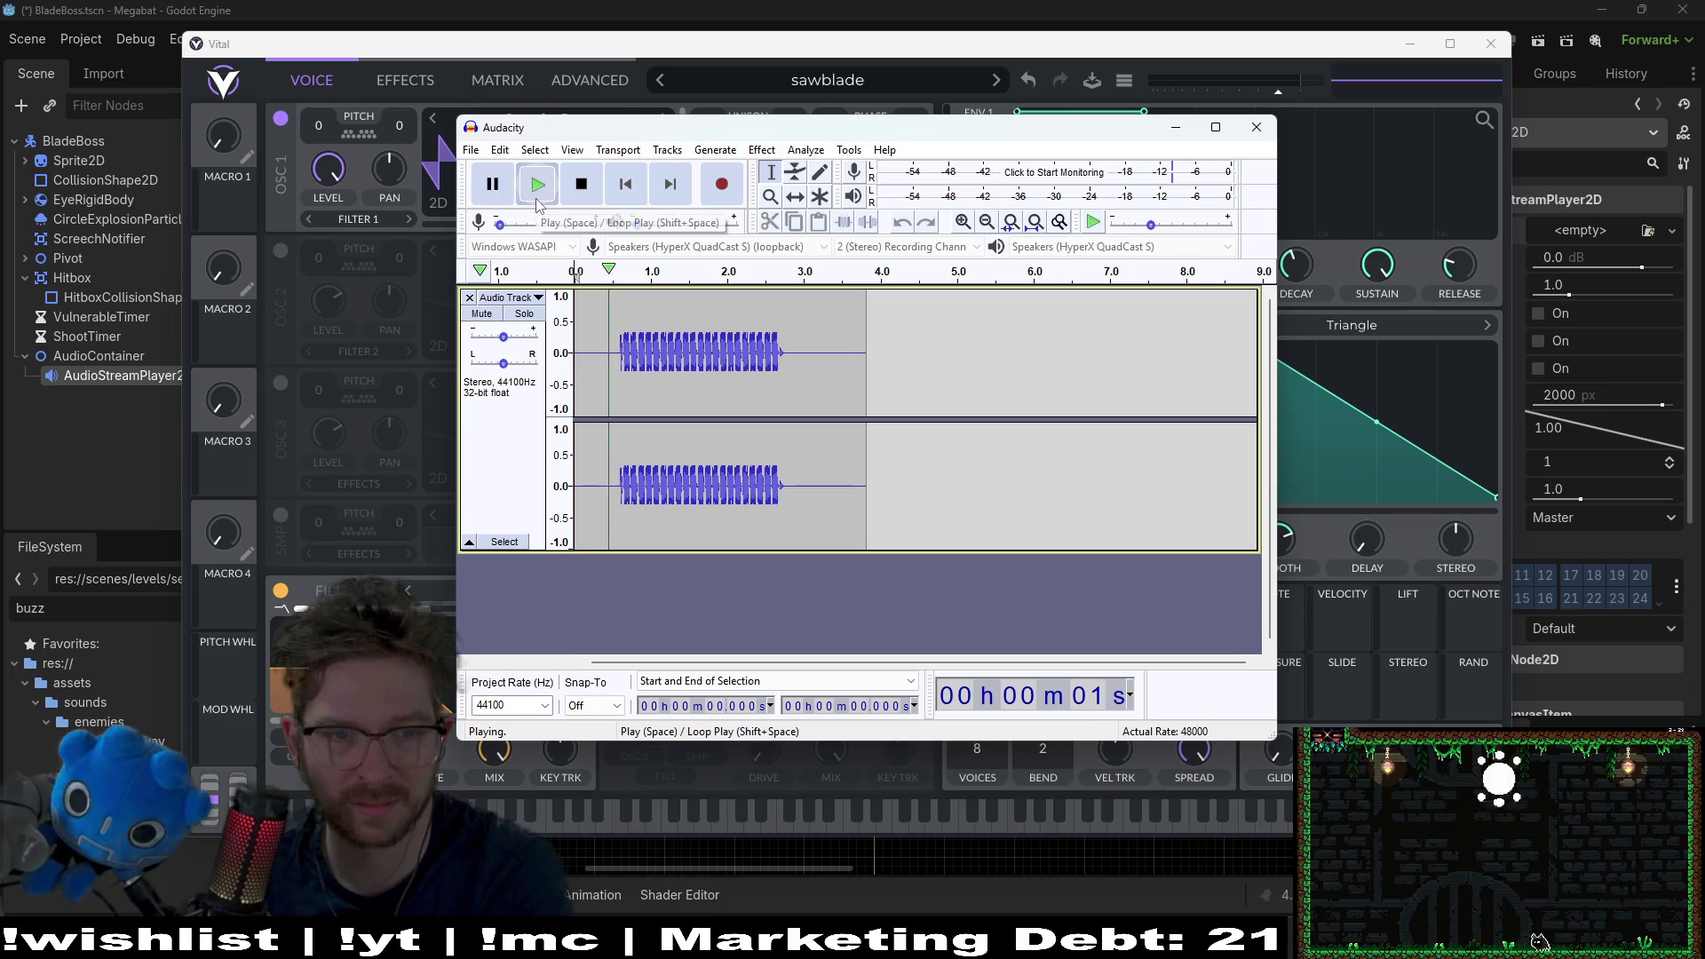
left_click(581, 183)
left_click_drag(890, 374, 787, 367)
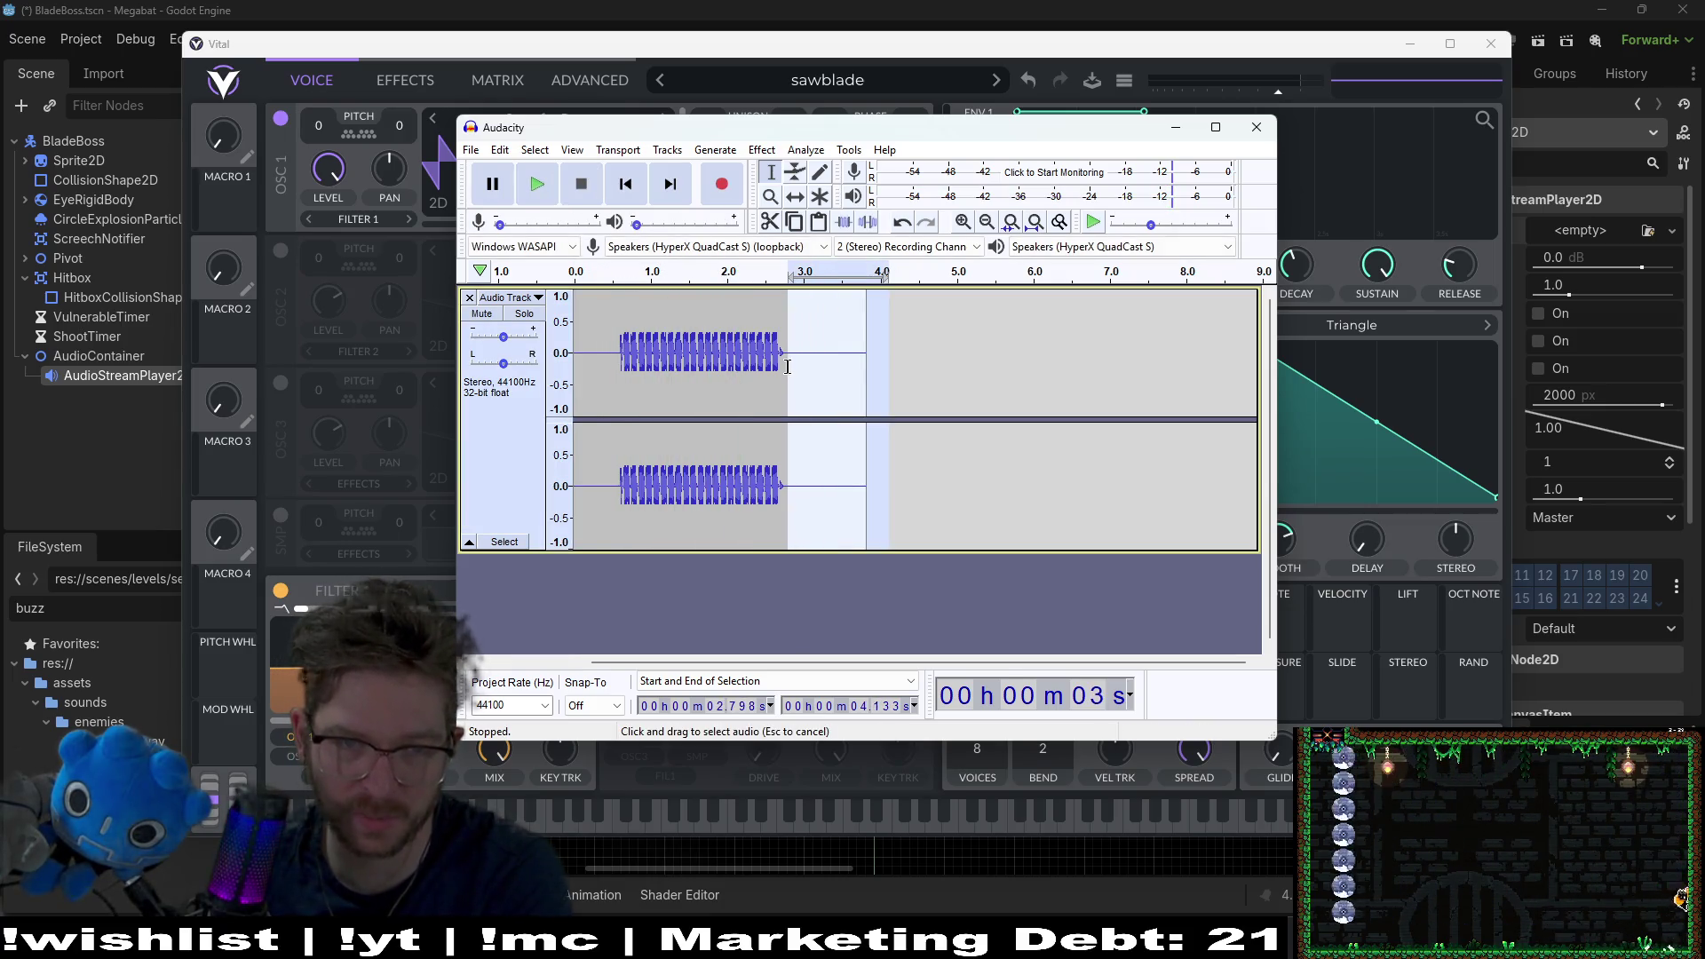
left_click(618, 349)
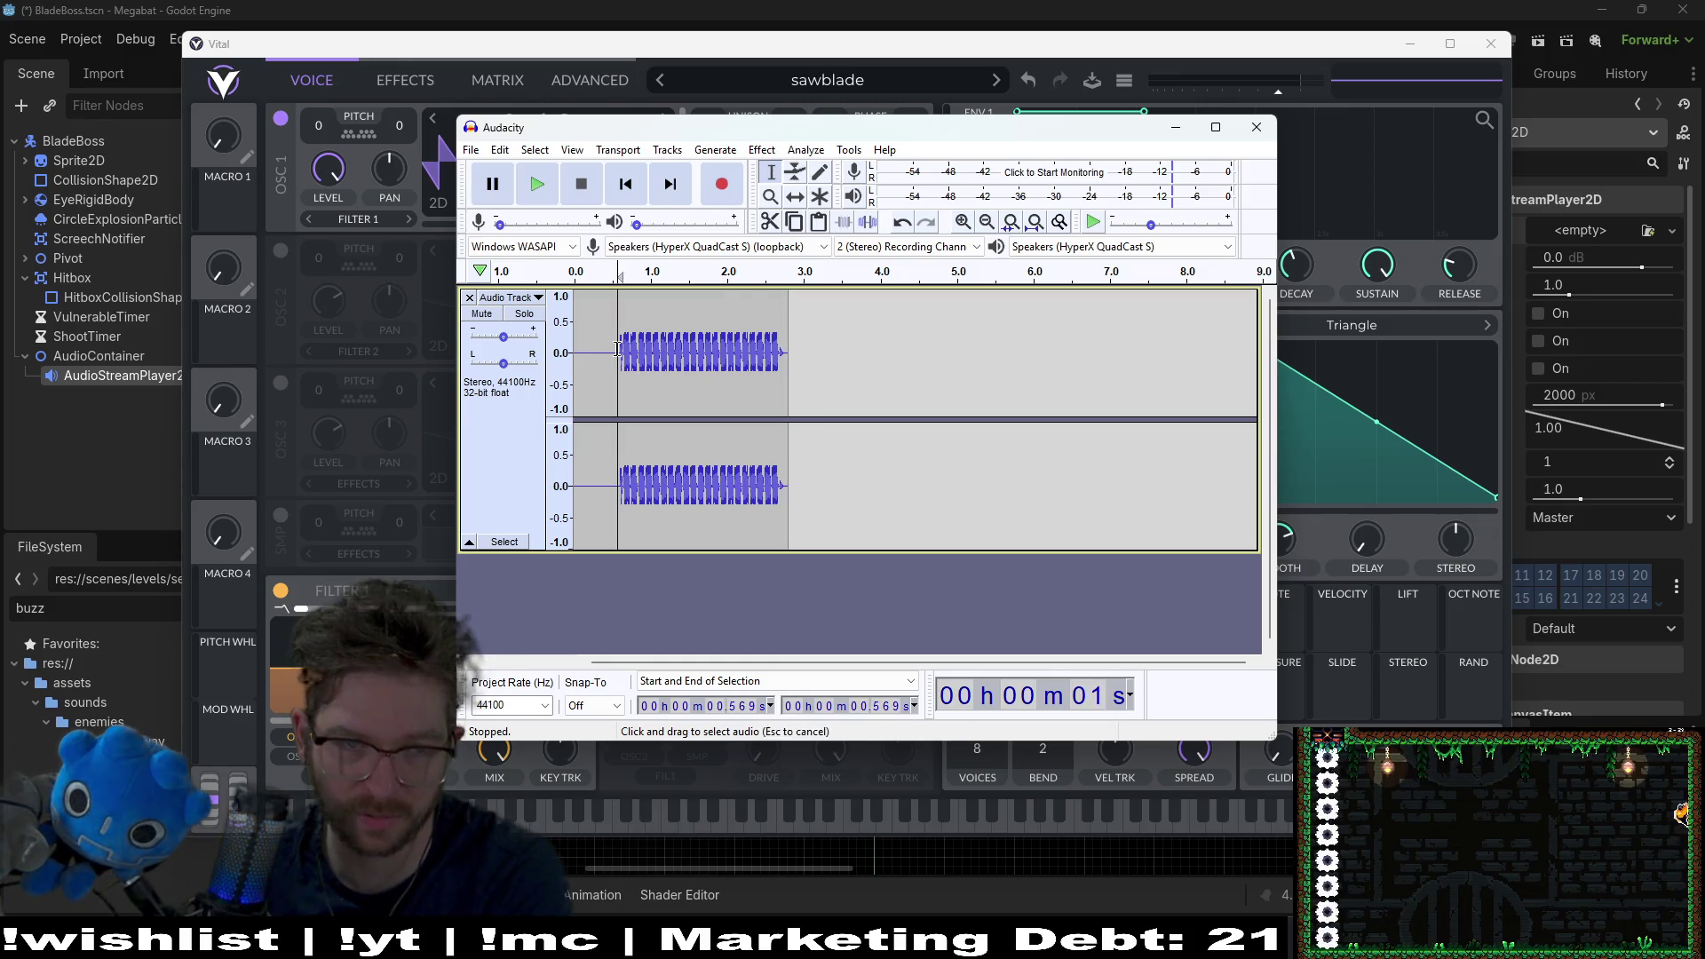
left_click_drag(618, 349, 573, 349)
key("Delete")
Step: Cut off the note's tail and the first few milliseconds at the clip start
left_click_drag(771, 367, 735, 366)
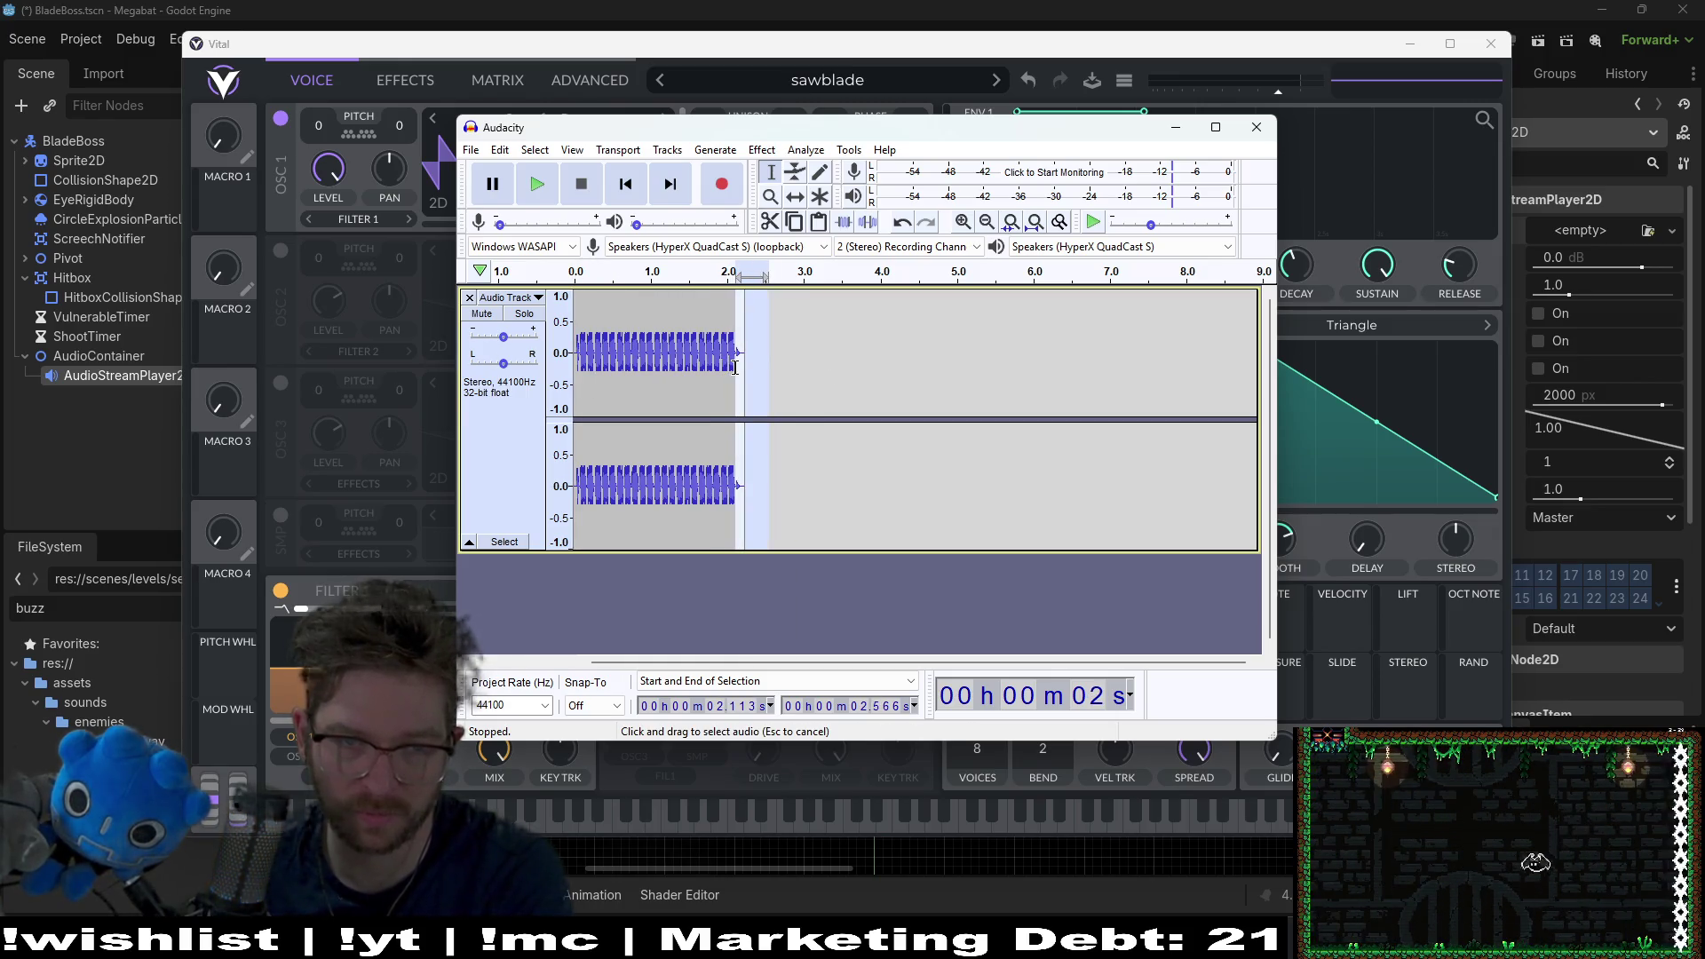
key("Delete")
left_click(573, 355)
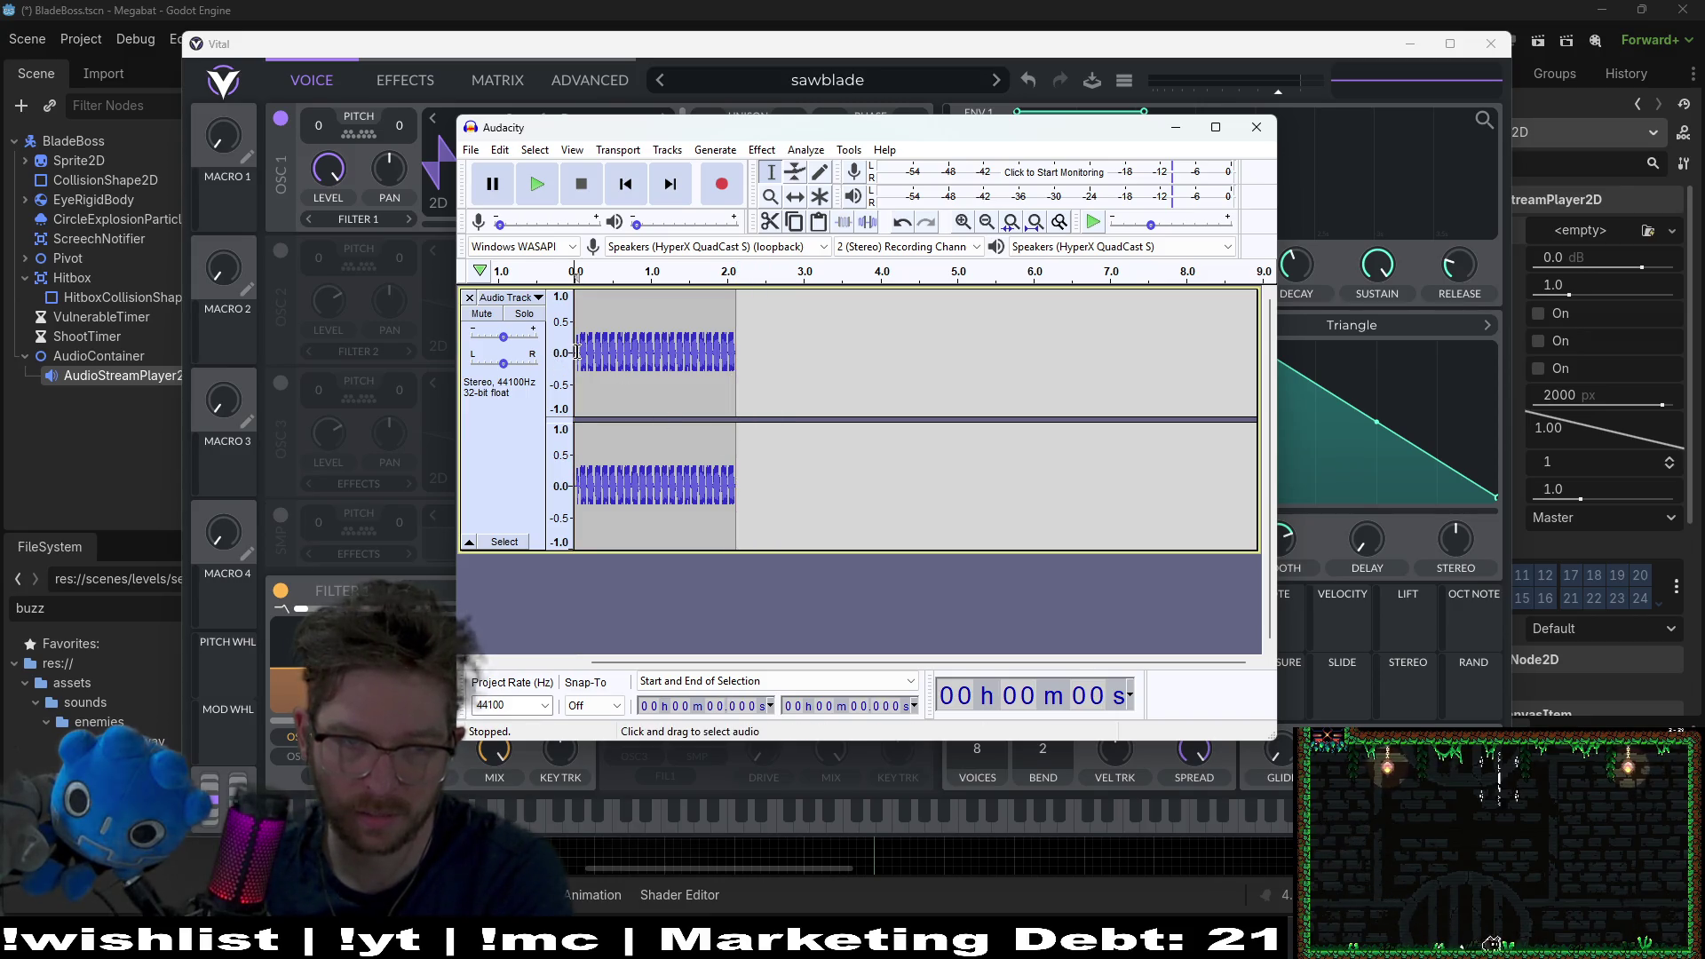
left_click(617, 355)
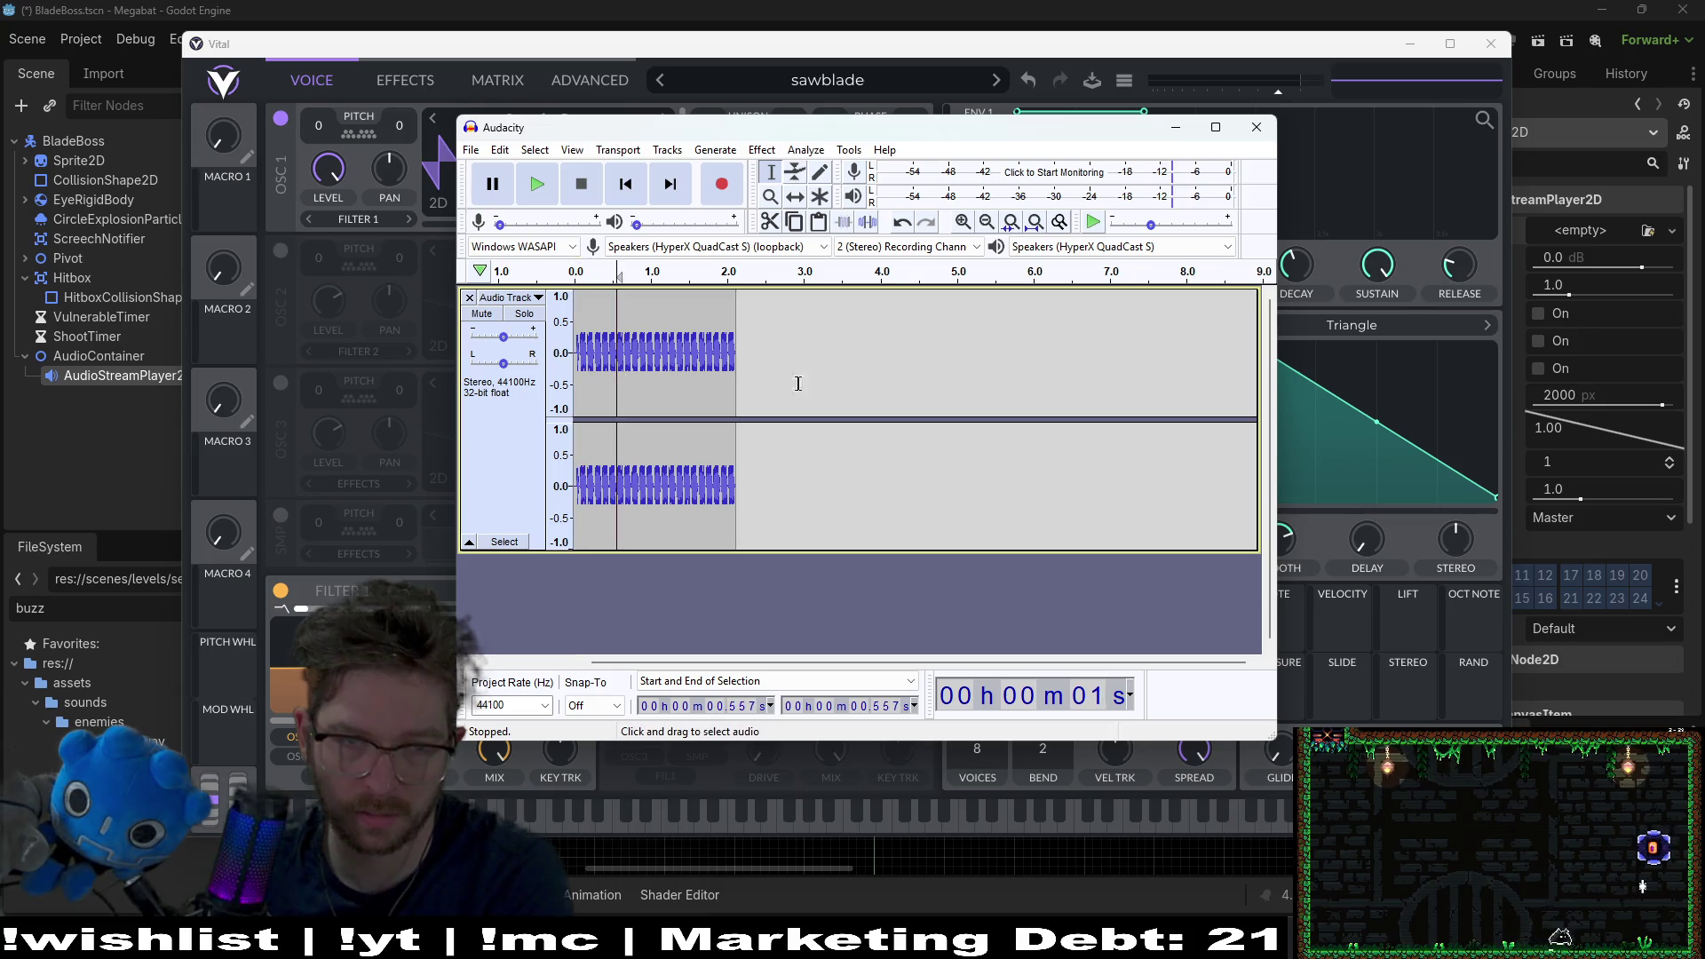
left_click(825, 384)
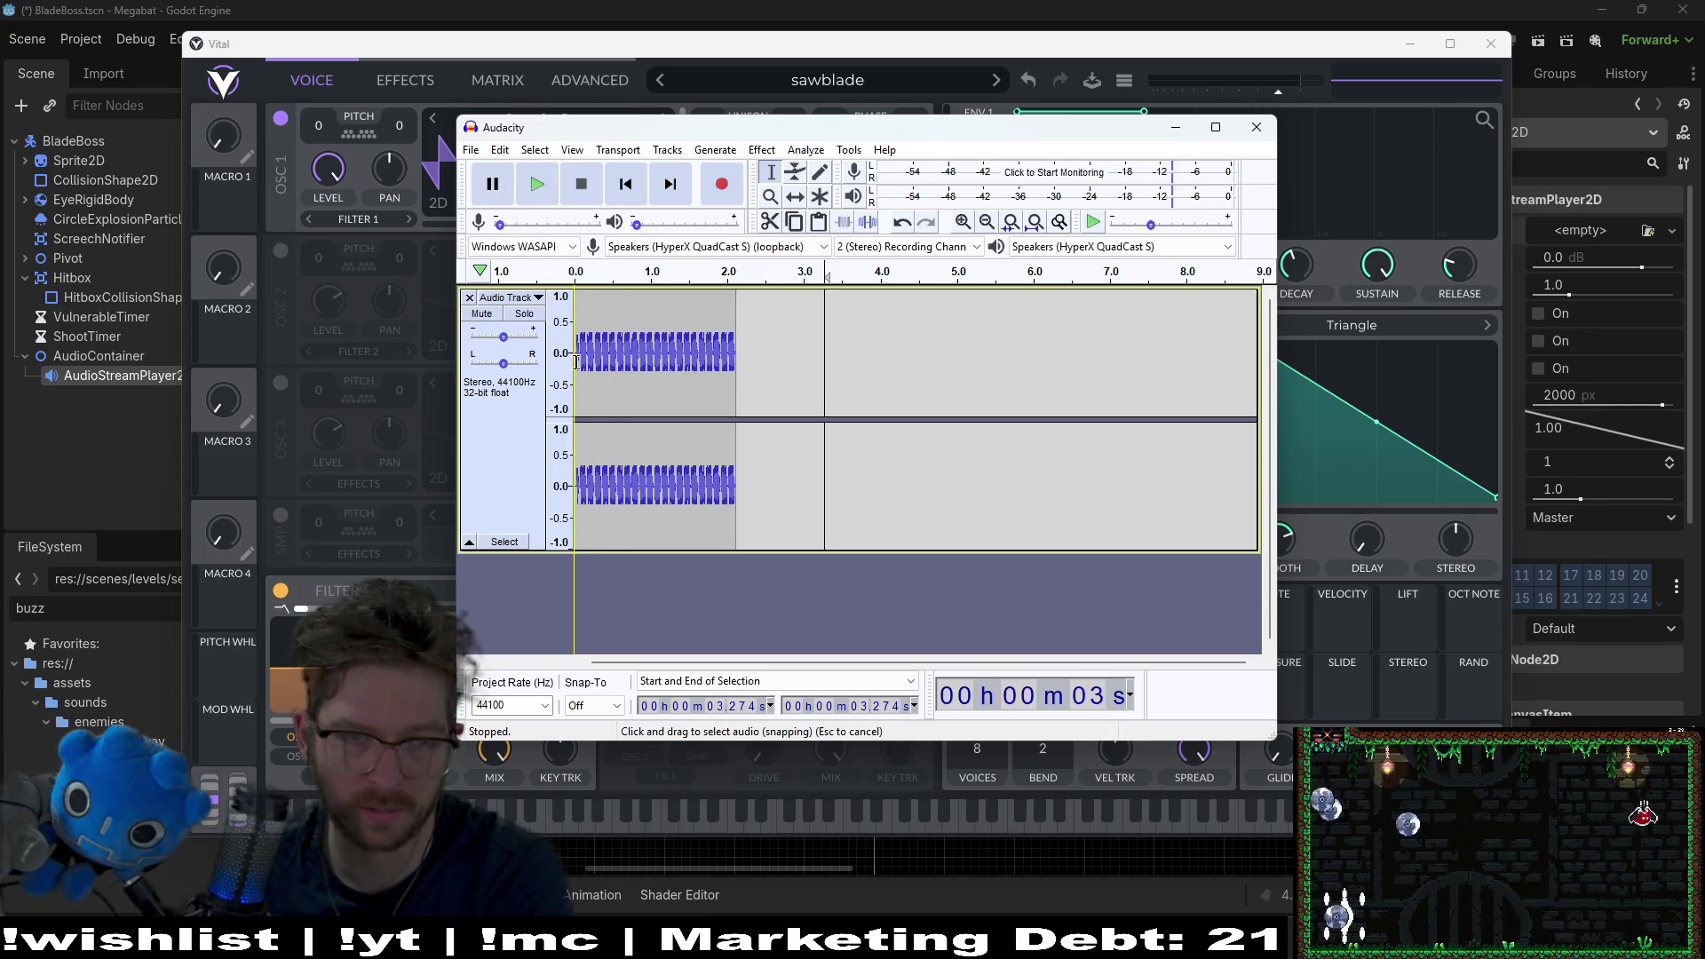
left_click_drag(580, 364, 575, 365)
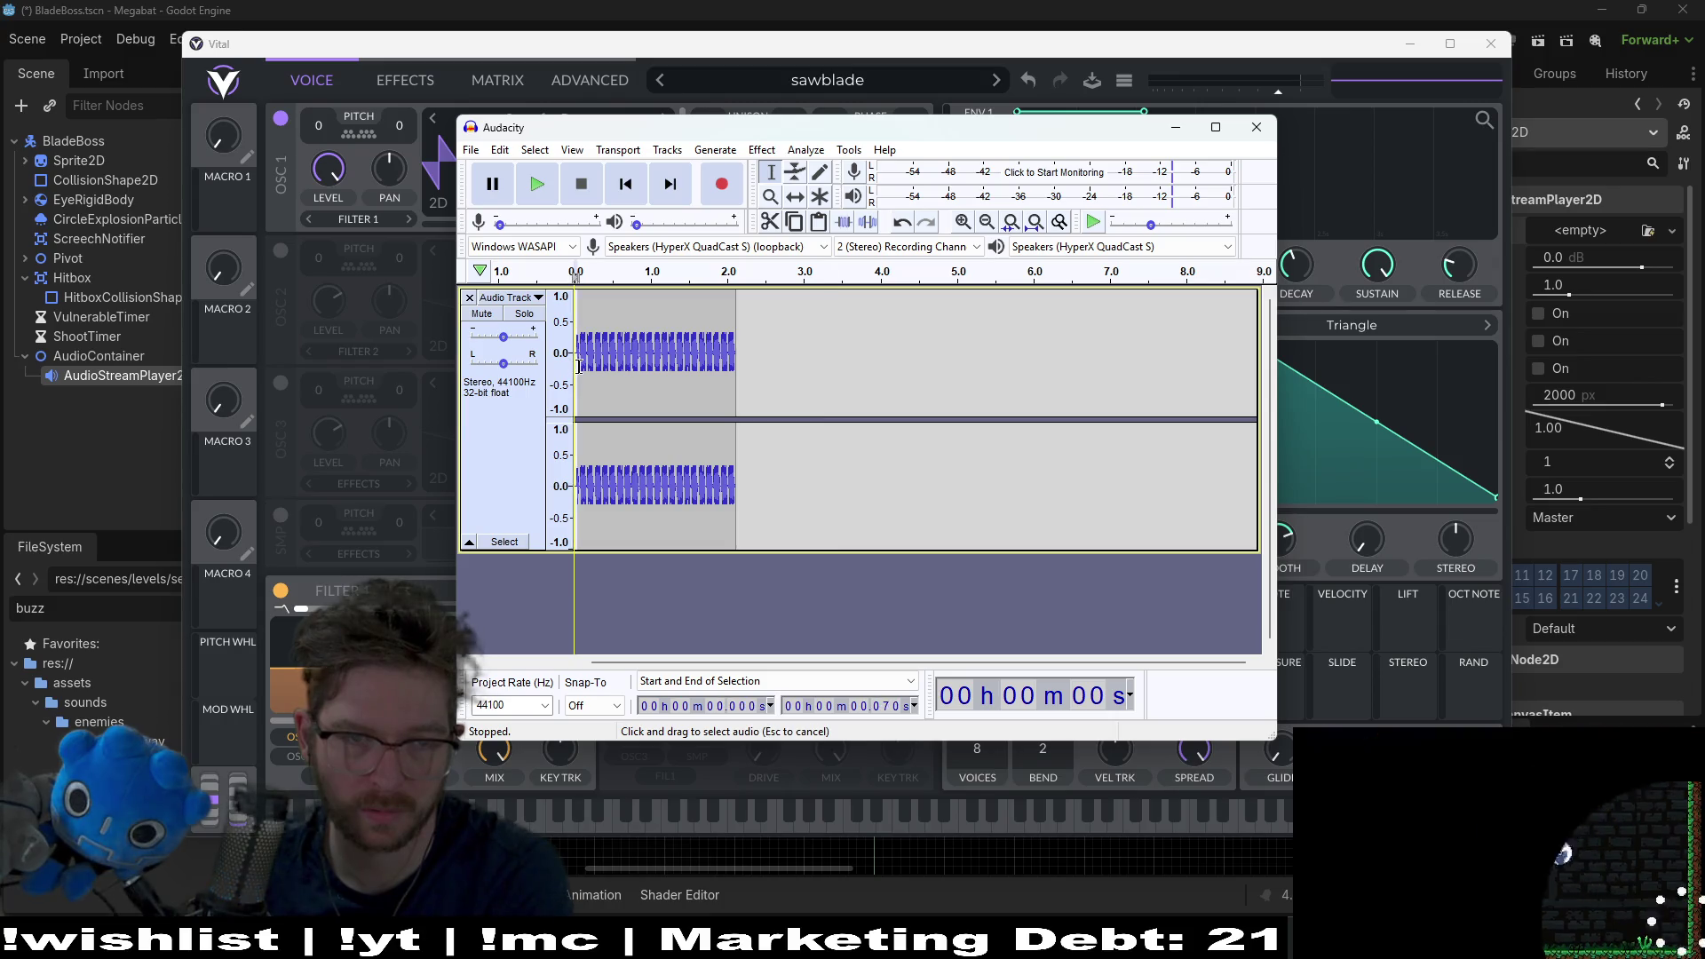
key("Delete")
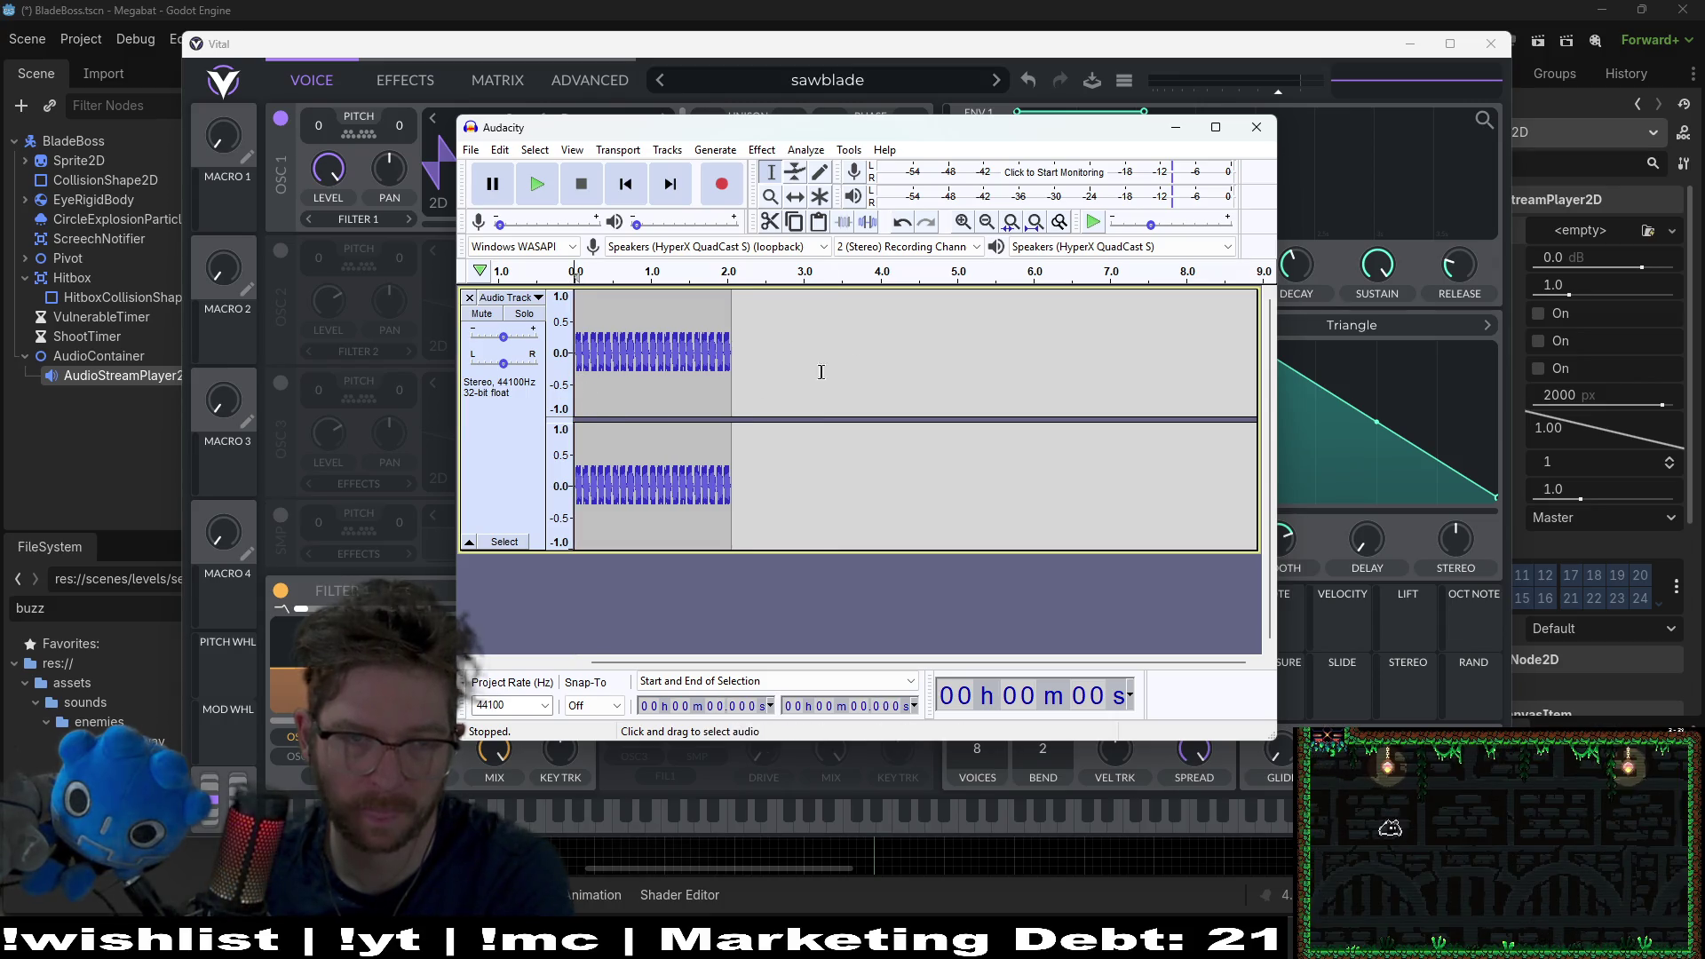
left_click(856, 370)
left_click(470, 149)
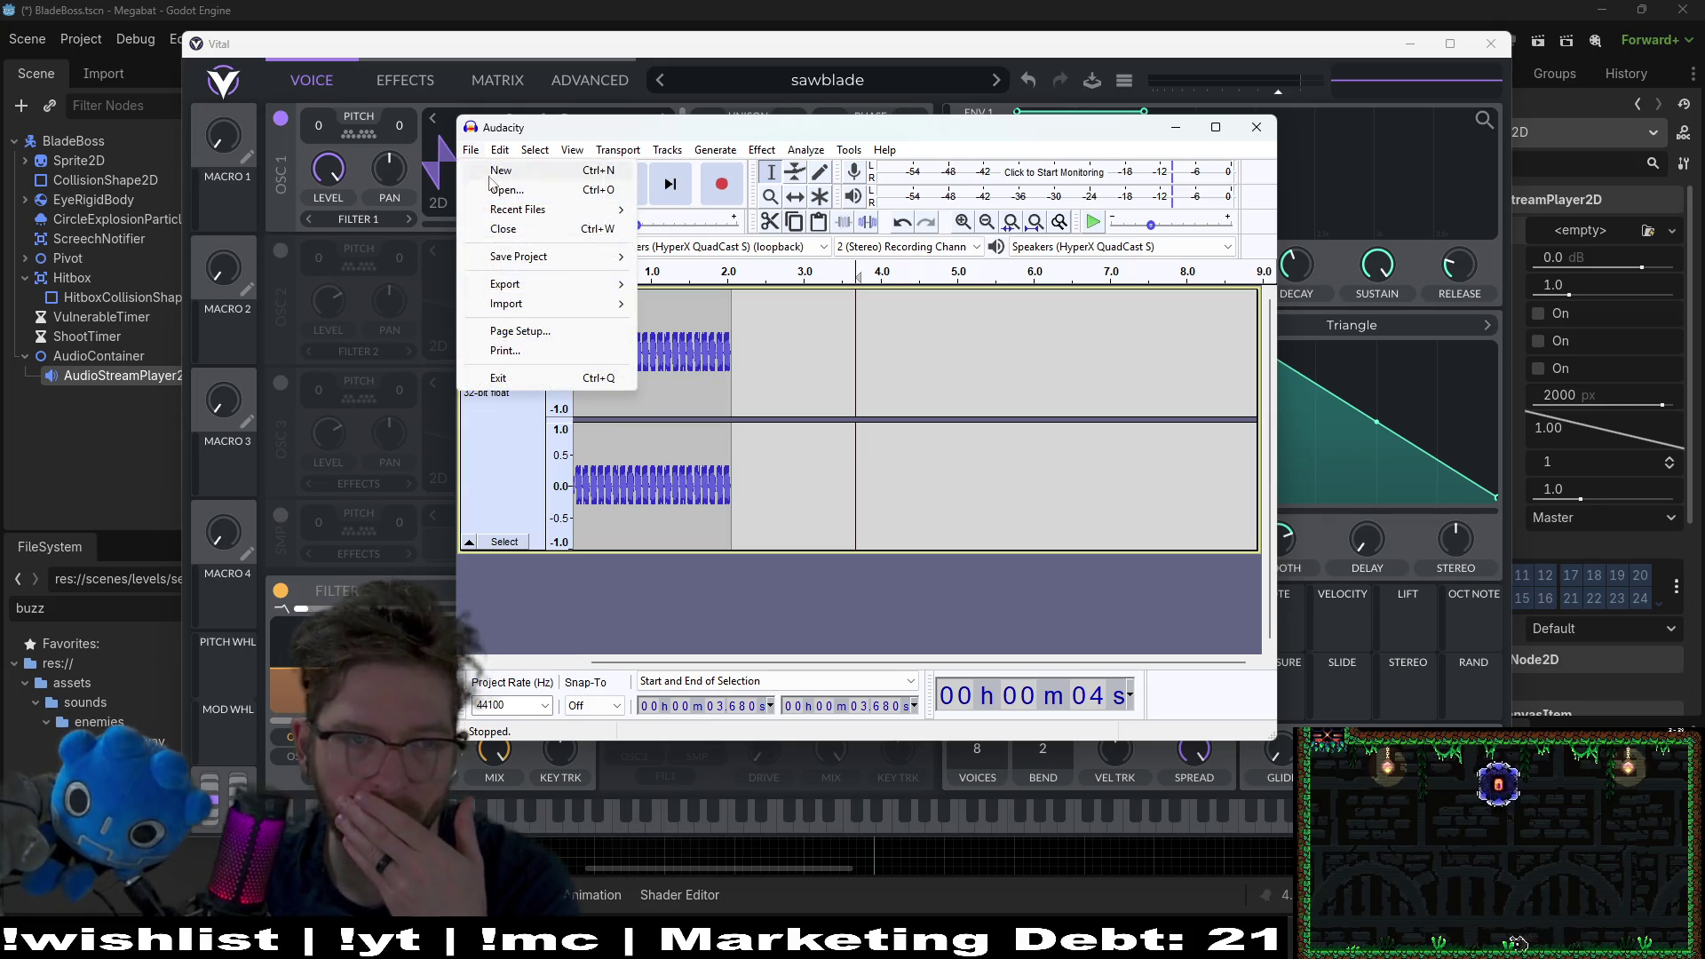
Step: Export the clip as a 16-bit PCM WAV named sawblade in the effects folder
mouse_move(593, 289)
left_click(738, 304)
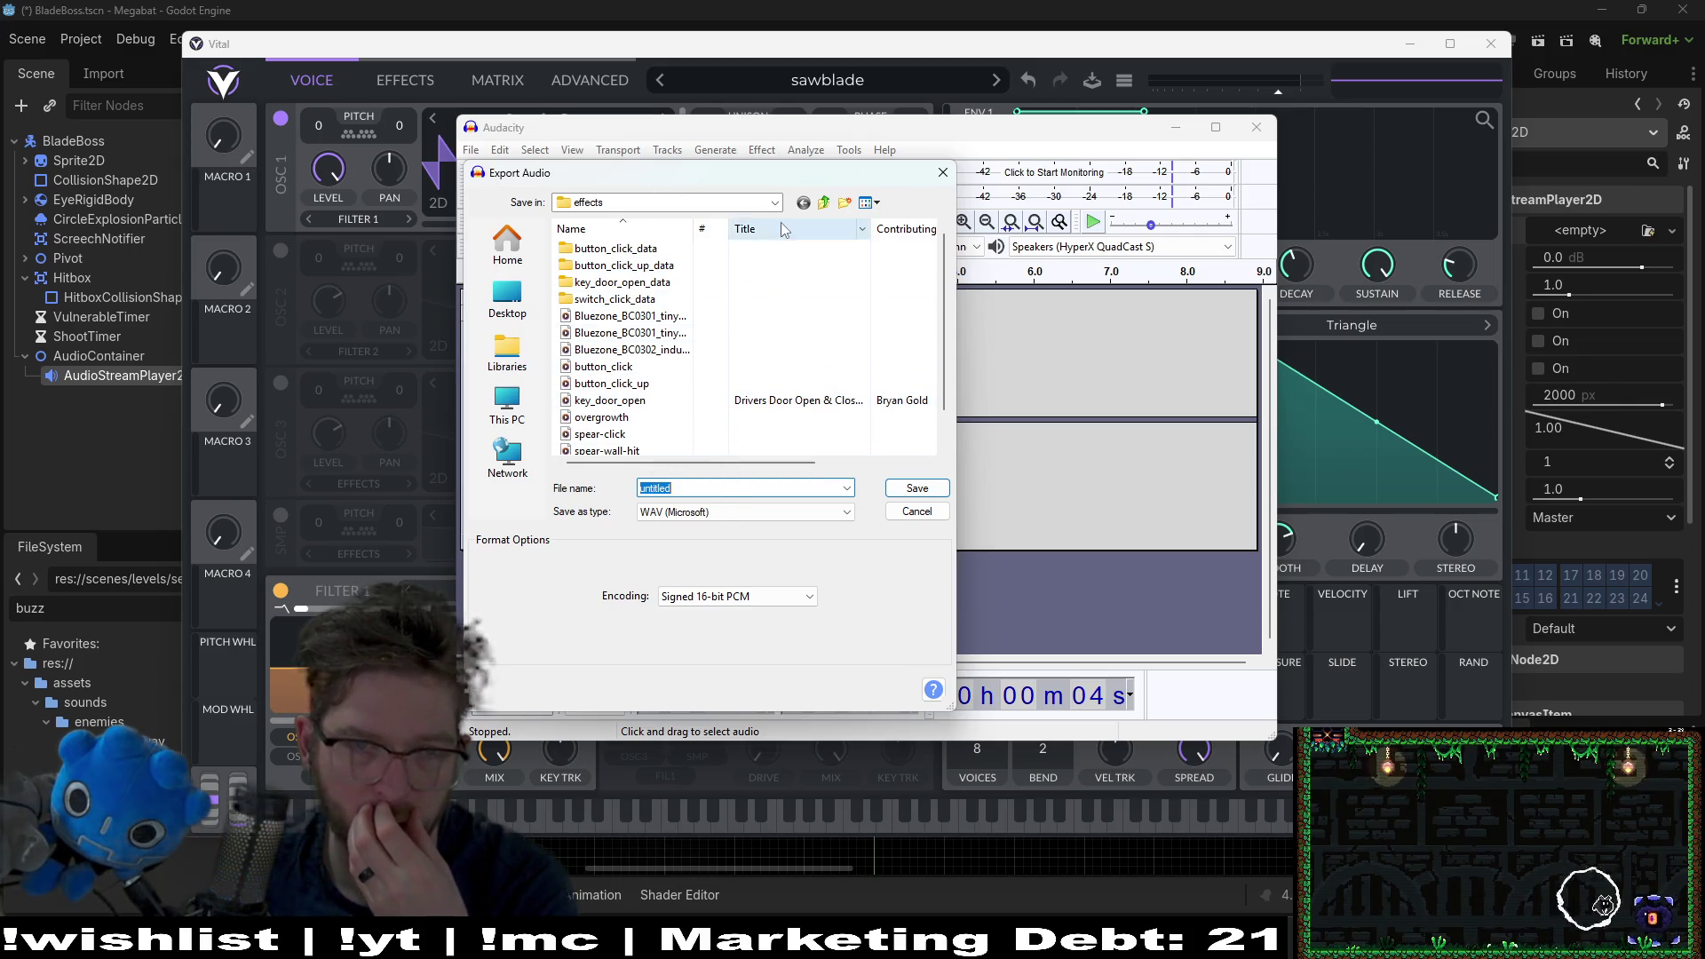
type("sawblade")
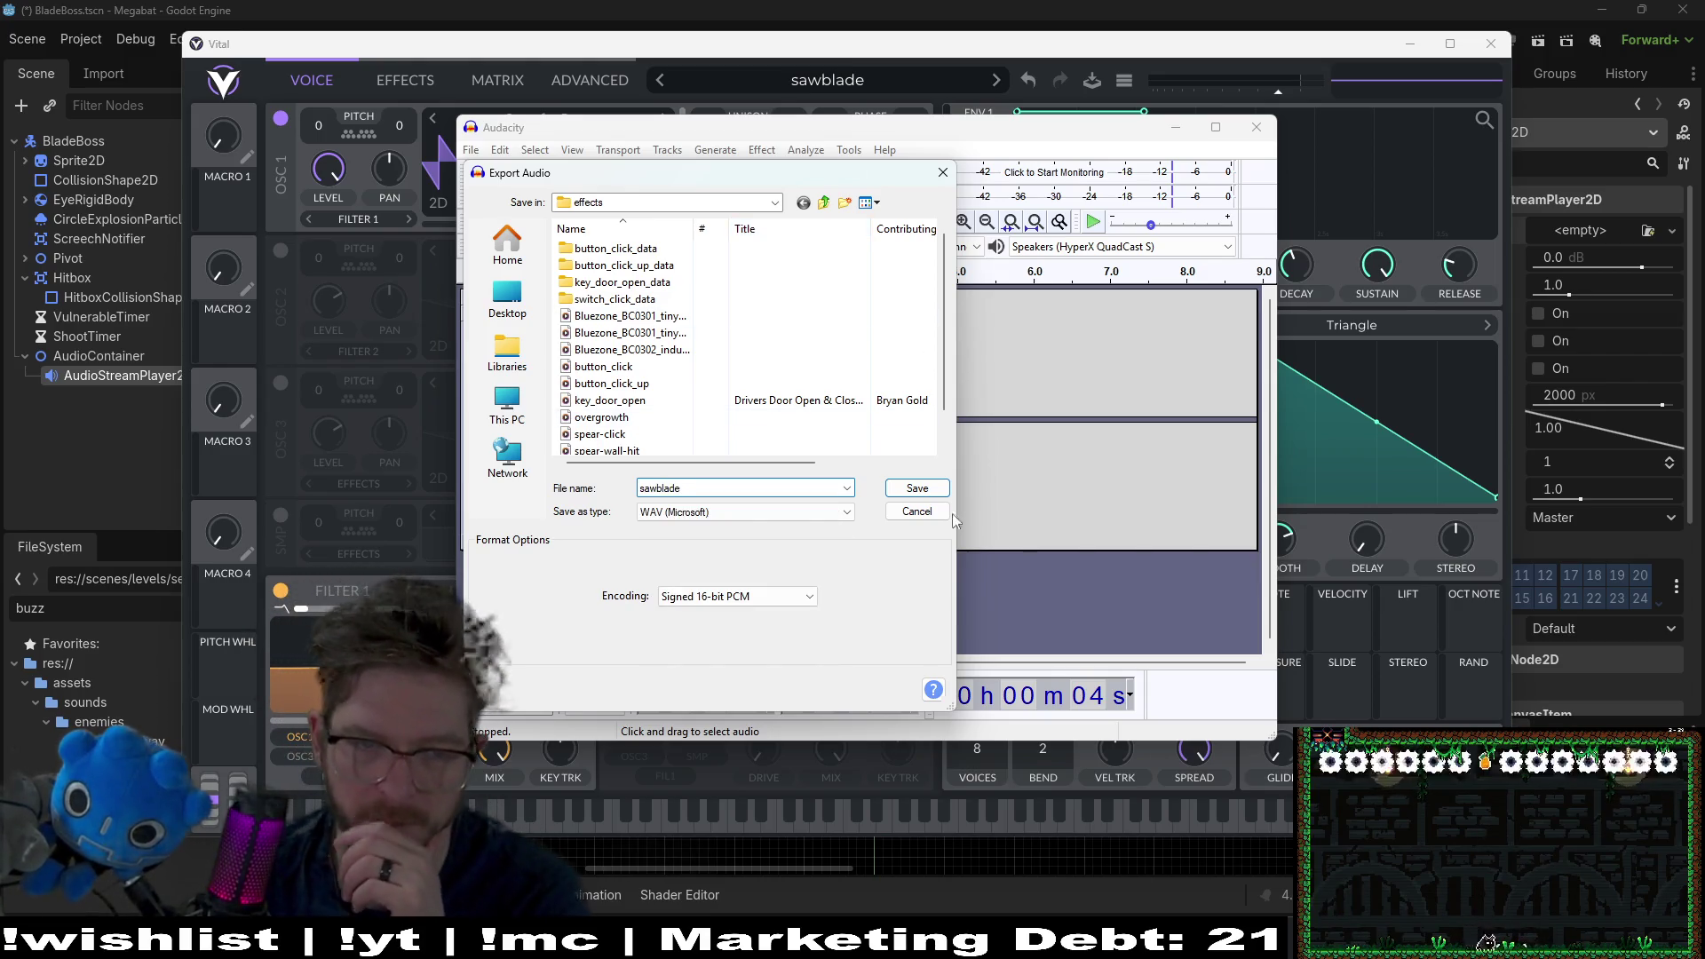
left_click(916, 487)
left_click(912, 621)
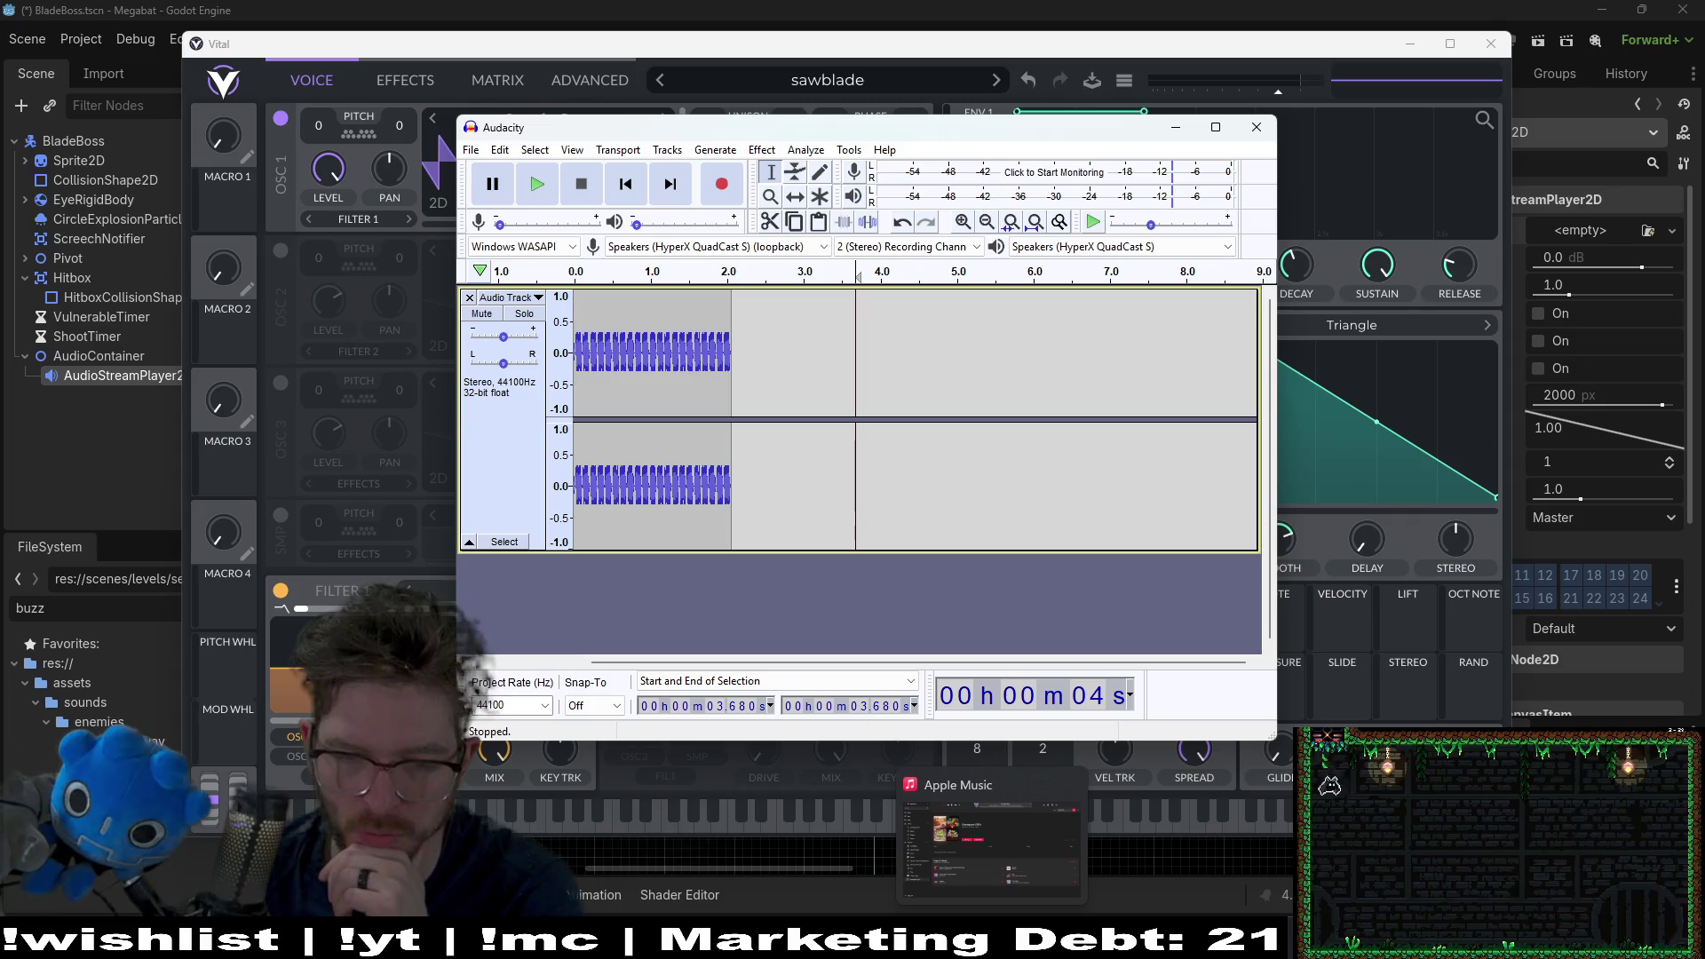
mouse_move(1149, 943)
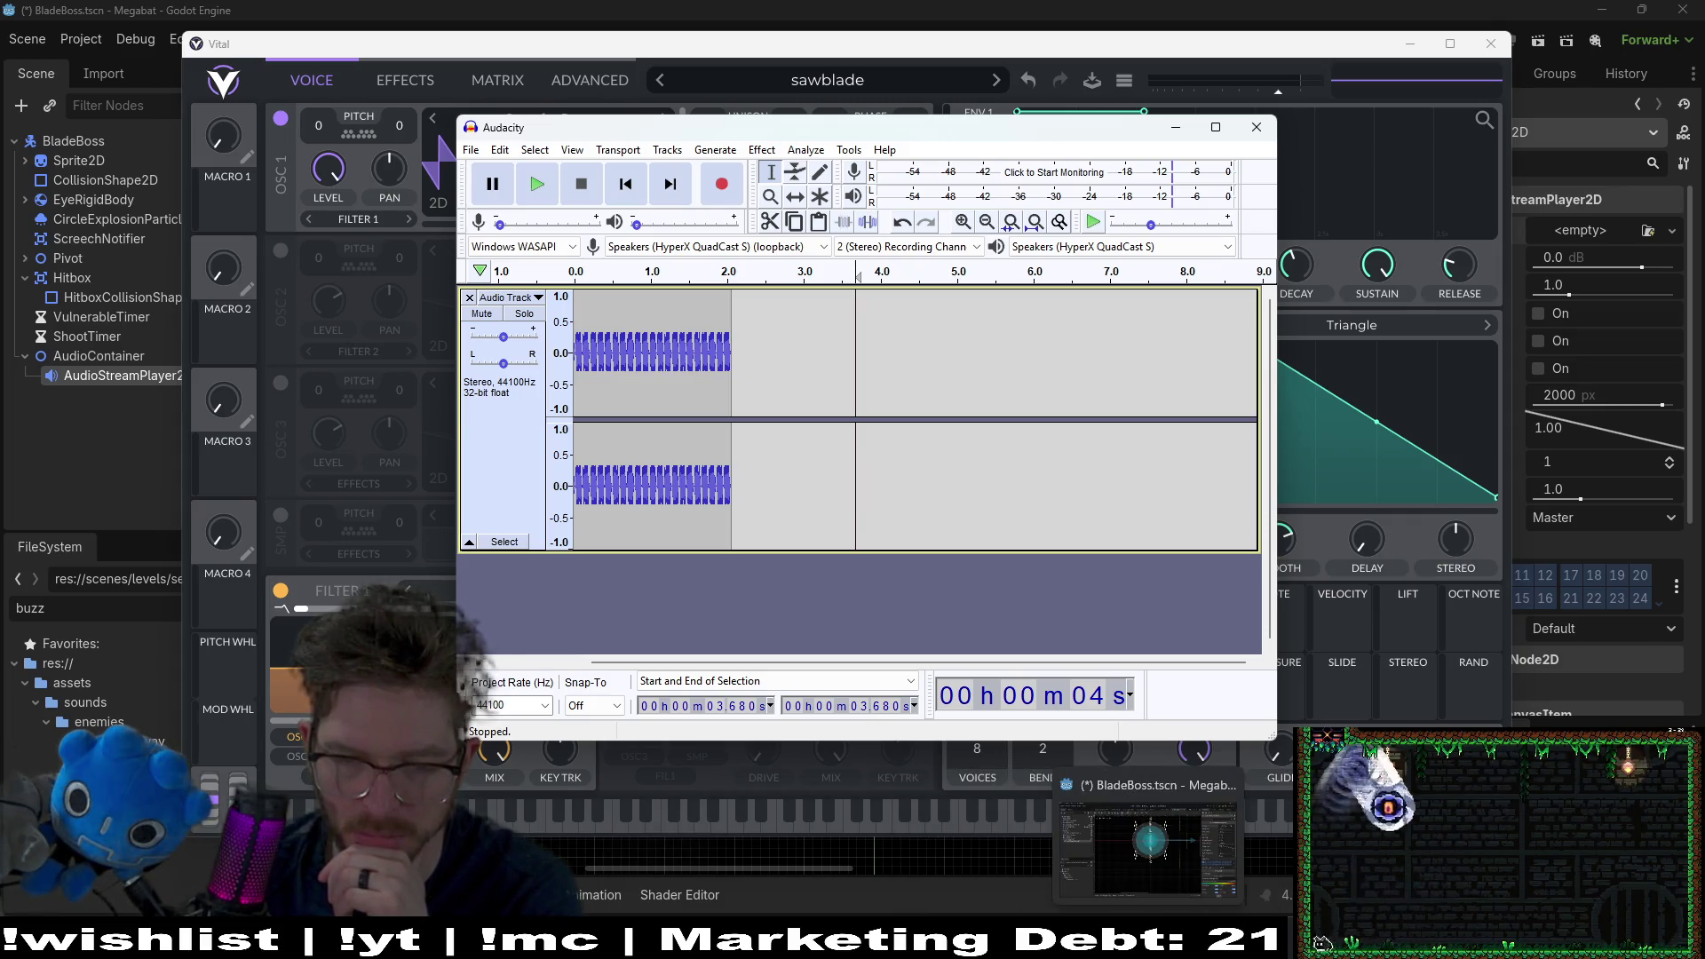
Step: Filter FileSystem for 'saw' and drop sawblade.wav onto the audio player's Stream property
left_click(1149, 843)
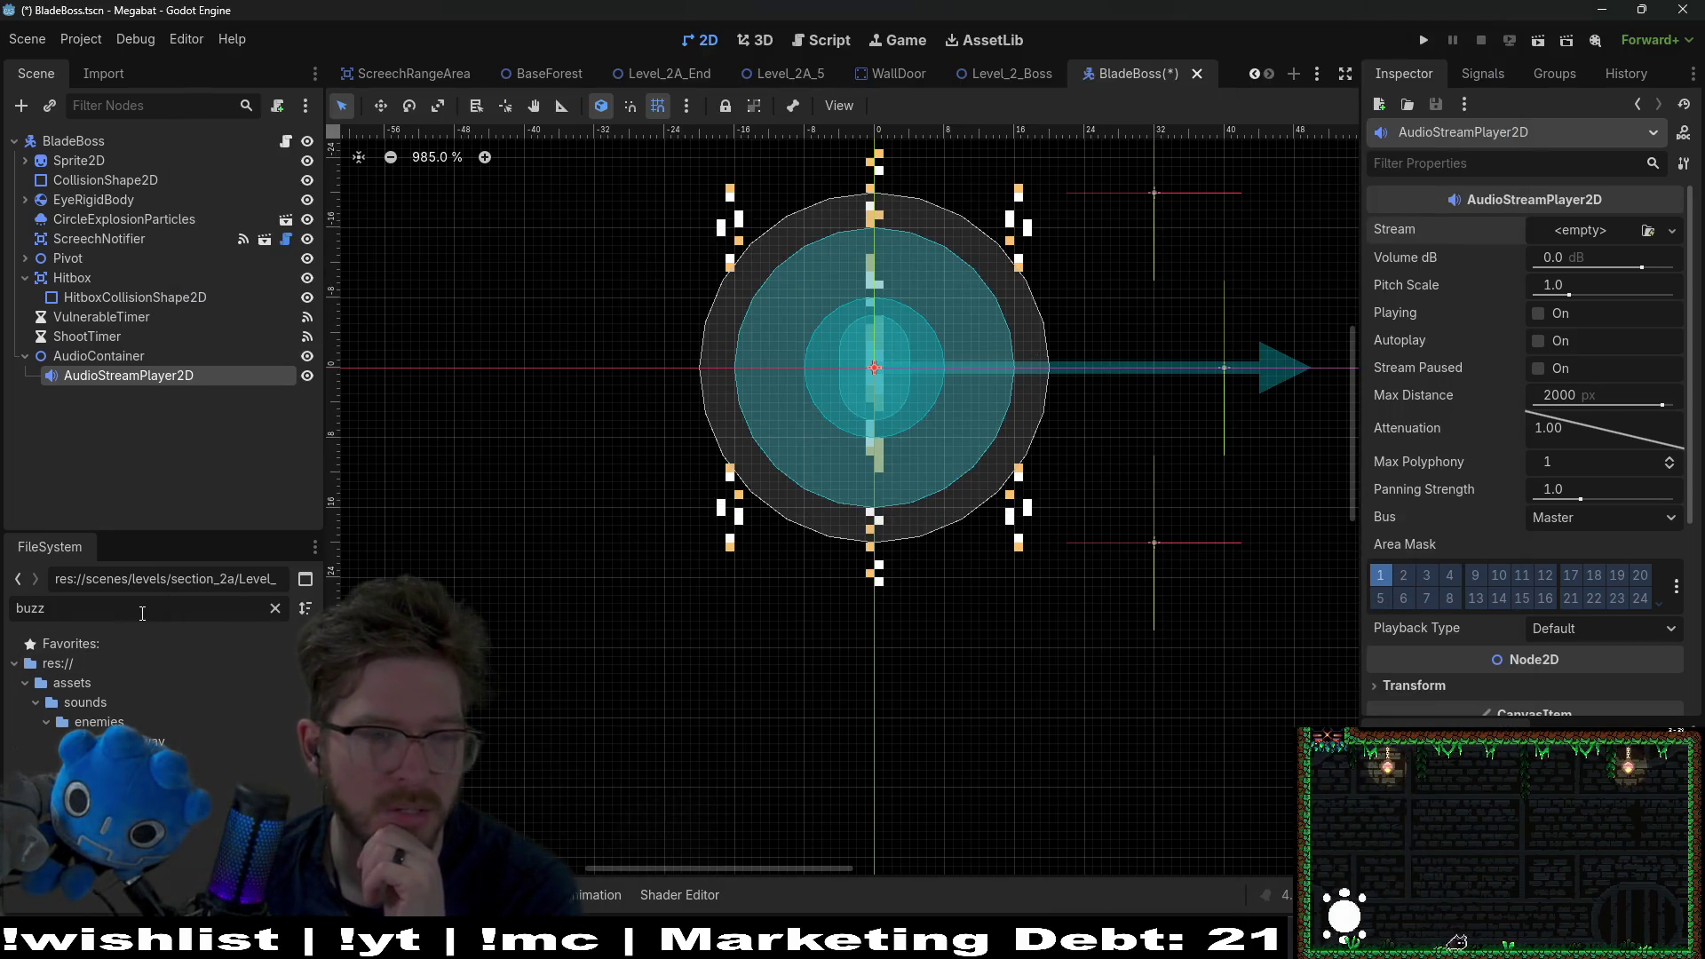
type("saw")
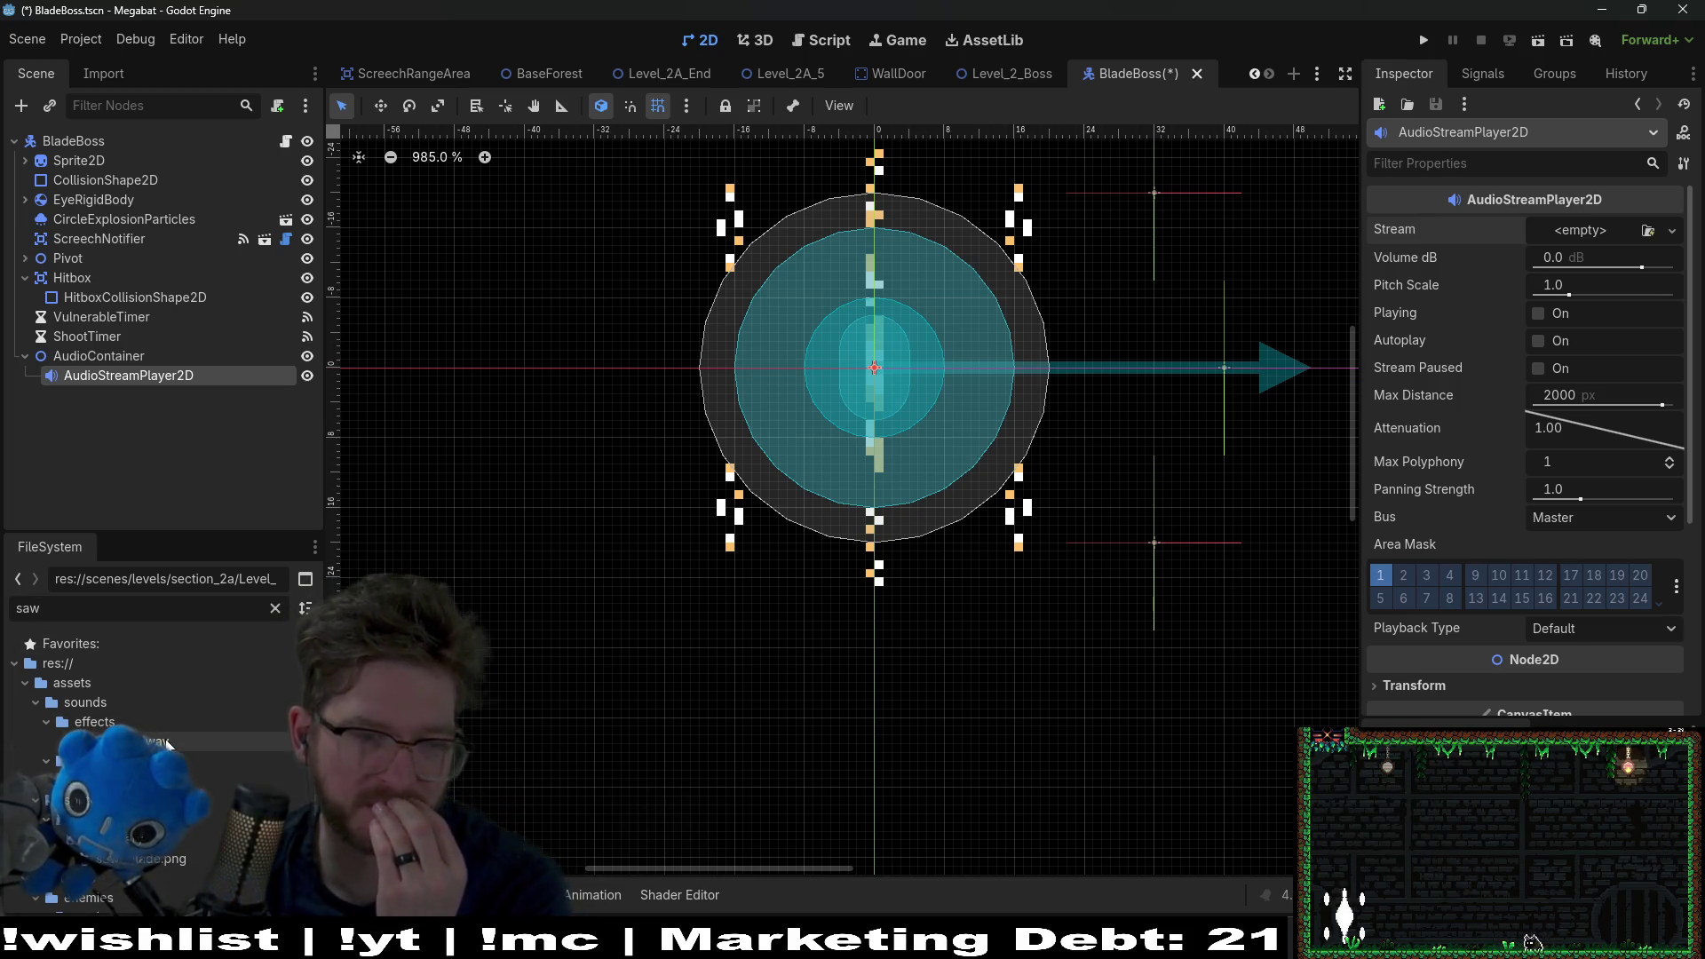
left_click_drag(167, 744, 950, 500)
left_click_drag(1550, 228, 1554, 233)
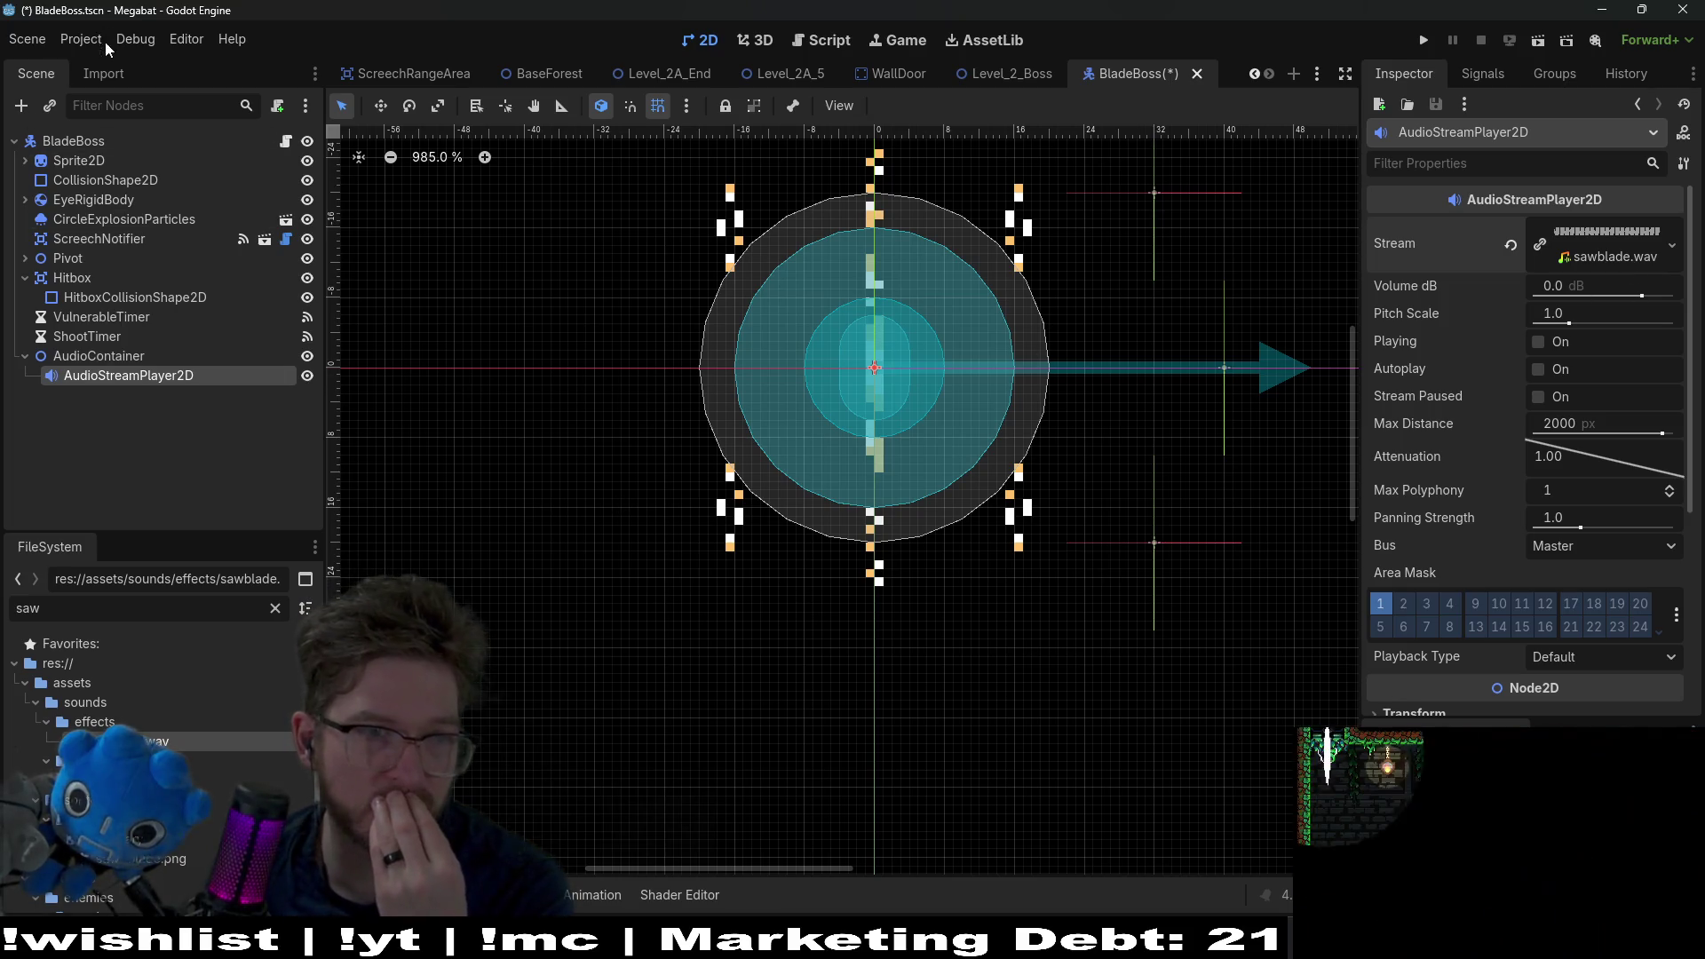
Step: Open sawblade.wav's import settings, briefly comparing them with buzzsaw.wav's
left_click(100, 74)
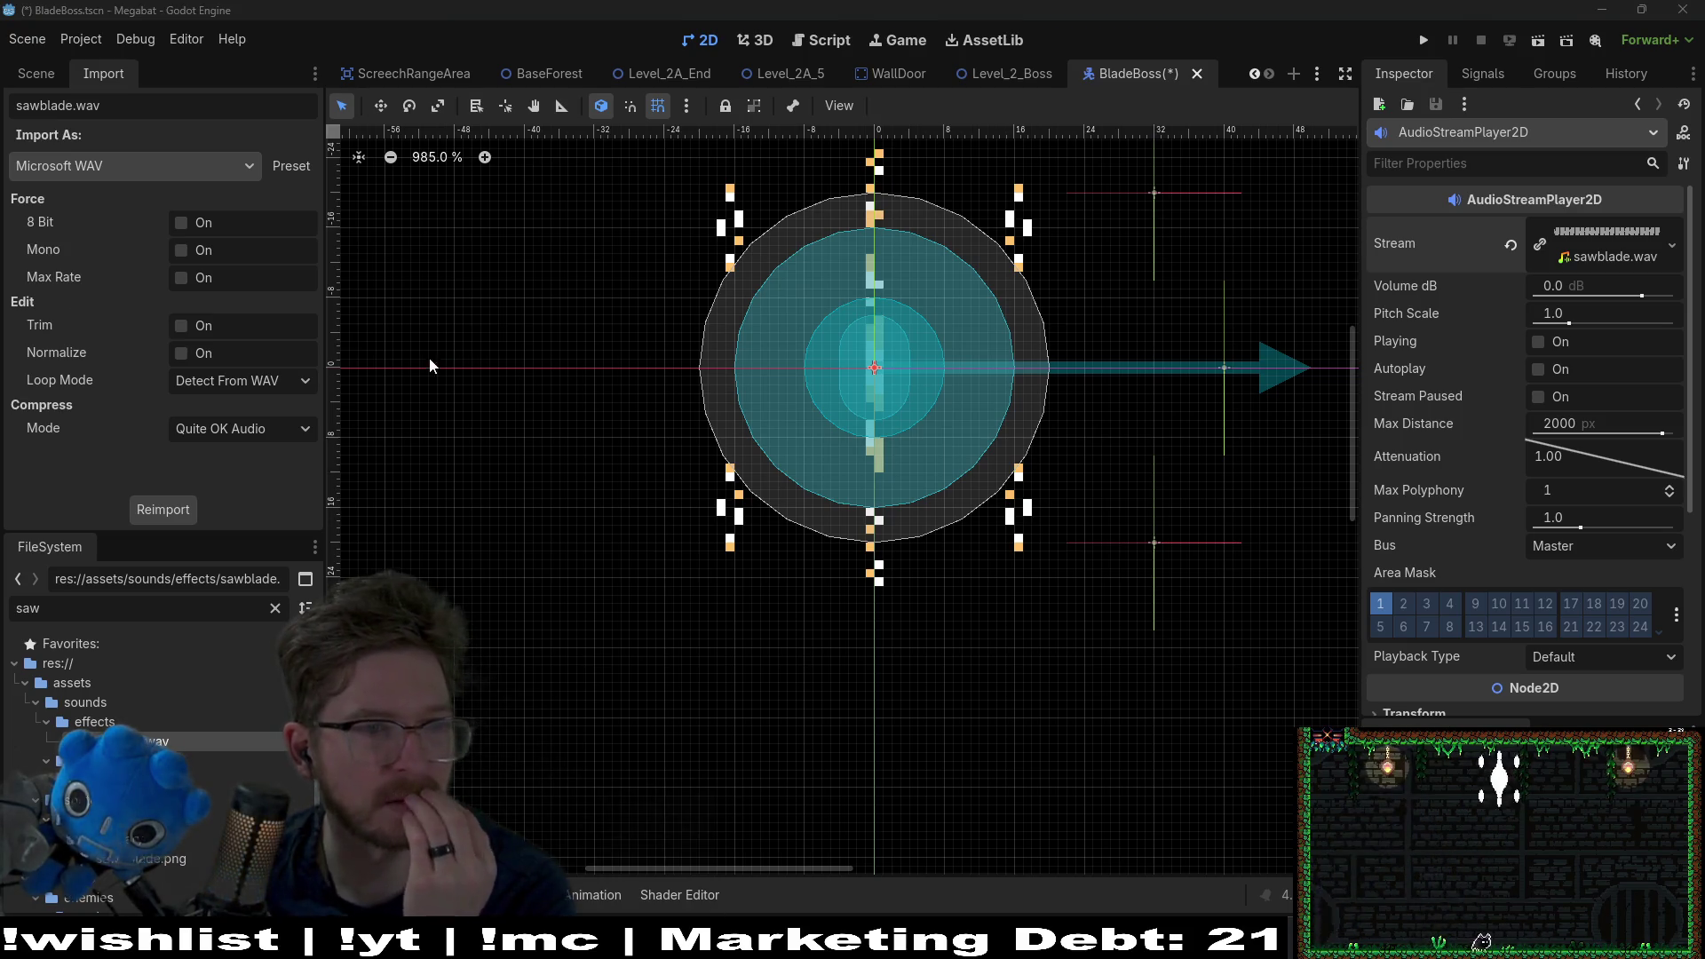
left_click(120, 166)
left_click(112, 136)
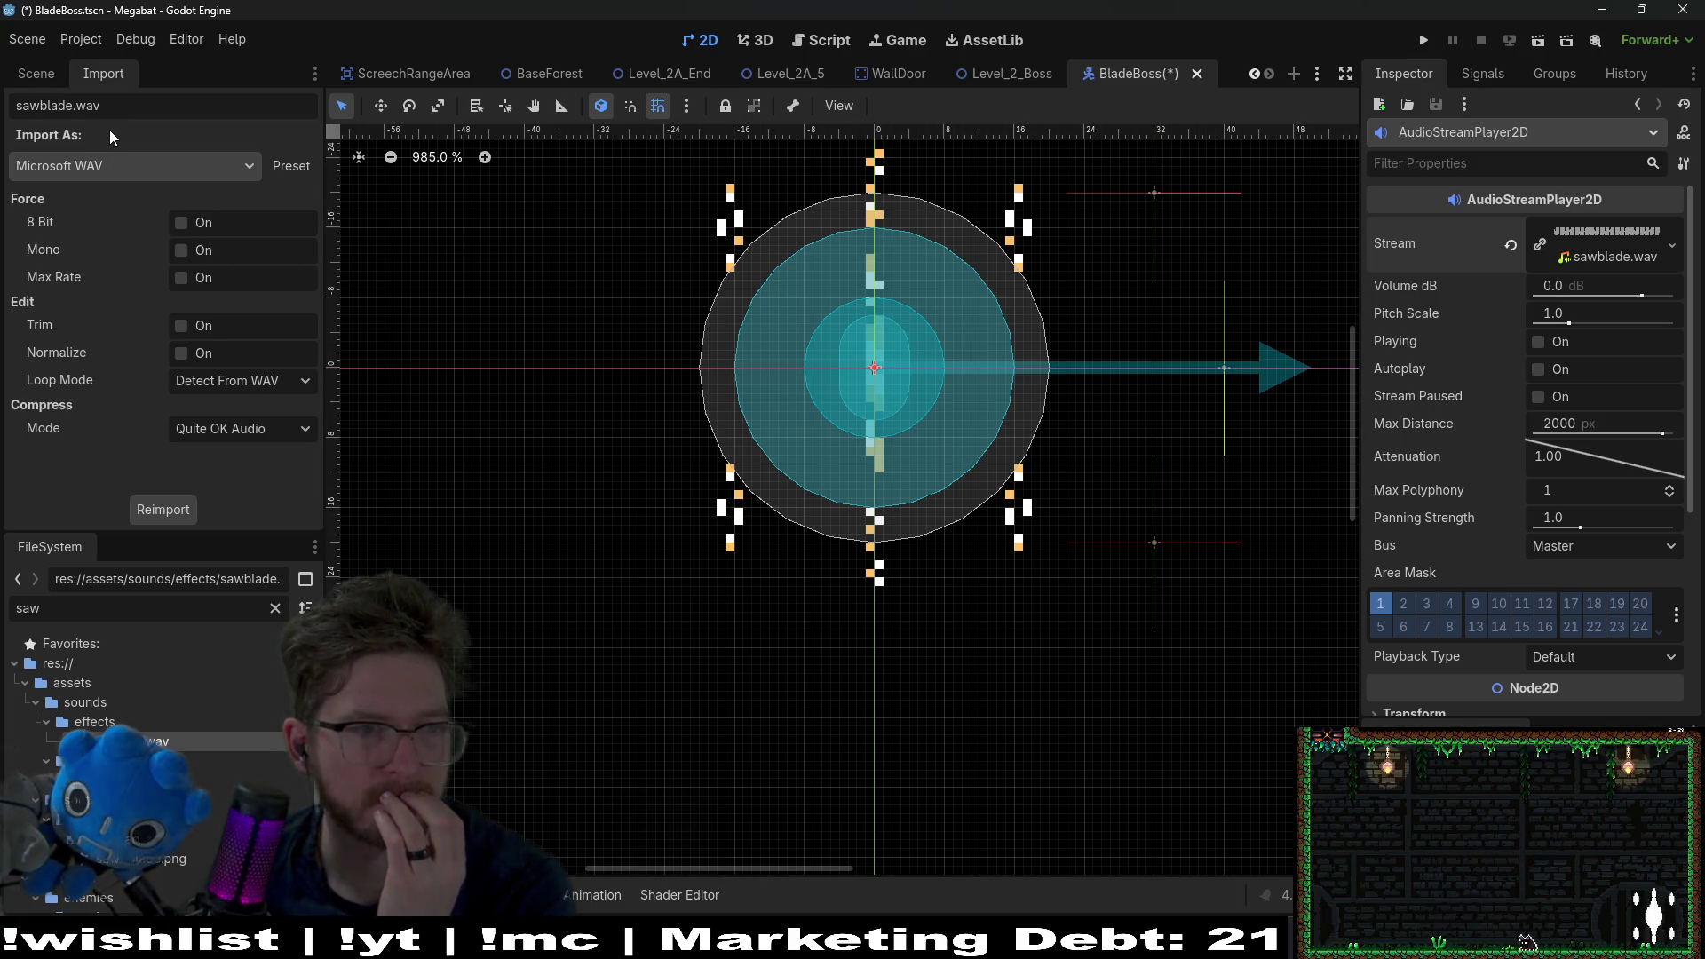
left_click(135, 166)
left_click(71, 191)
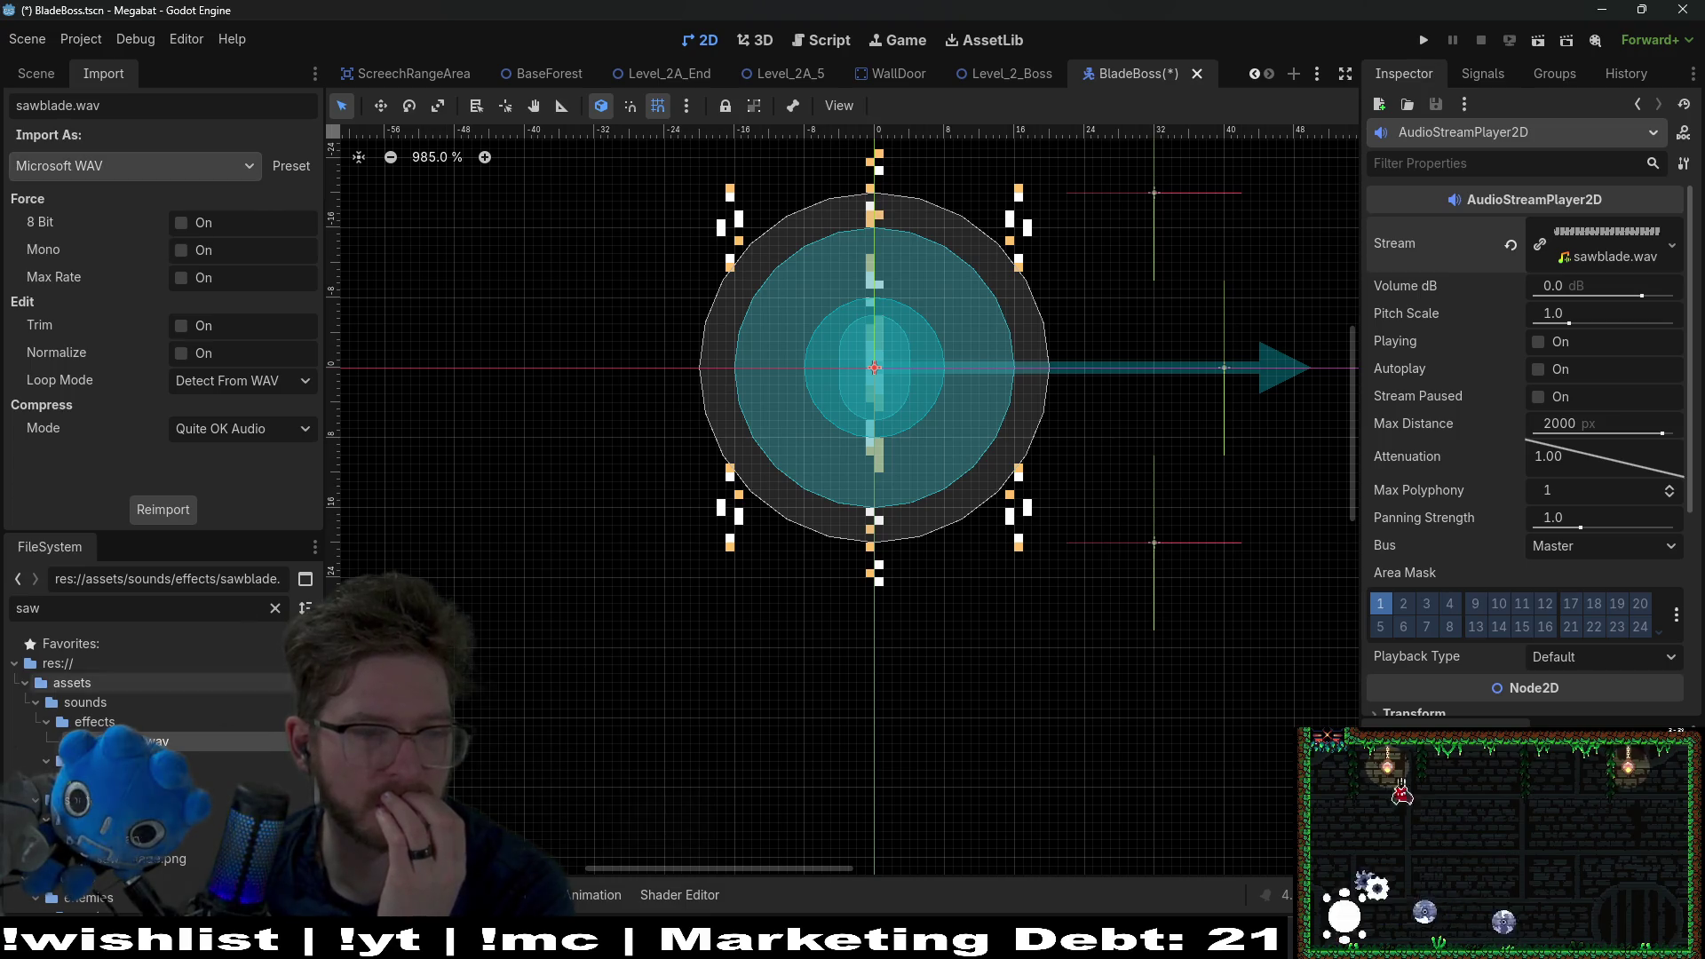
left_click(178, 780)
left_click(178, 742)
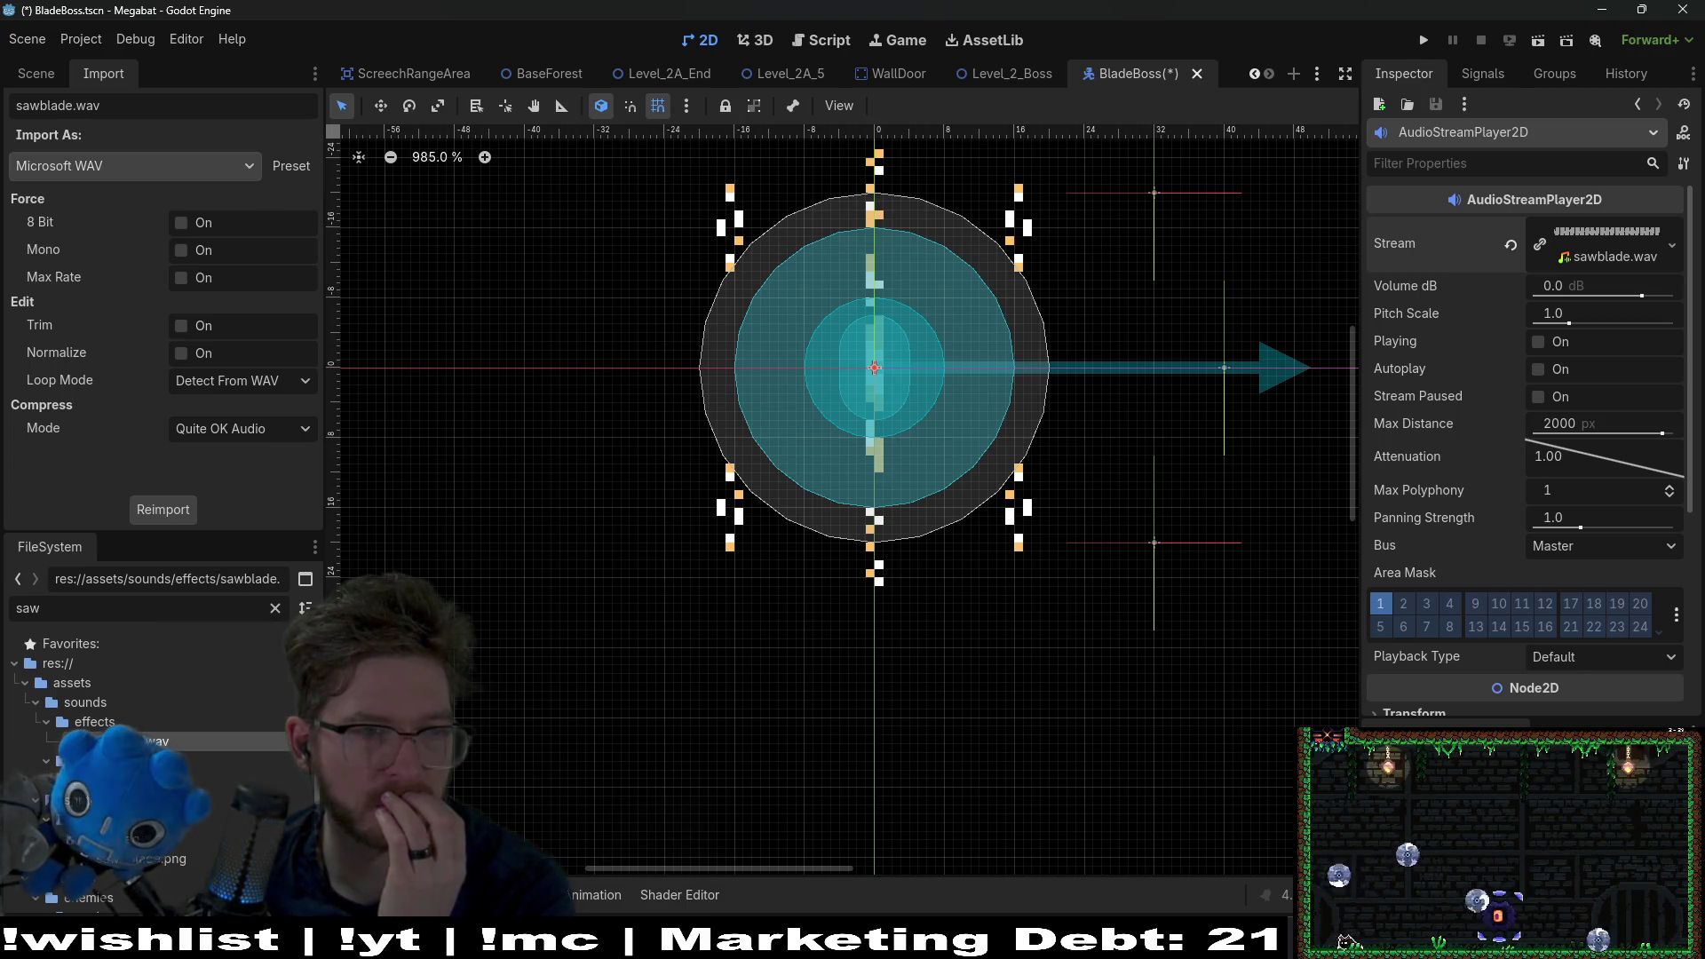
Step: Set Loop Mode to Forward, reimport sawblade.wav, and save the BladeBoss scene
left_click(269, 380)
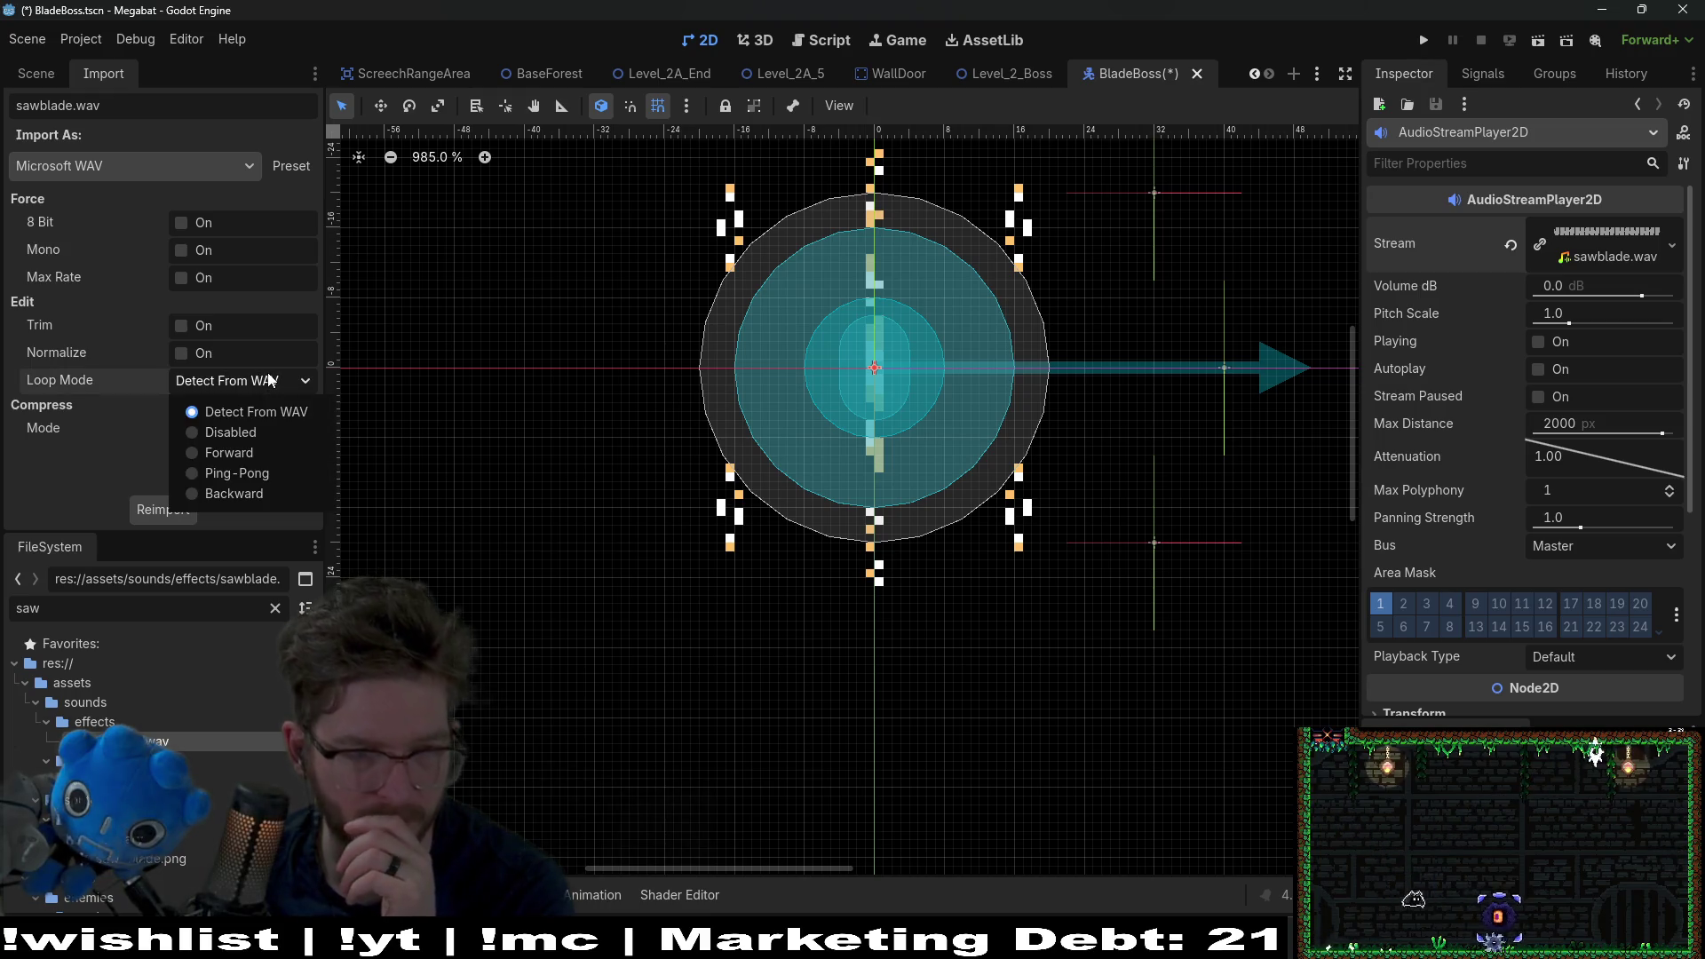
left_click(256, 453)
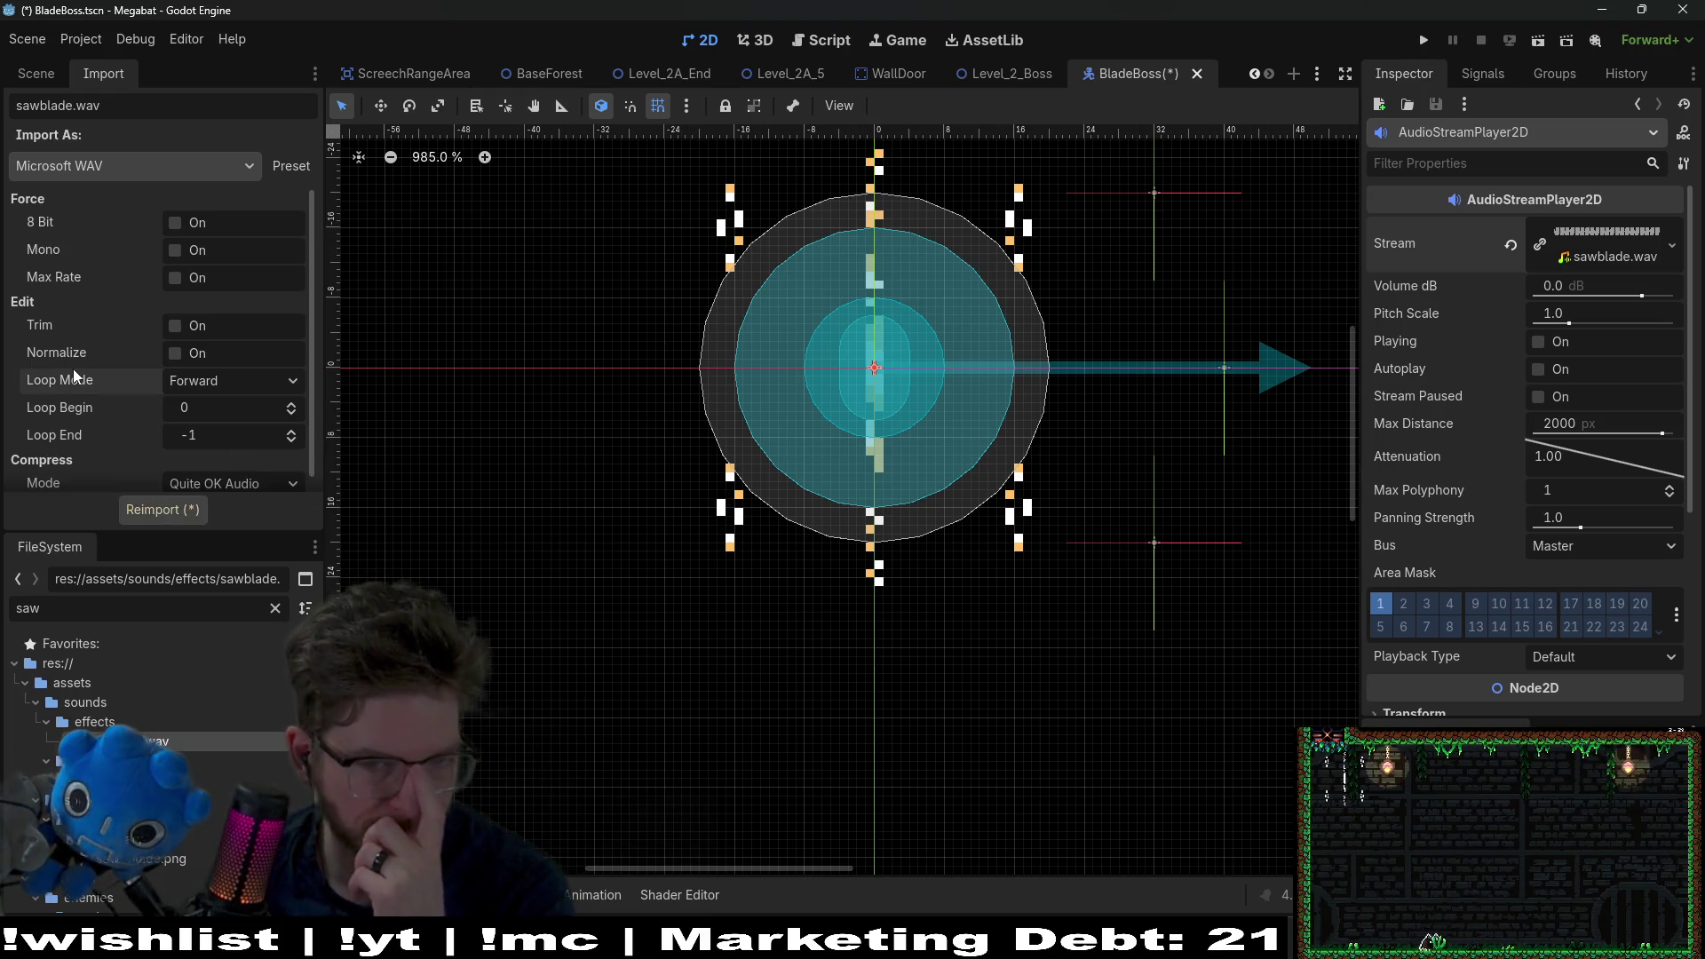
left_click(141, 505)
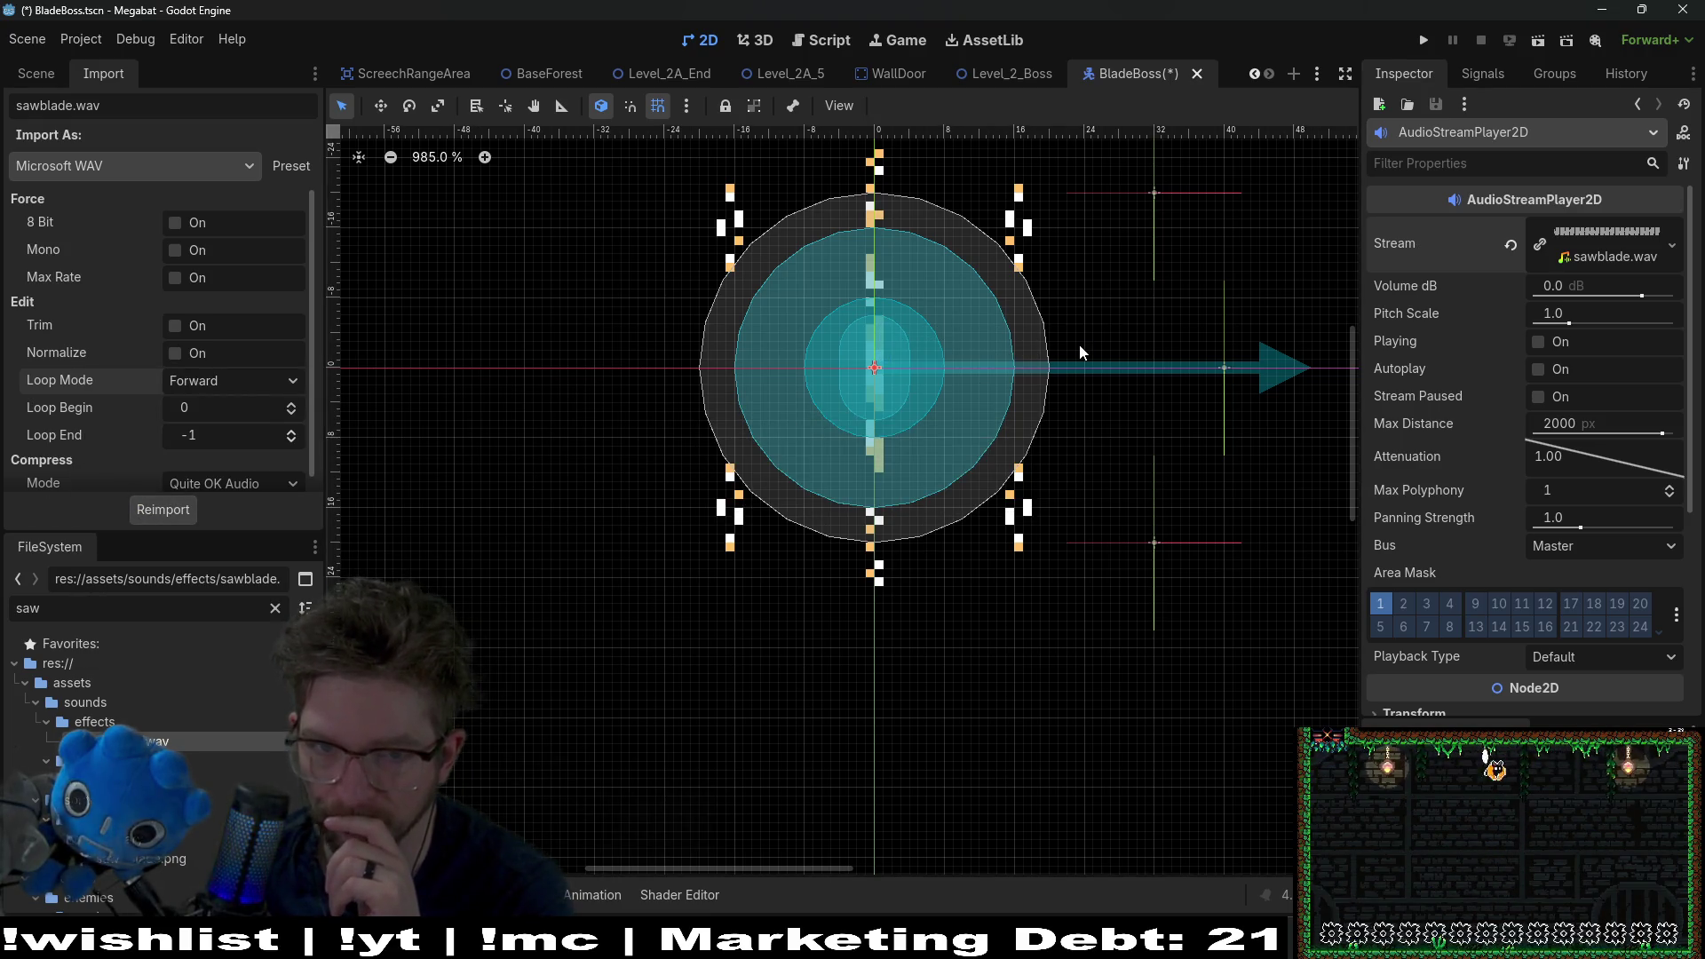
key("ctrl+s")
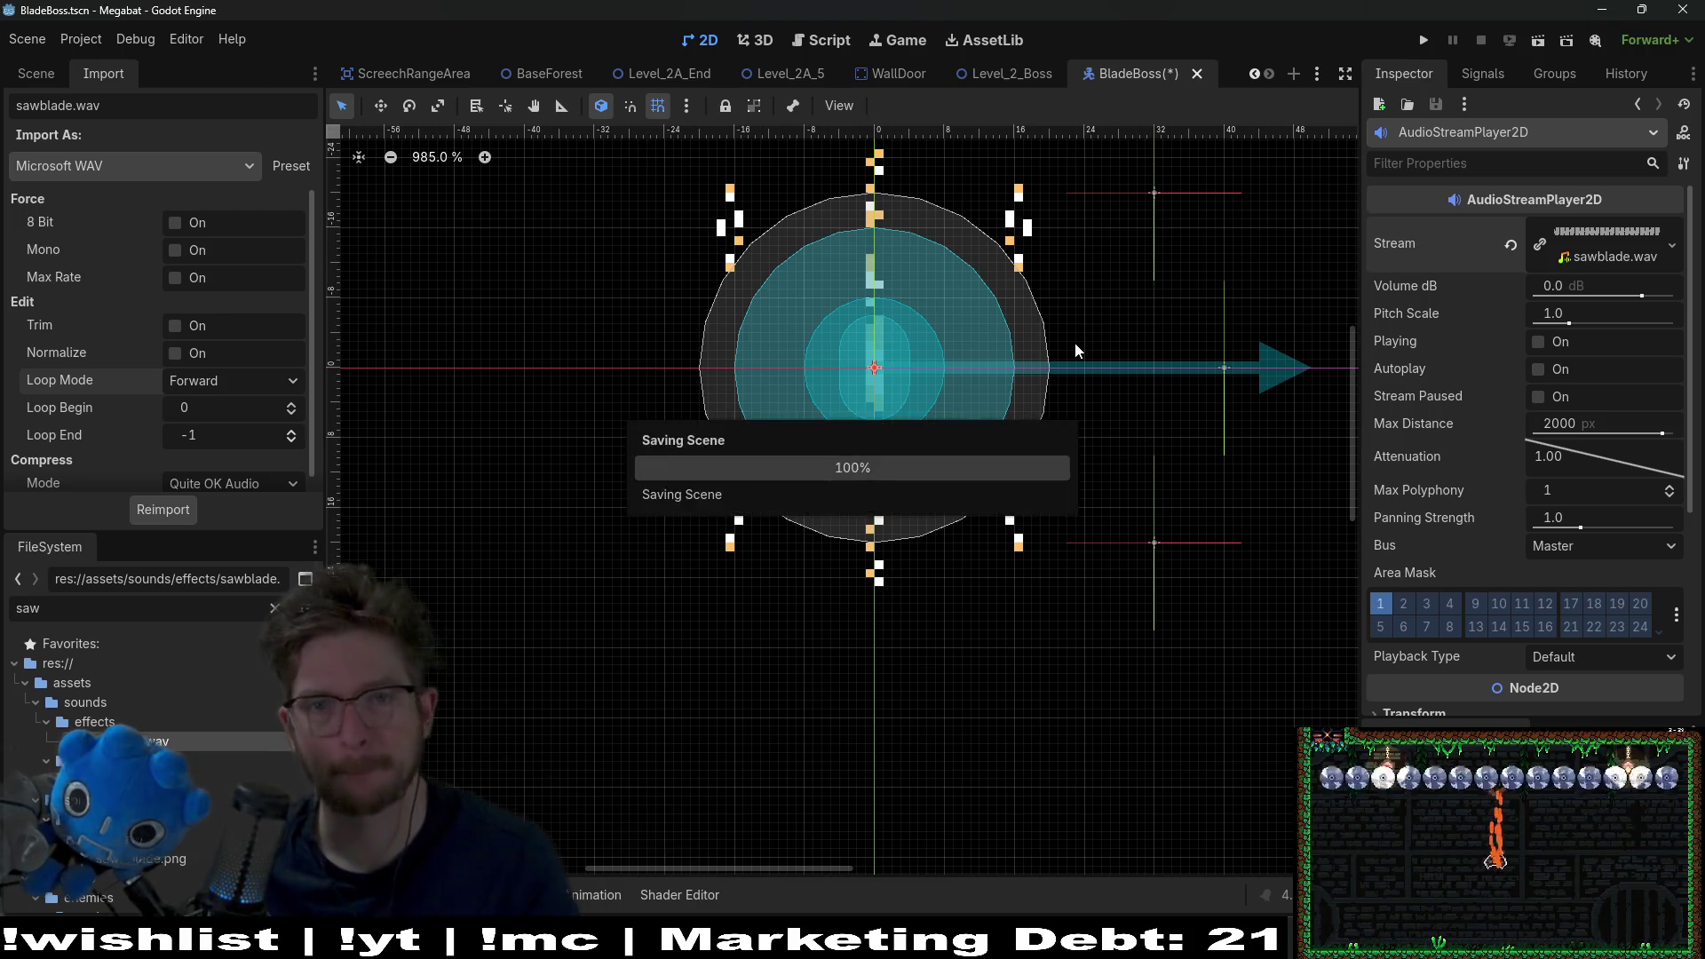
left_click(37, 76)
left_click(122, 393)
left_click(127, 376)
Step: Rename the AudioStreamPlayer2D node to SawBladeAudio and open BladeBoss.gd
left_click(127, 380)
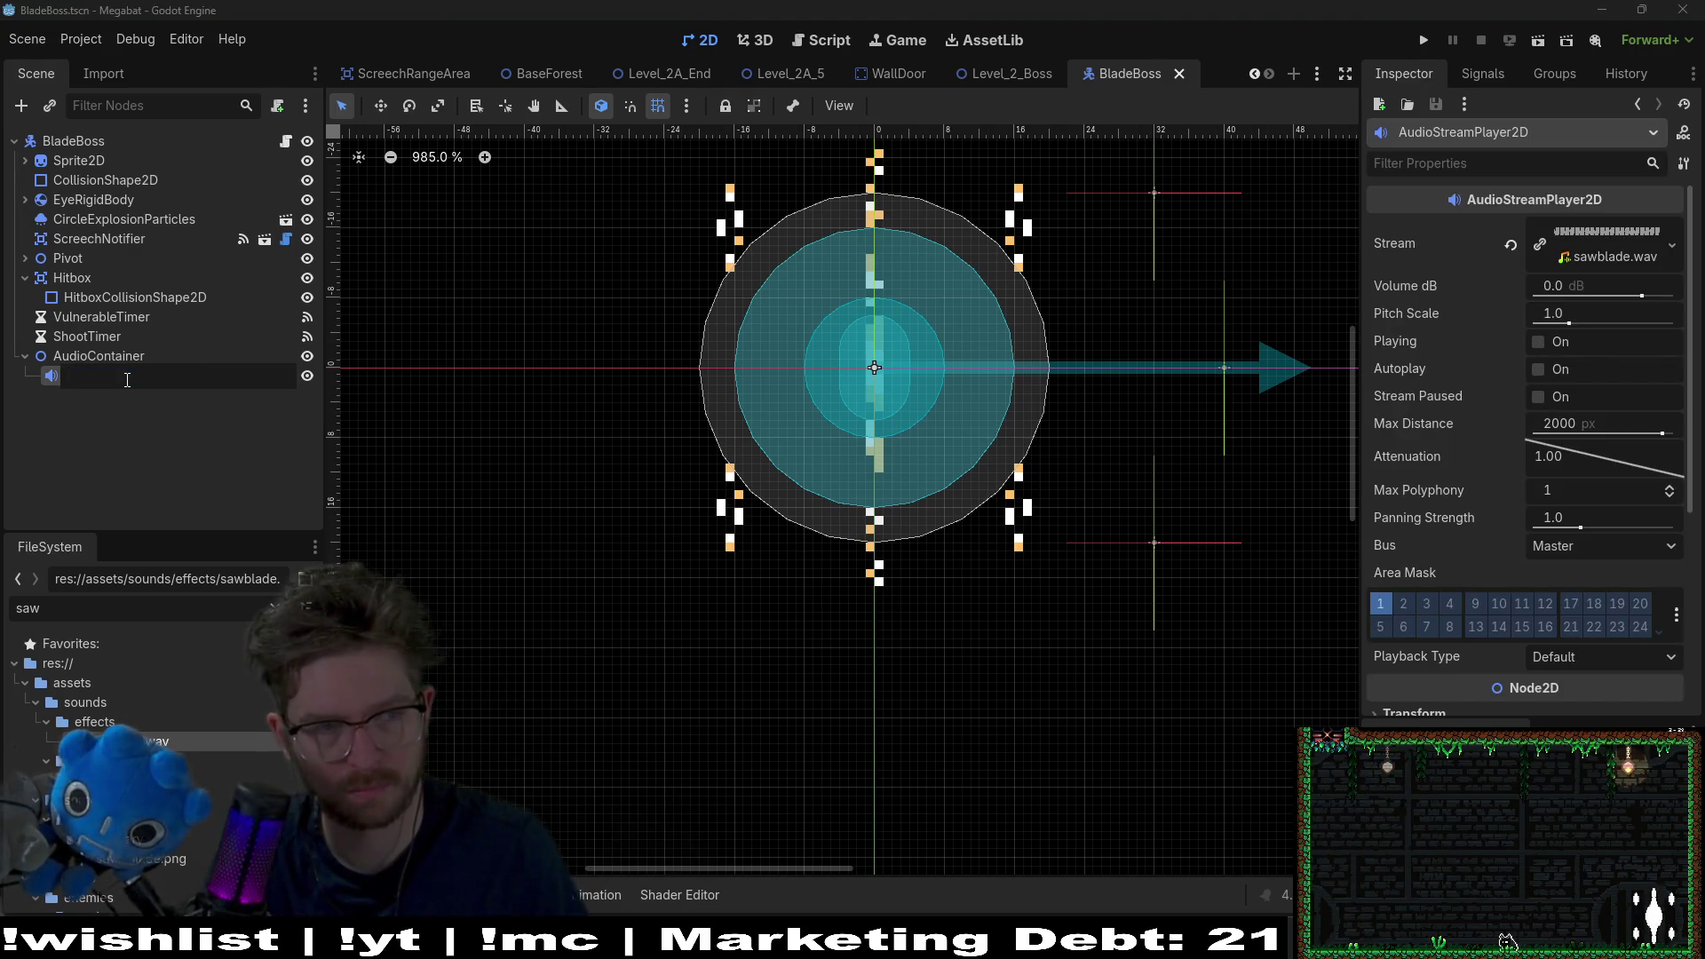
type("SawBladeAudio")
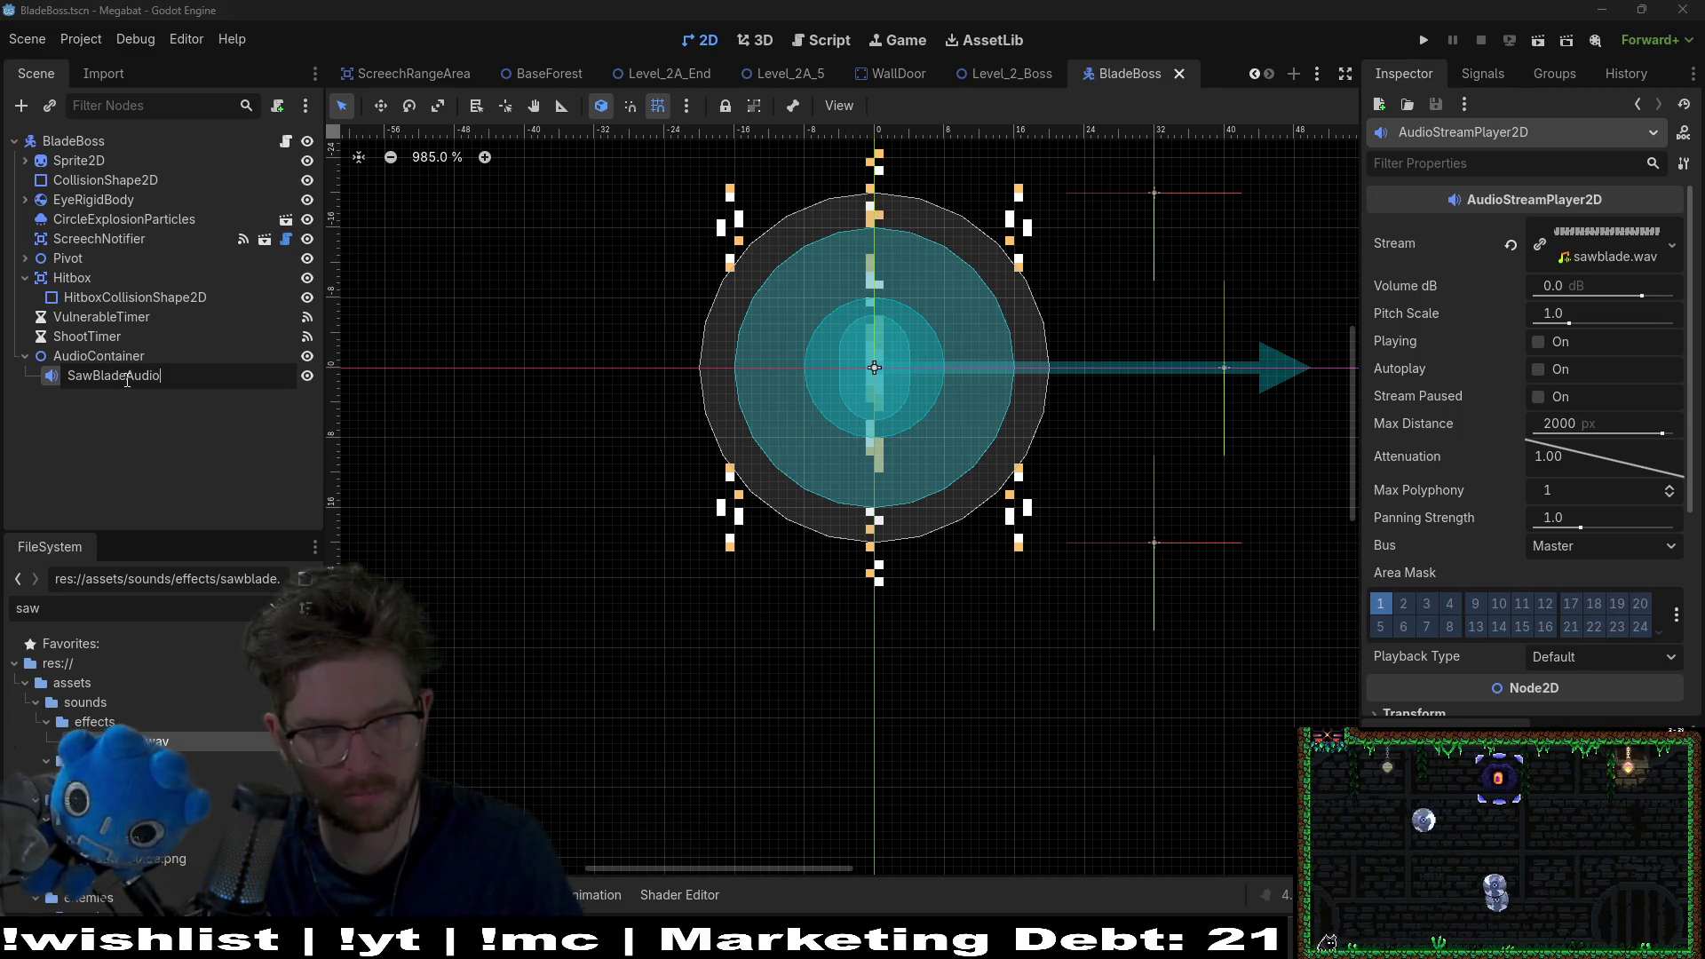
key("Return")
left_click(285, 142)
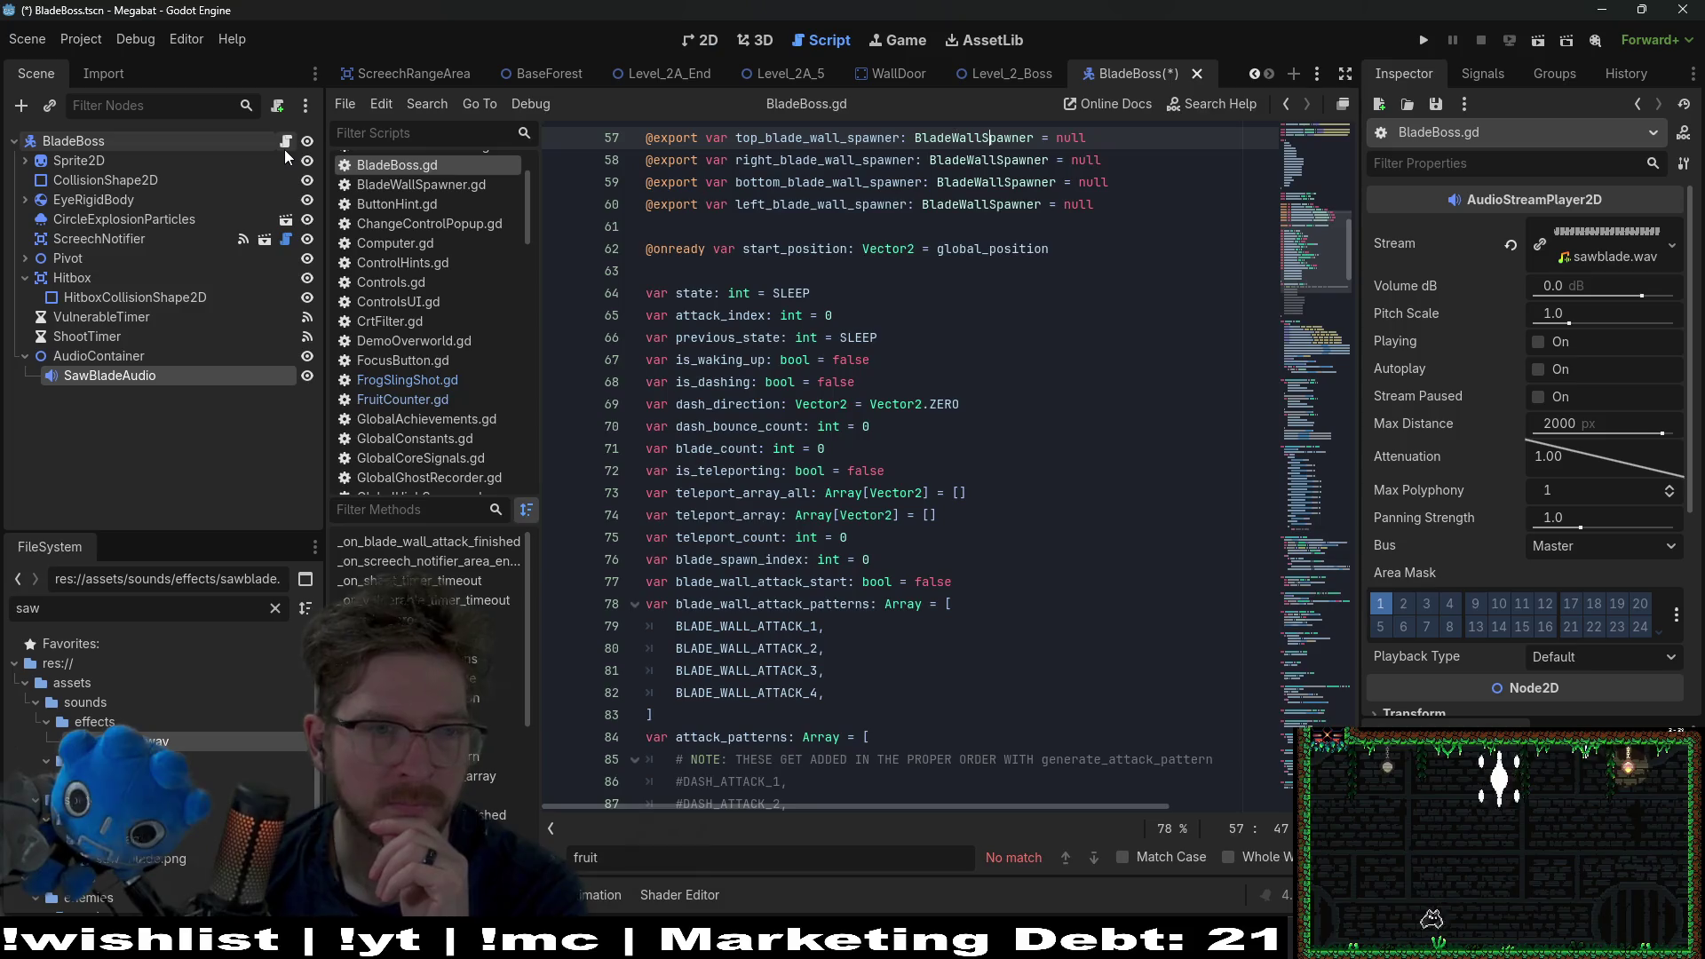
scroll(920, 393, "up", 15)
scroll(920, 393, "down", 3)
left_click_drag(109, 376, 745, 391)
key("ctrl+s")
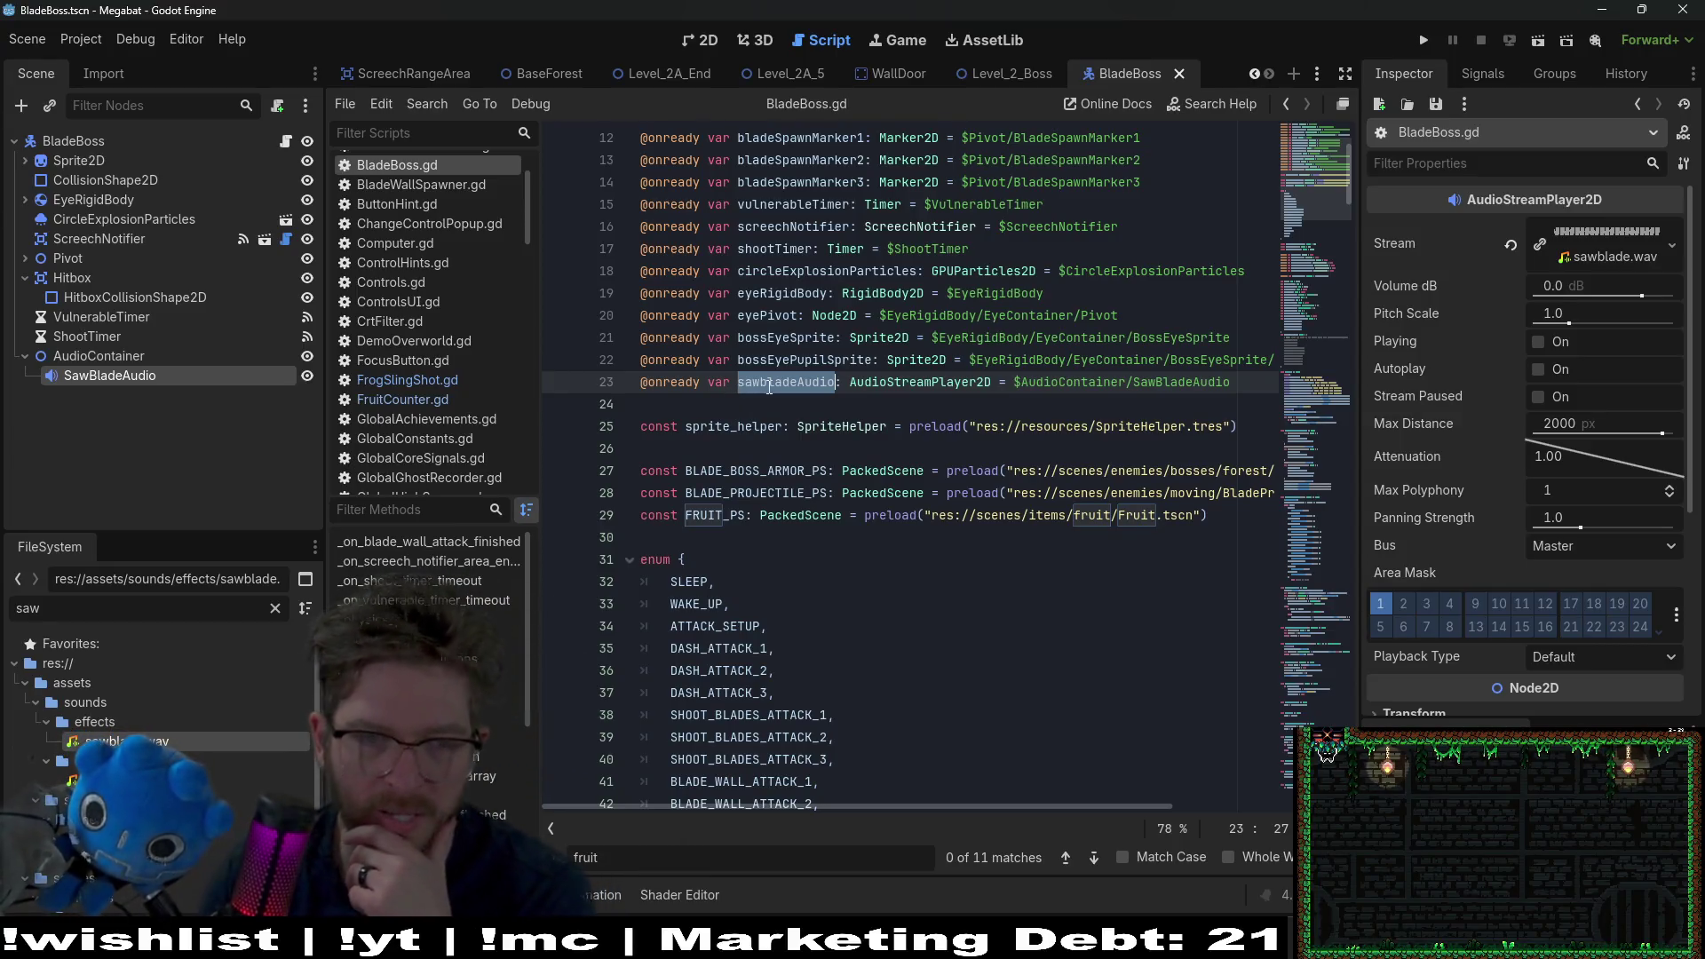
Step: Follow DASH_ATTACK_1 to the dash_attack_state function definition
scroll(769, 388, "down", 2)
scroll(778, 360, "down", 9)
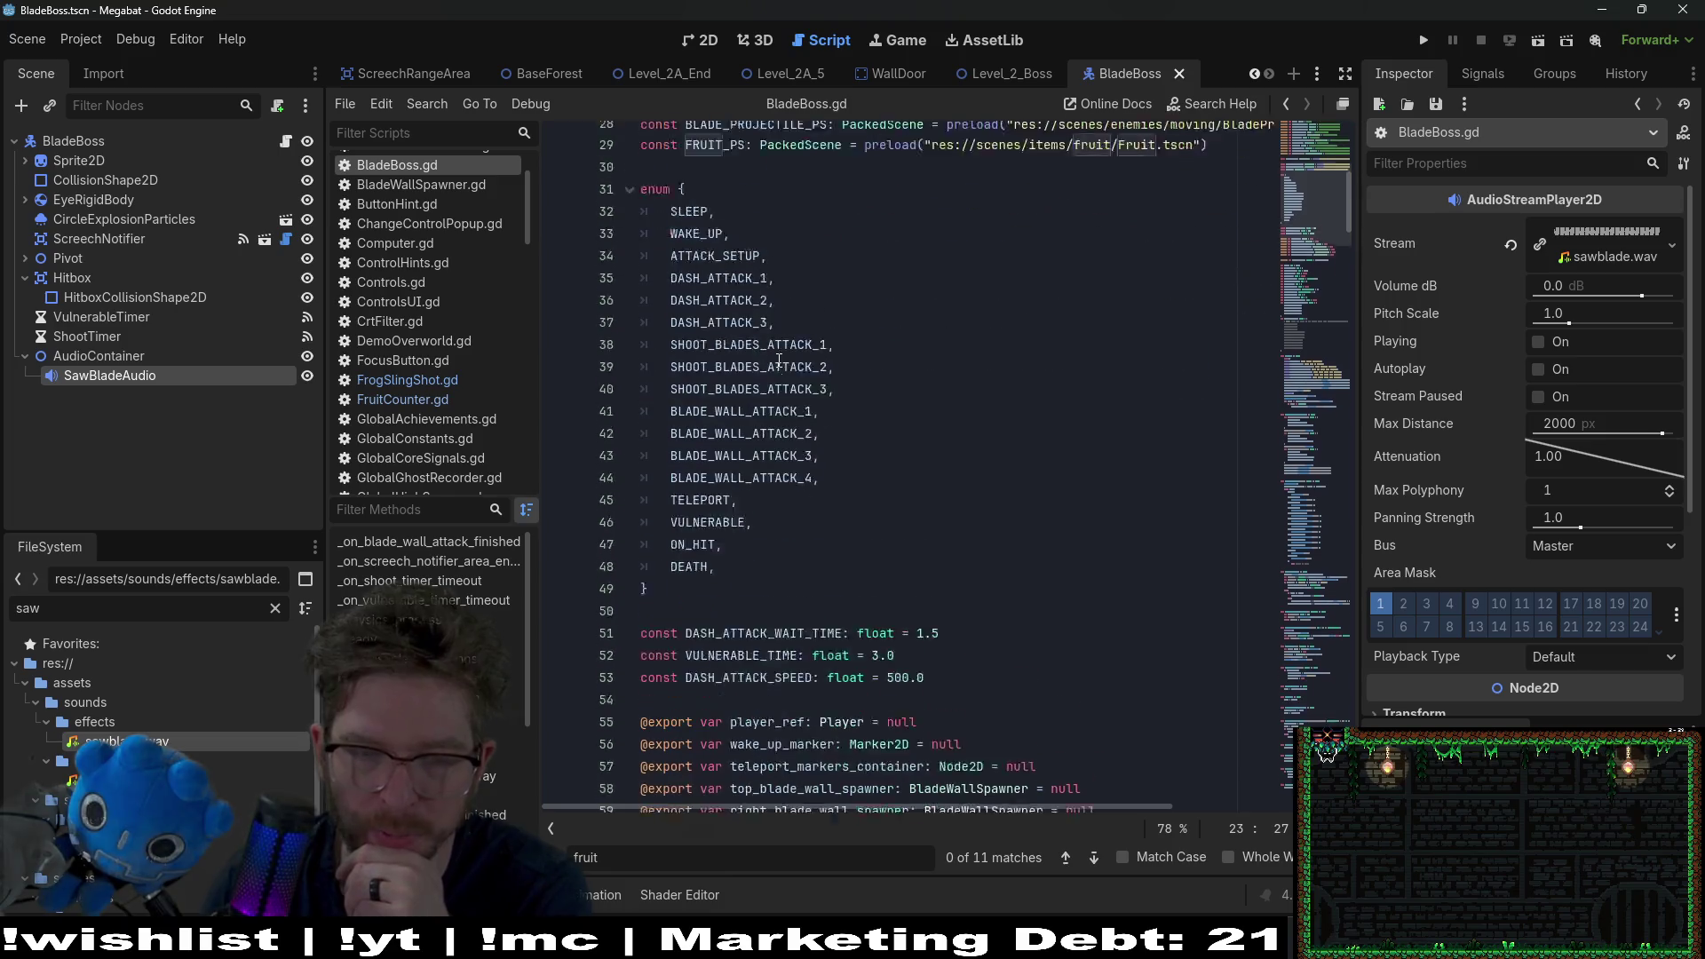
scroll(793, 367, "up", 2)
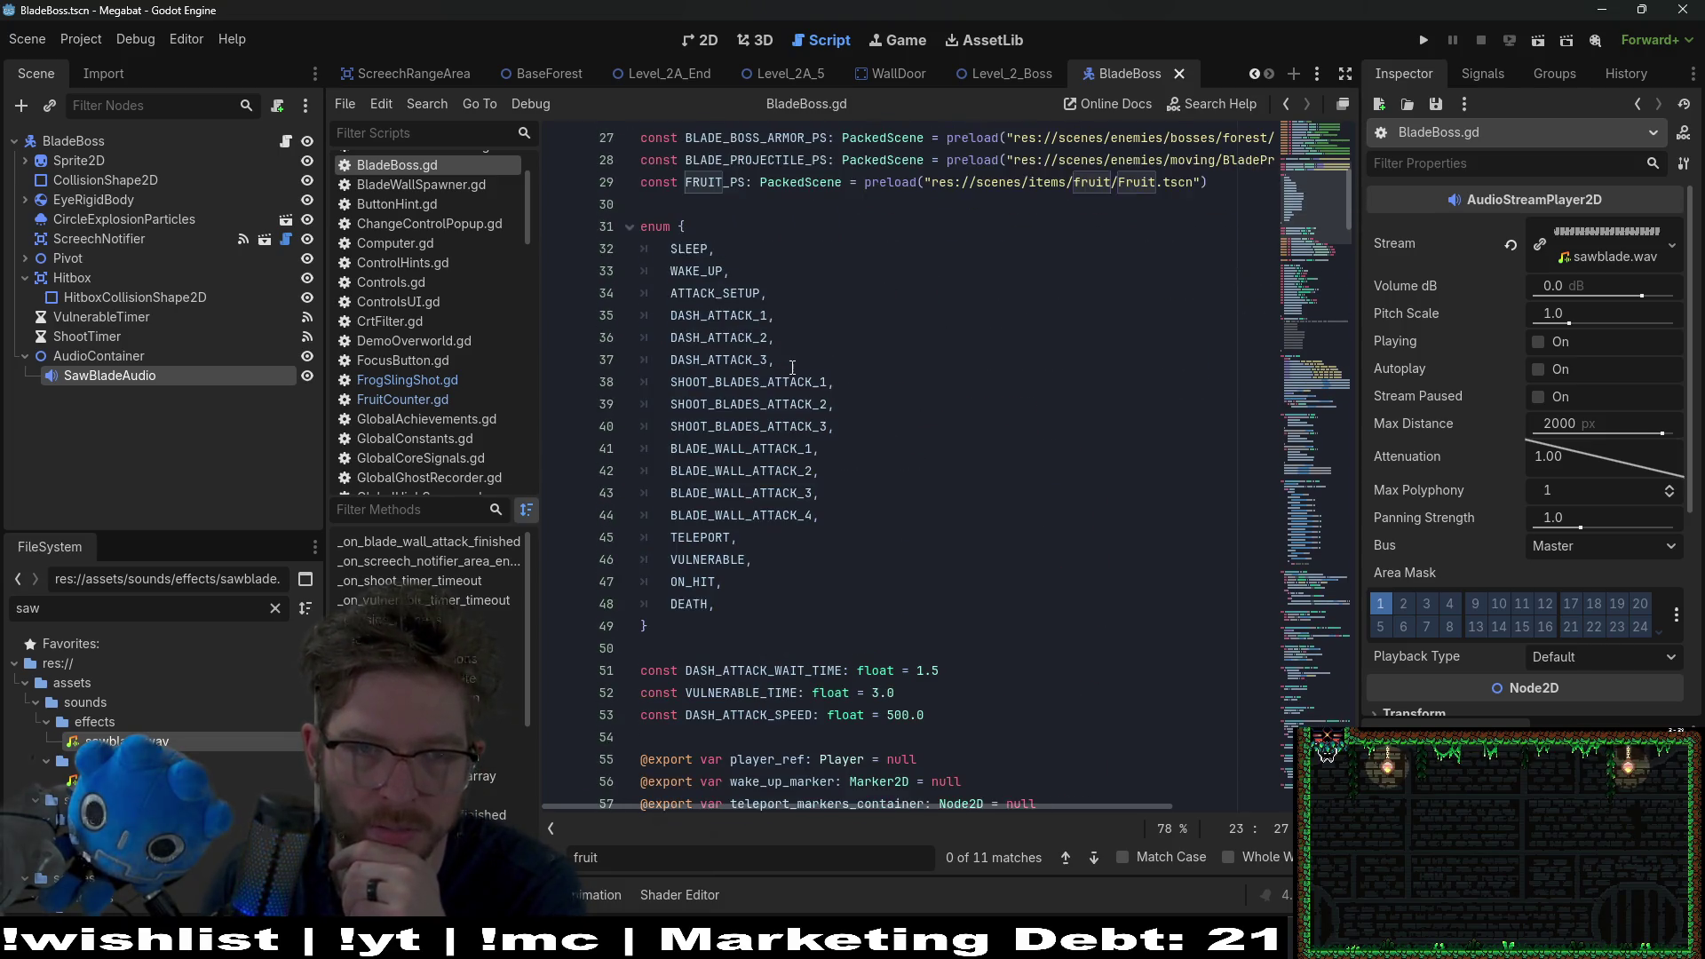
left_click(733, 314)
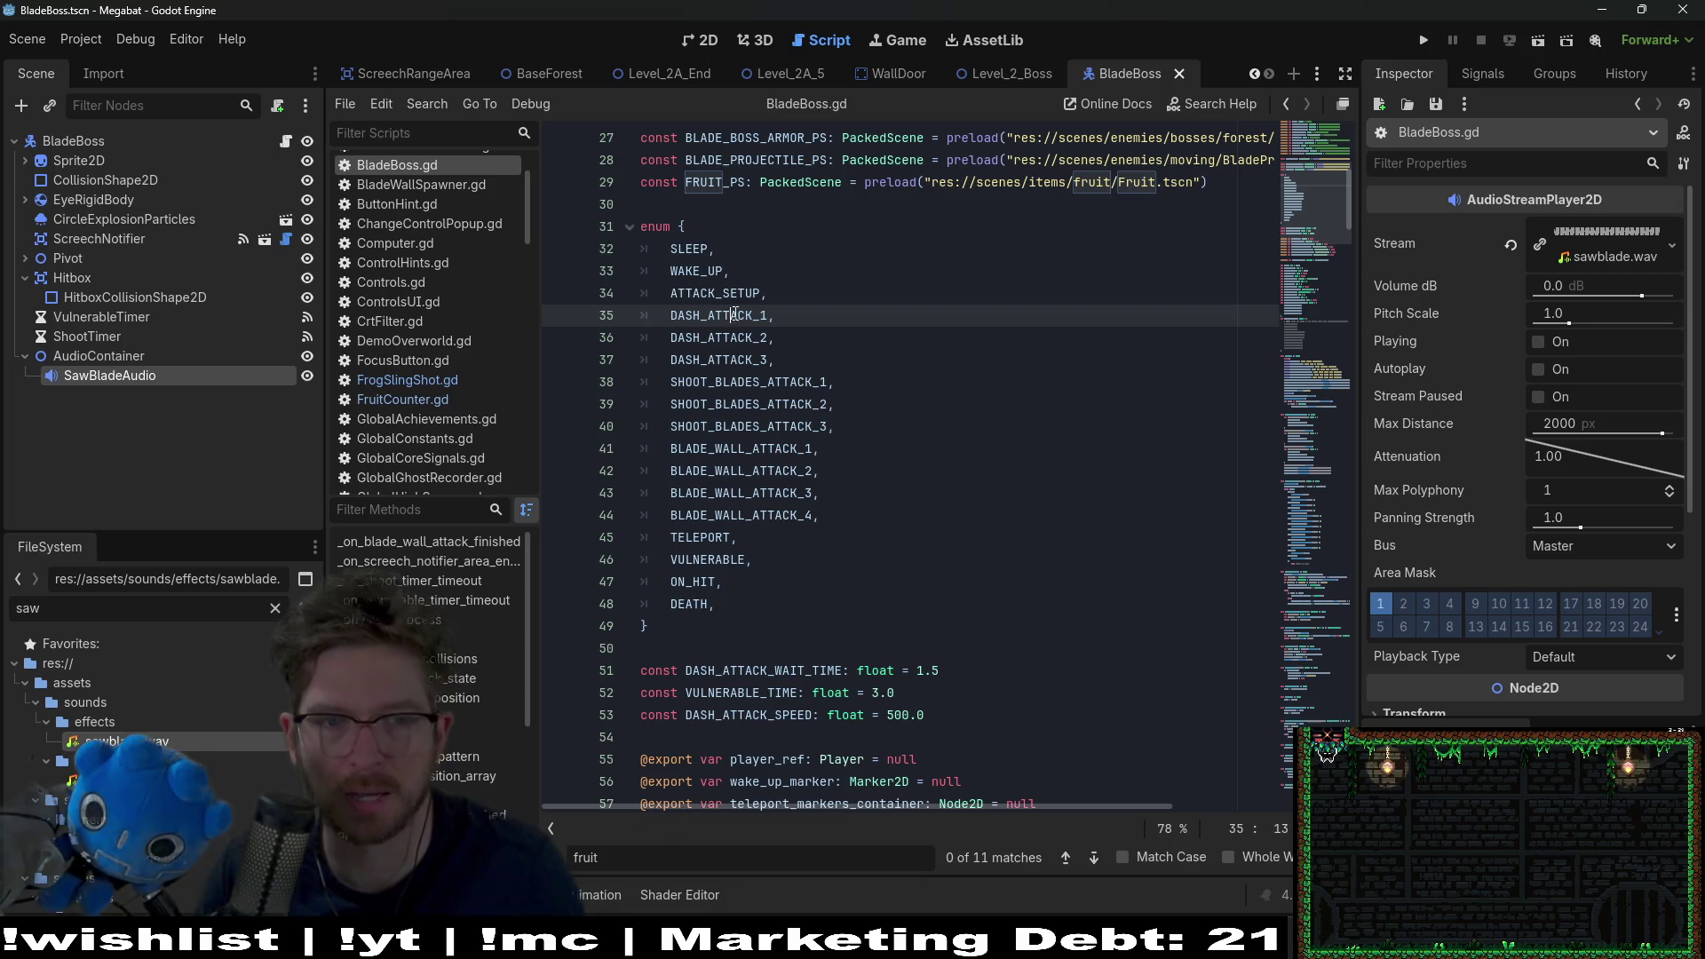
scroll(979, 433, "down", 20)
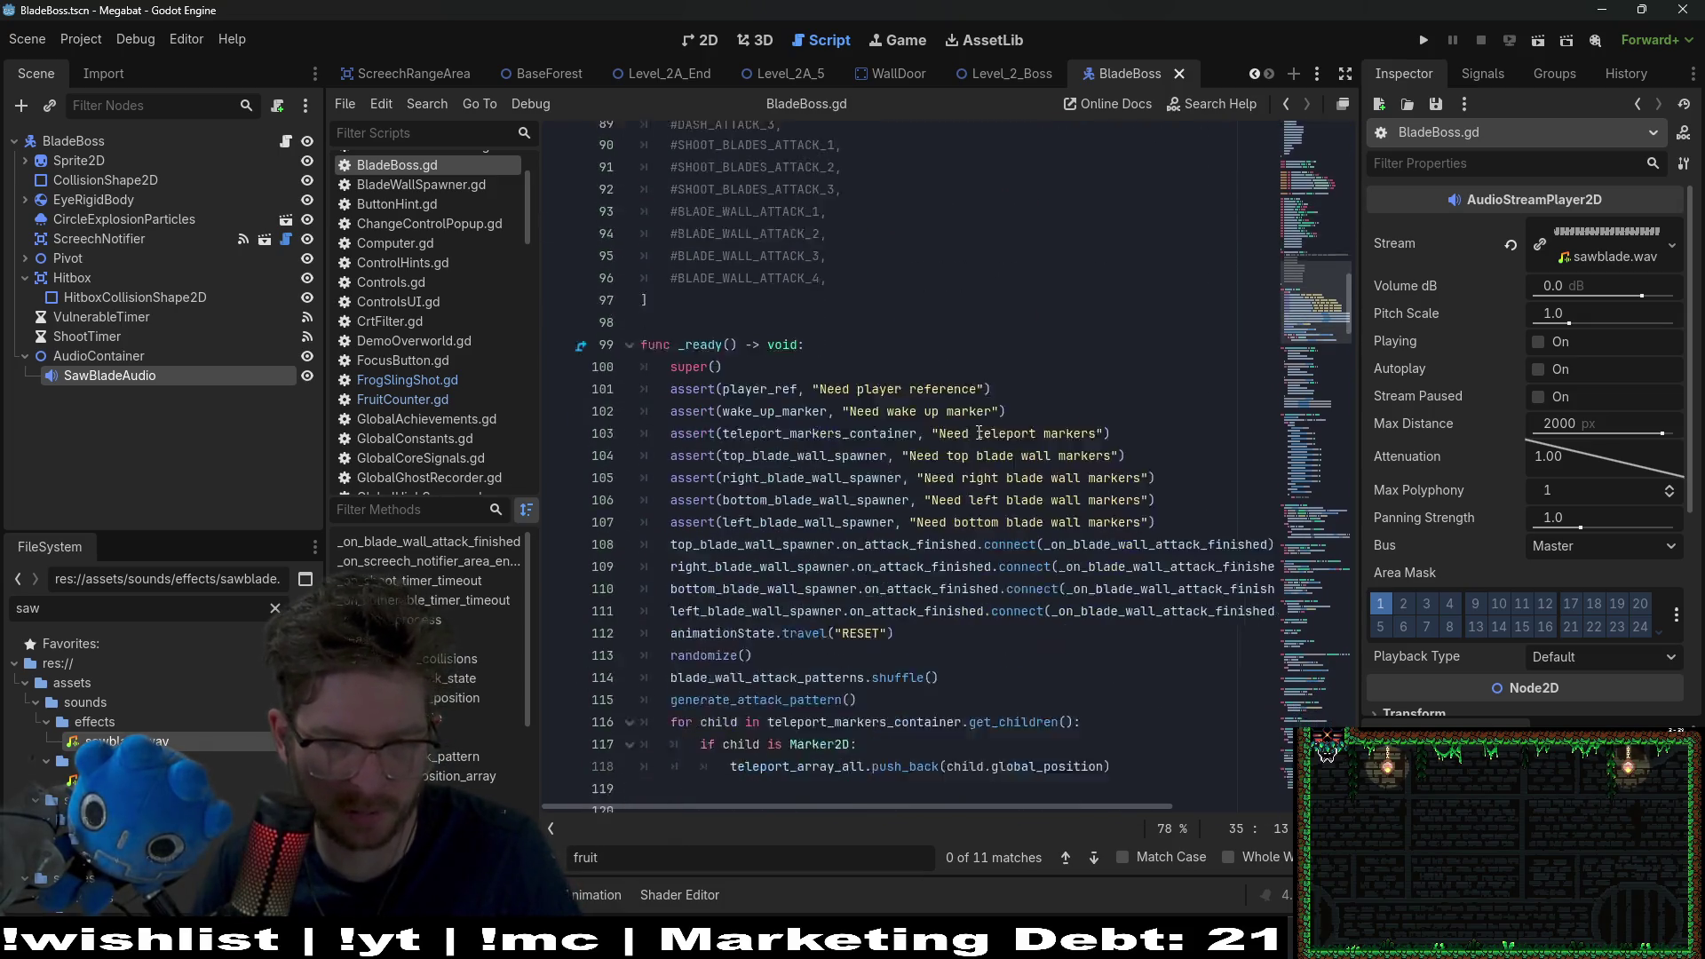
scroll(979, 432, "down", 5)
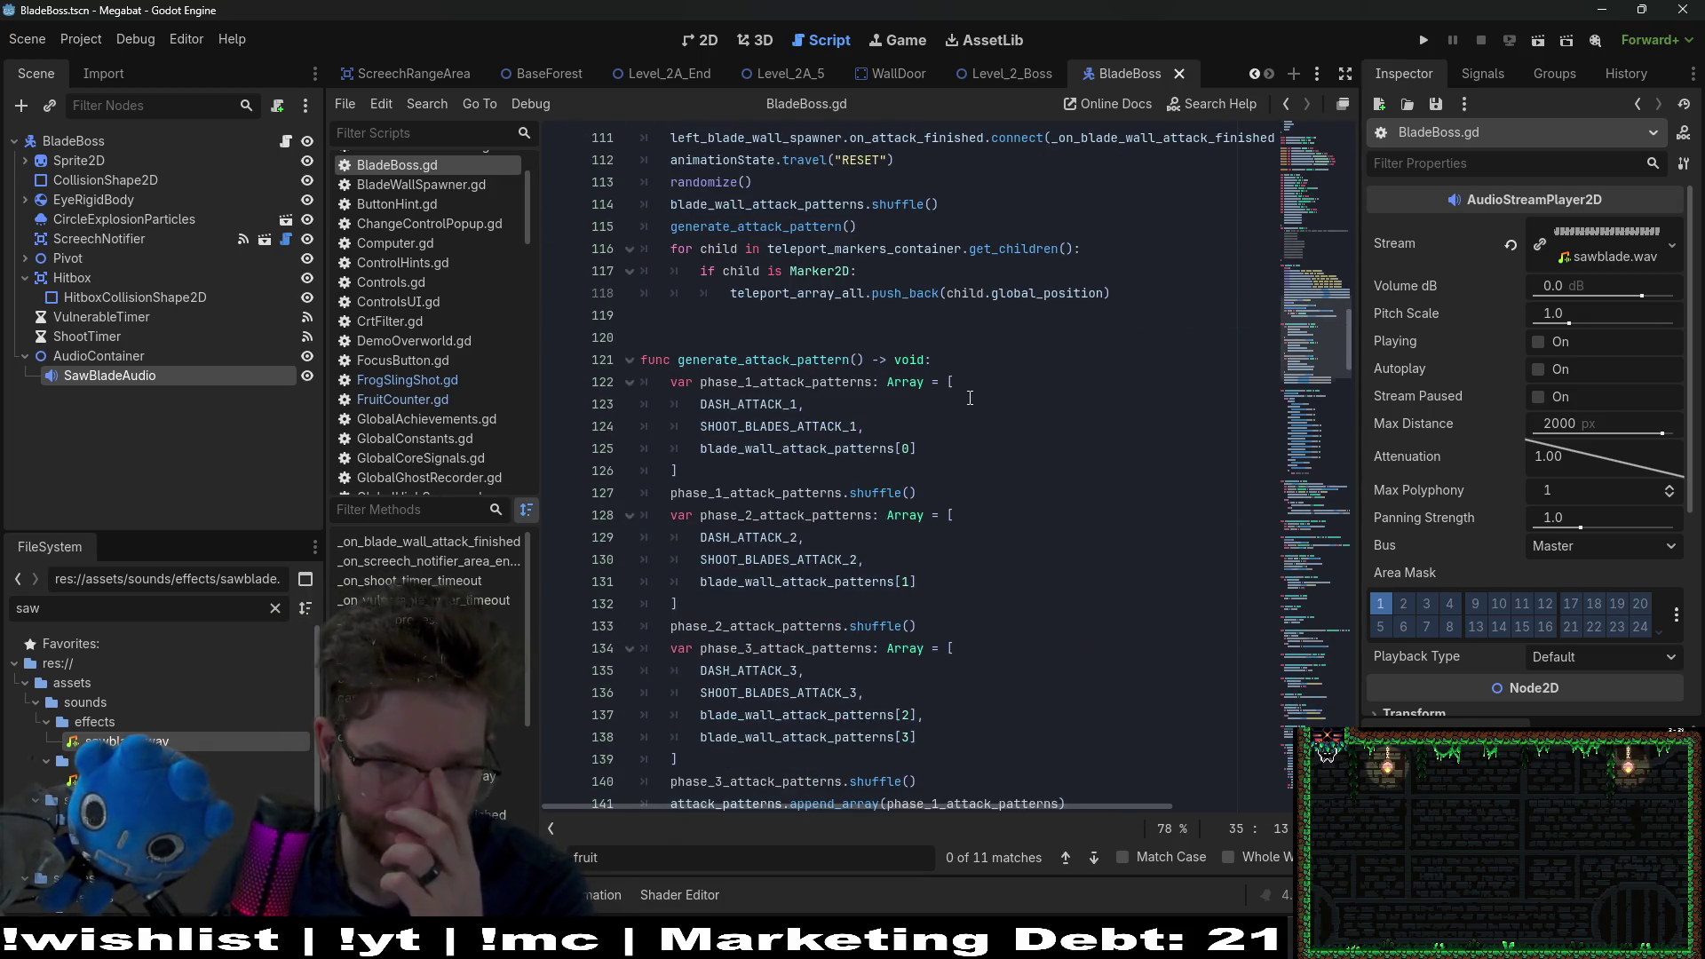
scroll(969, 398, "down", 8)
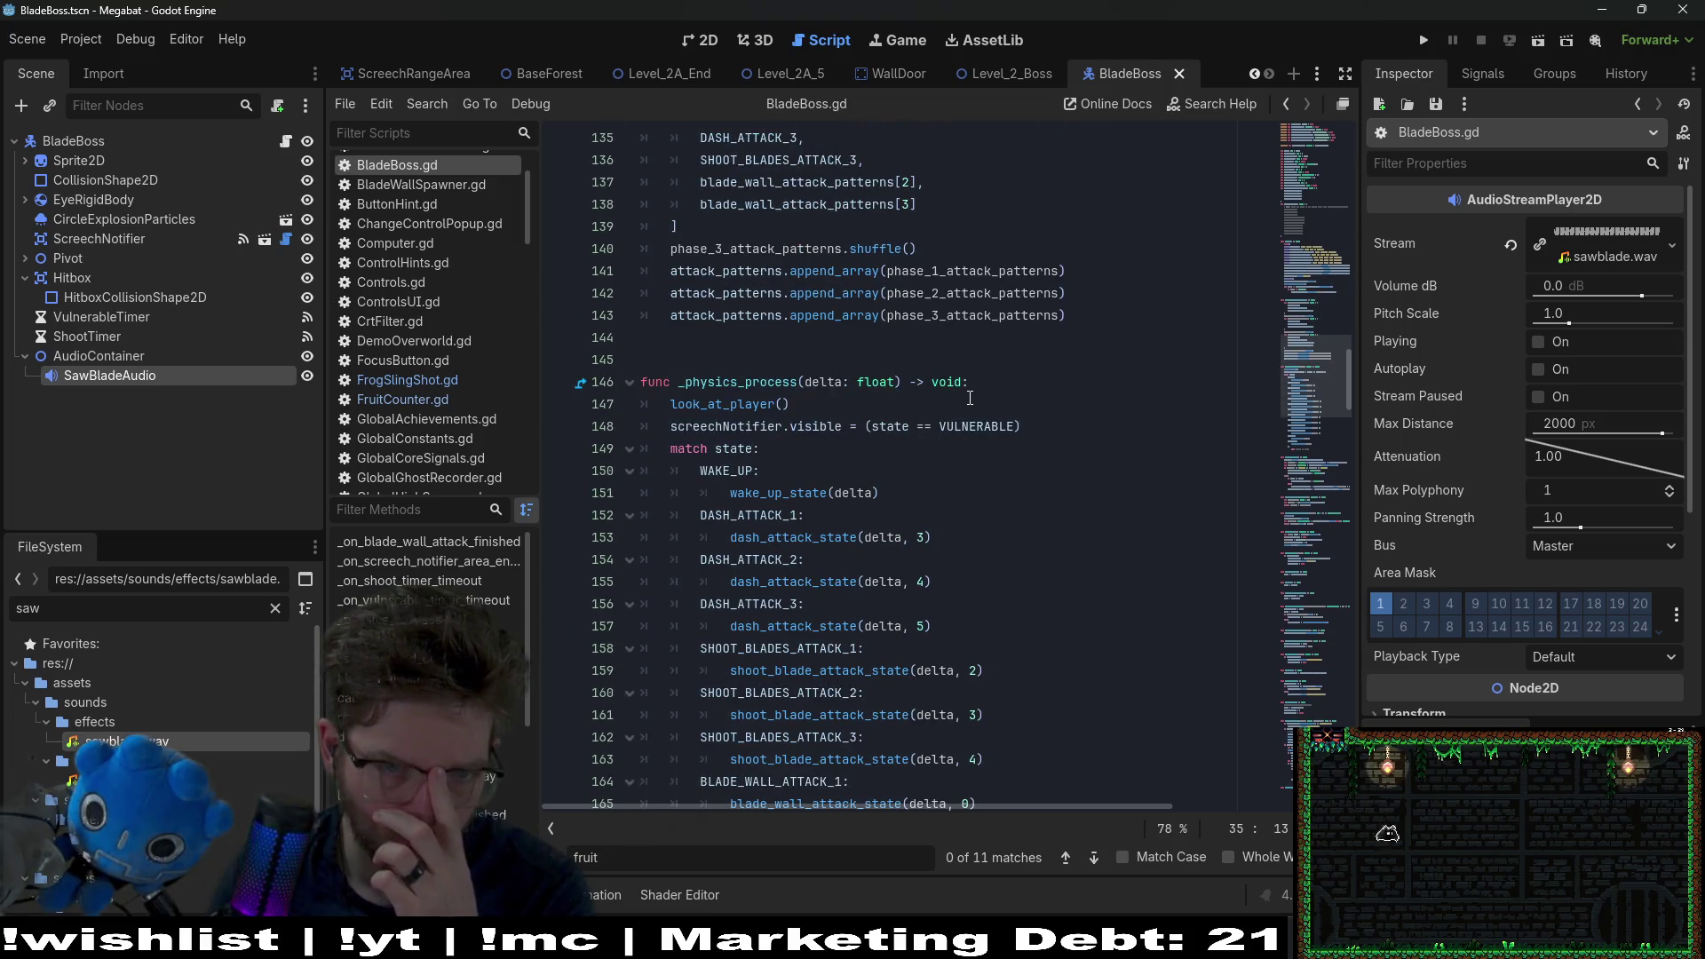
scroll(969, 398, "down", 6)
scroll(995, 372, "up", 2)
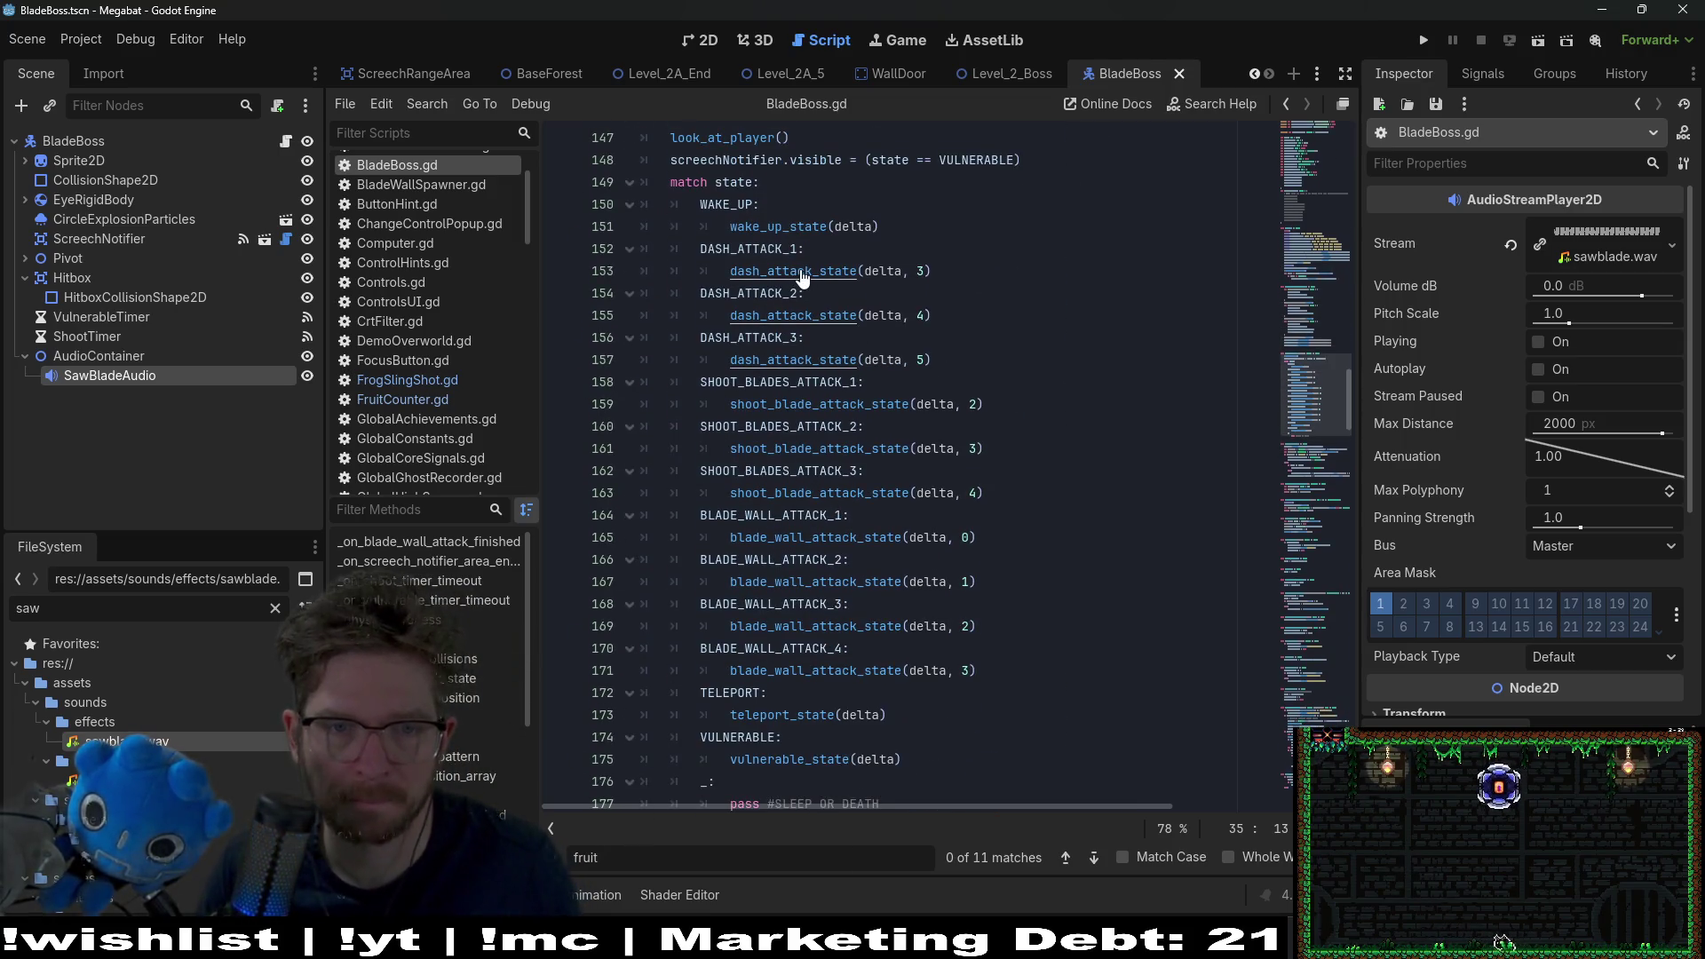
left_click(801, 275, "ctrl")
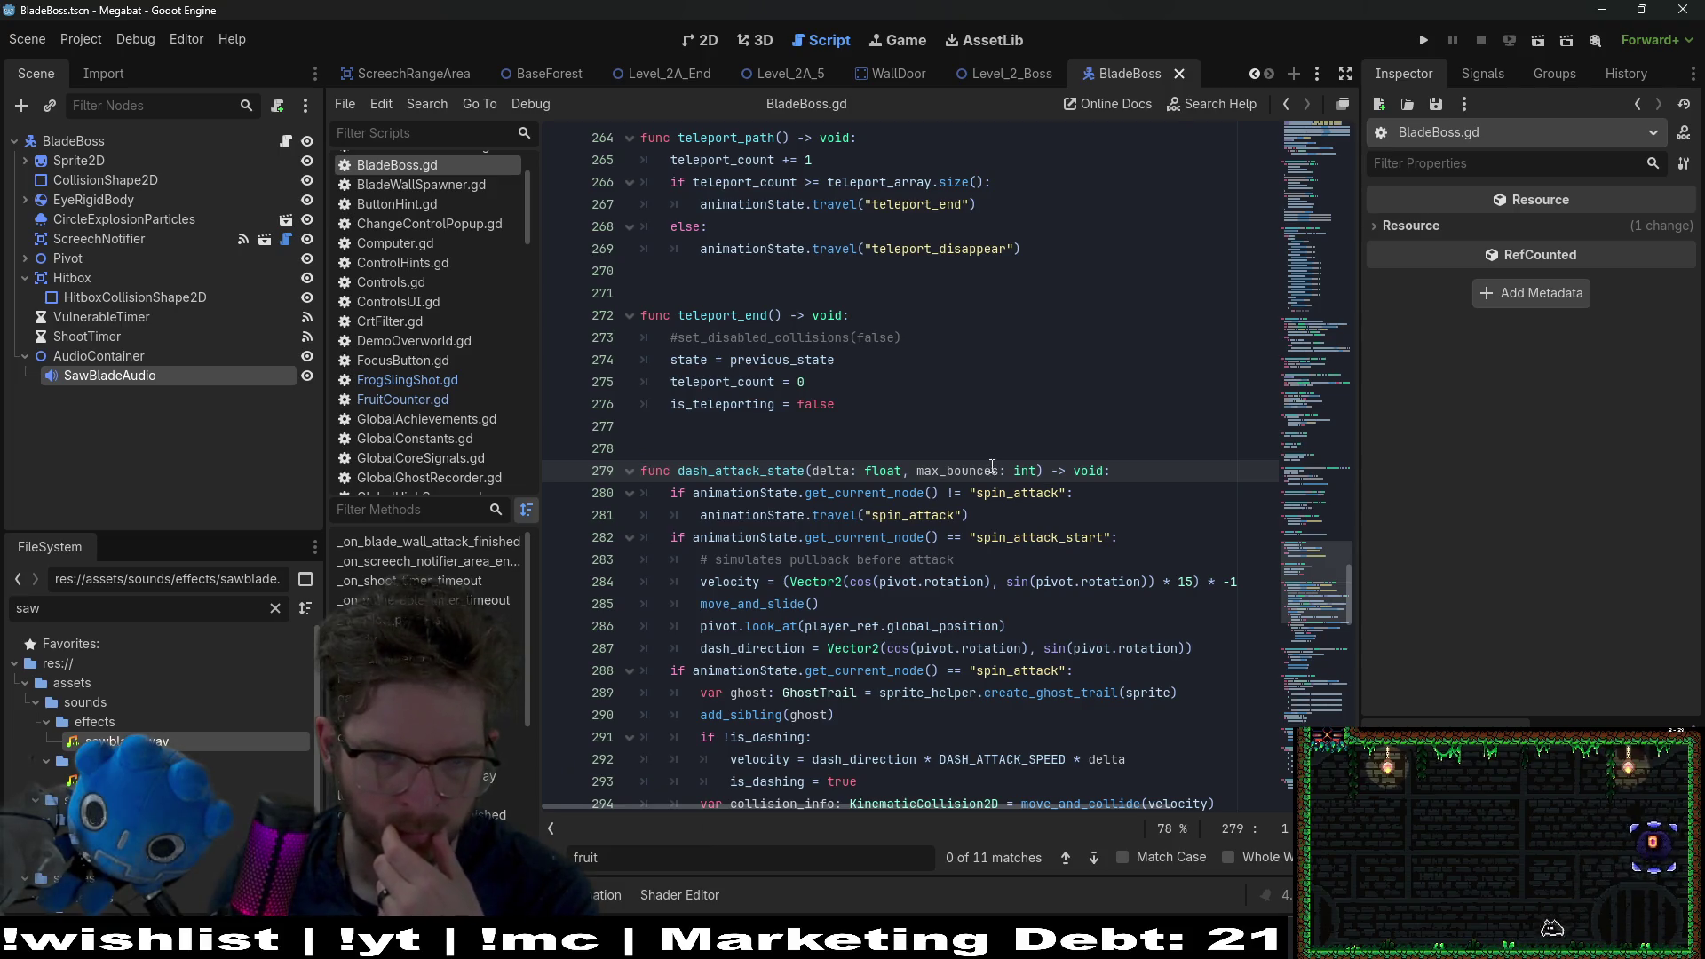
scroll(993, 466, "down", 3)
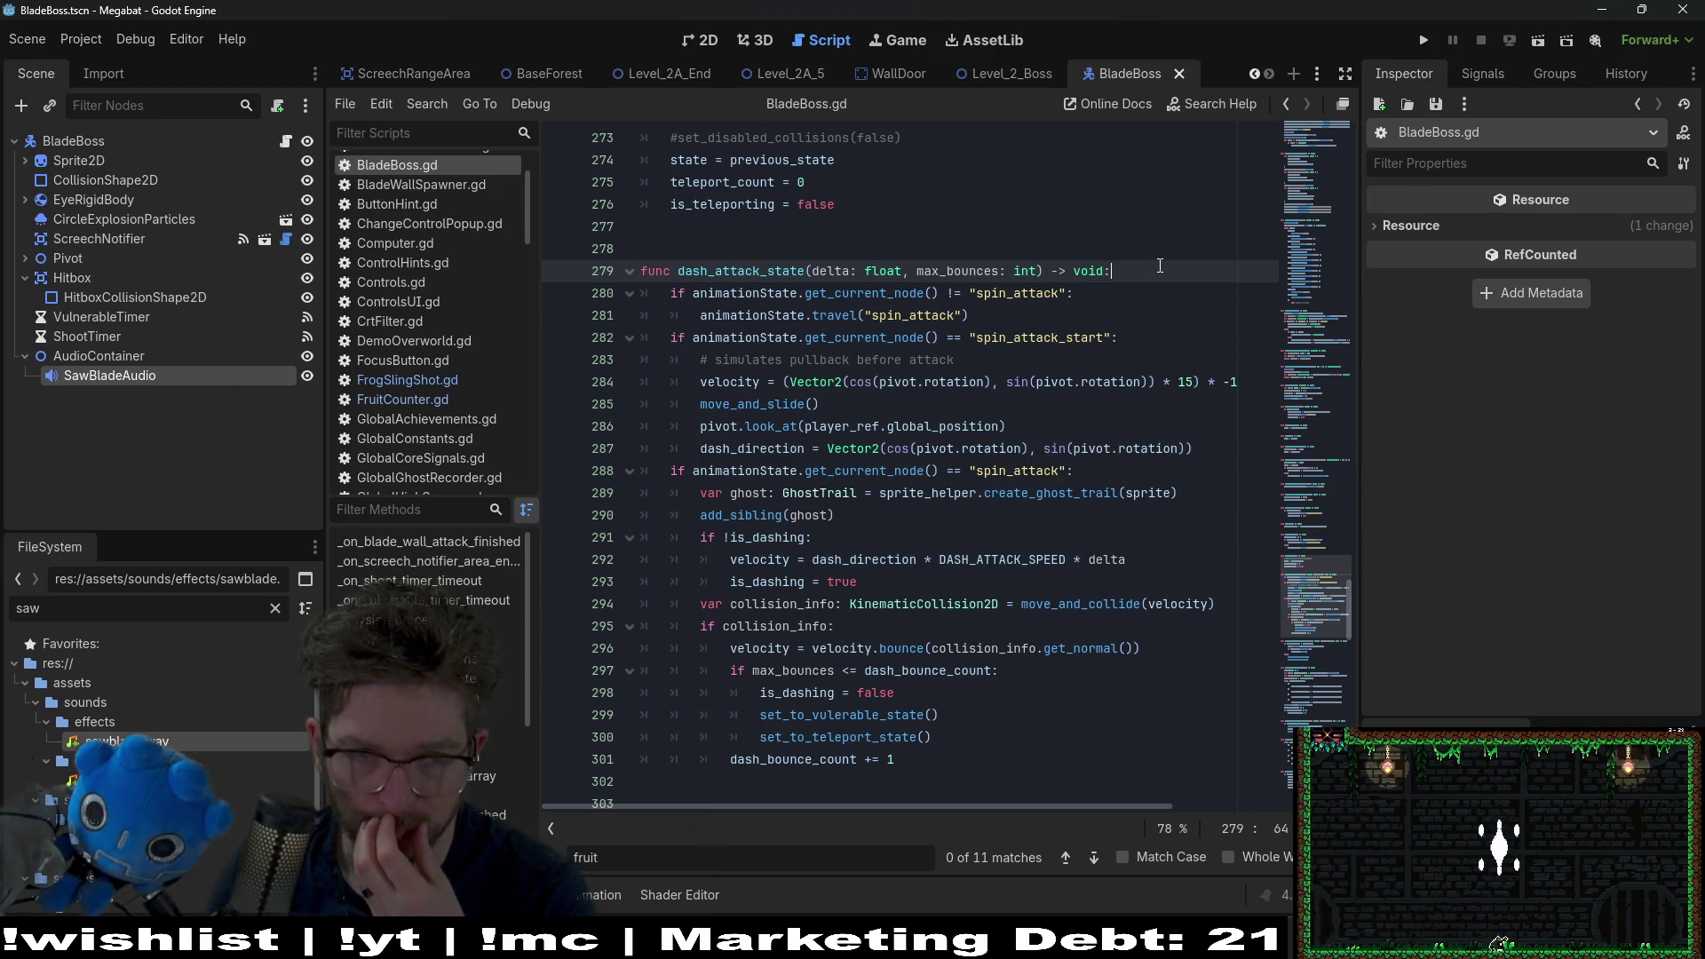
Step: Add sawbladeAudio.play() at the start of dash_attack_state and save
key("Return")
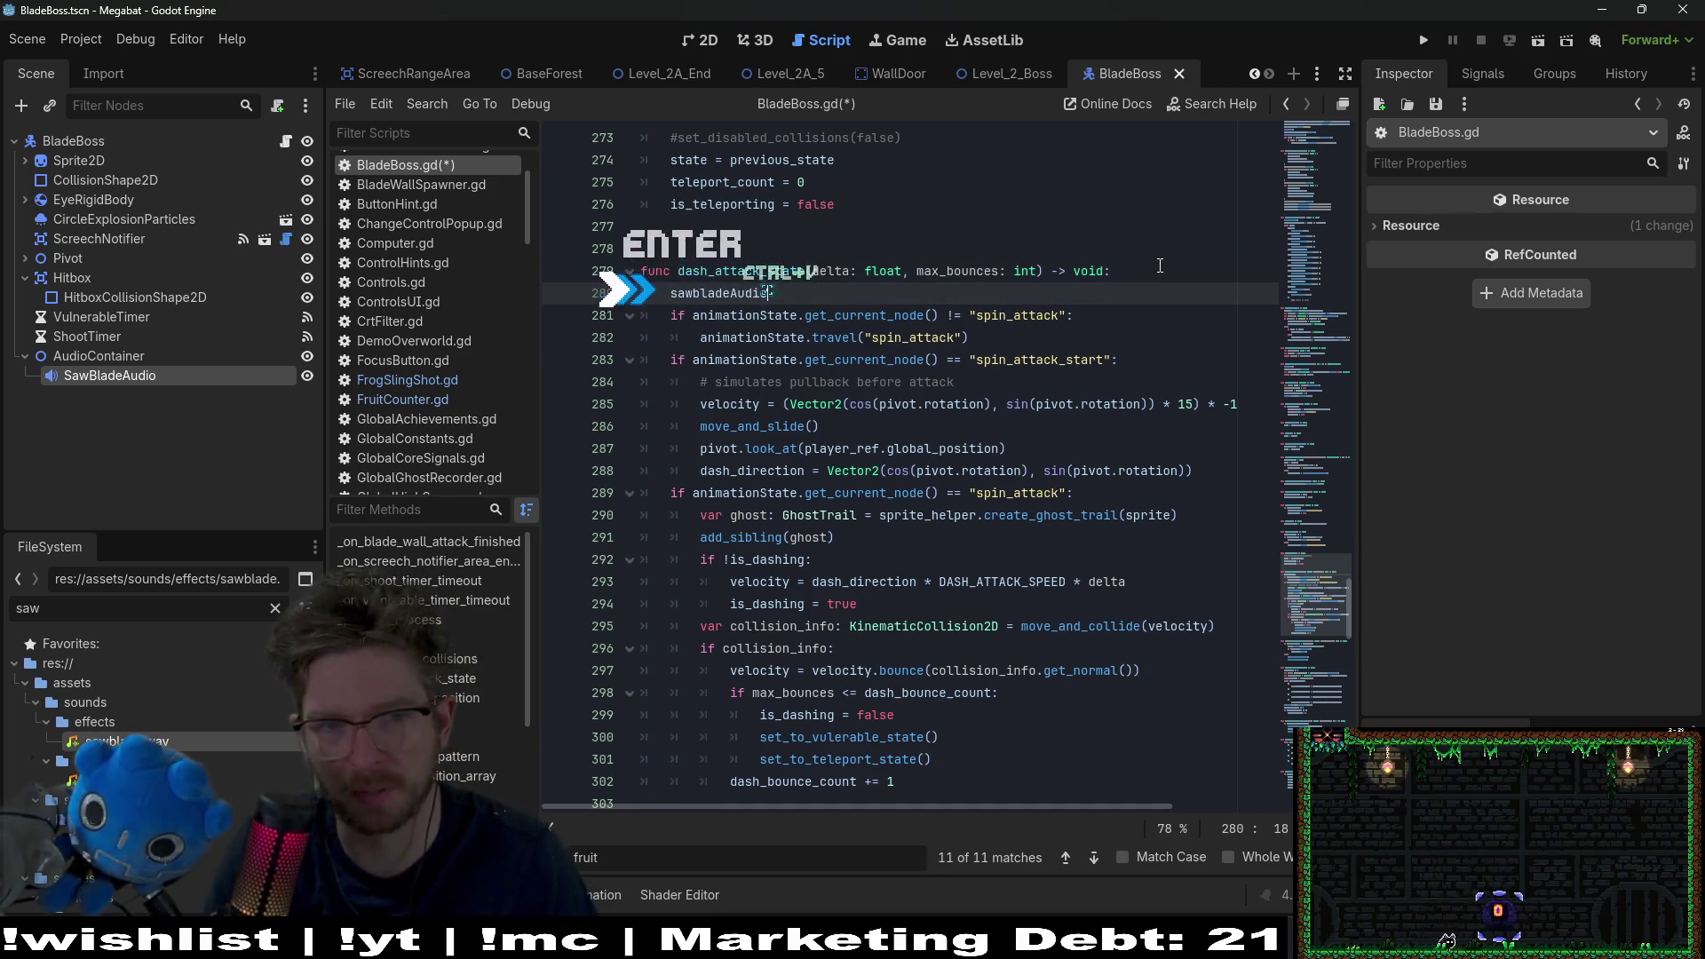
type(".play")
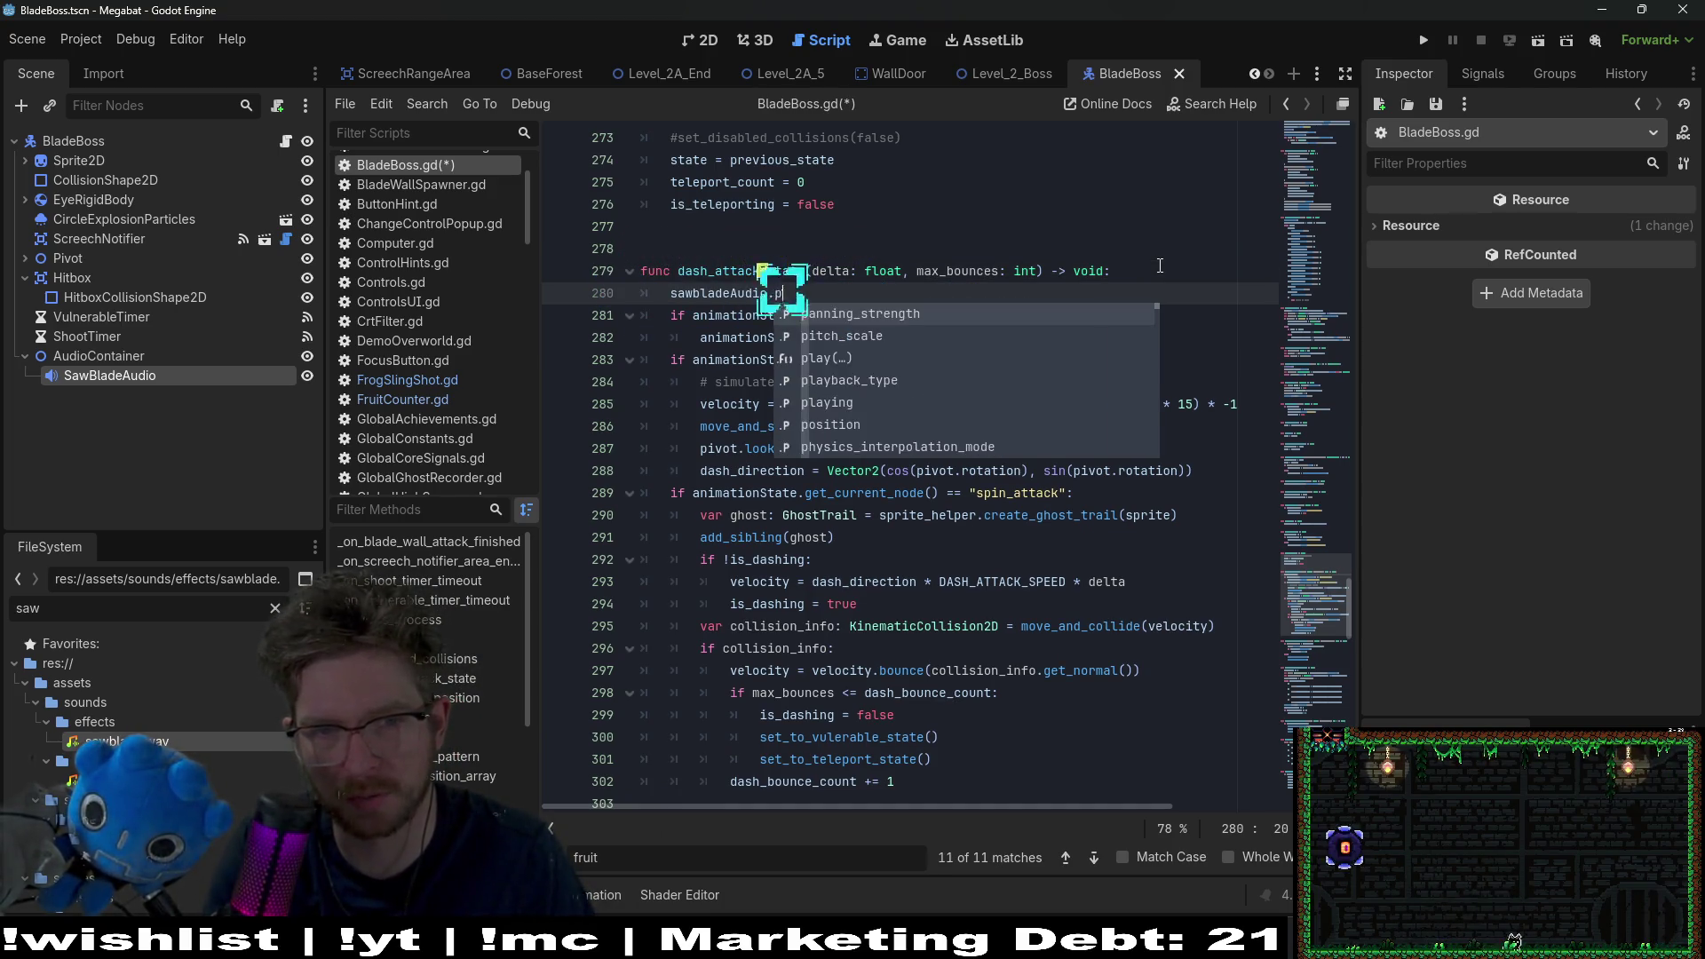
key("Return")
key("ctrl+s")
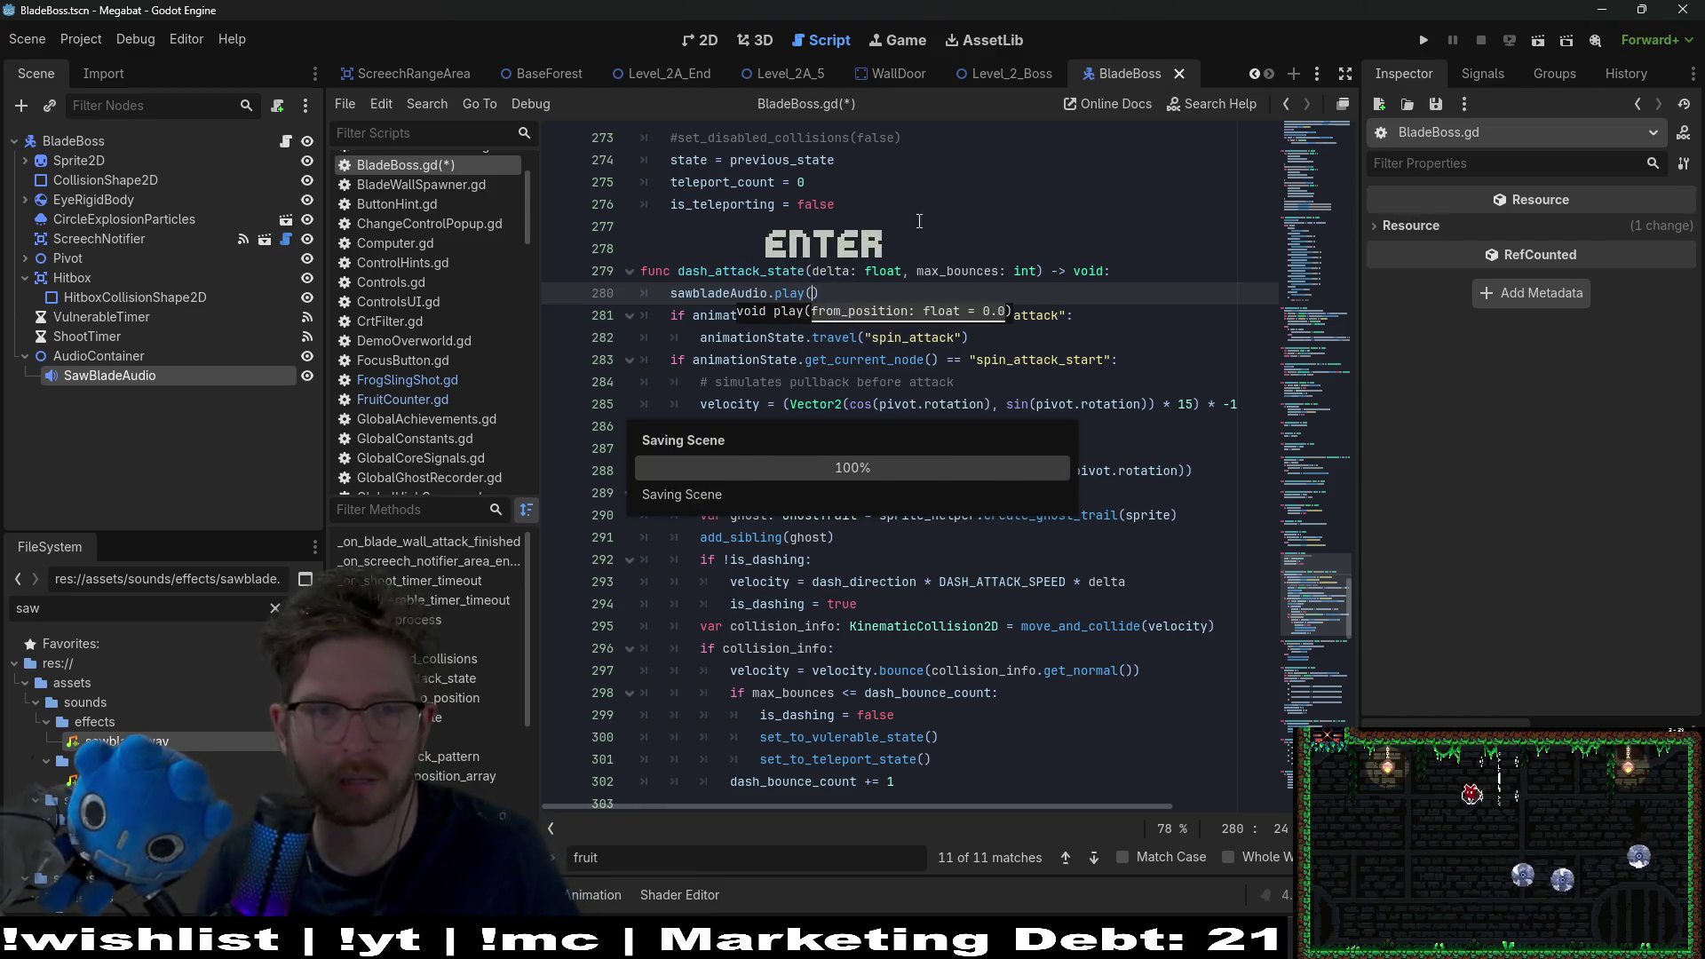
Step: Select the sawbladeAudio name on line 280 and bring the attack state handling into view
double_click(778, 303)
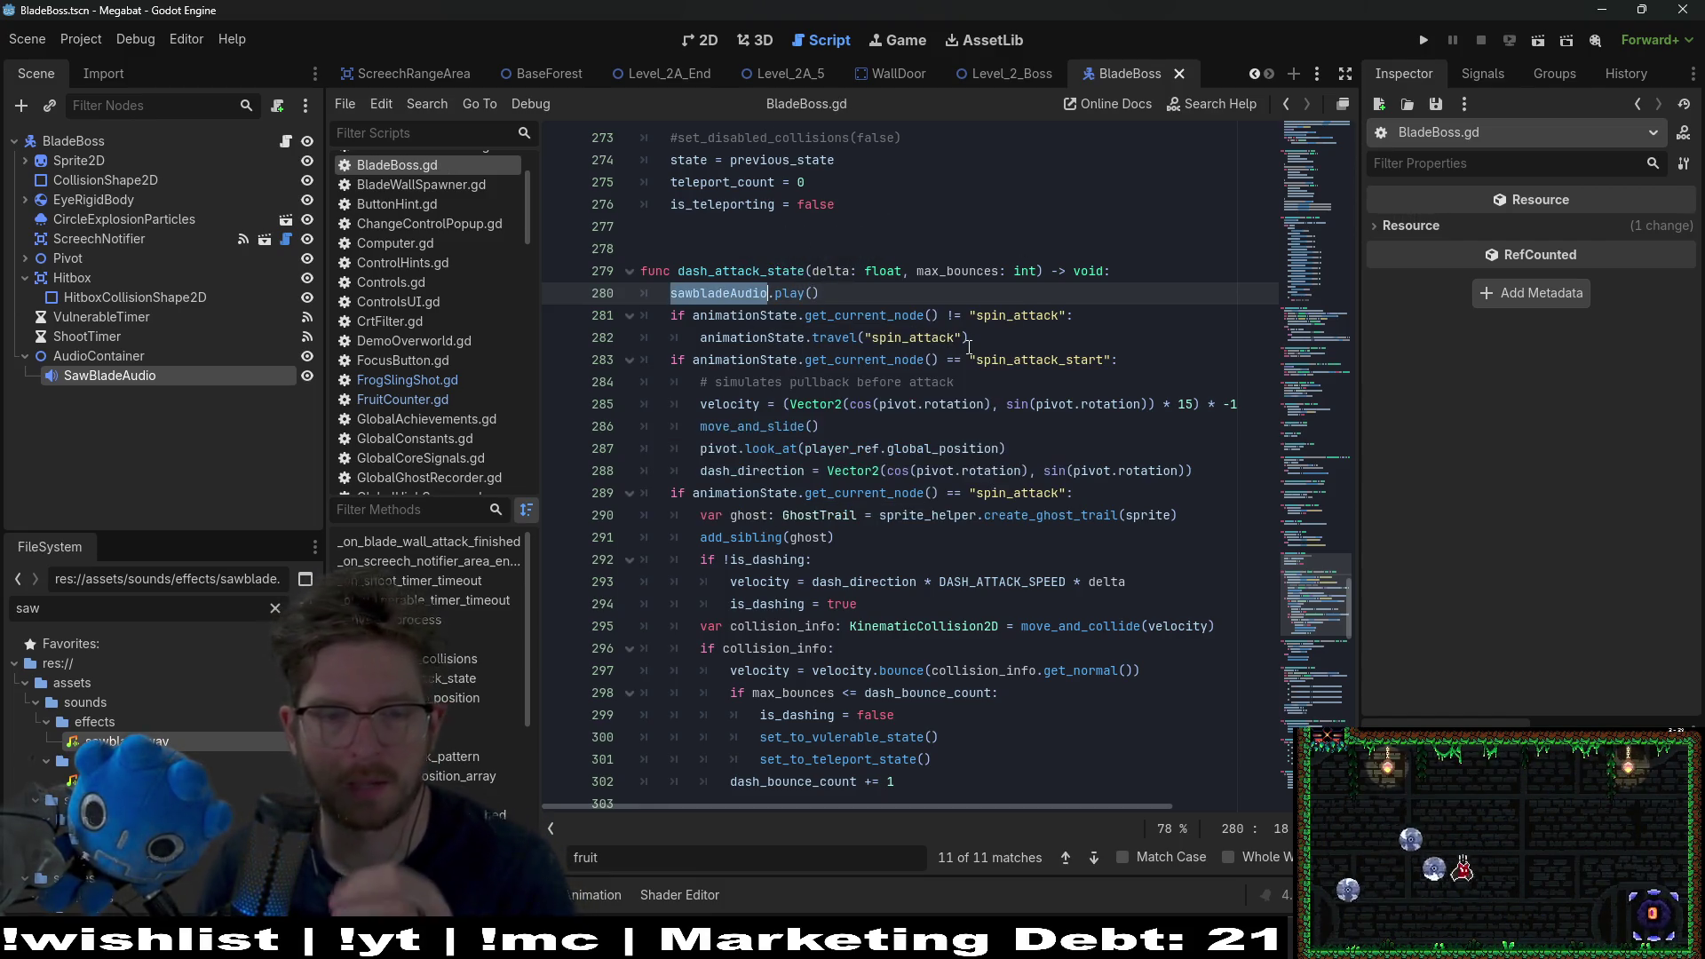
scroll(966, 345, "down", 3)
scroll(965, 345, "up", 2)
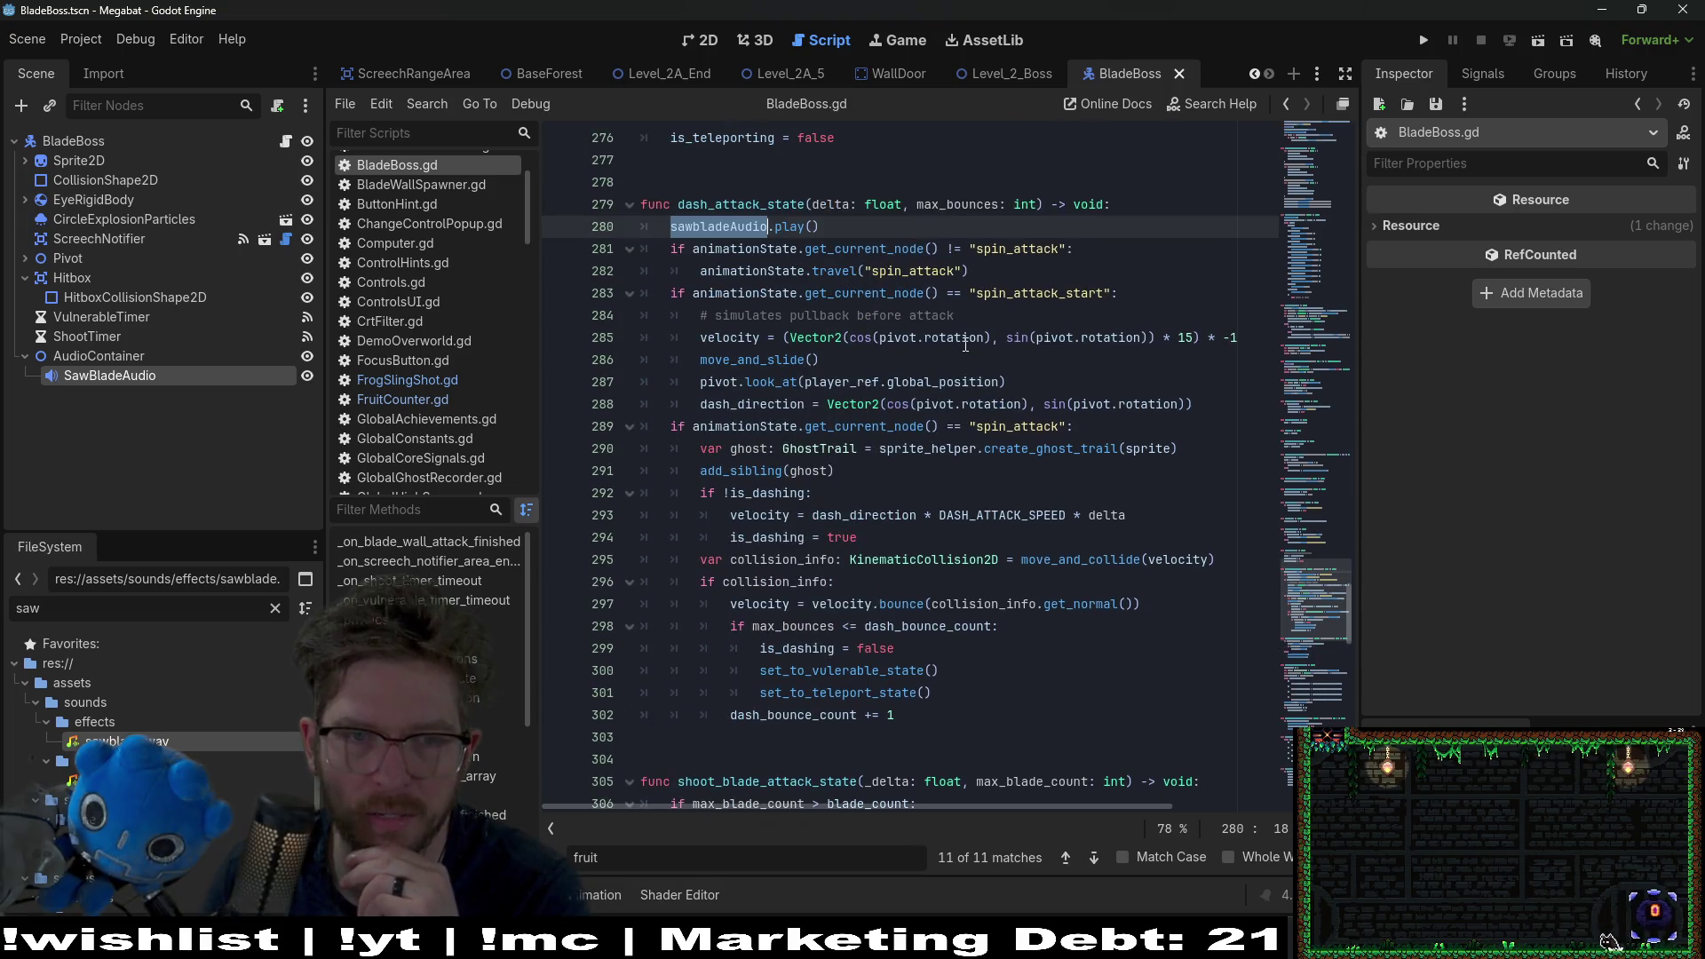
mouse_move(942, 337)
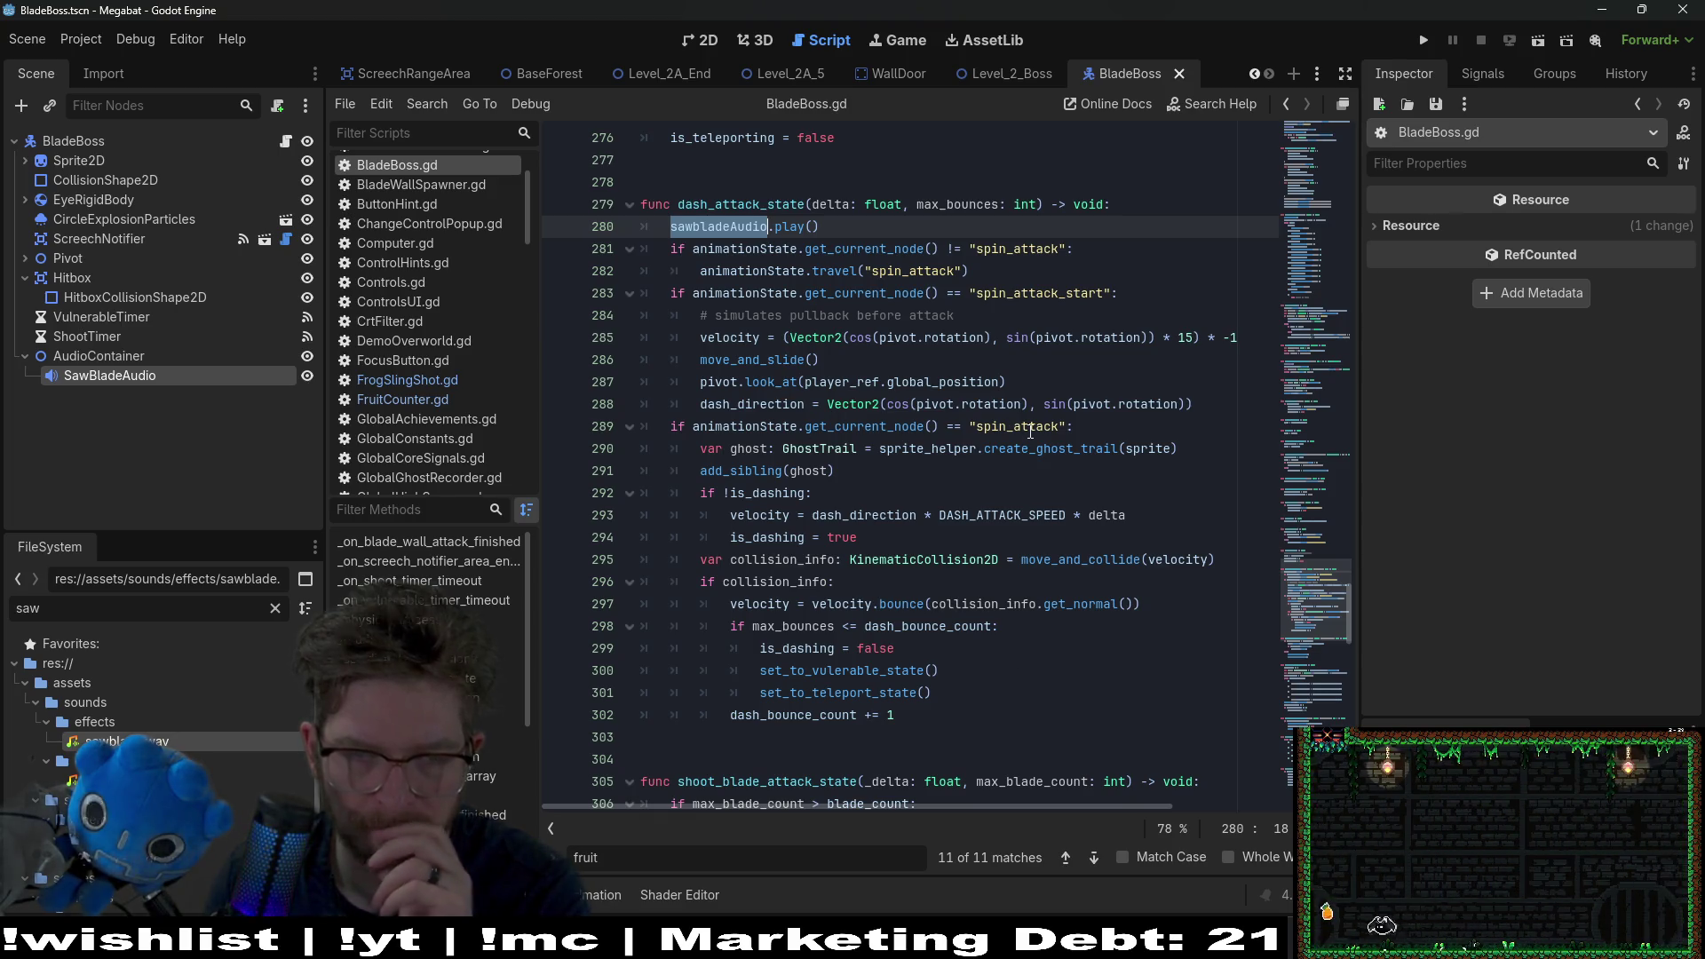
scroll(1047, 630, "down", 3)
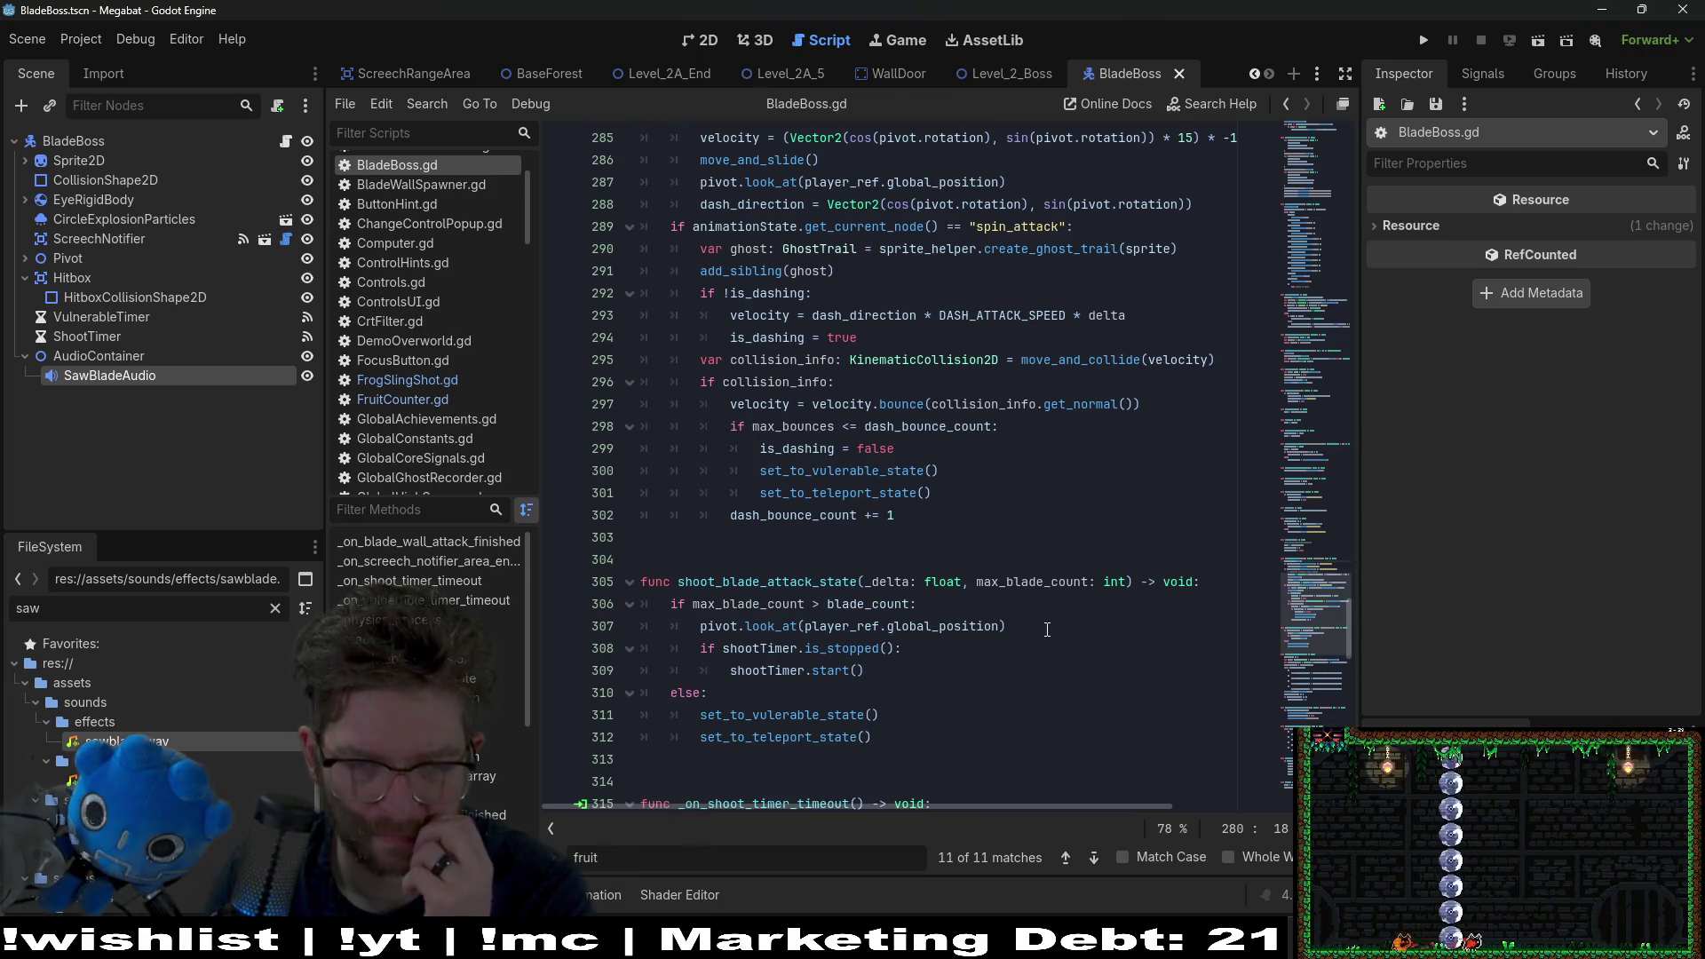
scroll(1284, 507, "up", 4)
left_click(1296, 300)
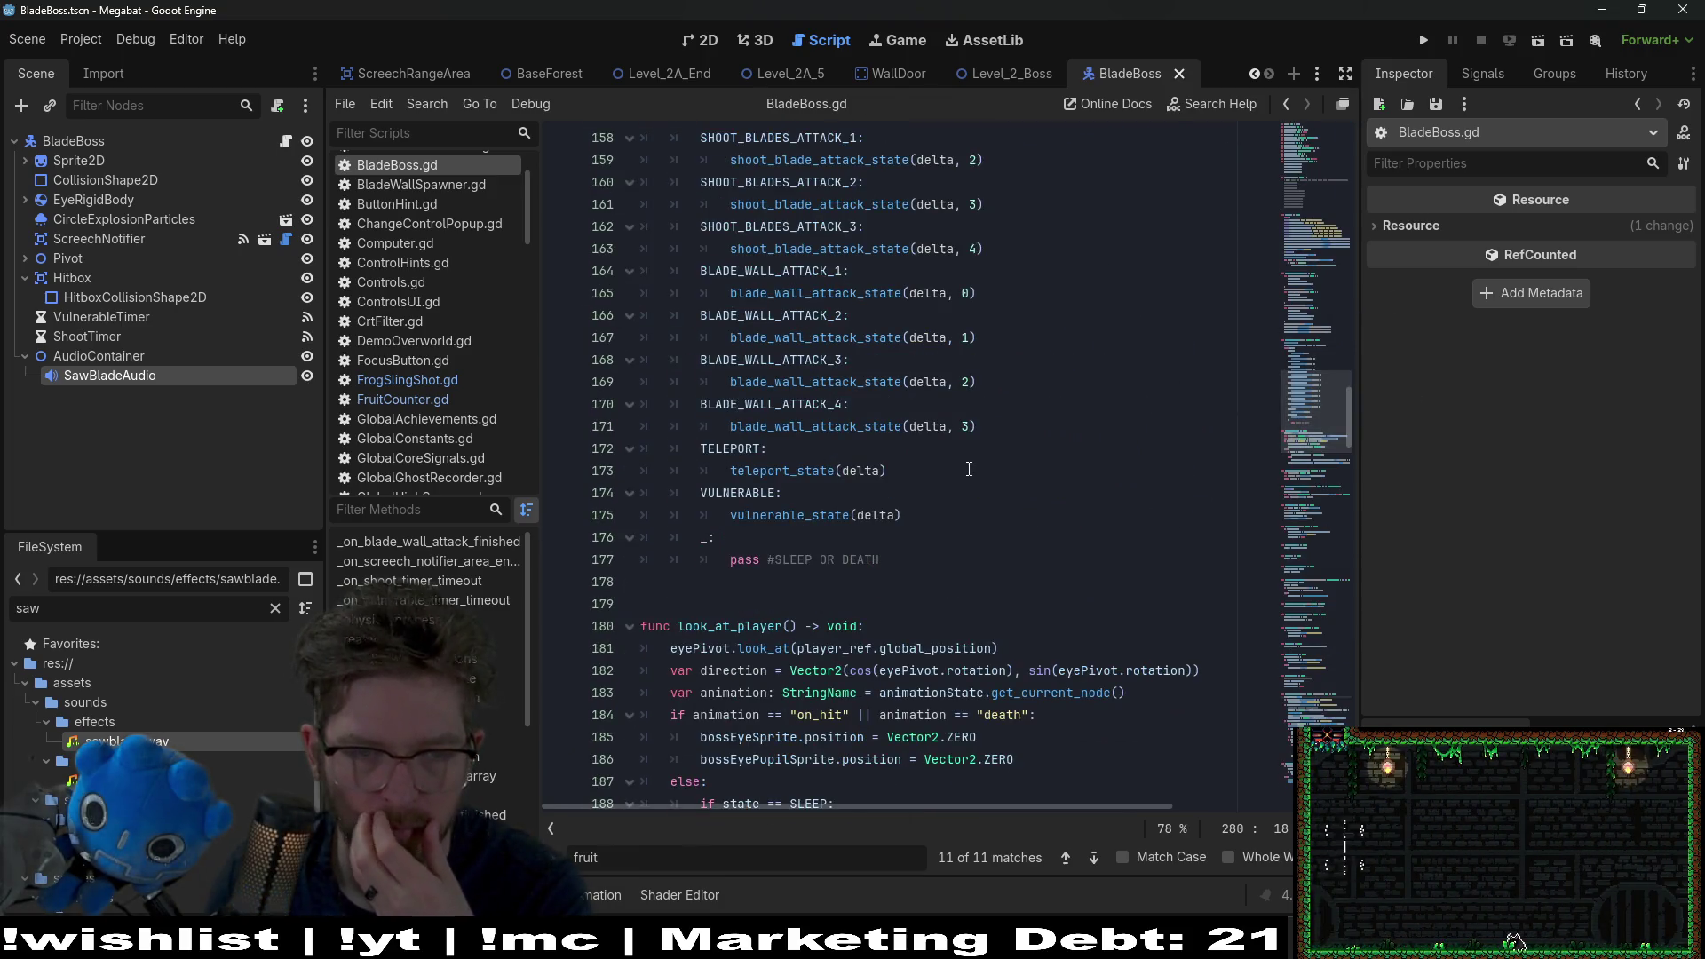
Step: Review the state match cases, including SLEEP OR DEATH, TELEPORT and VULNERABLE
scroll(969, 468, "up", 1)
scroll(968, 469, "up", 1)
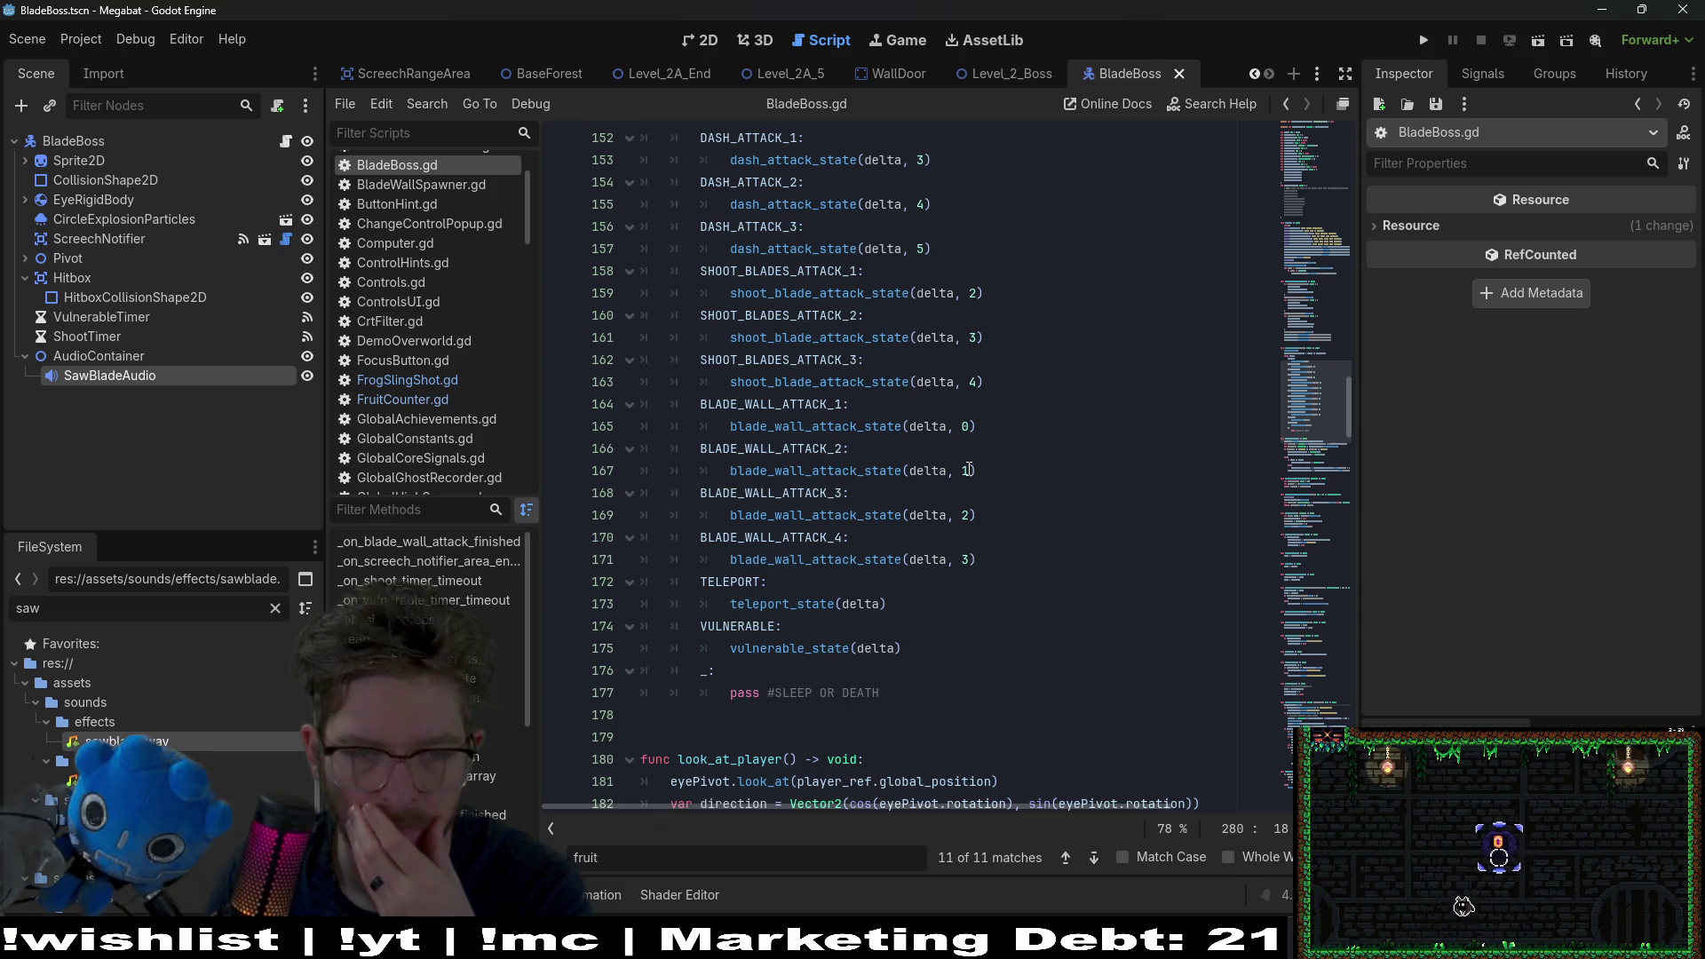
scroll(969, 469, "up", 2)
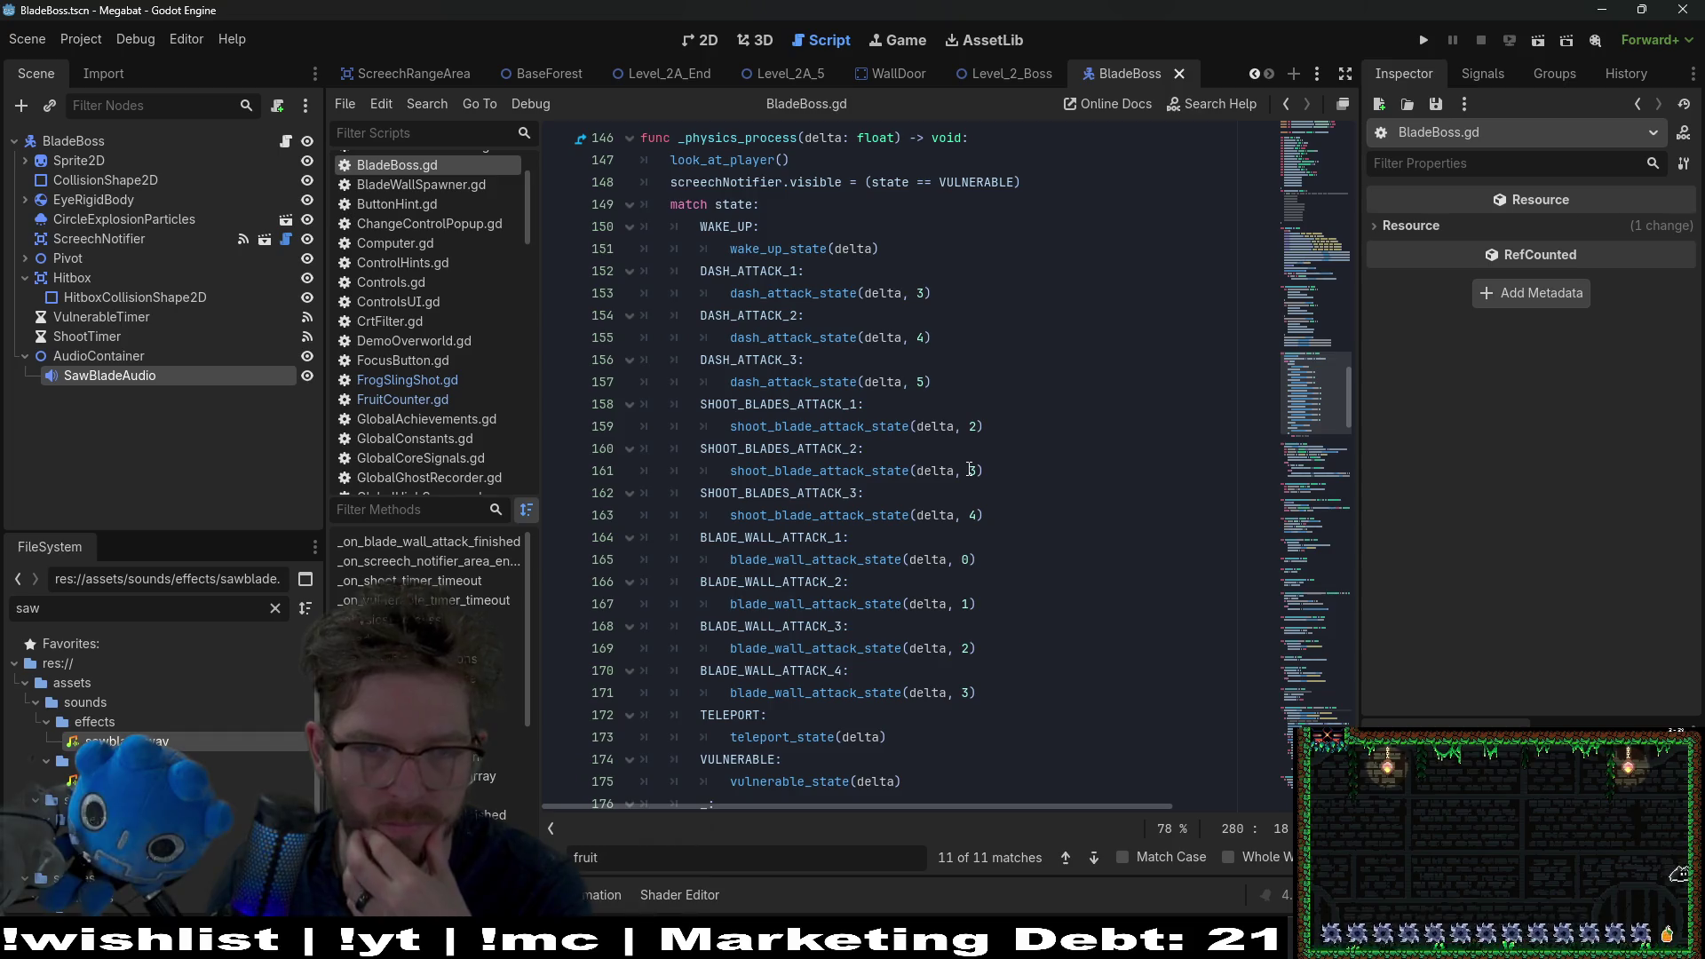
scroll(969, 469, "down", 1)
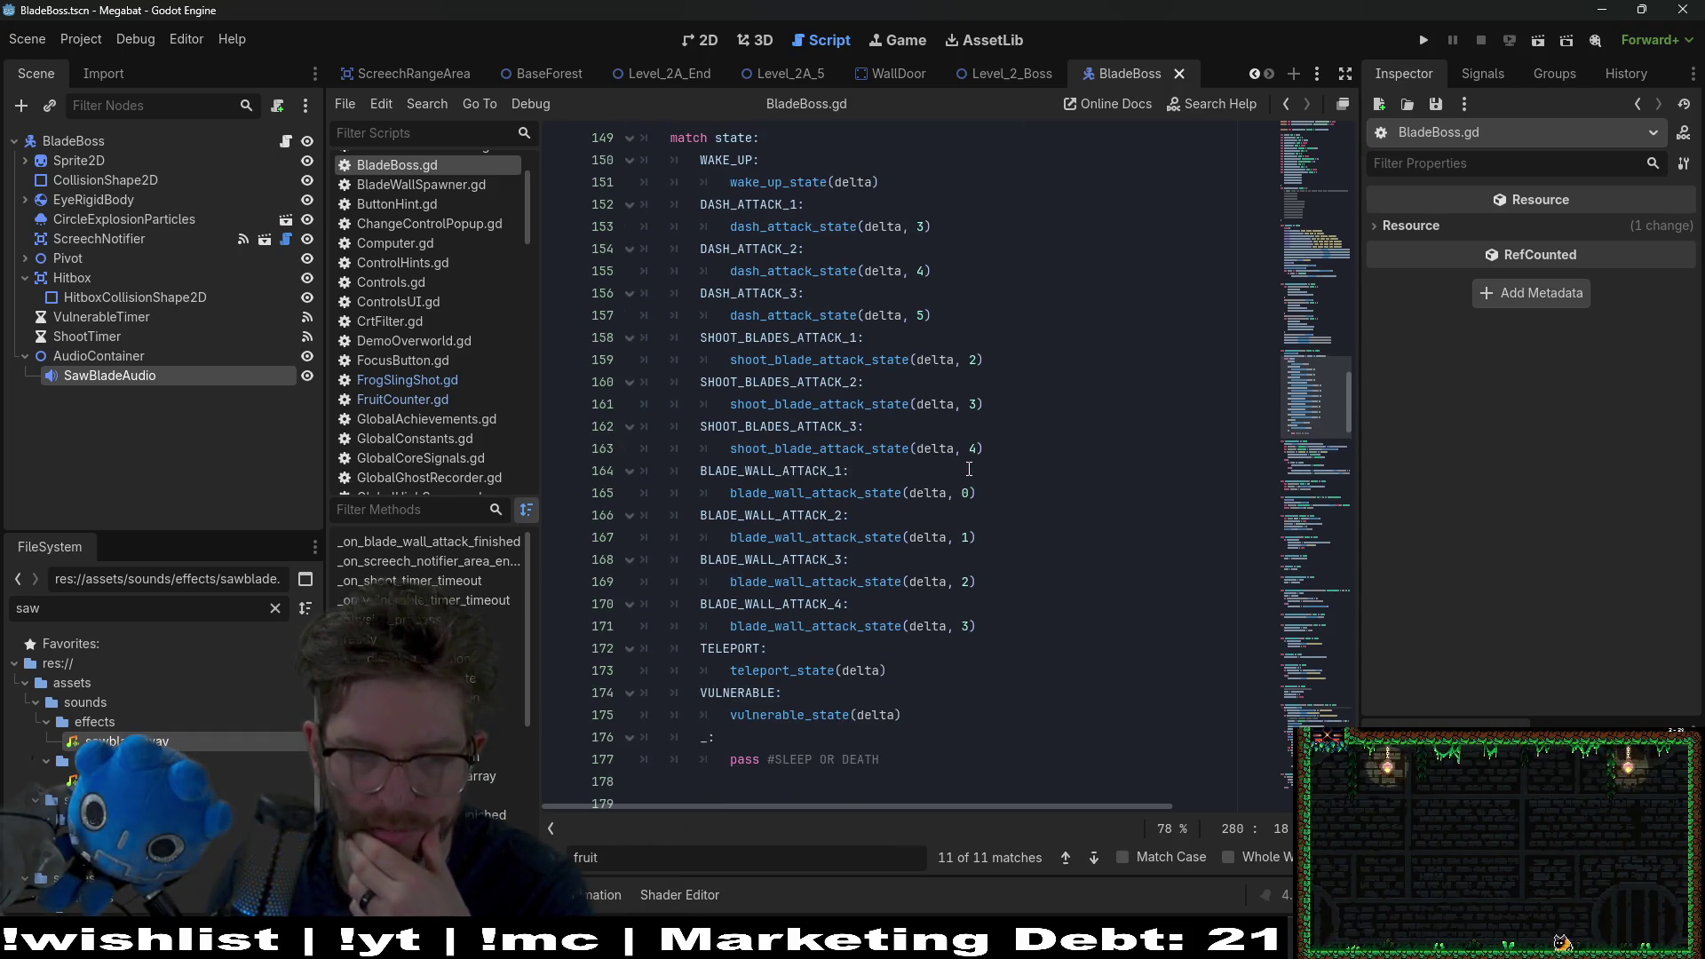
scroll(969, 468, "up", 4)
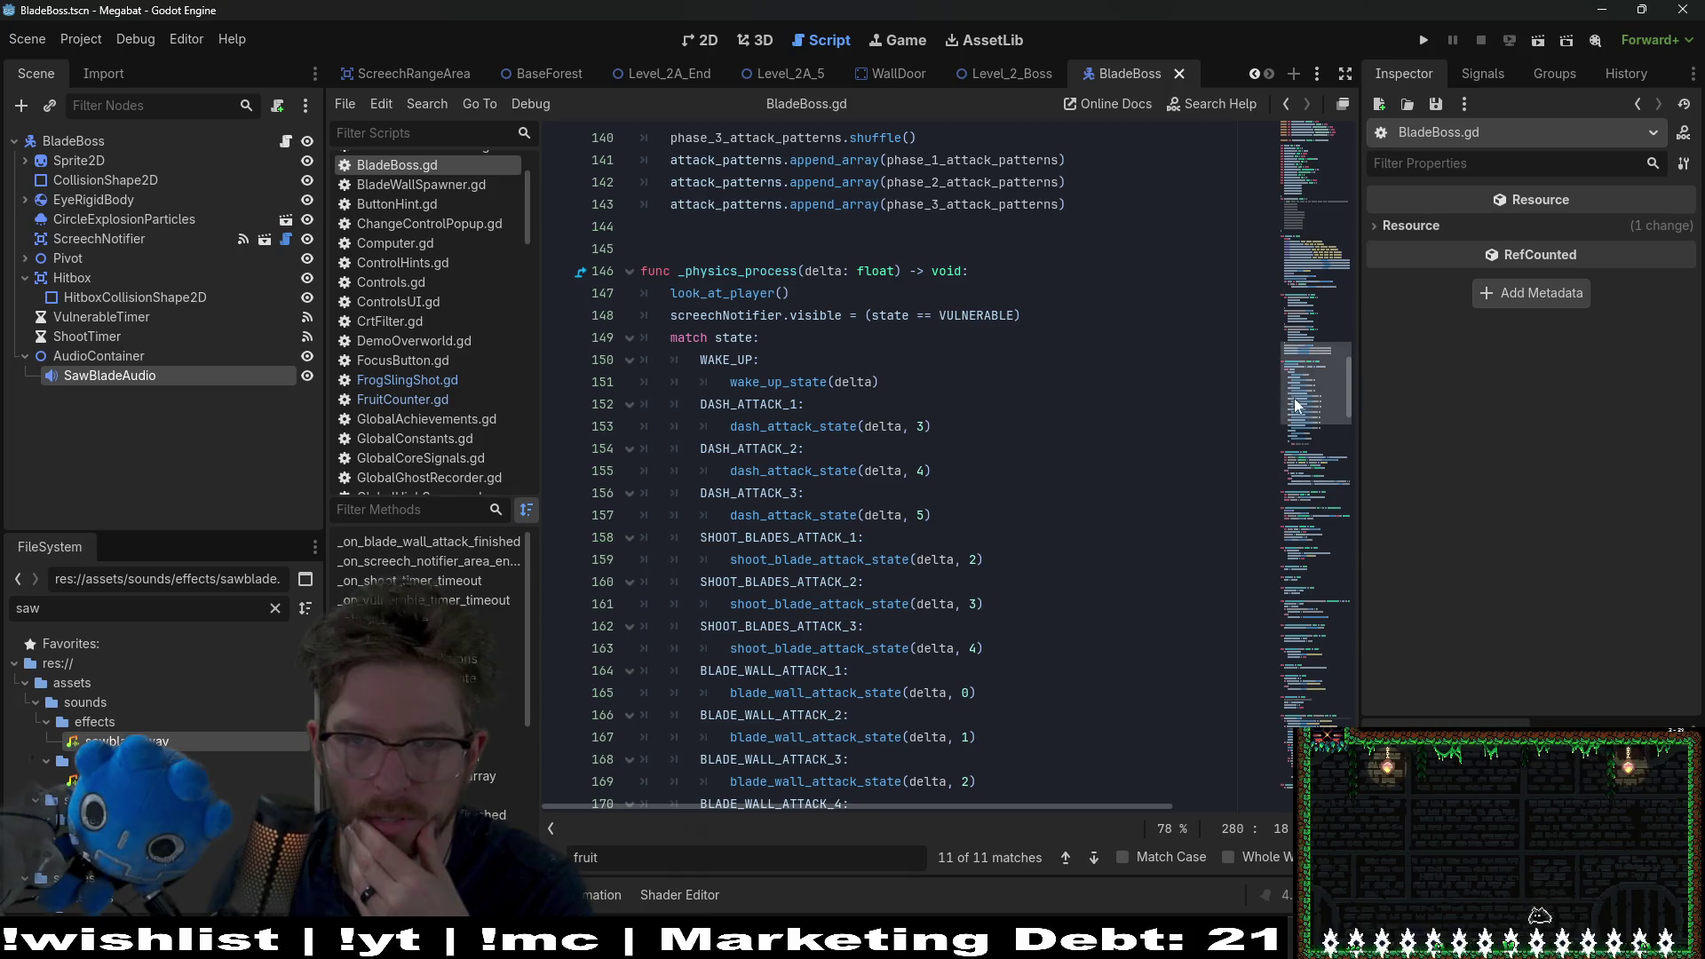
left_click(1299, 249)
mouse_move(1299, 249)
left_mouse_down()
mouse_move(1304, 292)
mouse_move(1282, 205)
left_mouse_up()
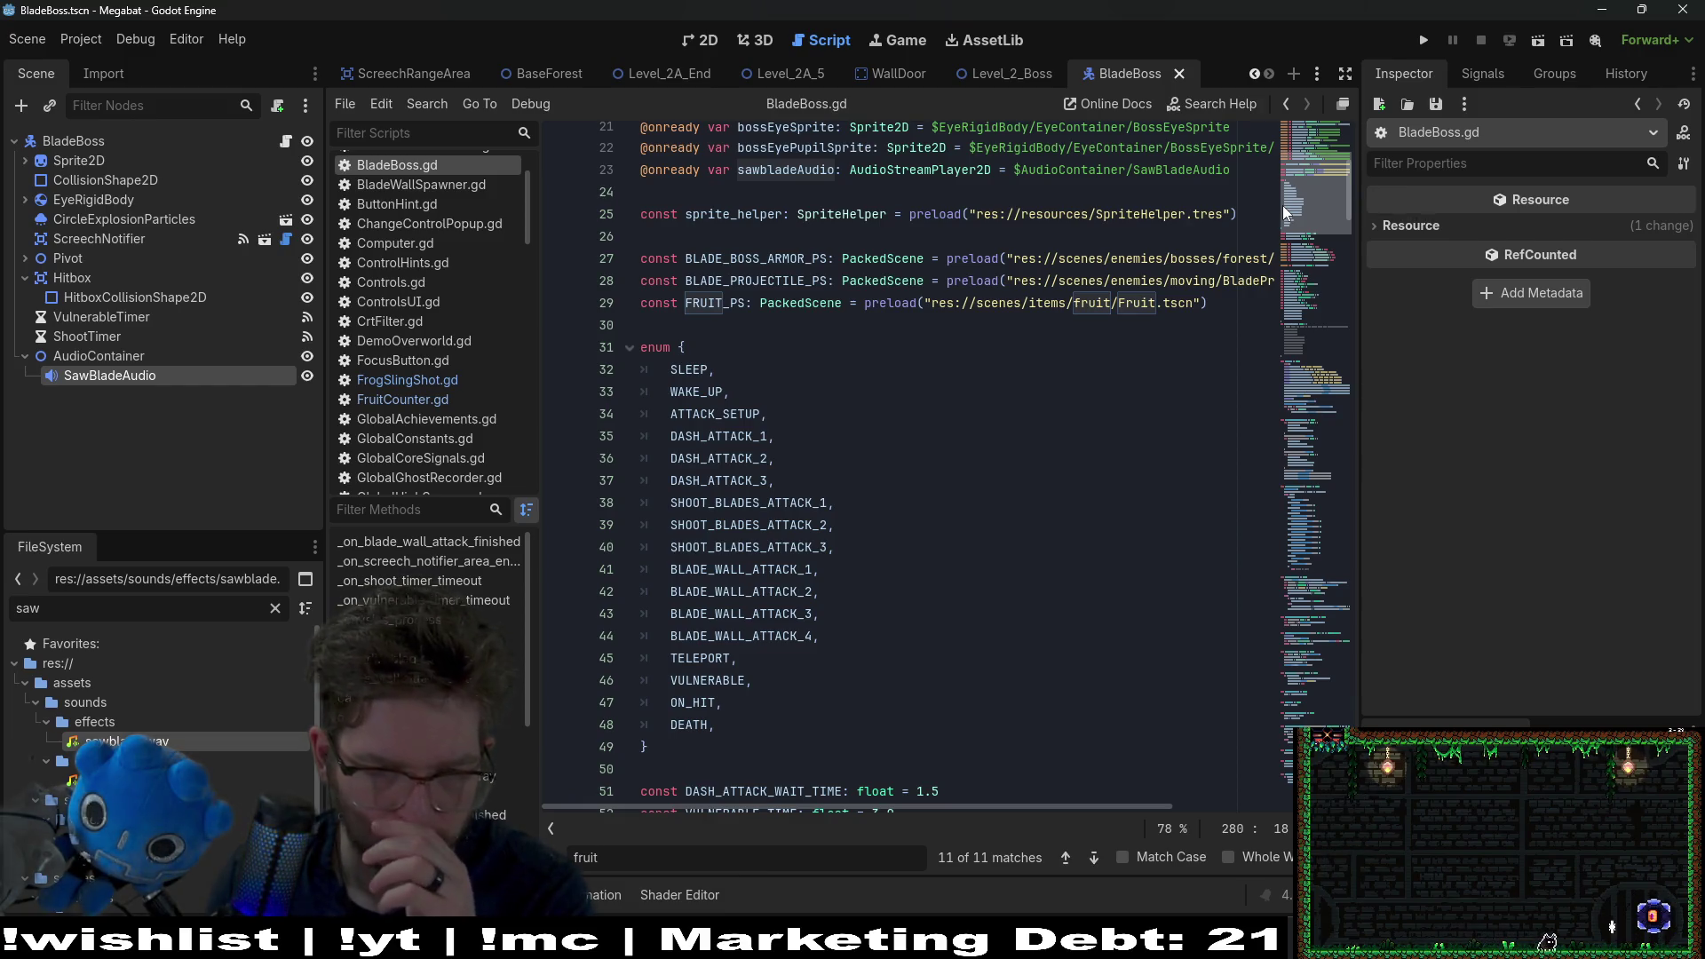
left_click_drag(1282, 206, 1235, 481)
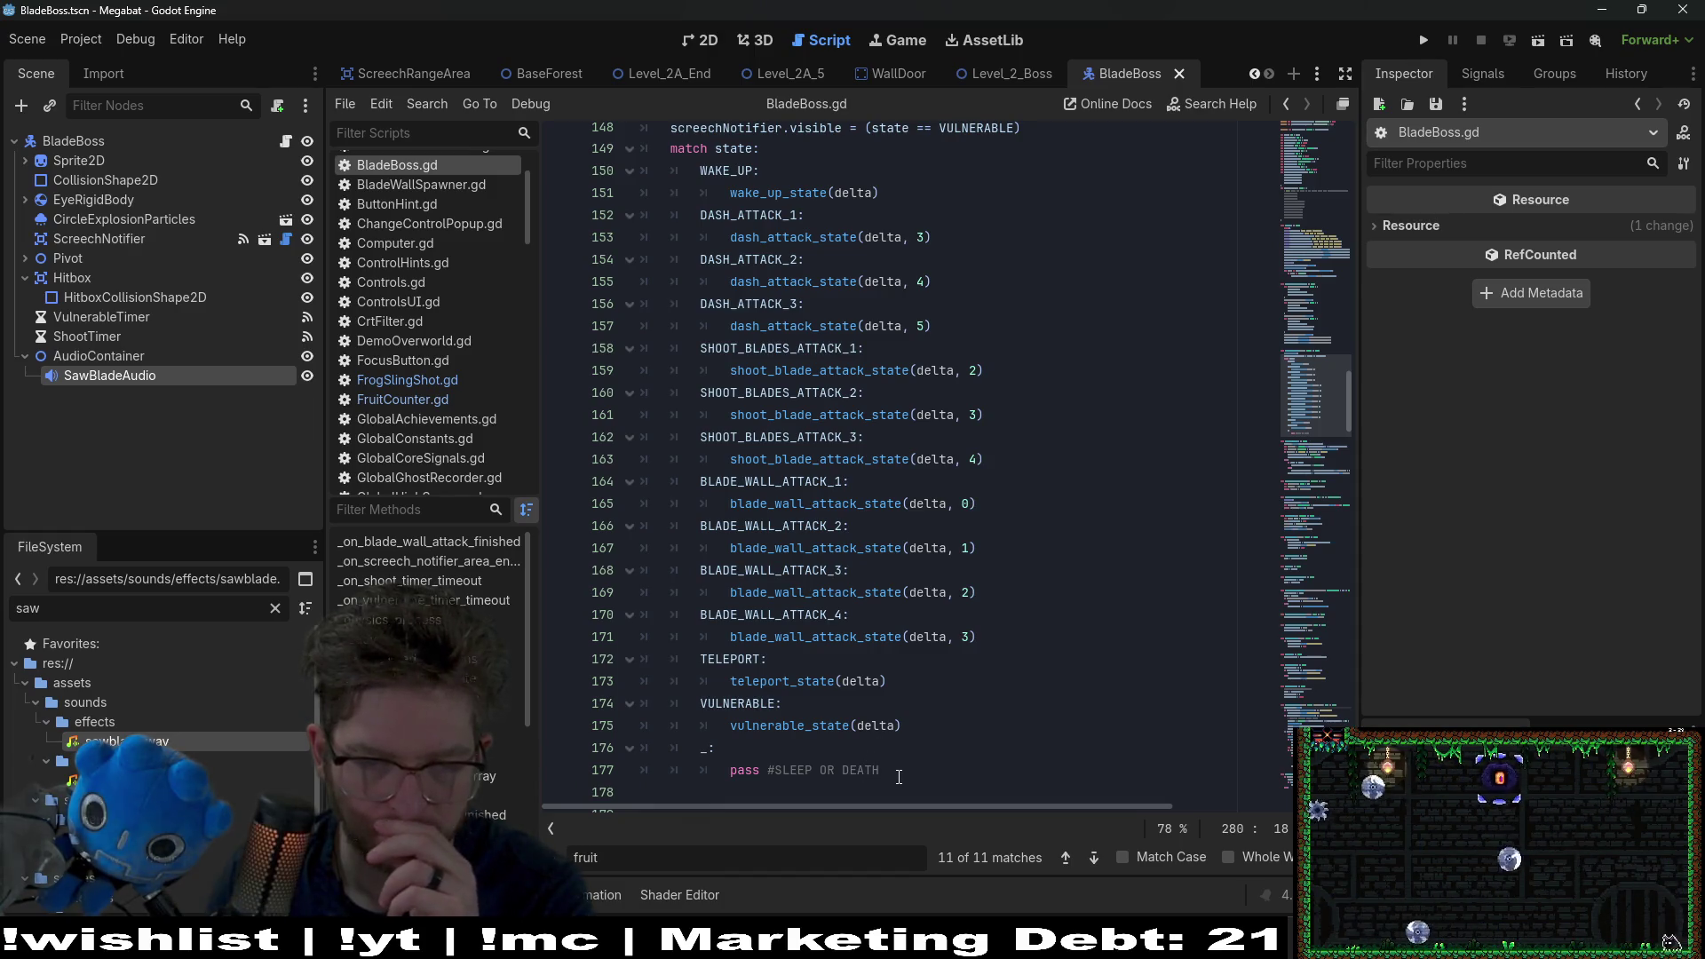
left_click(886, 777)
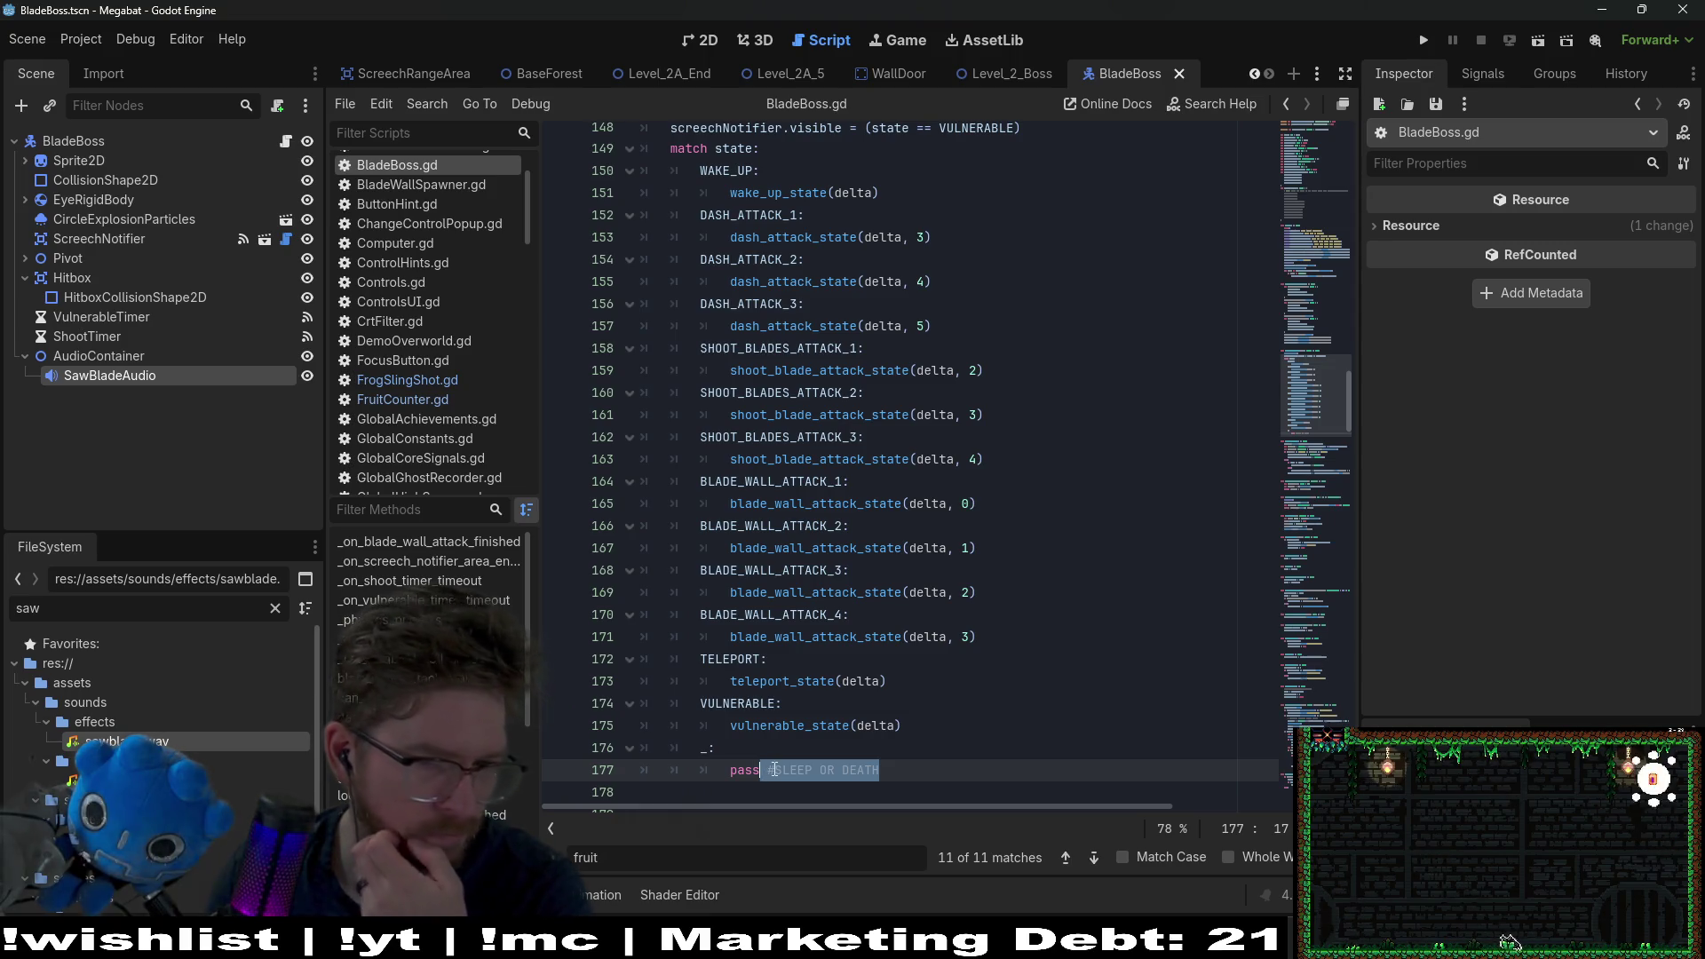
left_click(782, 668)
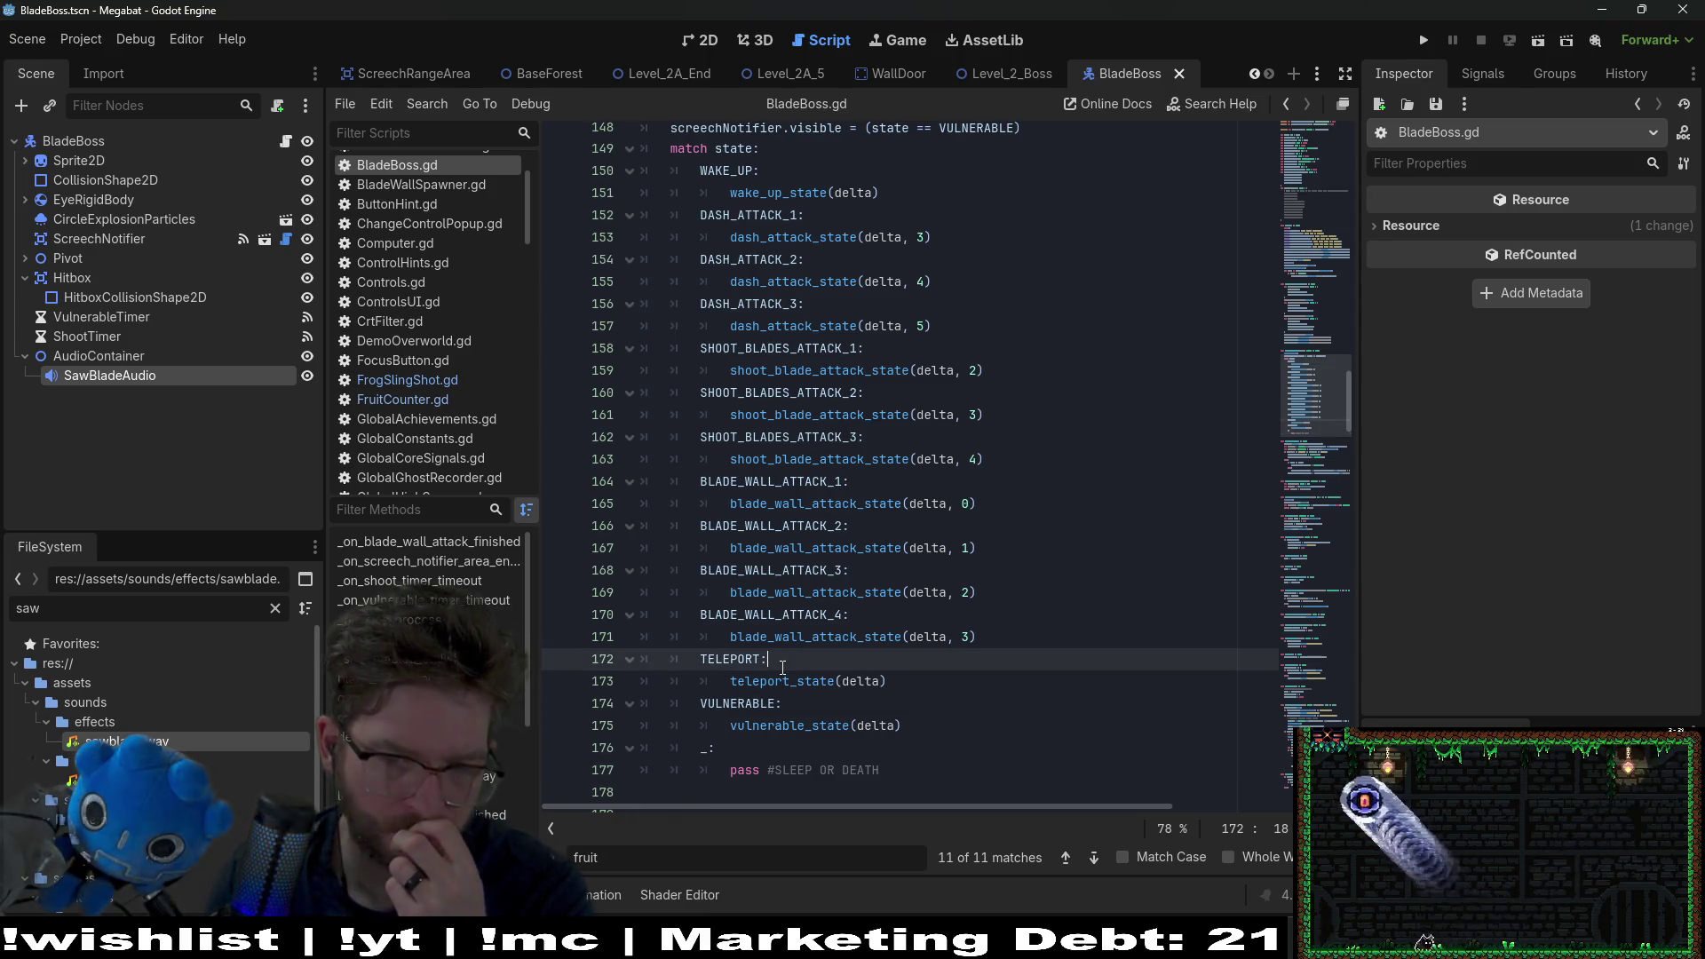
left_click(798, 707)
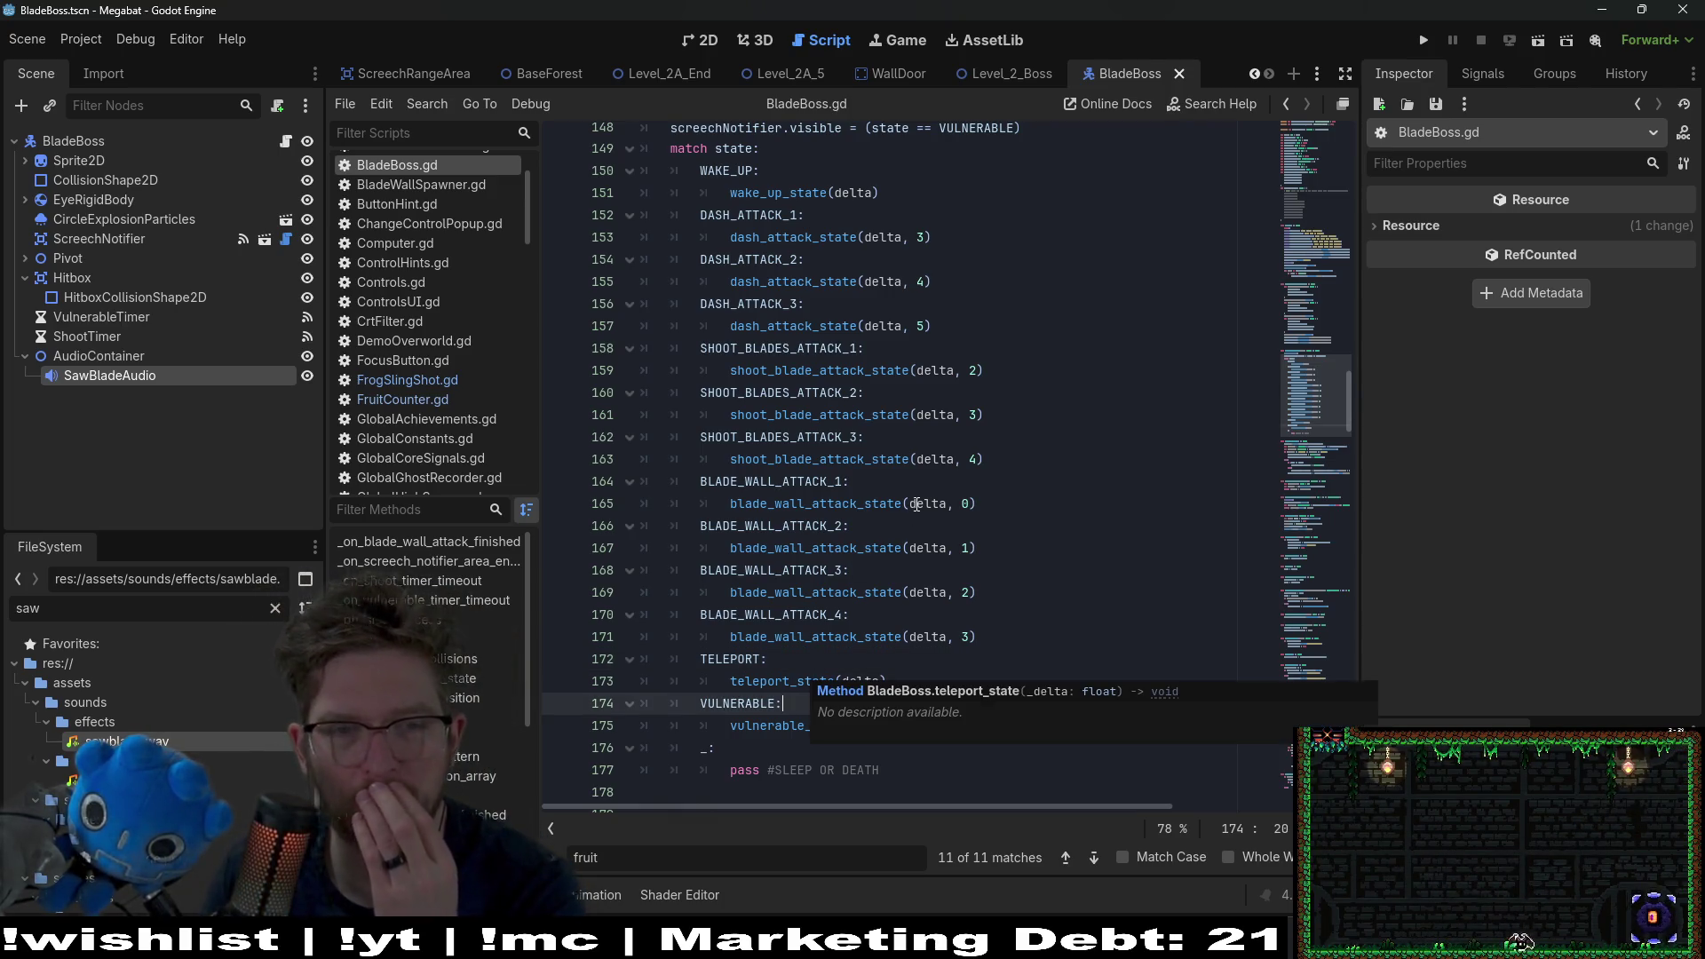
Step: Add sawbladeAudio.stop() after 'is_dashing = false', save, and switch to Level_2_Boss
left_click(801, 333, "ctrl")
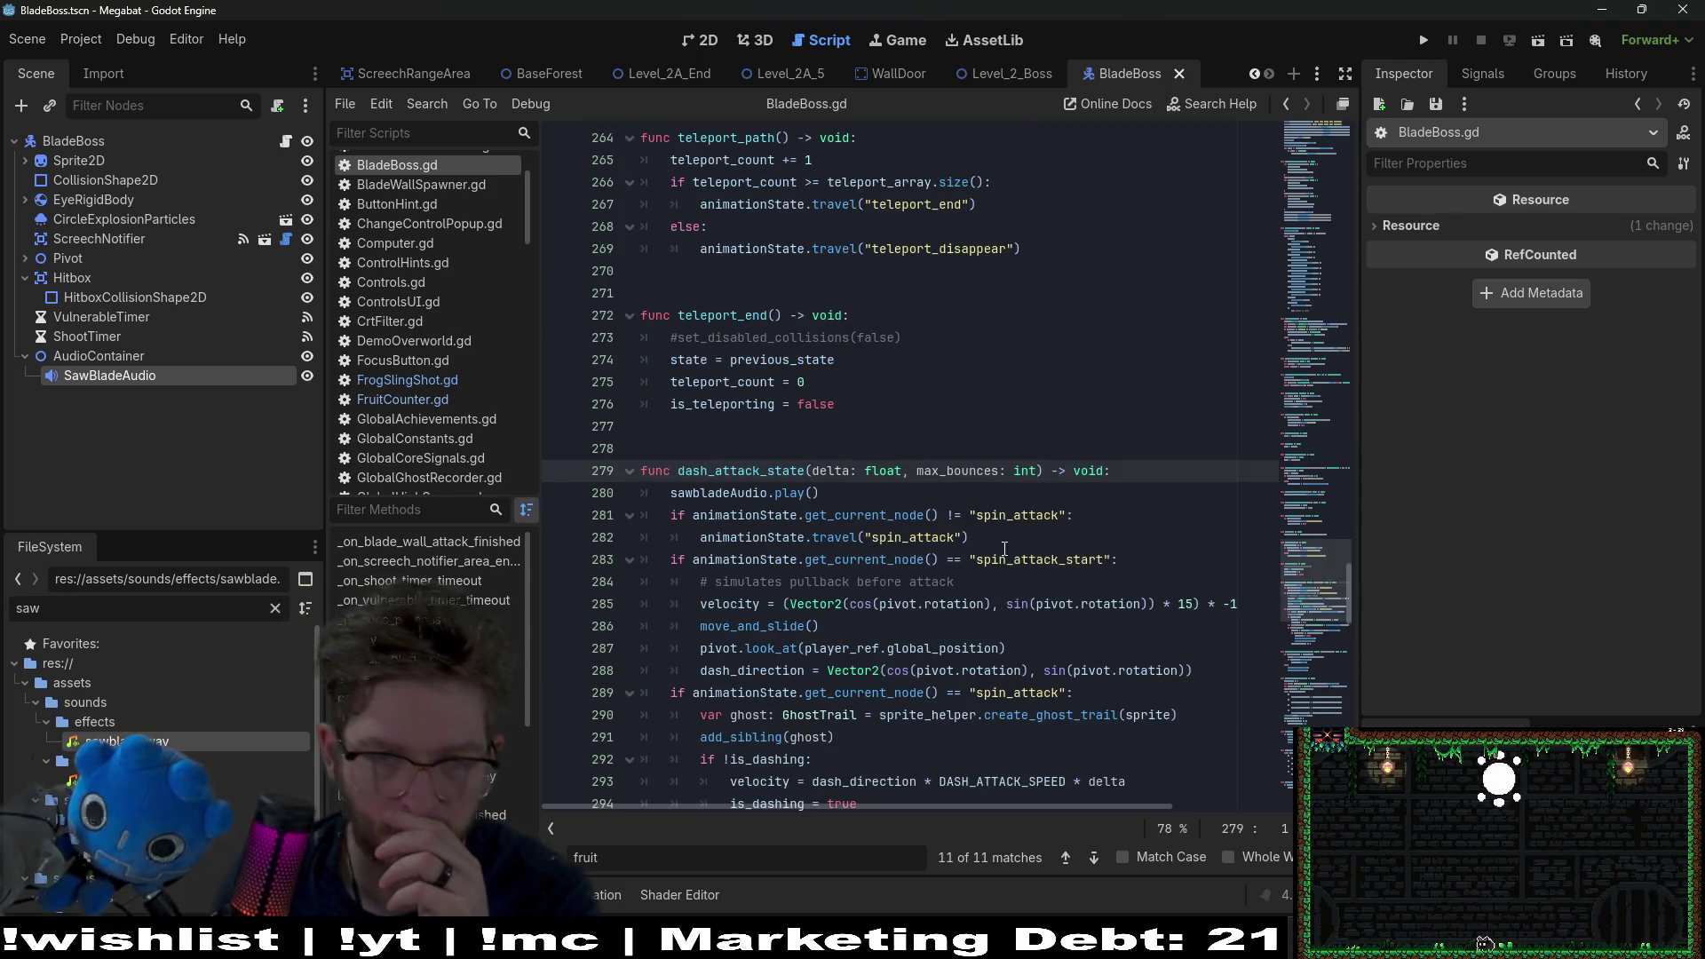
scroll(1004, 548, "down", 2)
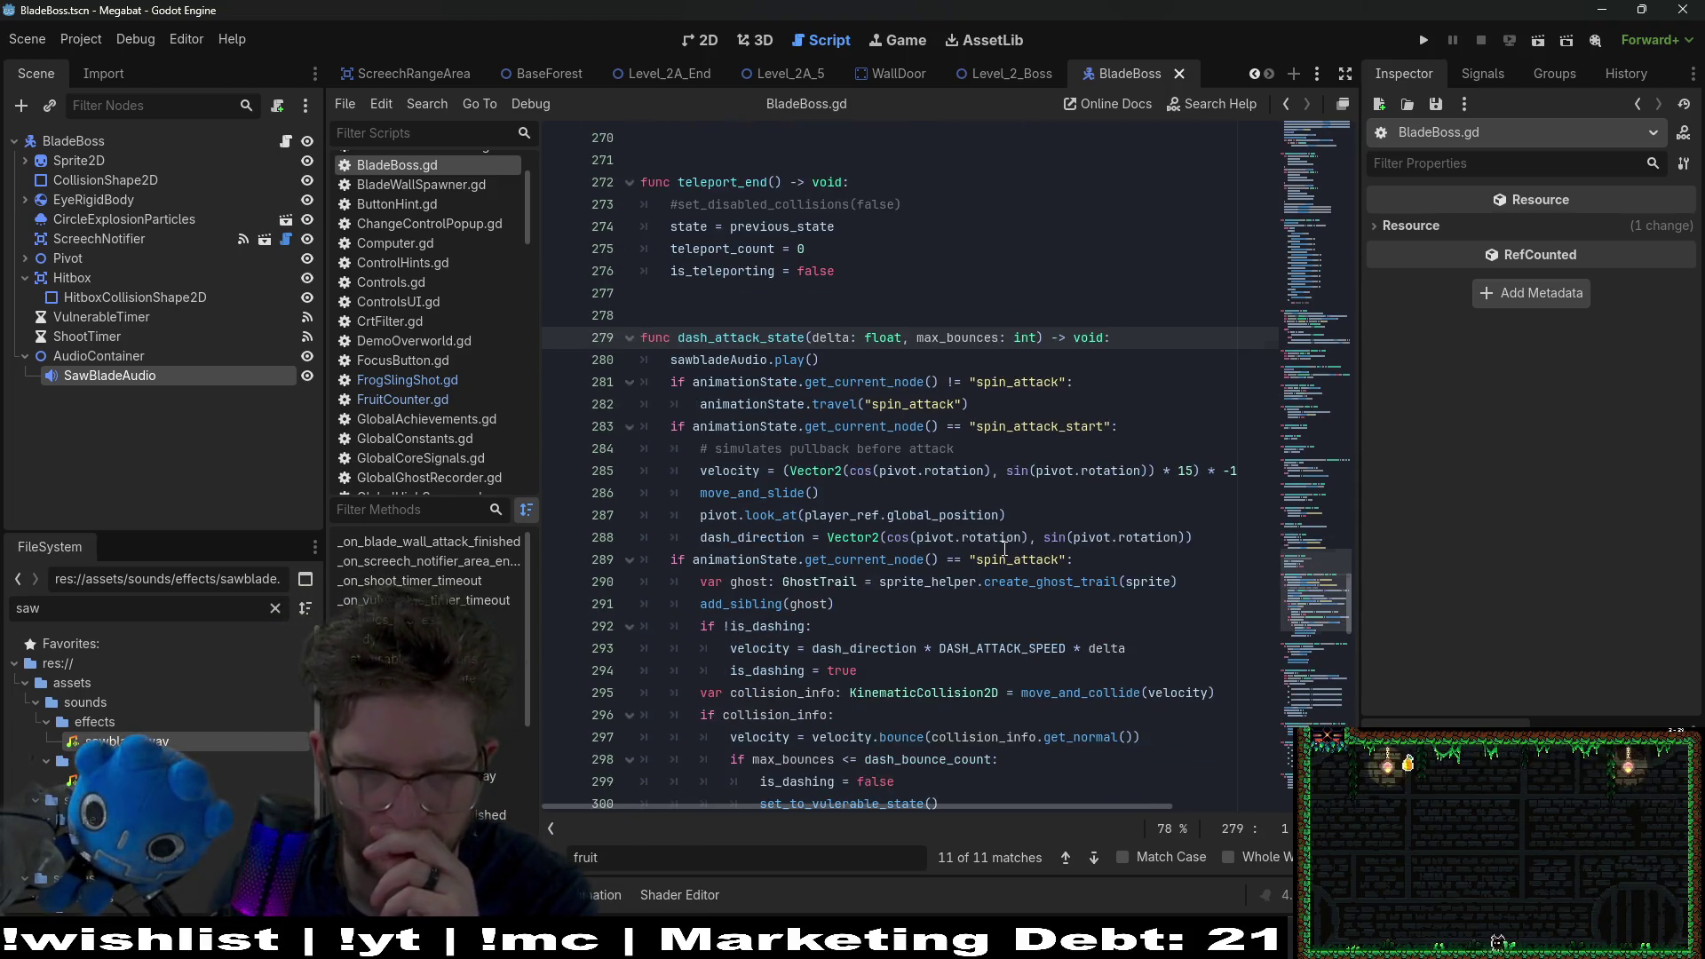
scroll(1005, 548, "down", 1)
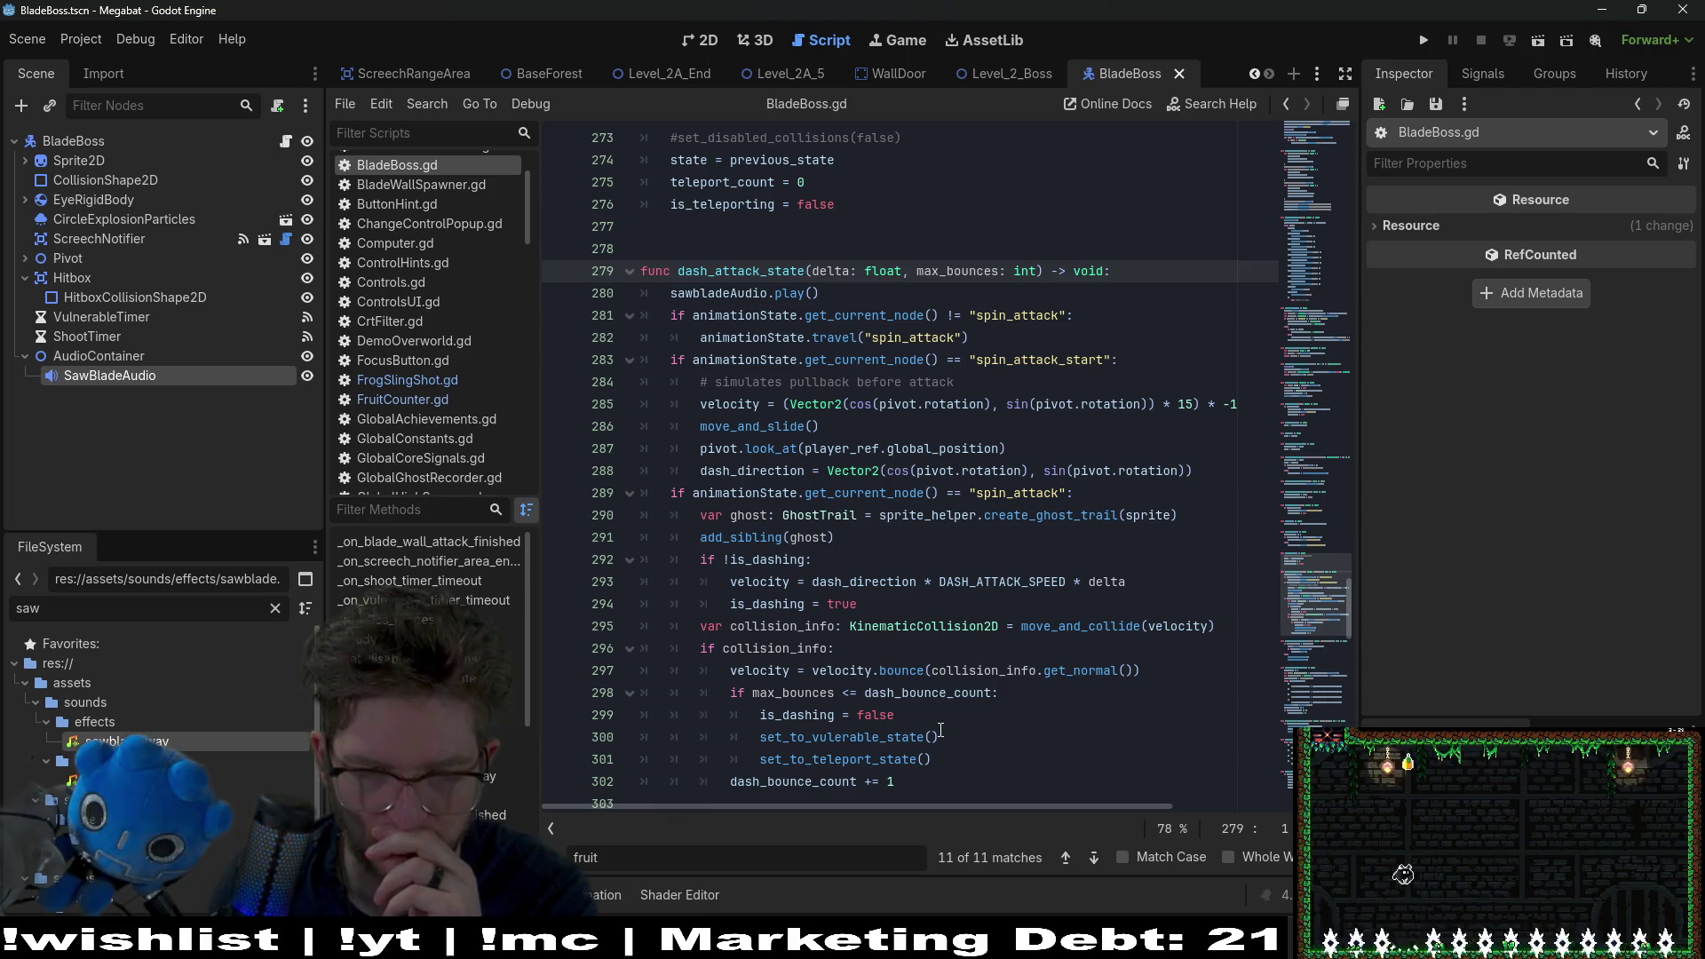
left_click(978, 737)
left_click(977, 704)
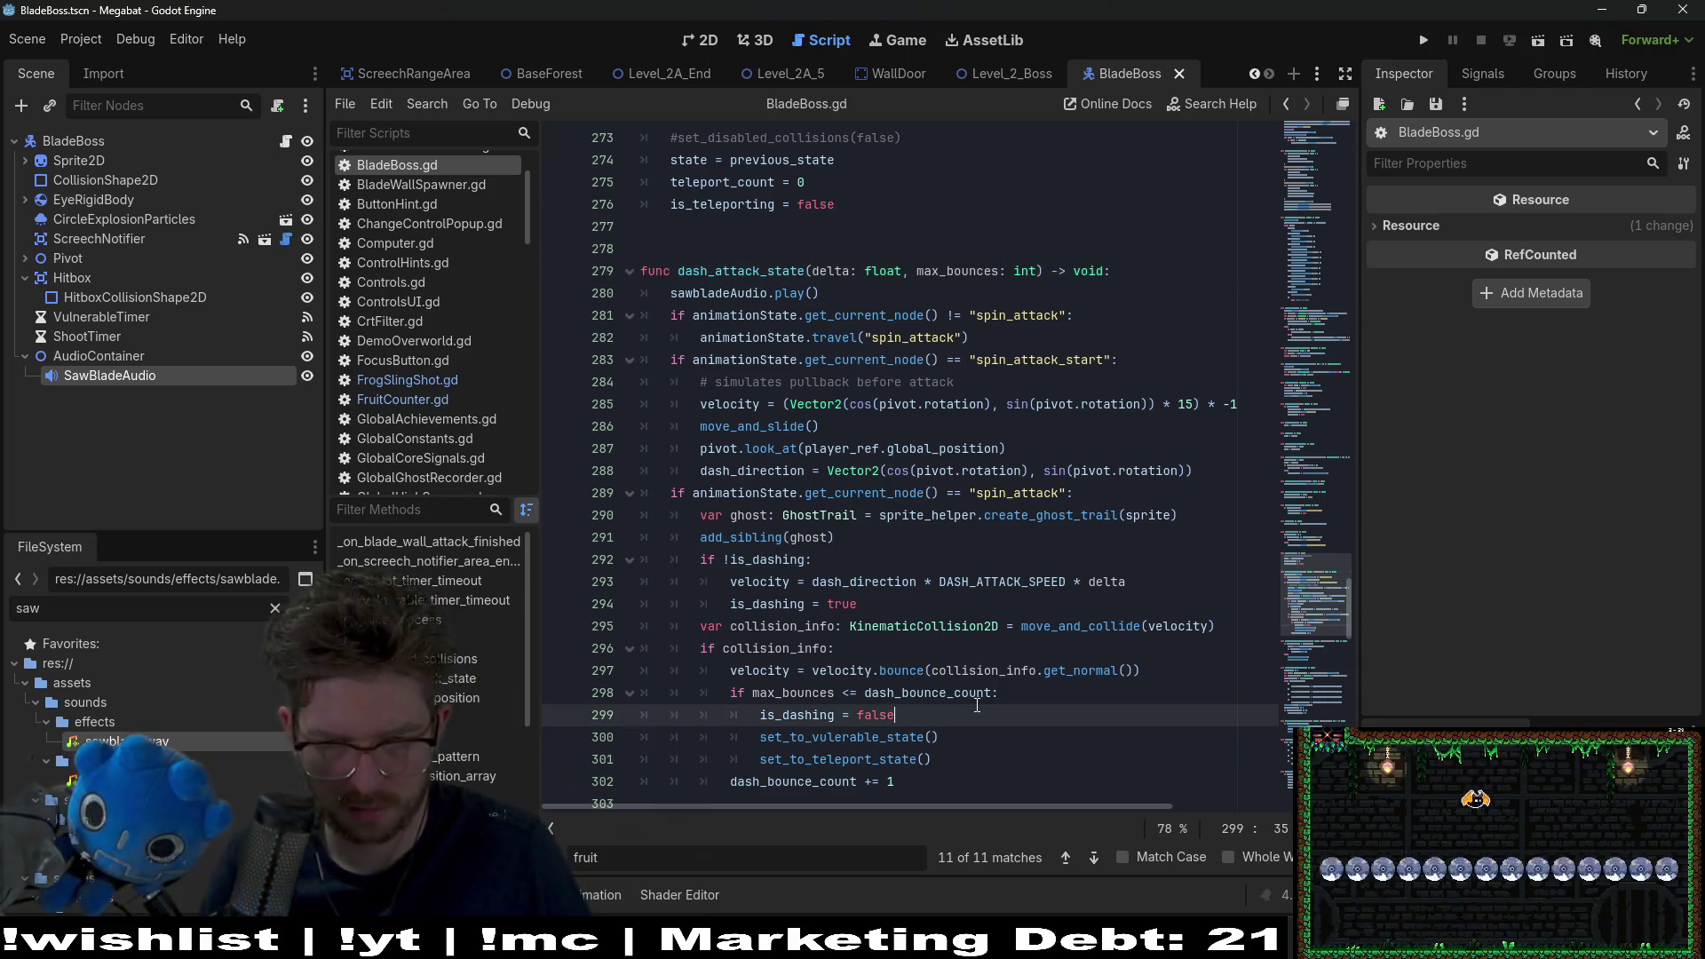
key("Return")
type("sawbladeAudio")
type(".stop()")
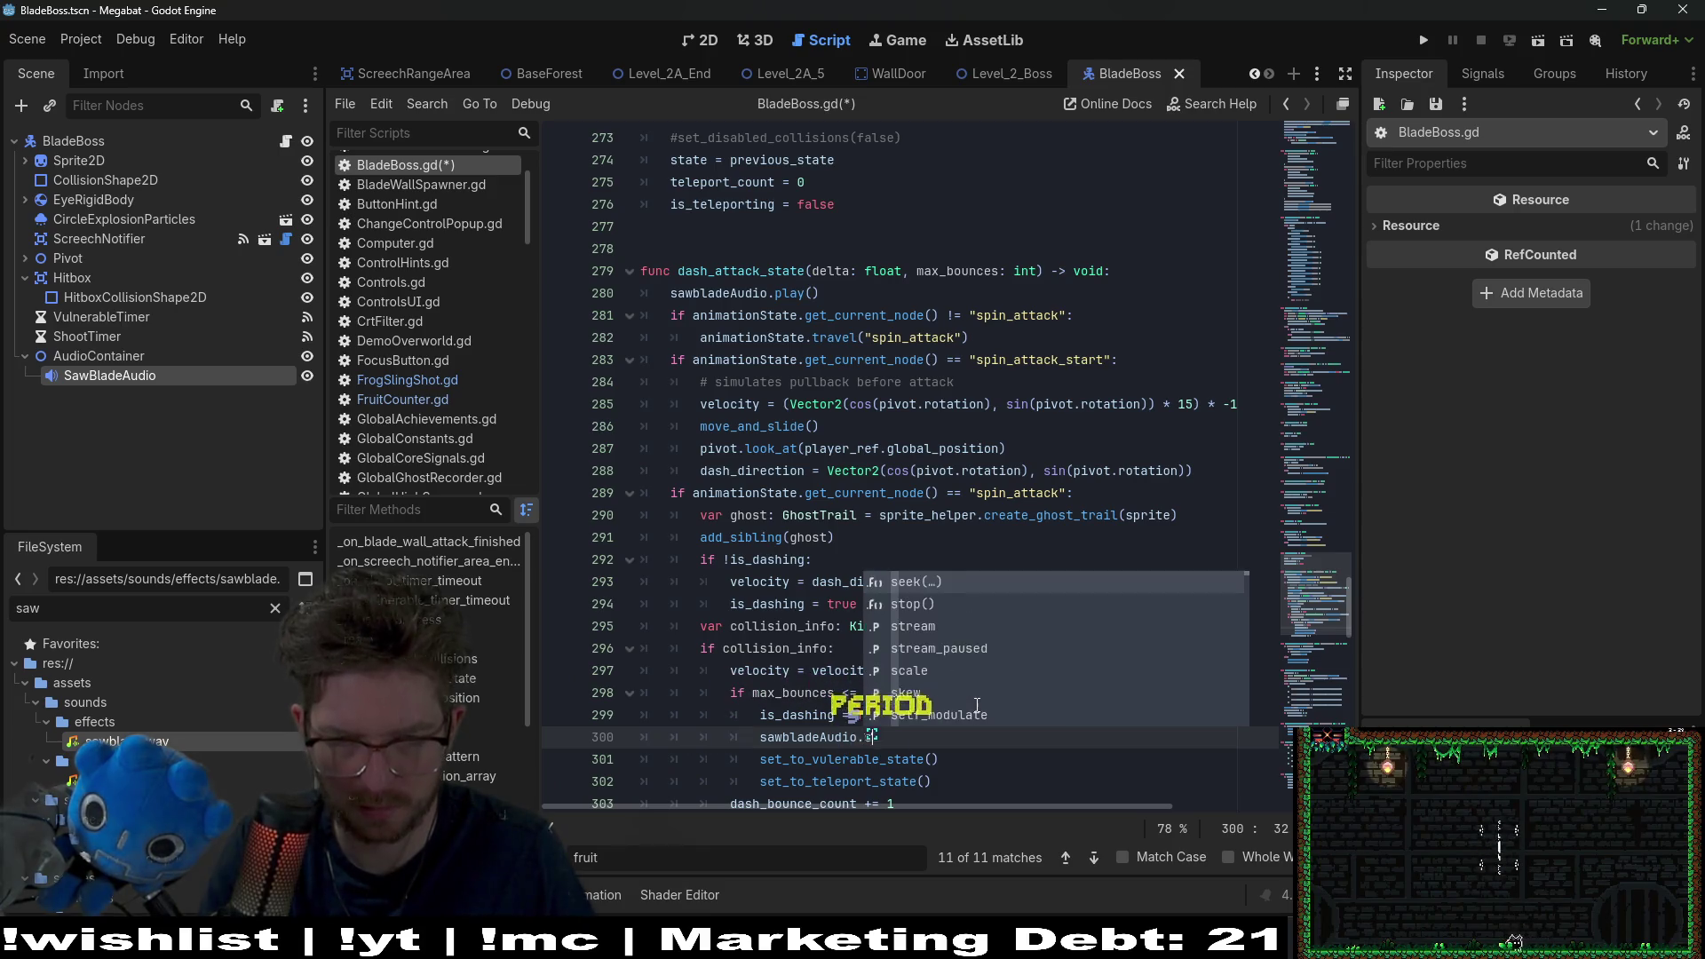
key("ctrl+s")
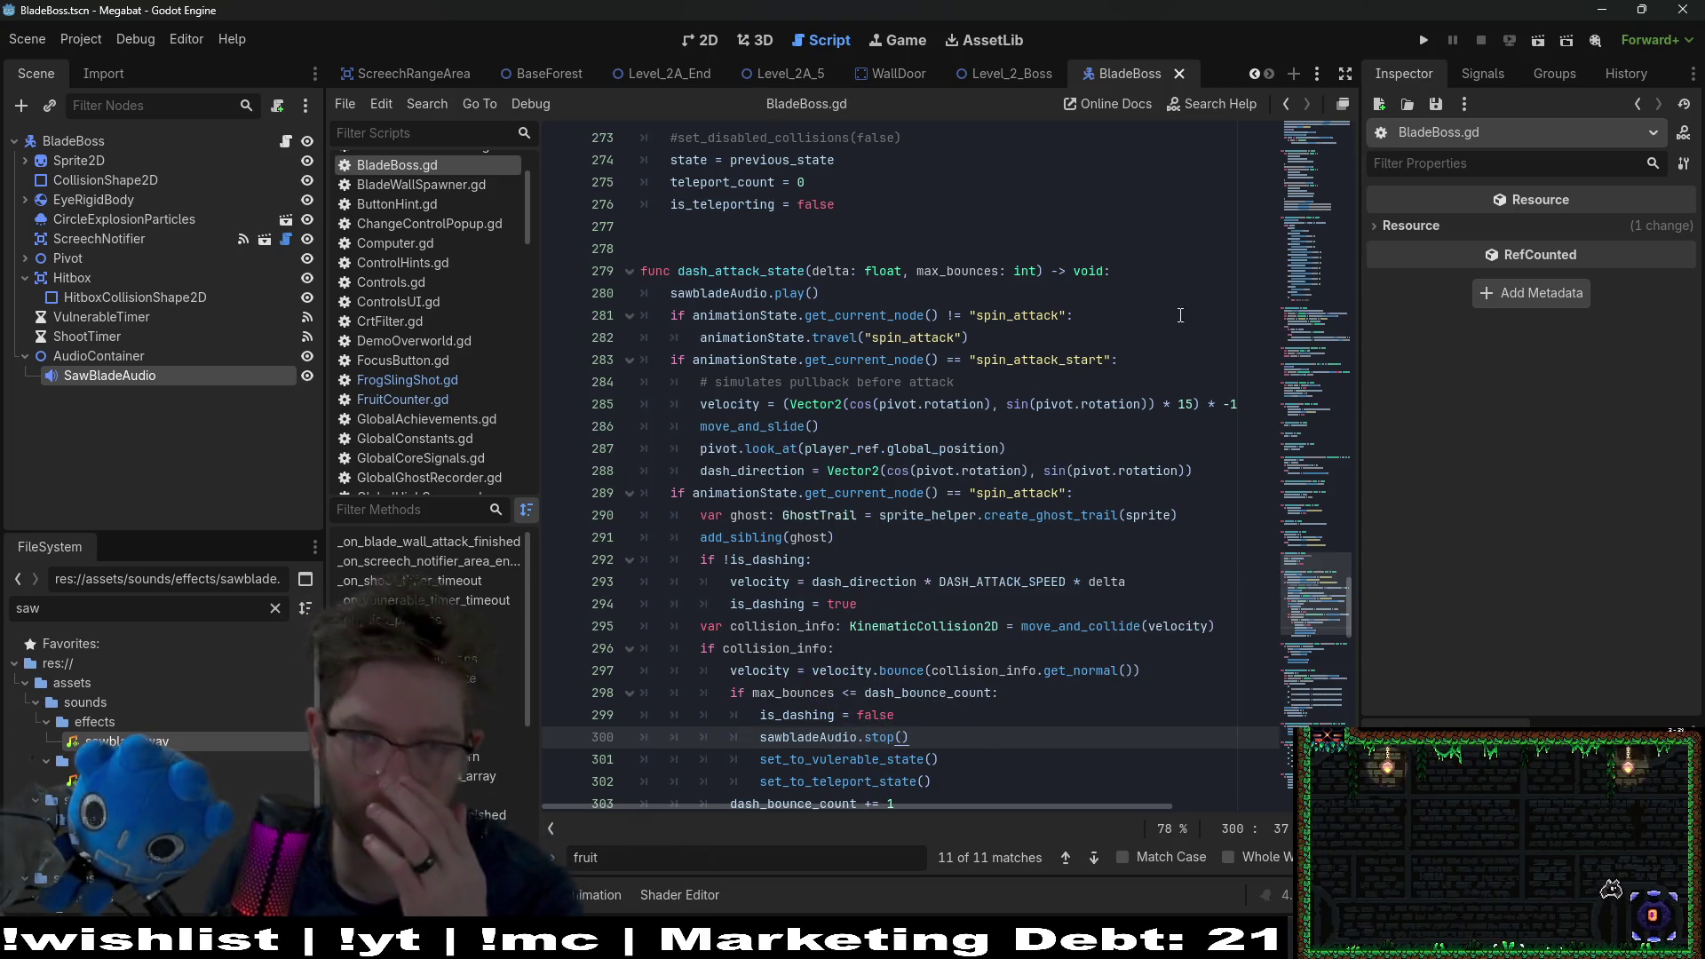
left_click(1007, 73)
left_click(708, 40)
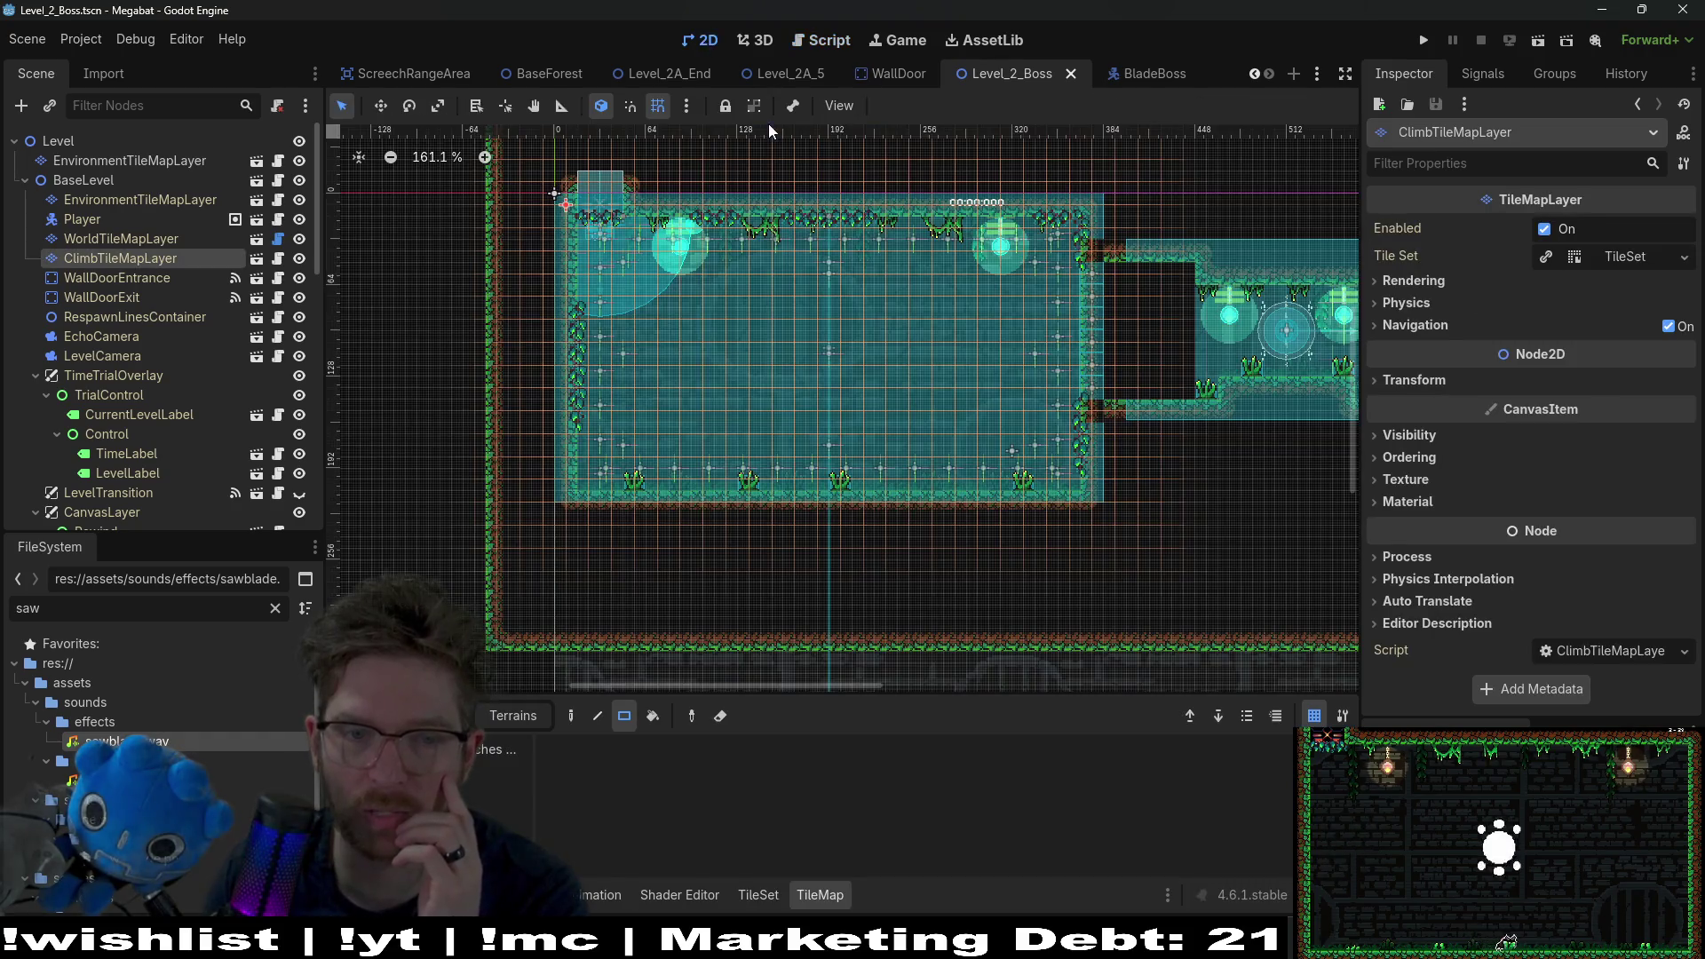
Step: Launch the boss level and run the cat left and right, leaping up the walls
left_click(1538, 42)
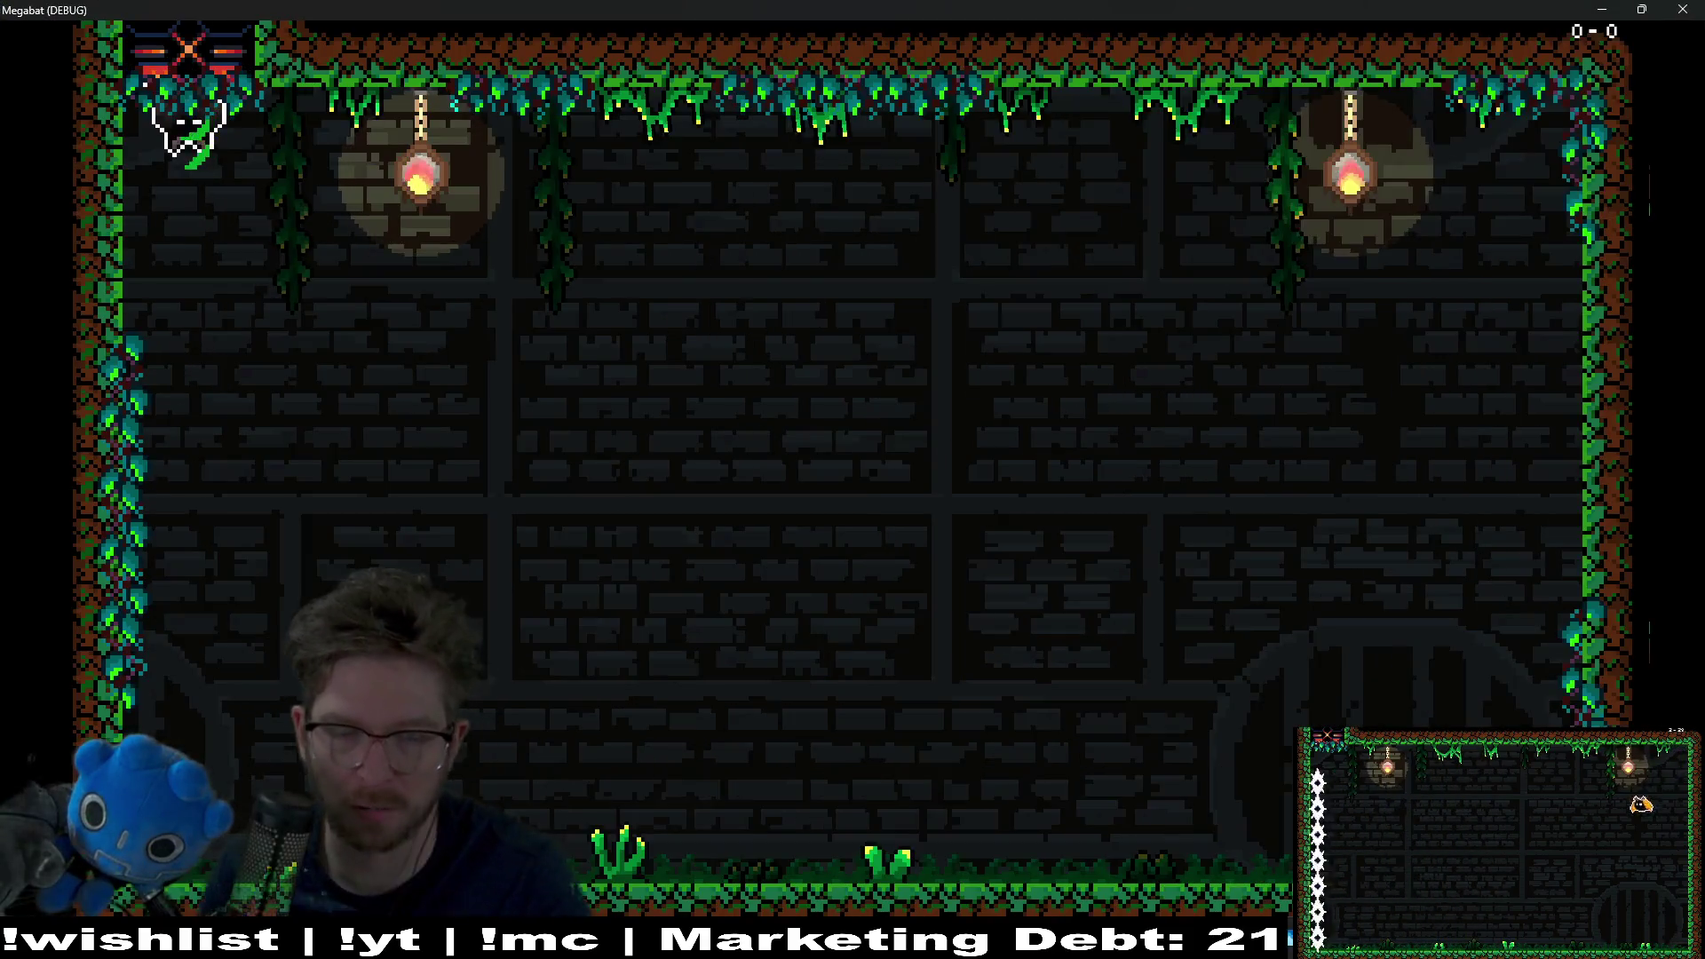
key("Right")
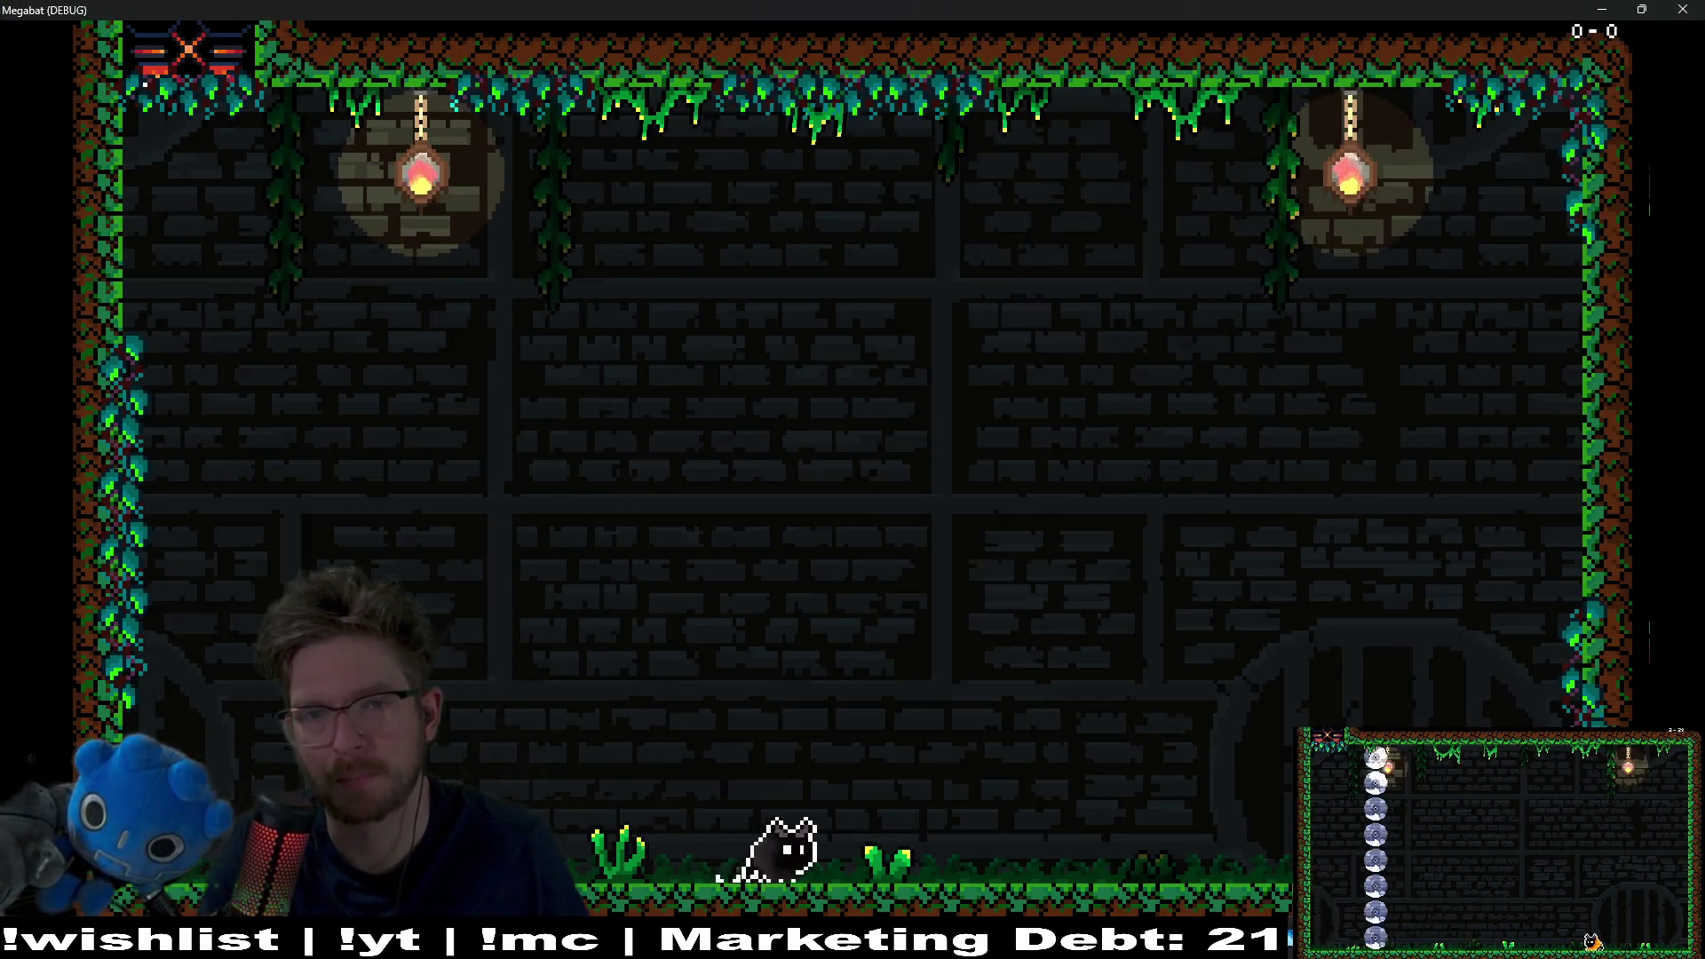
key("Left")
key("Left")
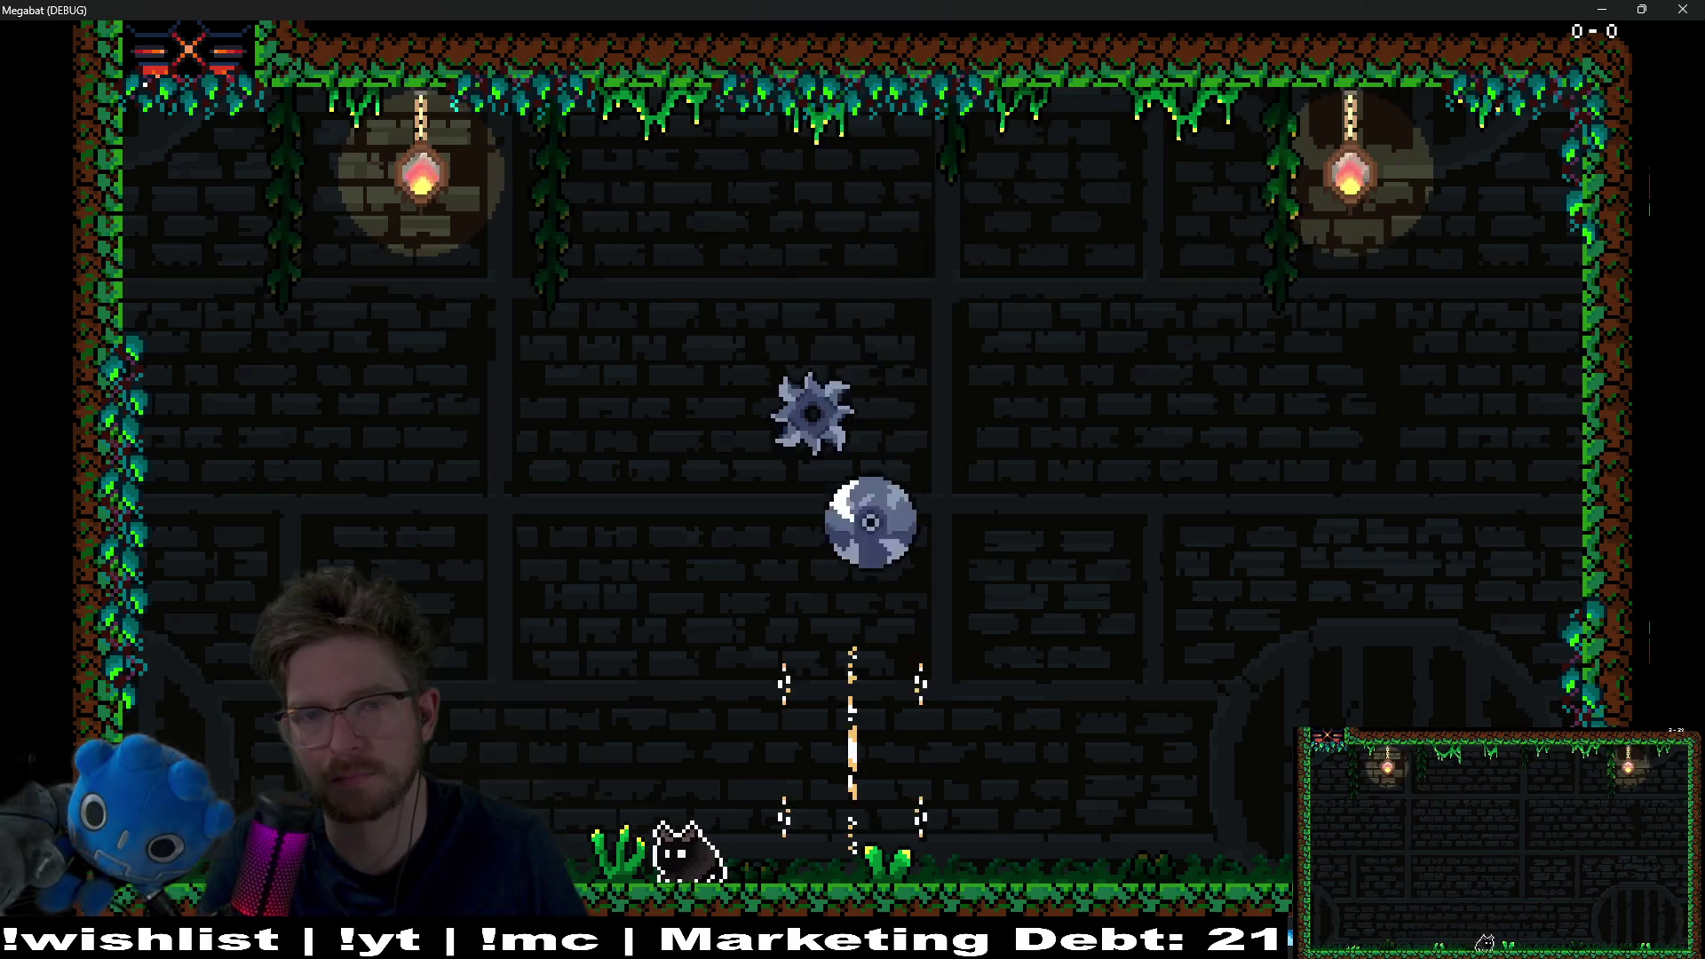
key("Right")
key("Left")
key("Left")
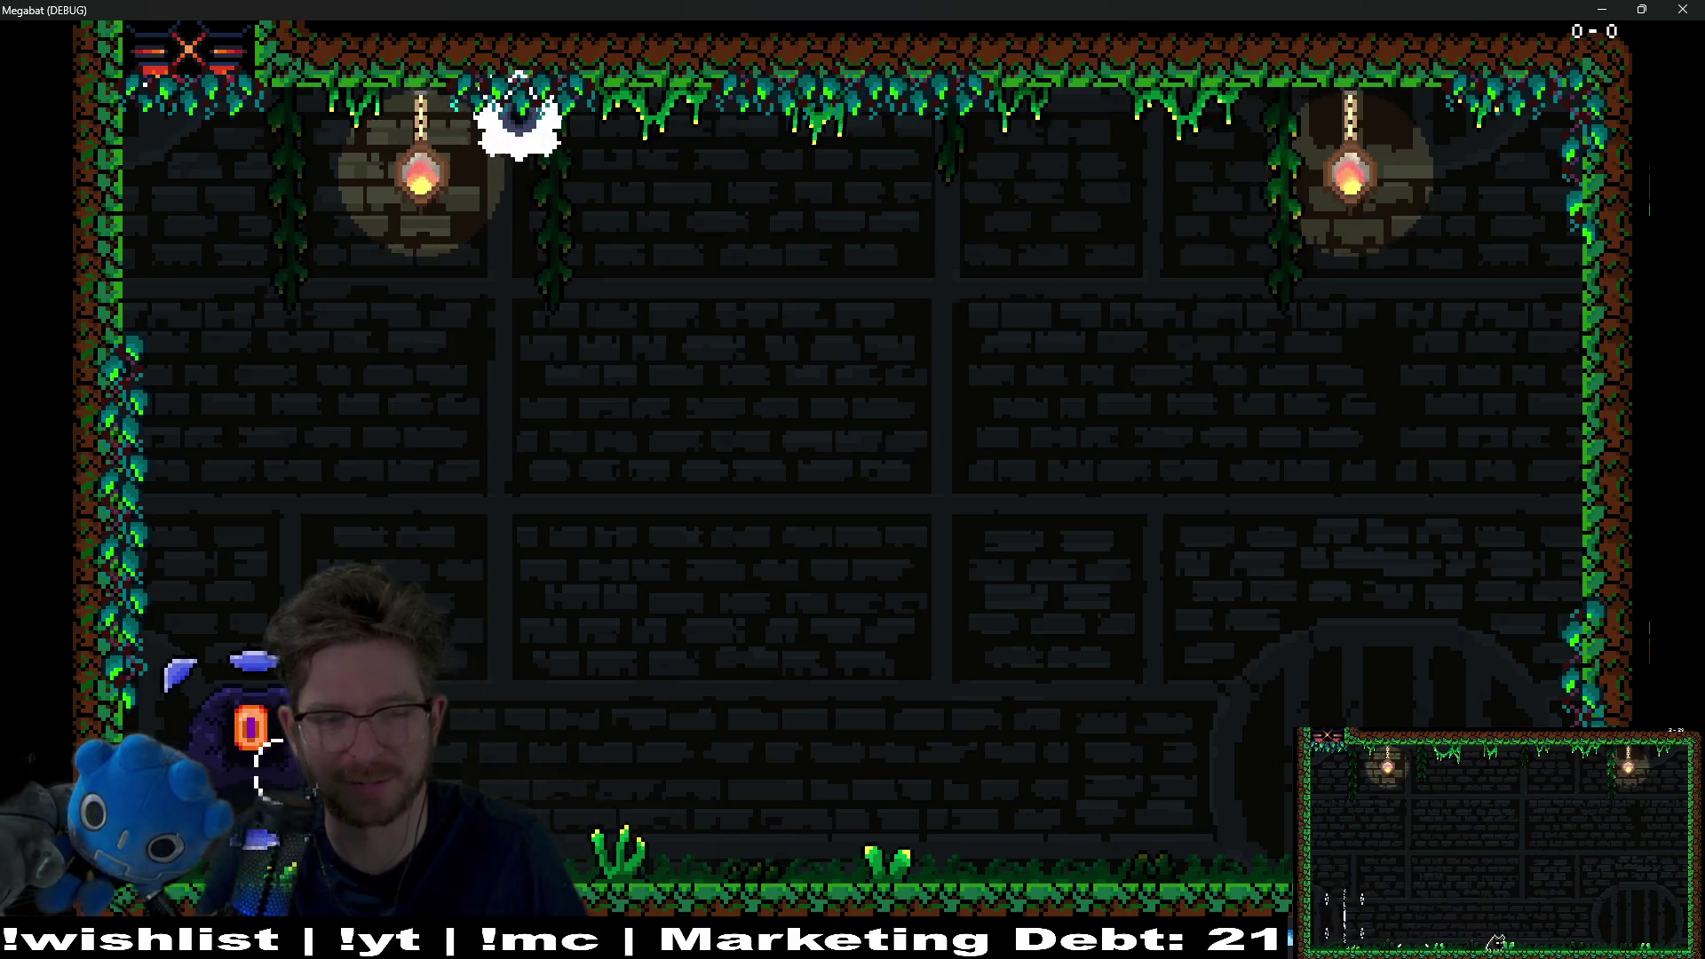
key("Right")
key("Left")
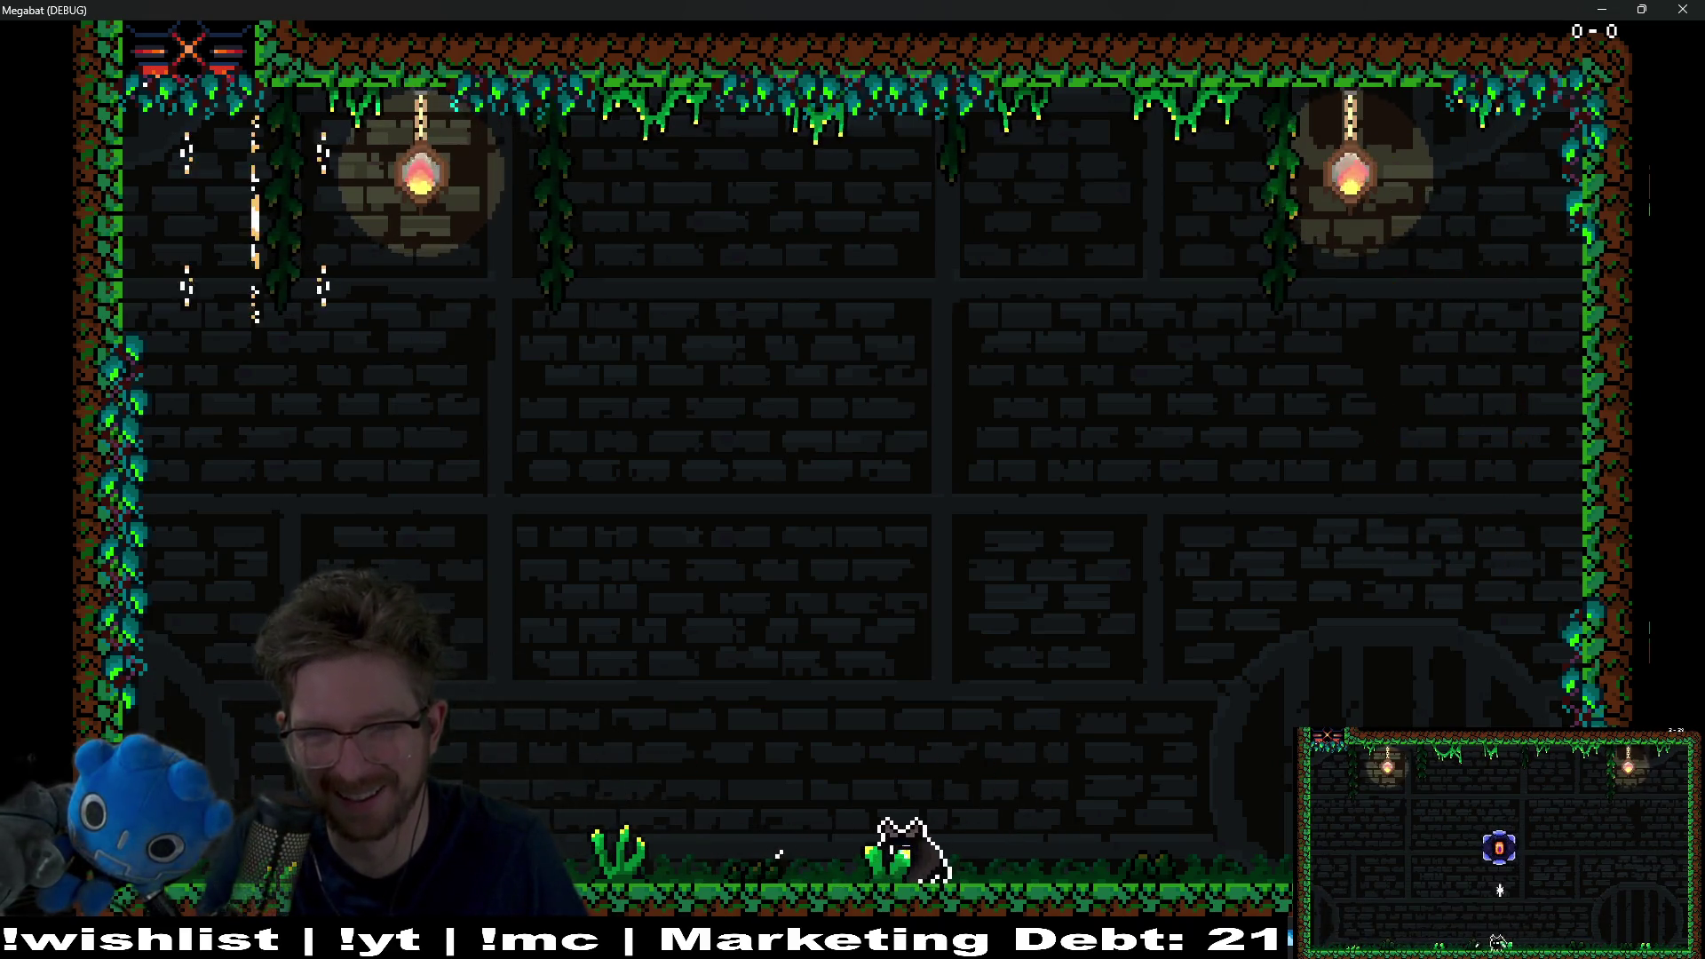
key("Right")
key("space")
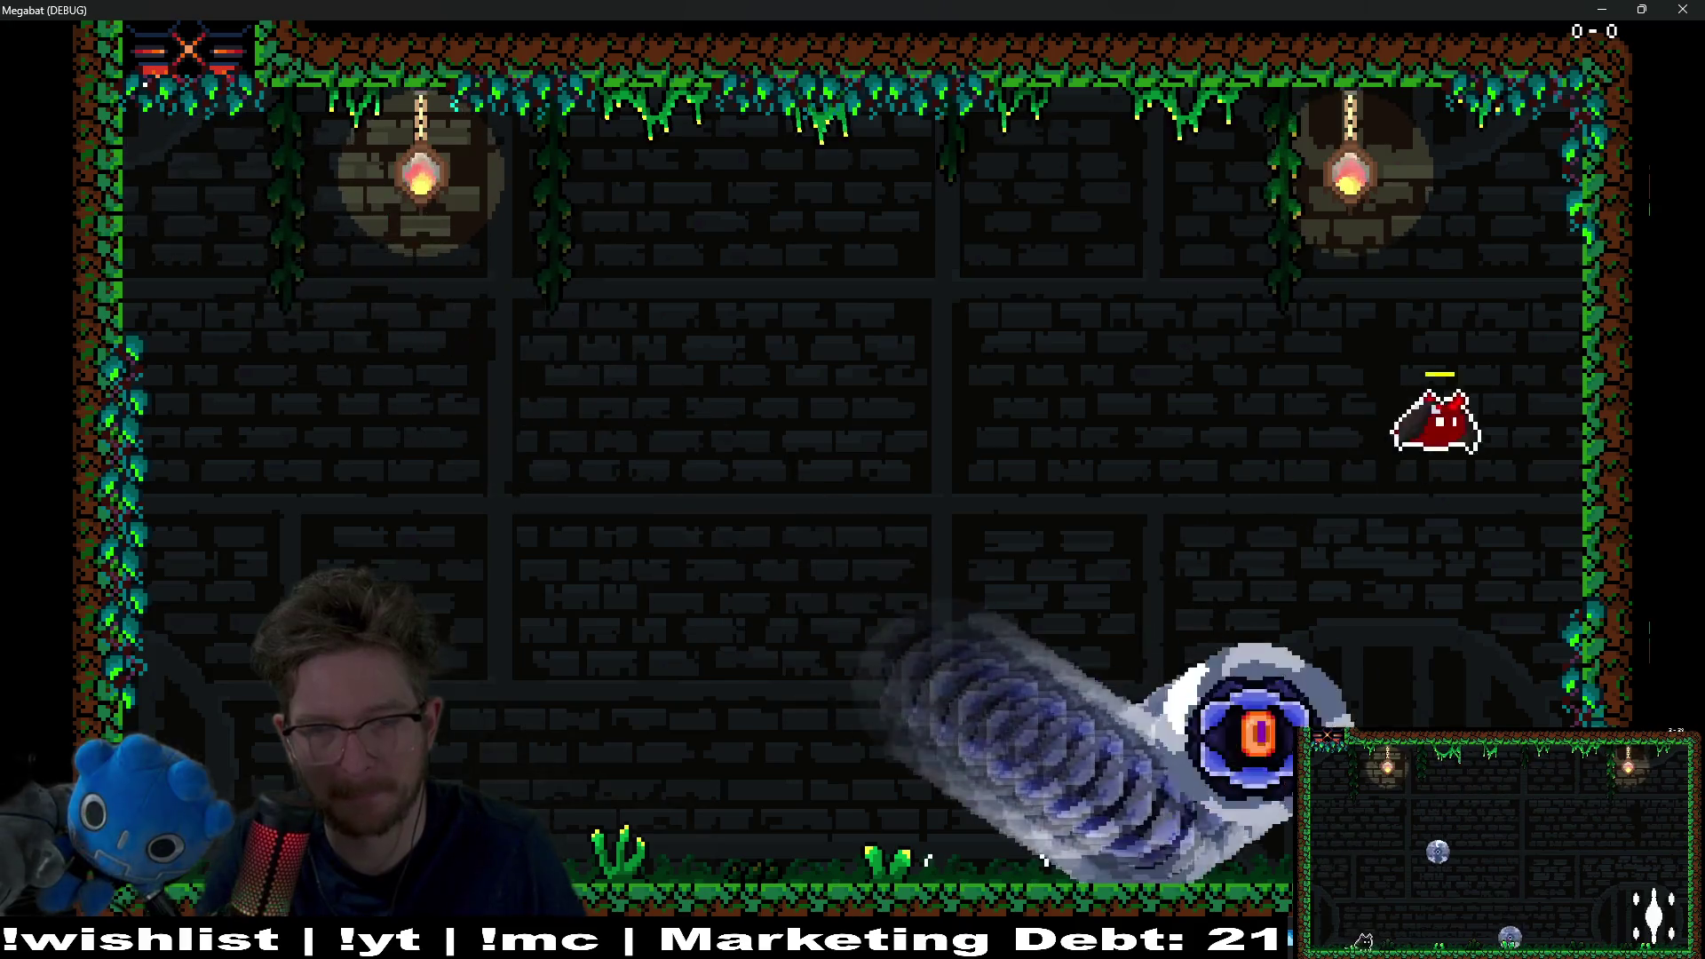
key("Left")
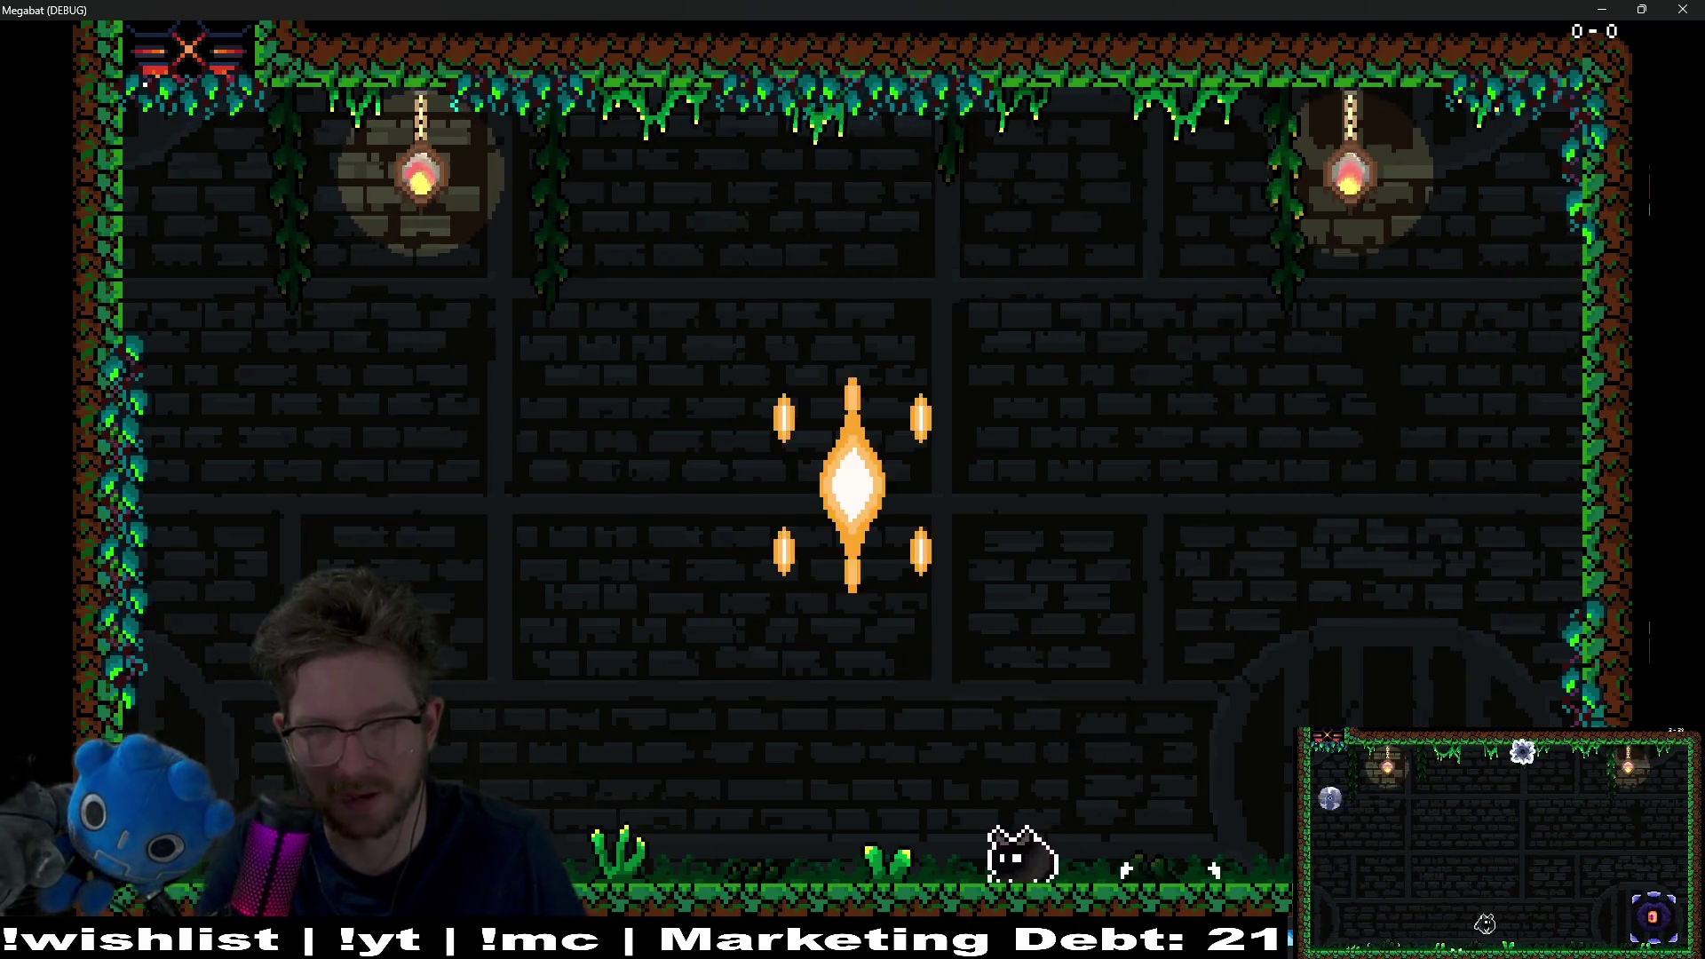
key("Right")
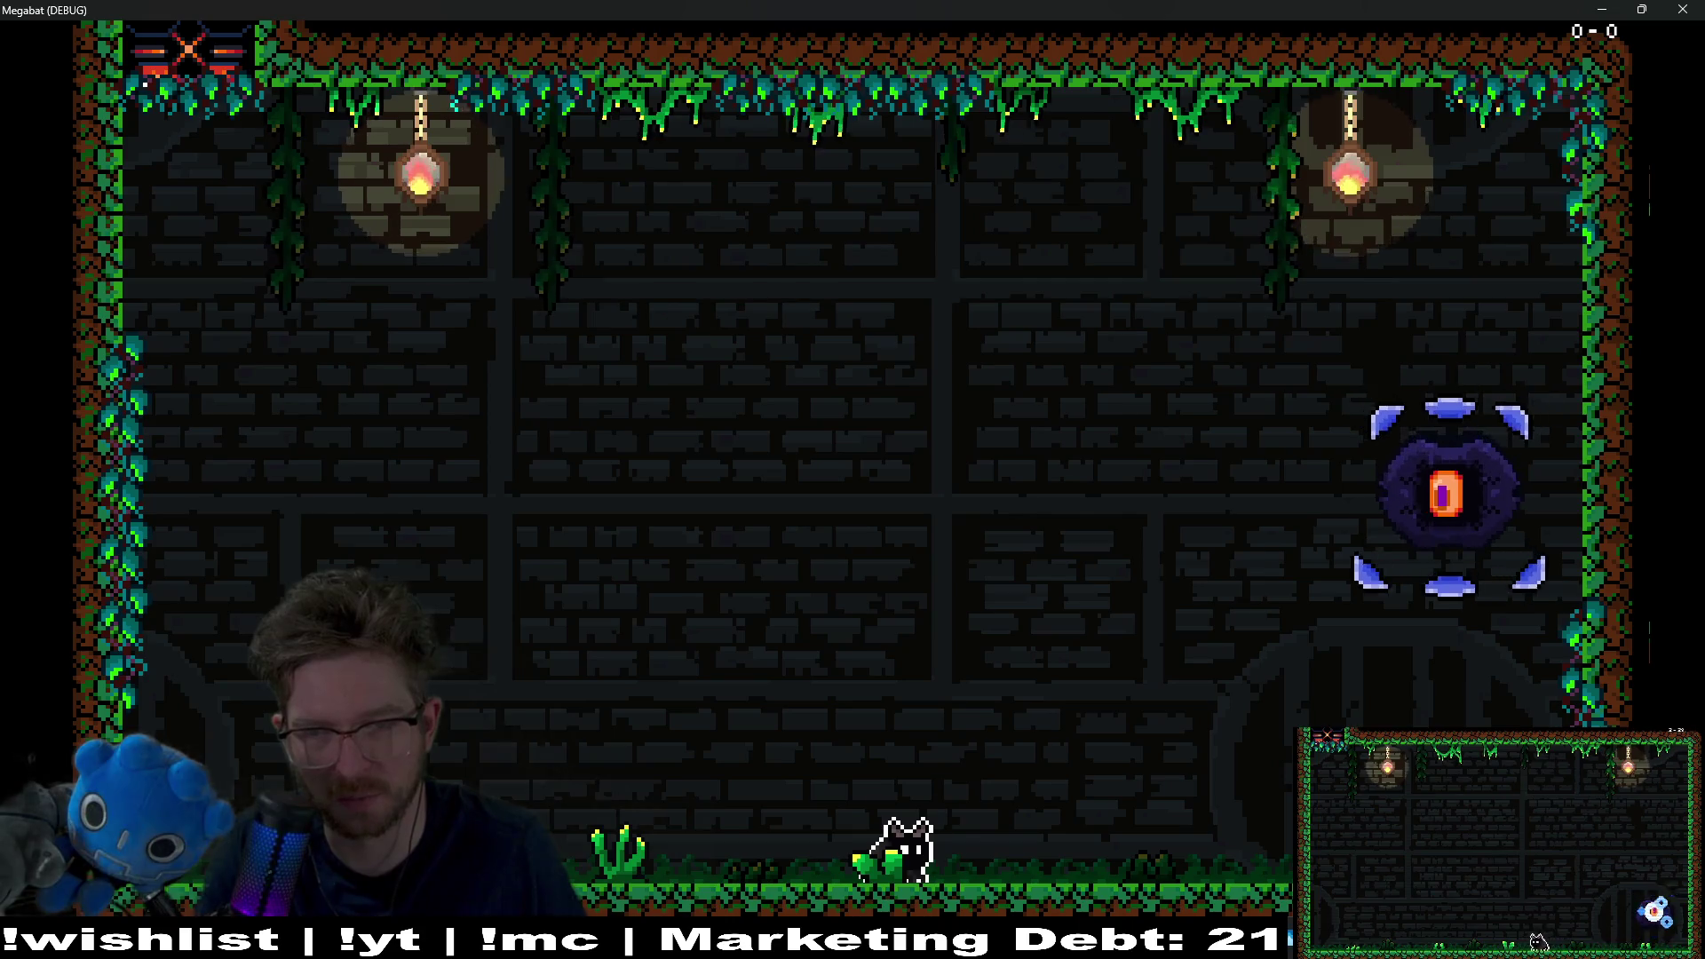
key("space")
key("Left")
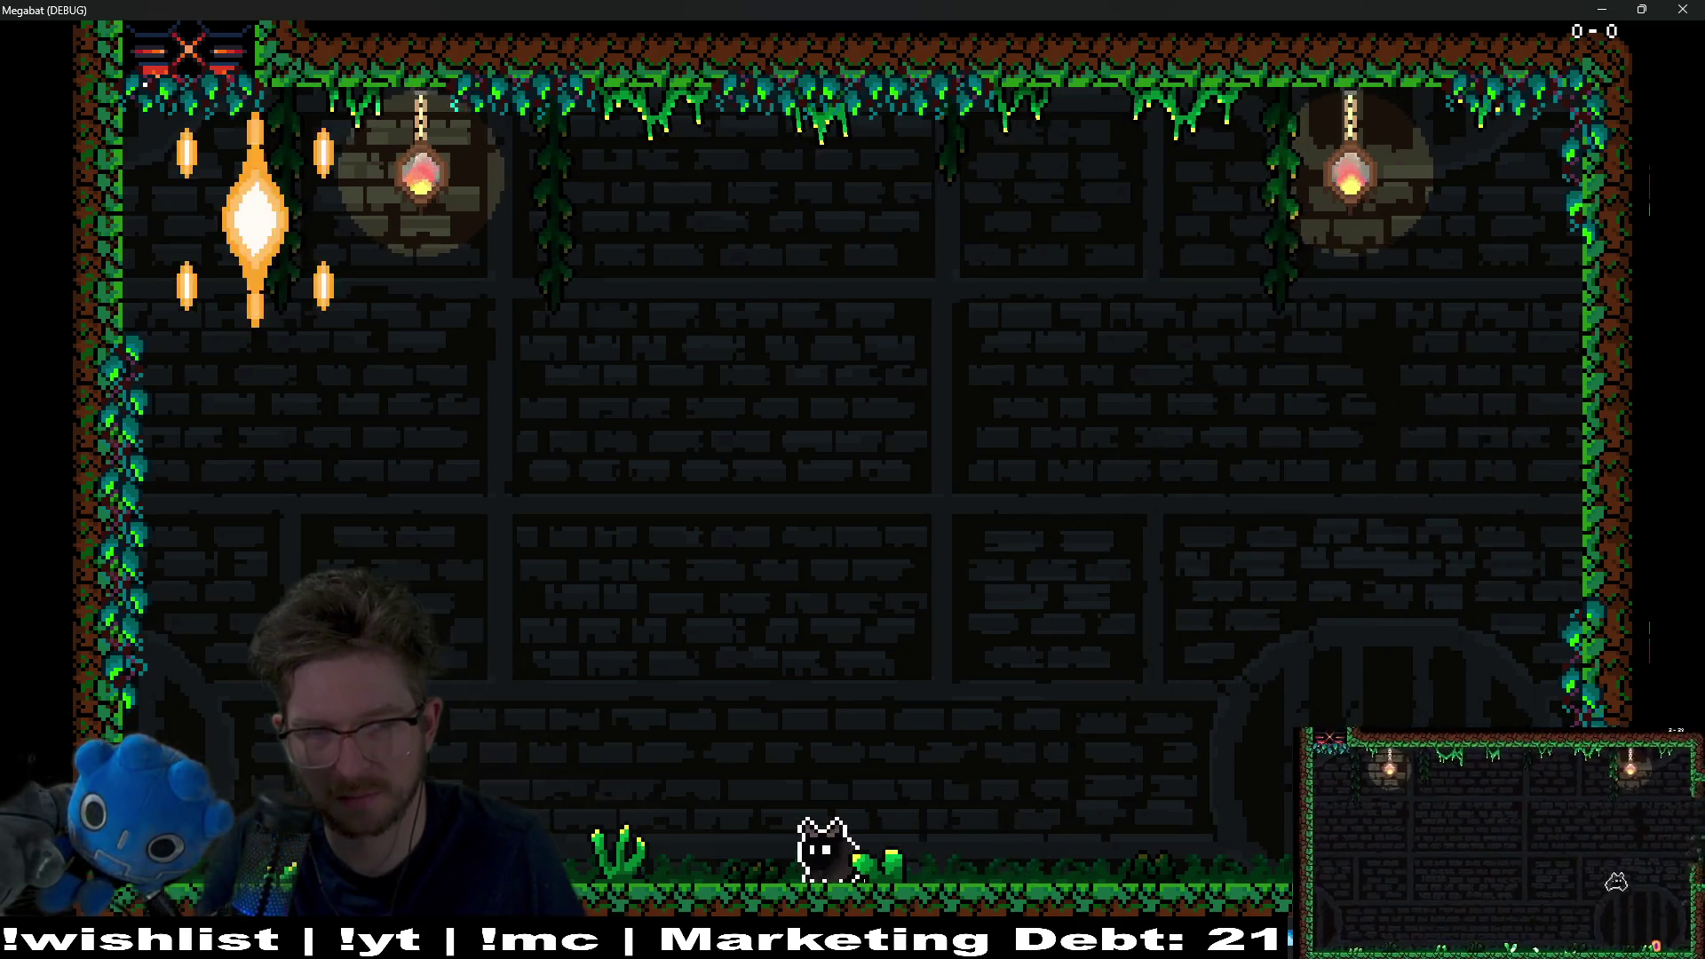
key("Left")
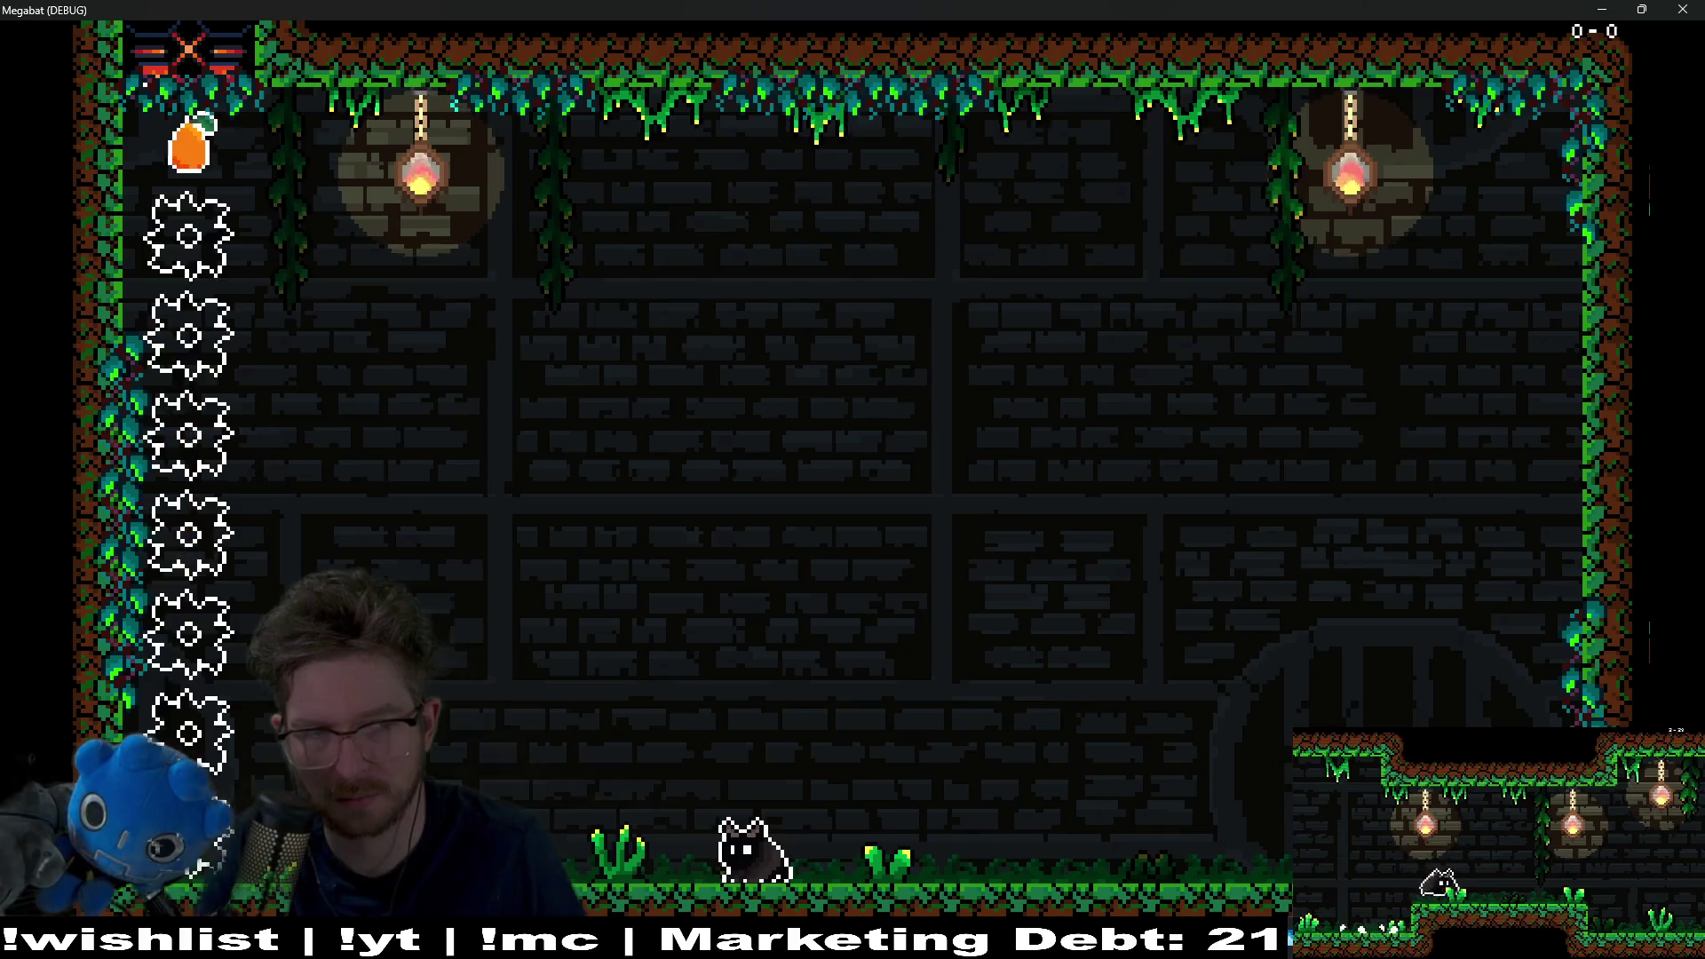
key("space")
key("Left")
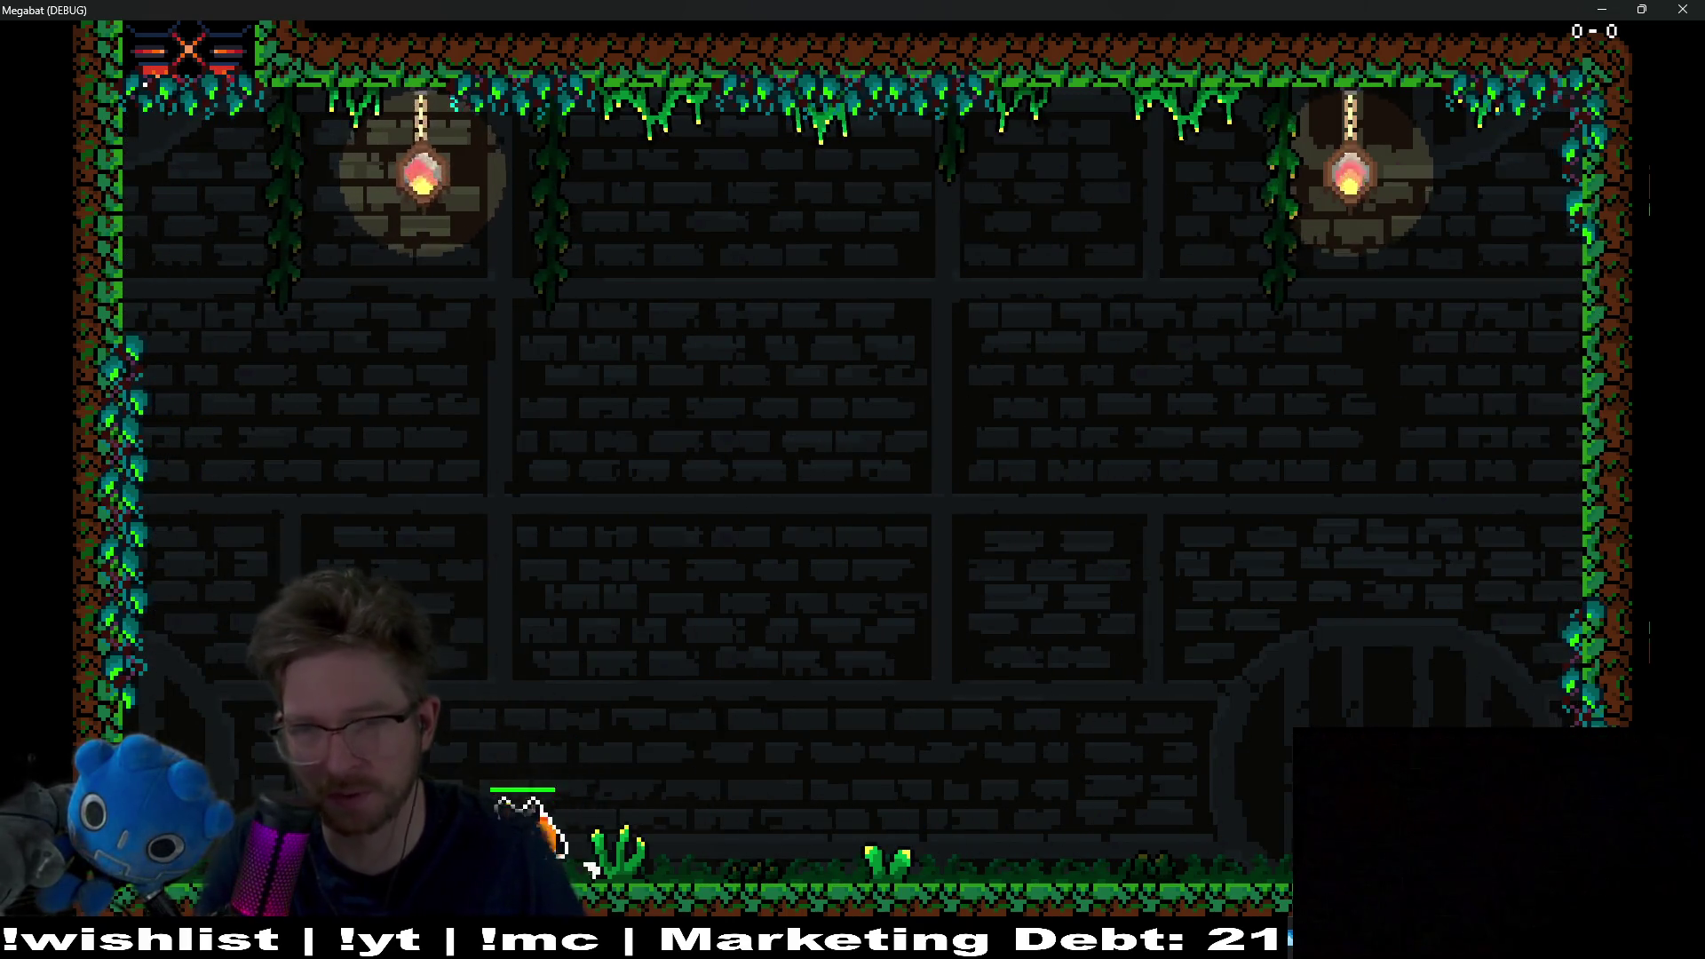
Step: Dash across the arena, fly above the rising spikes, dodge the boss's lunges, then close the game
key("space")
key("Right")
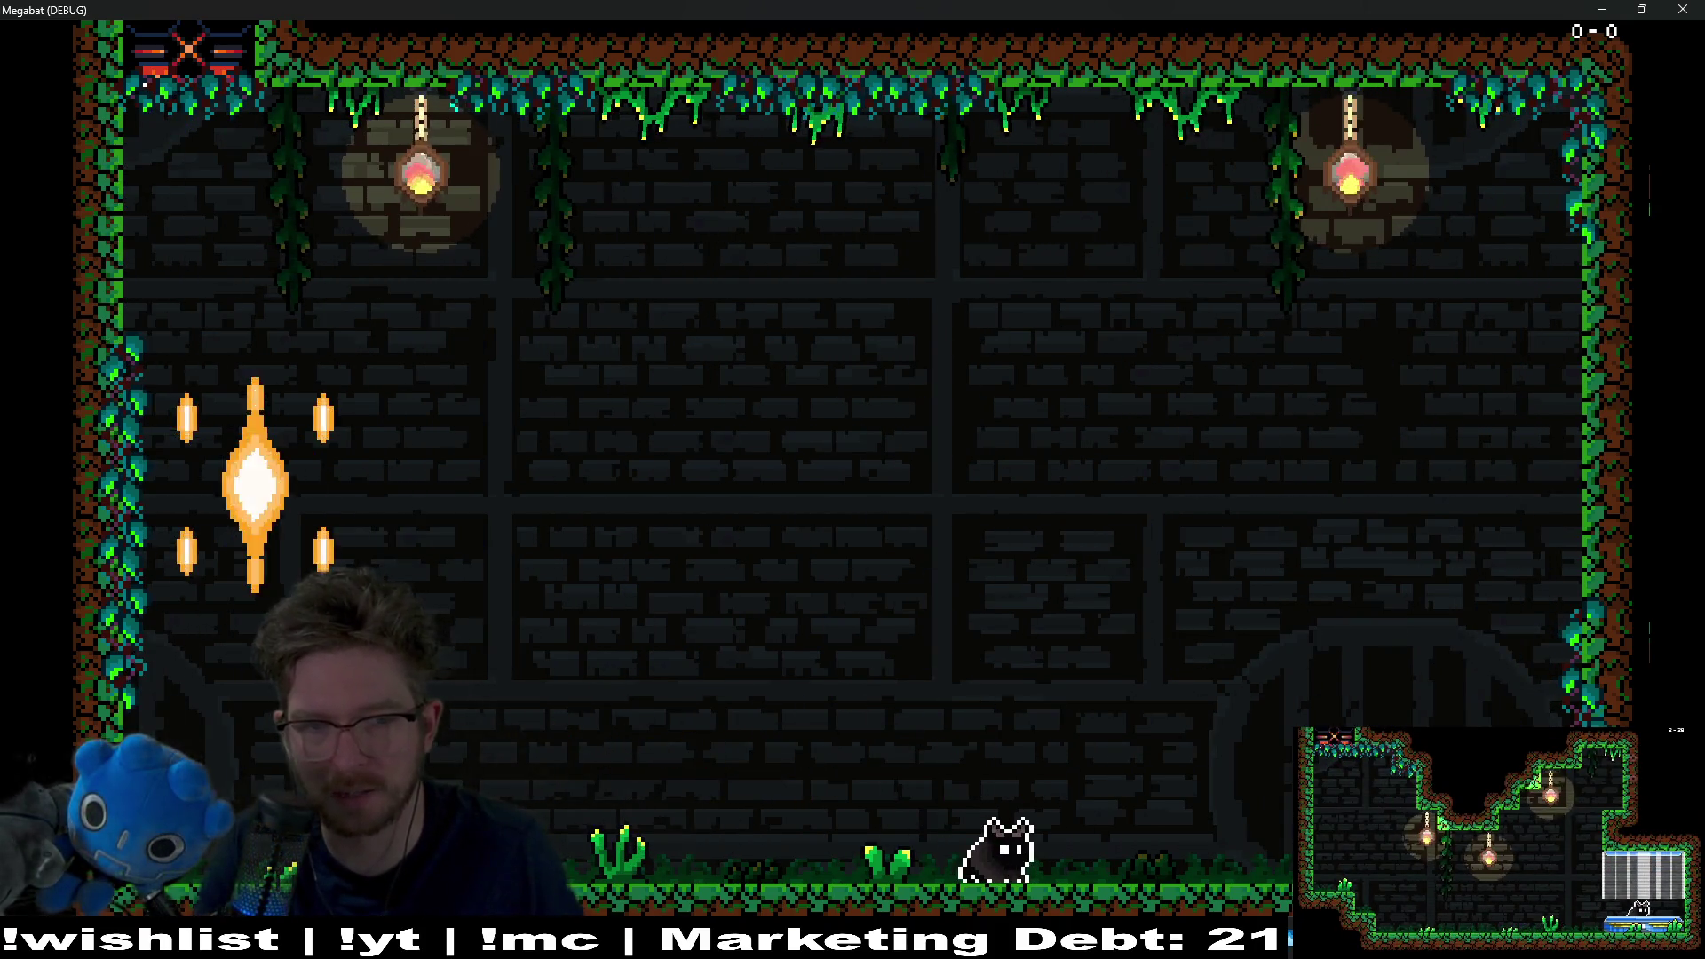
key("space")
key("Right")
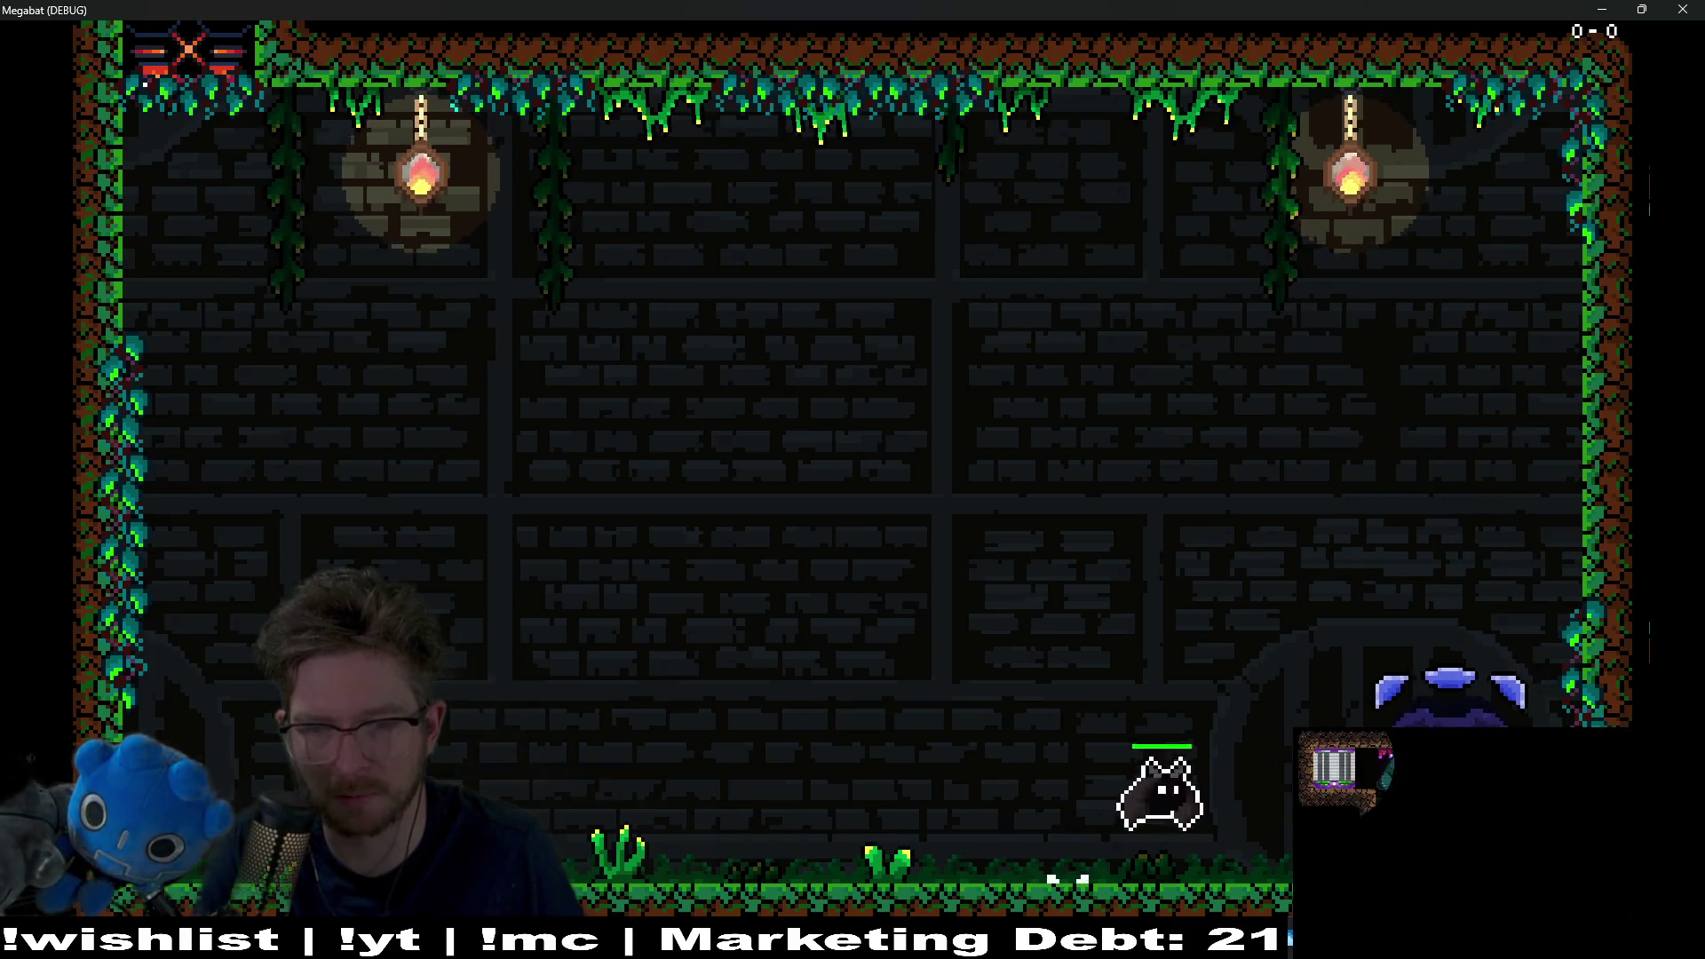
key("Left")
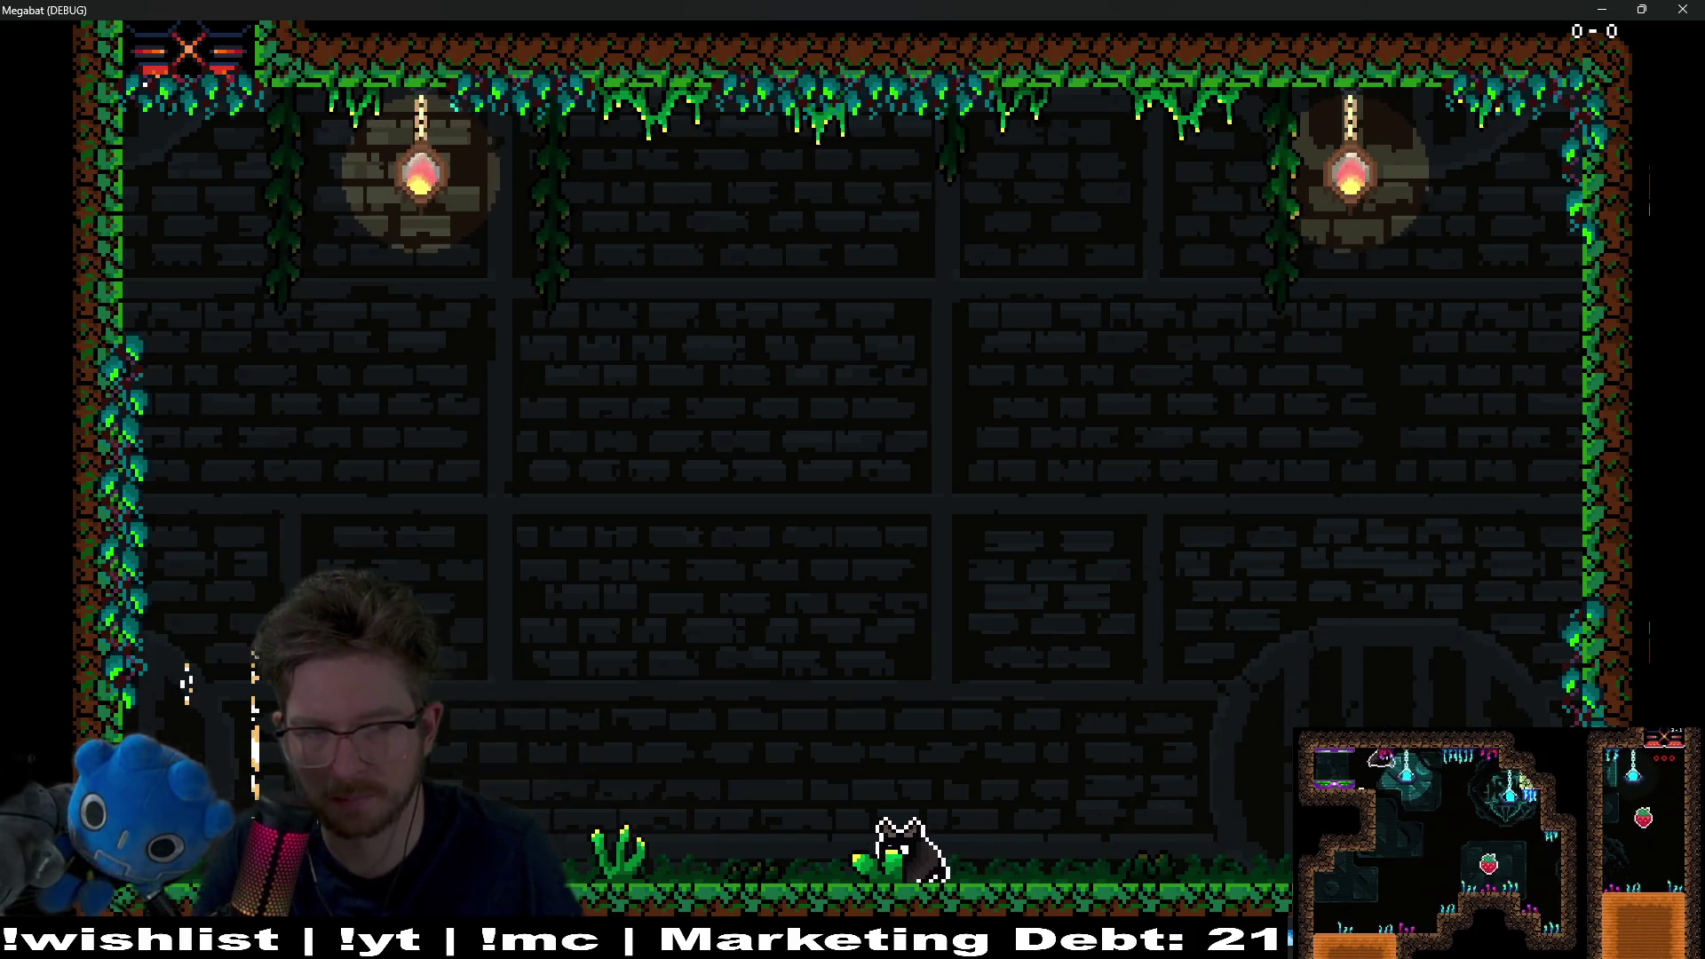
key("space")
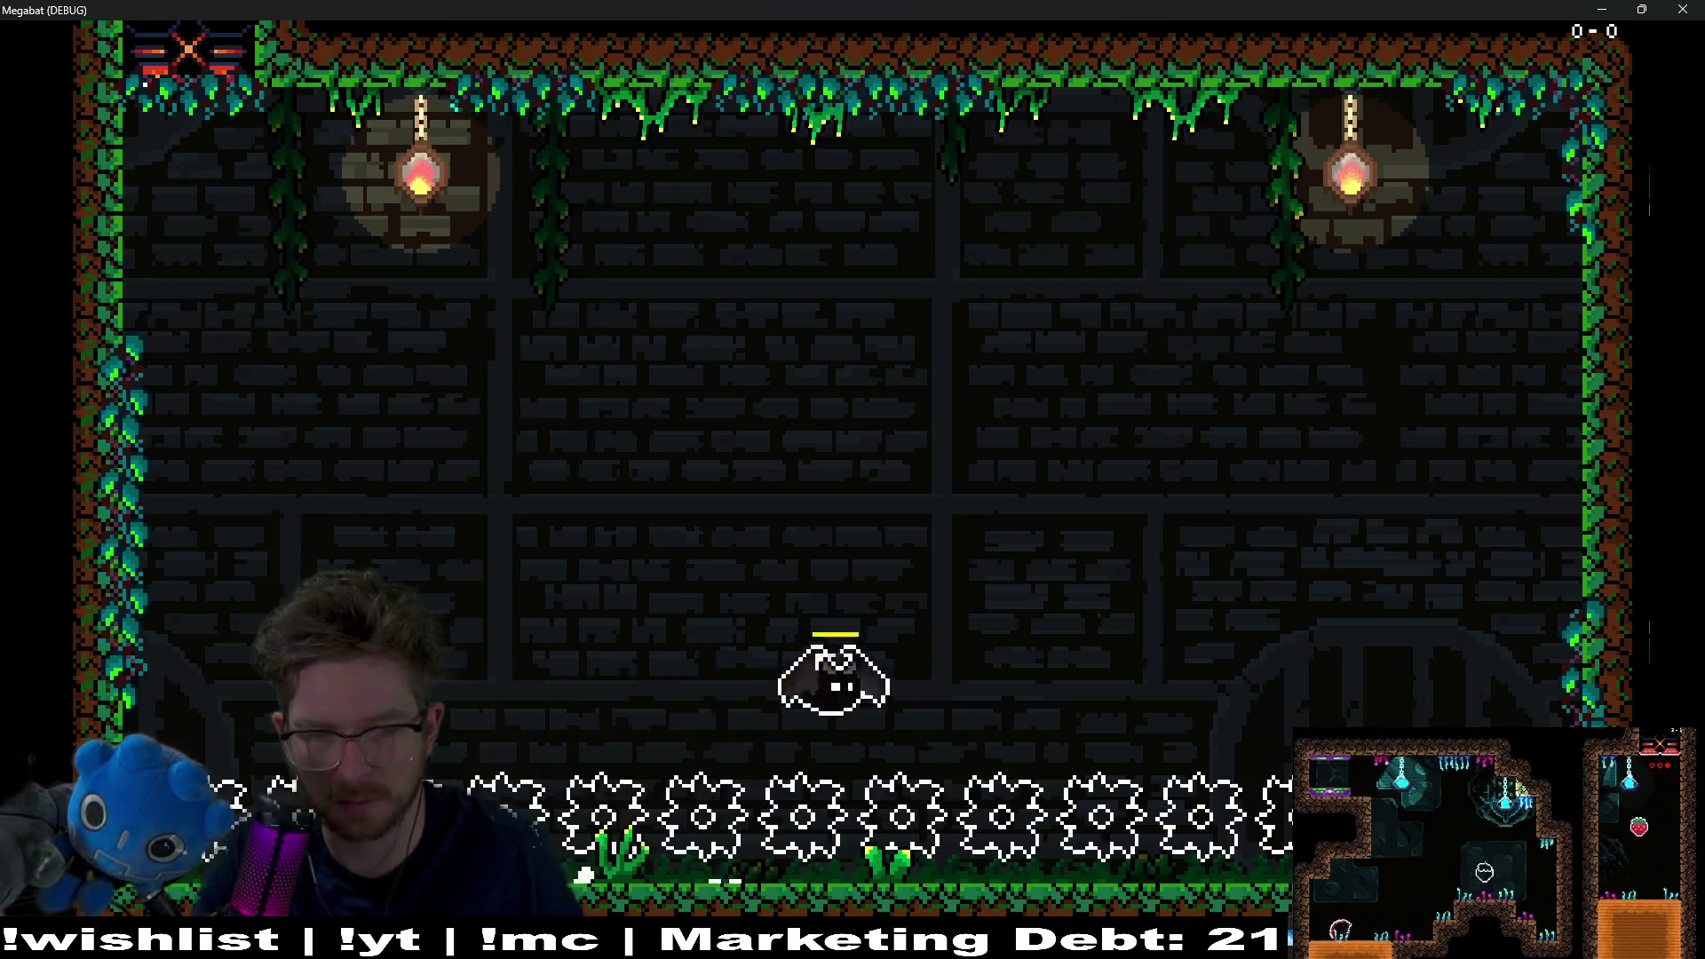
key("Right")
key("Right")
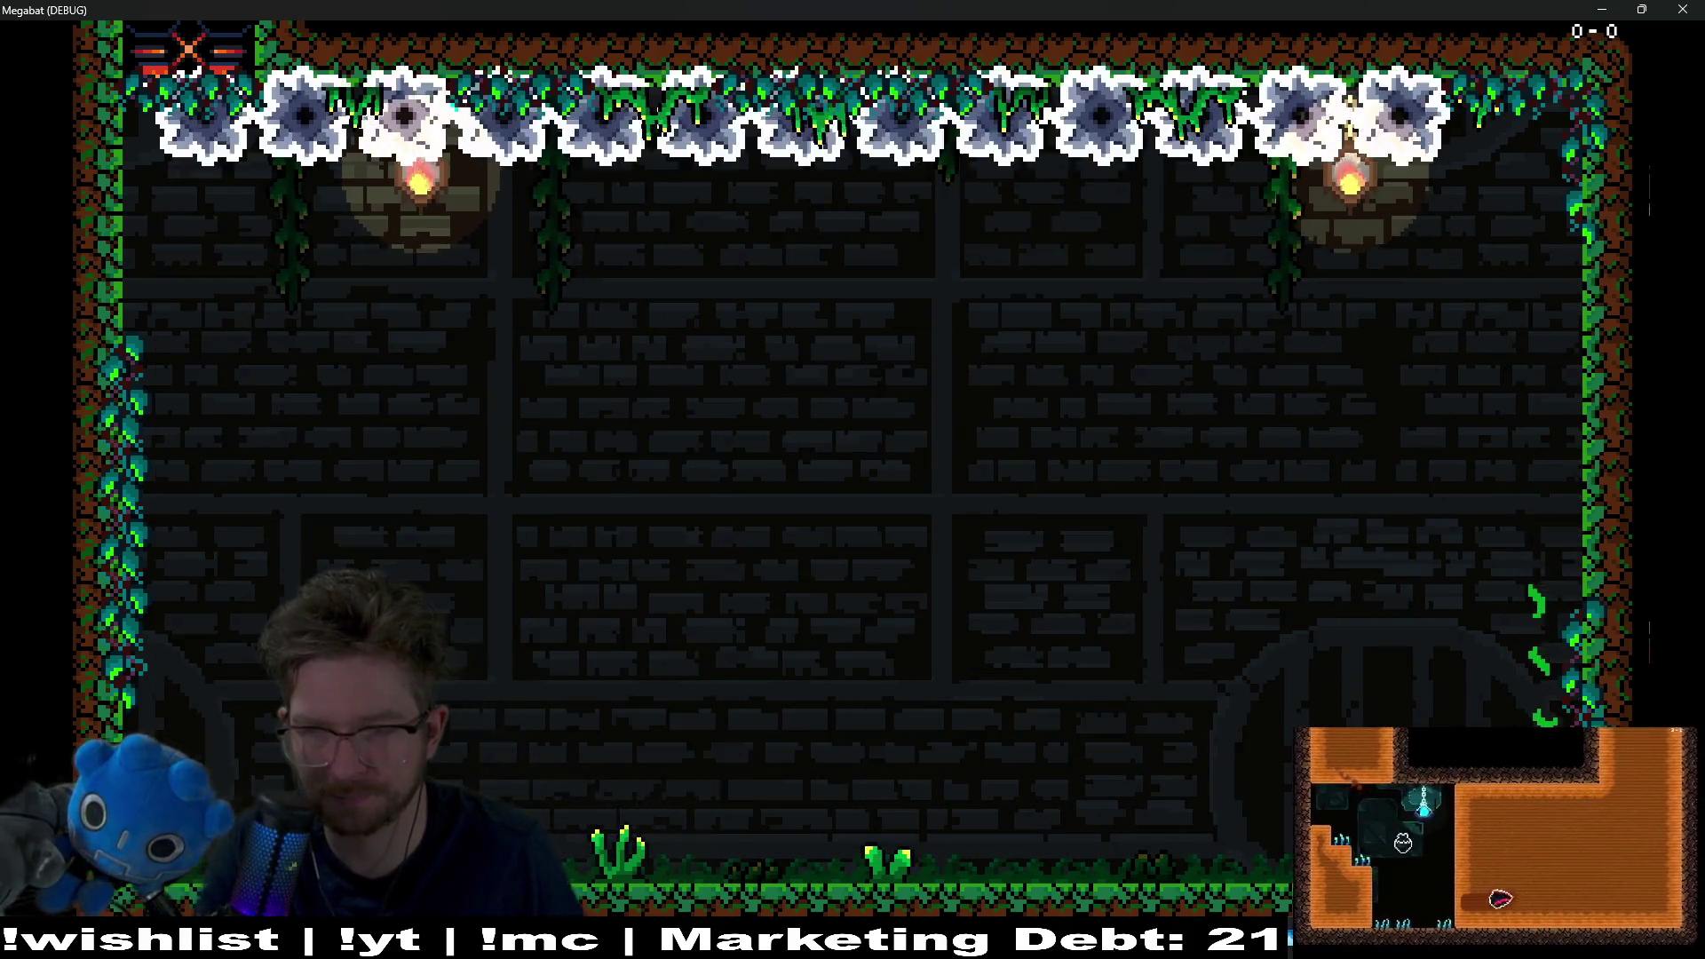
key("Left")
key("Left")
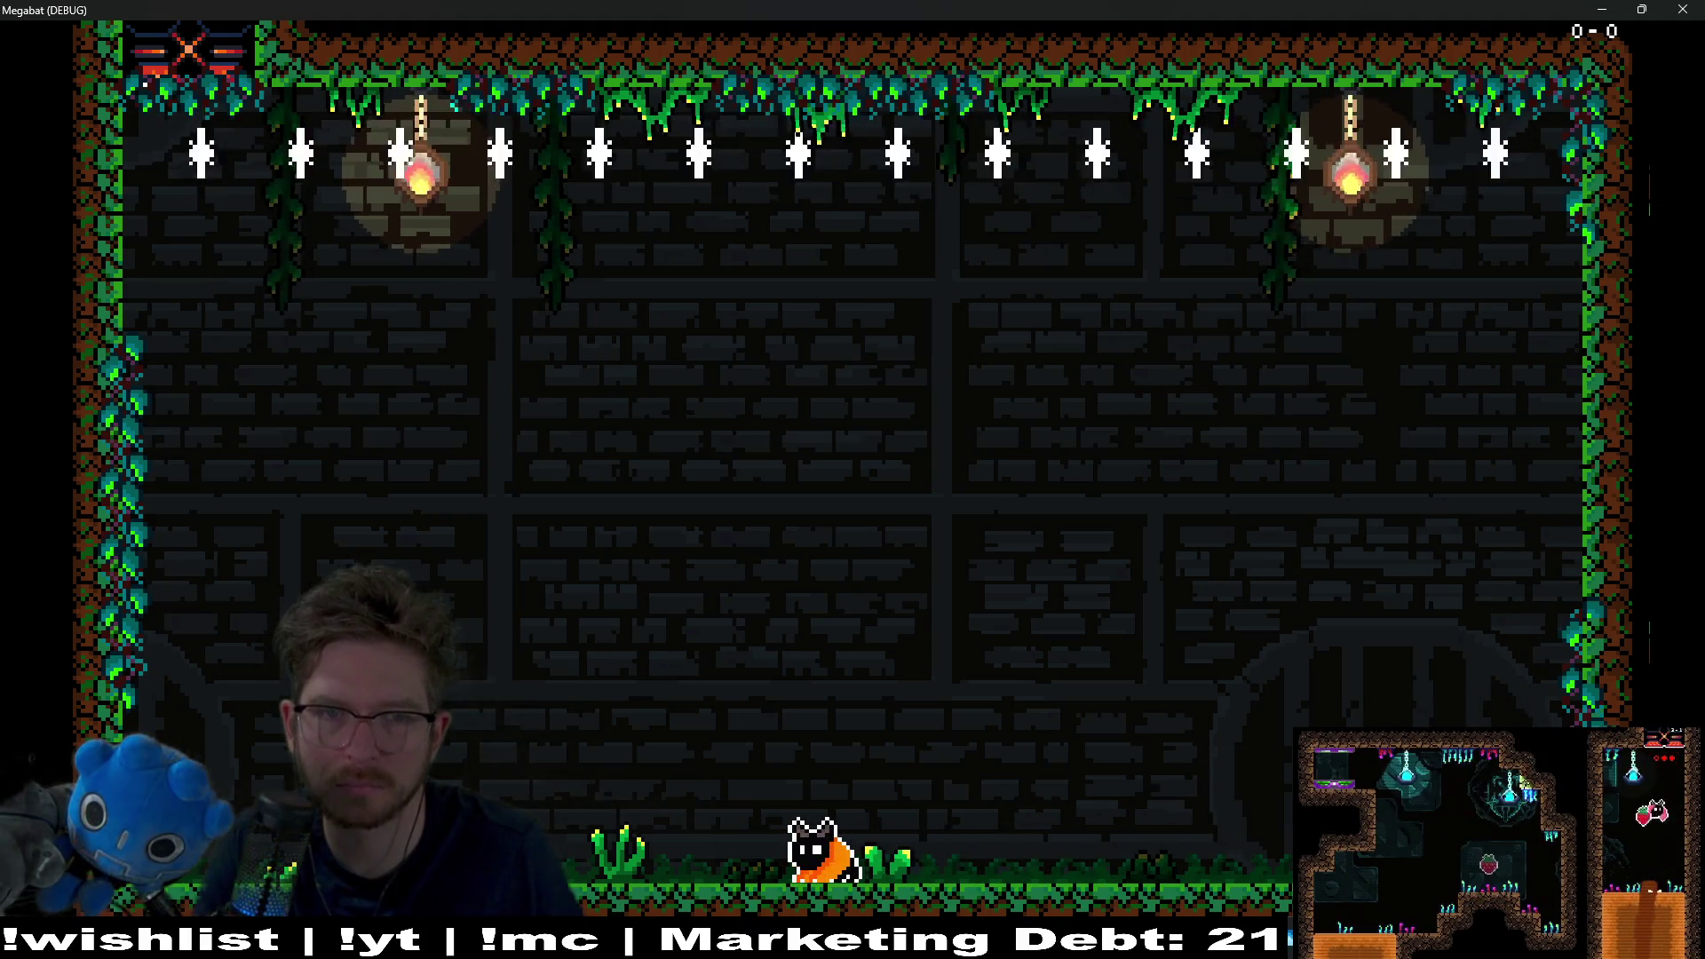
key("space")
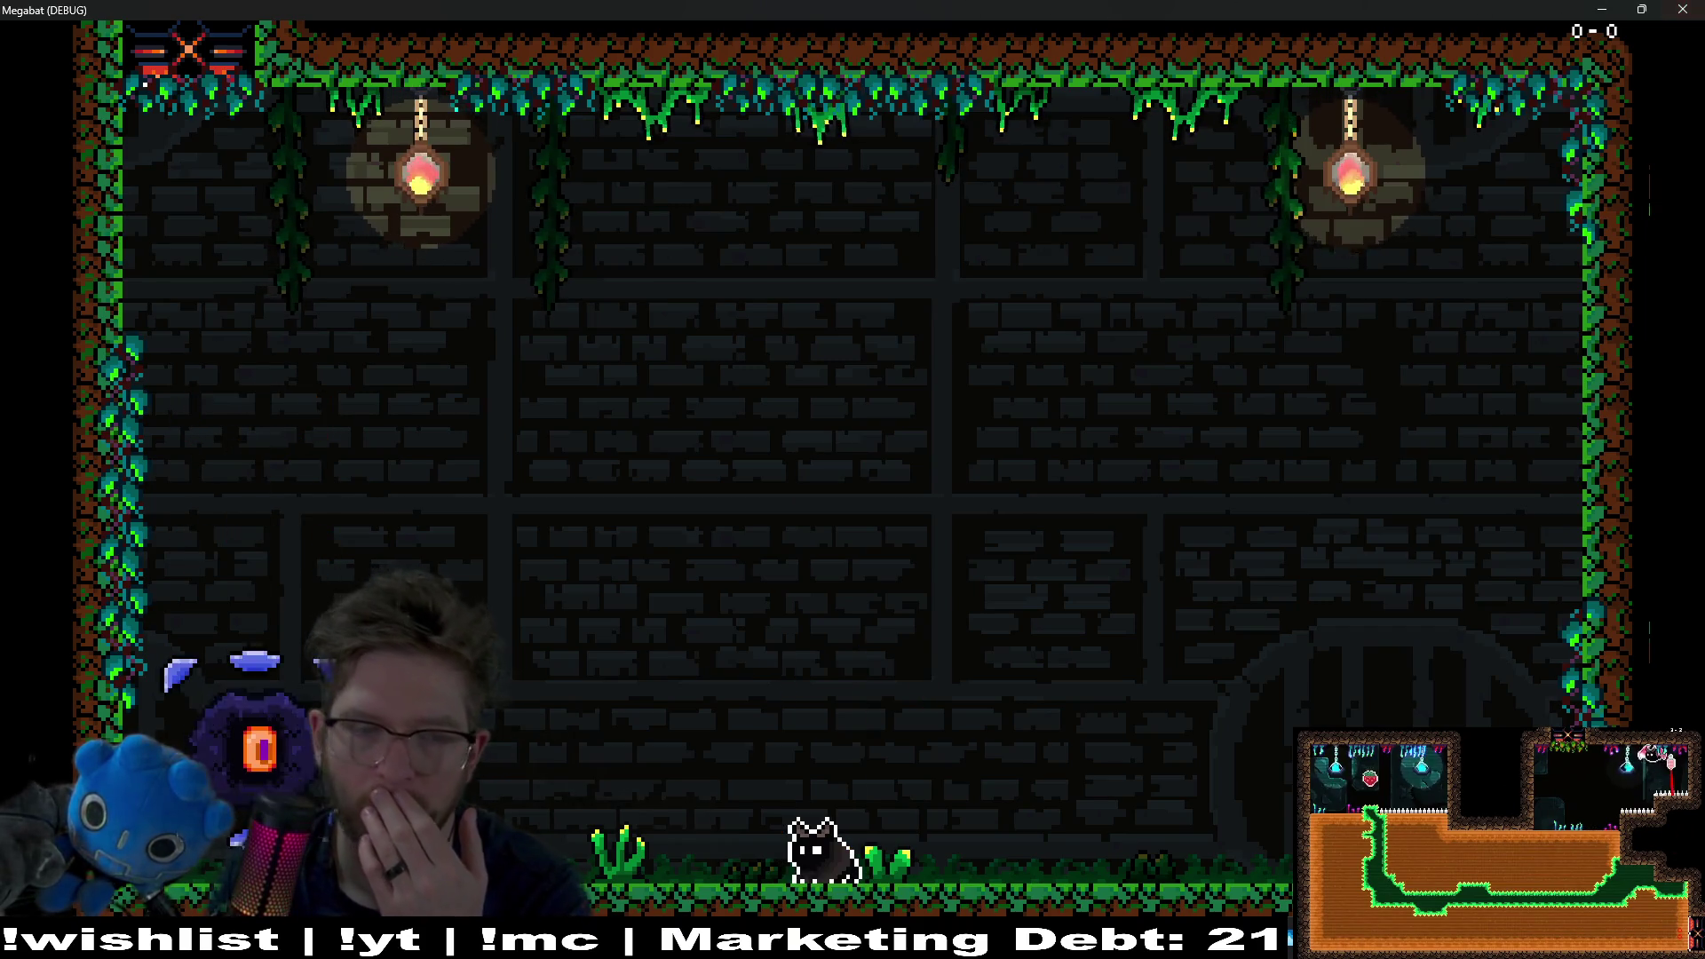
key("Left")
key("space")
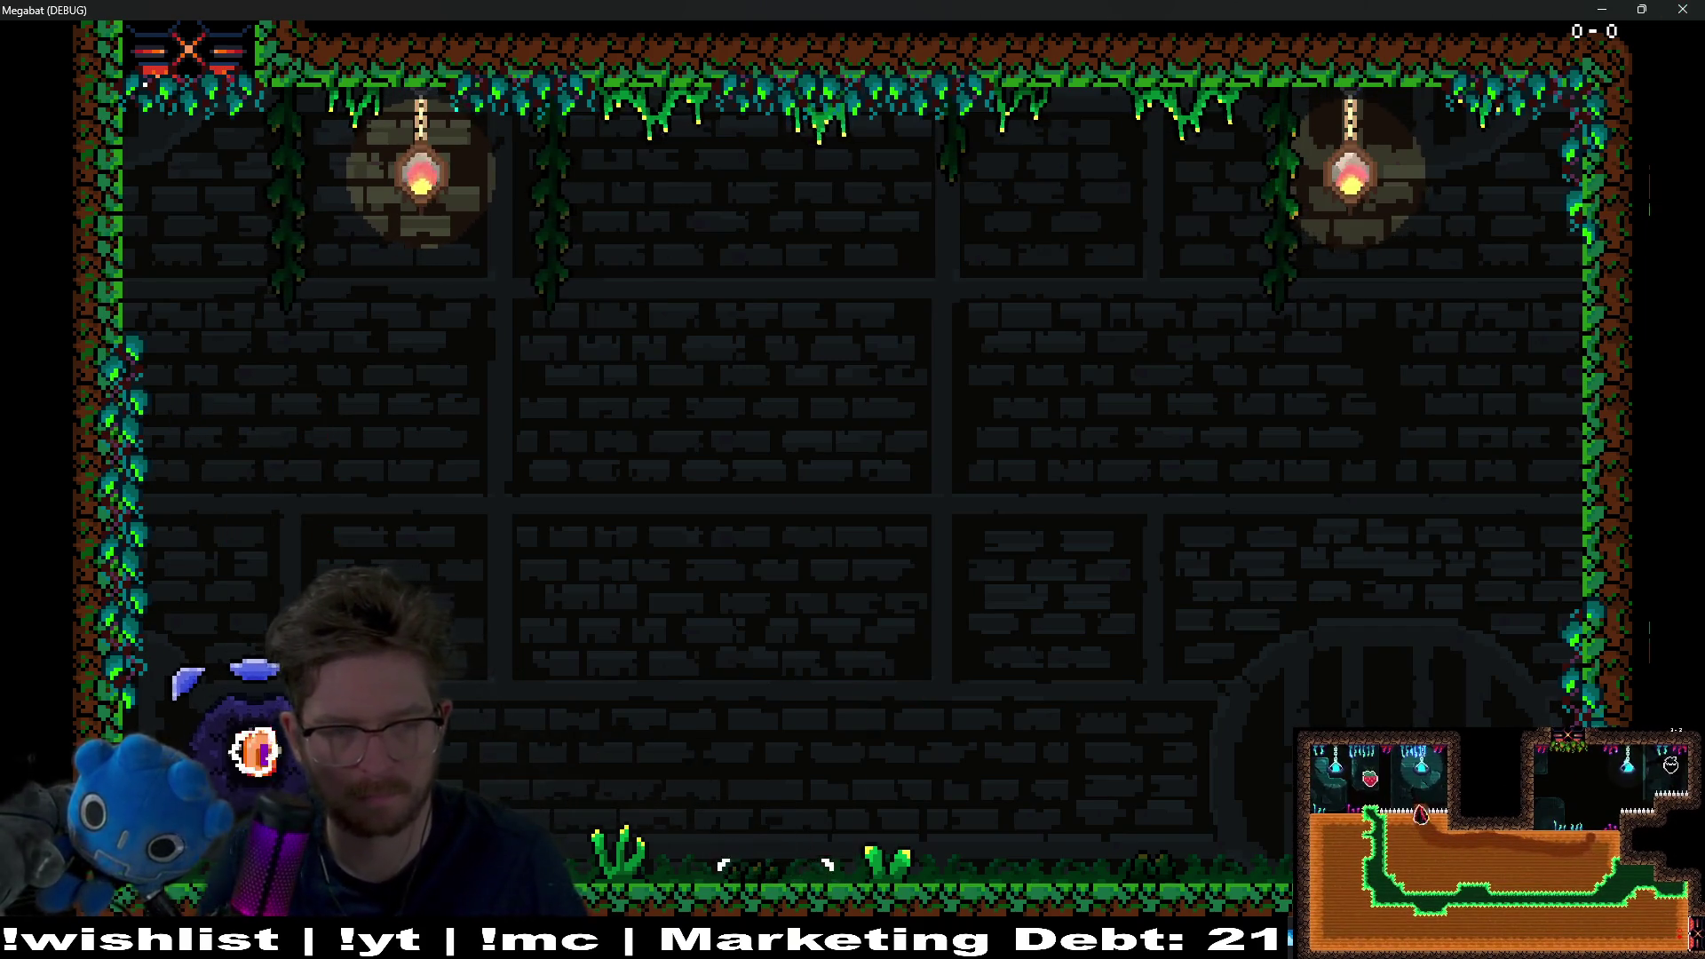
key("Right")
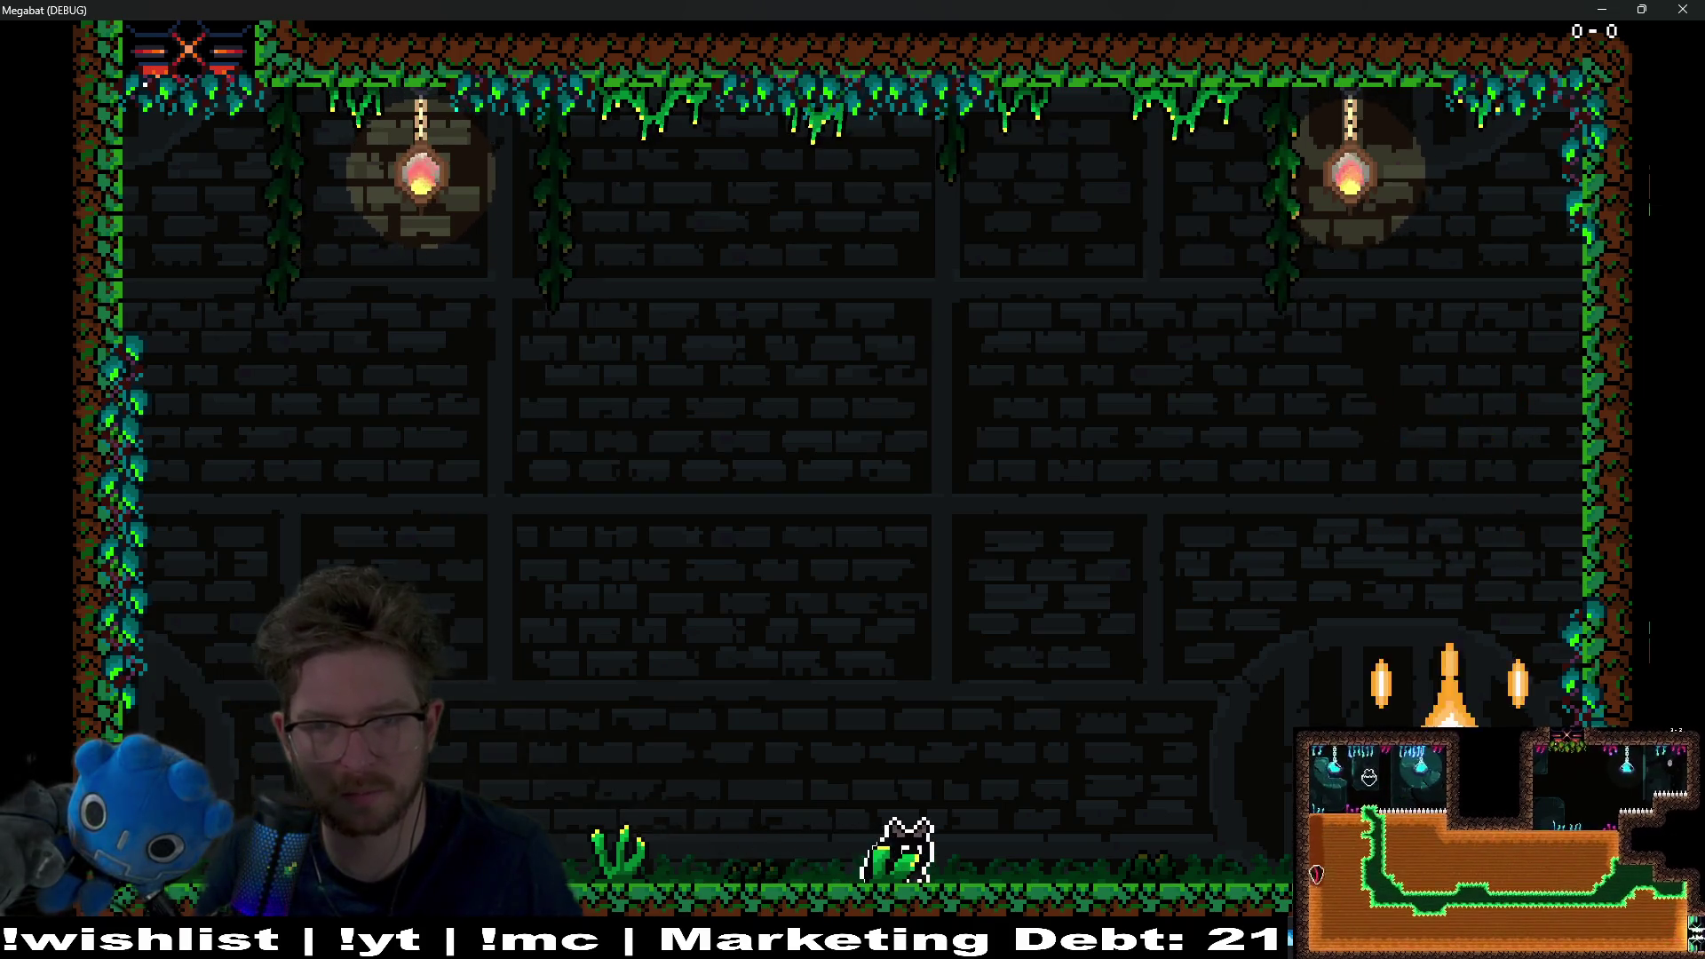
key("Right")
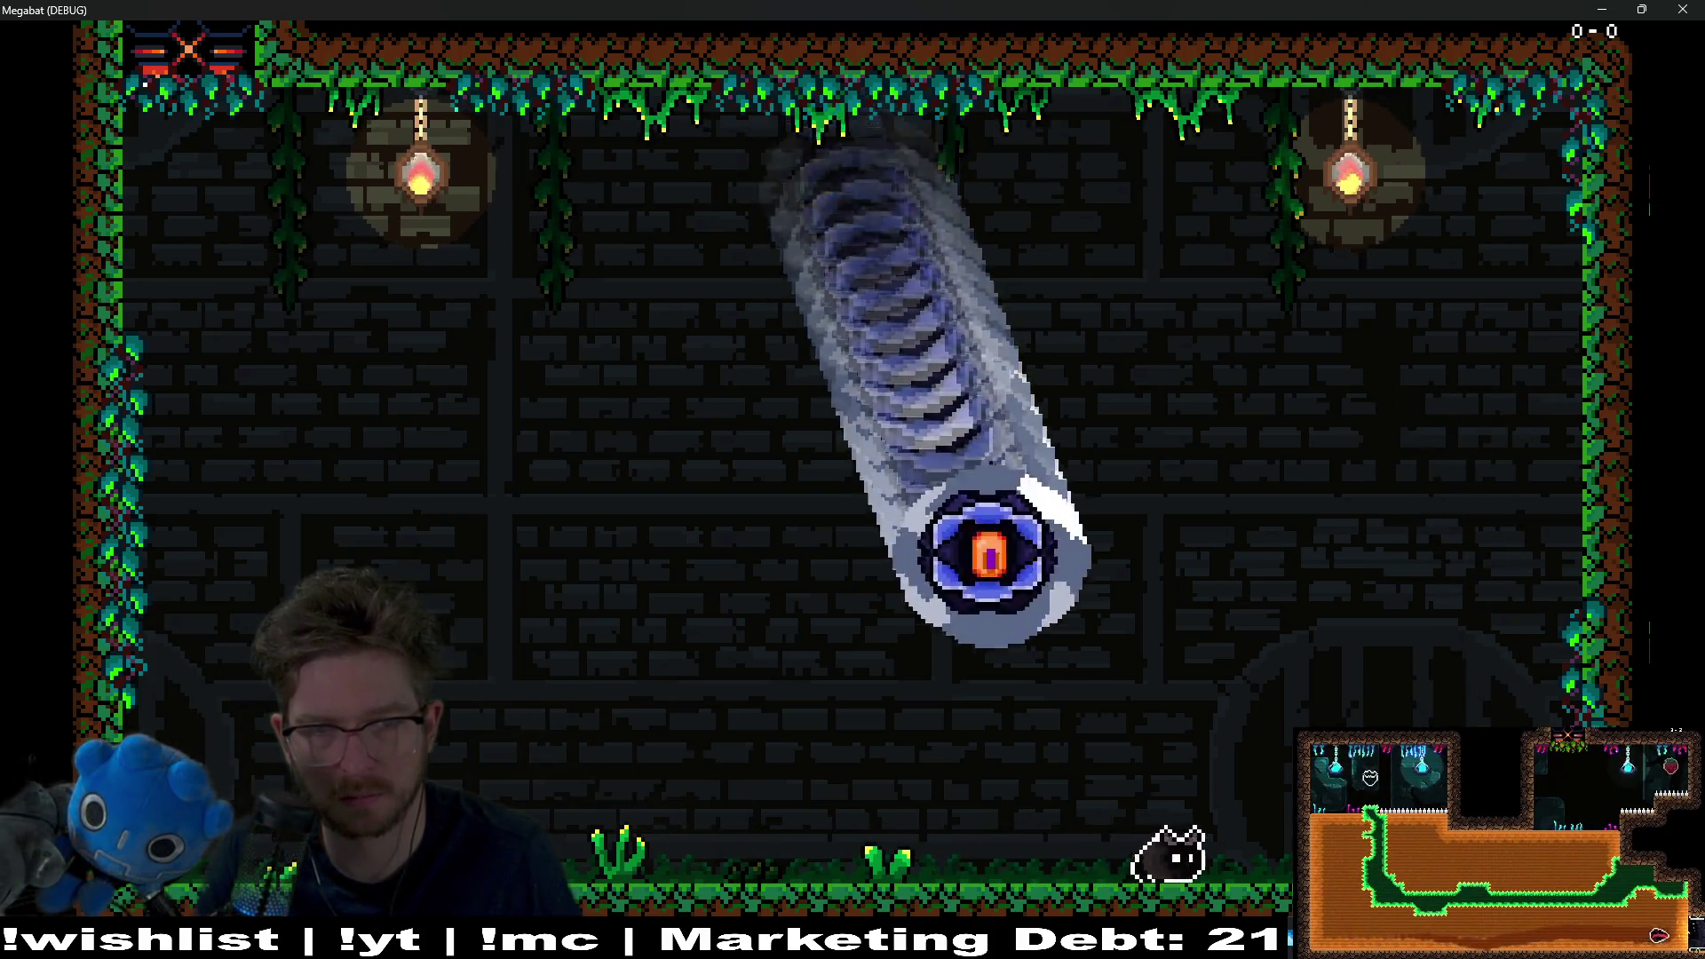
key("Left")
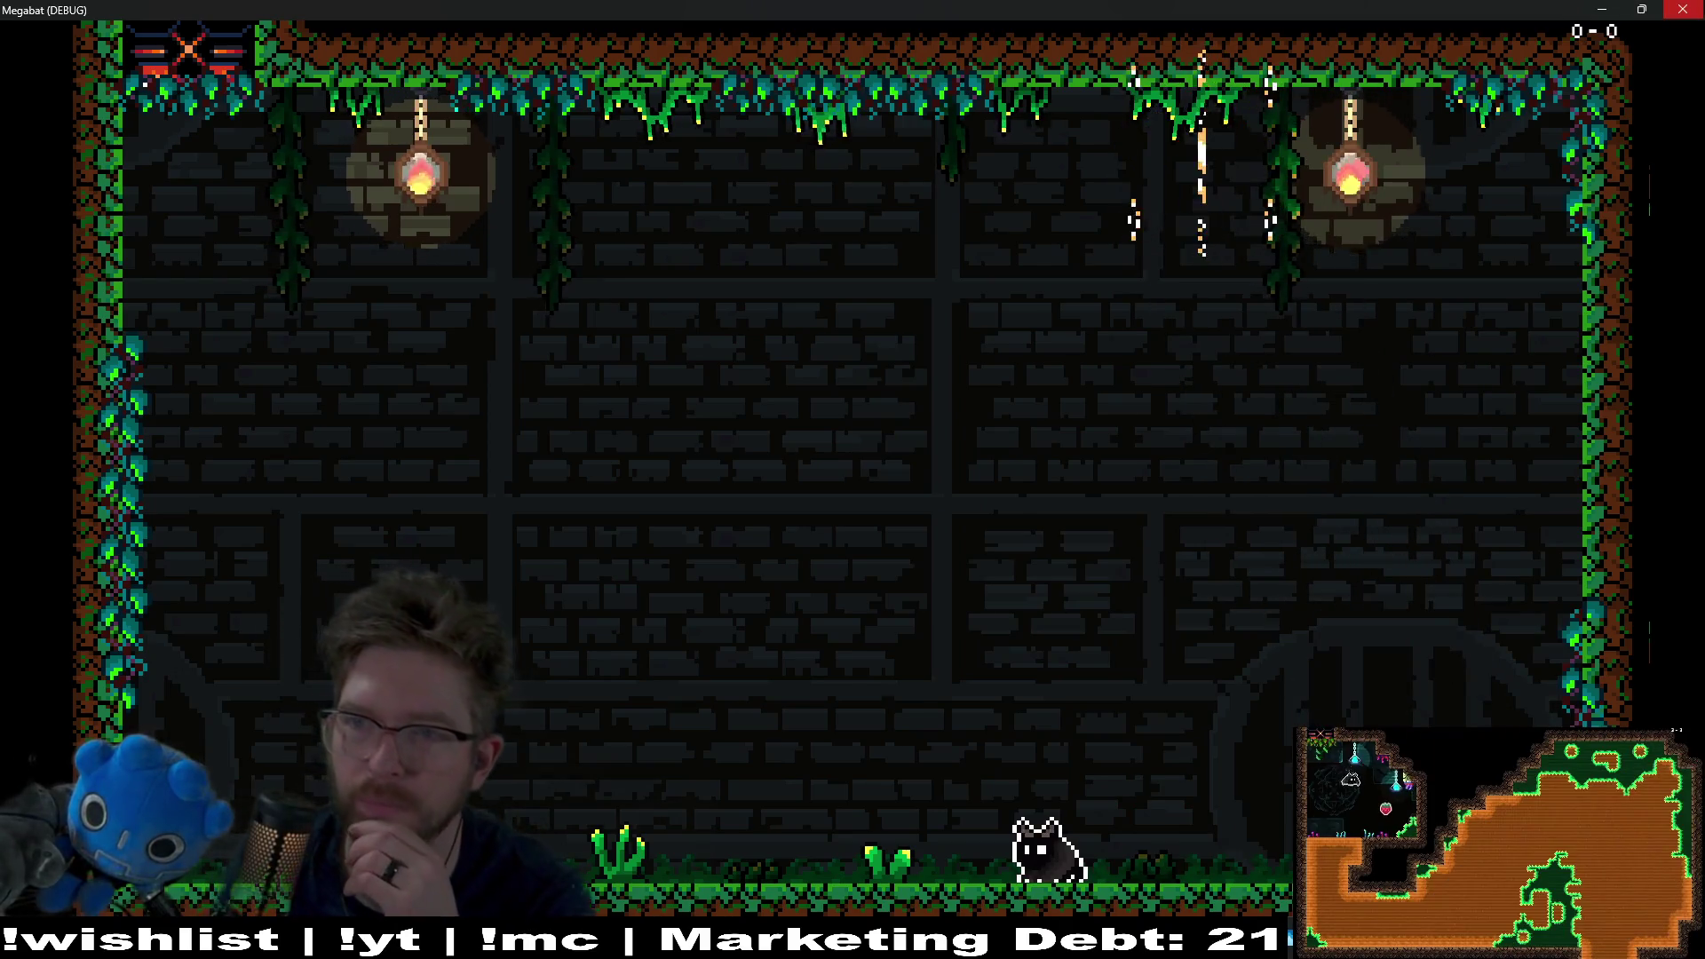
left_click(1687, 14)
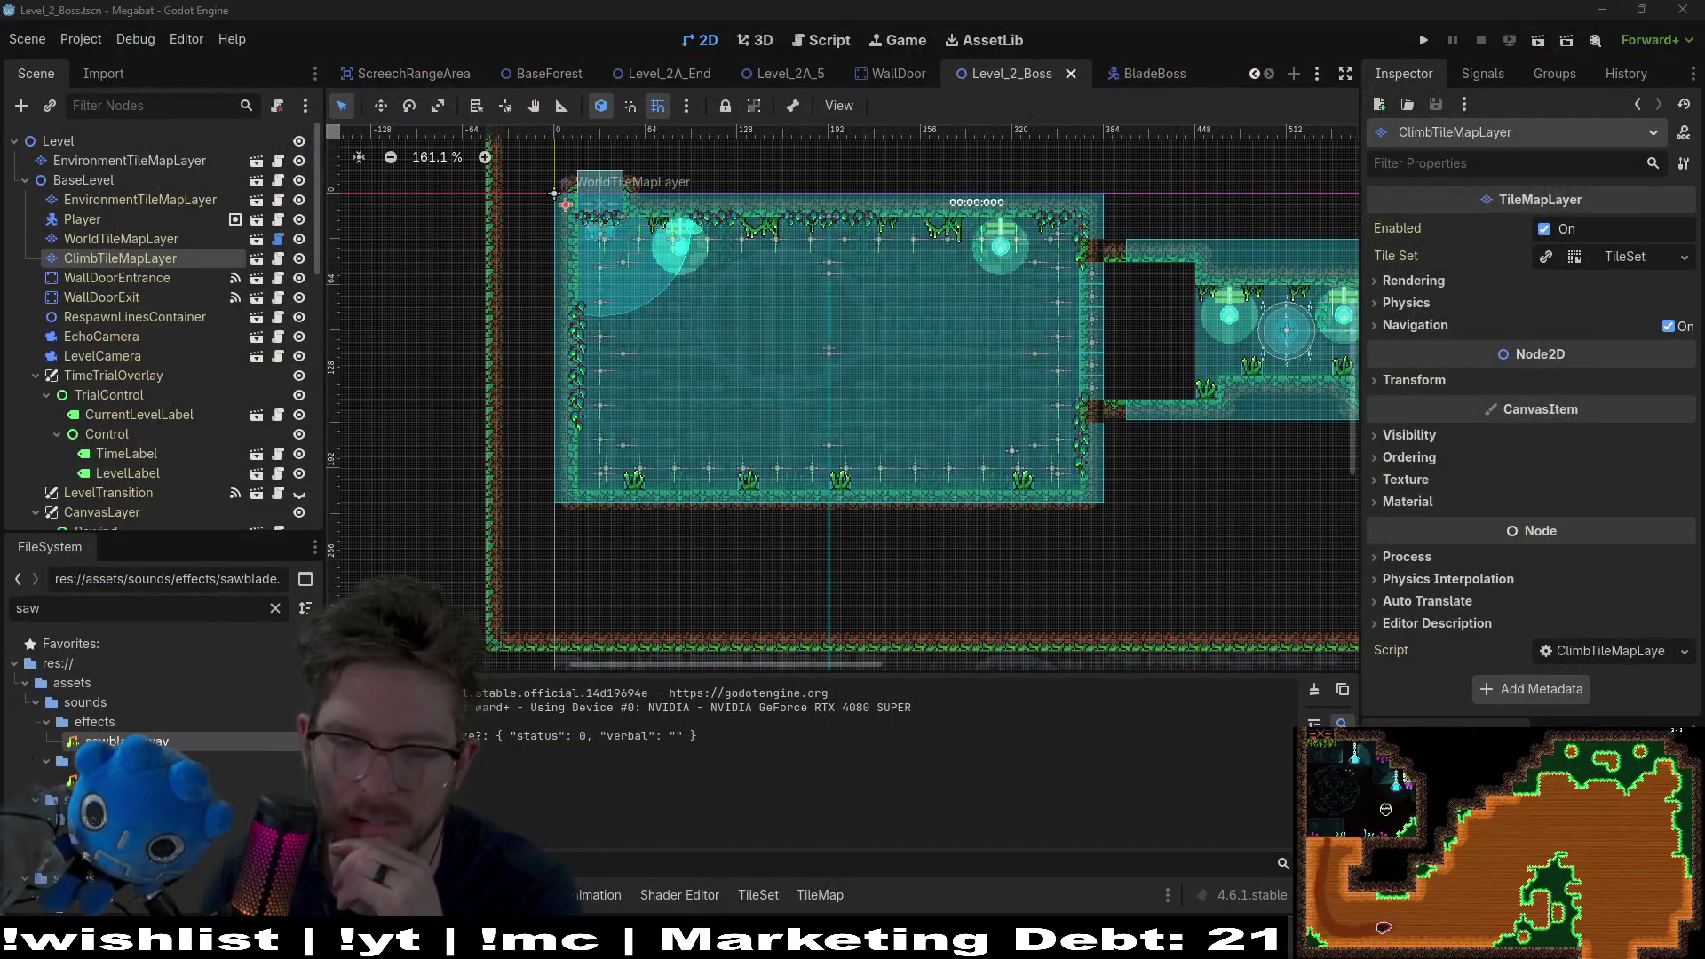
Step: Set LFO 1 to Growing Oscillations, audition it, and route LFO 1 to oscillator 1's wavetable
key("alt+Tab")
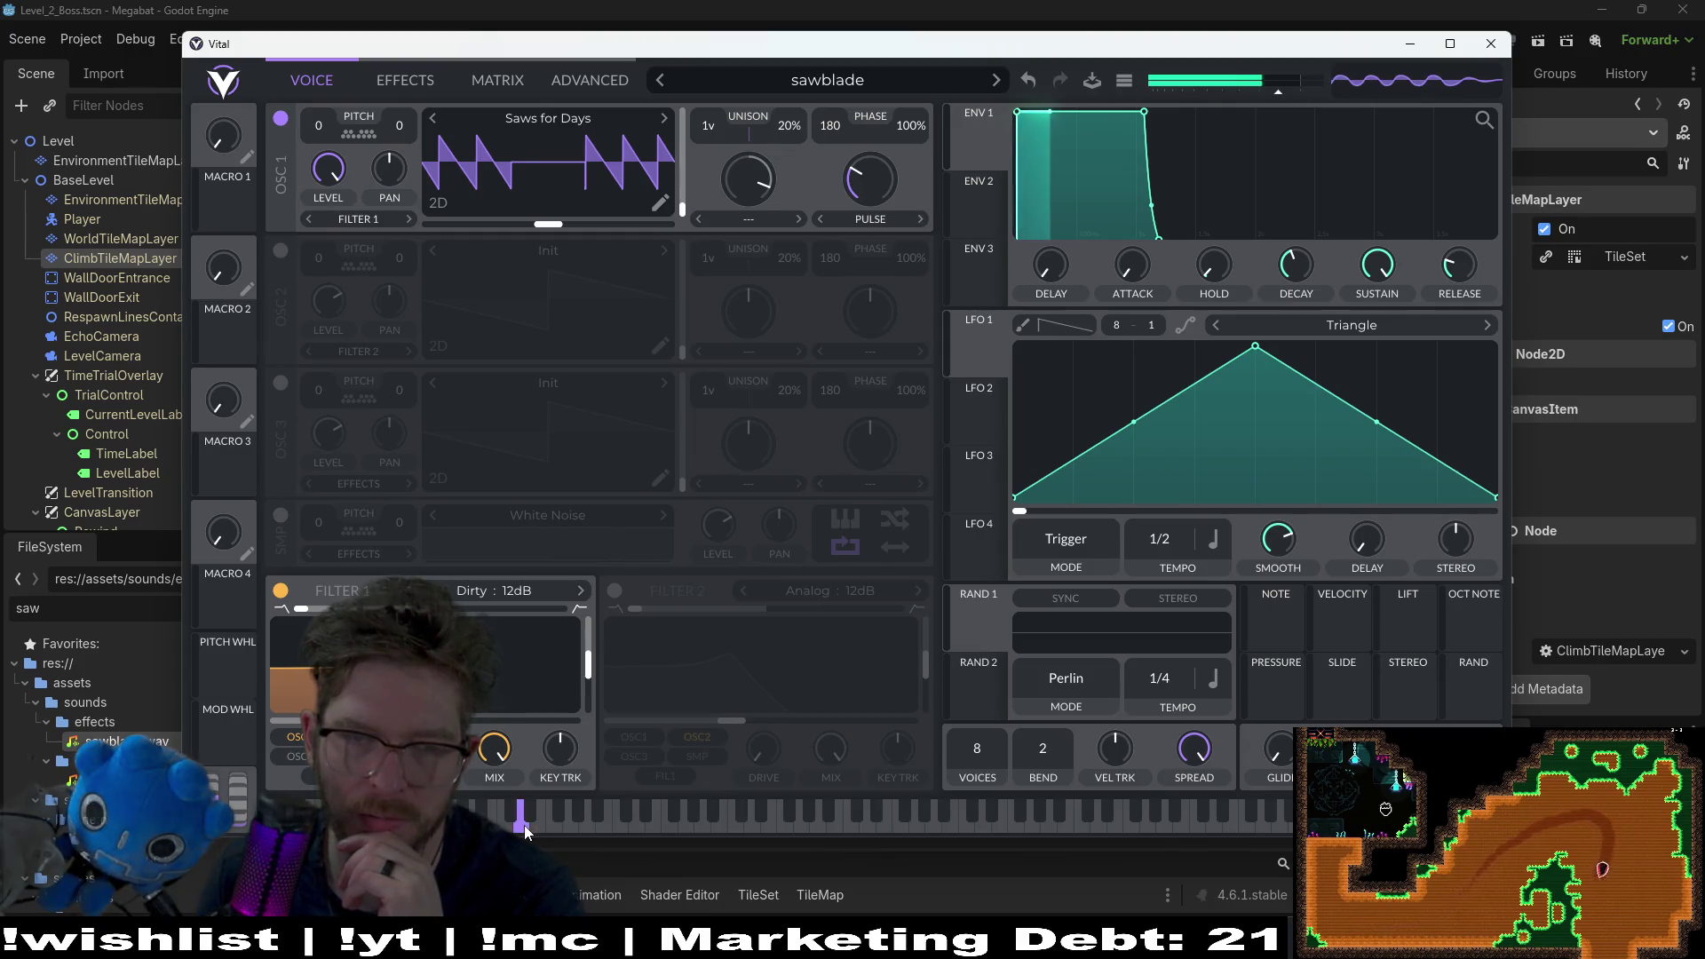
left_click(588, 819)
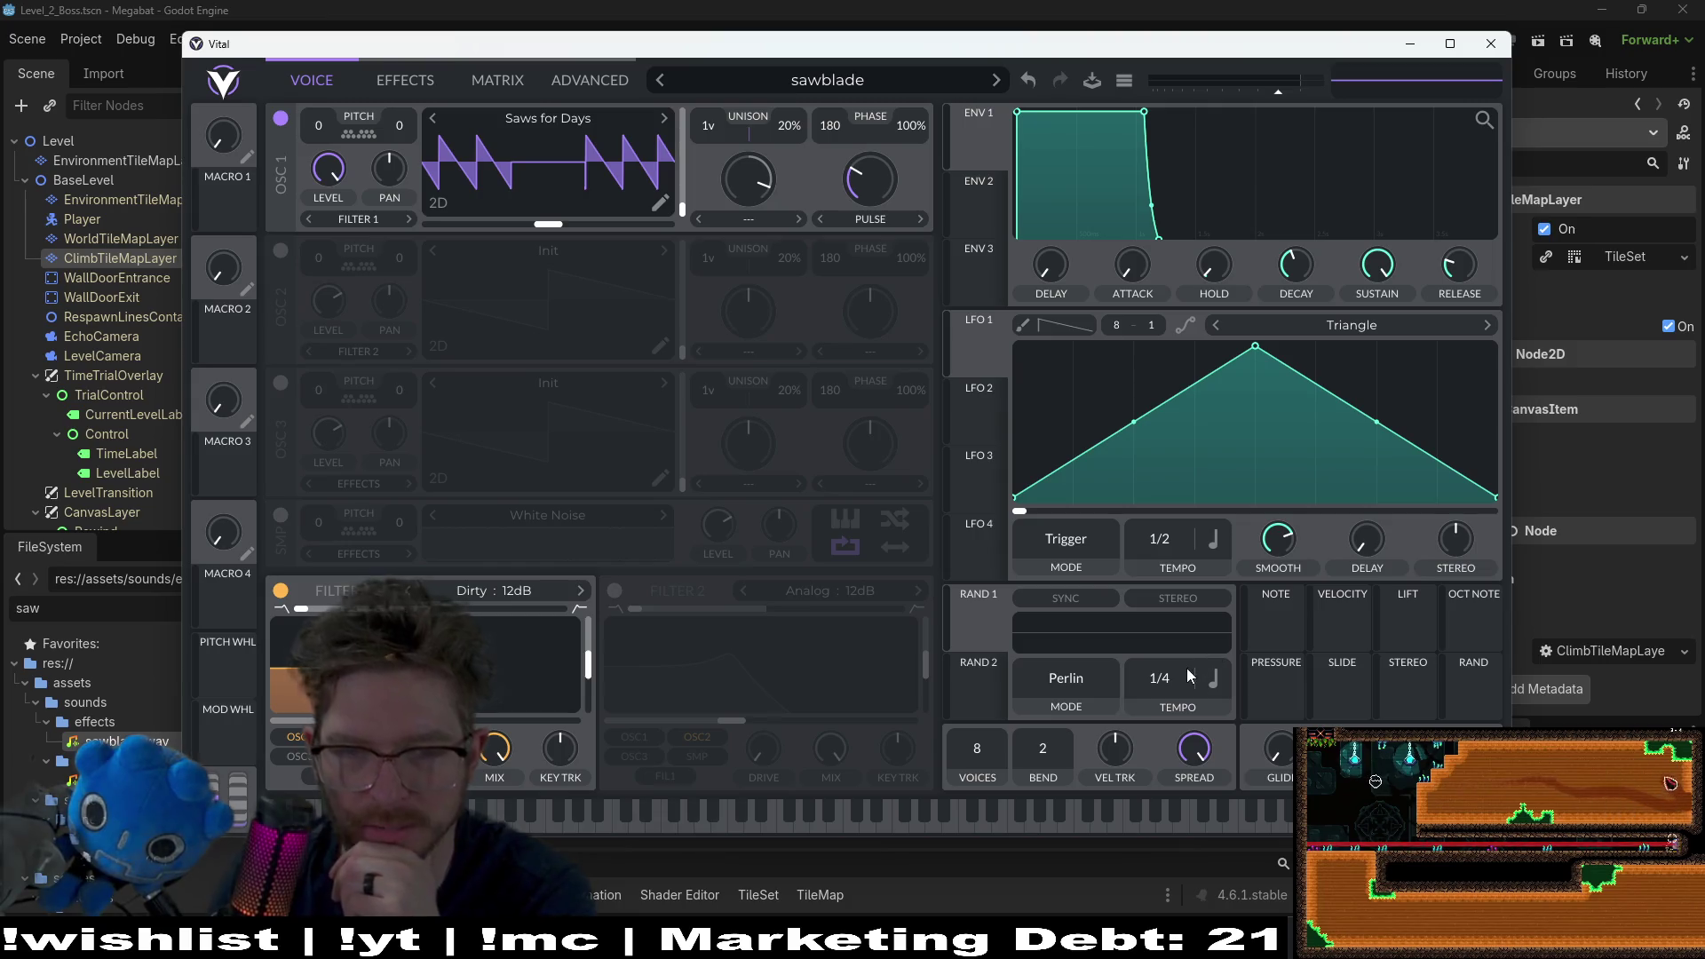
left_click(1348, 326)
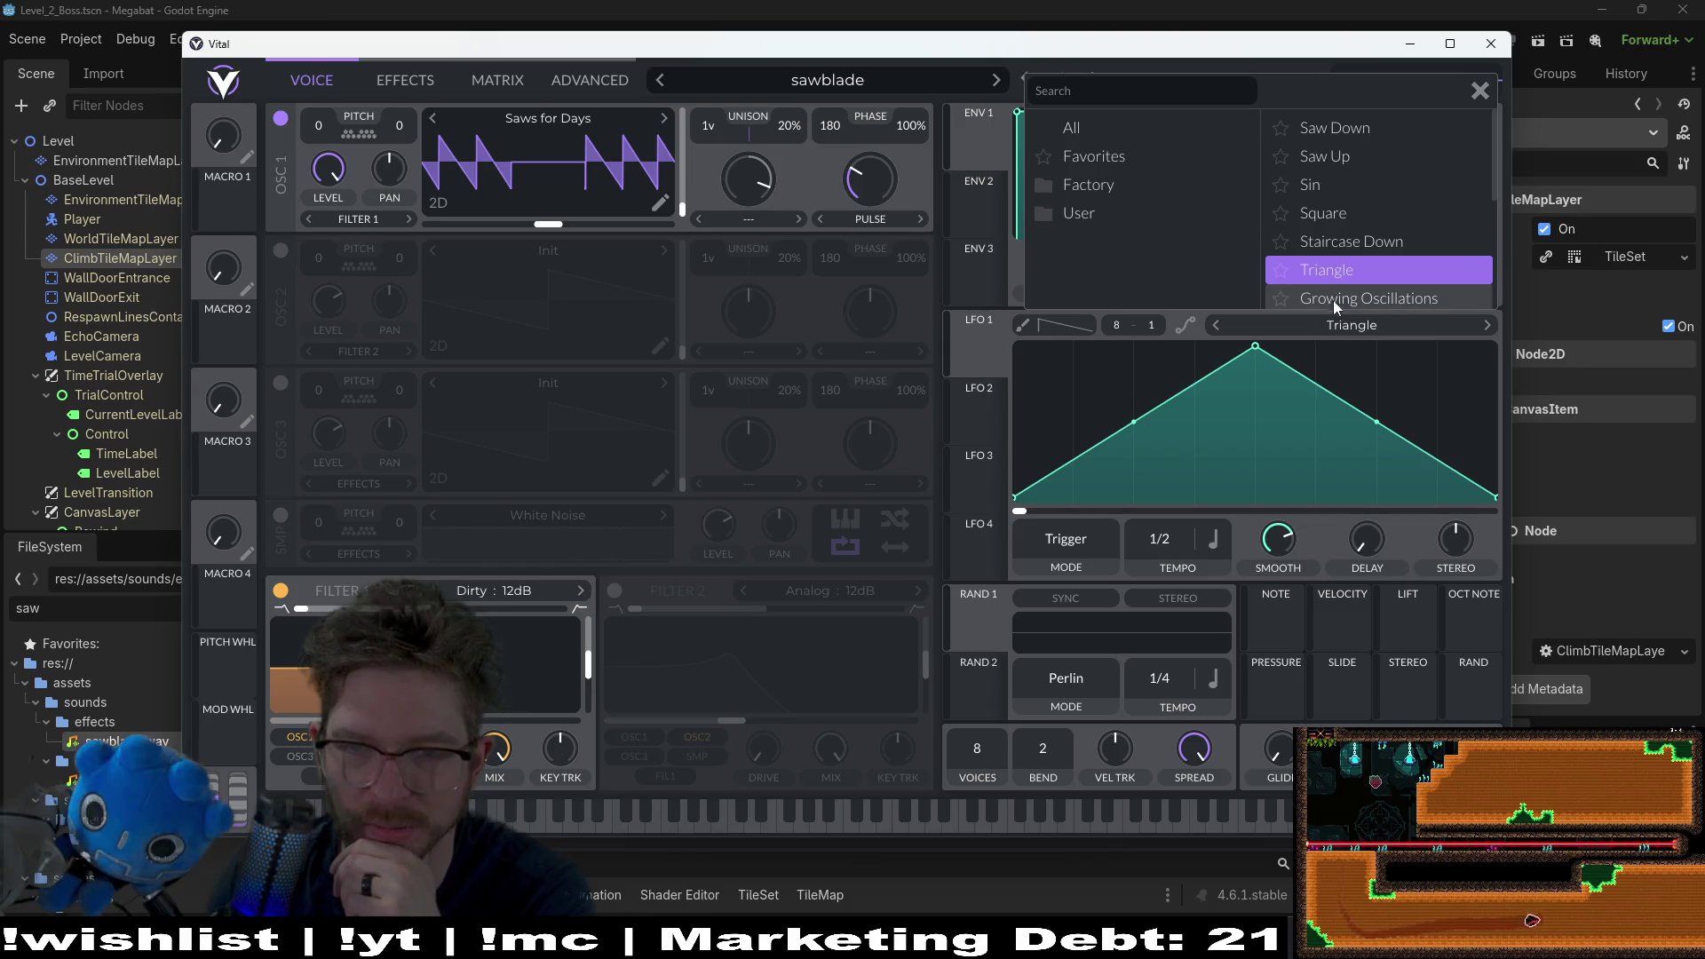
left_click(1336, 298)
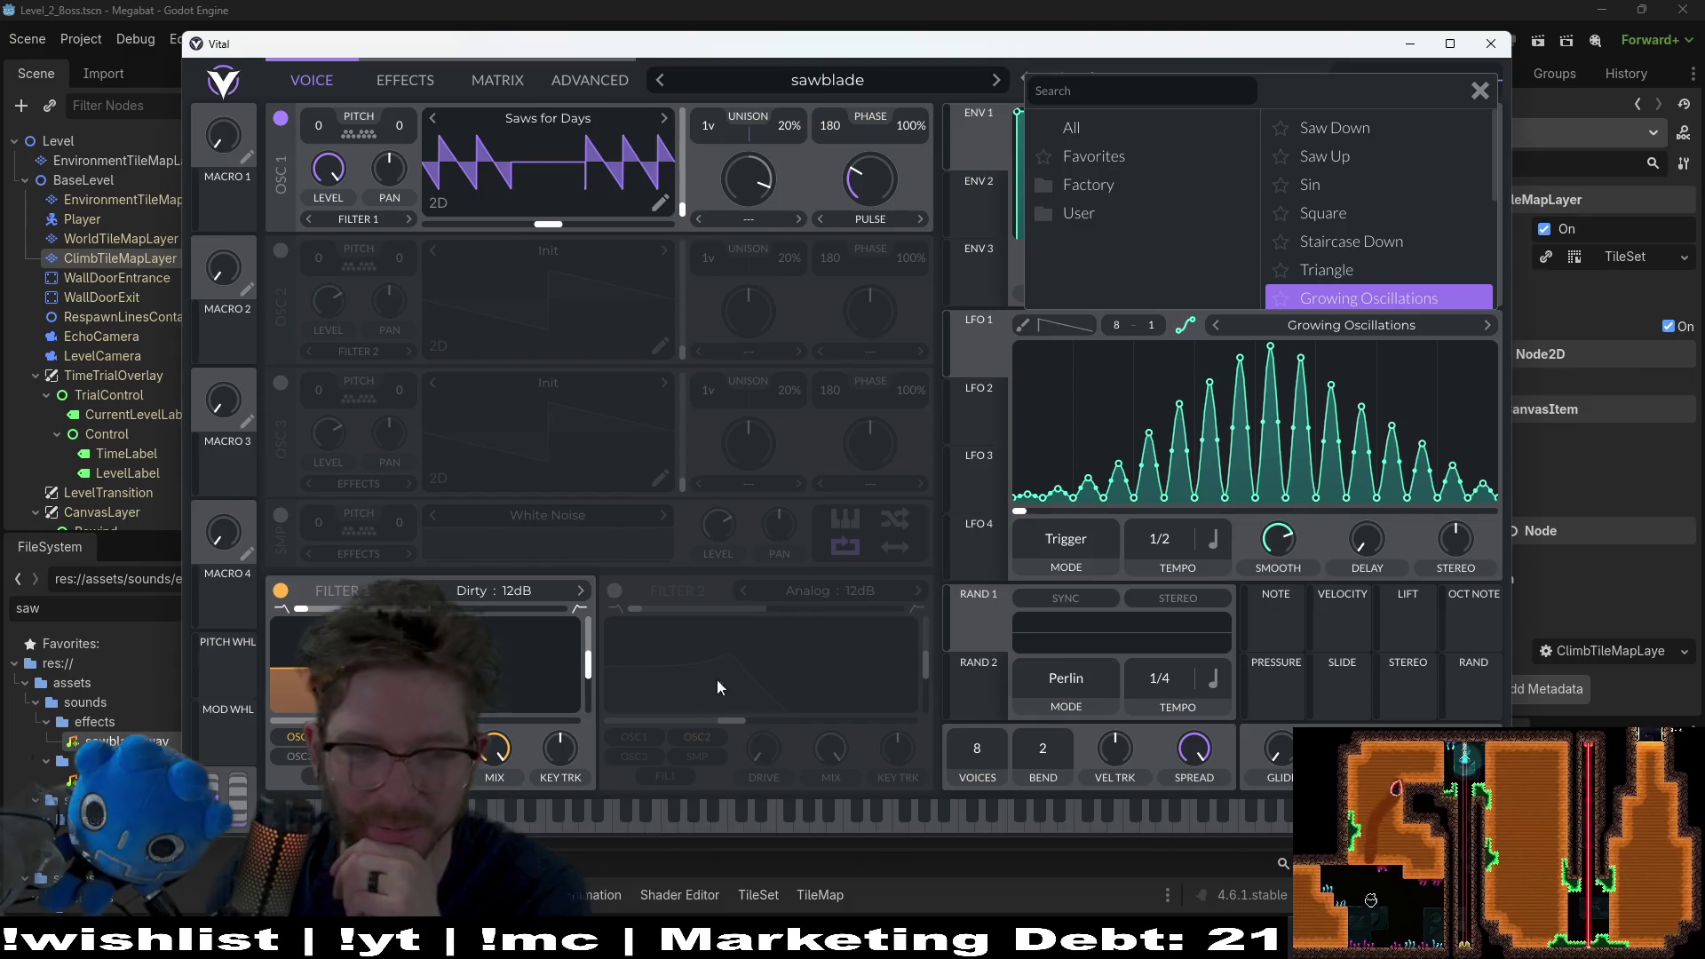
left_click(576, 819)
left_click(554, 830)
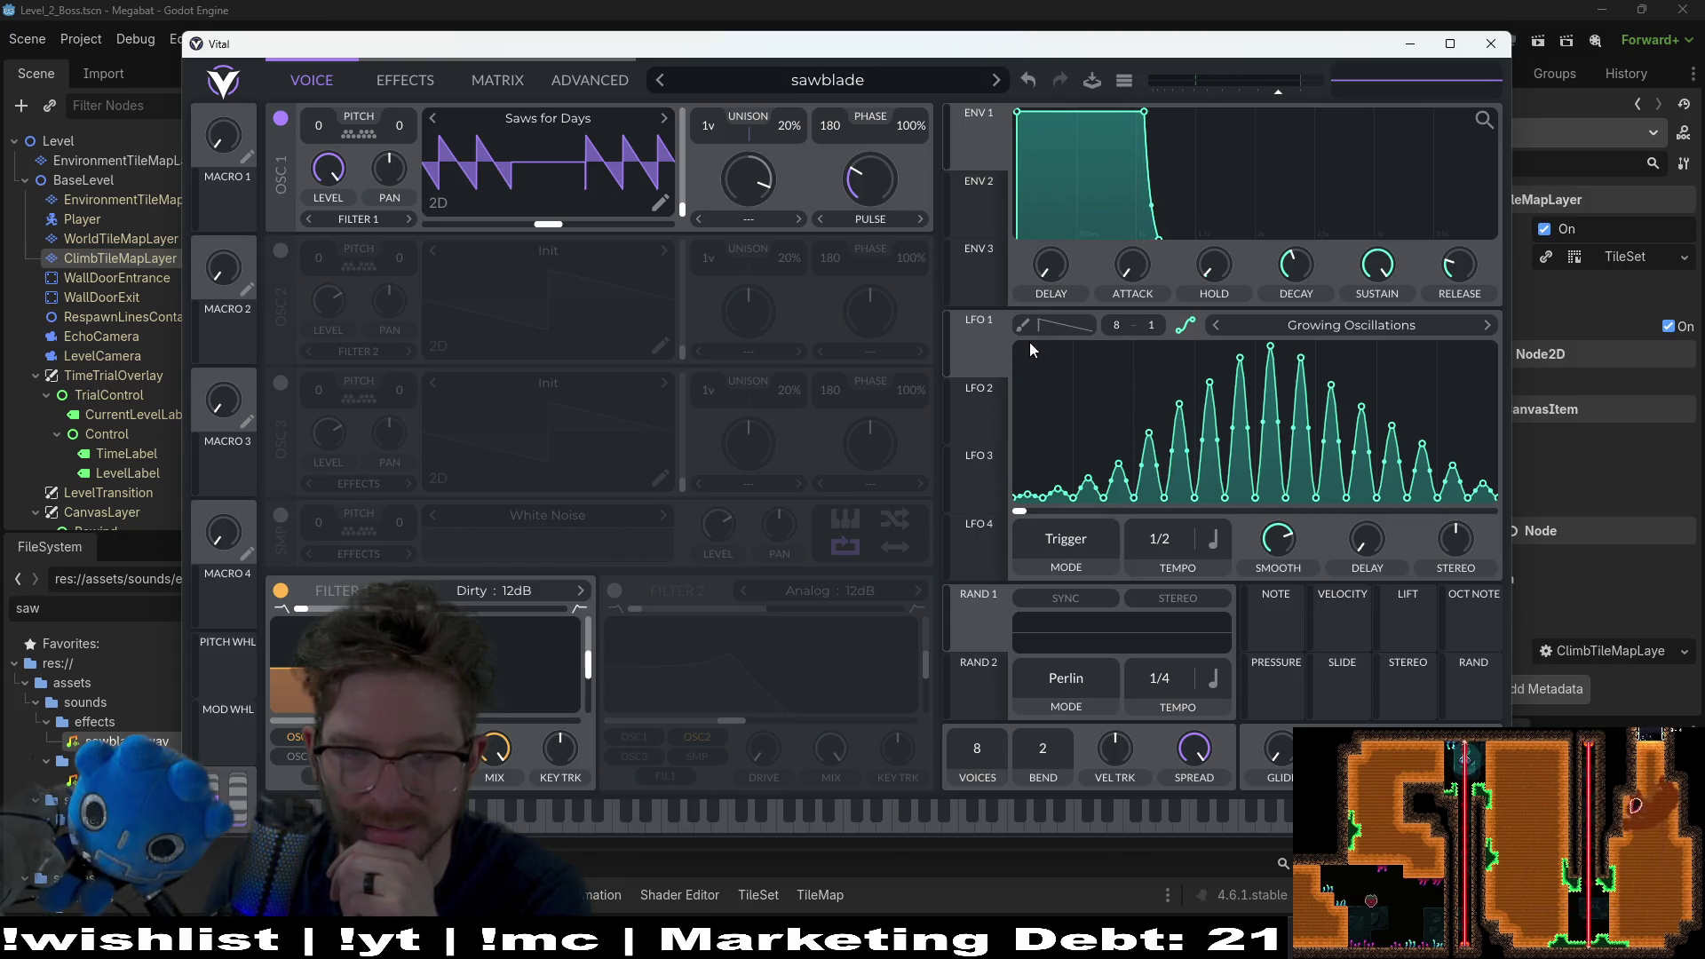
left_click_drag(979, 351, 660, 163)
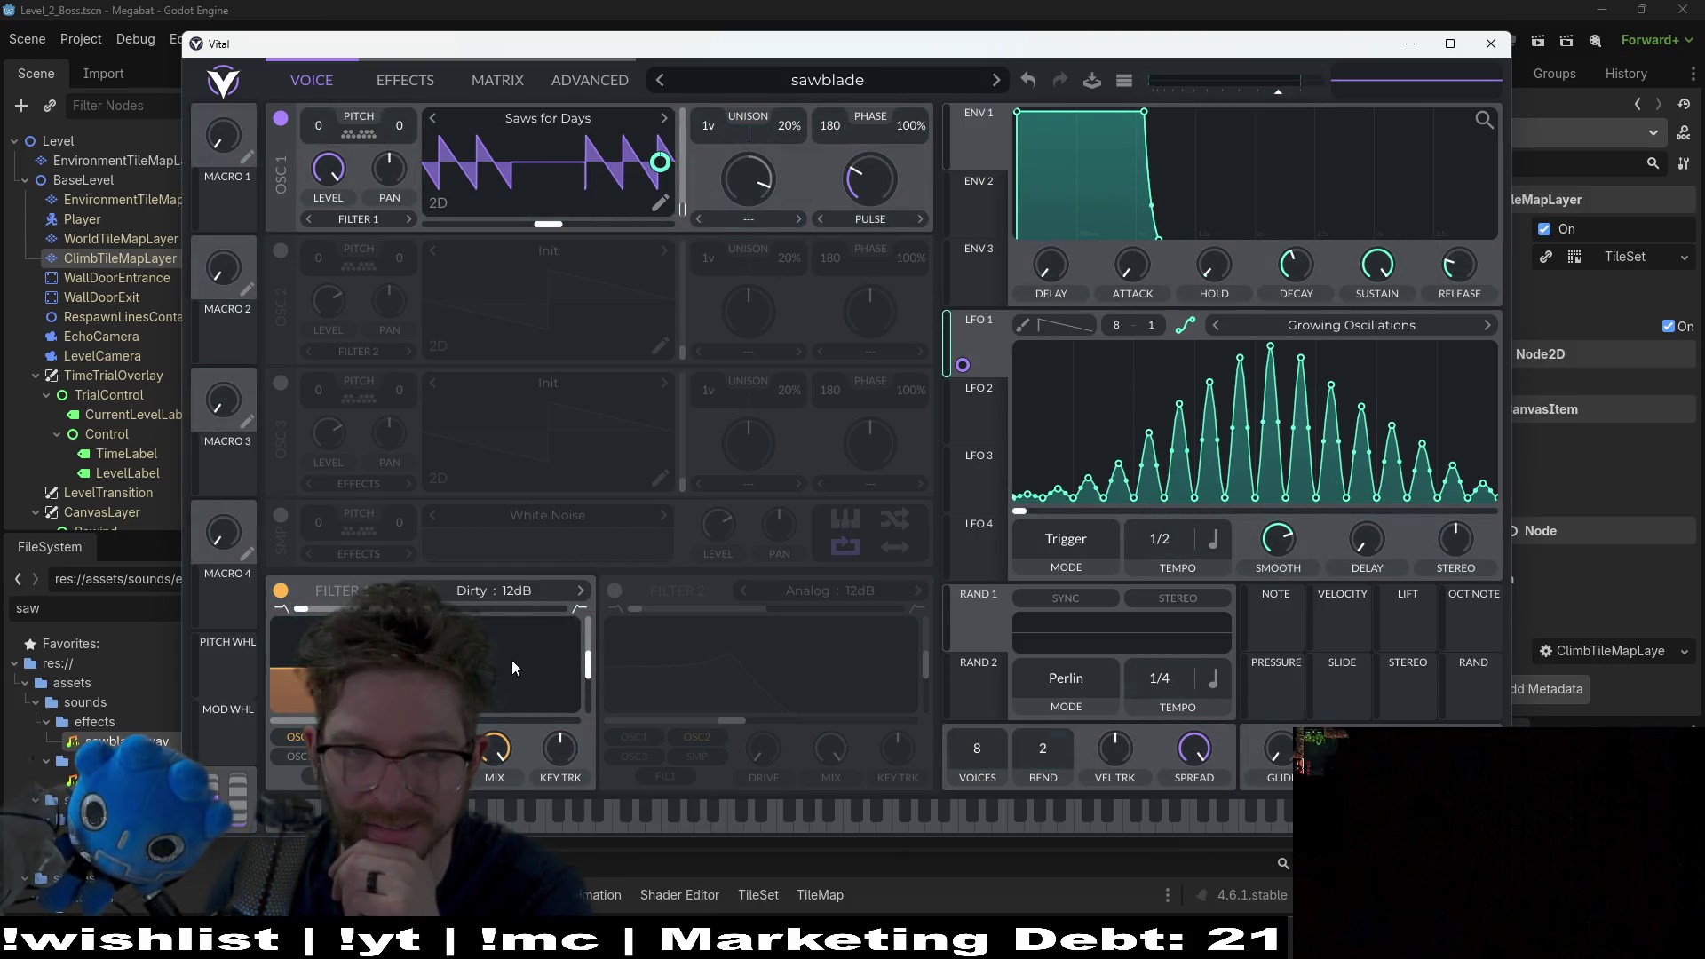
Step: Audition LFO 1 with the Sin shape and then the Saw Up shape
left_click(491, 812)
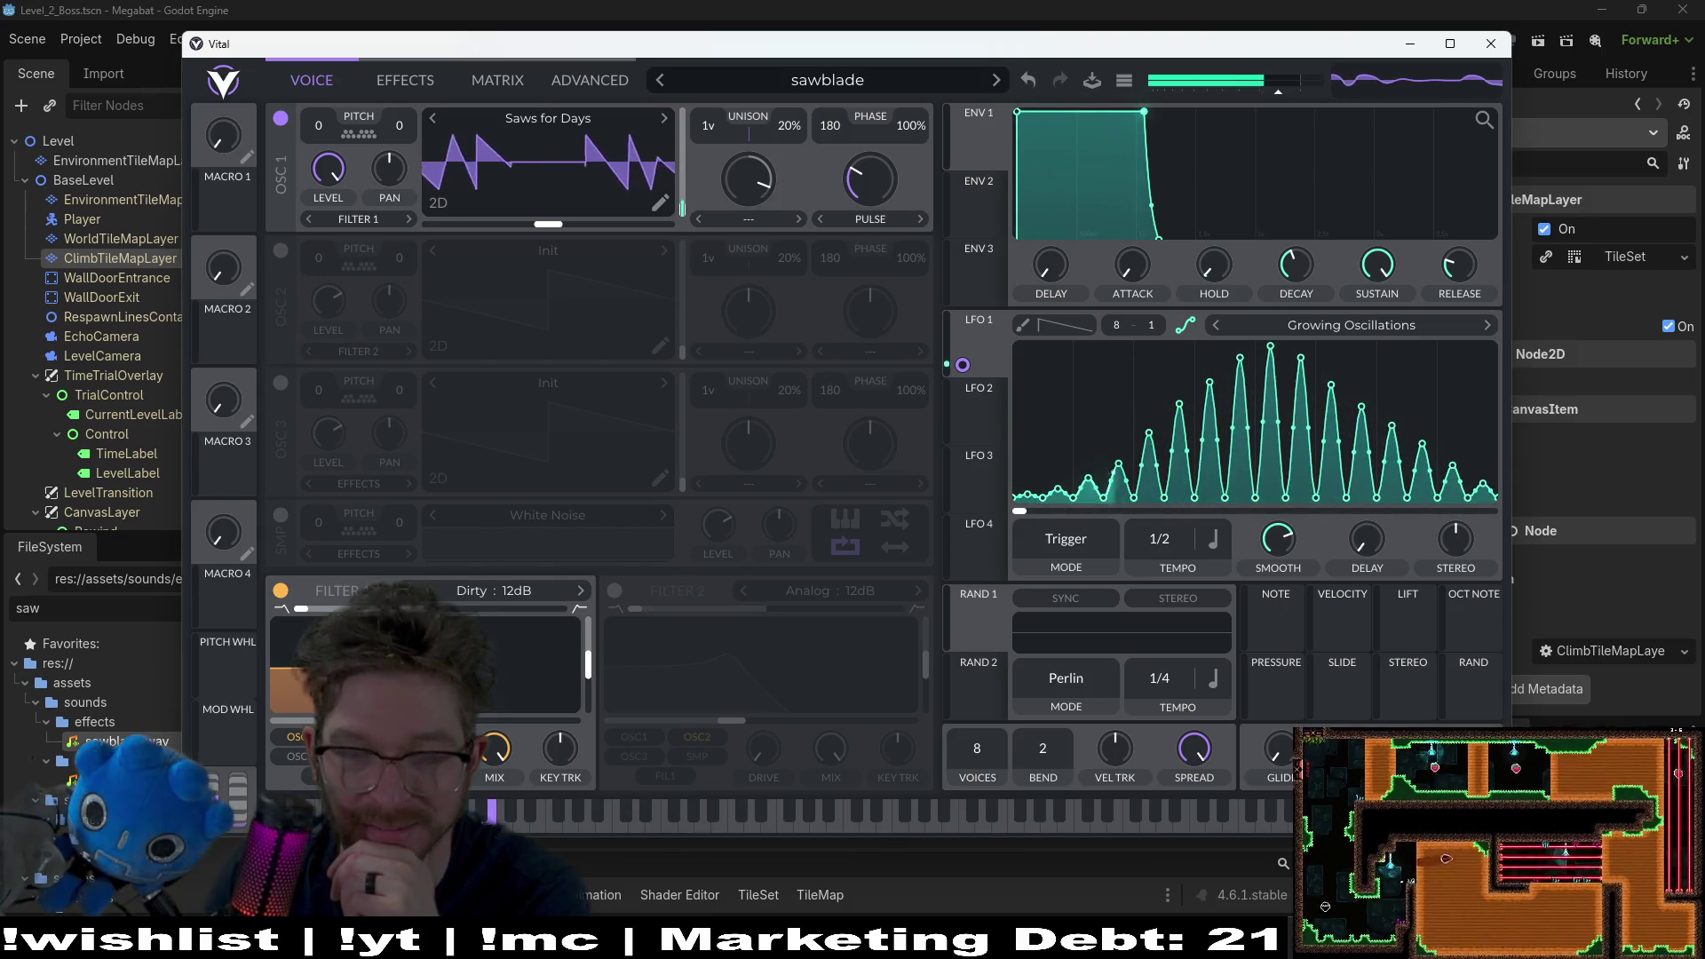
left_click(1292, 327)
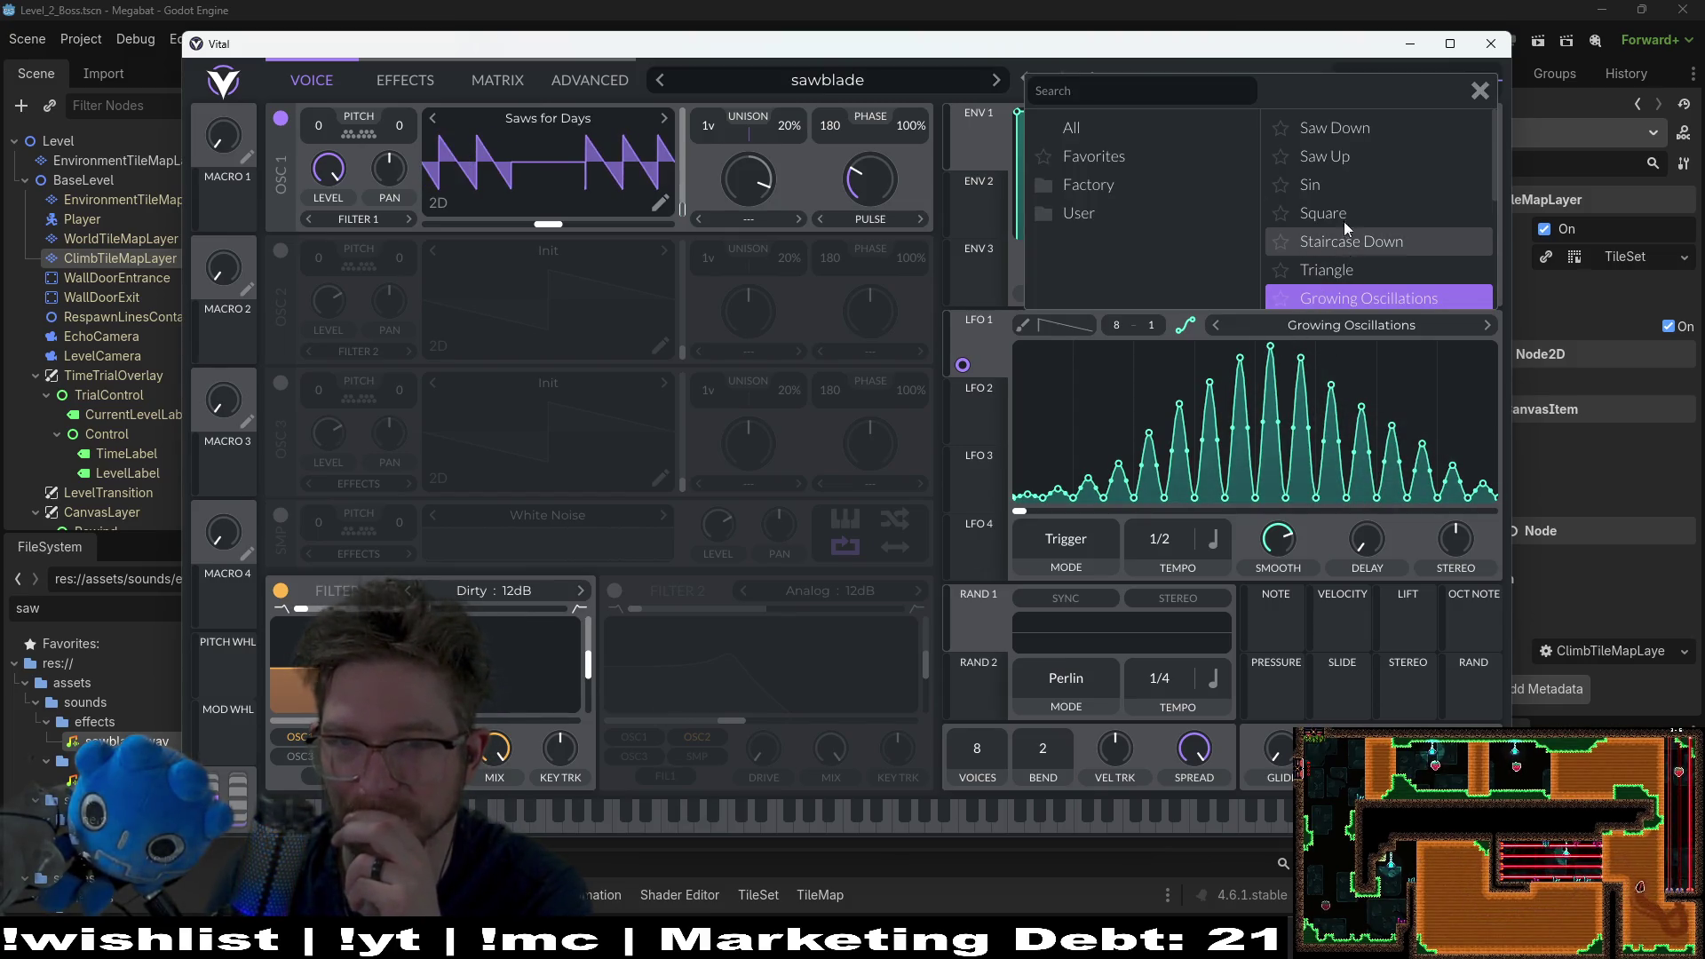
left_click(1339, 190)
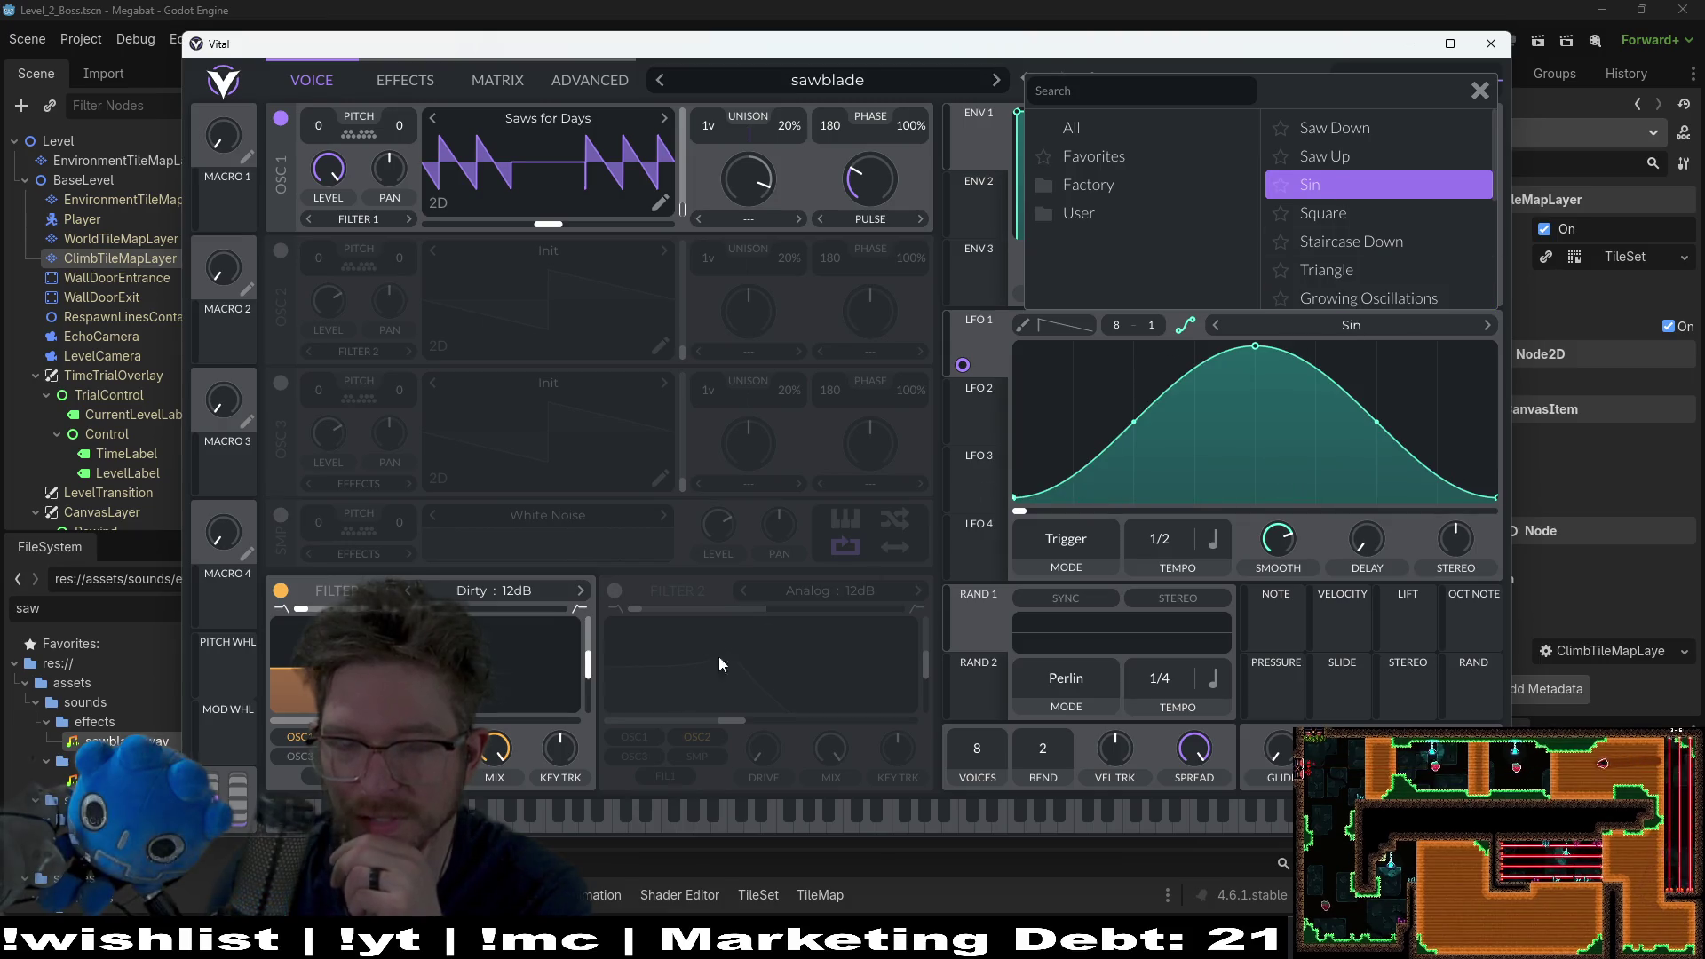
left_click(530, 809)
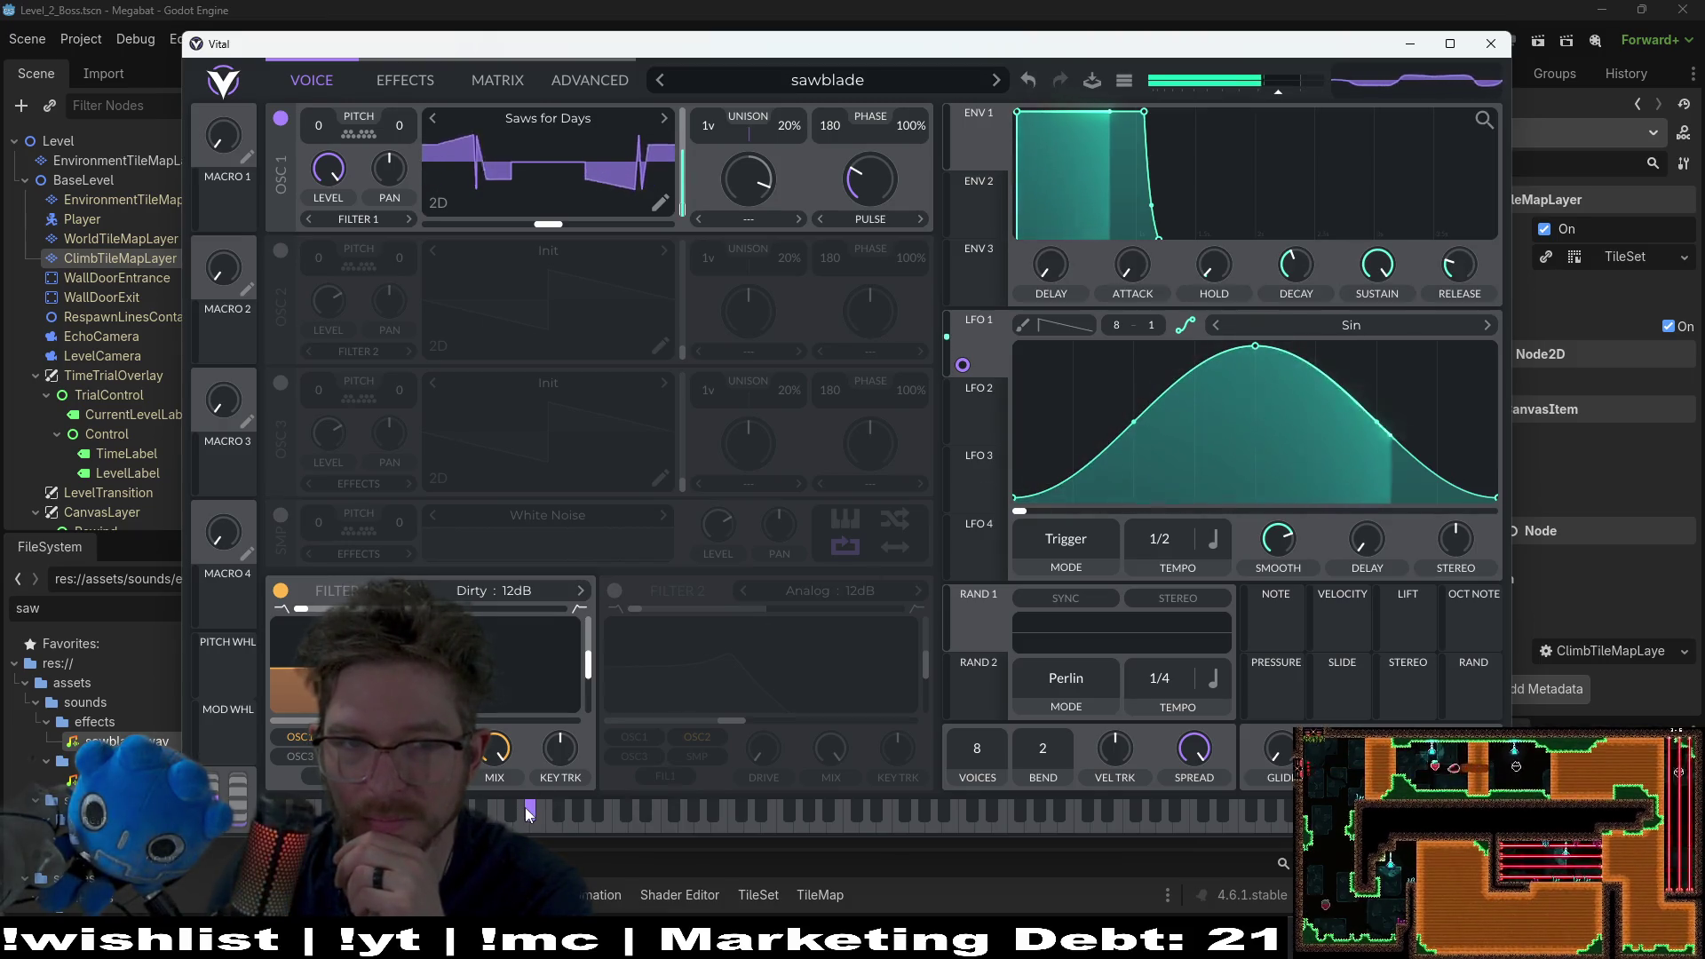
left_click(1351, 324)
left_click(1351, 325)
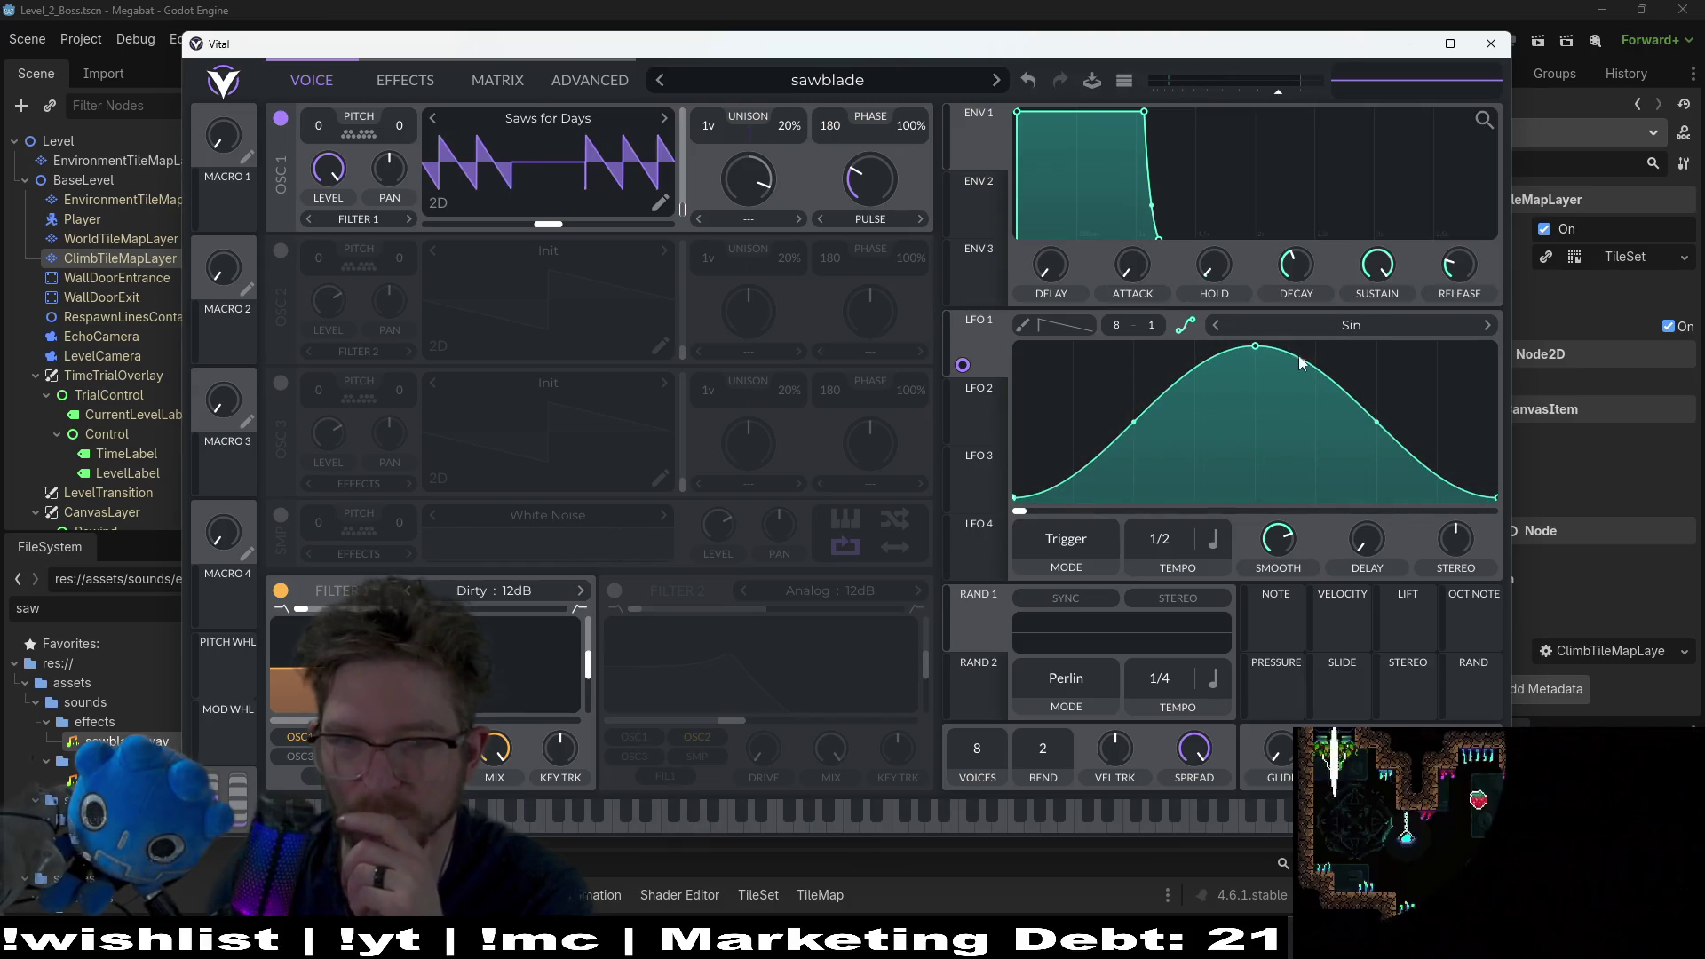
left_click(1339, 324)
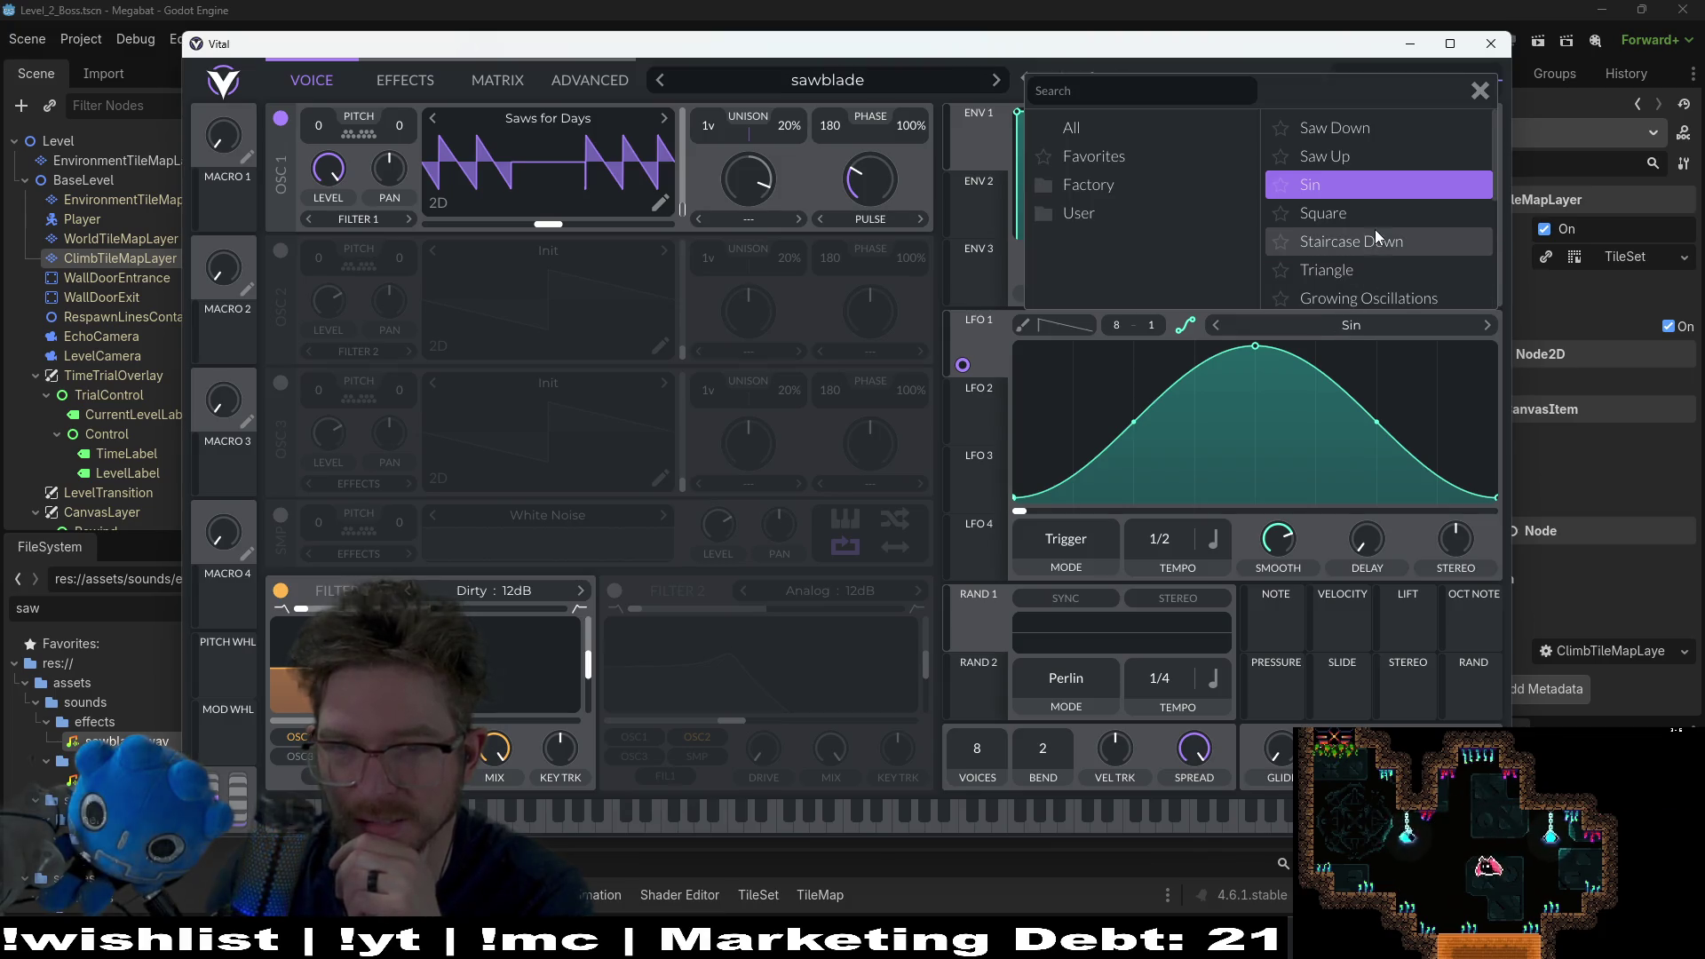
scroll(1374, 229, "down", 2)
scroll(1375, 229, "up", 2)
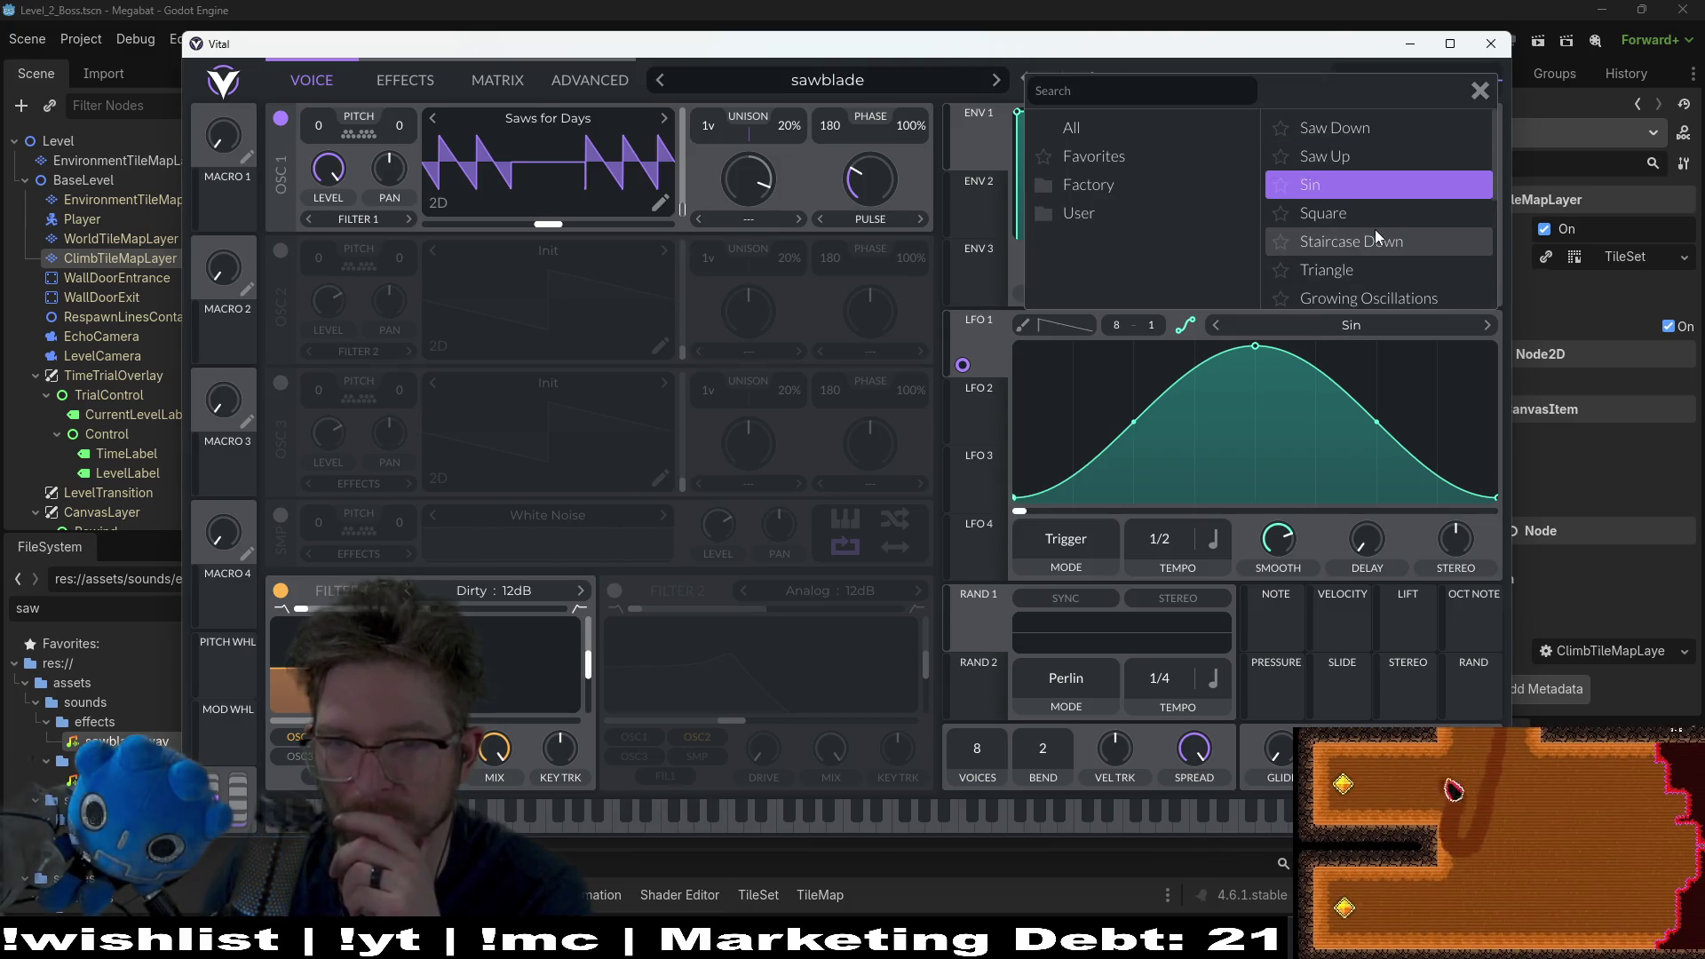
left_click(1353, 158)
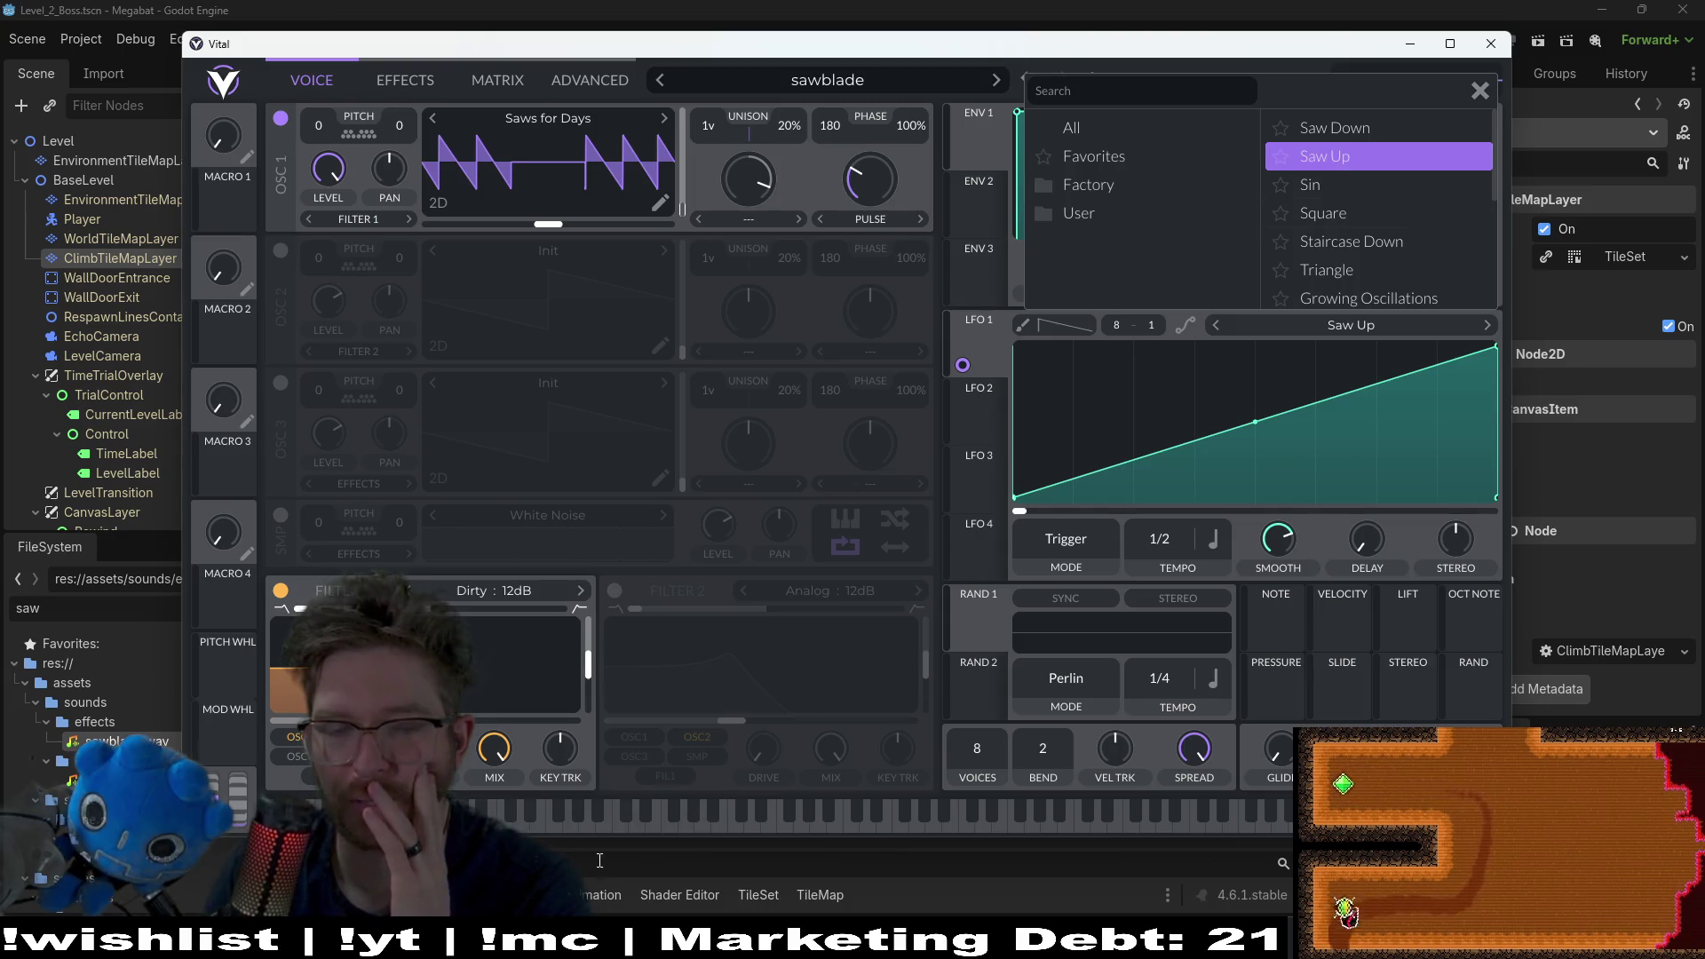
left_click(614, 826)
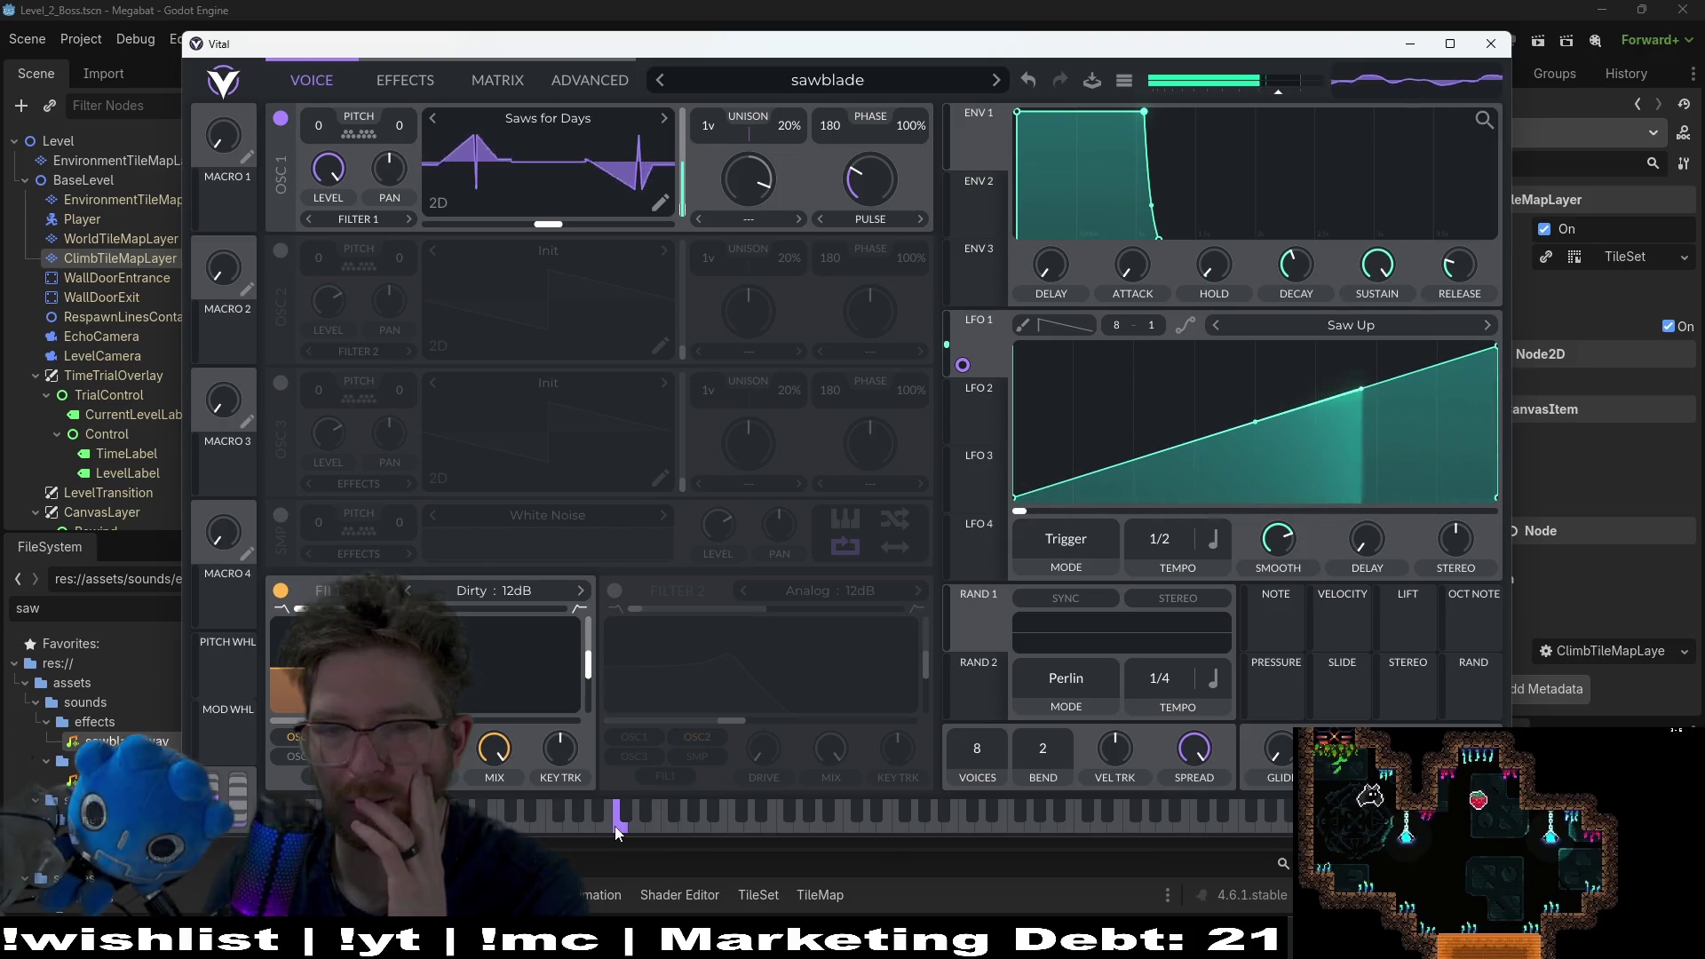
Step: Try the Saw Down and Square LFO 1 shapes, then settle on Triangle
left_click(1365, 326)
left_click(1367, 141)
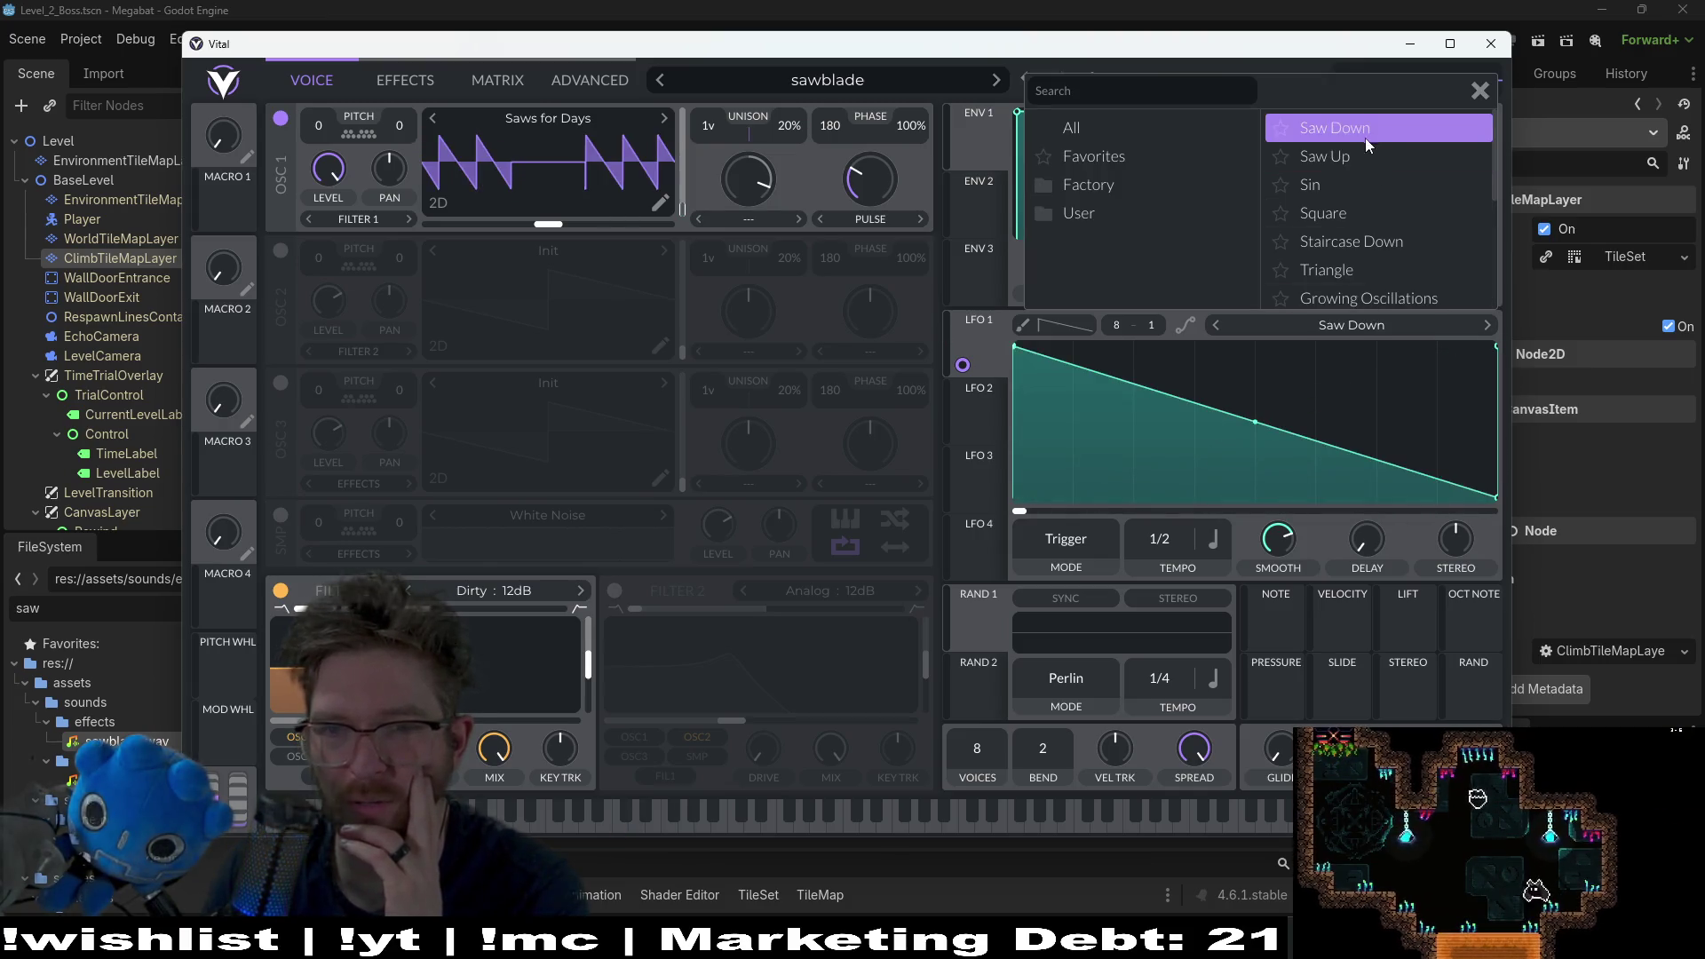
left_click(696, 817)
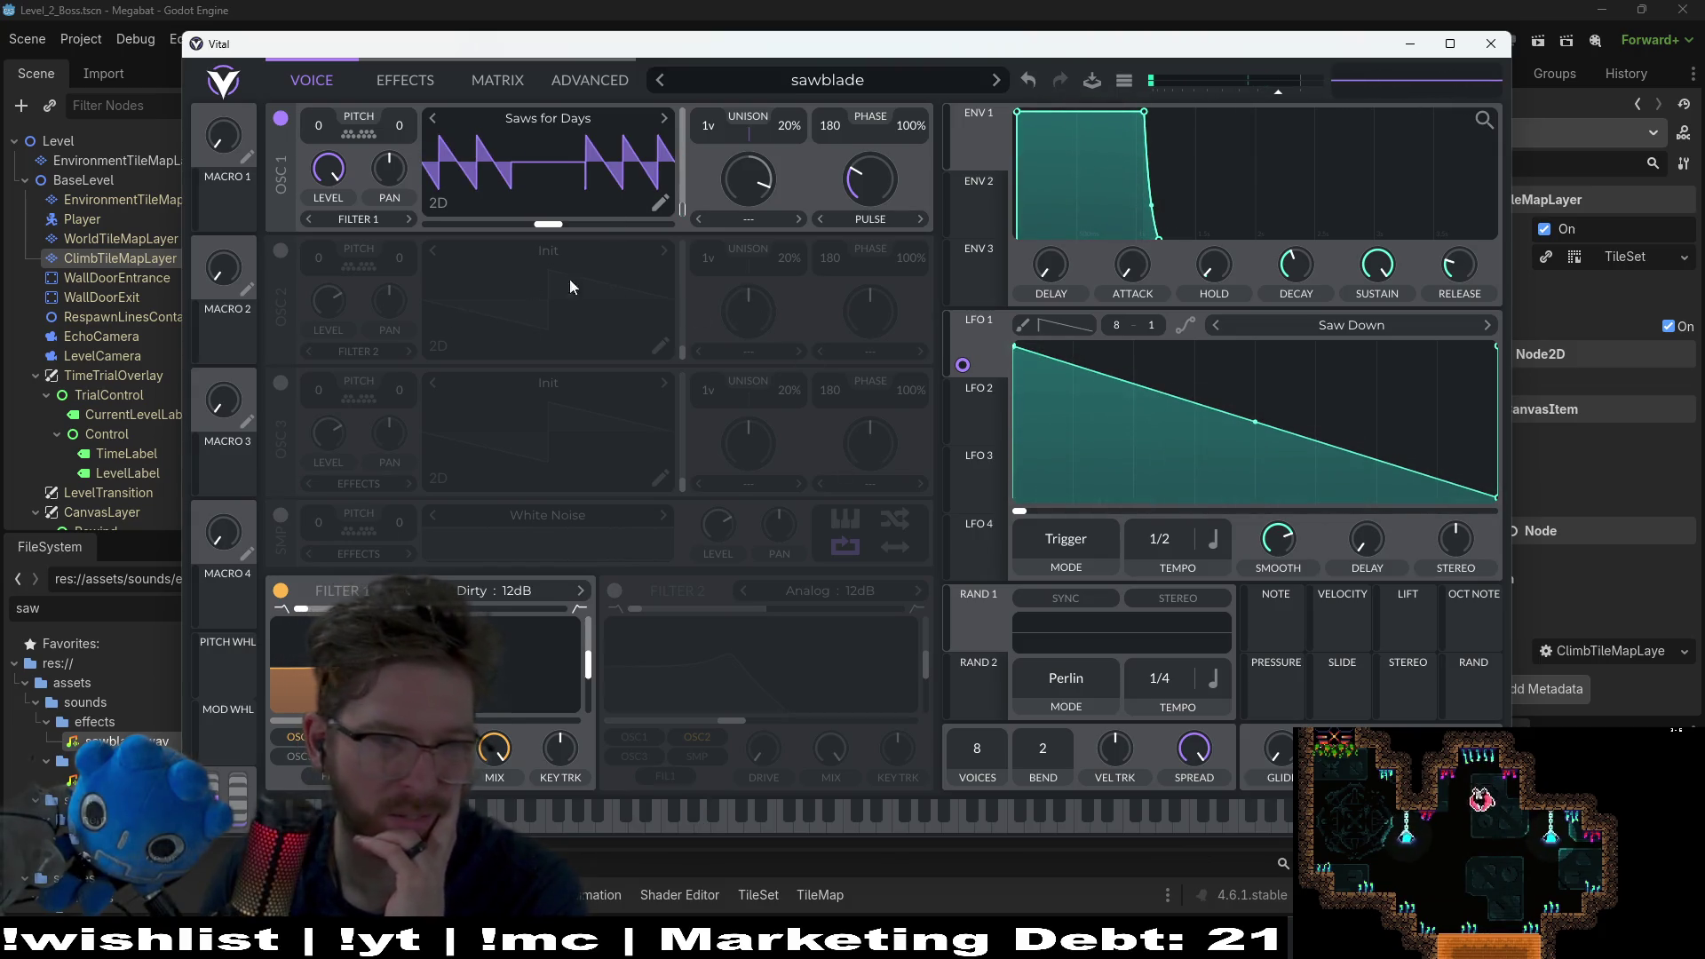
left_click(1284, 328)
left_click(1372, 213)
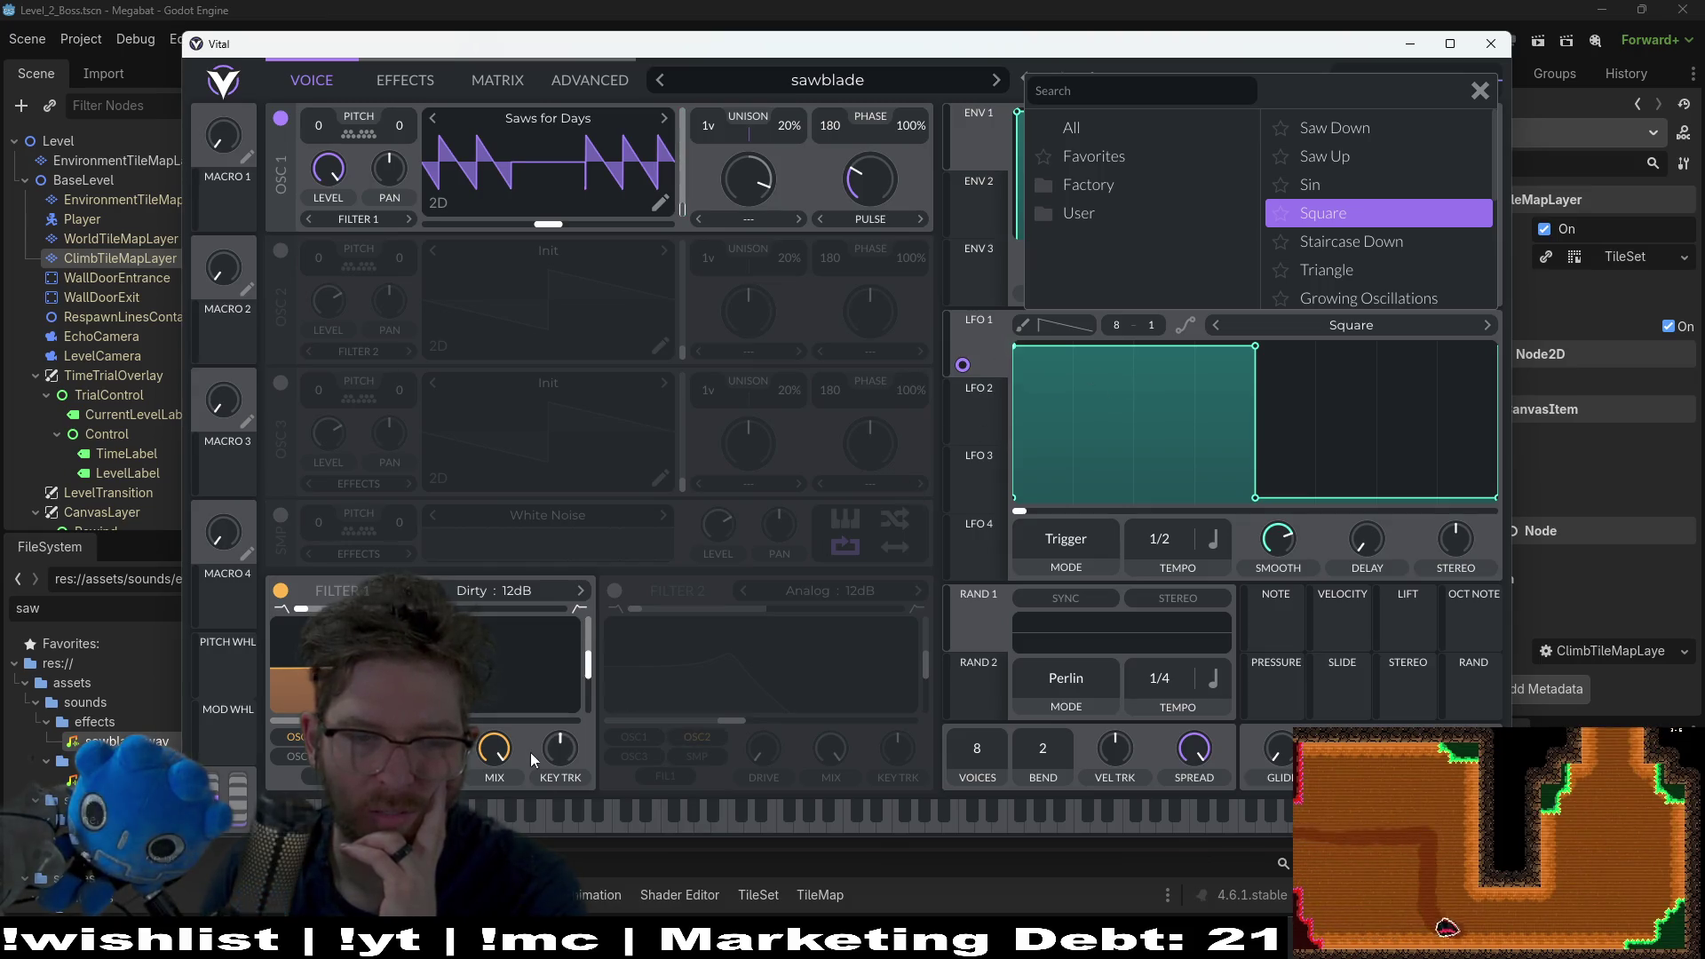
left_click(552, 815)
left_click(1340, 329)
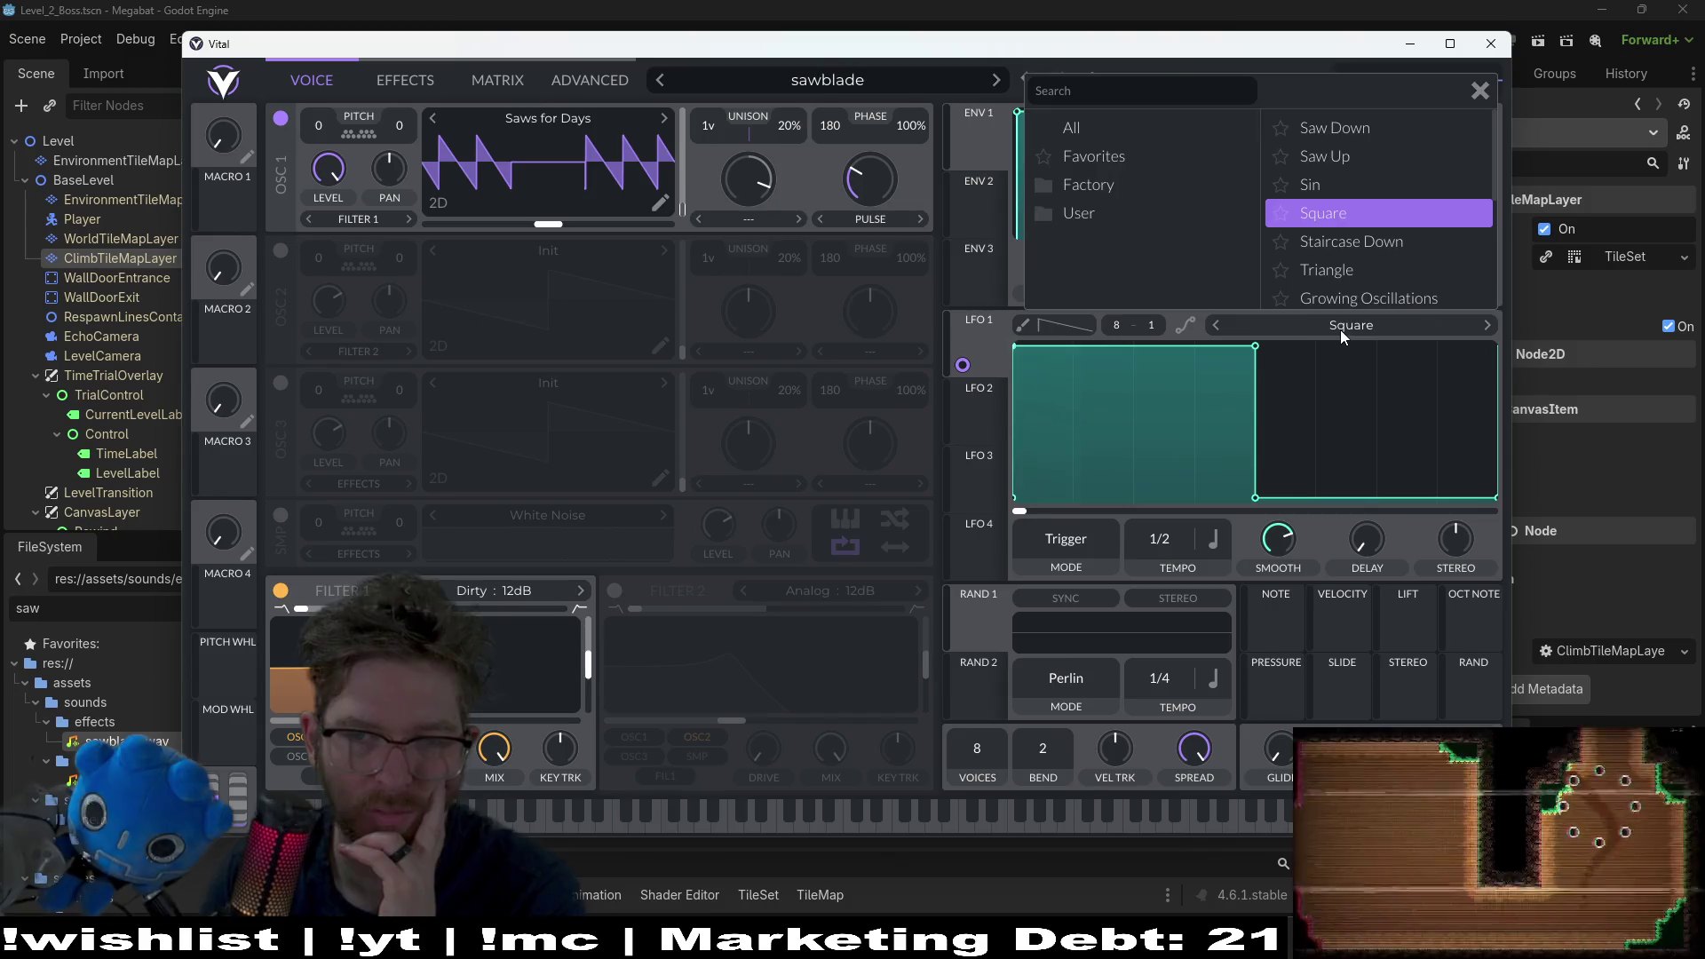
left_click(1355, 268)
right_click(963, 368)
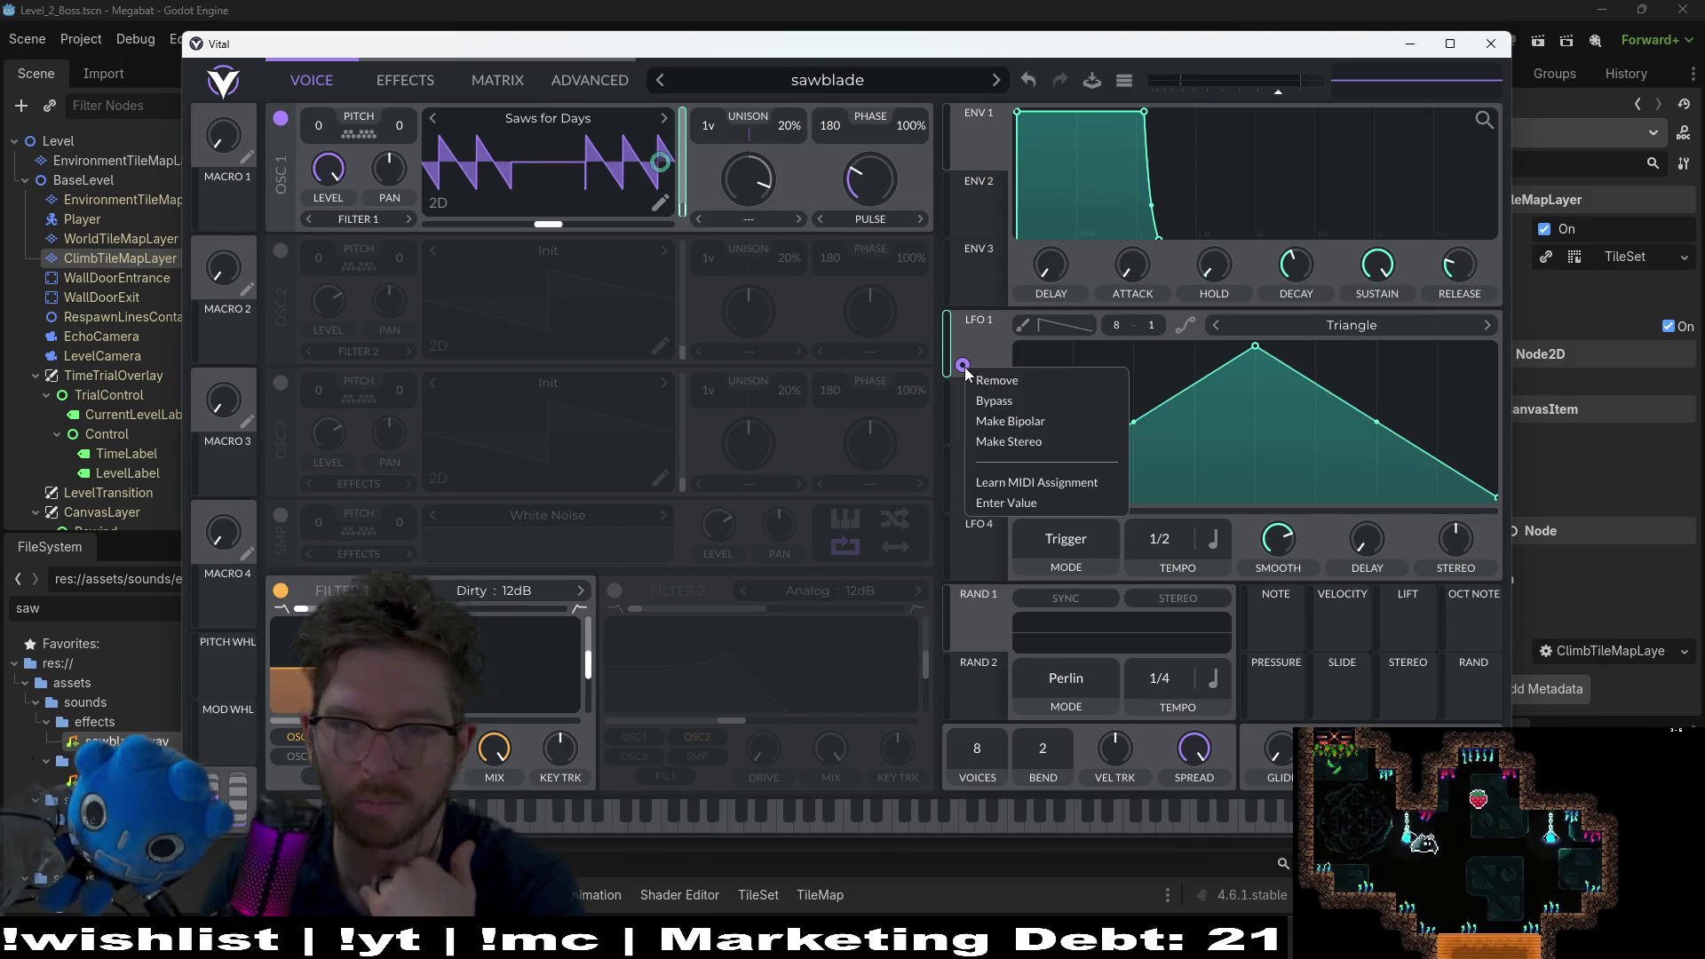
Step: Bypass LFO 1's modulation and switch on oscillator 2, auditioning a couple of notes
left_click(1000, 401)
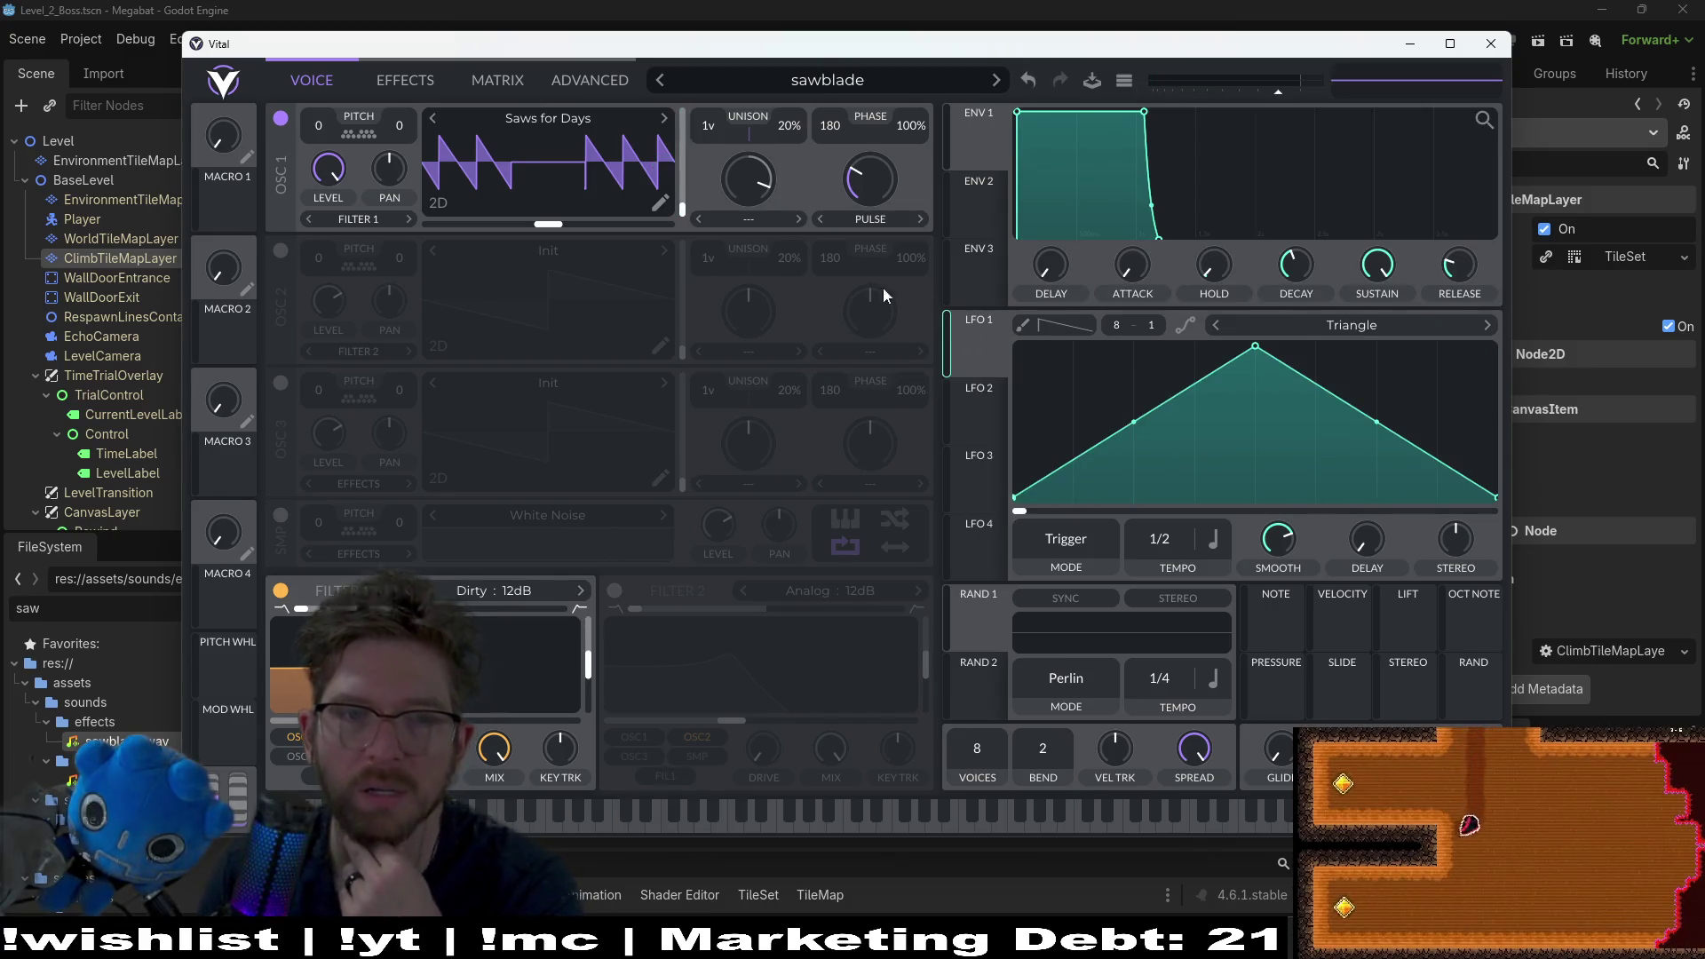
left_click(282, 252)
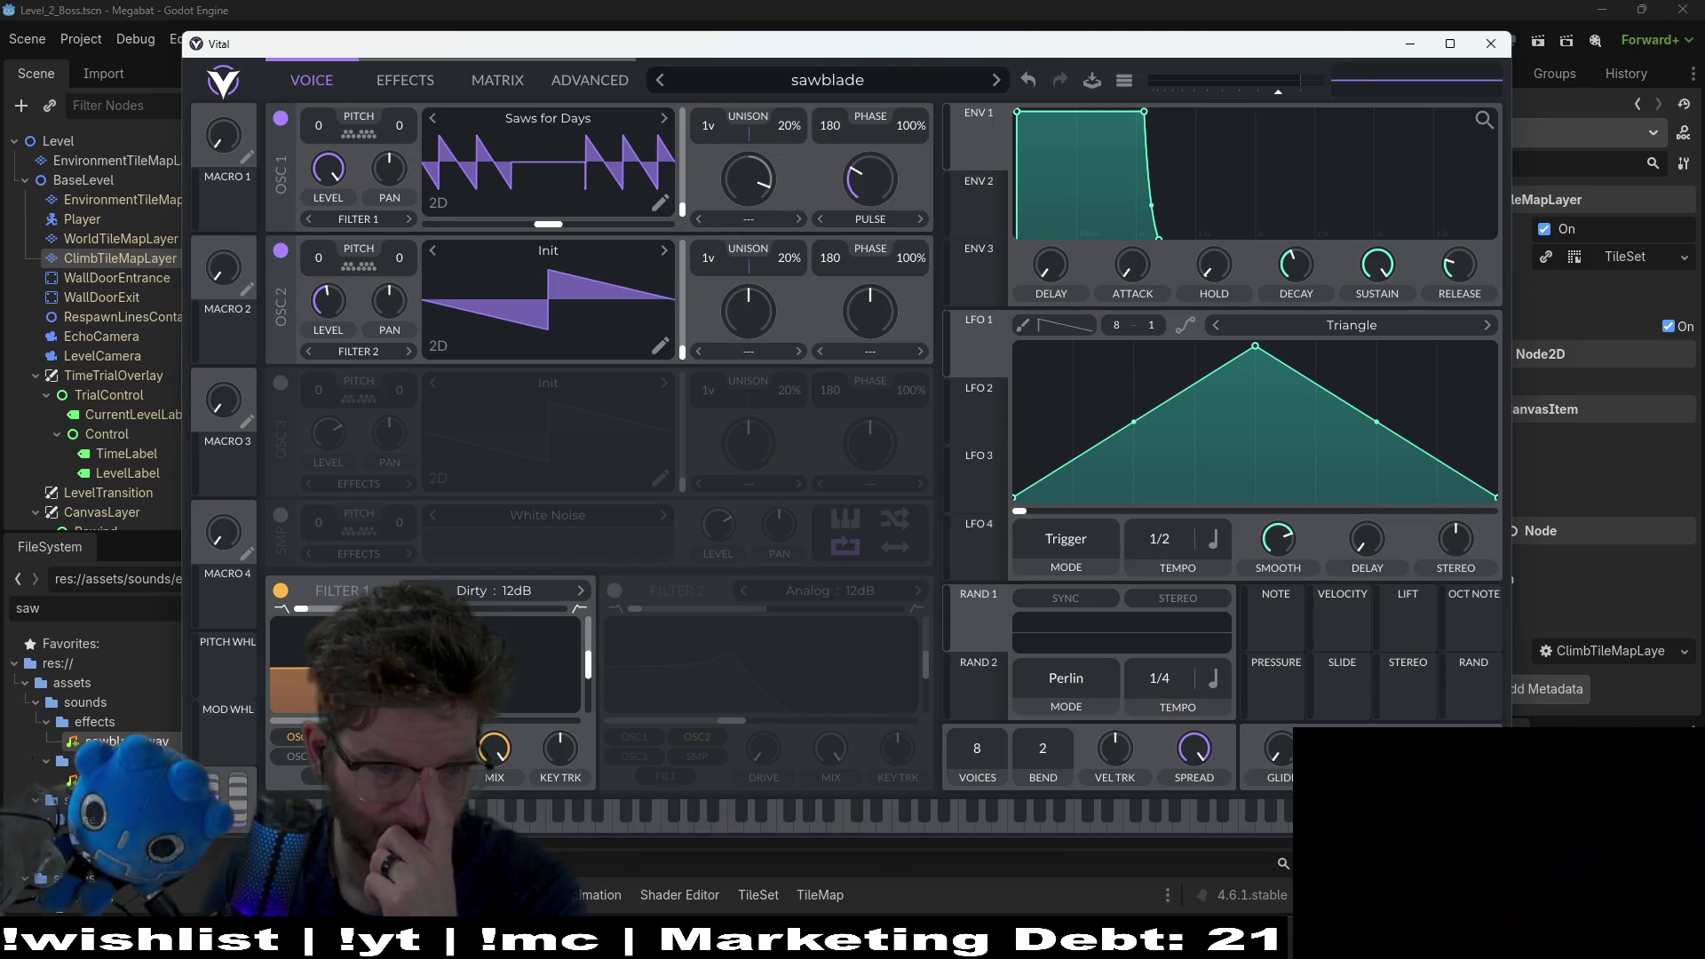
left_click(472, 808)
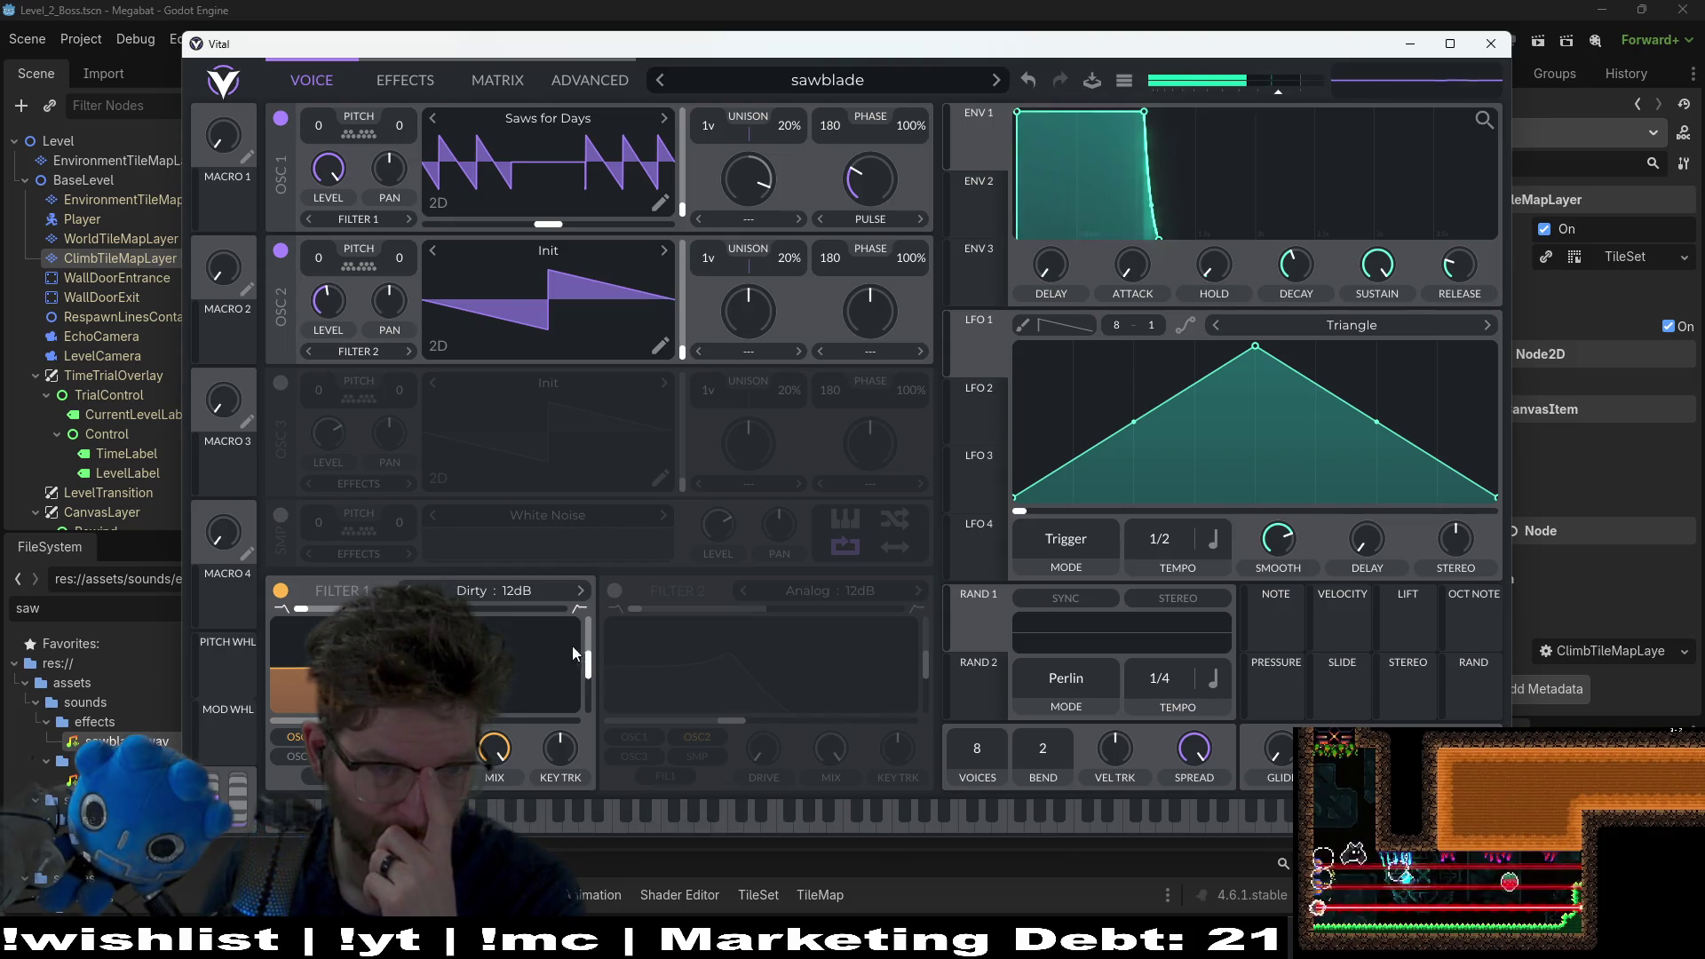
left_click(497, 813)
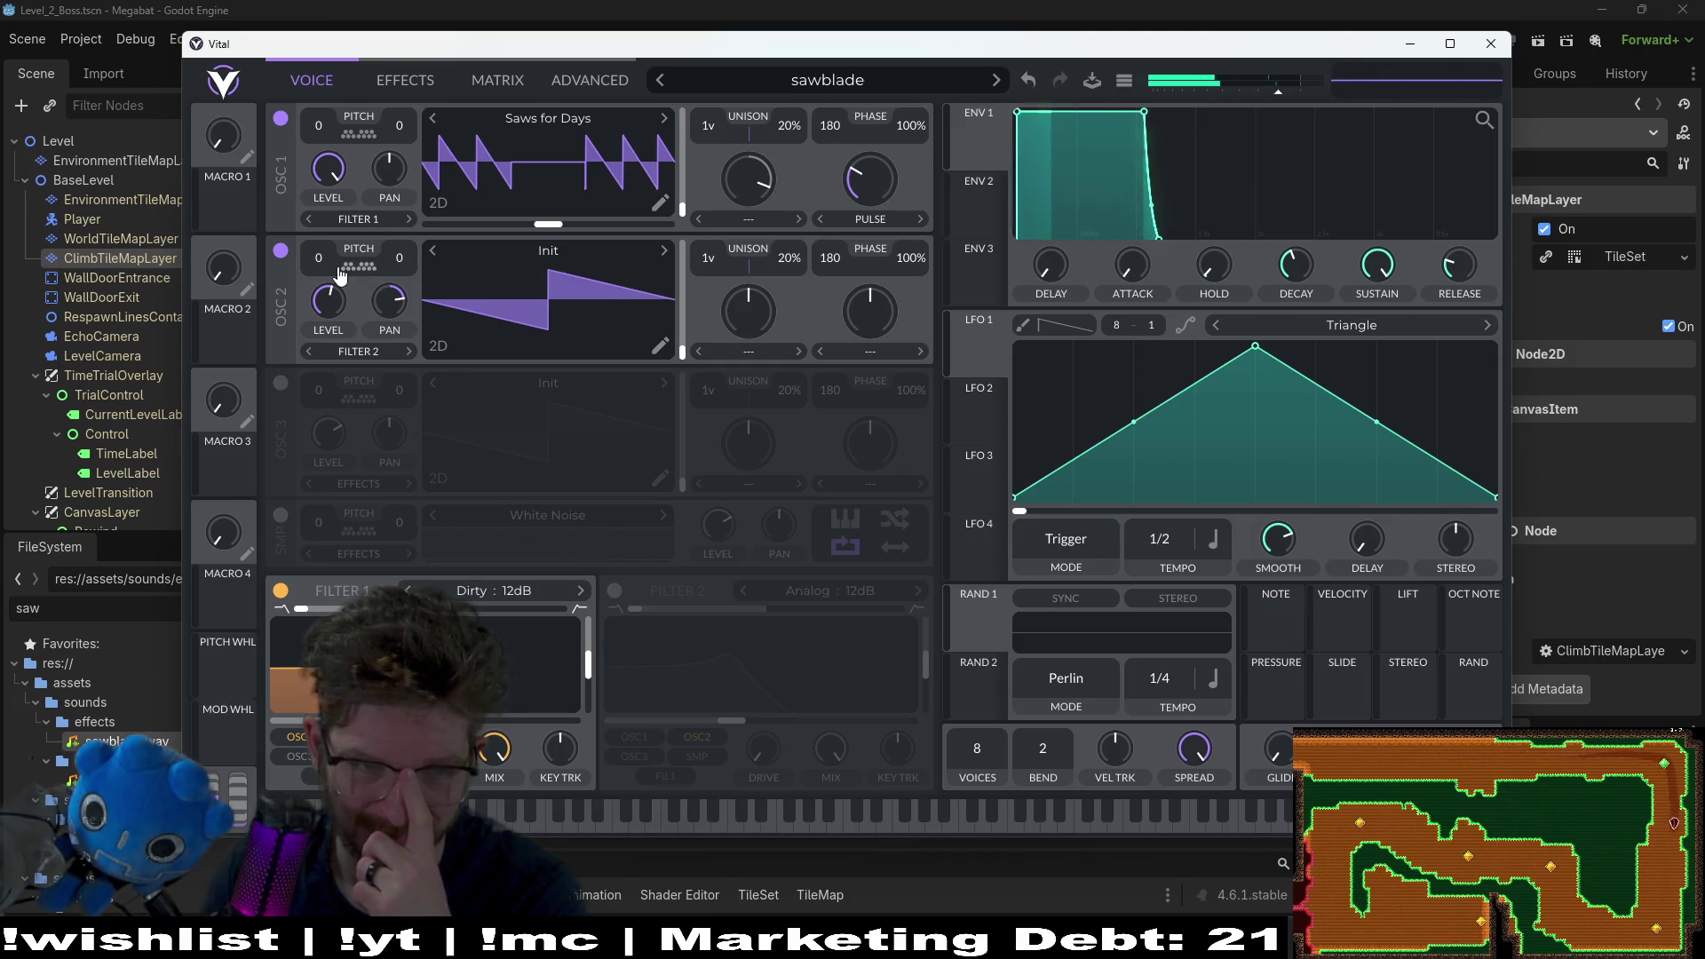
Step: Reset oscillator 2's pan to centre and audition some higher notes
double_click(392, 303)
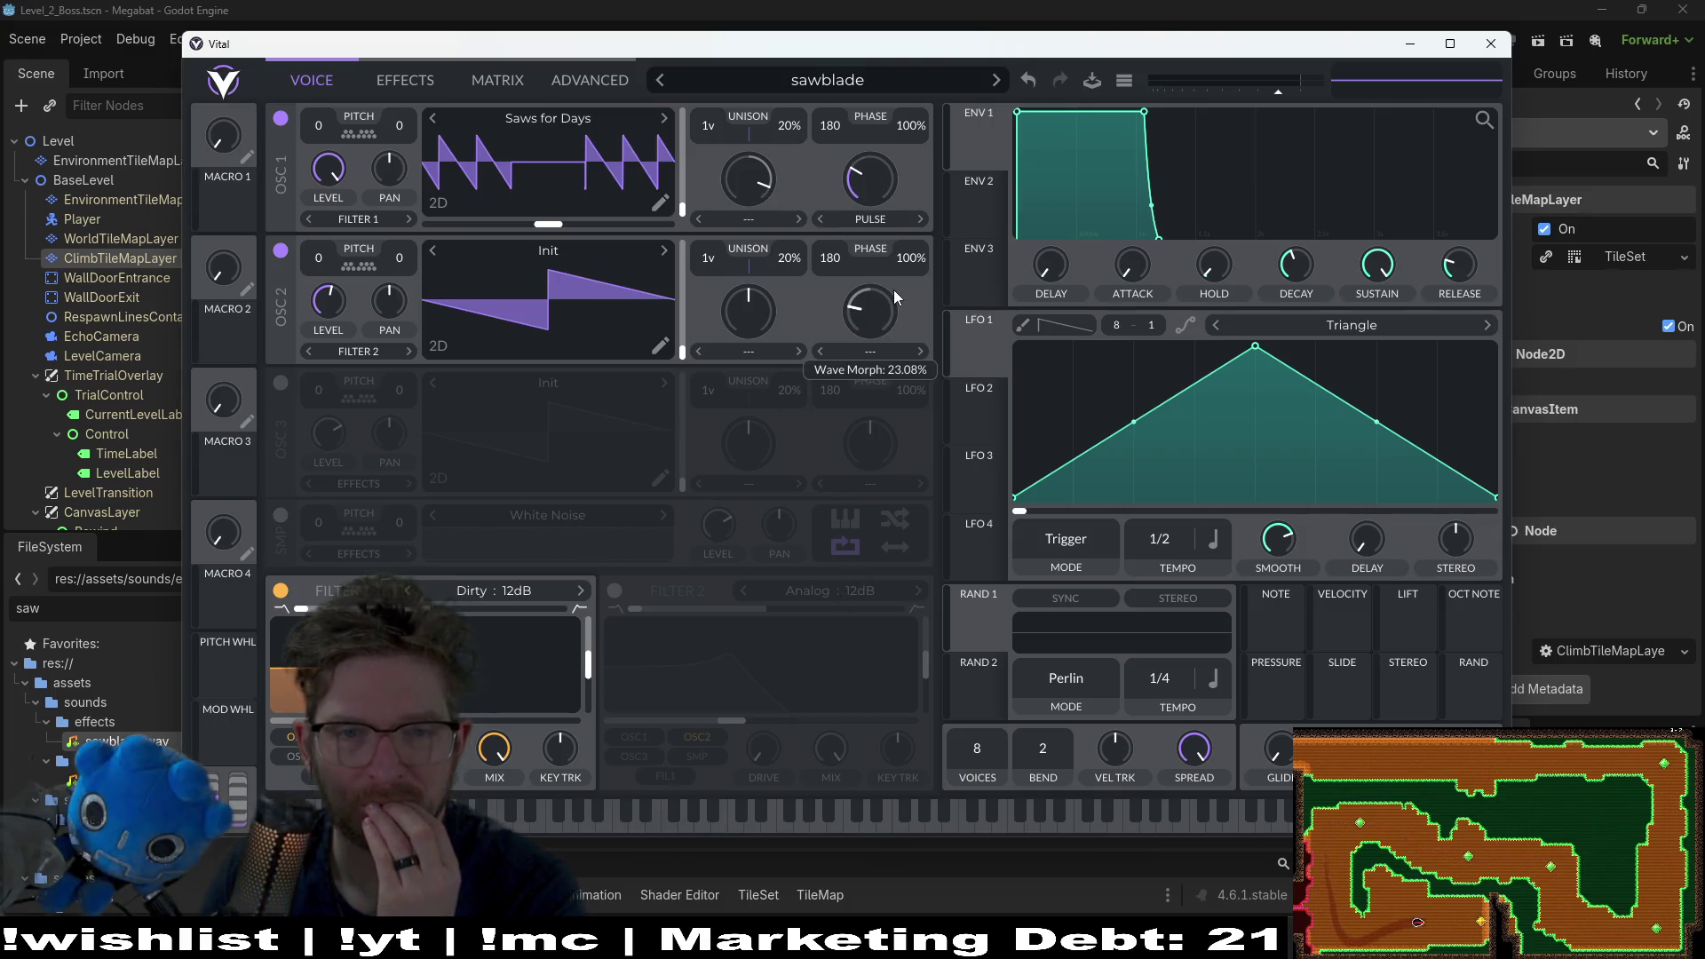
left_click(647, 815)
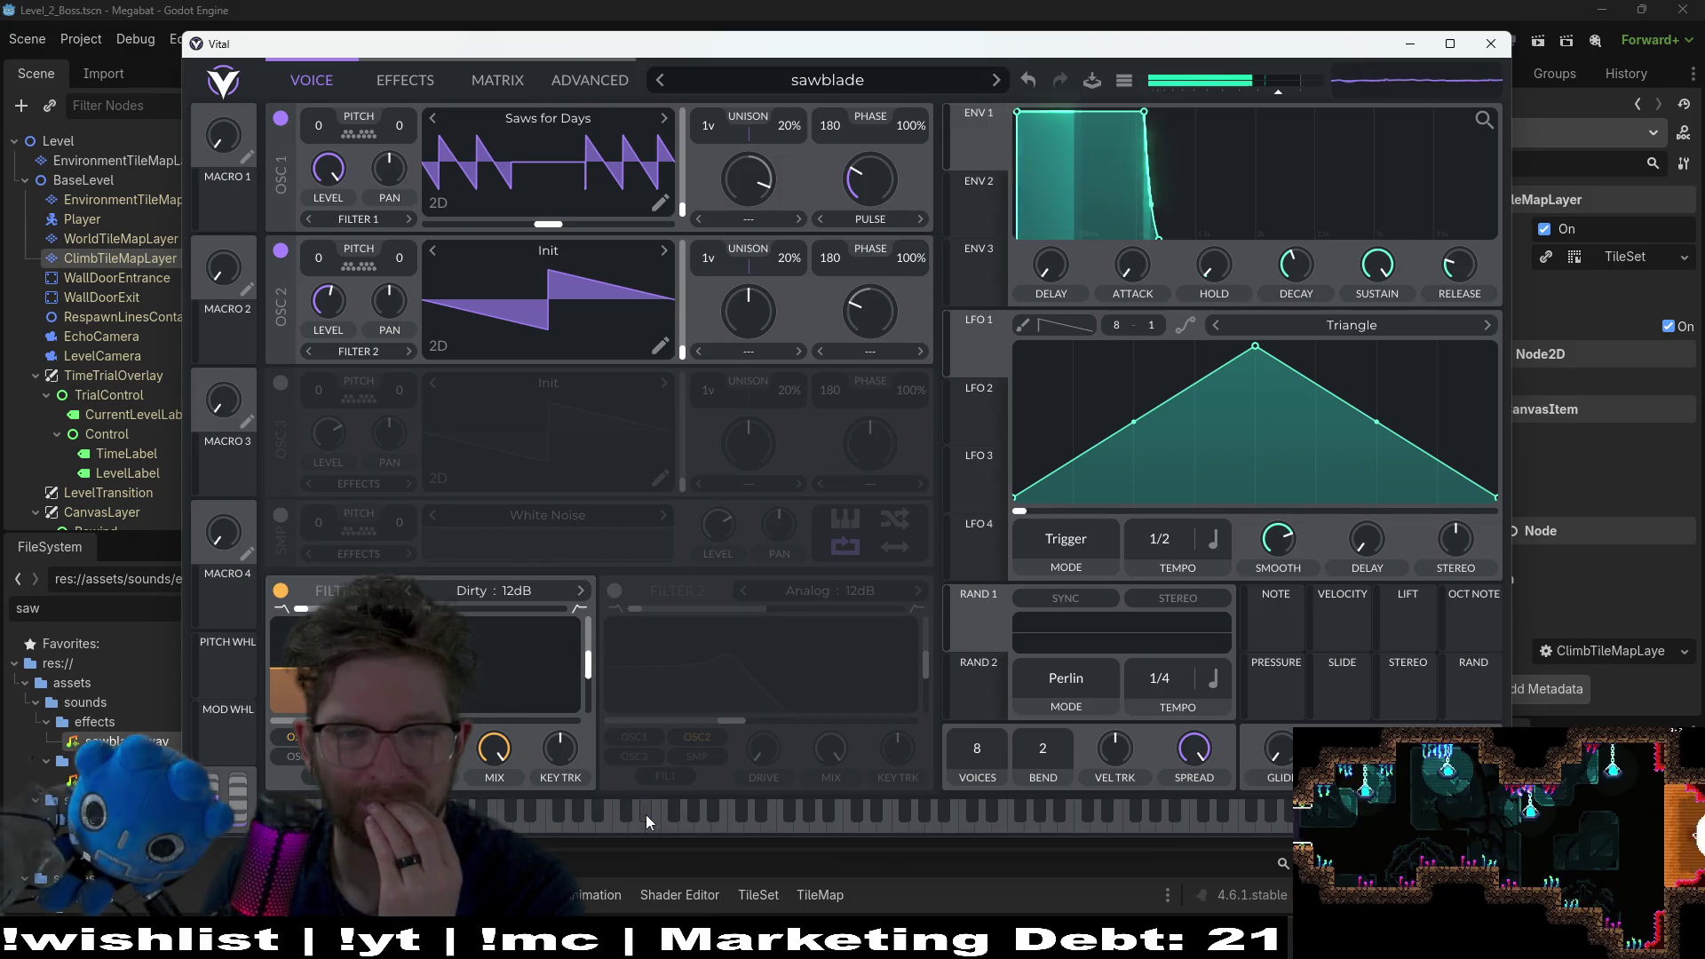
left_click(814, 818)
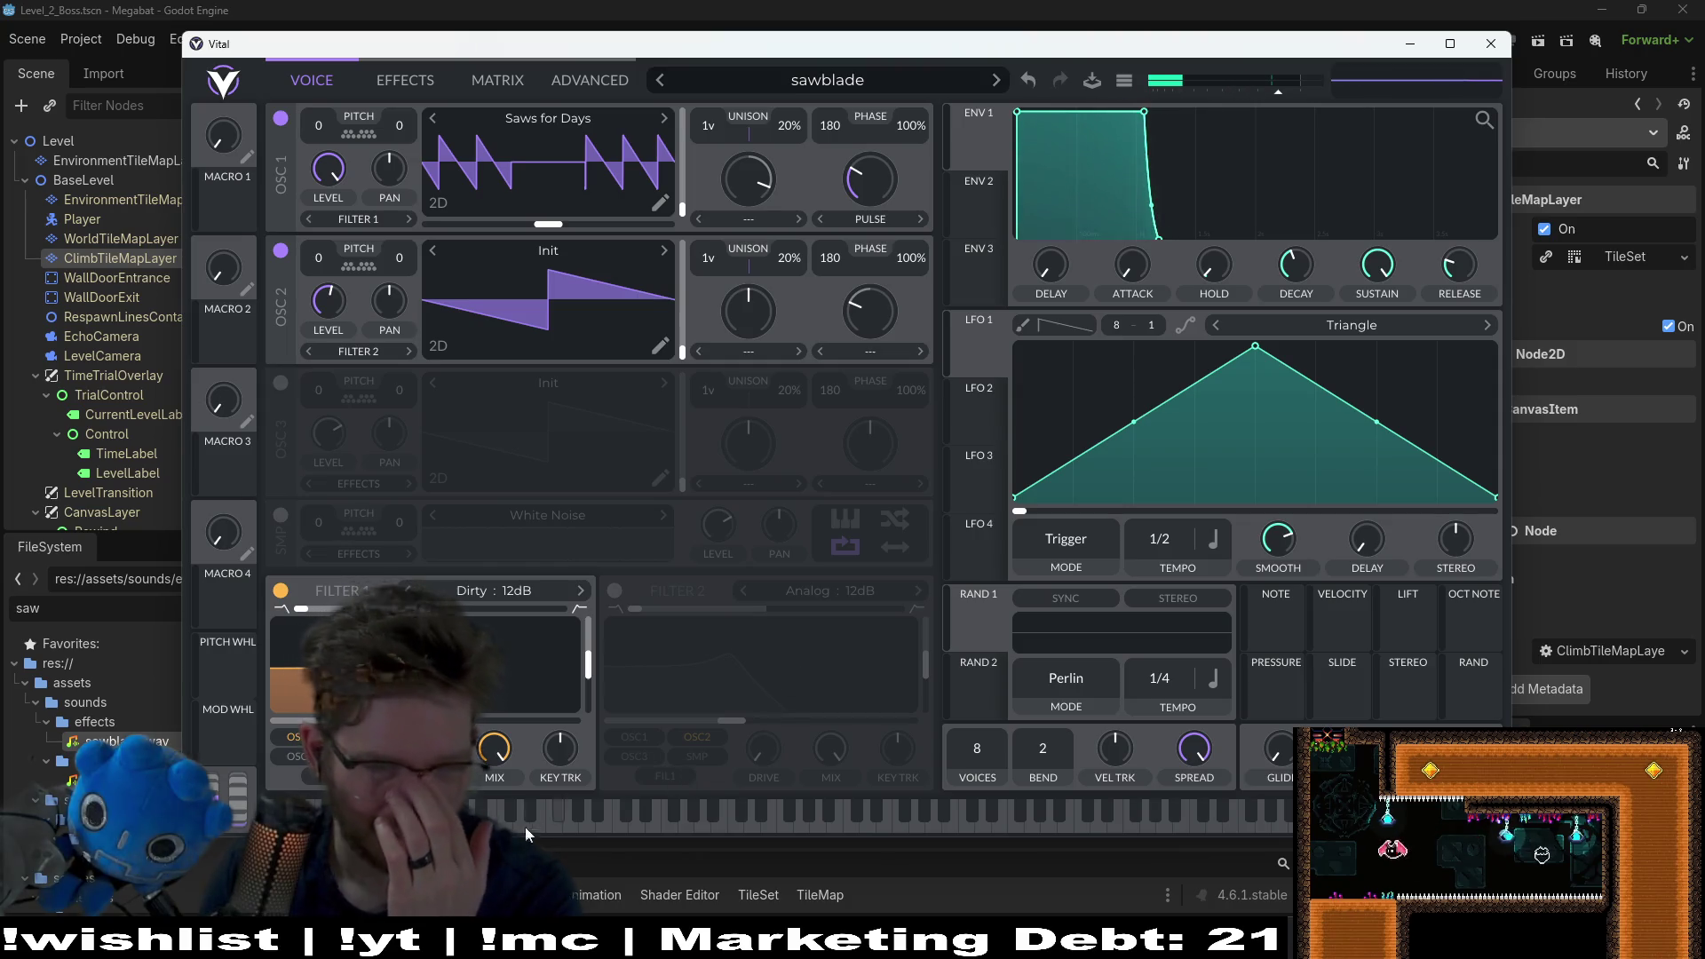
left_click(495, 589)
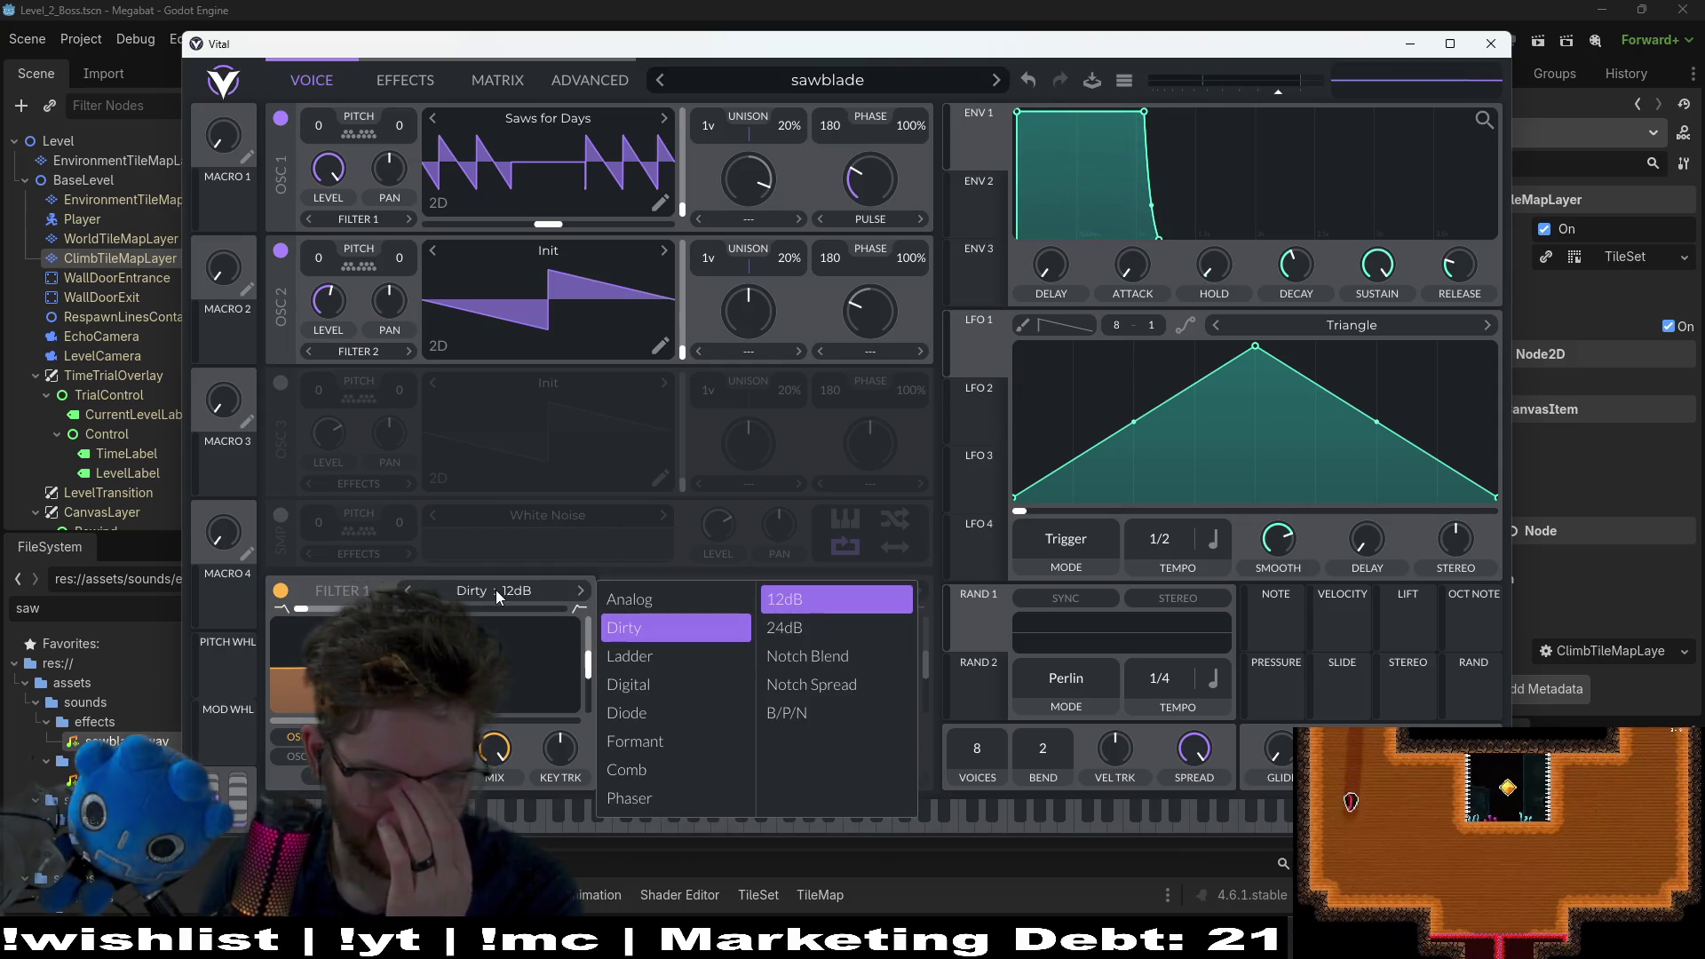
Step: Try Analog and Dirty for Filter 1, then settle on the Formant AOIE type
left_click(671, 600)
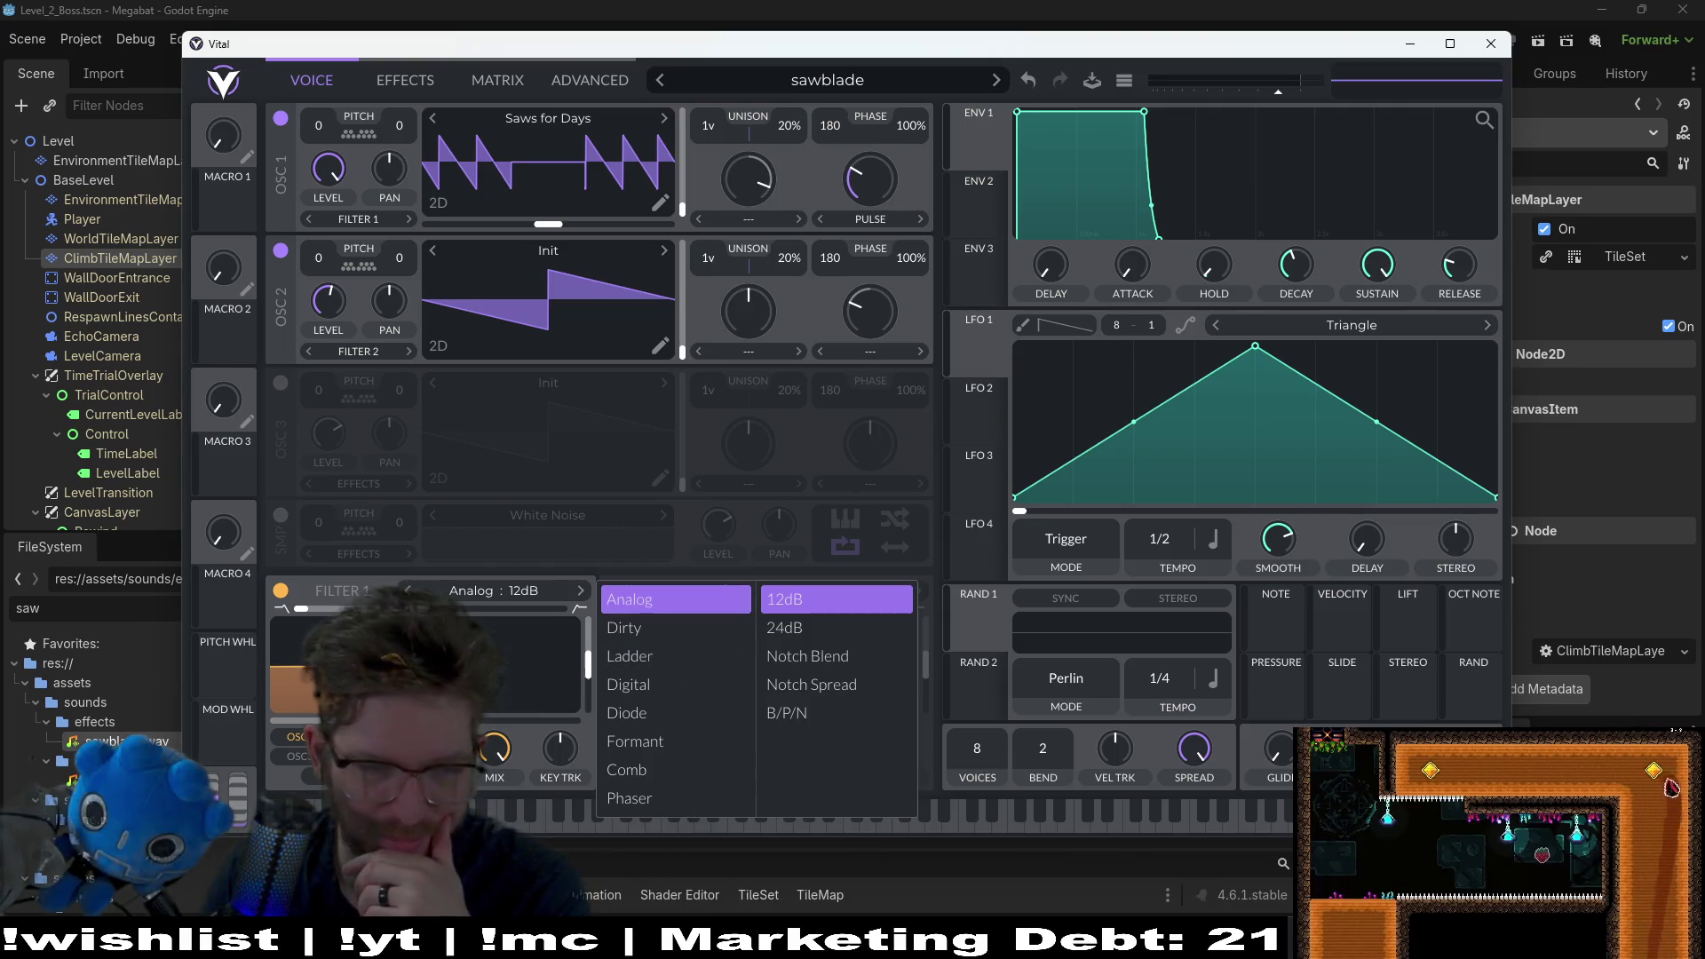
left_click(593, 822)
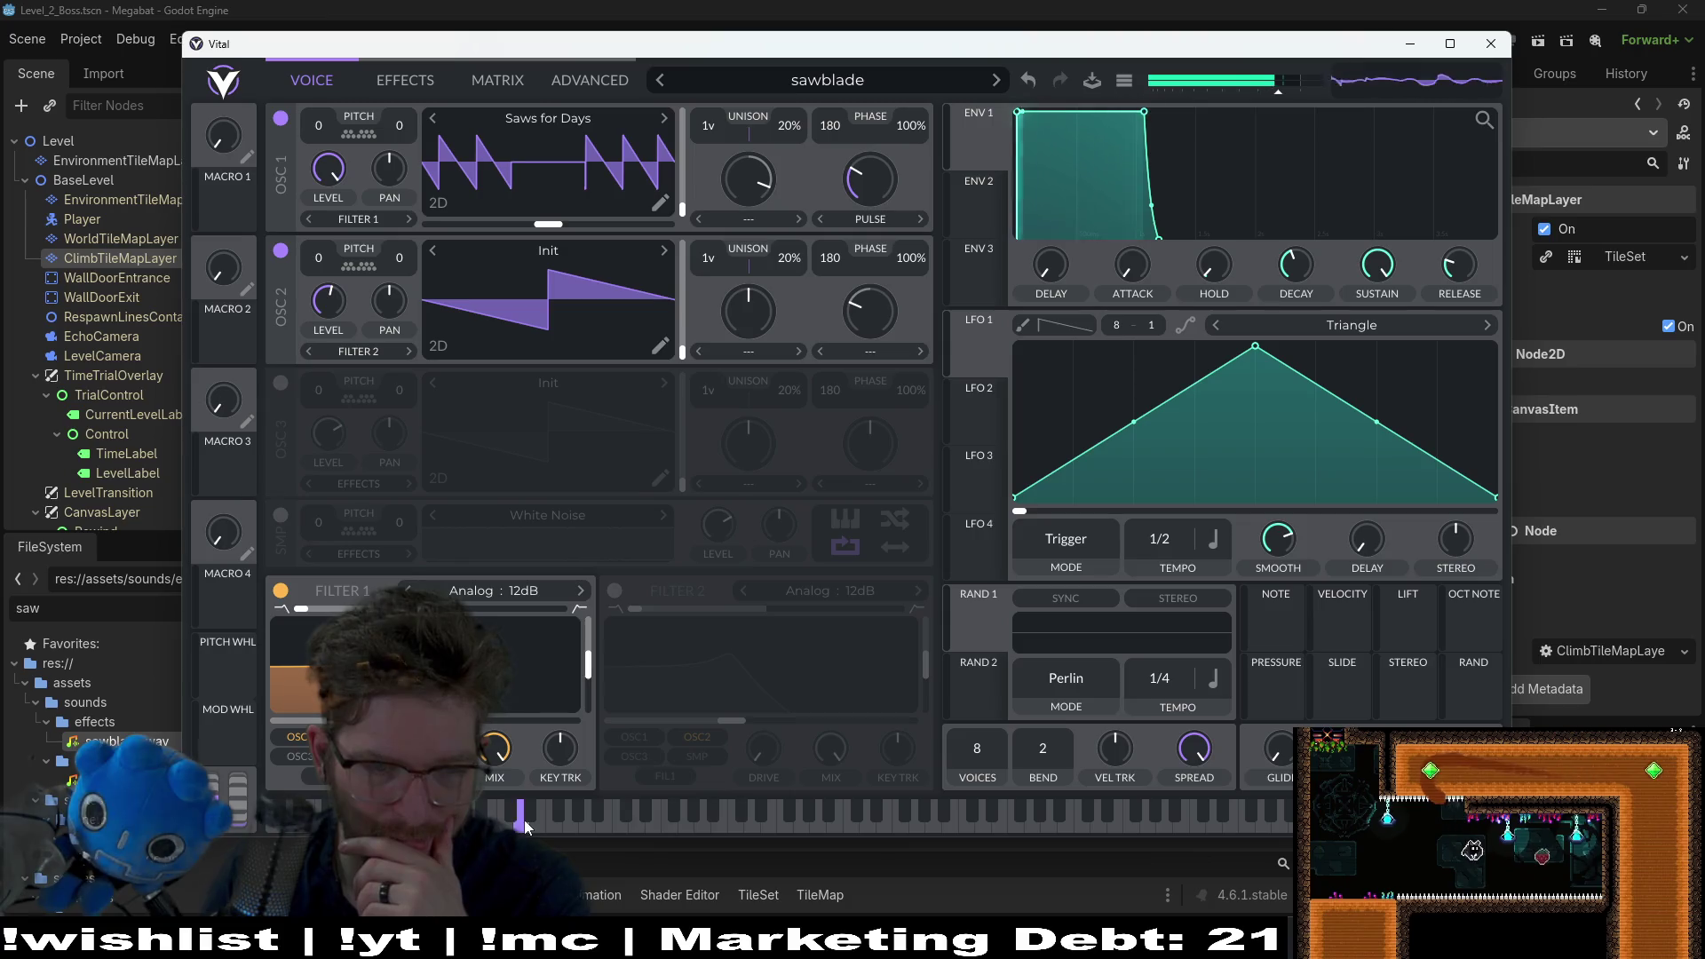
left_click(523, 598)
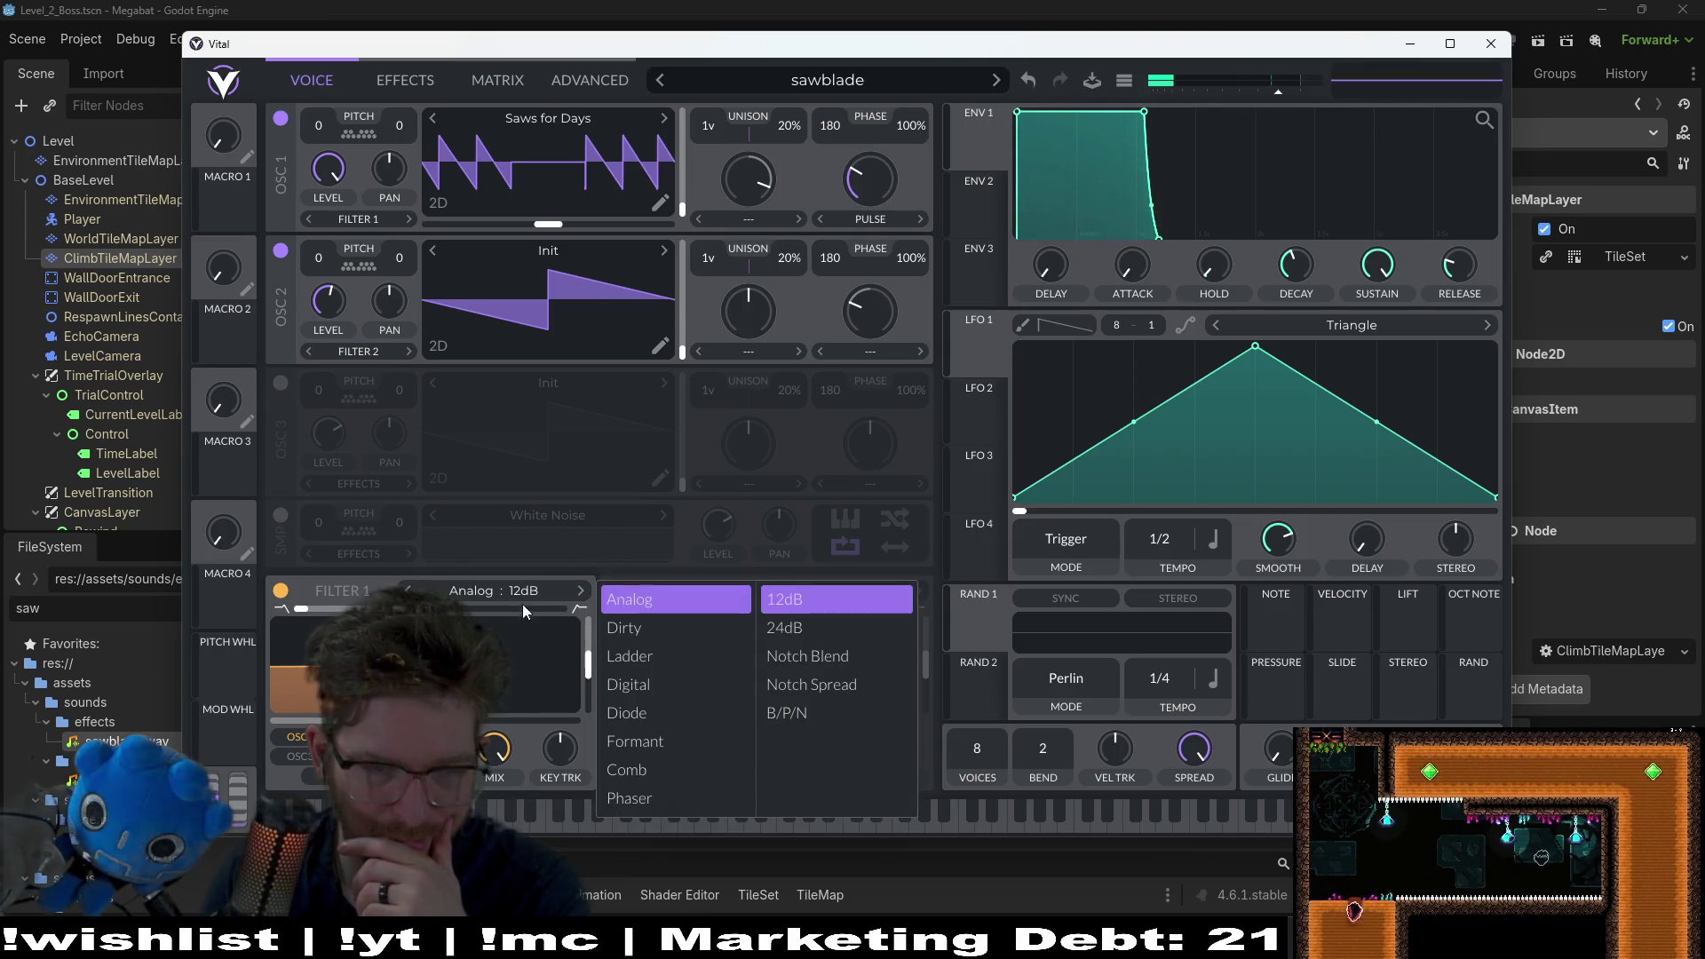
left_click(835, 599)
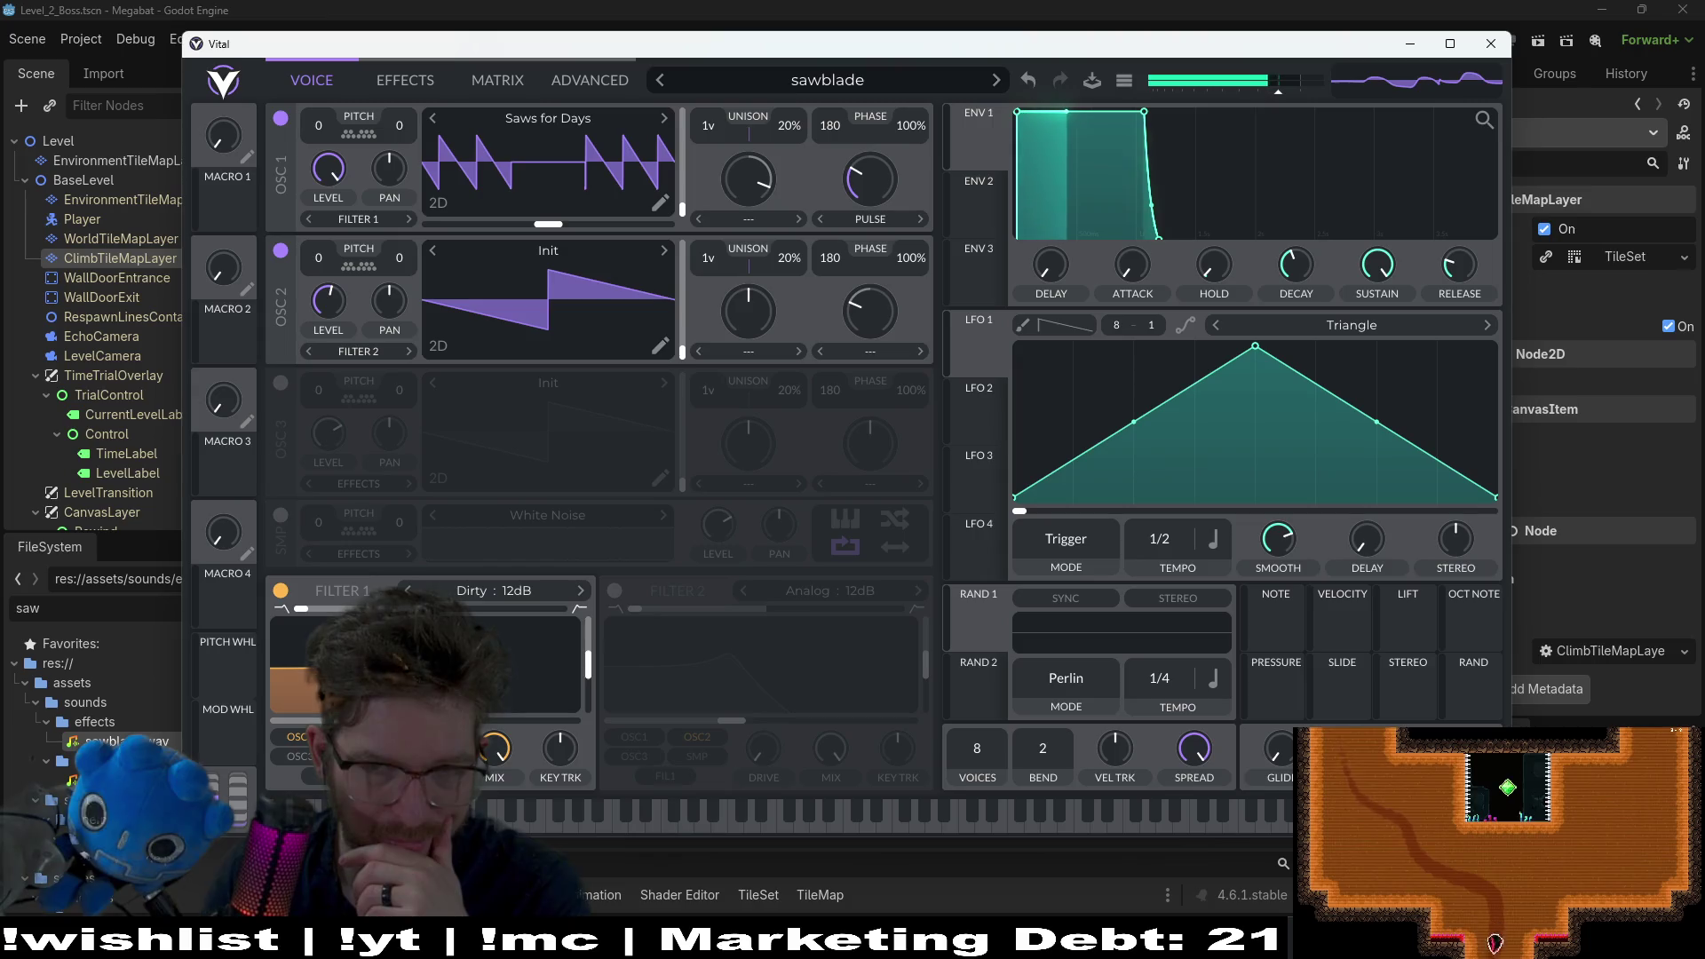
left_click(514, 592)
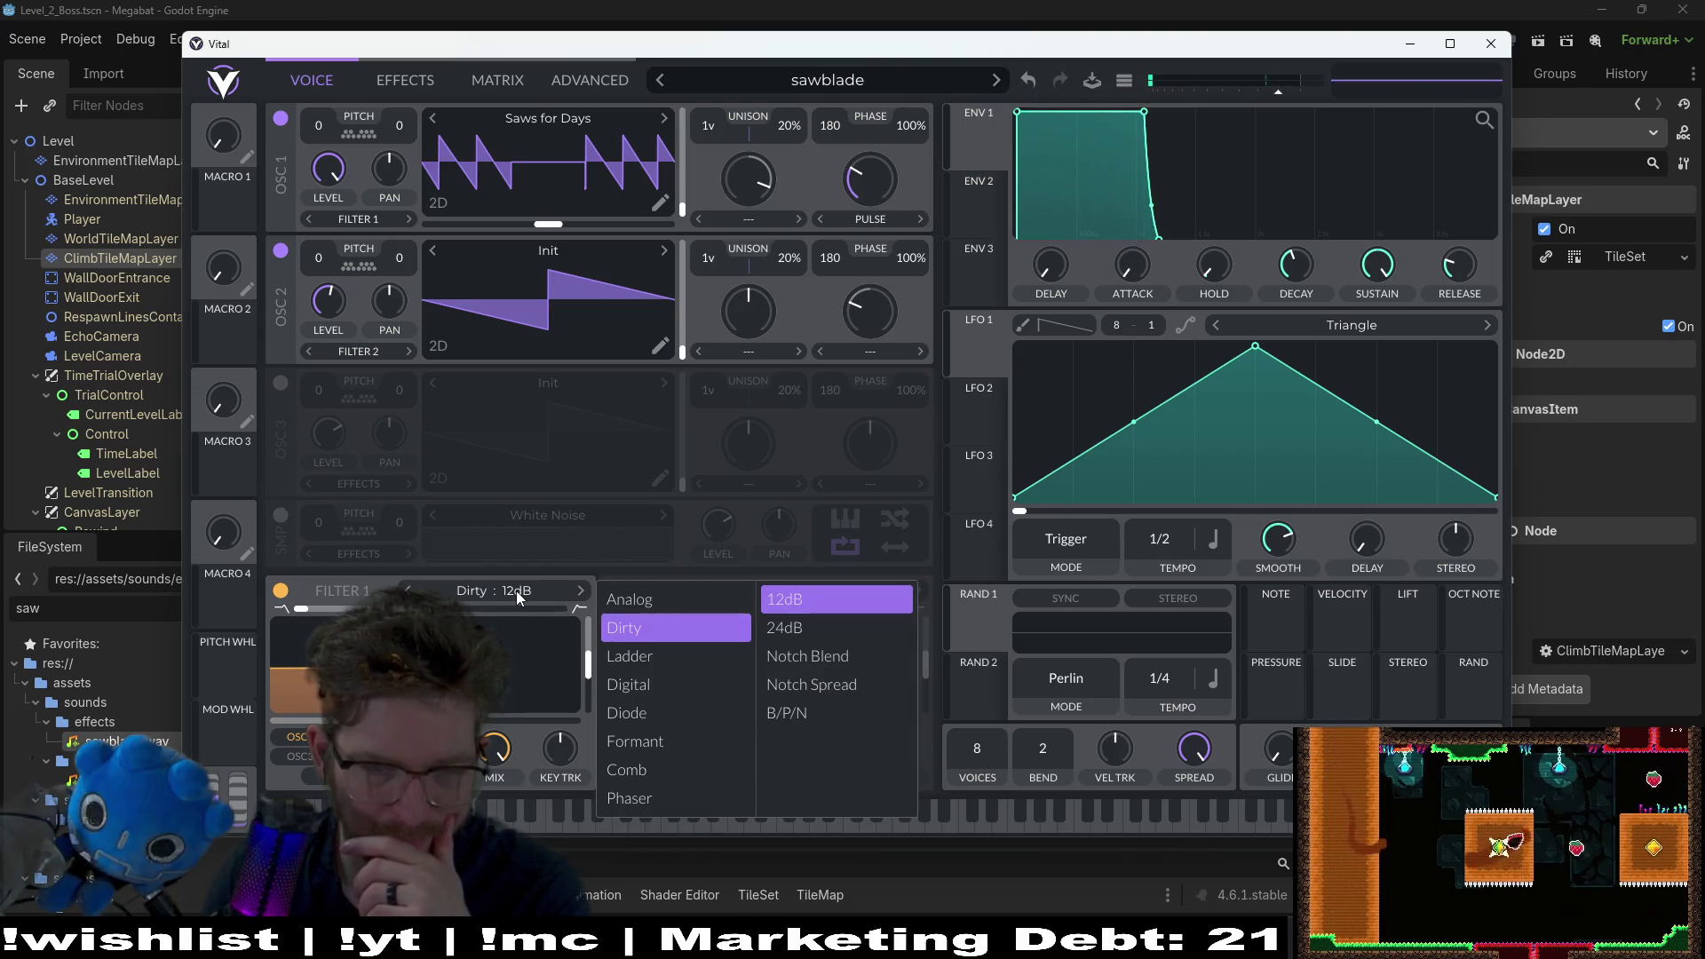
left_click(627, 740)
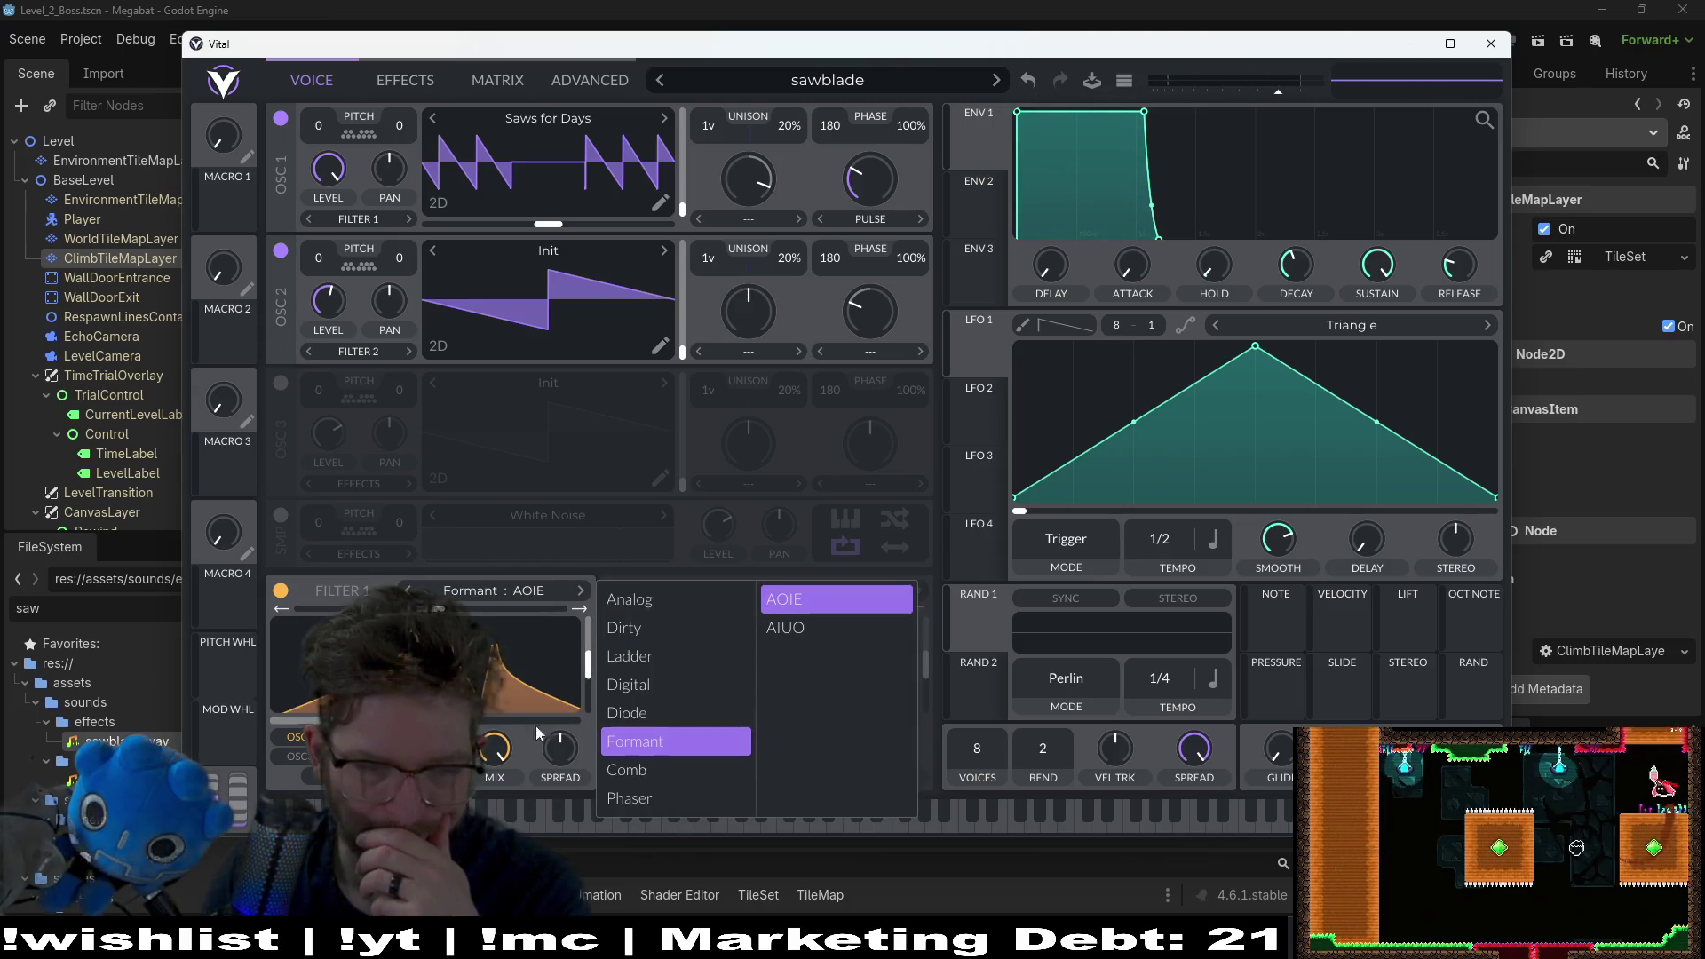
left_click(835, 600)
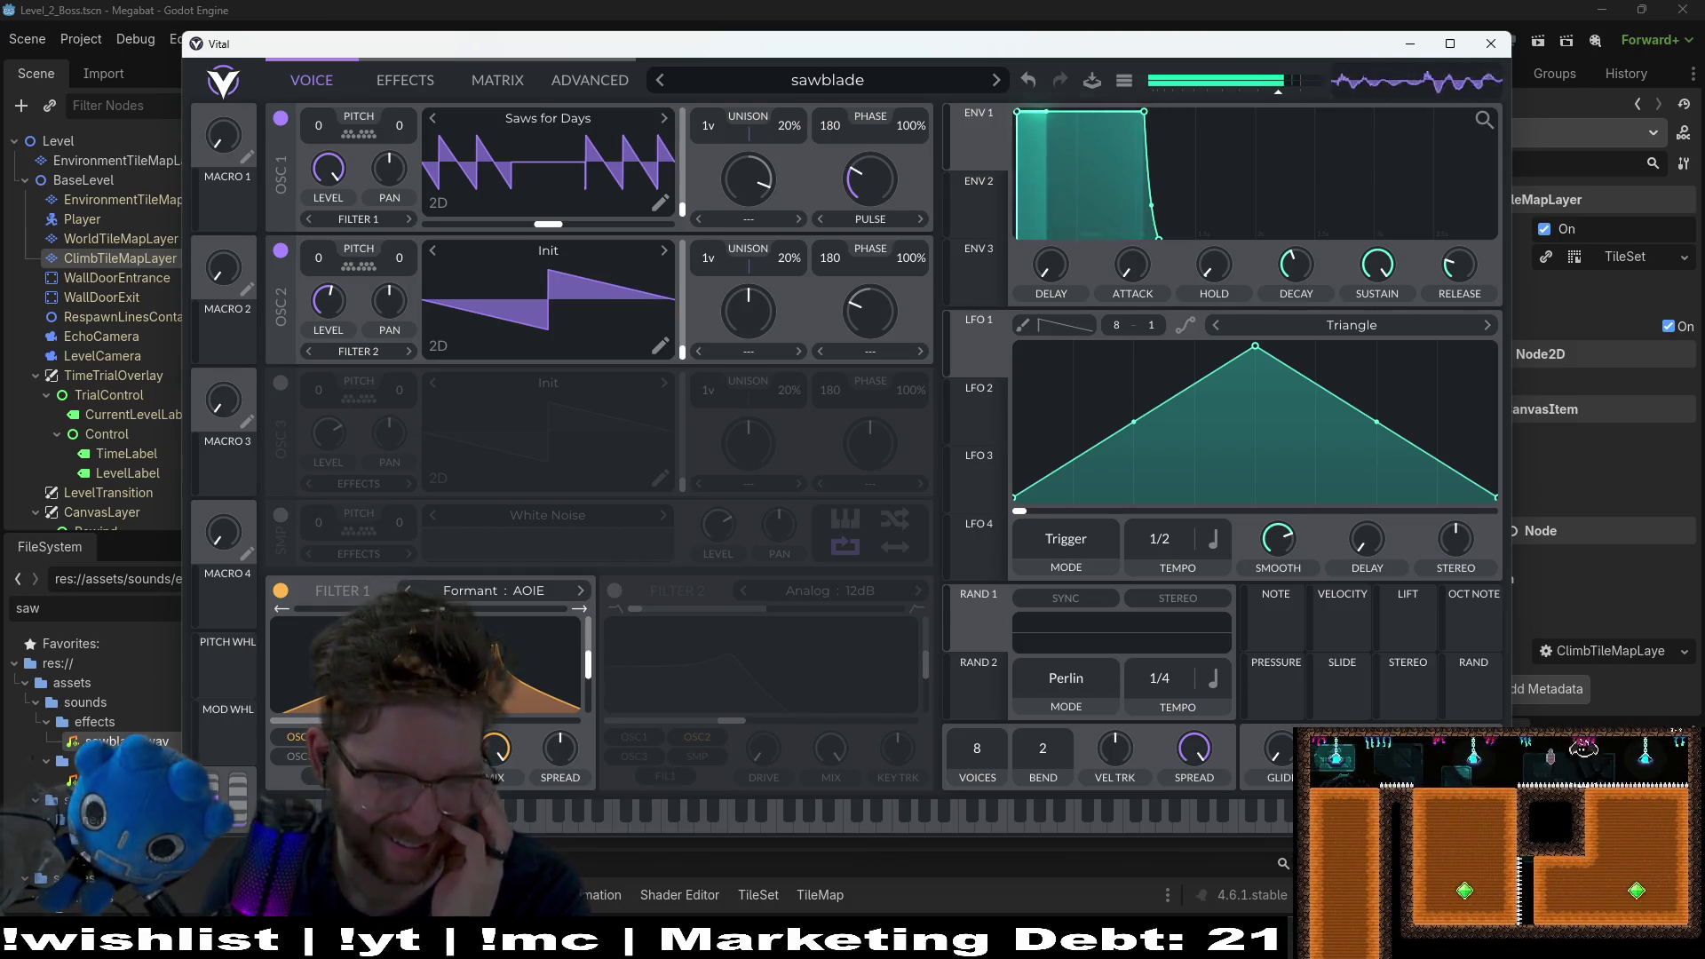
left_click(519, 597)
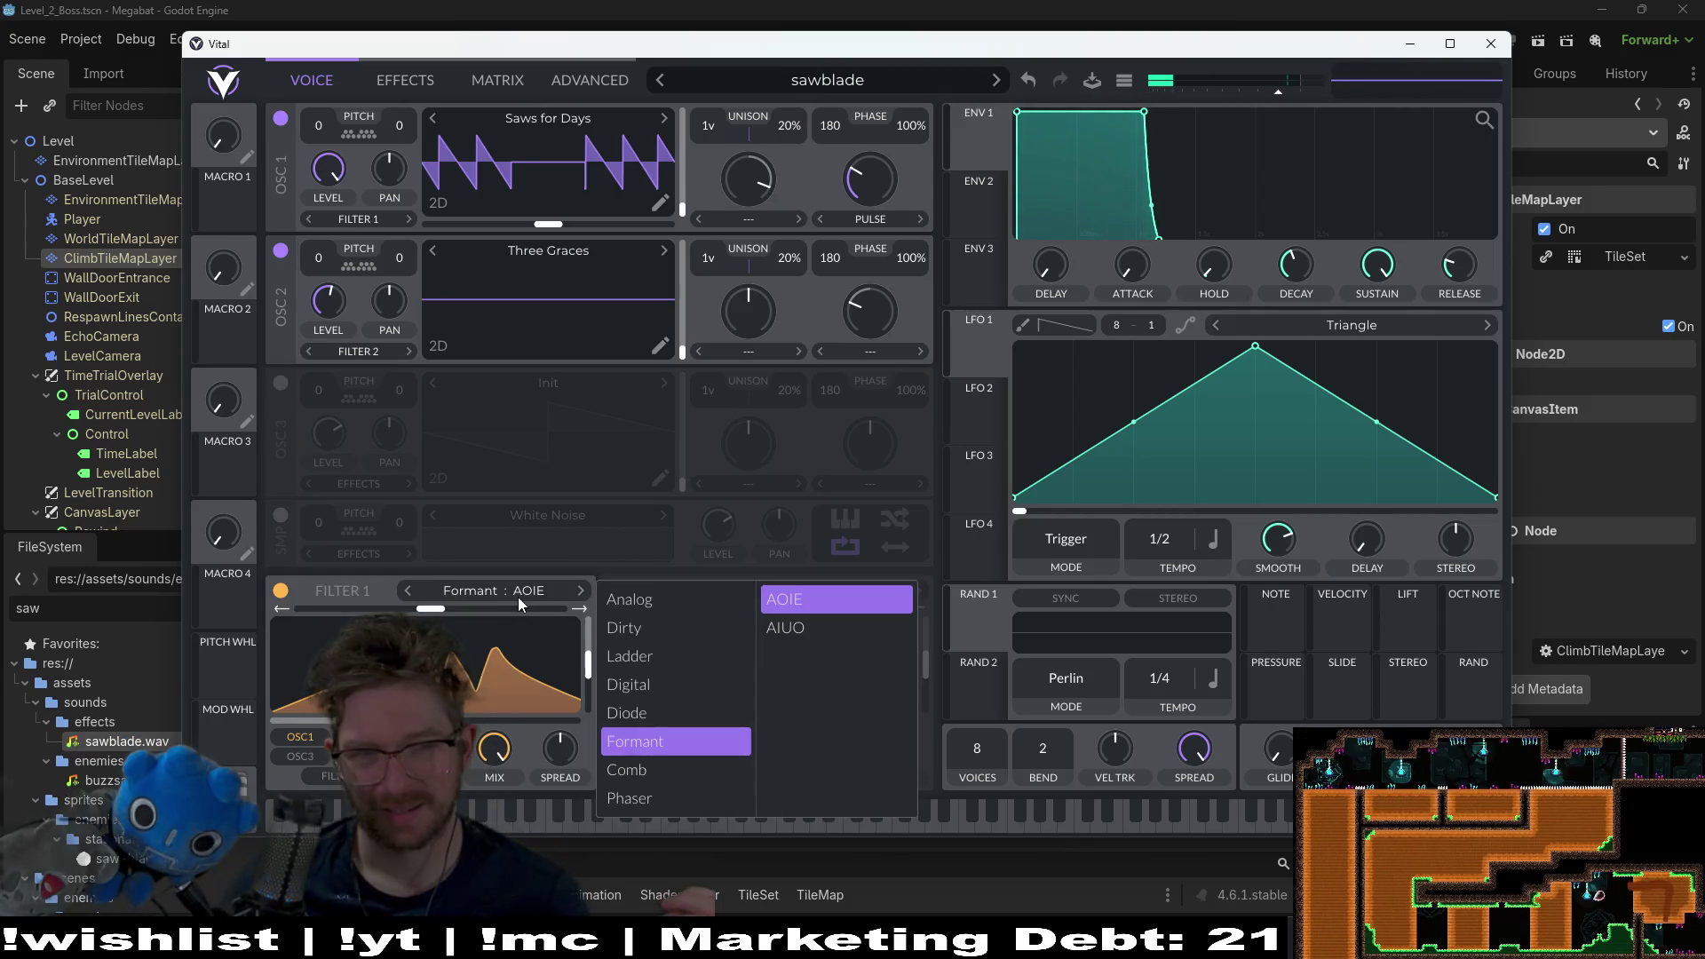
Step: Audition the Drink the Juice wavetable on oscillator 2, briefly muting oscillator 1
left_click(281, 250)
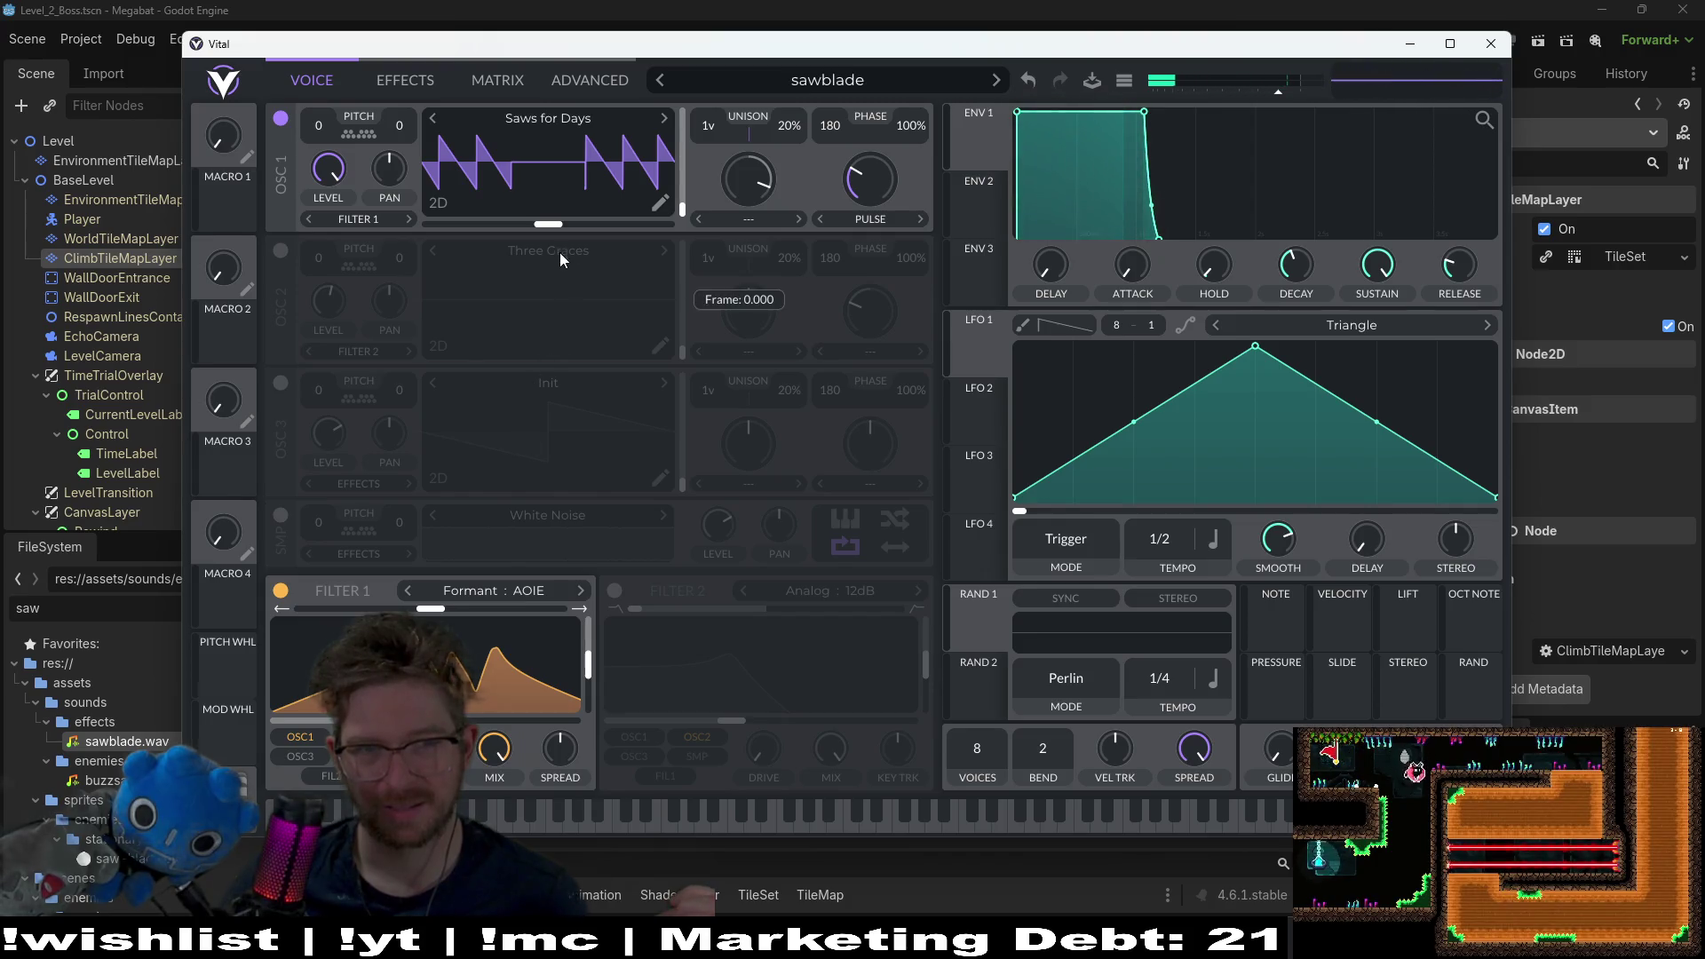
left_click(559, 255)
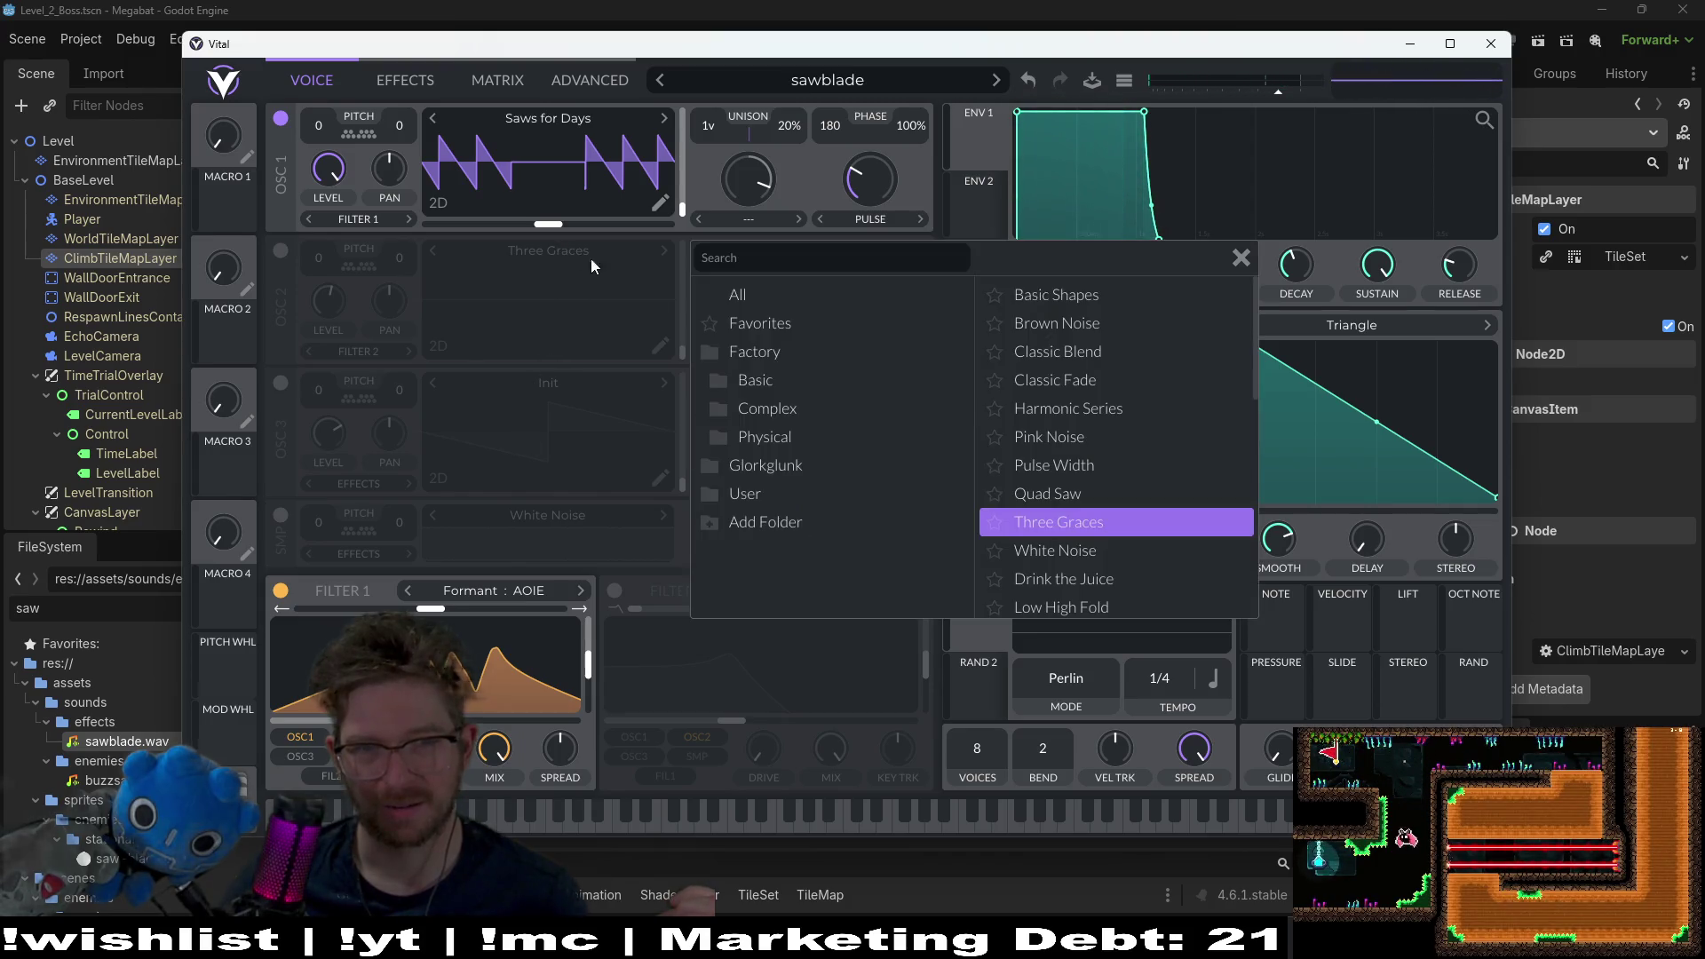
left_click(280, 251)
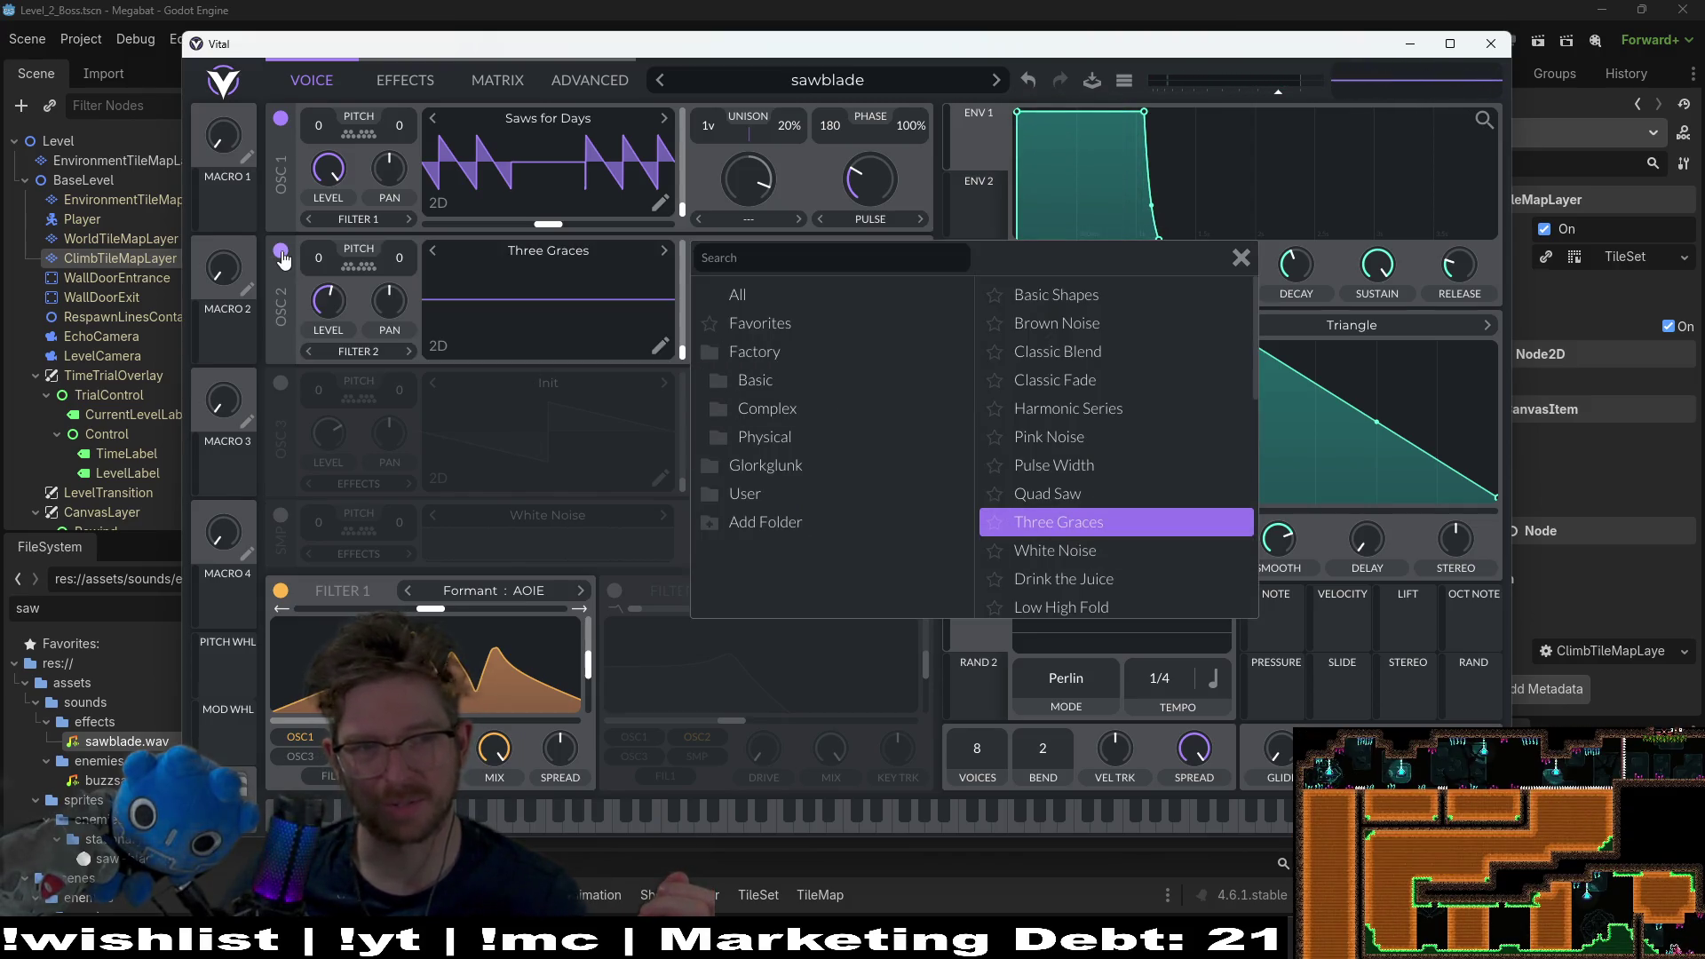
left_click(1110, 579)
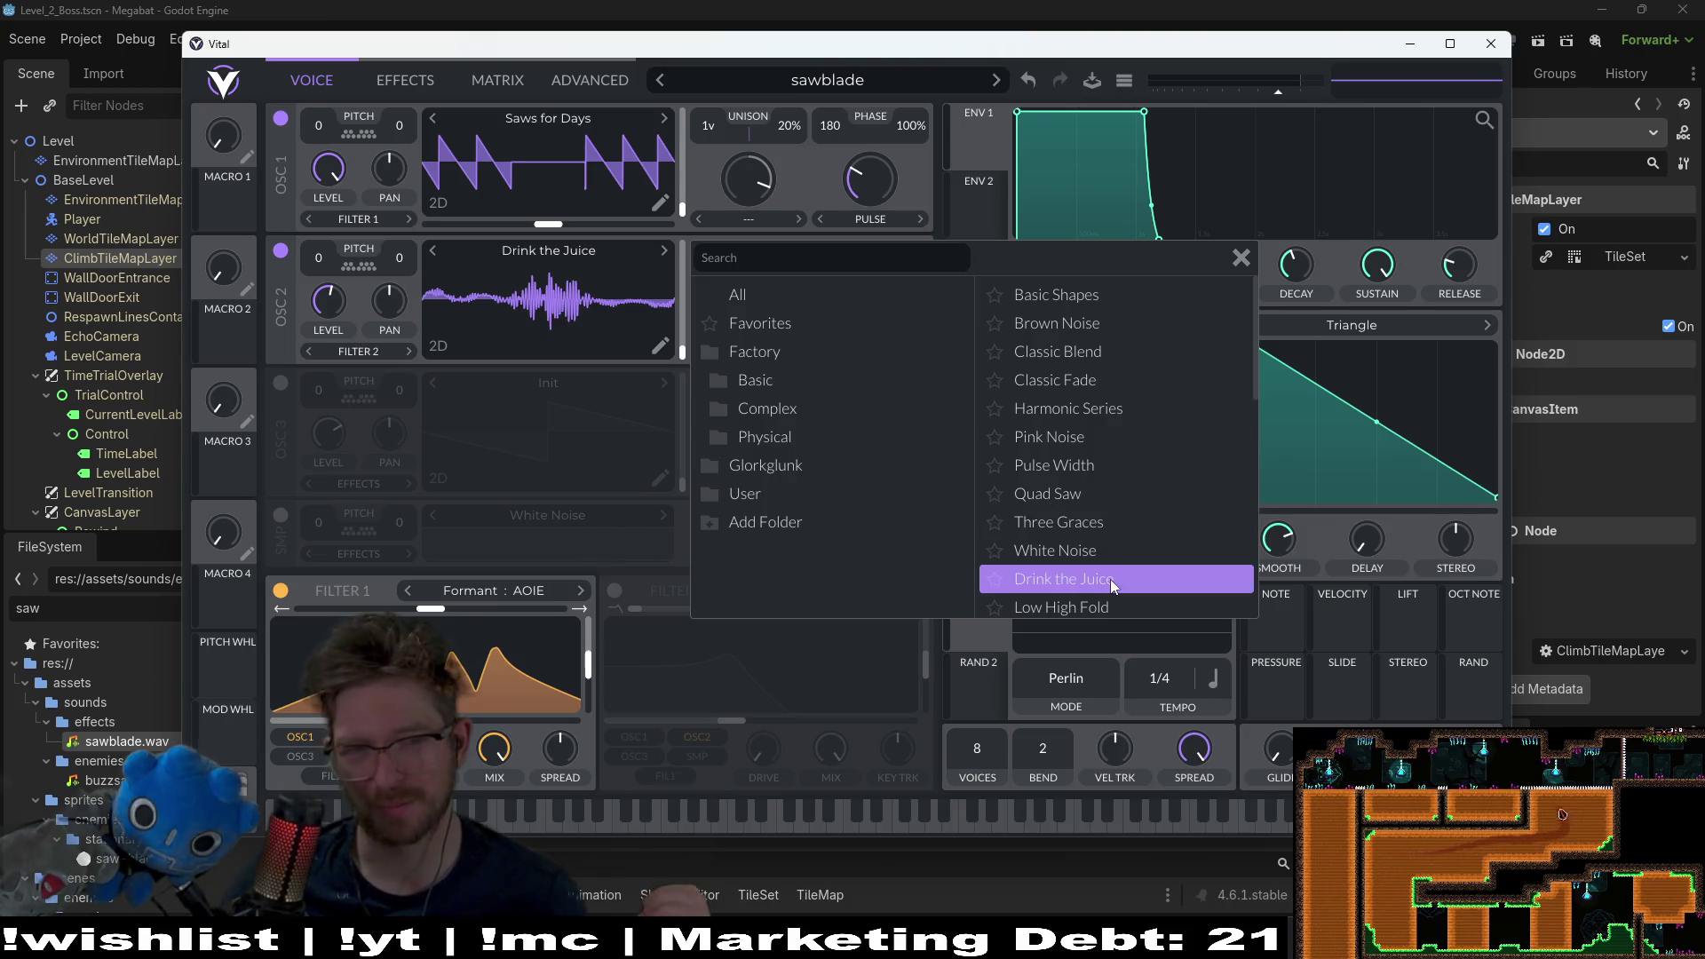
key("Escape")
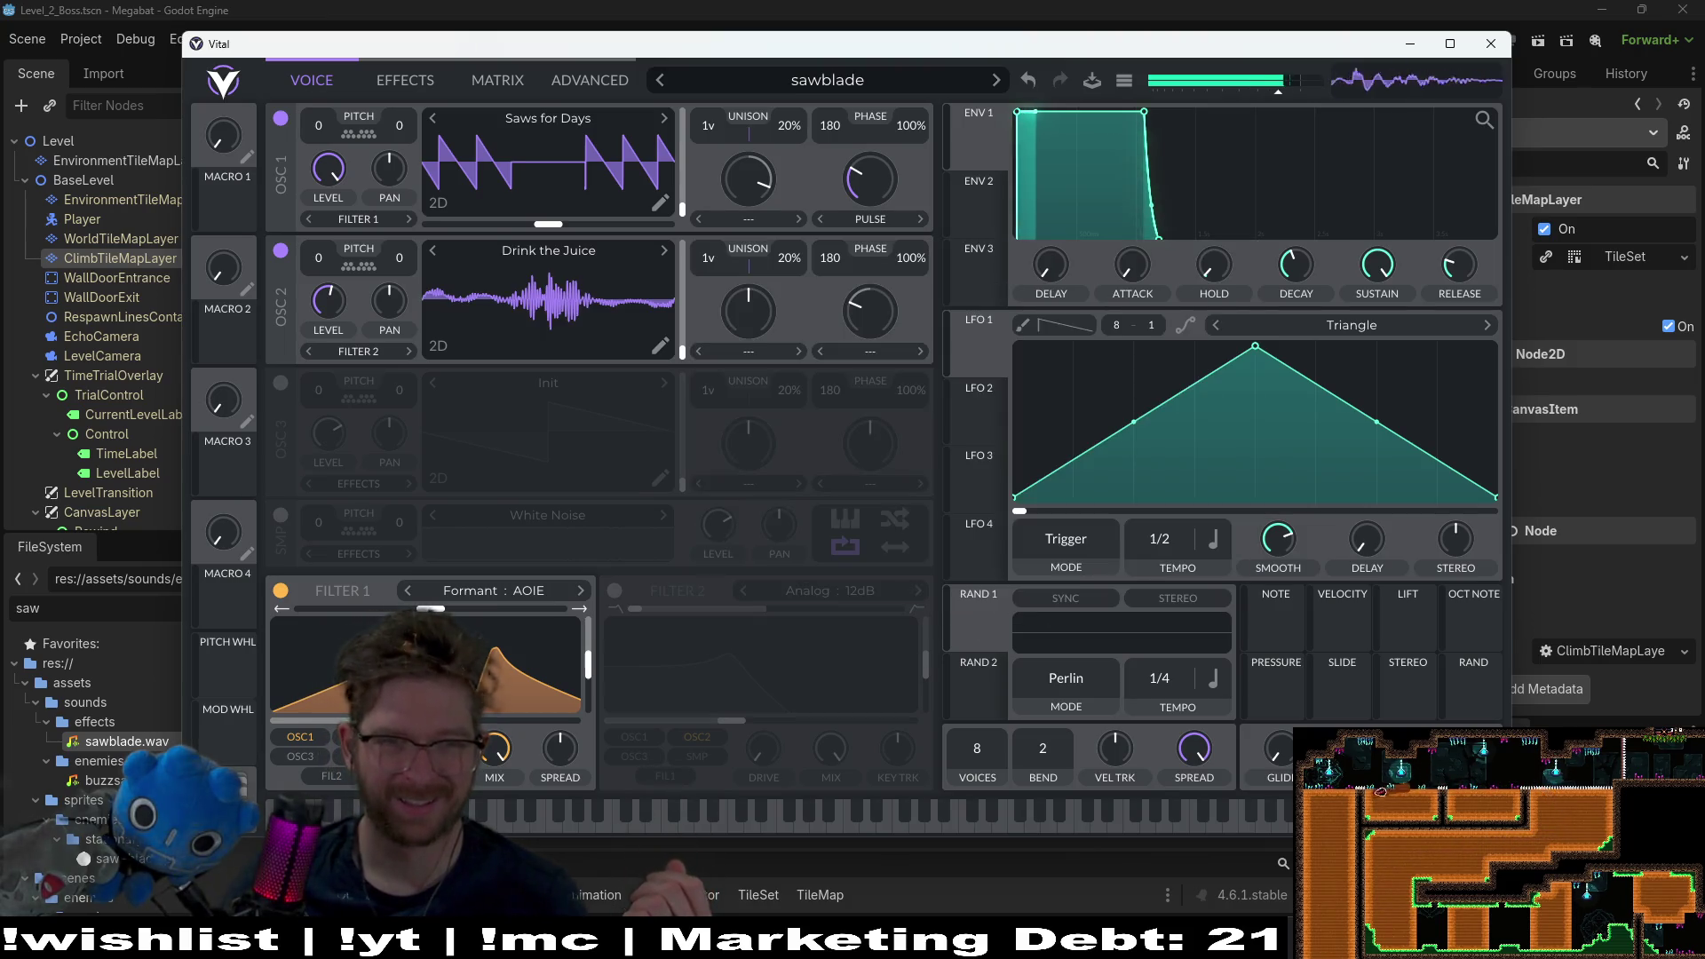
left_click(282, 120)
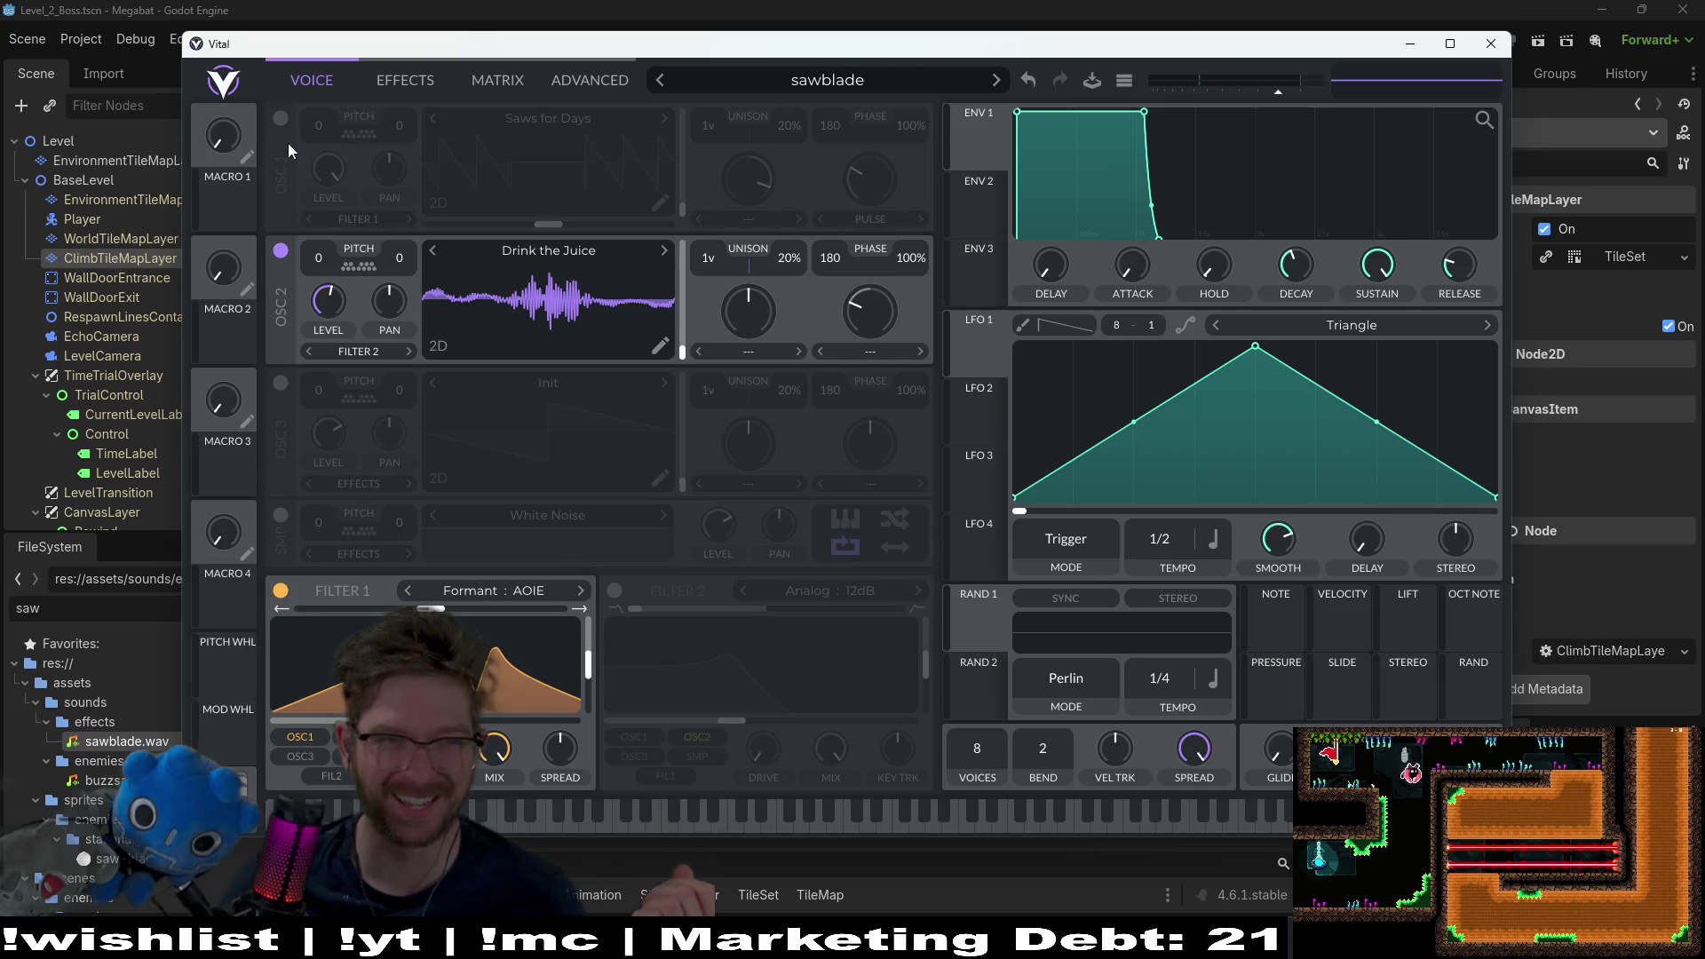
left_click(280, 118)
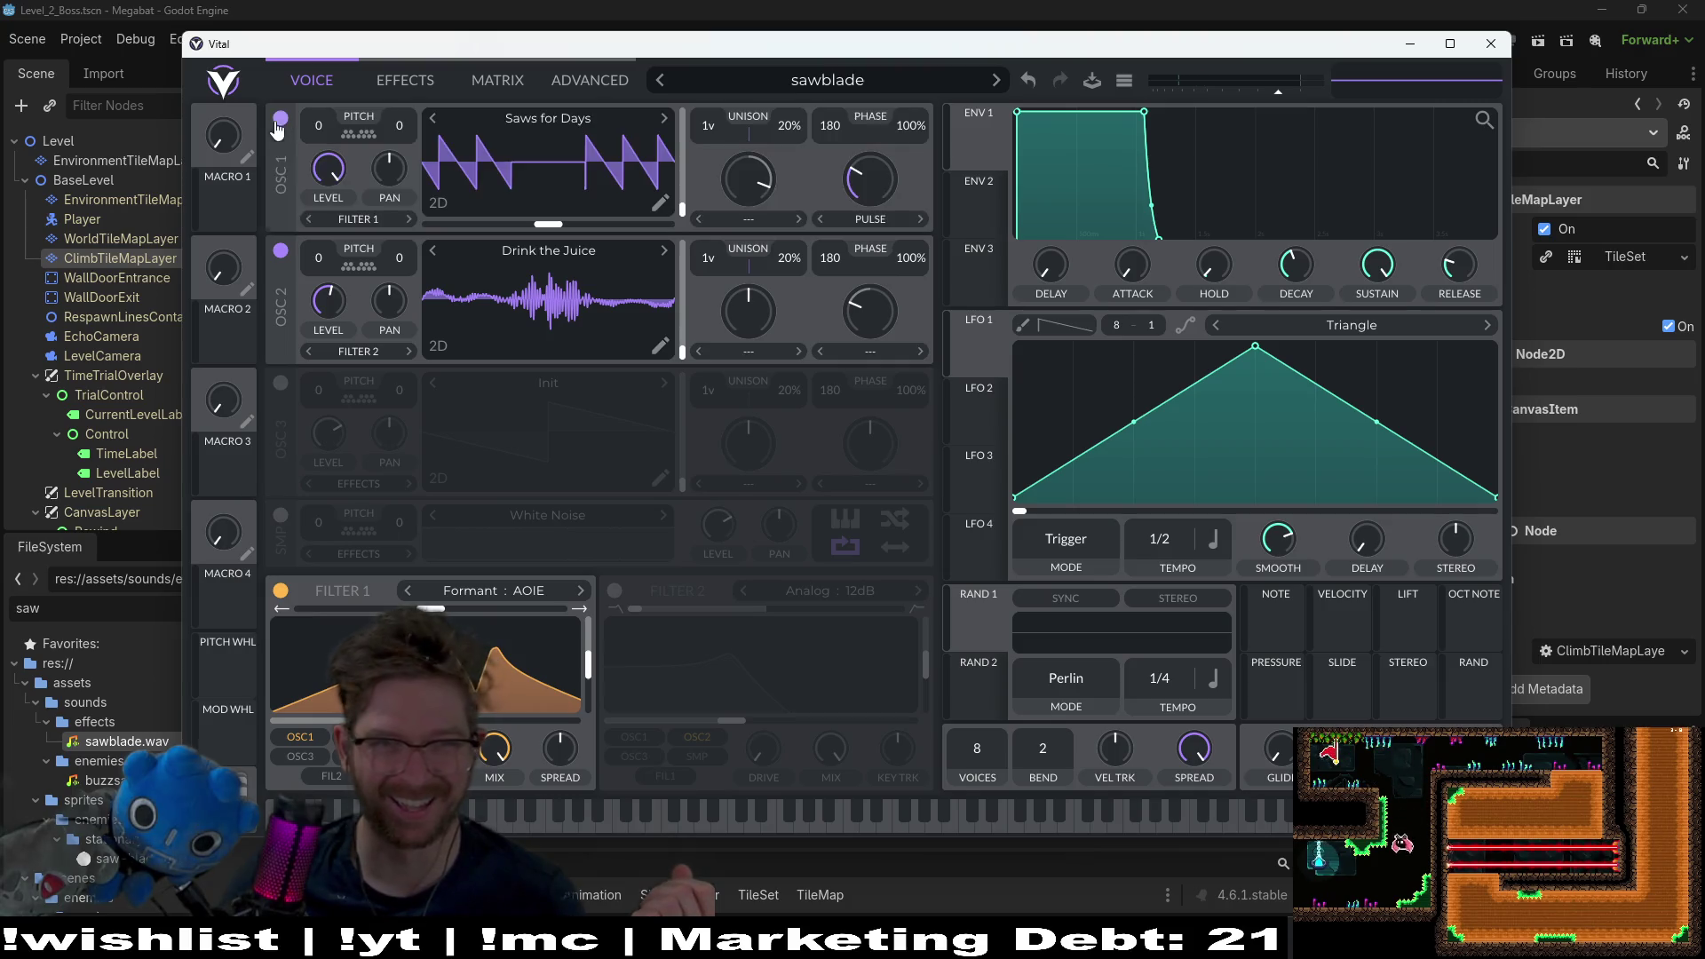
Step: Give oscillator 2 the Pulse Width wavetable and lower oscillator 1's wave morph to 23.08%
left_click(279, 249)
left_click(568, 253)
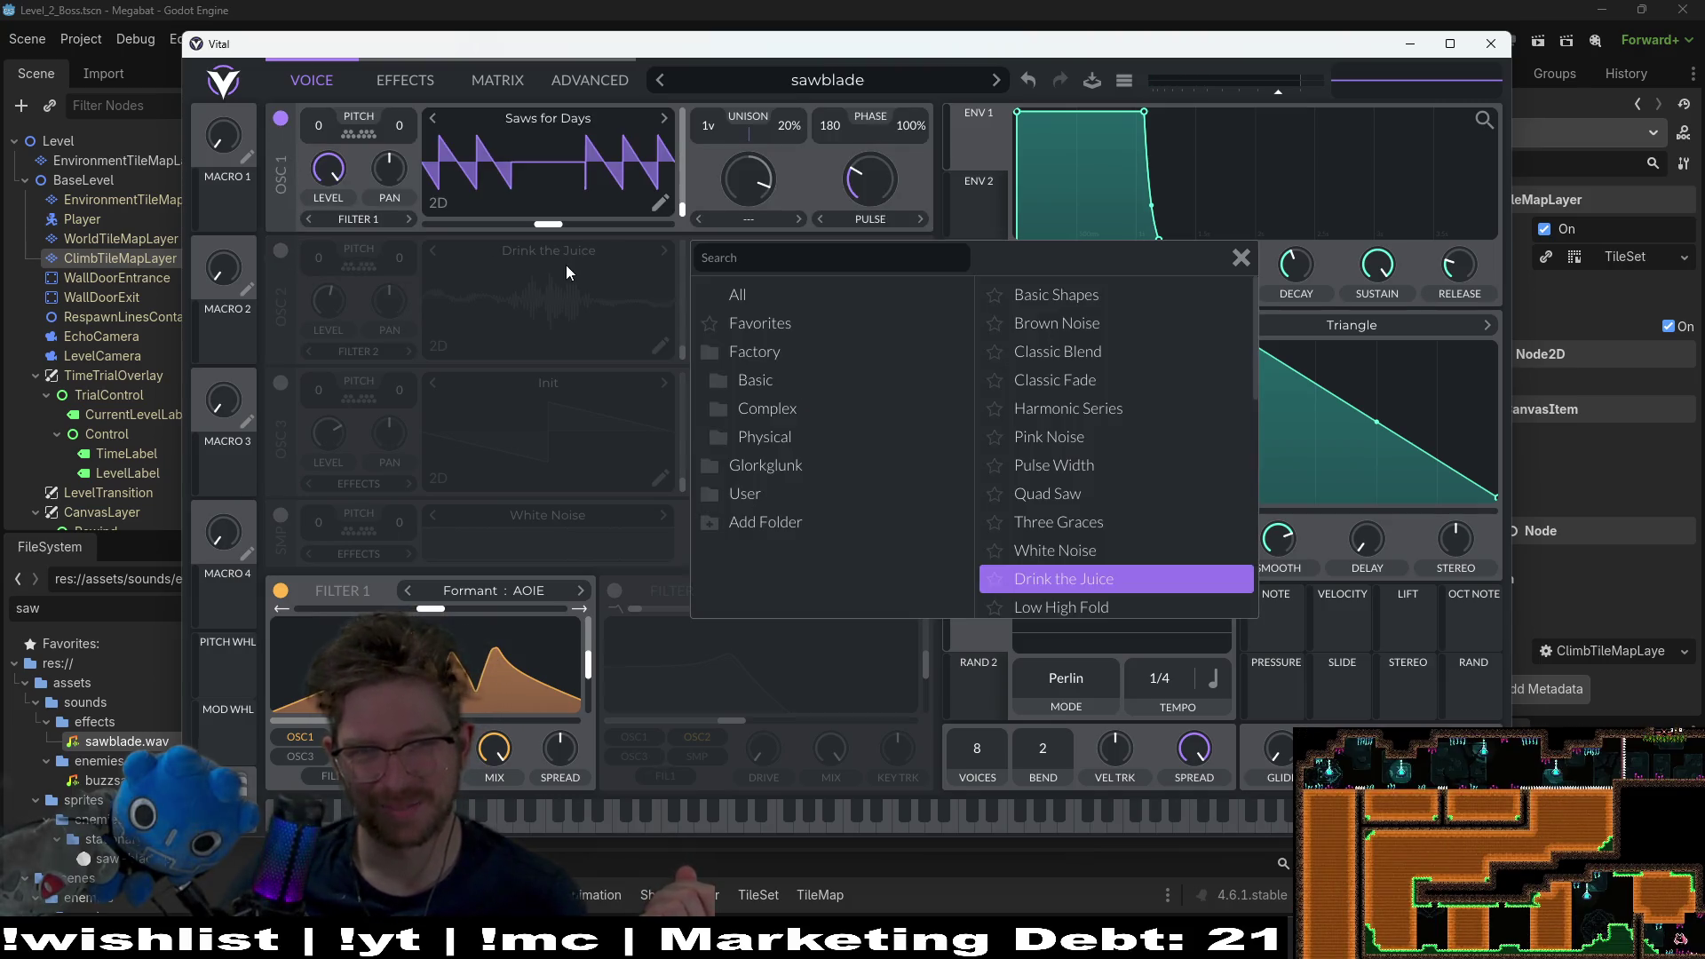
left_click(279, 251)
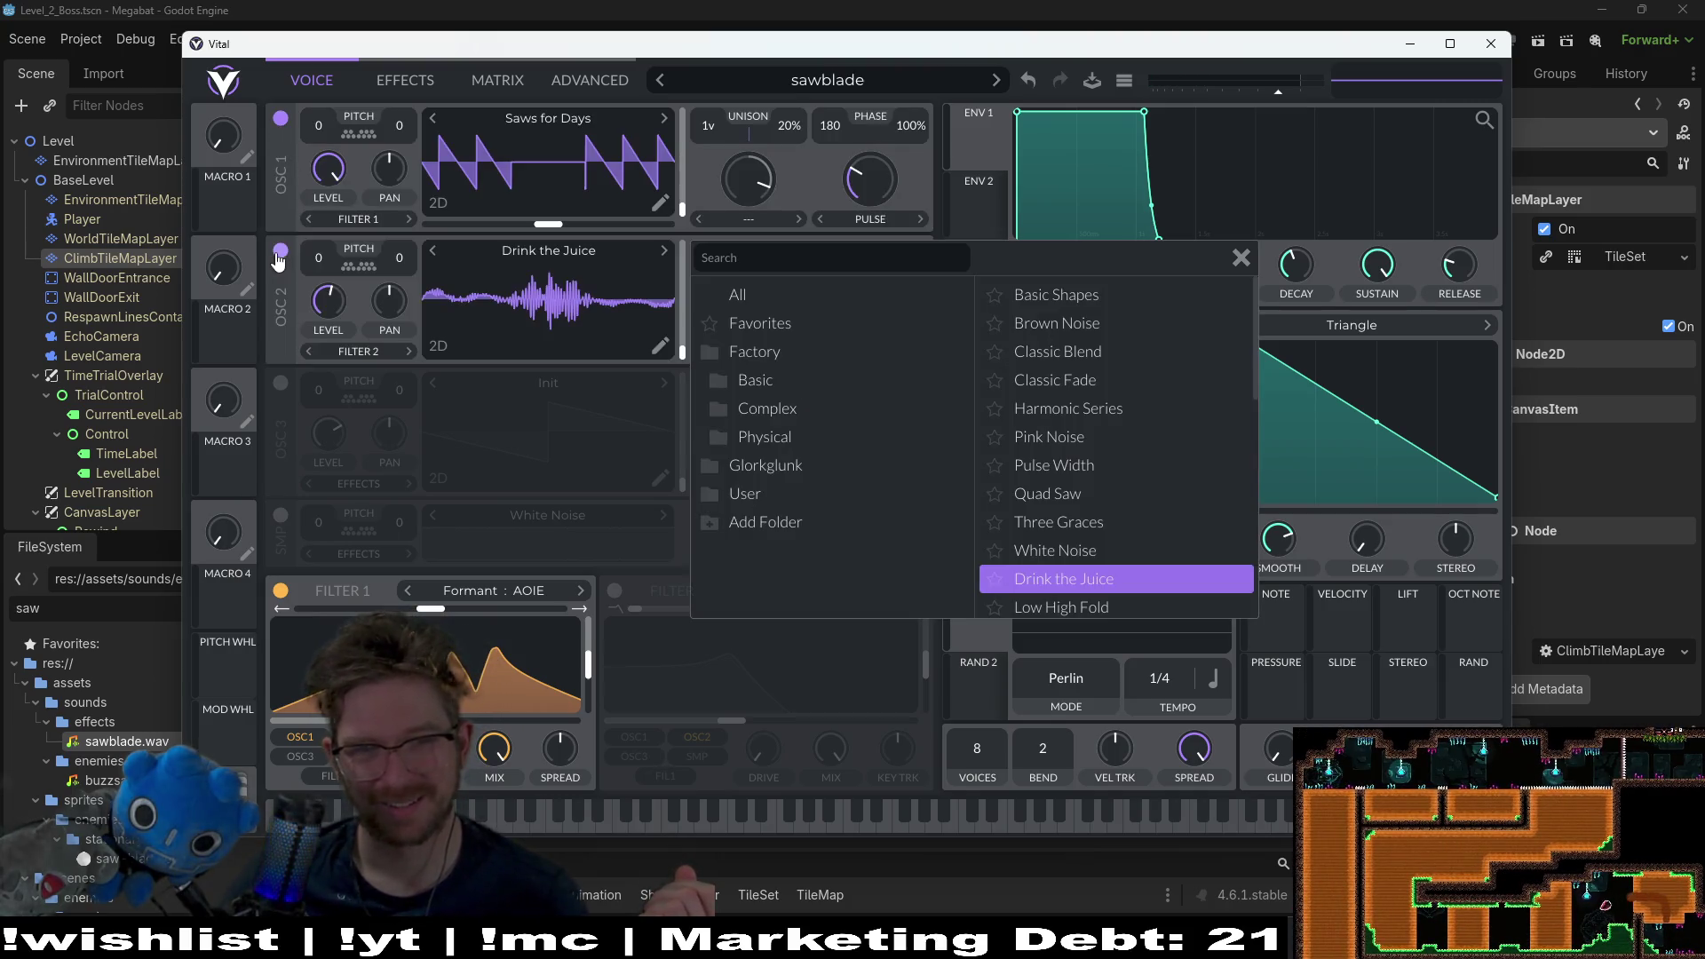
left_click(1121, 465)
key("Escape")
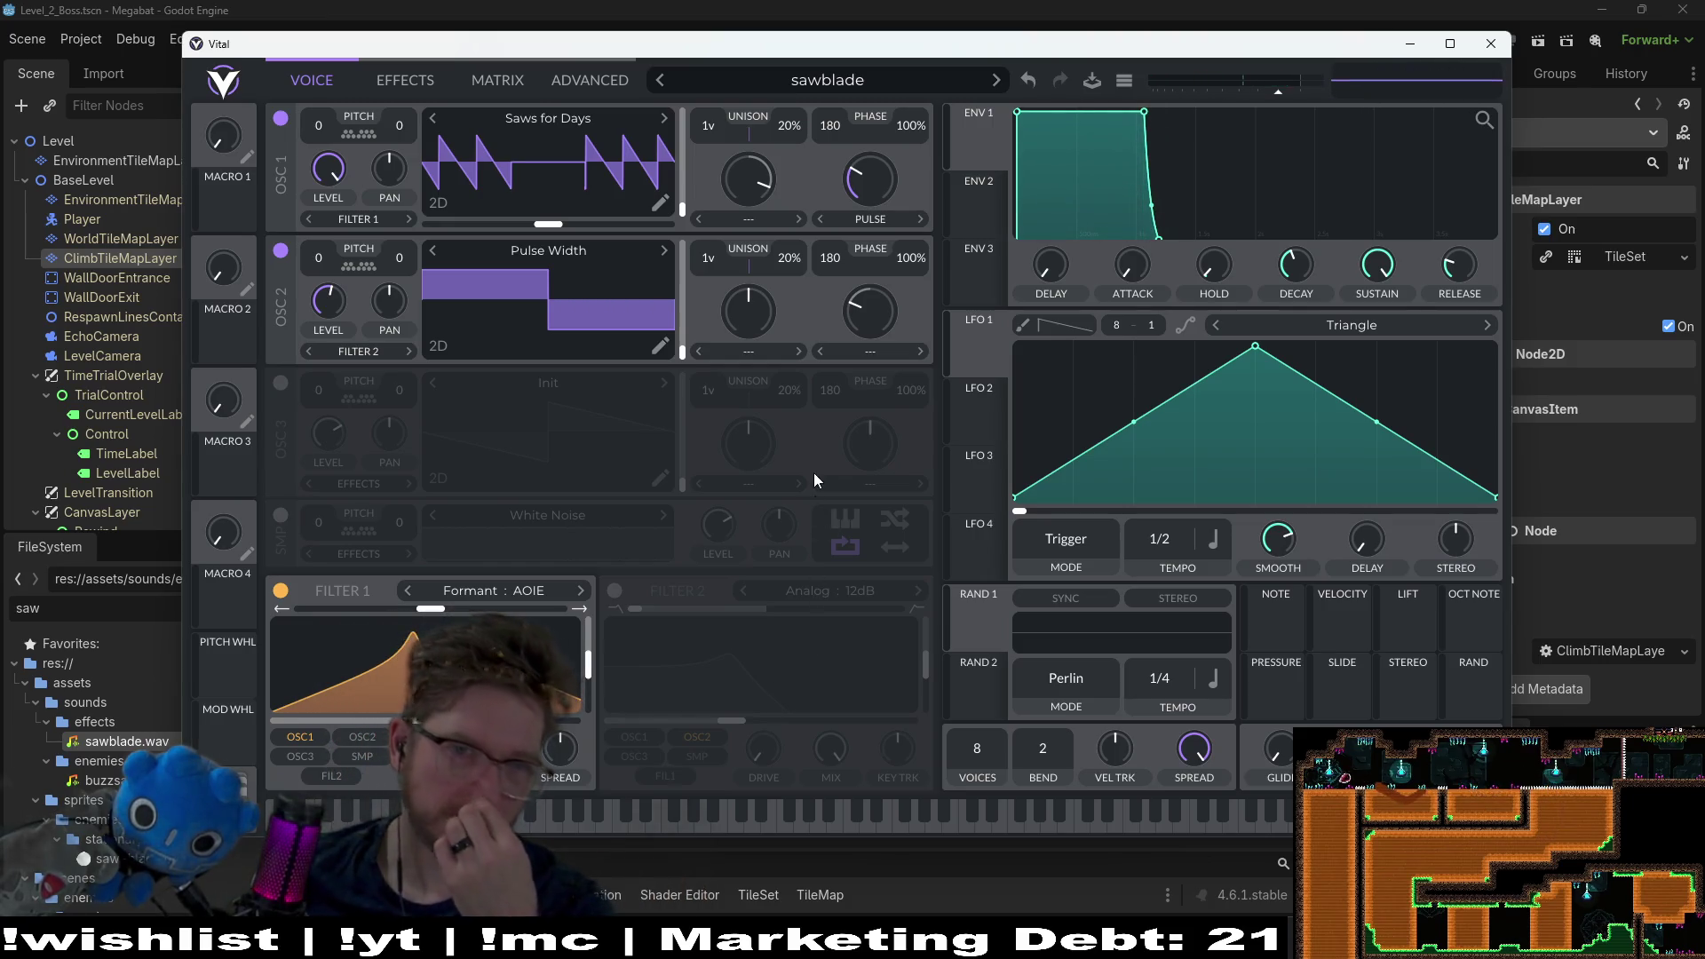
left_click_drag(891, 167, 840, 175)
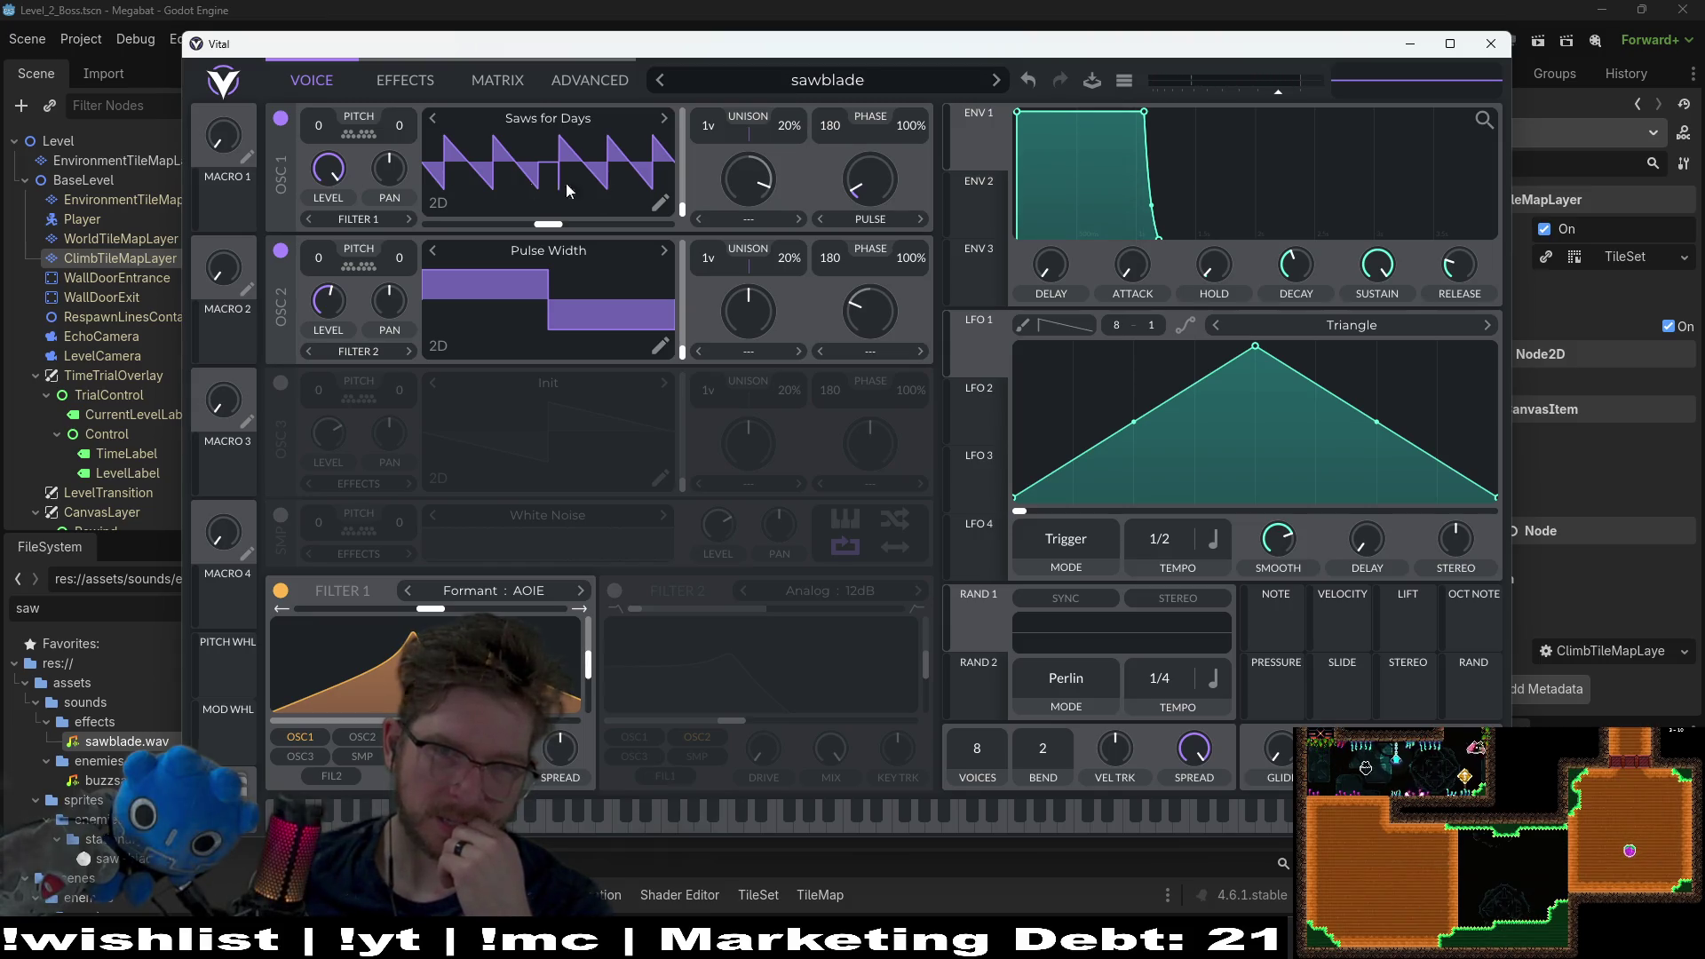
left_click(1365, 327)
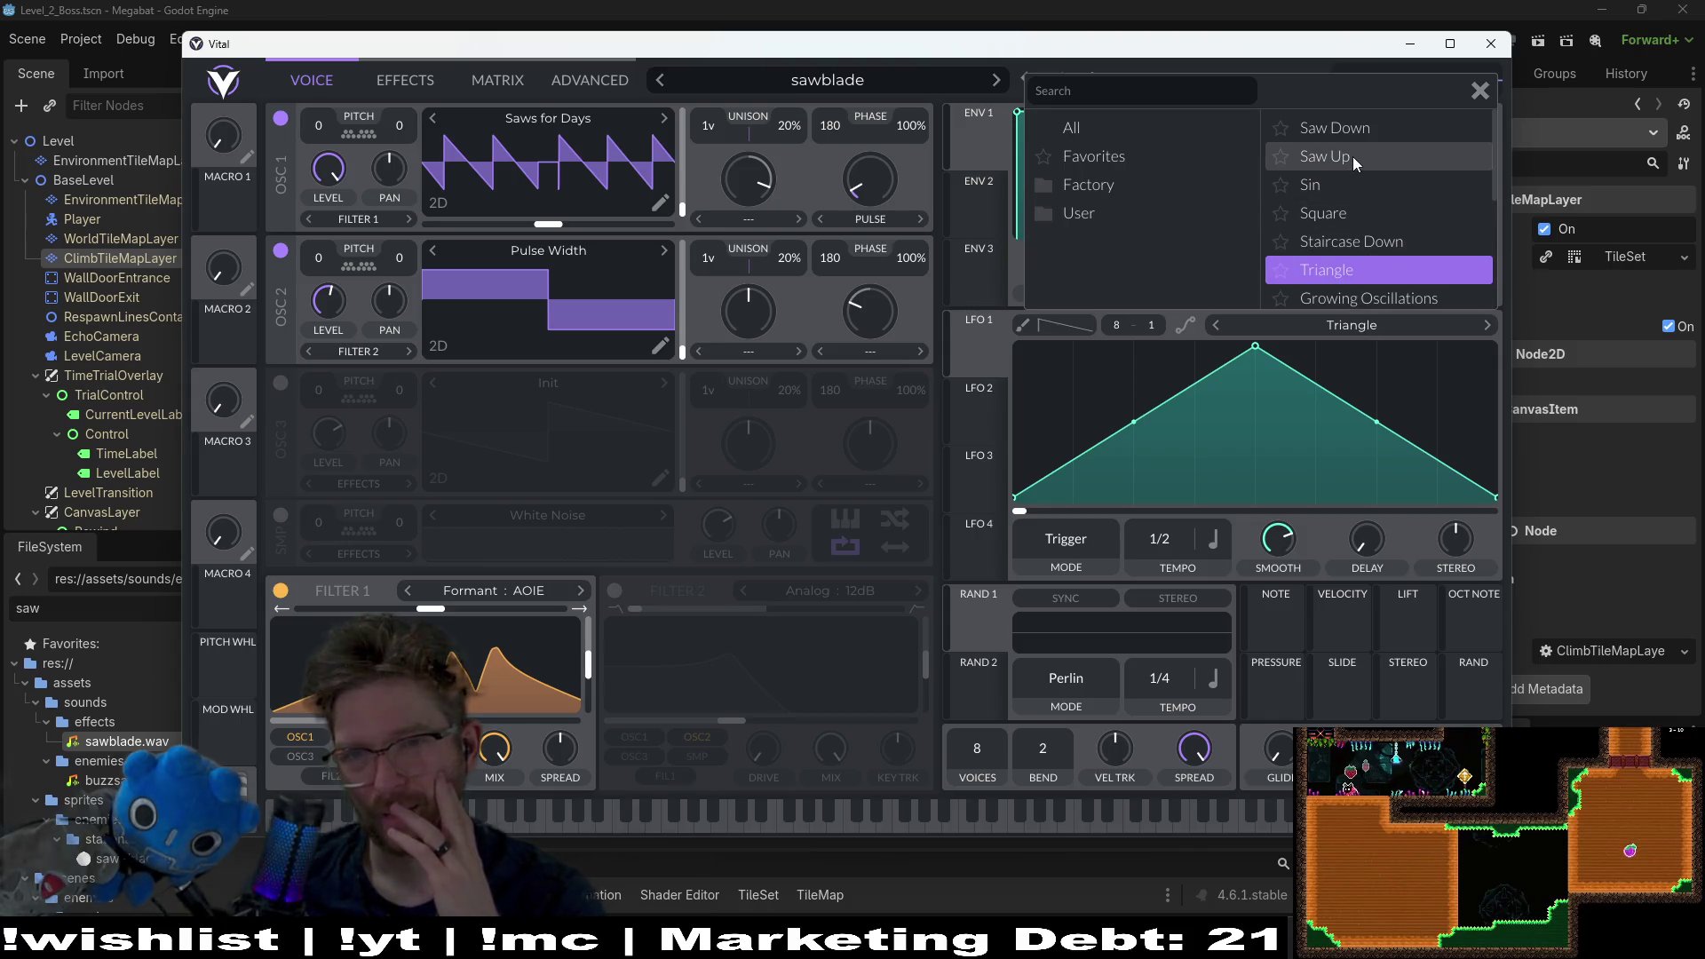
Step: Set LFO 1 to Growing Oscillations, route it onto oscillator 1, and play a note
left_click(1365, 300)
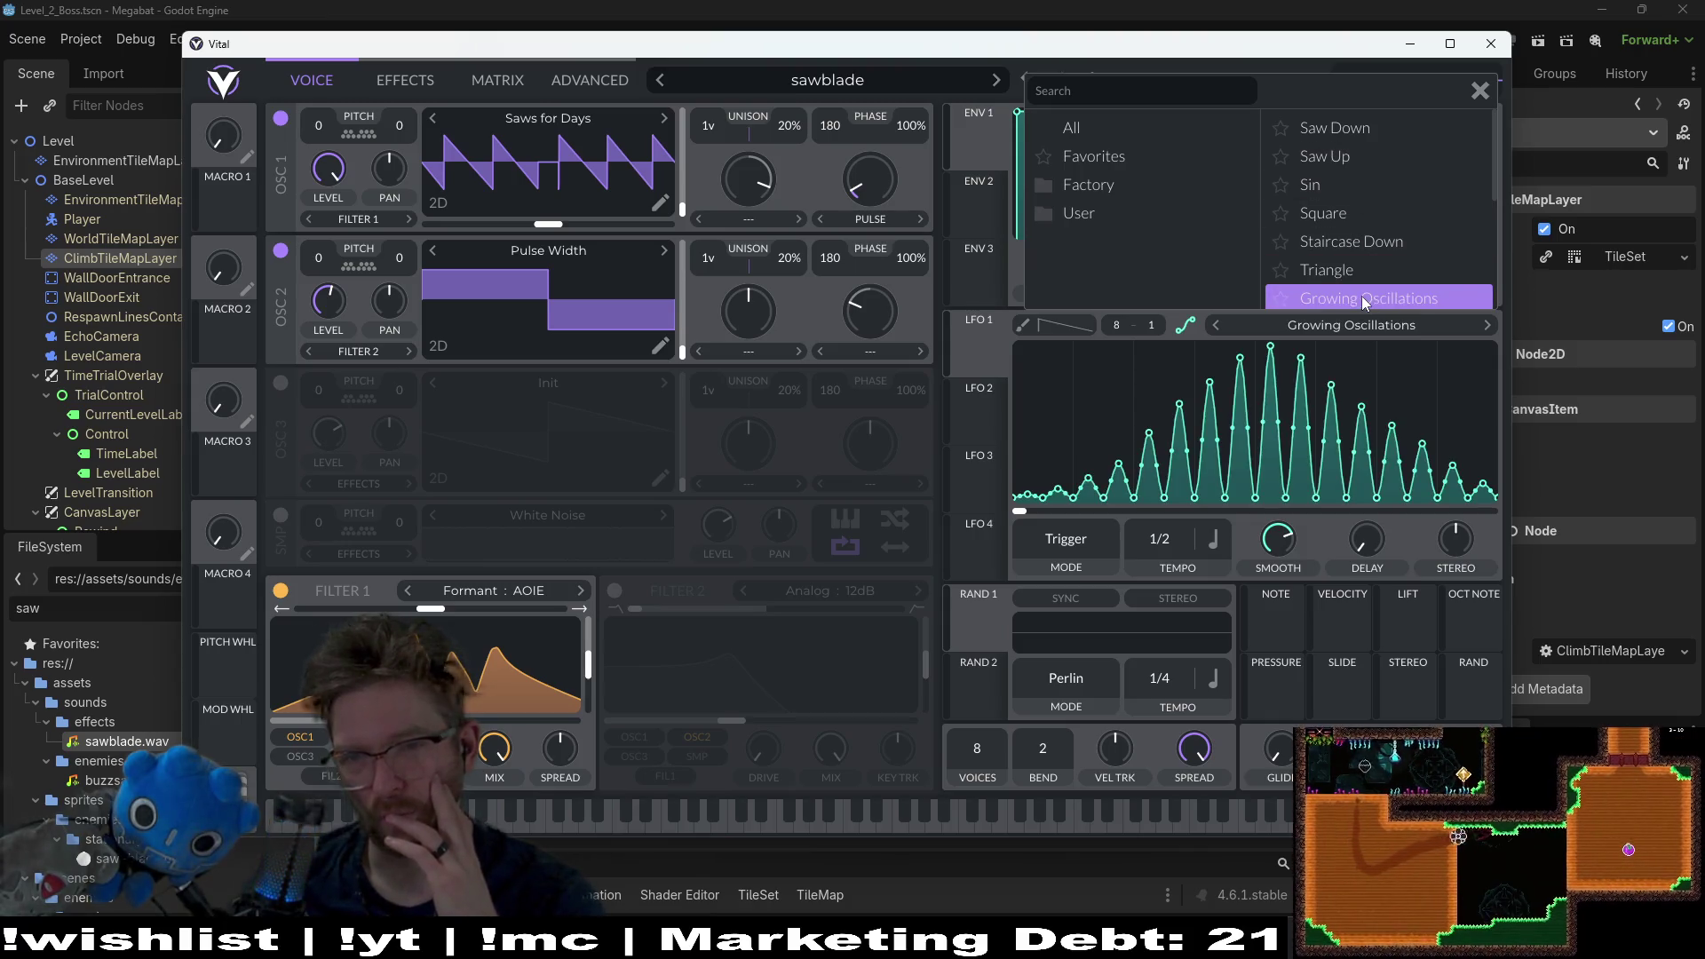
left_click_drag(979, 350, 506, 160)
left_click(506, 812)
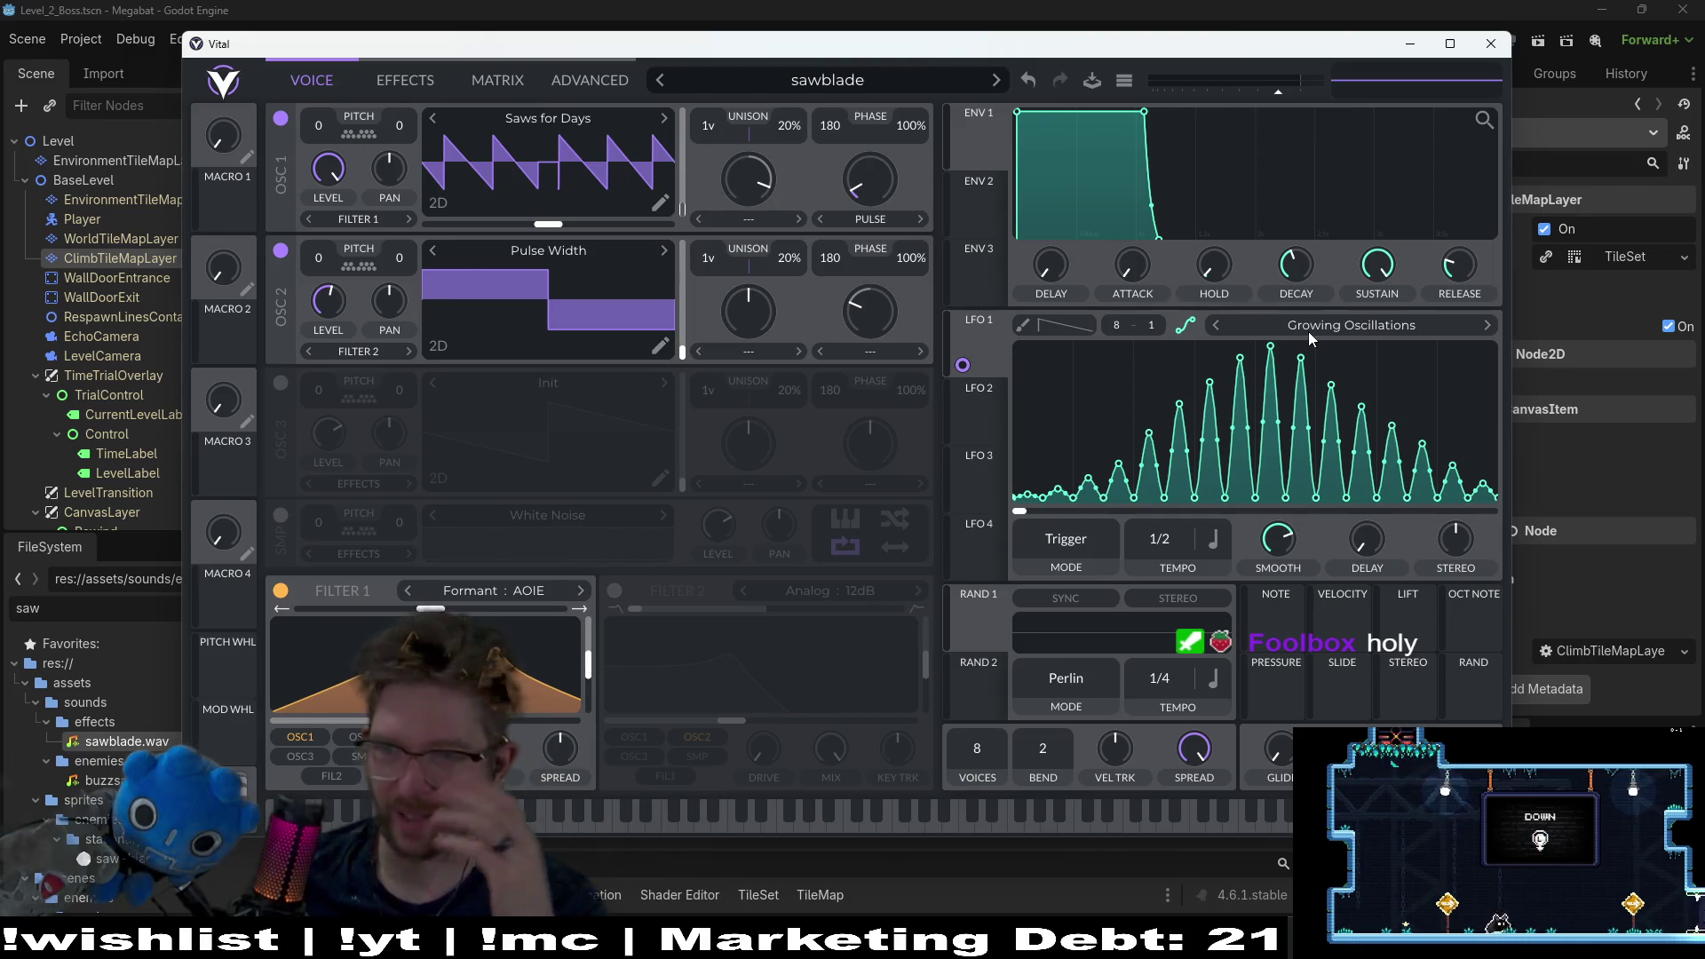
Step: Switch LFO 1 to Pulse Series and audition several notes with it
left_click(1270, 323)
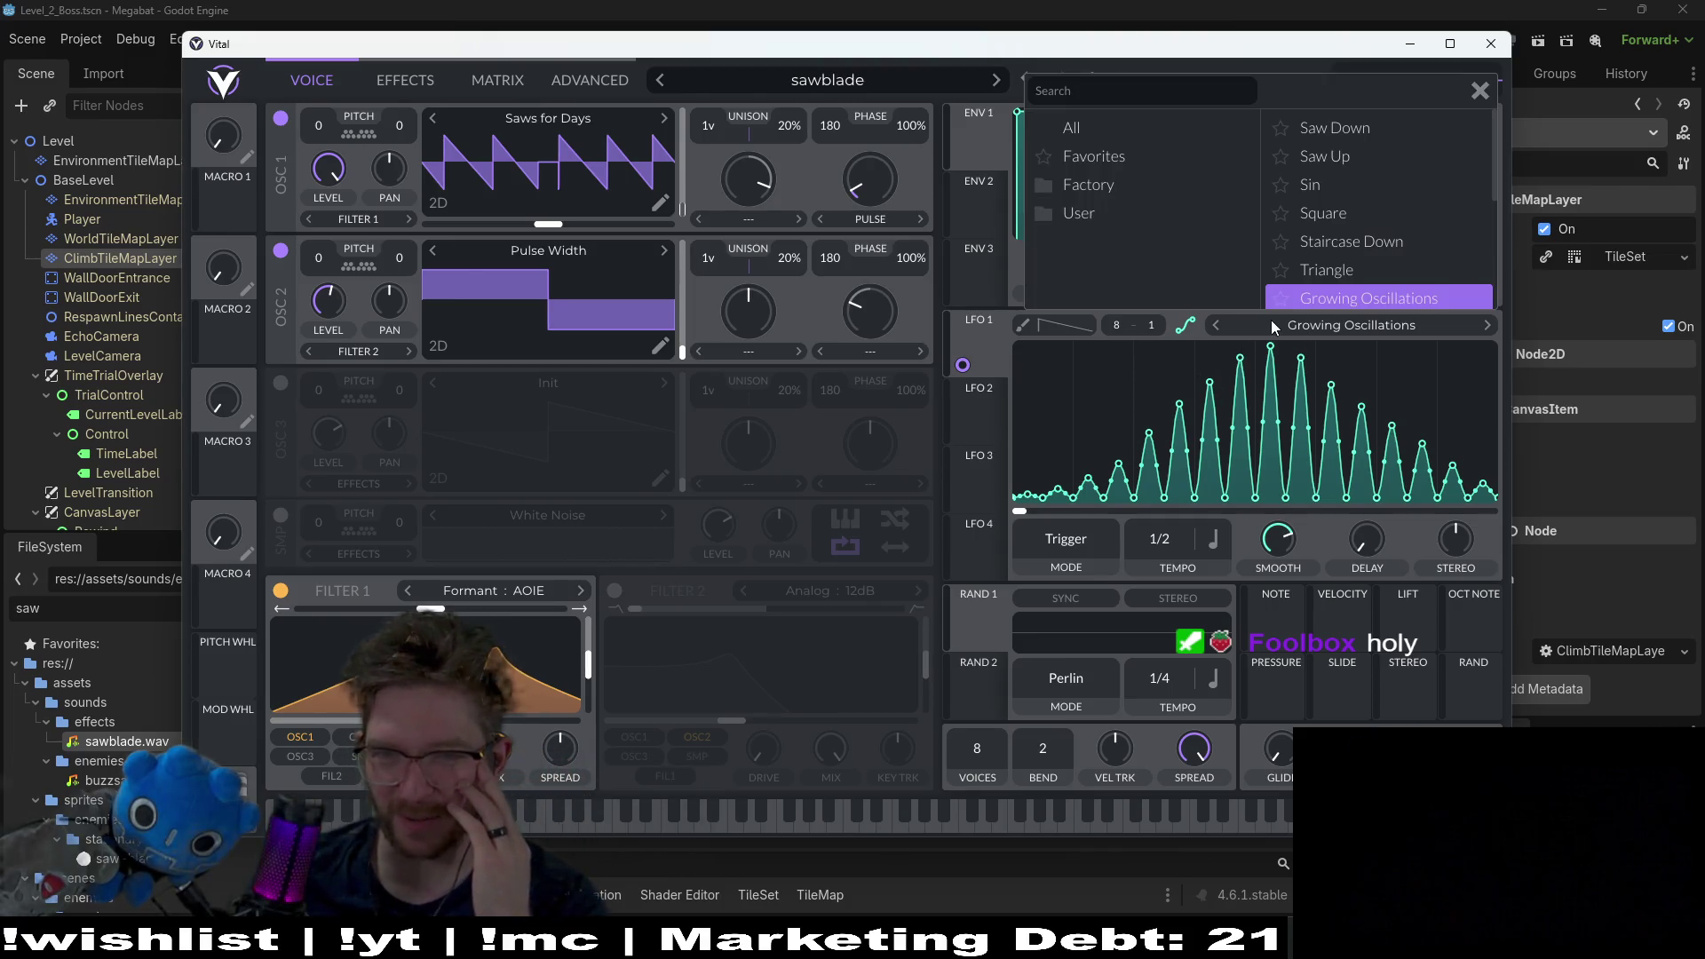
scroll(1335, 272, "down", 1)
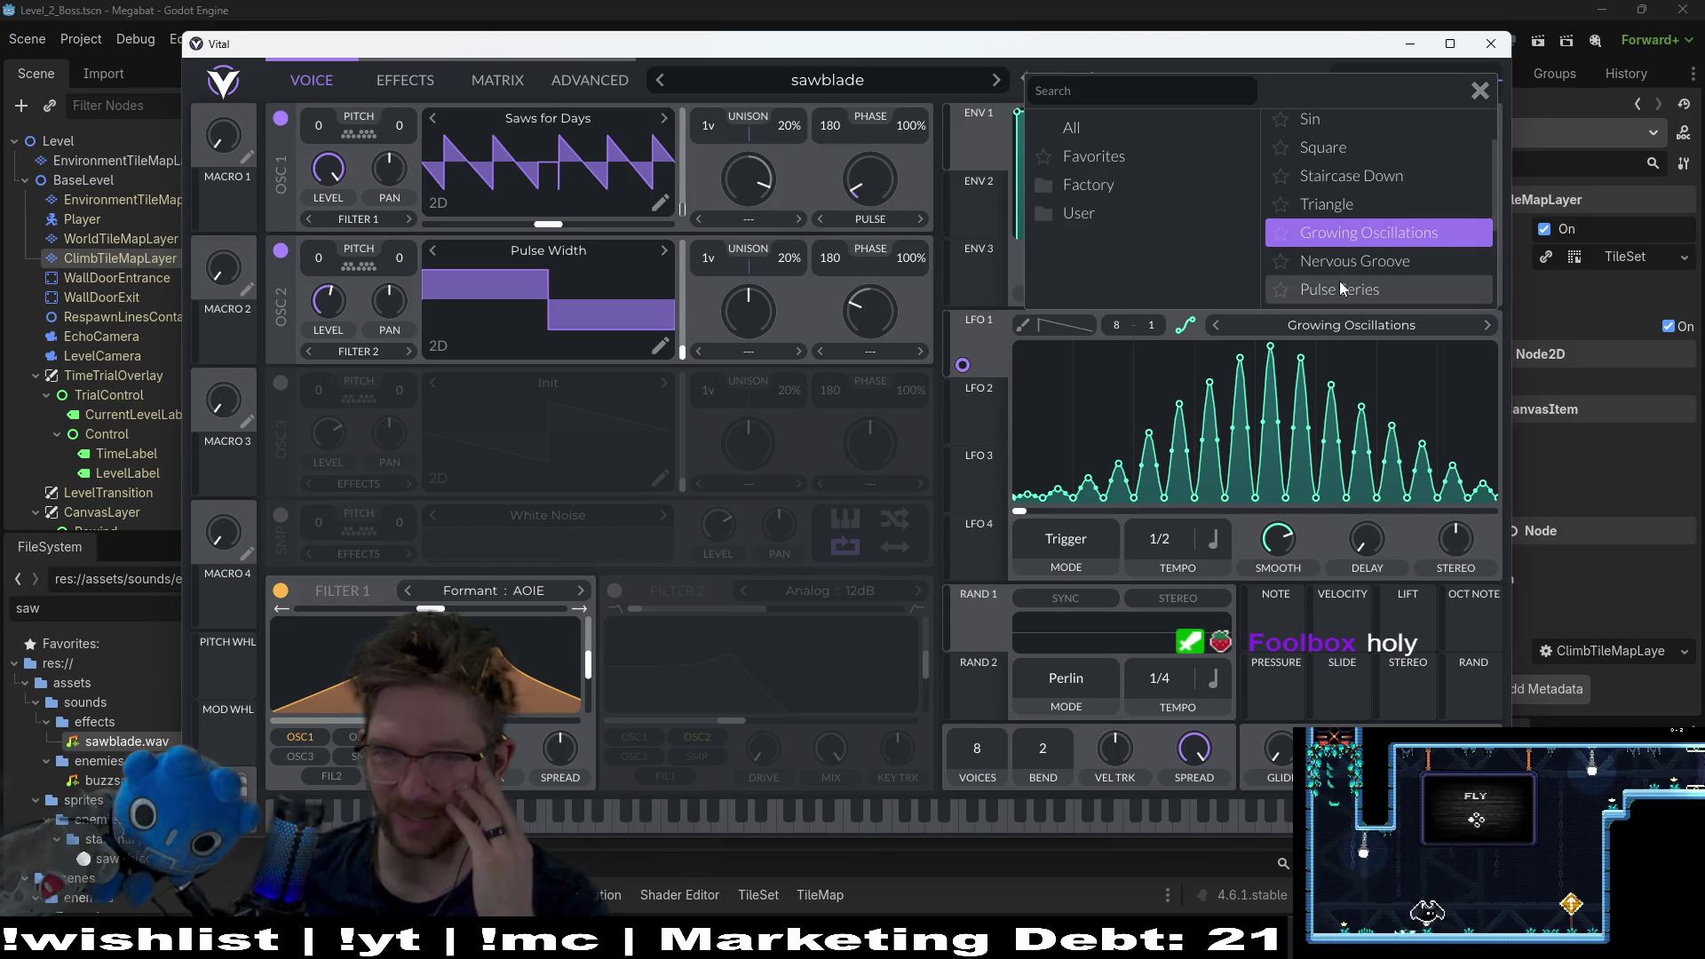
left_click(1341, 284)
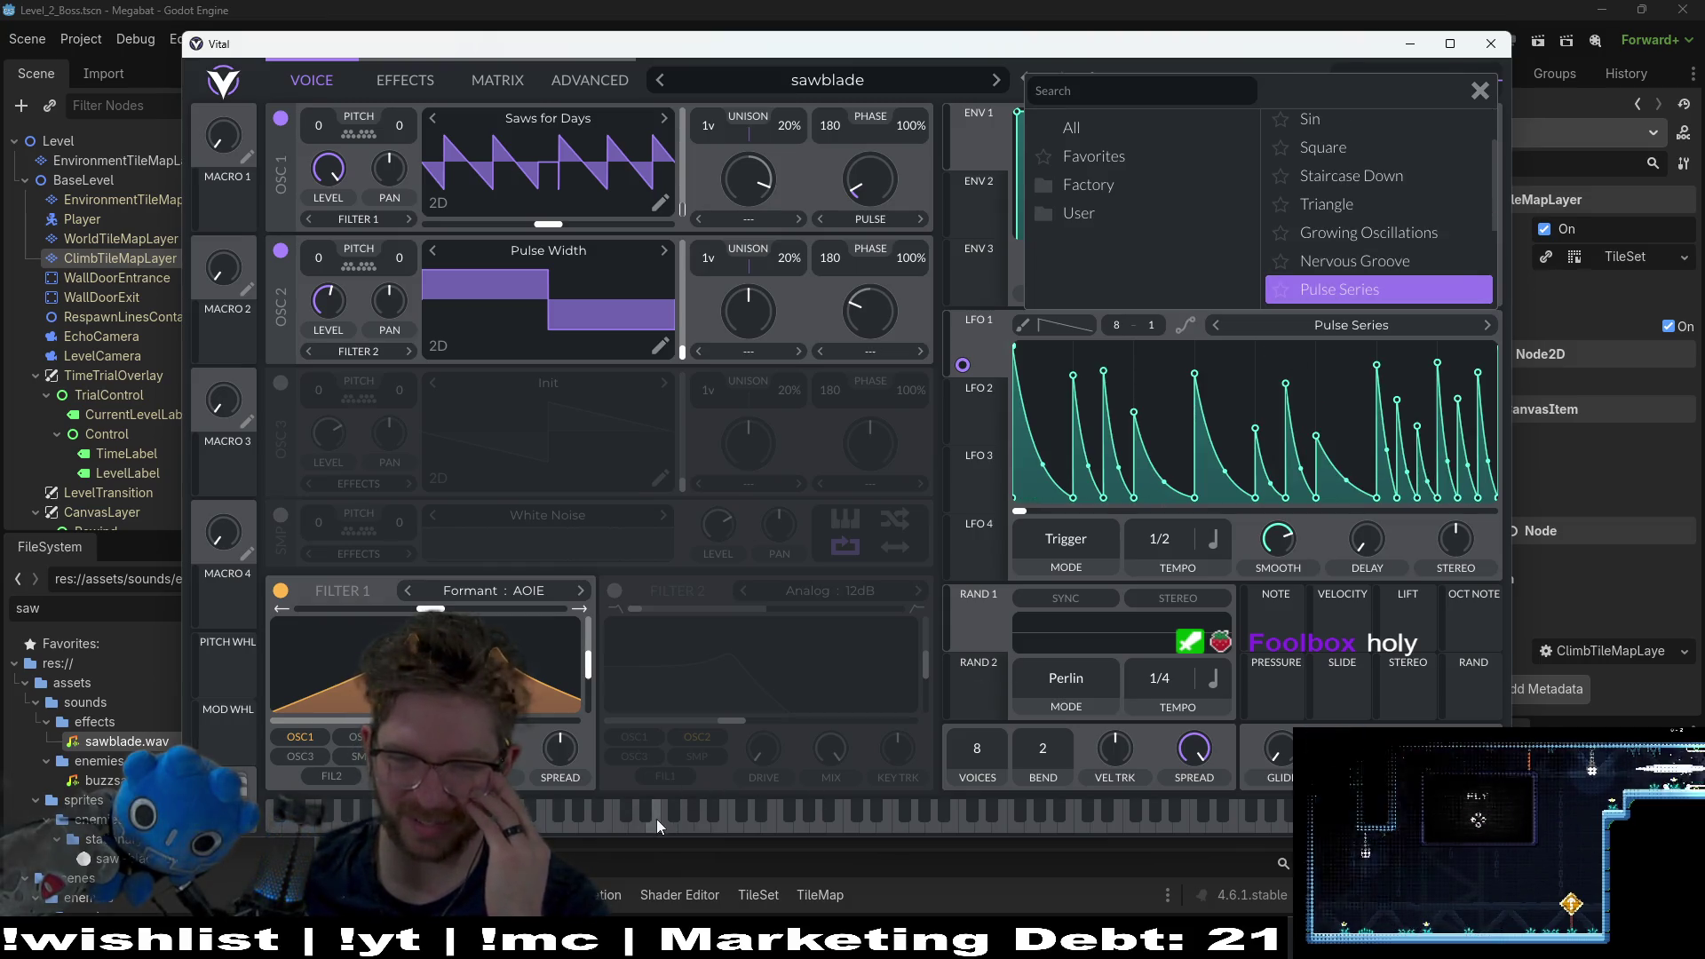
left_click(655, 820)
left_click(615, 823)
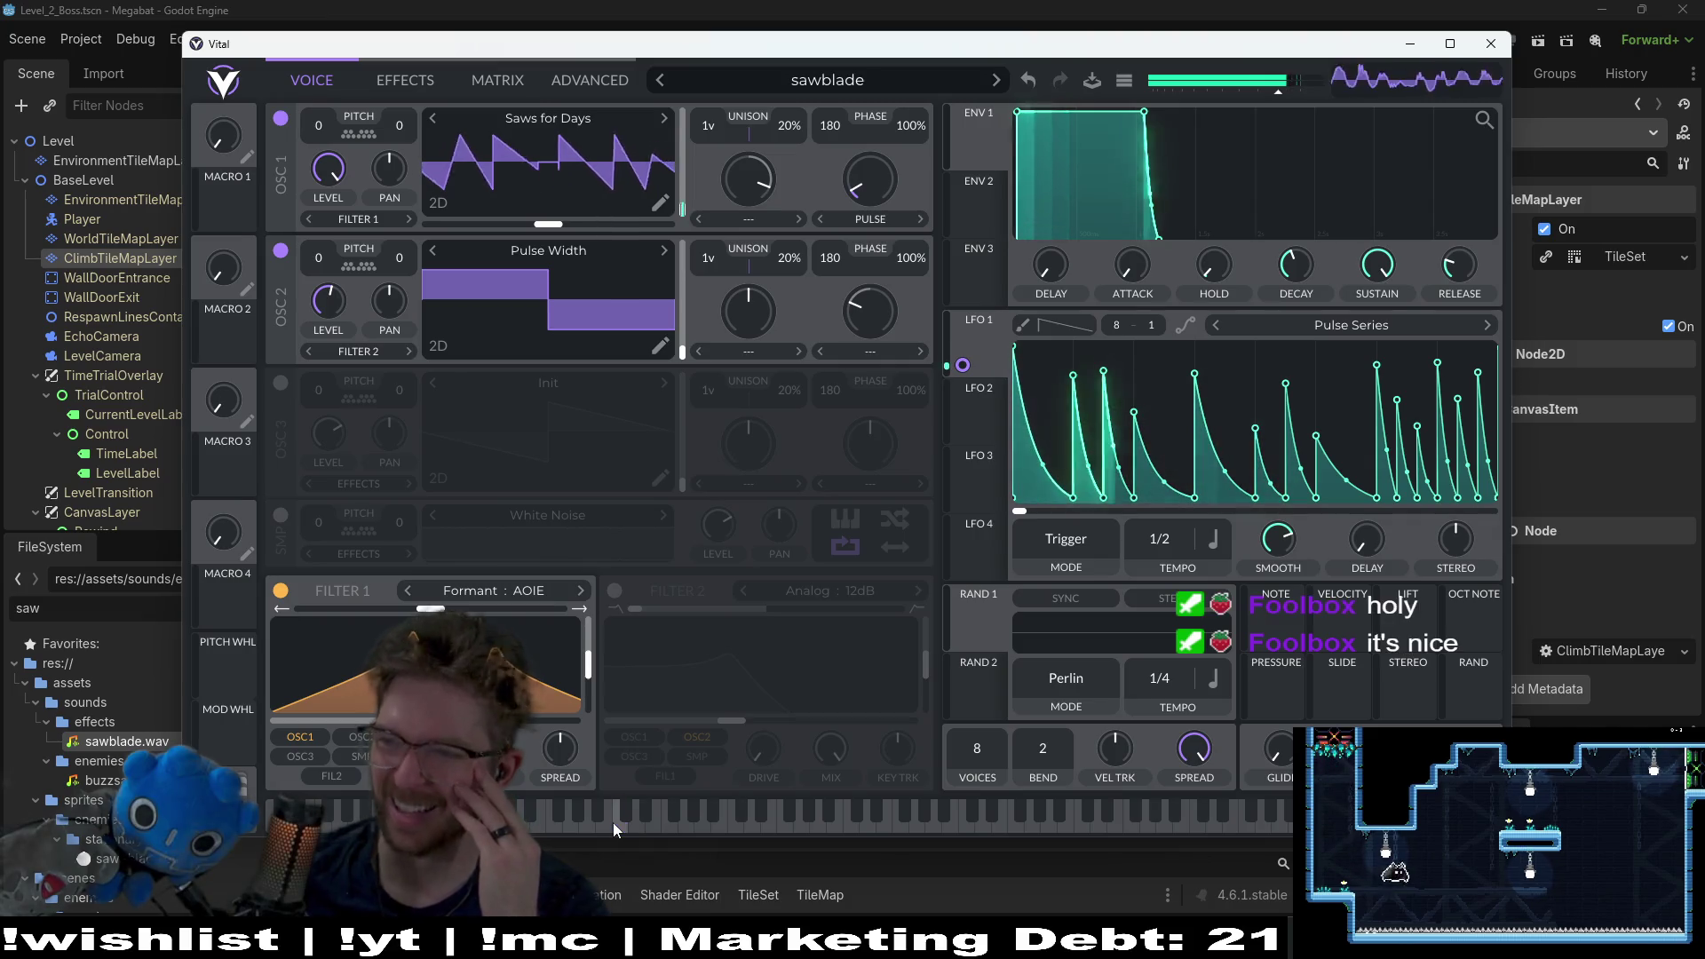
left_click(612, 822)
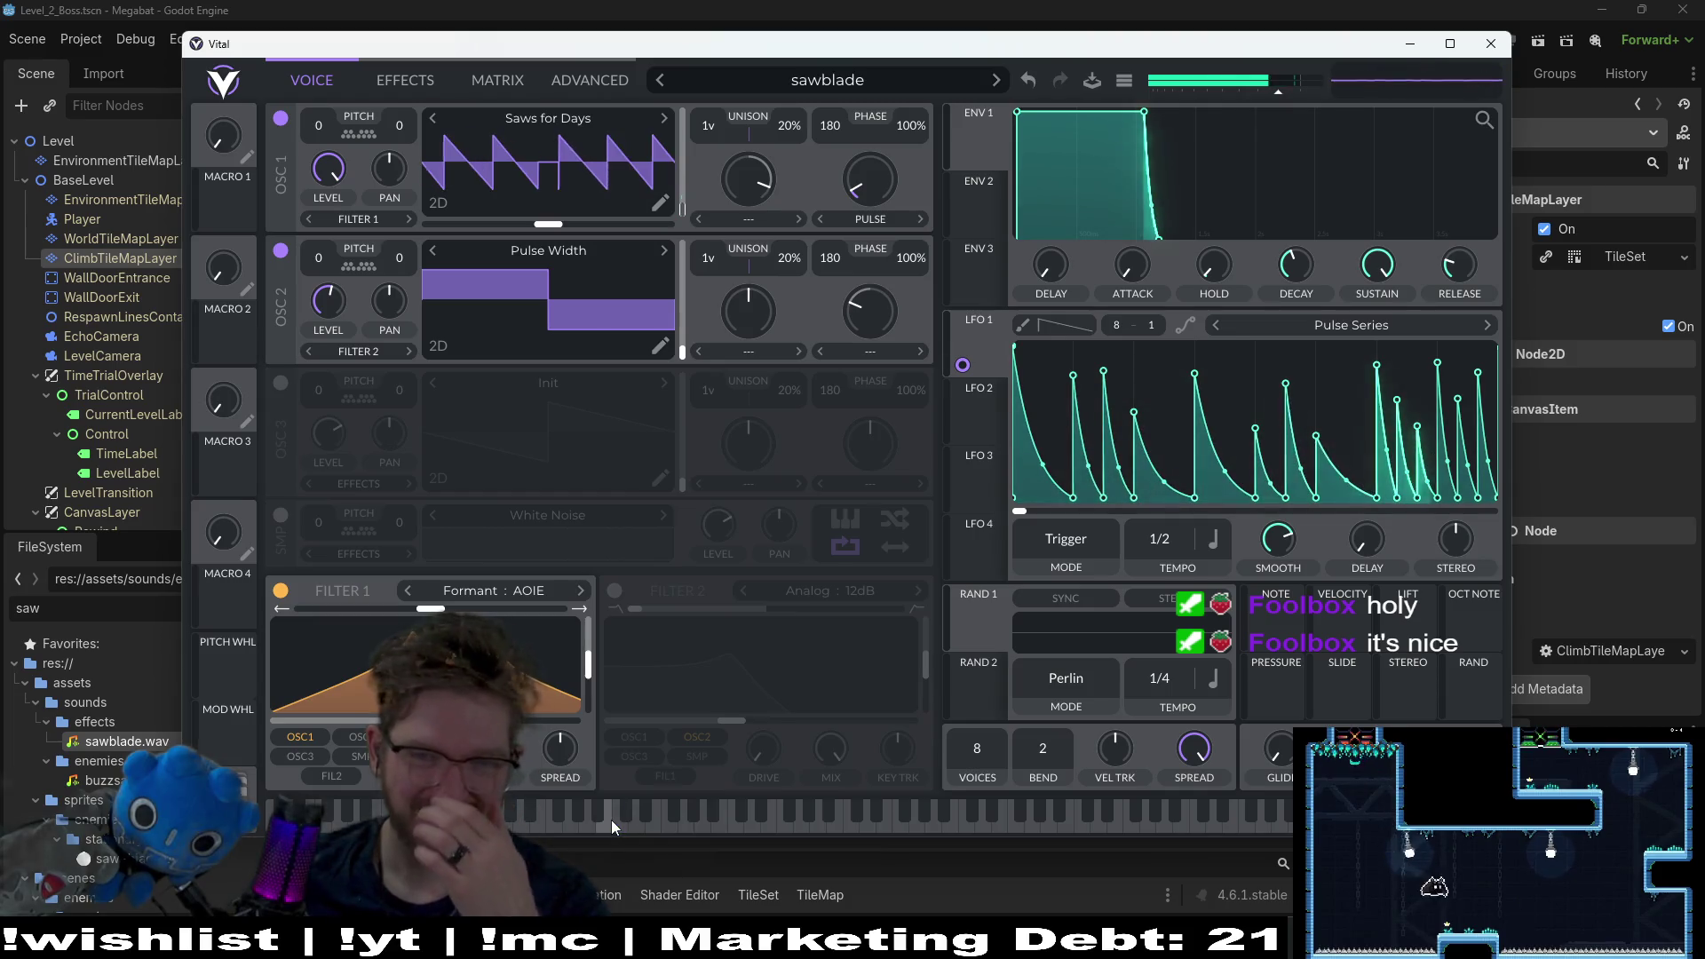
left_click(517, 812)
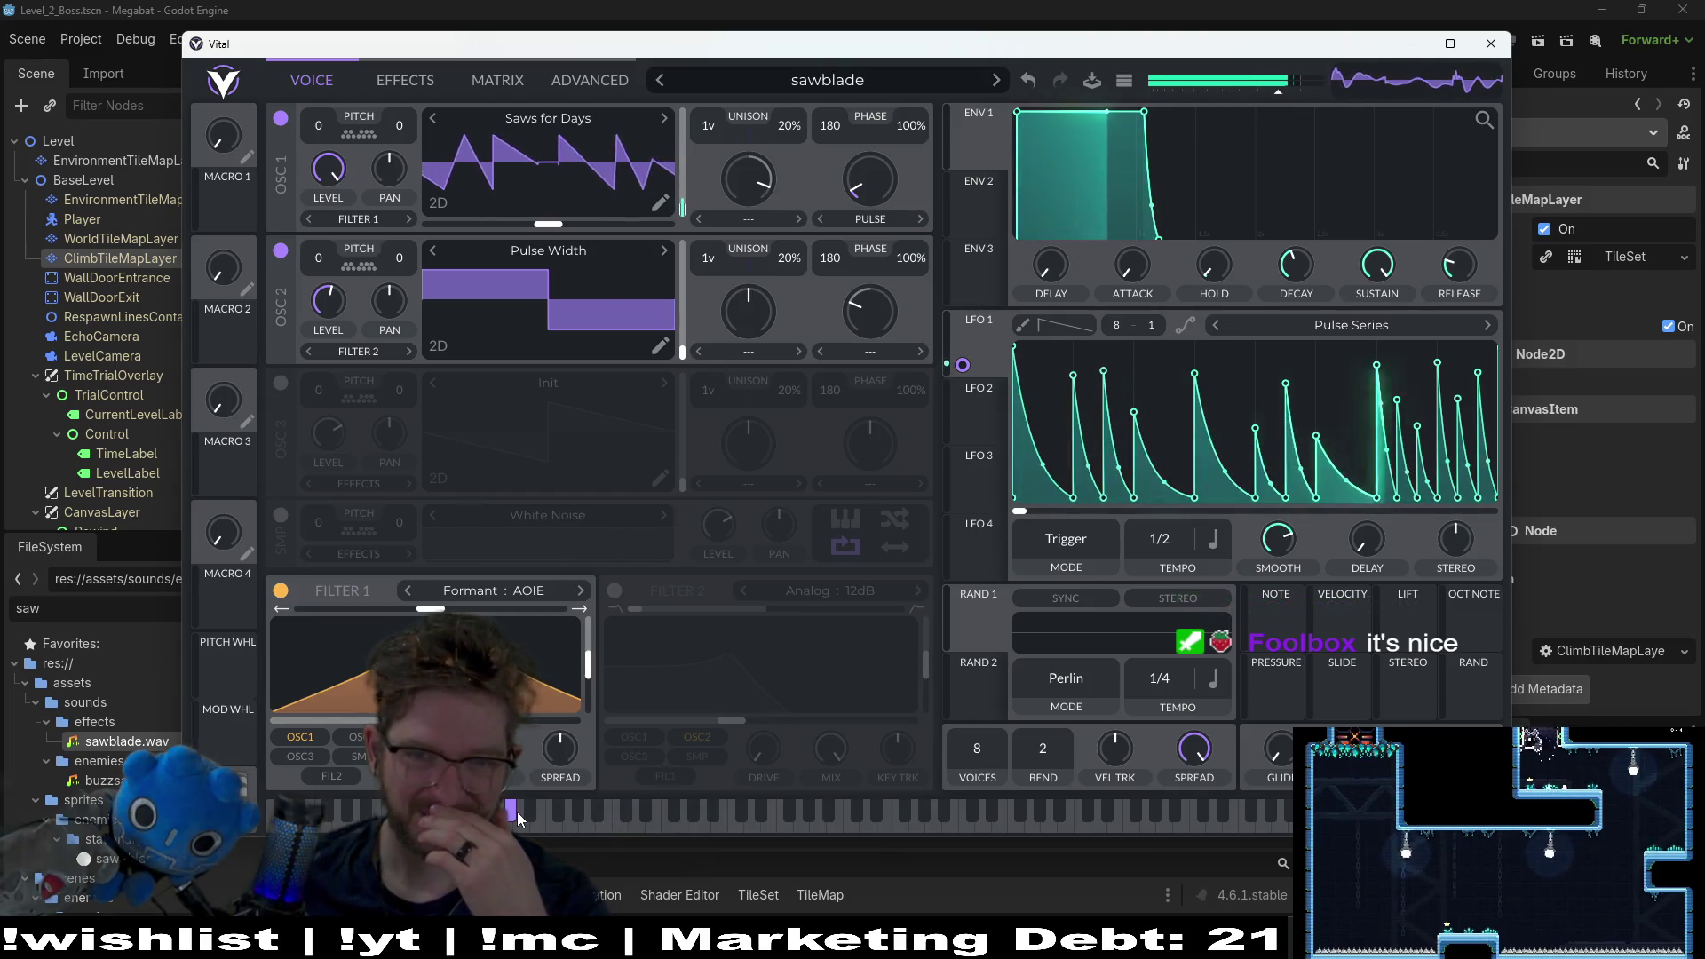
left_click(1373, 322)
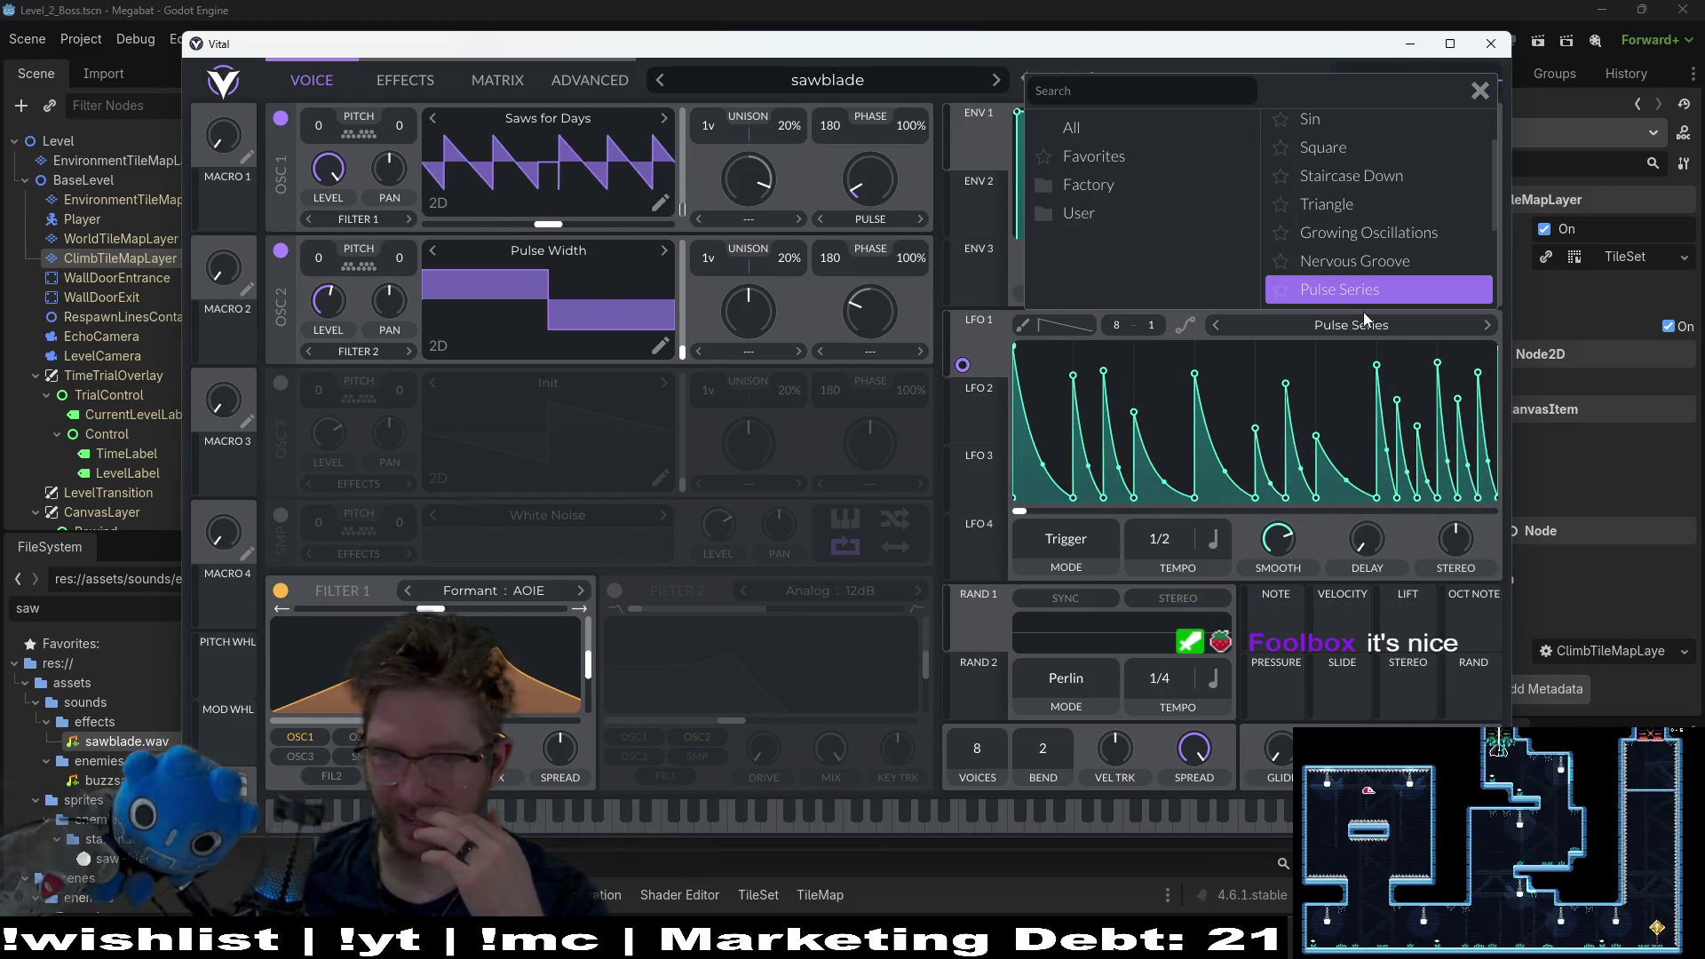
Step: Try Nervous Groove for LFO 1, then return it to Growing Oscillations
left_click(1376, 268)
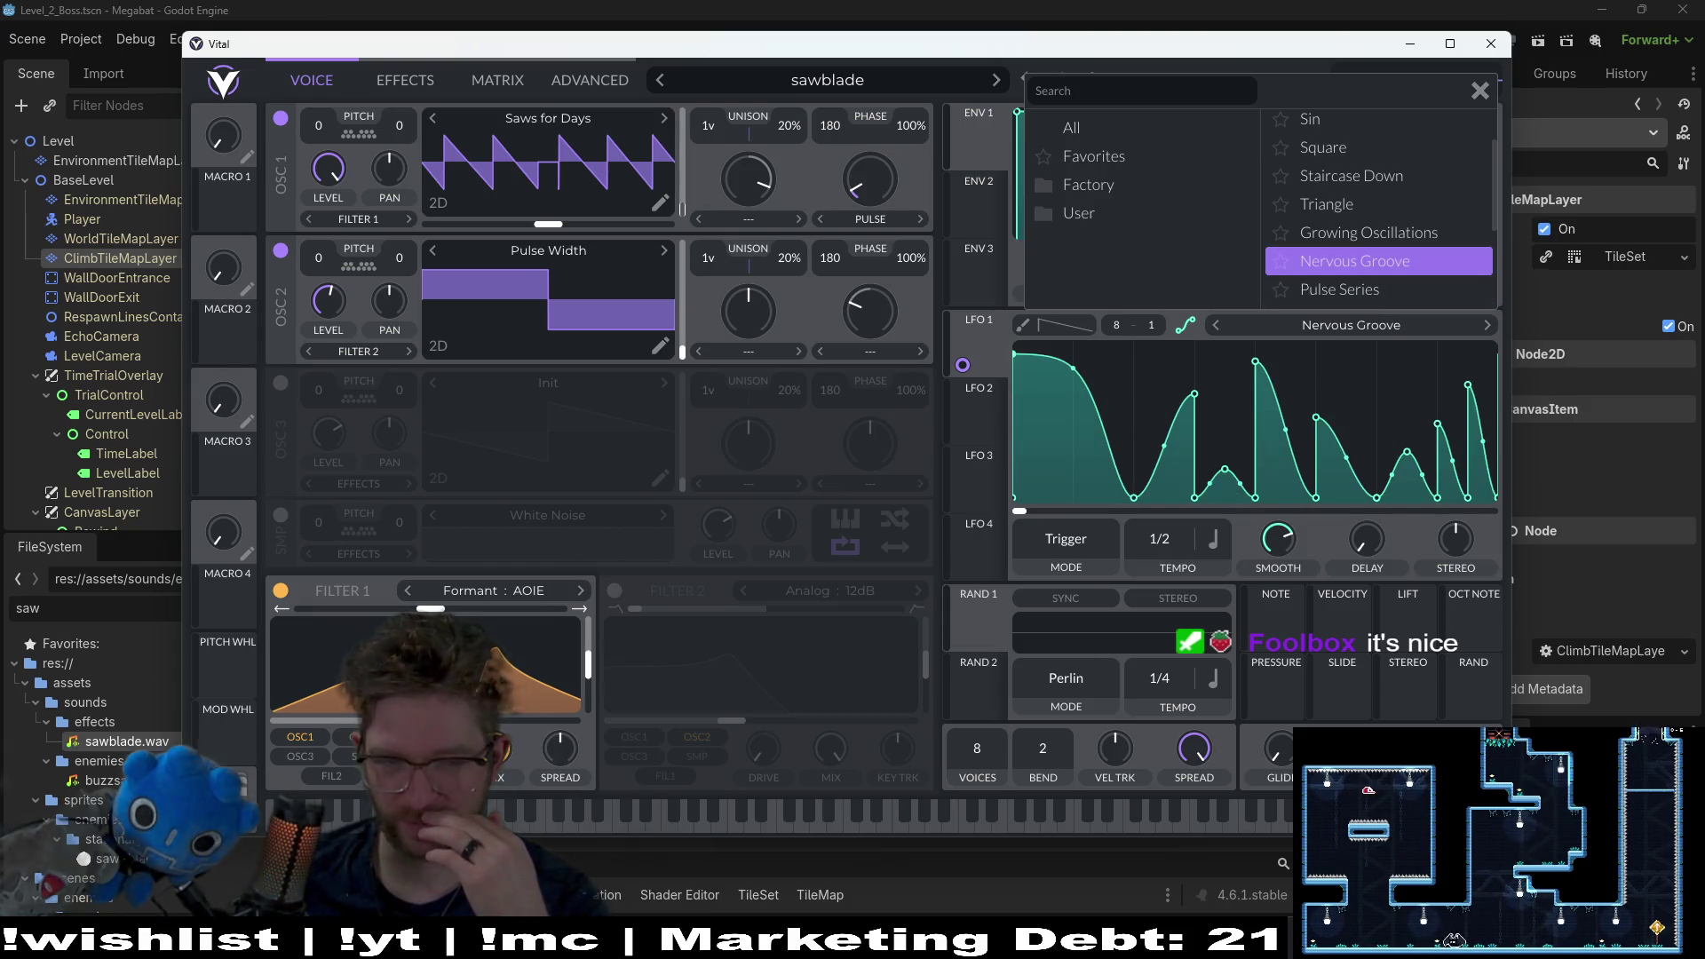
left_click(522, 815)
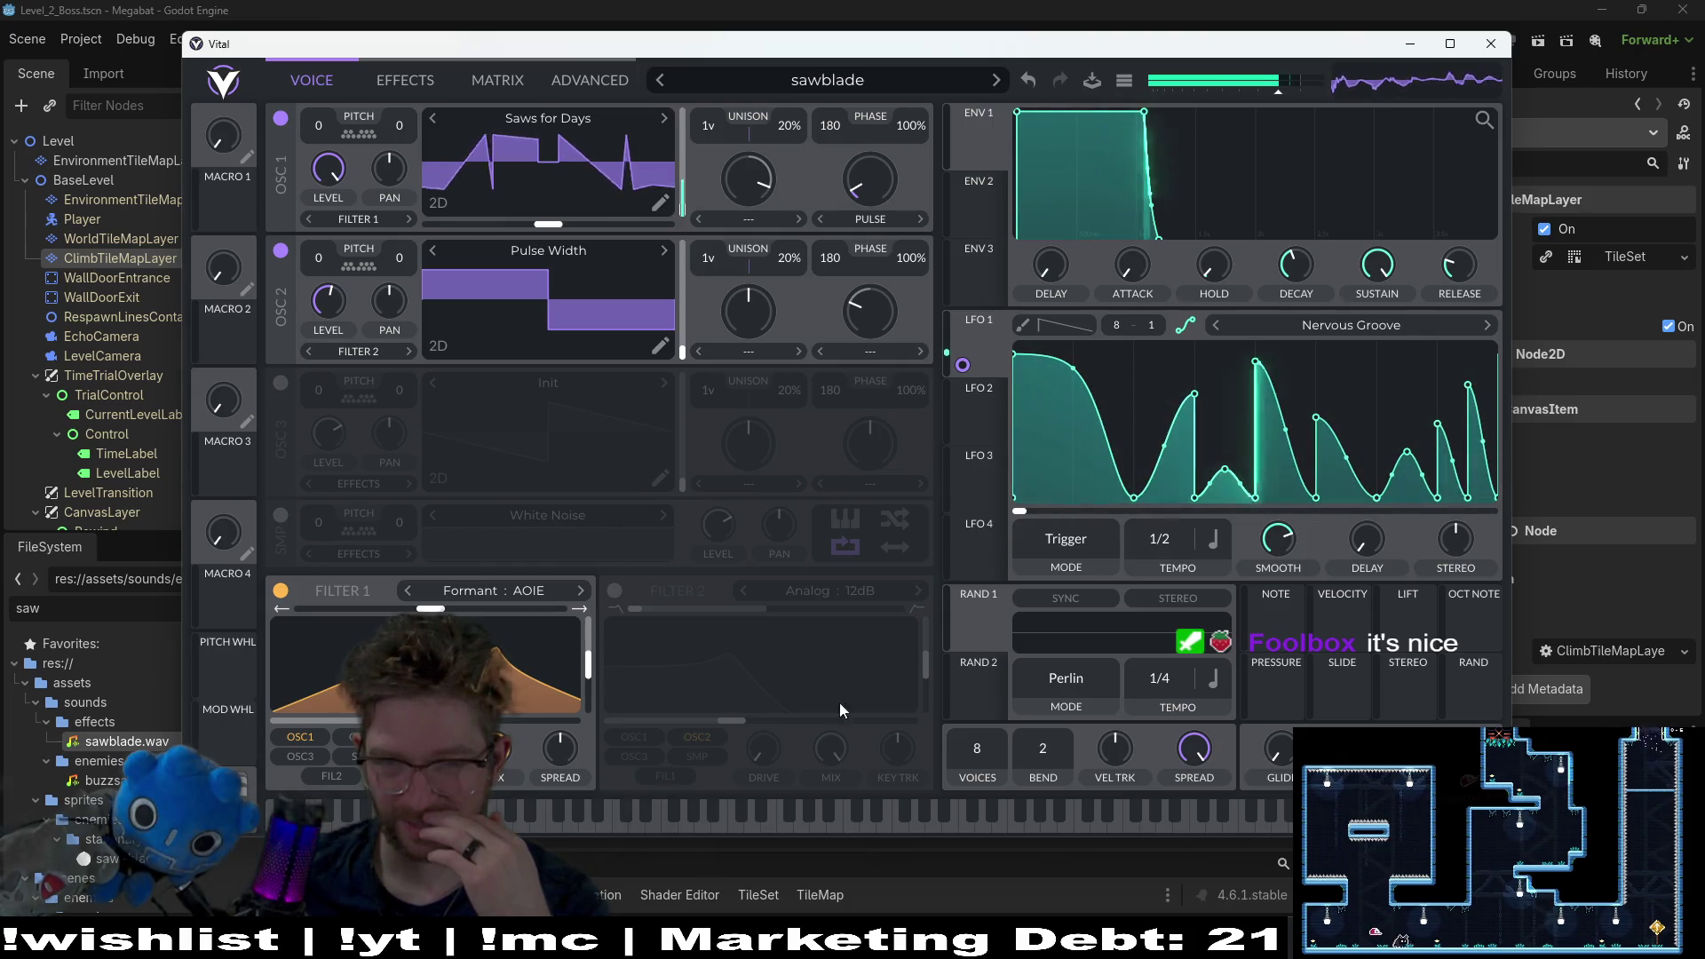
left_click(1348, 325)
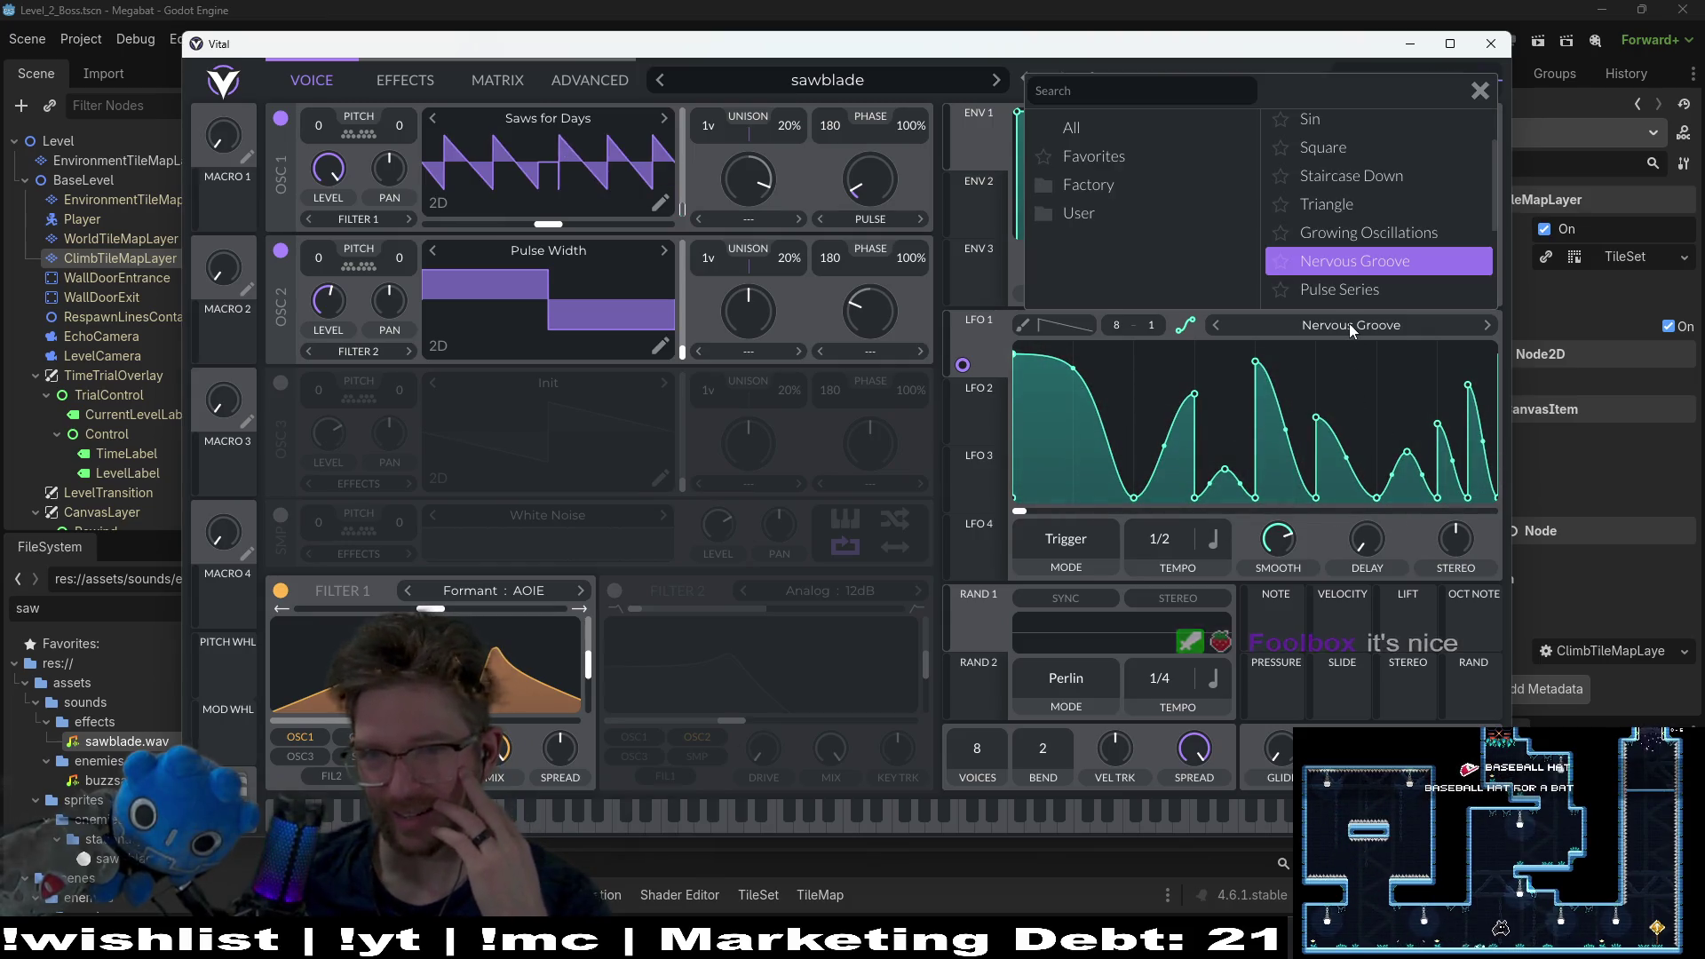
left_click(1376, 231)
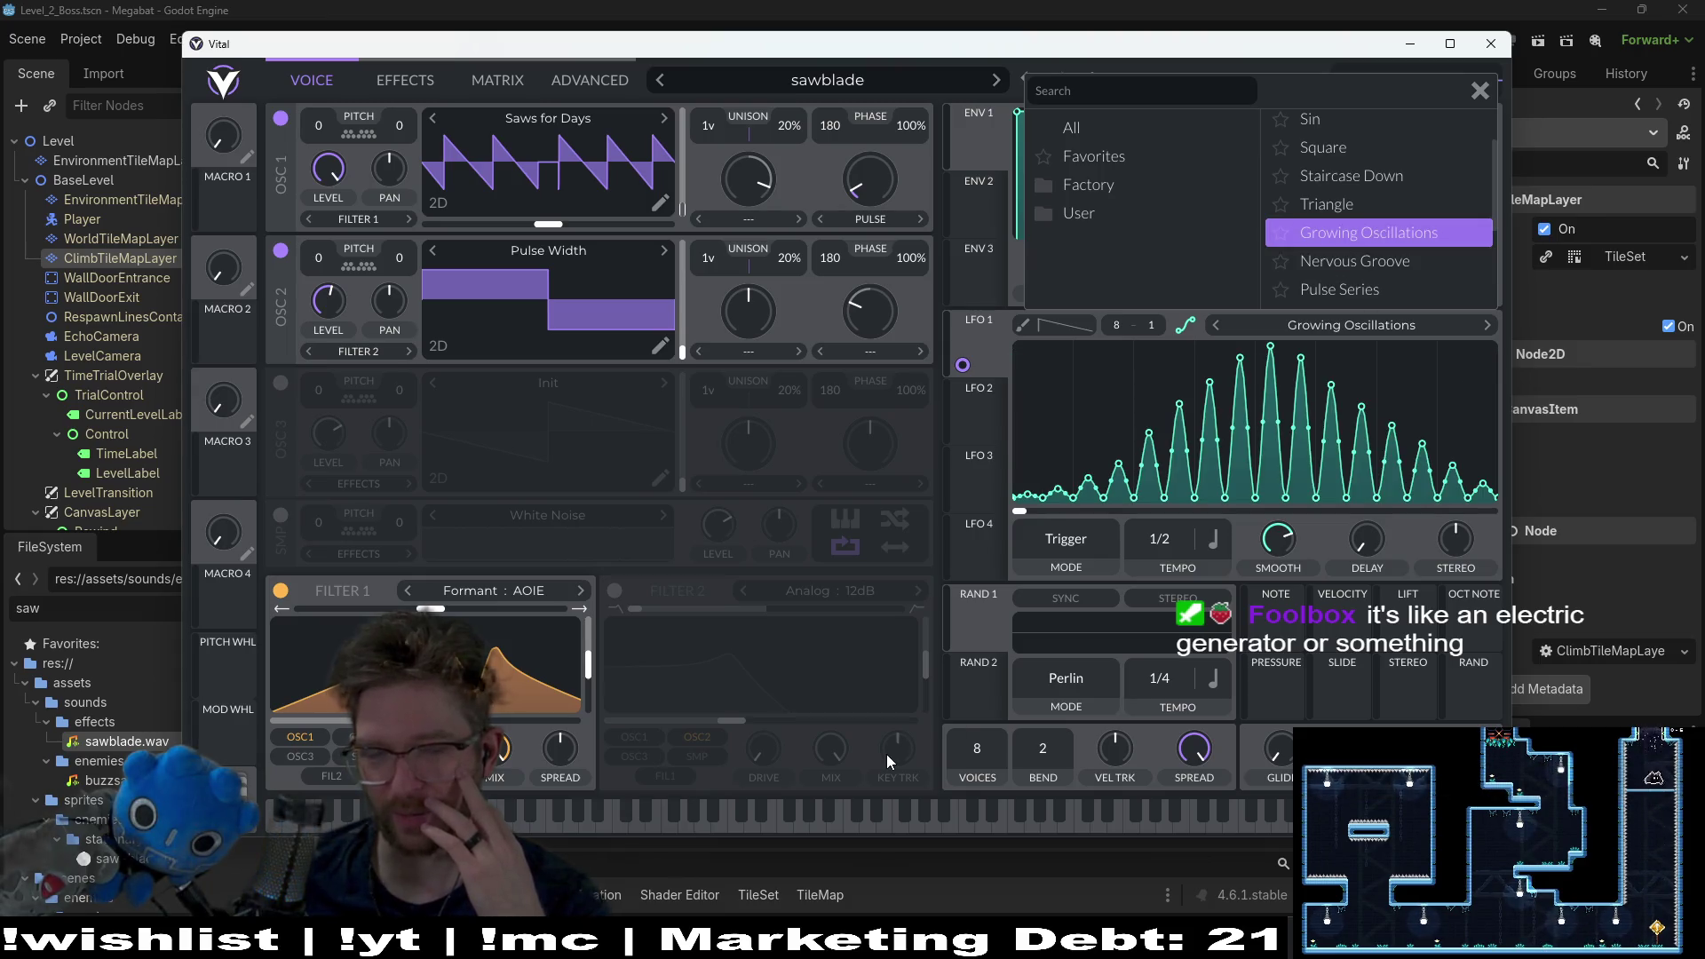
left_click(556, 828)
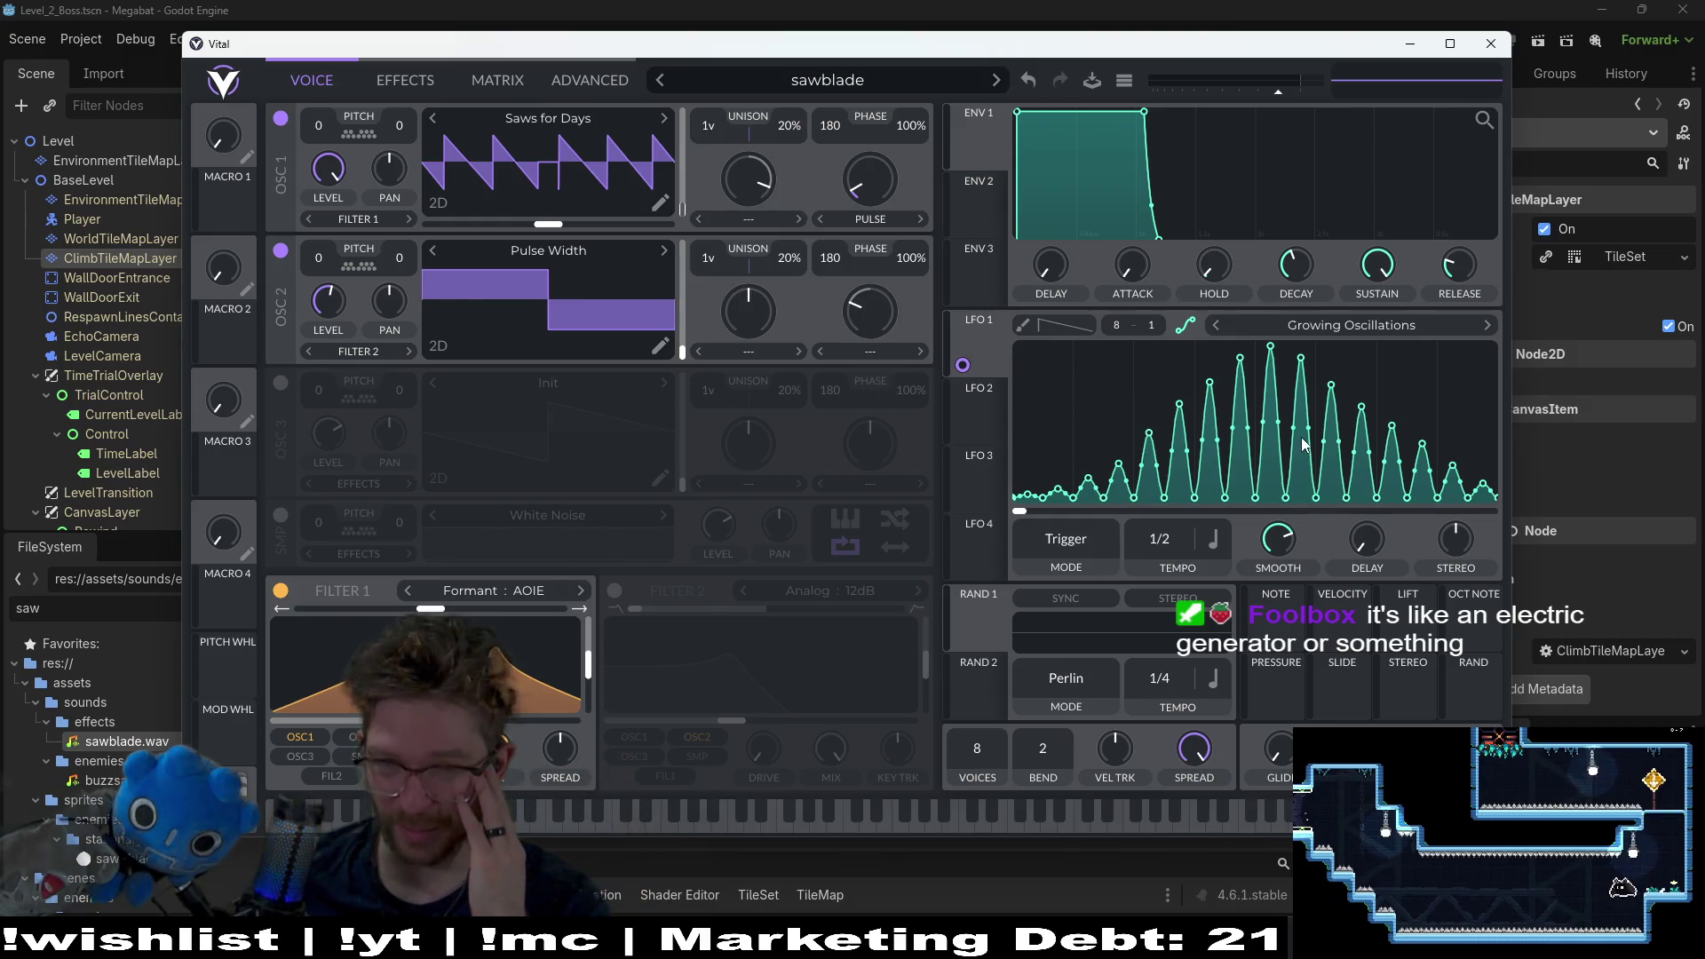
Step: Audition several notes on the patch, then cycle back through Godot to Audacity
left_click(561, 826)
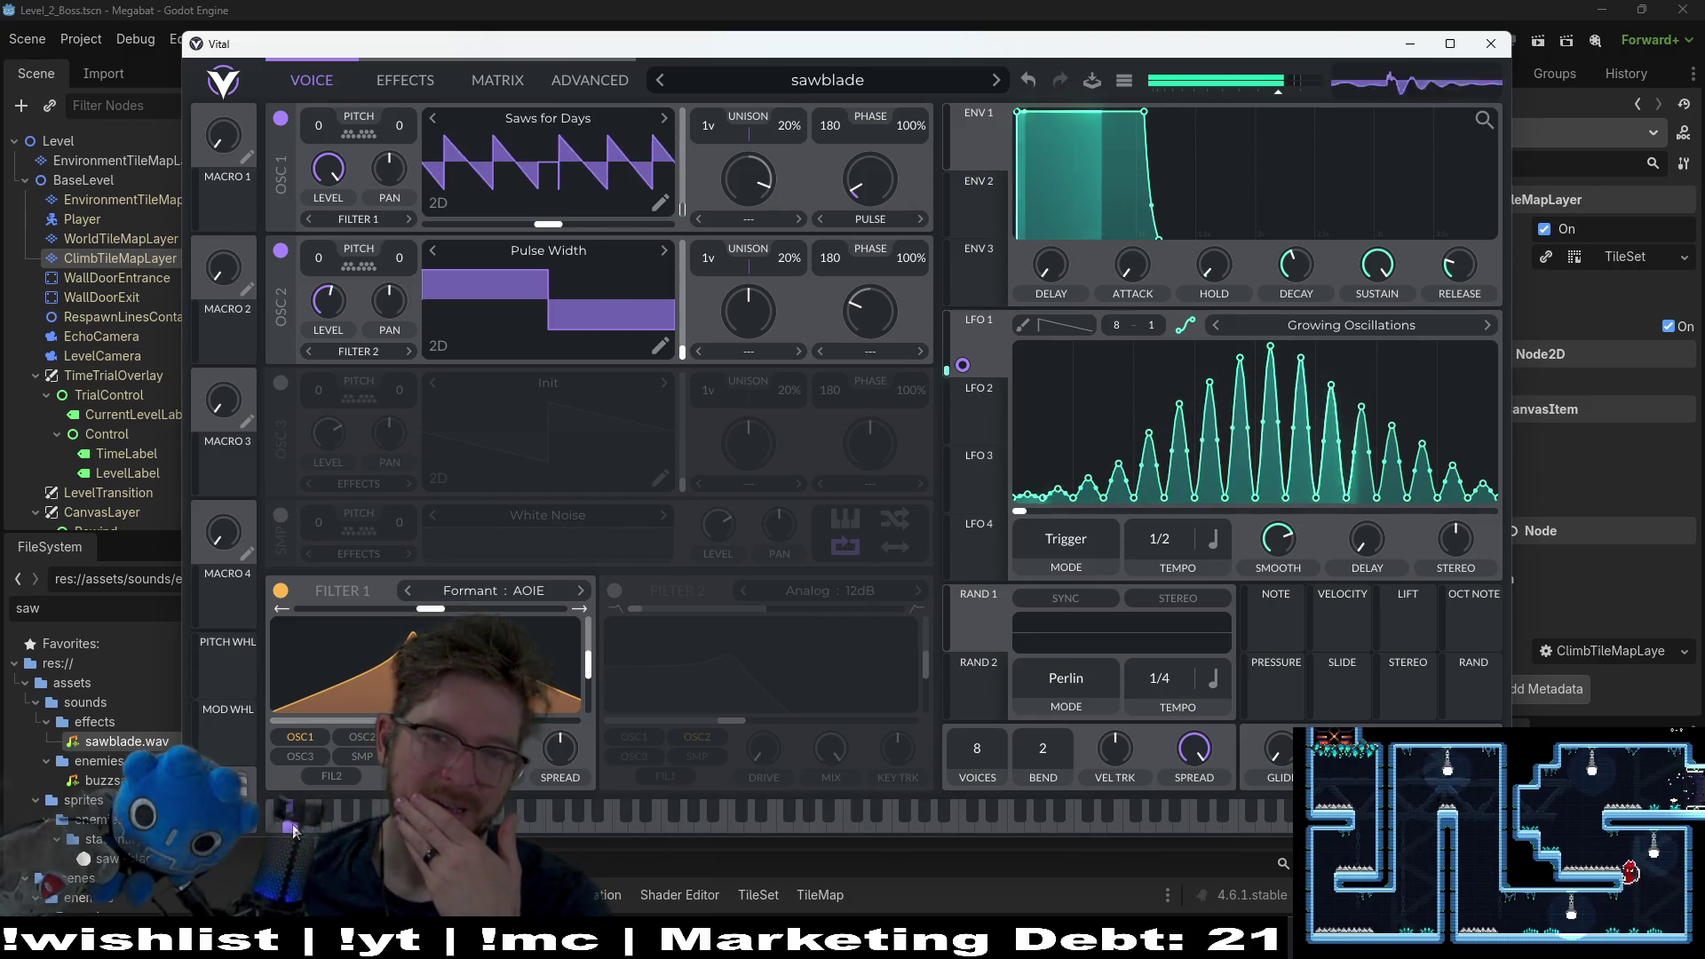
left_click(493, 821)
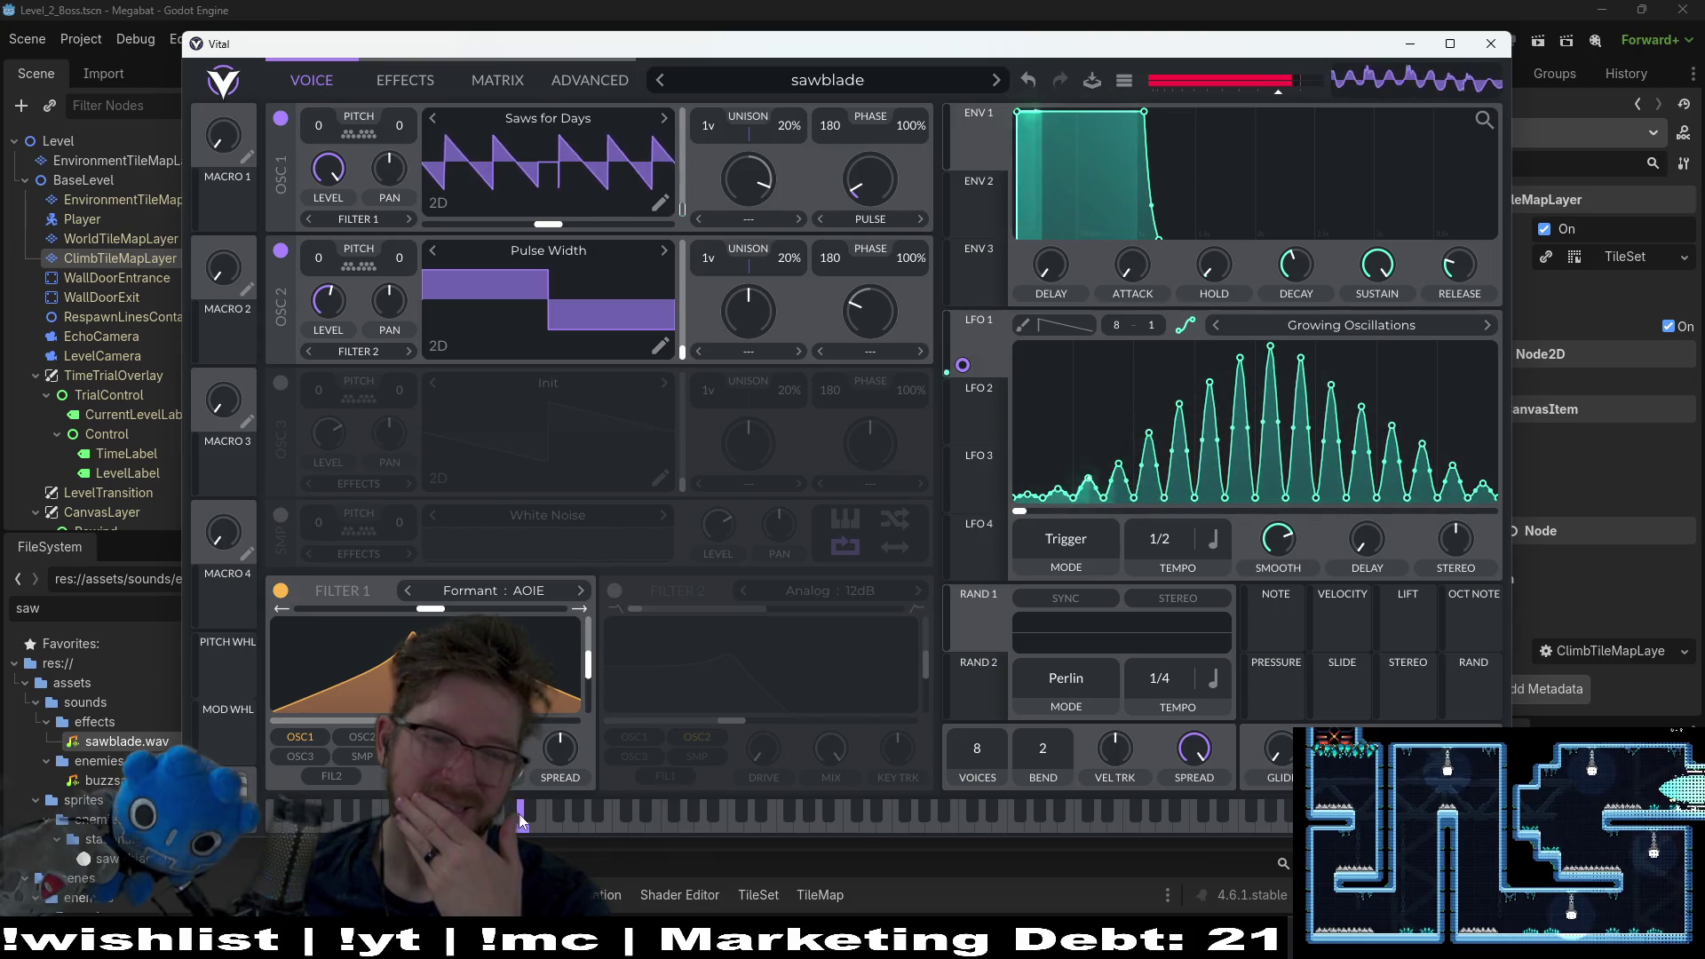
left_click(560, 813)
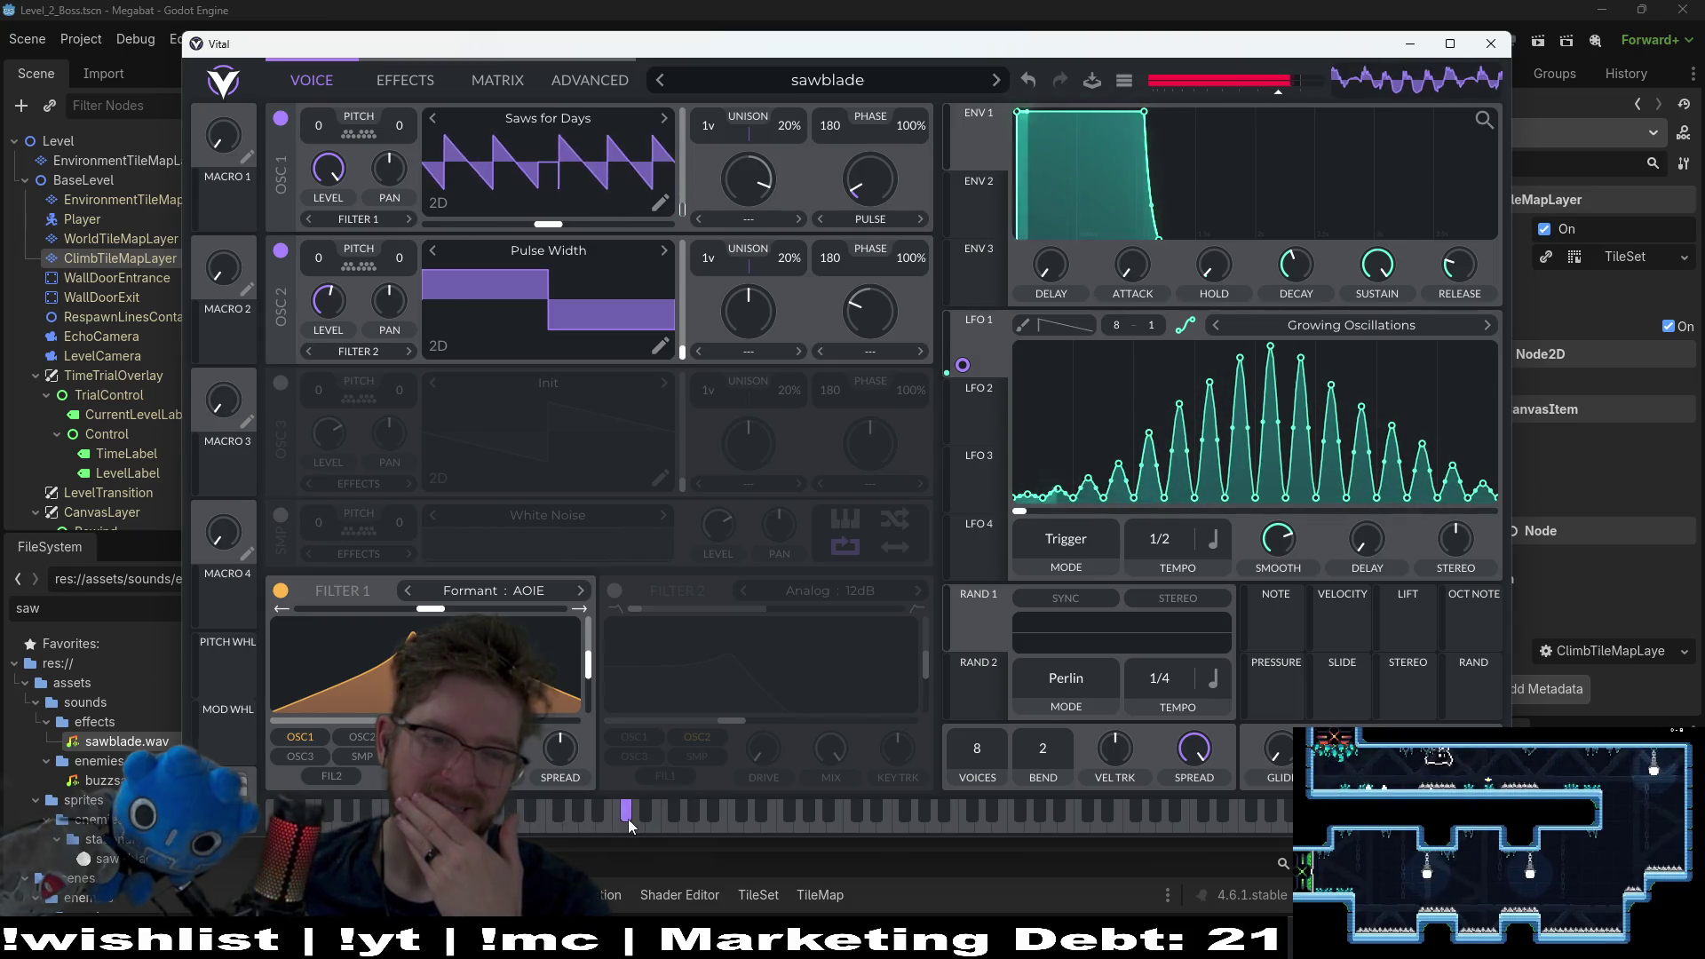
left_click(548, 821)
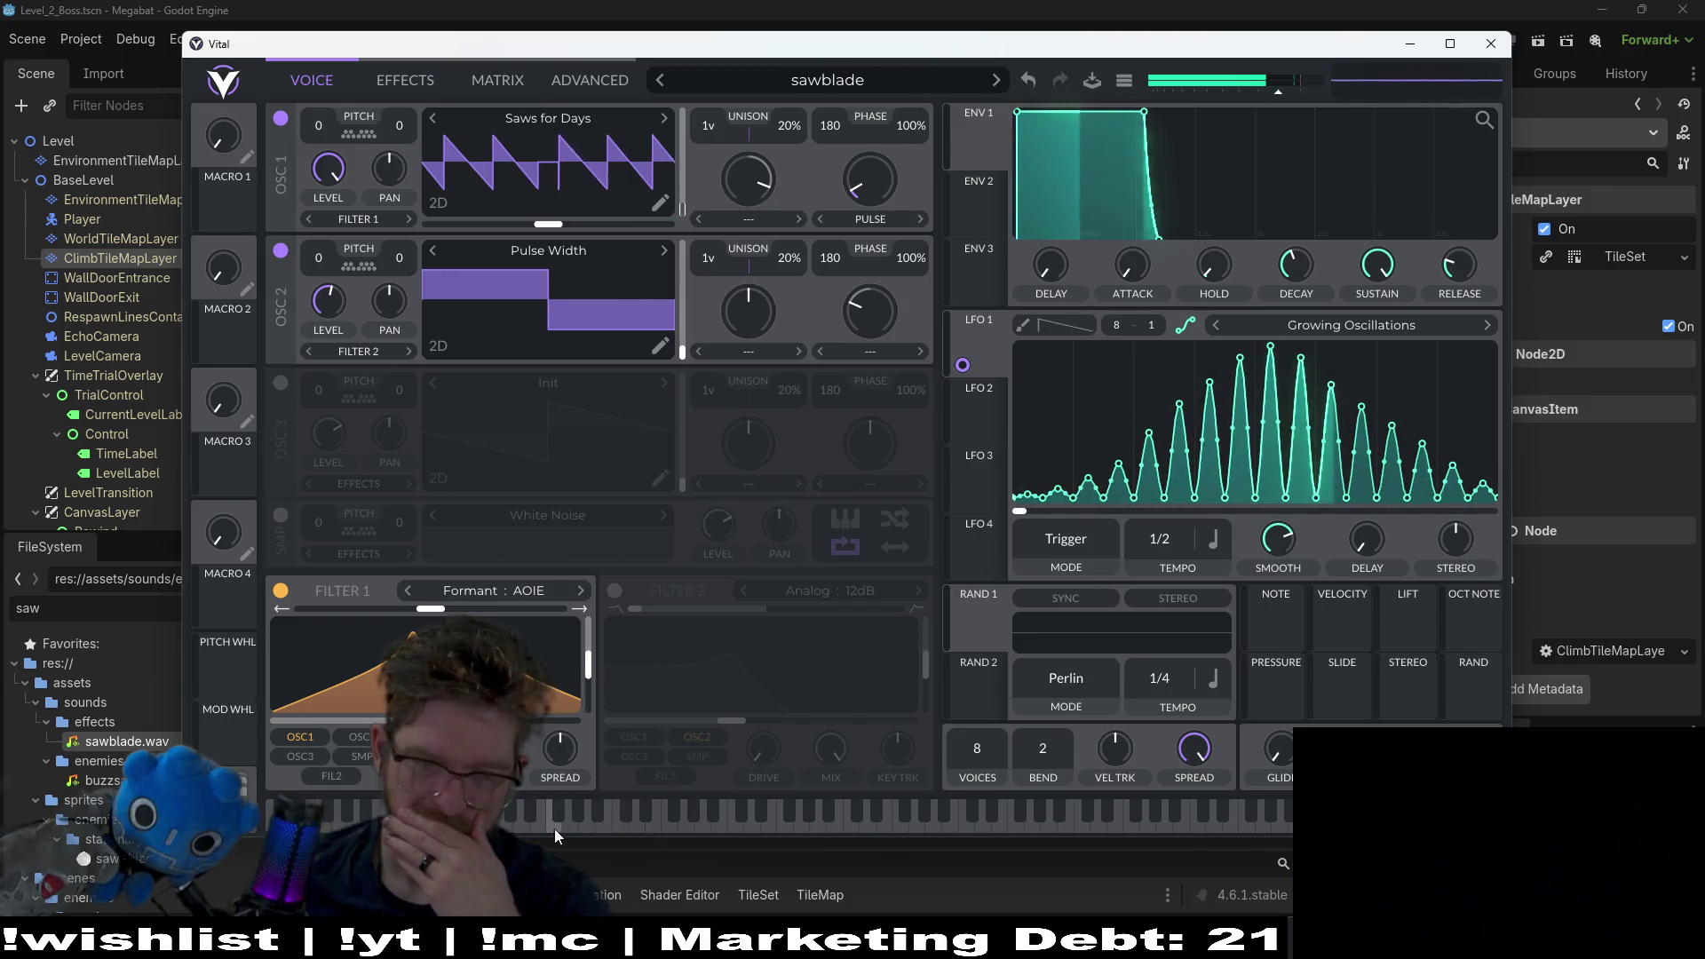
left_click(554, 829)
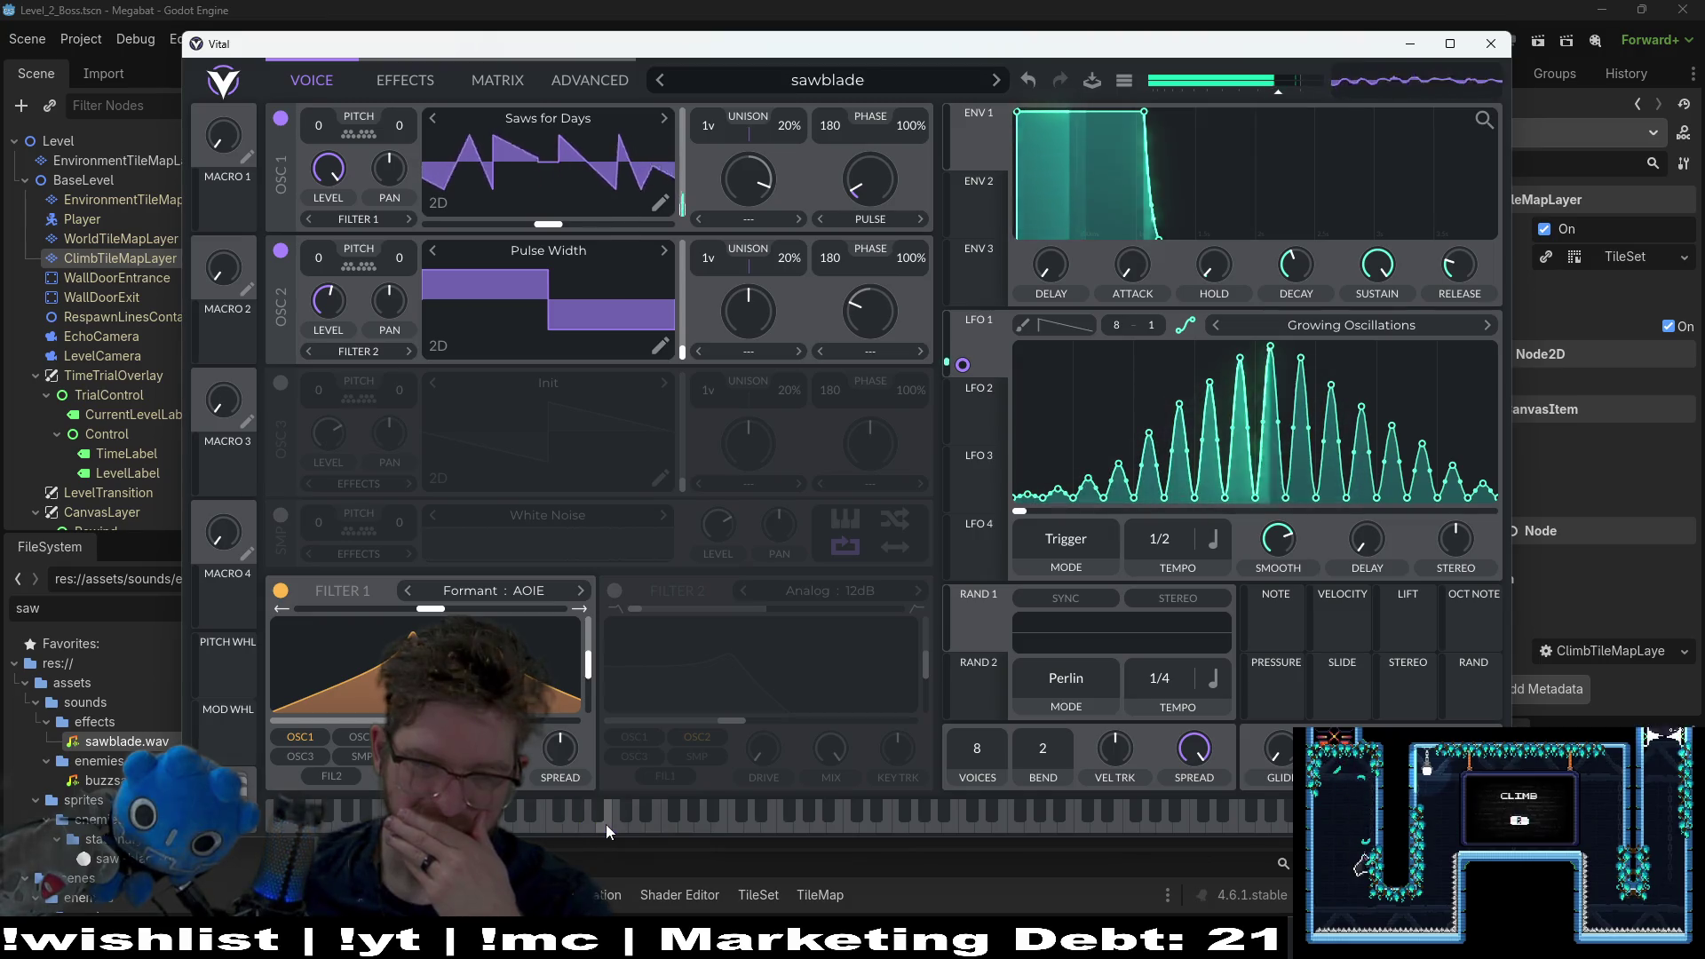
left_click(547, 829)
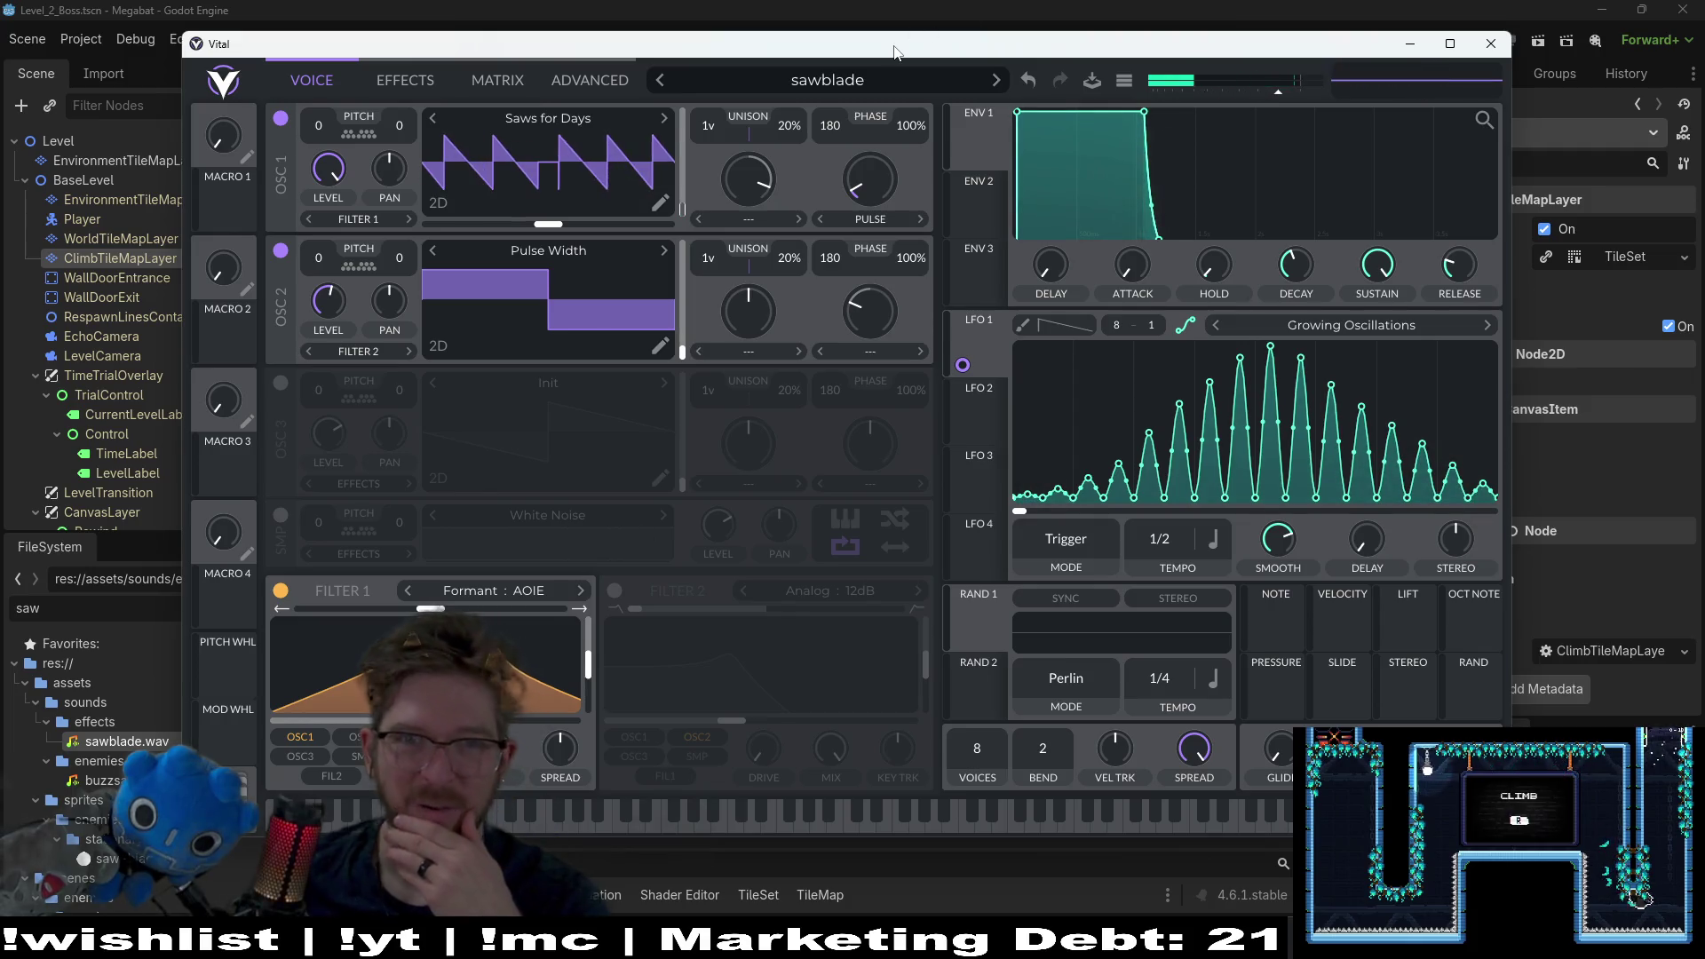
key("alt+Tab")
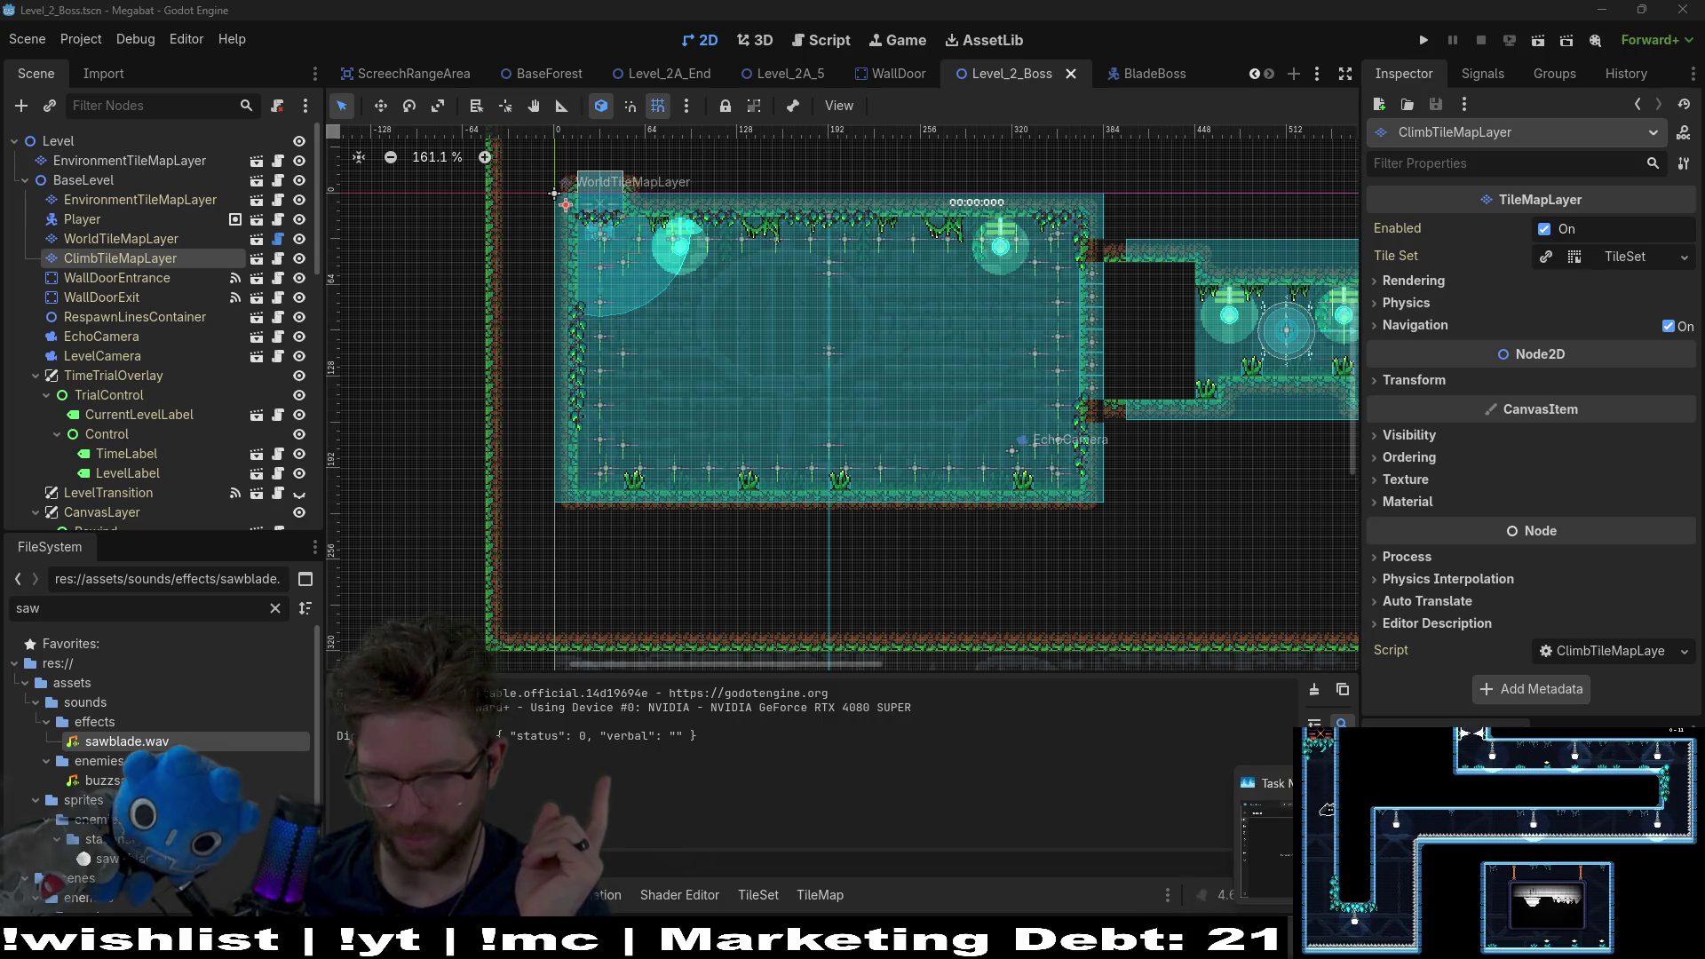
key("alt+Tab")
Step: Delete the old audio and record about 15 seconds of the synth's loopback output
key("ctrl+a")
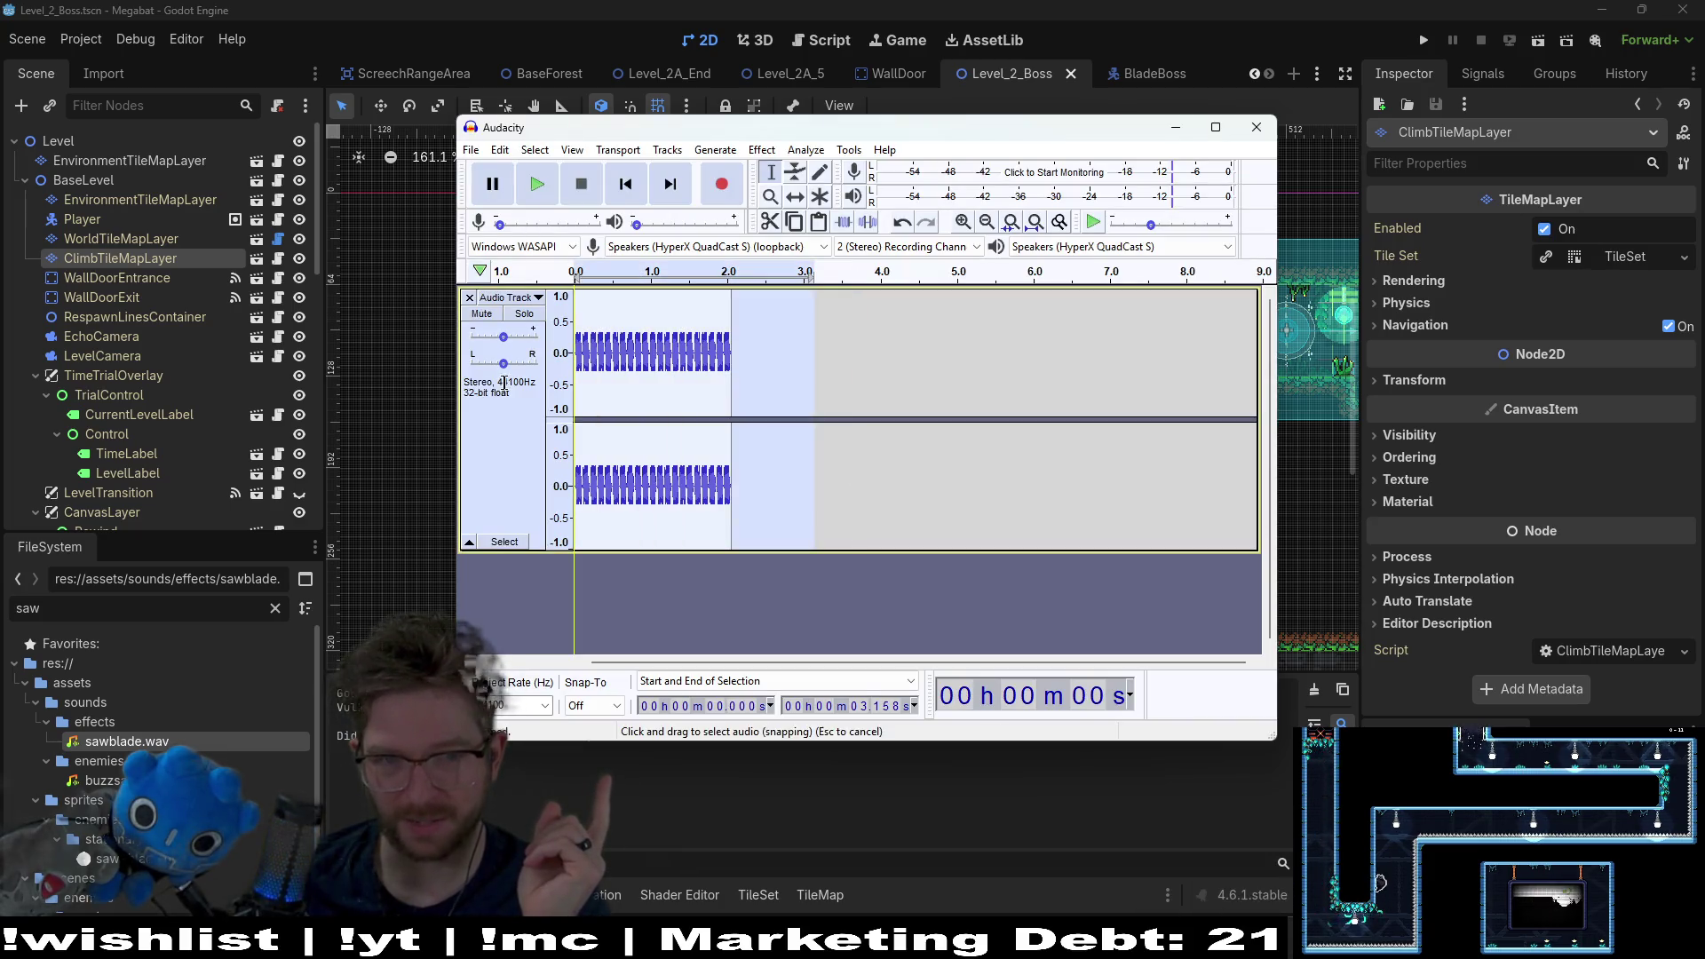
key("Delete")
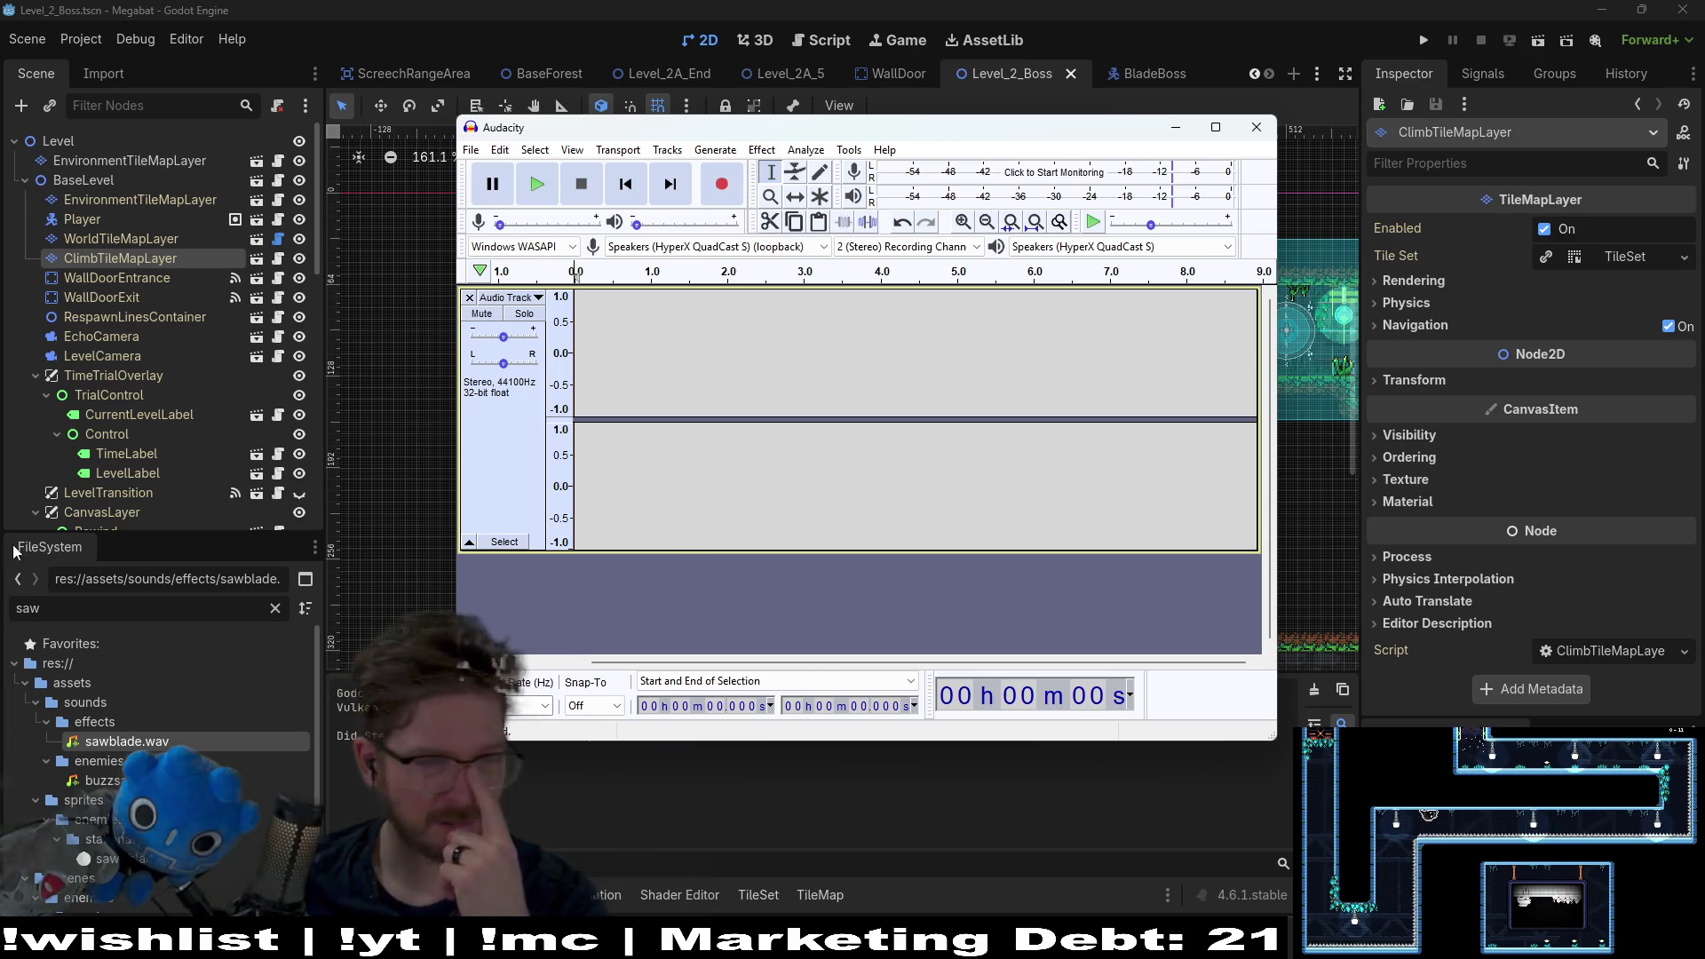
left_click(732, 190)
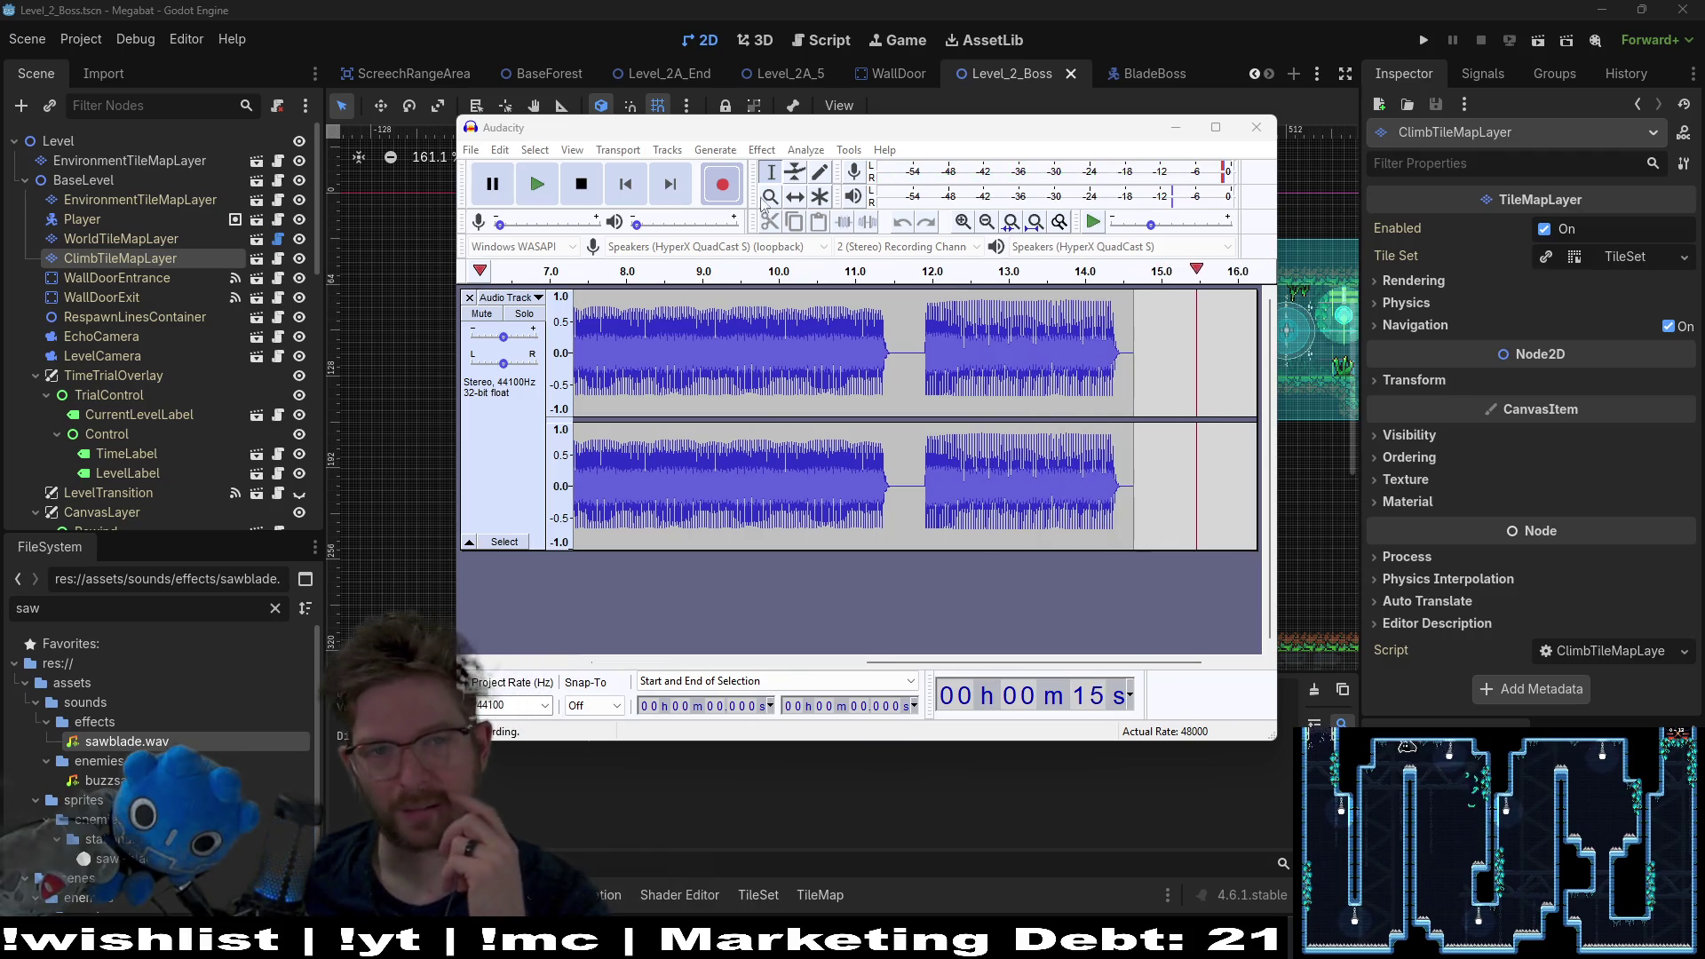
left_click(580, 190)
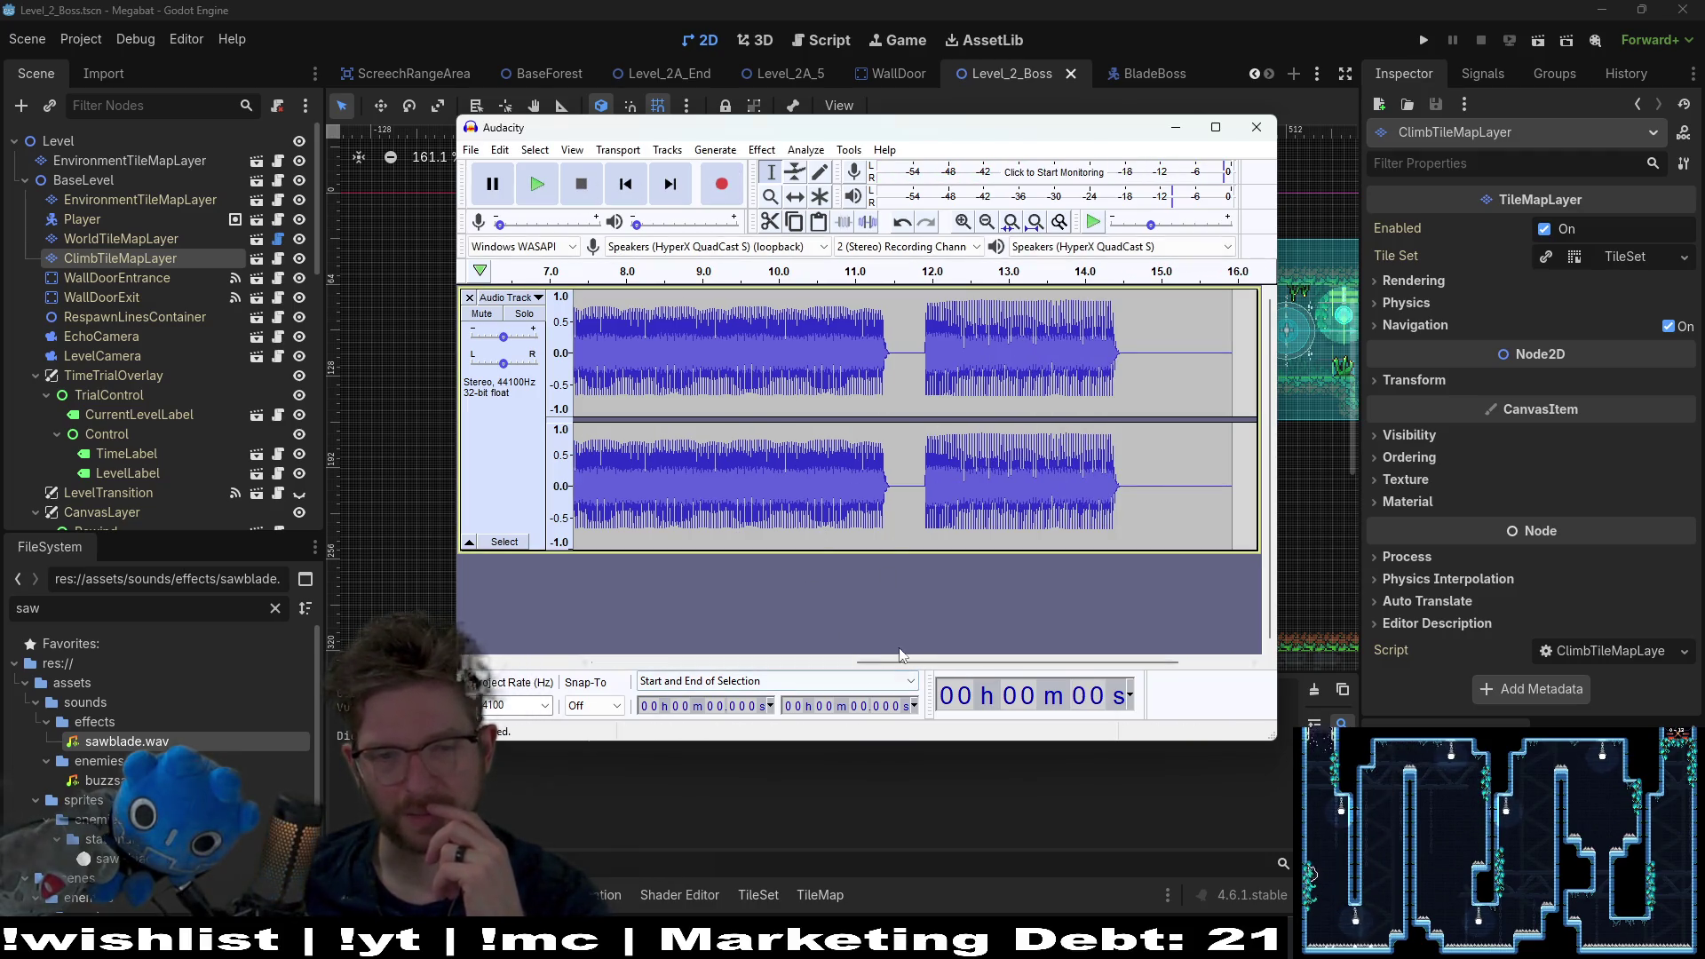
left_click(1215, 127)
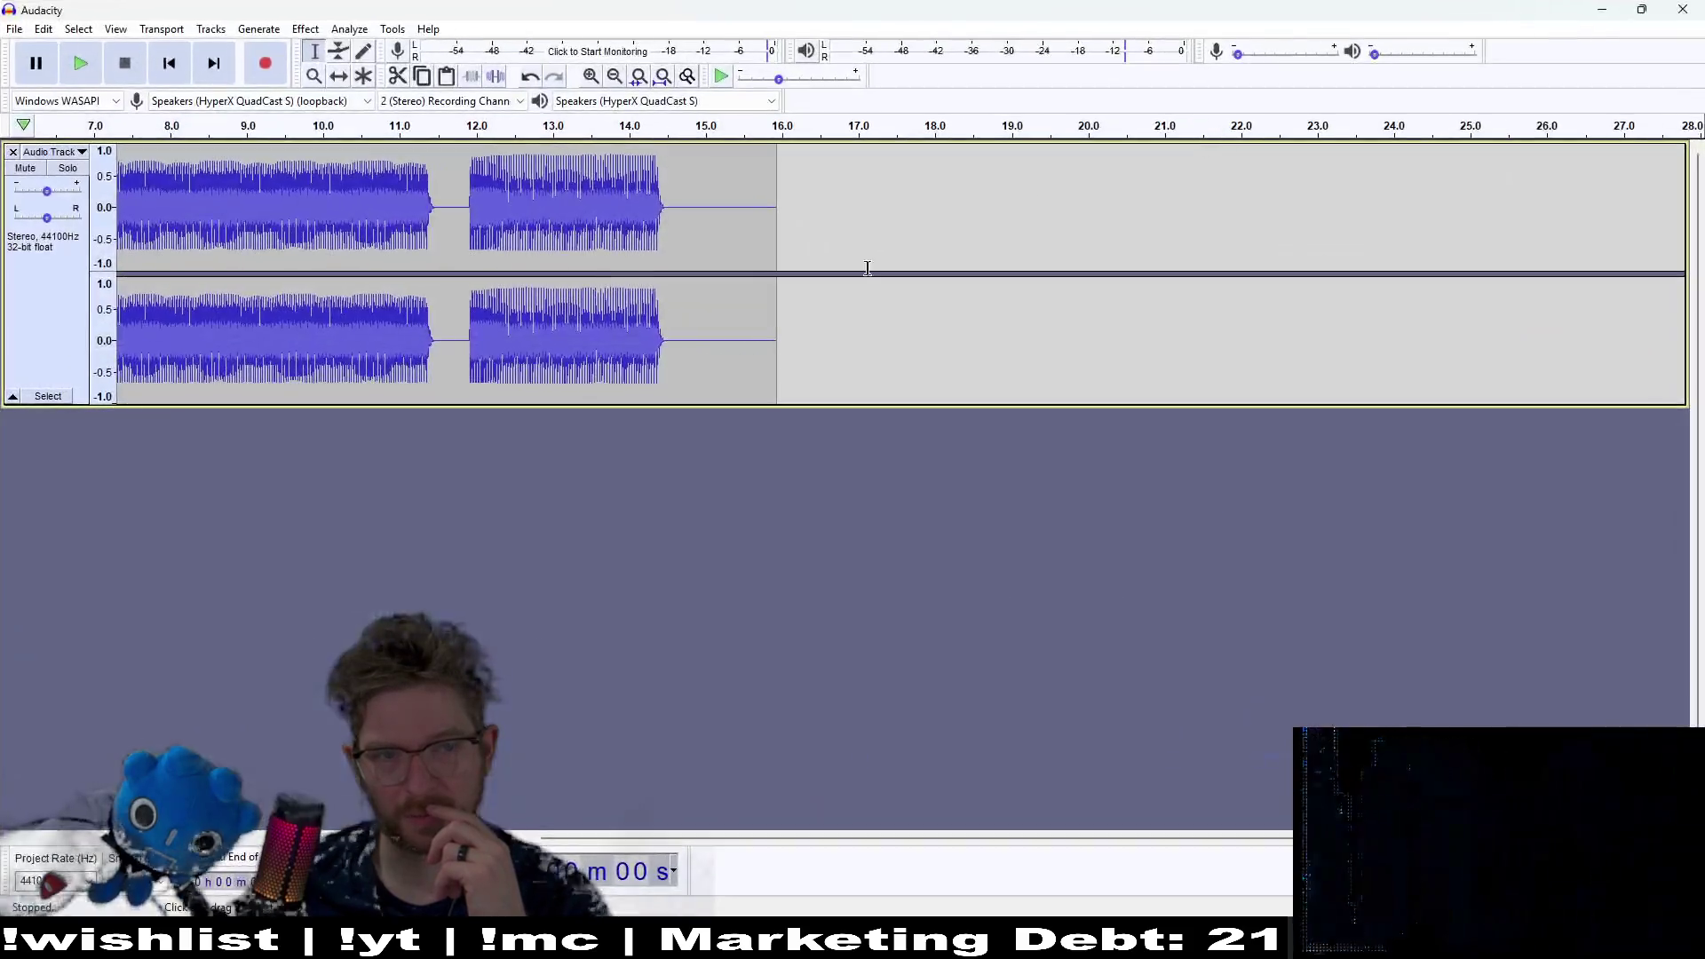
Step: Delete the unwanted opening audio up to about 7 s and play back the result
left_click_drag(837, 205, 107, 205)
left_click(867, 536)
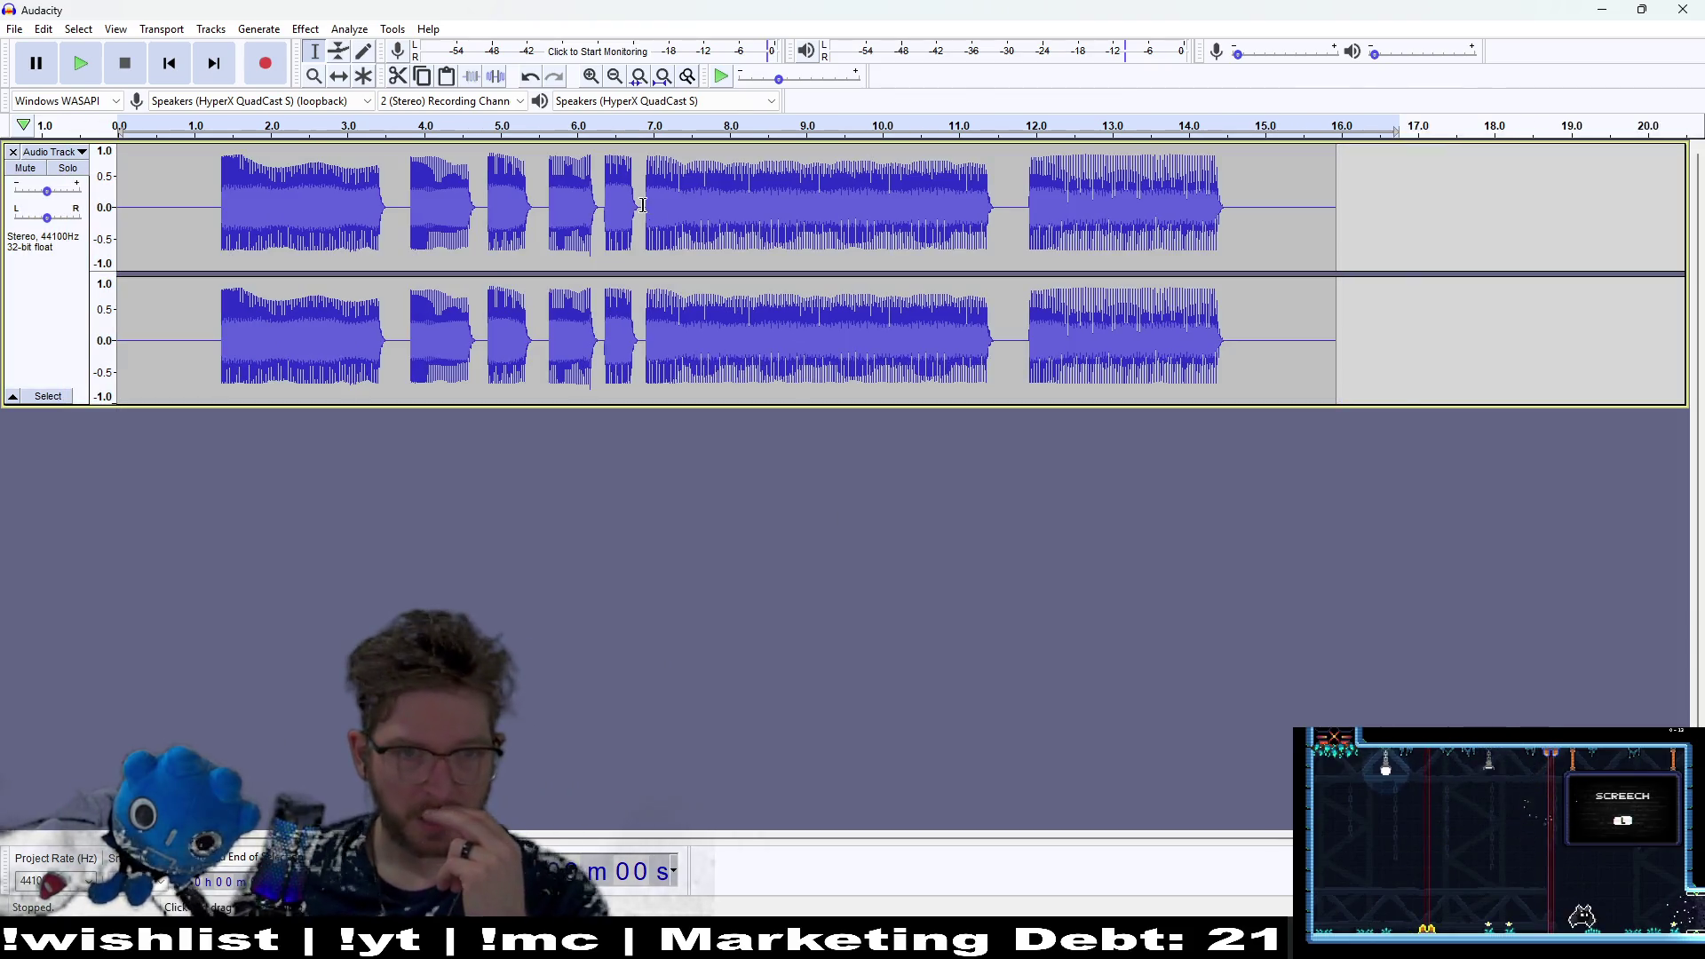
left_click_drag(643, 205, 120, 205)
key("Delete")
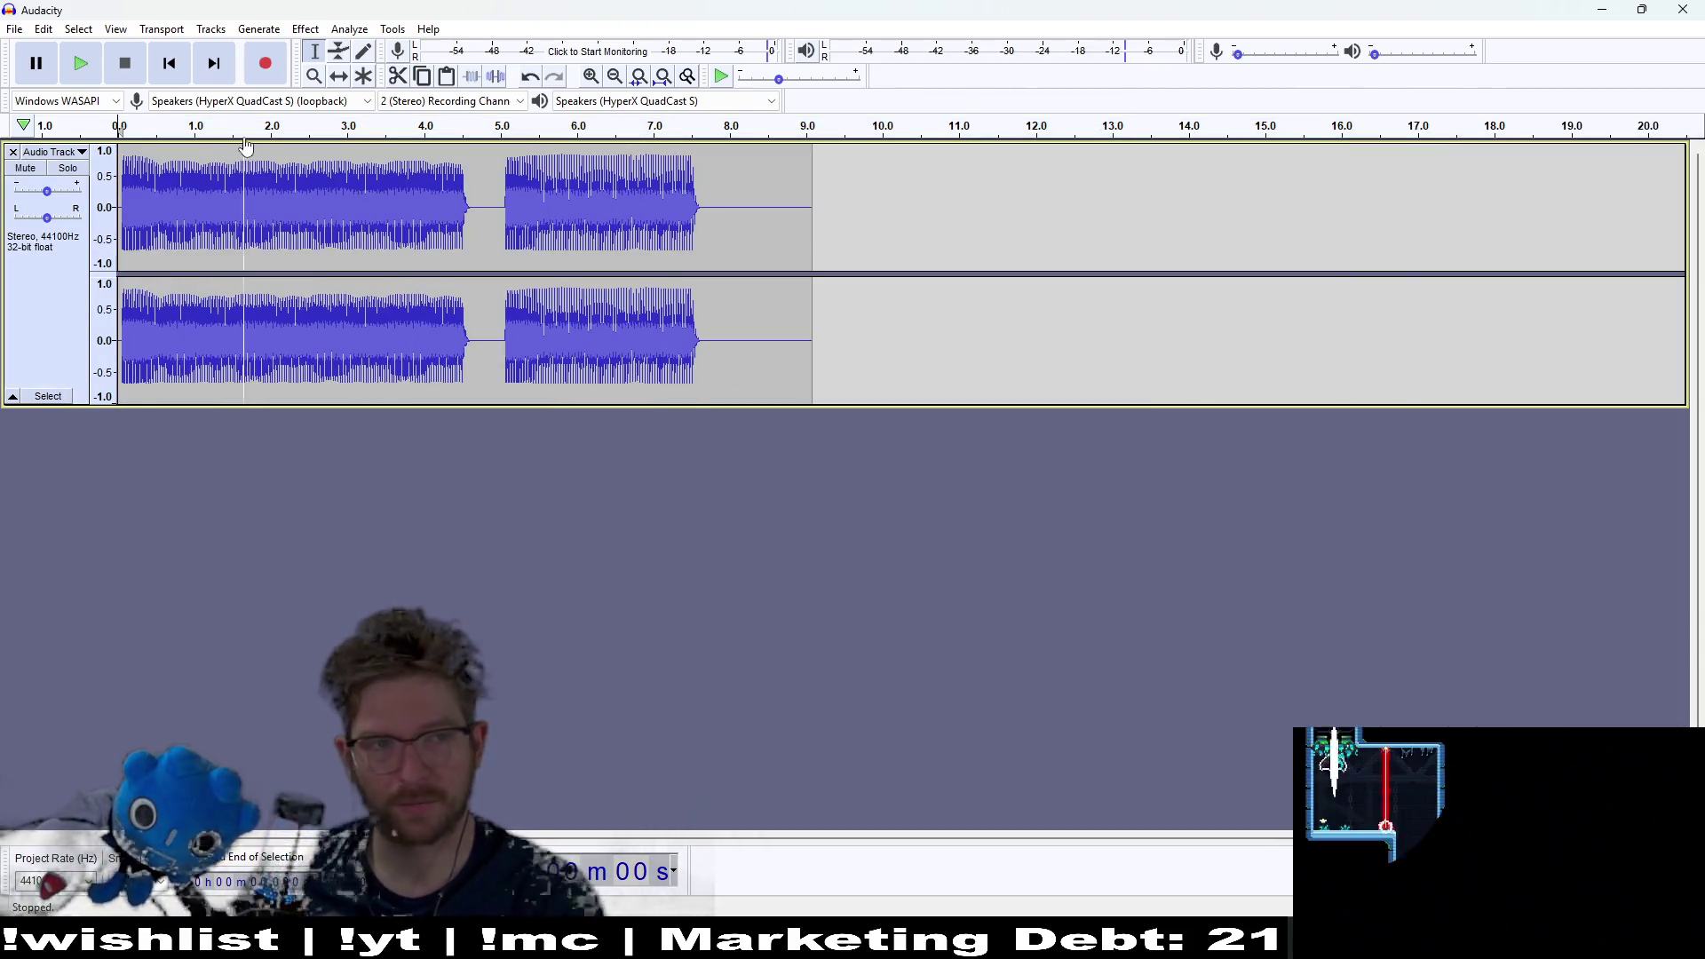
left_click(93, 70)
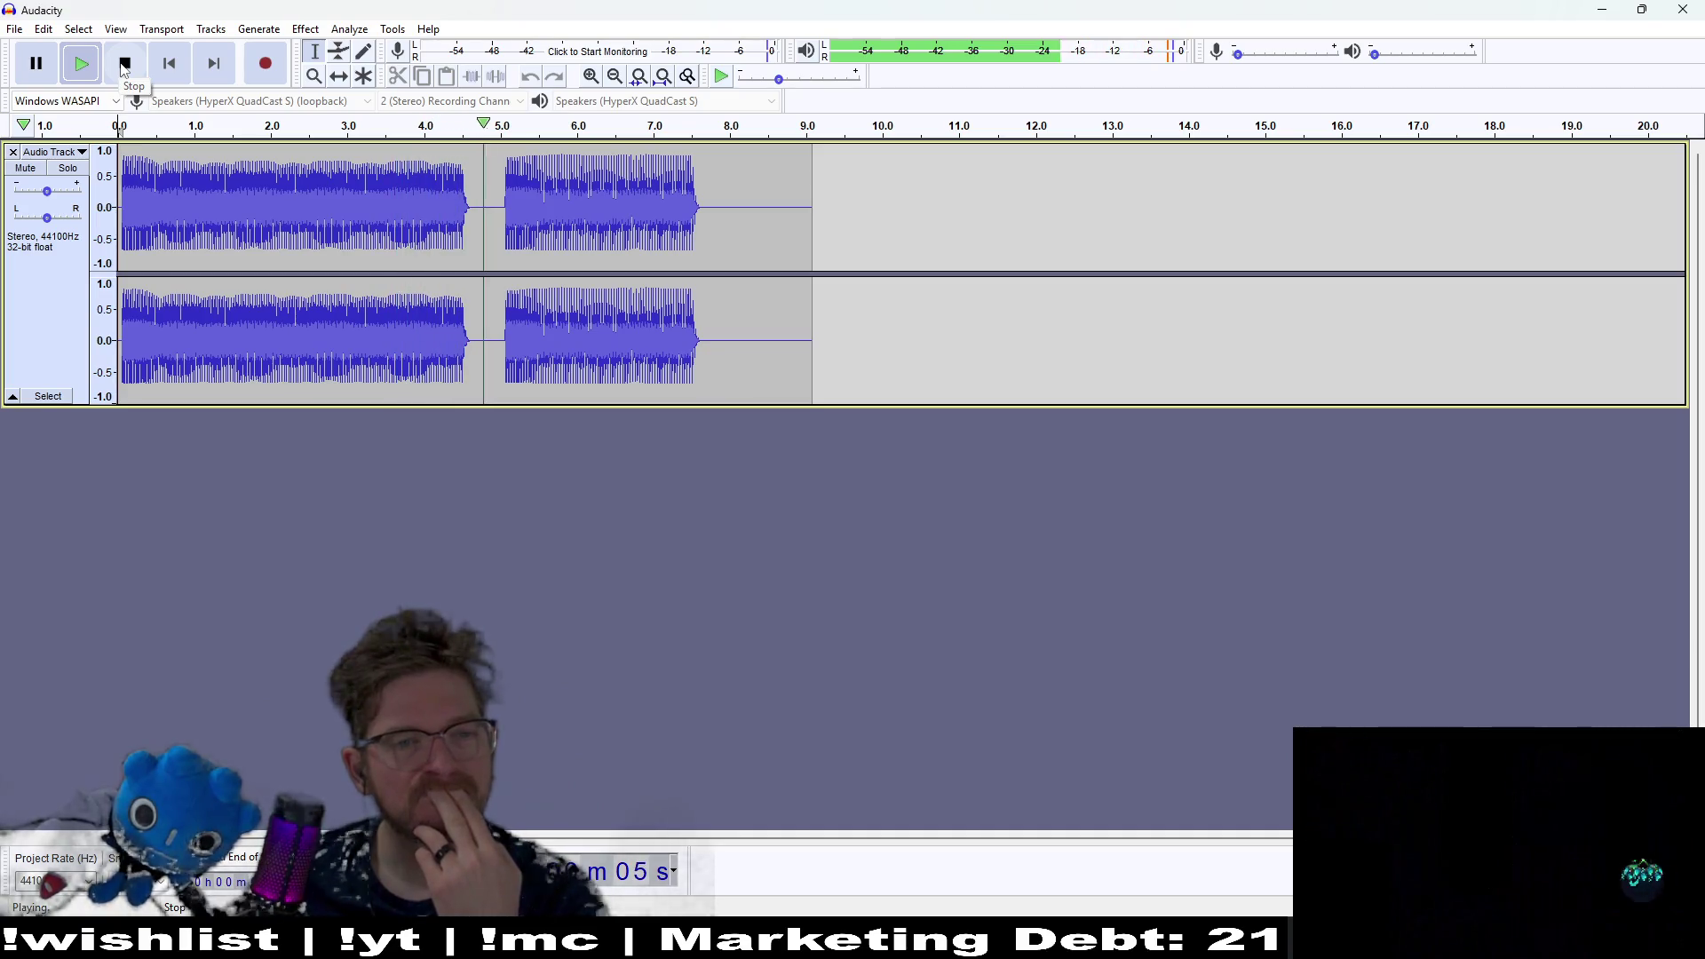
left_click(124, 64)
Step: Remove the tail from 4.5 s to 6.0 s, leaving a single 4.5-second burst
left_click_drag(853, 223, 491, 220)
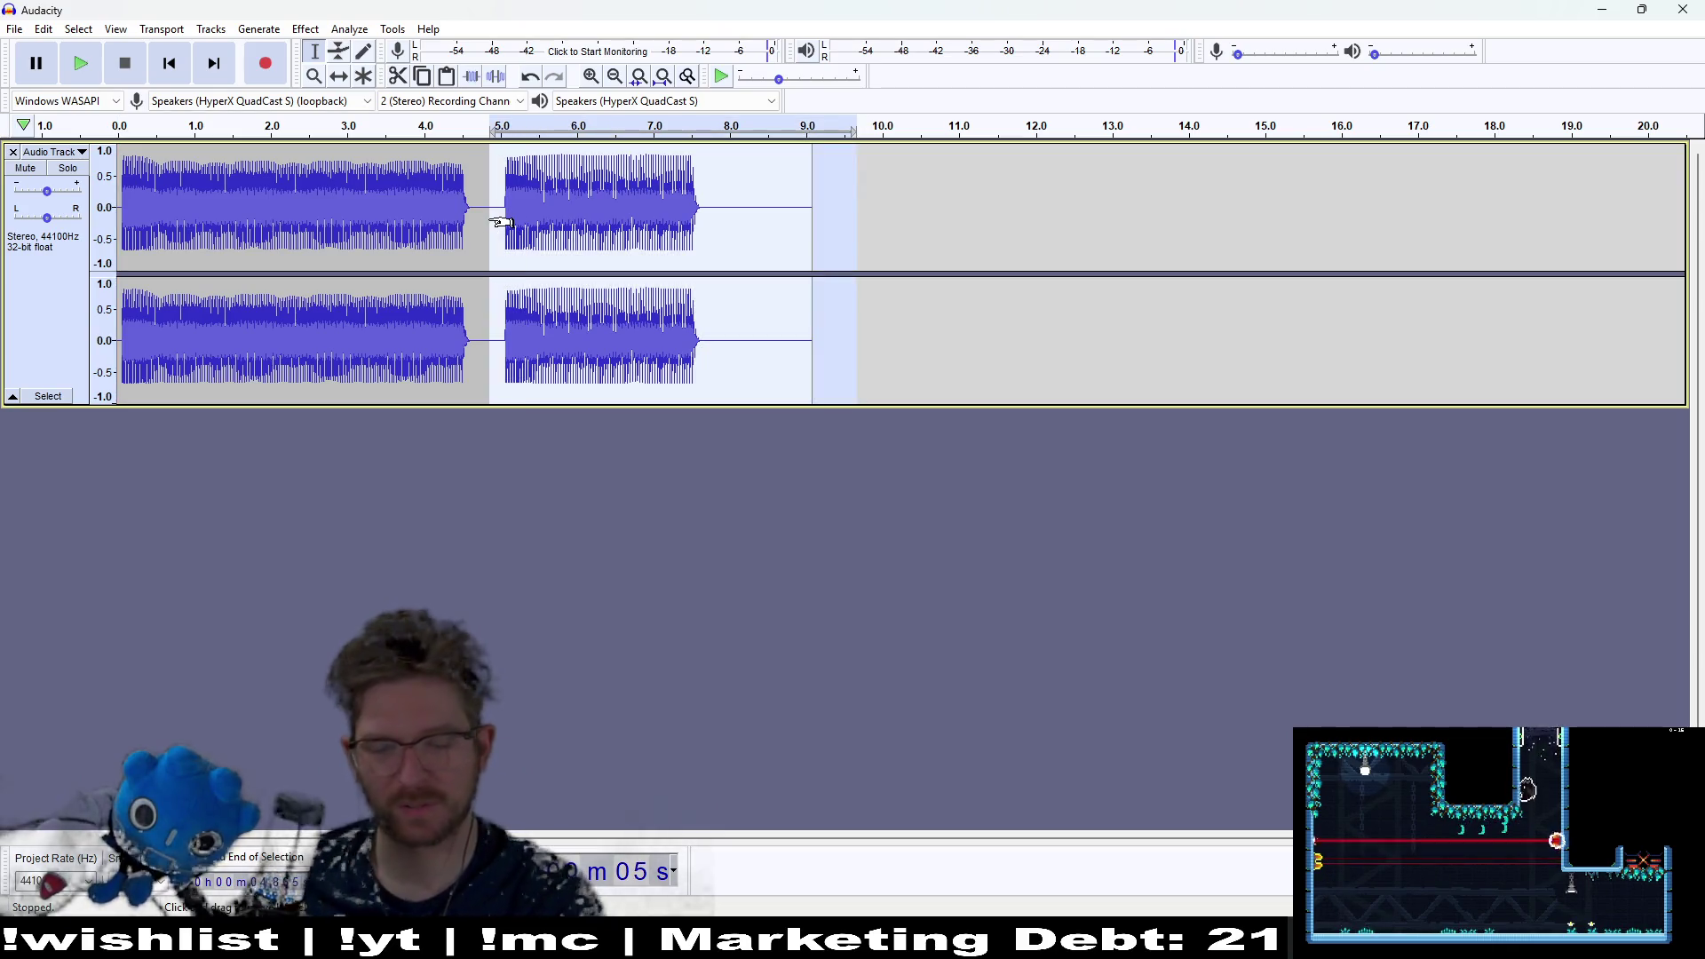
key("Delete")
key("Delete")
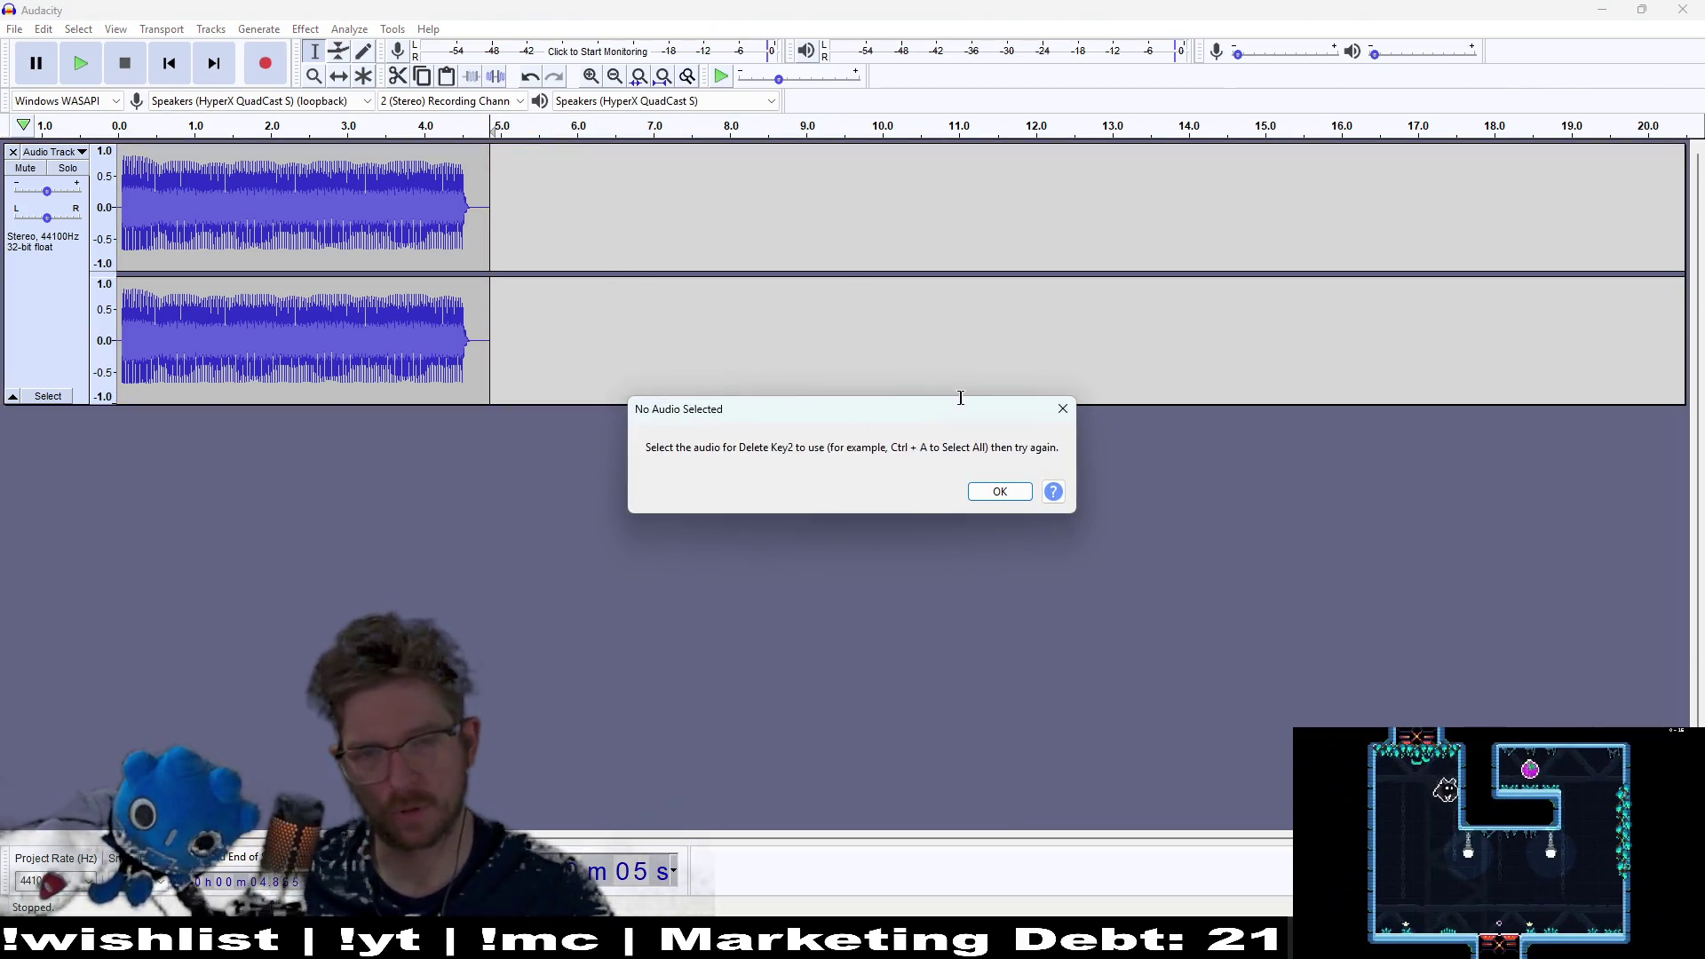
key("Return")
left_click_drag(543, 229, 463, 229)
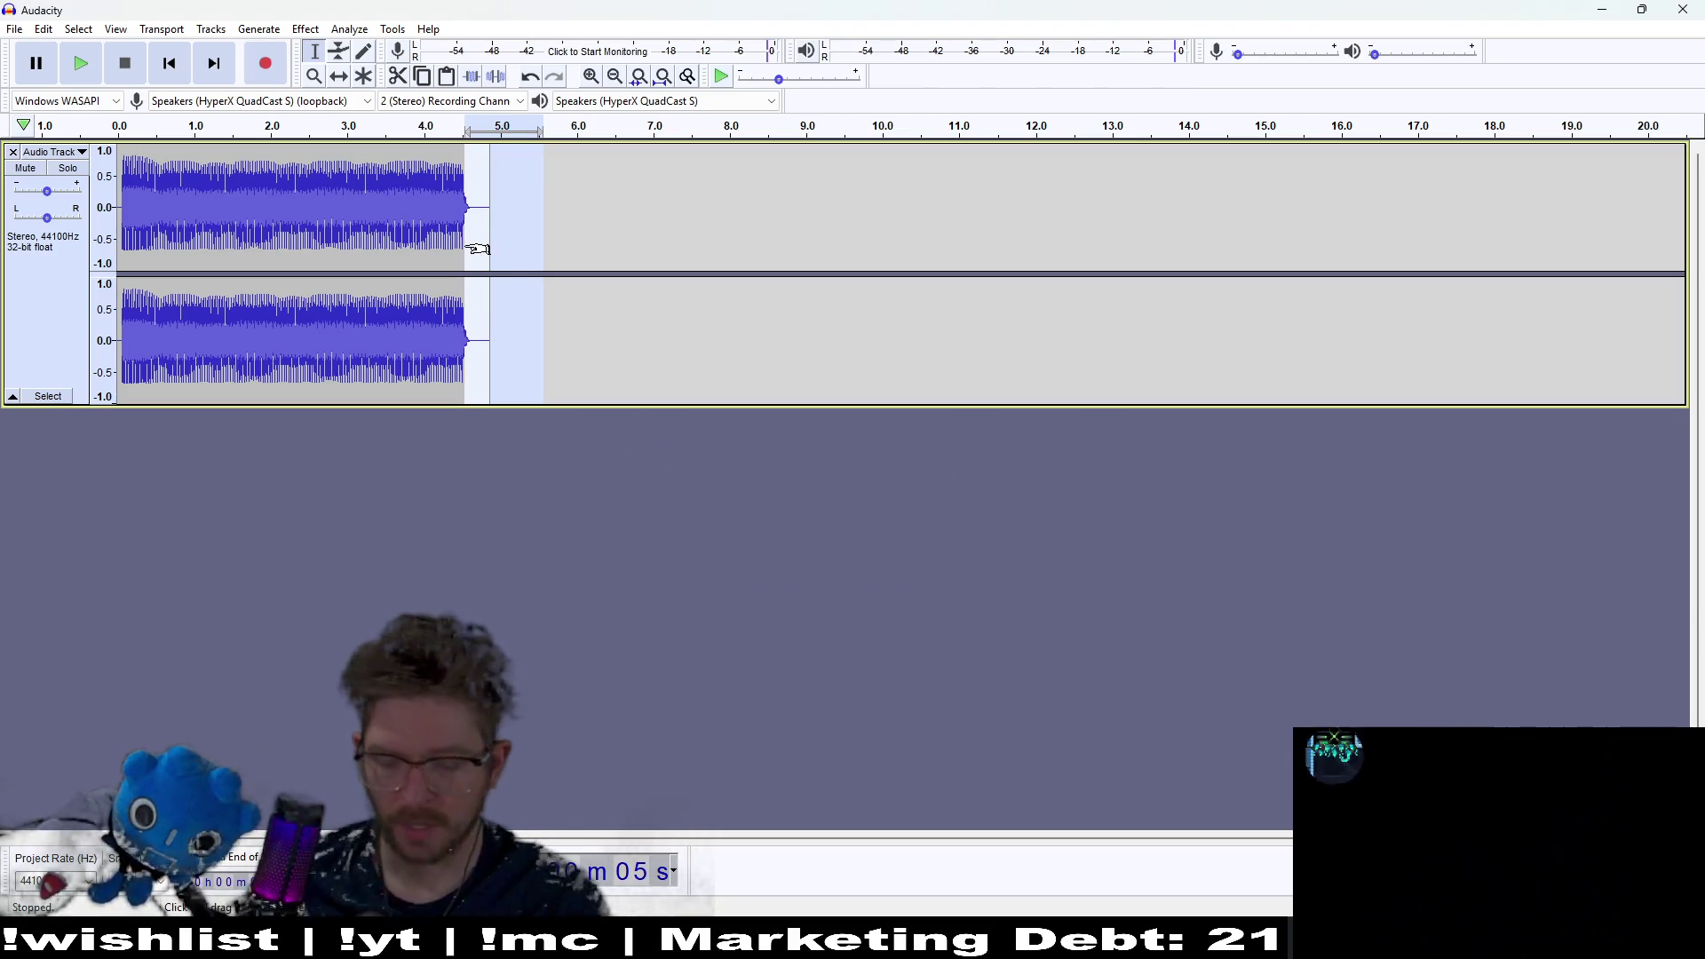
key("Delete")
key("Delete")
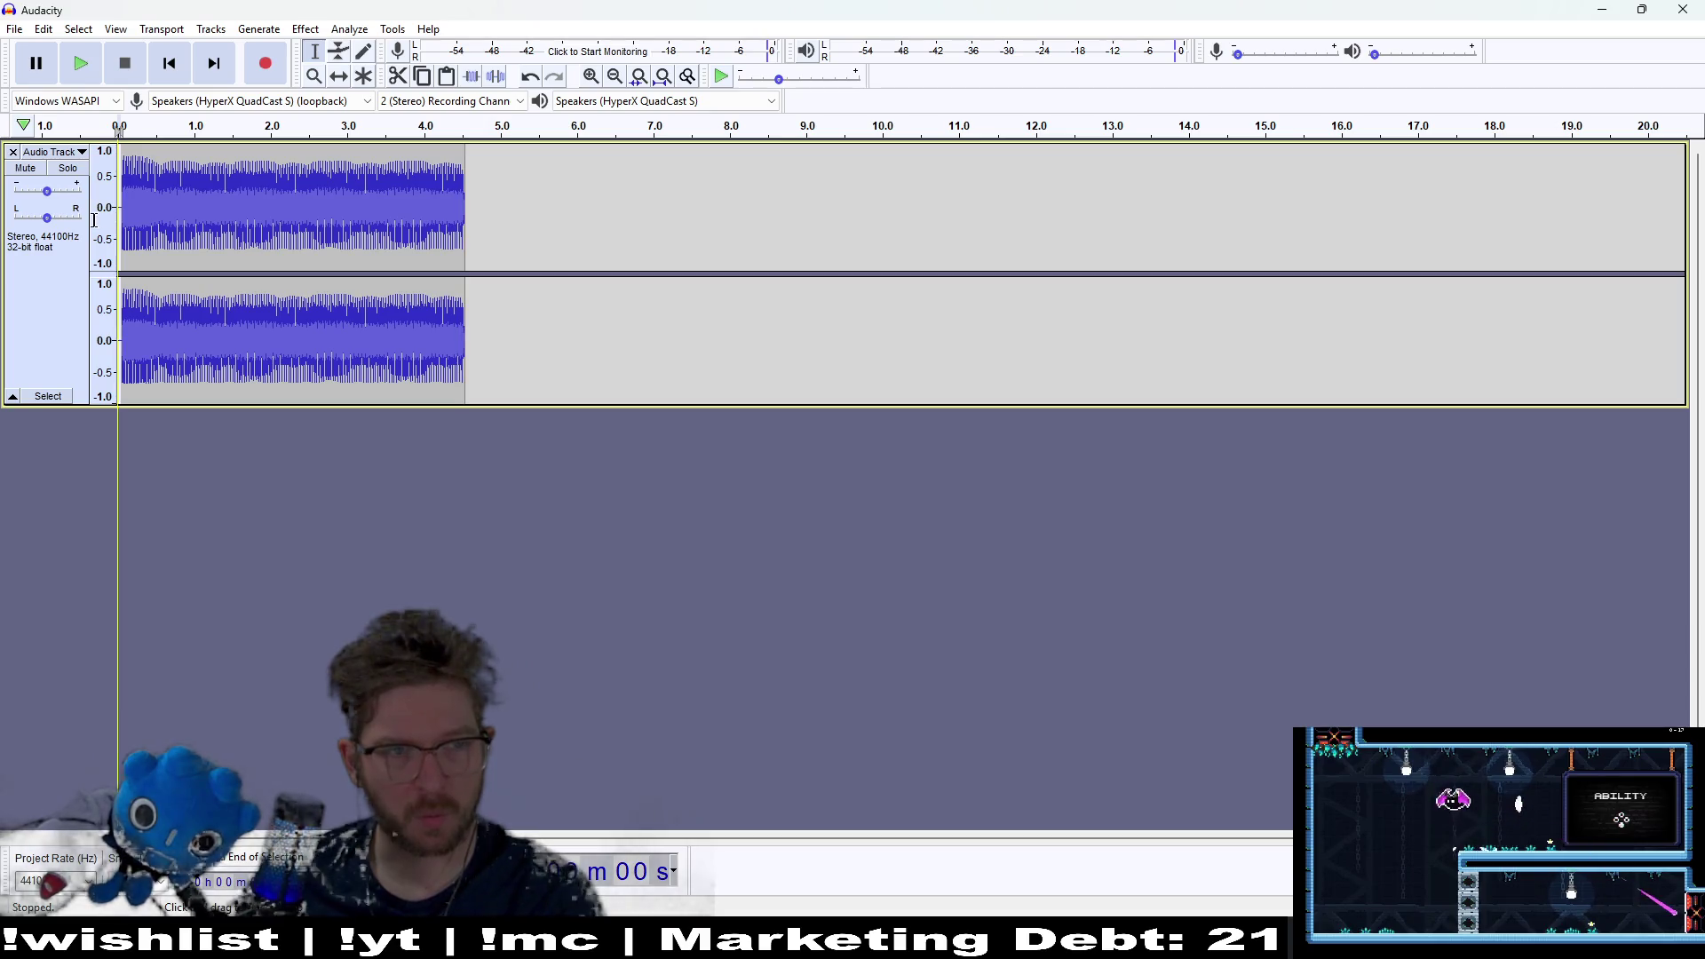
left_click_drag(475, 240, 118, 240)
left_click(305, 29)
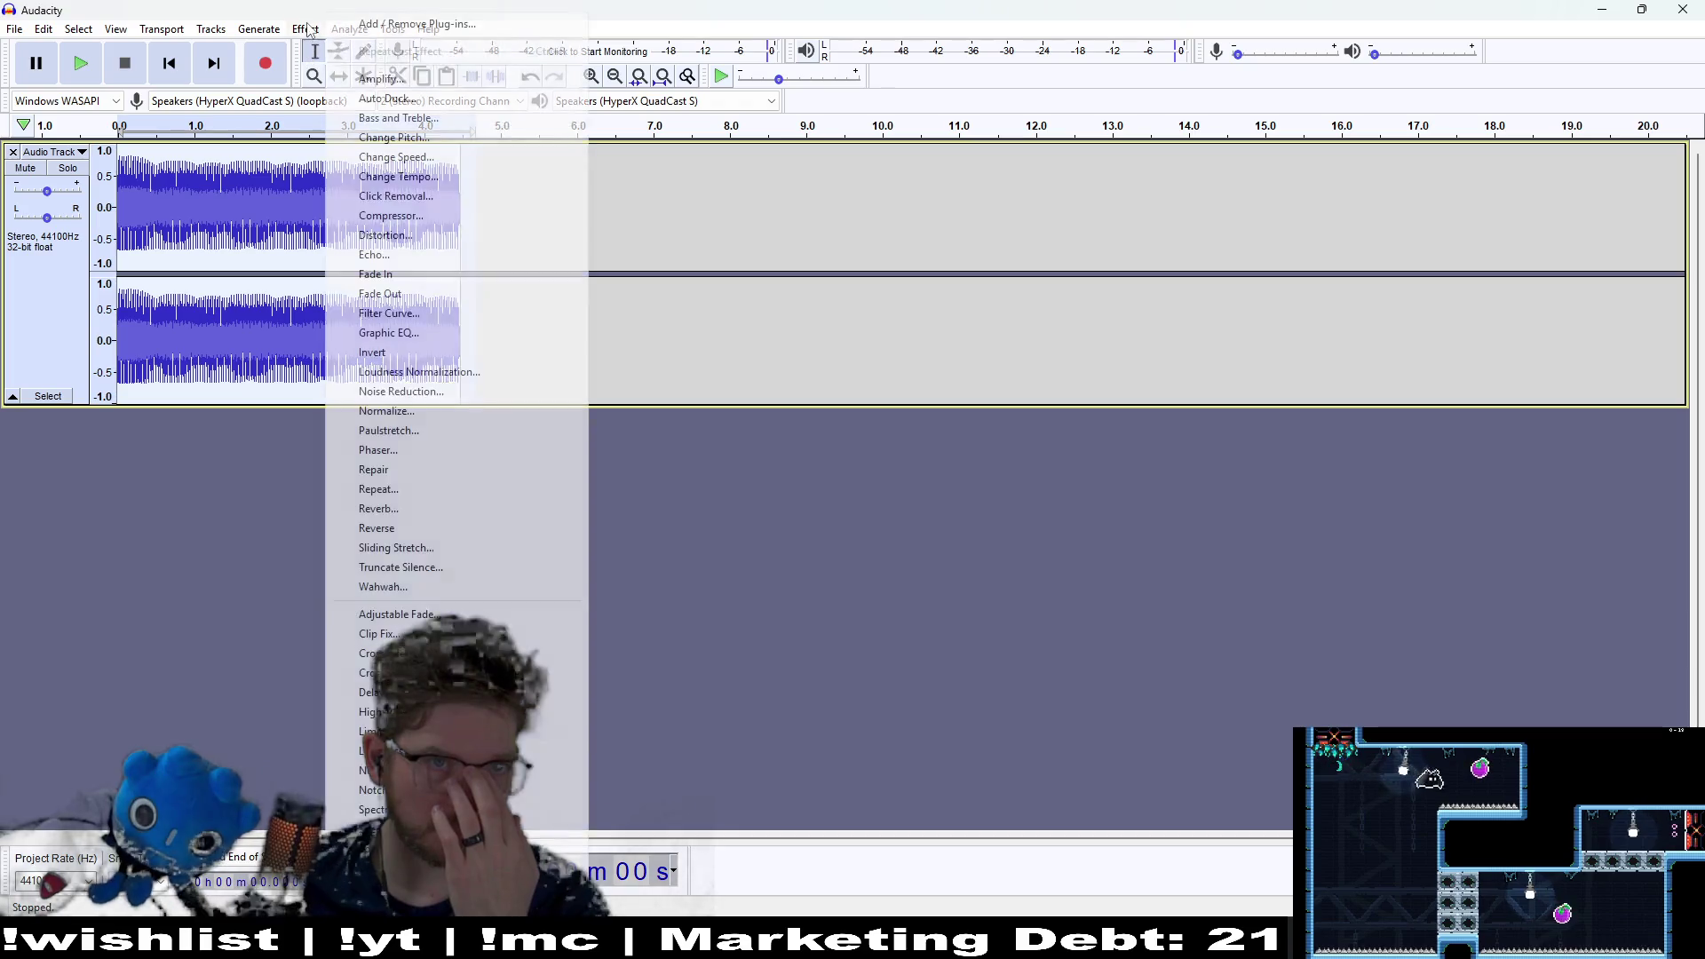
left_click(378, 76)
left_click_drag(868, 407, 859, 419)
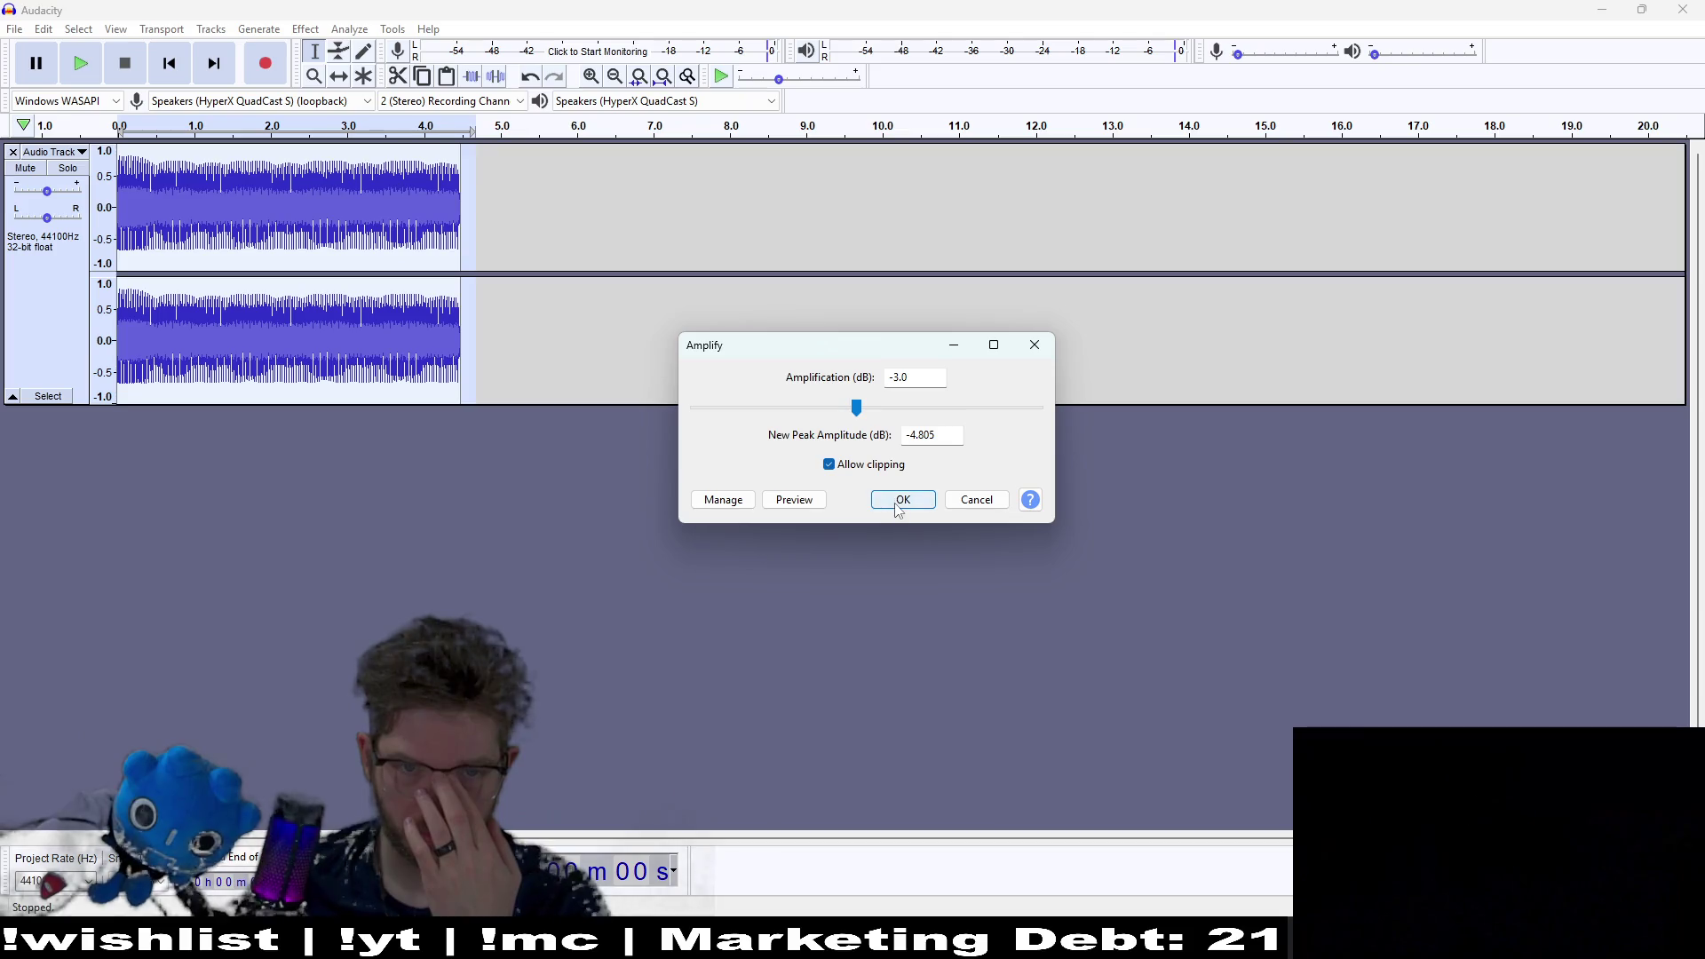
left_click(815, 501)
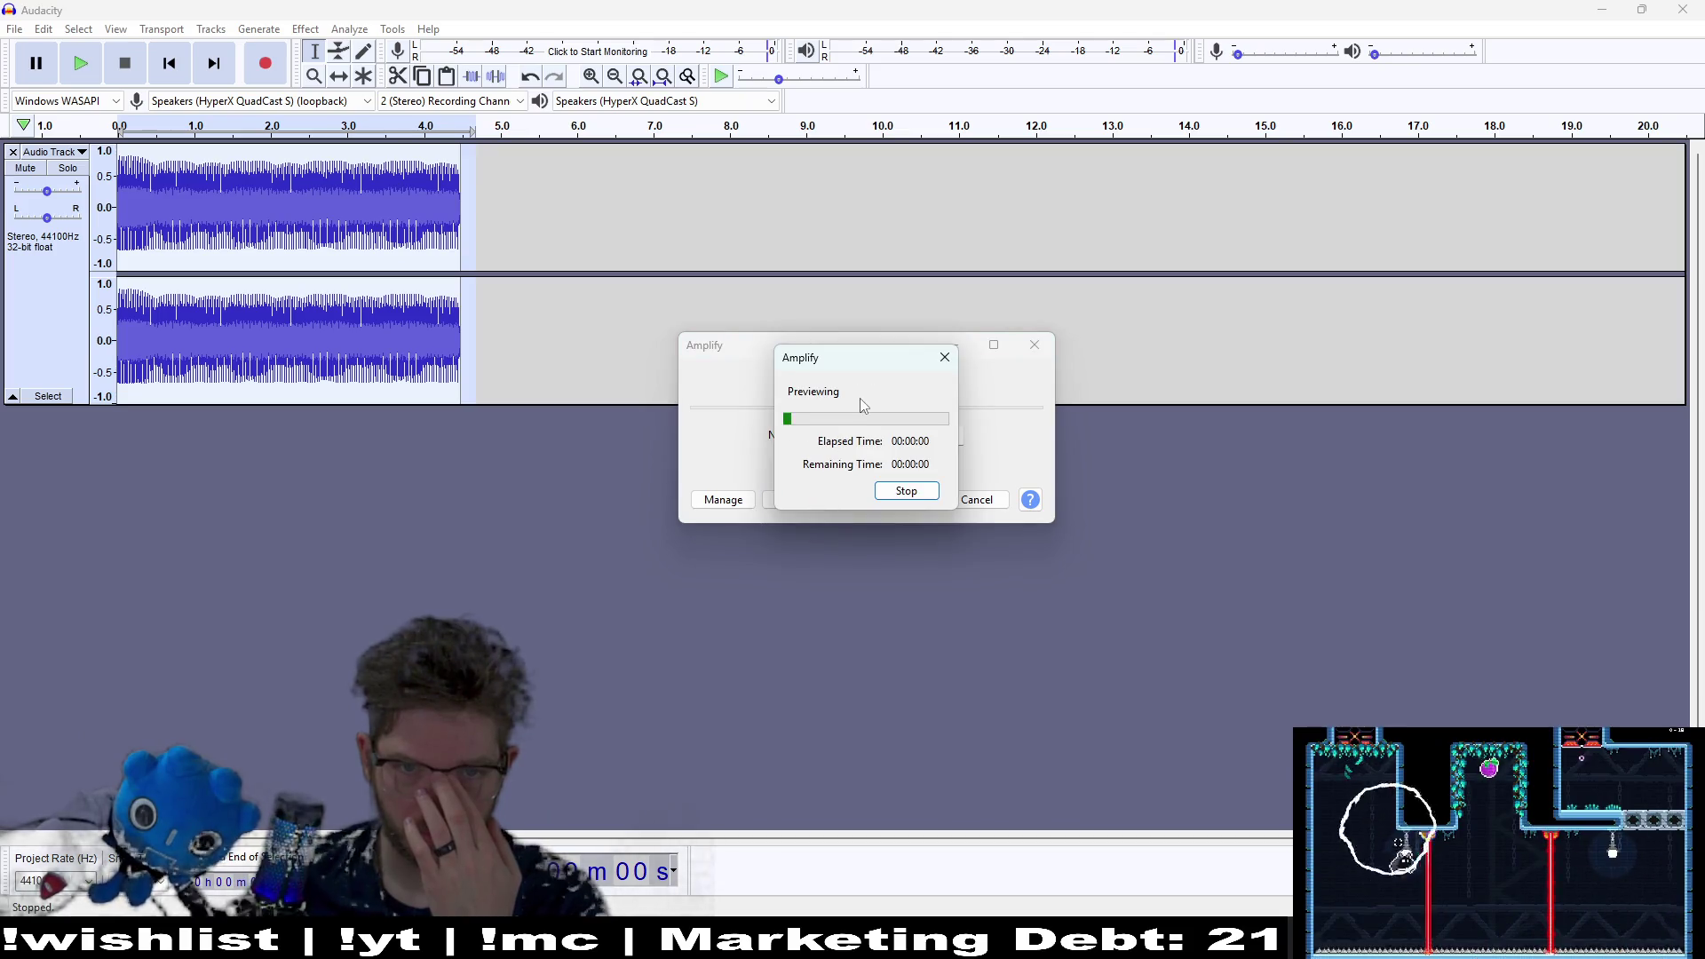
left_click(904, 491)
left_click_drag(852, 406, 857, 409)
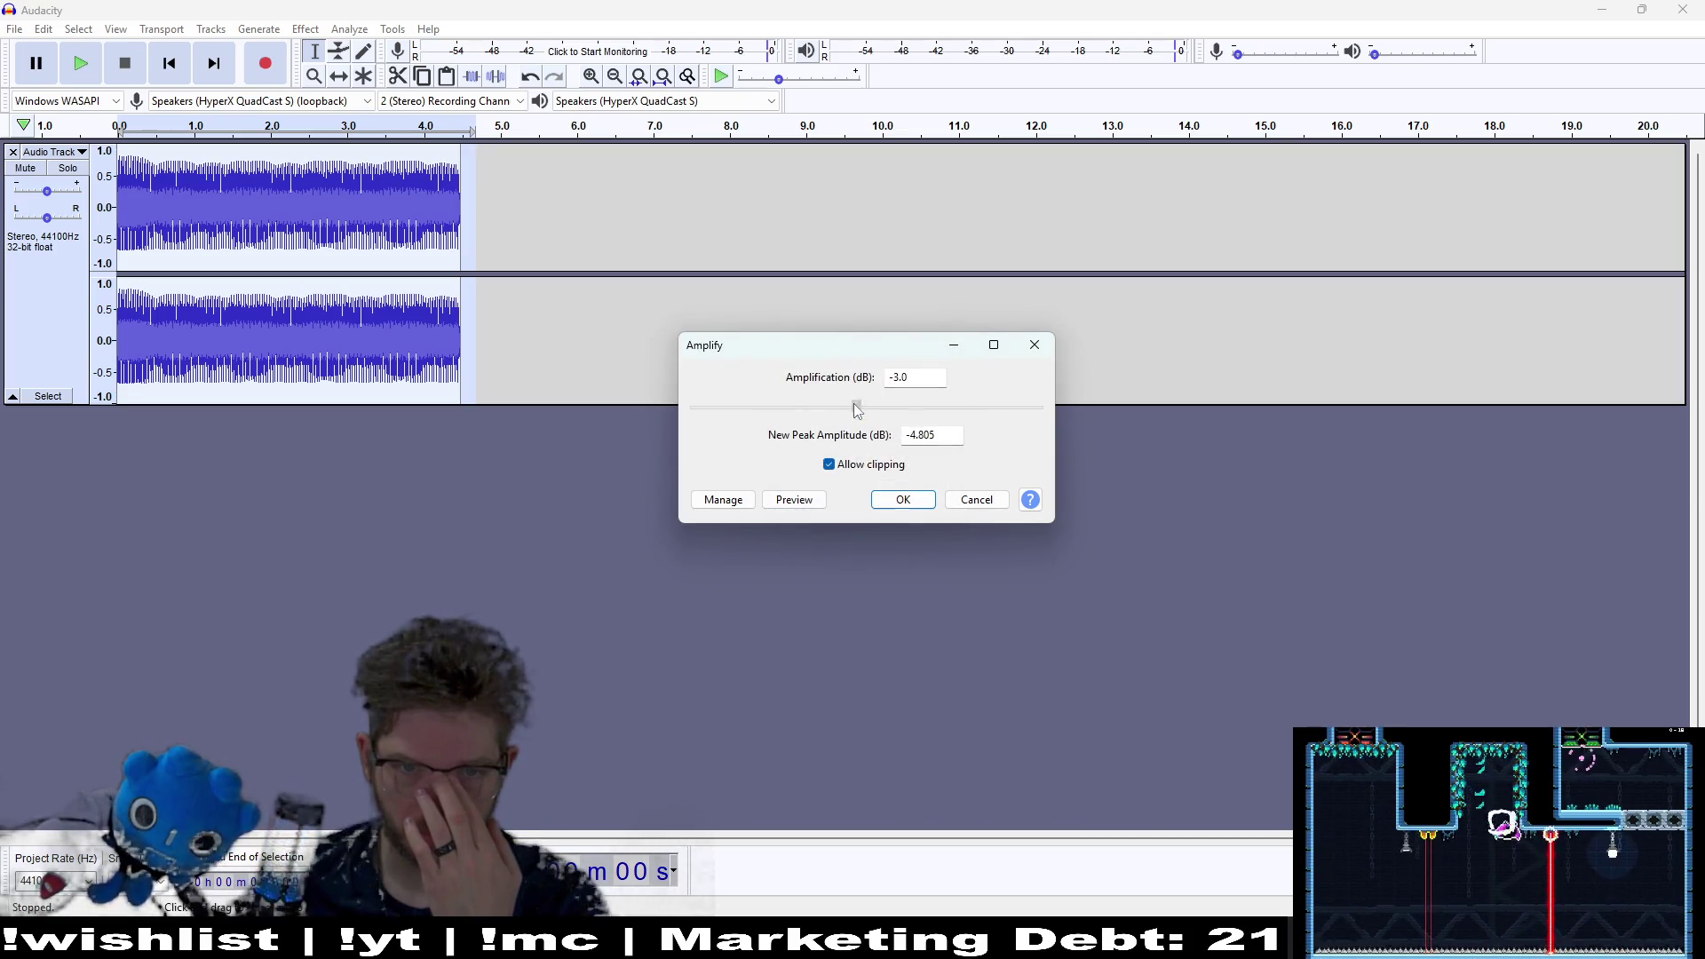
left_click(806, 500)
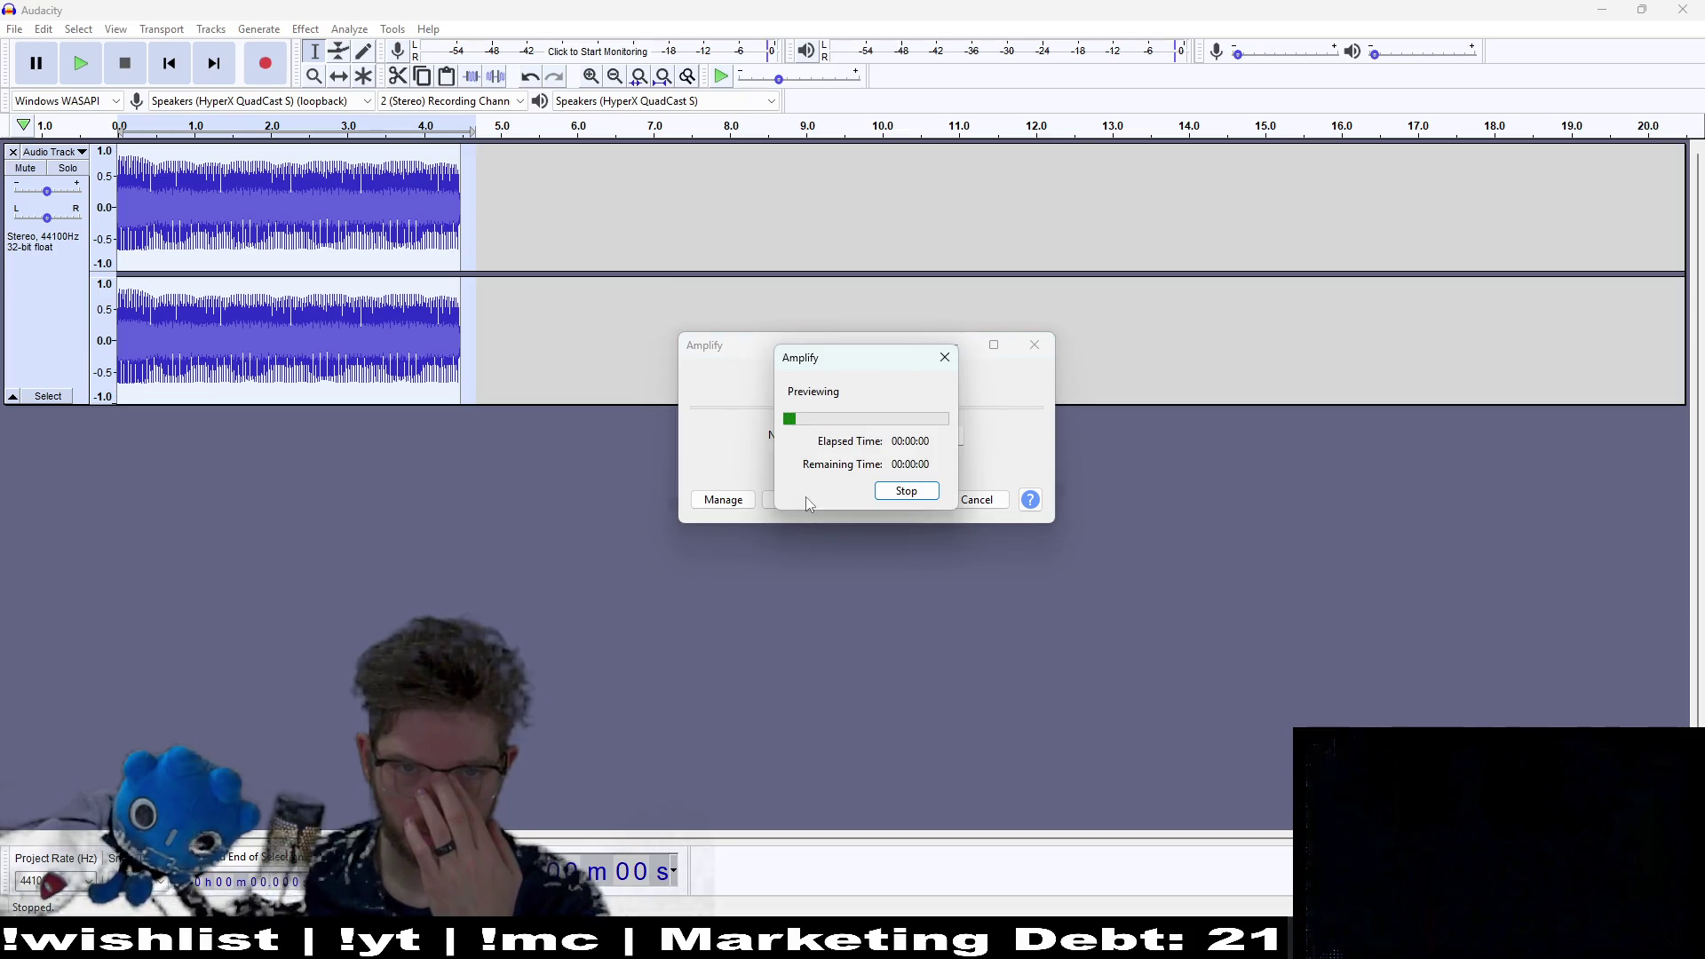
left_click(909, 494)
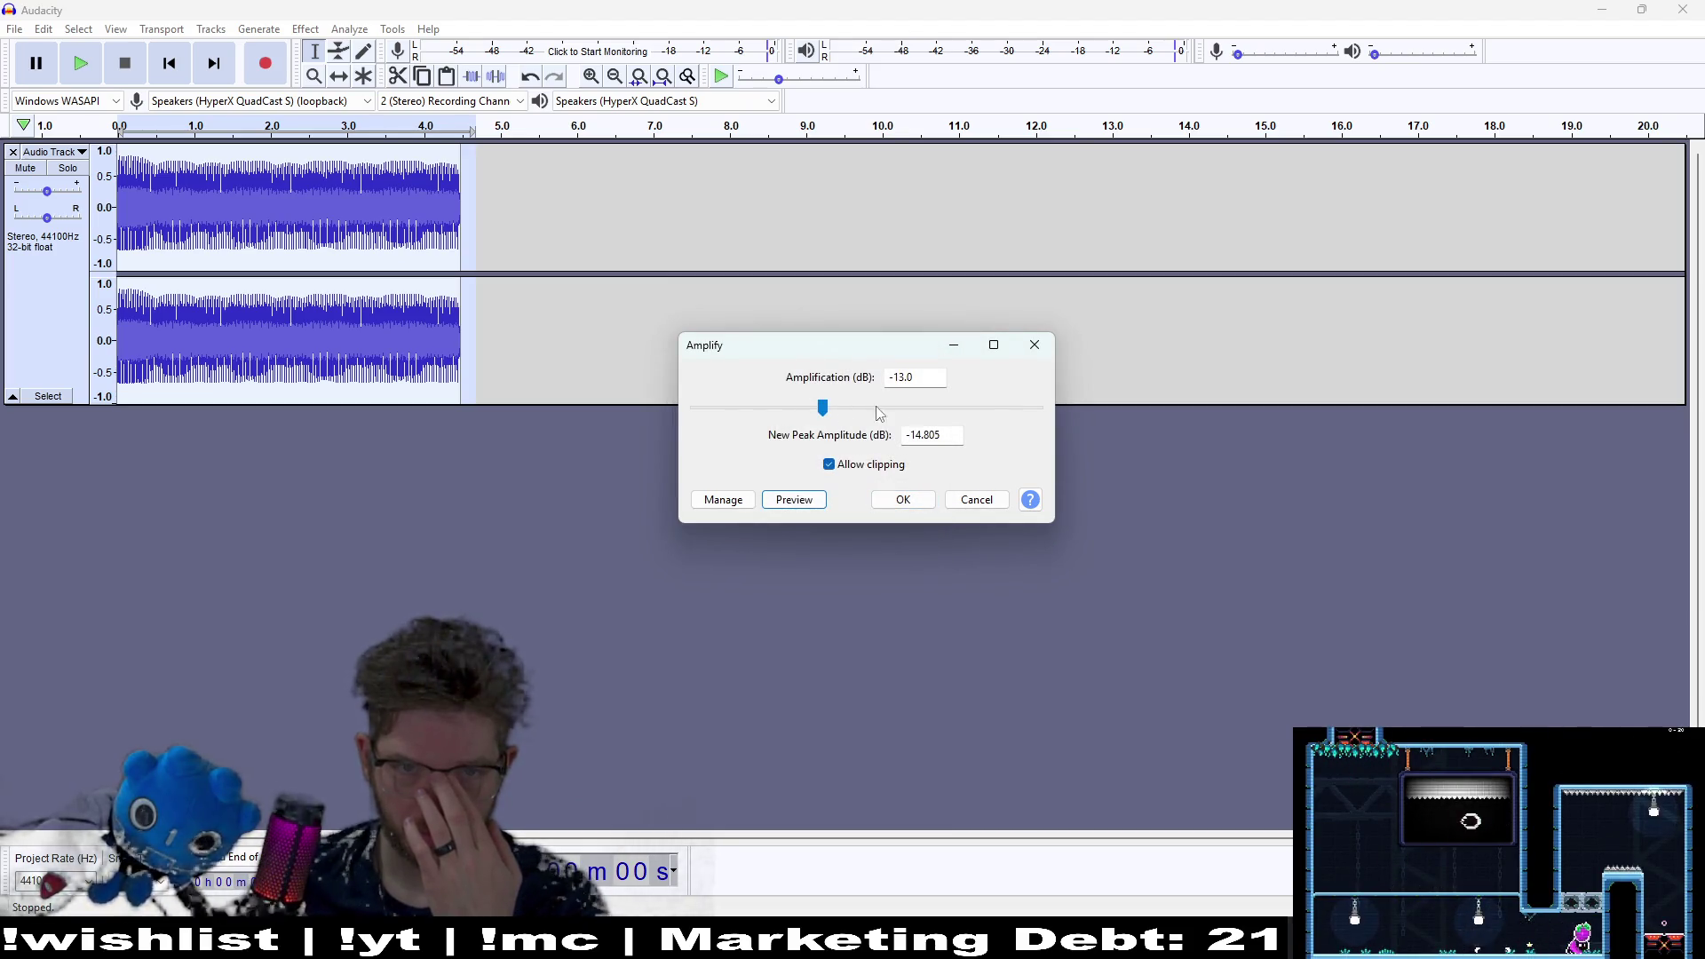
left_click(1034, 346)
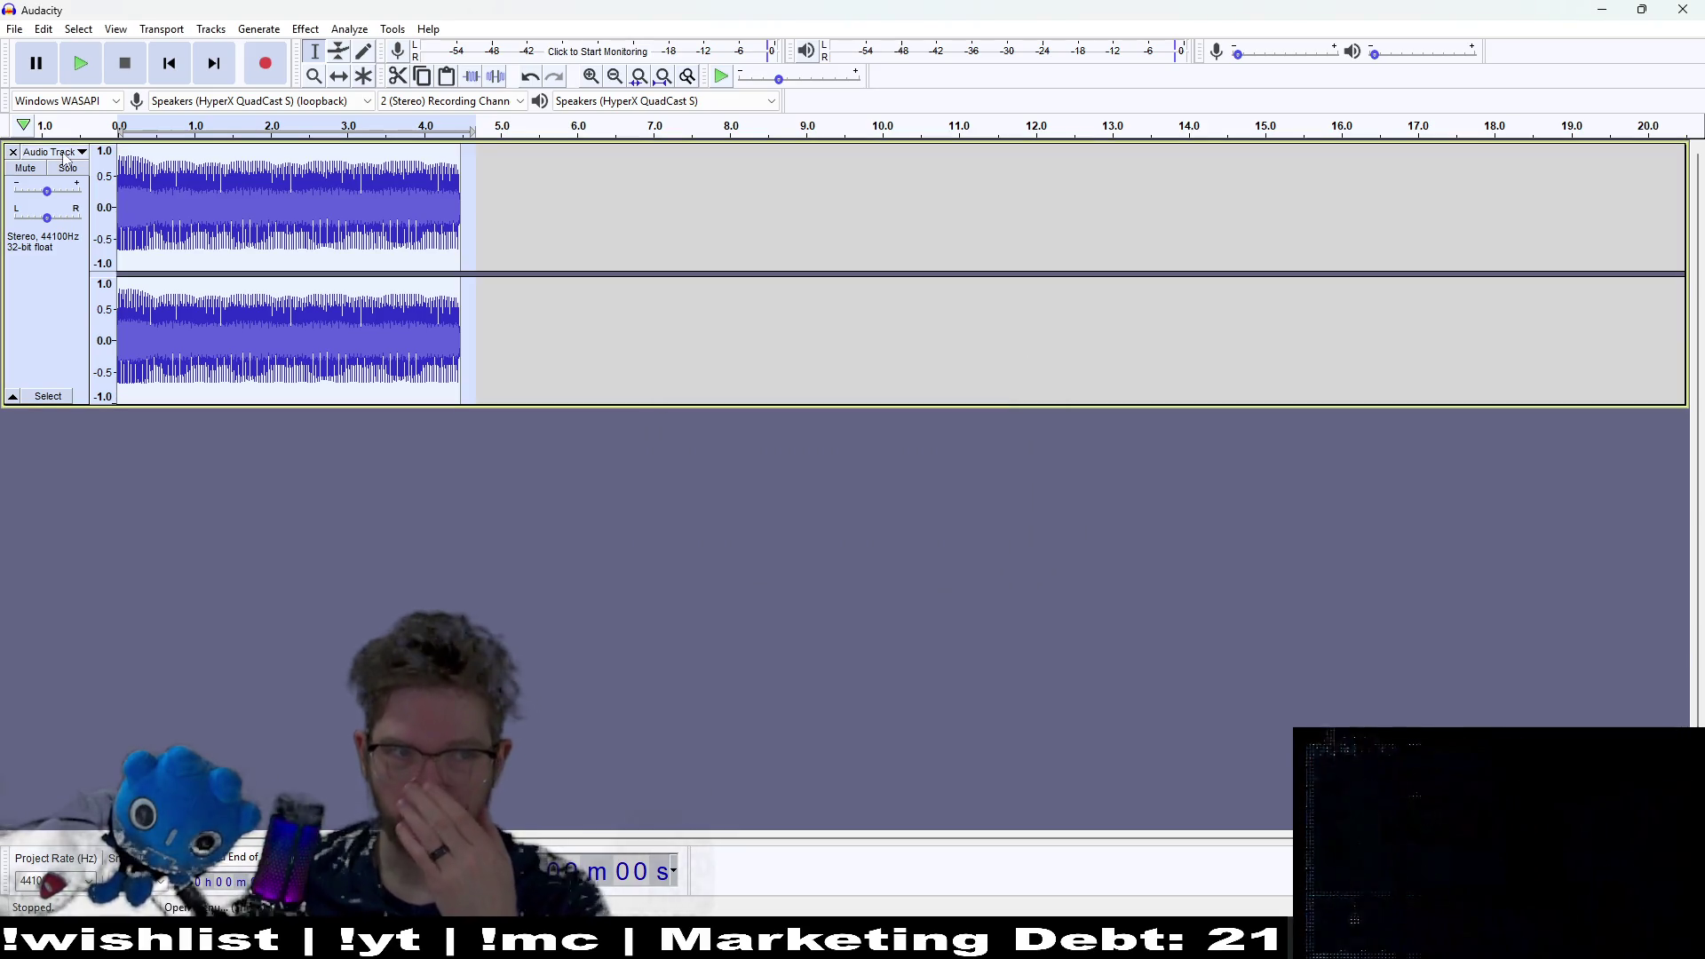
Step: Export the trimmed clip from Audacity as power_generator.wav in the game's effects sound folder
left_click(14, 29)
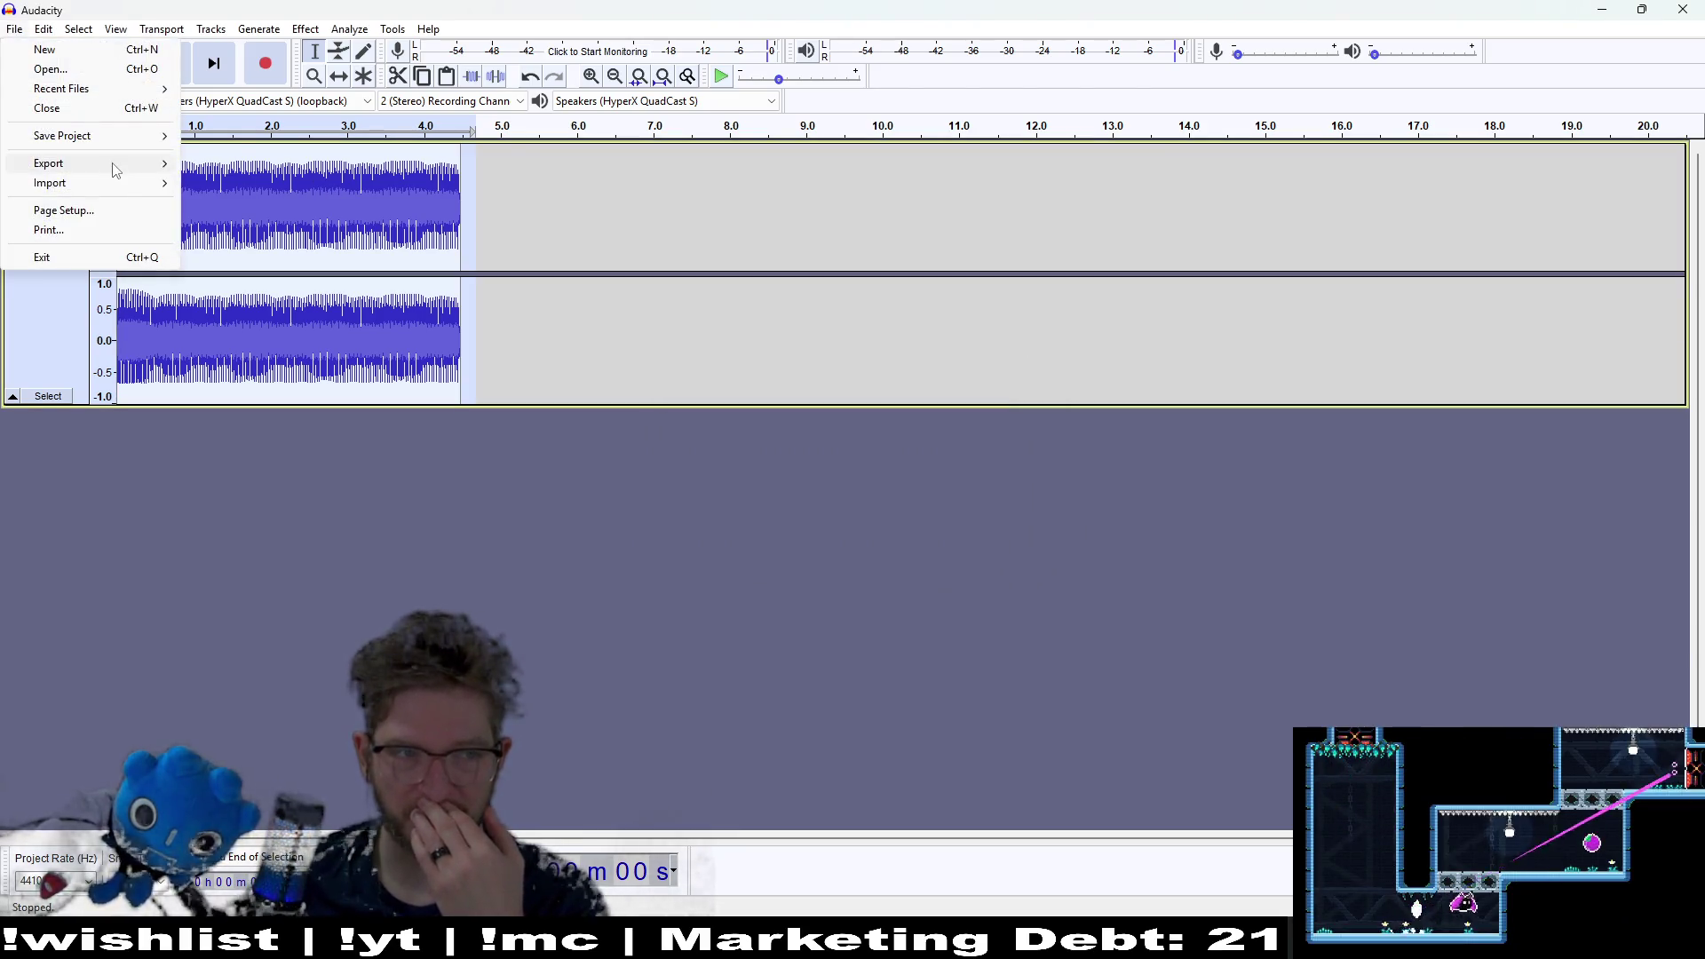
mouse_move(74, 167)
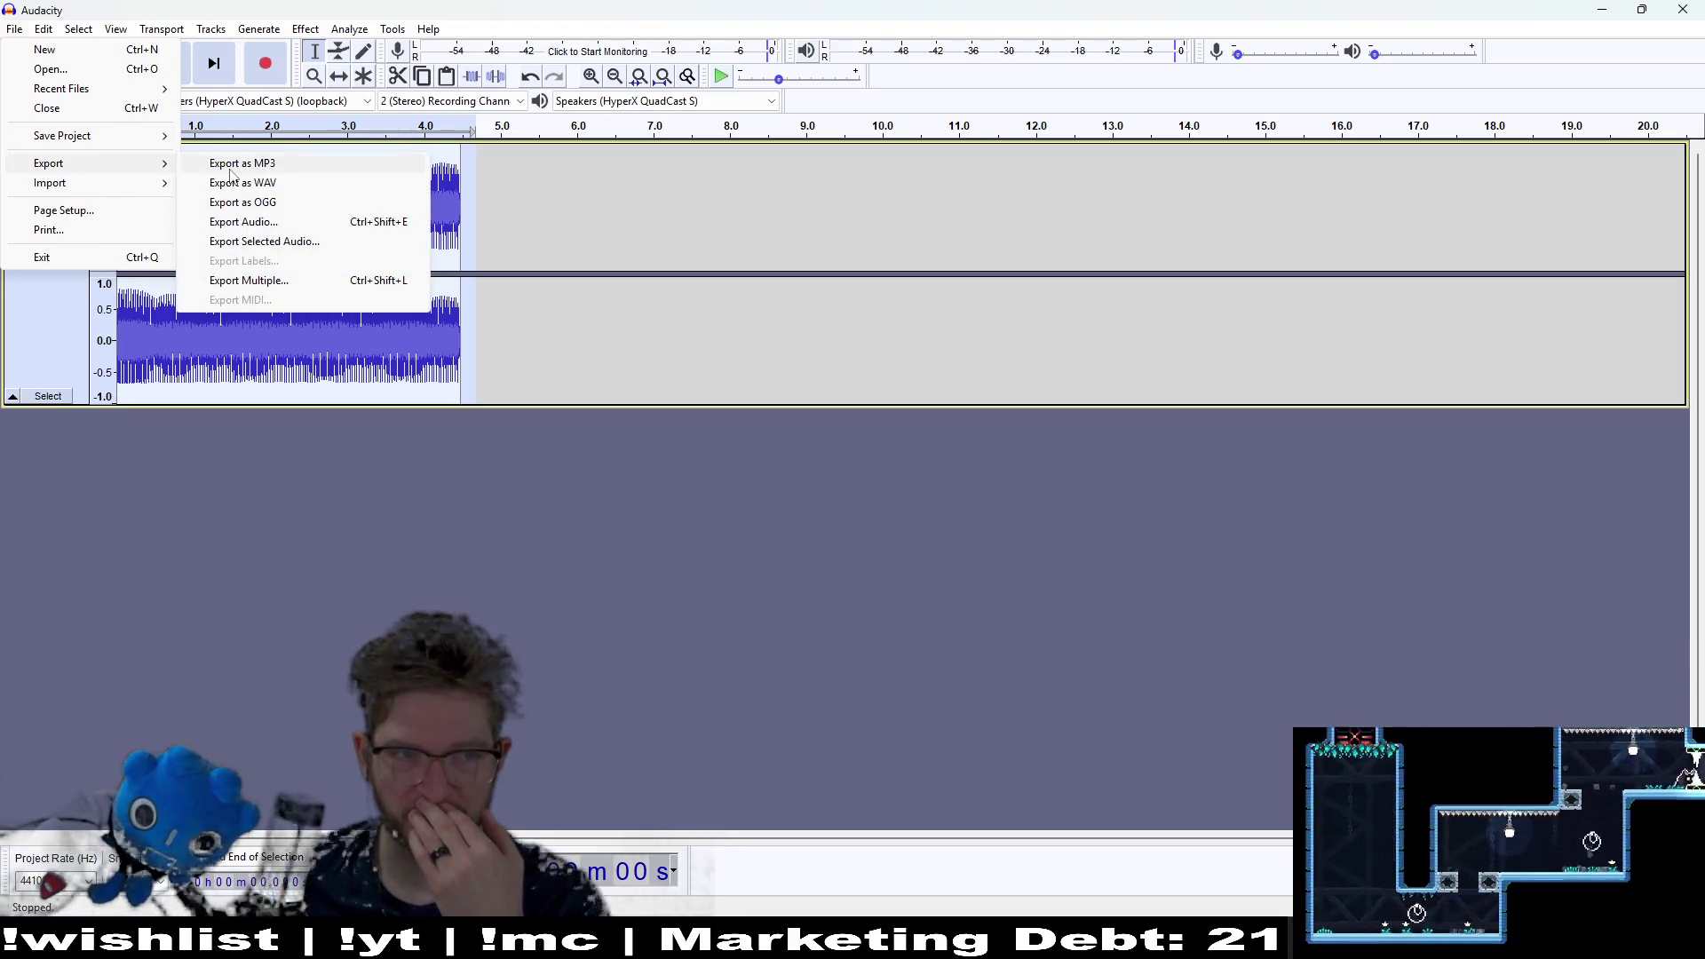
left_click(244, 183)
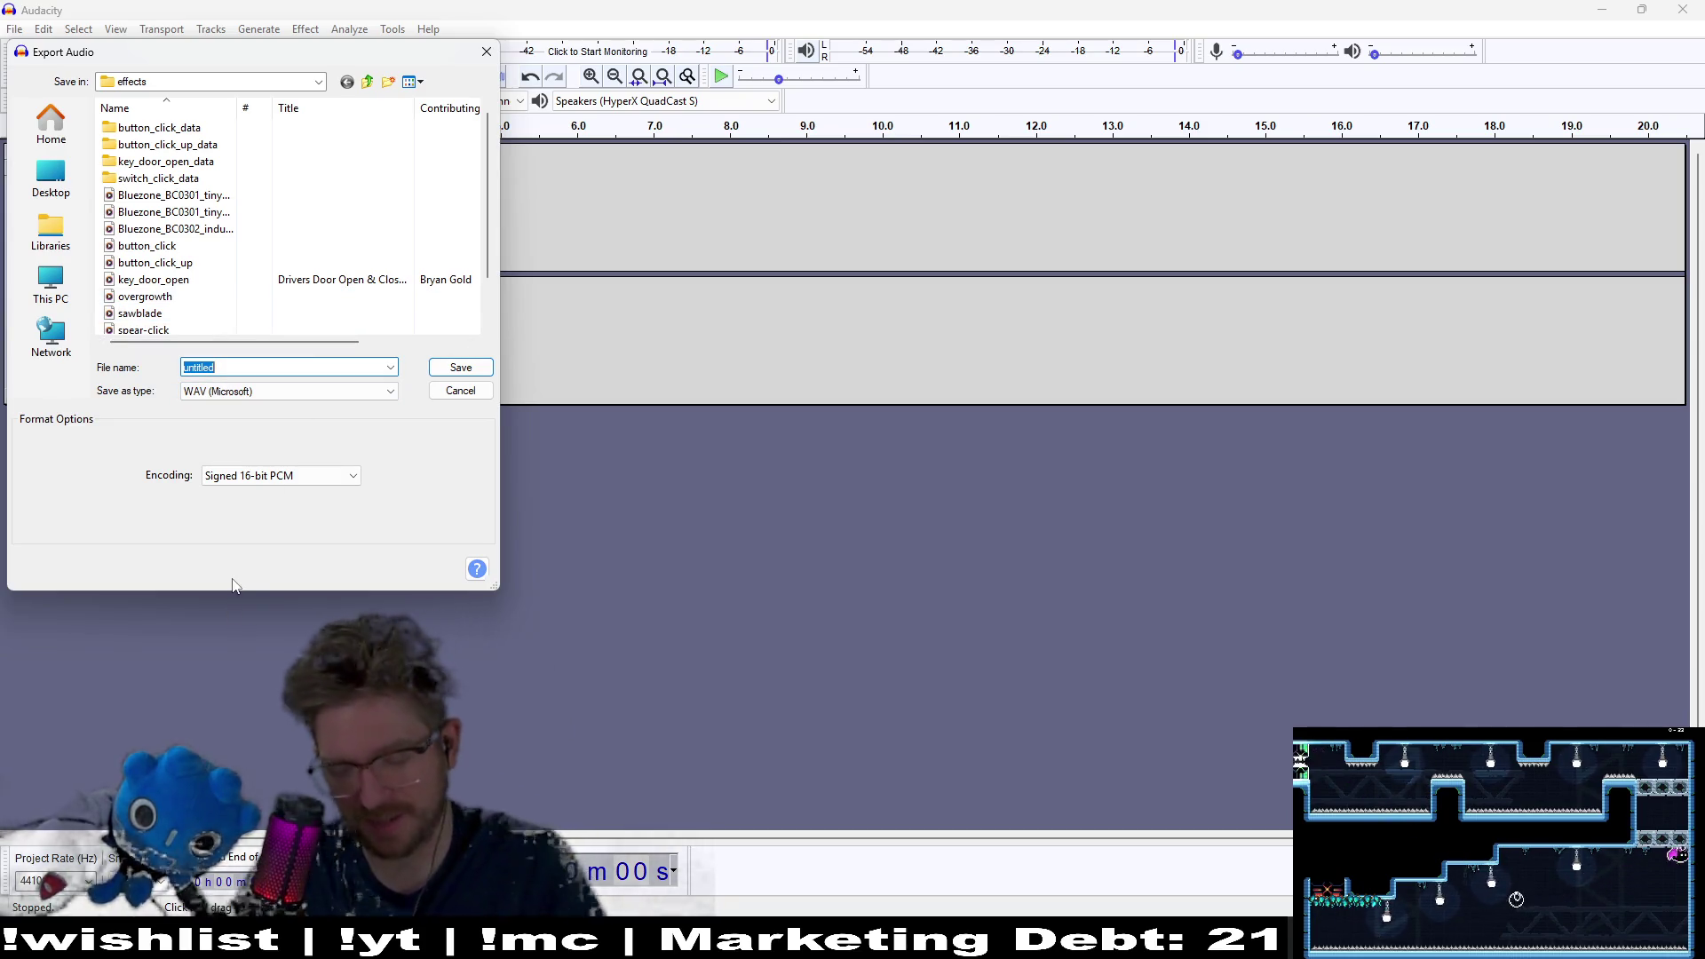
type("power")
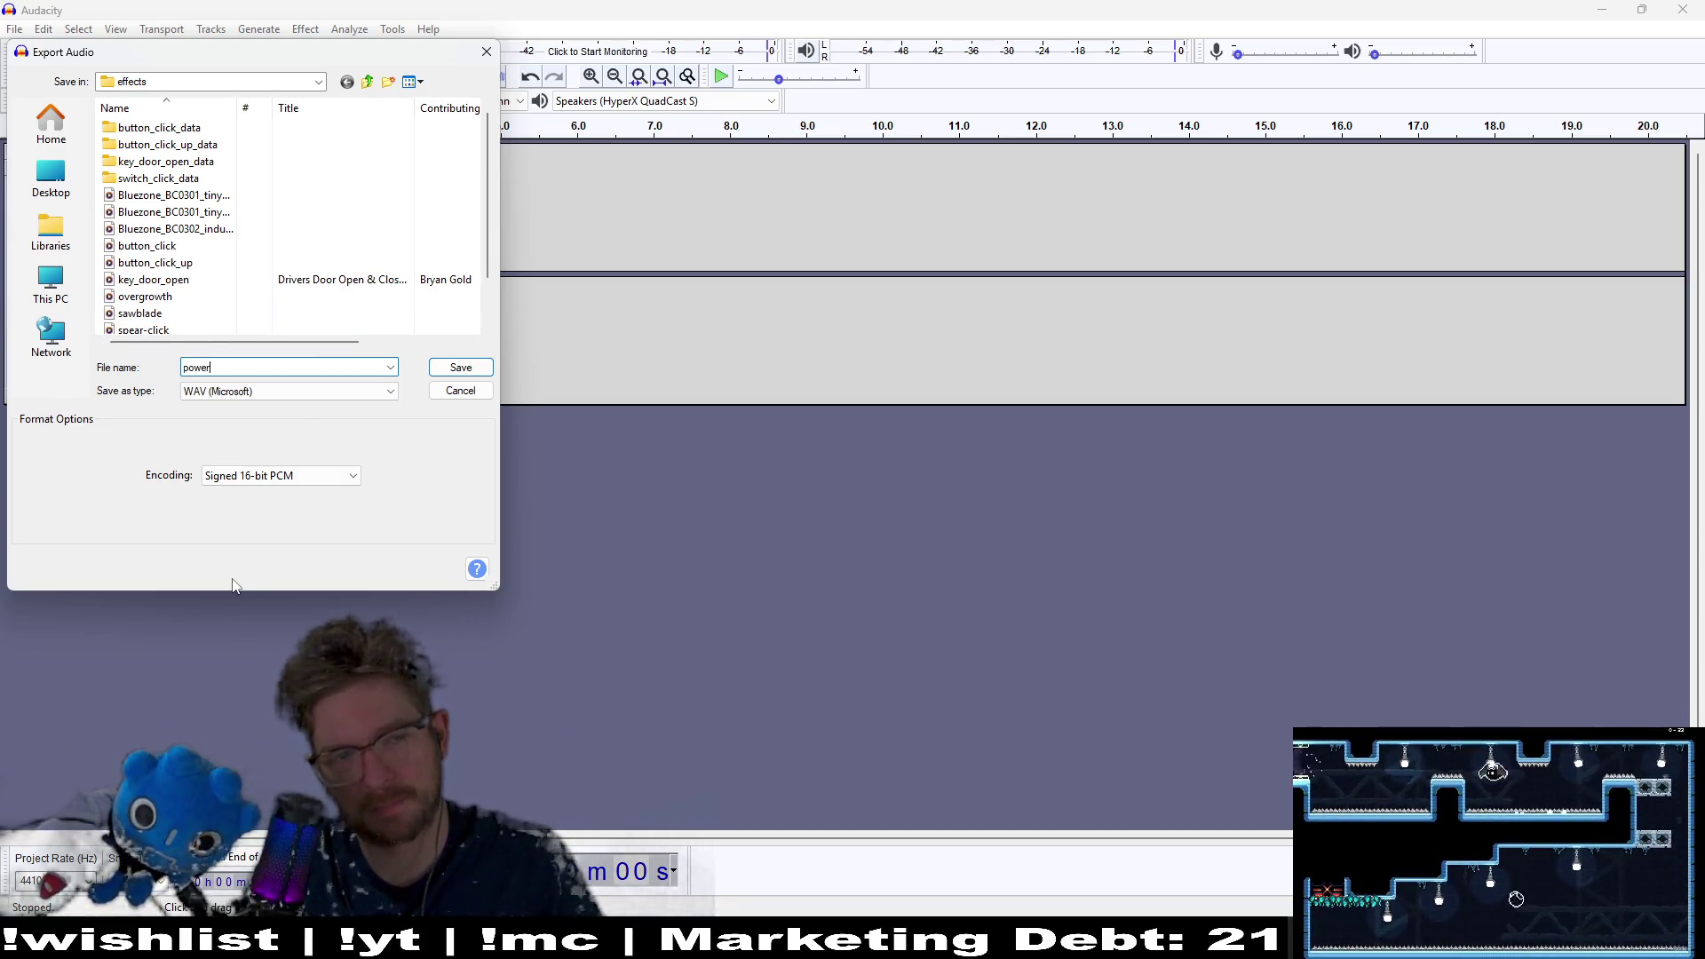
type("_generator")
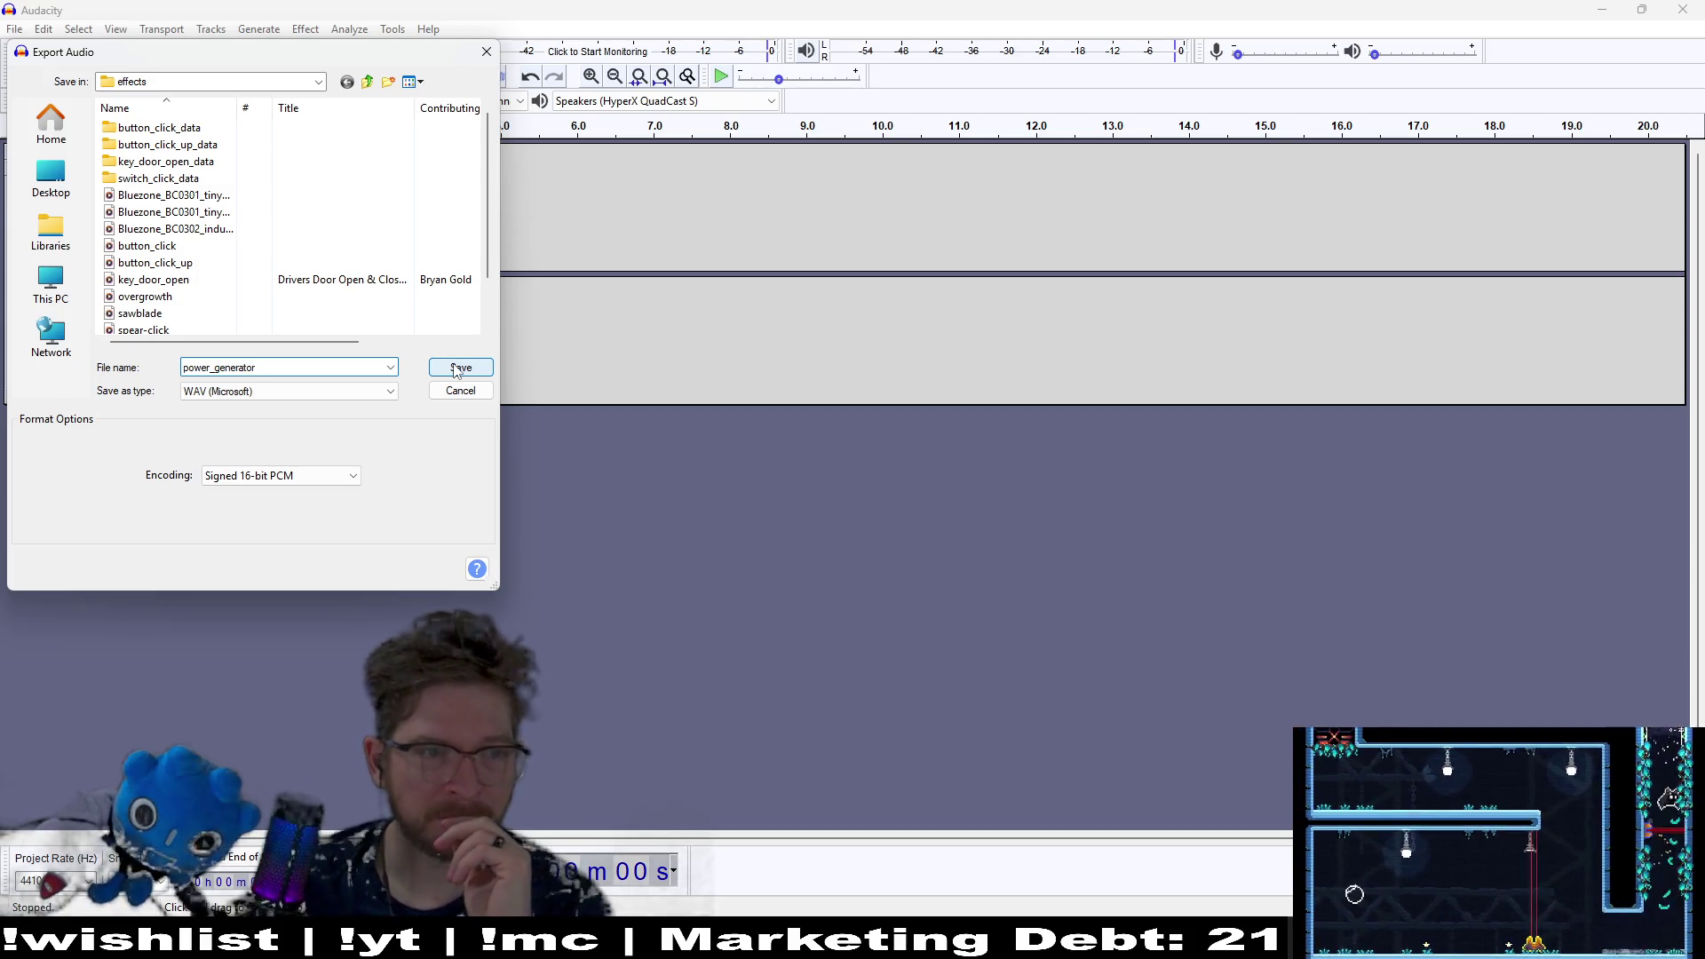
left_click(458, 368)
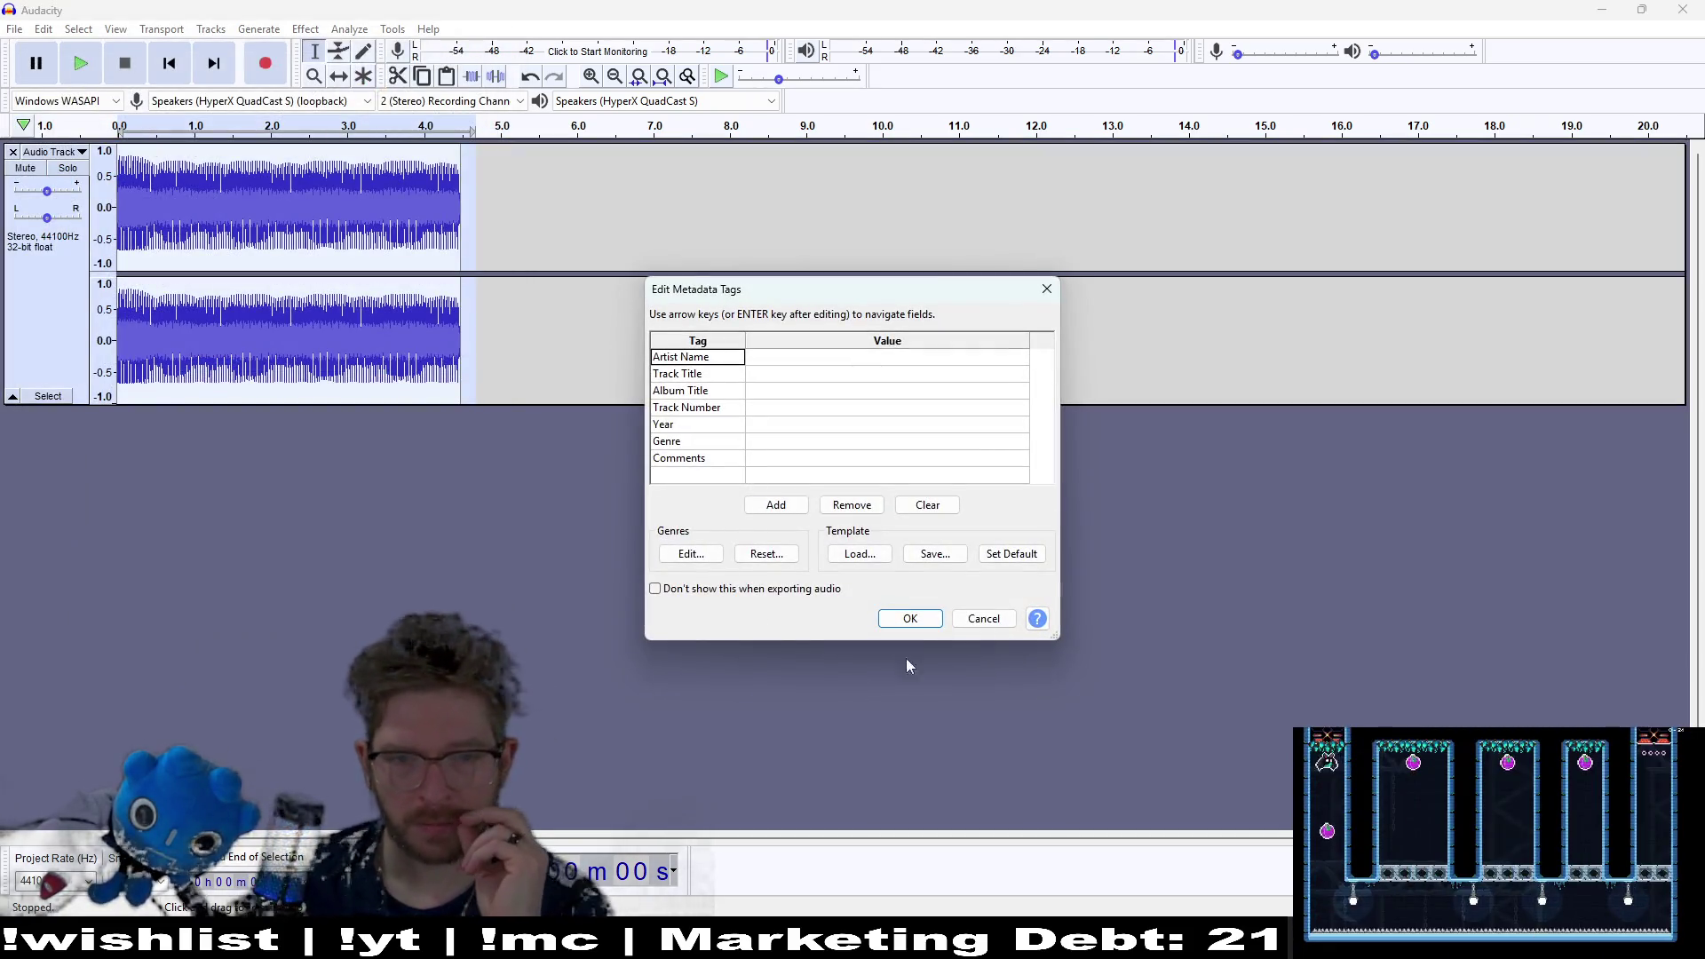
left_click(925, 622)
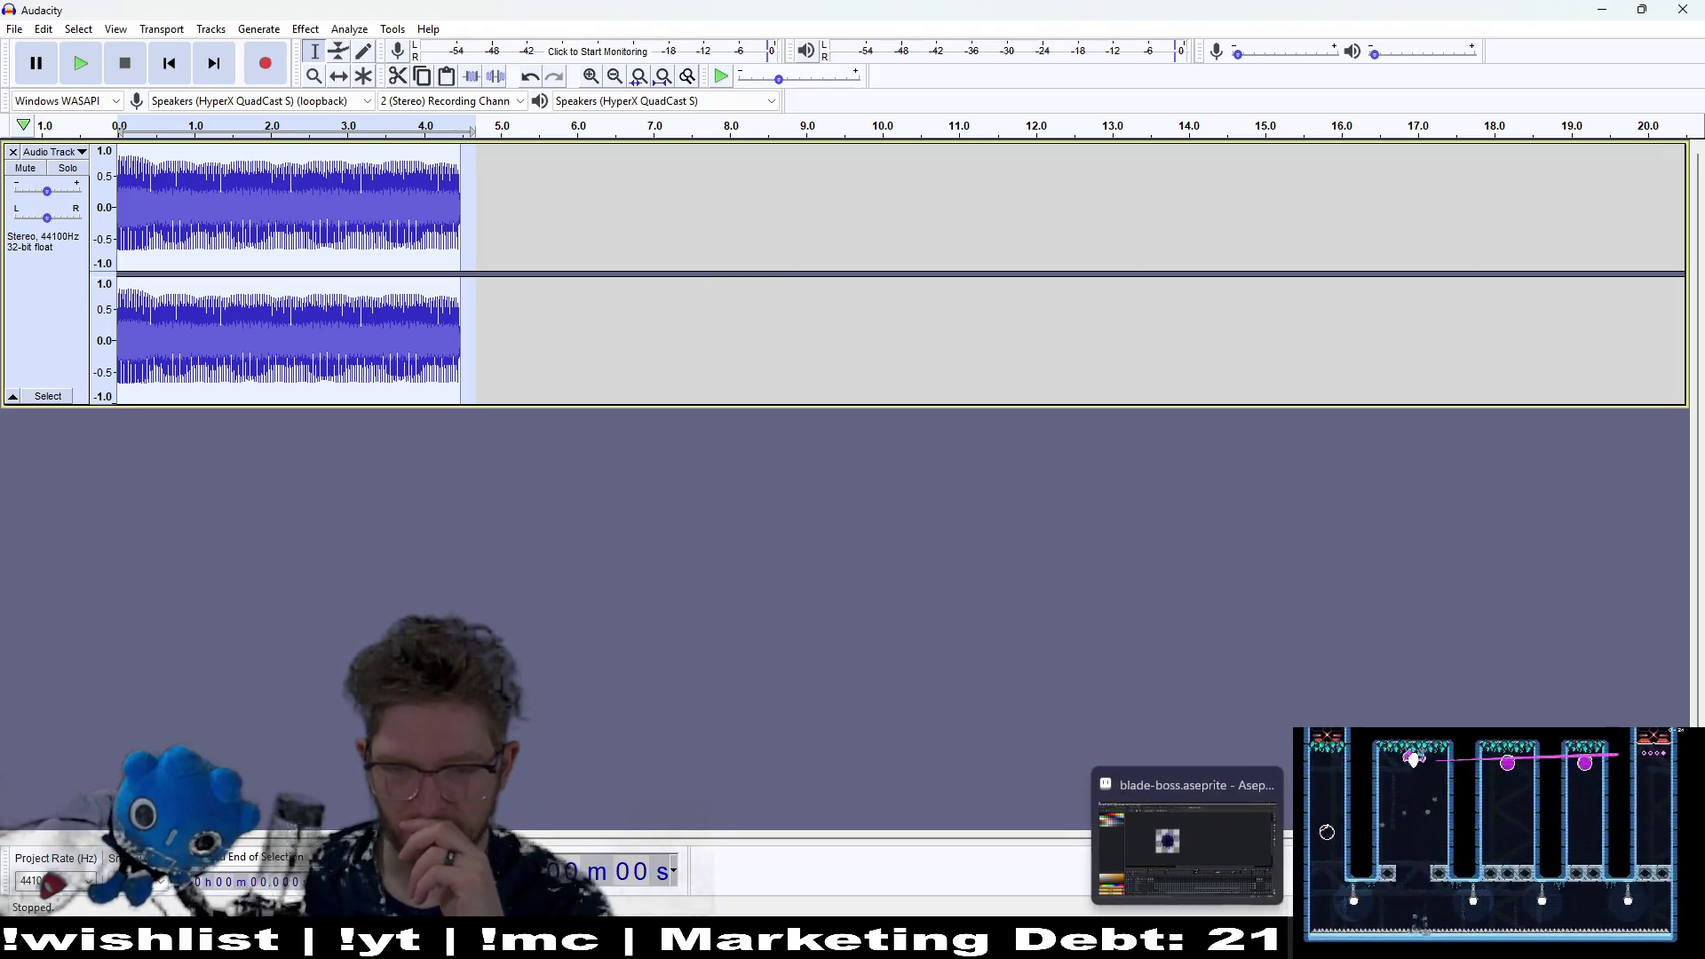
Step: Switch to Godot and quick-open the PowerGenerator.tscn scene
key("alt+Tab")
key("alt+shift+o")
type("powergener")
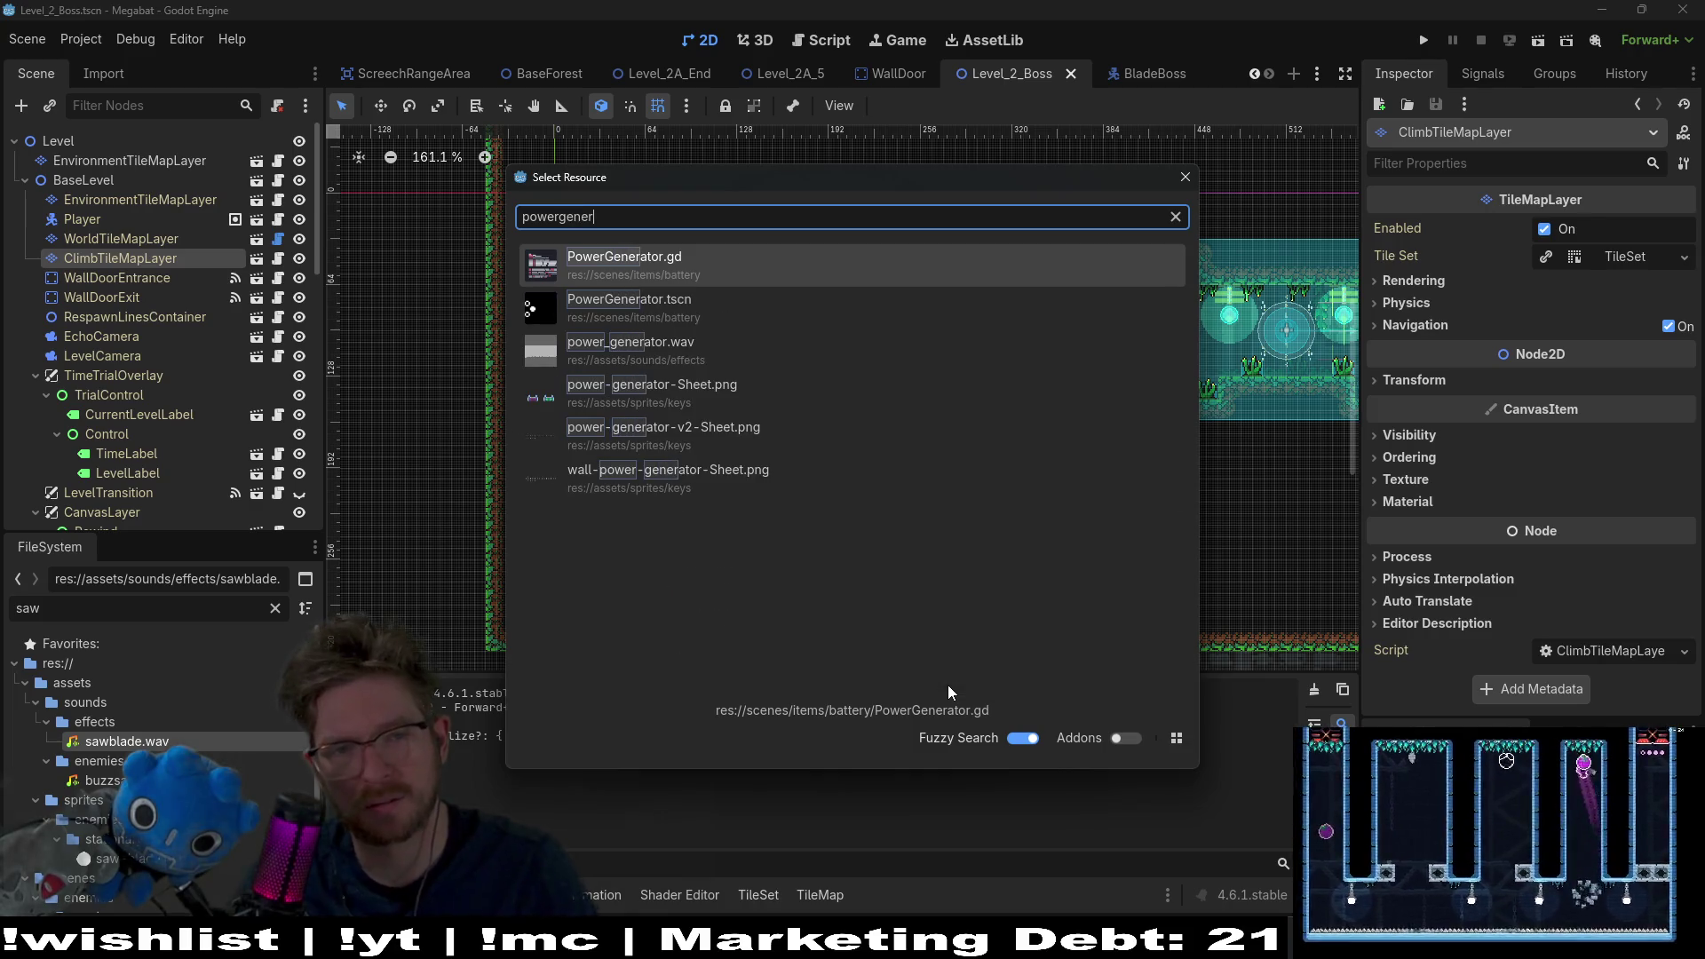
key("Down")
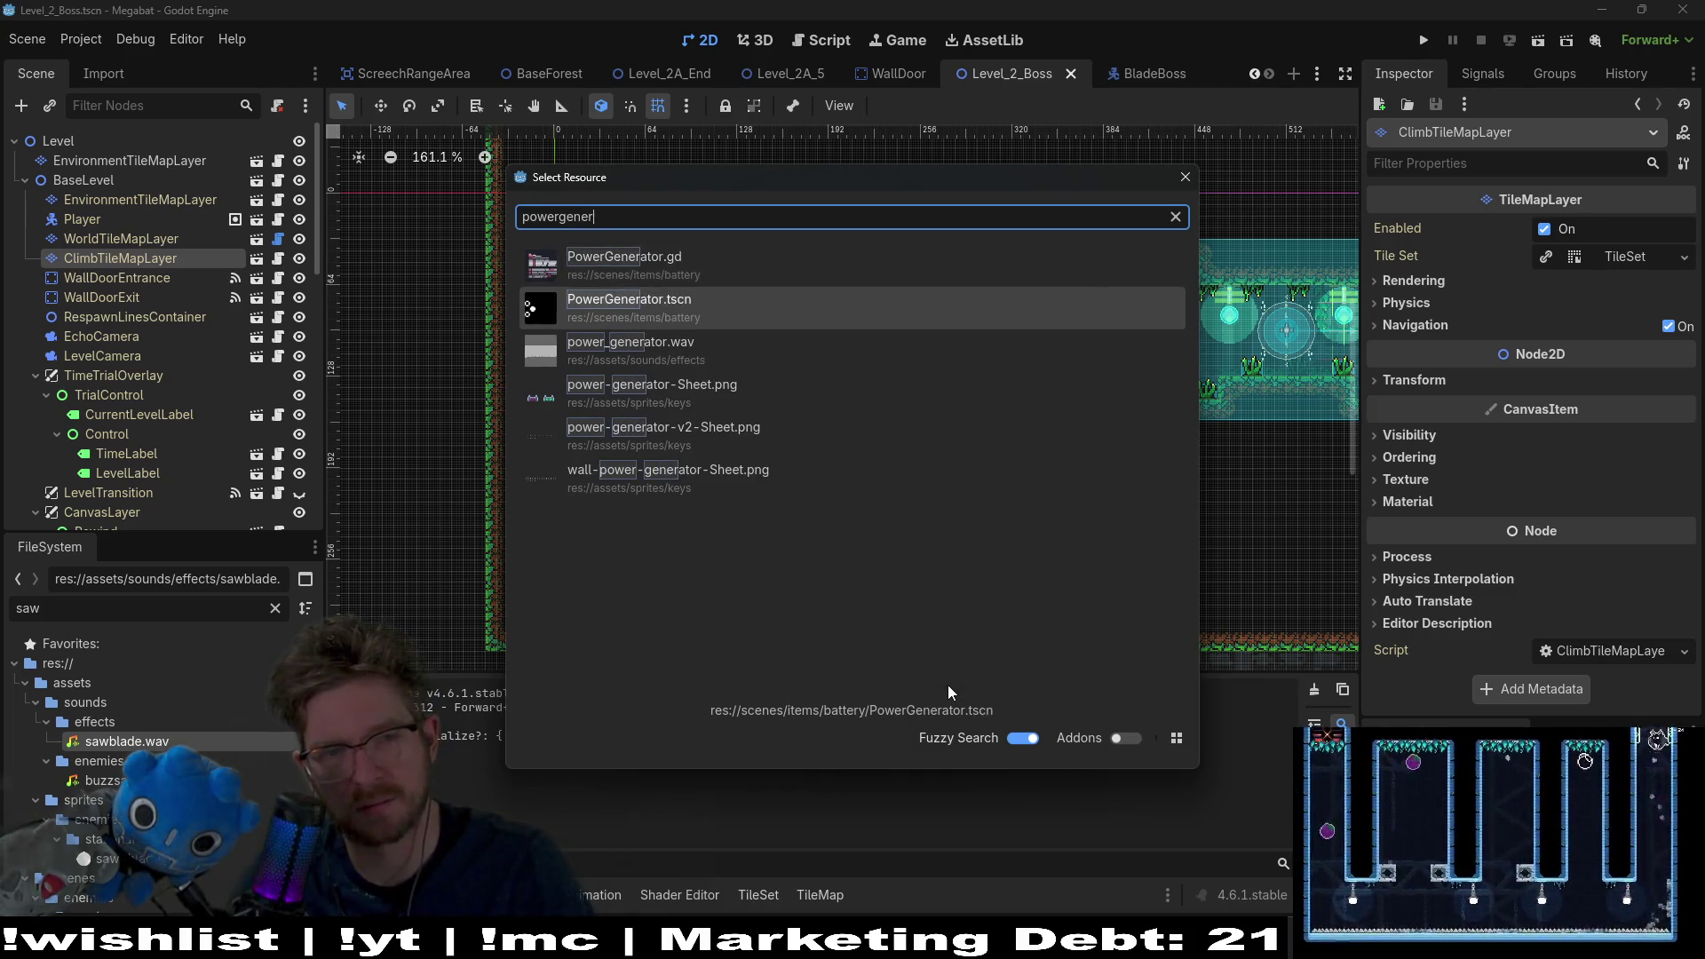
key("Return")
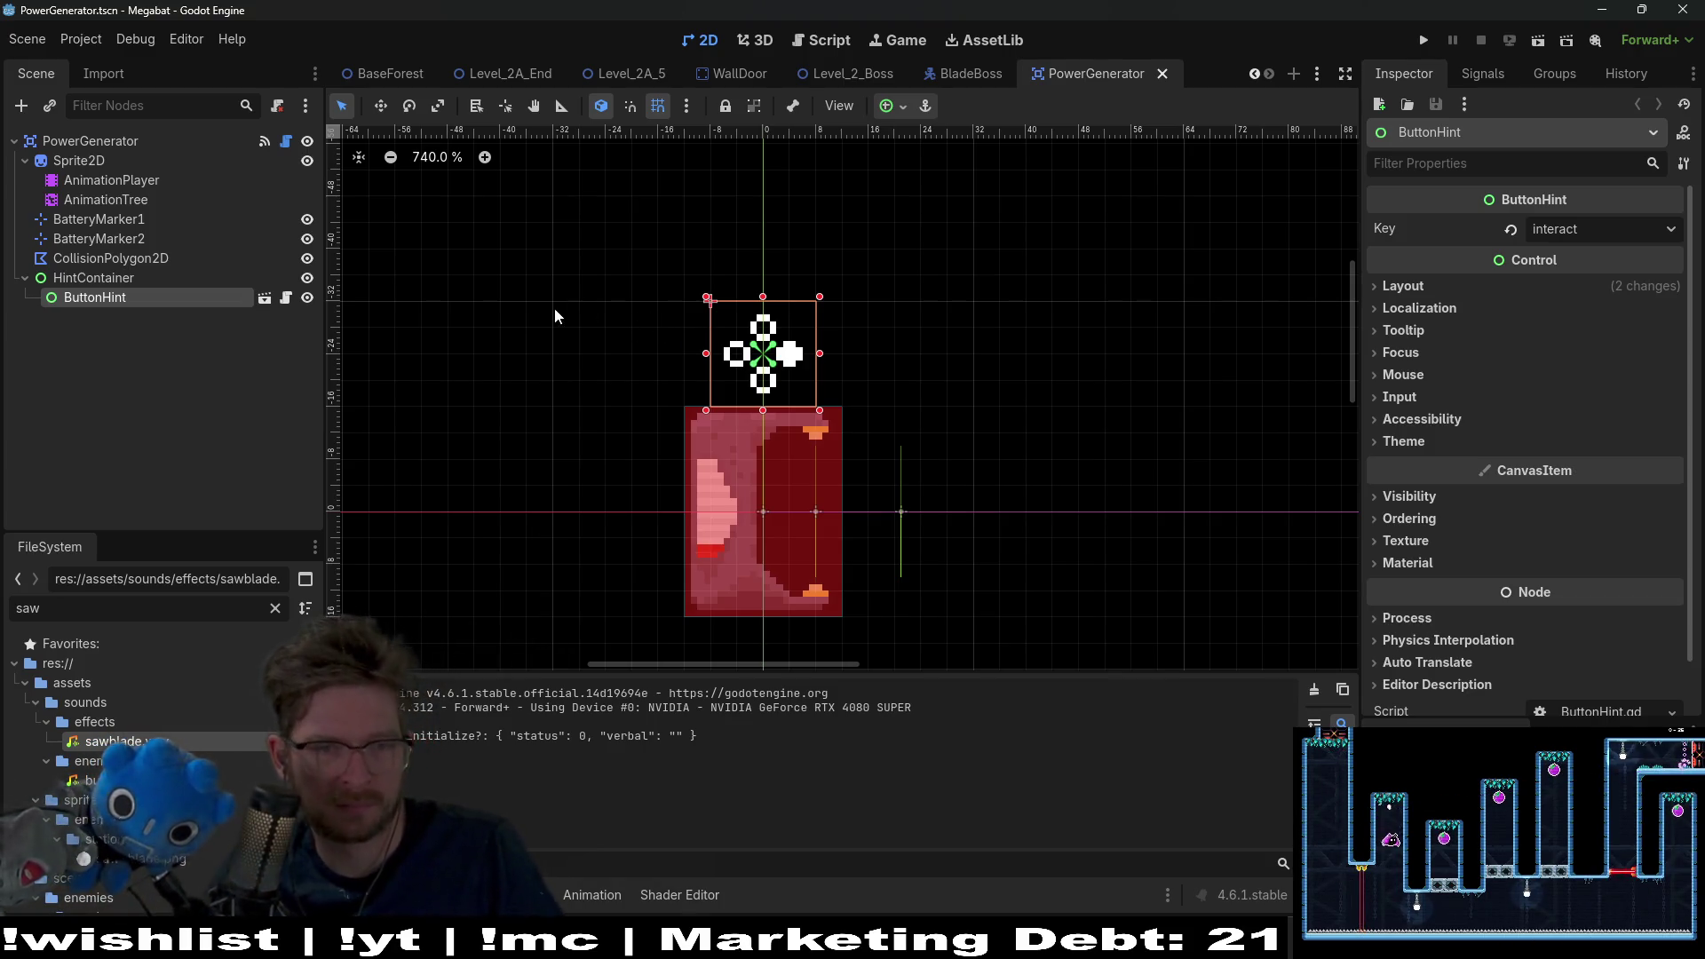
Step: Add an AudioStreamPlayer2D child under the PowerGenerator root and bring up PowerGenerator.gd
left_click(97, 257)
left_click(90, 142)
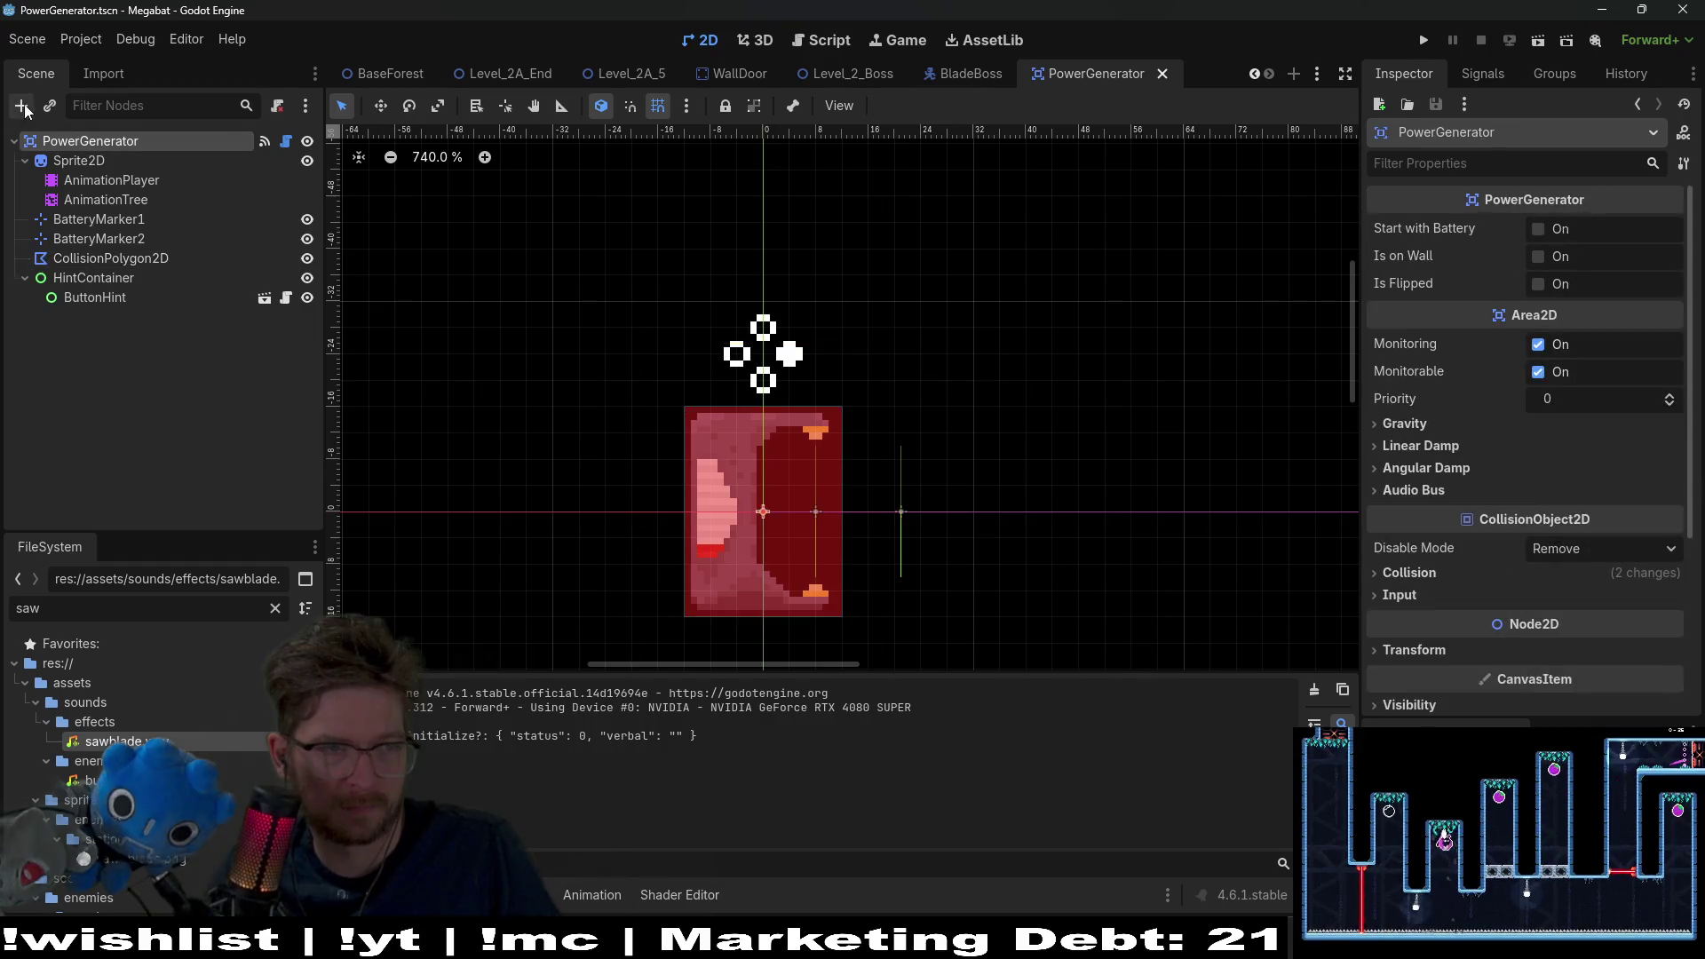
key("ctrl+a")
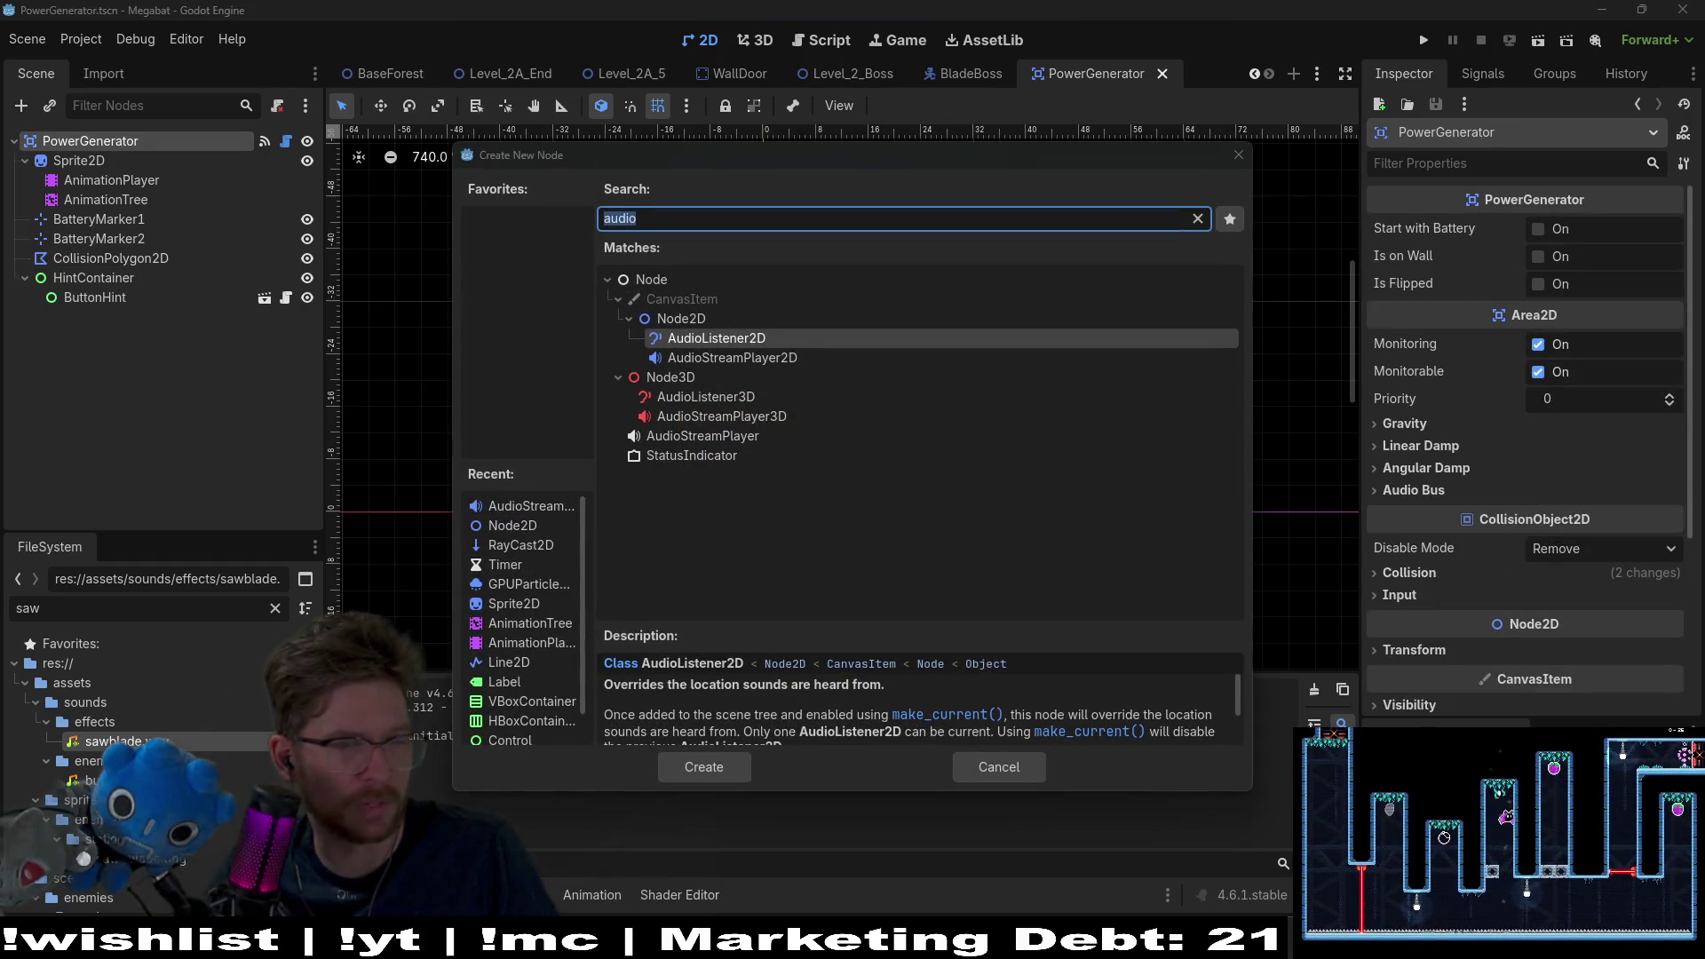
double_click(738, 358)
double_click(137, 318)
type("A")
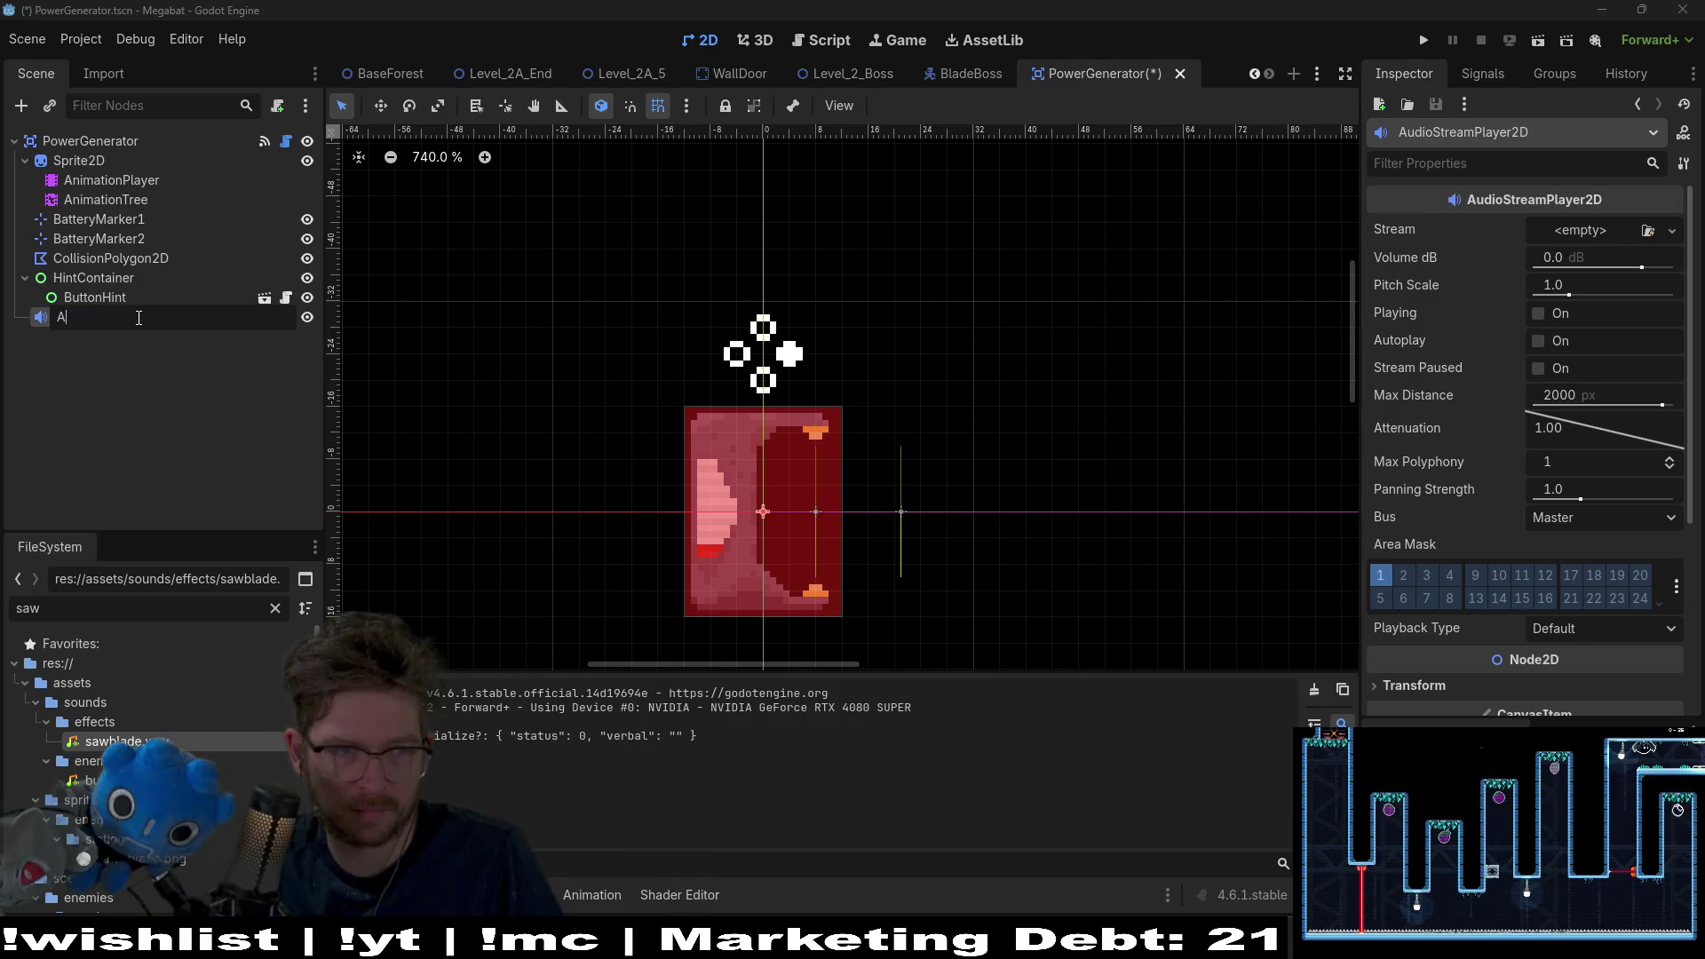
type("udio")
key("Escape")
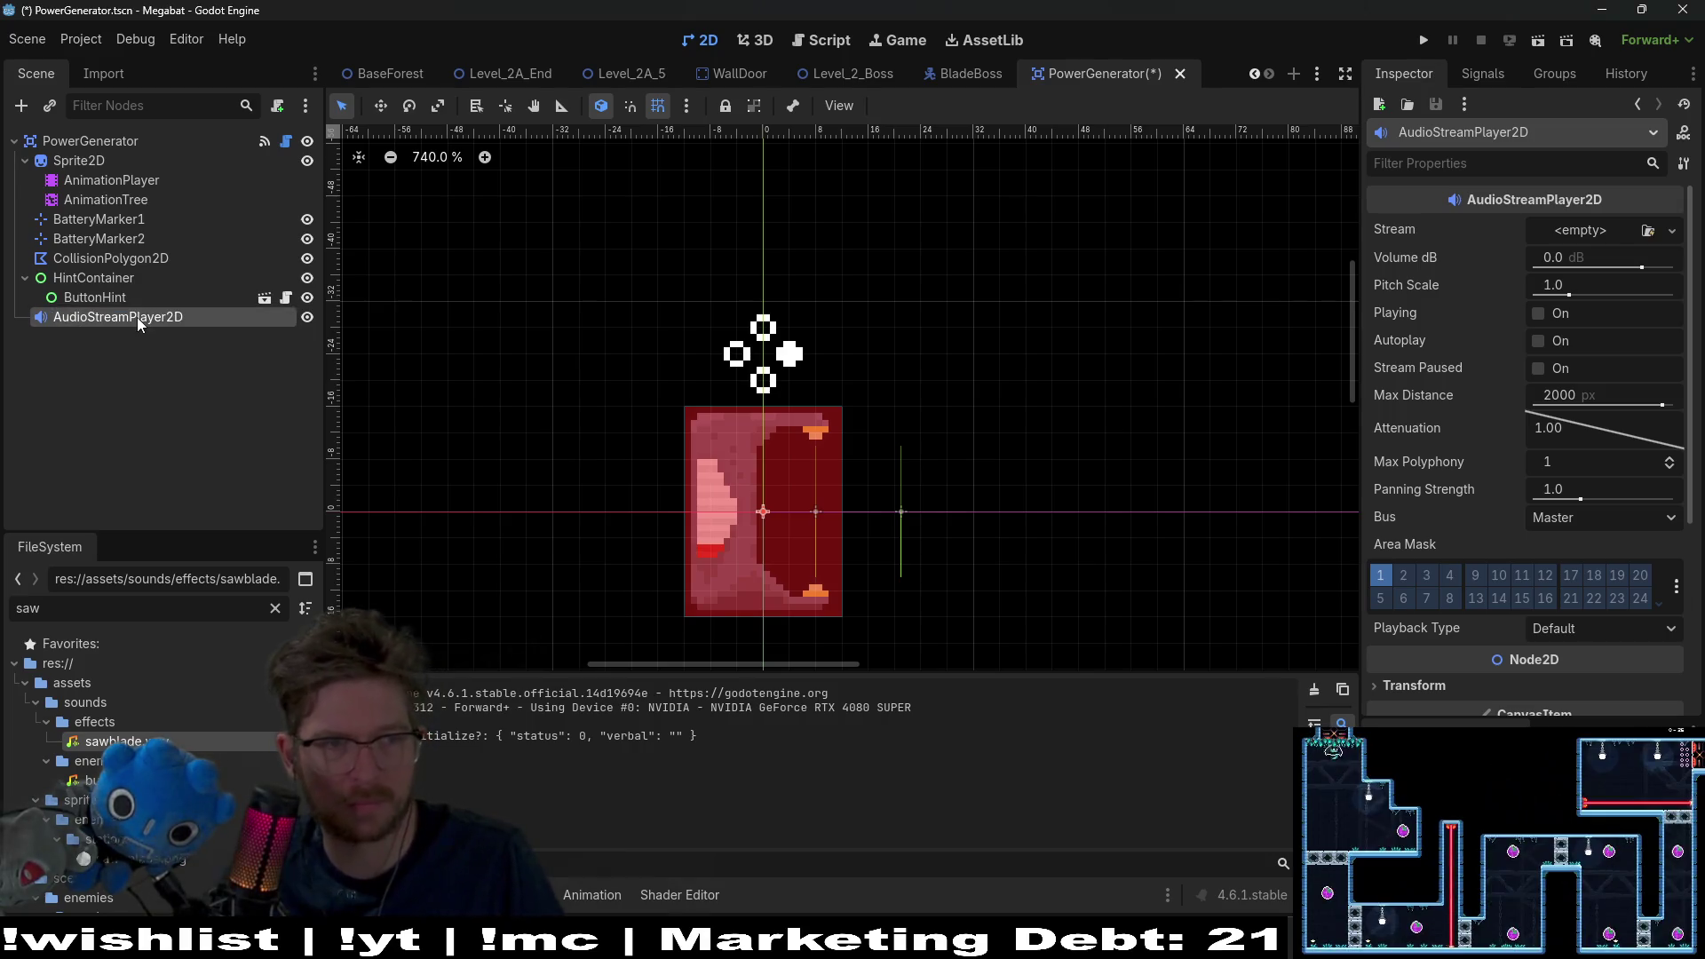
left_click(286, 142)
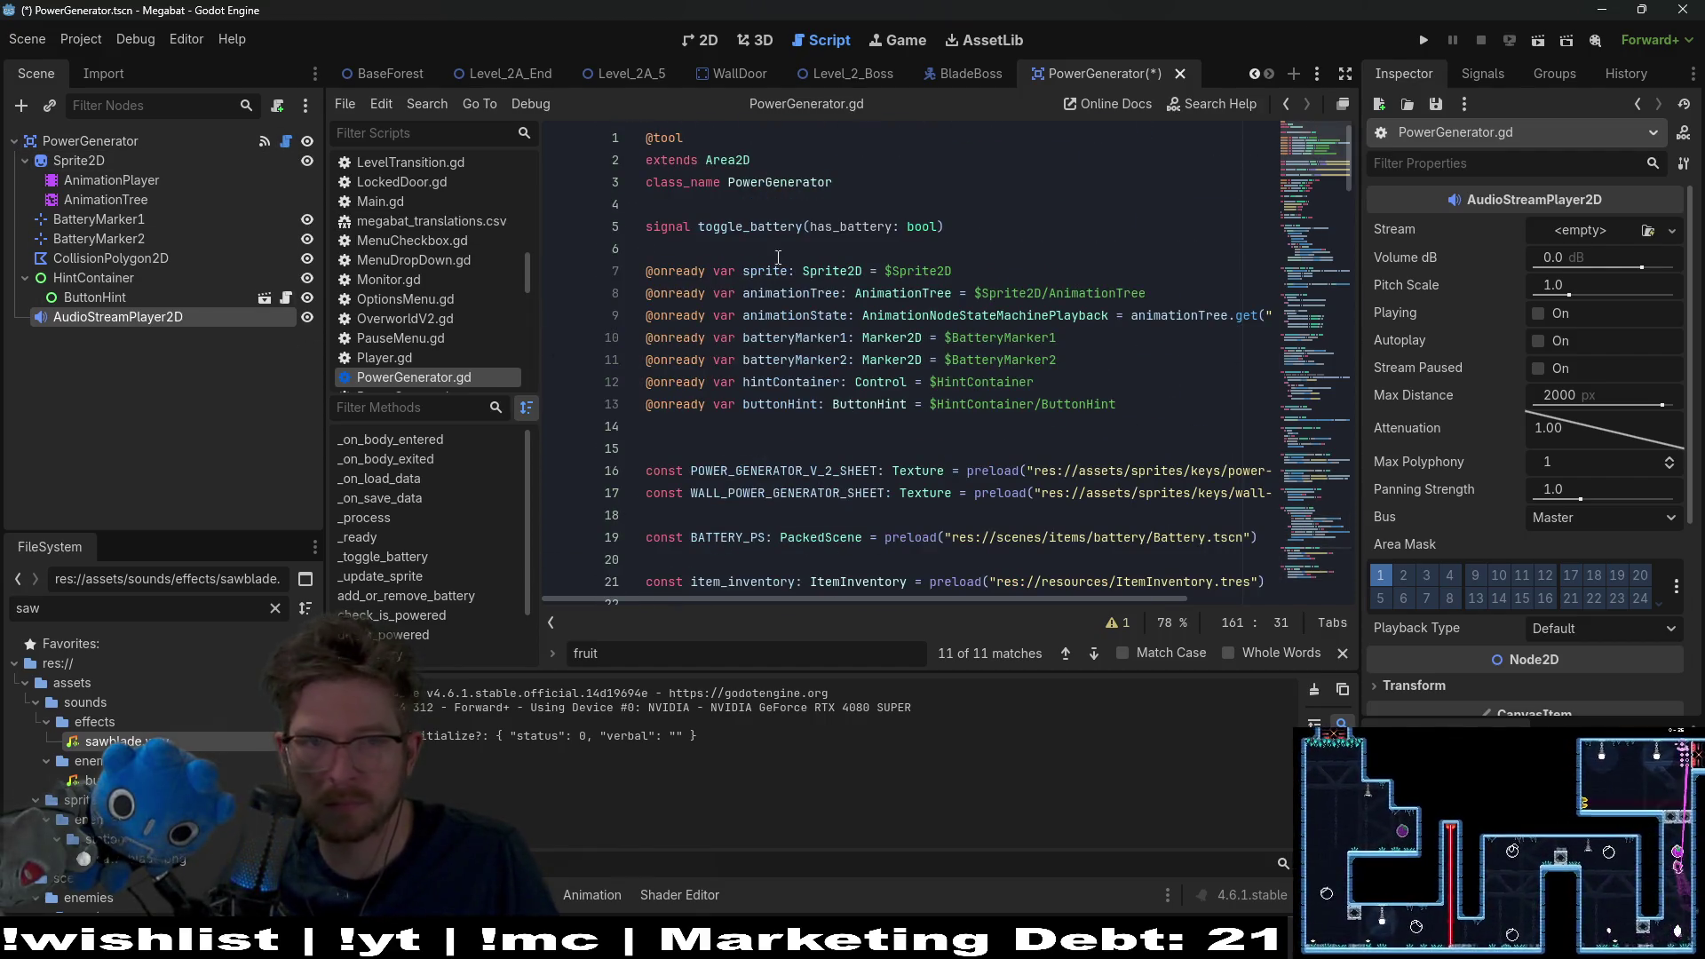
Step: Drop an onready reference to the AudioStreamPlayer2D into the script, rename it audio, and save
left_click_drag(118, 317, 710, 426)
double_click(802, 426)
type("audio")
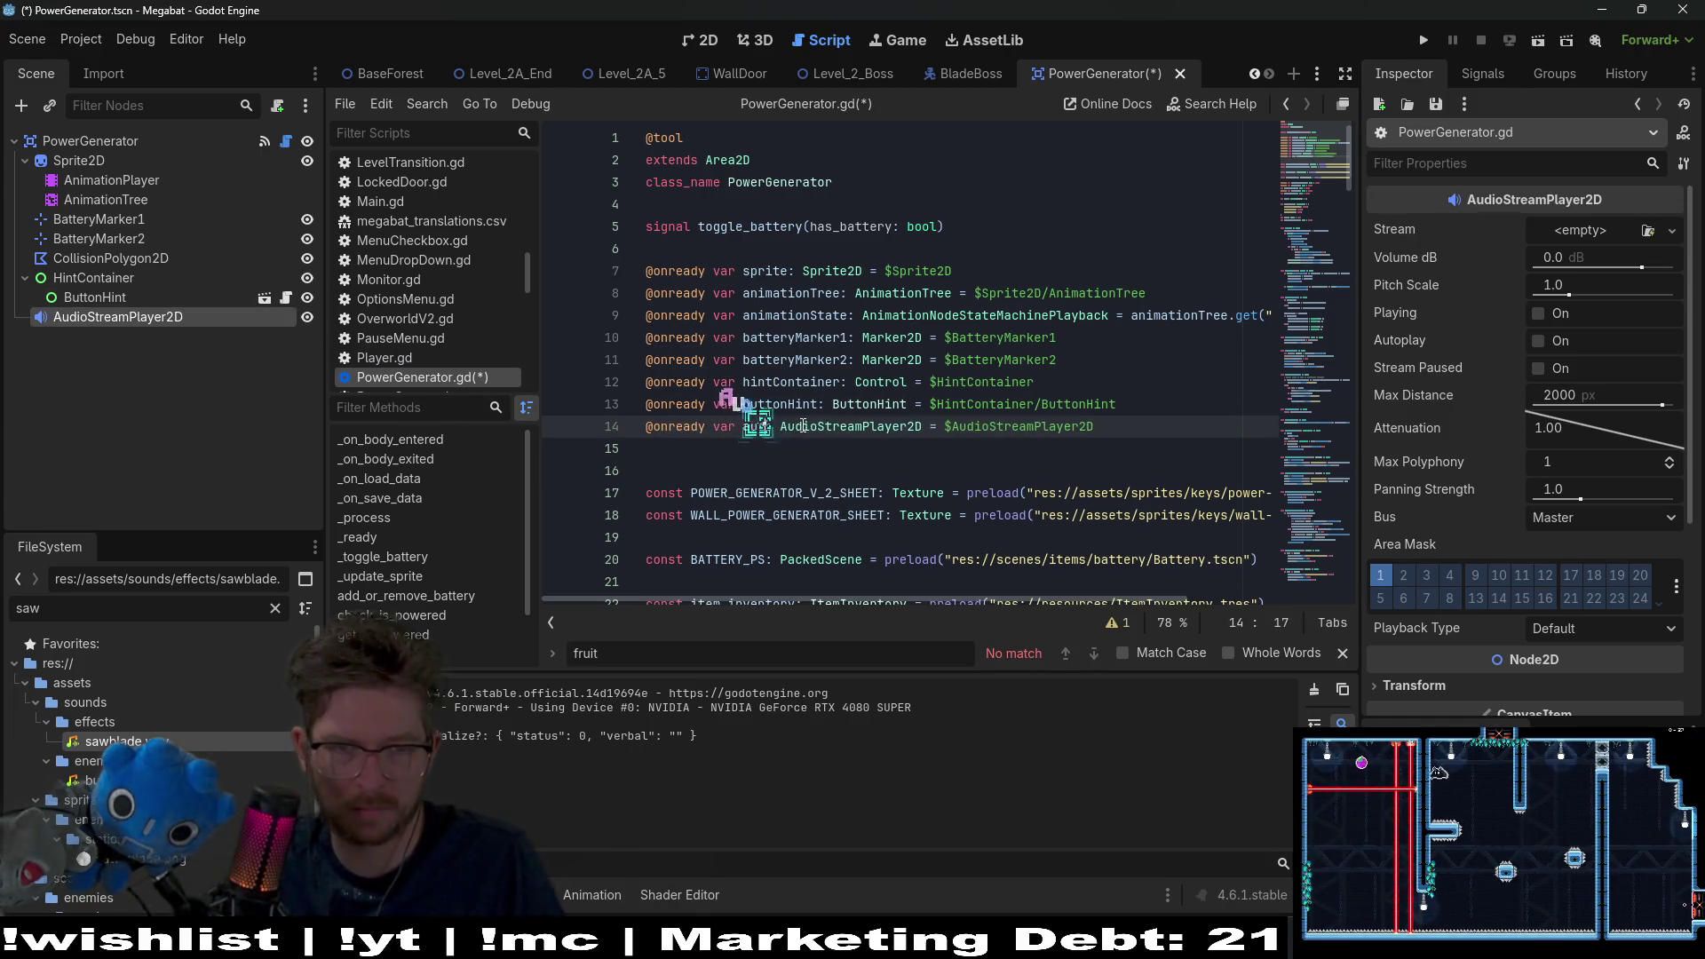
double_click(751, 427)
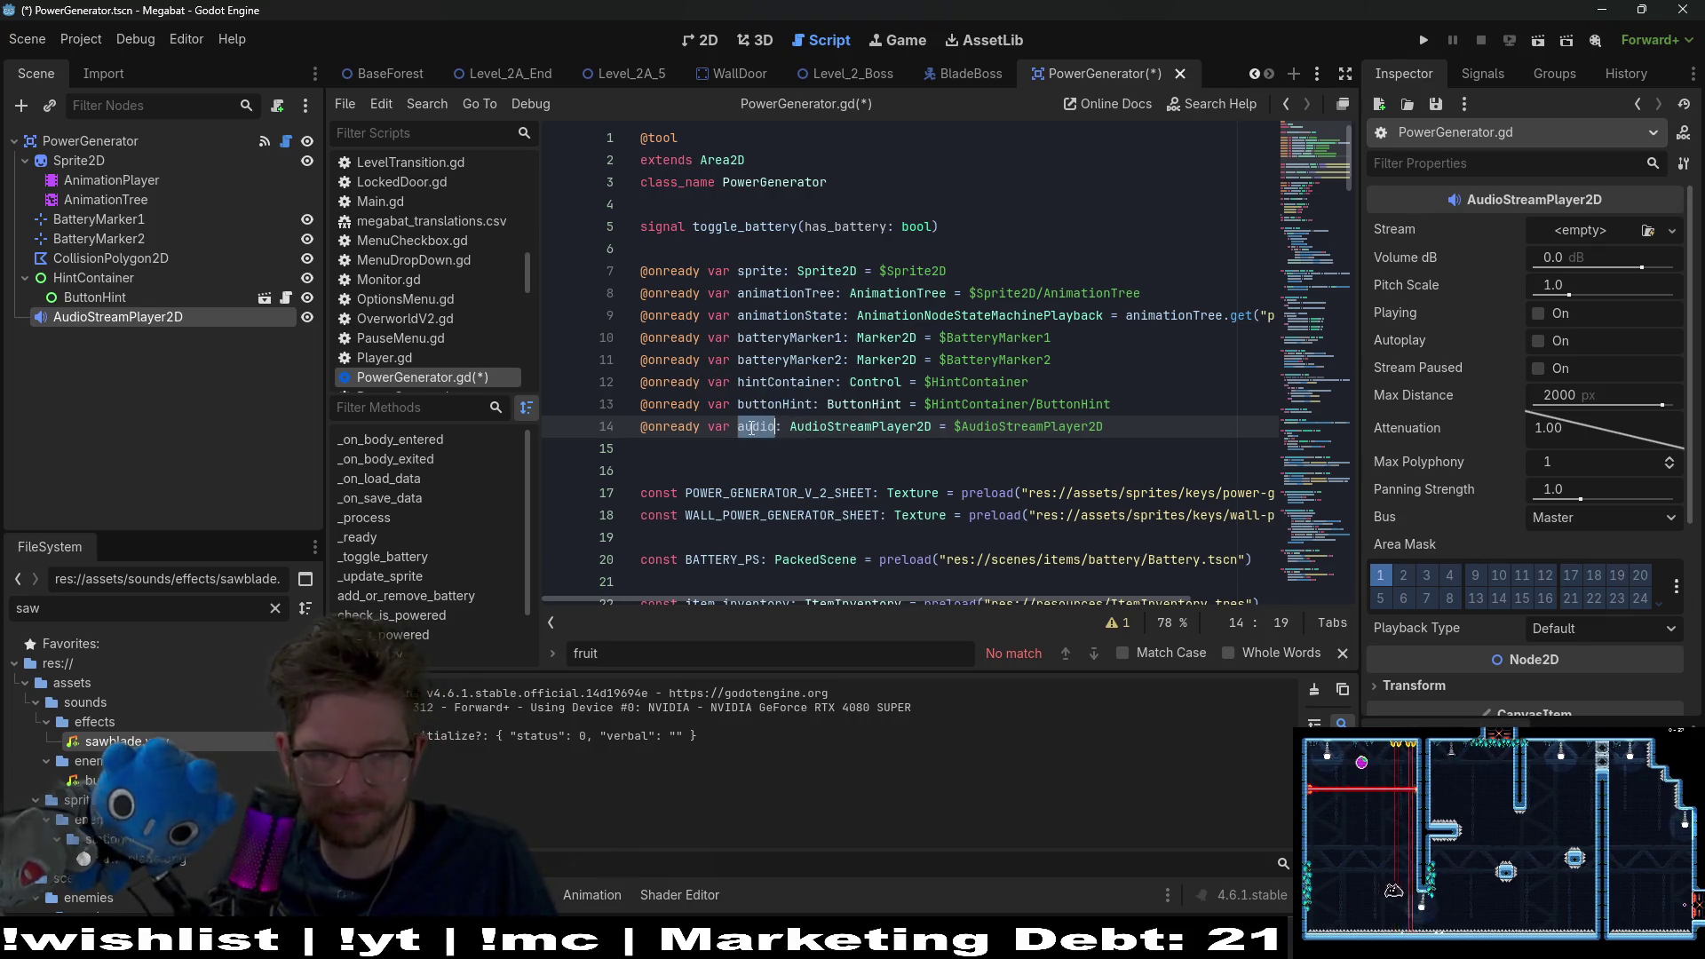
key("ctrl+s")
Step: Filter the FileSystem panel for 'power_g' to find the generator sound
scroll(808, 417, "down", 7)
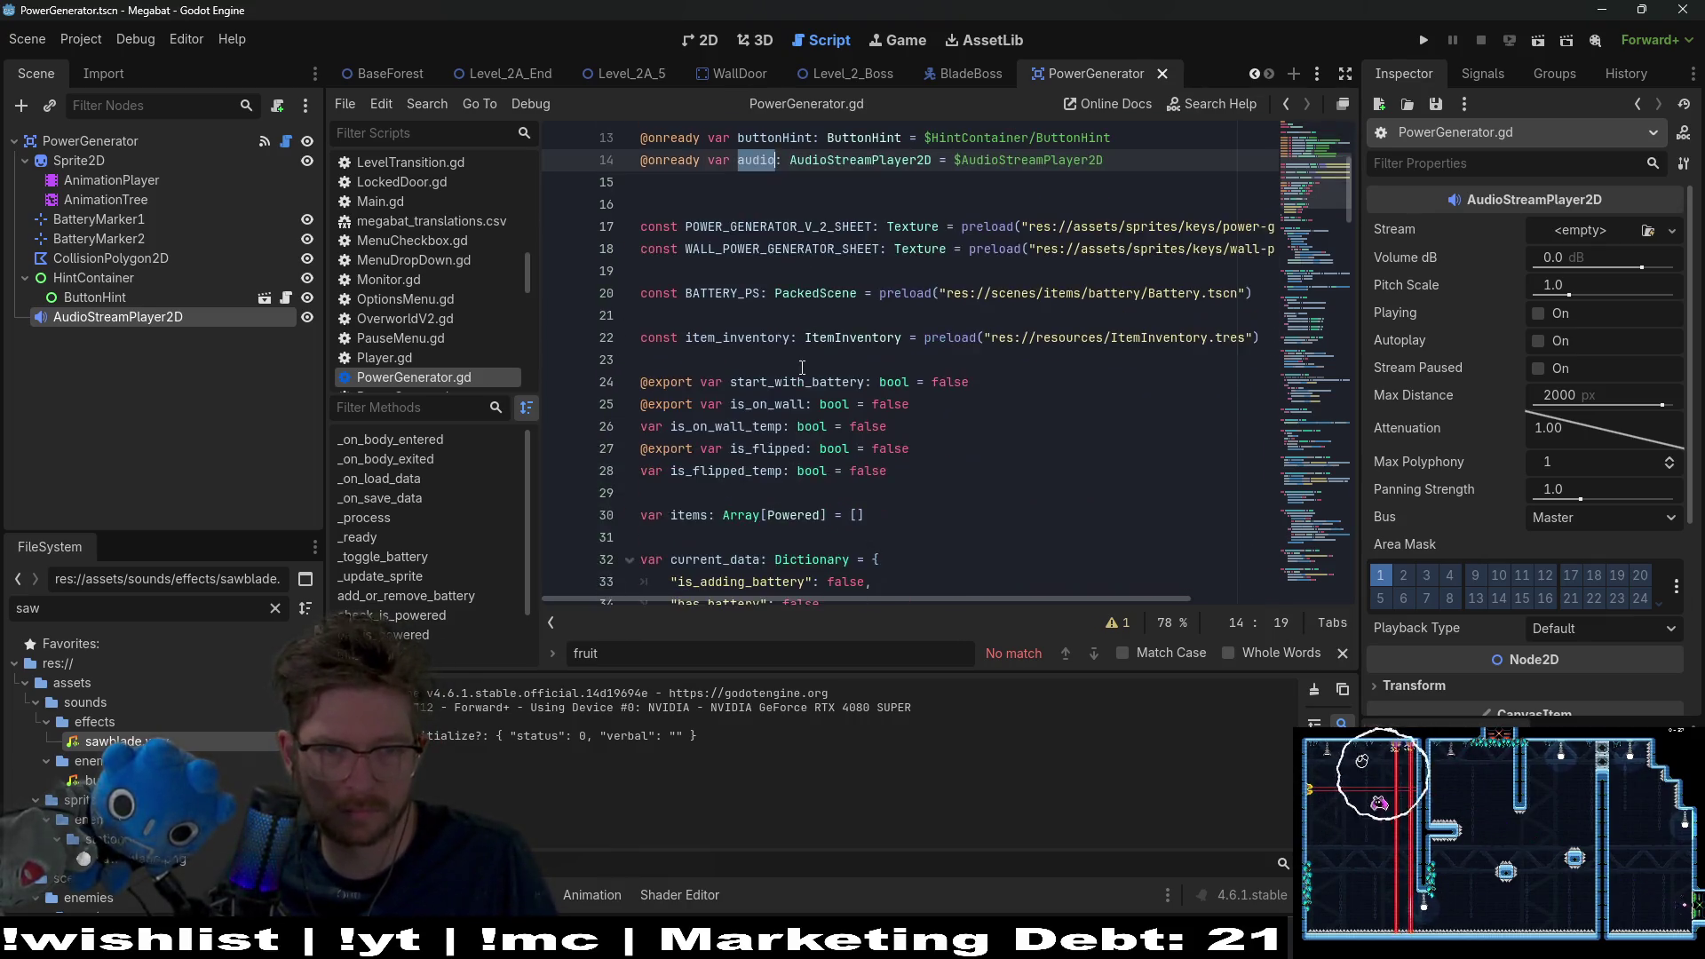
scroll(802, 367, "down", 6)
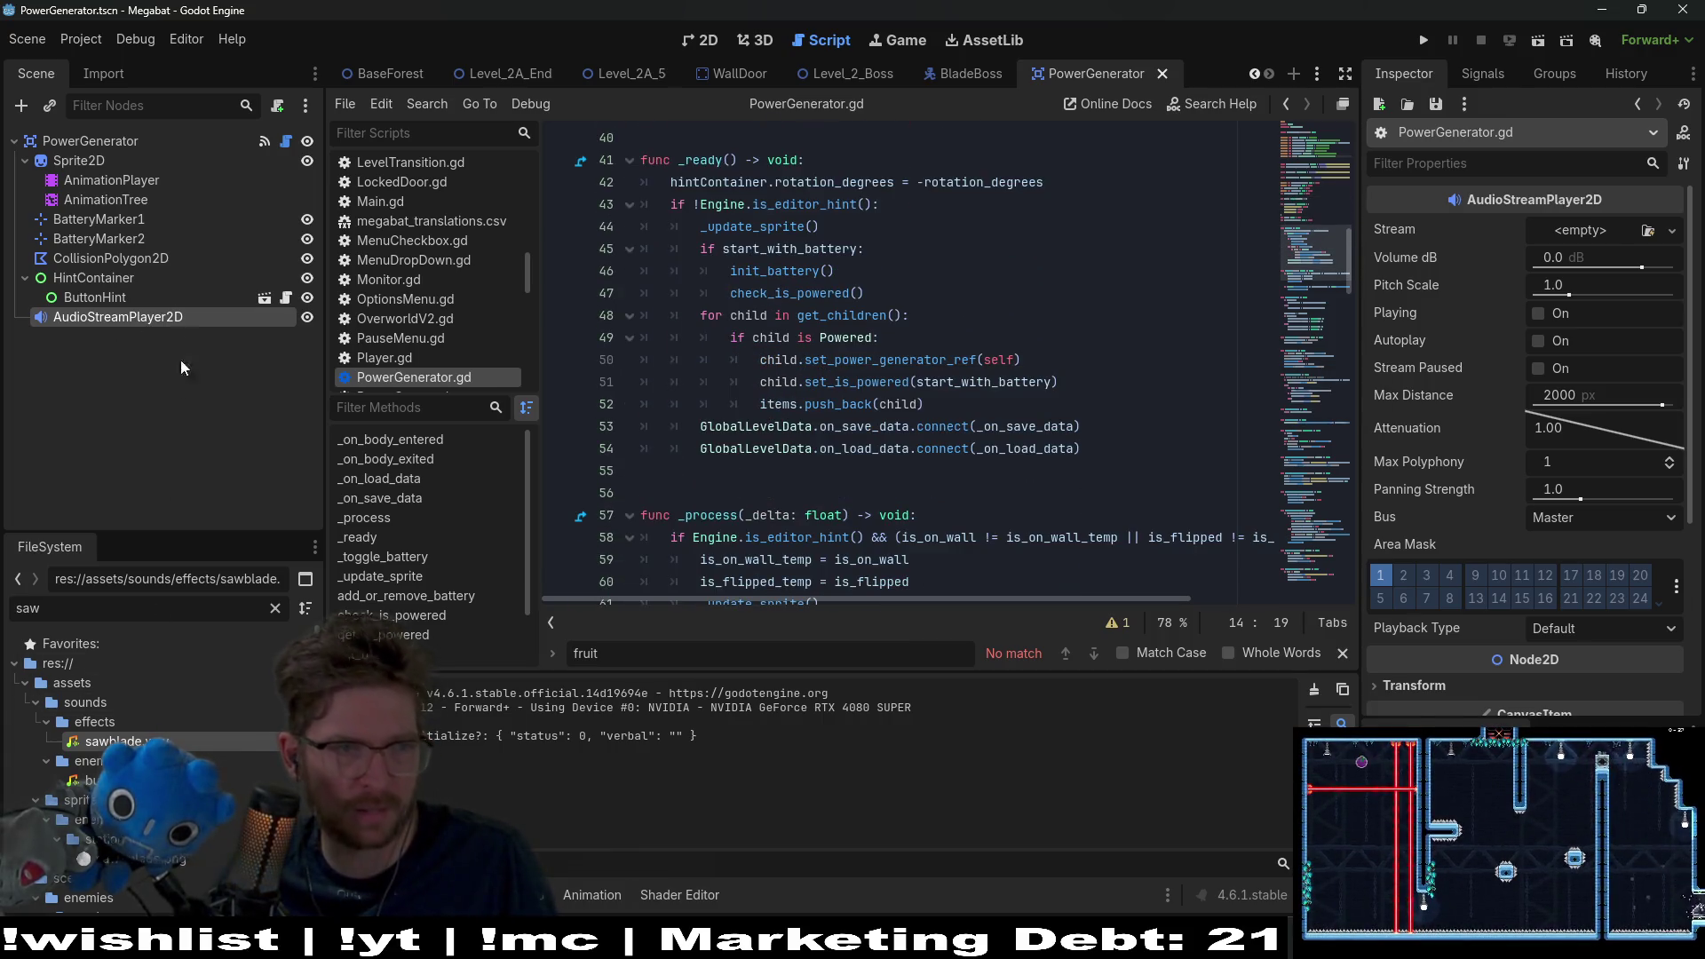
left_click(122, 607)
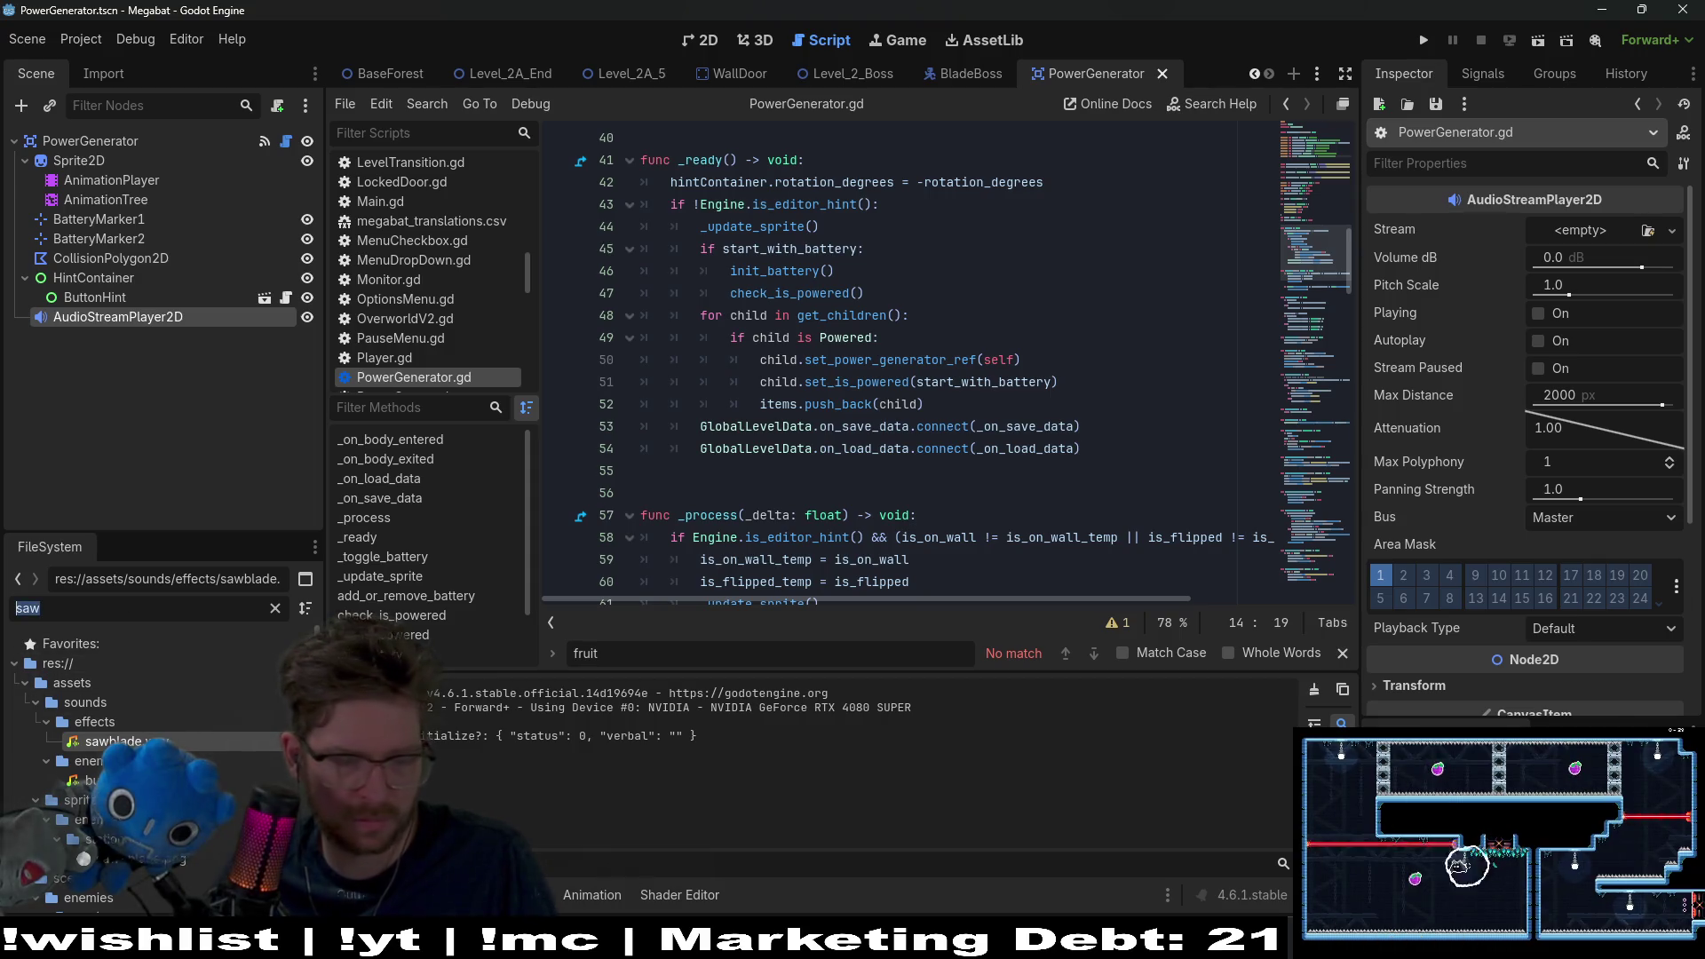
type("power_g")
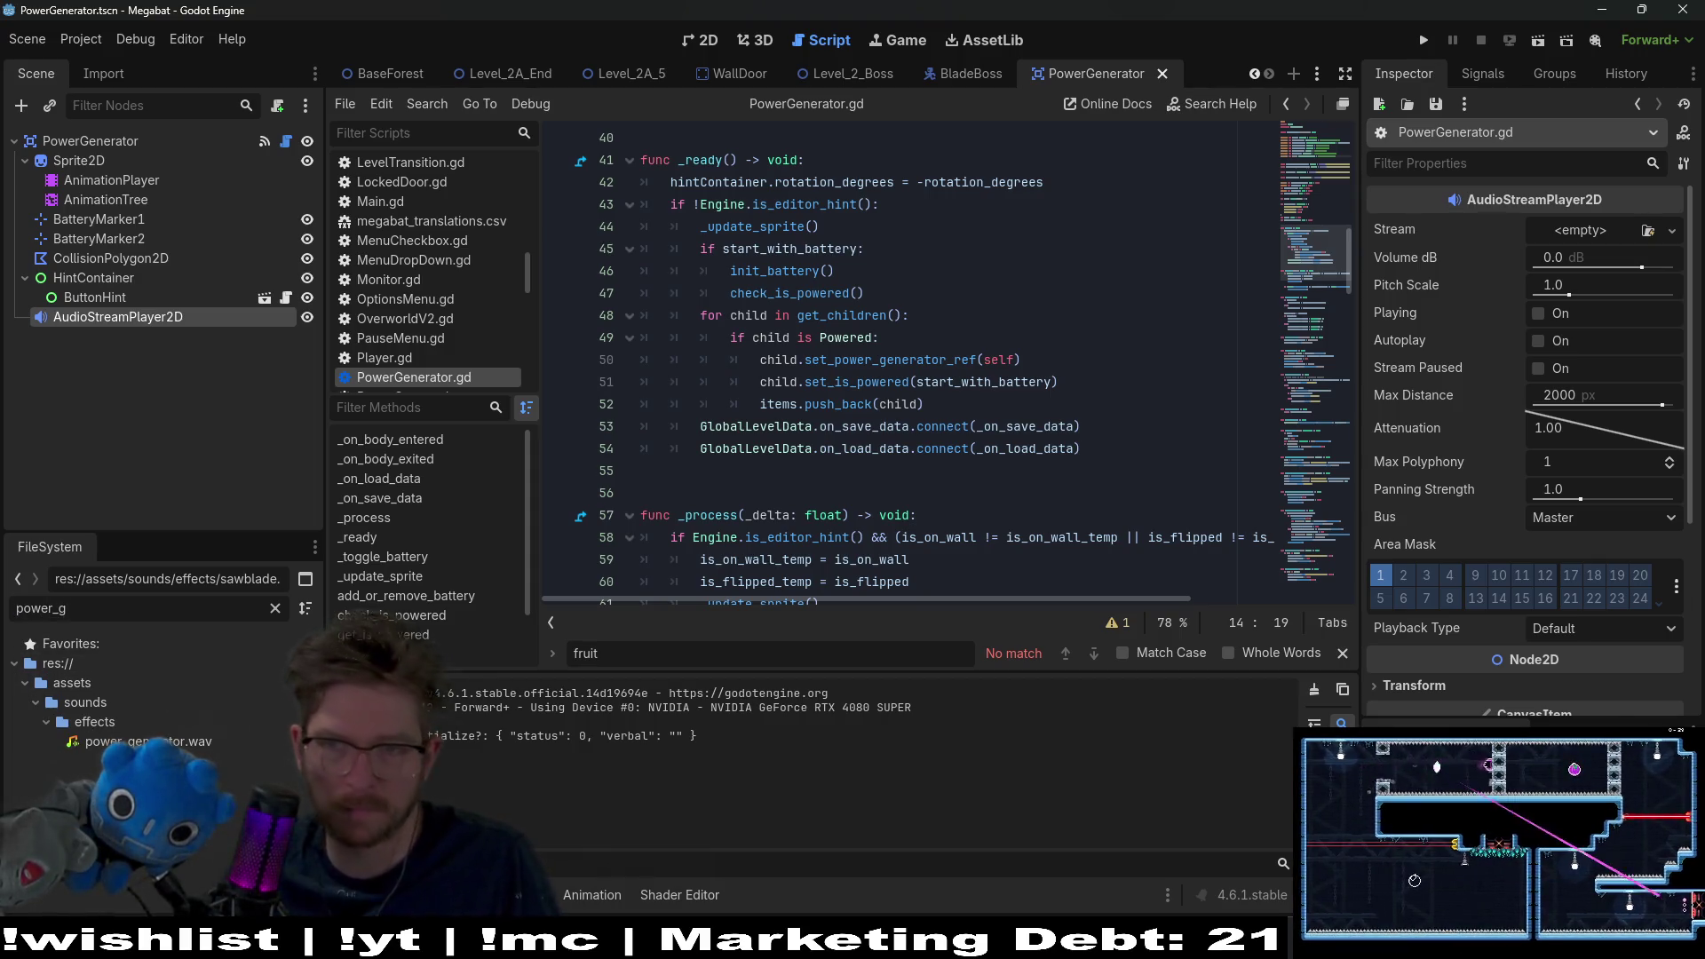
Step: Reimport power_generator.wav with Forward loop mode and assign it as the AudioStreamPlayer2D's Stream
left_click(142, 741)
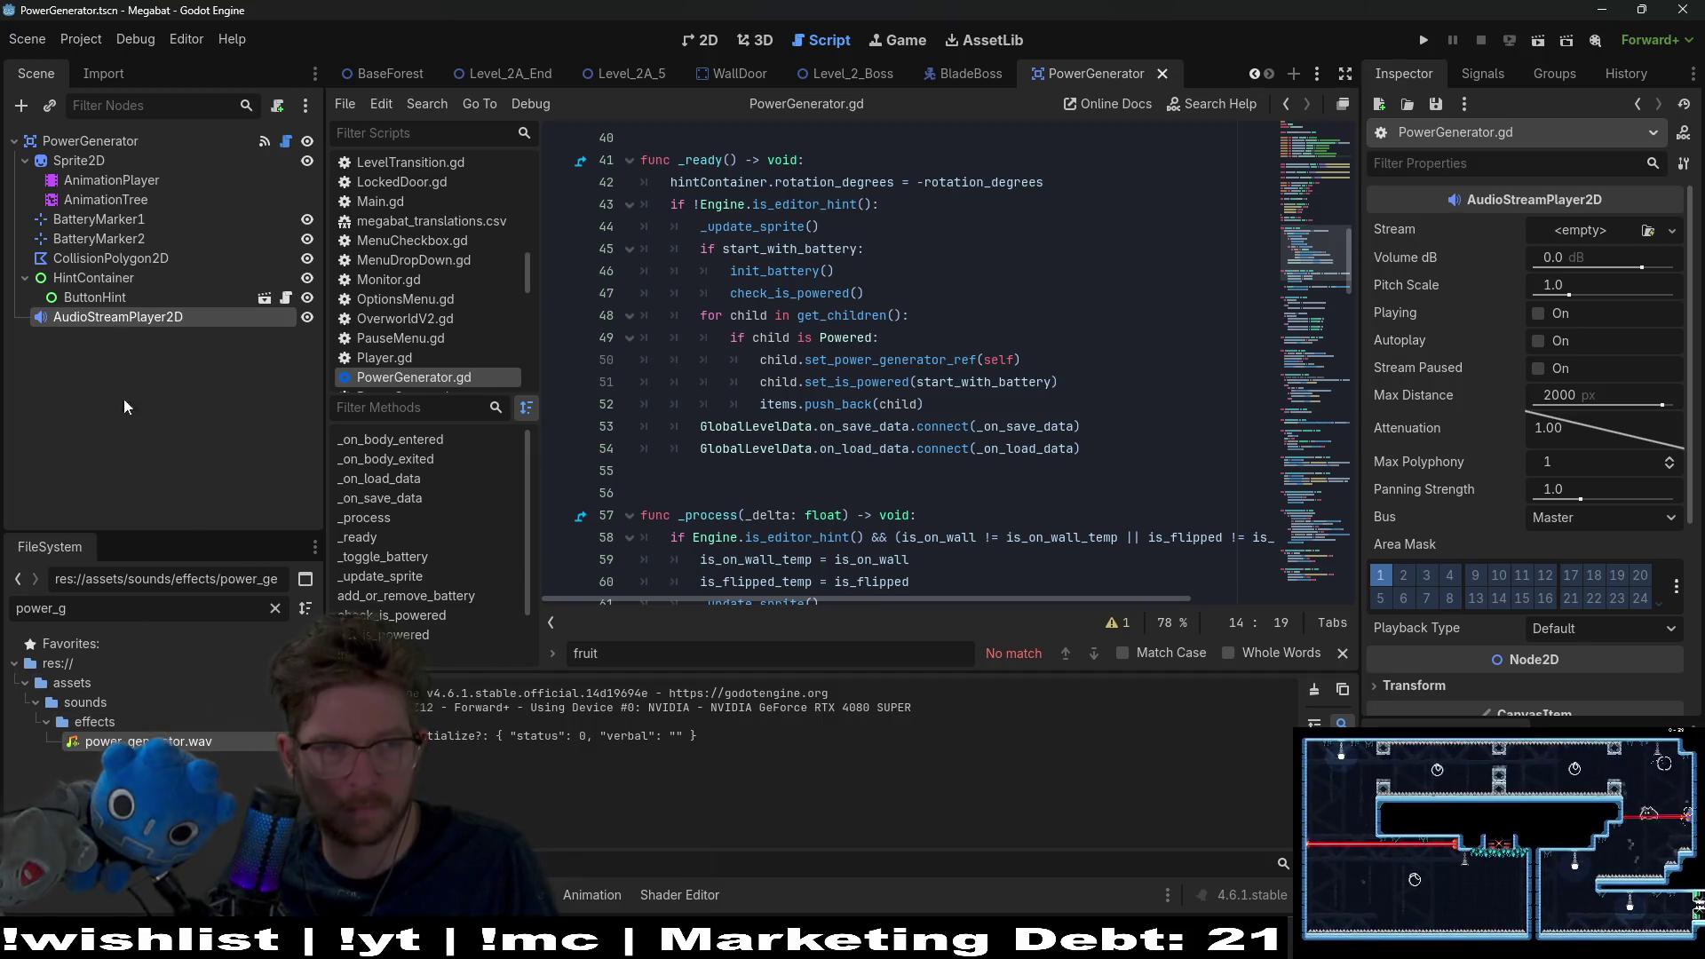
left_click(103, 74)
left_click(240, 380)
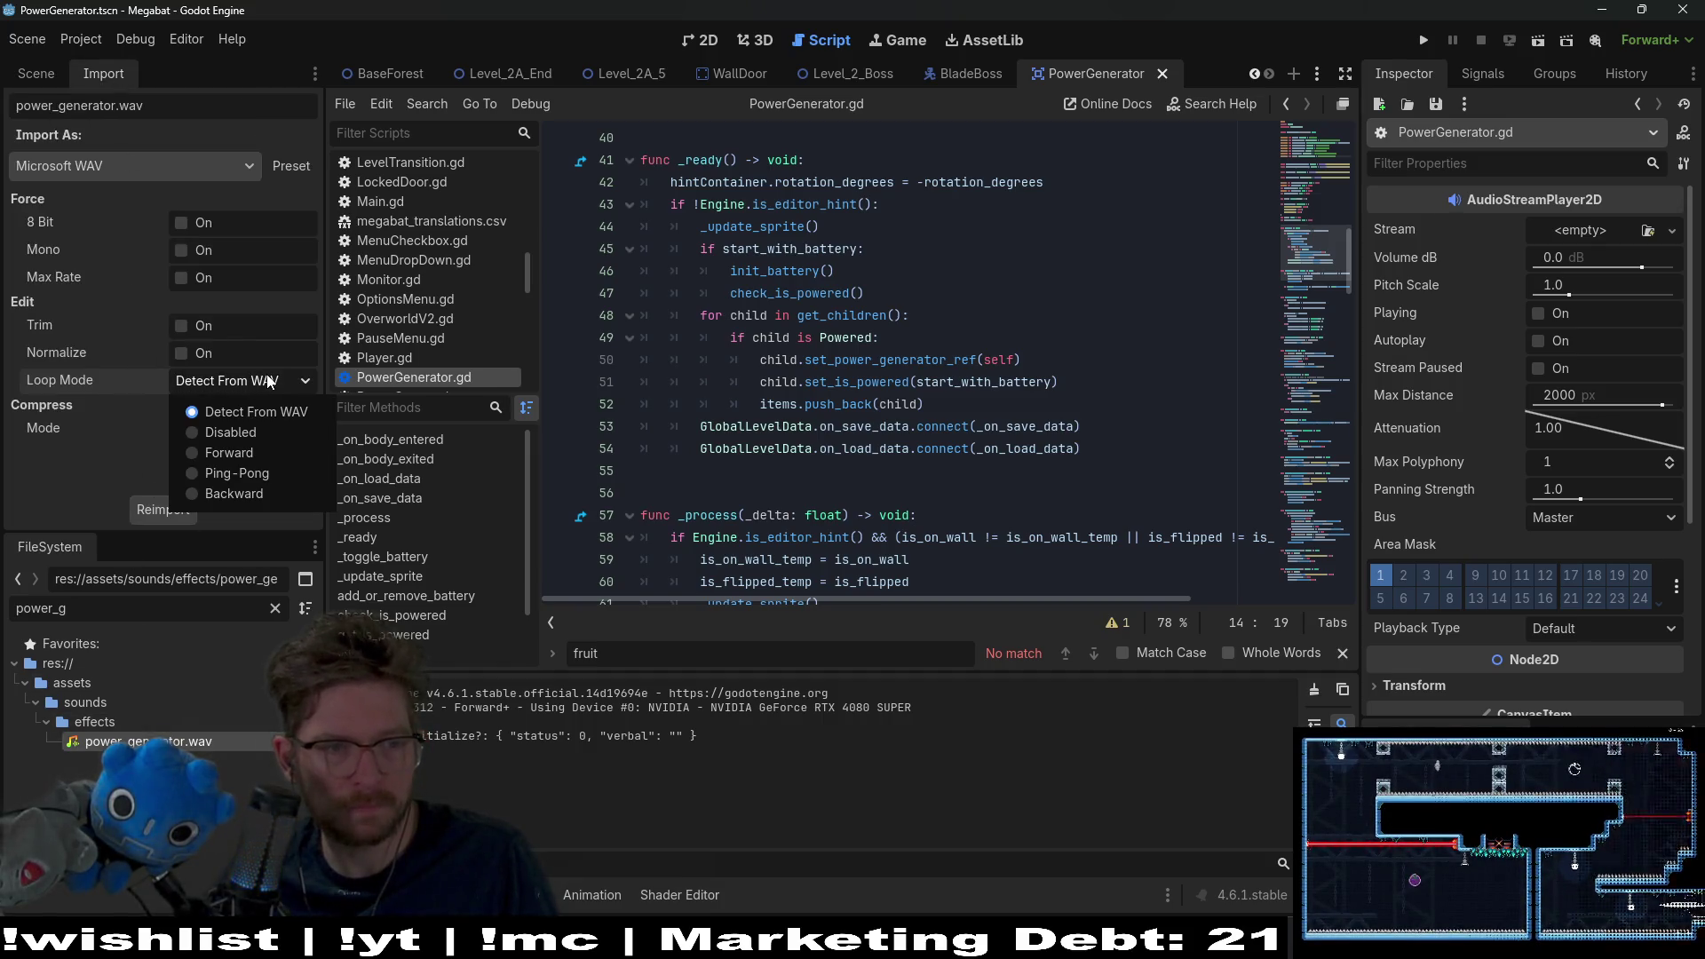
left_click(222, 444)
left_click(184, 513)
mouse_move(185, 748)
left_mouse_down()
mouse_move(1589, 285)
mouse_move(1595, 233)
left_mouse_up()
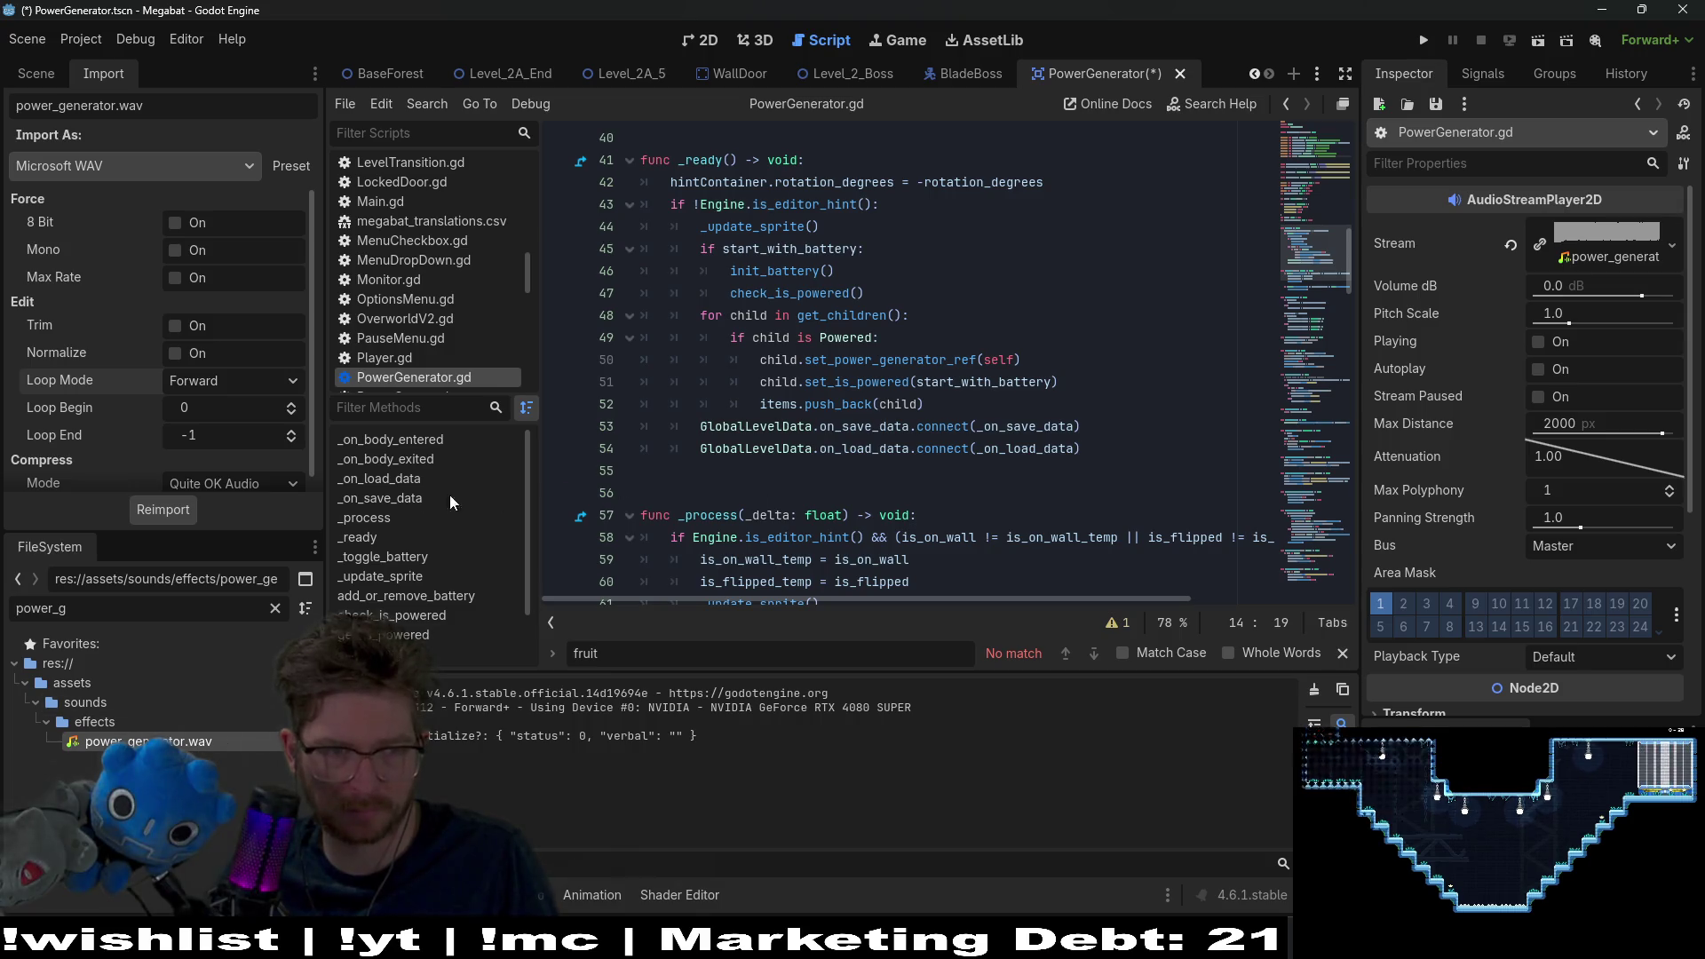
left_click(39, 75)
Step: Save the scene and select the audio variable name in the script for reuse
key("ctrl+s")
left_click(1066, 381)
scroll(909, 338, "up", 5)
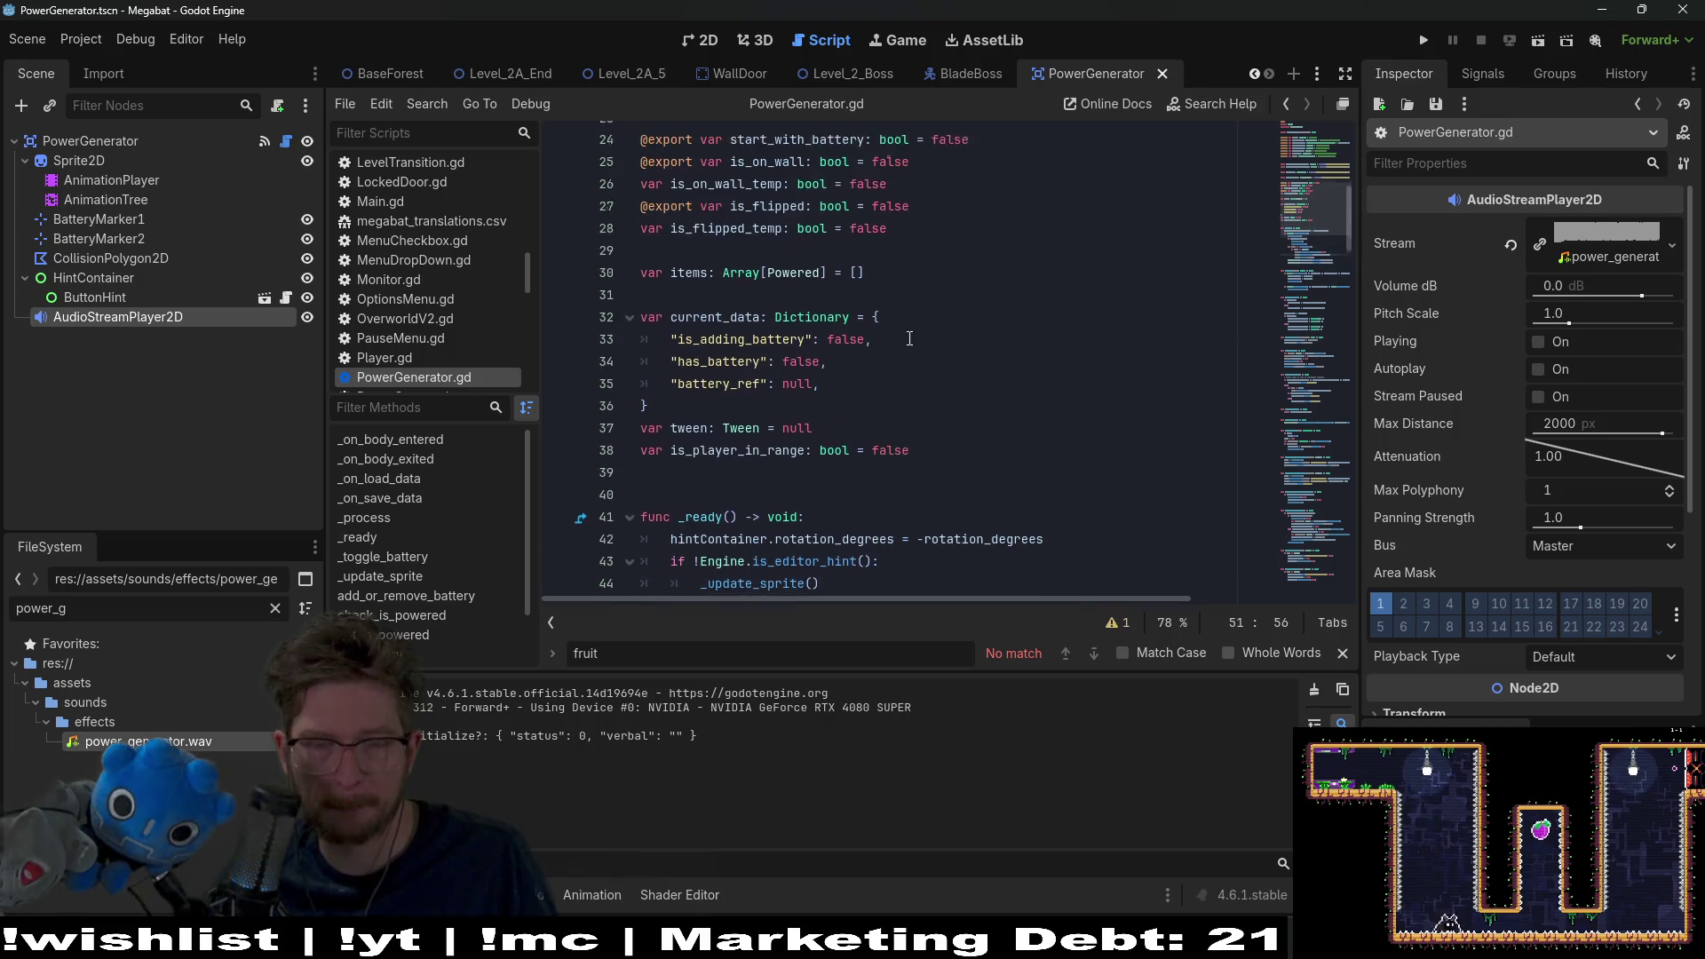
scroll(909, 338, "up", 7)
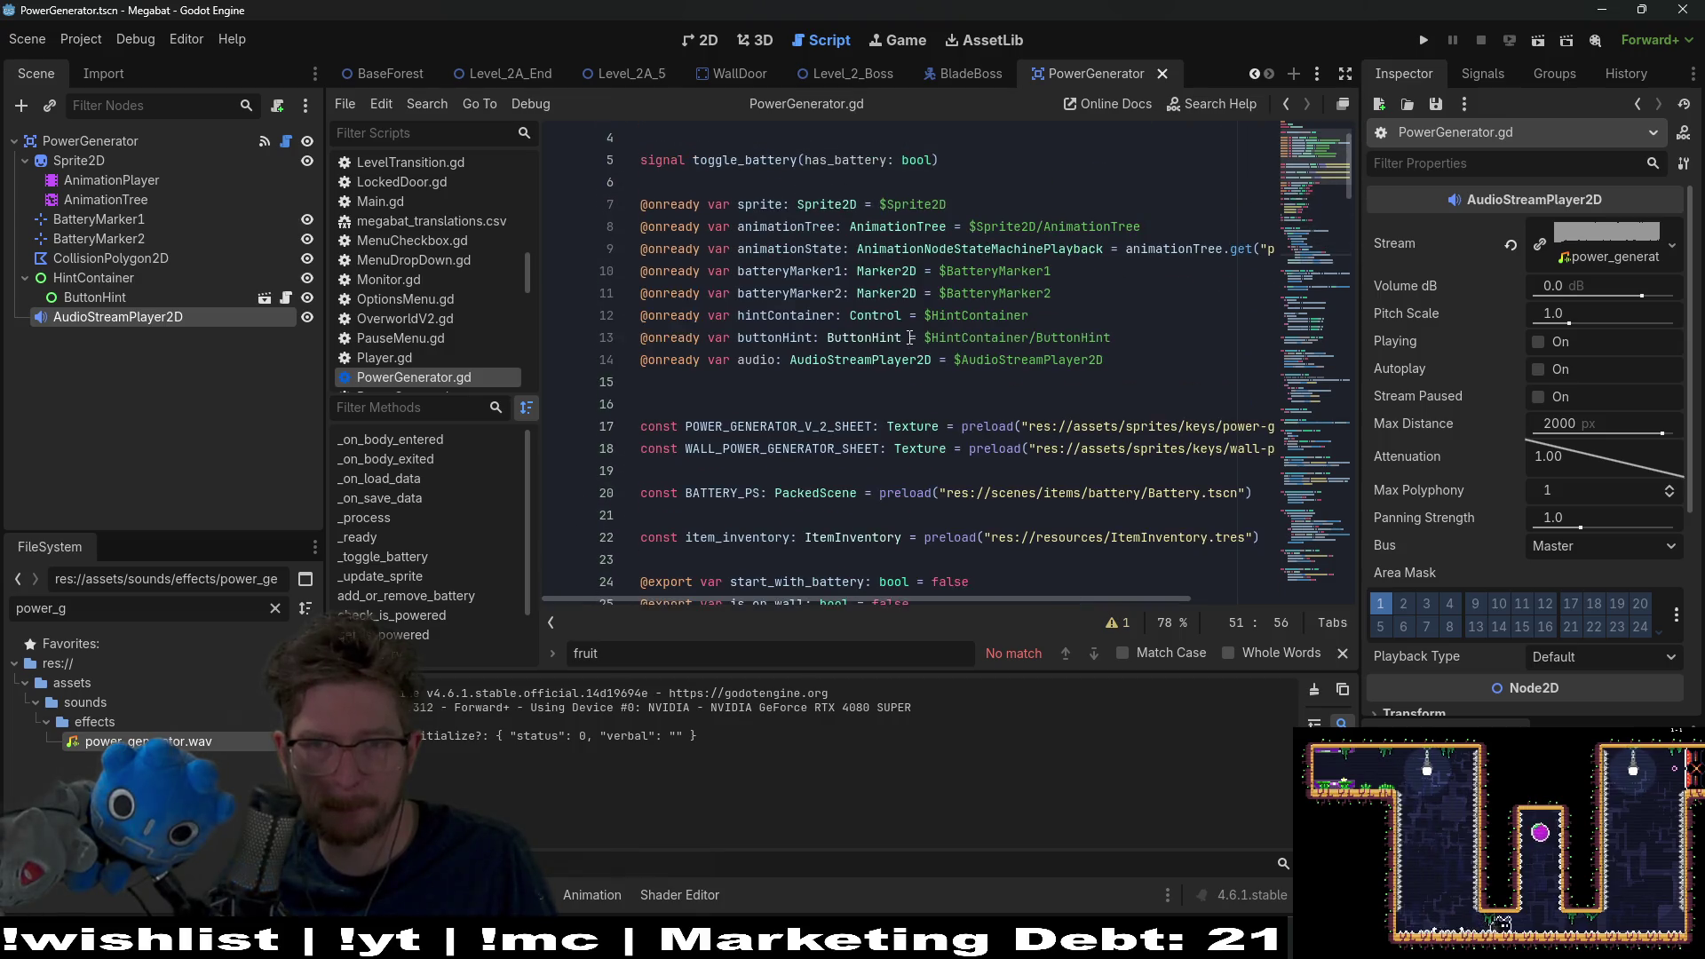
double_click(758, 360)
scroll(1021, 541, "down", 12)
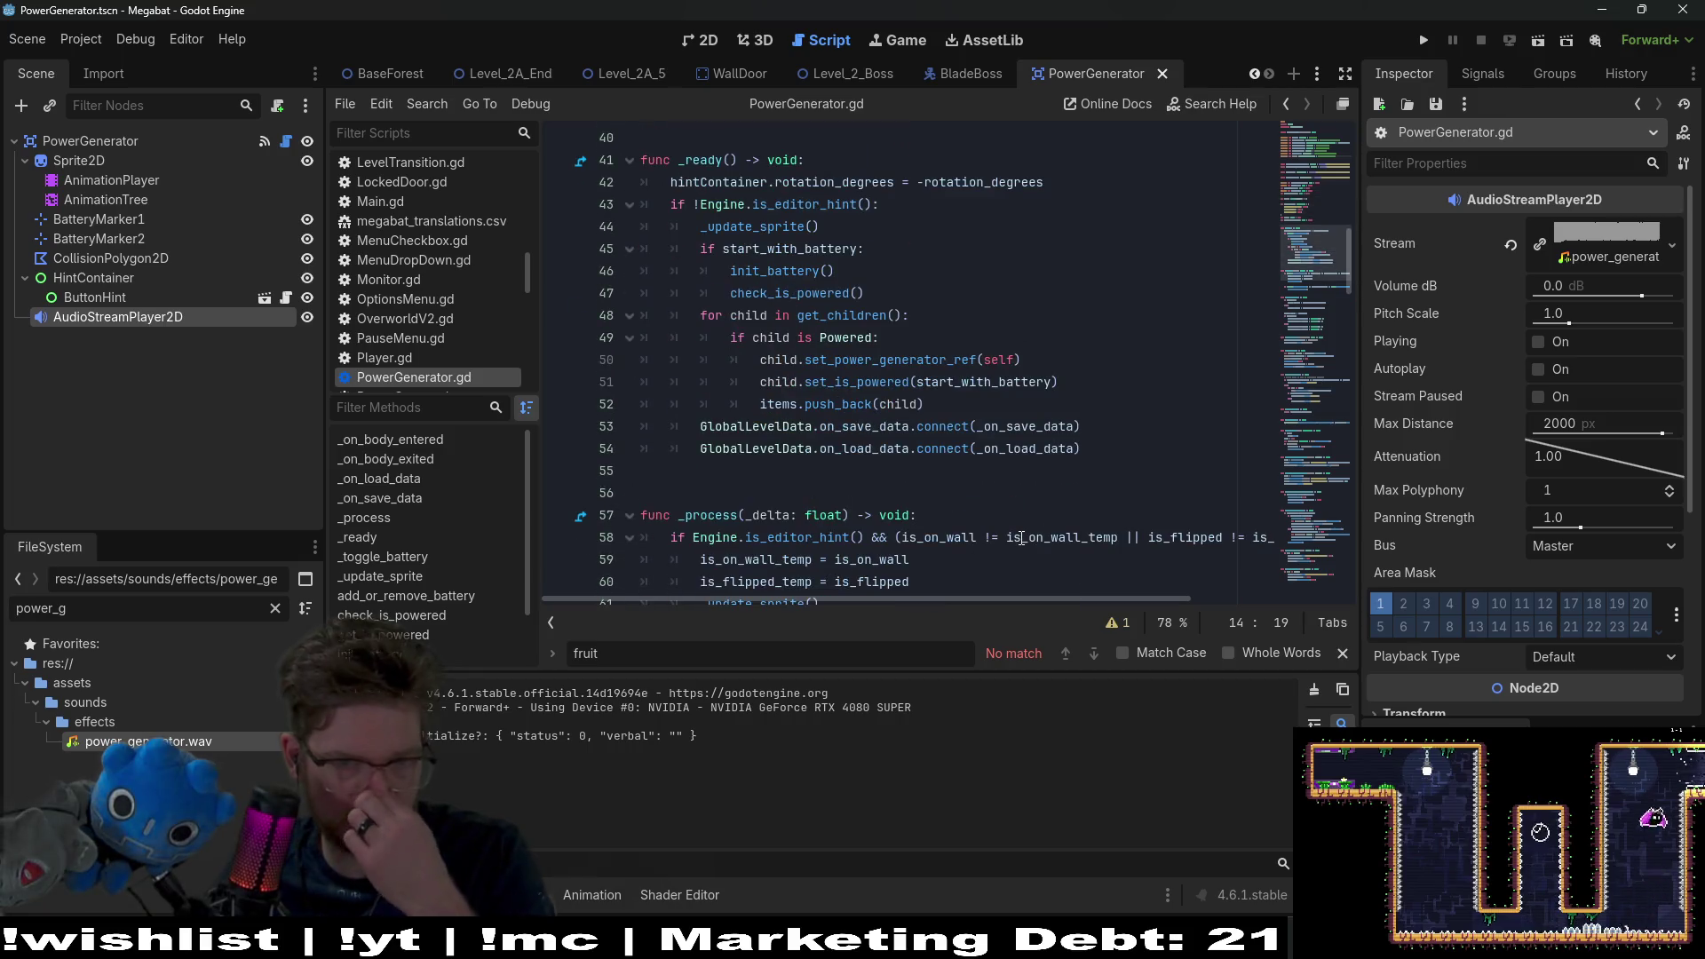
scroll(950, 465, "down", 1)
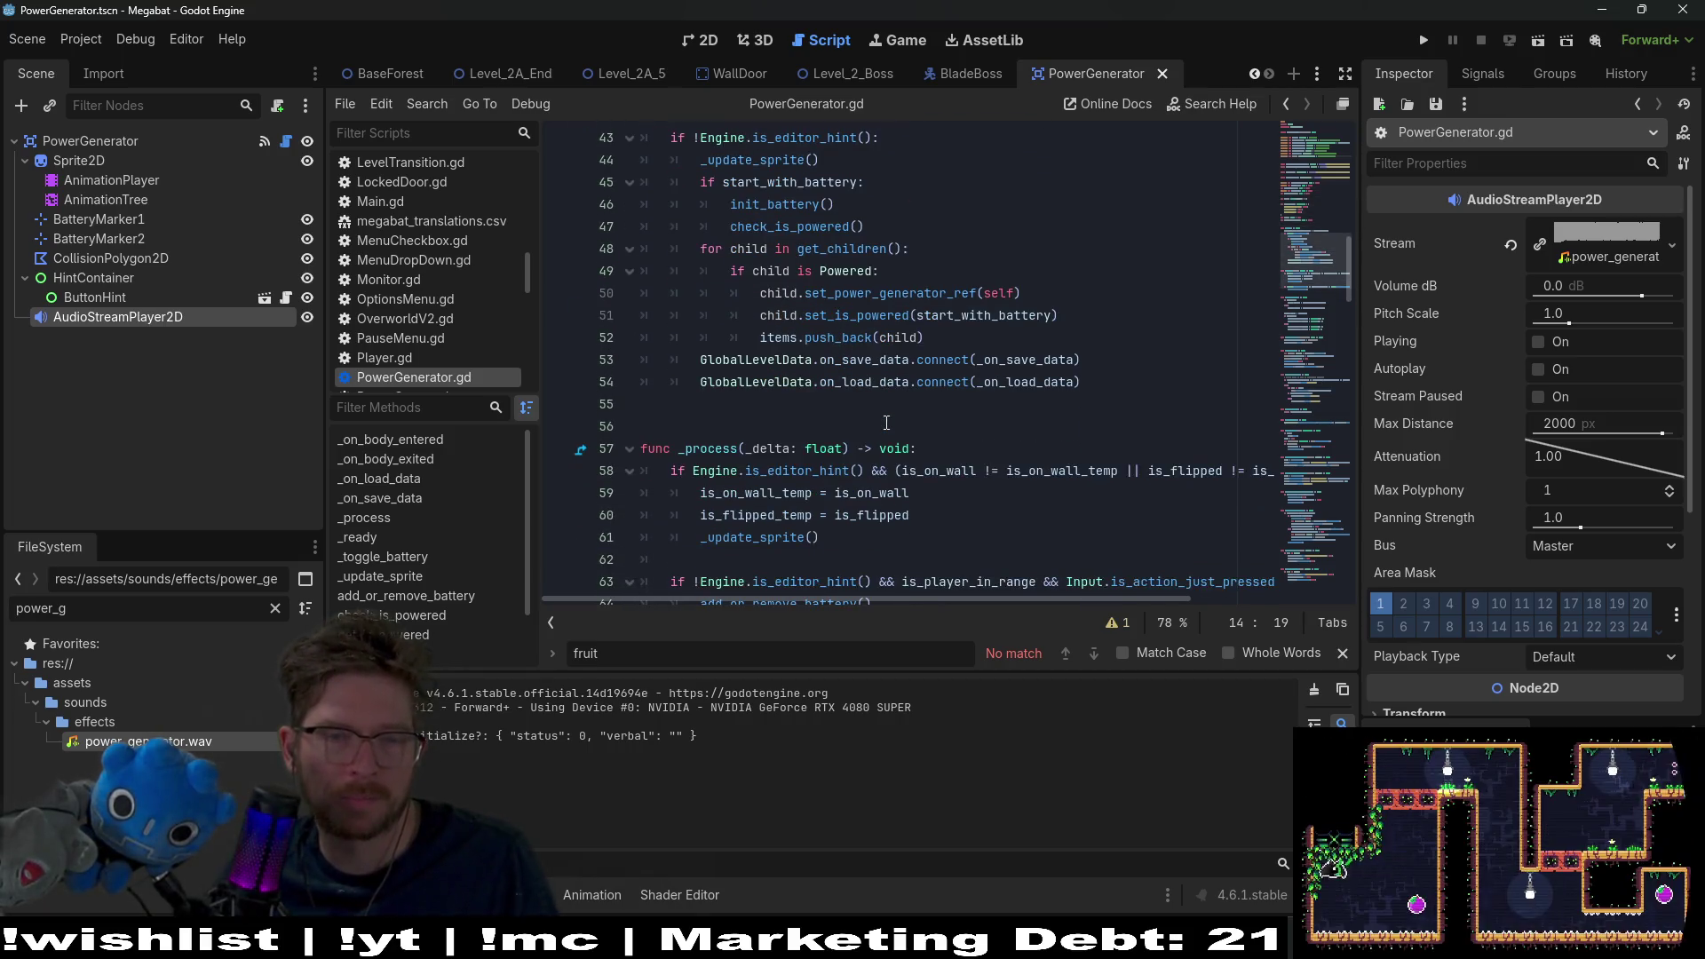
Step: Lower the AudioStreamPlayer2D Volume dB to -10 and save
left_click(1616, 285)
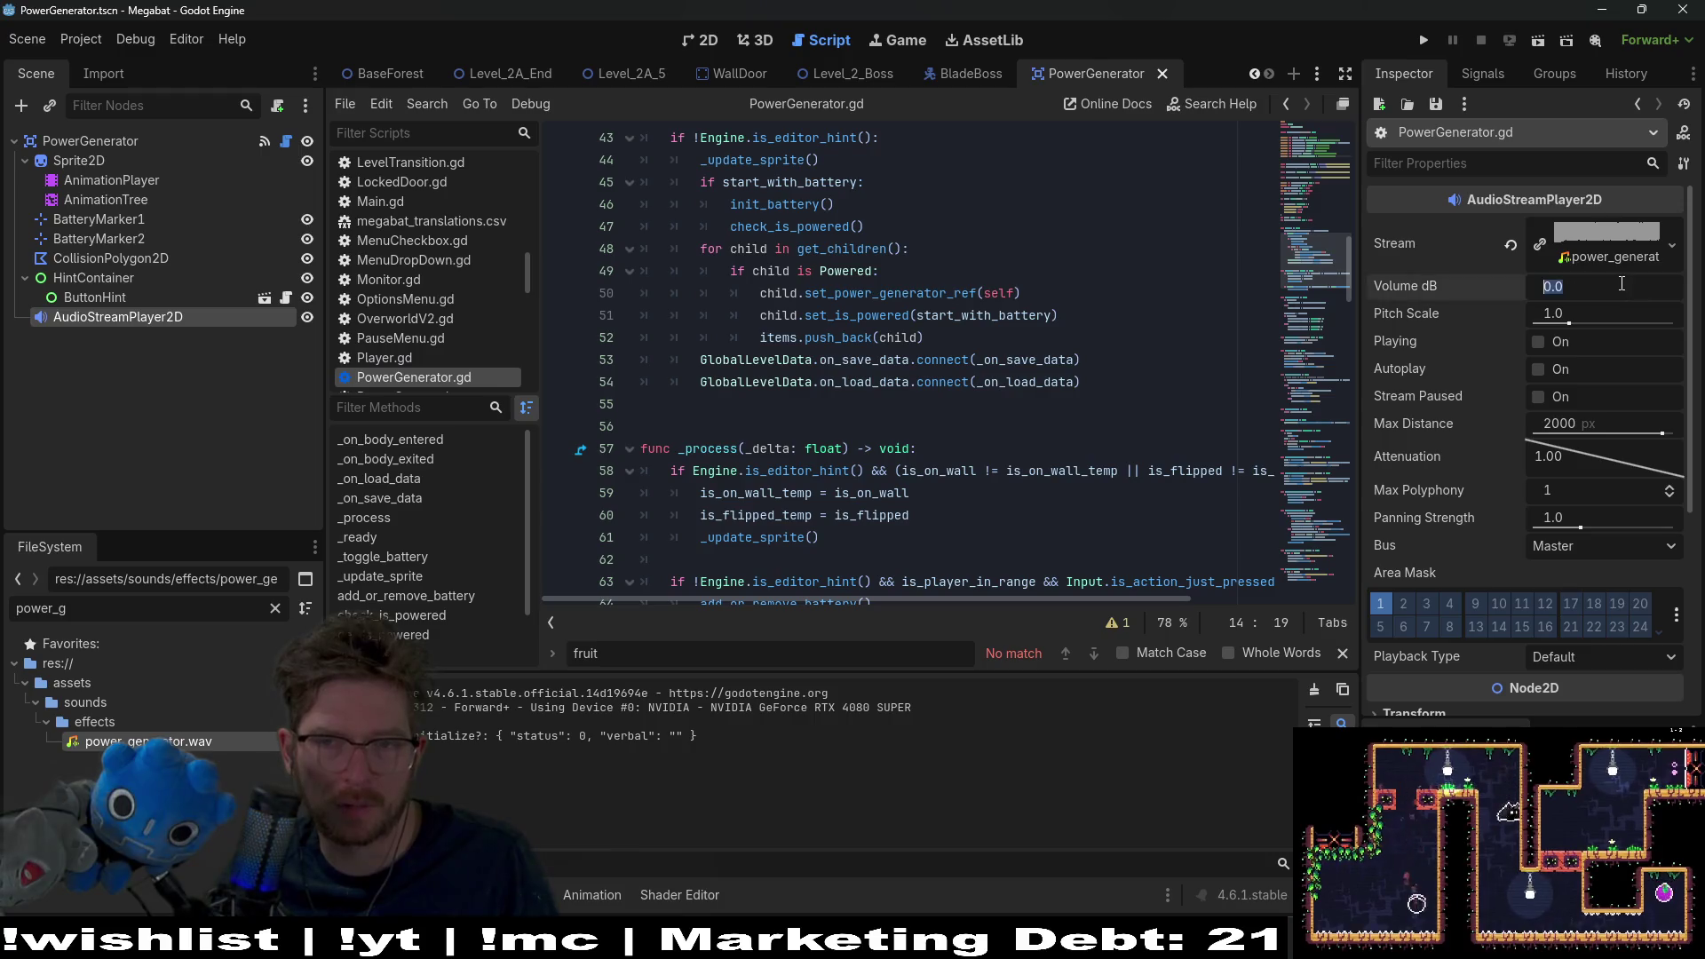
type("-10")
key("Return")
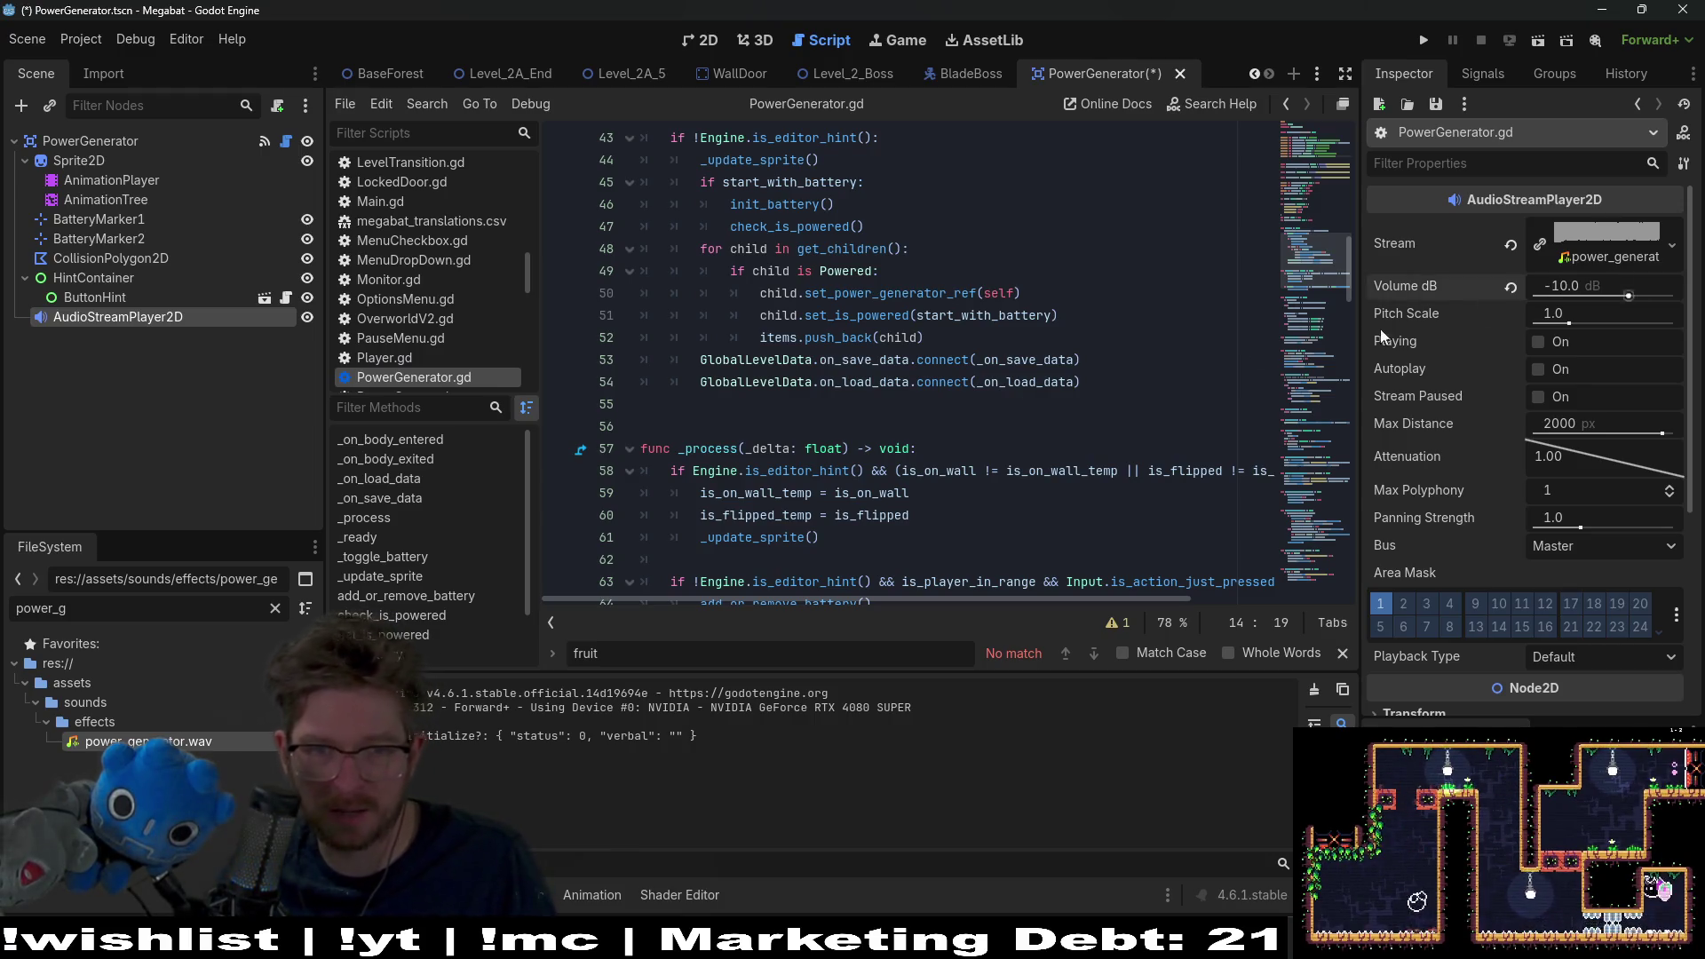
key("ctrl+s")
Step: Jump to the _toggle_battery definition and place the caret after its emit line
scroll(1005, 477, "down", 4)
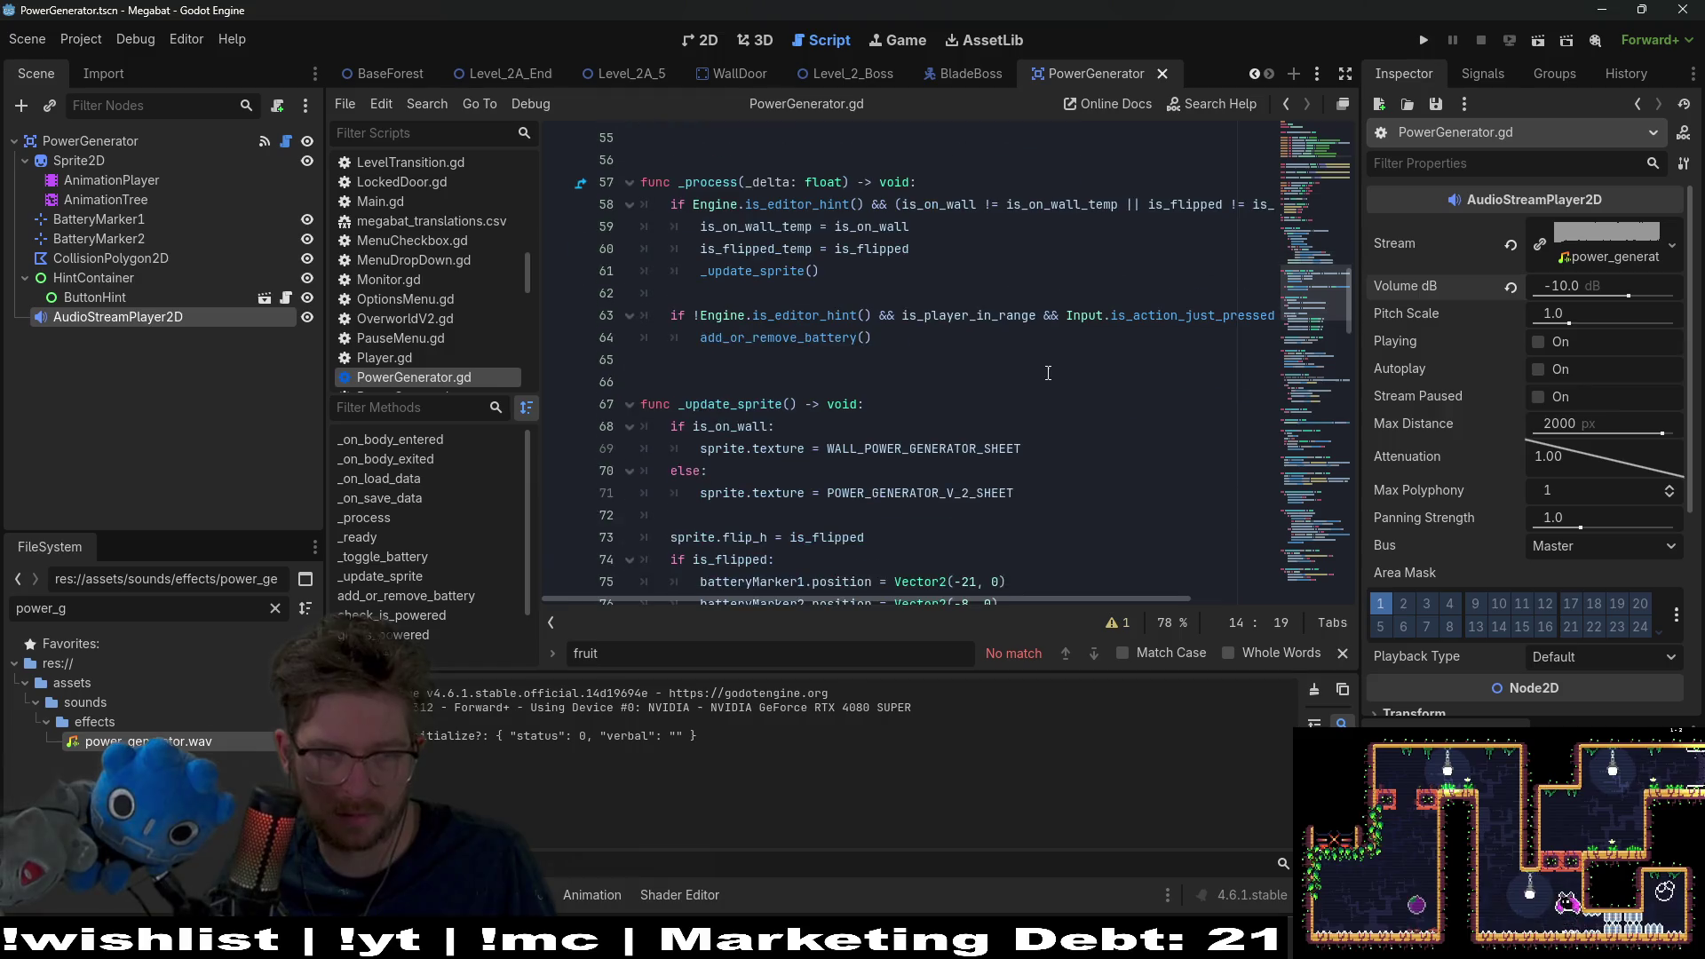
scroll(880, 371, "down", 10)
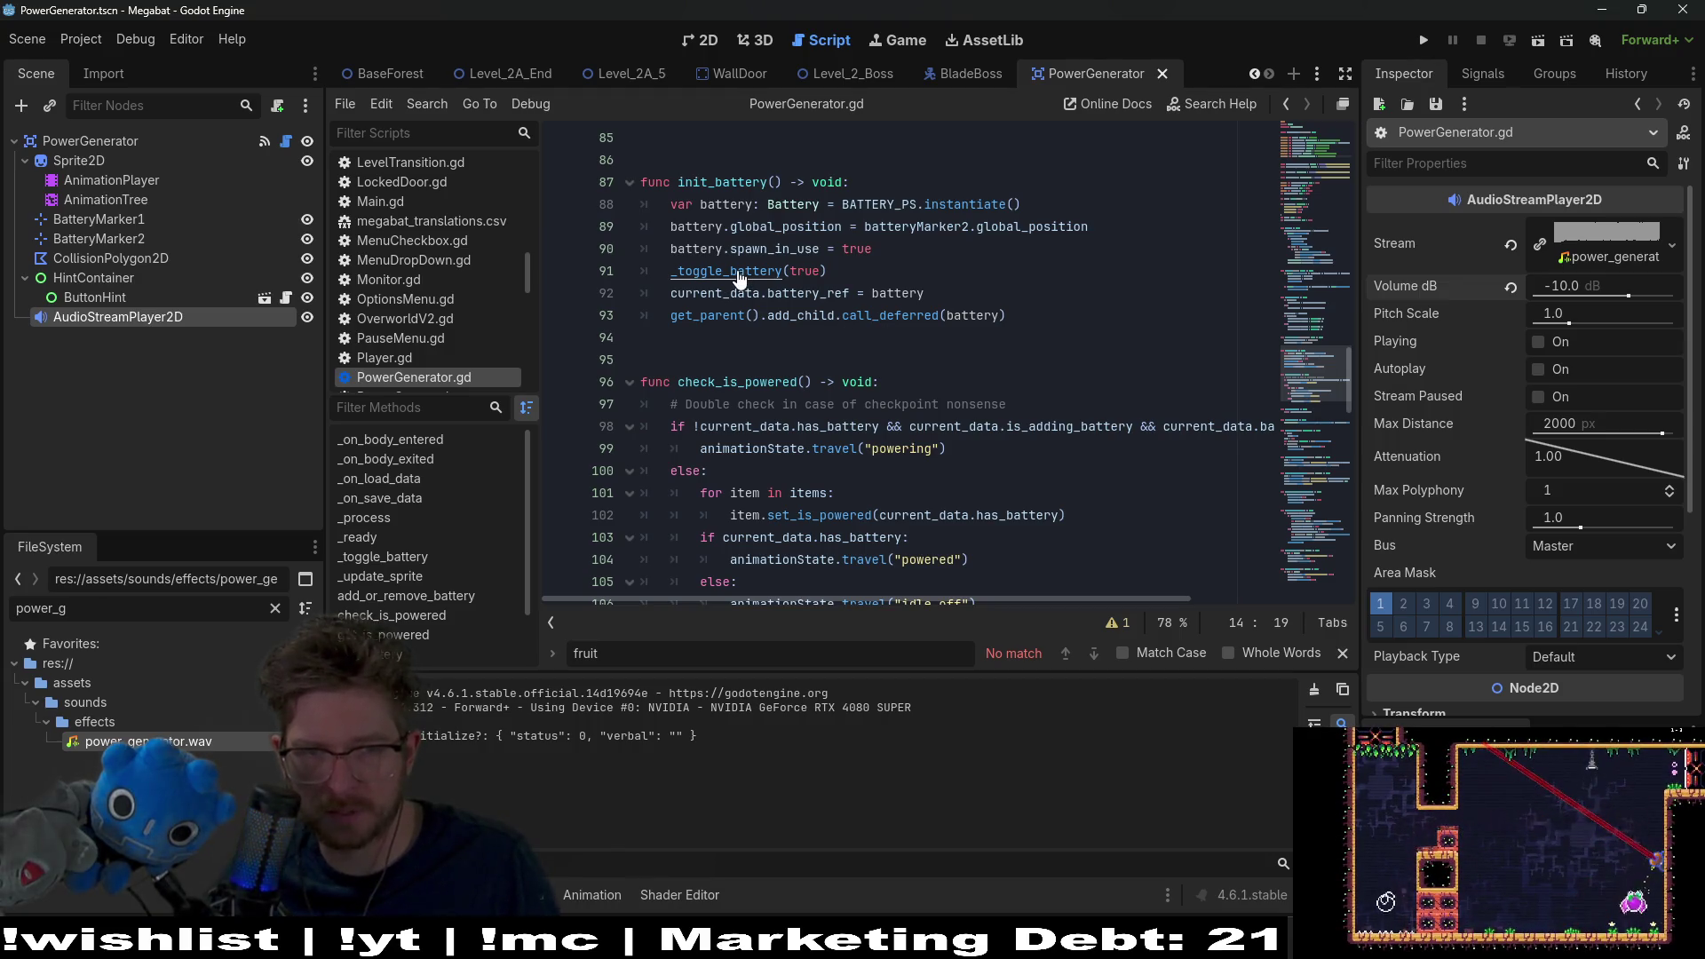
scroll(1045, 357, "down", 2)
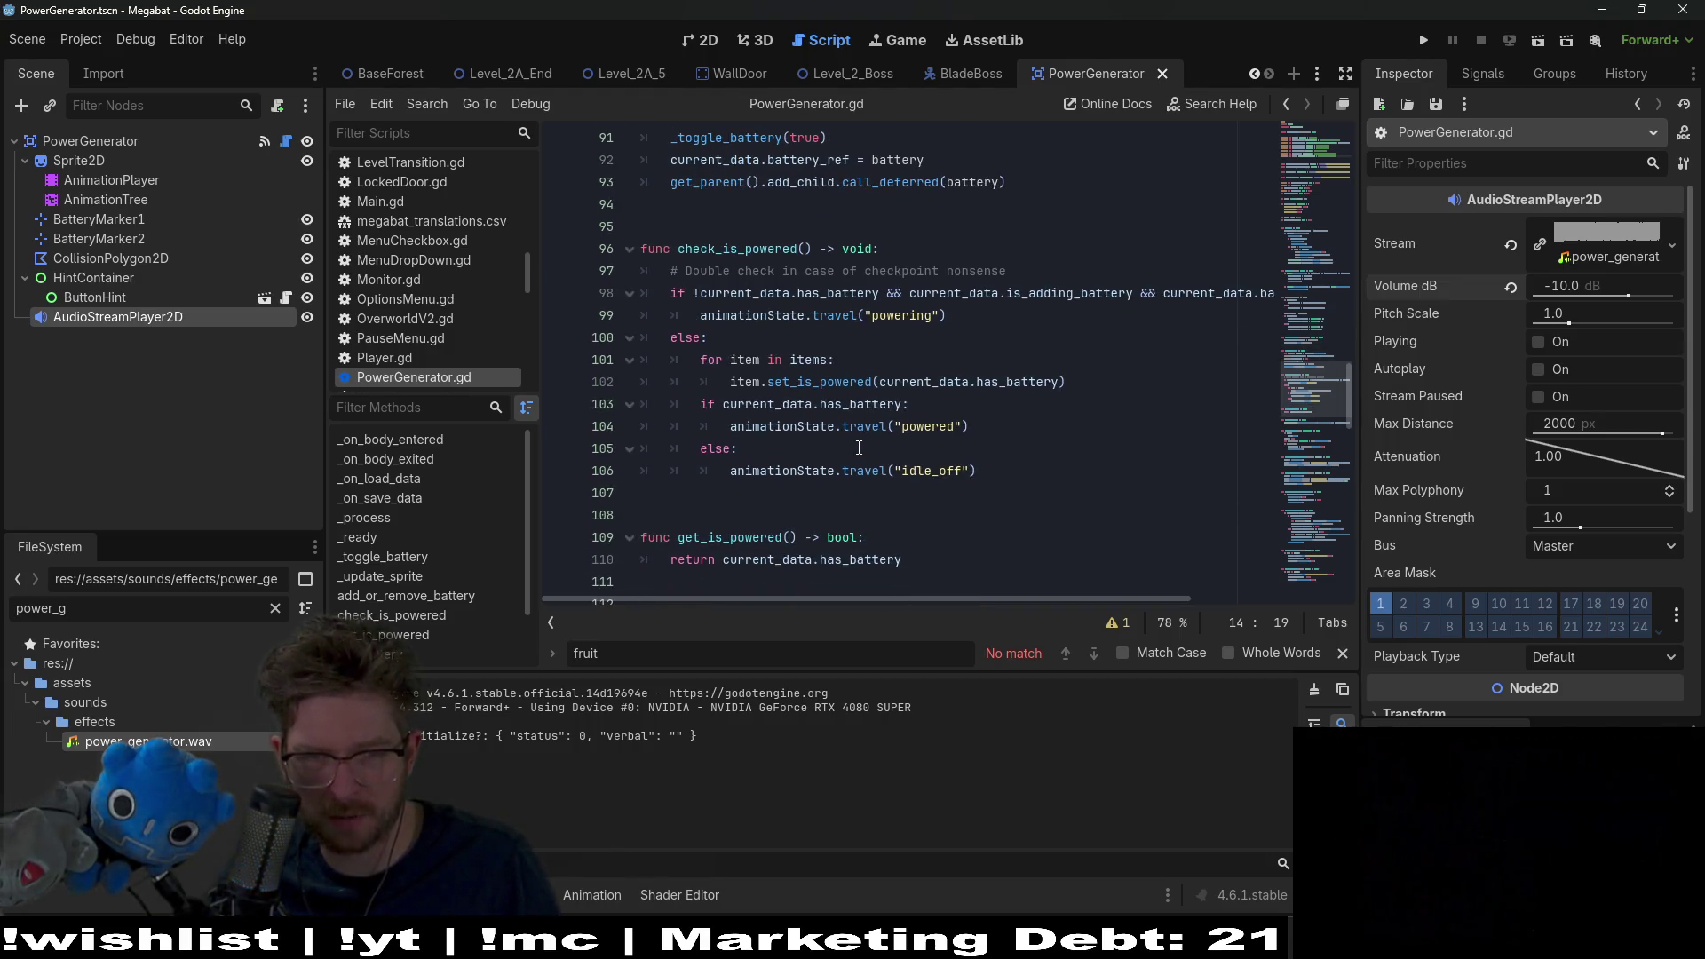
left_click(986, 421)
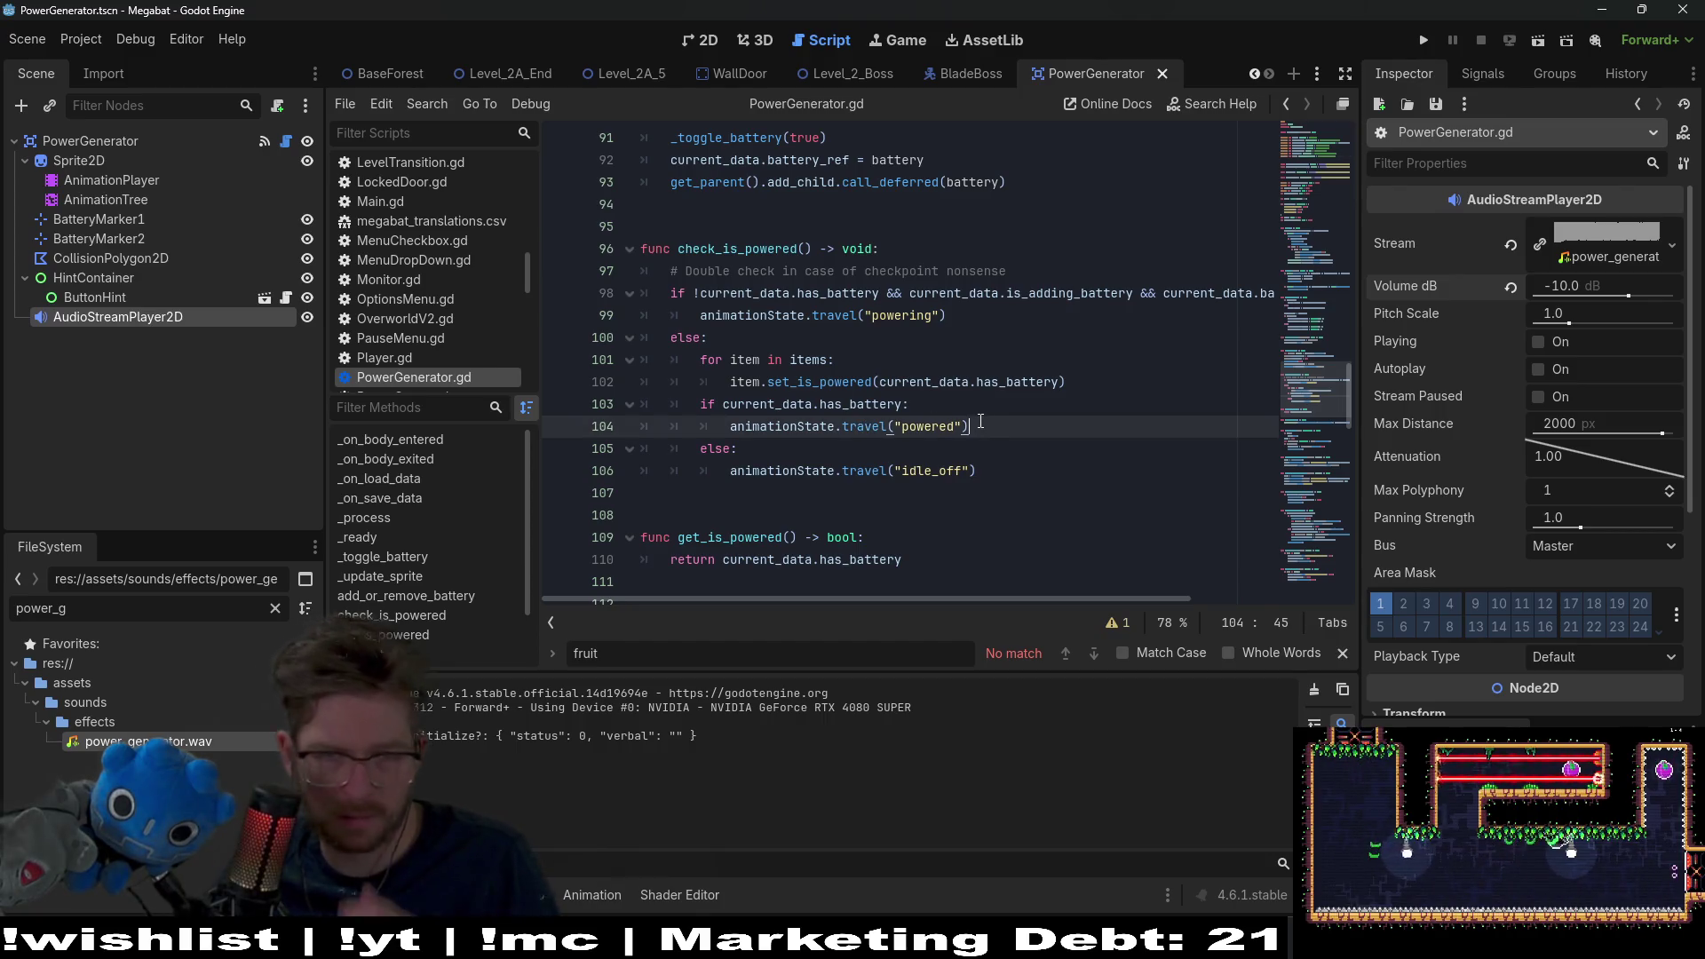
scroll(981, 421, "down", 2)
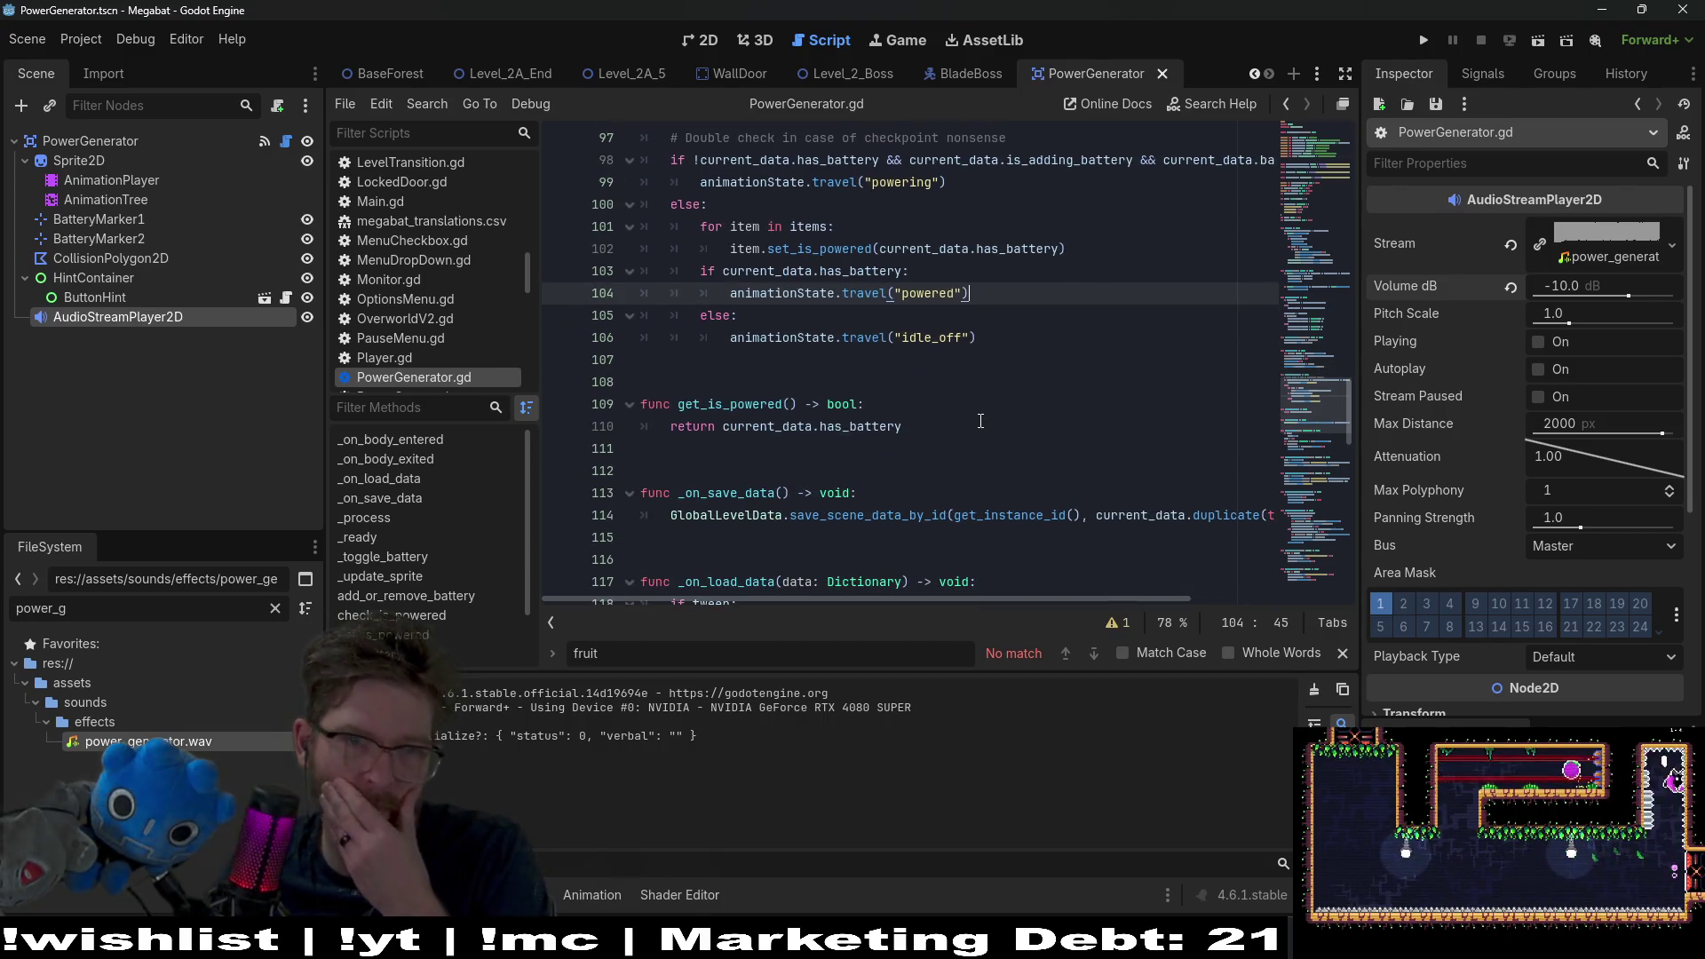
scroll(980, 421, "up", 2)
scroll(981, 421, "down", 6)
scroll(980, 421, "down", 7)
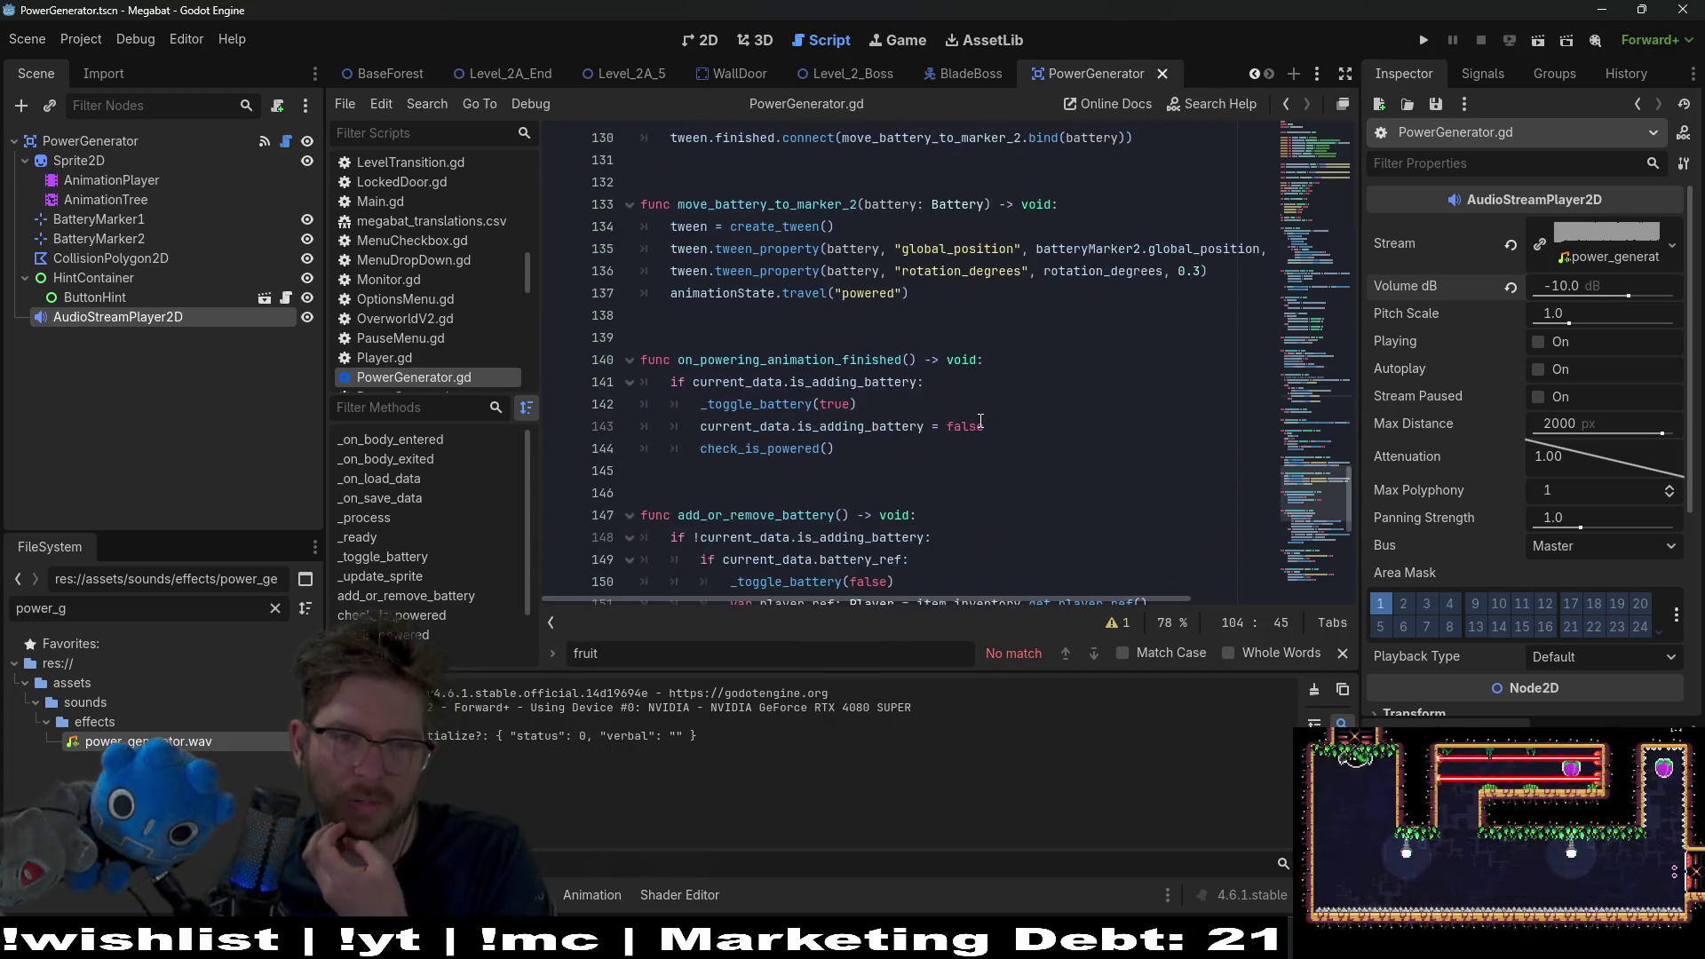
scroll(980, 421, "down", 8)
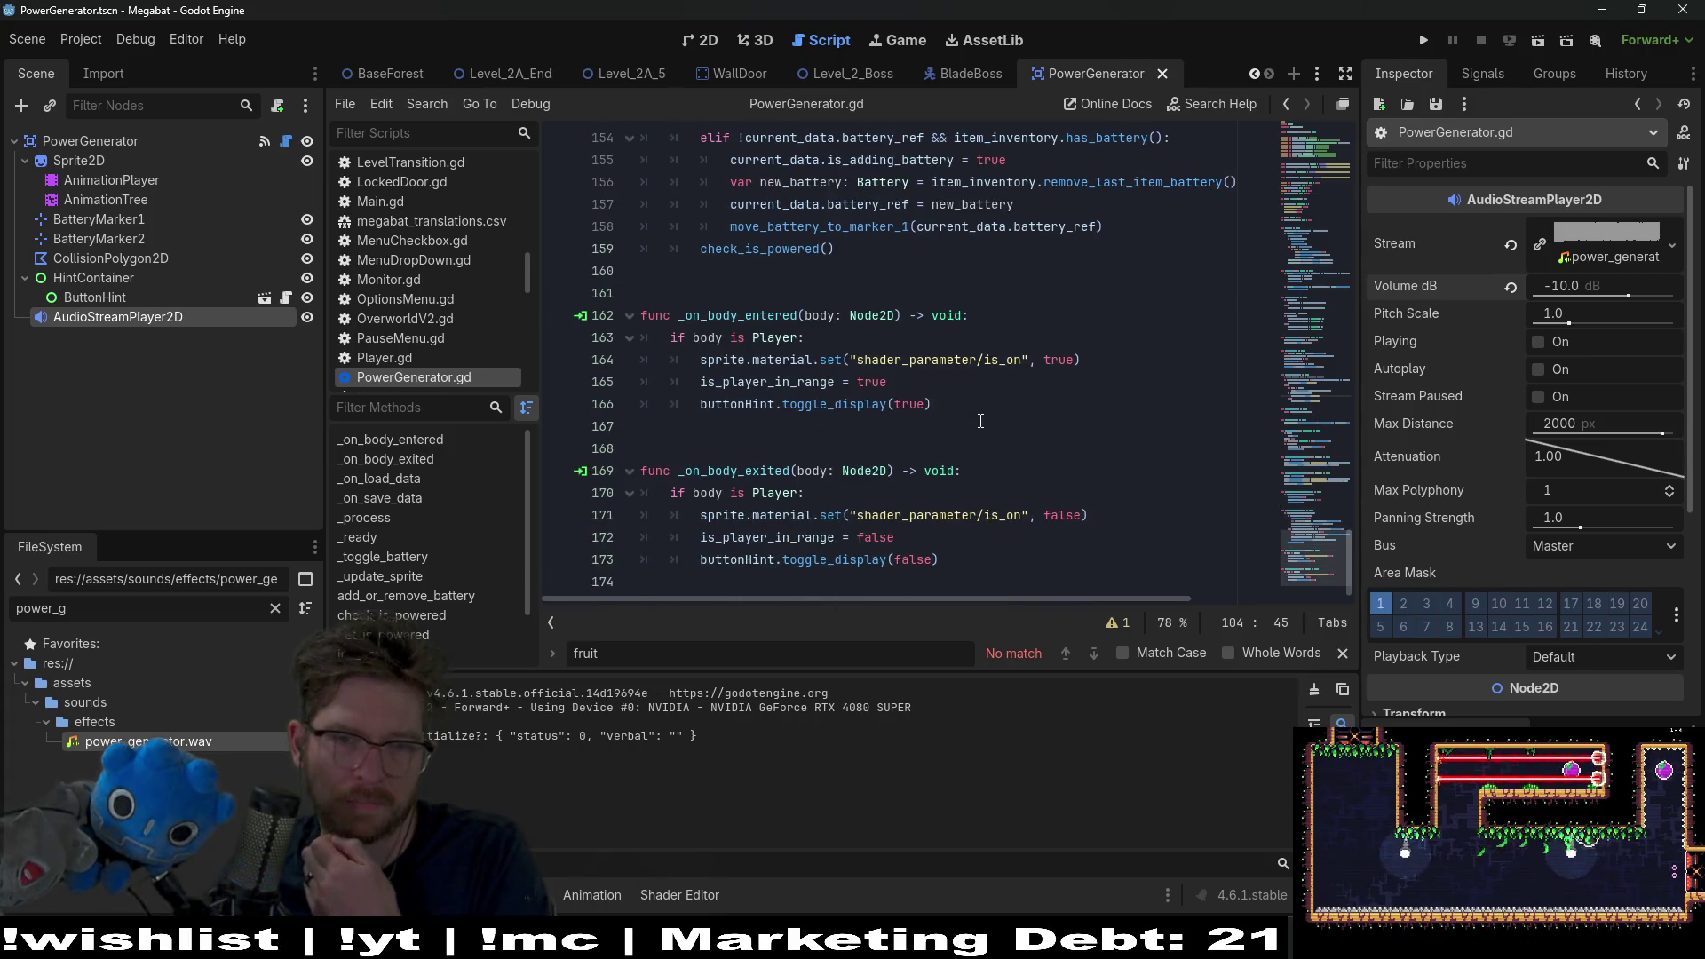
scroll(955, 468, "up", 4)
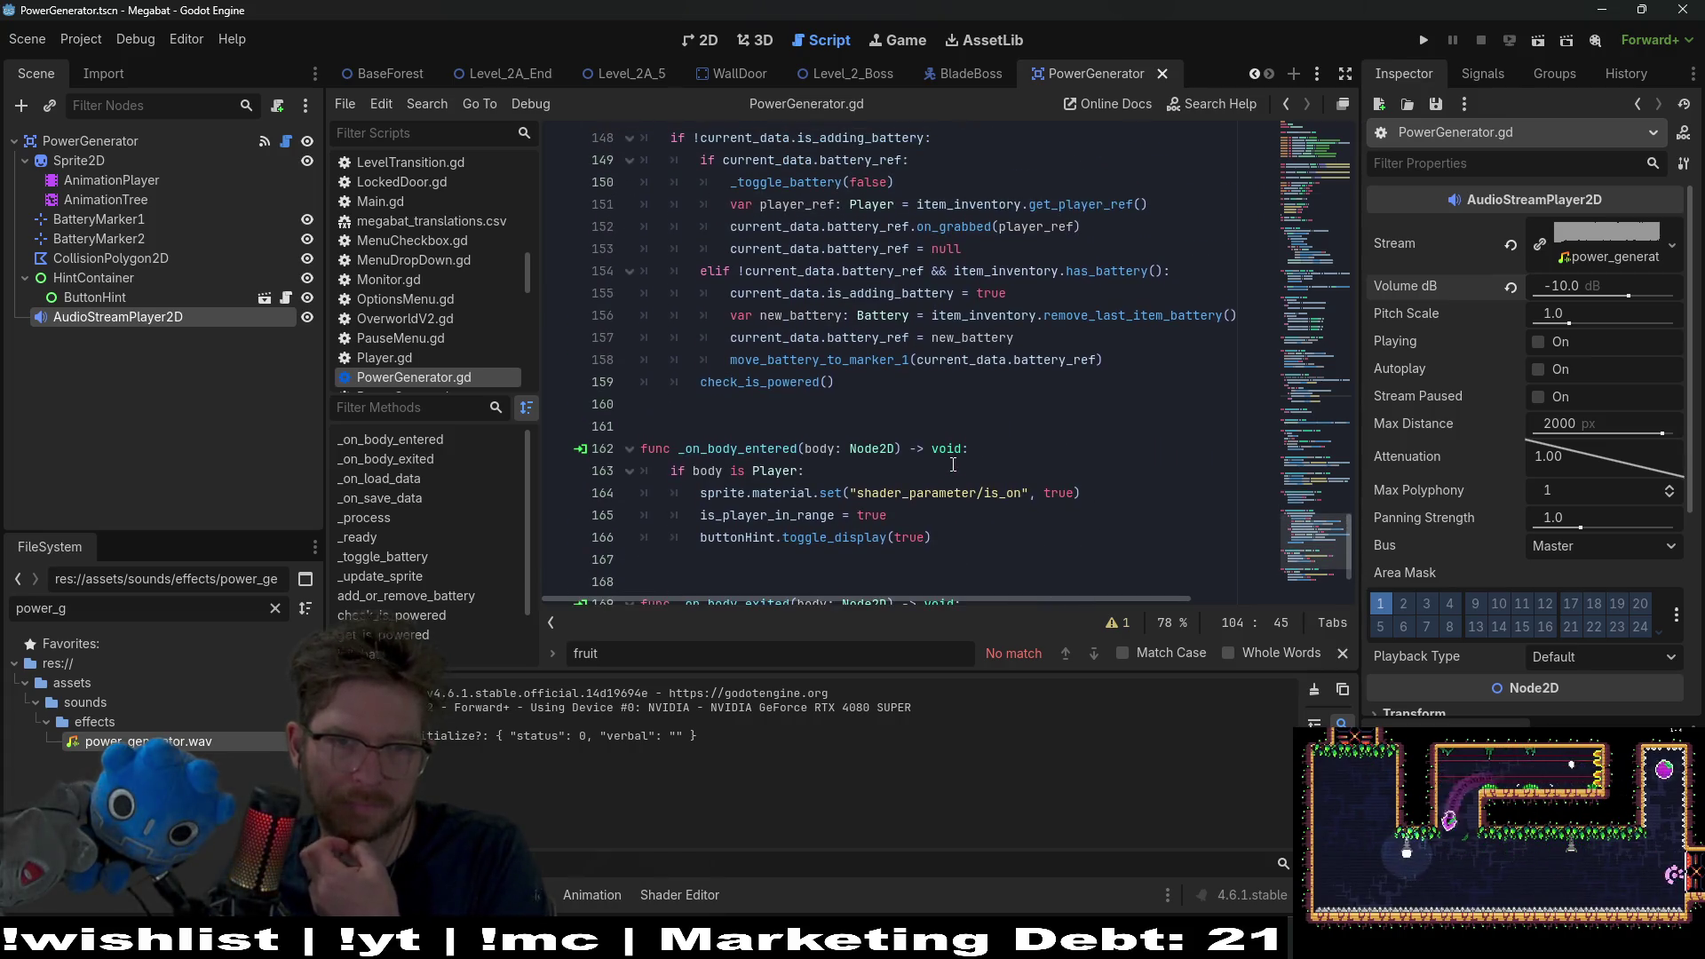
left_click(761, 315)
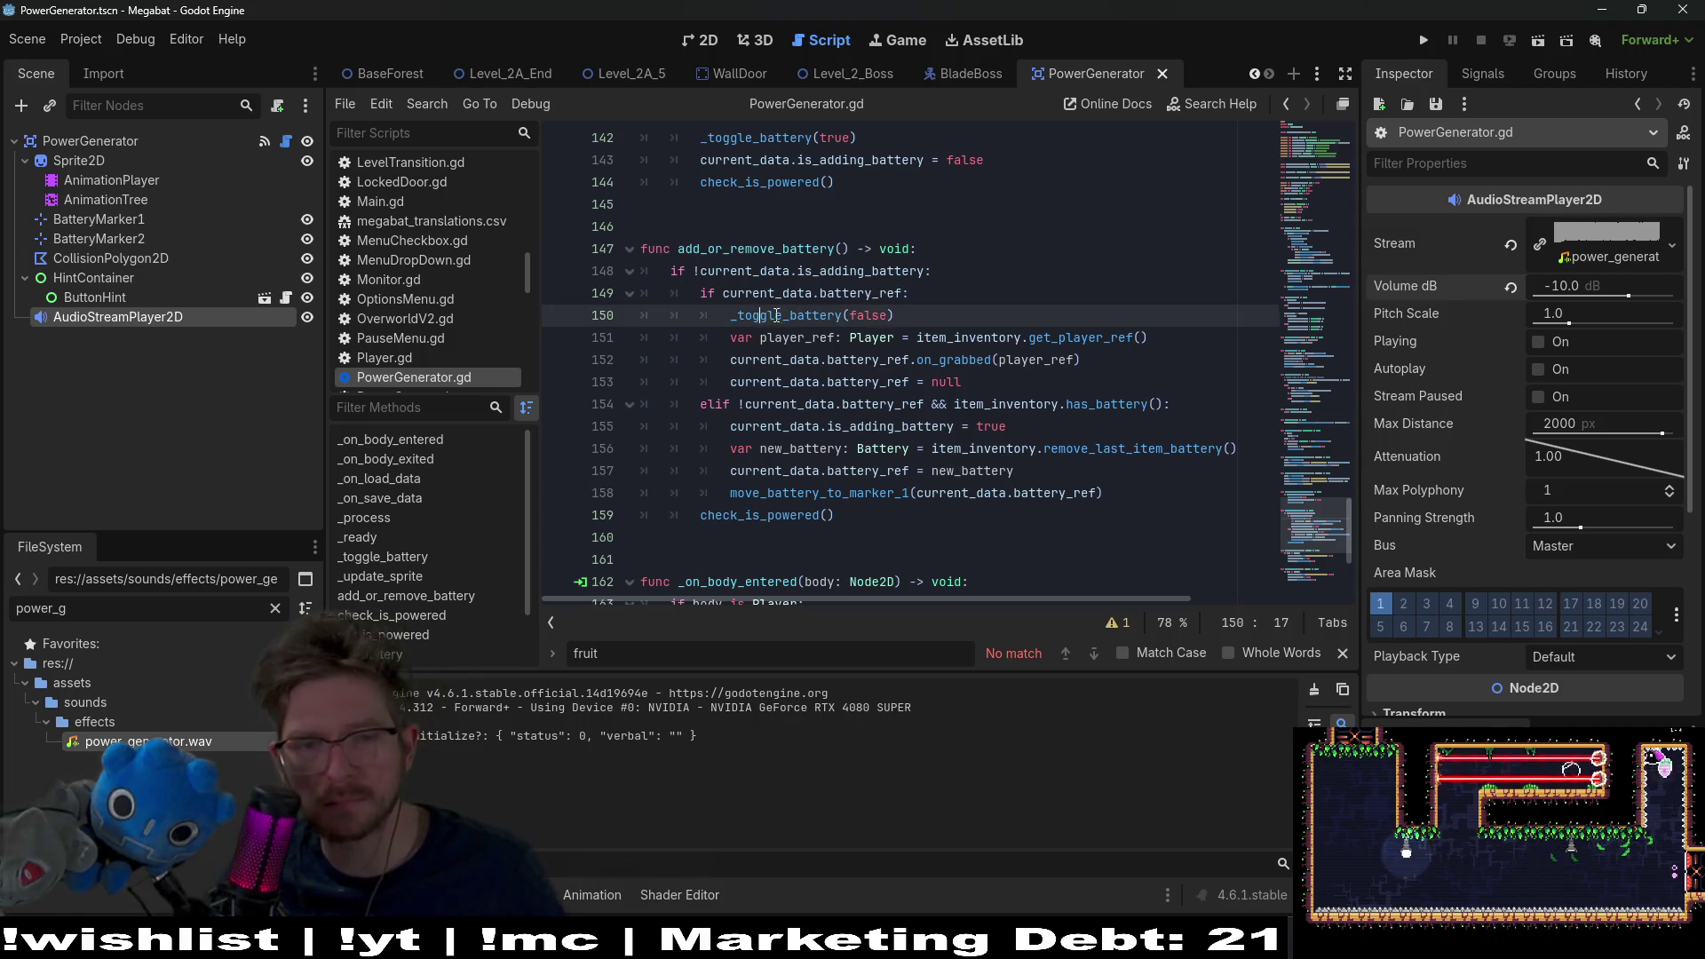
left_click(791, 315, "ctrl")
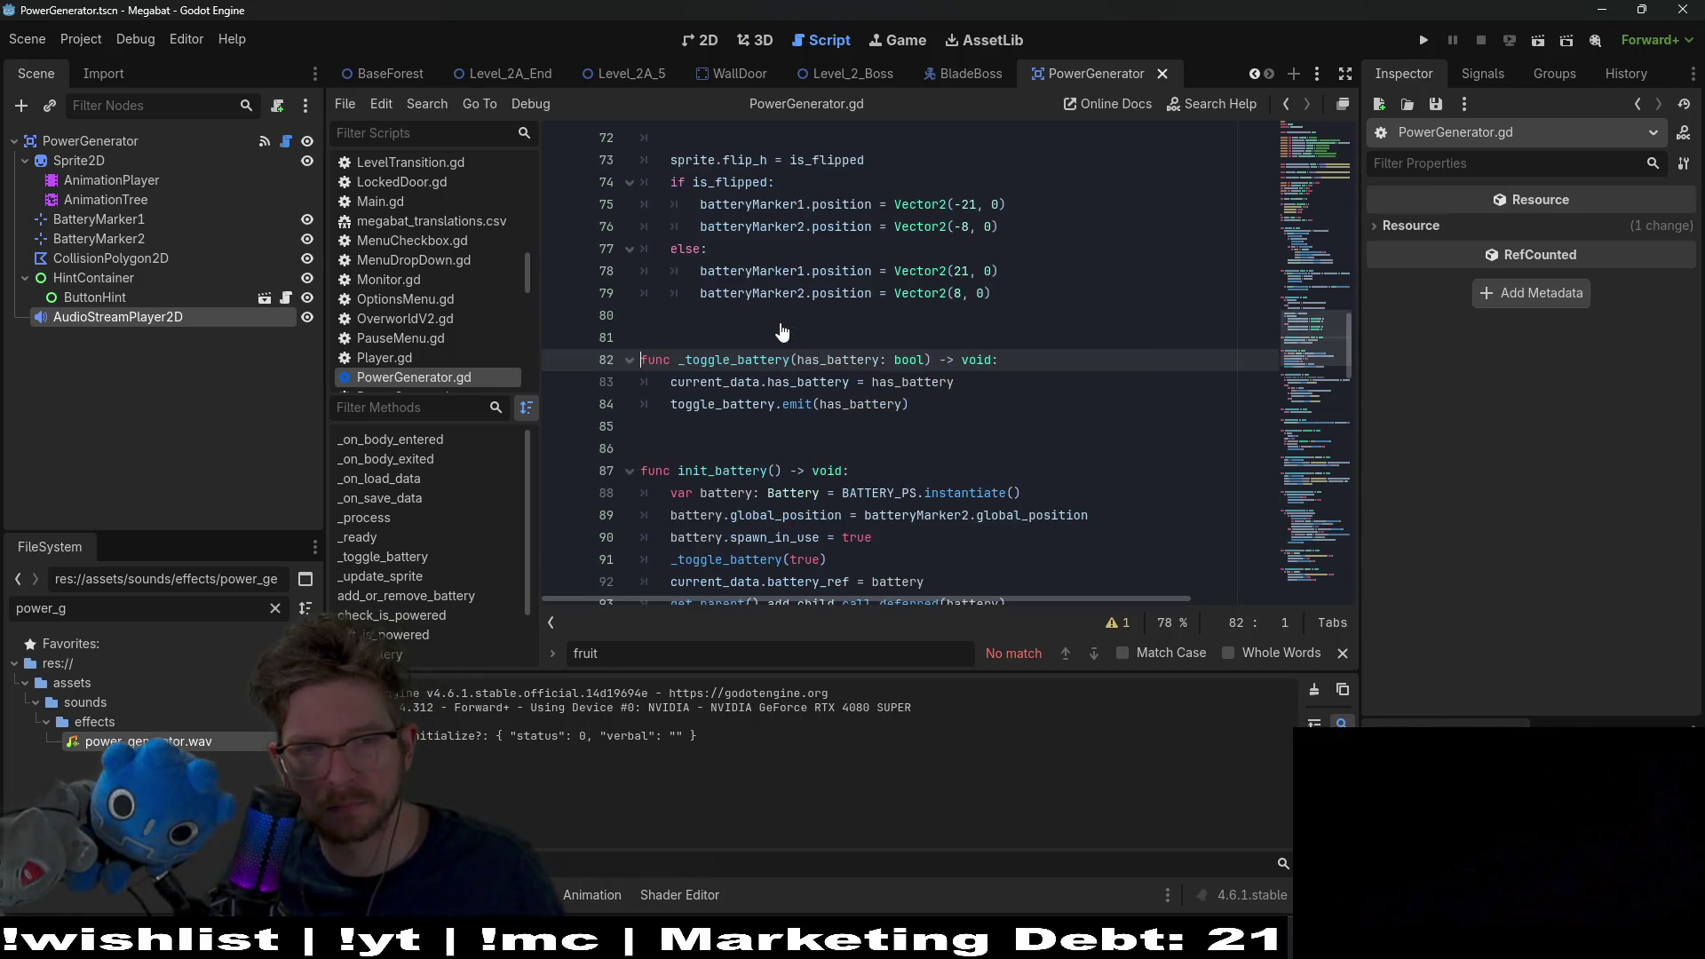
left_click(934, 405)
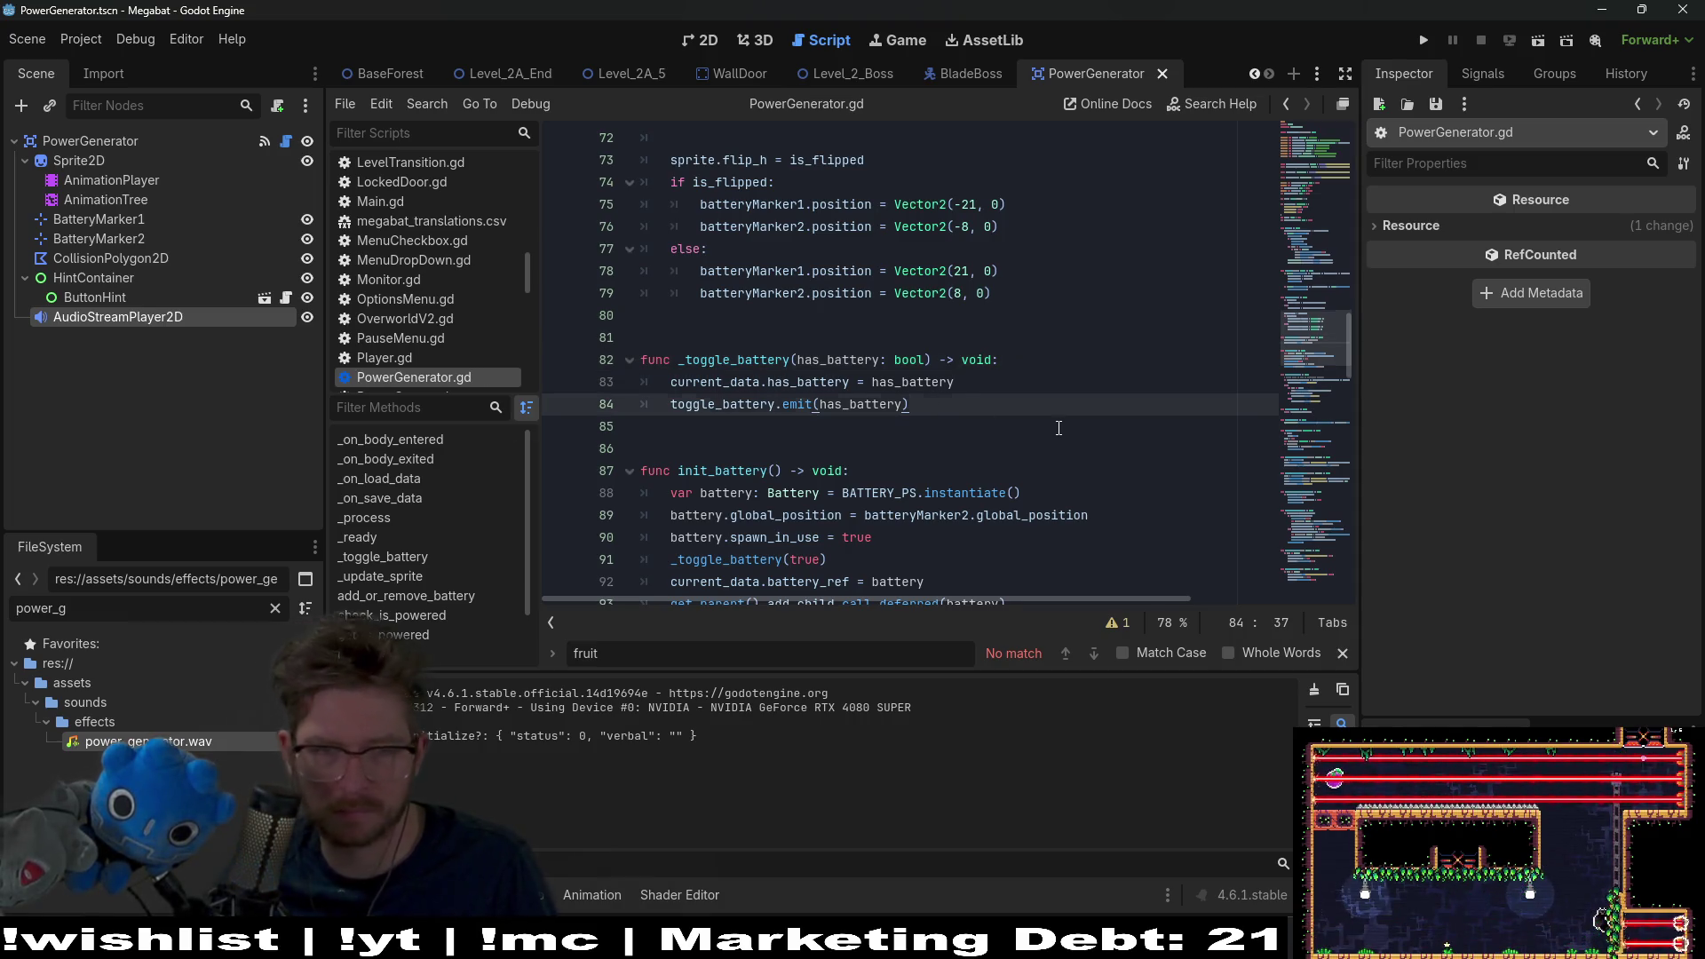
Step: After the emit line, add 'if has_battery:' calling audio.play()
key("Return")
type("if has")
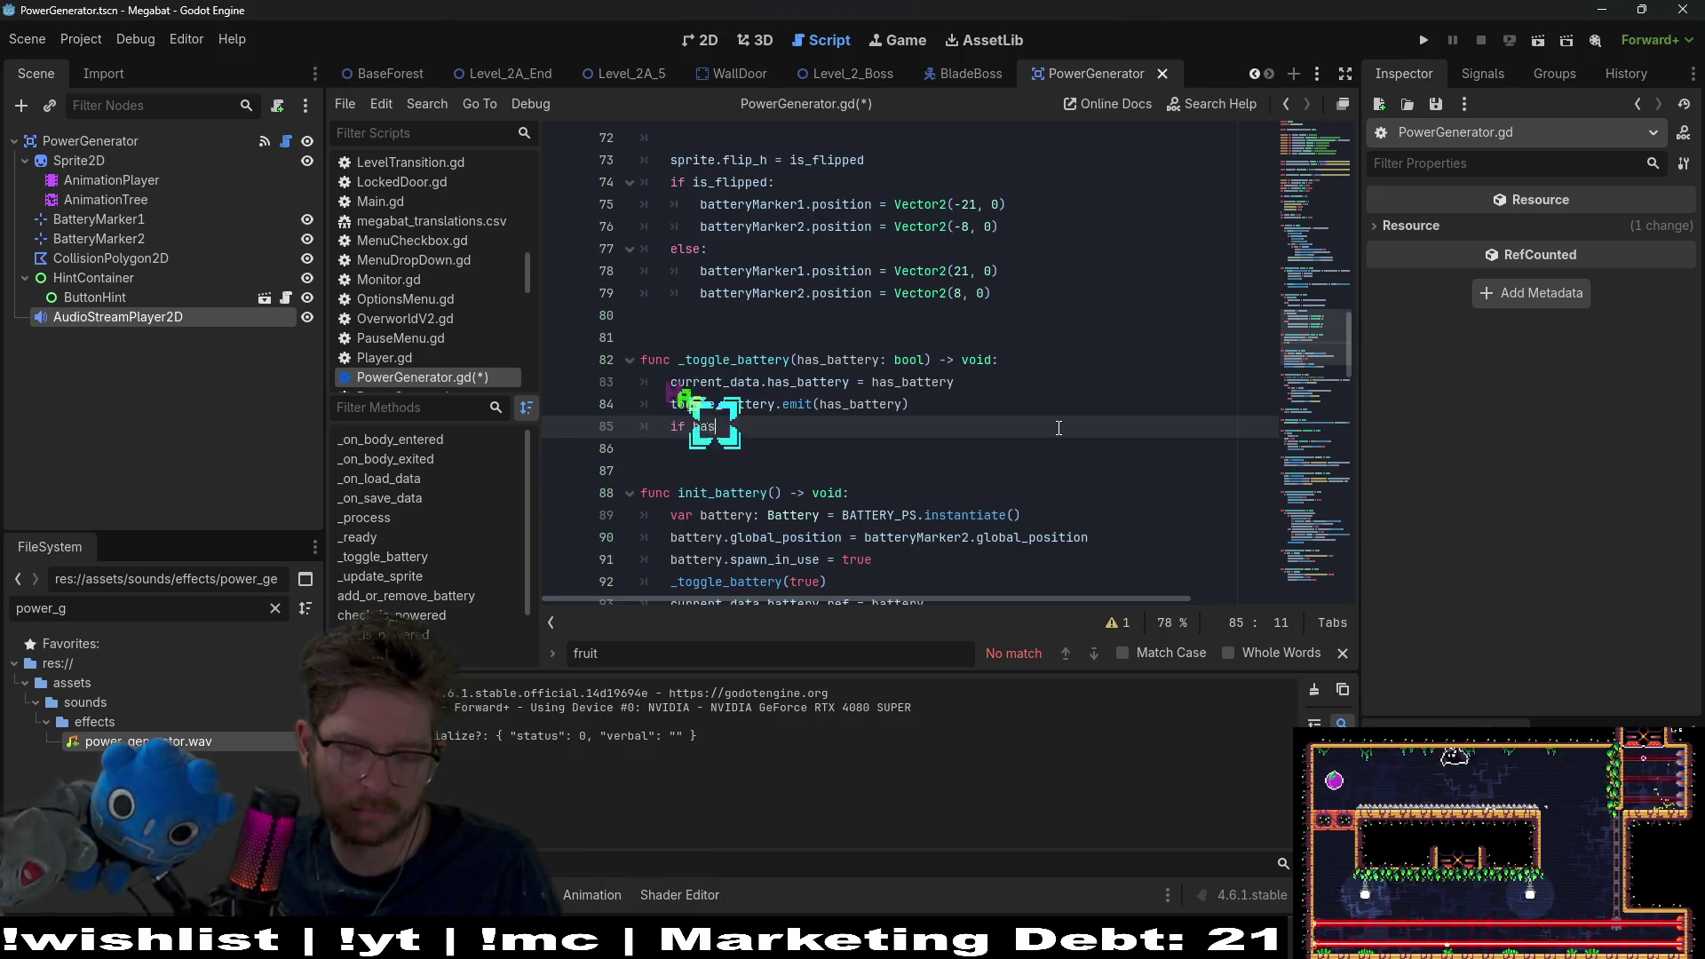
key("ctrl+space")
key("BackSpace")
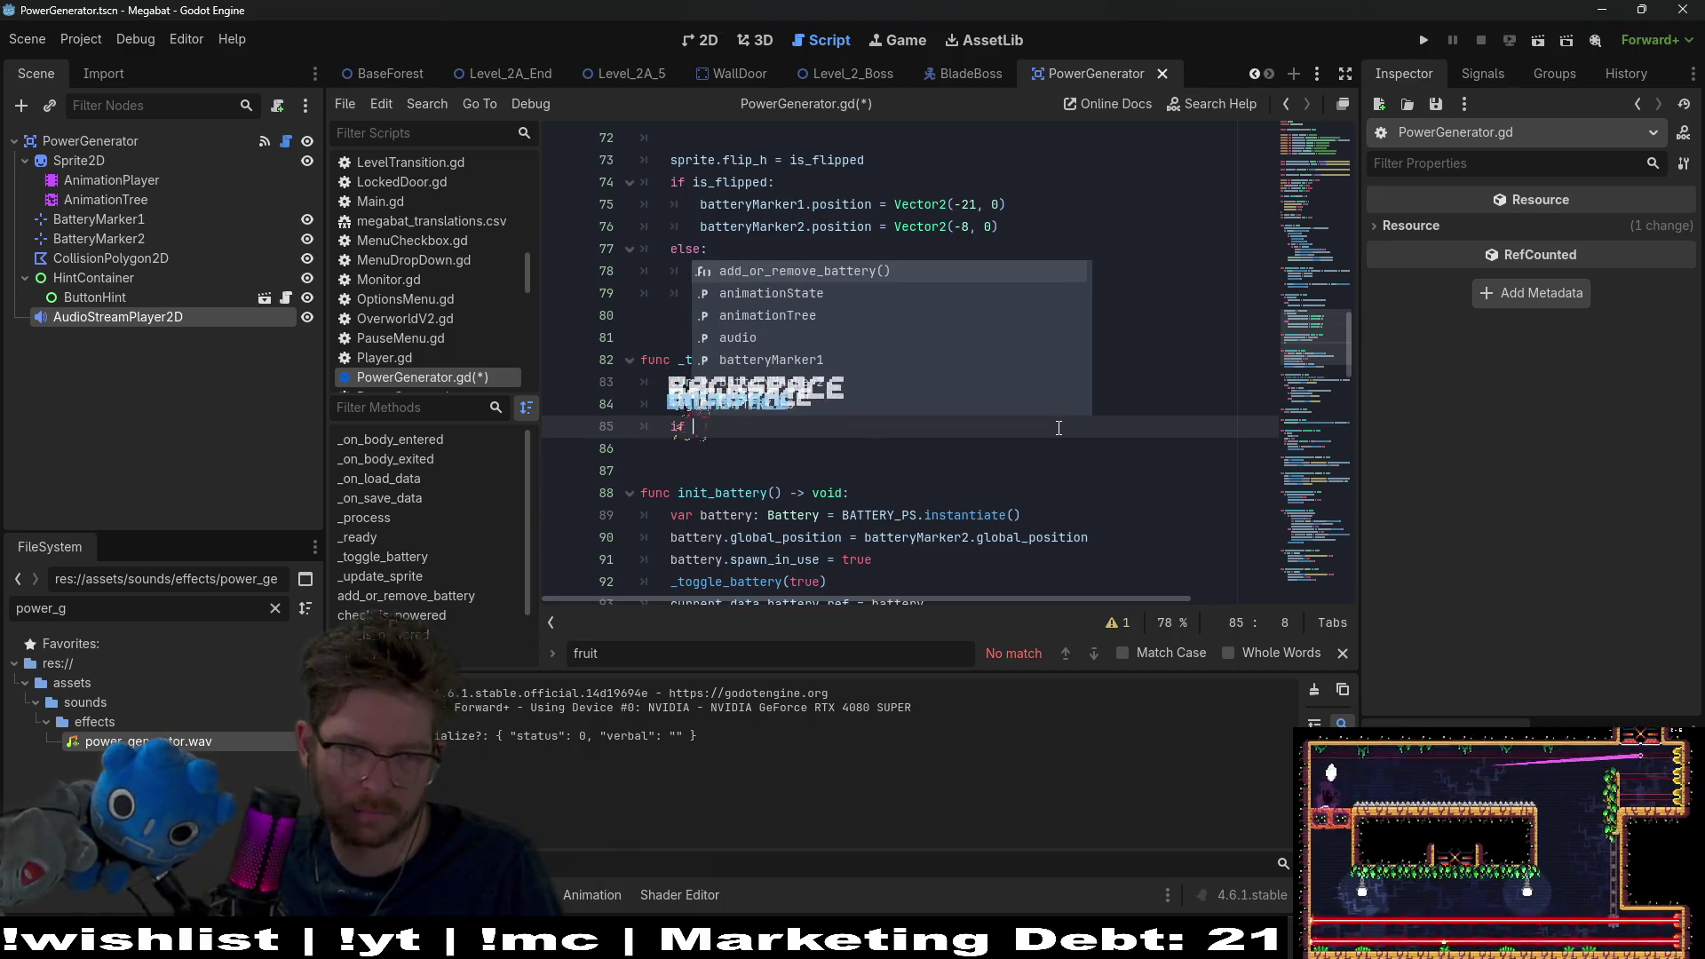
key("Escape")
type("ha")
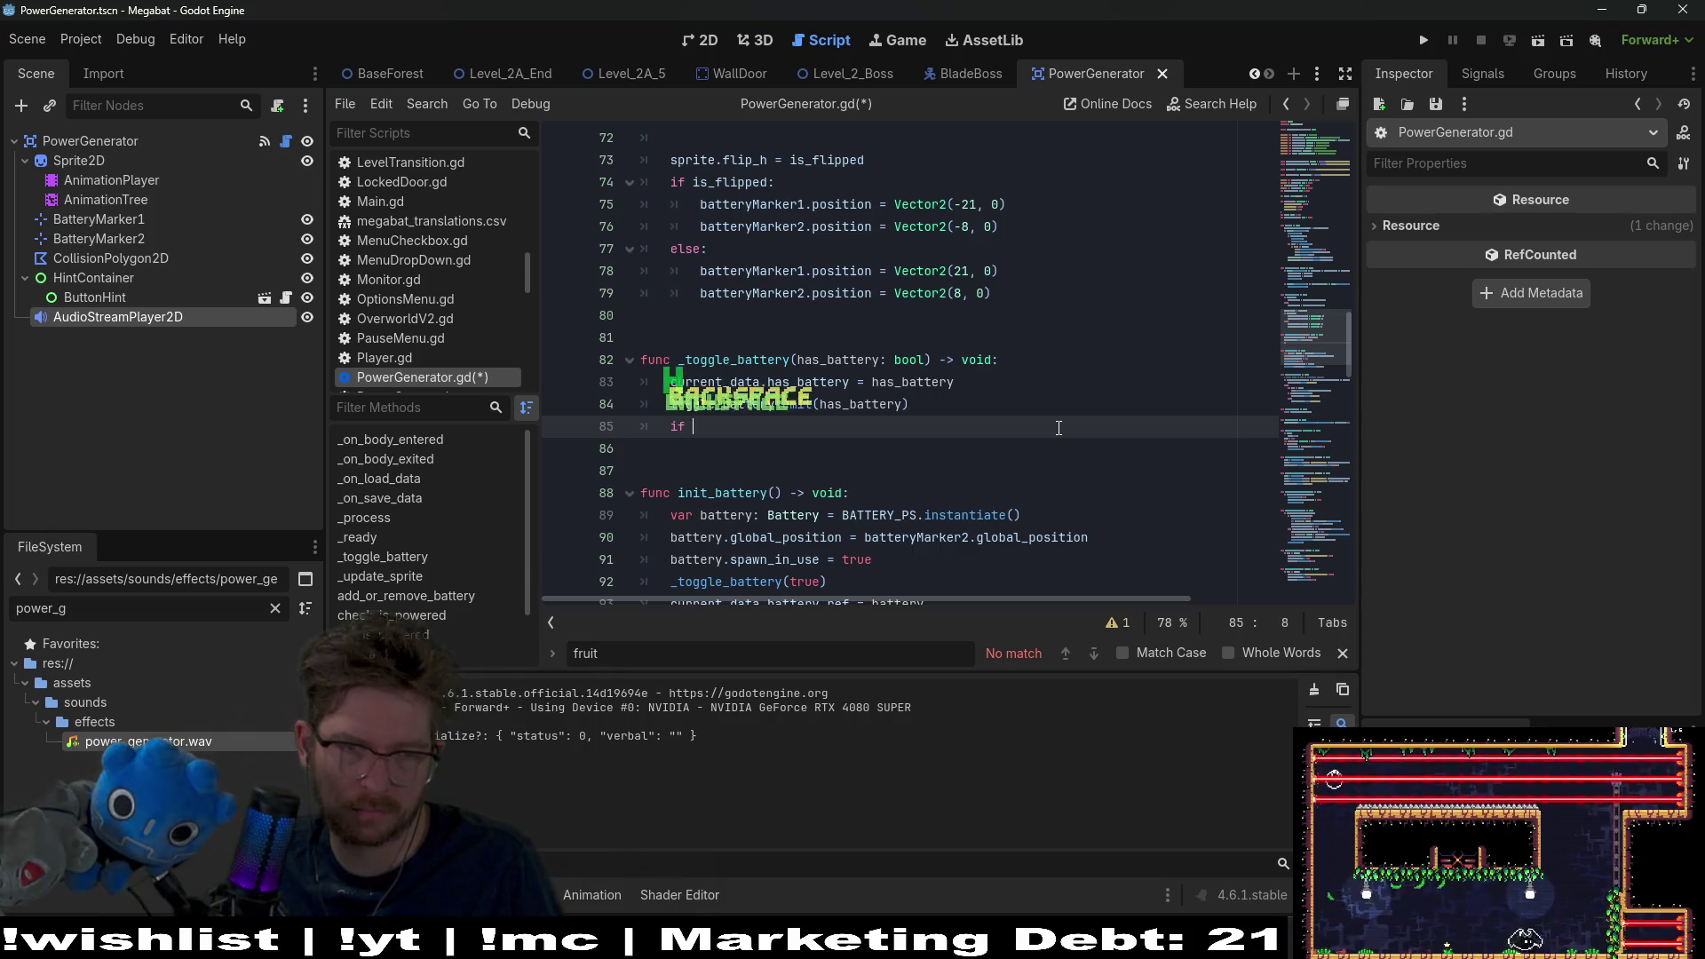
type("s")
key("Return")
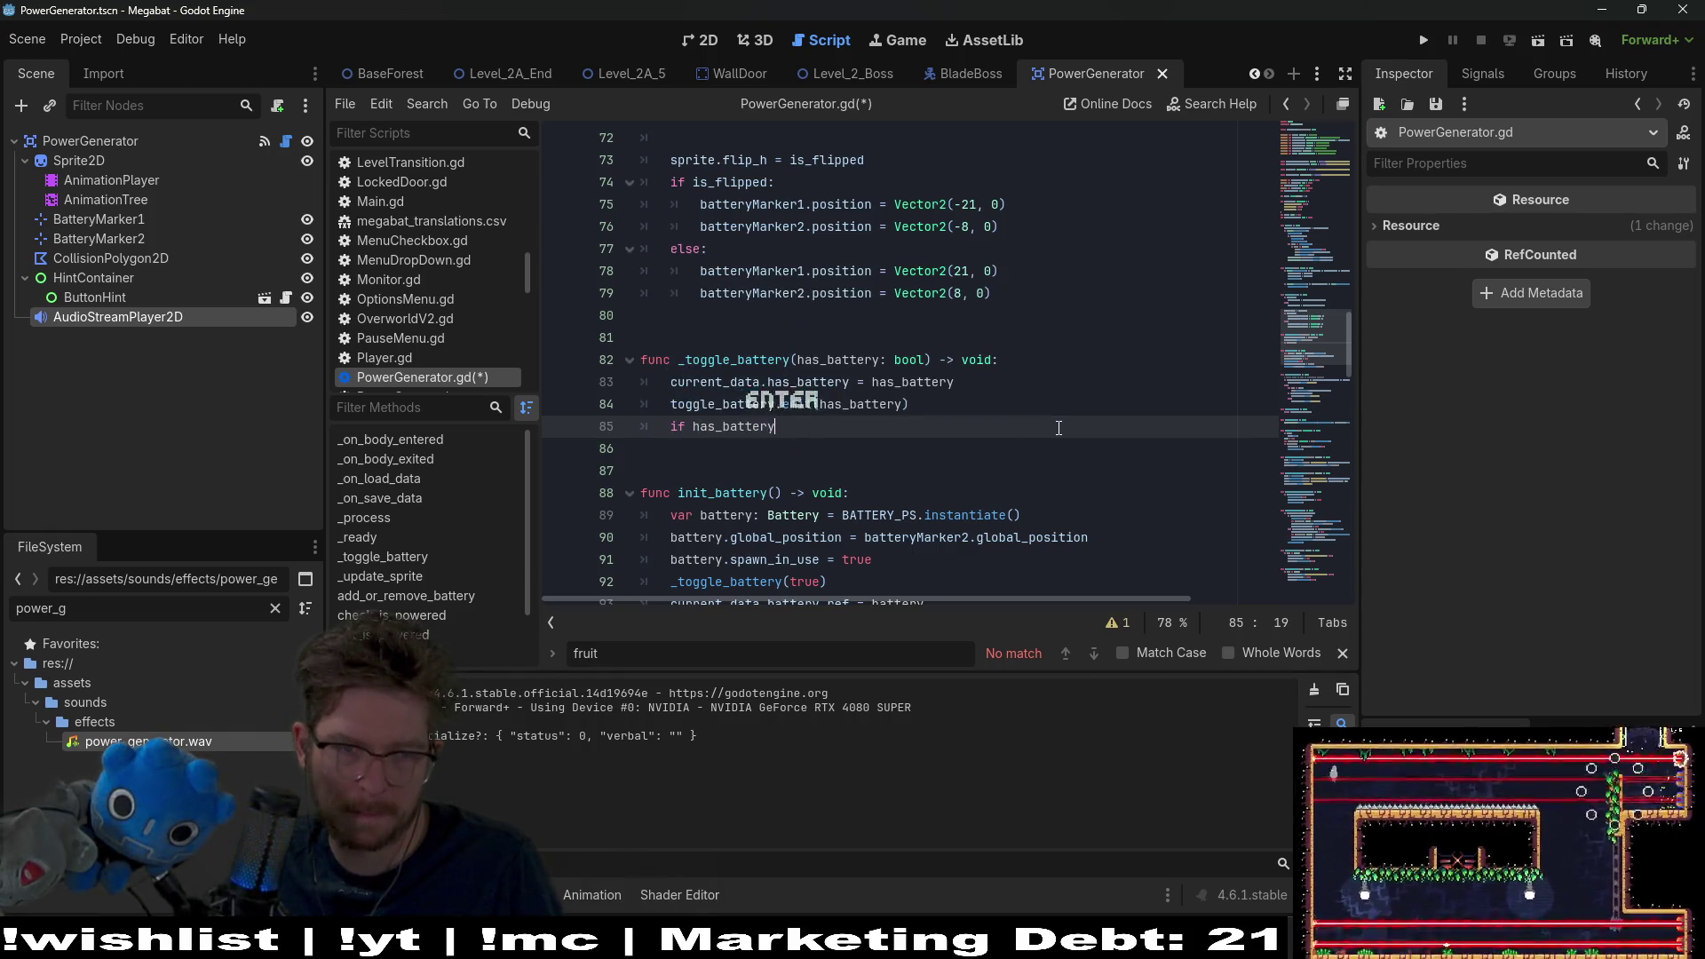
type(":")
key("Return")
type("audio")
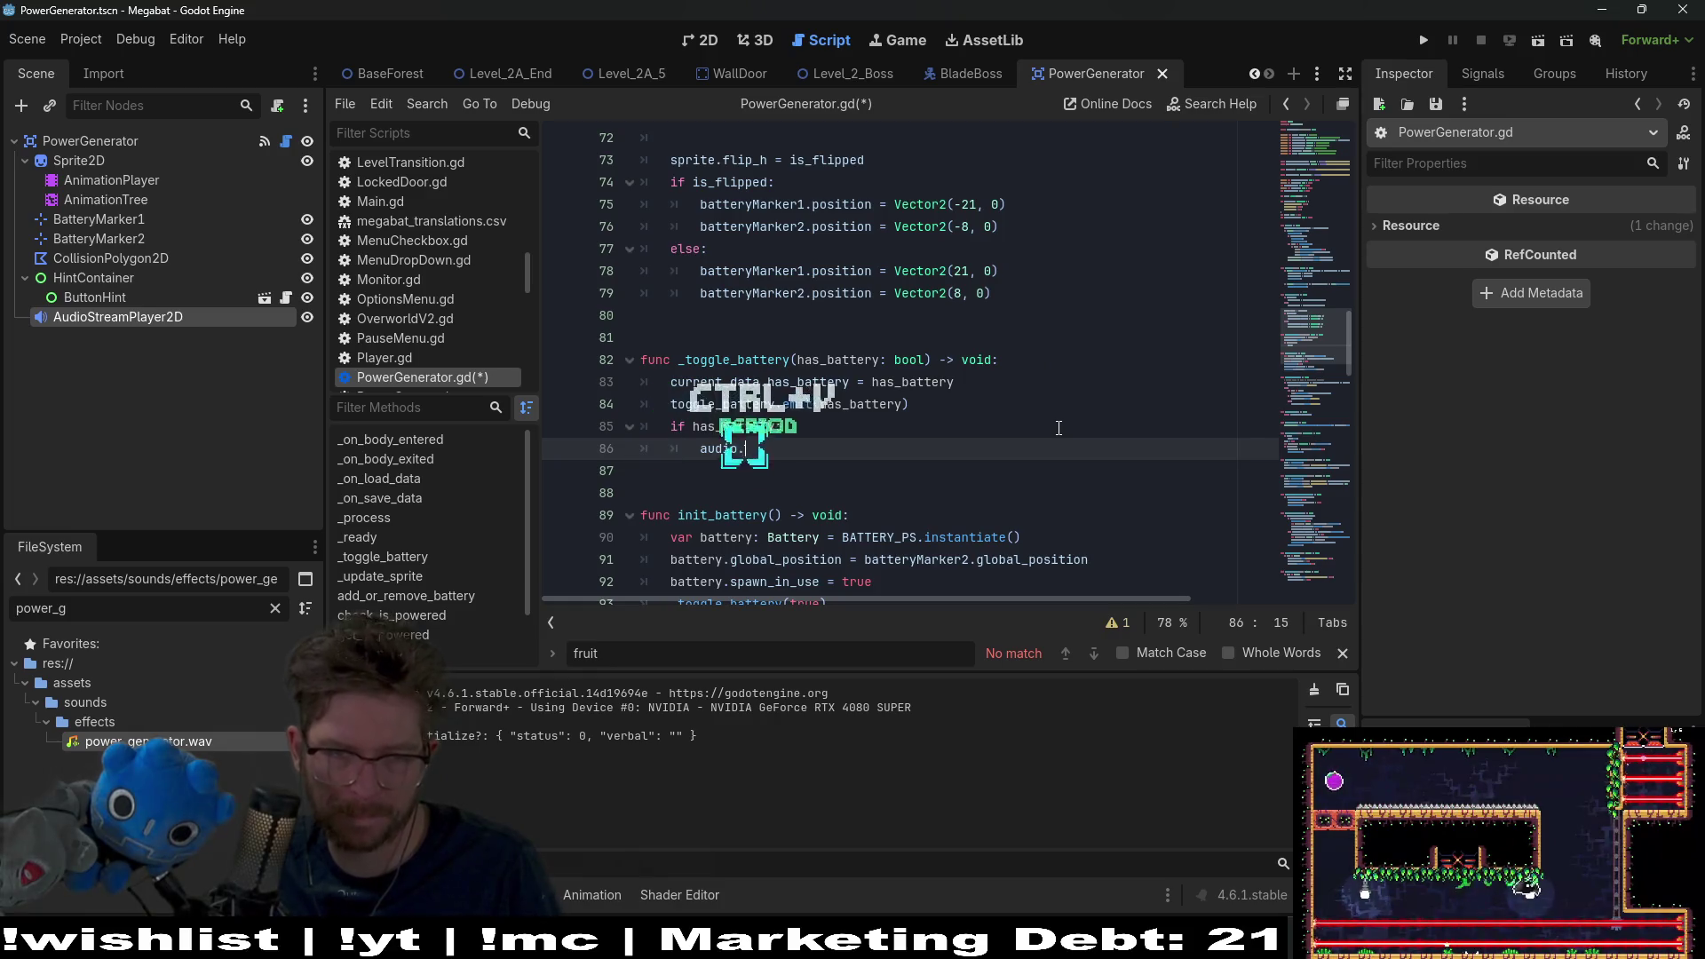
type(".play(")
key("Return")
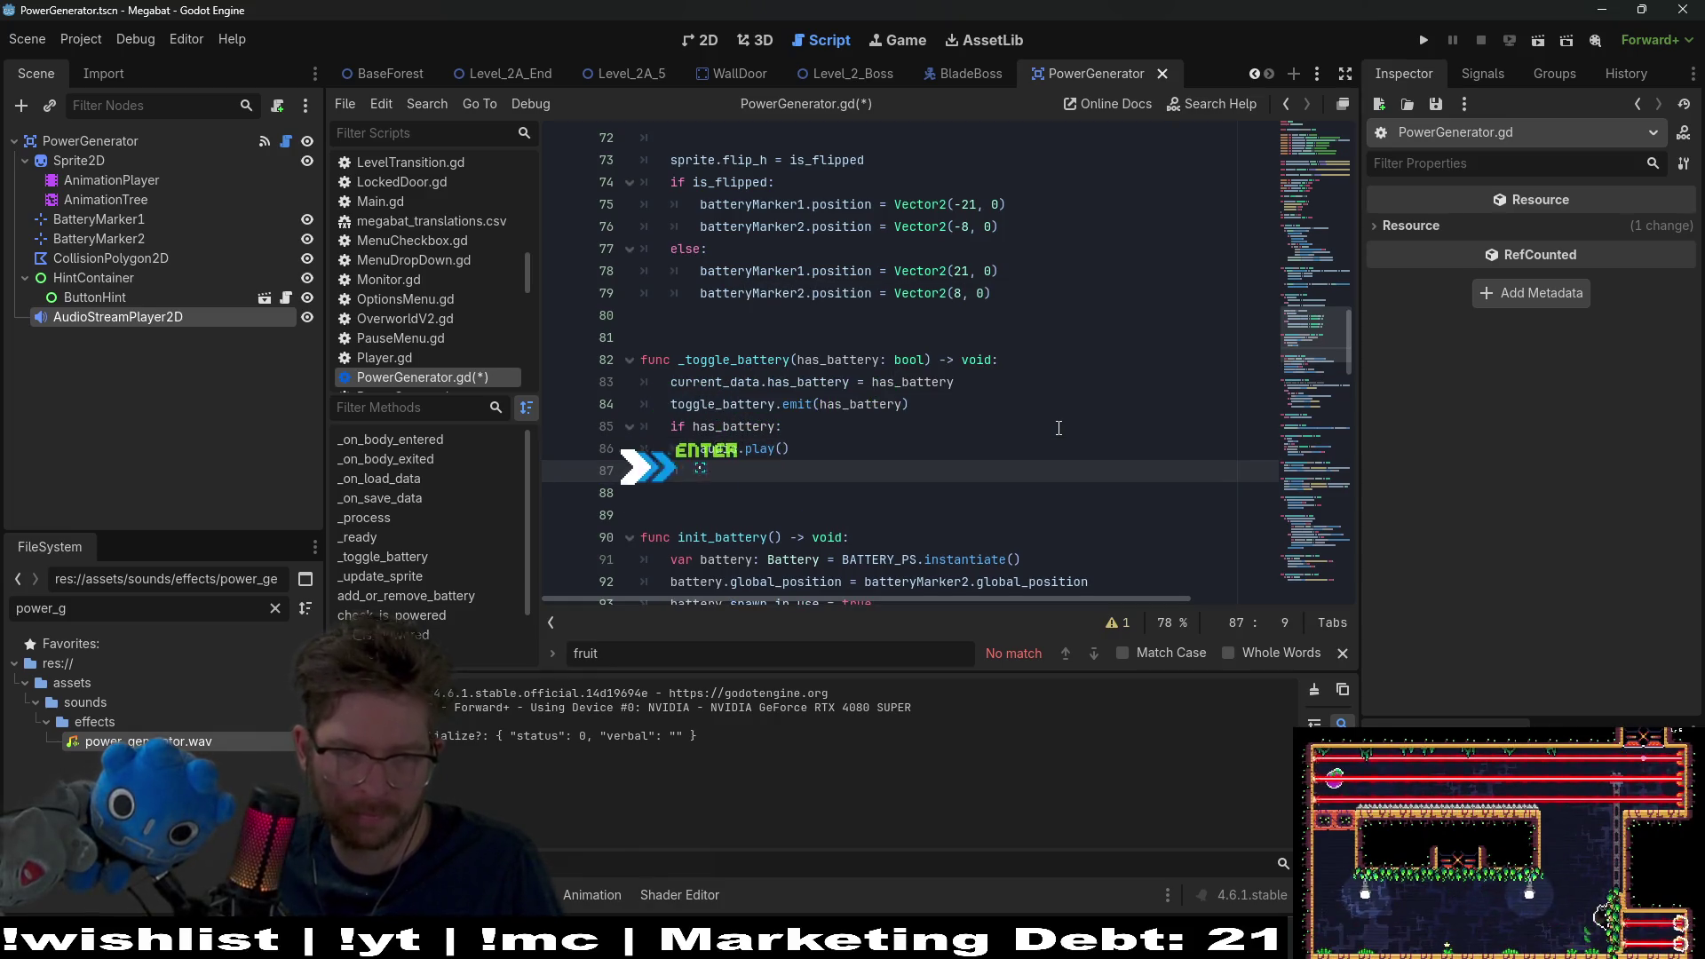
Step: Add an else branch that calls audio.stop()
key("BackSpace")
type("else:")
key("Return")
type("audio.stop()")
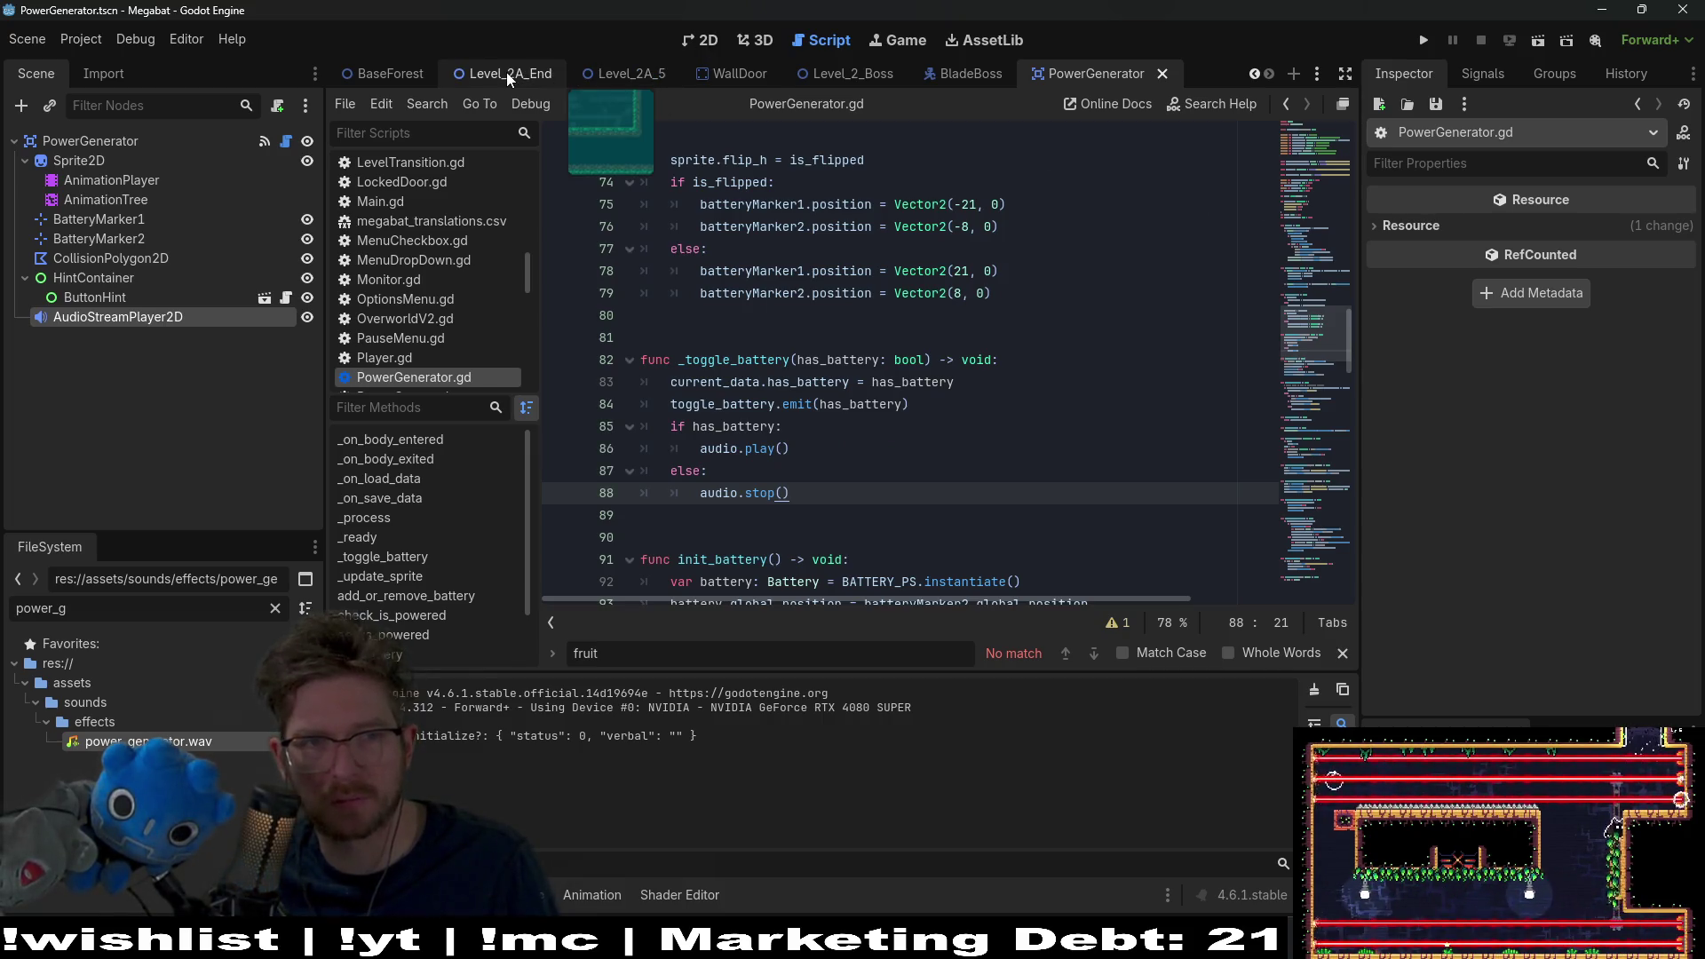
Step: Open the Level_2_25 scene by mistake, pan around it, and close it
key("shift+alt+o")
type("l")
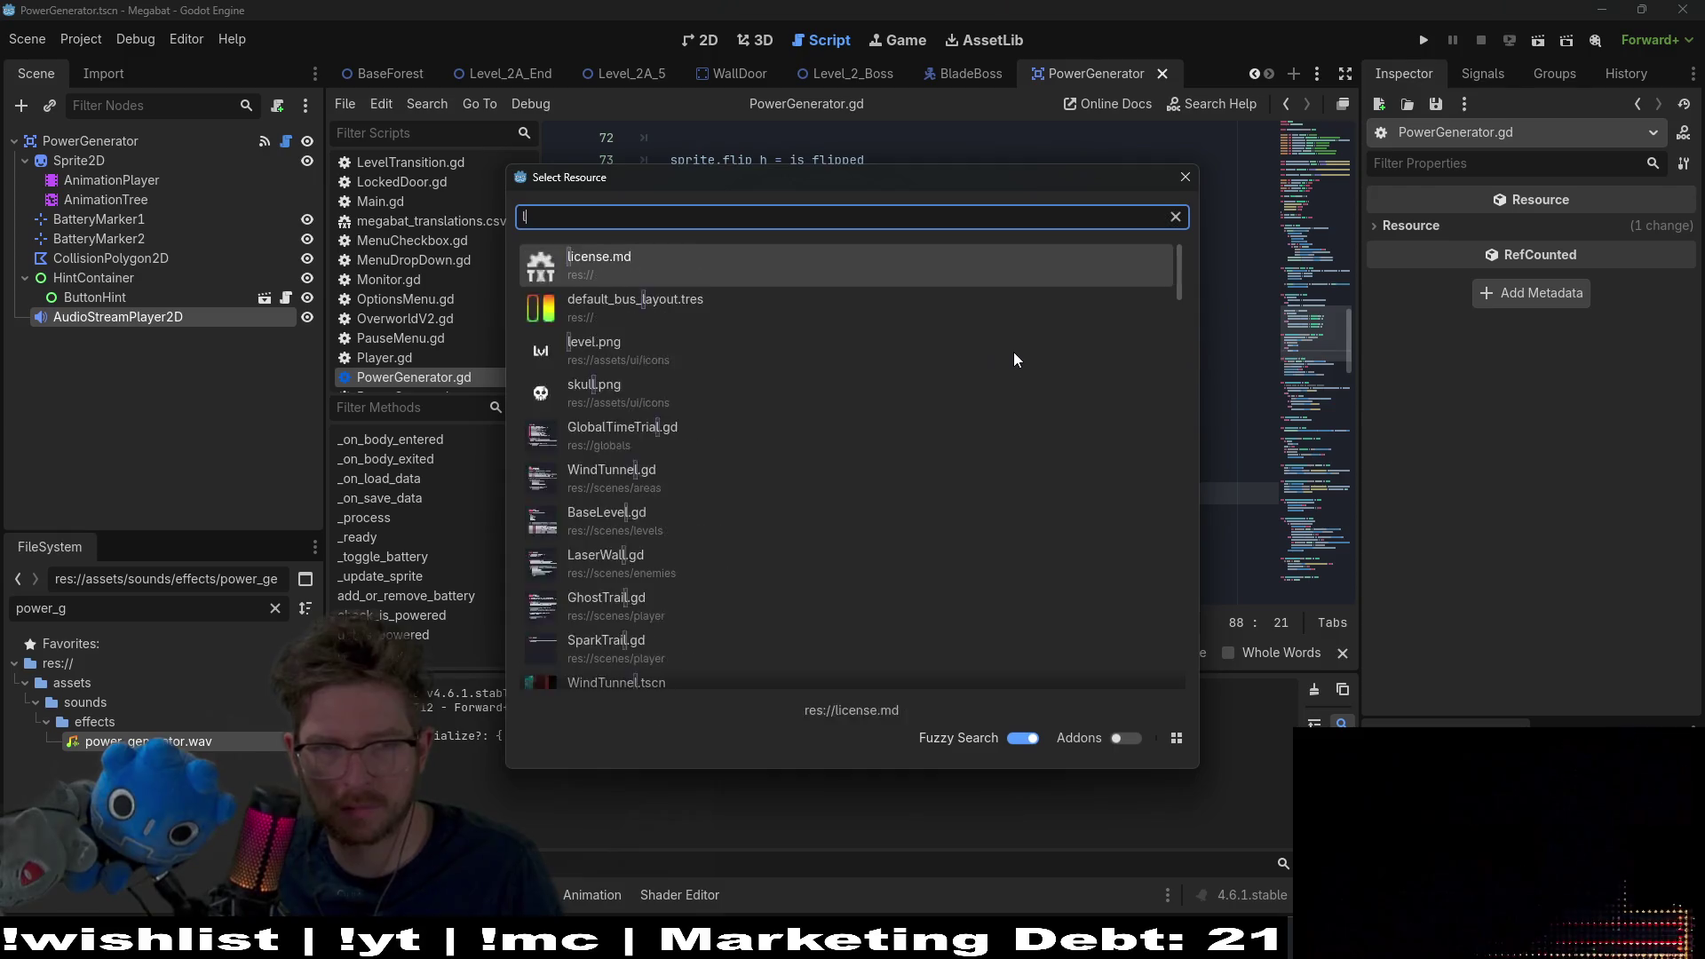
type("evel_")
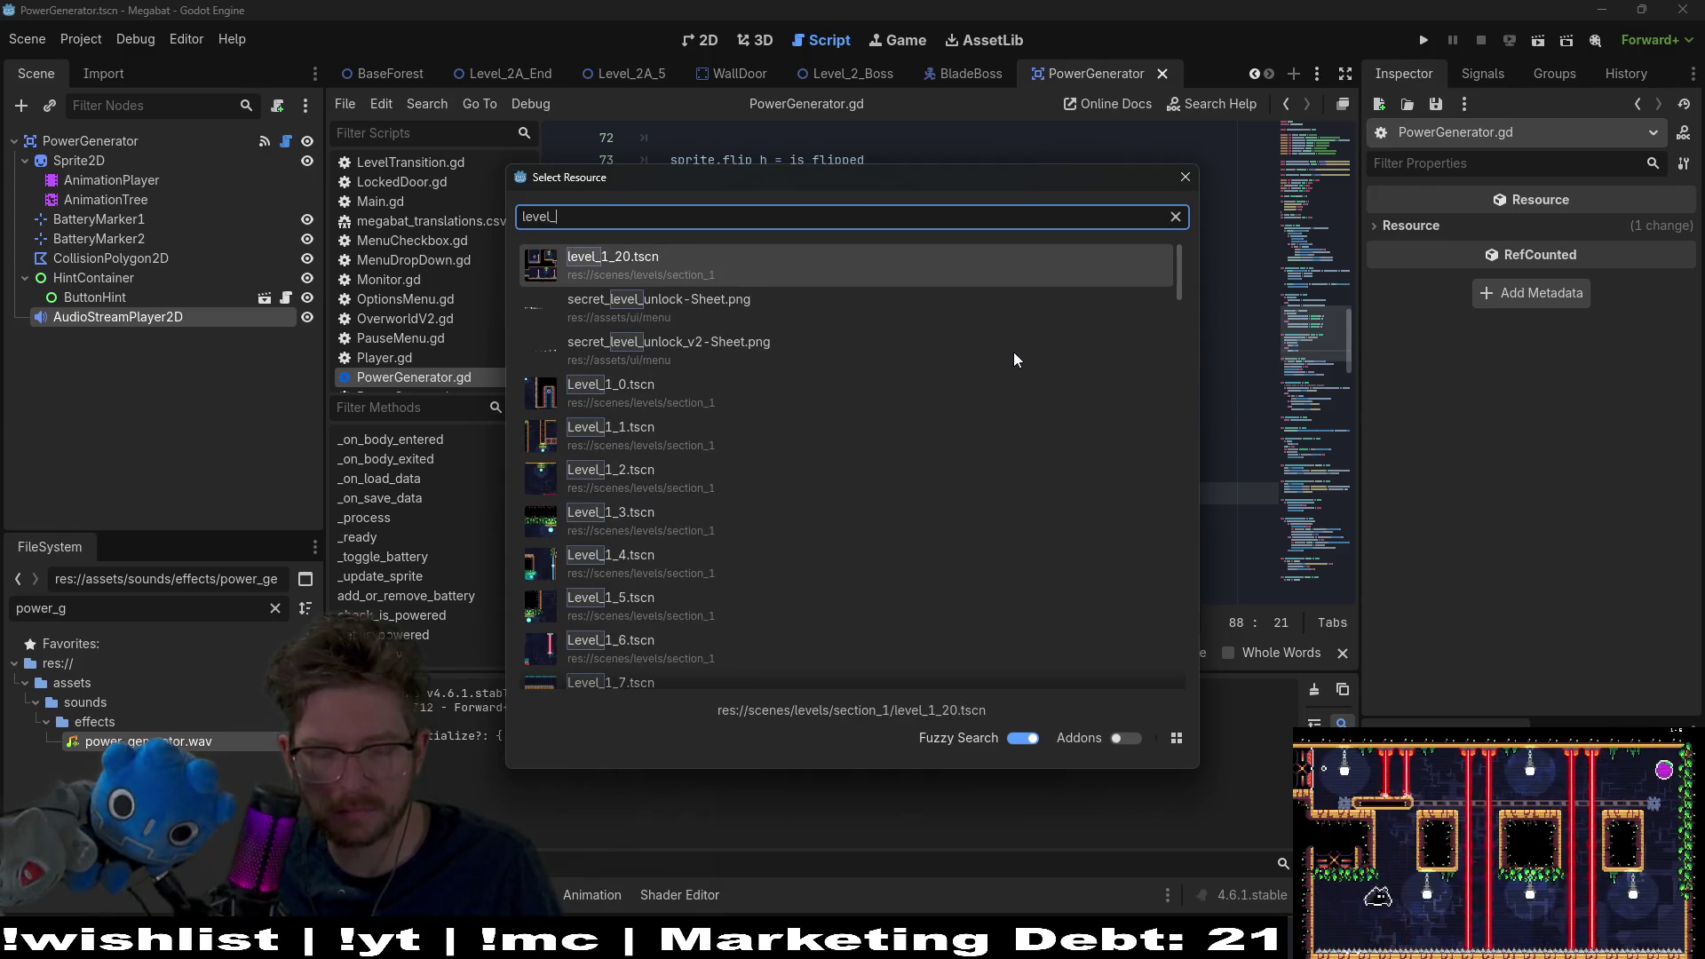
type("2_2")
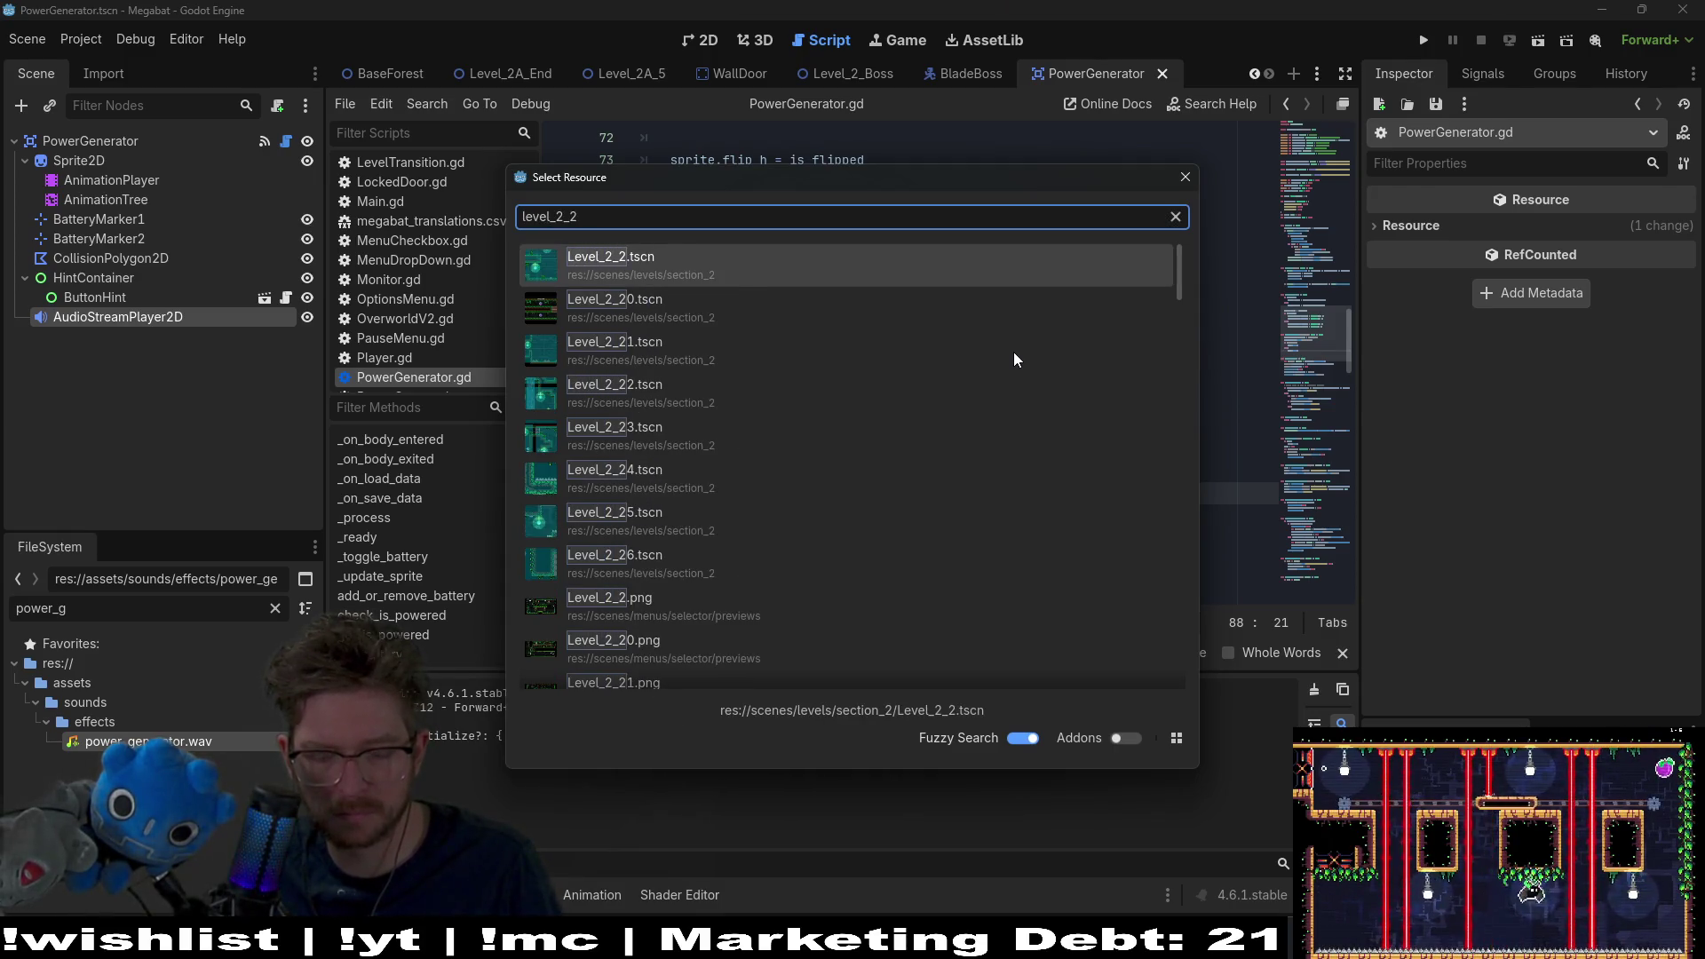
double_click(664, 514)
left_click(703, 45)
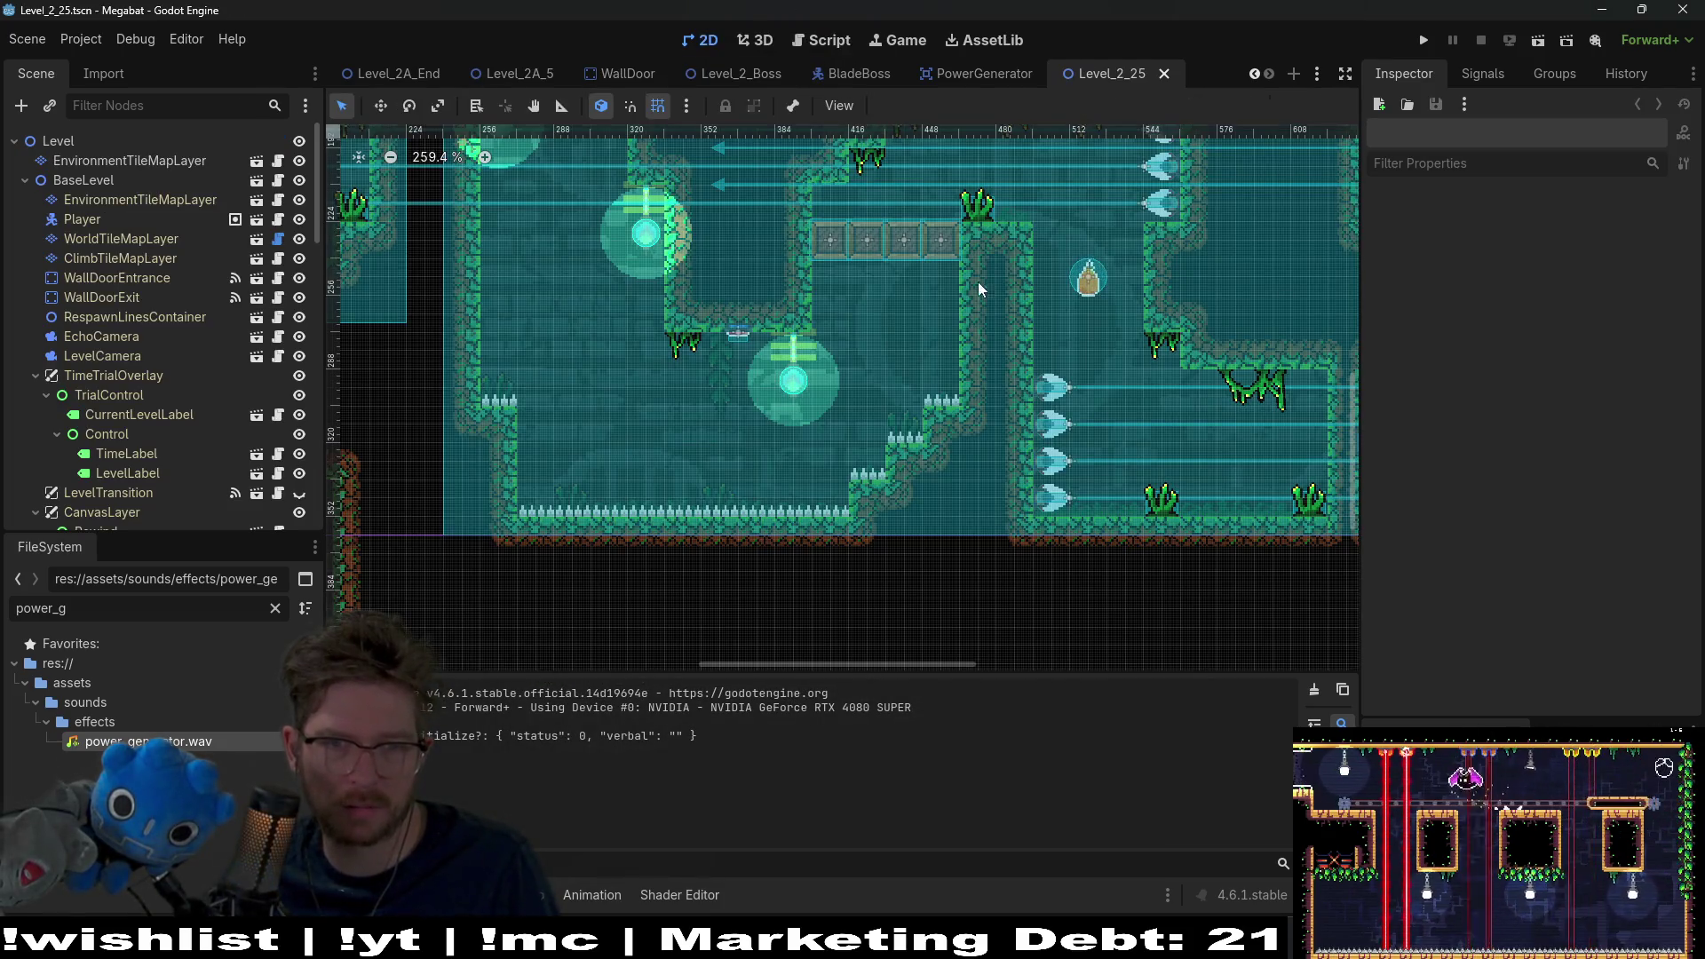
scroll(994, 337, "up", 5)
mouse_move(1032, 423)
left_mouse_down()
mouse_move(1016, 327)
mouse_move(1110, 302)
left_mouse_up()
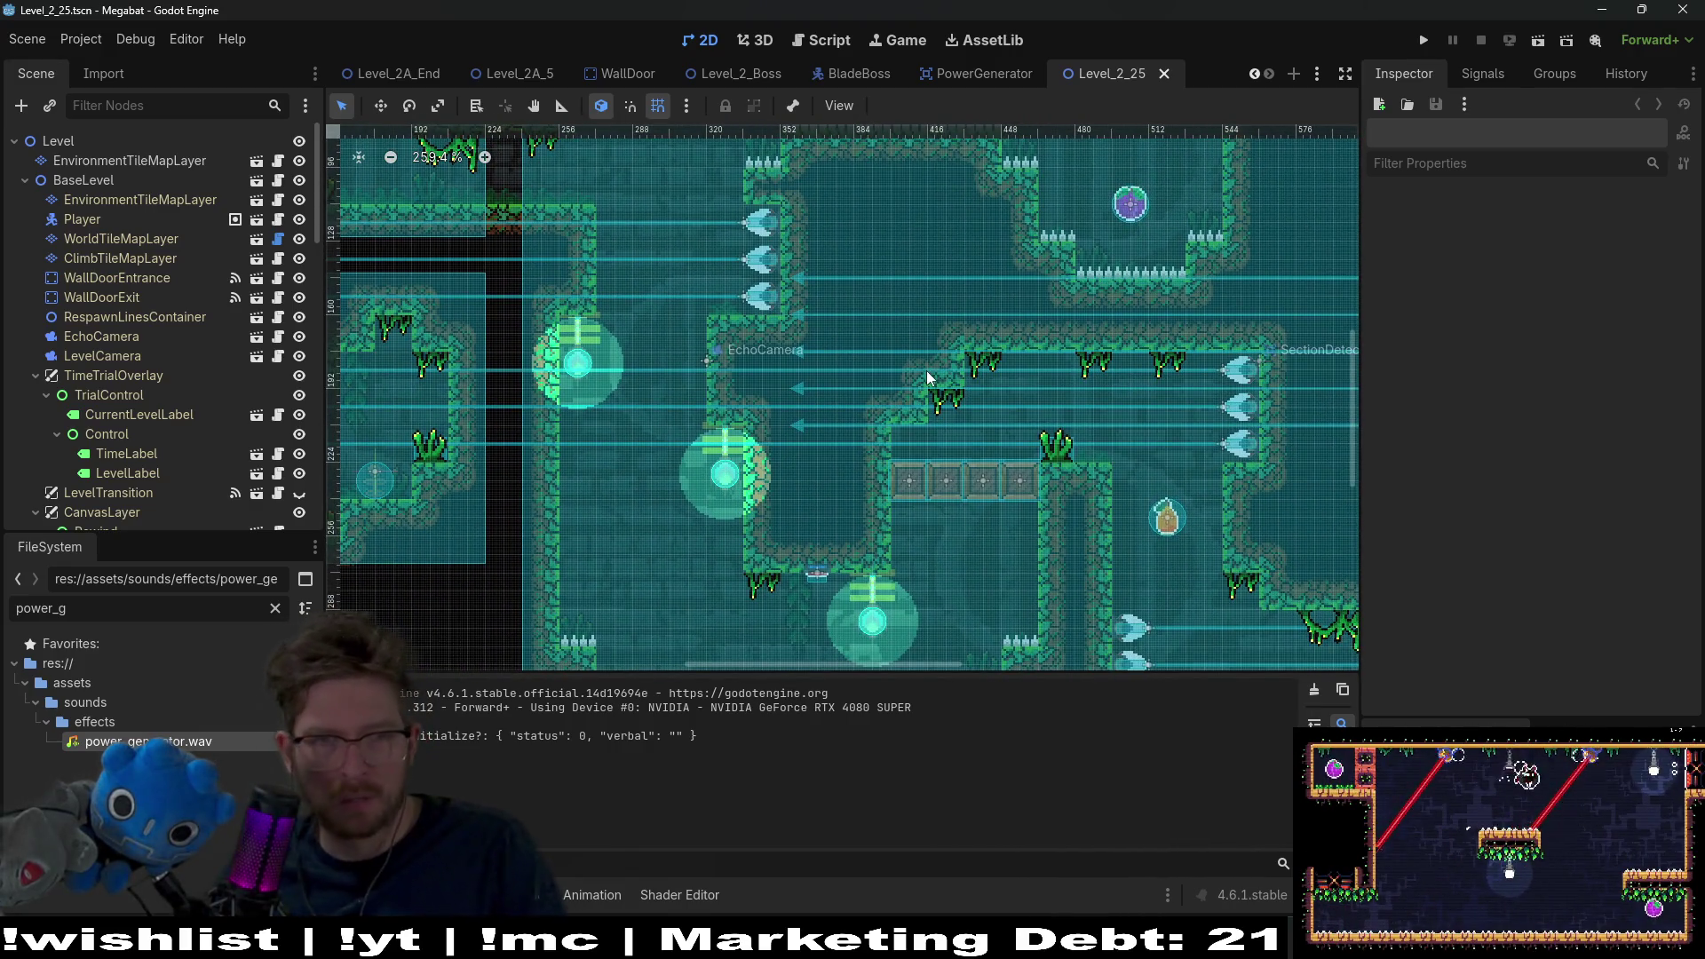
middle_click(1110, 66)
Step: Open the Level_2_24 scene, look around it, then return to the PowerGenerator scene
key("shift+alt+o")
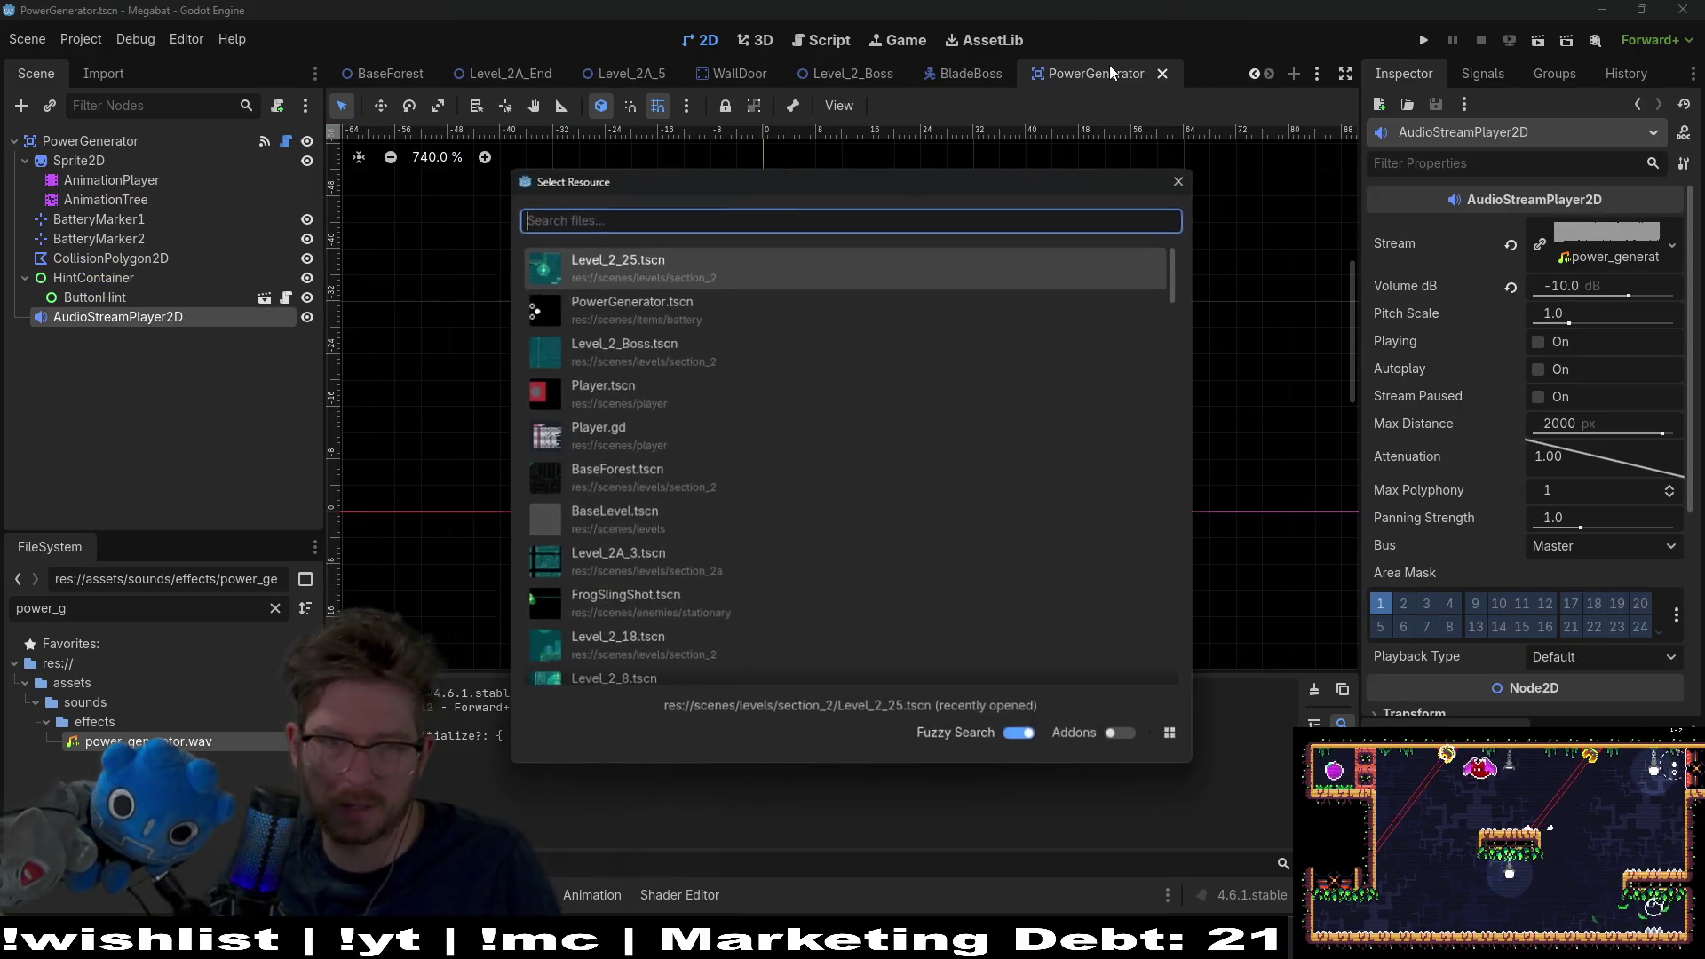
type("level")
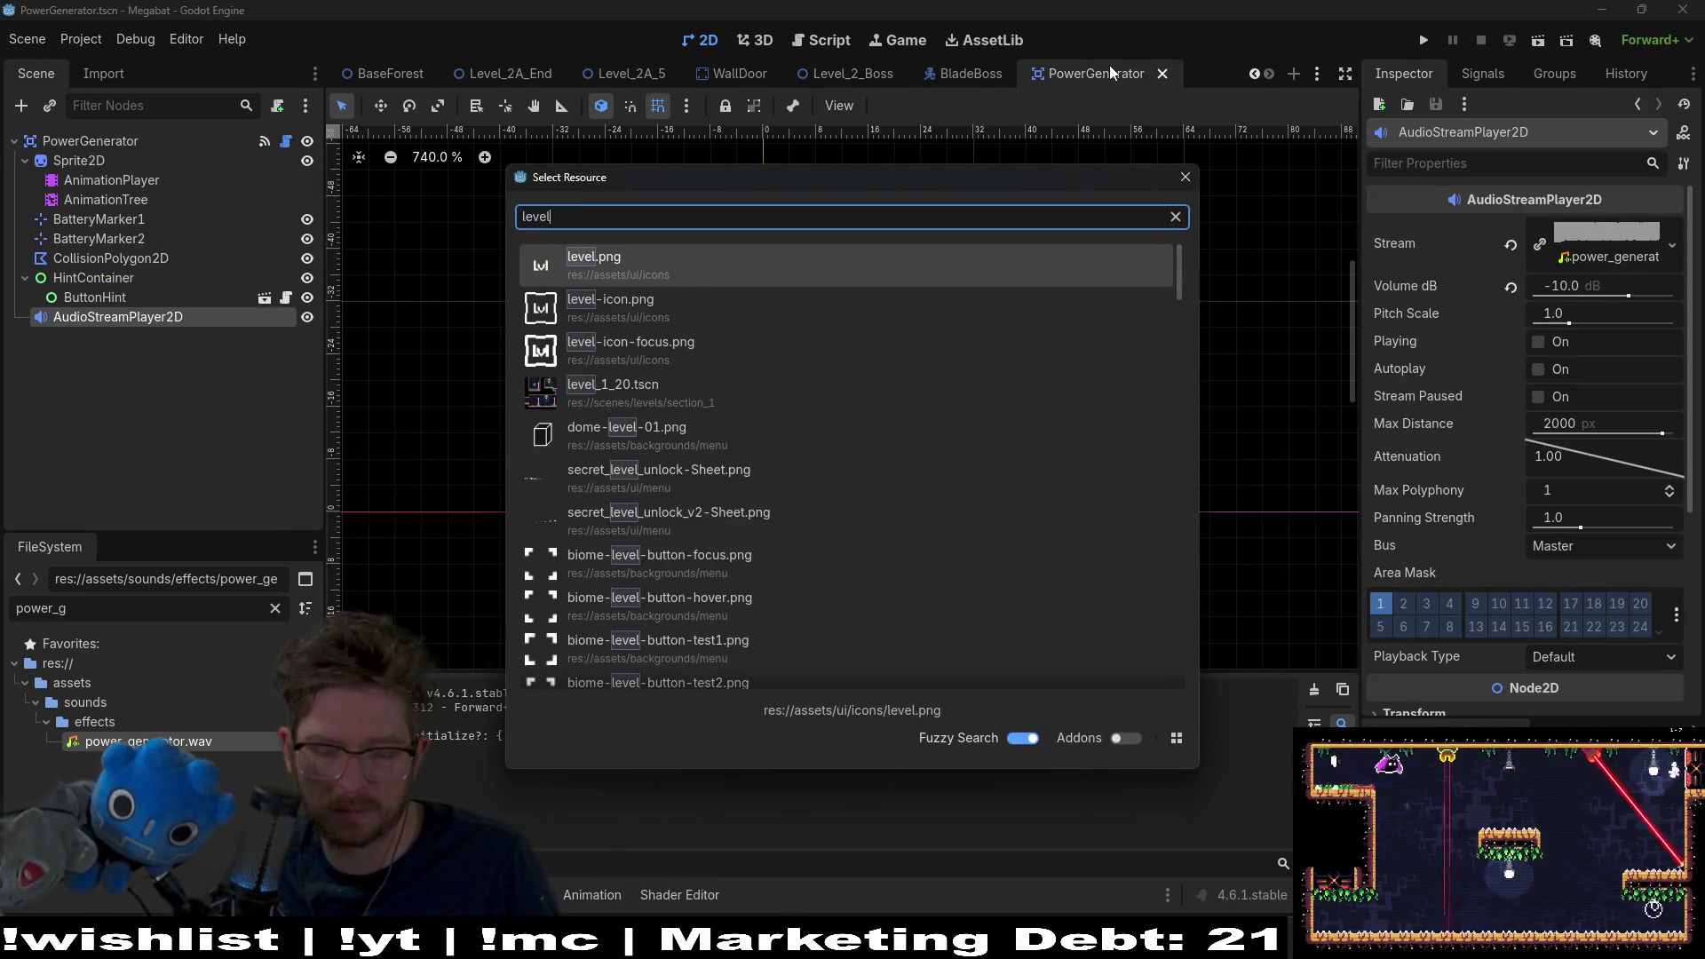
type("_2_24")
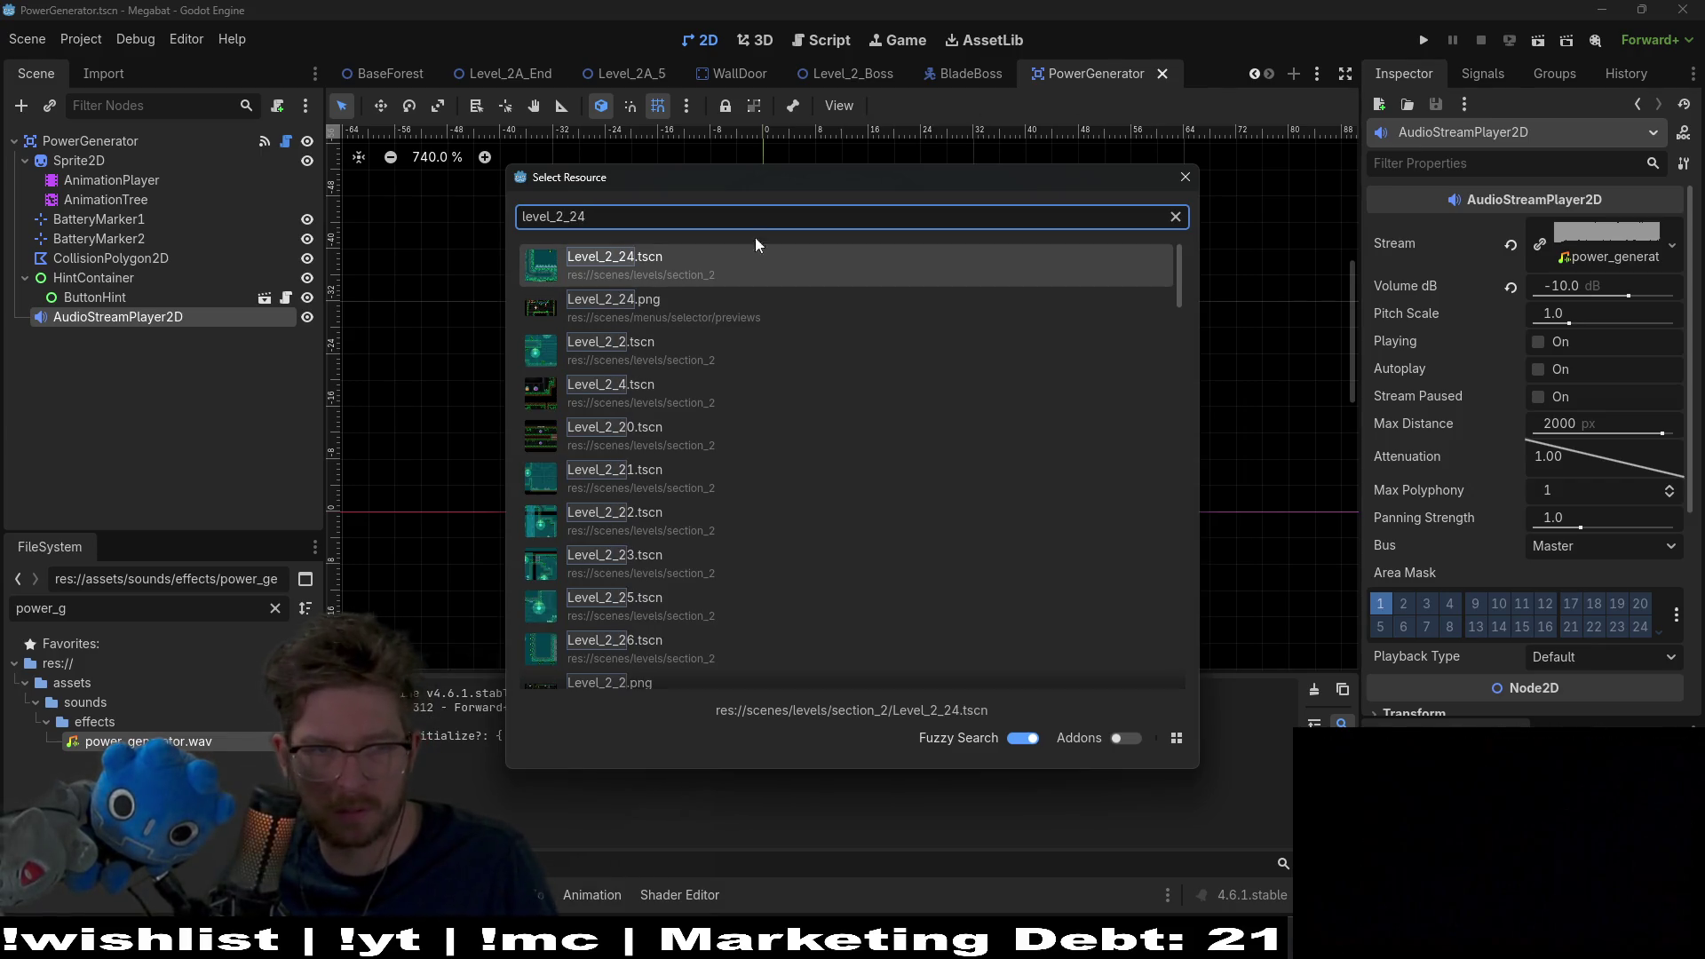
left_click(651, 271)
scroll(657, 315, "down", 5)
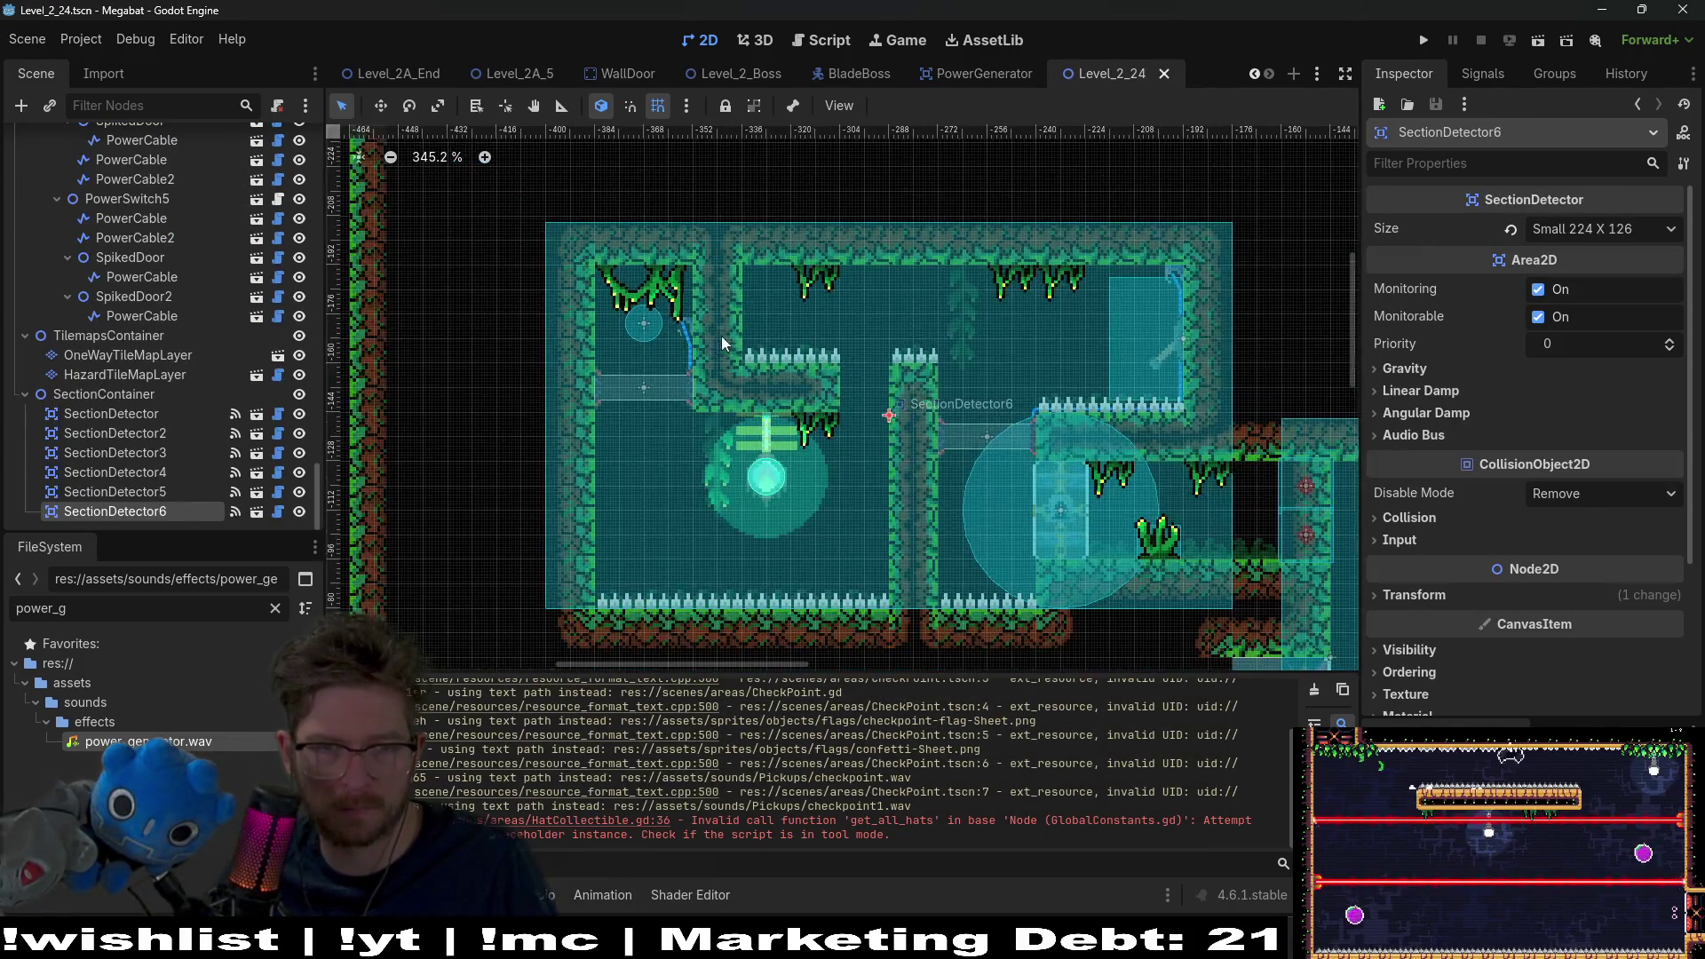
scroll(658, 315, "down", 5)
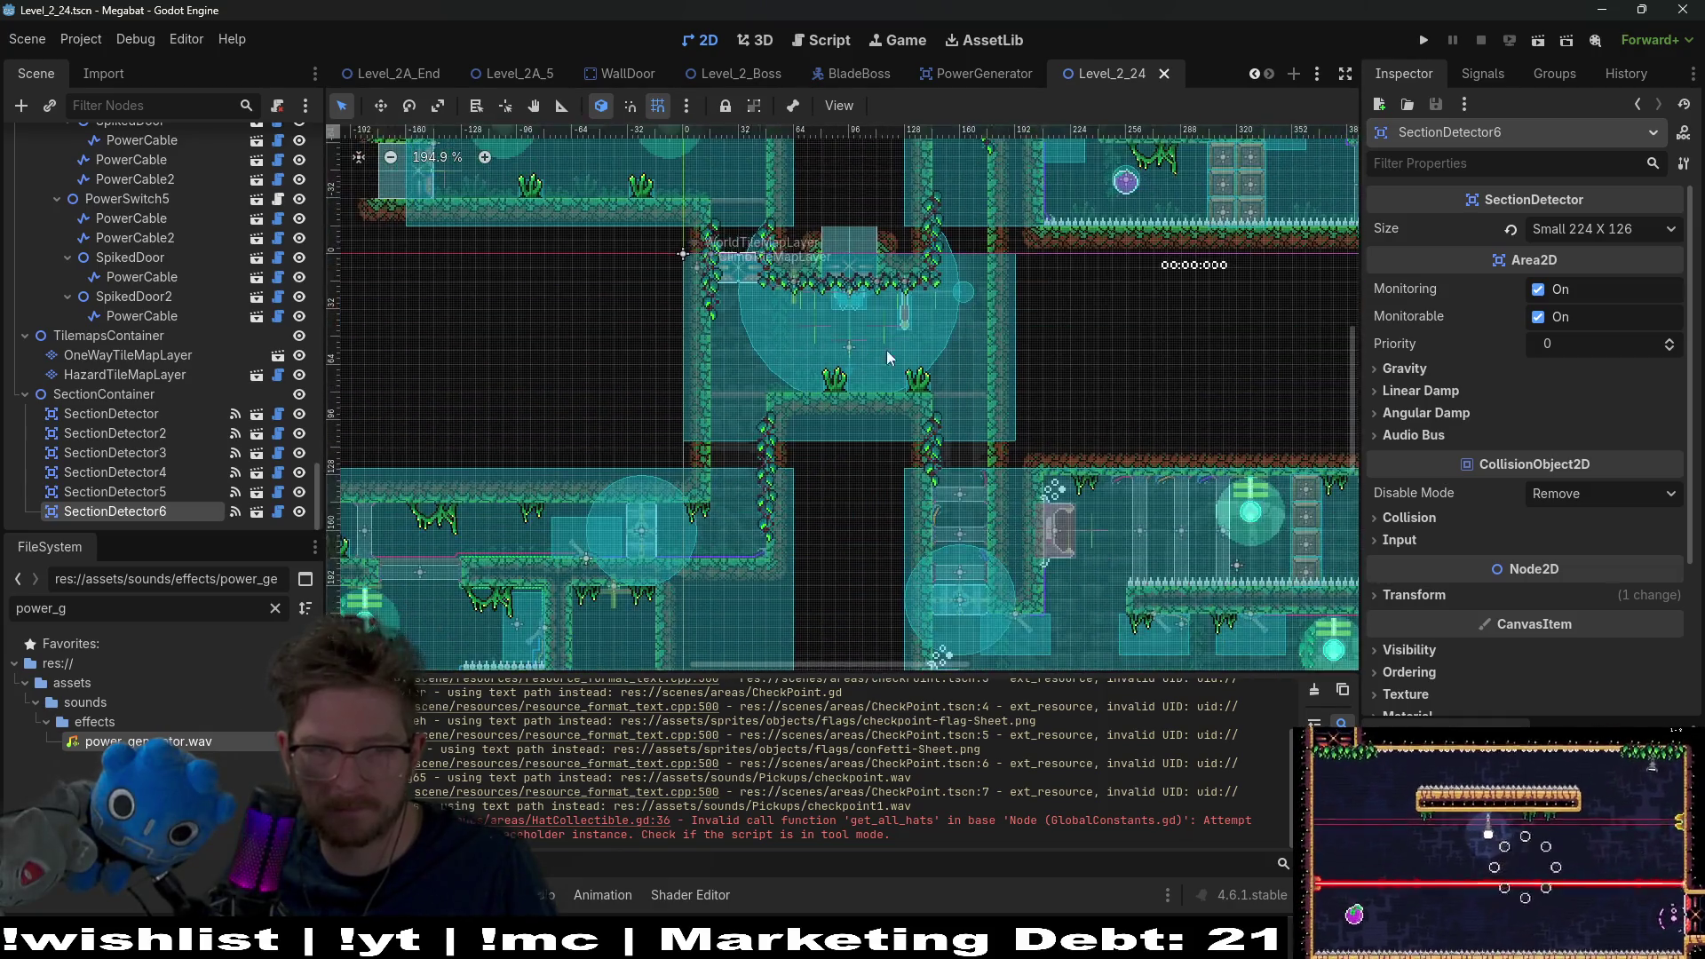
scroll(962, 299, "right", 5)
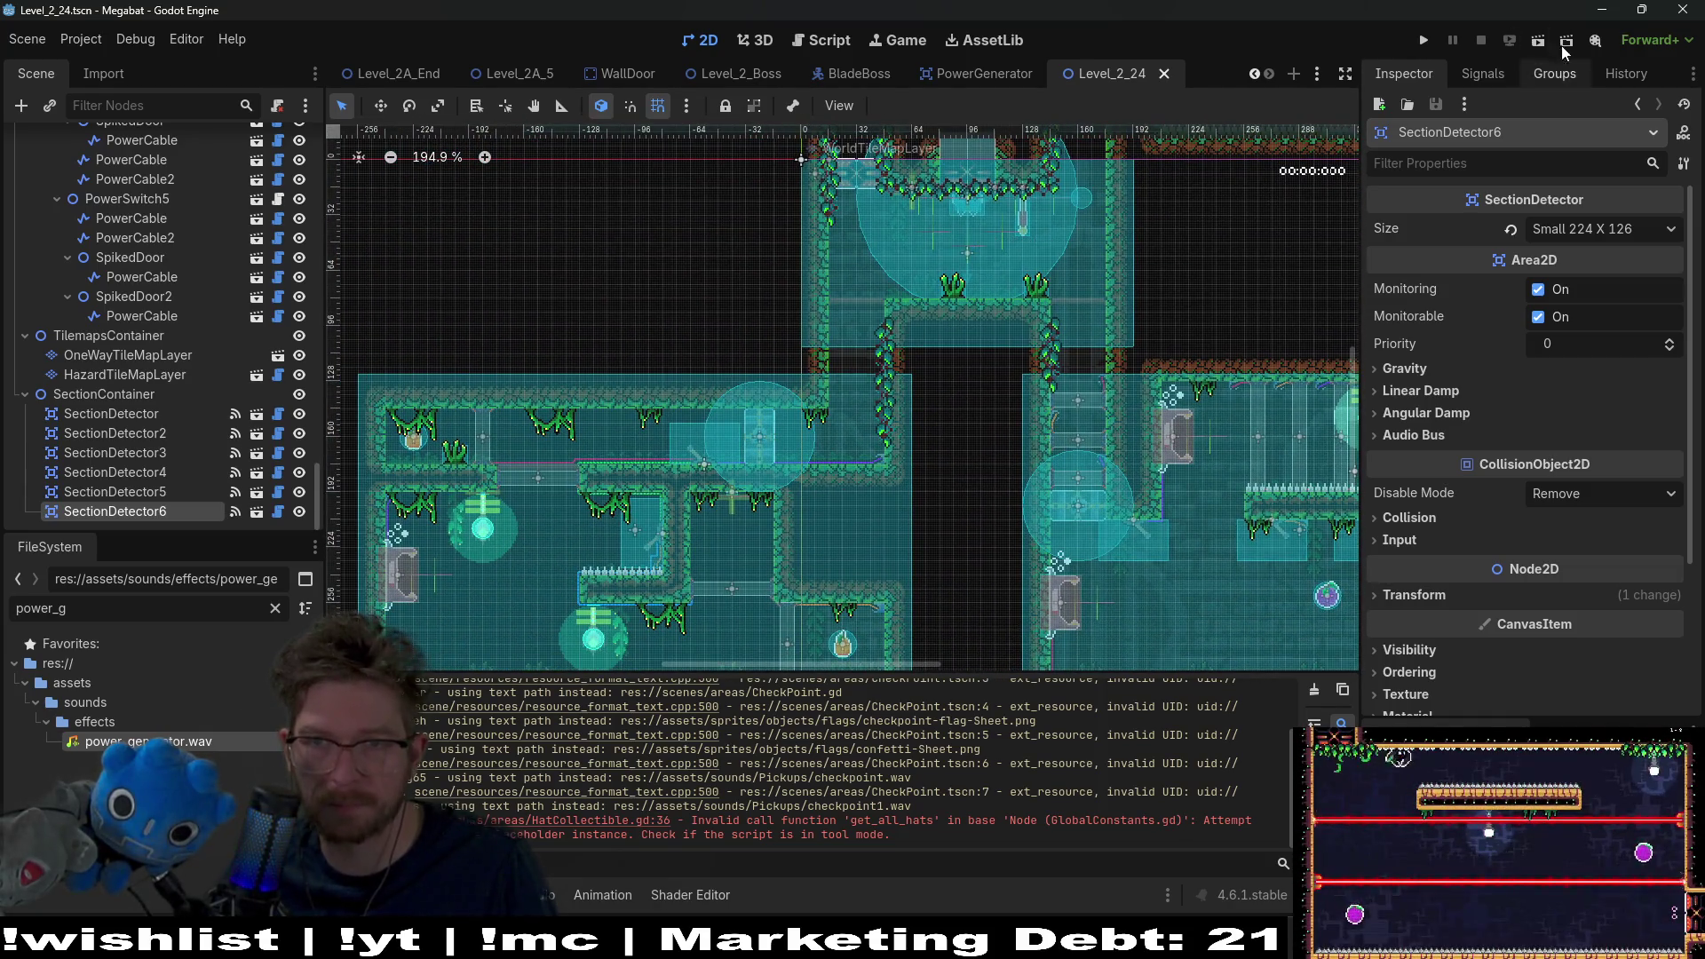
left_click(968, 74)
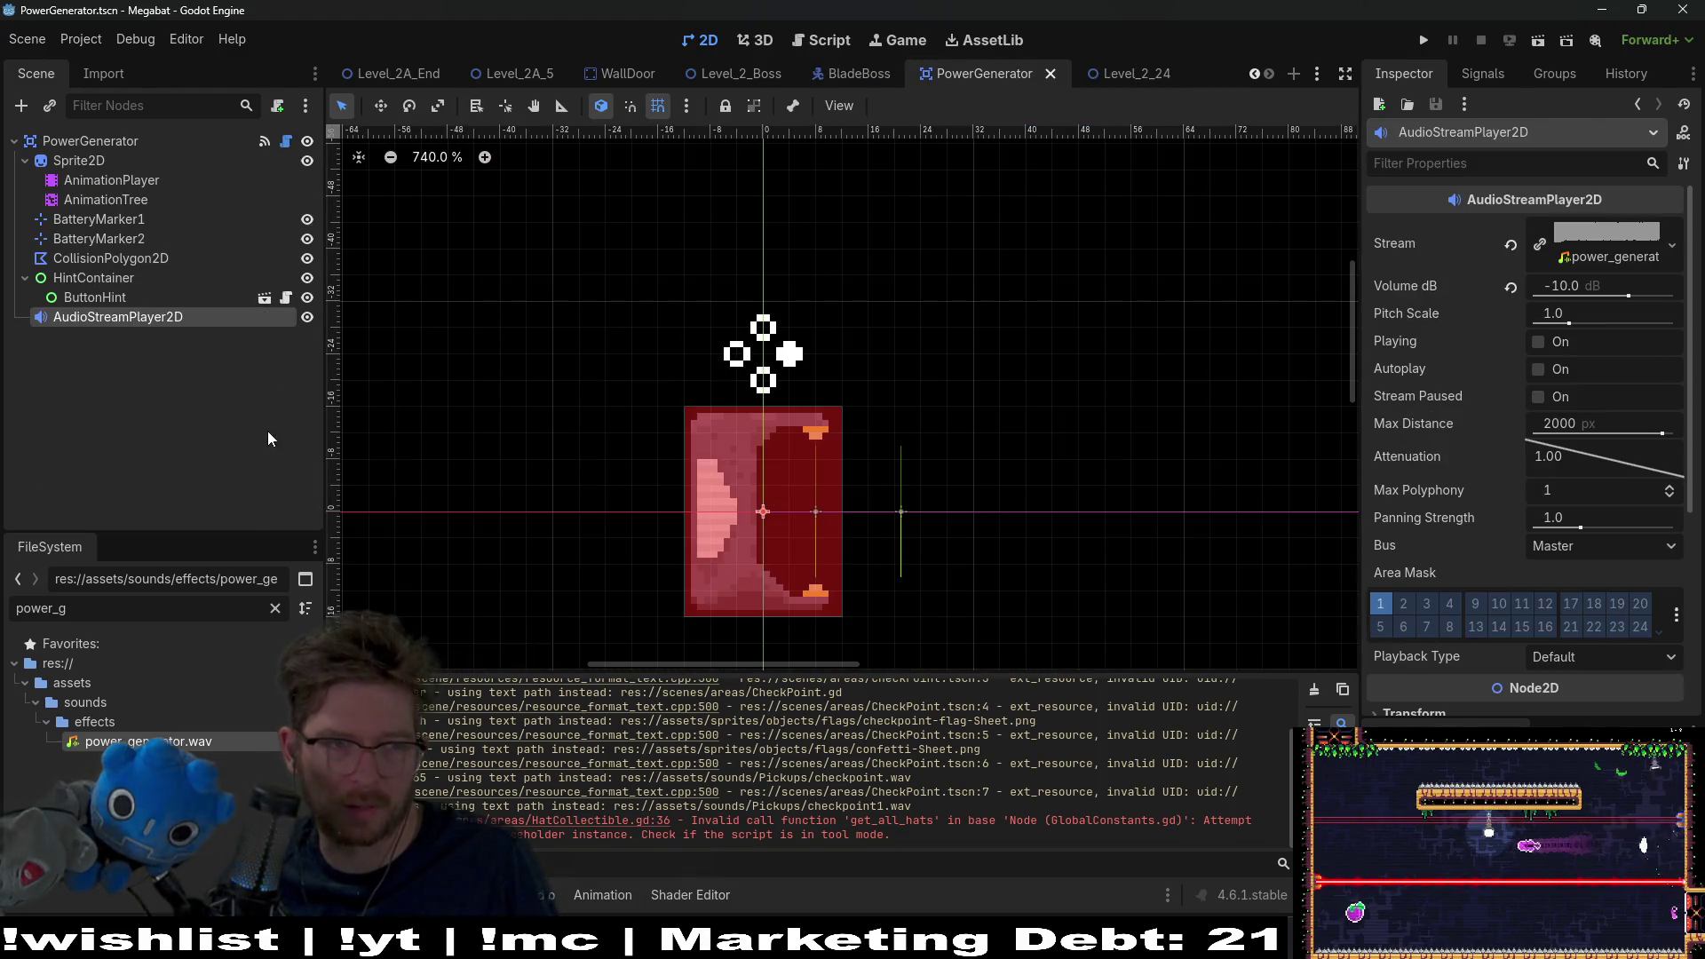
Step: Set the AudioStreamPlayer2D Max Distance to 200 px, save, and switch back to Level_2_24
left_click(80, 278)
left_click(118, 317)
left_click(1577, 417)
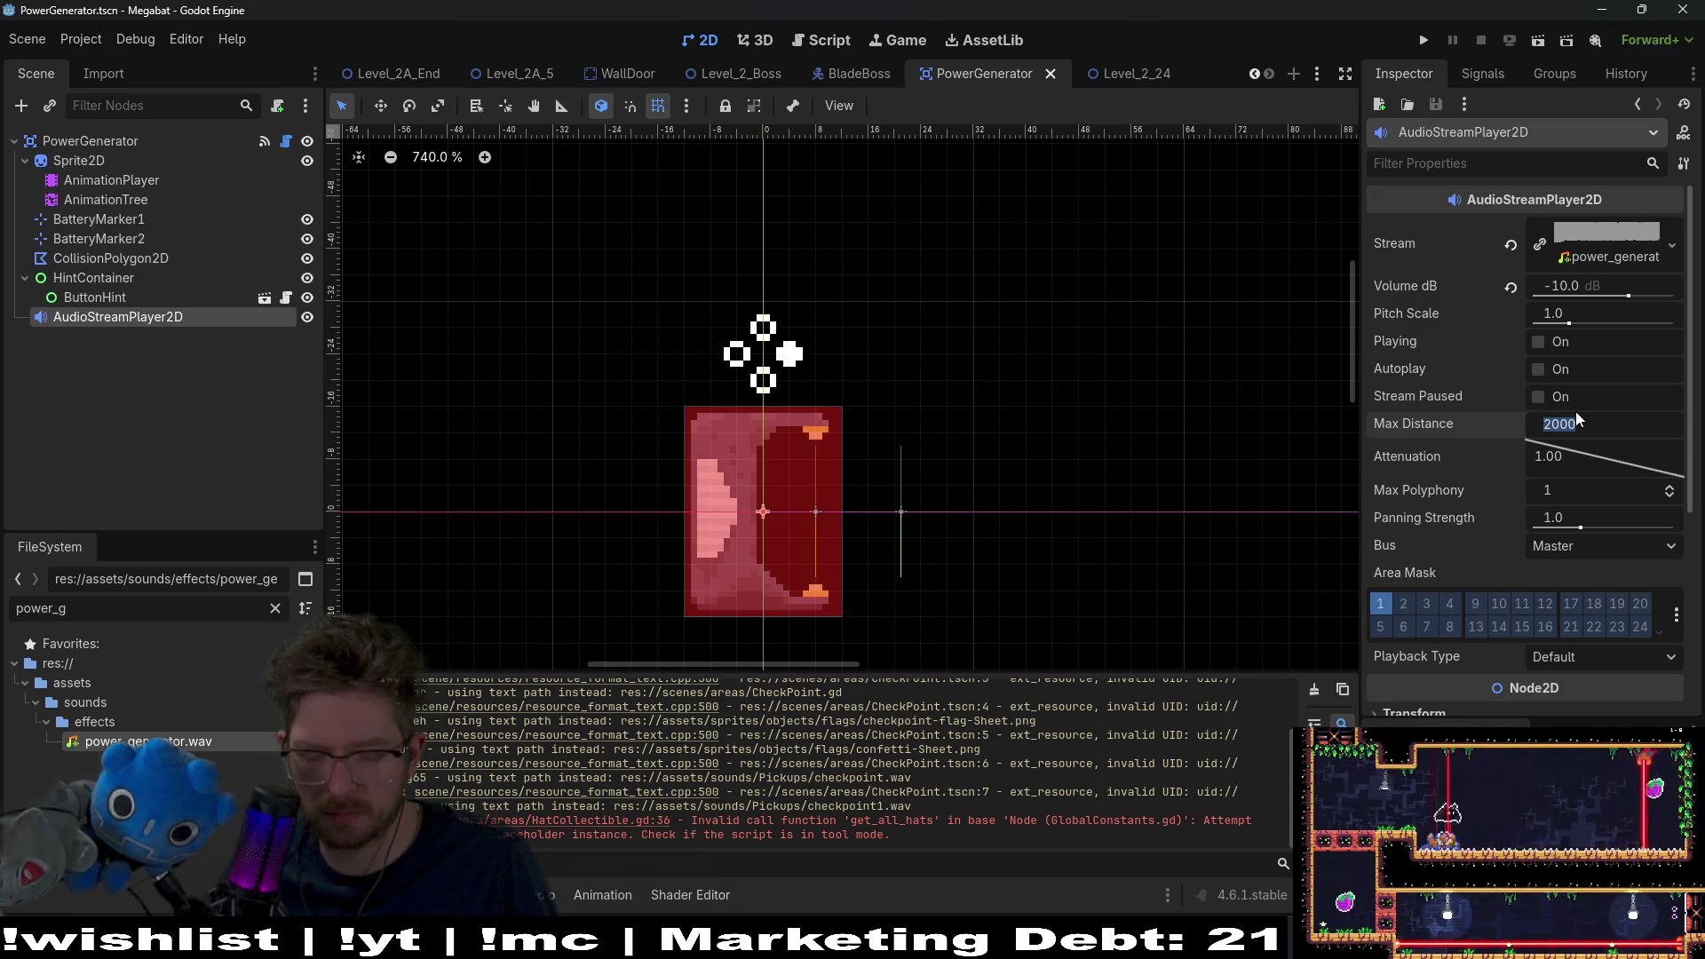
type("200")
key("Return")
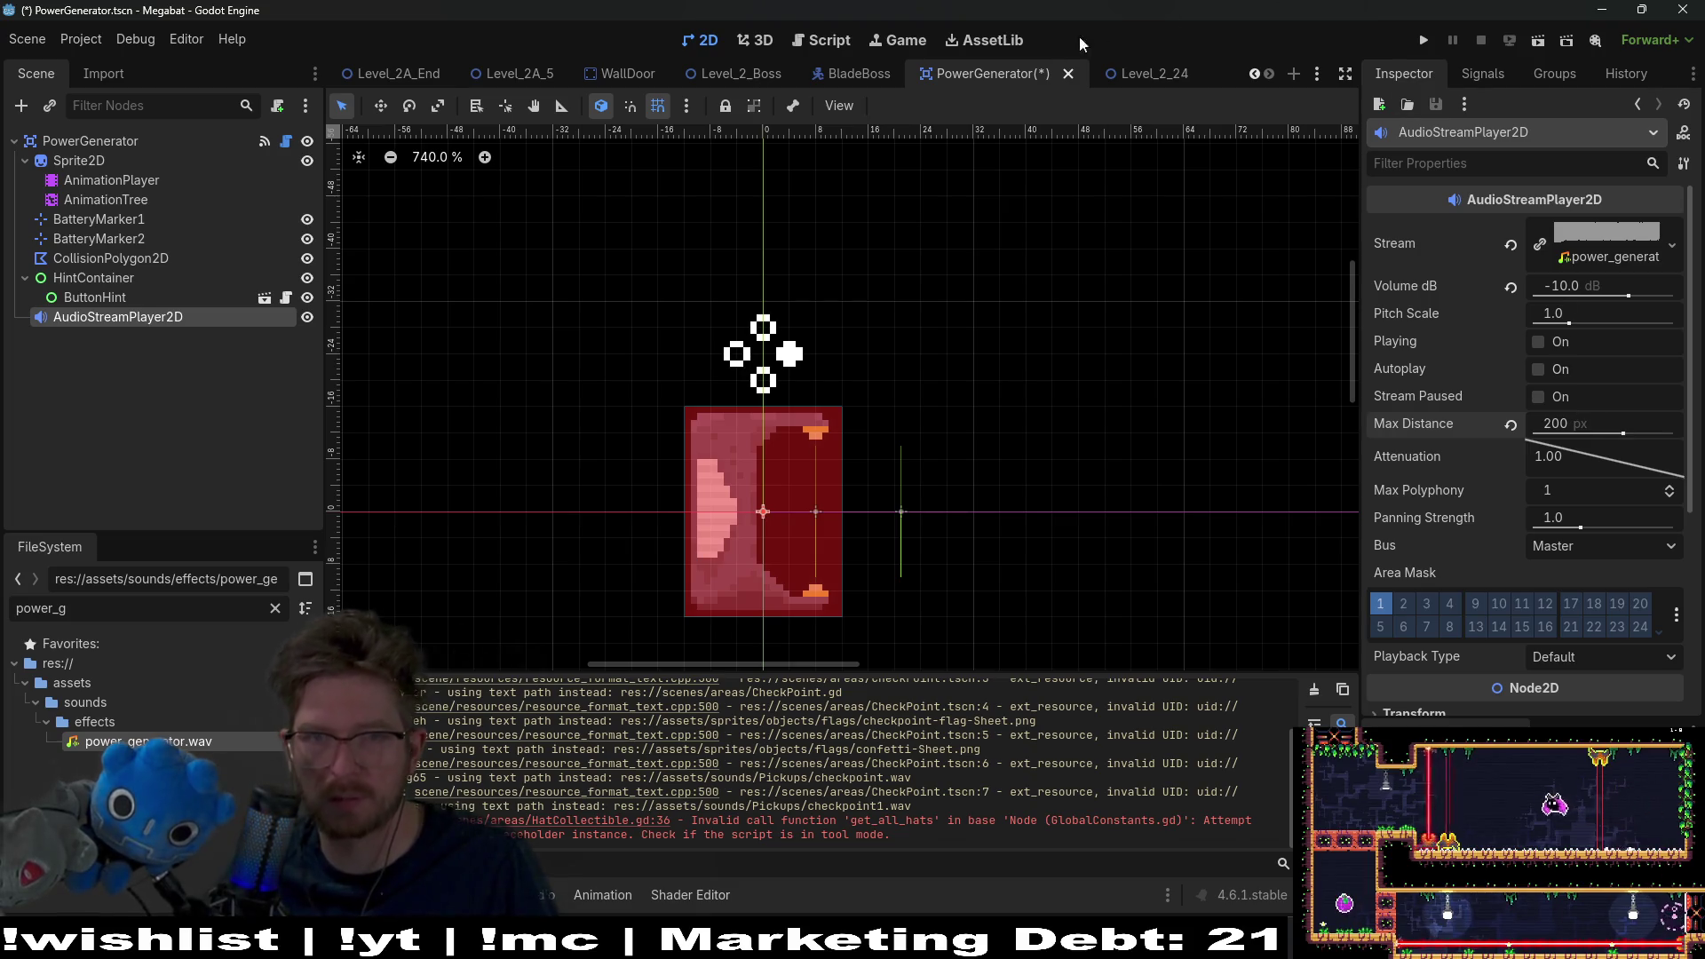
key("ctrl+s")
key("ctrl+Tab")
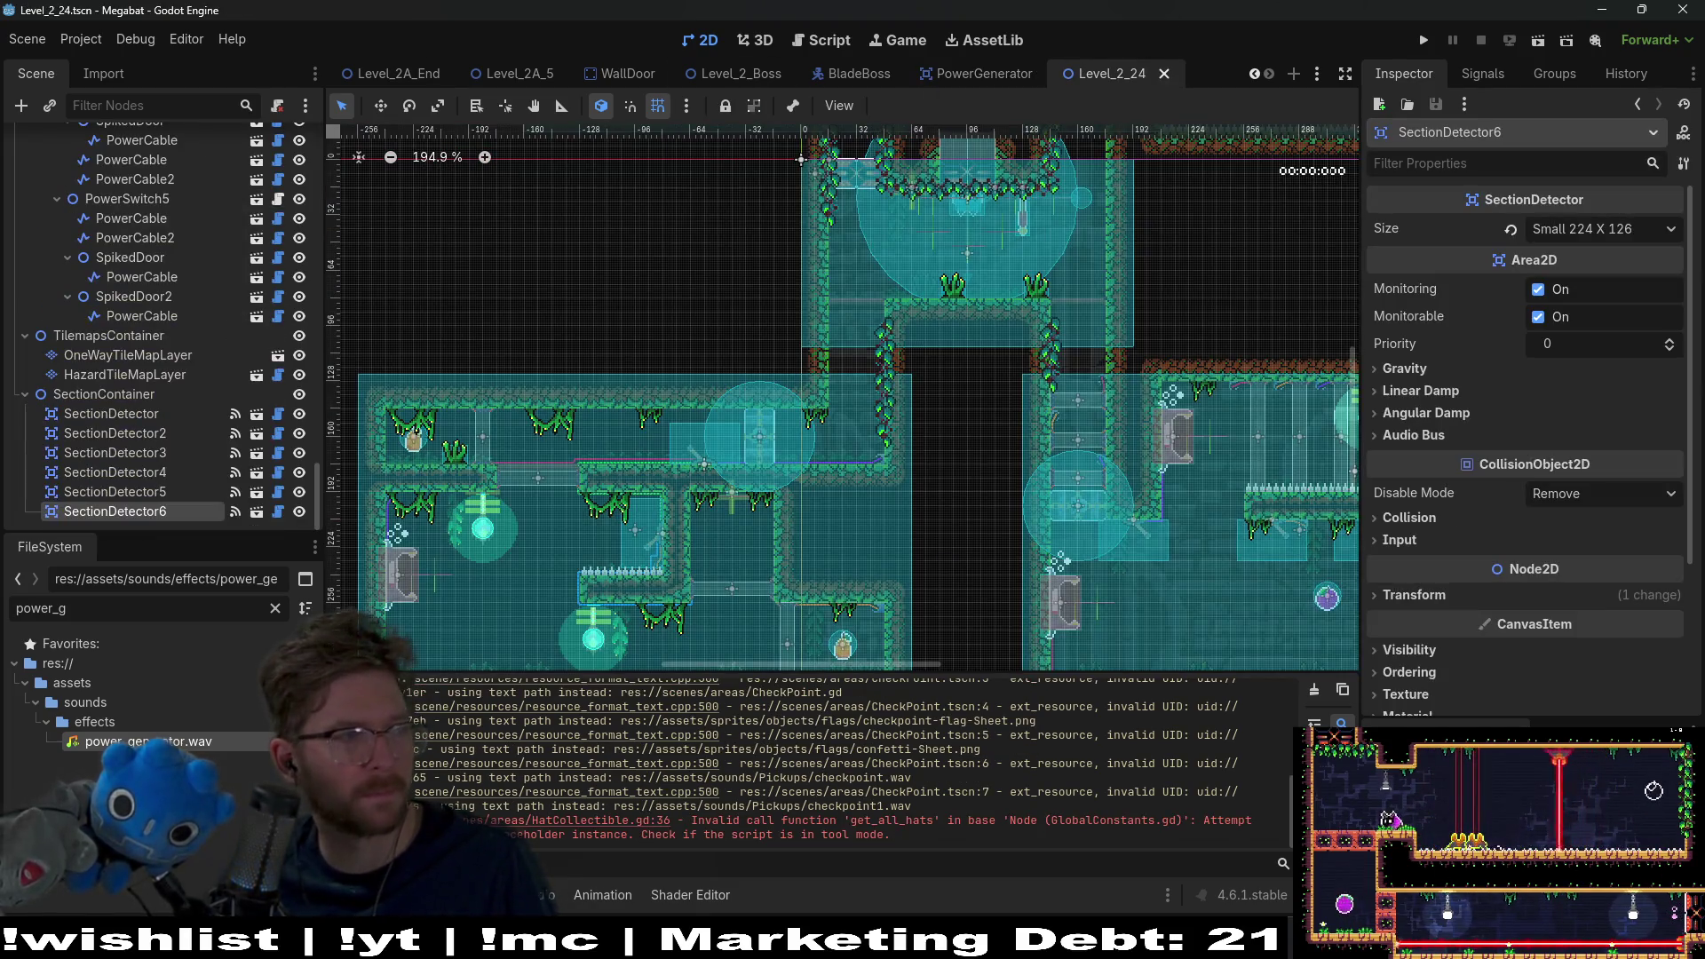
Step: Run the game and fly the bat through the lever rooms to grab the key
left_click(1531, 44)
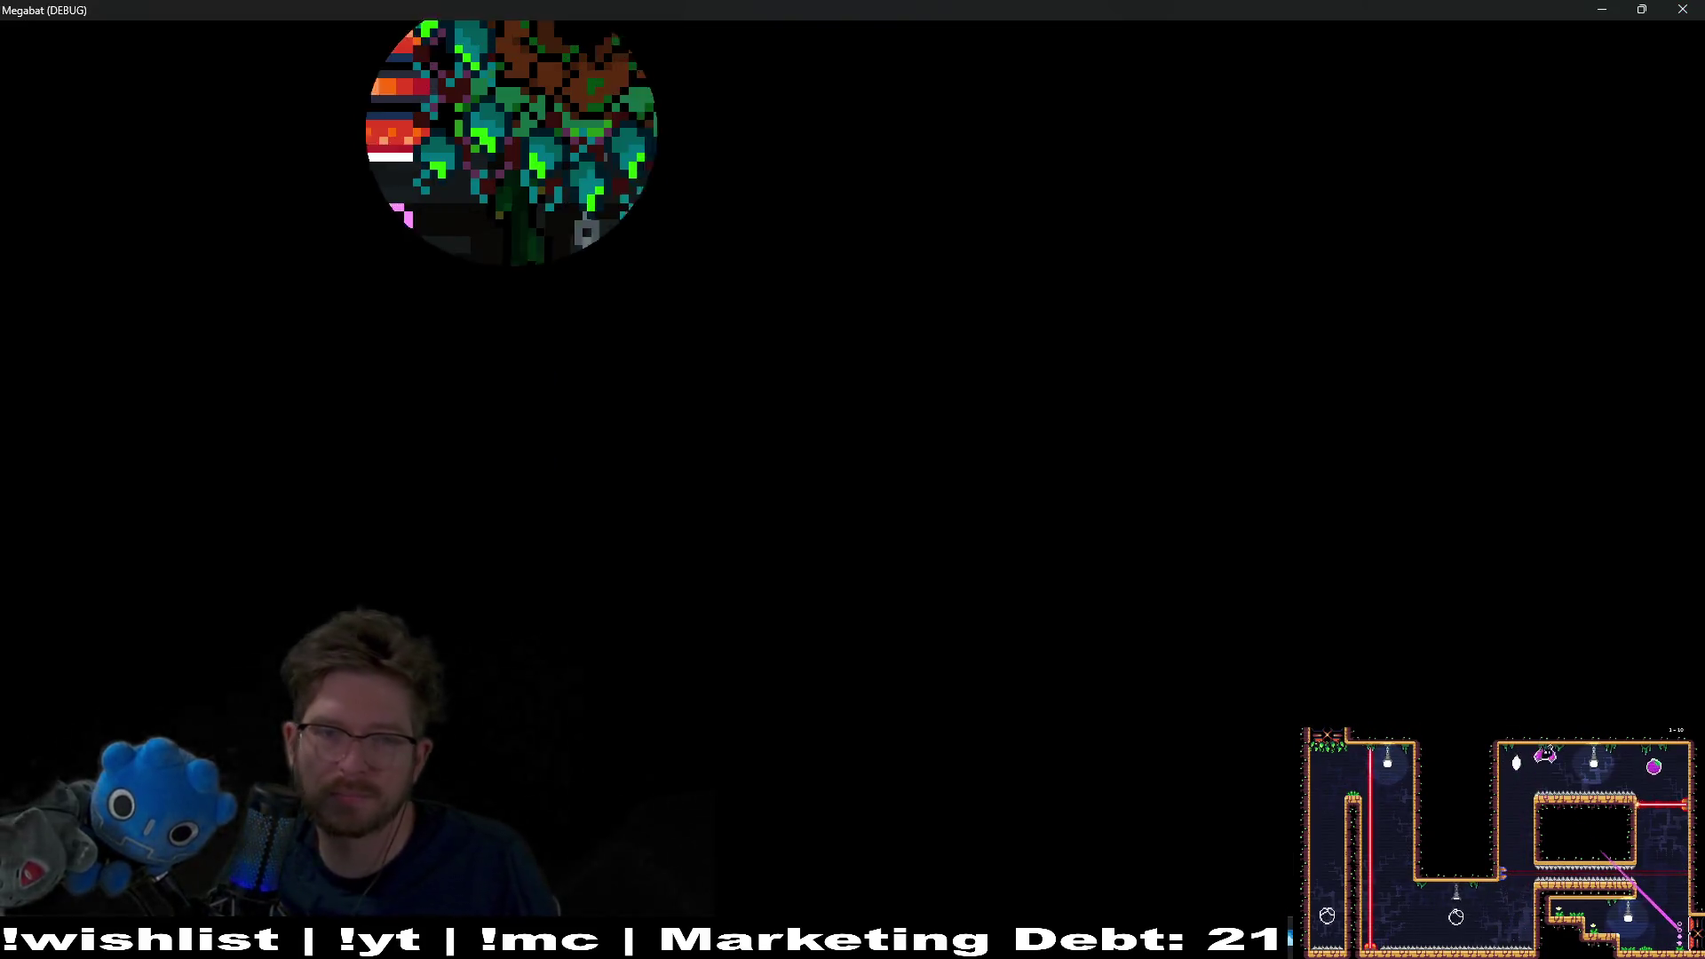
key("Left")
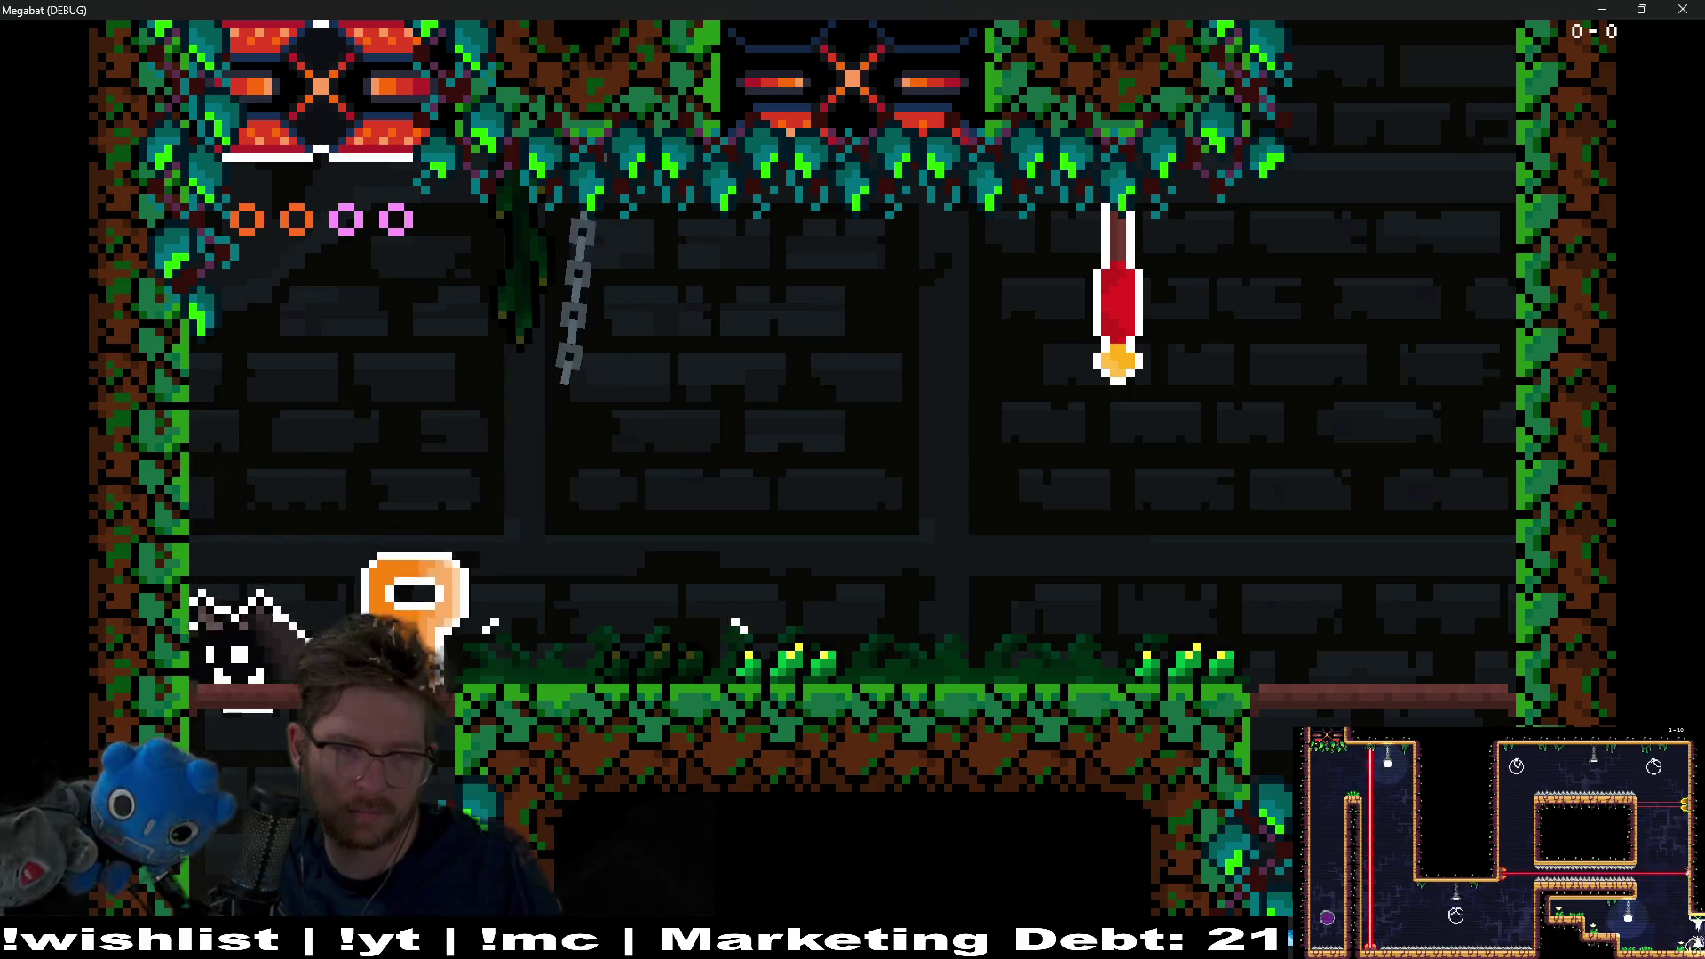
key("Left")
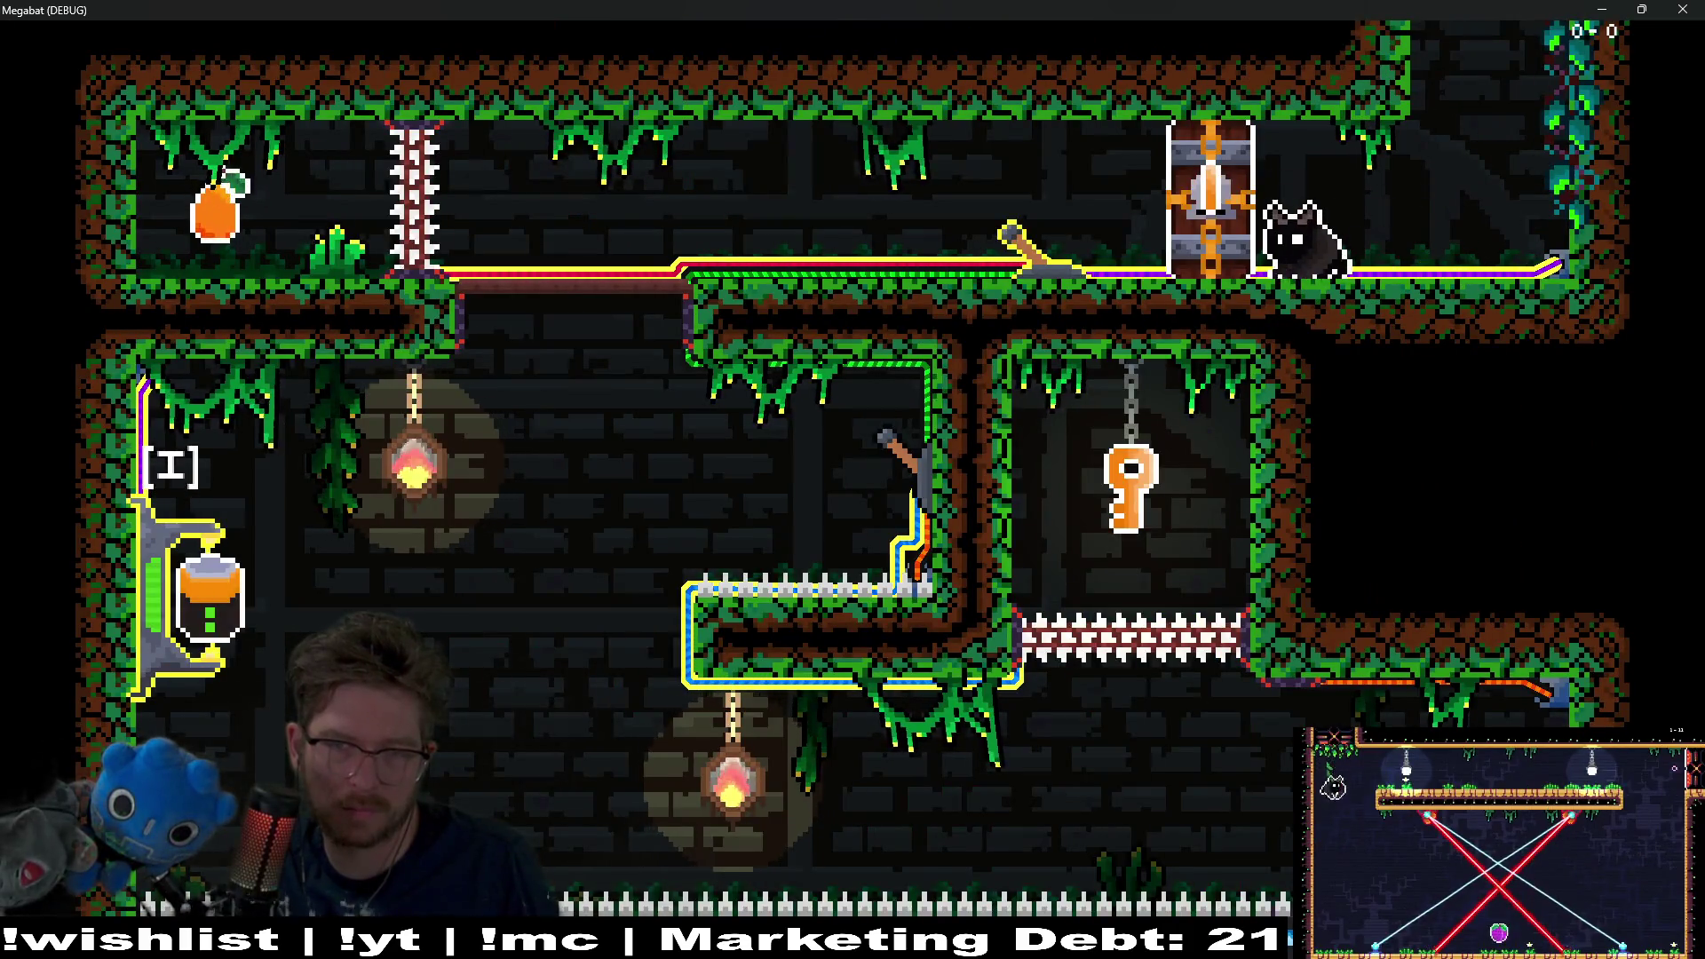
key("Left")
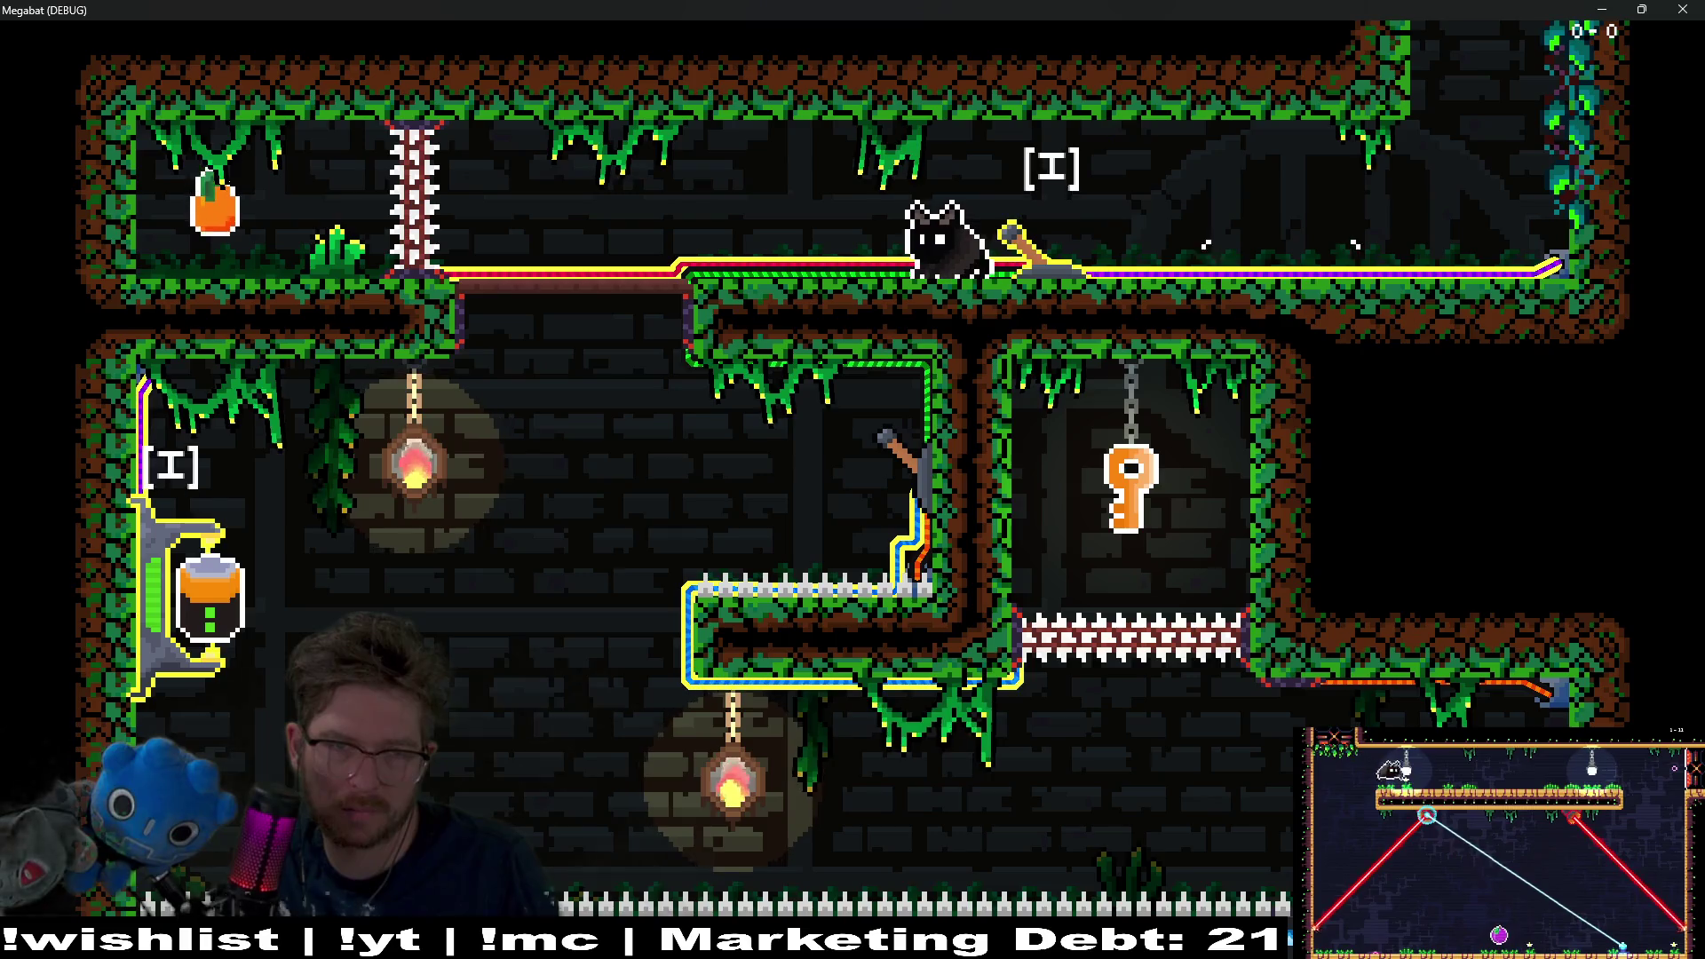
key("Left")
key("space")
key("Right")
key("Left")
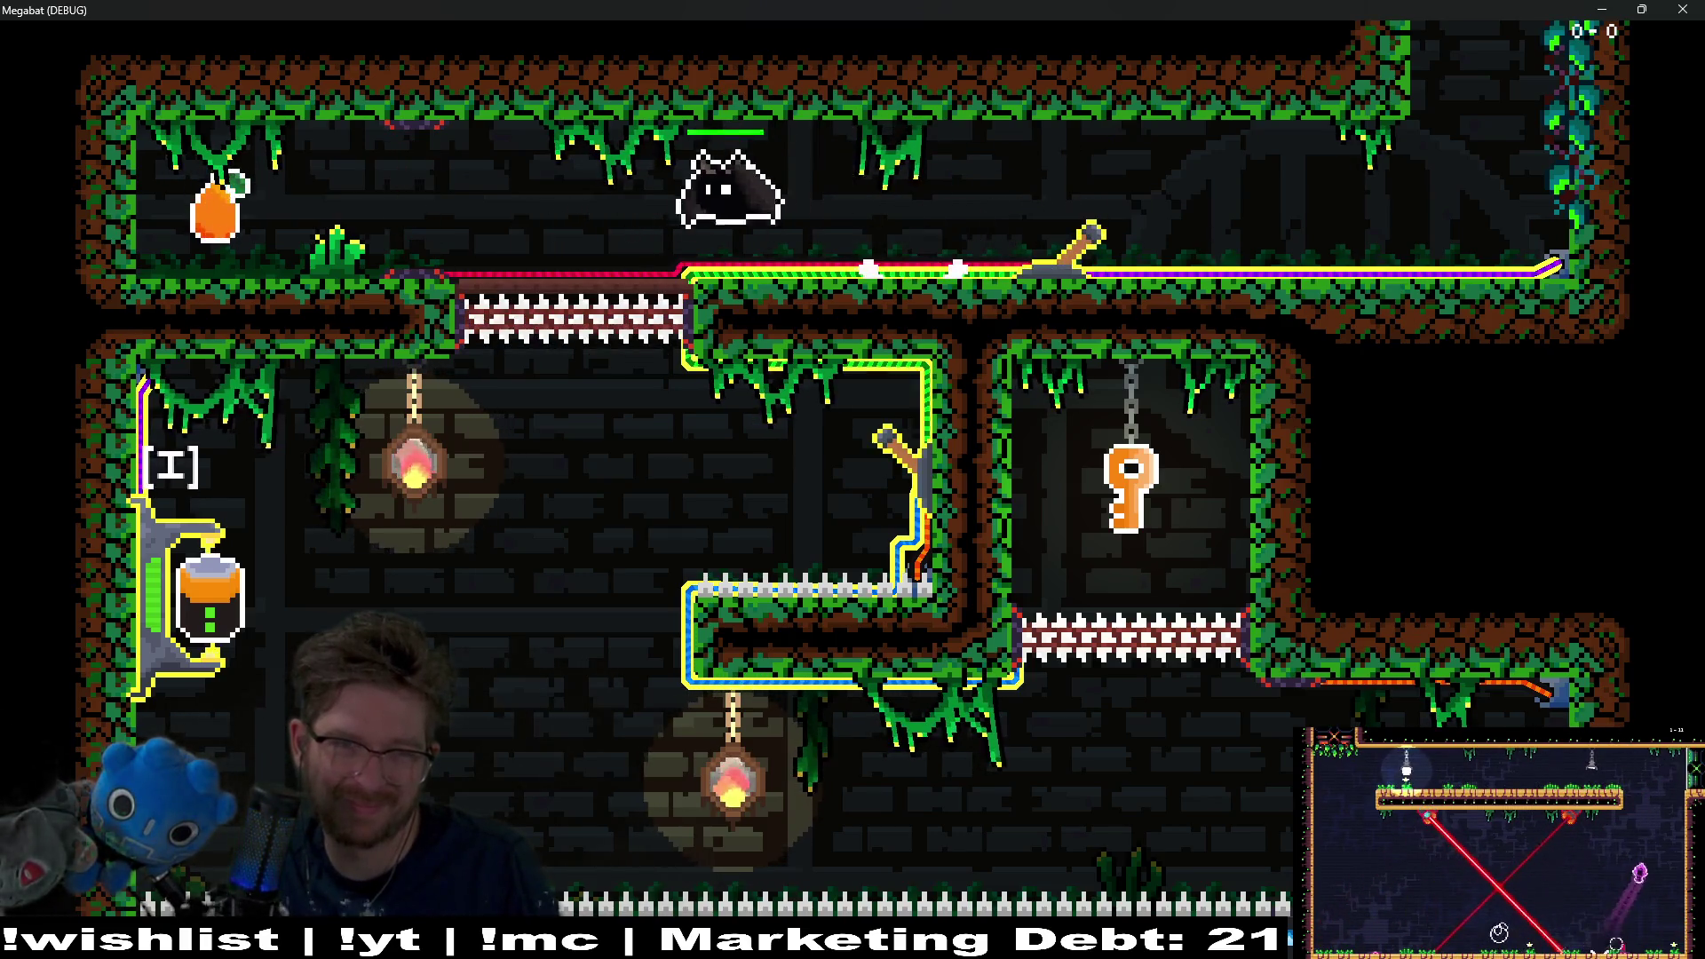
key("Left")
key("Right")
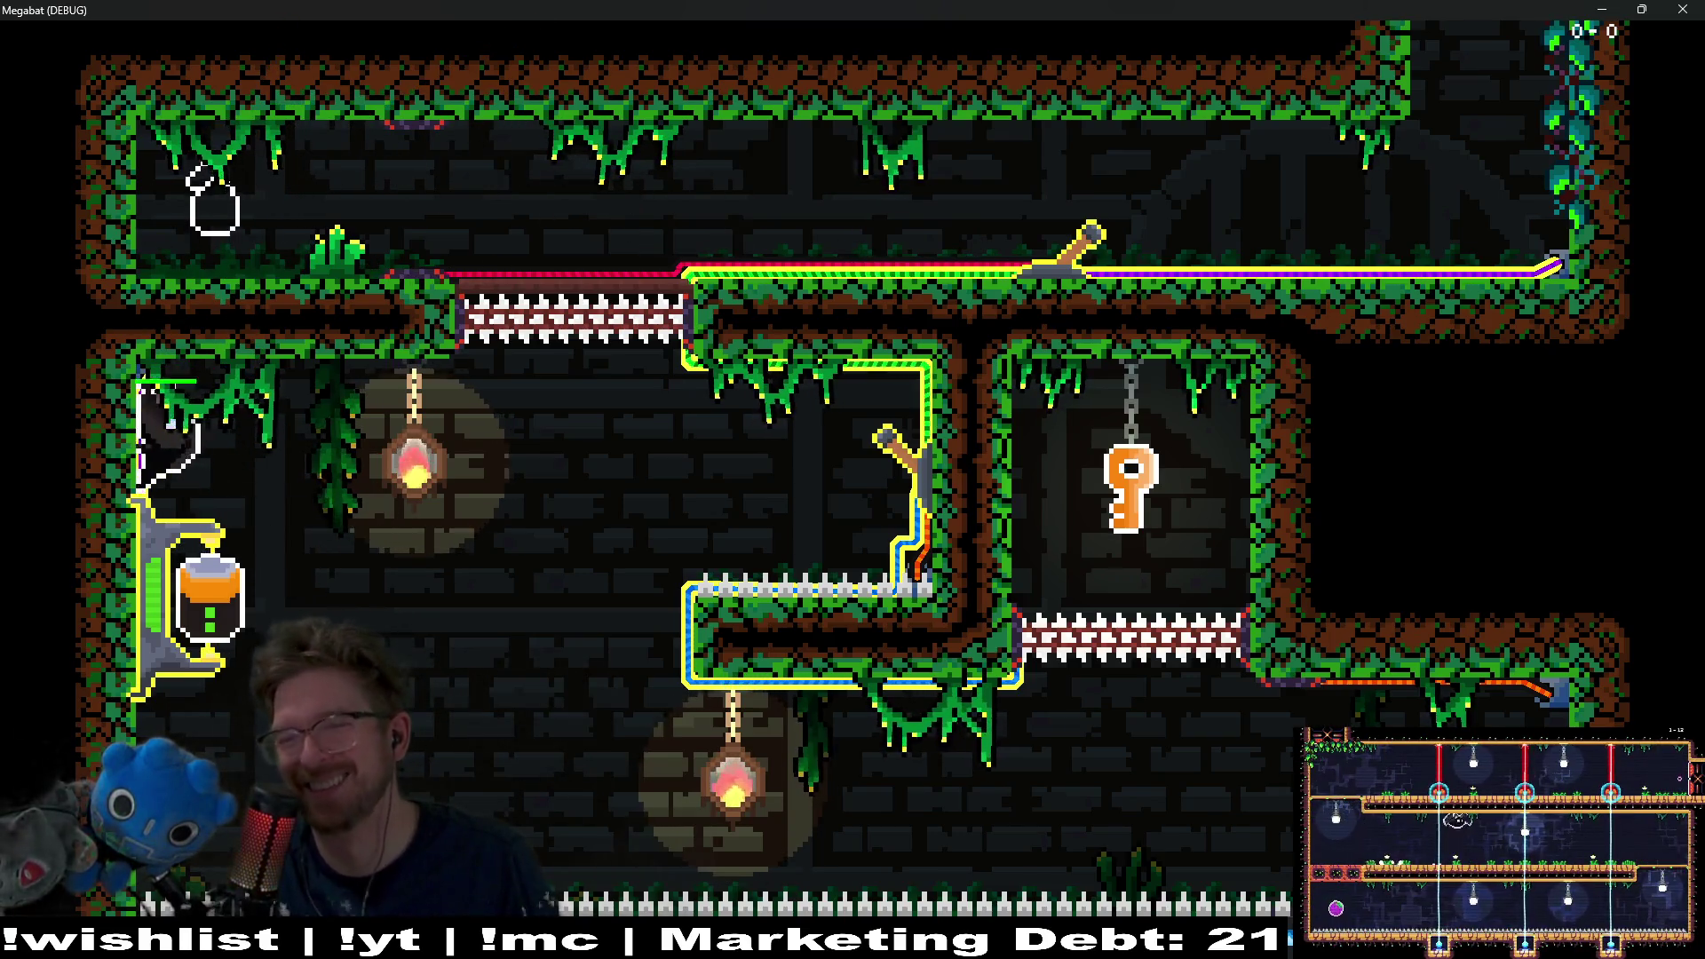
key("Up")
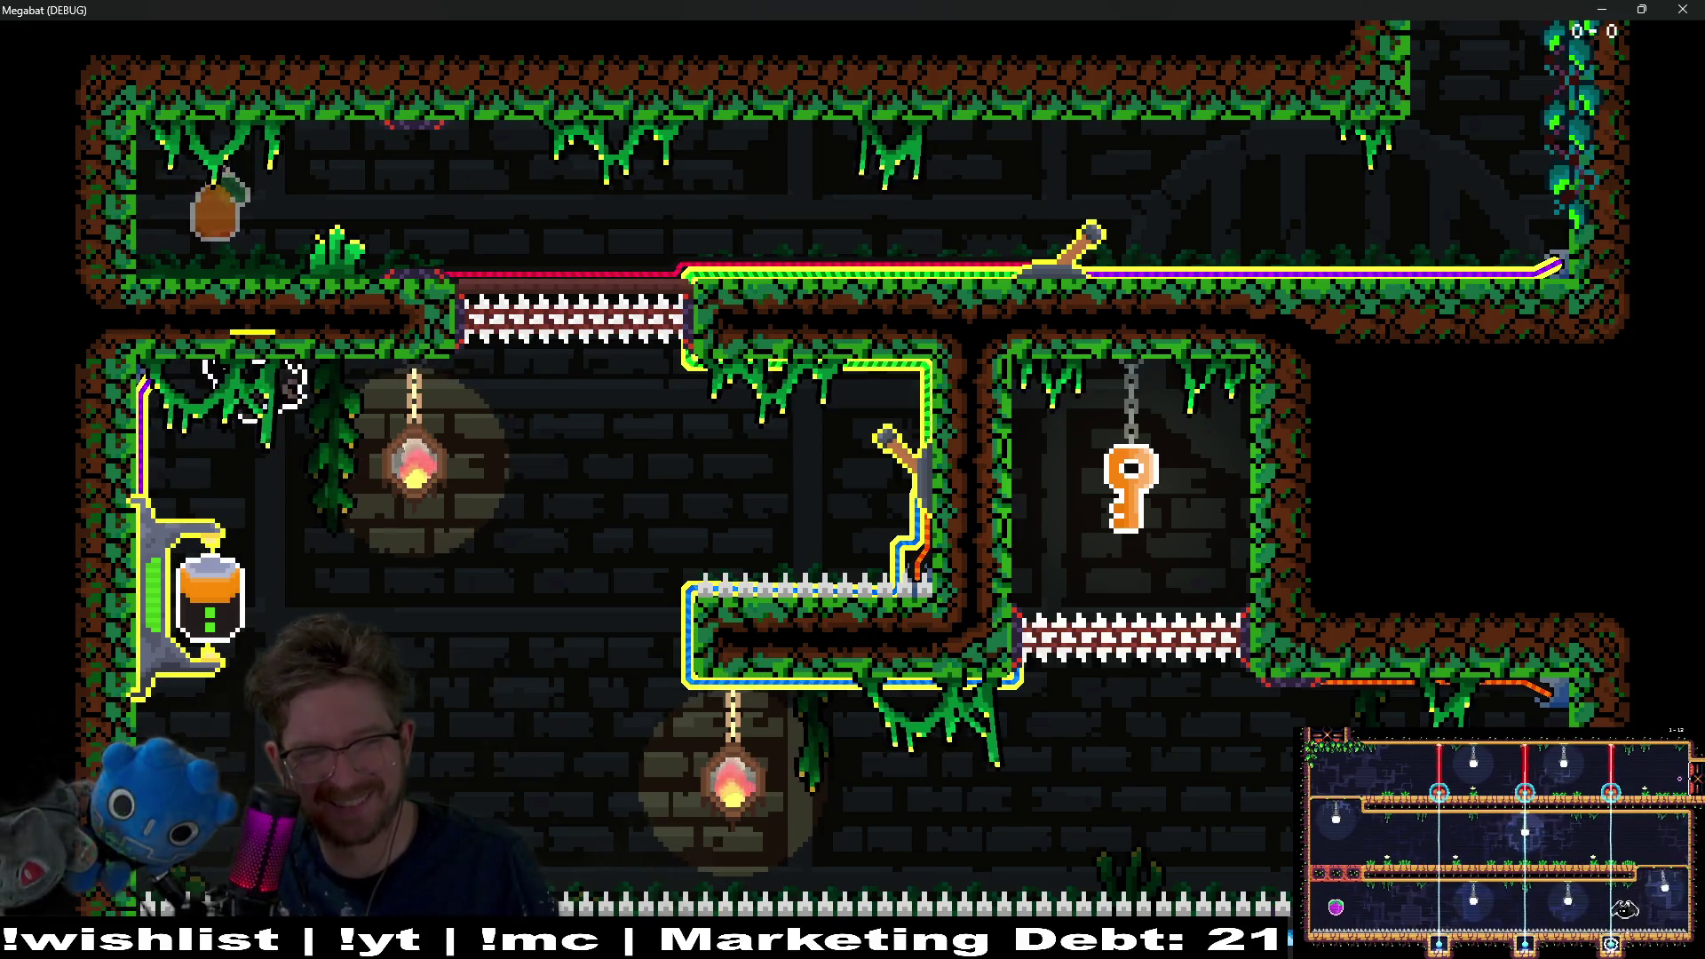
key("Right")
key("Left")
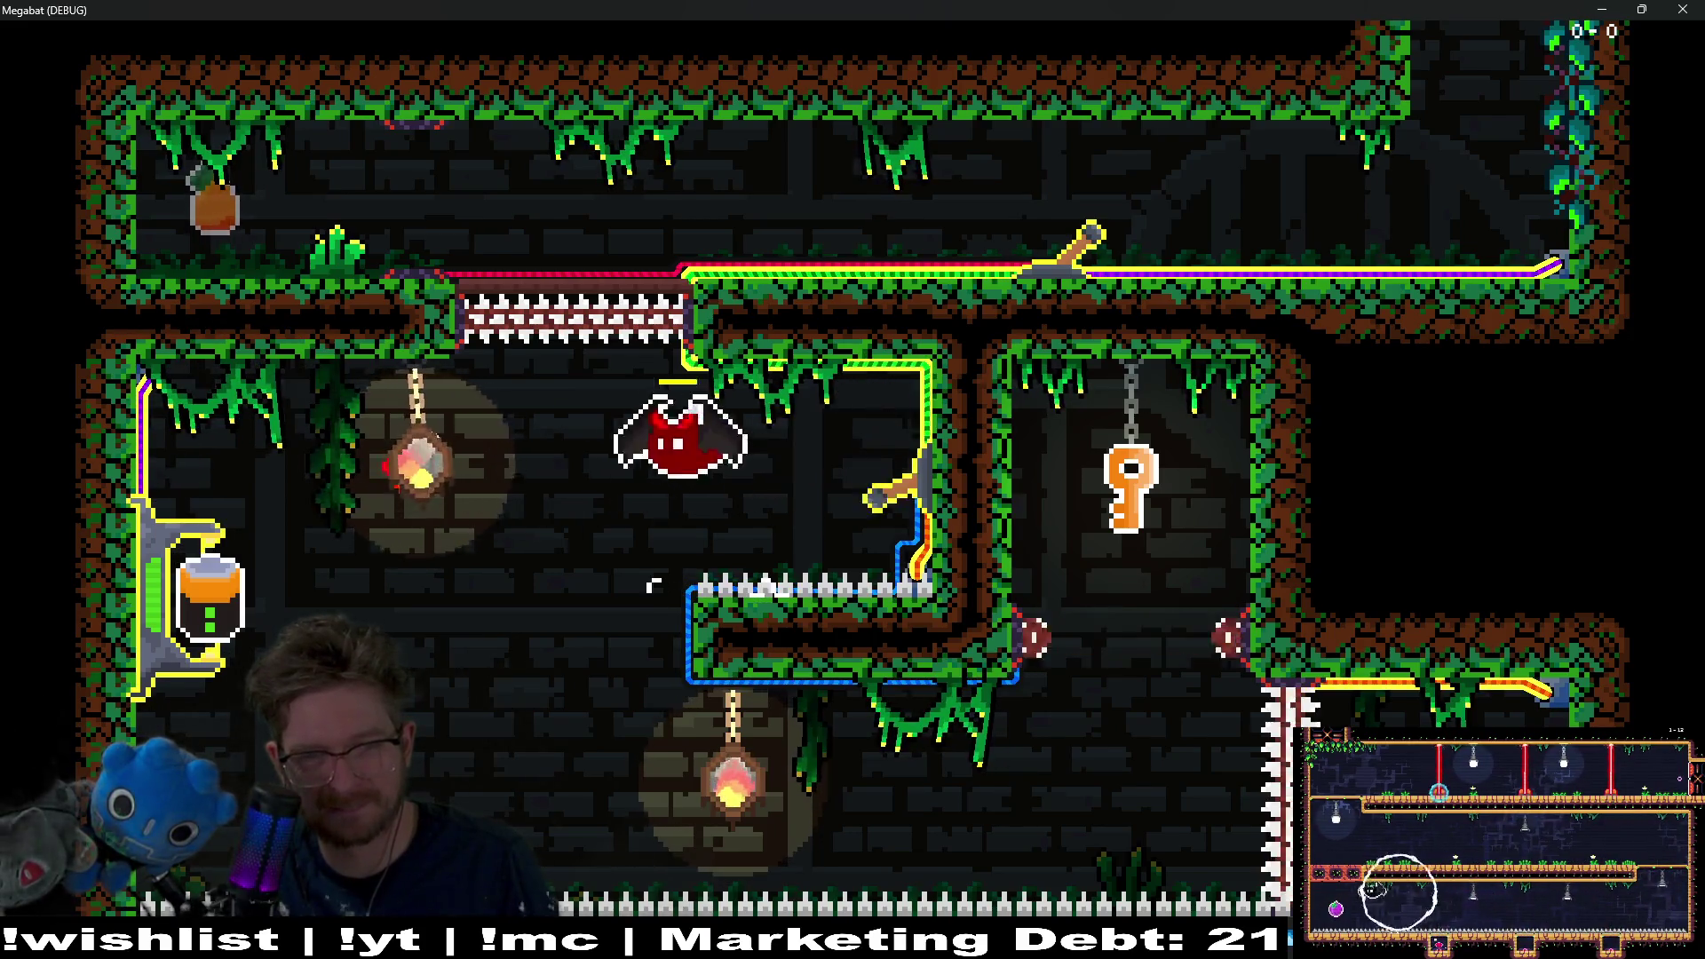
key("Right")
key("Up")
key("Down")
Step: Carry the key through the level and along the top corridor as cat, then stop the game with F8
key("Left")
key("Right")
key("Up")
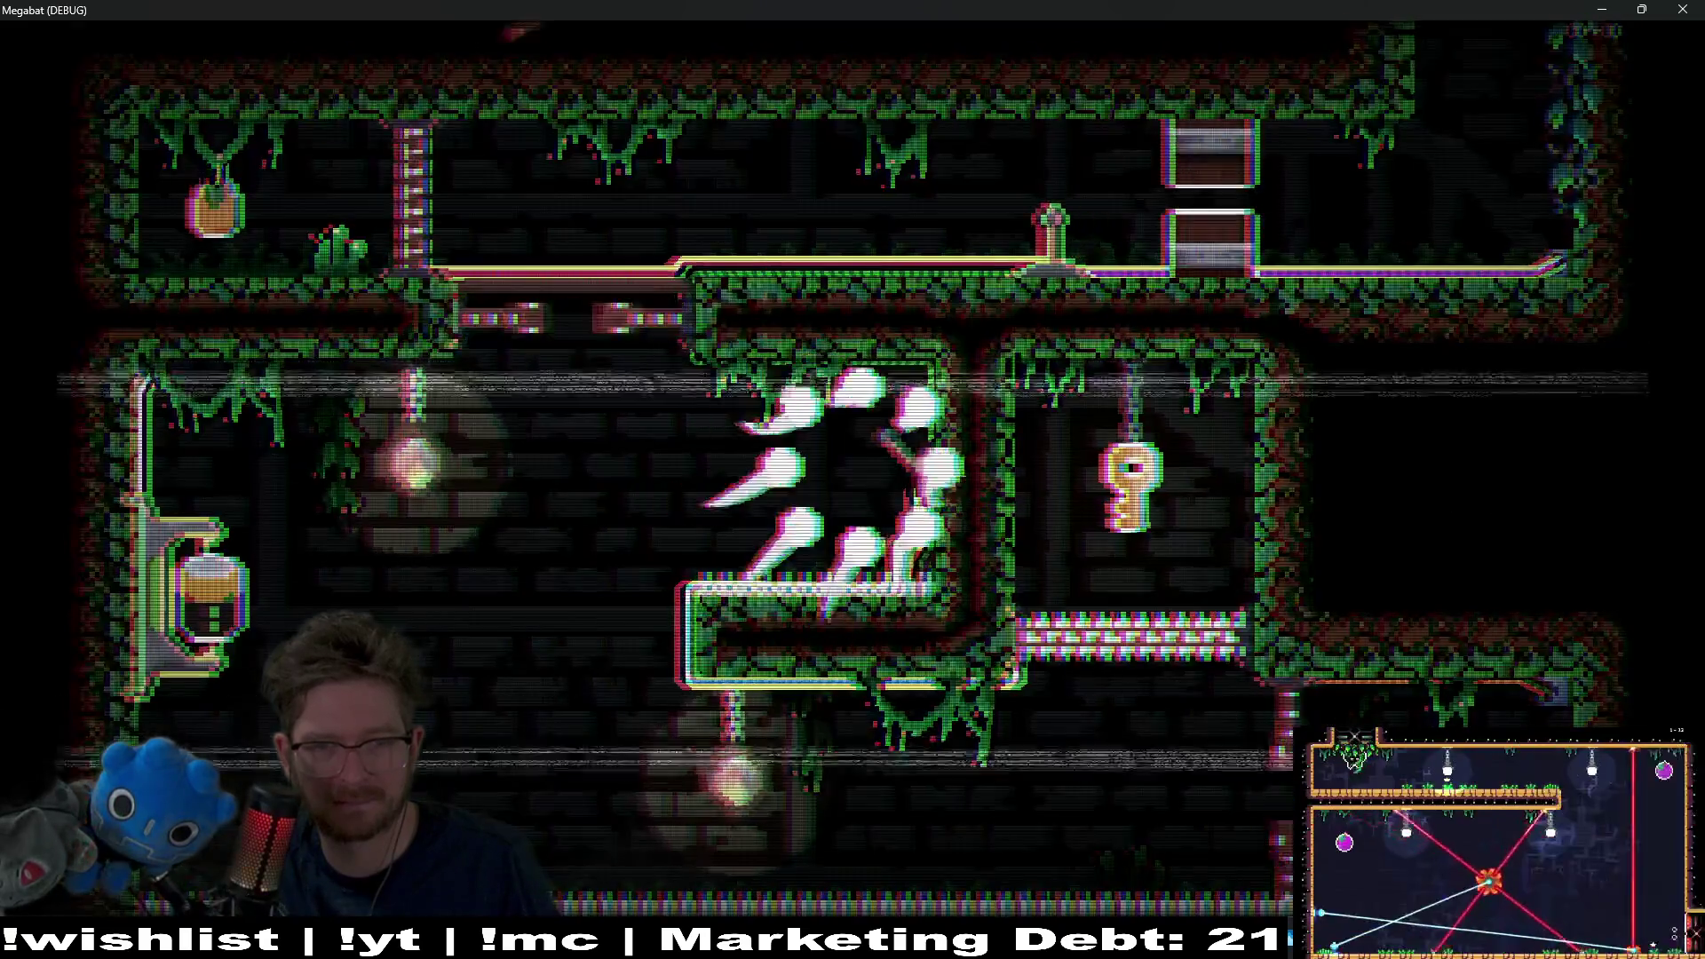
key("Left")
key("Down")
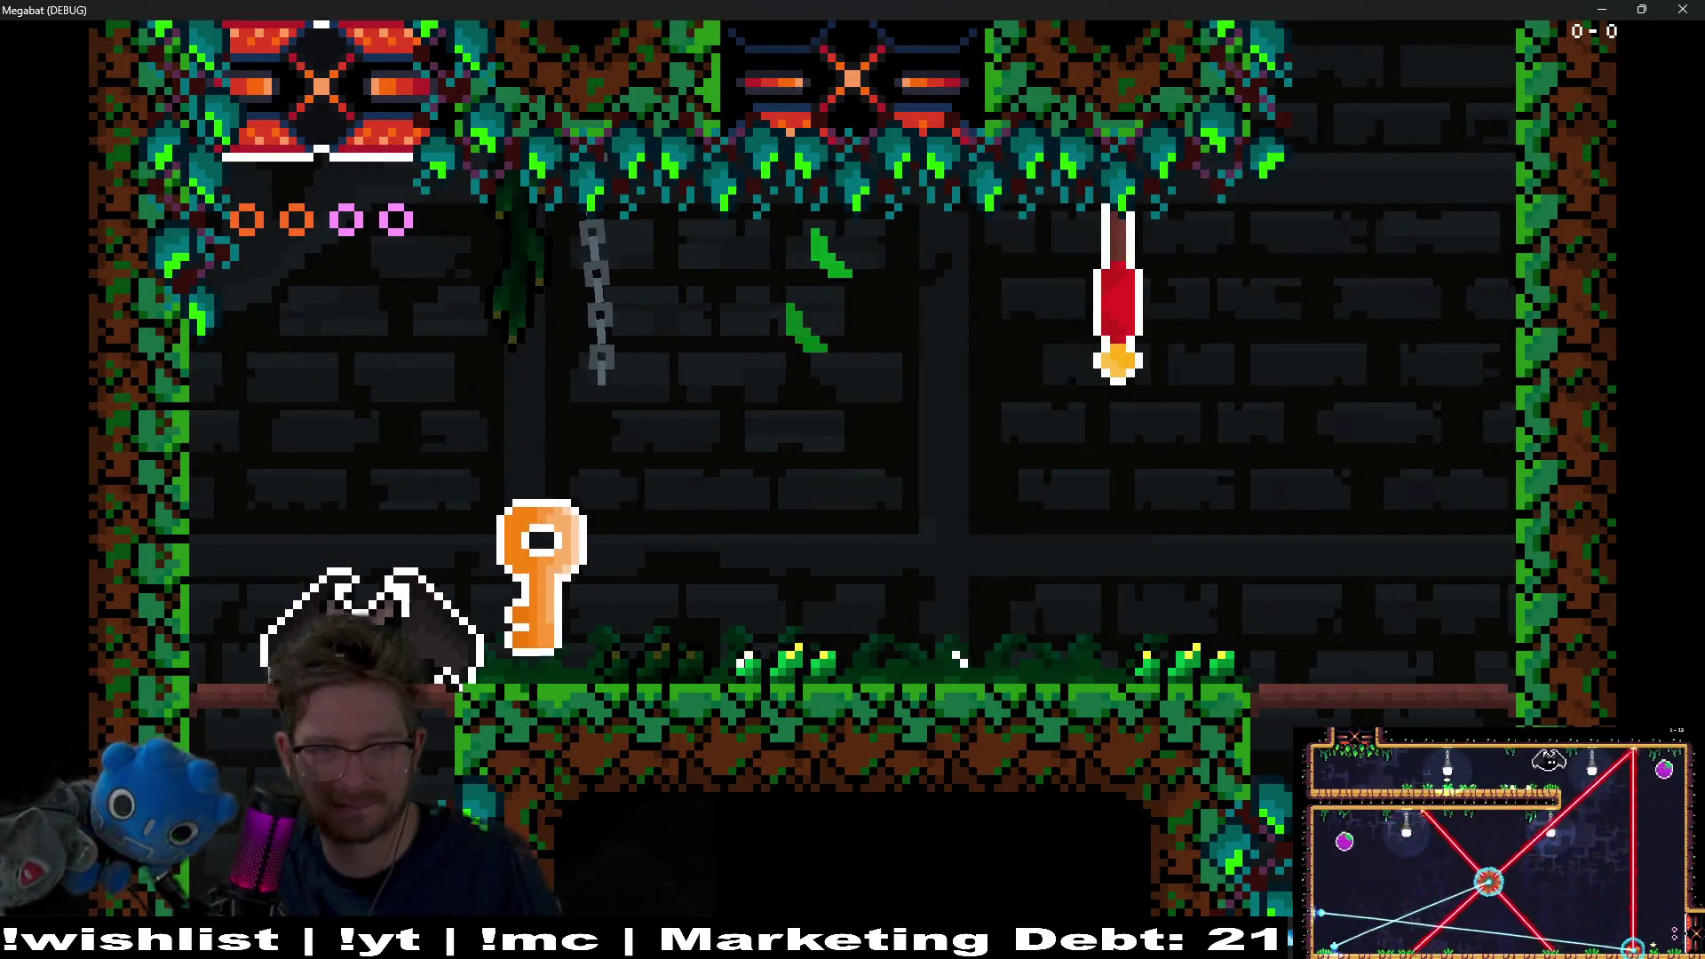
key("Left")
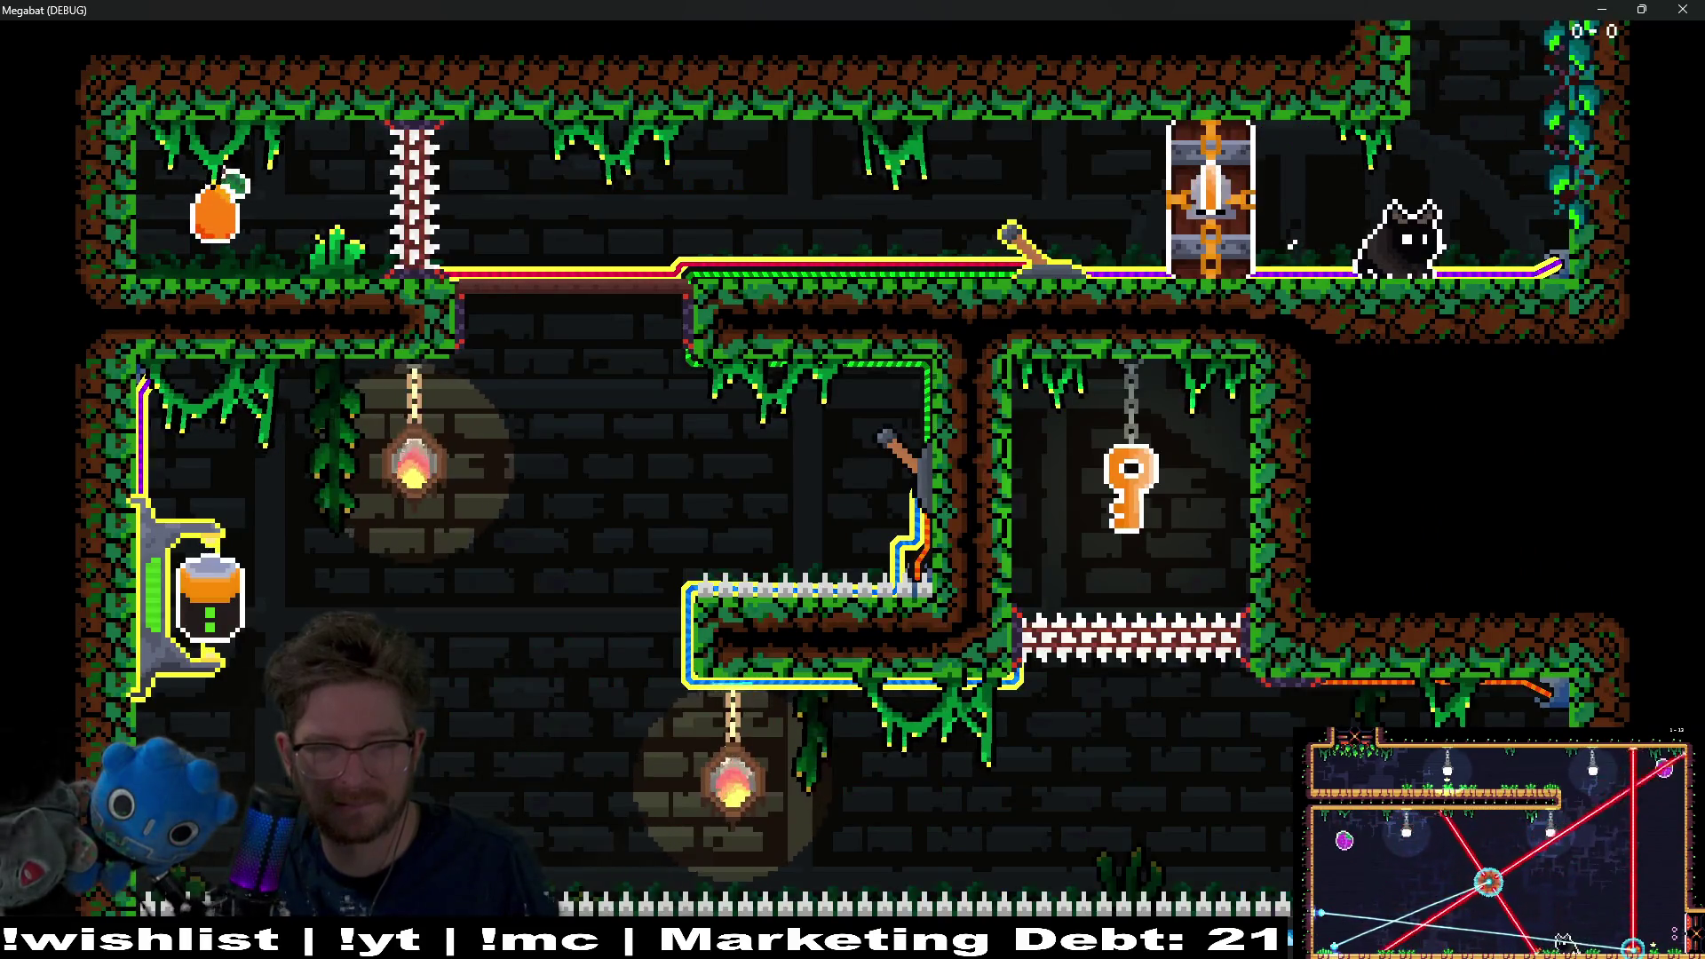
key("Left")
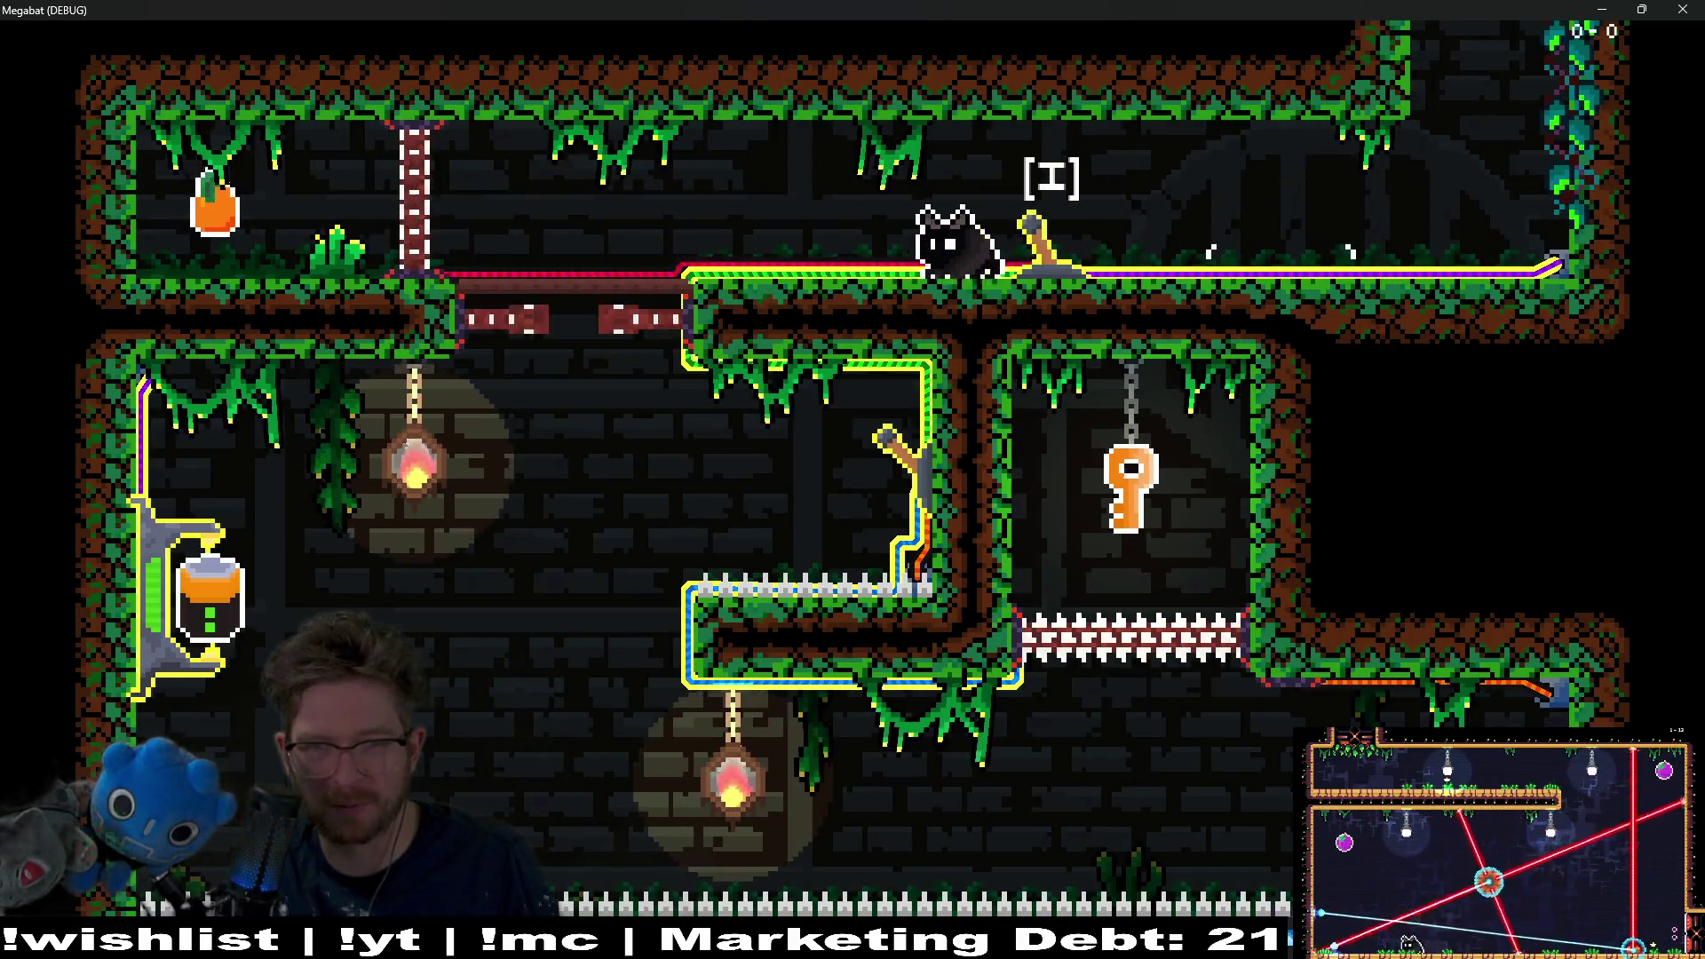
key("Left")
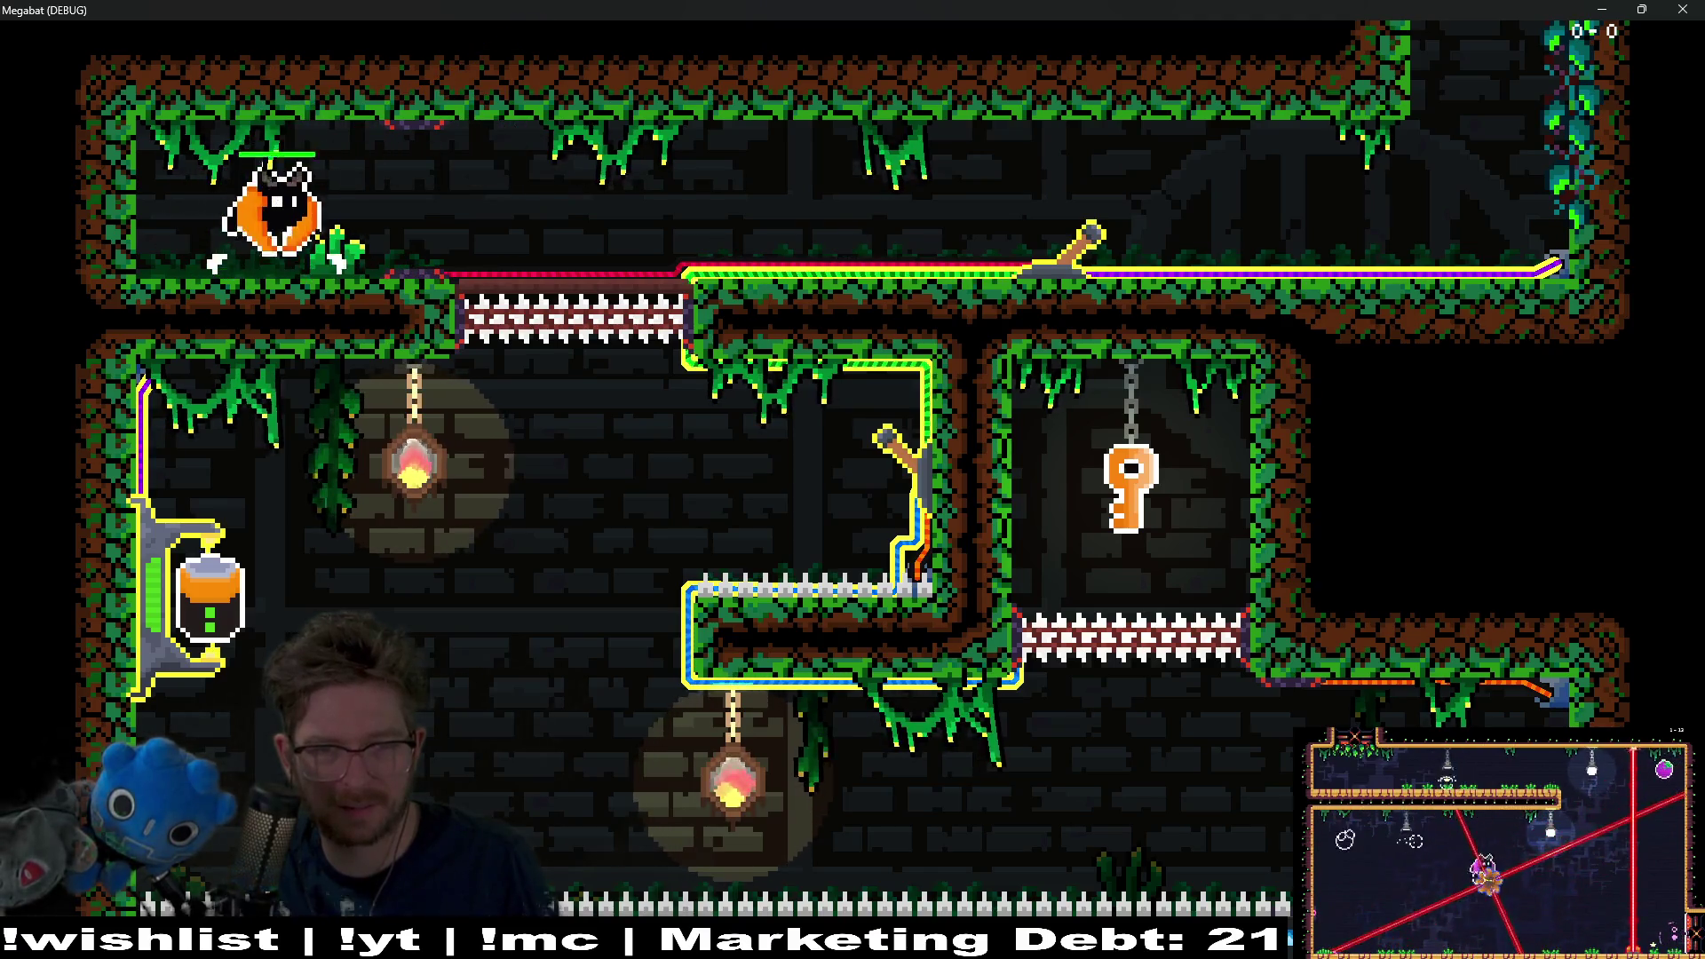
key("Down")
key("Right")
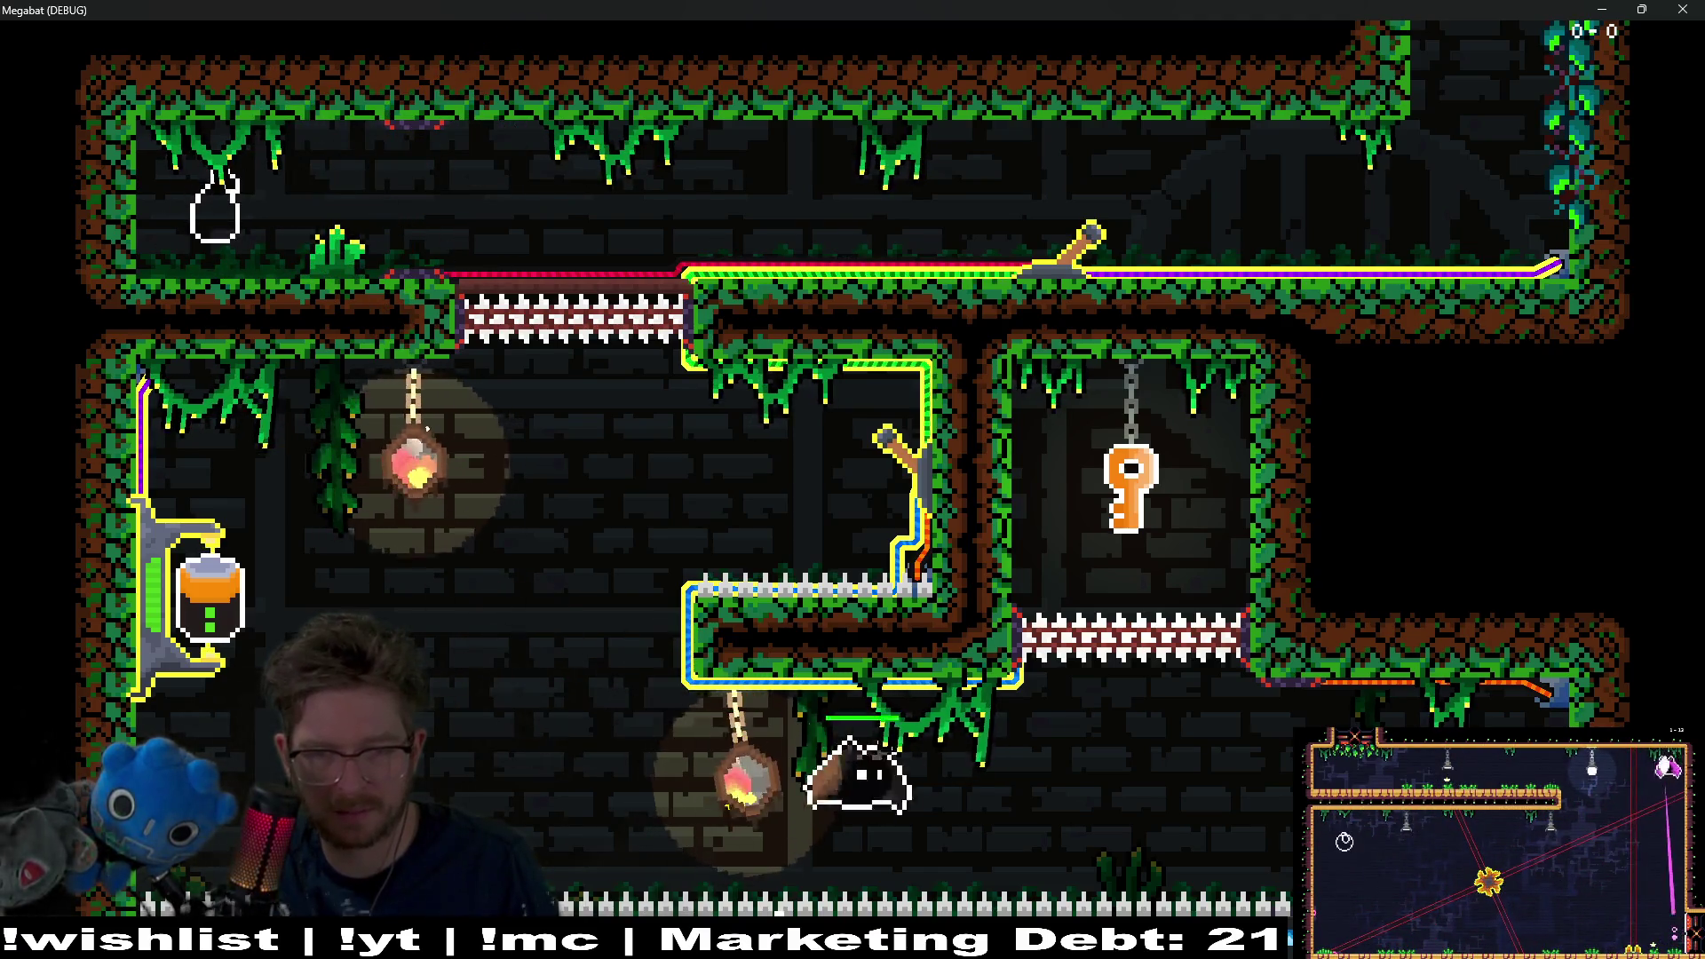
key("Left")
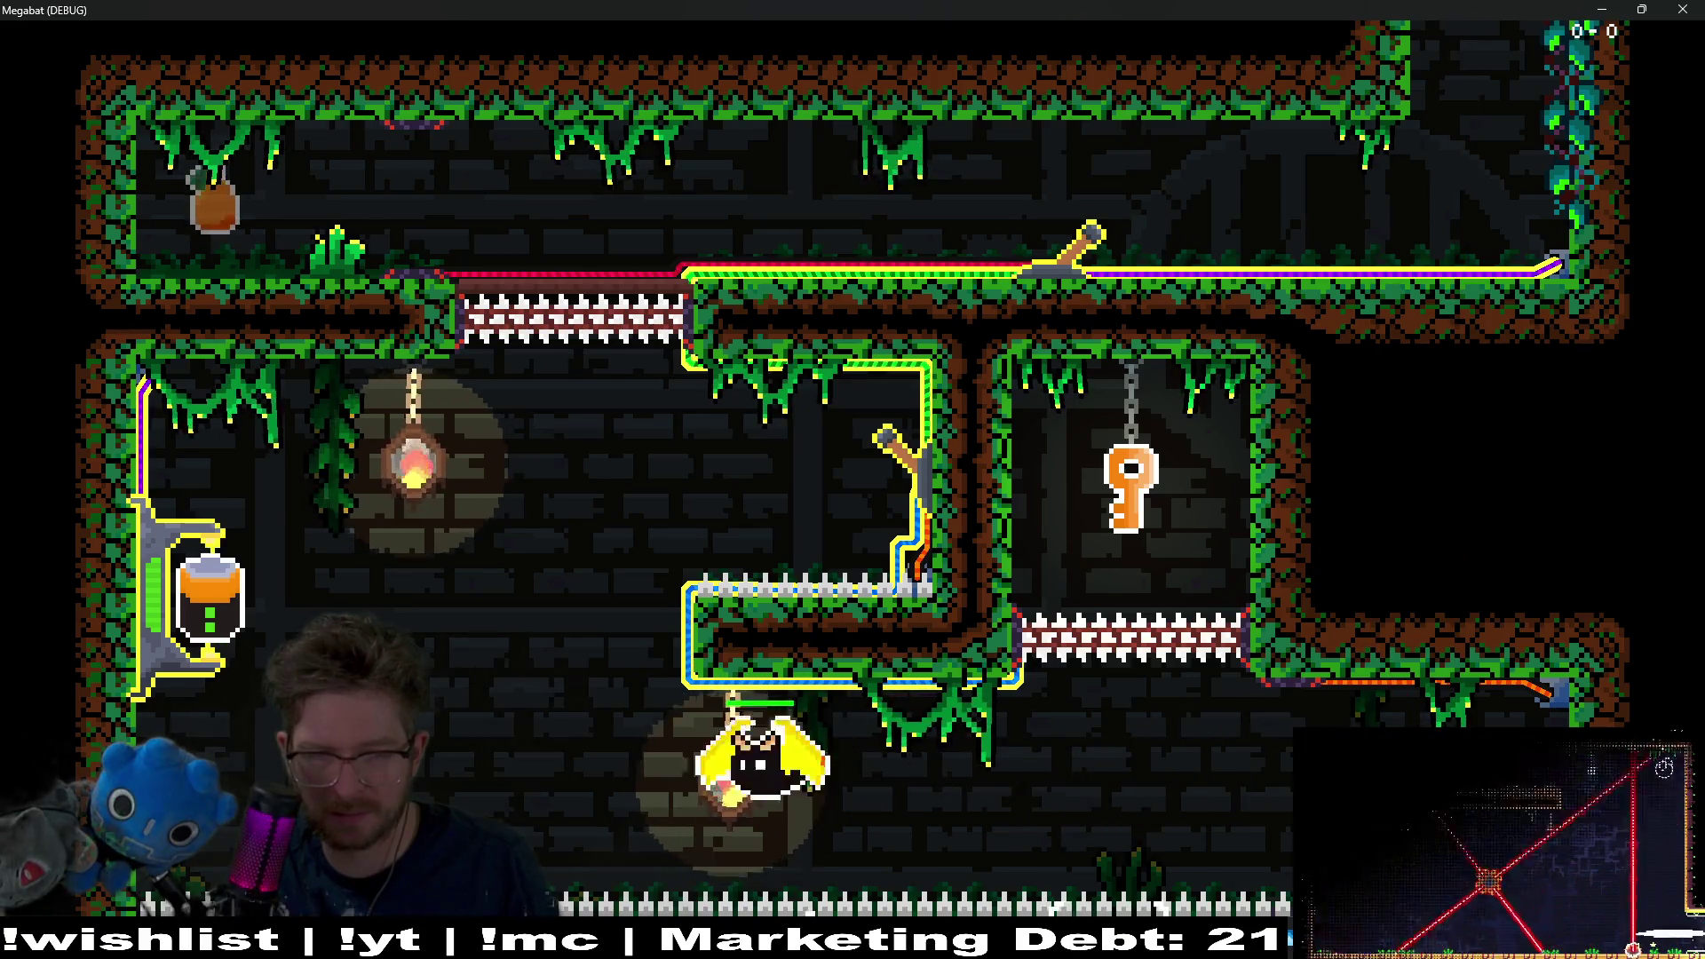
key("Up")
key("Up")
key("Left")
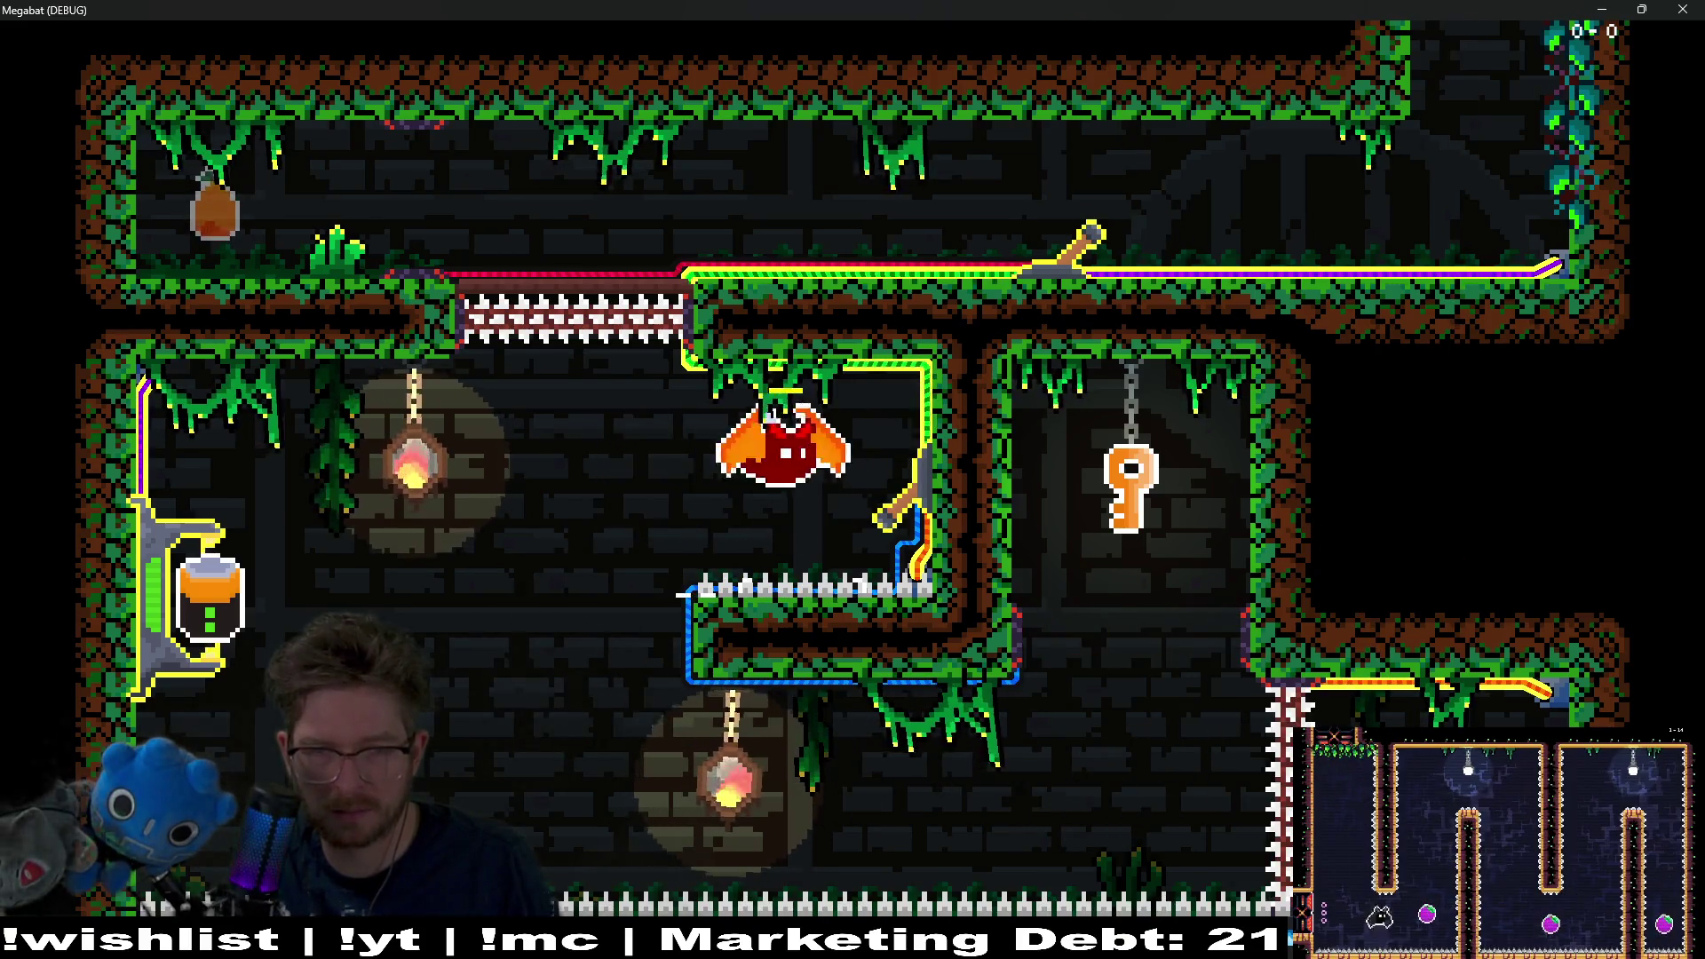
key("Down")
key("Right")
key("Up")
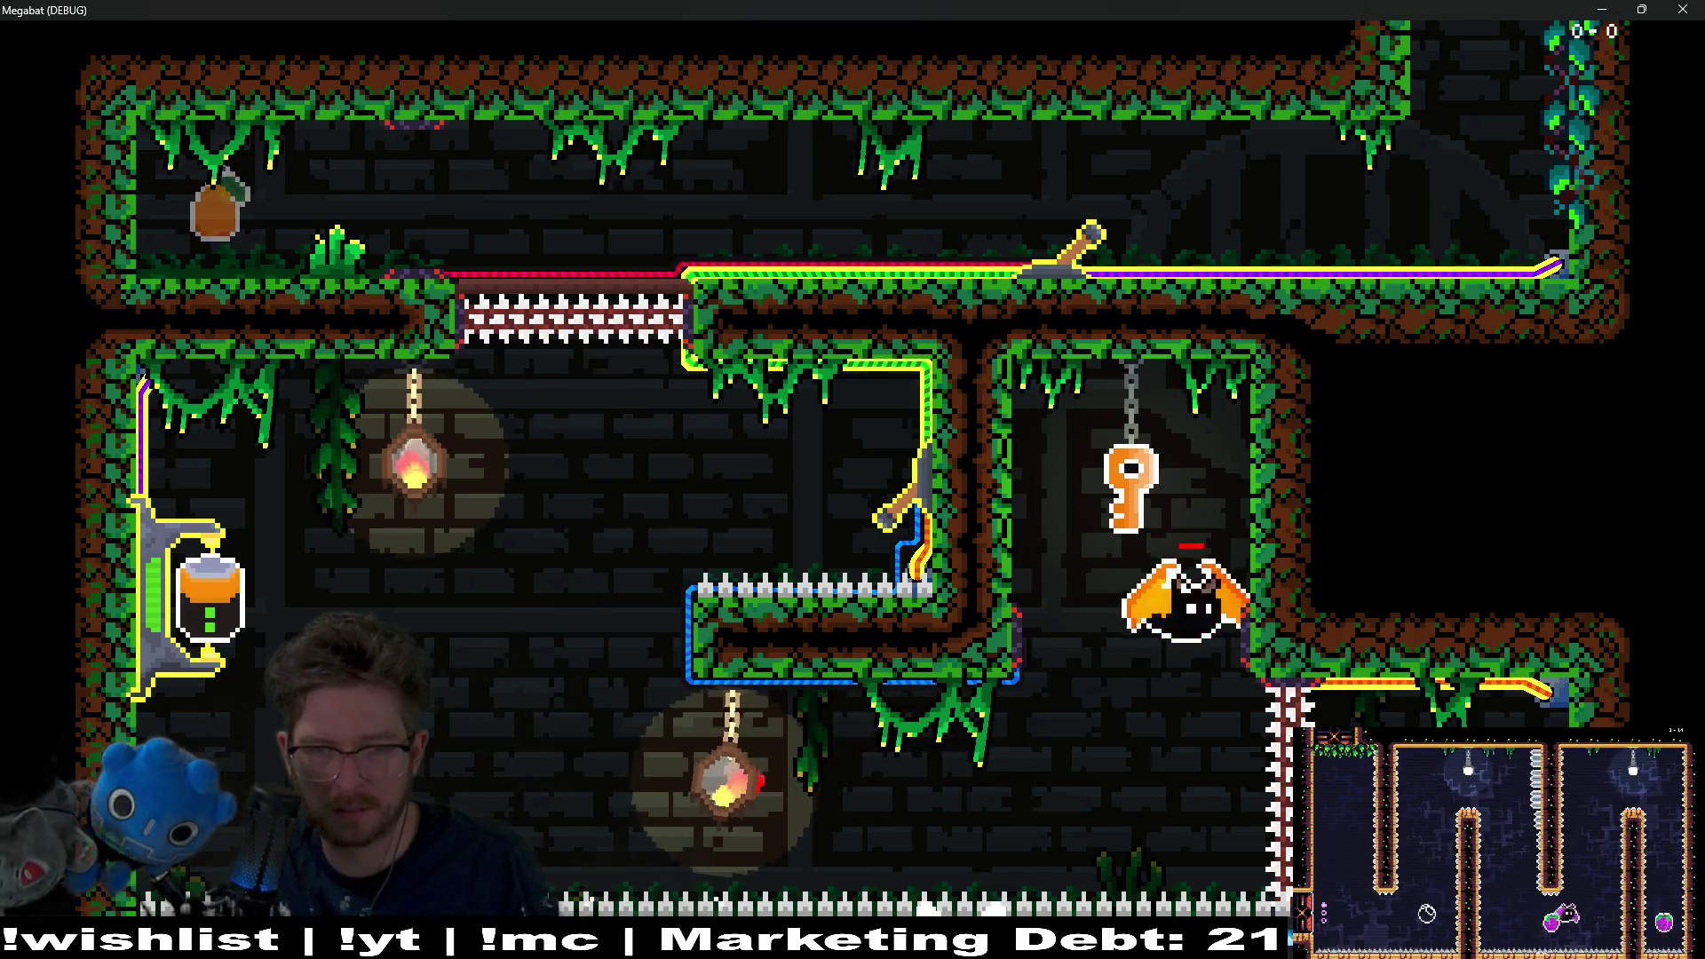
key("Up")
key("Left")
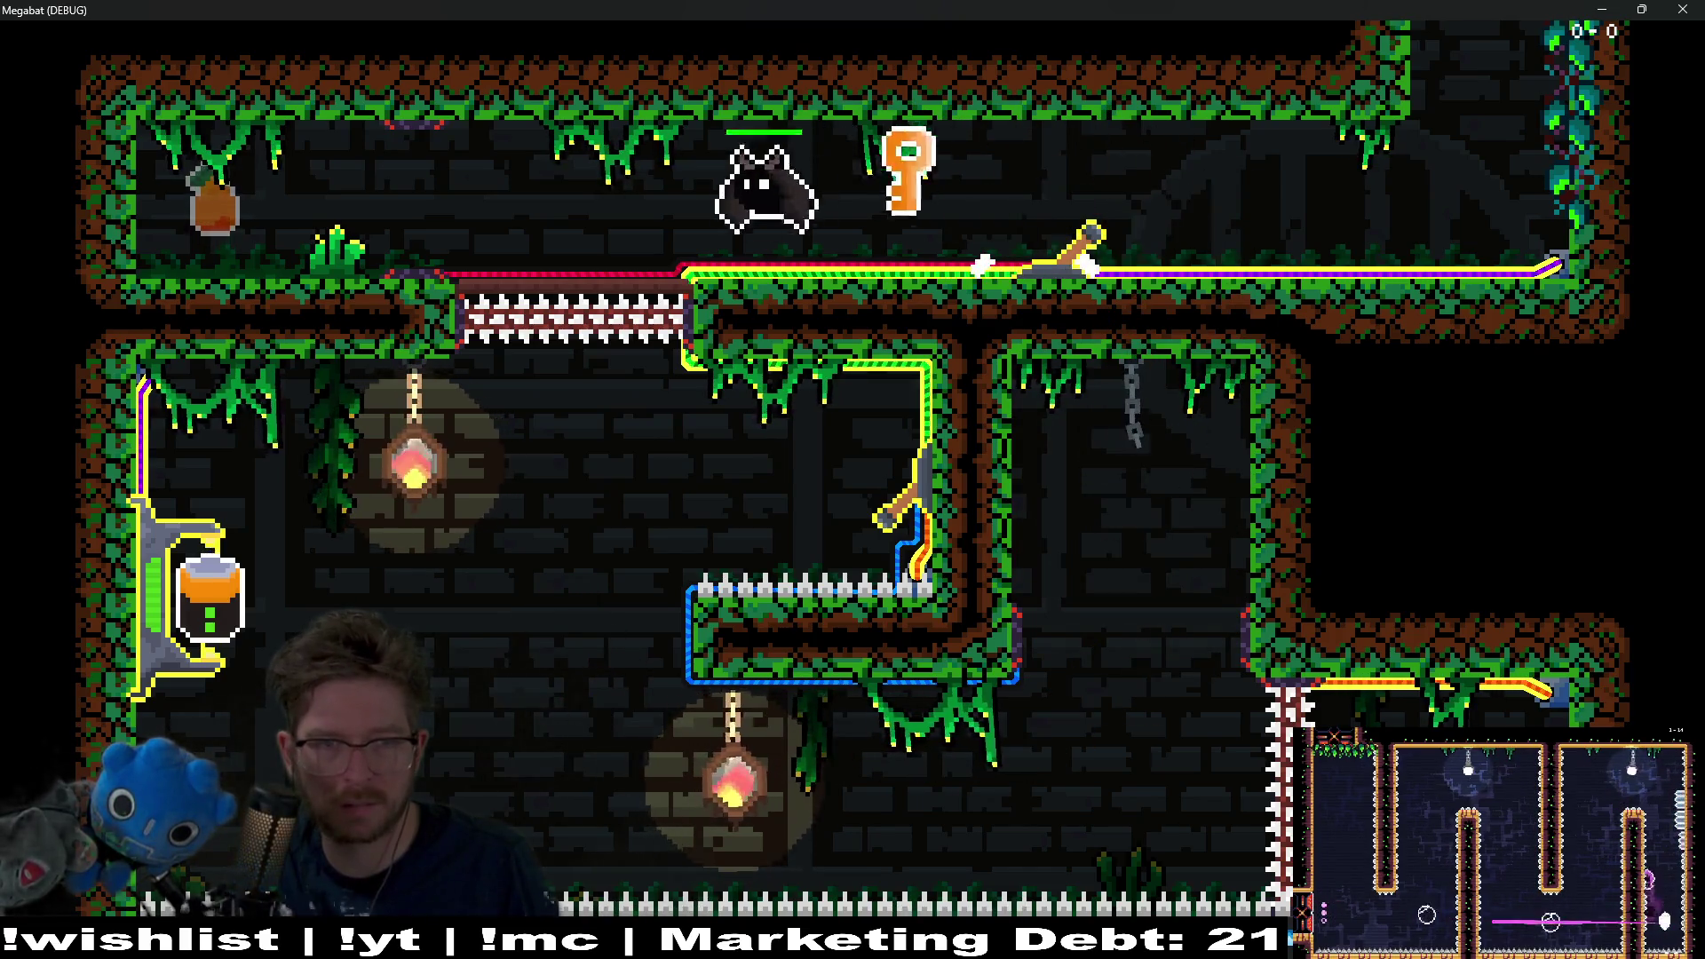
key("Left")
key("Right")
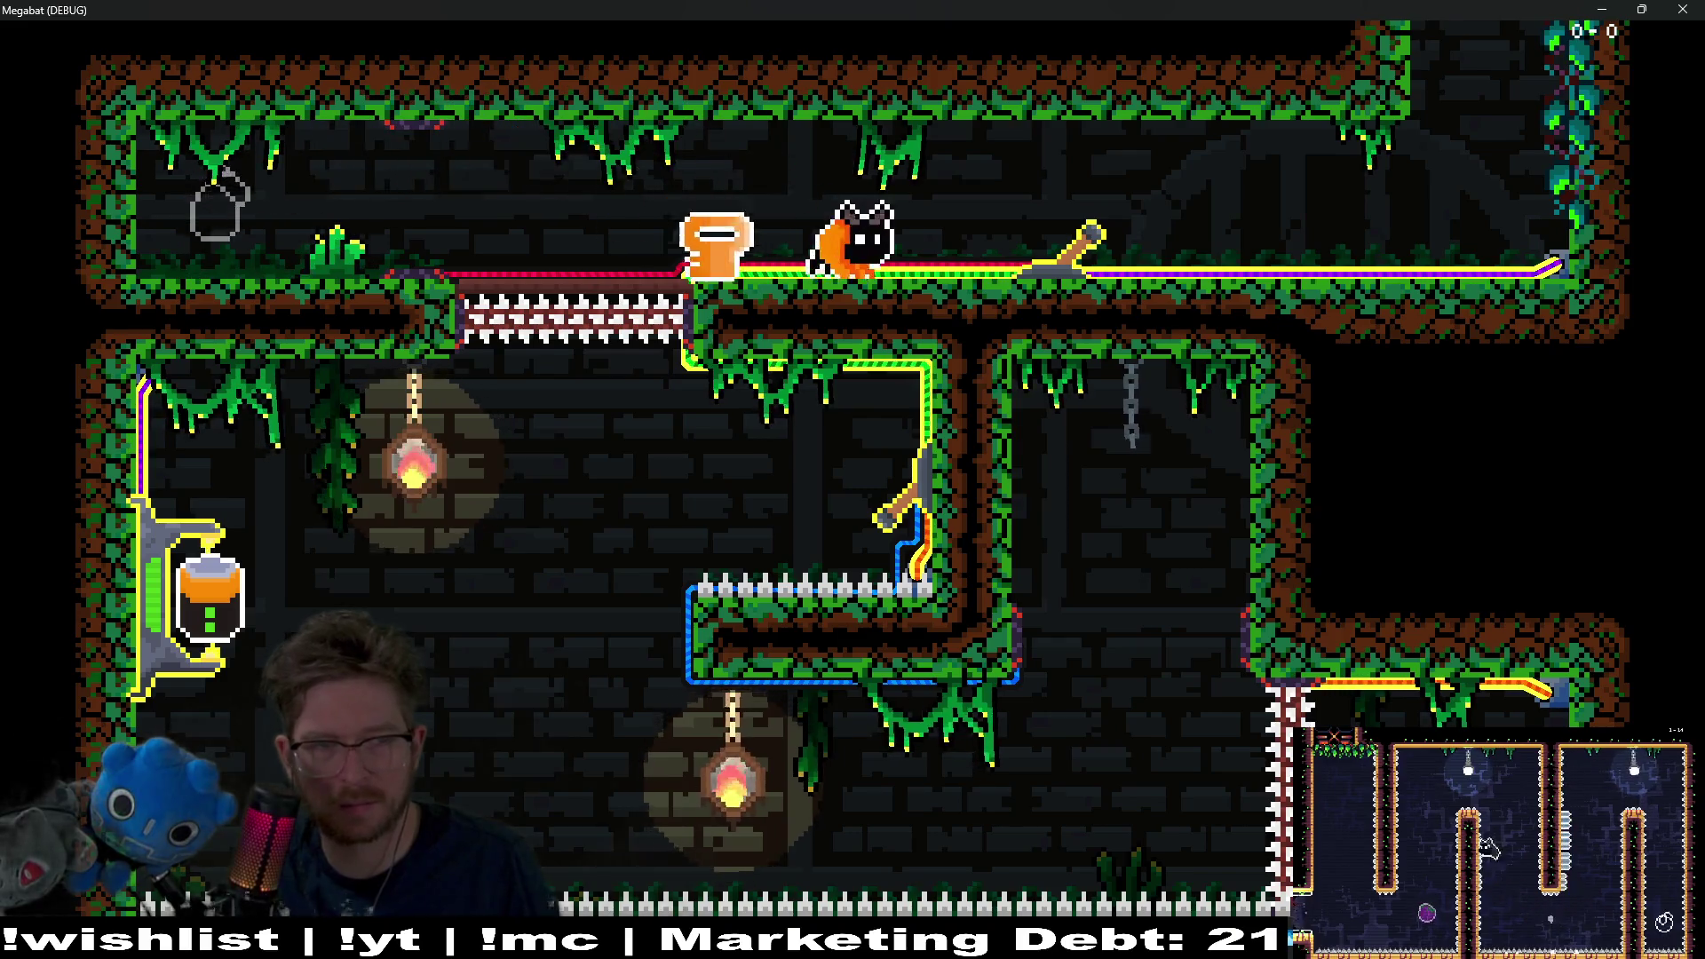
key("F8")
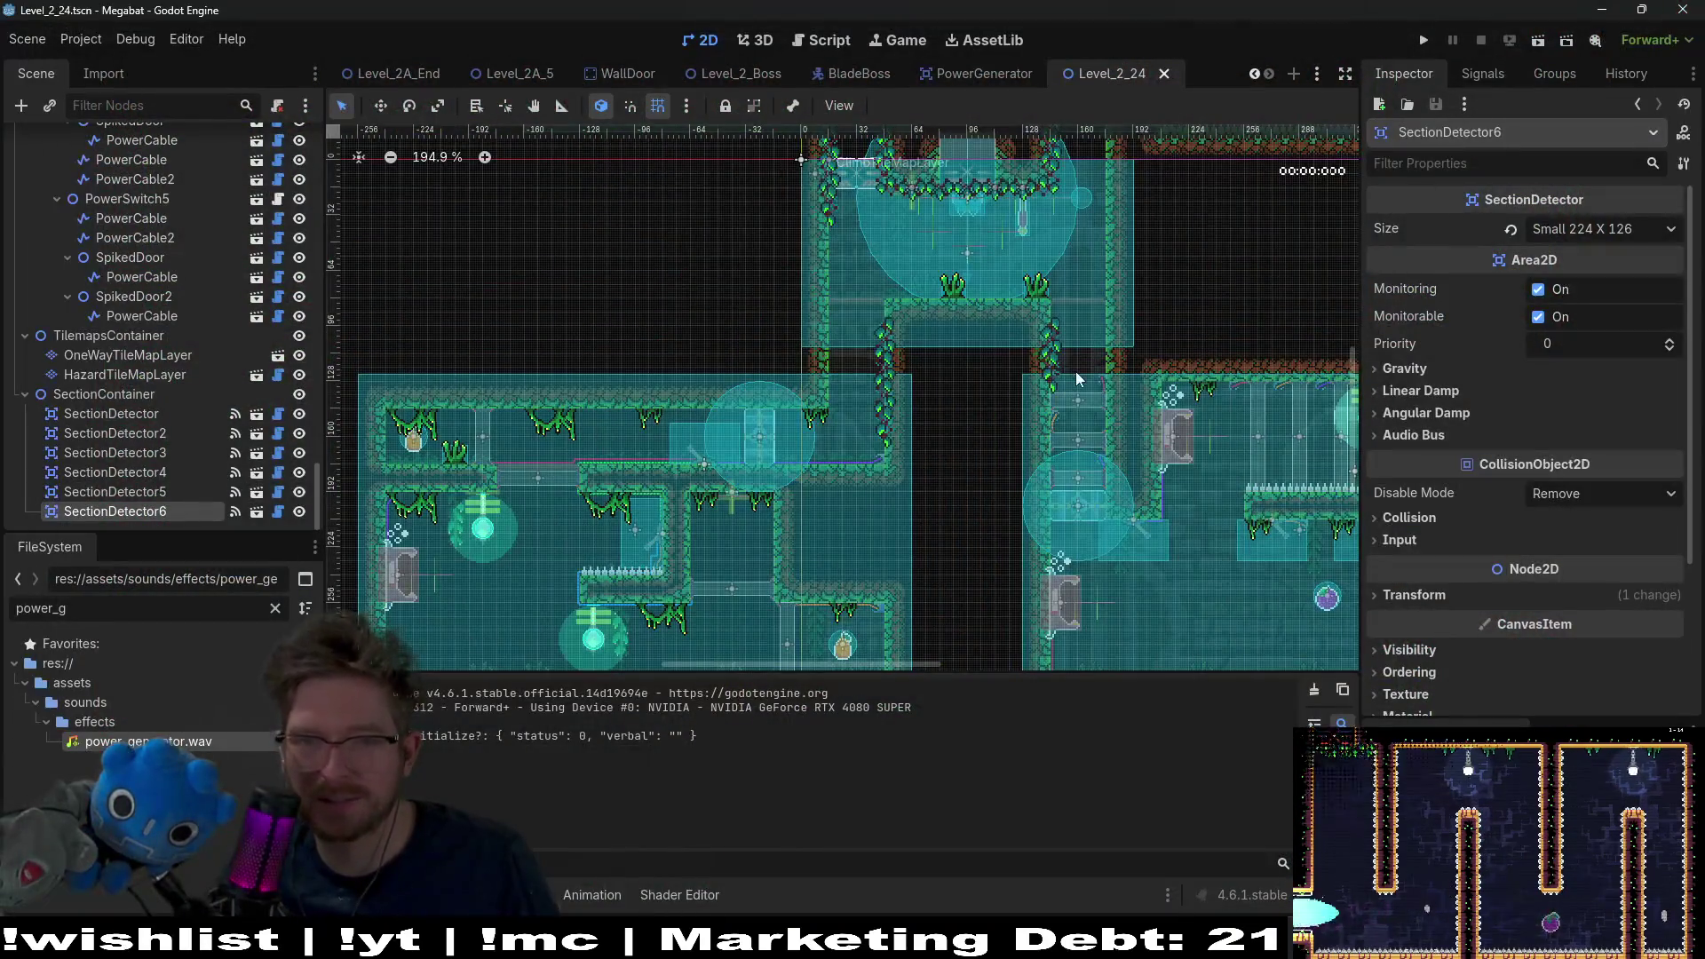
Step: Set the generator sound to -15 dB with 100 px Max Distance, save, and return to Level_2_24
left_click(956, 74)
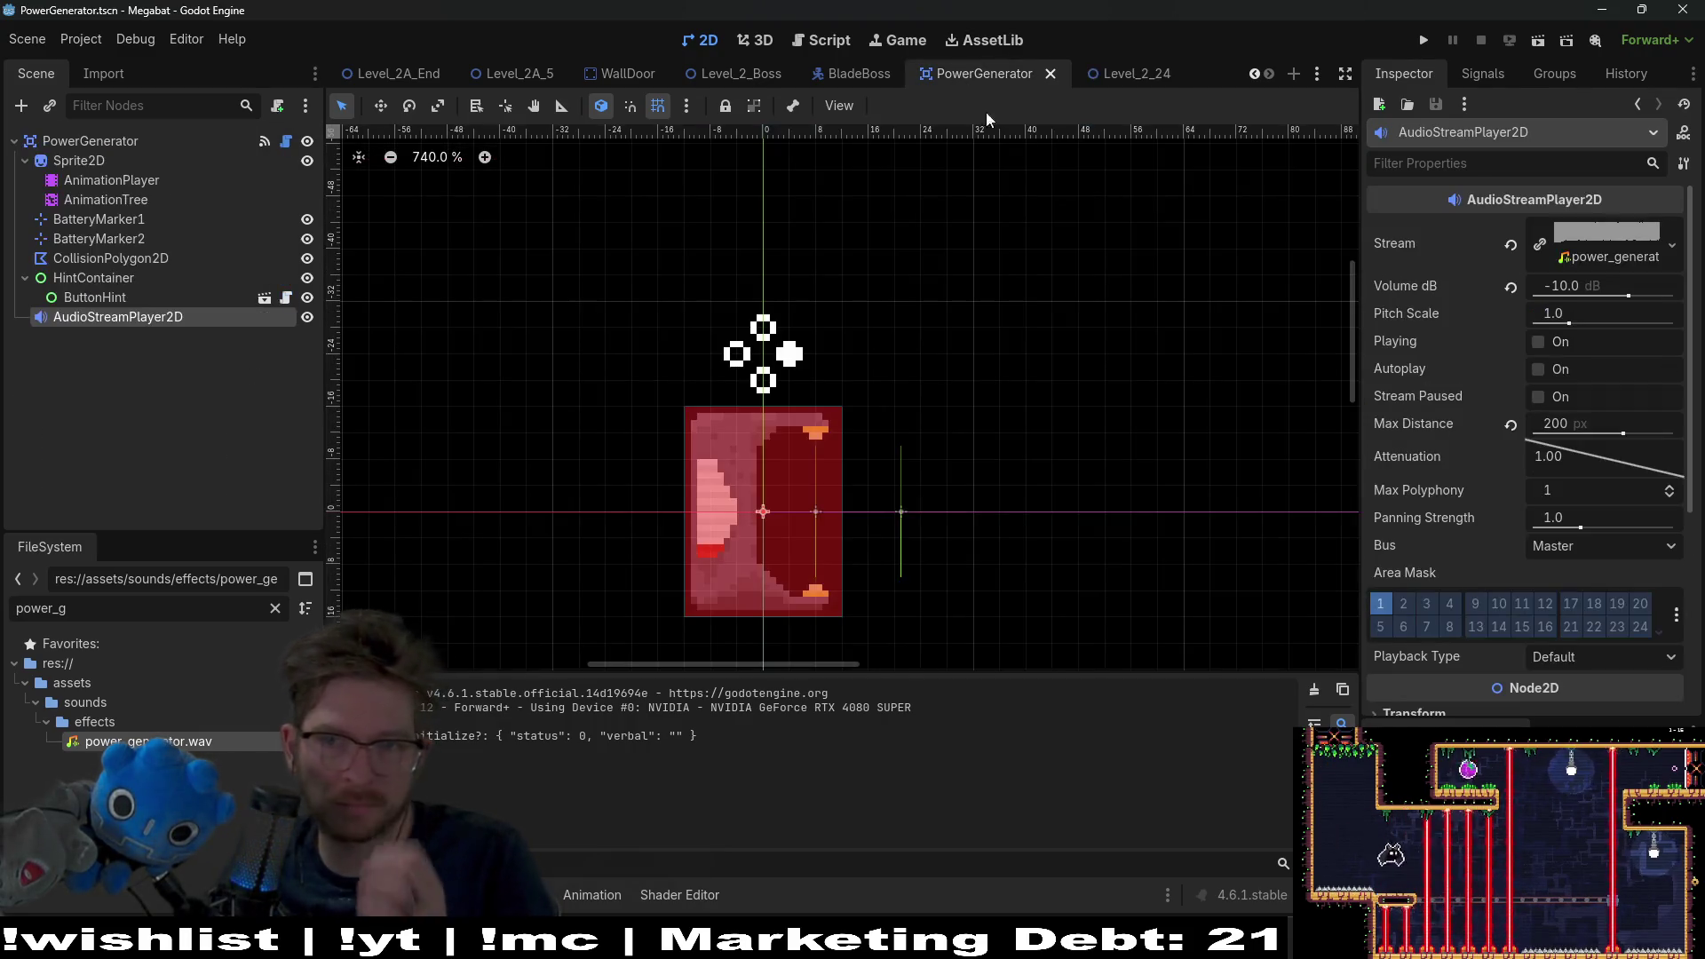
left_click(1598, 293)
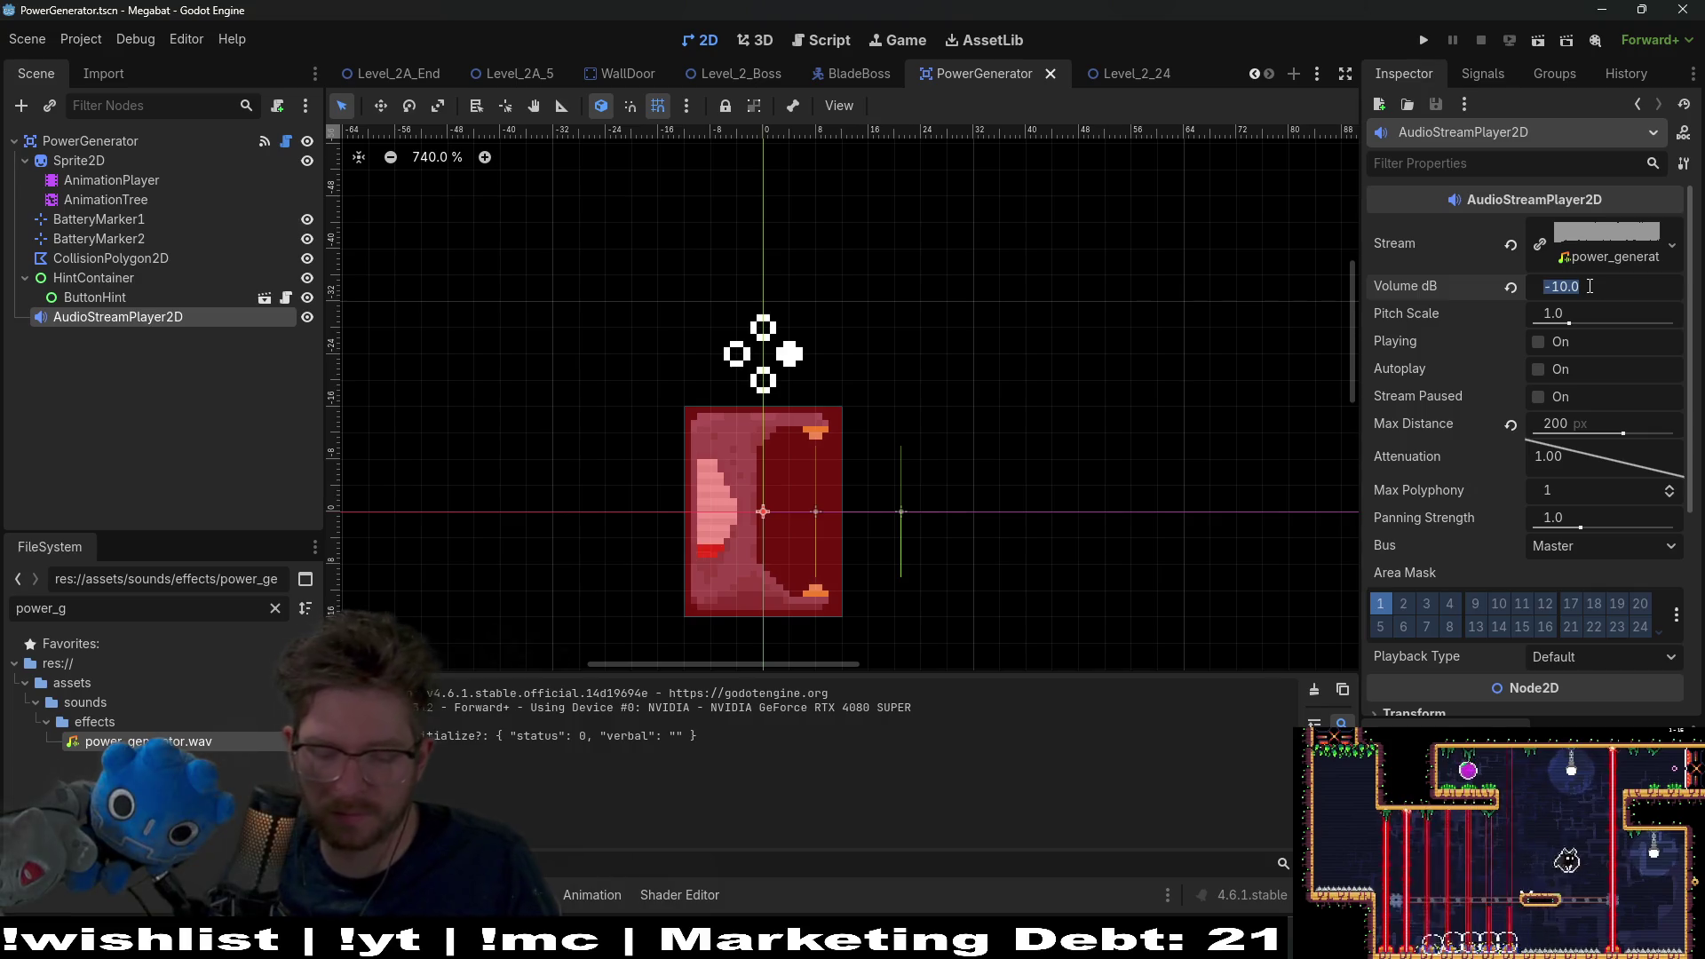
type("-15")
key("Return")
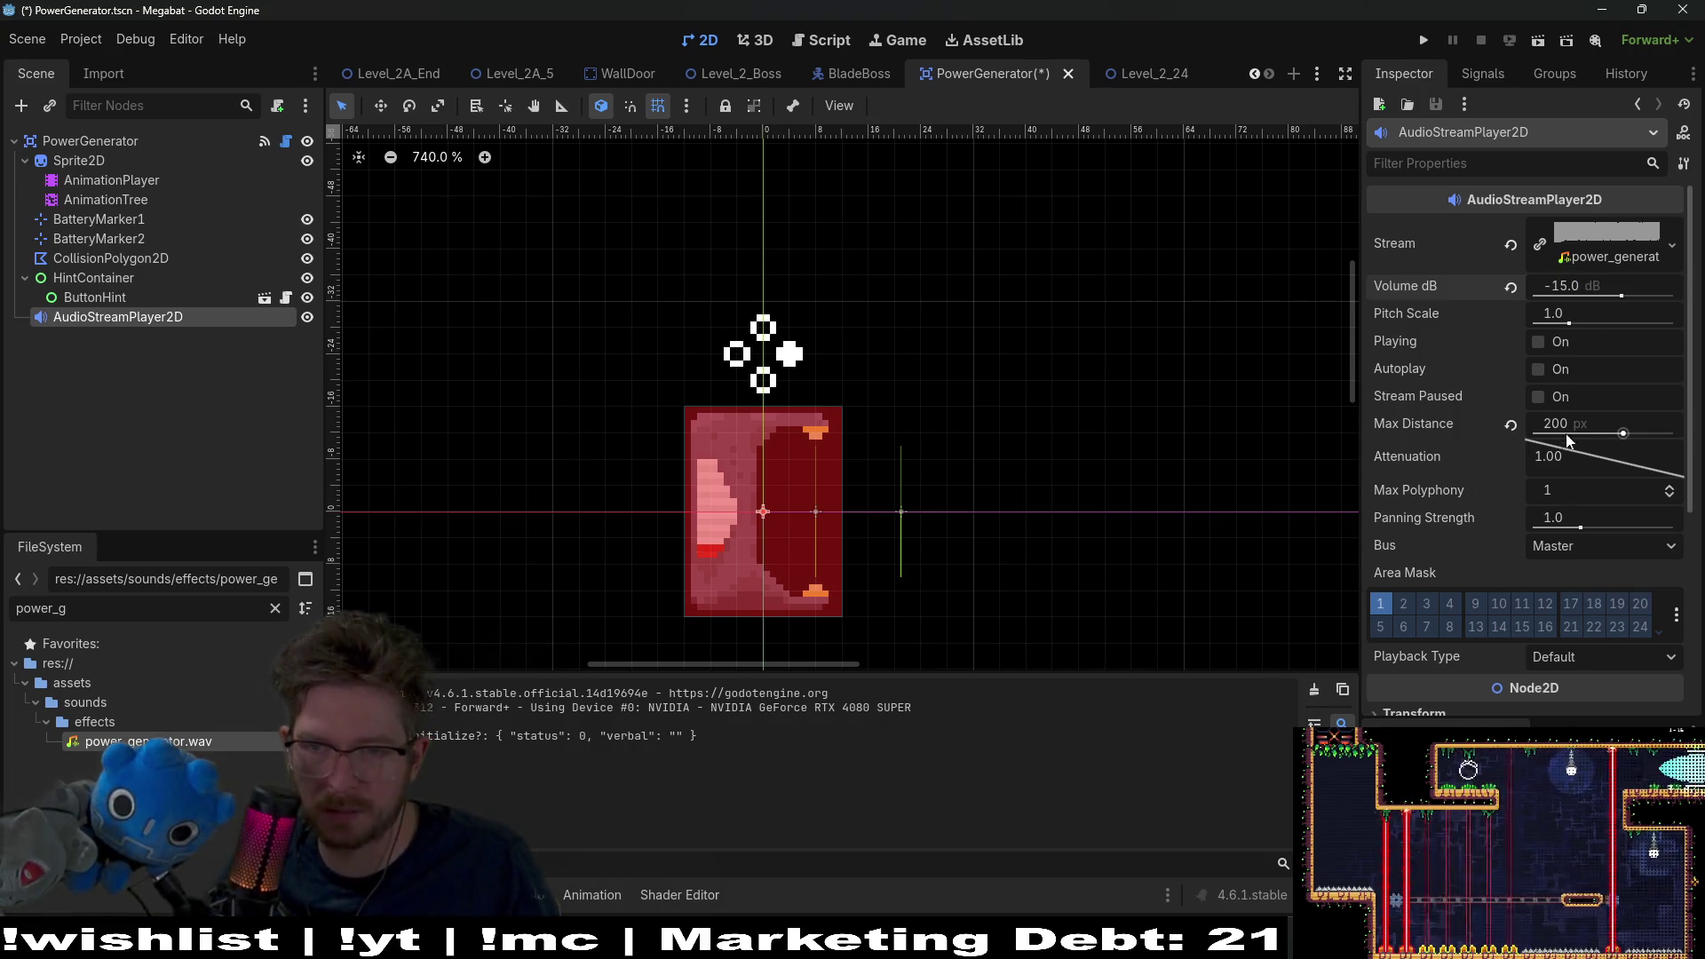
left_click(1585, 423)
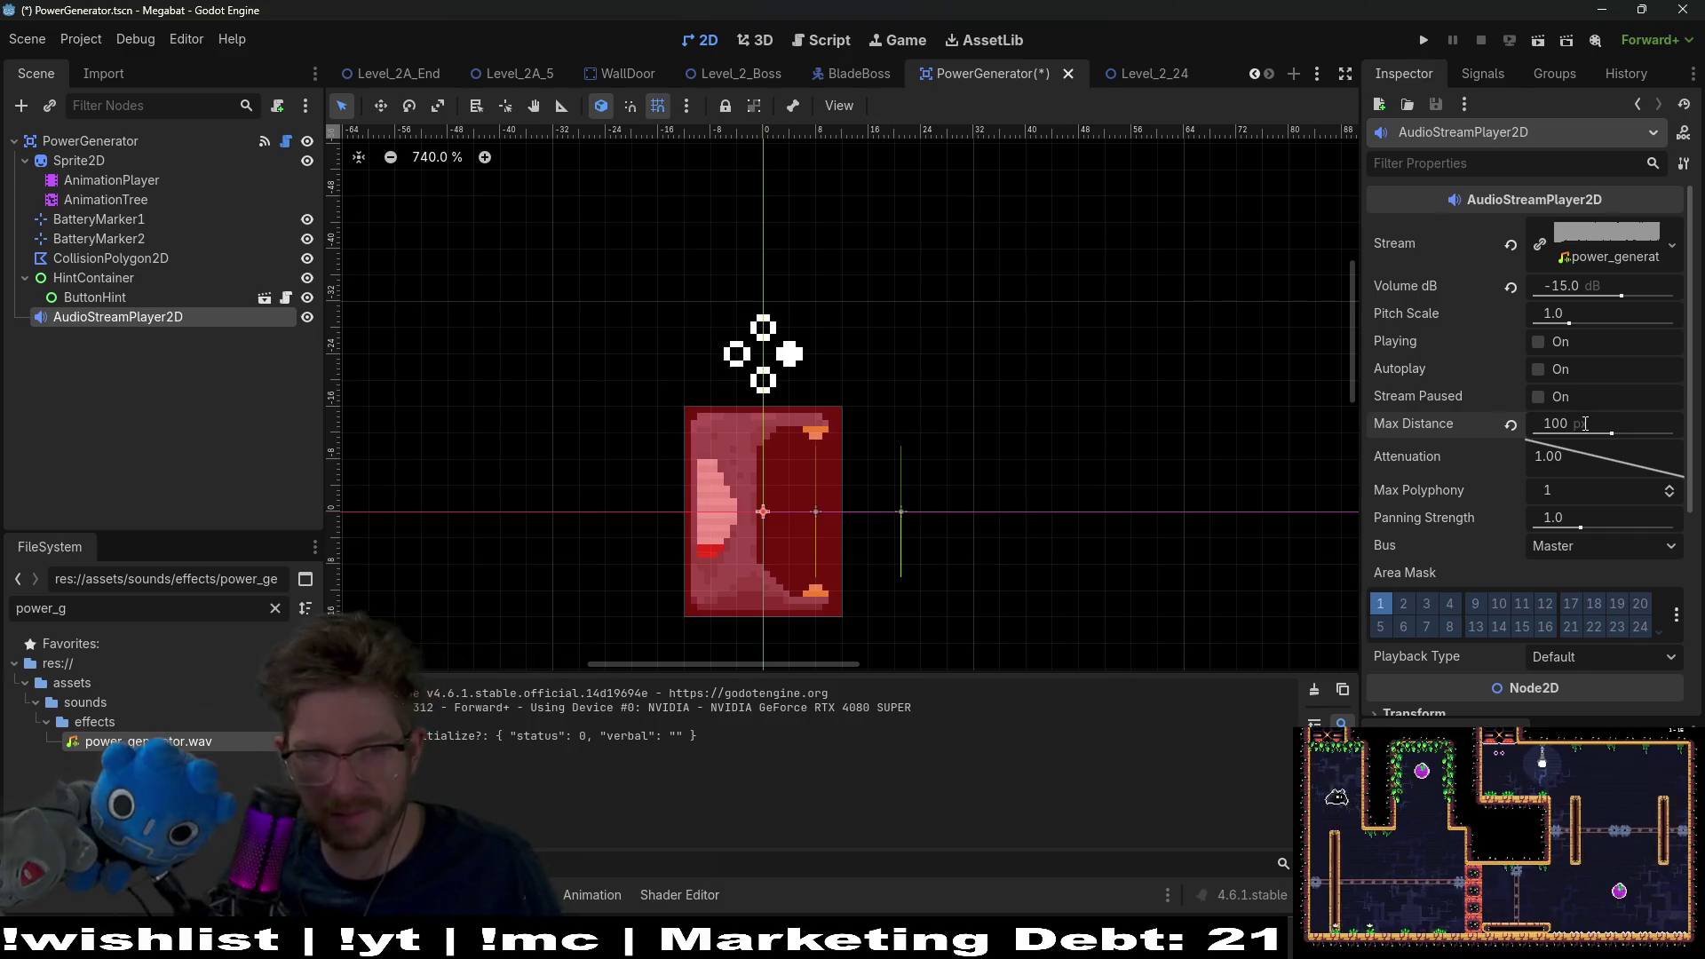
key("ctrl+s")
left_click(1141, 75)
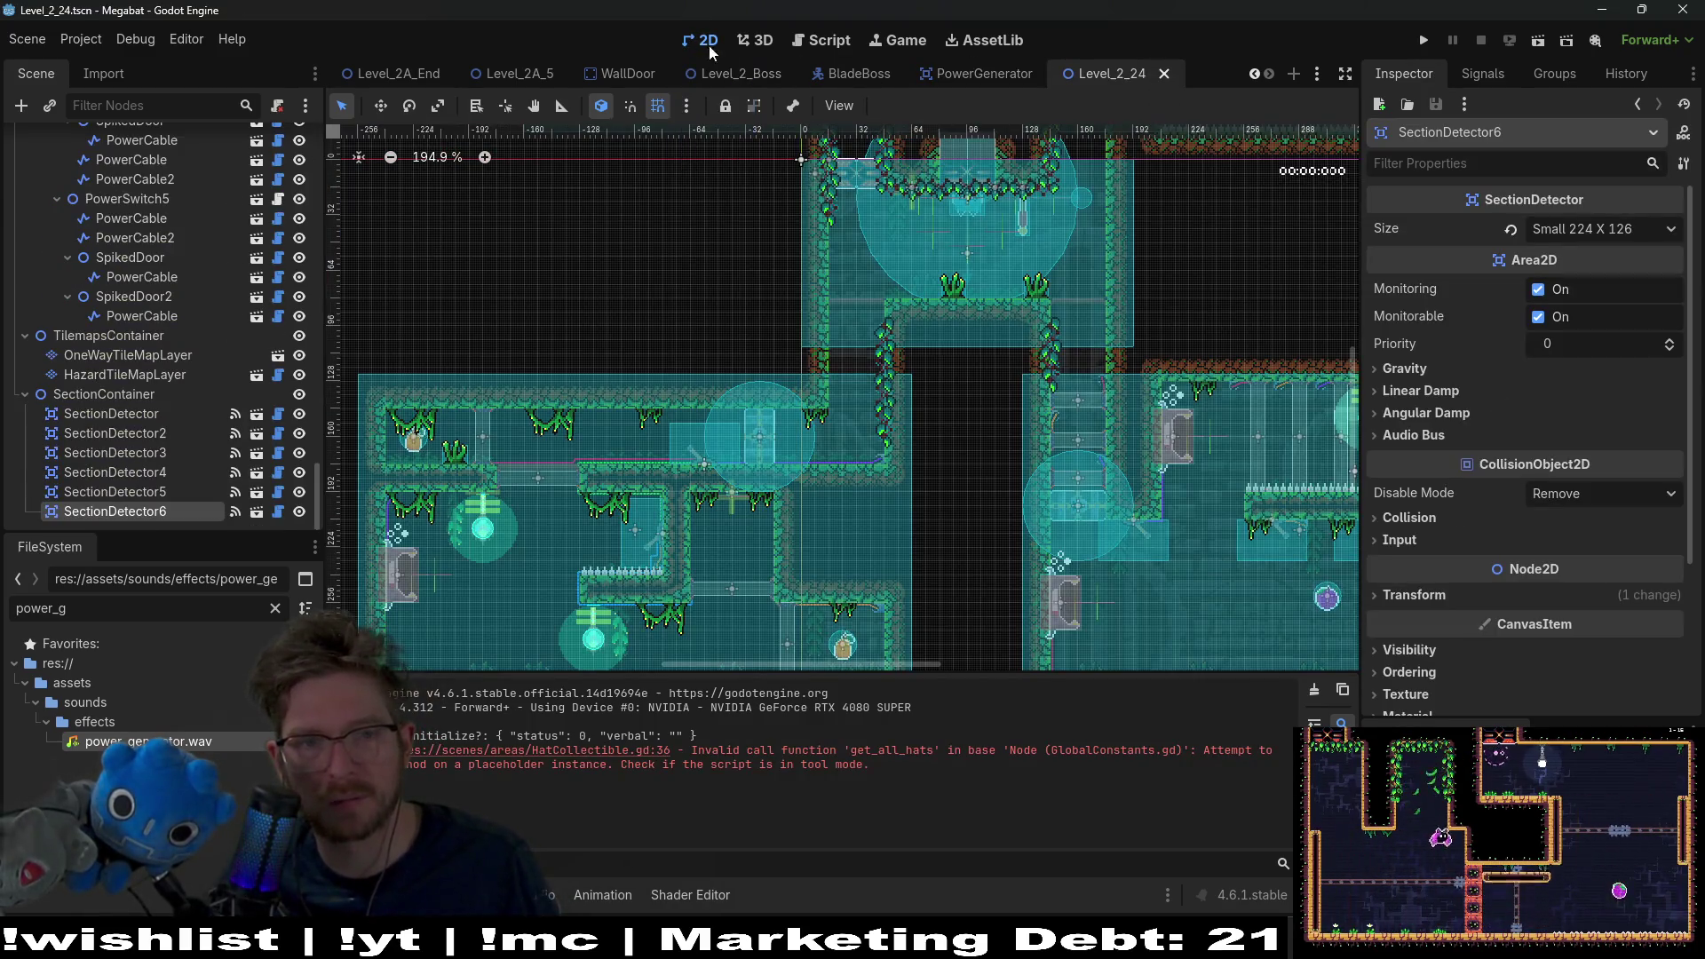
Step: Run Level_2_24 and play through, unlocking the padlocked door and crossing the room
left_click(1538, 41)
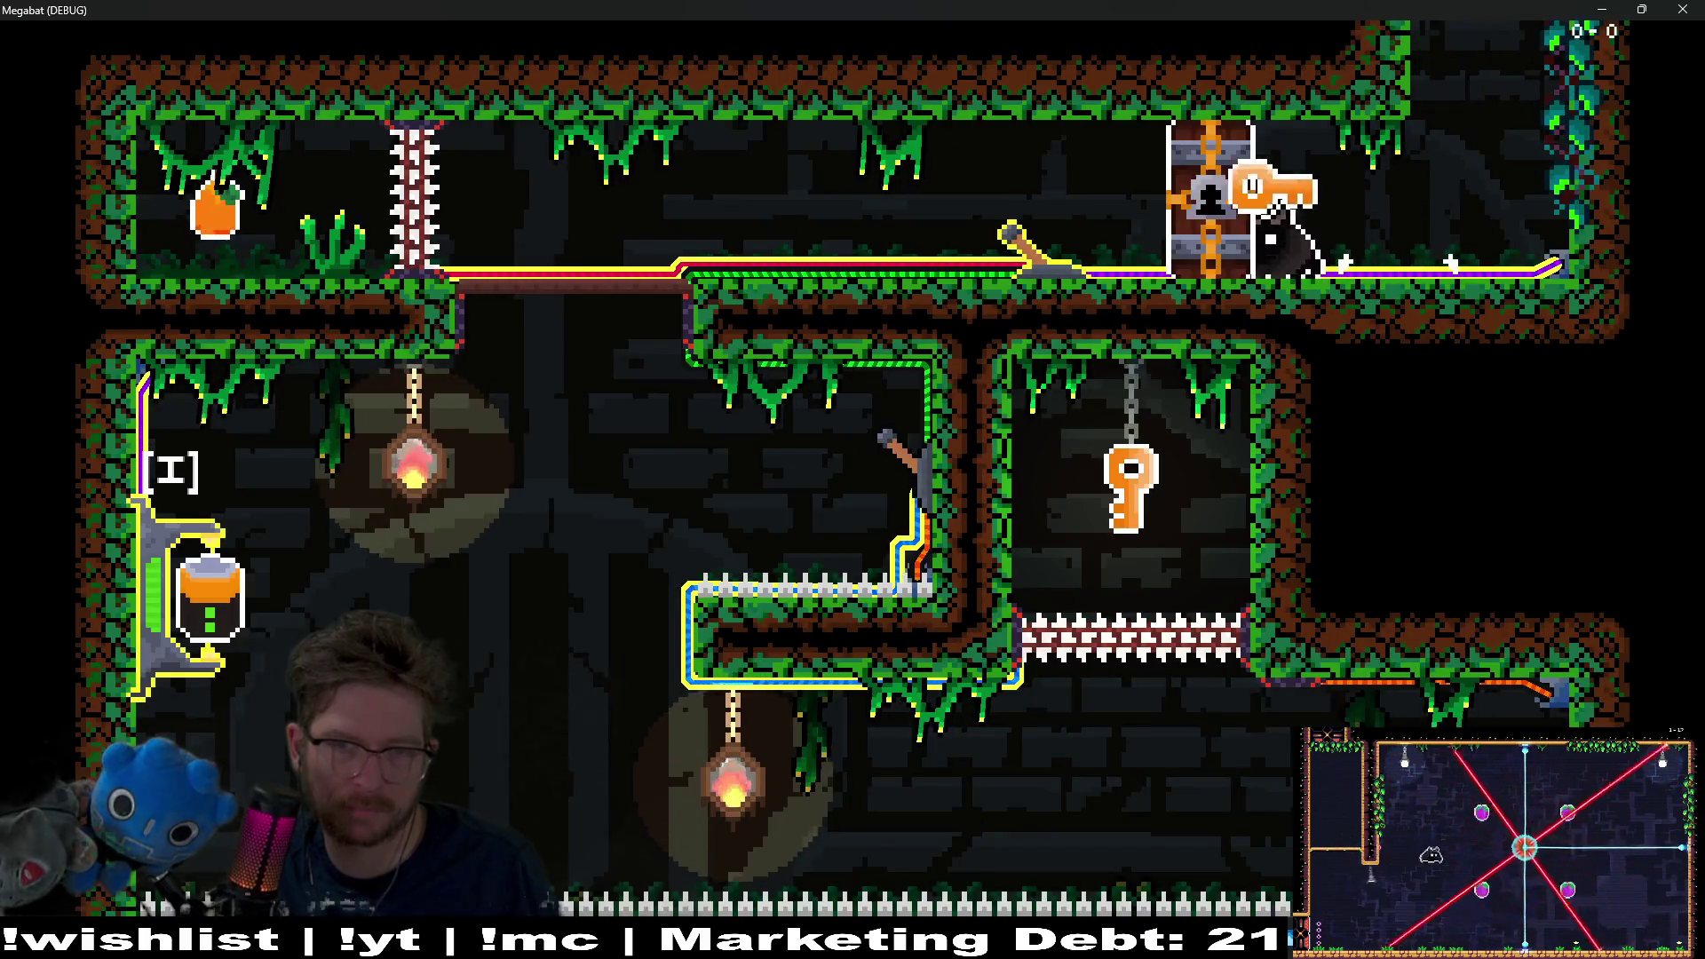
key("Right")
key("Left")
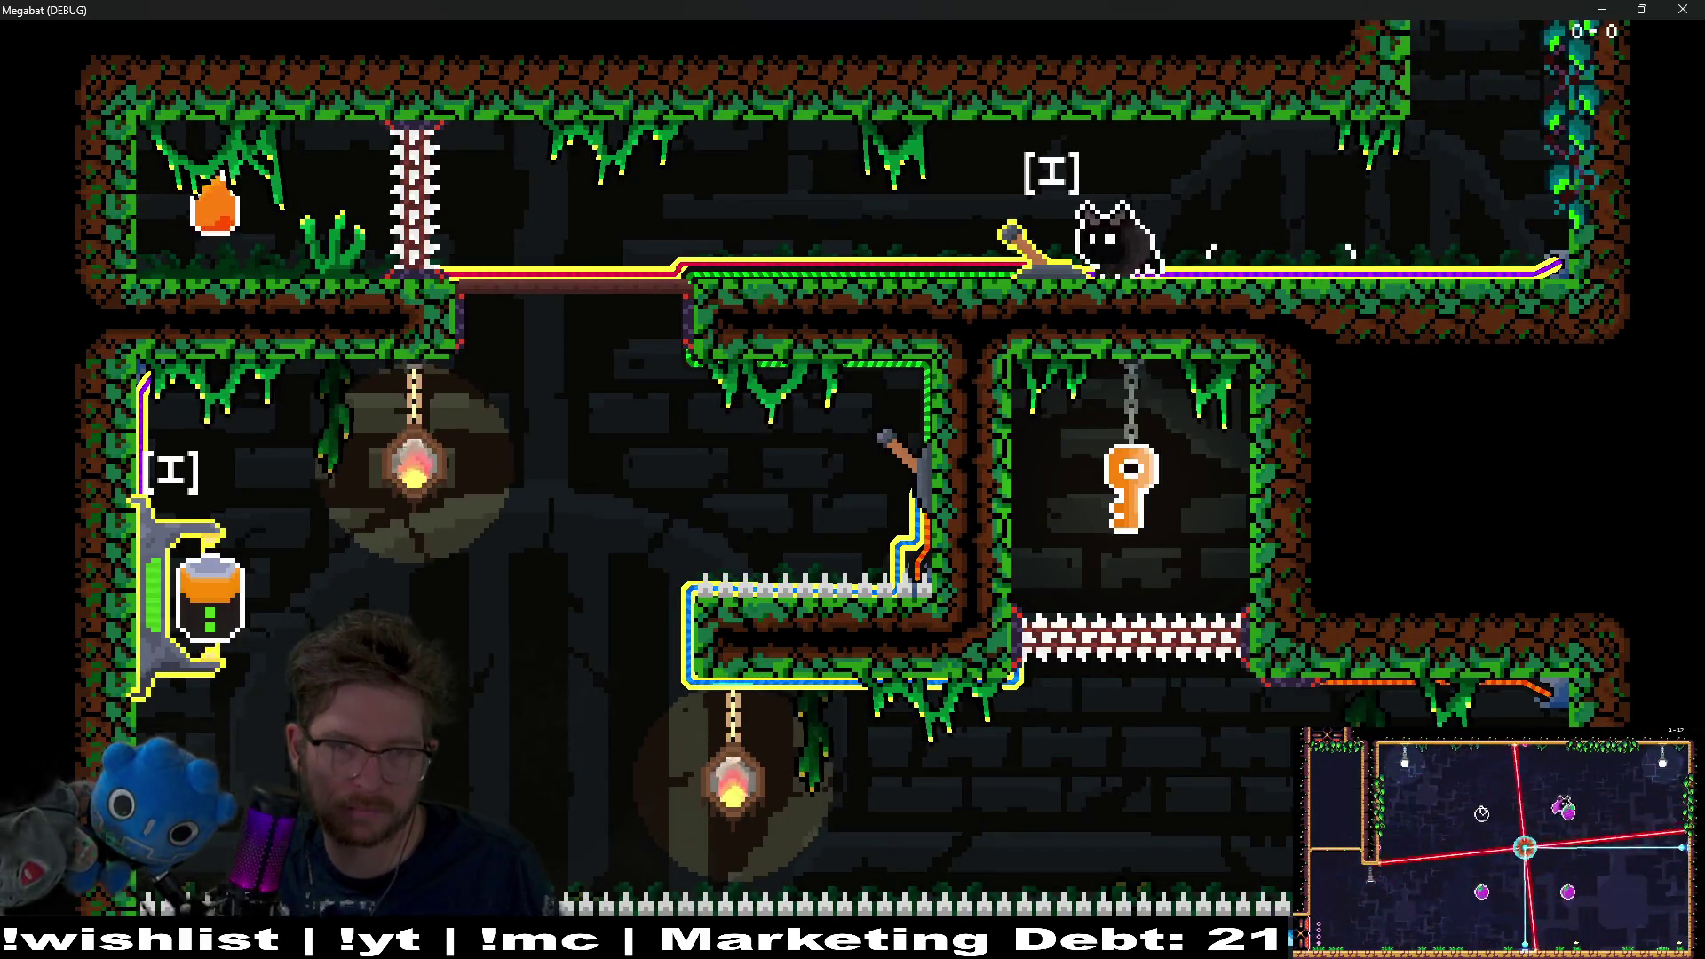
key("Left")
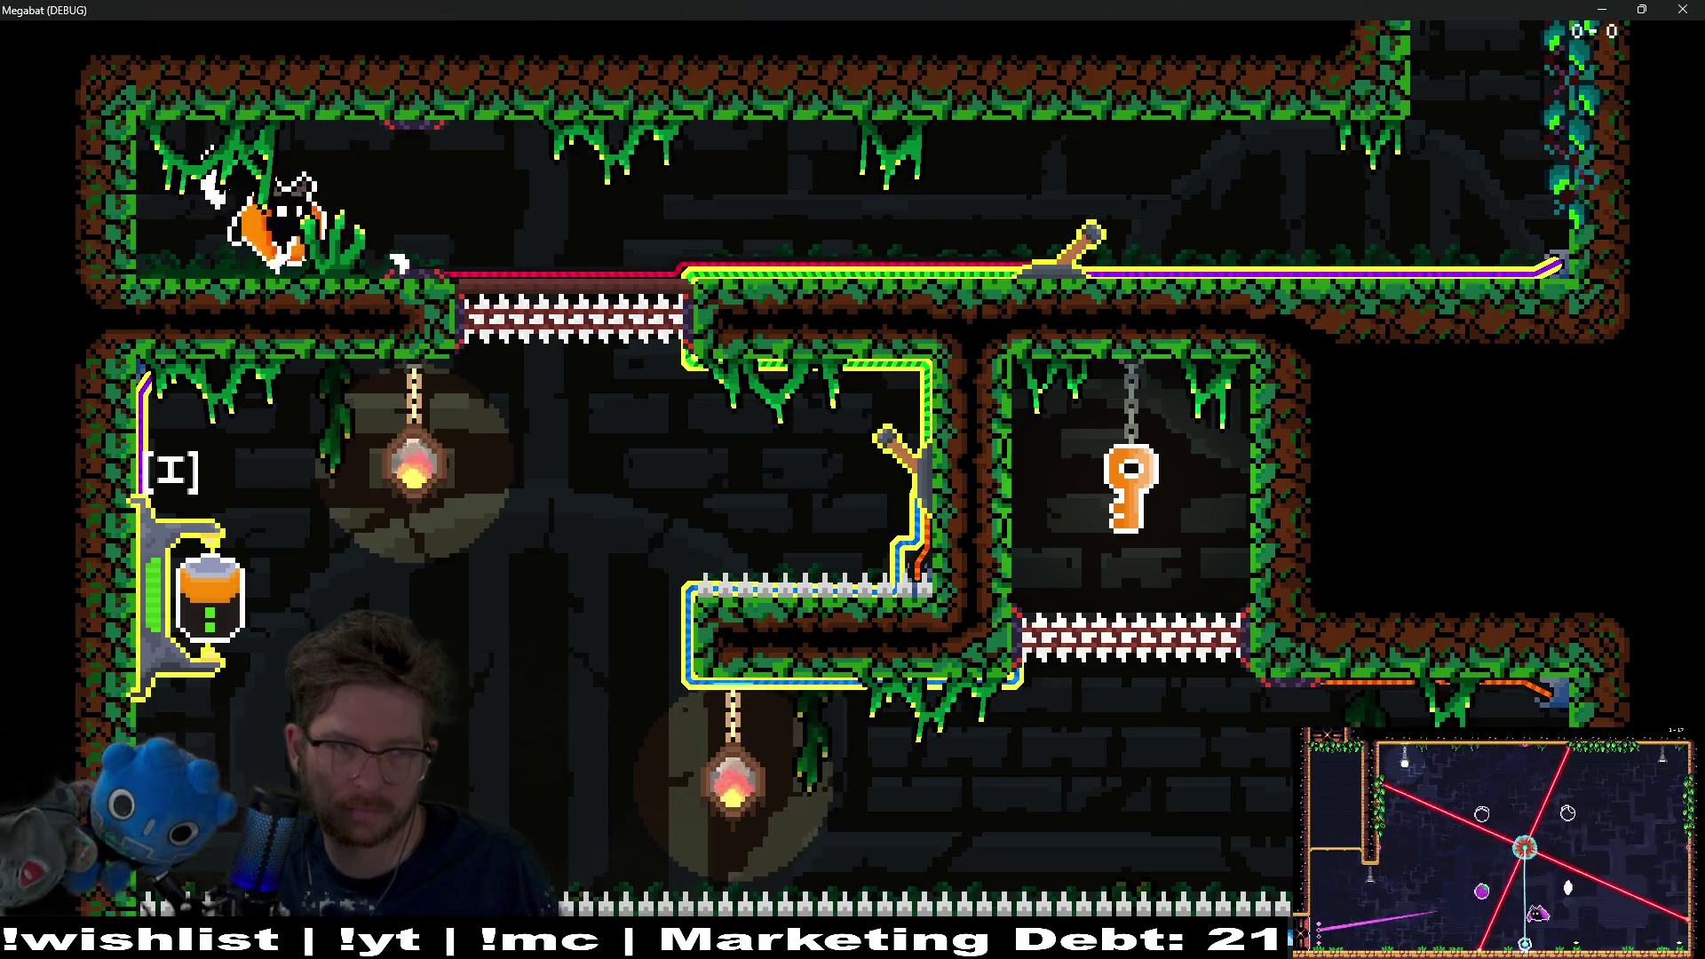
key("Right")
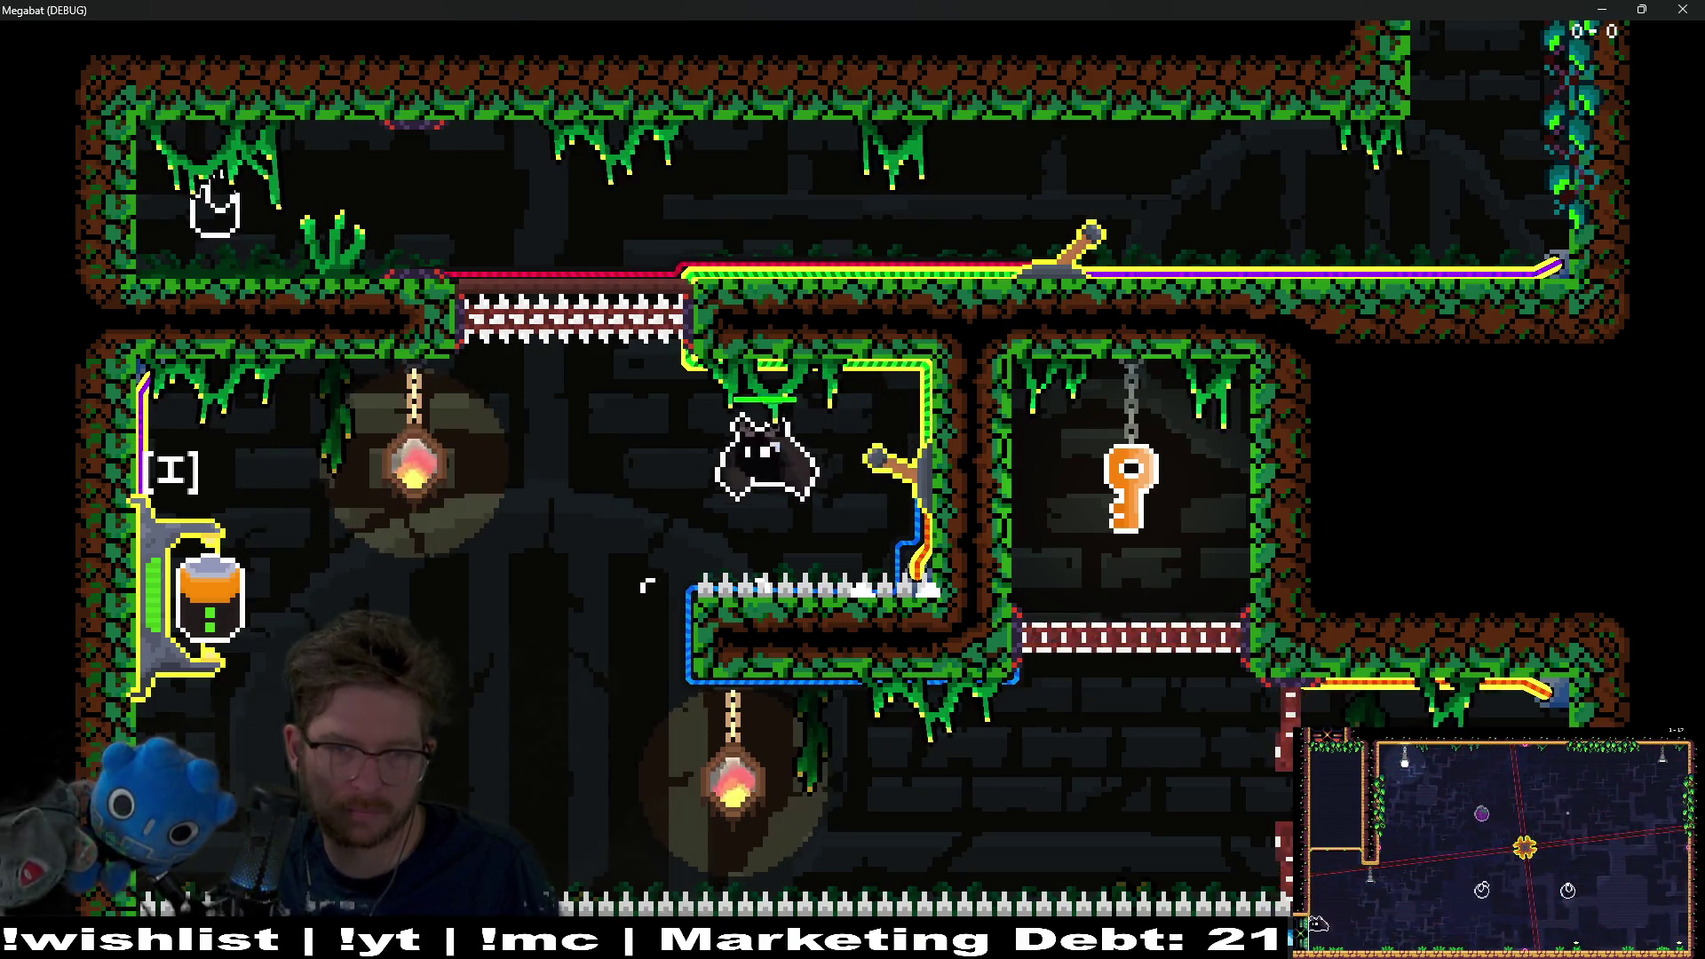
key("Left")
key("Right")
Step: Grab the hanging key, reach the generator to hear the quieter sound, then stop the game
key("Right")
key("Left")
key("Right")
key("Right")
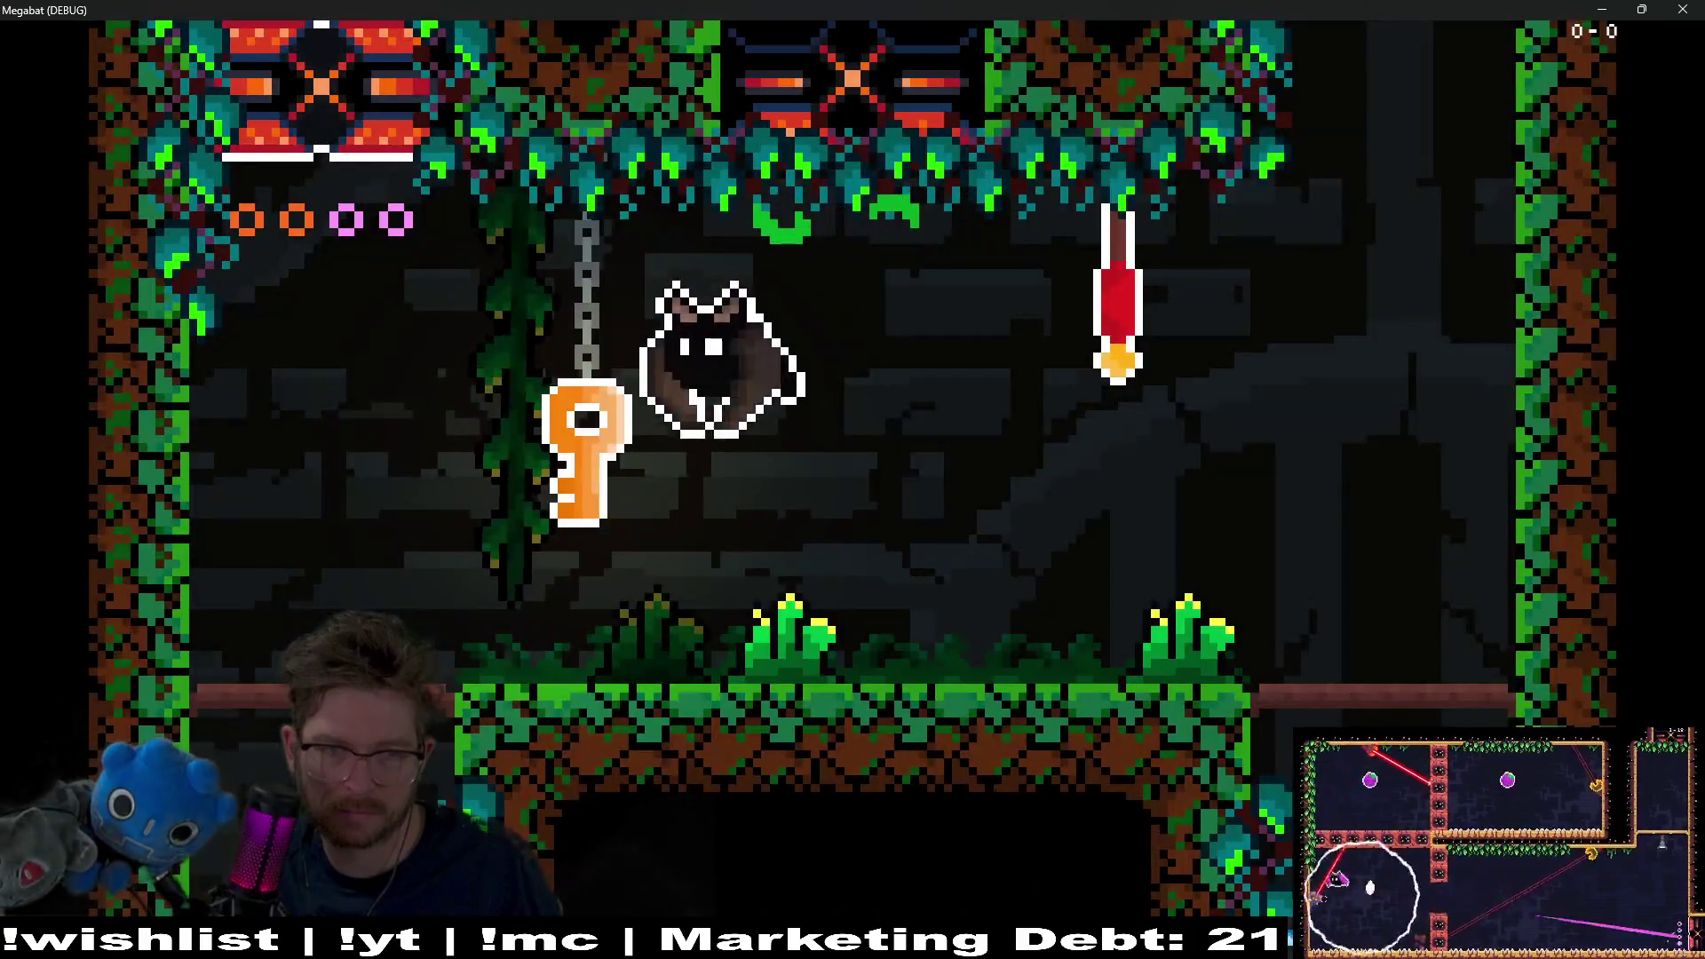
key("Left")
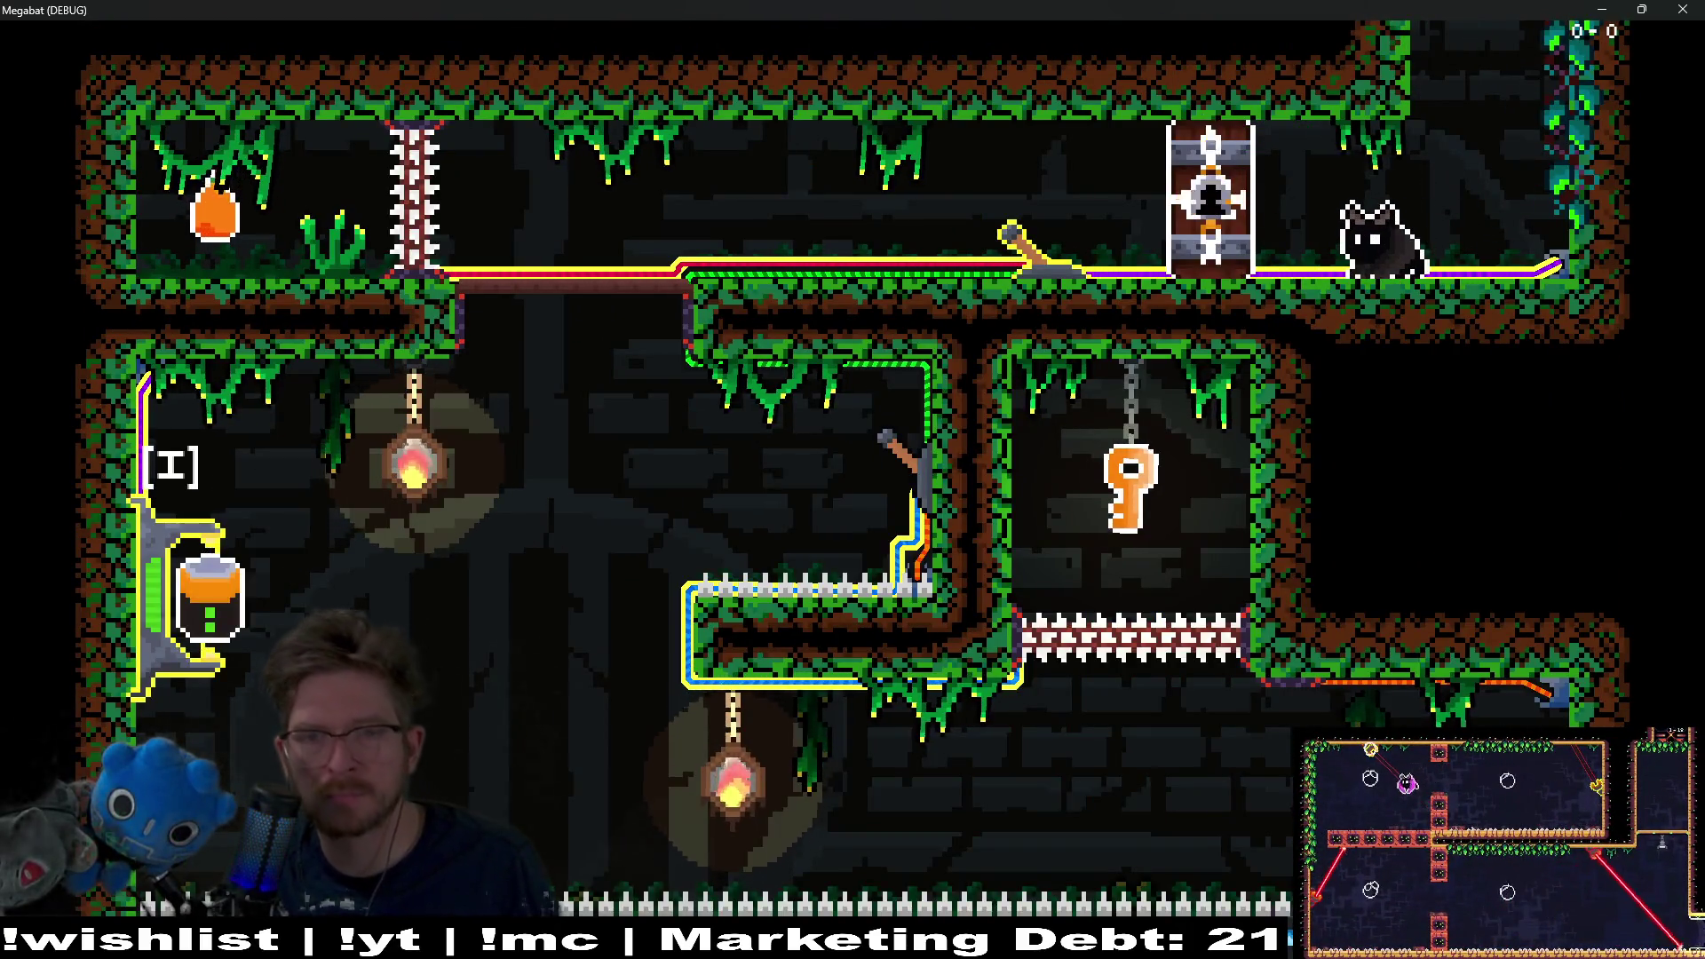
key("Left")
key("i")
key("Left")
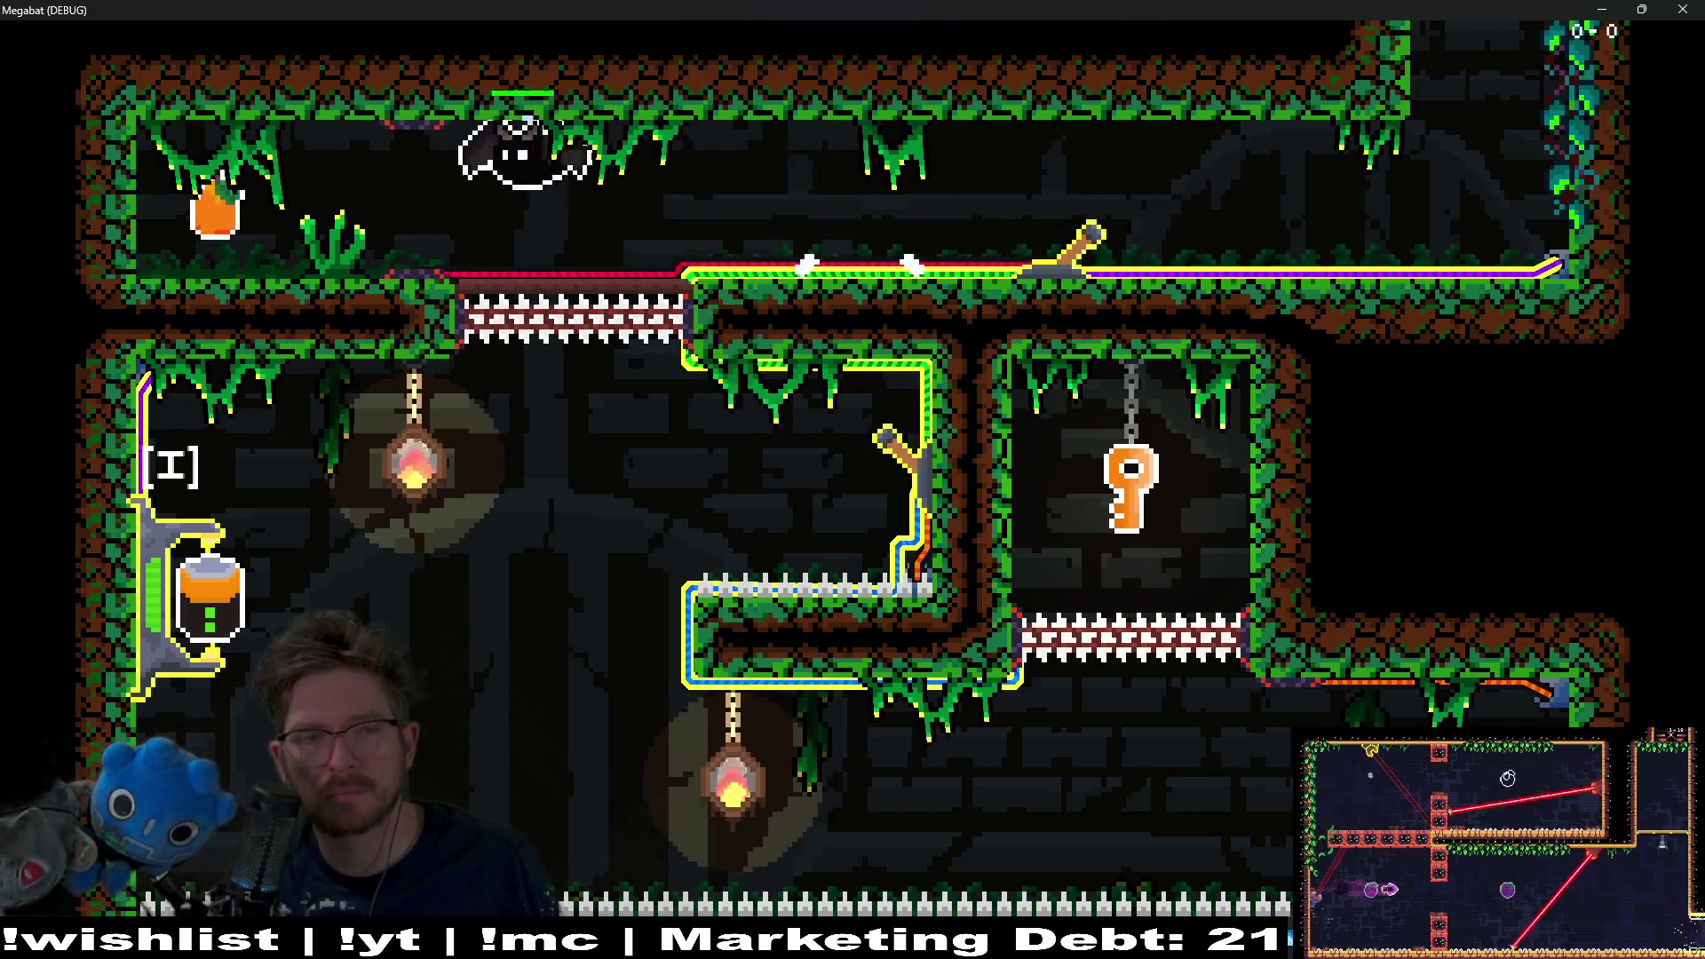
key("Up")
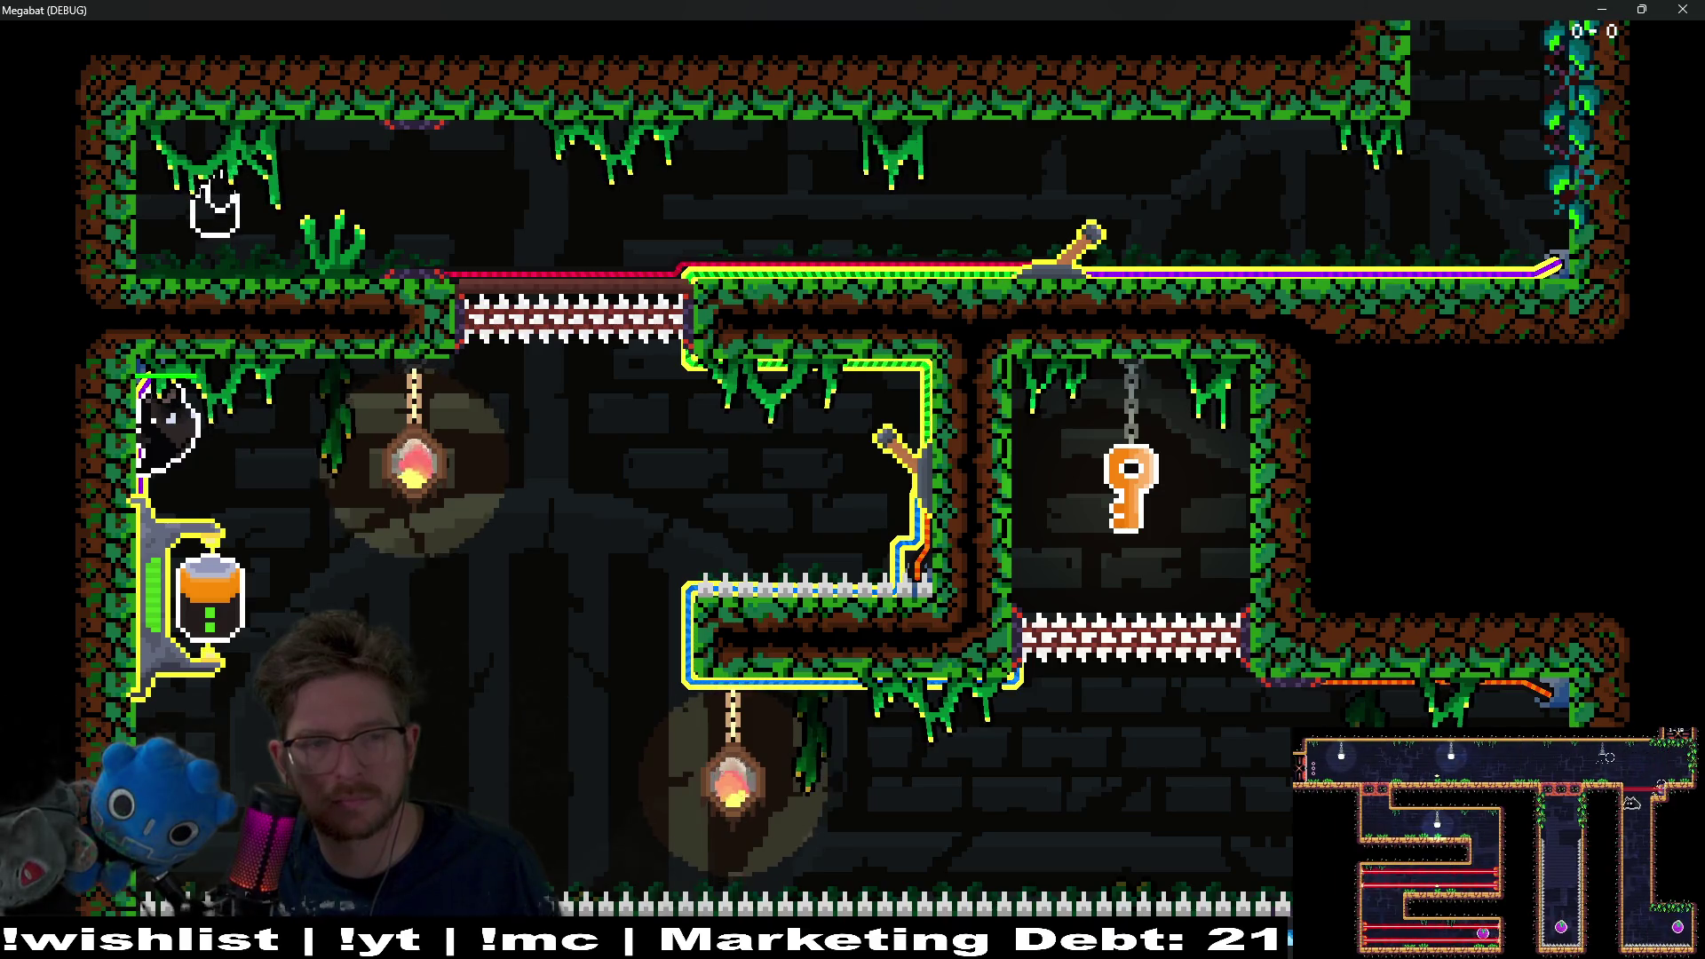
key("Right")
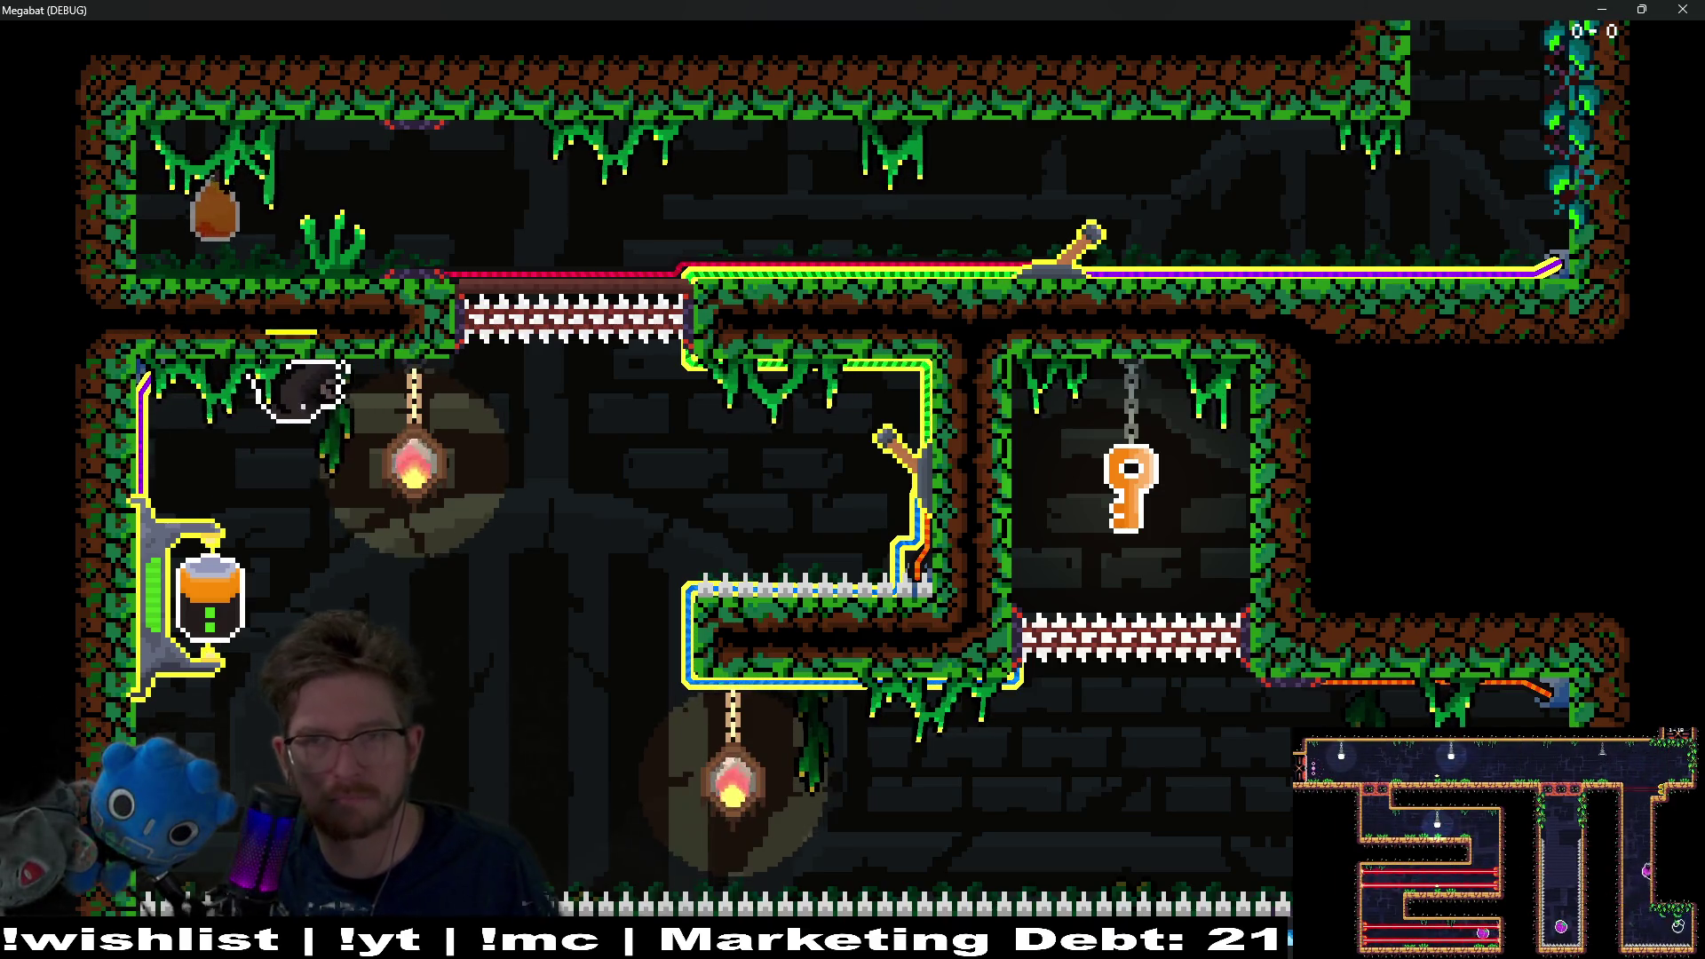
key("F8")
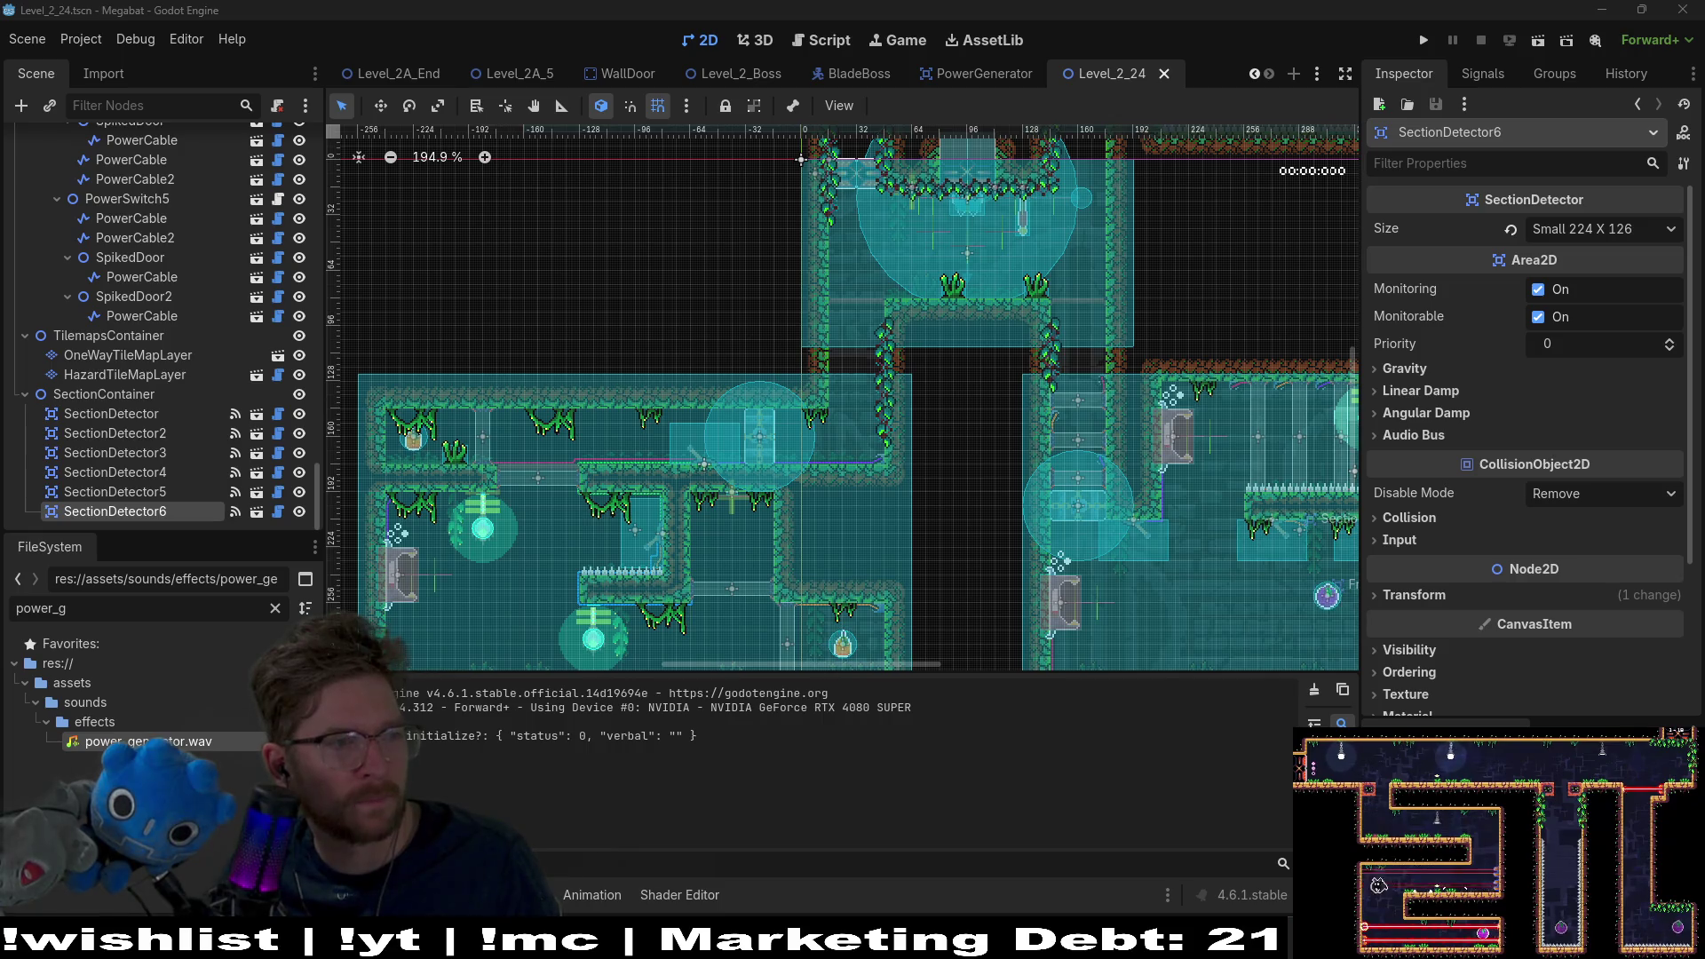
Step: Save the current sawblade patch in Vital as a new preset named 'PowerGenerator'
mouse_move(0, 133)
left_mouse_down()
mouse_move(873, 134)
mouse_move(1146, 84)
mouse_move(1106, 125)
mouse_move(1127, 82)
left_mouse_up()
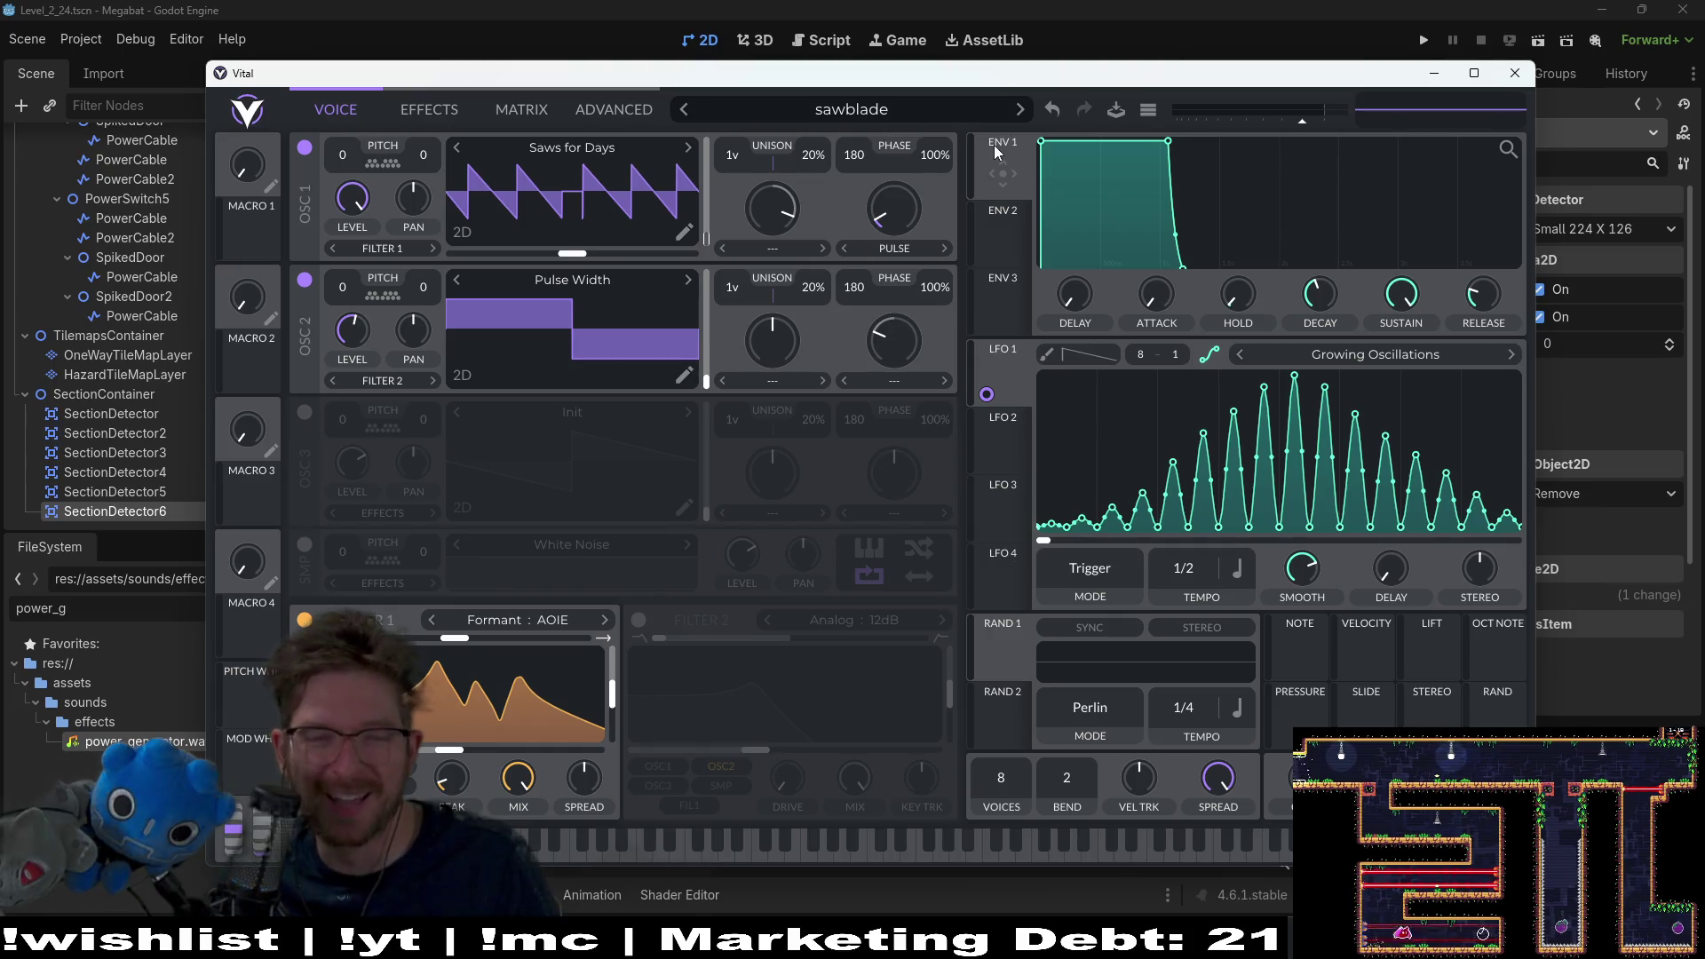
left_click(1148, 110)
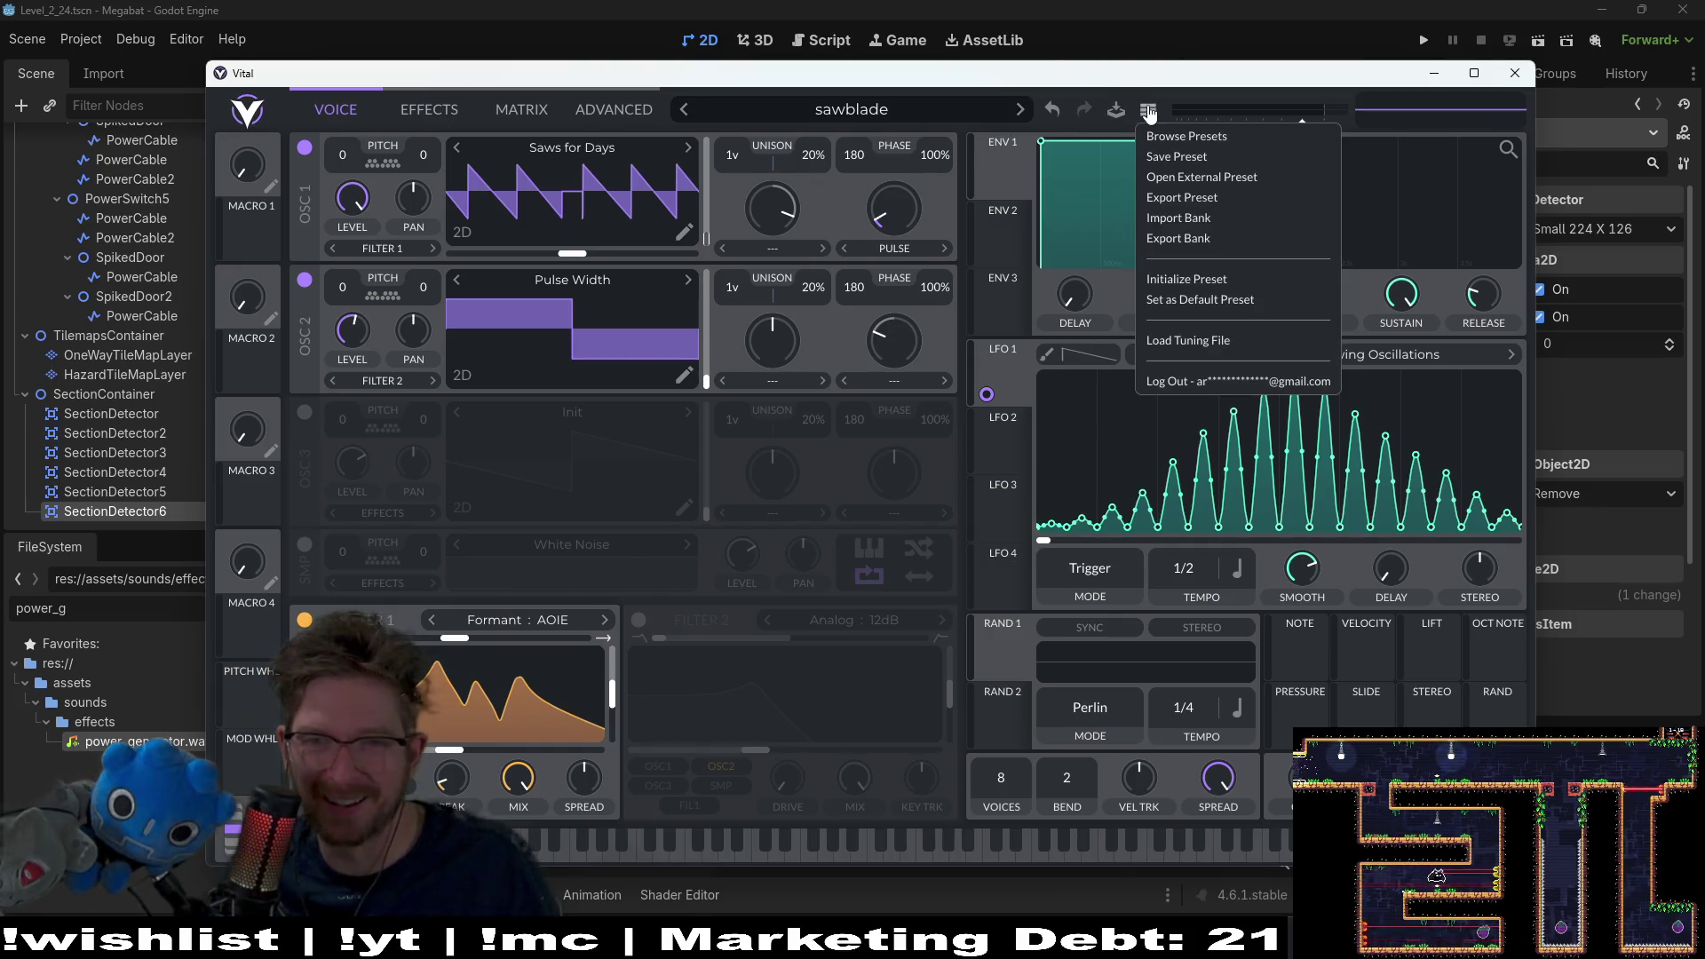
left_click(1179, 156)
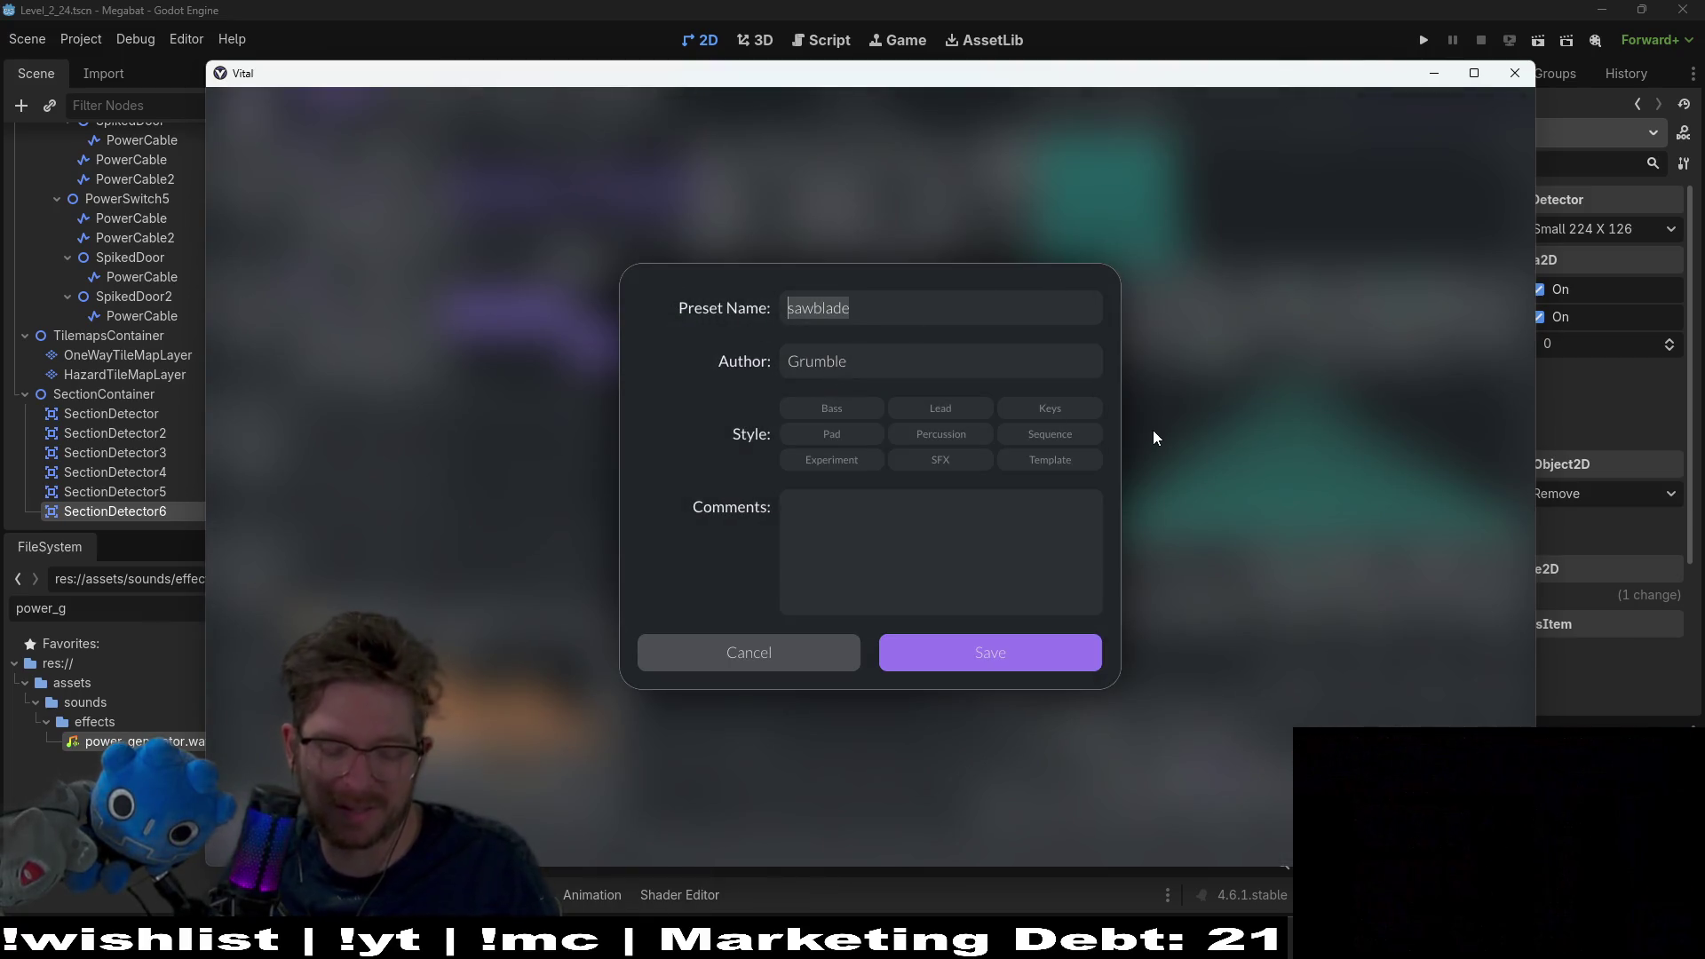
type("power_g")
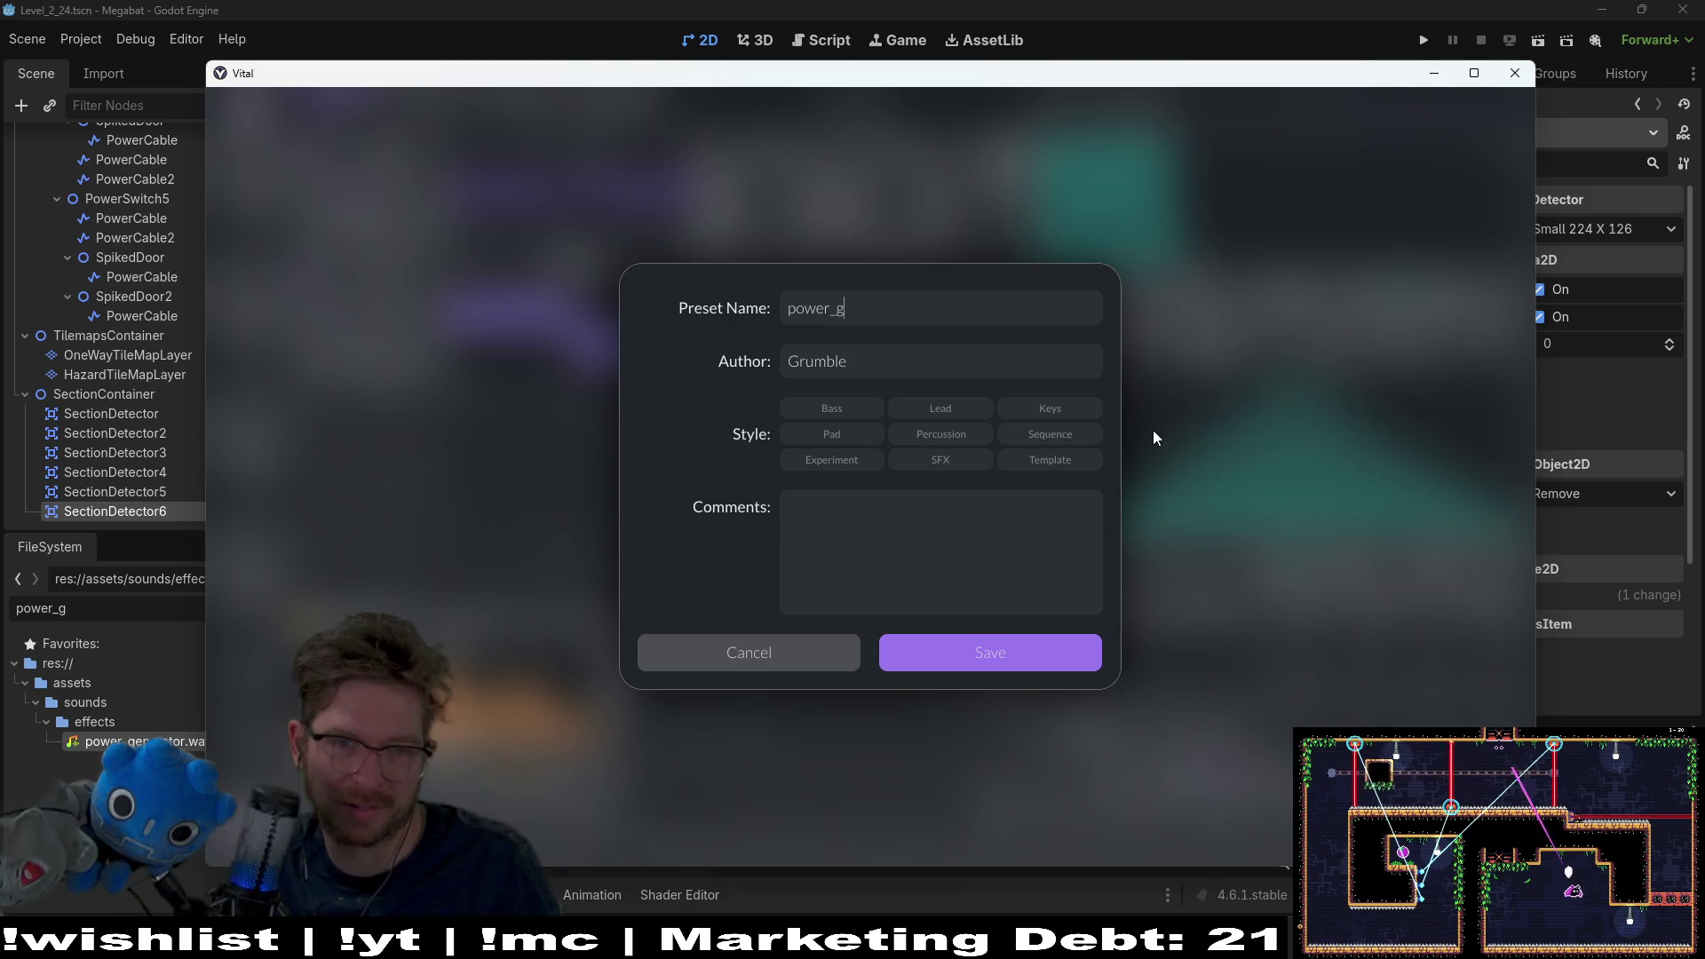
key("BackSpace")
key("BackSpace")
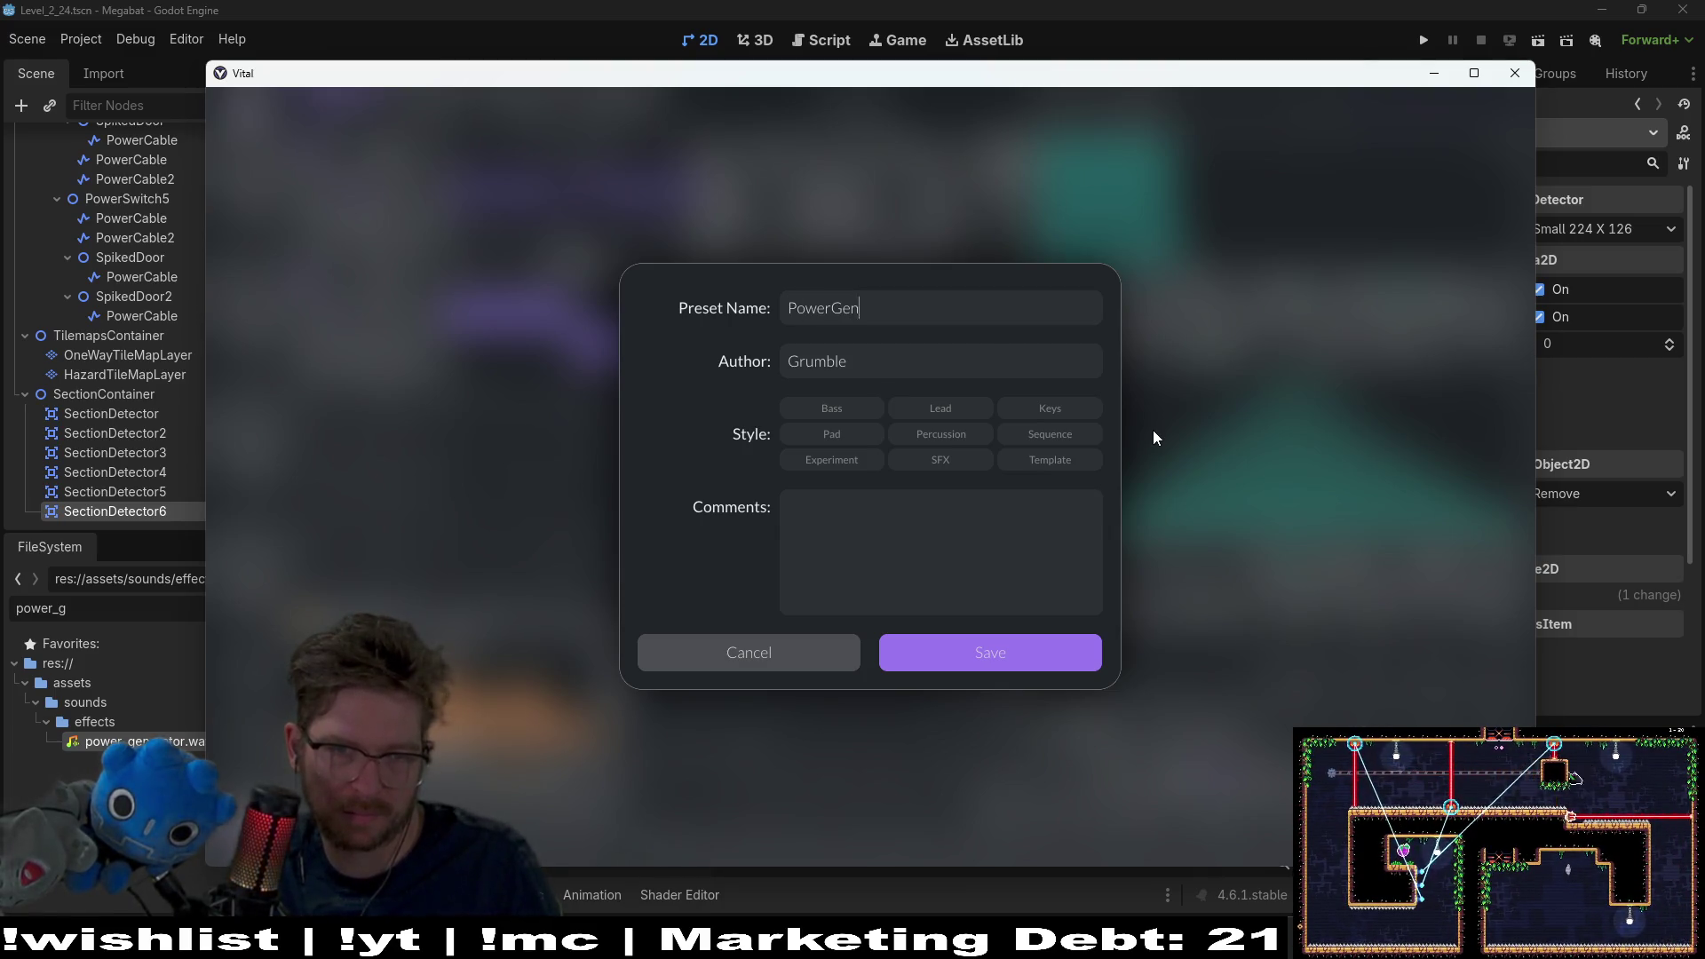
left_click(993, 653)
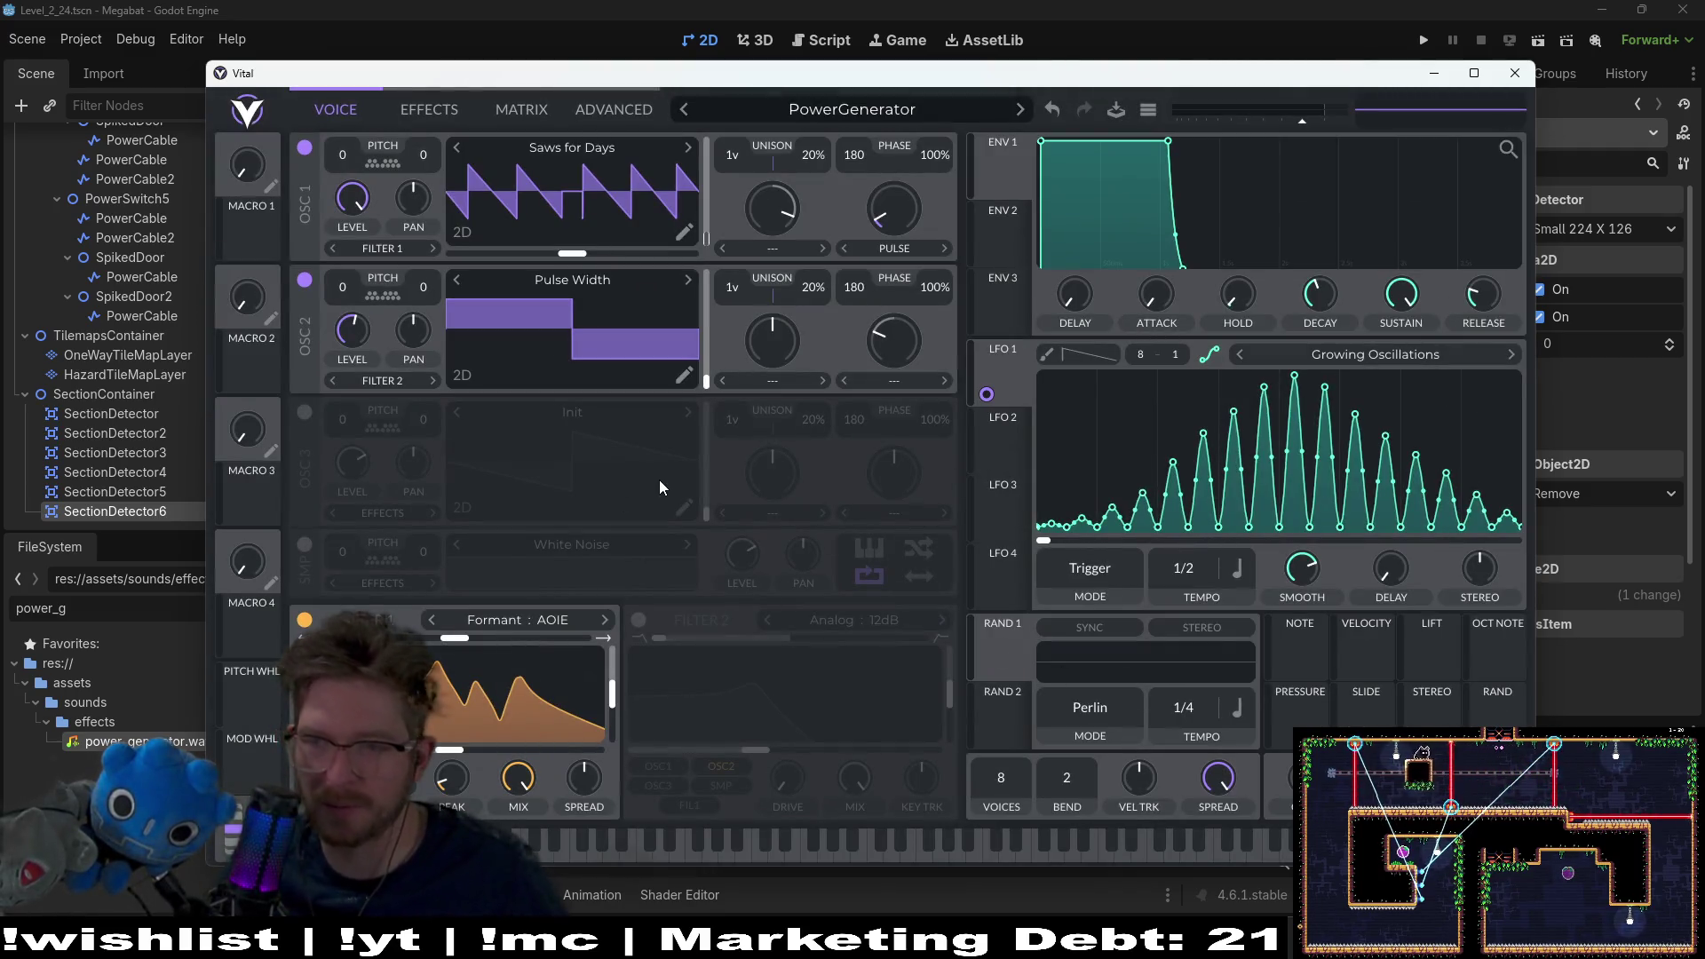
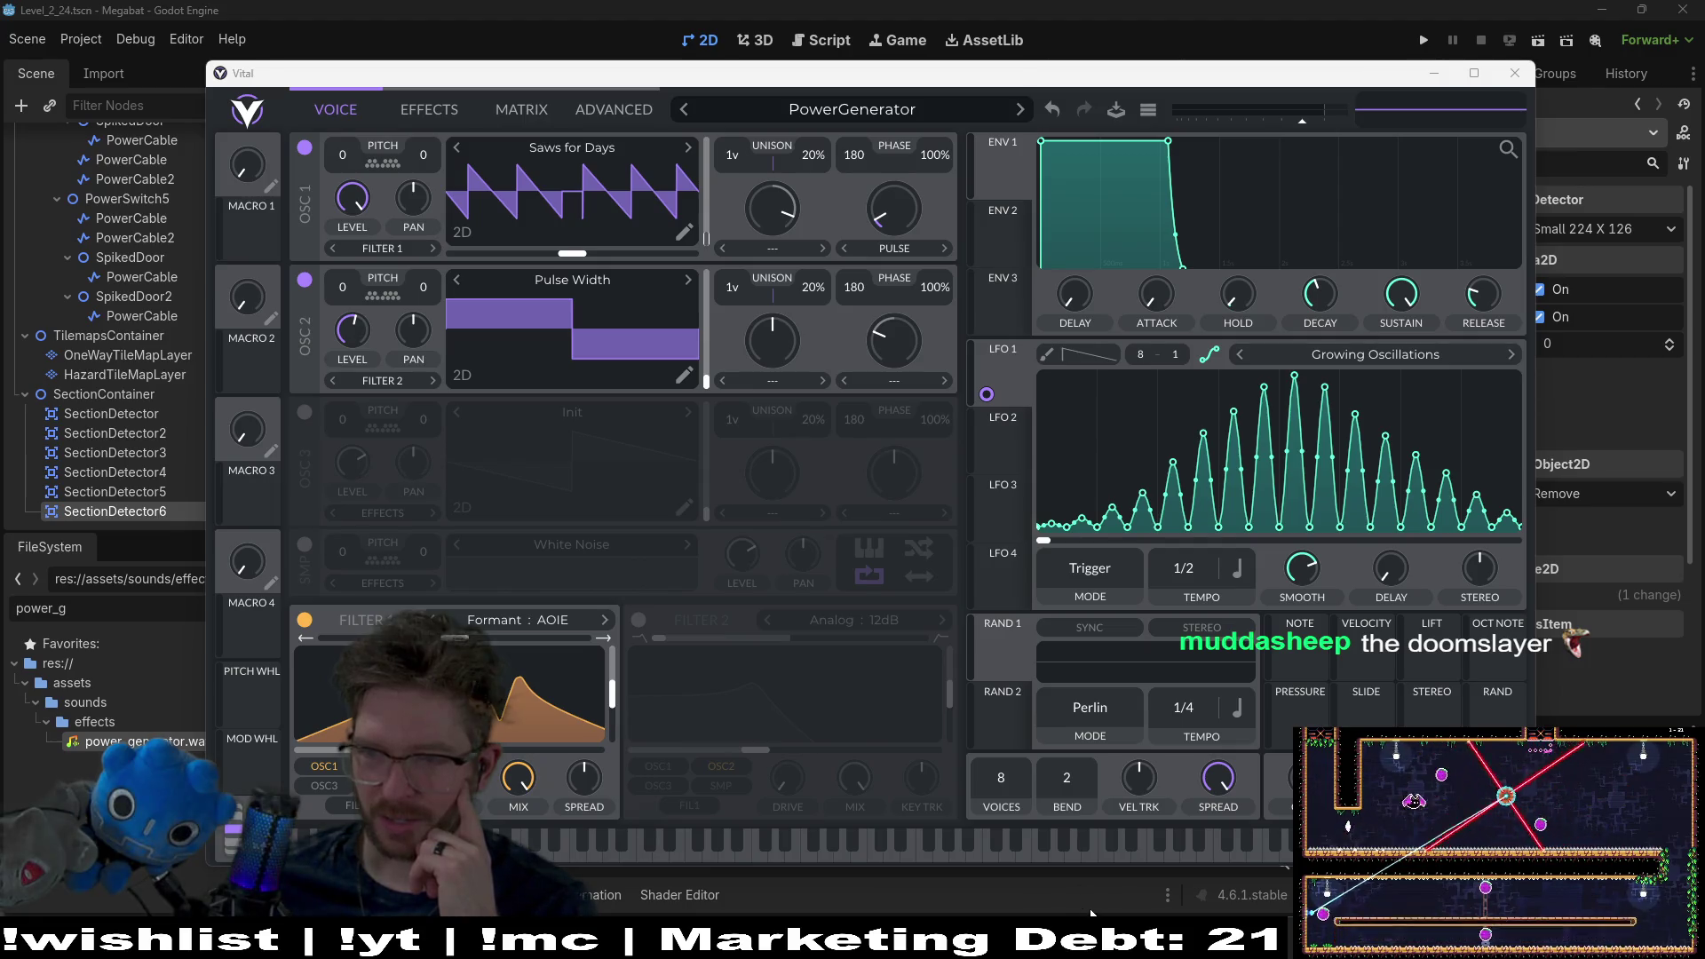
Step: Set Vital aside and open the BladeBoss scene in the Godot editor
left_click(1042, 893)
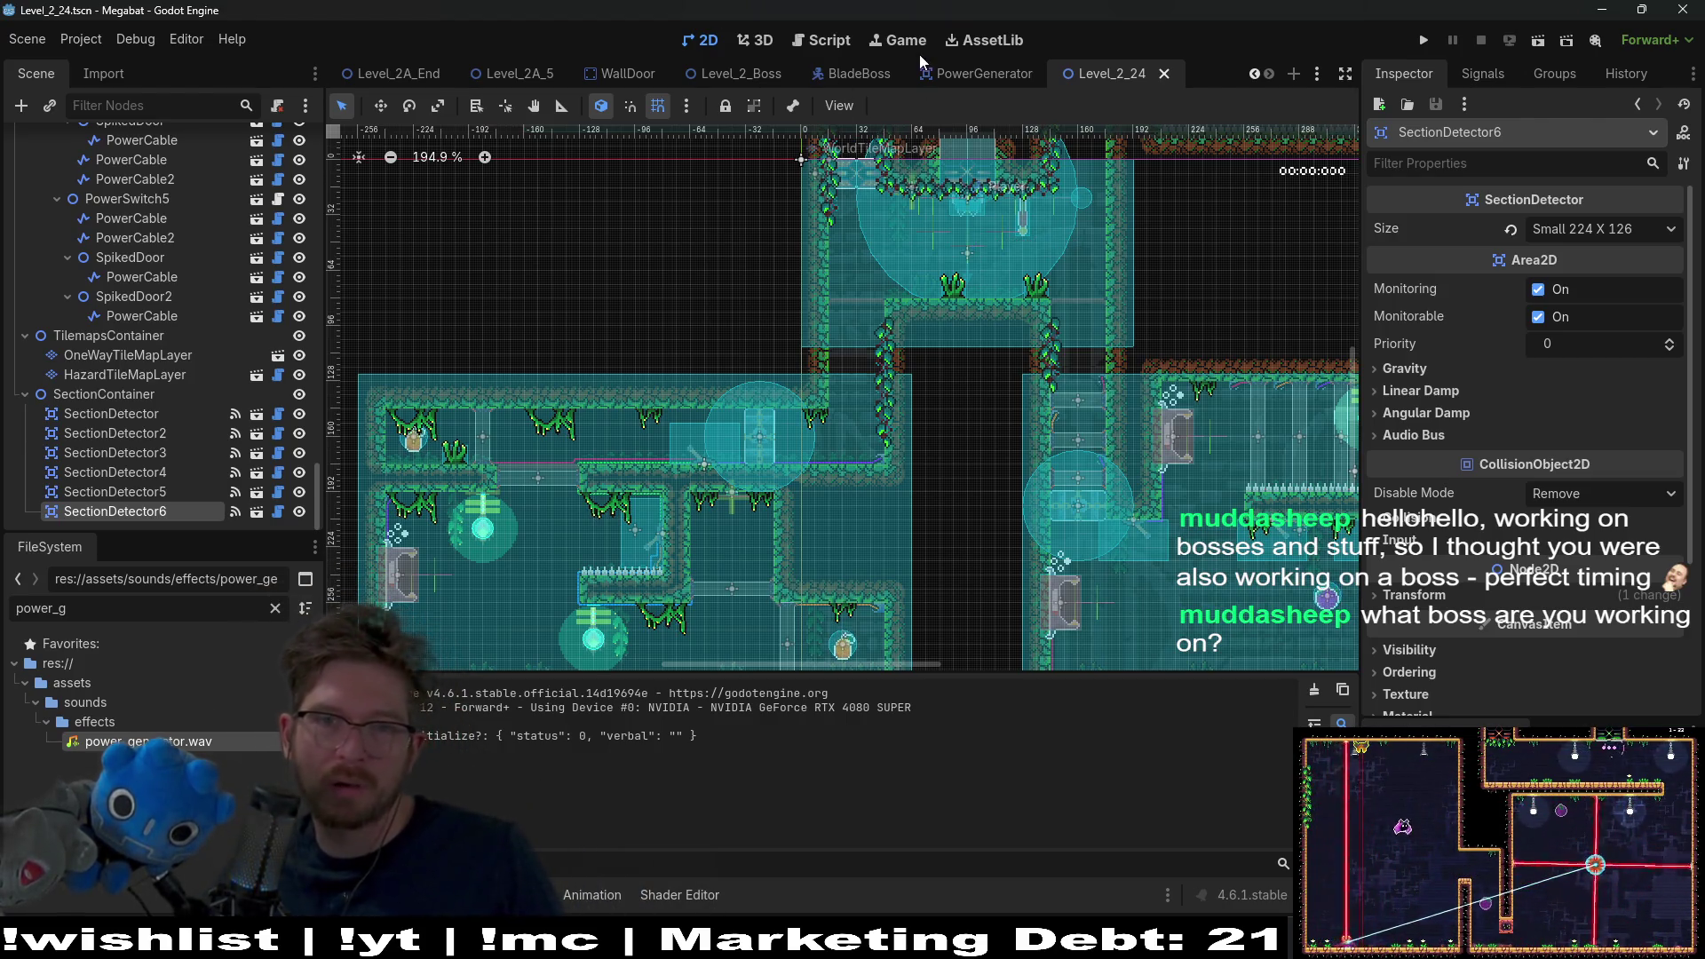
left_click(854, 75)
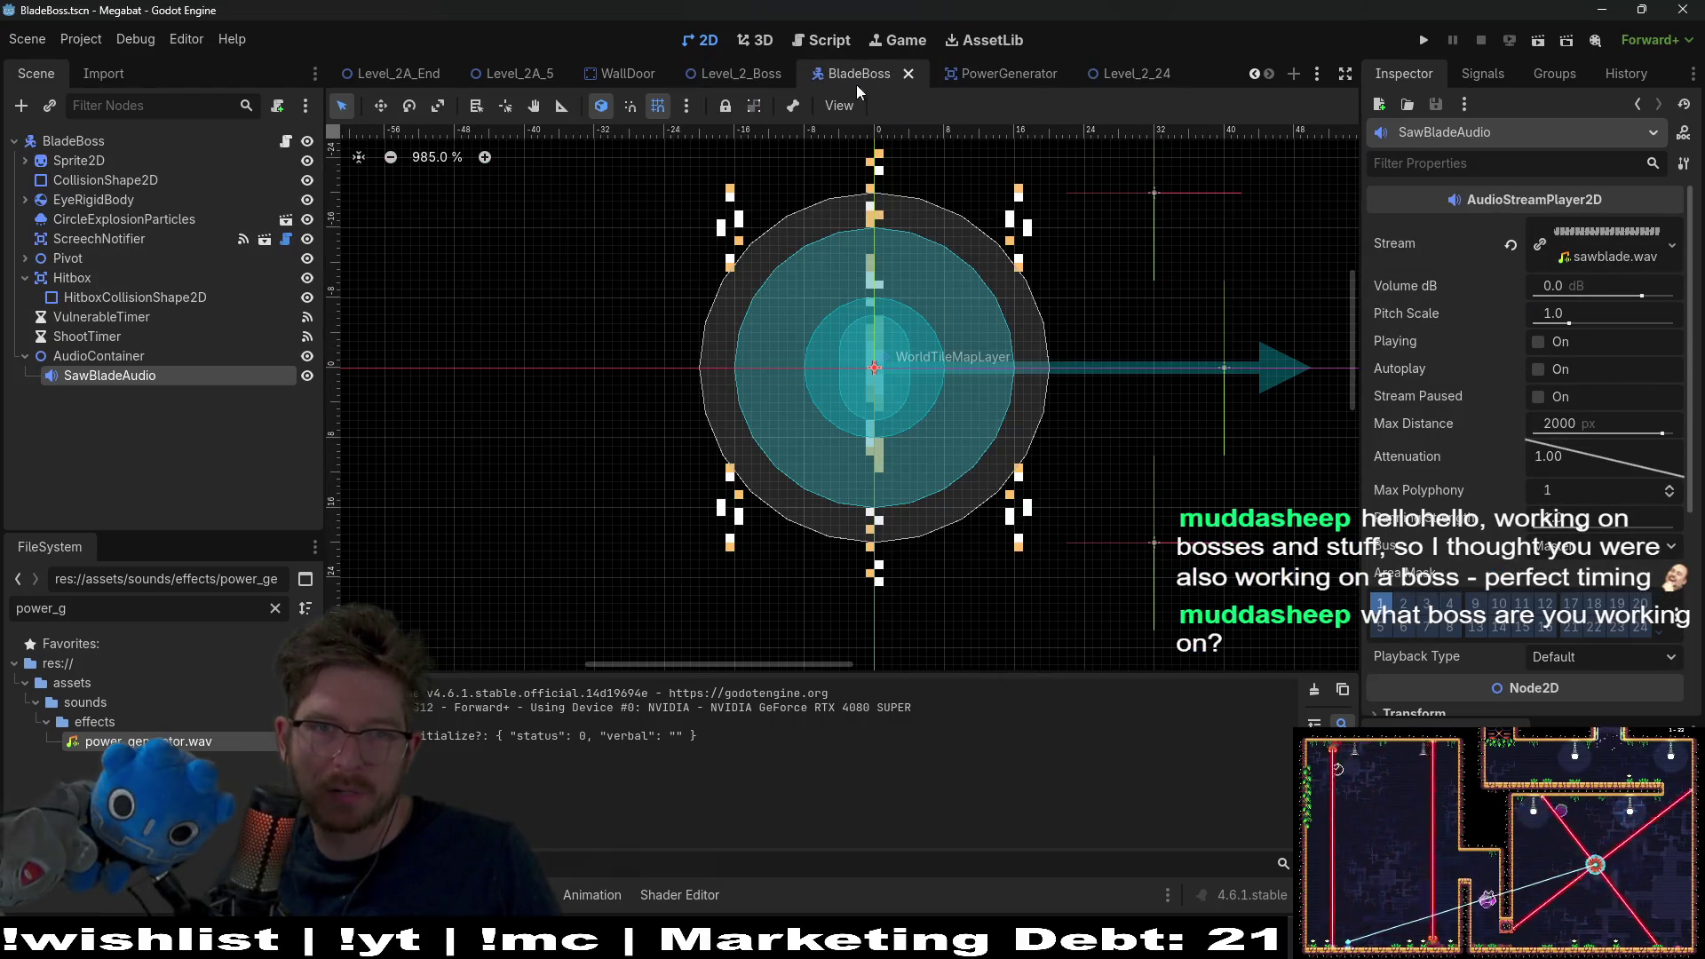
Step: Run the Level_2_Boss scene, stop it with F8, and launch it again
left_click(737, 75)
left_click(1537, 45)
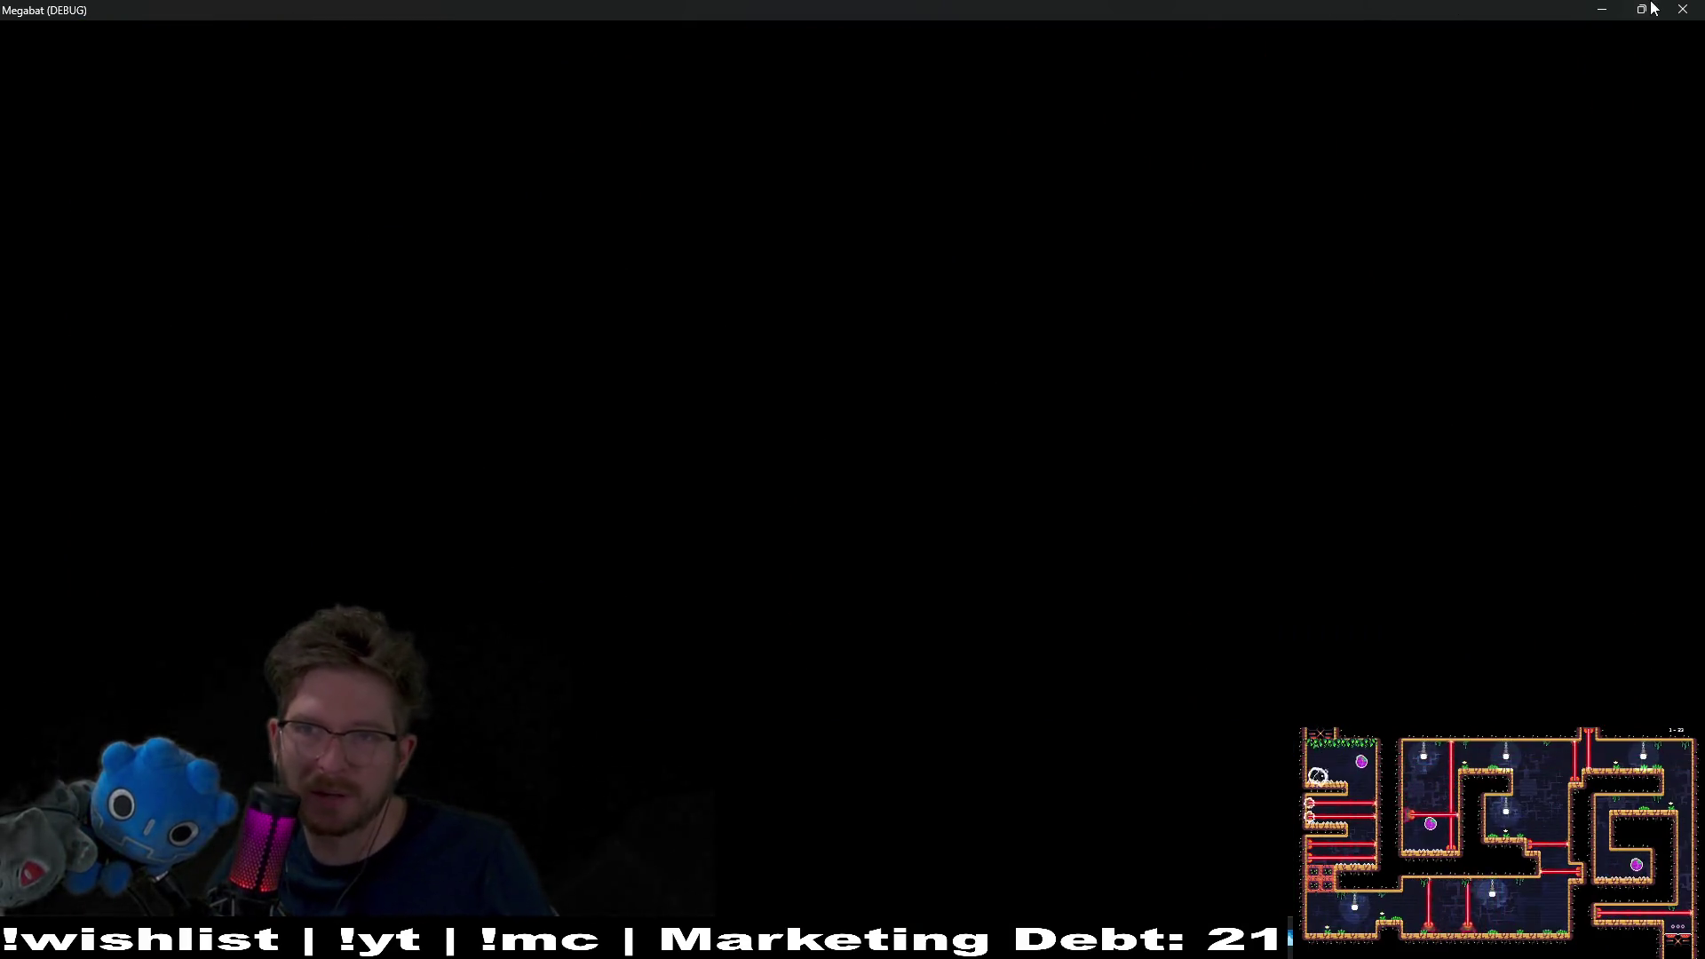
key("F8")
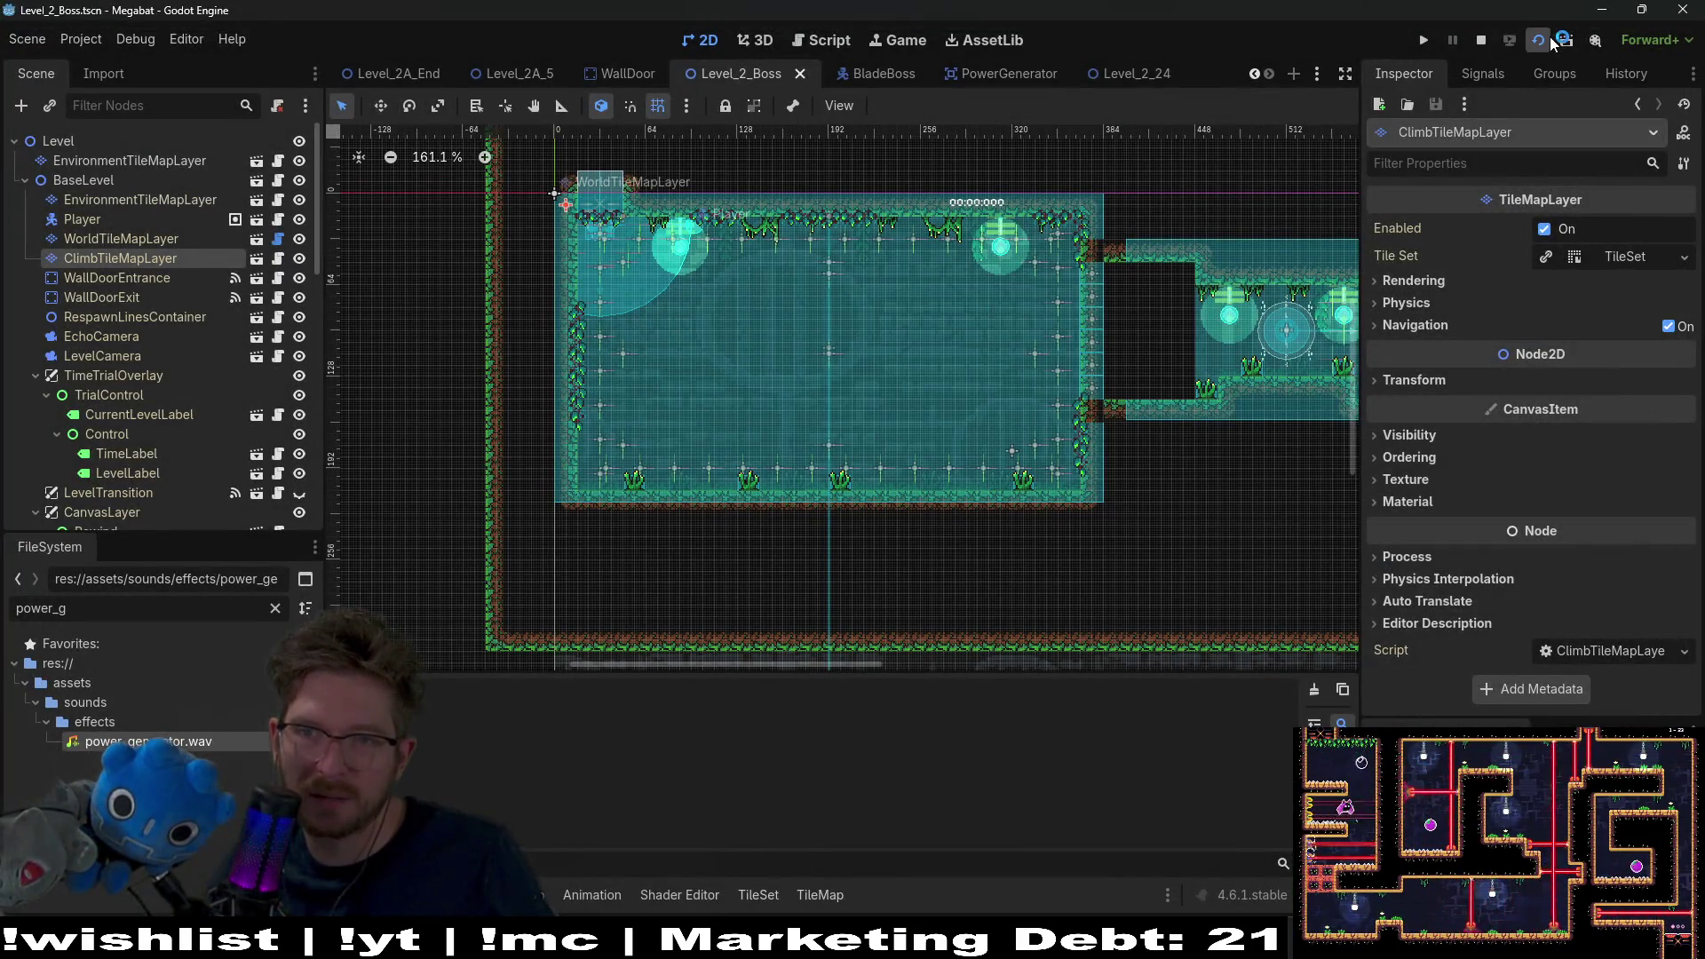
left_click(1548, 36)
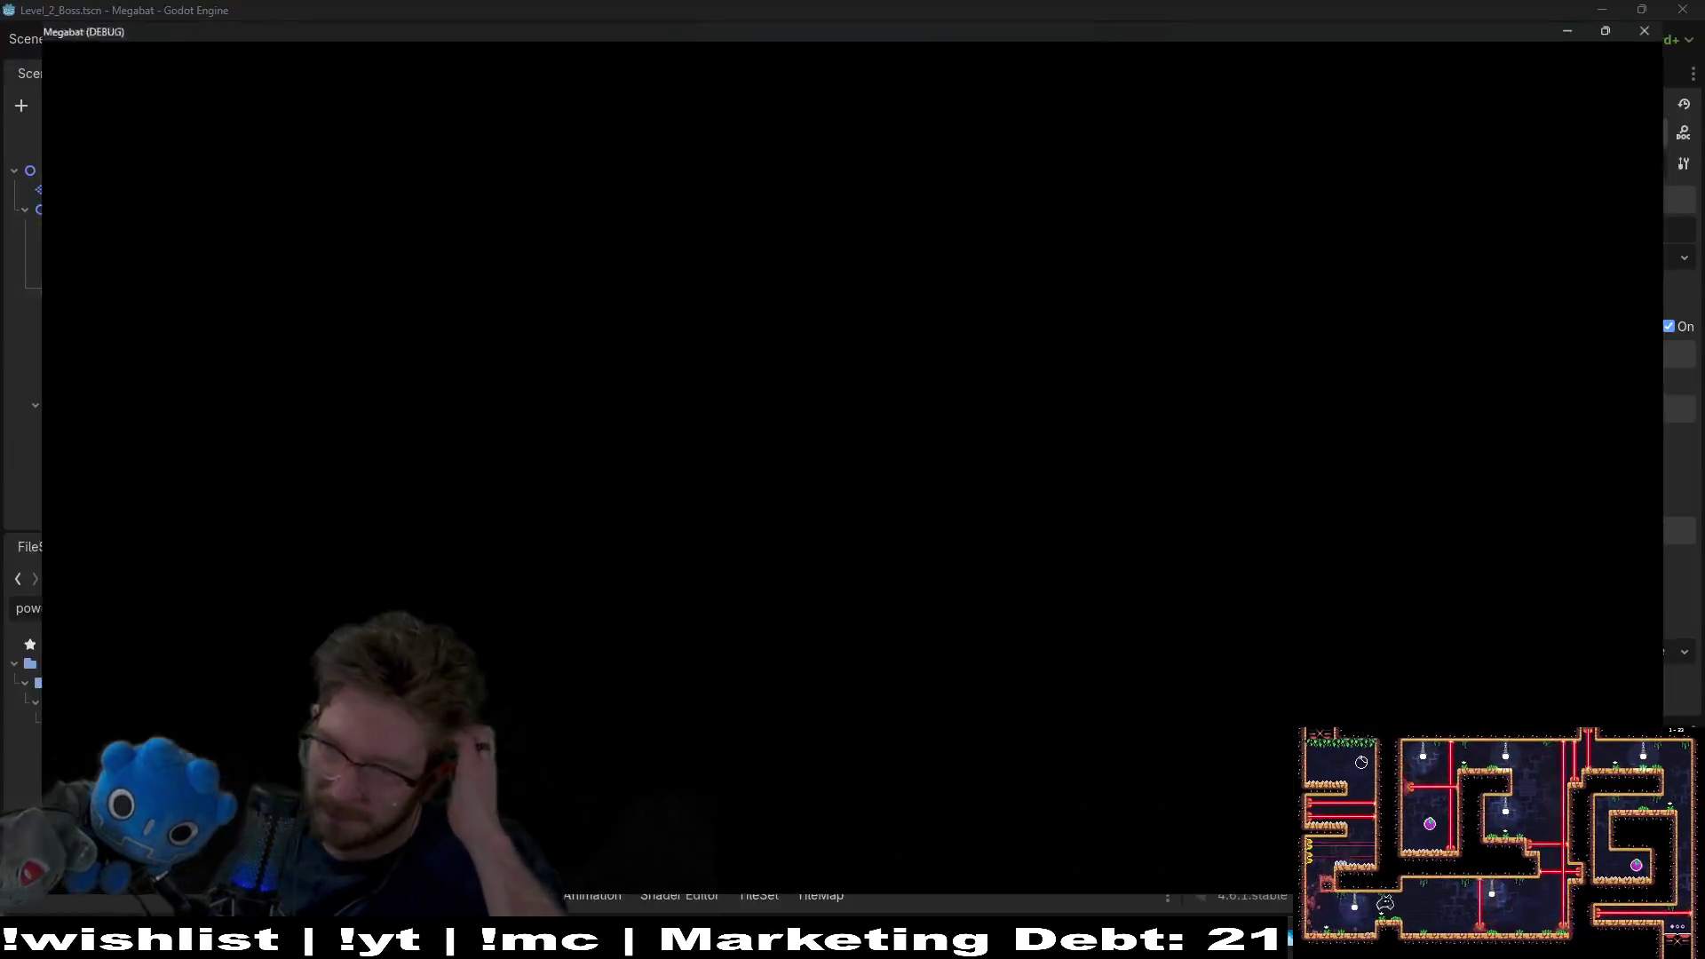
Step: Fly down and dodge under the saw blades, then restart the game after dying
key("Right")
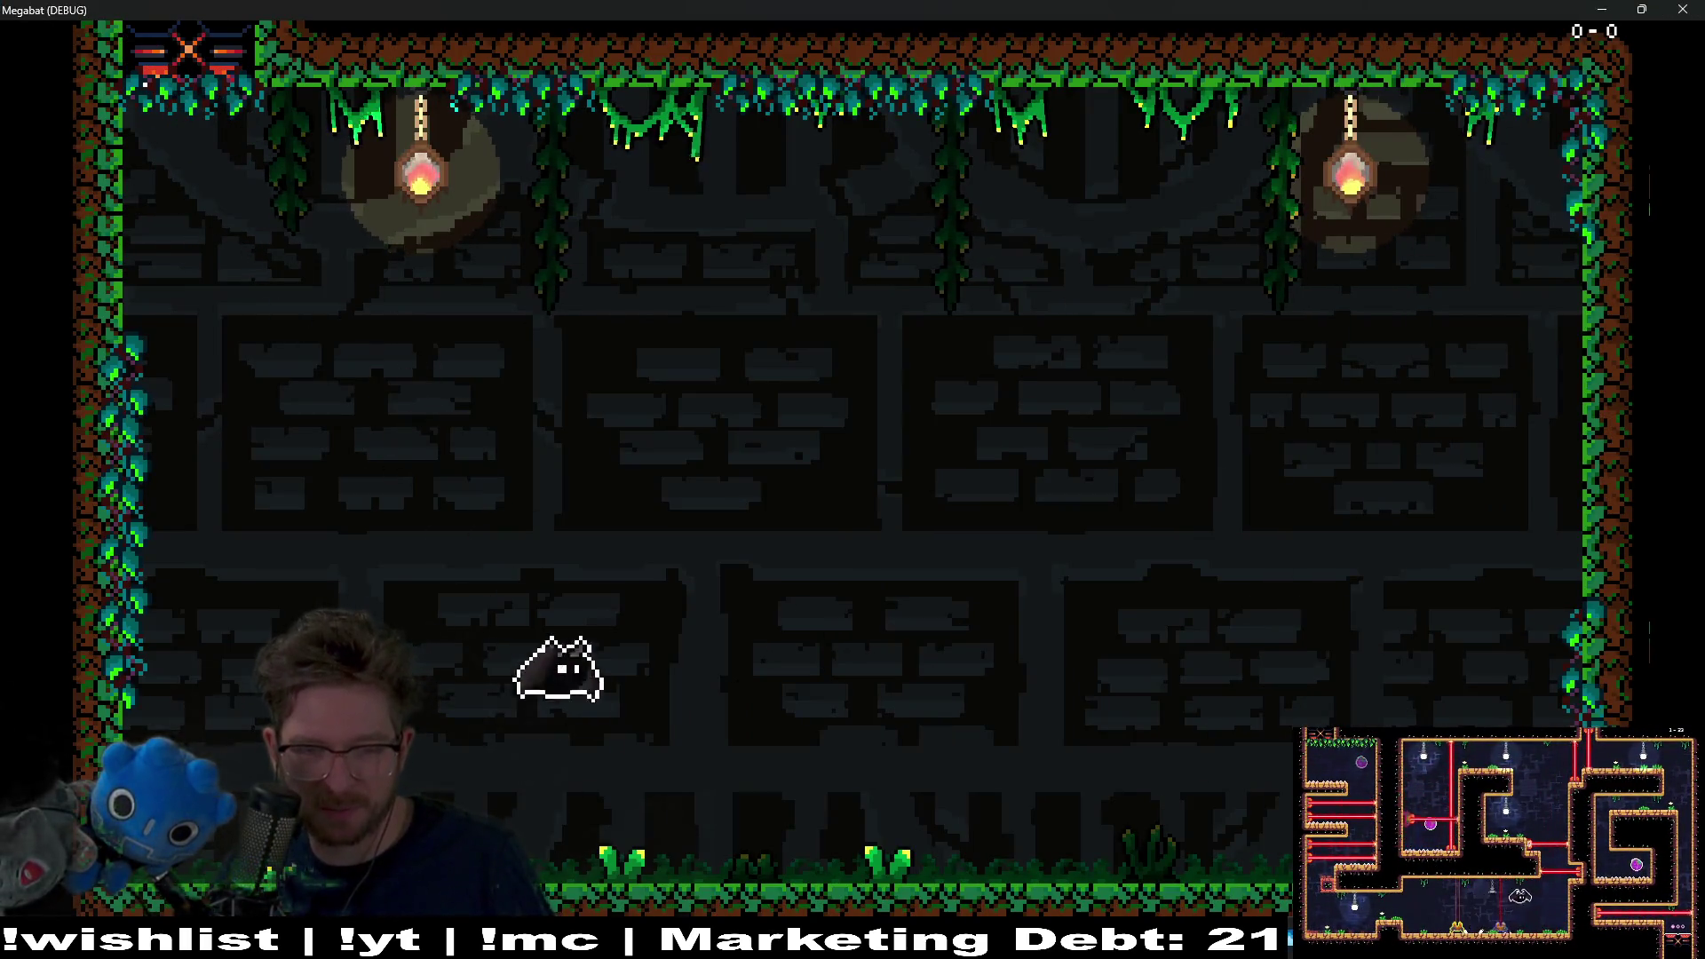
key("Left")
key("Right")
key("Up")
key("Left")
key("Right")
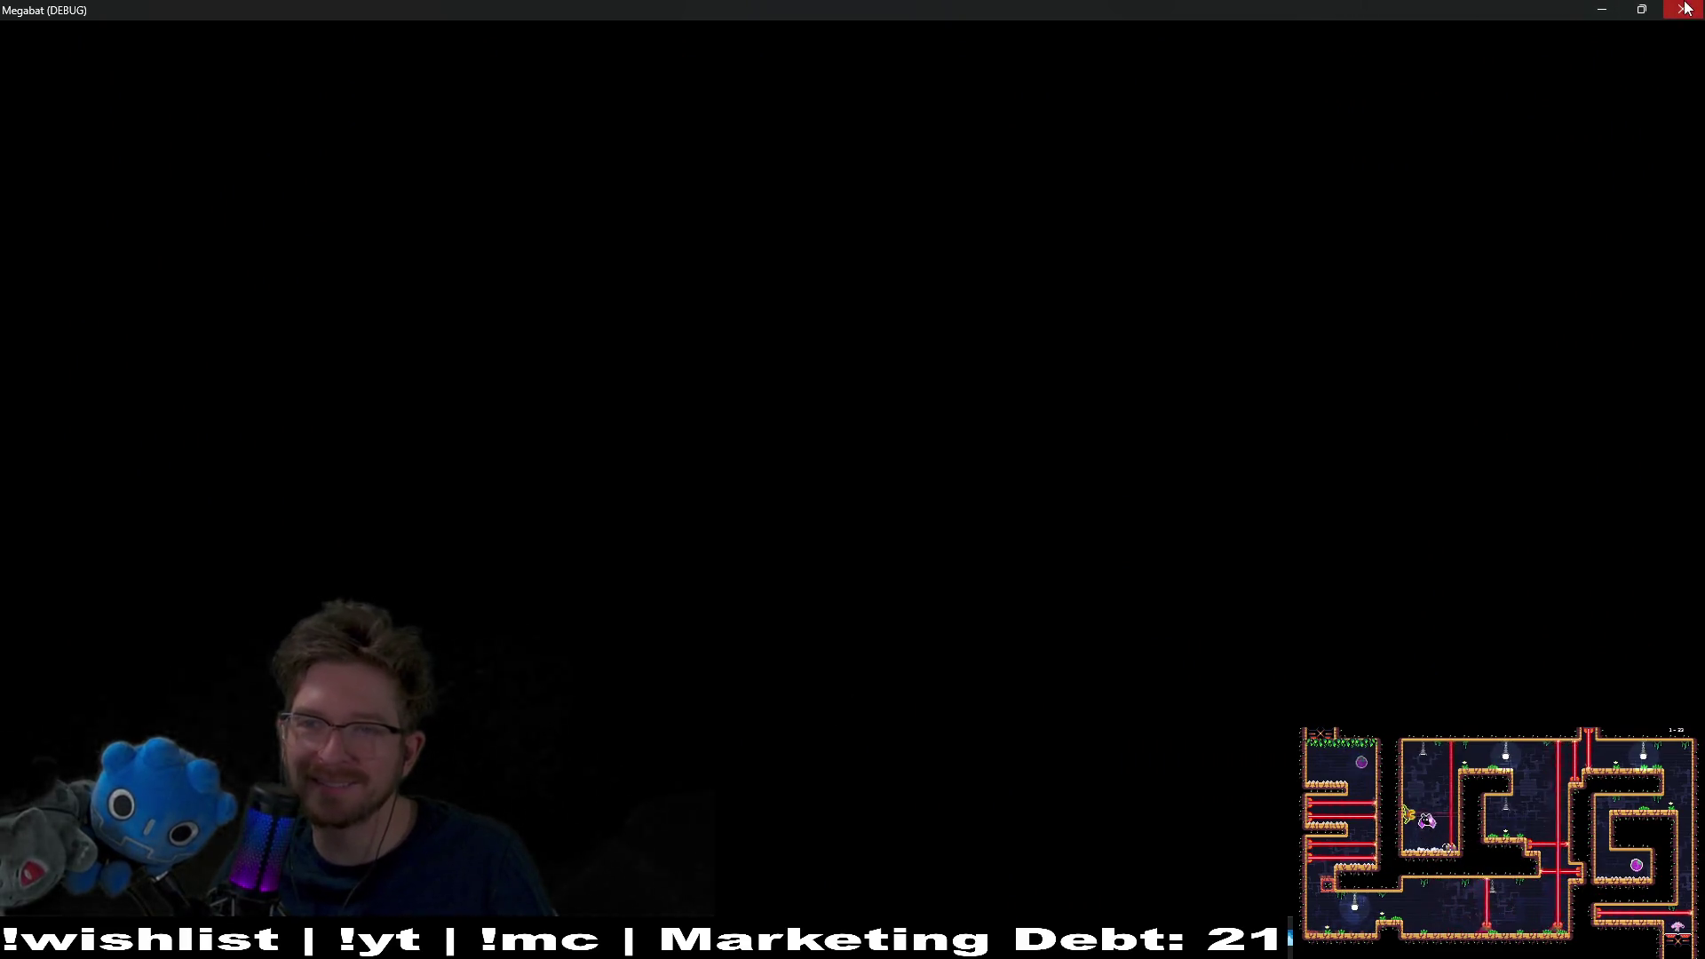
left_click(1685, 9)
left_click(1543, 40)
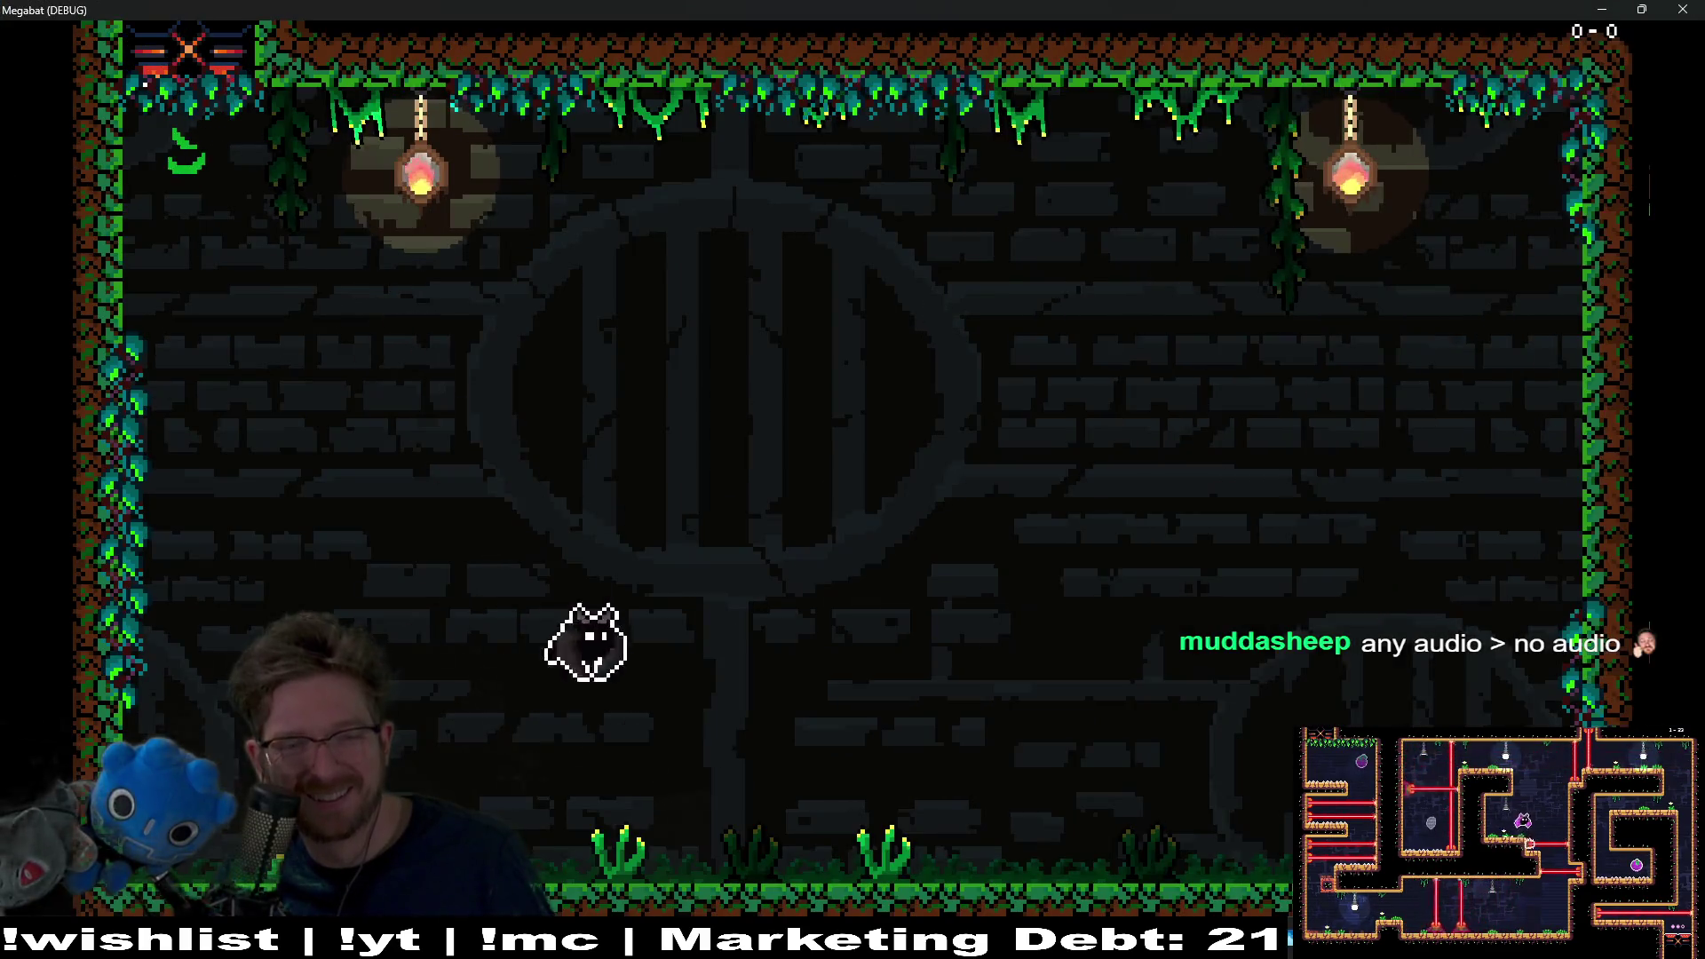
Step: Evade the diving eye and falling spikes, then grab the orange fruit power-up
key("Right")
key("Left")
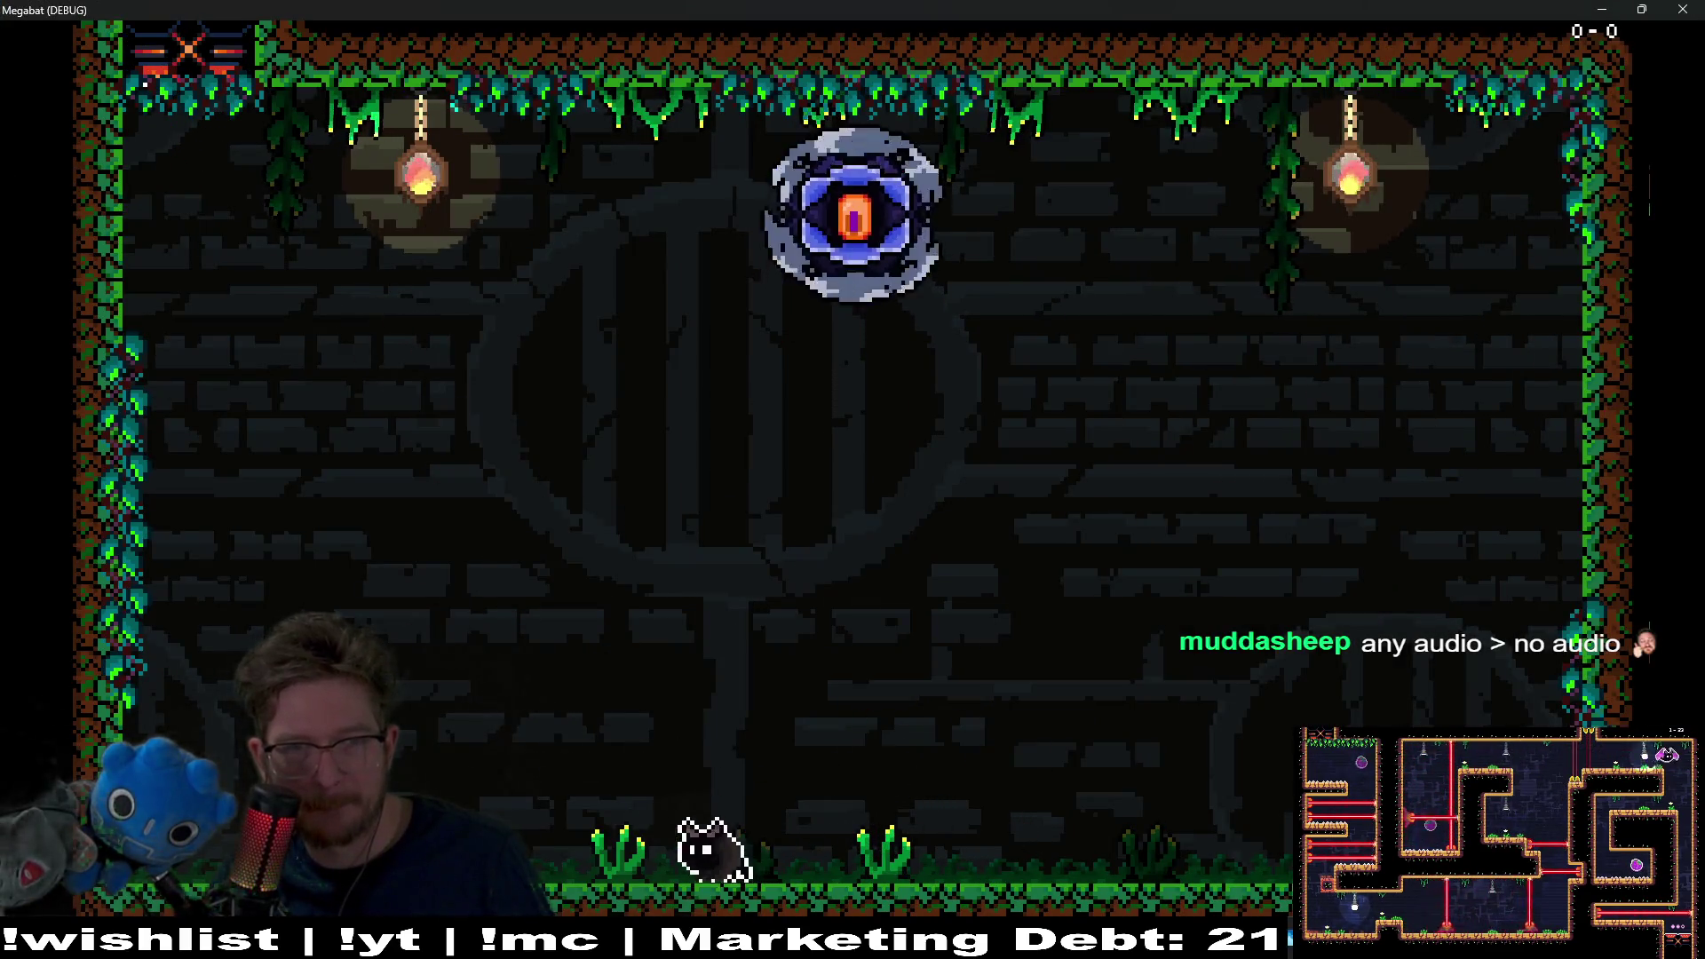
key("Right")
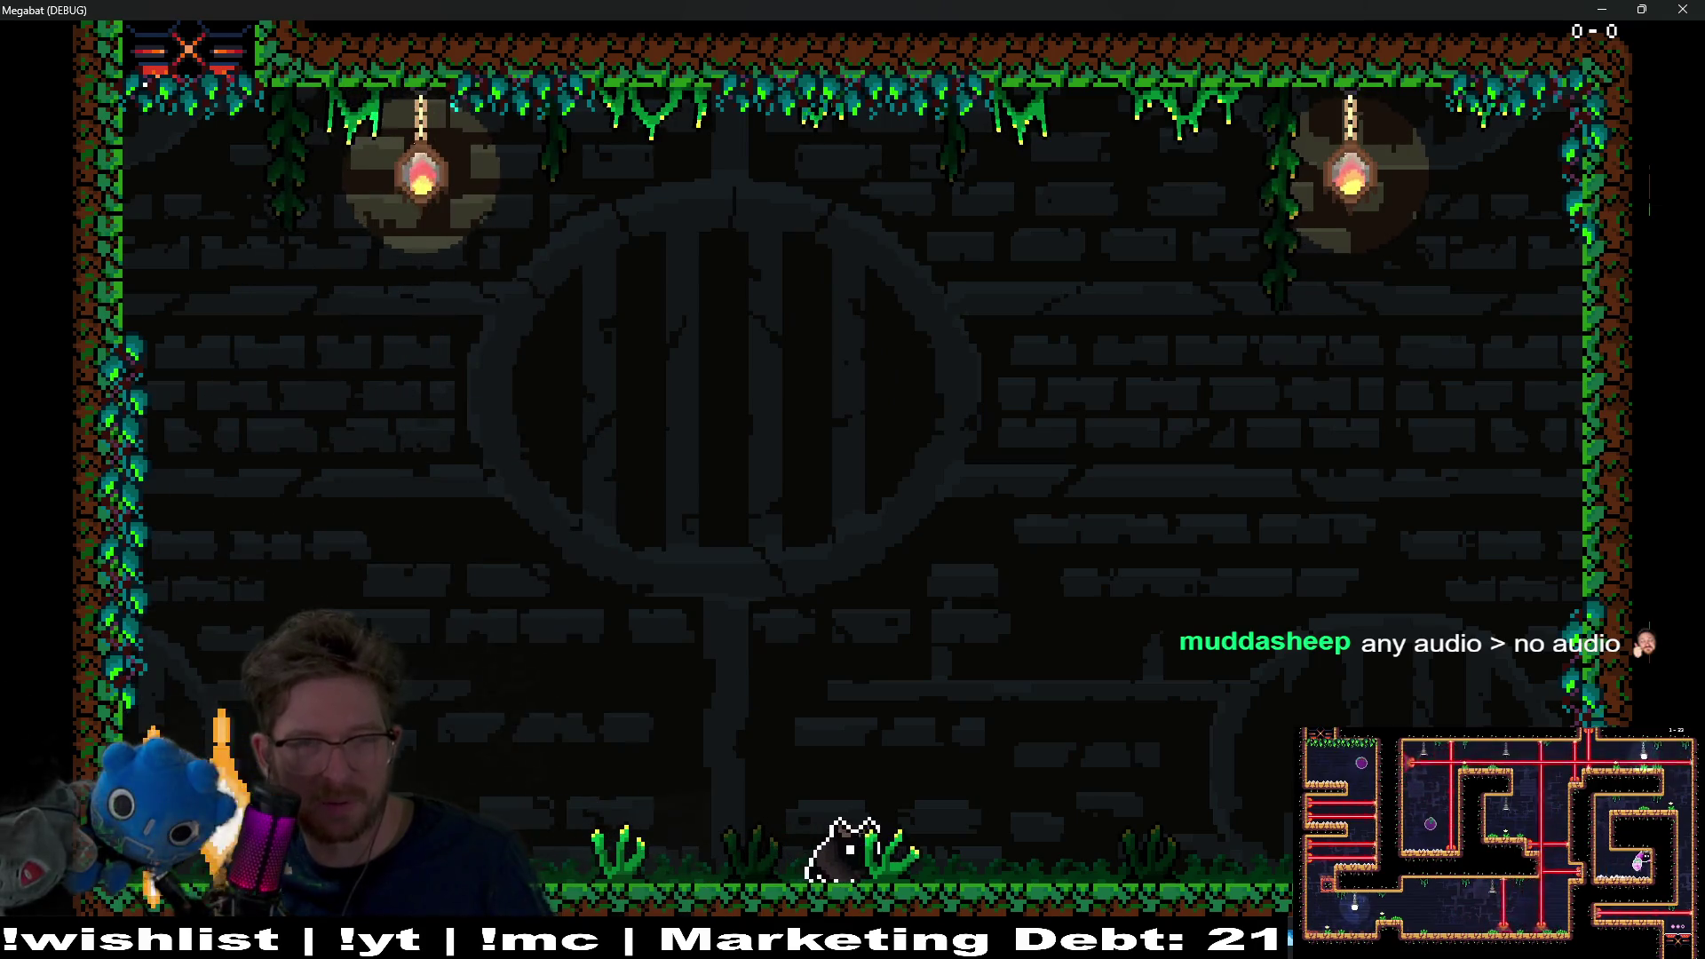
key("Left")
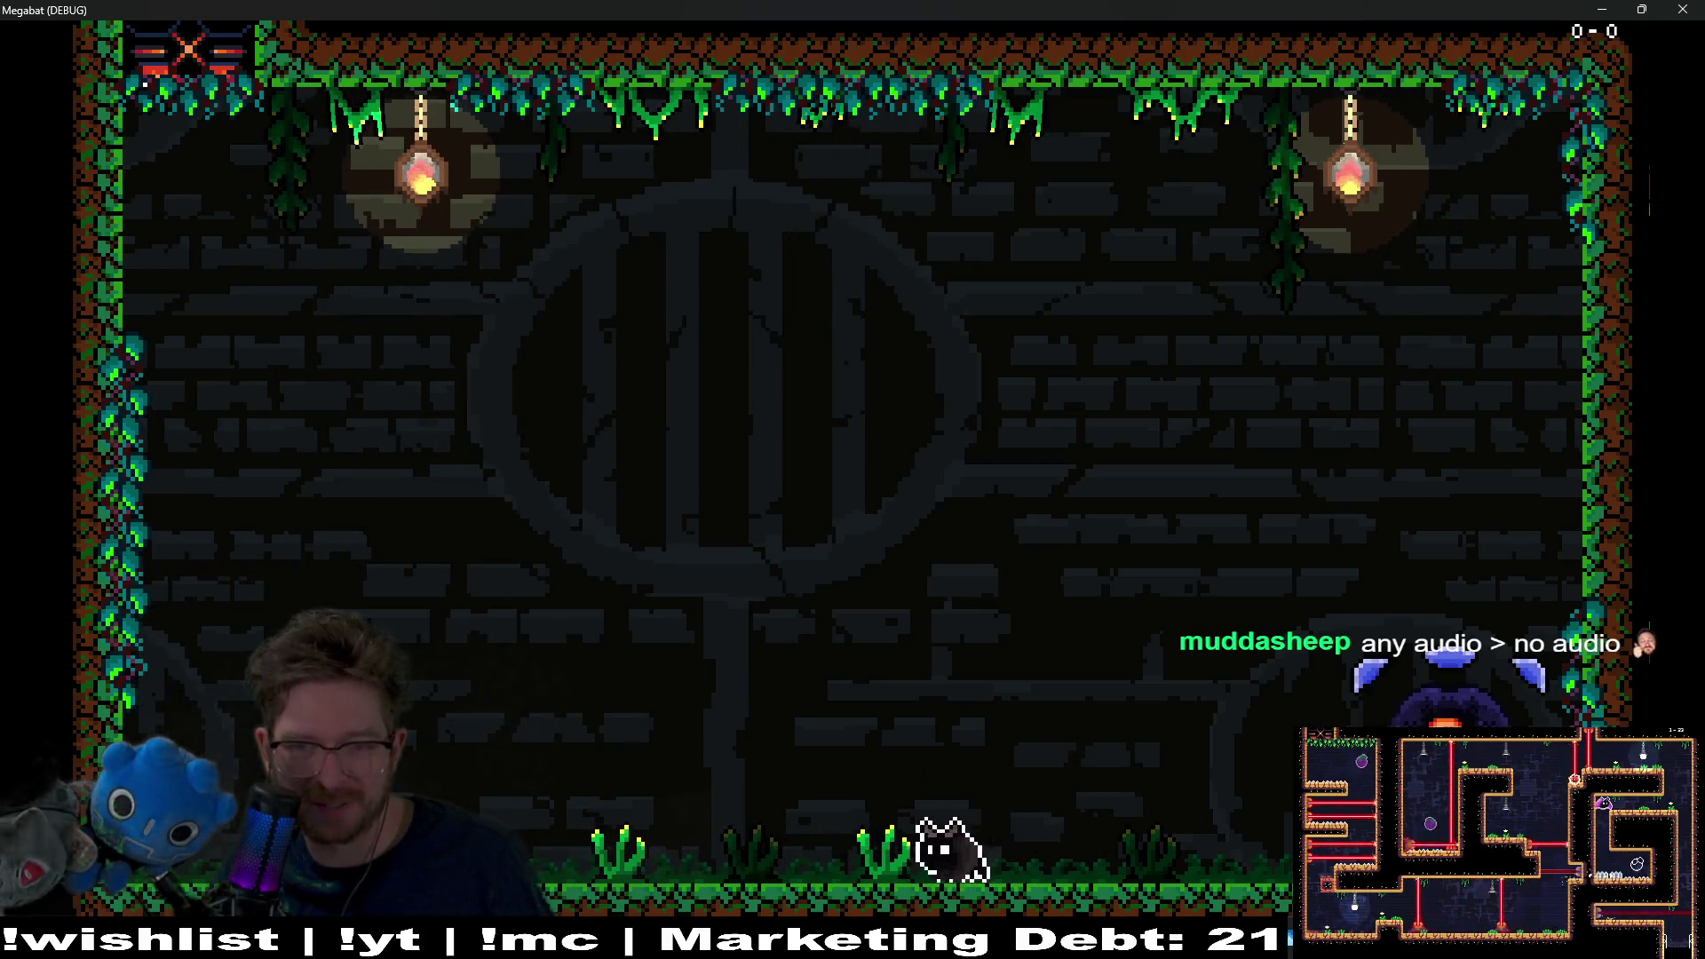
key("Right")
key("Left")
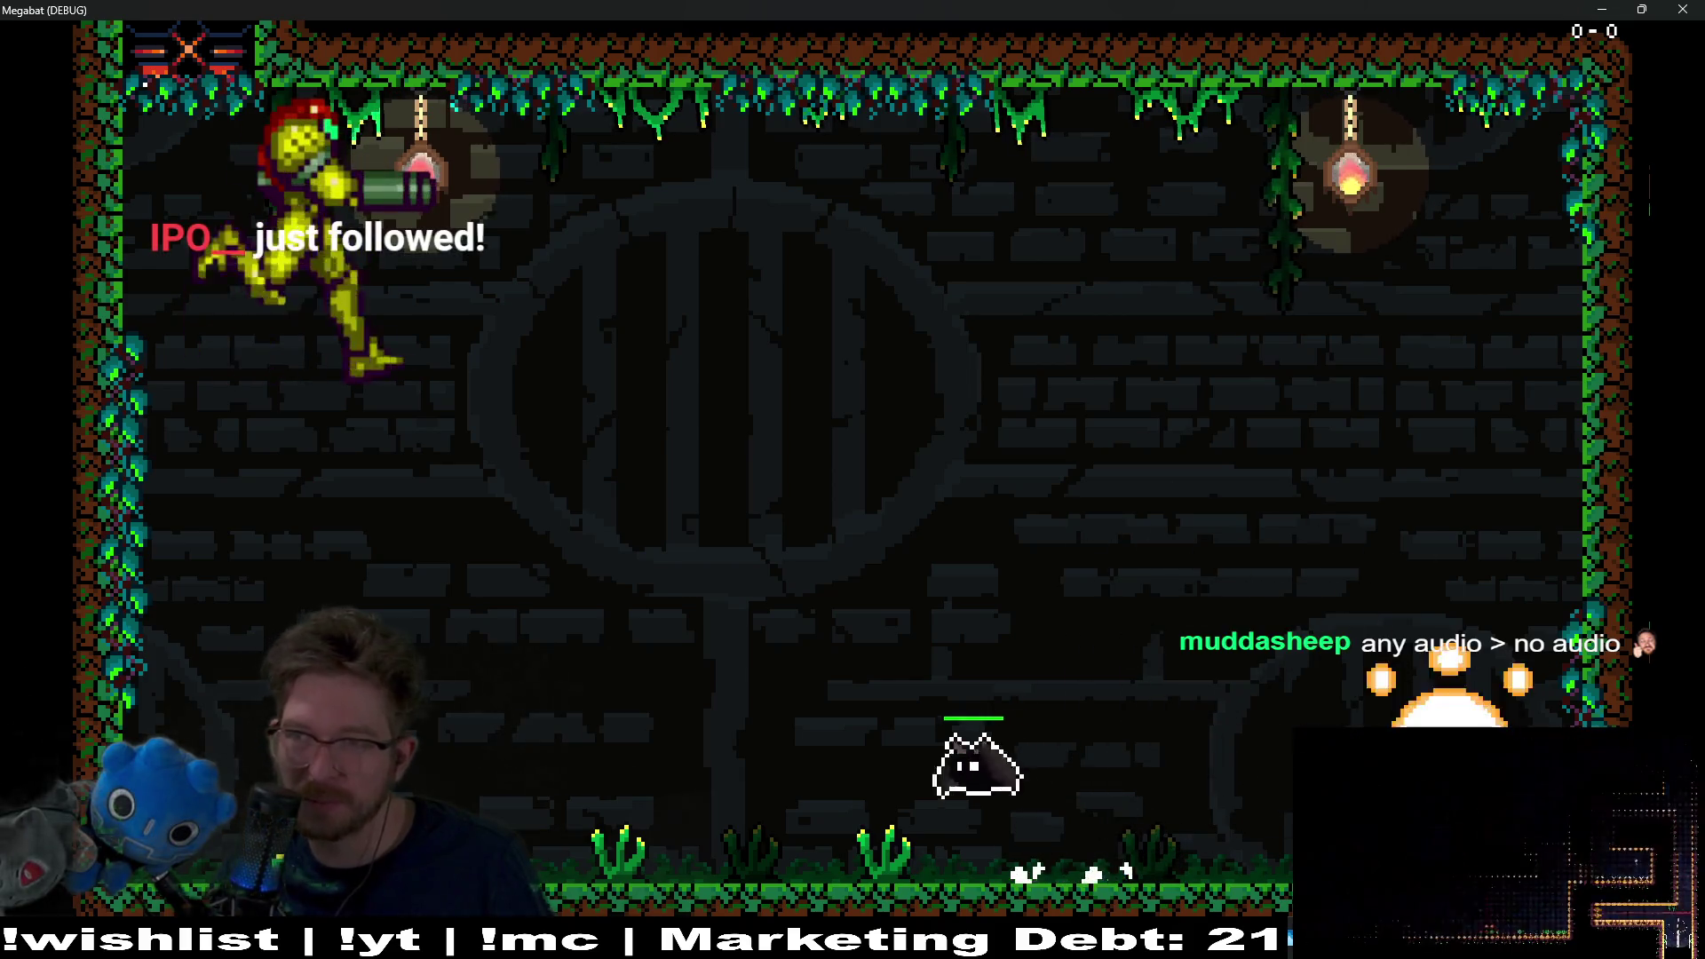
key("Right")
key("Left")
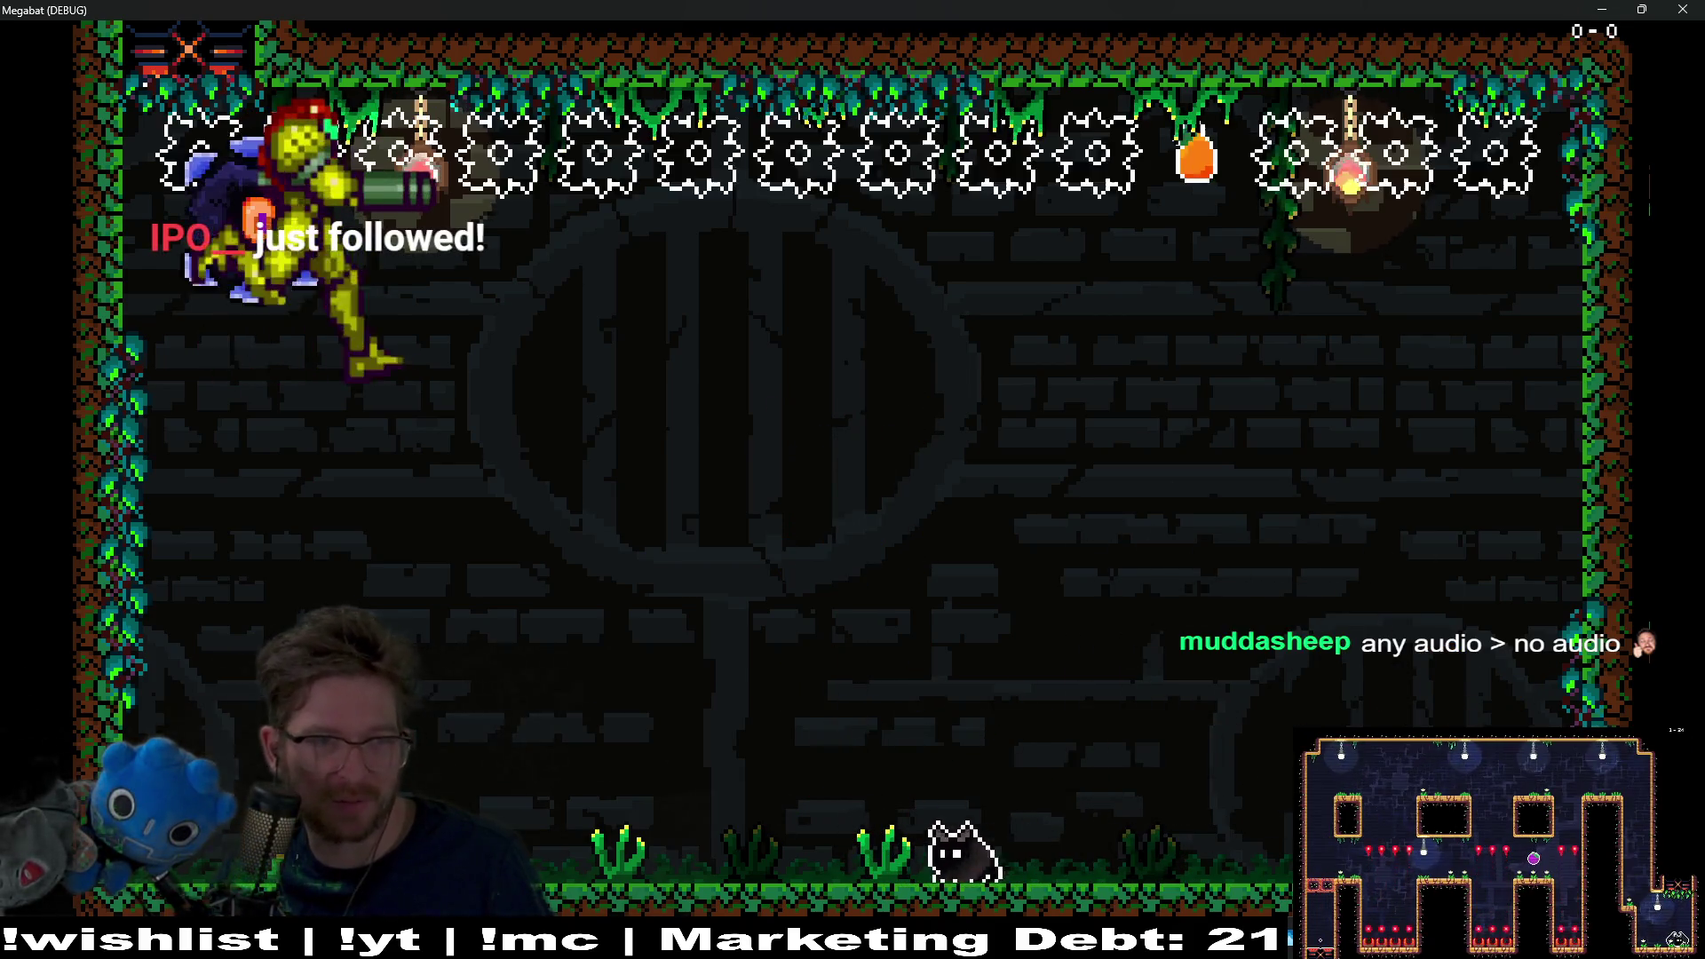
key("Right")
key("Up")
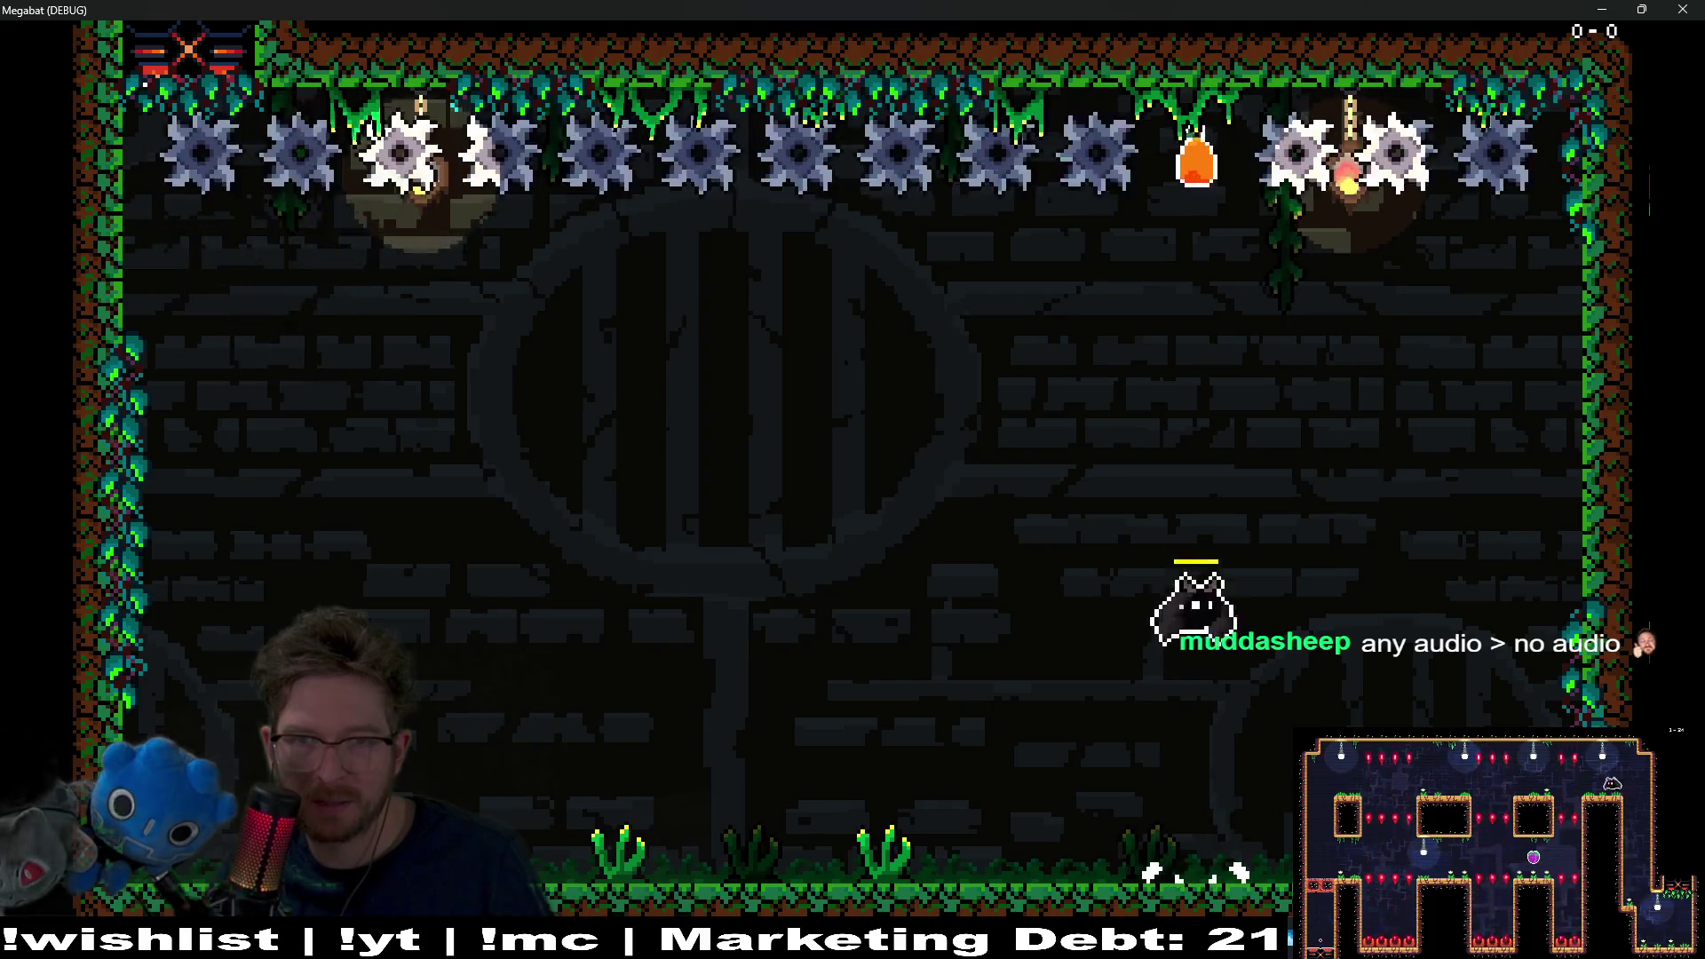
key("Up")
key("Left")
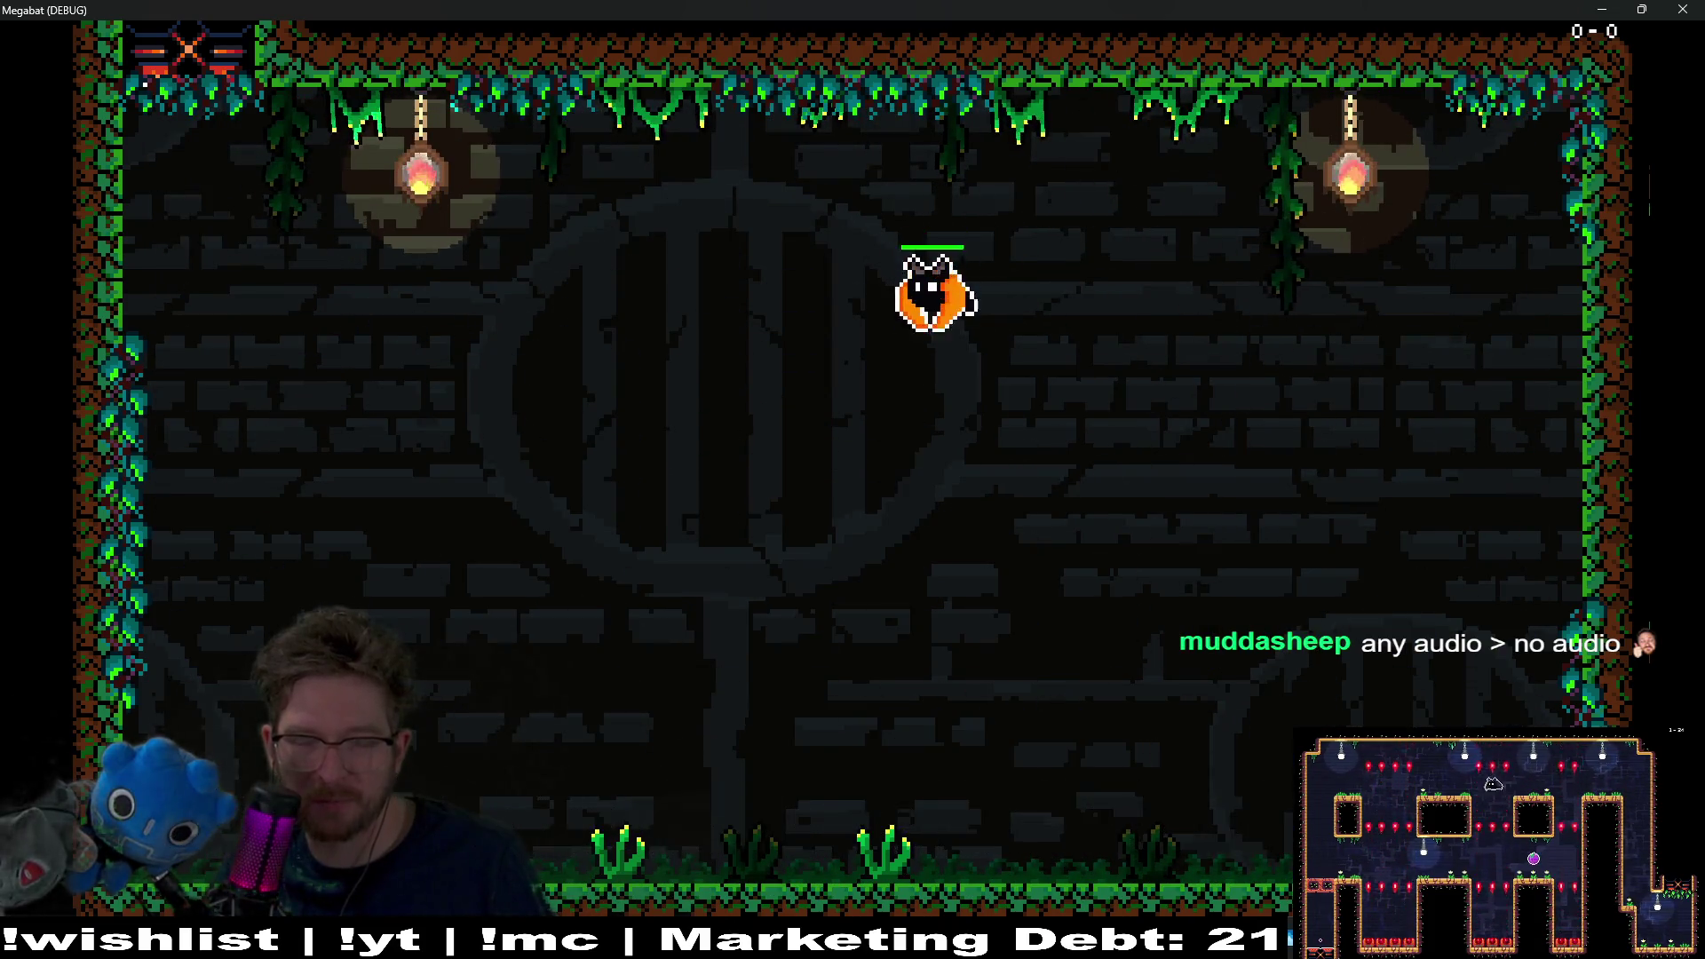
Step: Dash down with the power-up, dodge around the glowing orb, and attack the floating discs
key("Down")
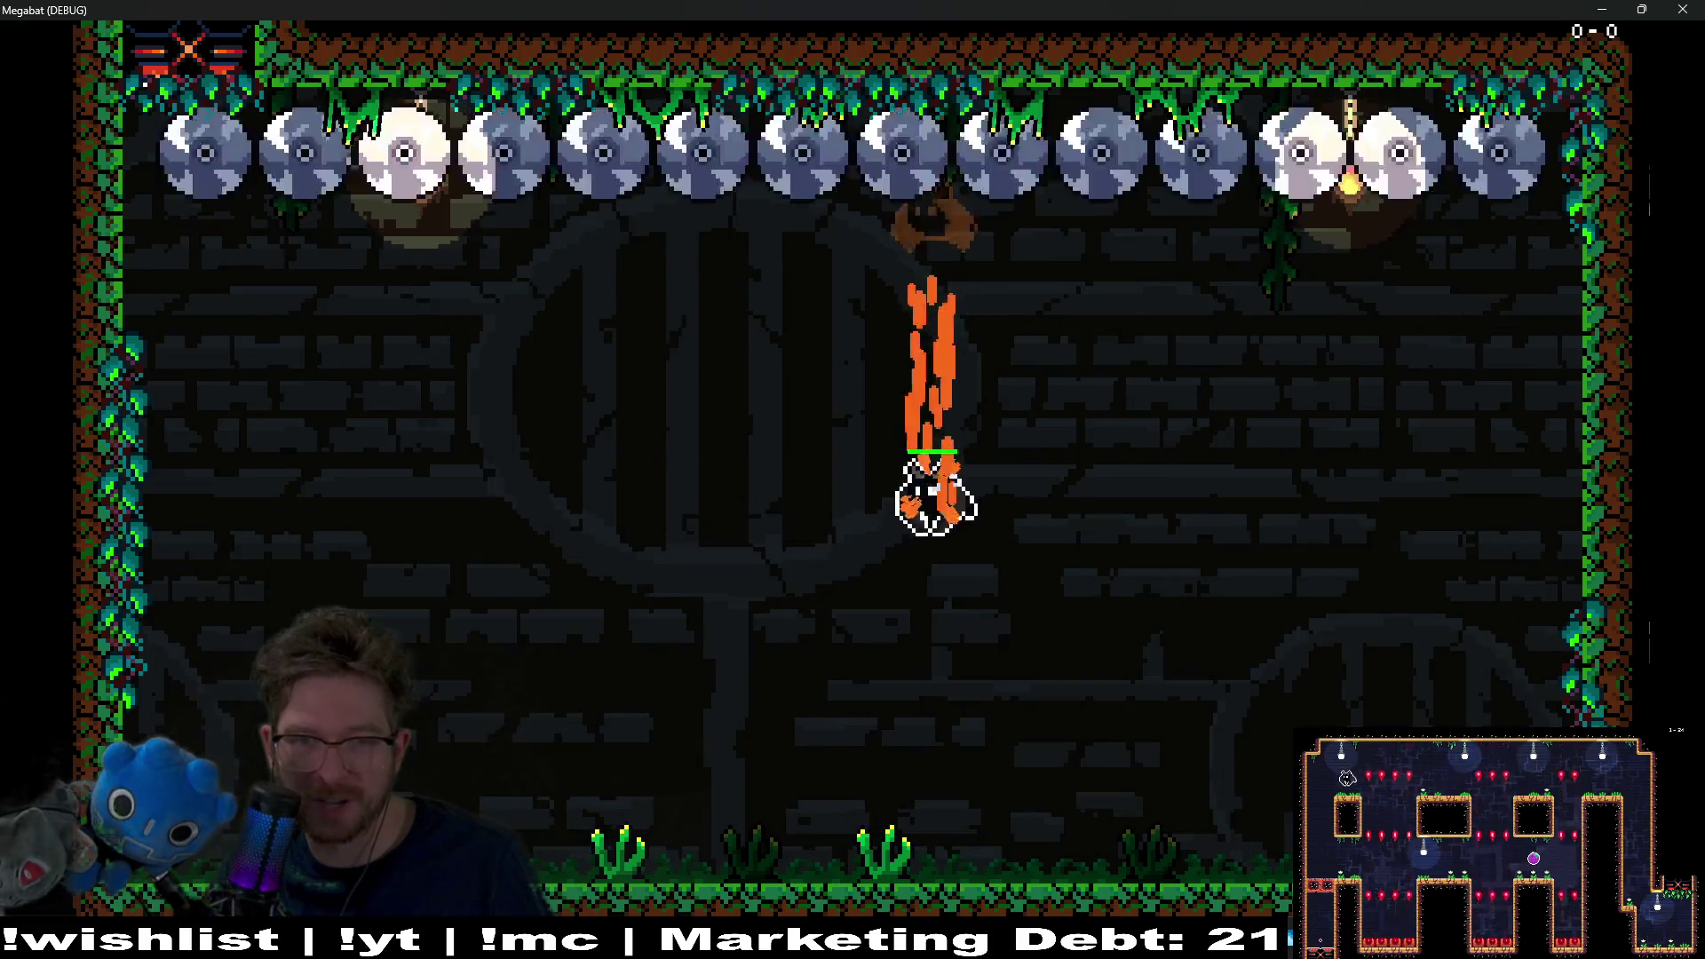
key("Right")
key("Left")
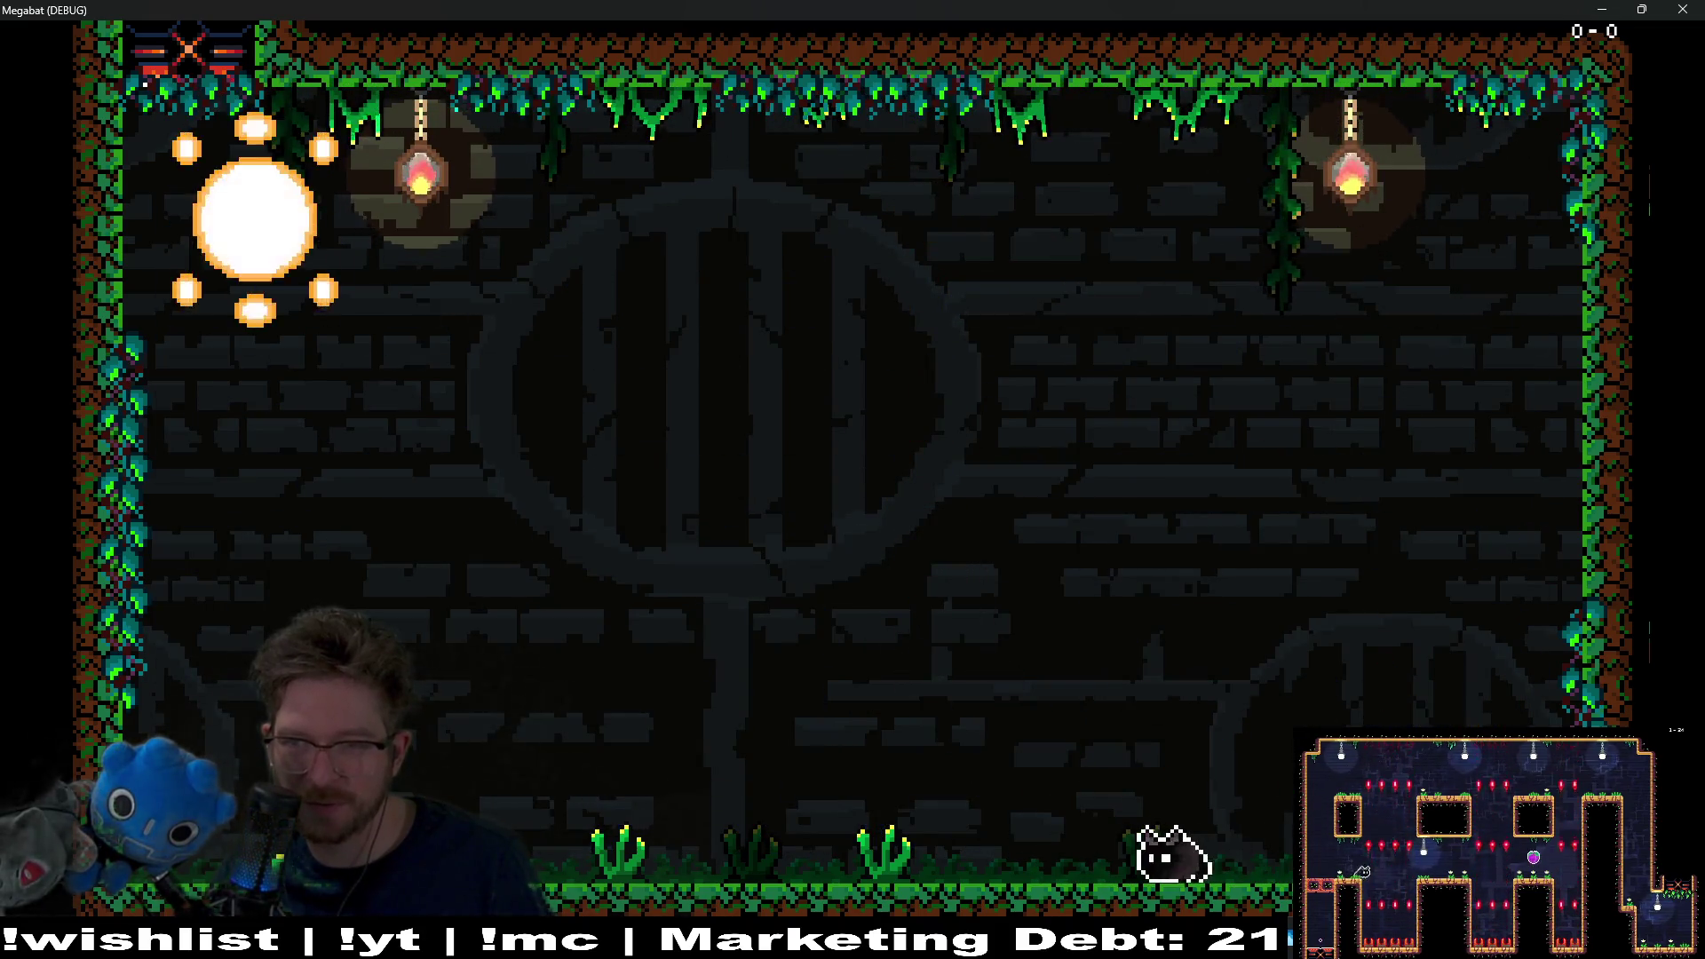
key("Left")
key("Right")
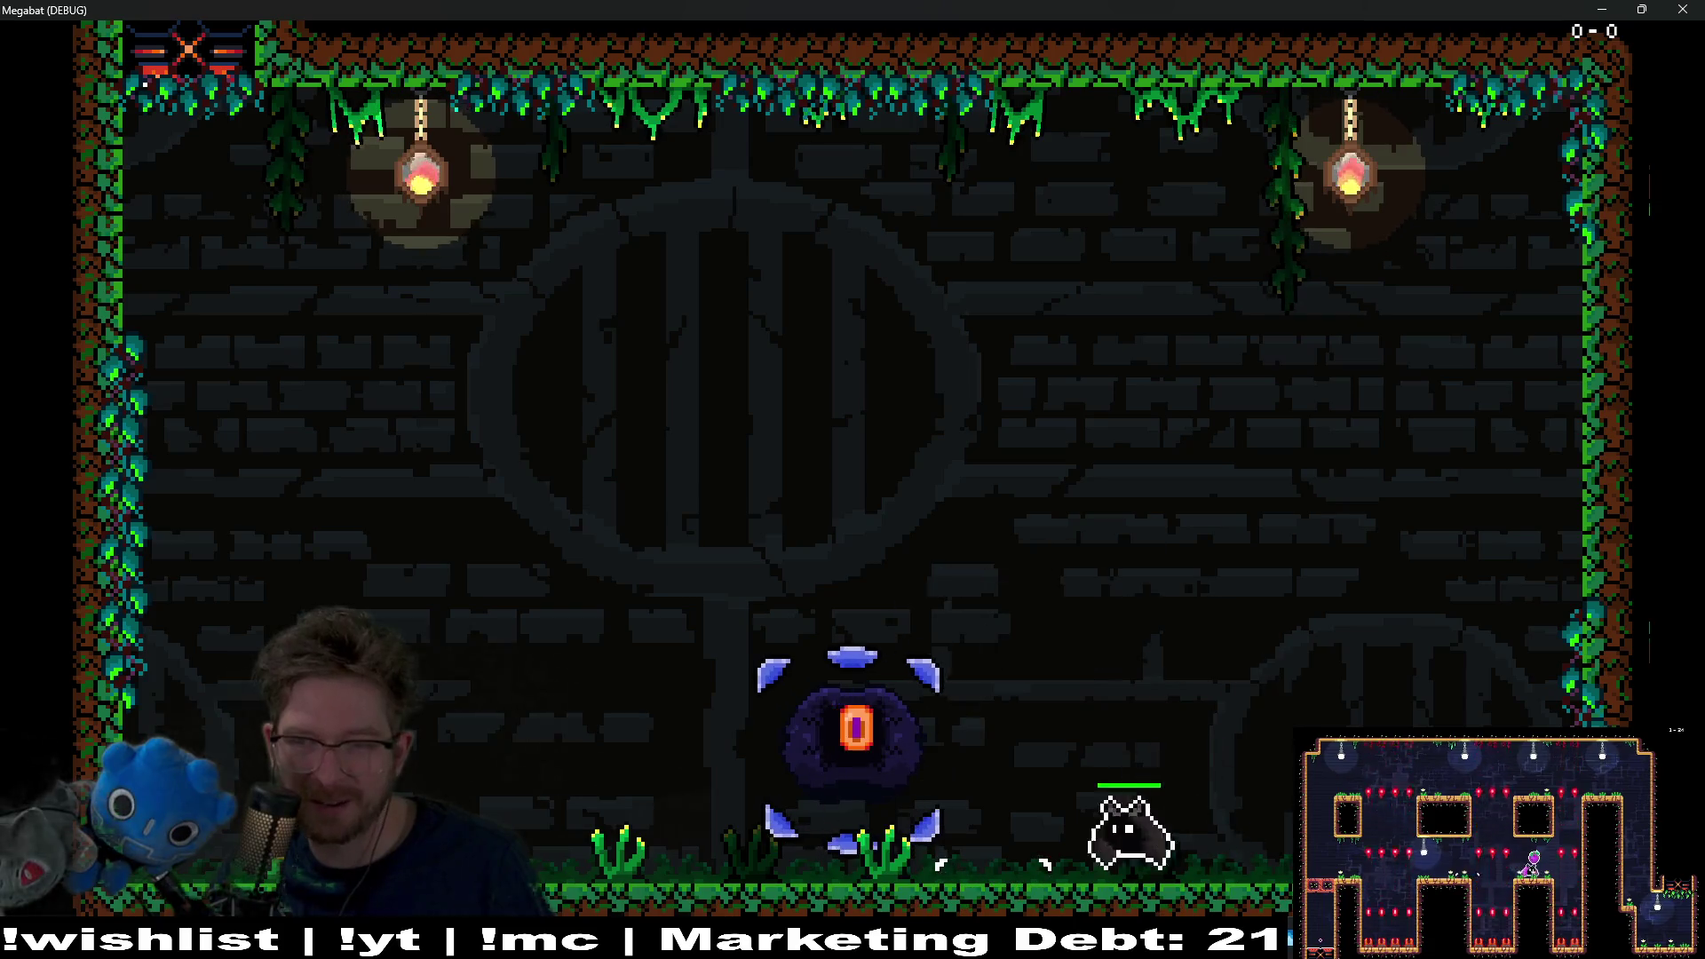
key("Left")
key("Right")
key("Left")
key("Left")
key("Right")
key("Left")
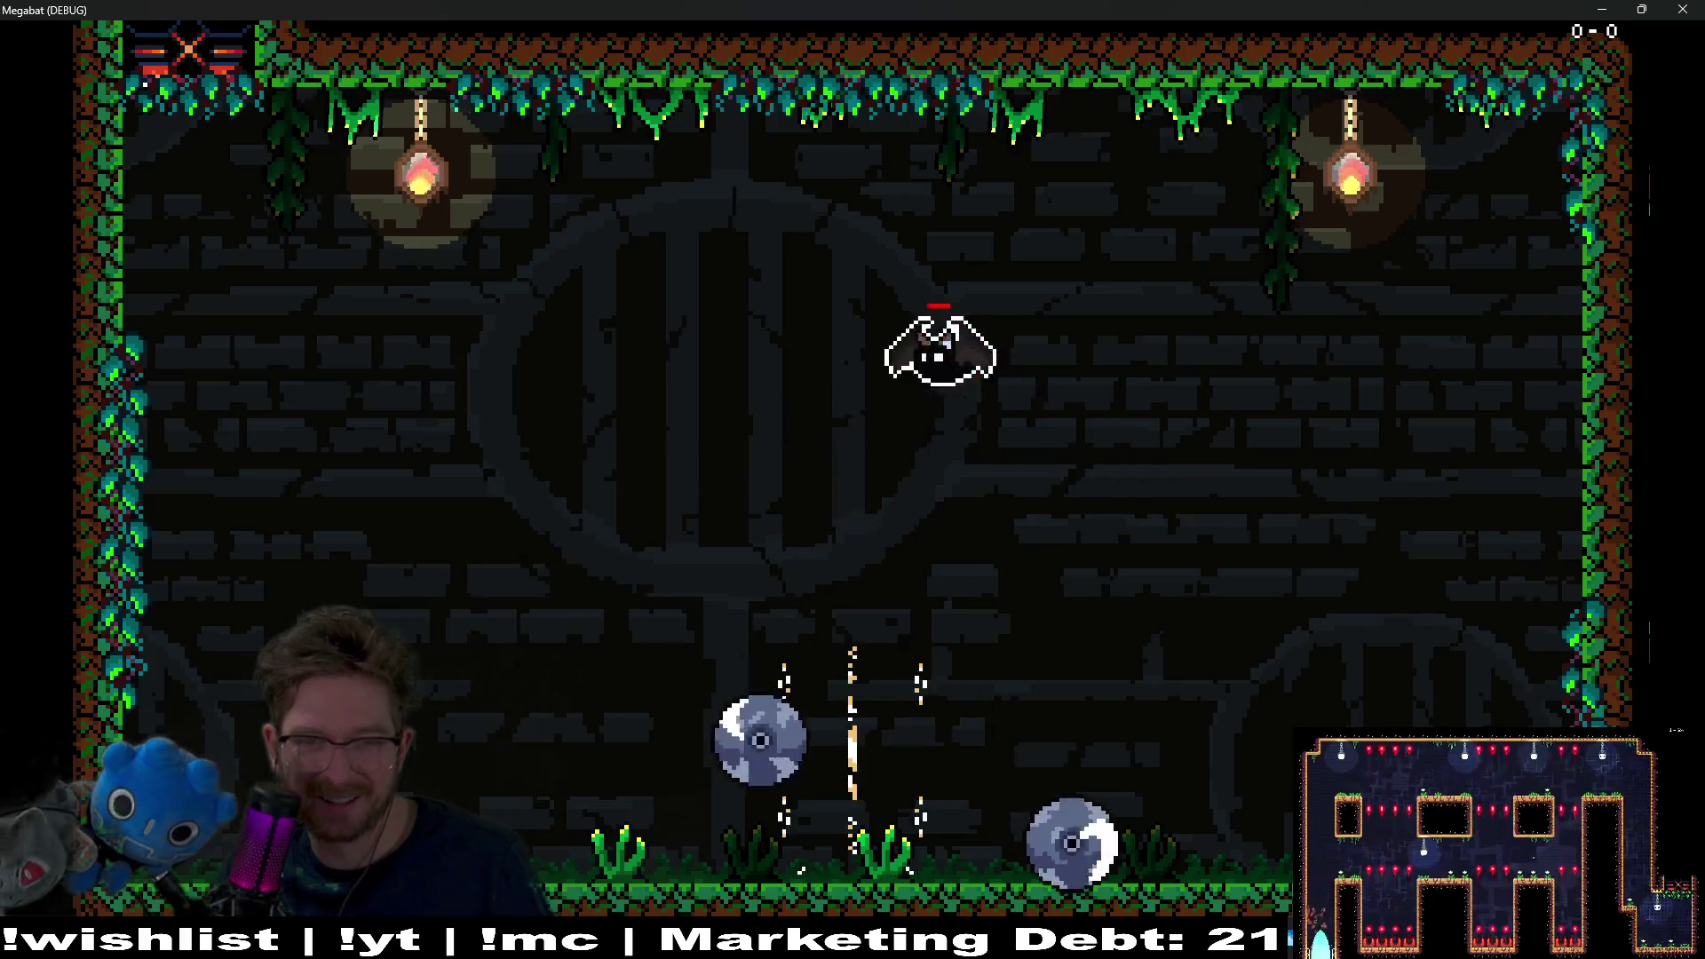
key("Right")
key("Left")
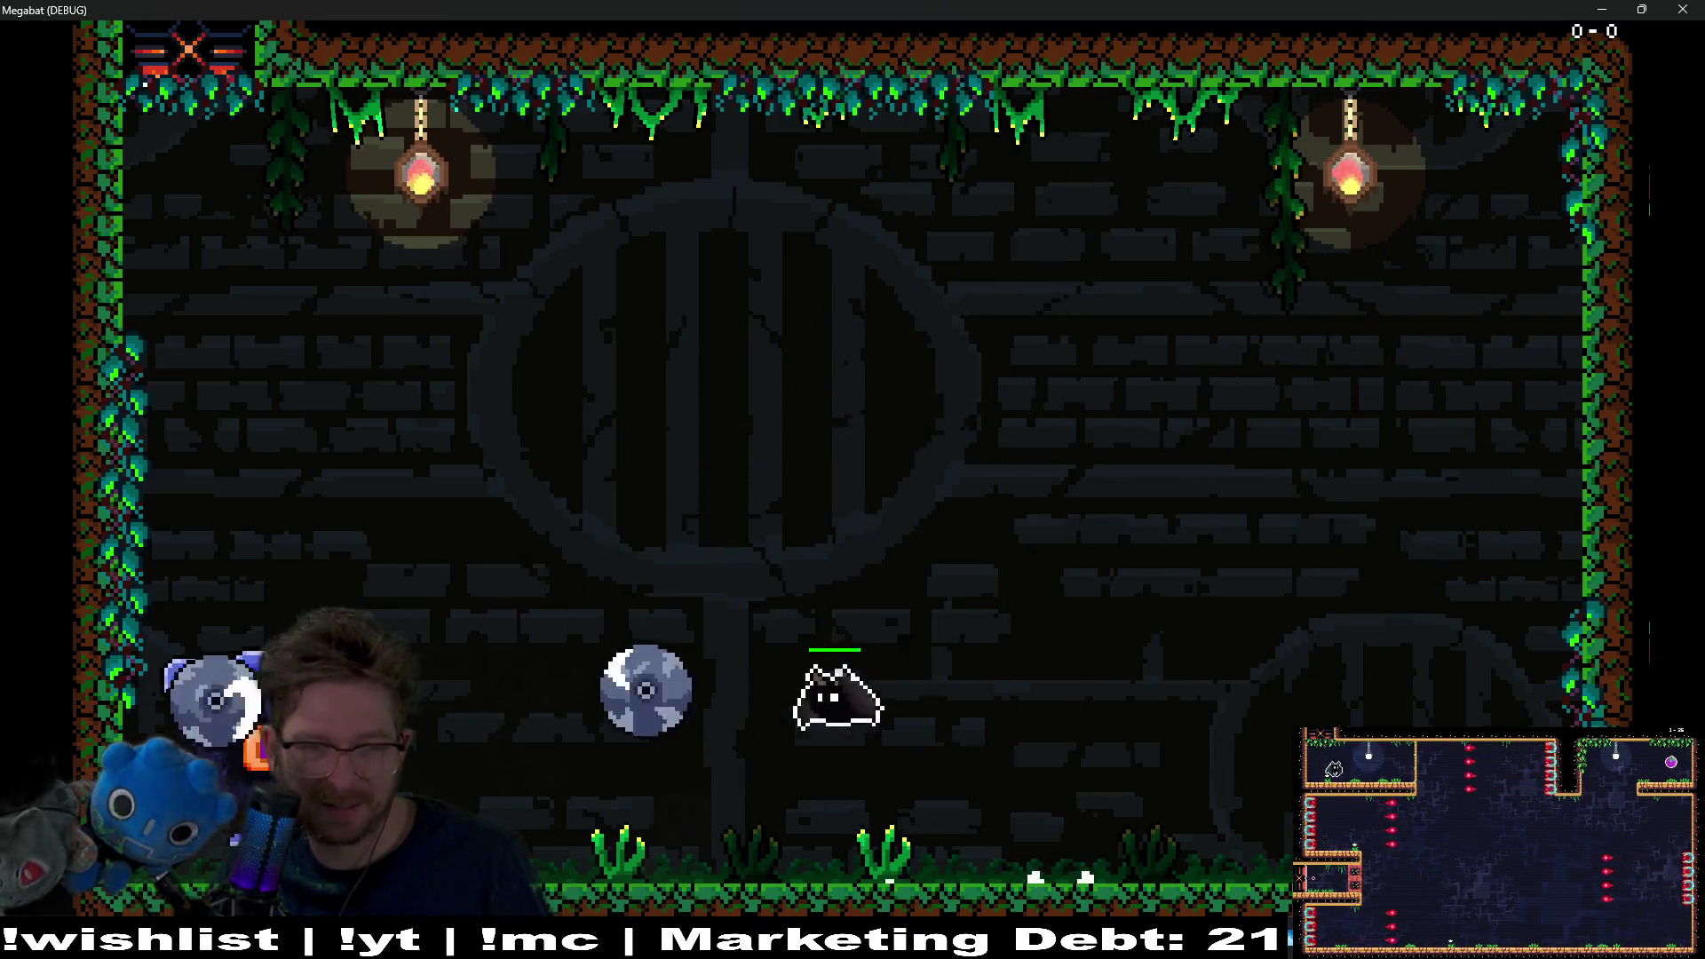
key("x")
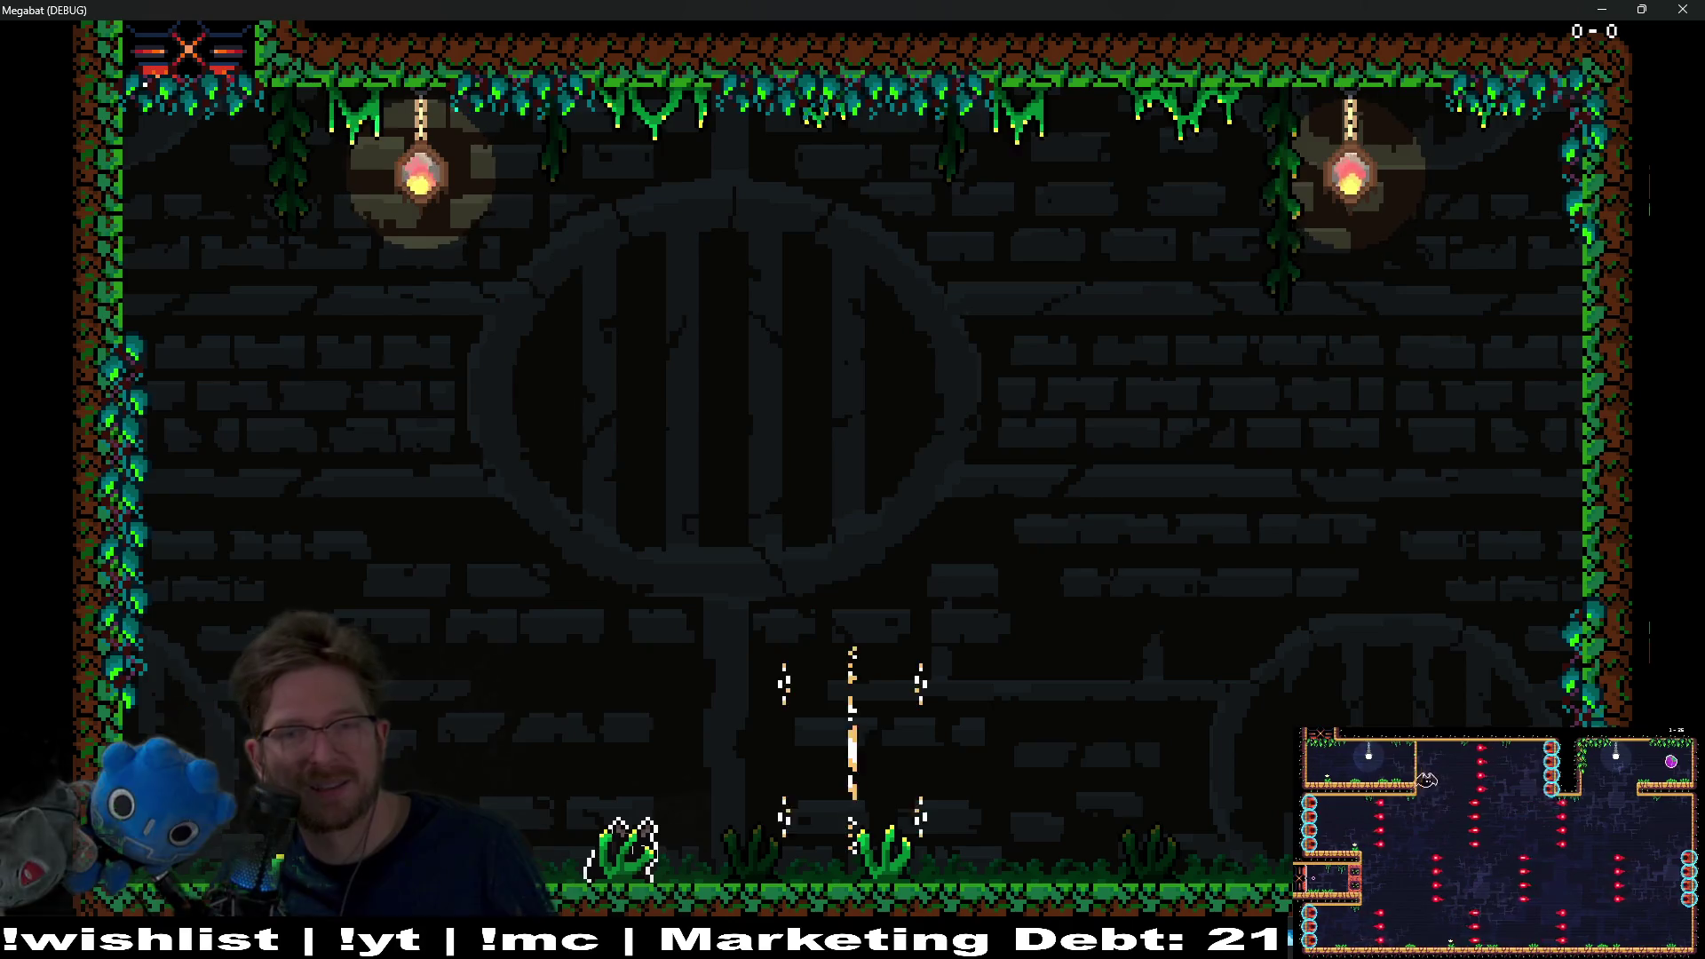
Step: Dodge the discs while attacking the boss from the floor beneath it
key("Left")
key("Right")
key("Left")
key("x")
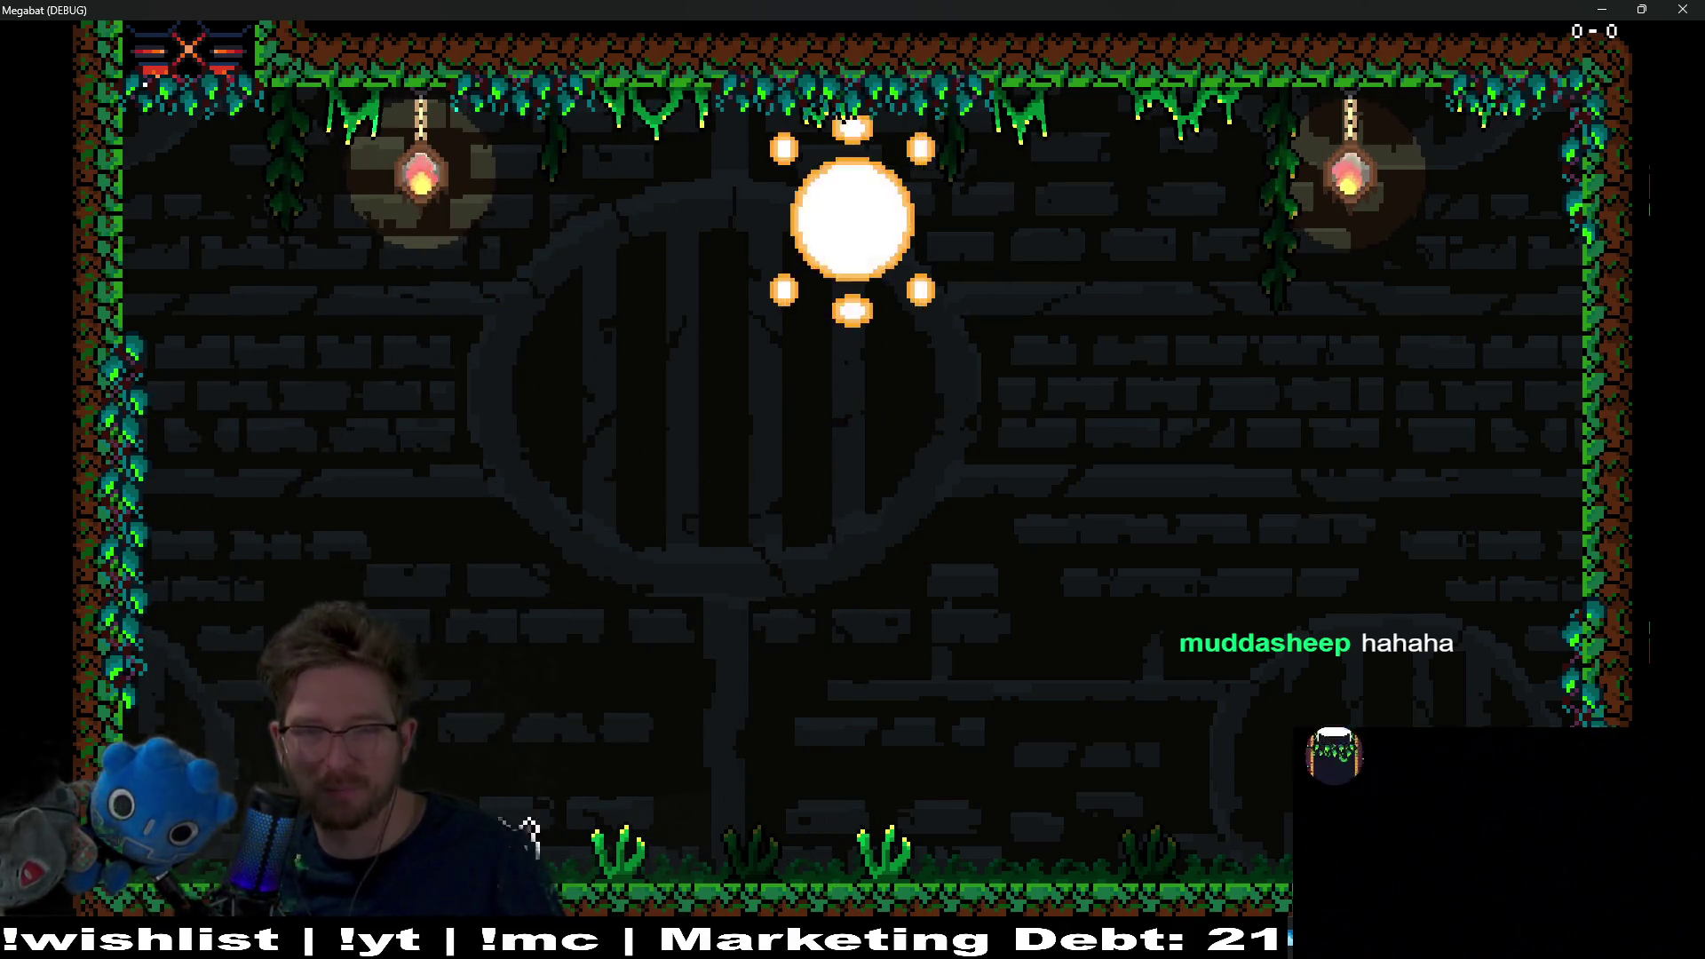
key("Up")
key("Right")
key("Right")
key("Left")
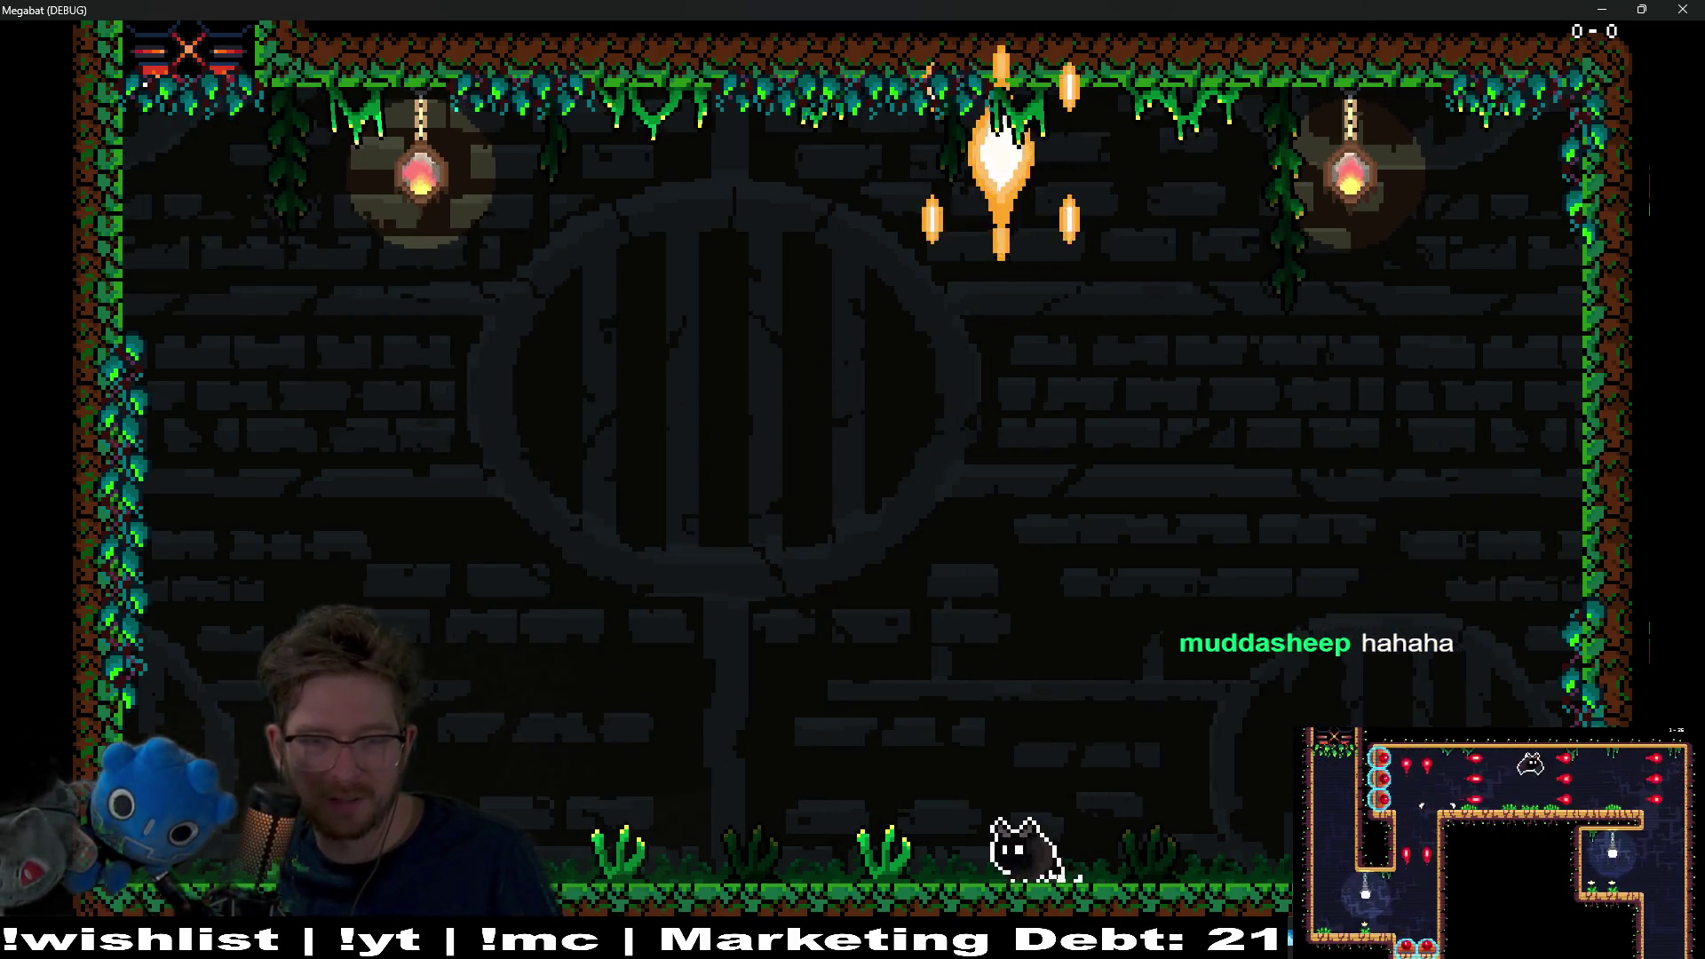
key("Left")
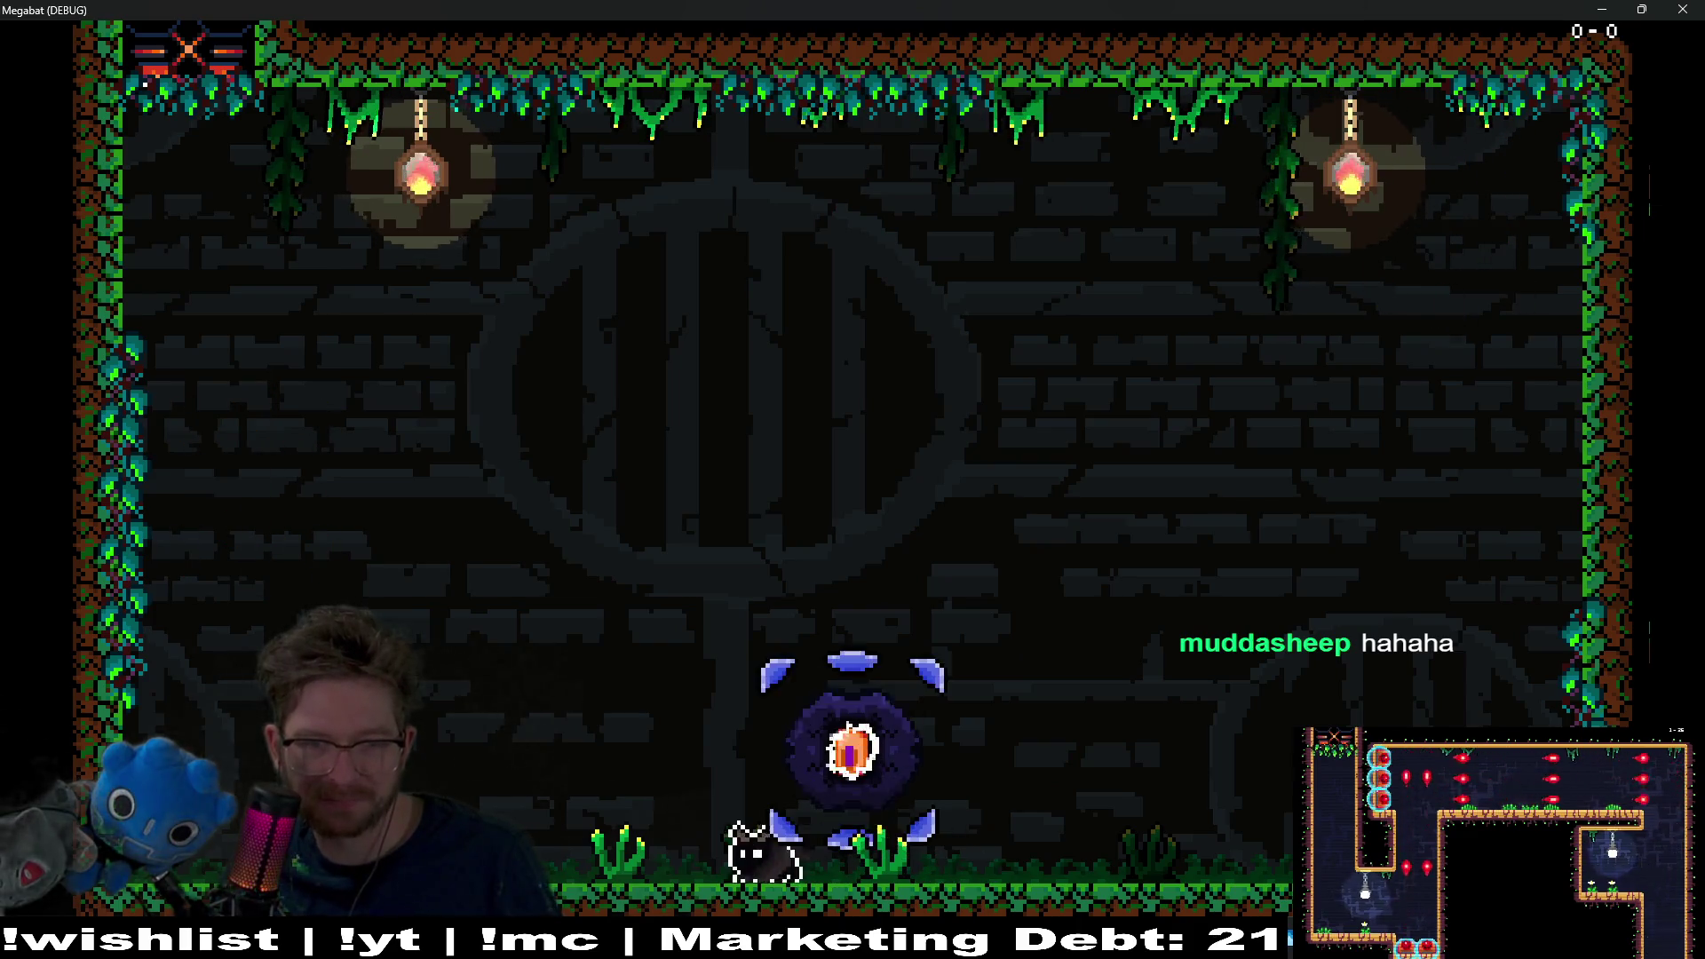
key("Left")
key("Right")
key("Right")
key("Left")
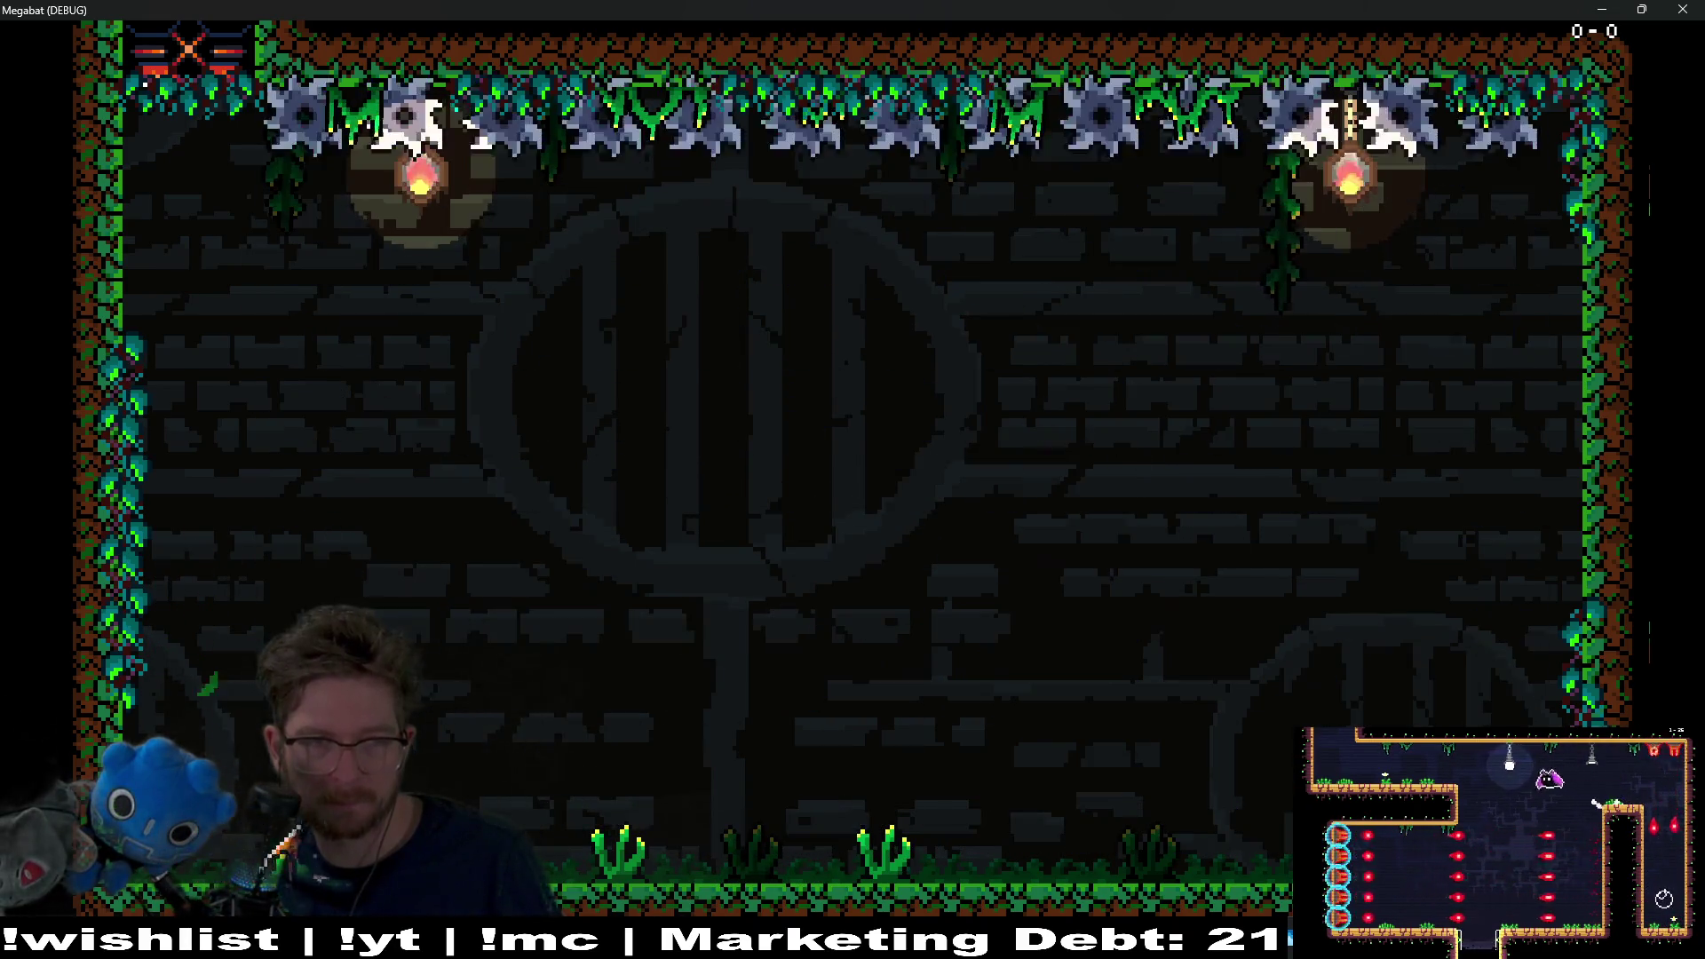
Step: After respawning, strike the blue orb, fly toward the right wall, and close the game
key("Right")
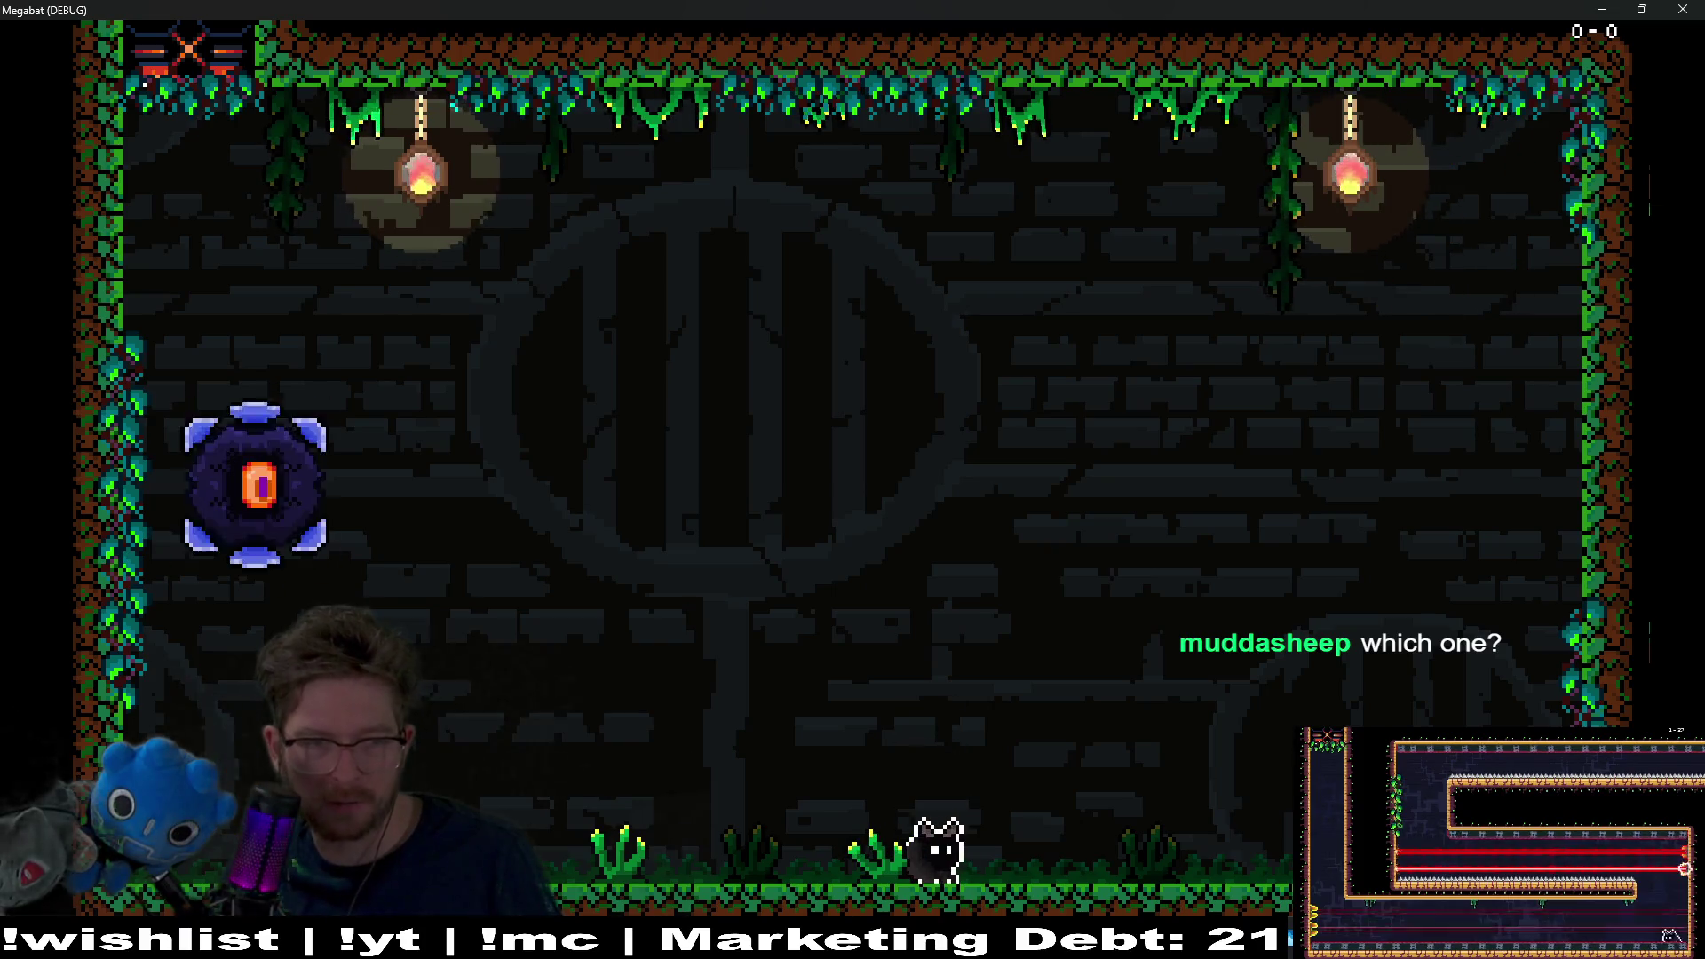
key("Up")
key("Left")
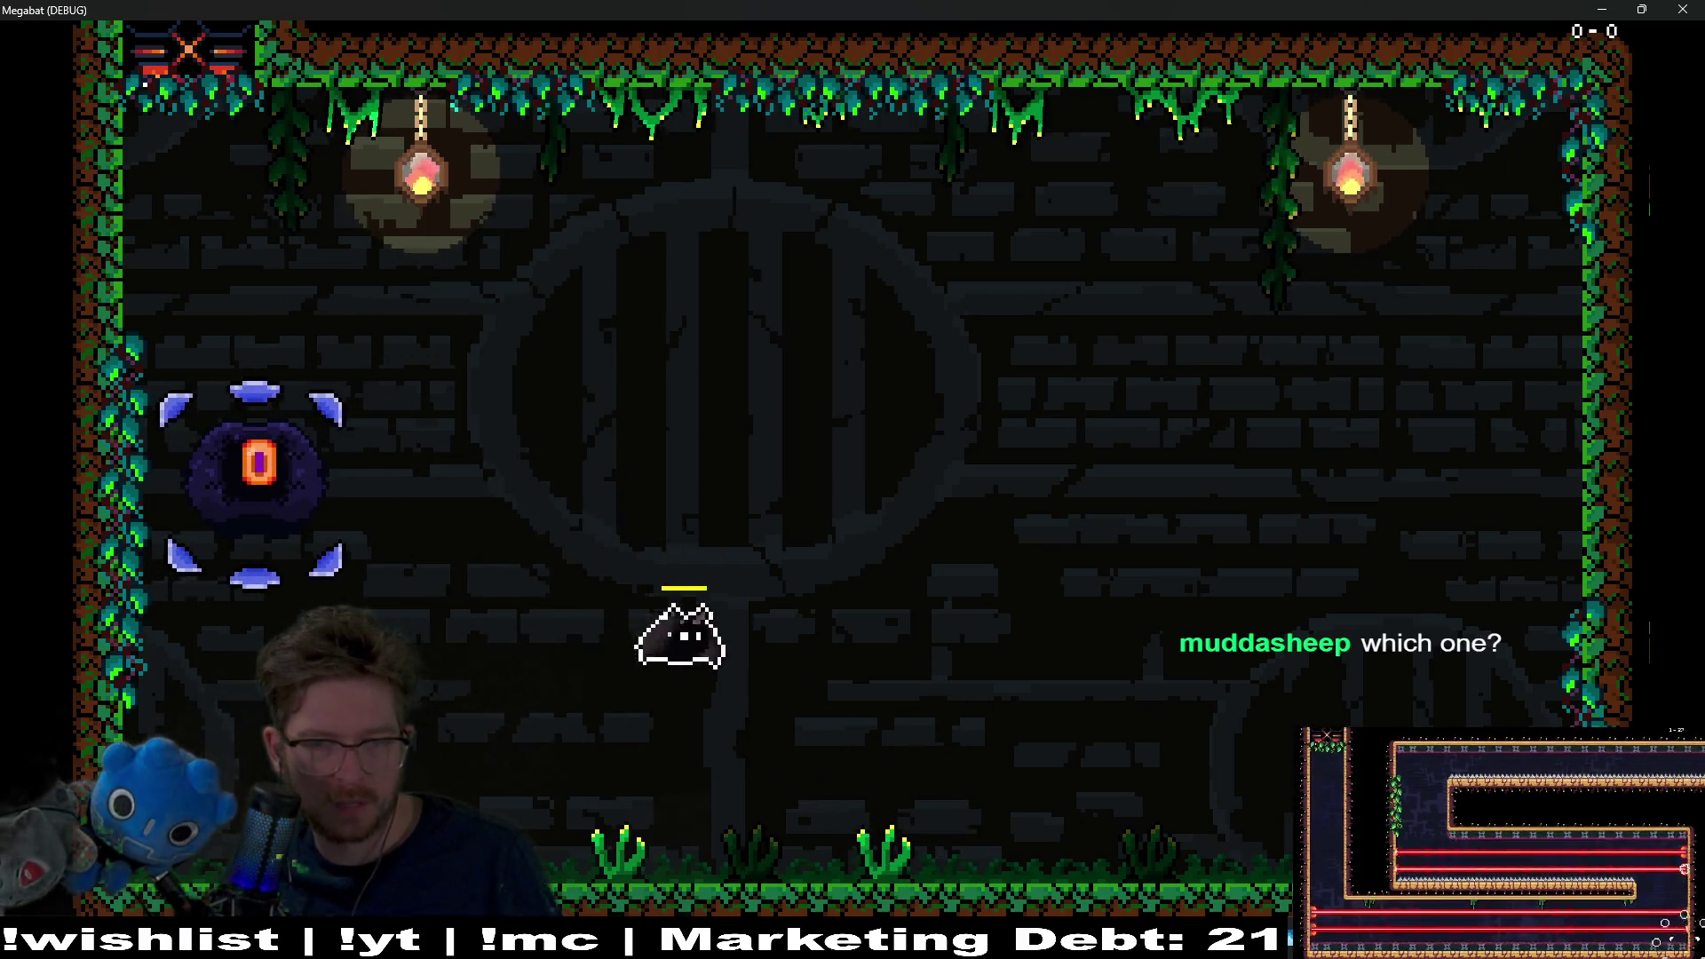
key("Right")
key("Left")
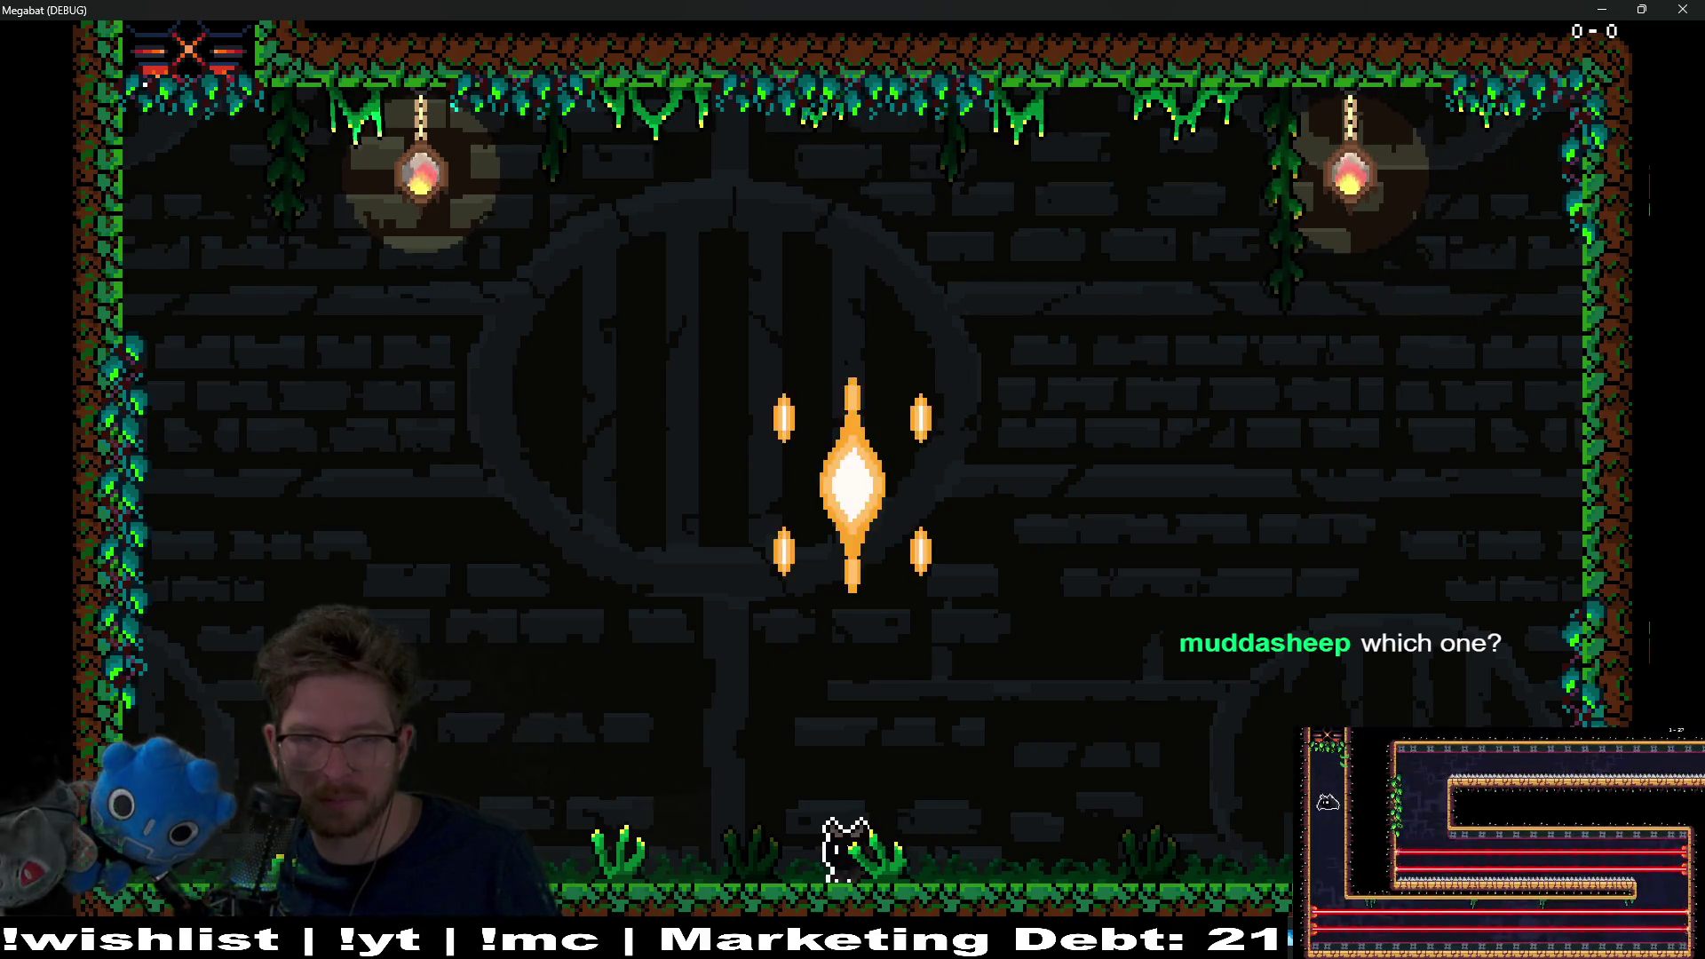
key("Right")
key("Up")
key("Right")
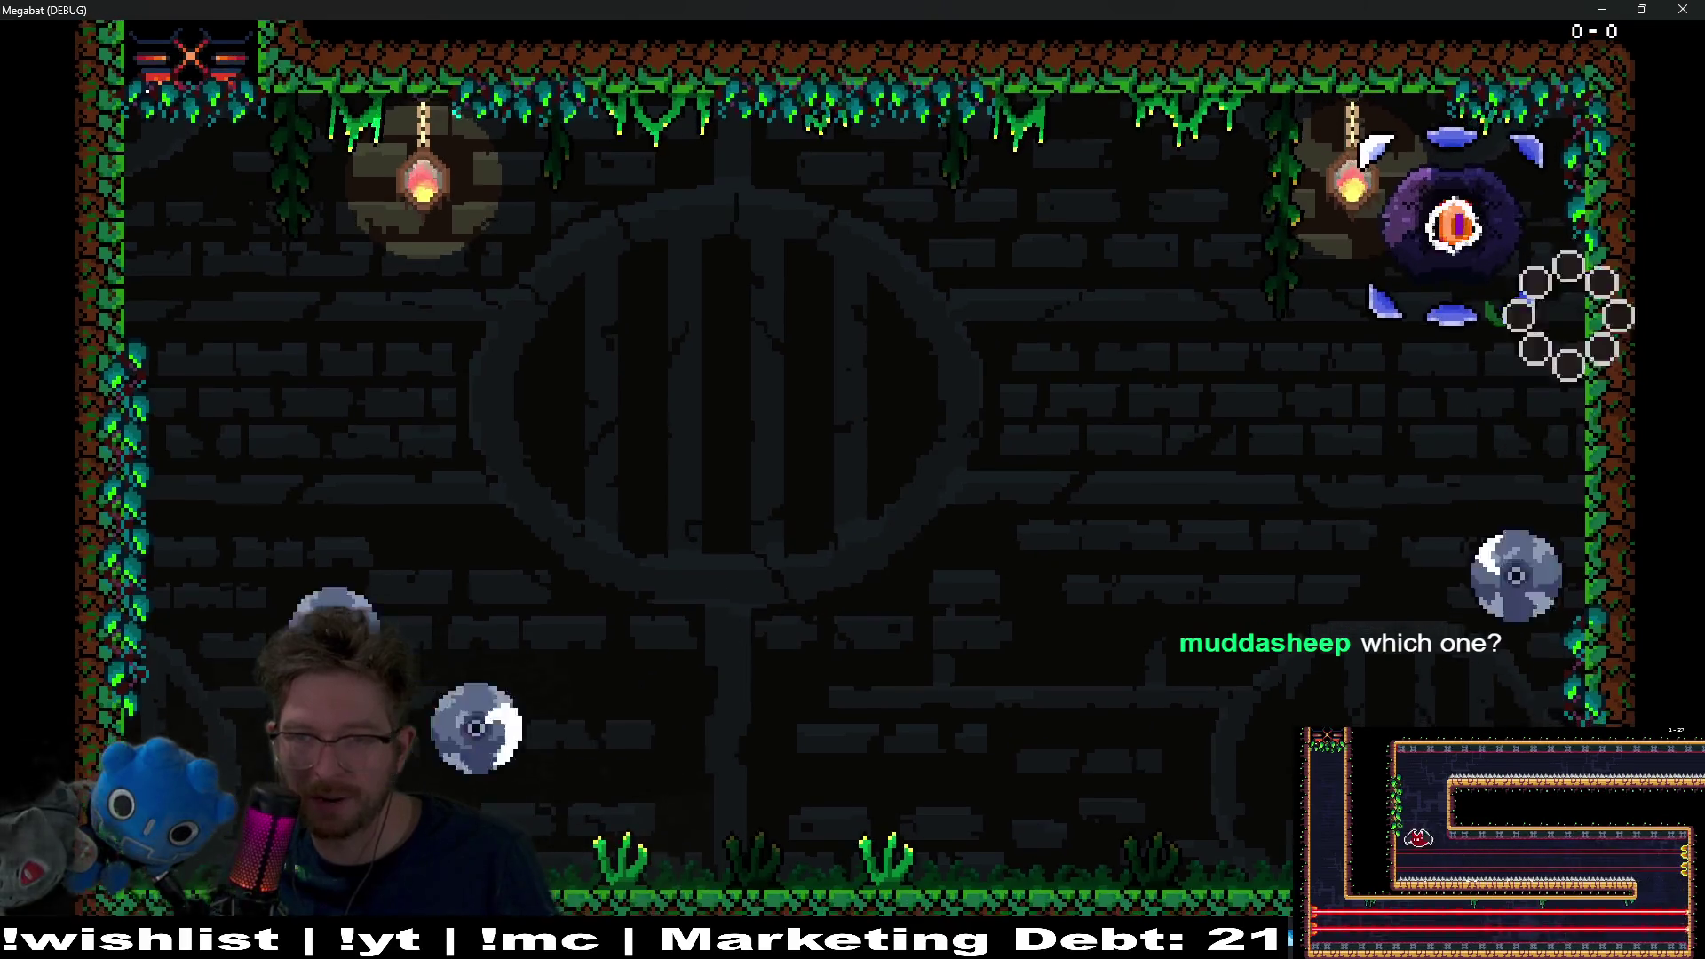
left_click(1685, 9)
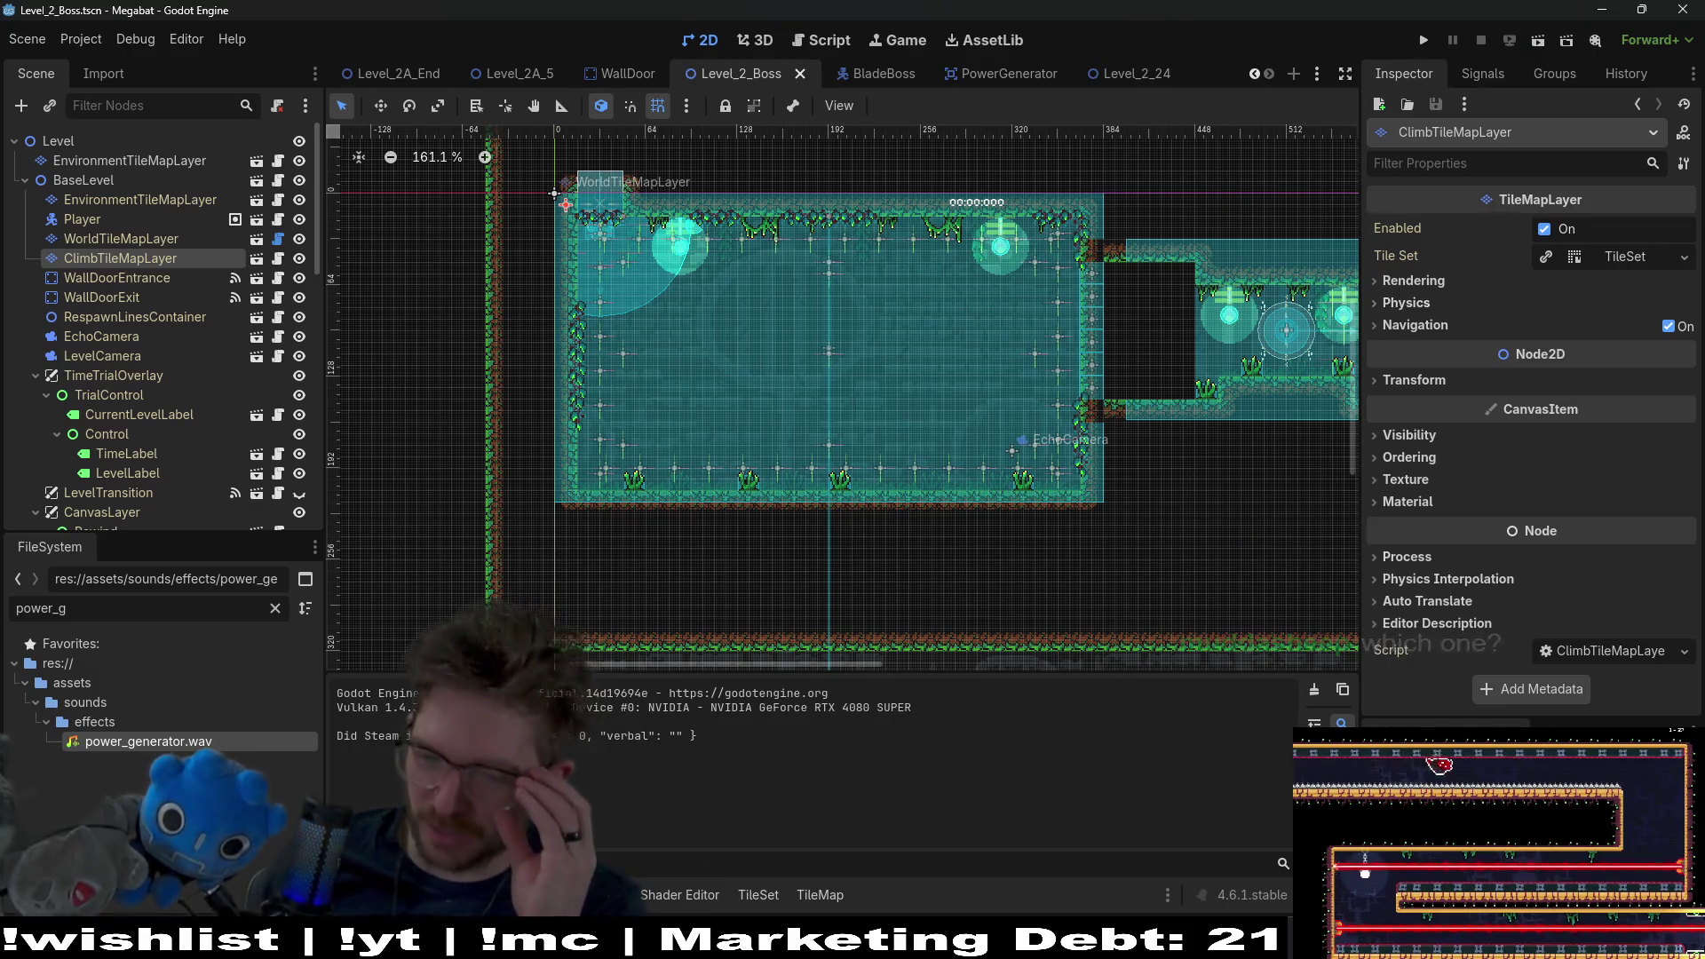
Step: Switch from Godot back to the Vital synth window with Alt+Tab
mouse_move(1147, 941)
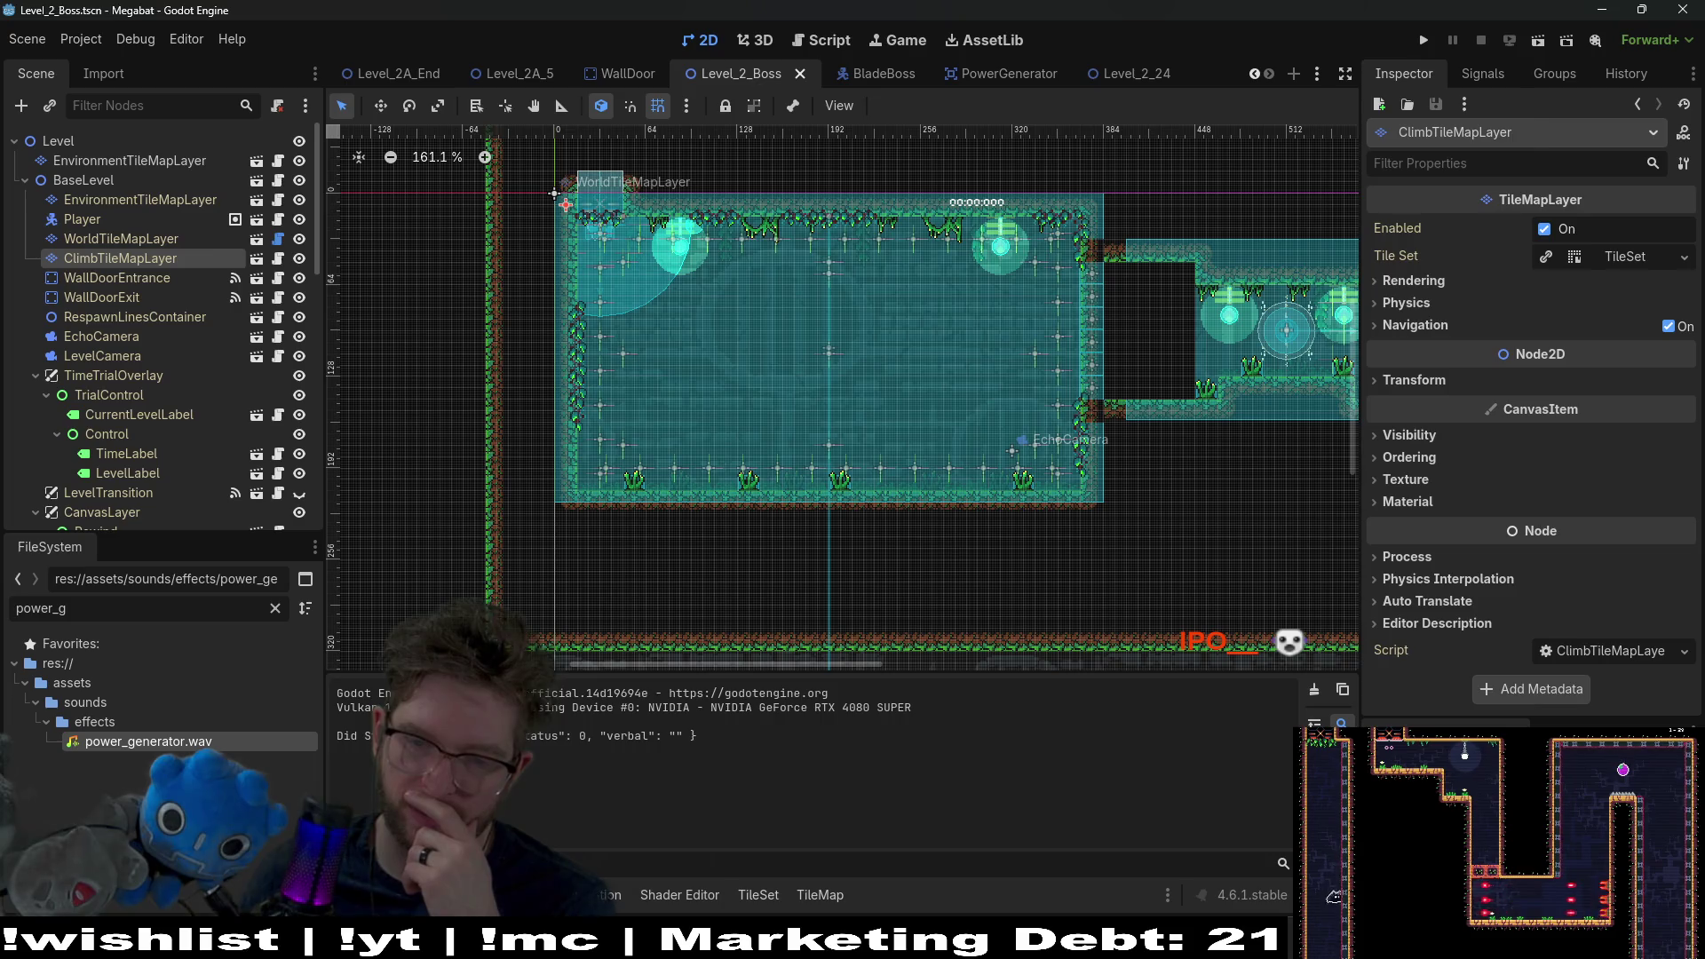
key("alt+Tab")
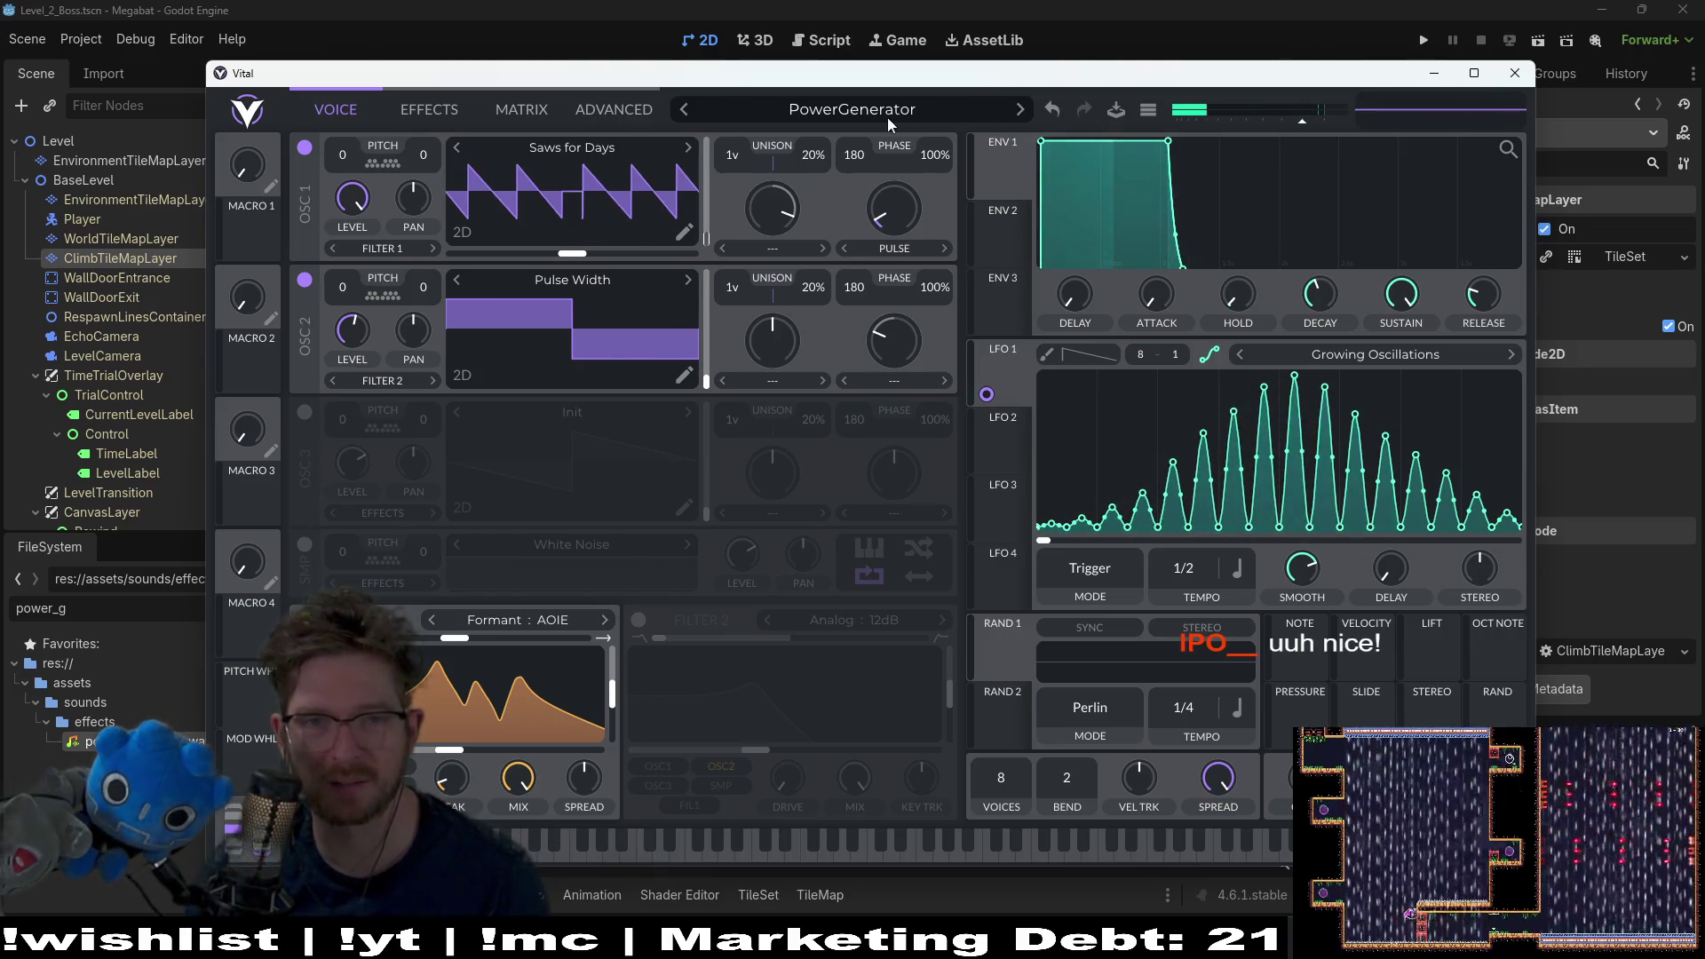
Step: Load the sawblade preset and open its details, then dismiss them without saving
left_click(913, 105)
left_click(771, 213)
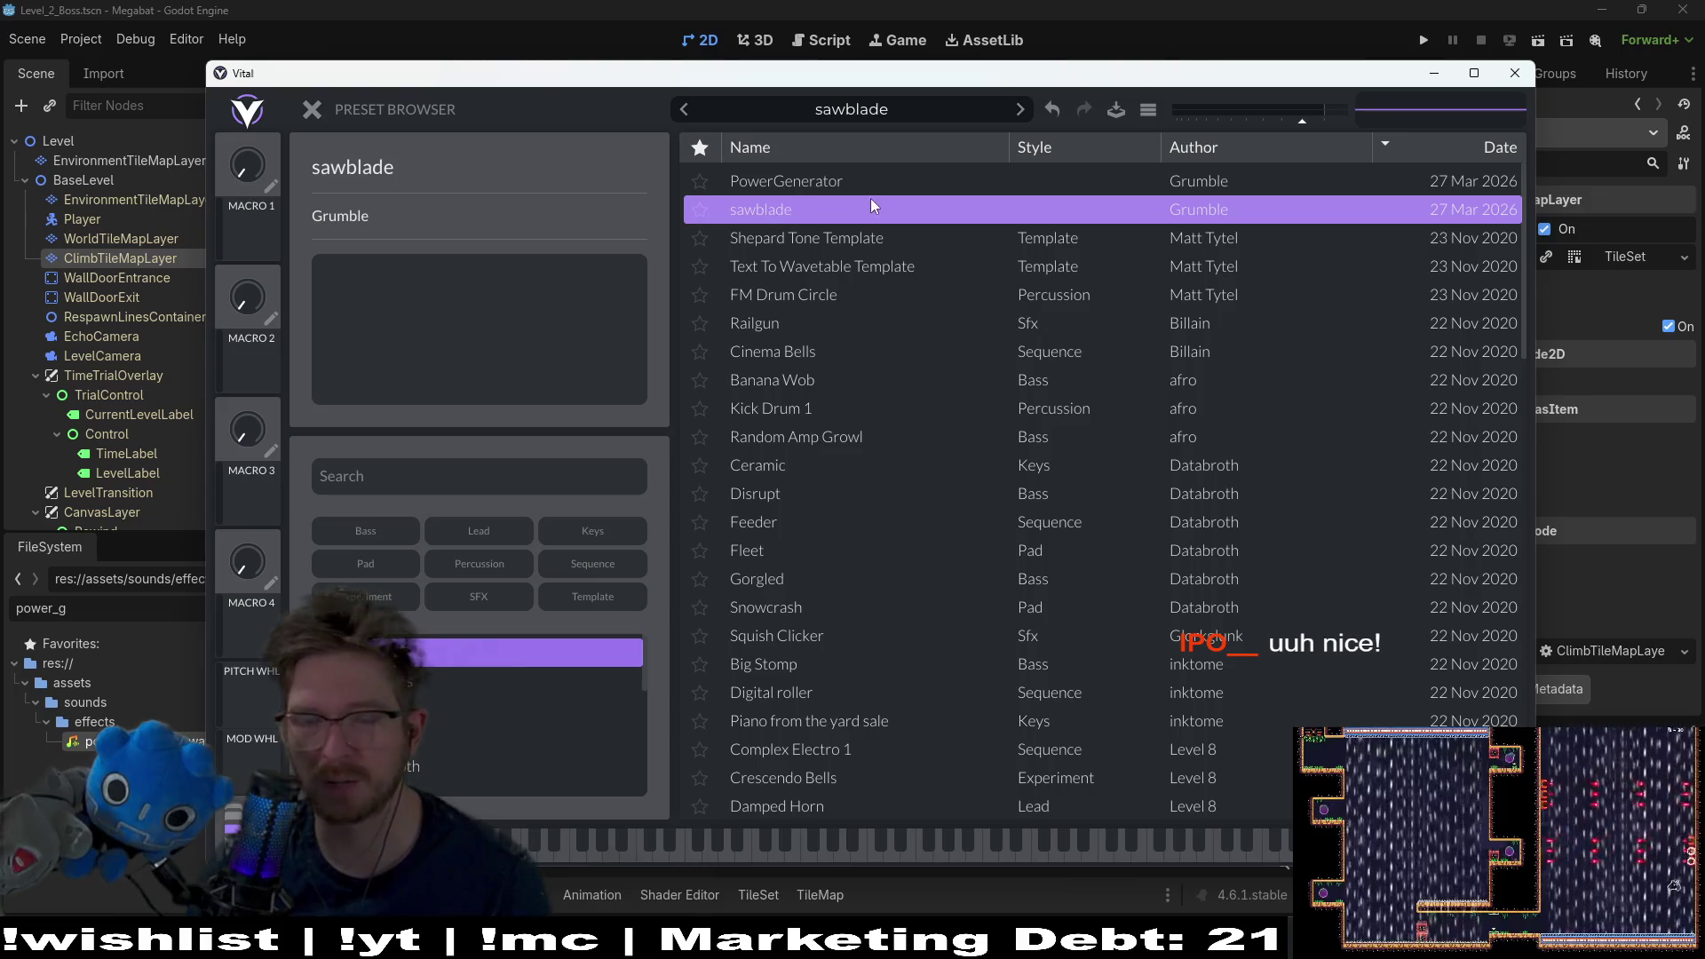
right_click(769, 209)
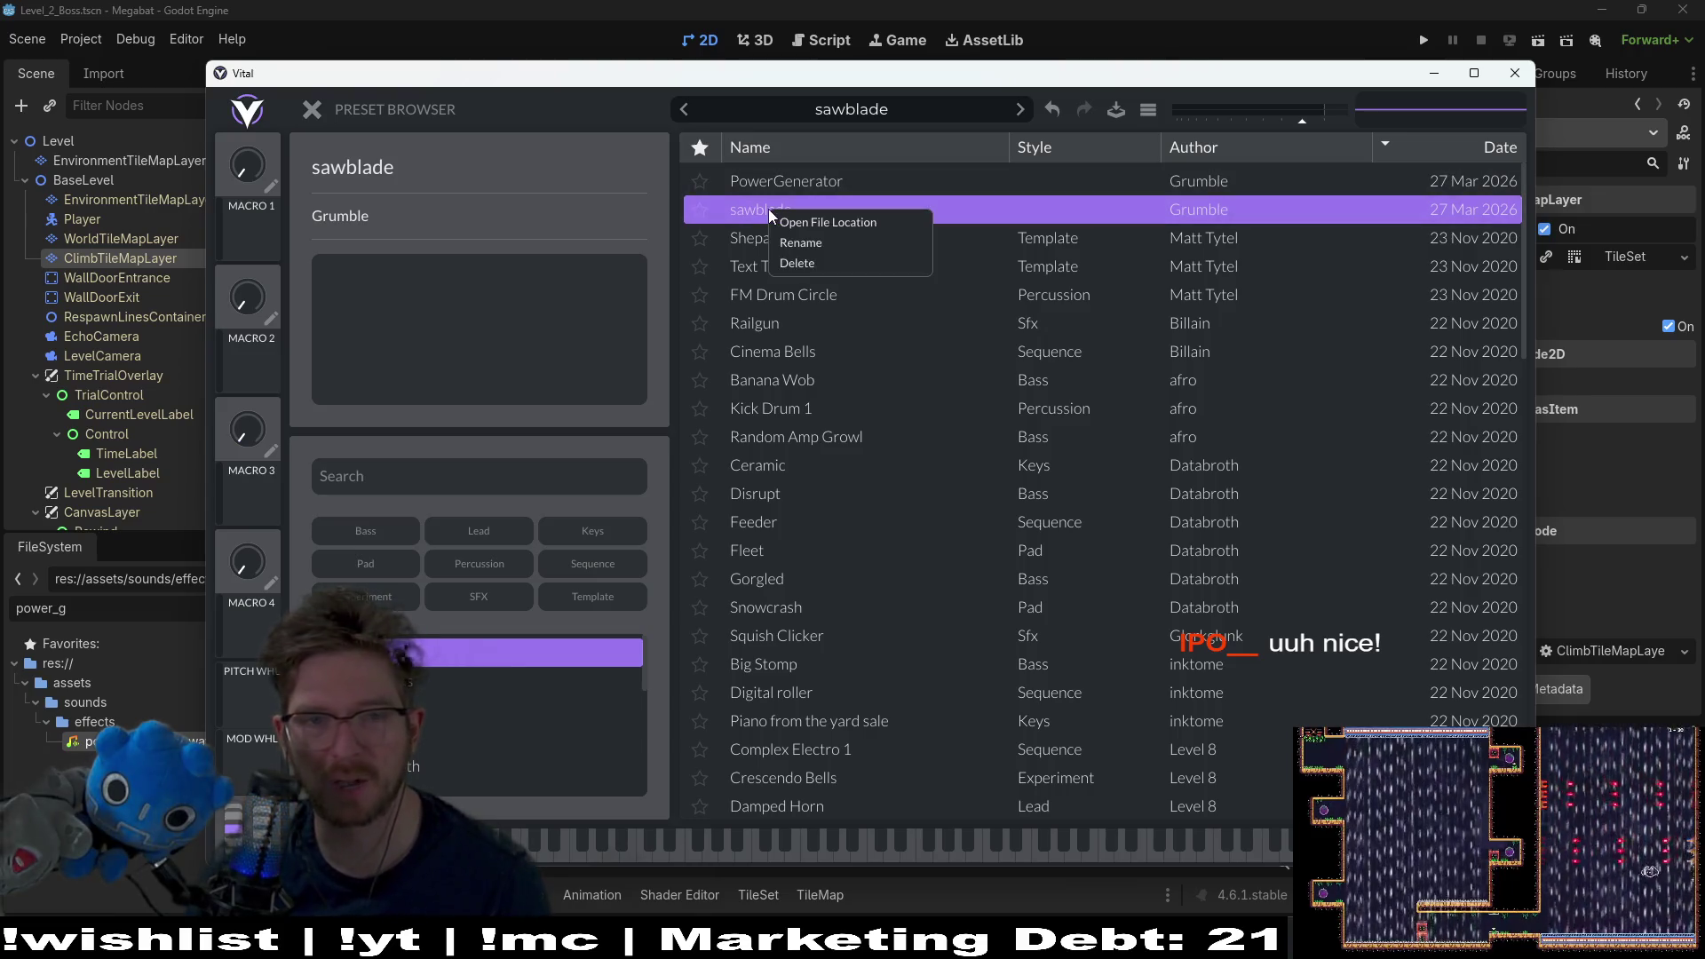
left_click(800, 242)
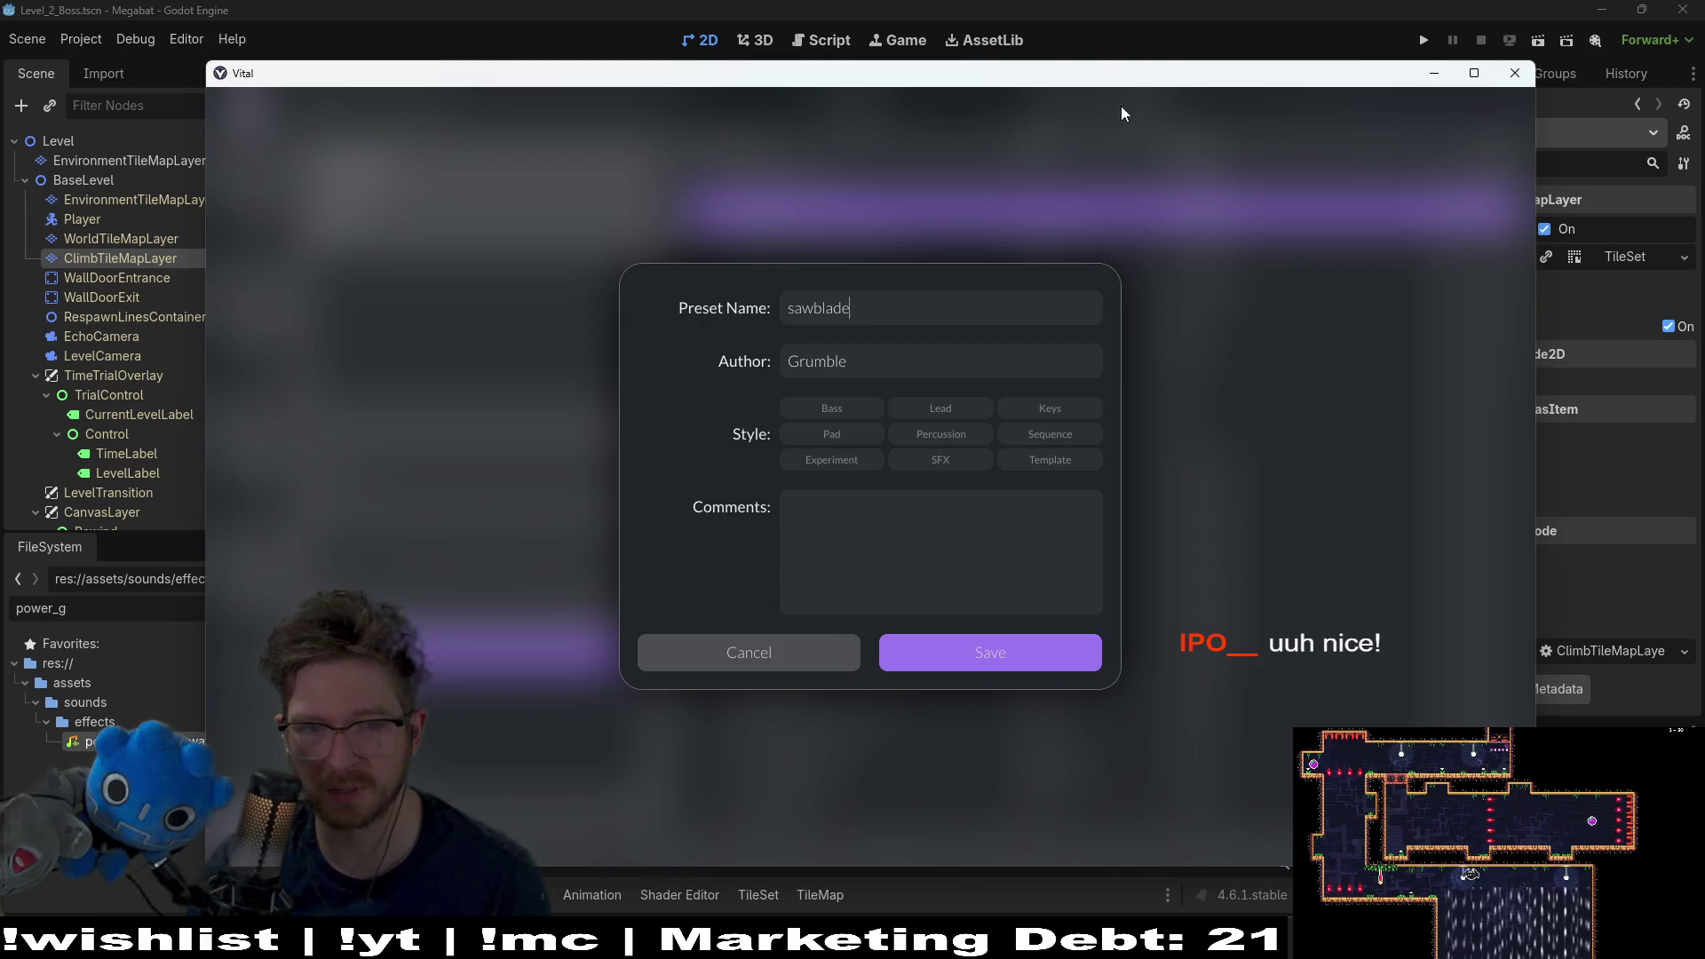
left_click(810, 654)
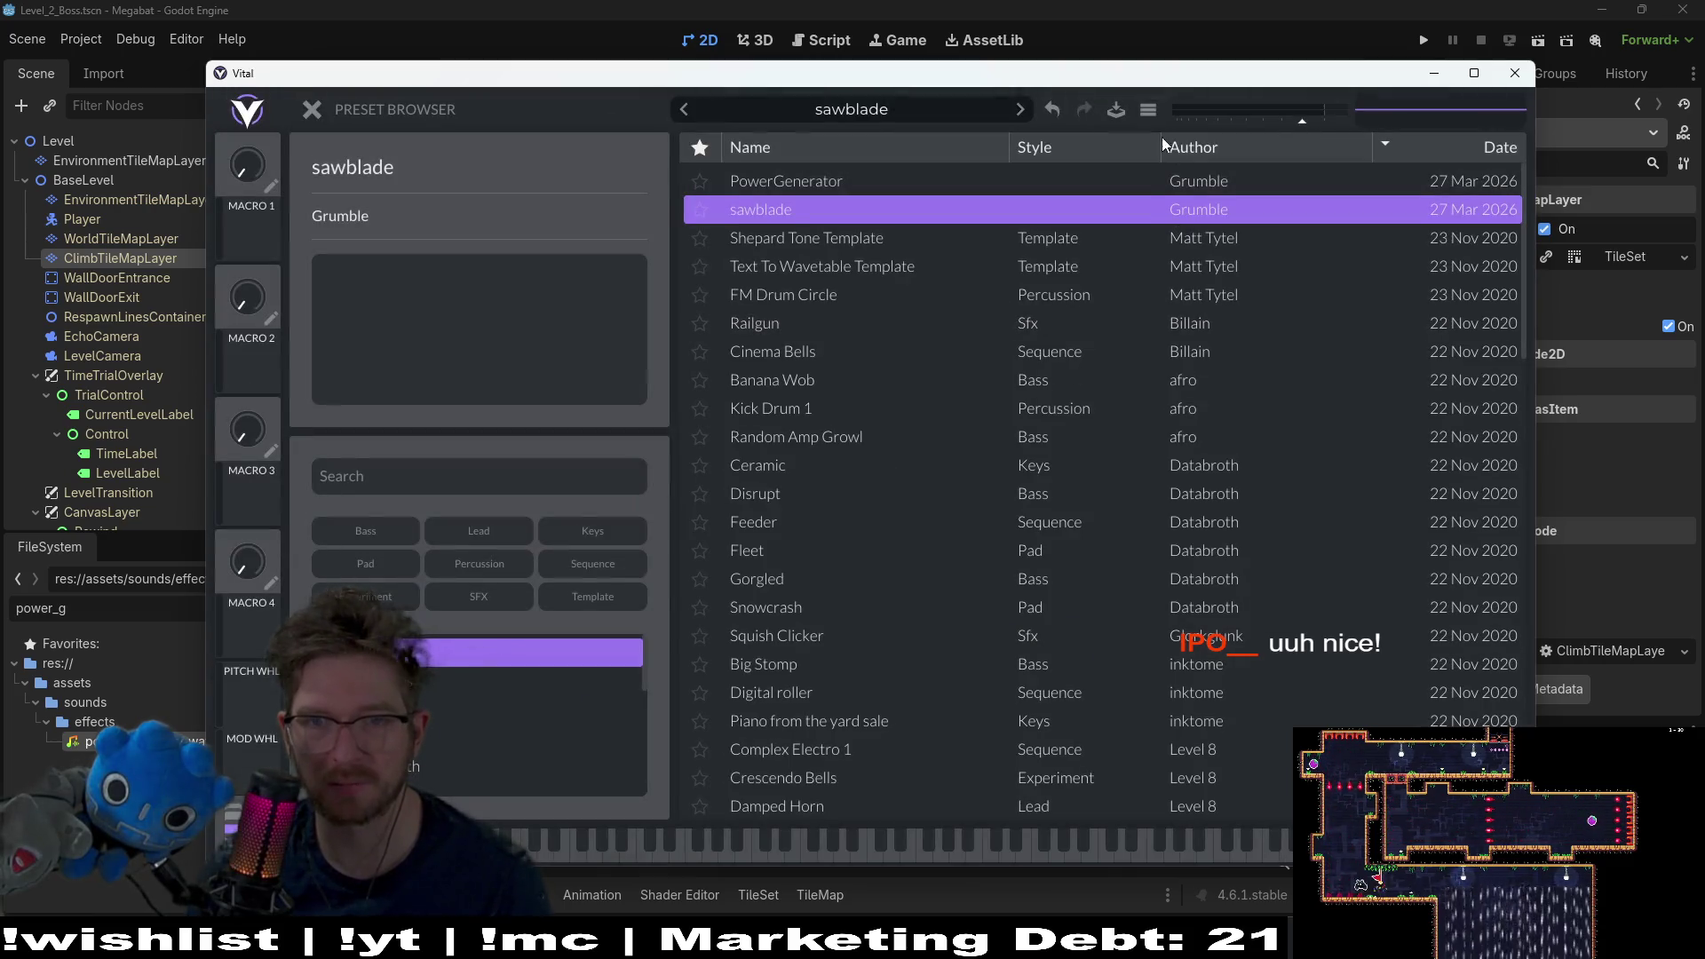
Step: Look through Vital's main options menu, cancelling the preset import dialog
left_click(1148, 113)
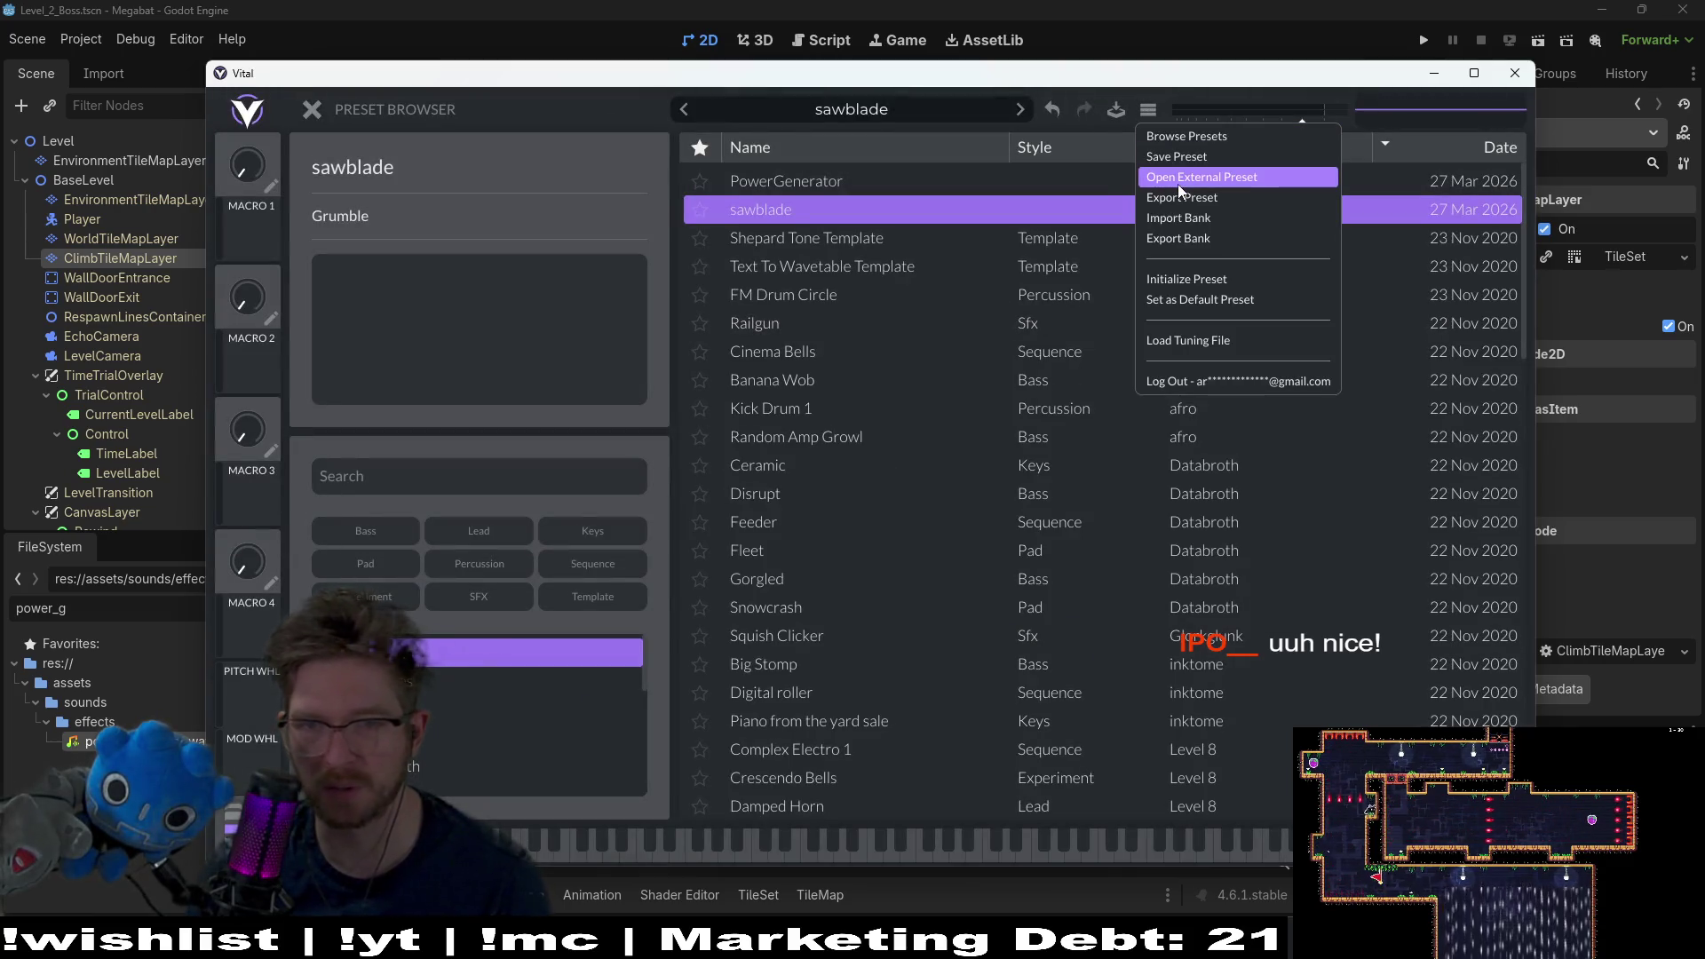
left_click(1194, 216)
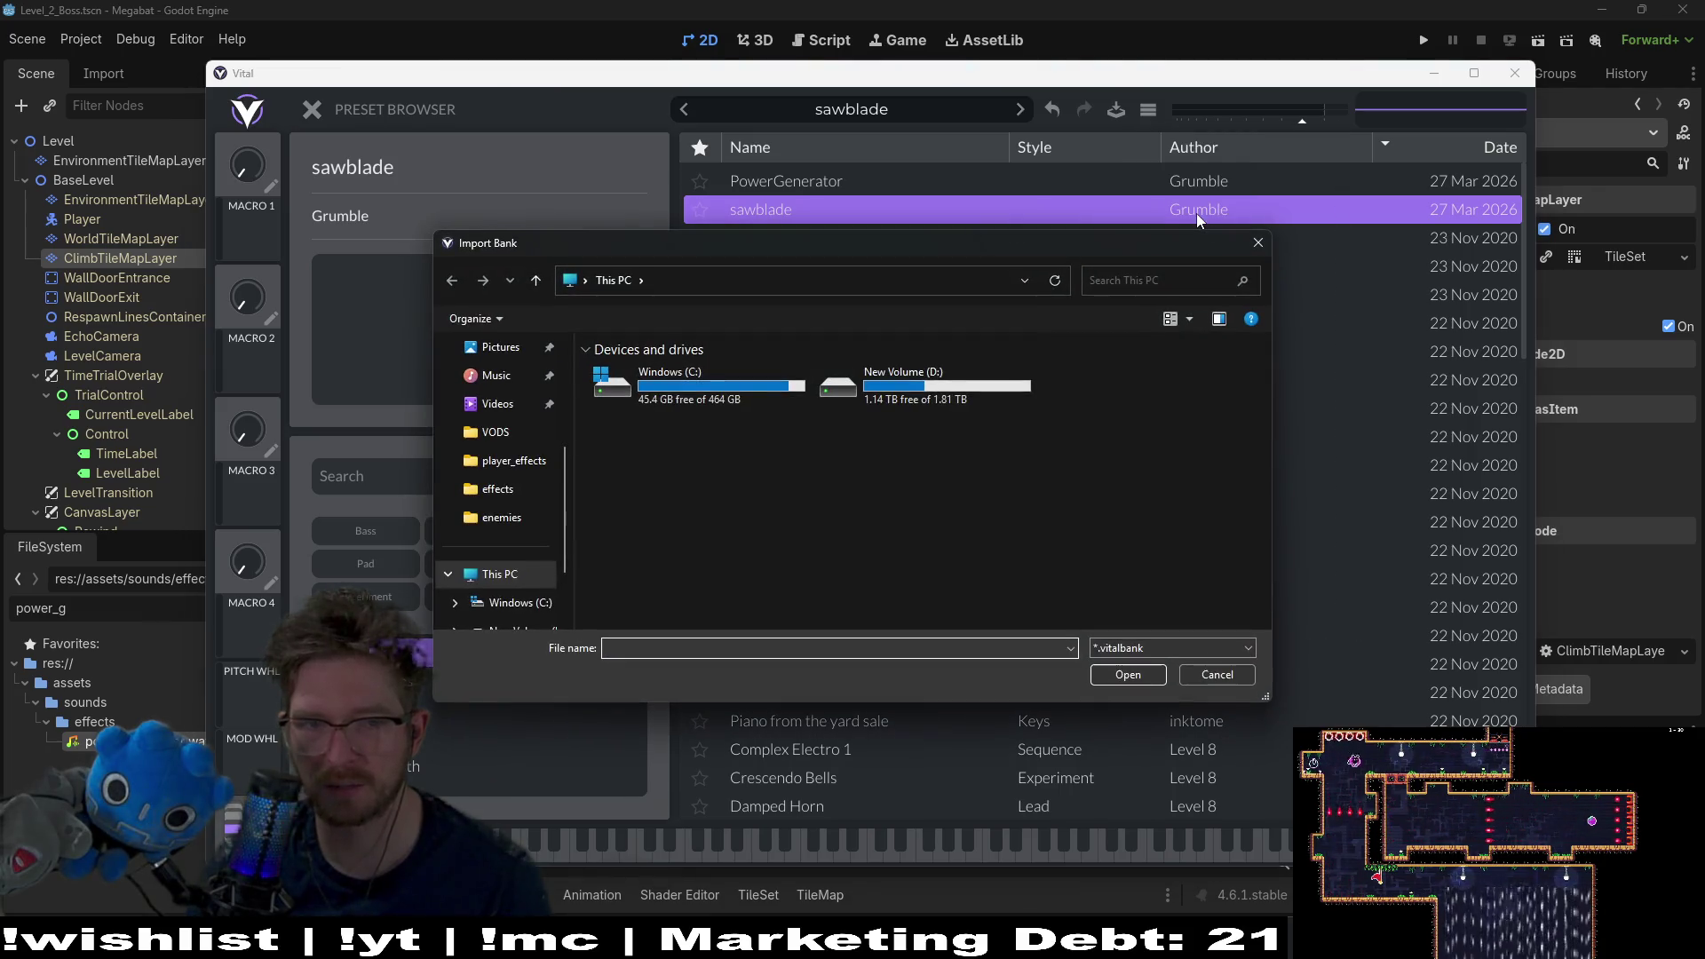
left_click(1258, 244)
left_click(1148, 112)
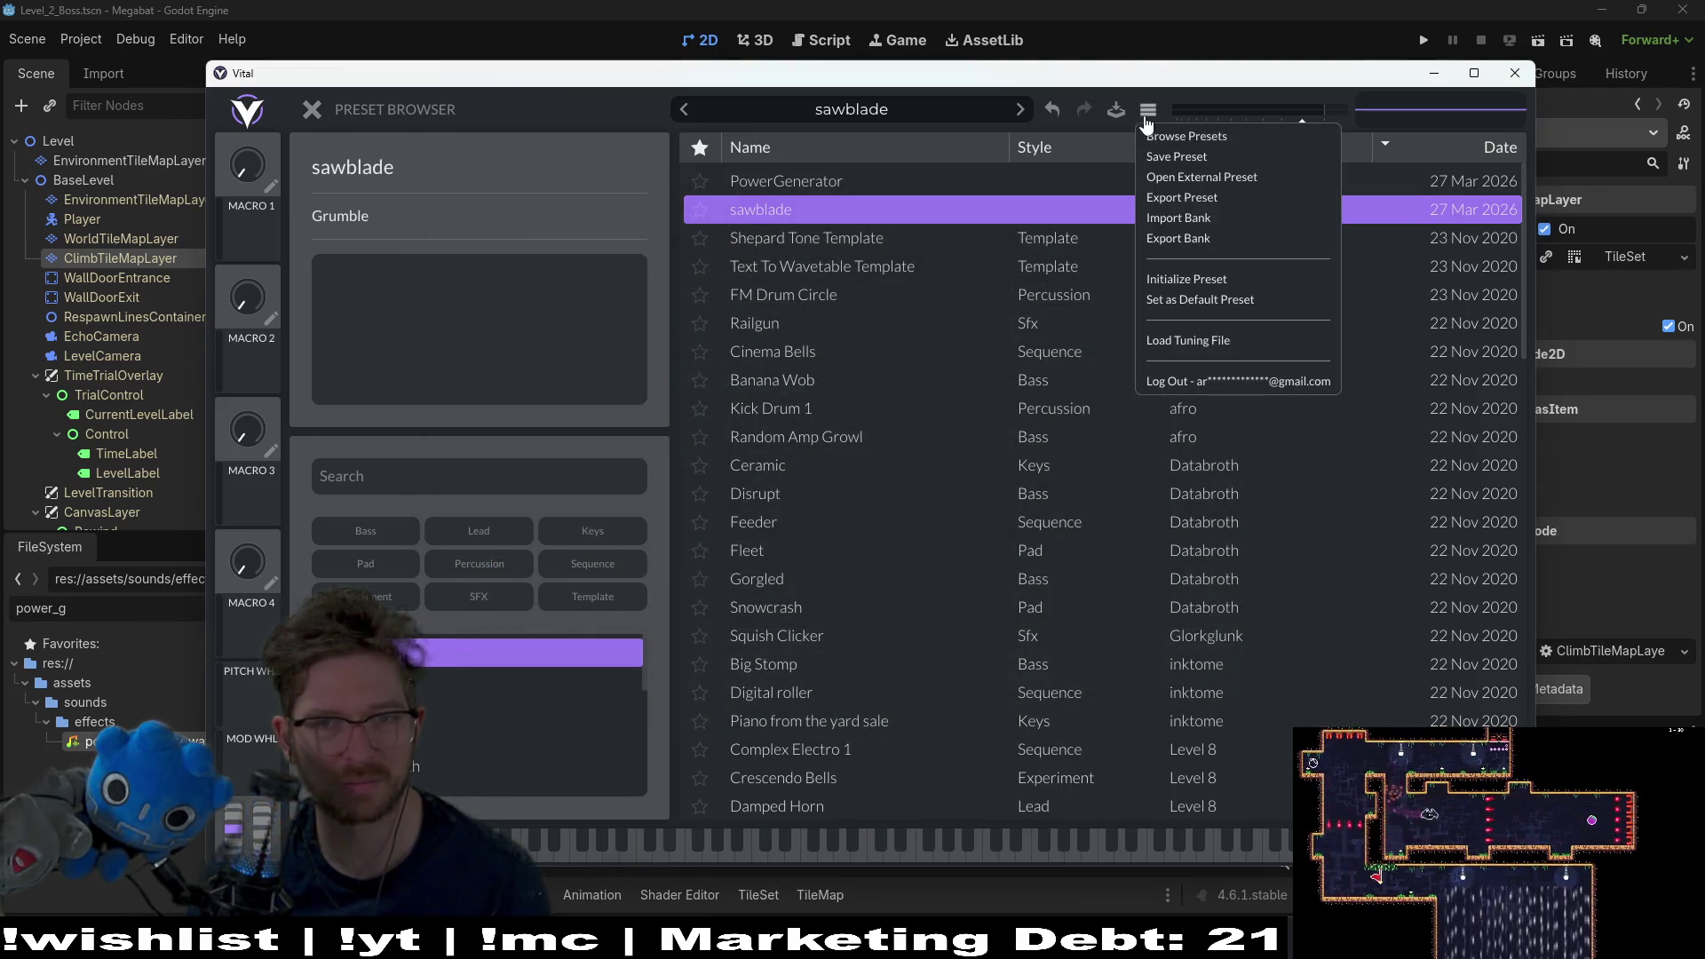
left_click(1182, 142)
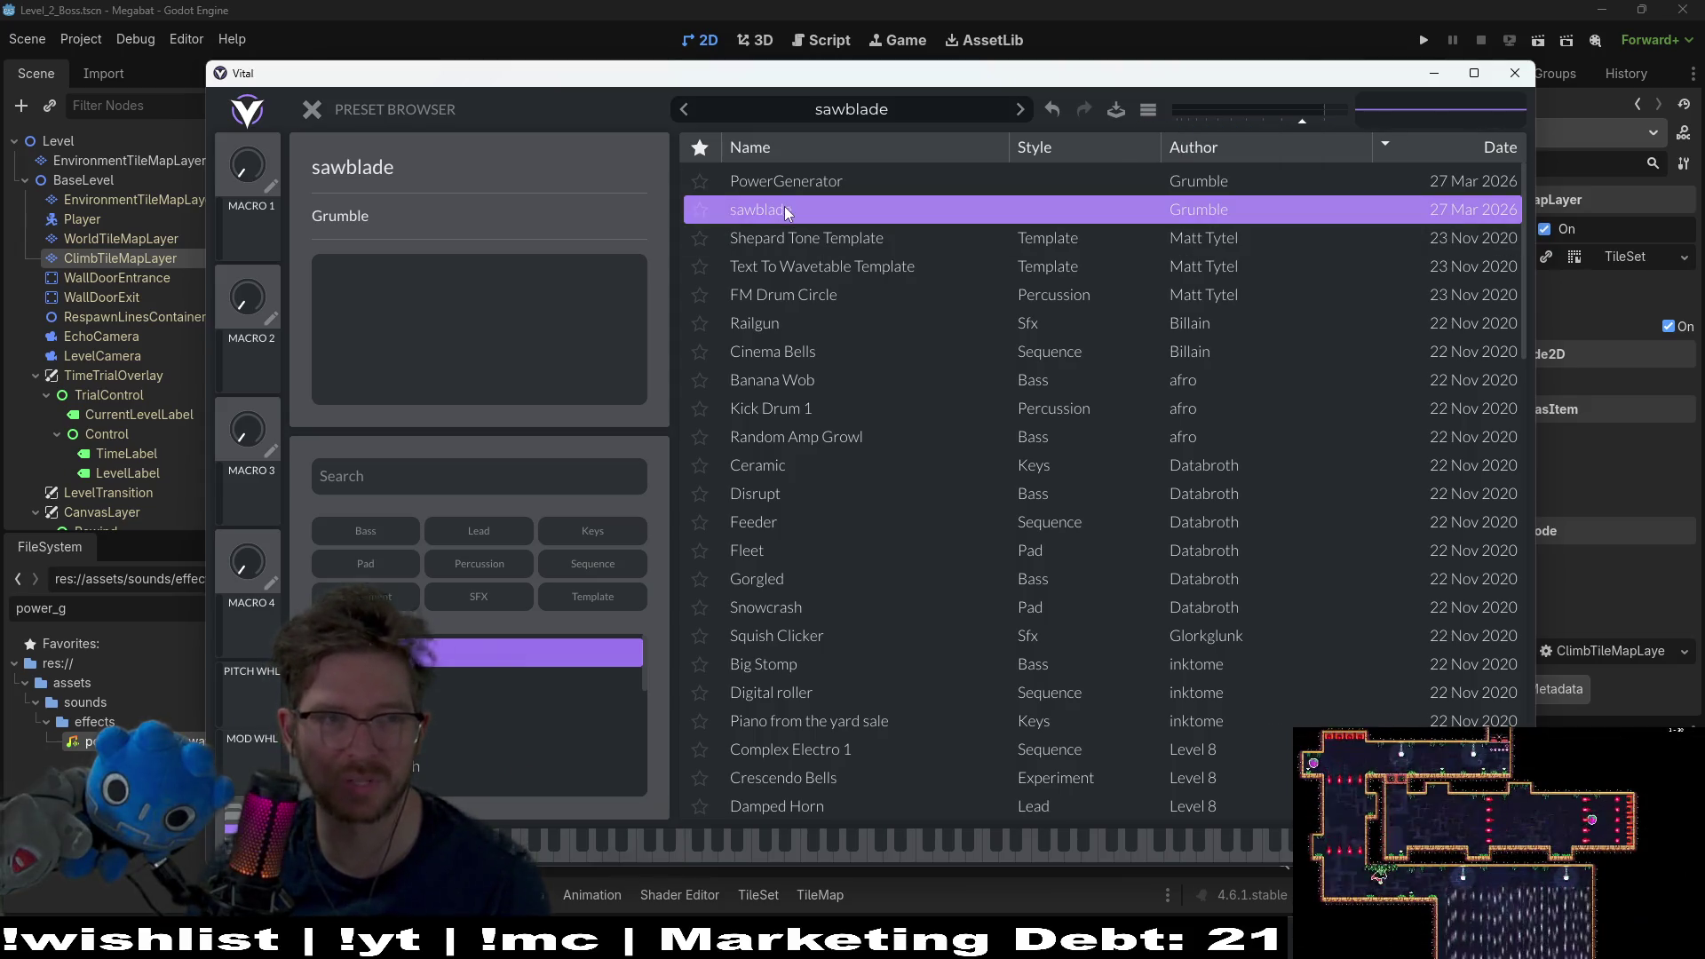
left_click(311, 113)
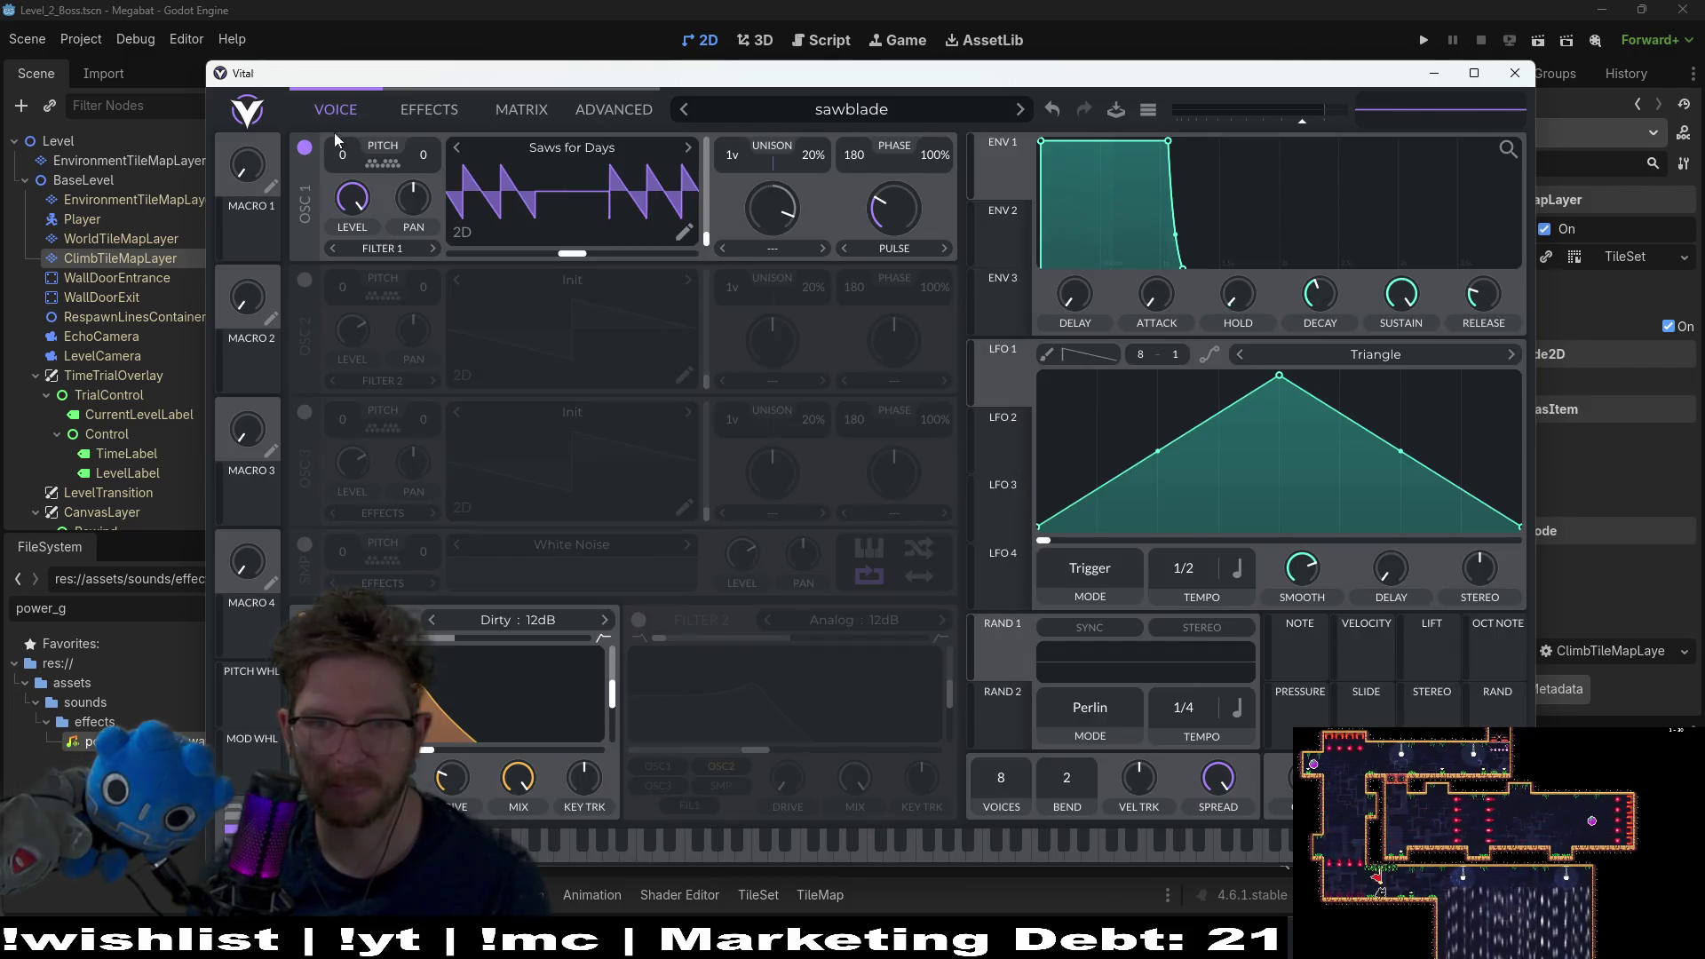
Step: Load the PowerGenerator preset, then switch back to the sawblade preset
left_click(923, 109)
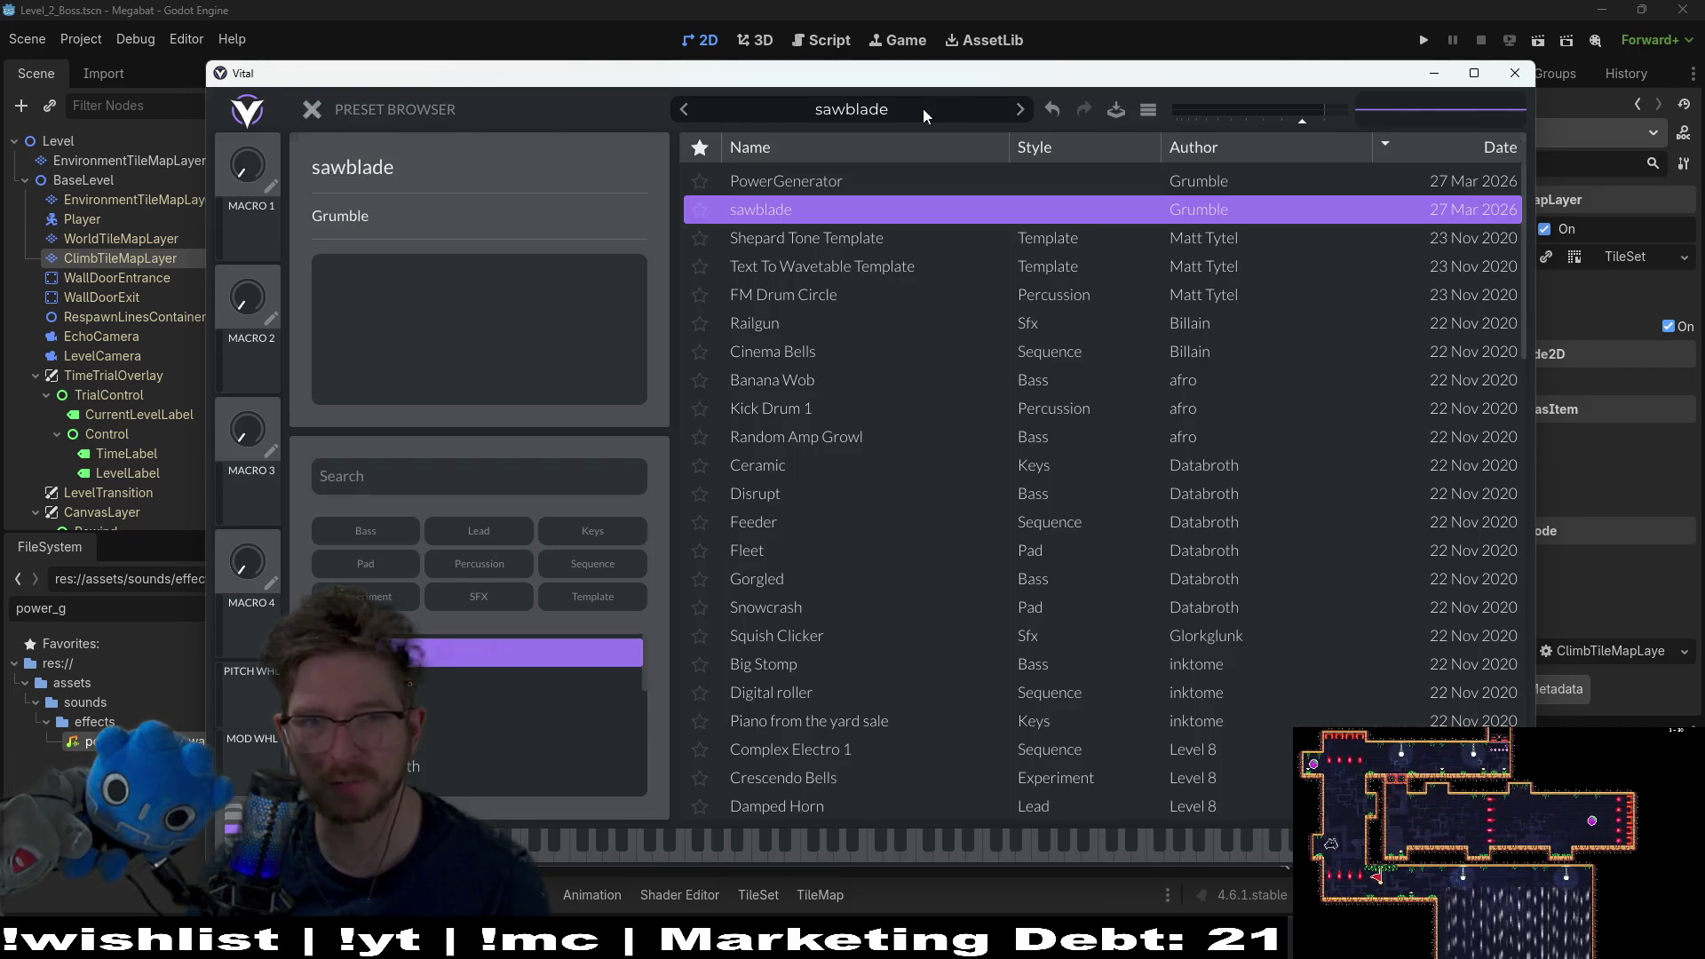
left_click(824, 180)
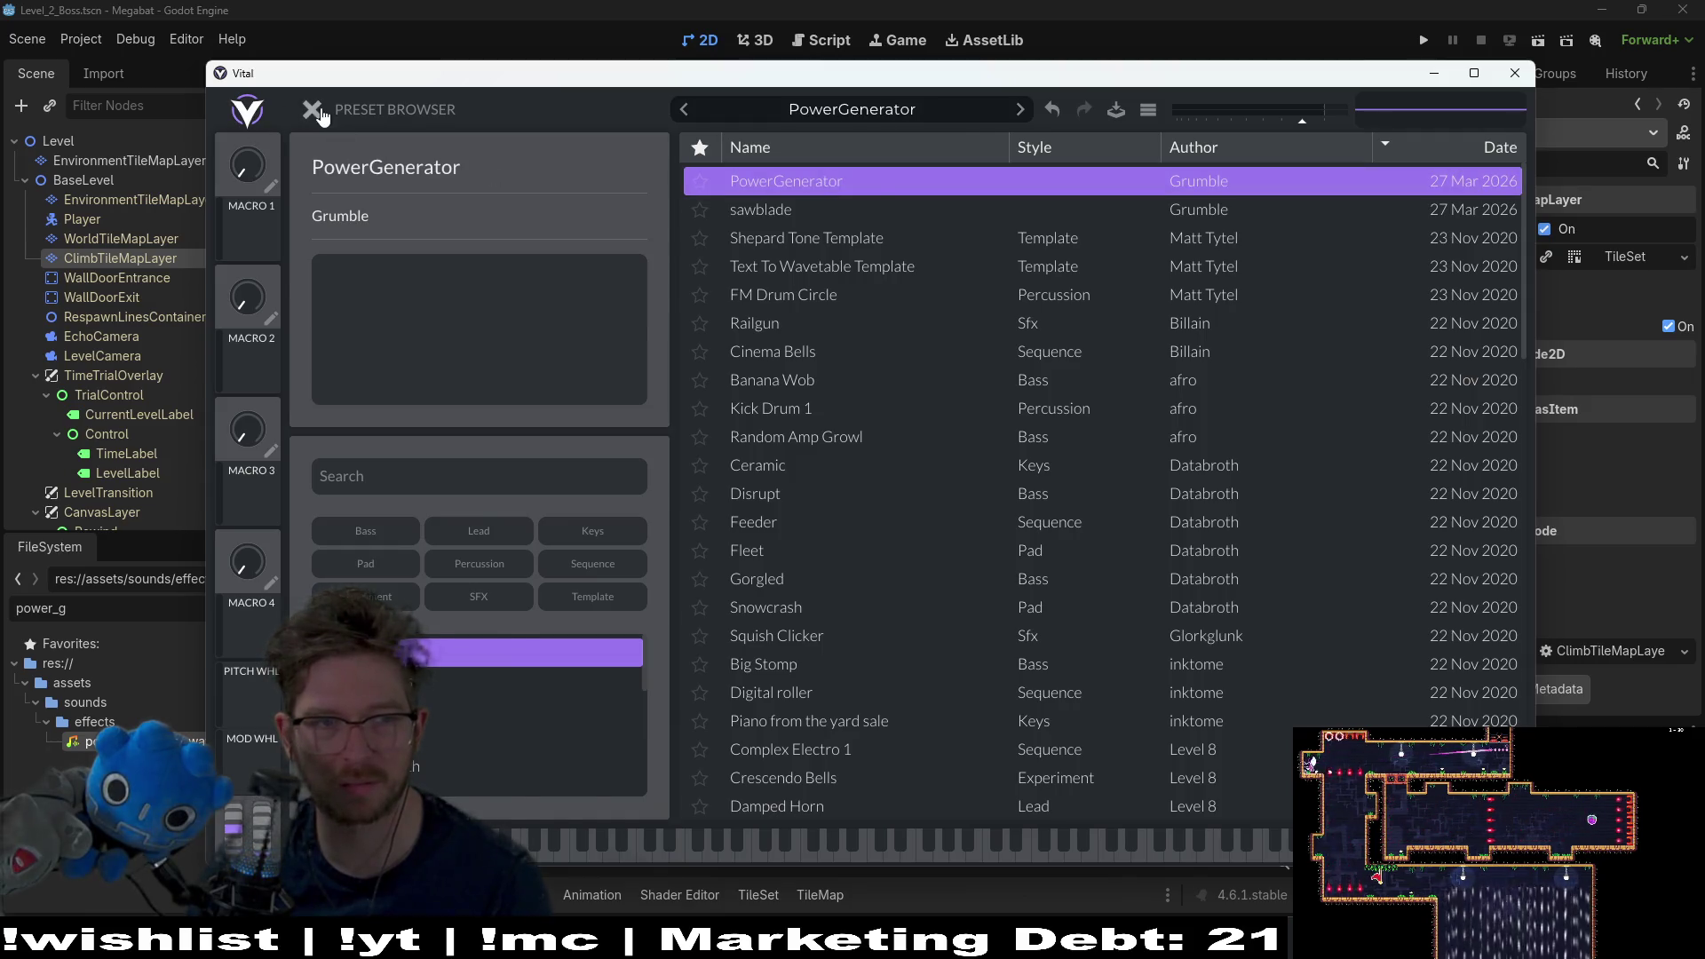
left_click(313, 109)
left_click(870, 108)
left_click(715, 214)
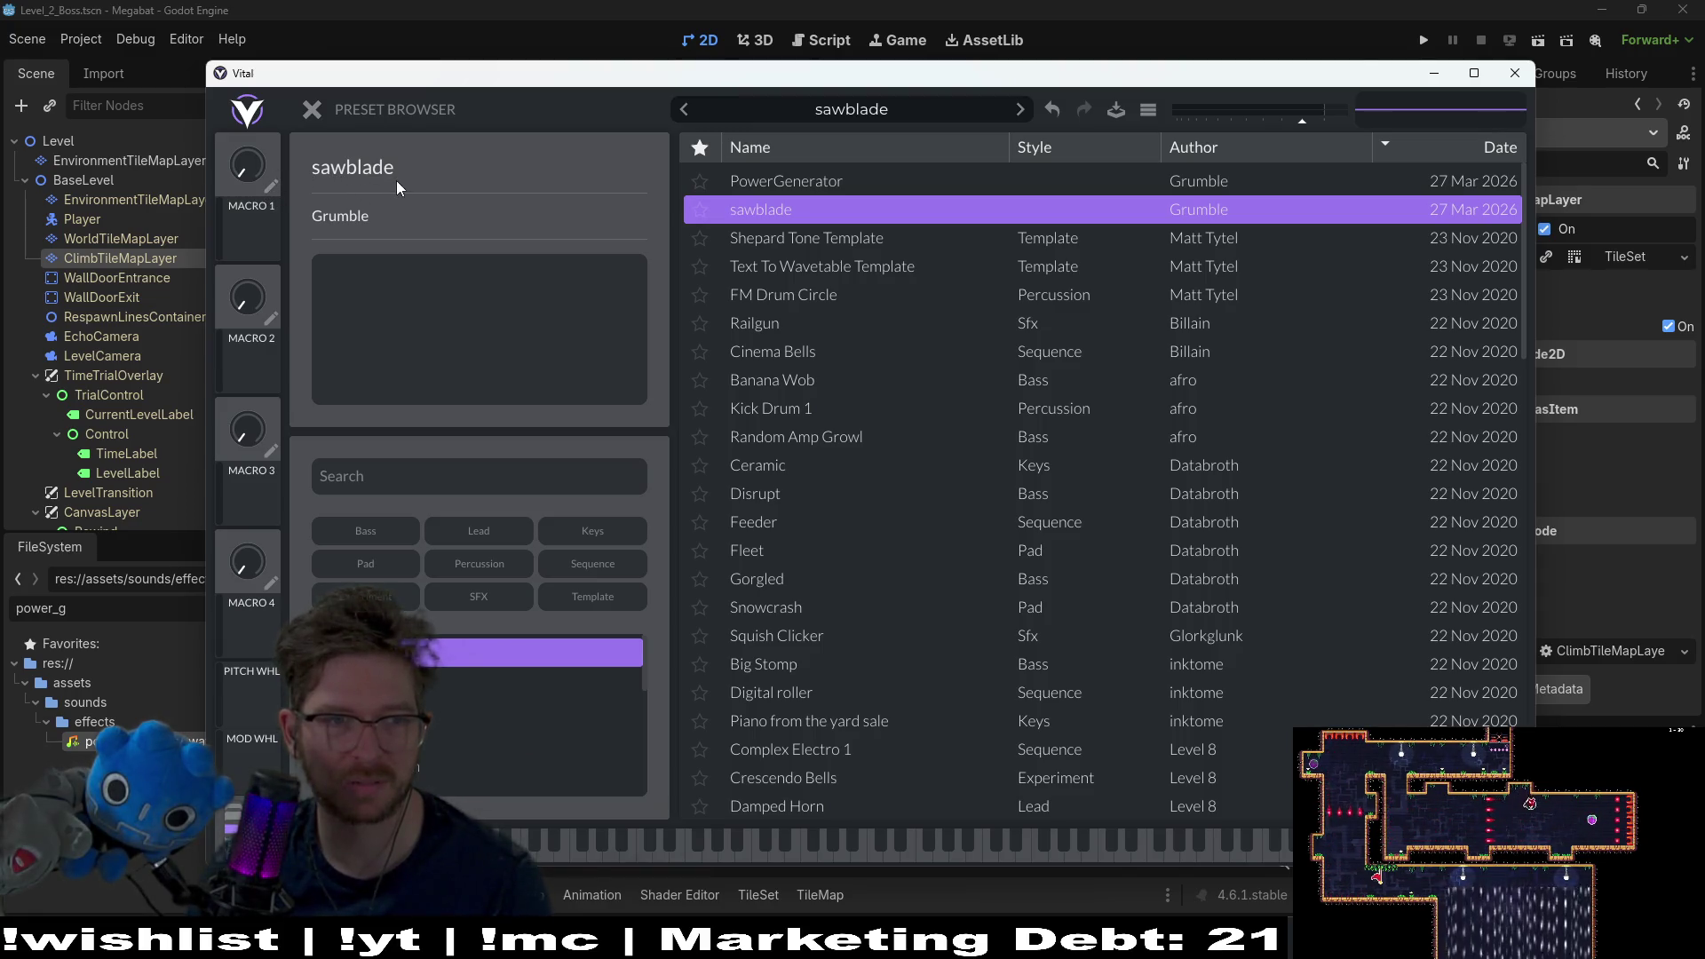
Step: Rename the sawblade preset to SawBlade and load it as the current patch
right_click(760, 213)
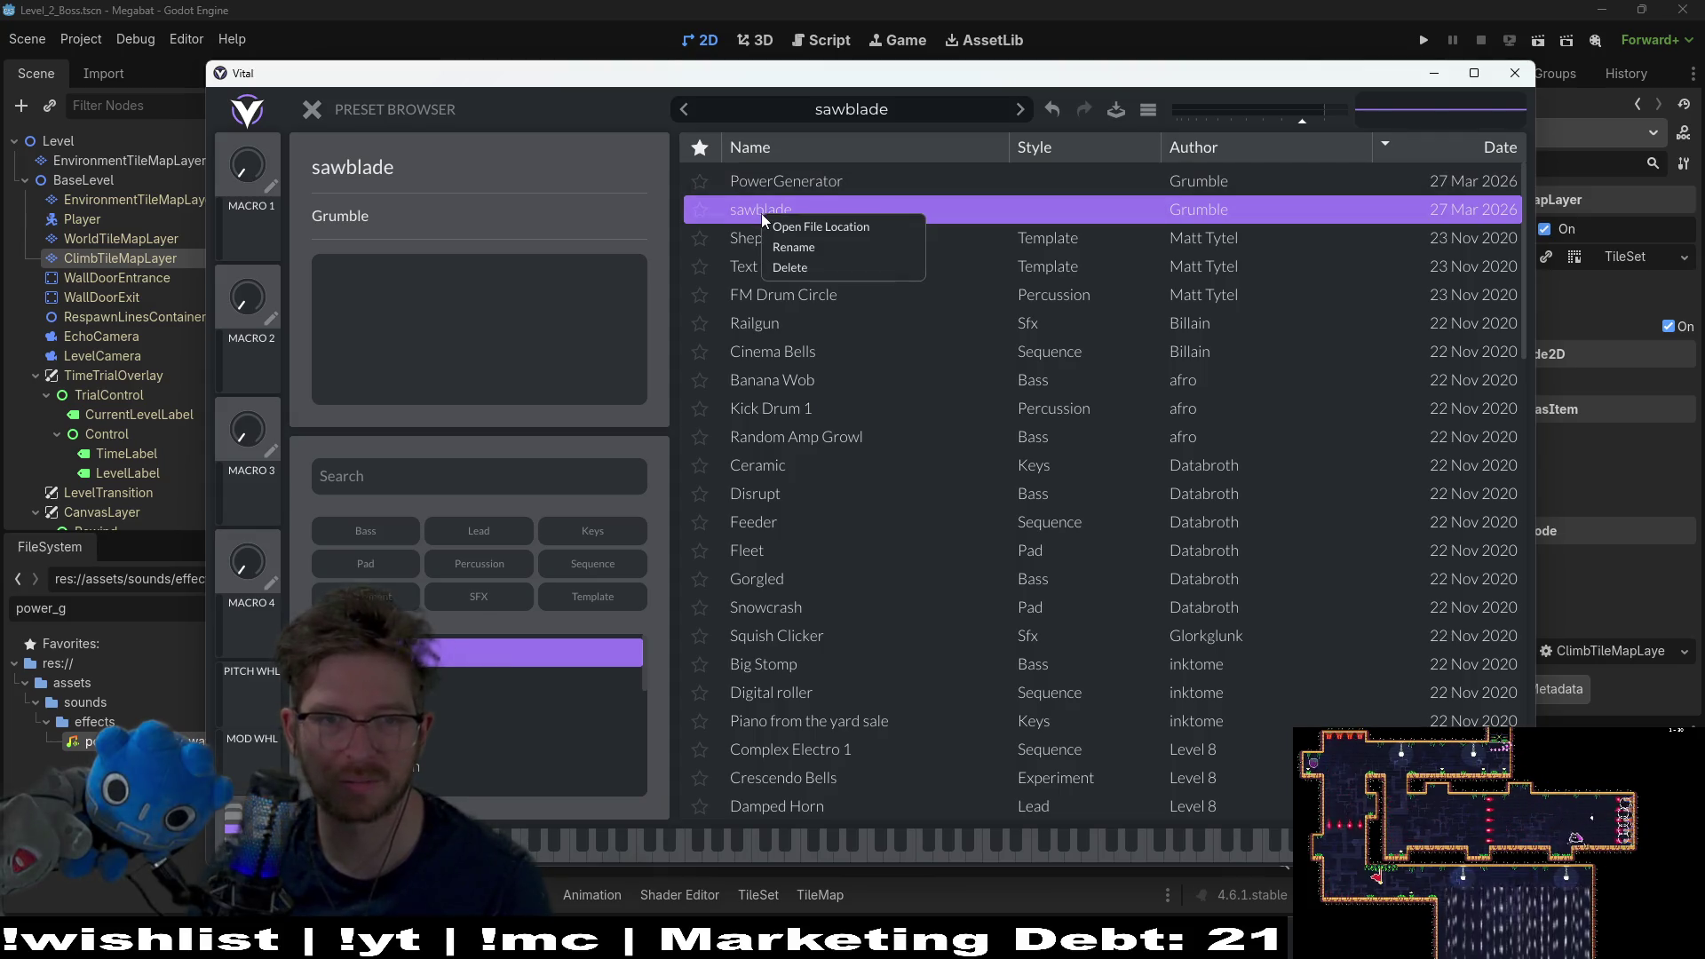
left_click(799, 247)
key("Home")
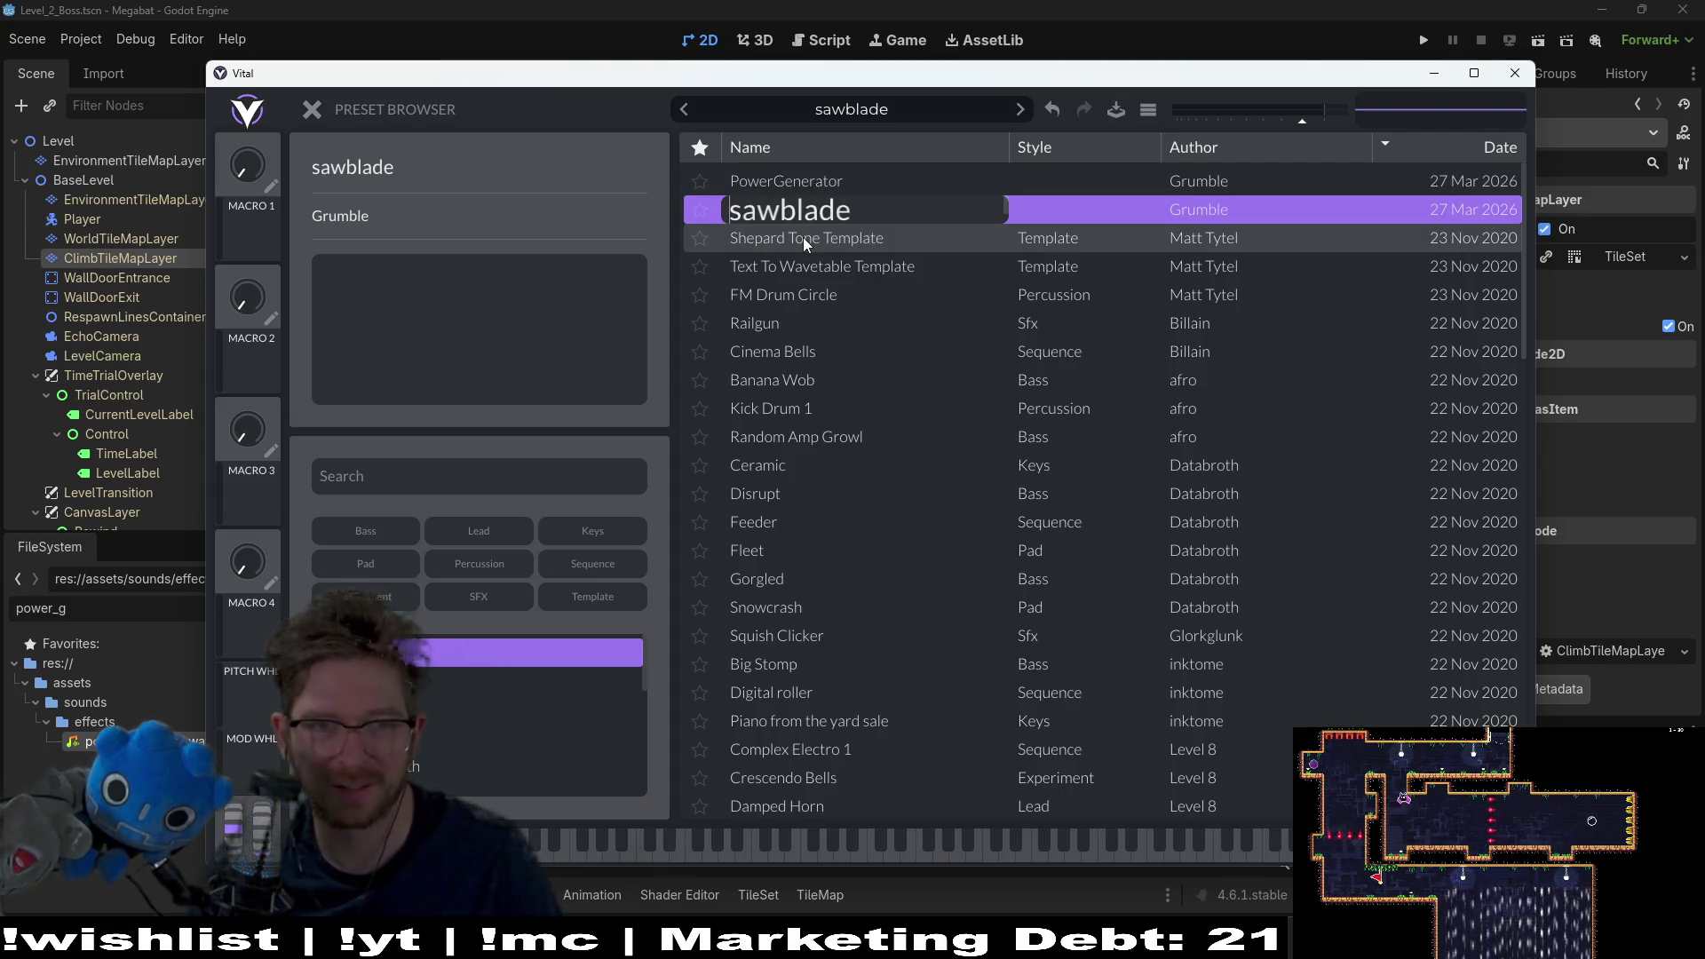
key("Delete")
type("SawB")
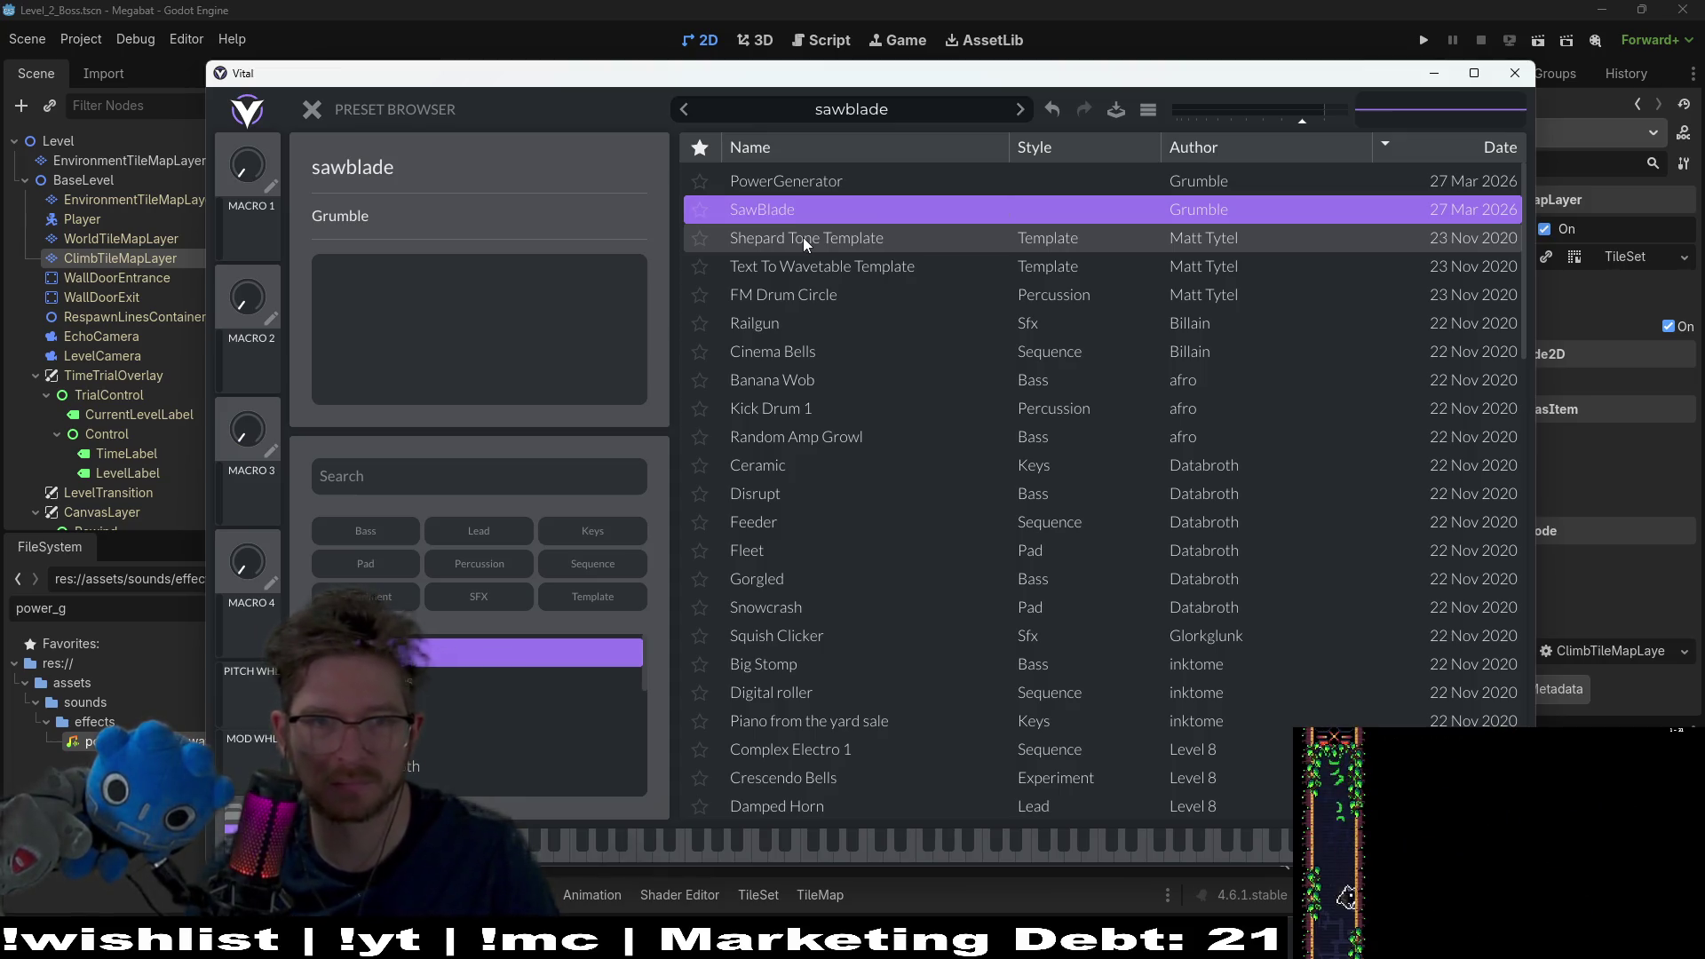
key("Return")
left_click(777, 182)
left_click(780, 208)
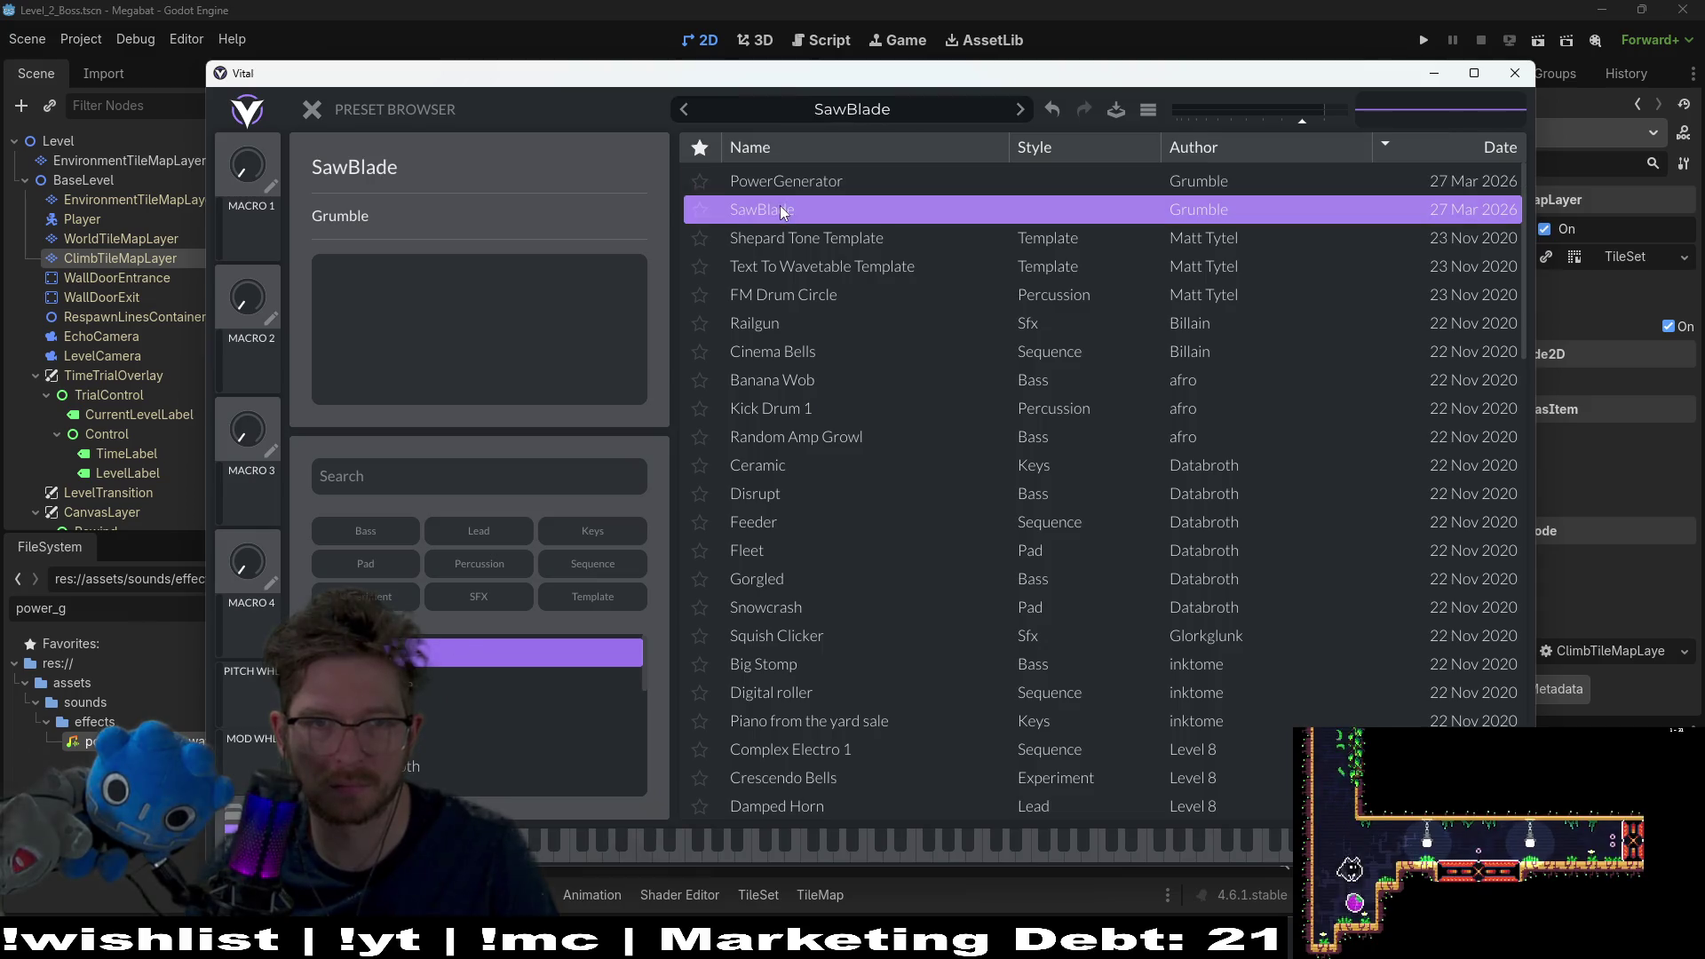
left_click(313, 110)
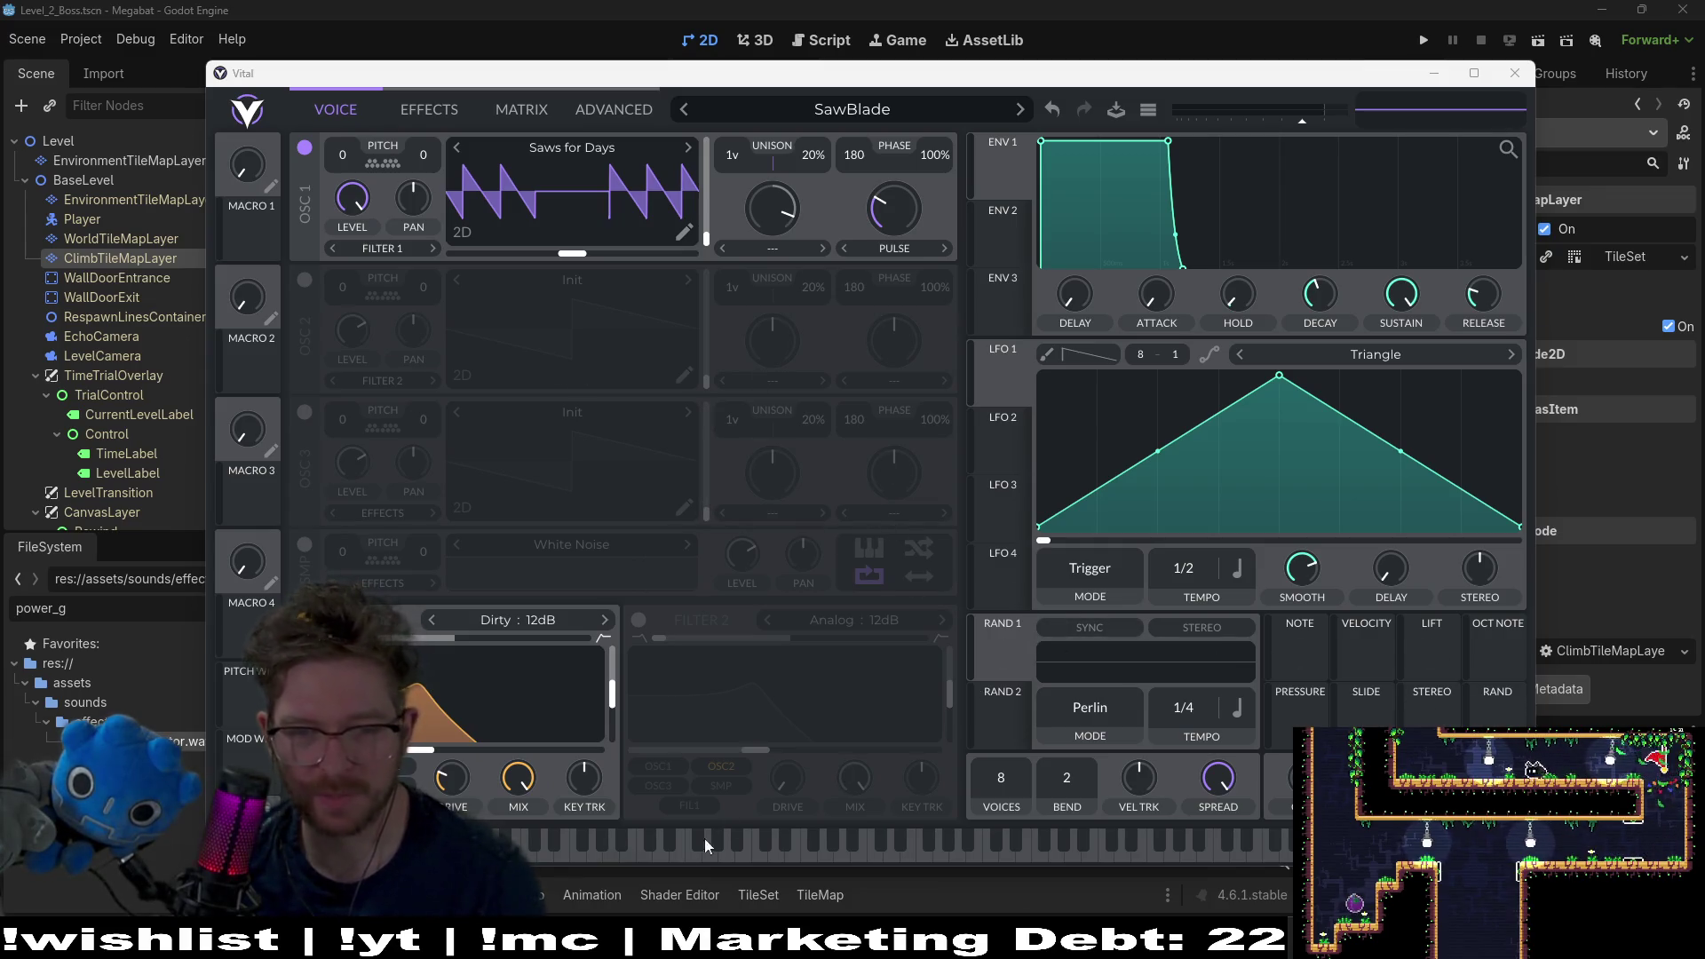
Step: Play a test note, then load Quad Saw into oscillator 2 and enable it
left_click(545, 847)
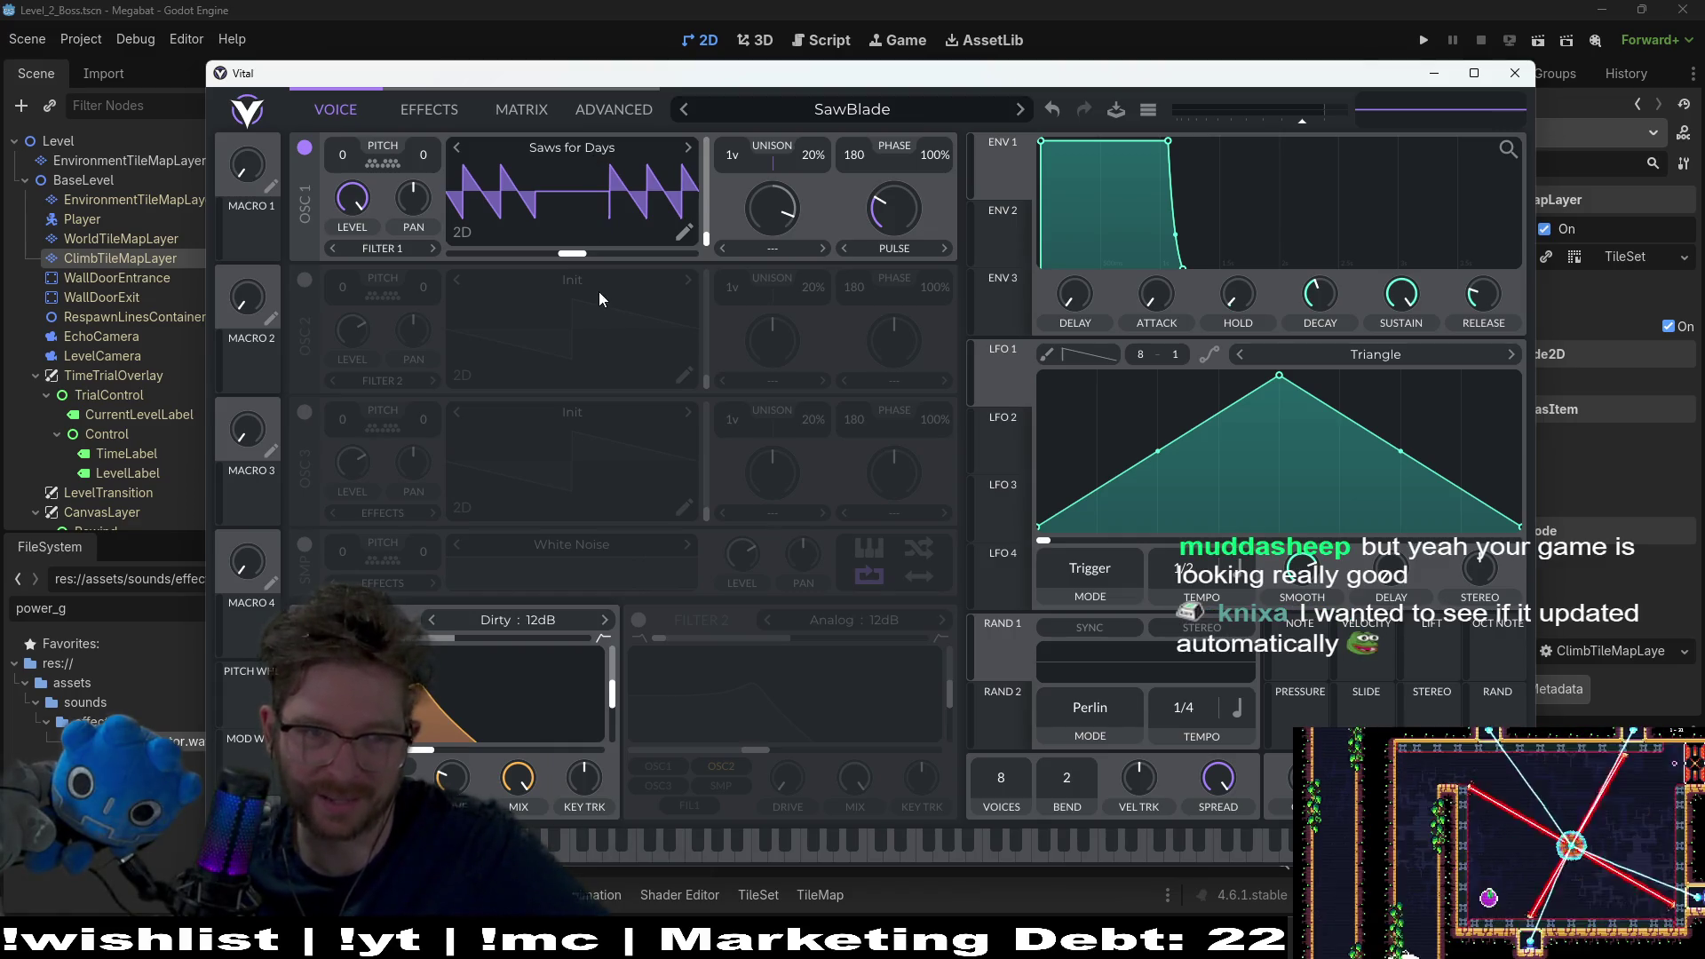
left_click(576, 285)
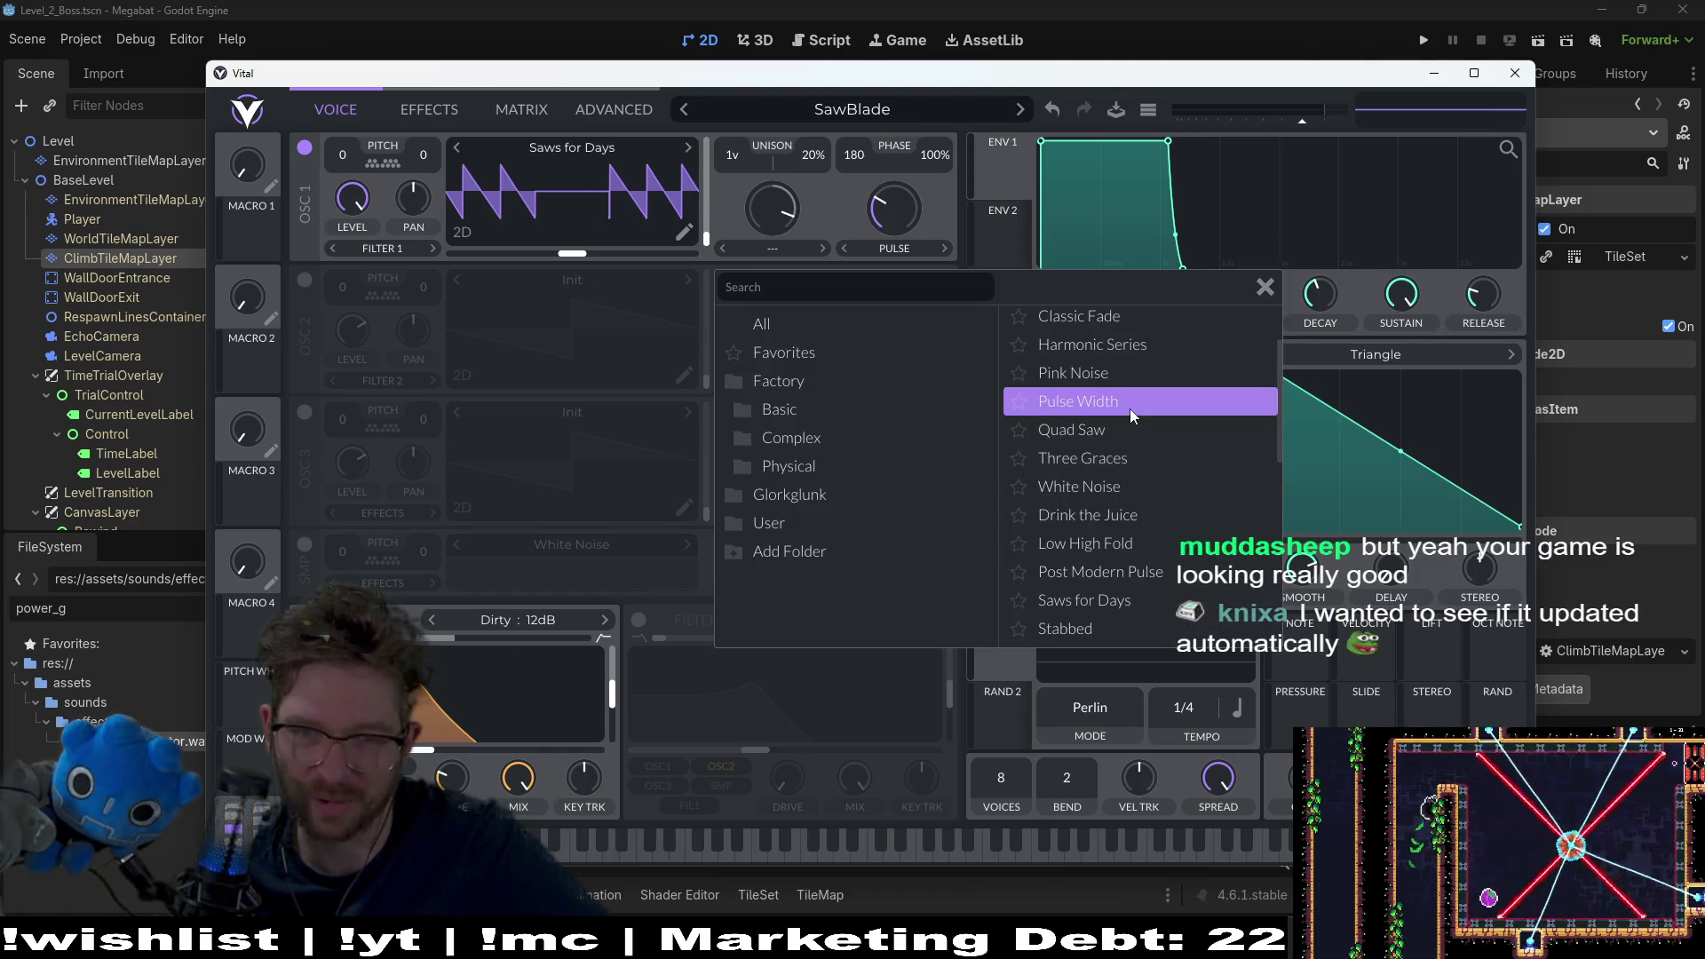
left_click(1089, 430)
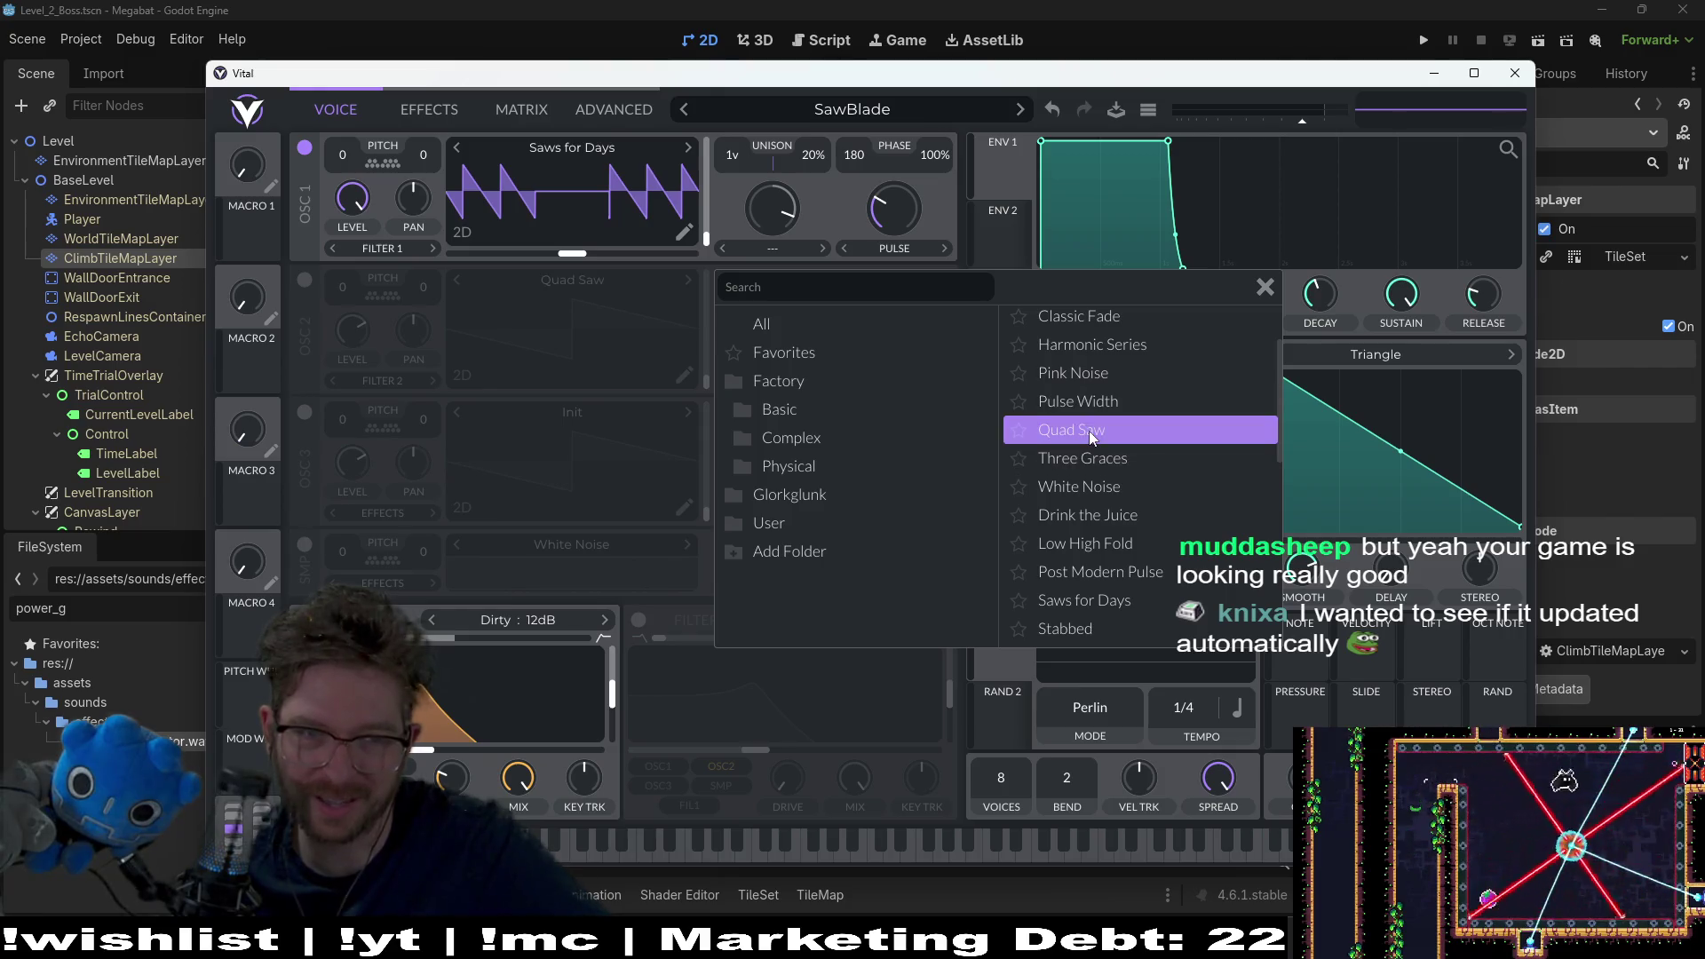
left_click(1265, 287)
left_click(303, 283)
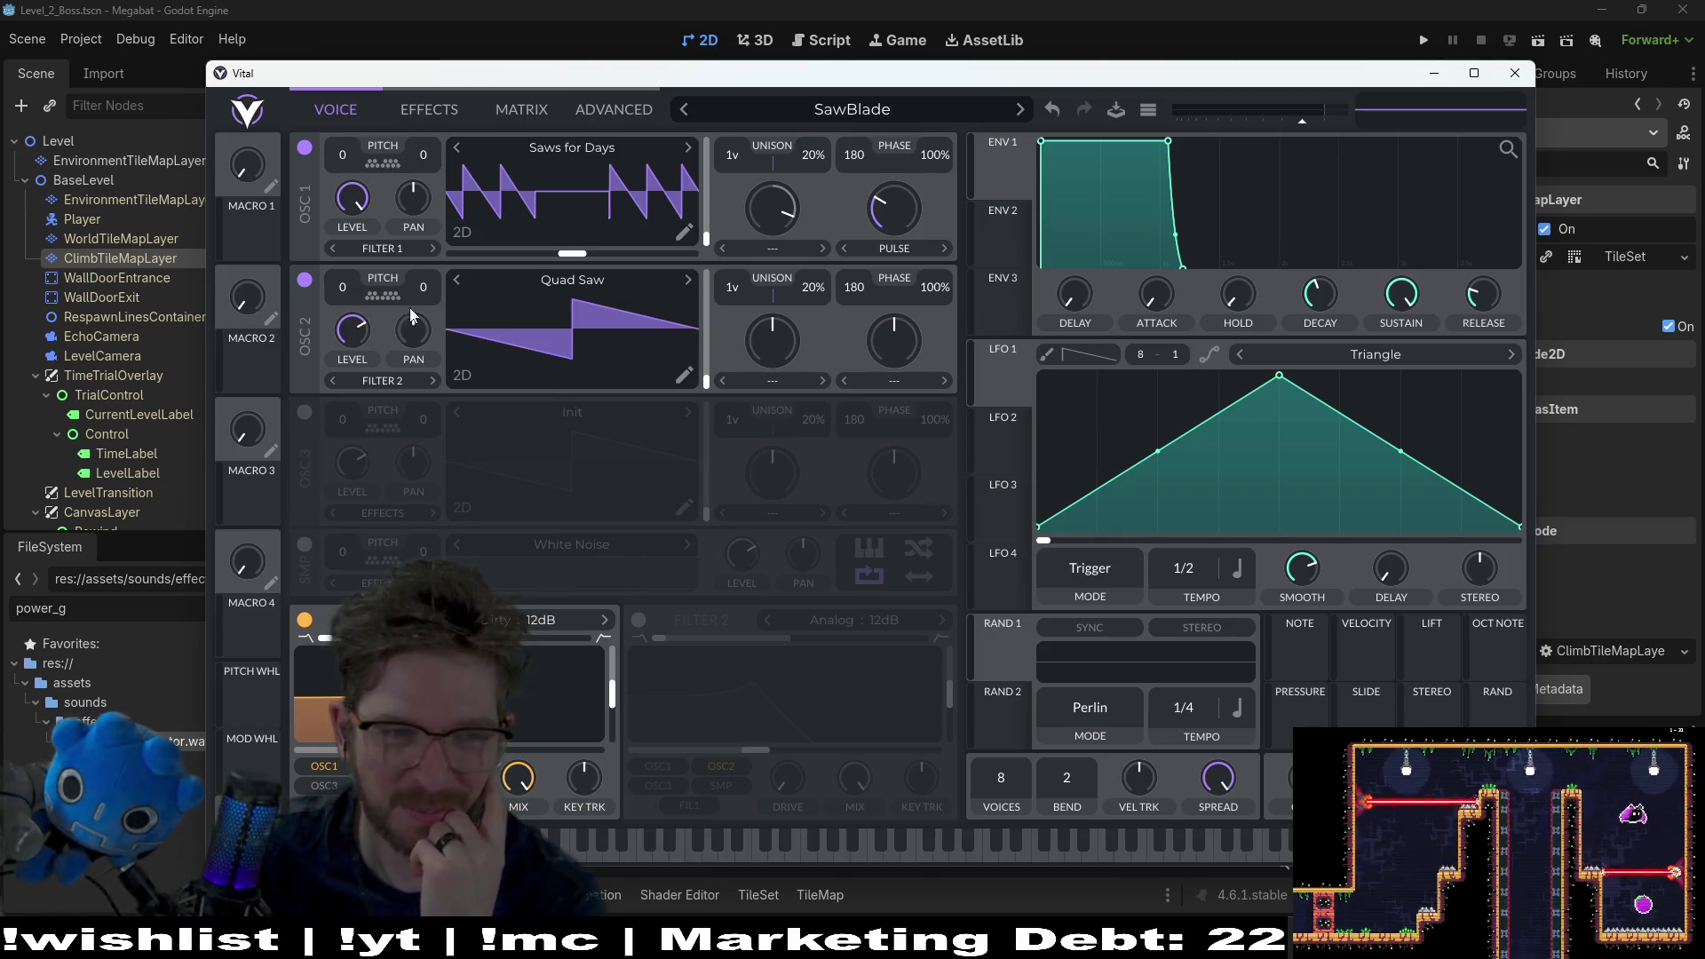
Step: Swap oscillator 2's wavetable from Quad Saw to White Noise
left_click(589, 292)
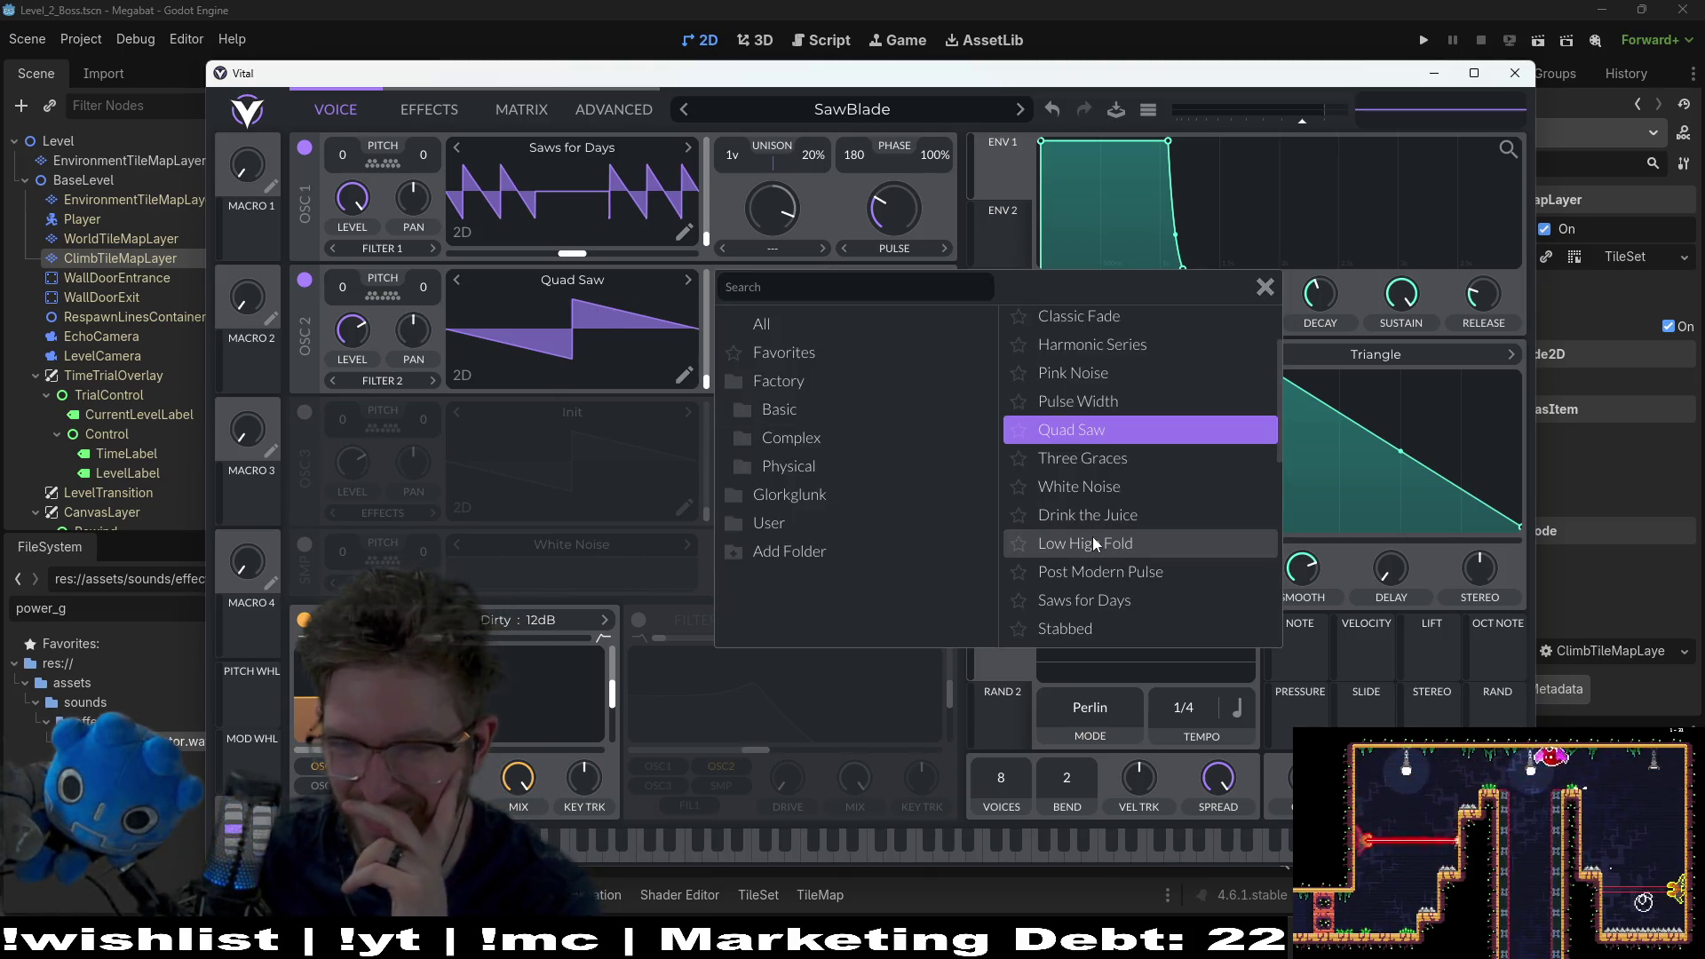
left_click(1121, 493)
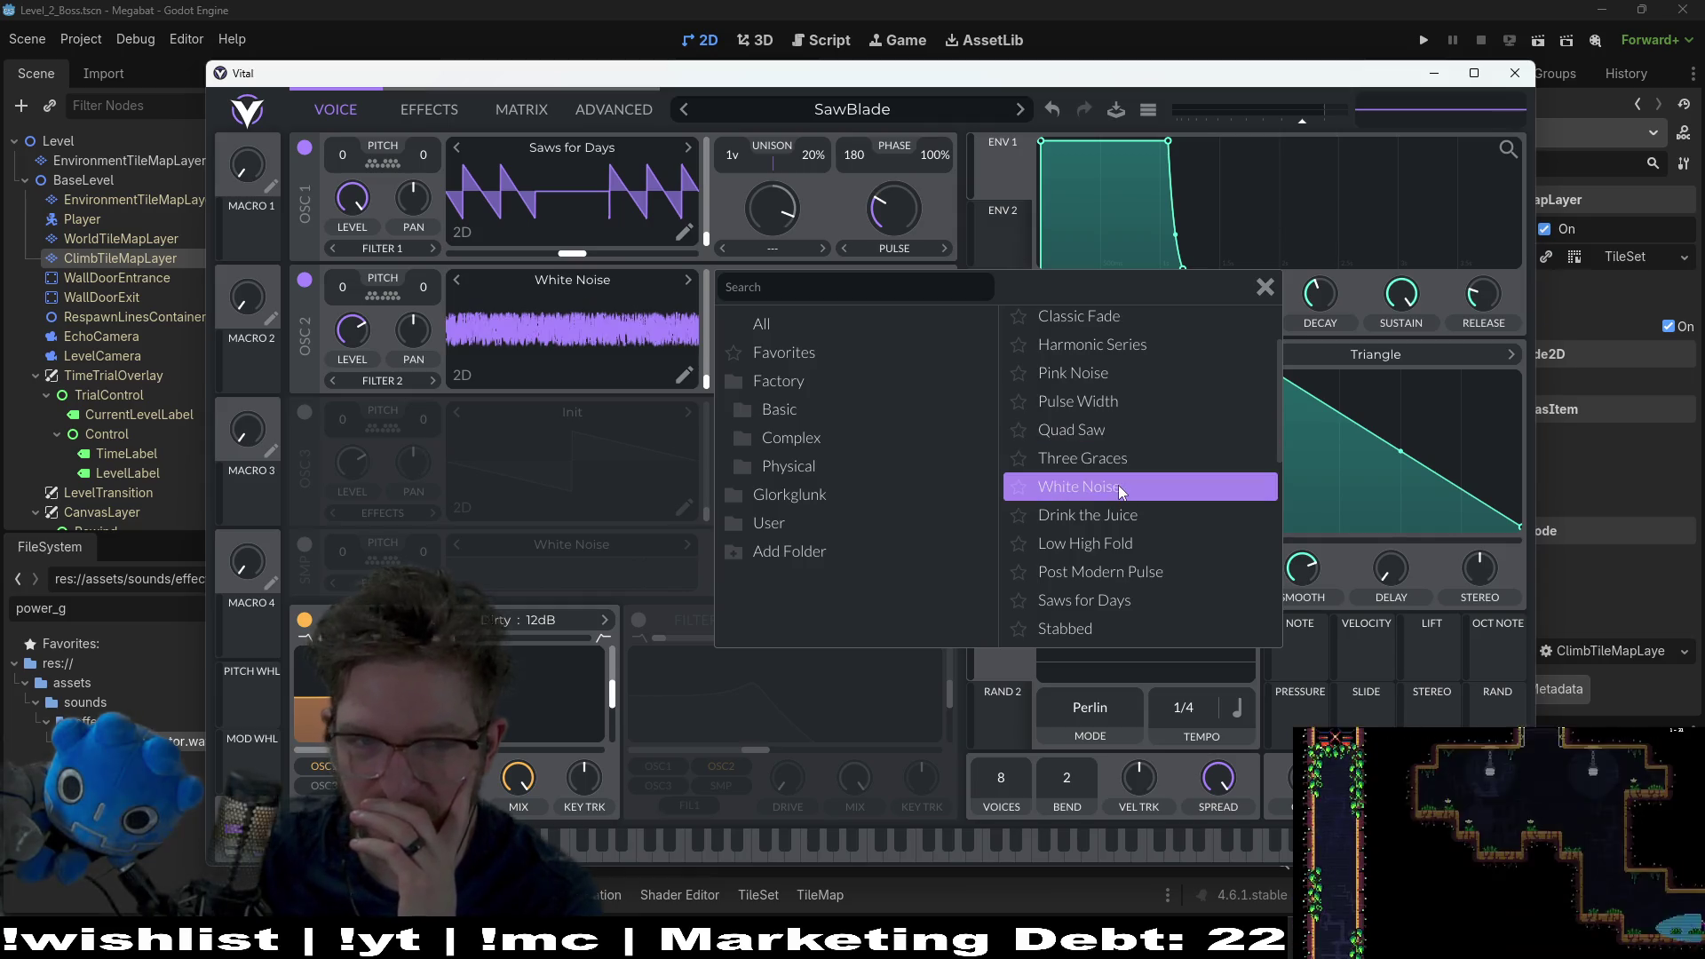
left_click(618, 738)
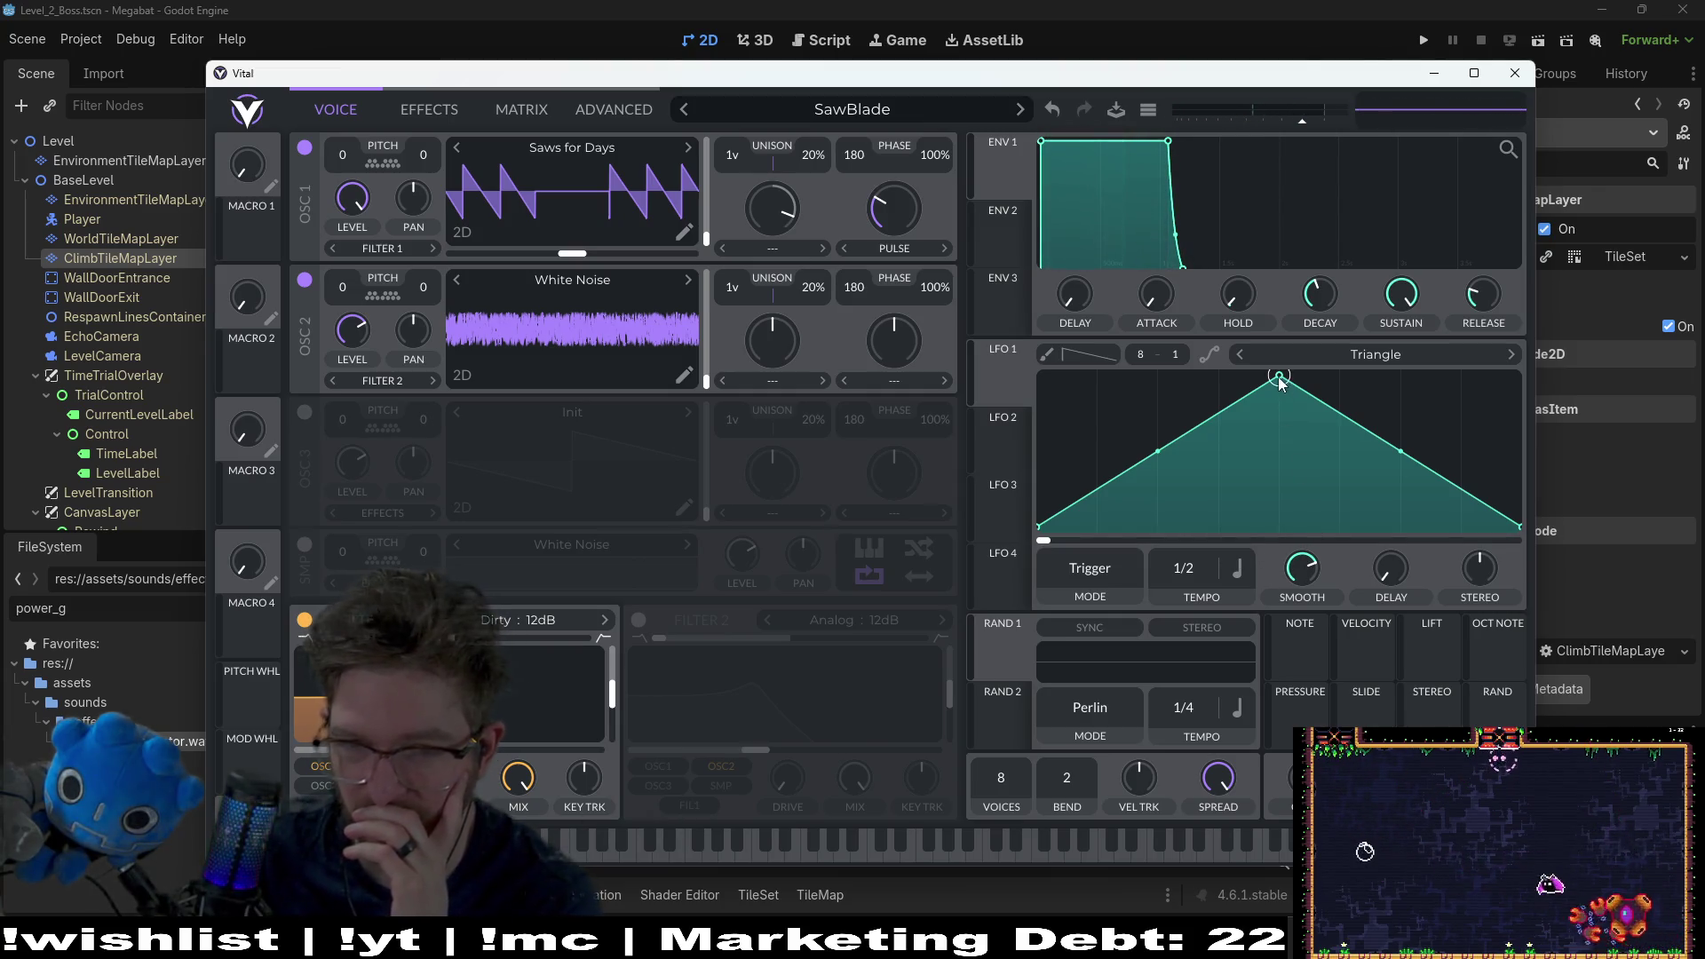
Step: Trial LFO 1 modulation on each oscillator's wavetable, lowering its triangle peak, then remove it
mouse_move(1009, 374)
left_mouse_down()
mouse_move(440, 324)
mouse_move(536, 336)
left_mouse_up()
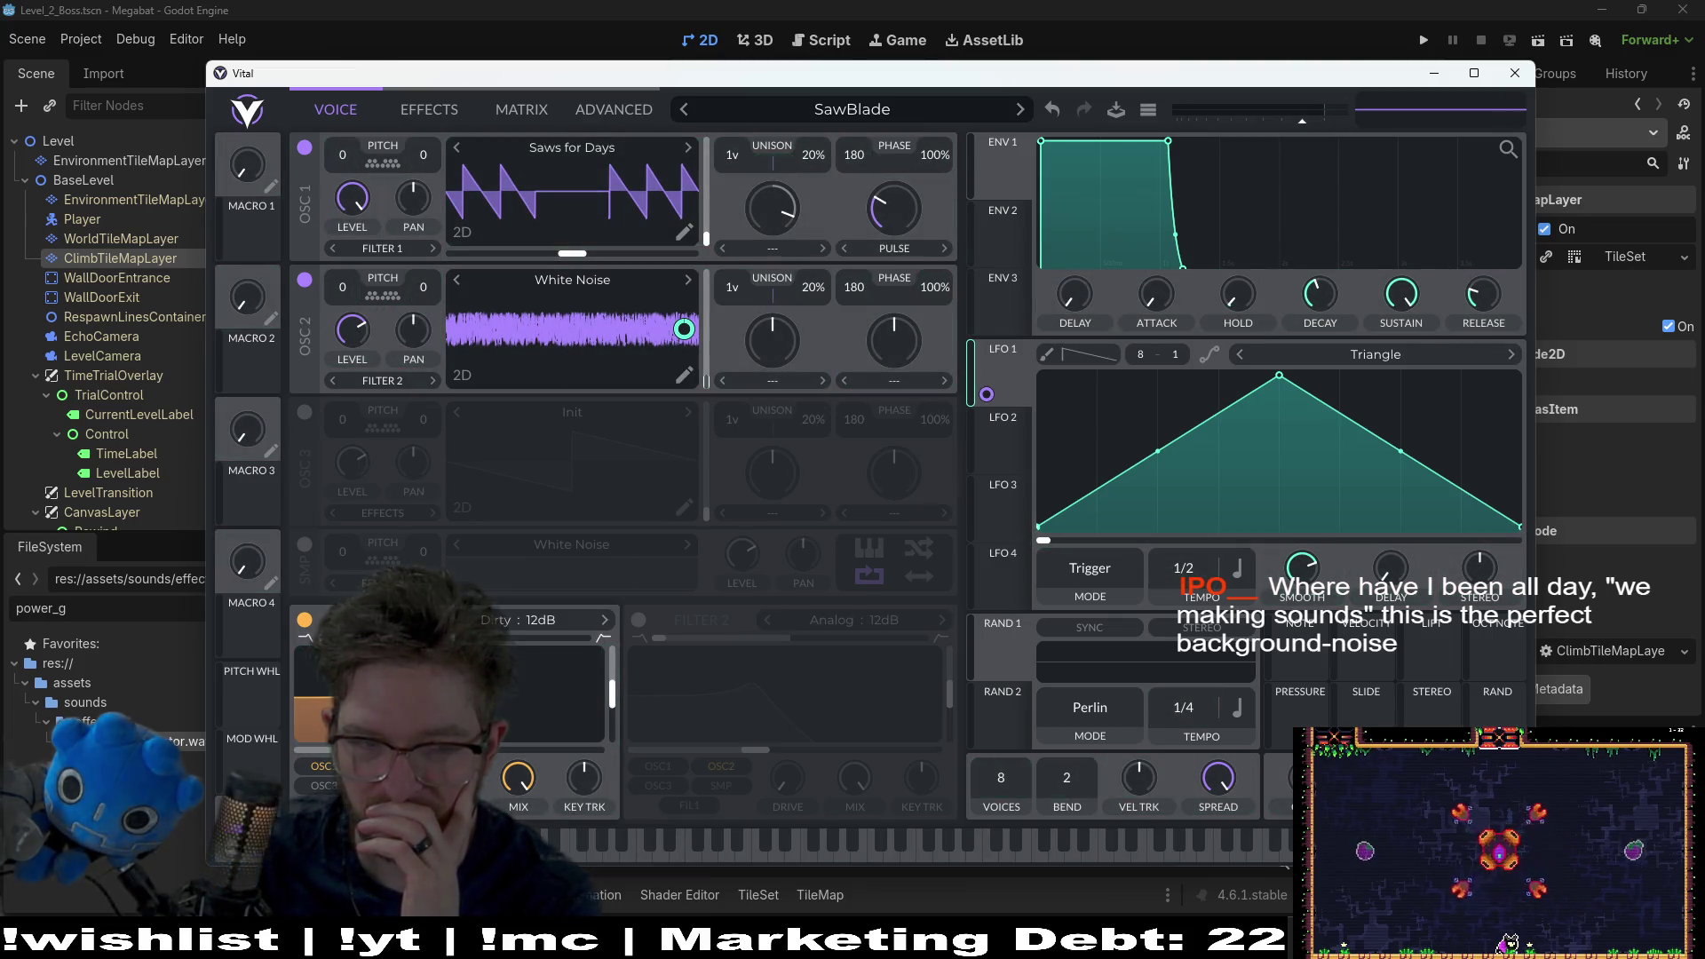
key("a")
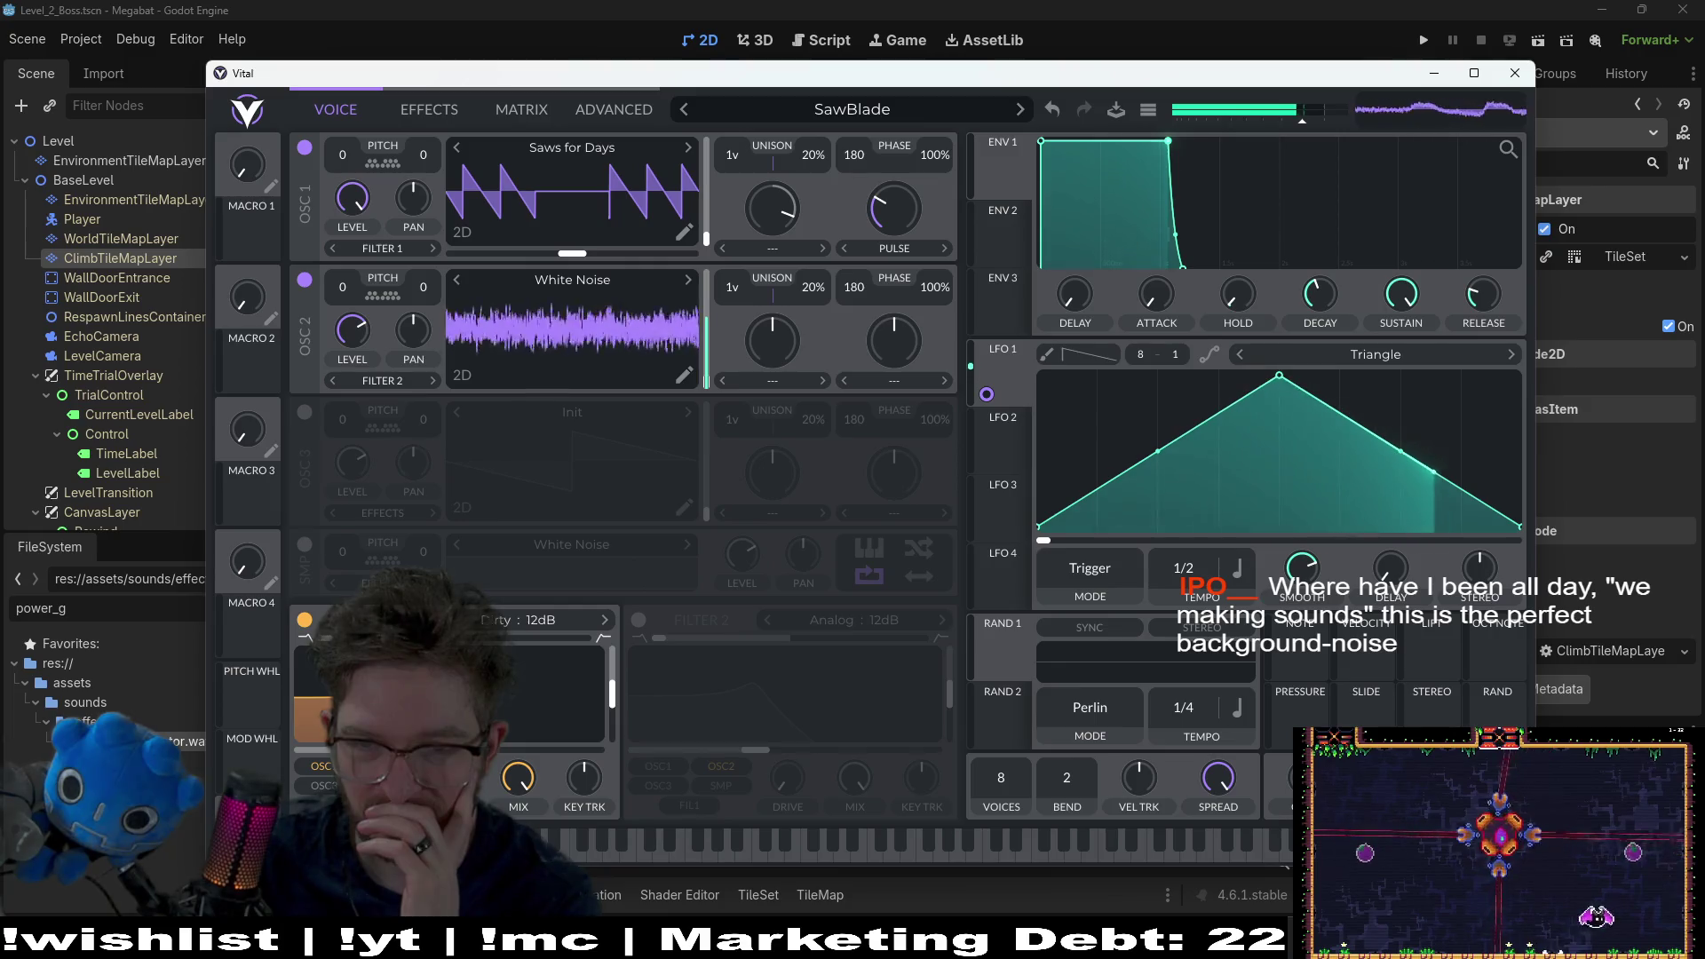
right_click(987, 395)
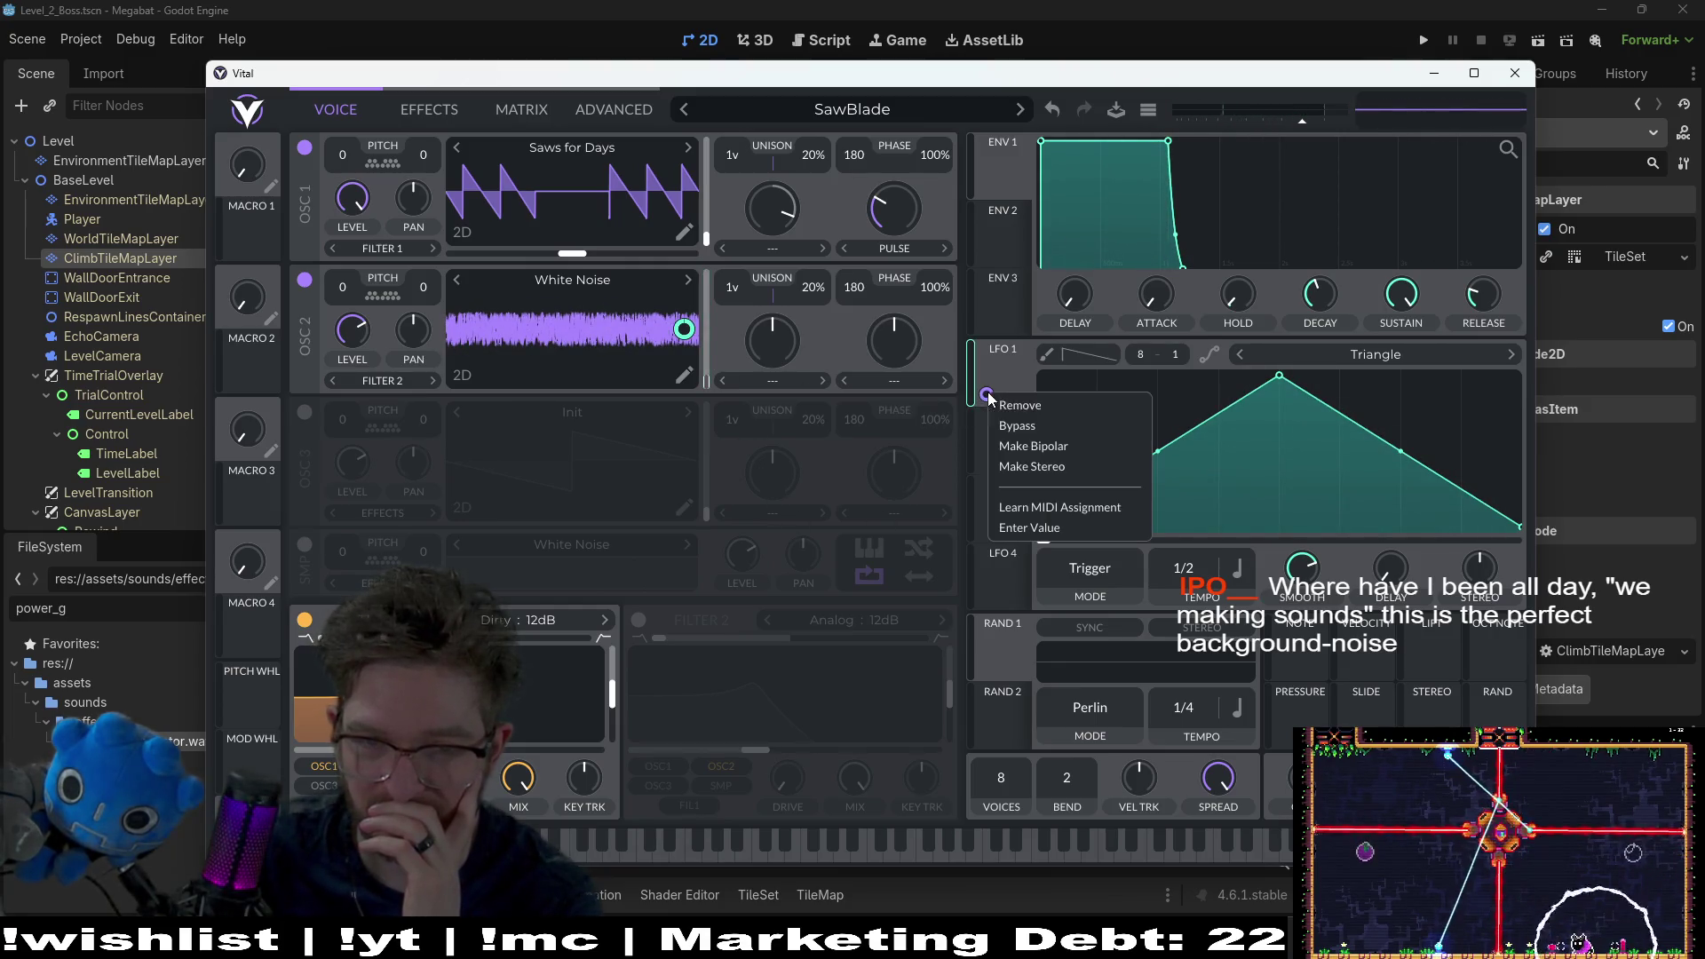
left_click(1021, 410)
key("a")
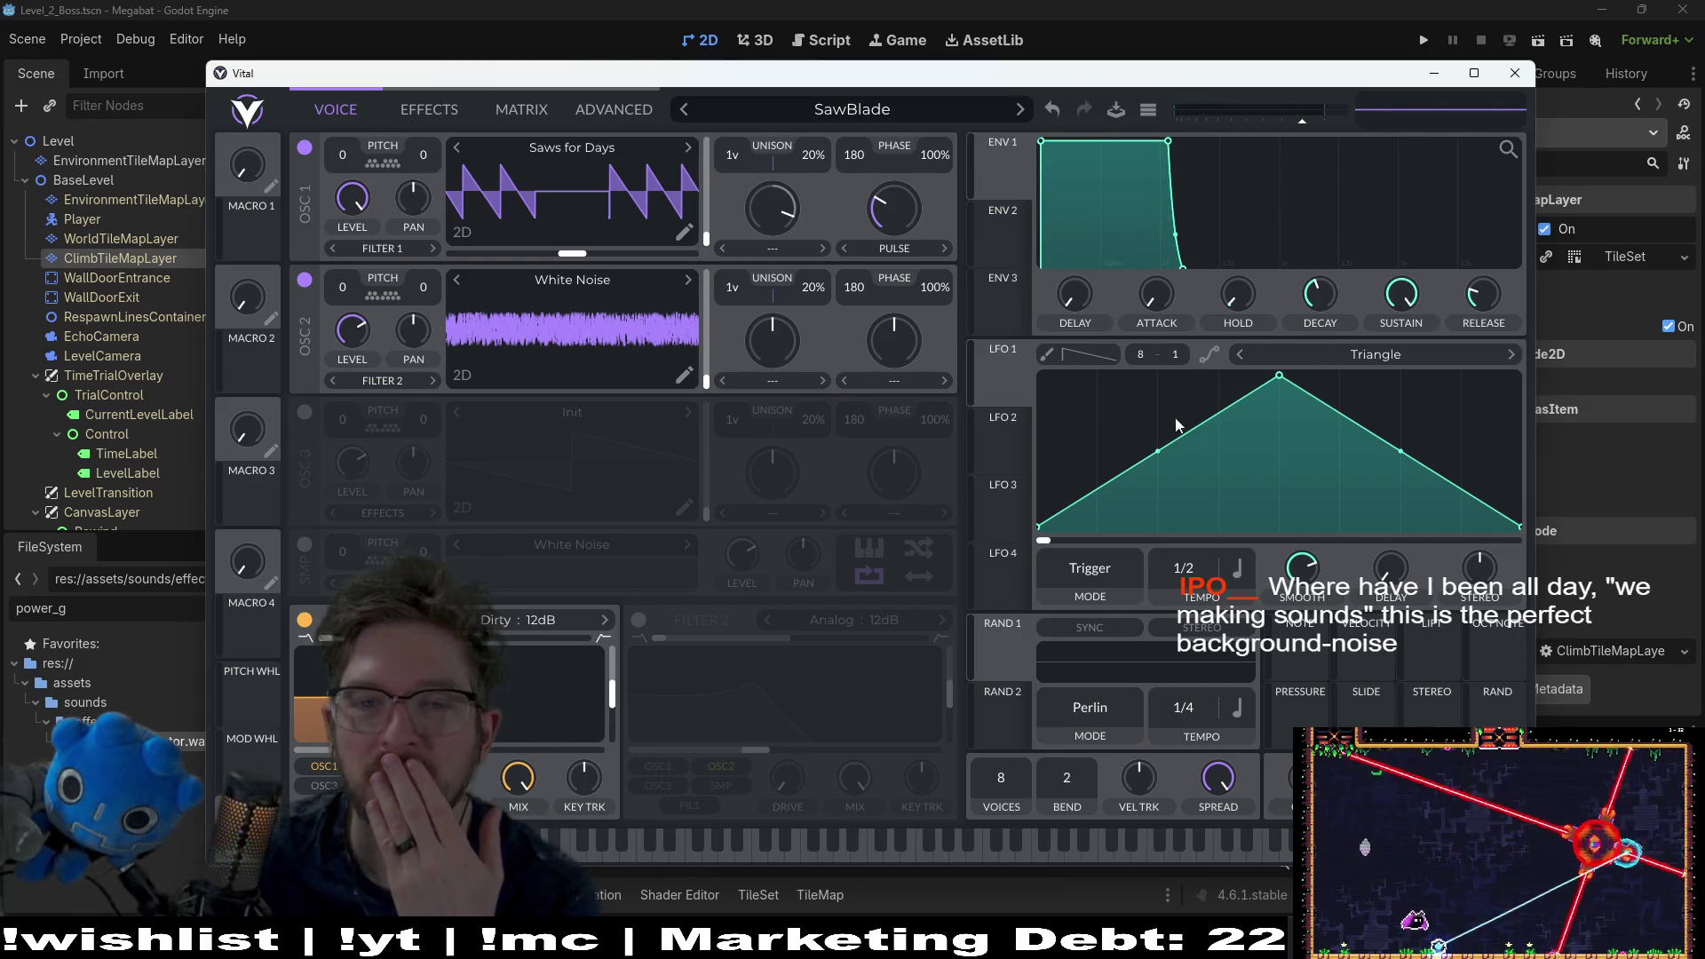
left_click_drag(1285, 384, 1285, 483)
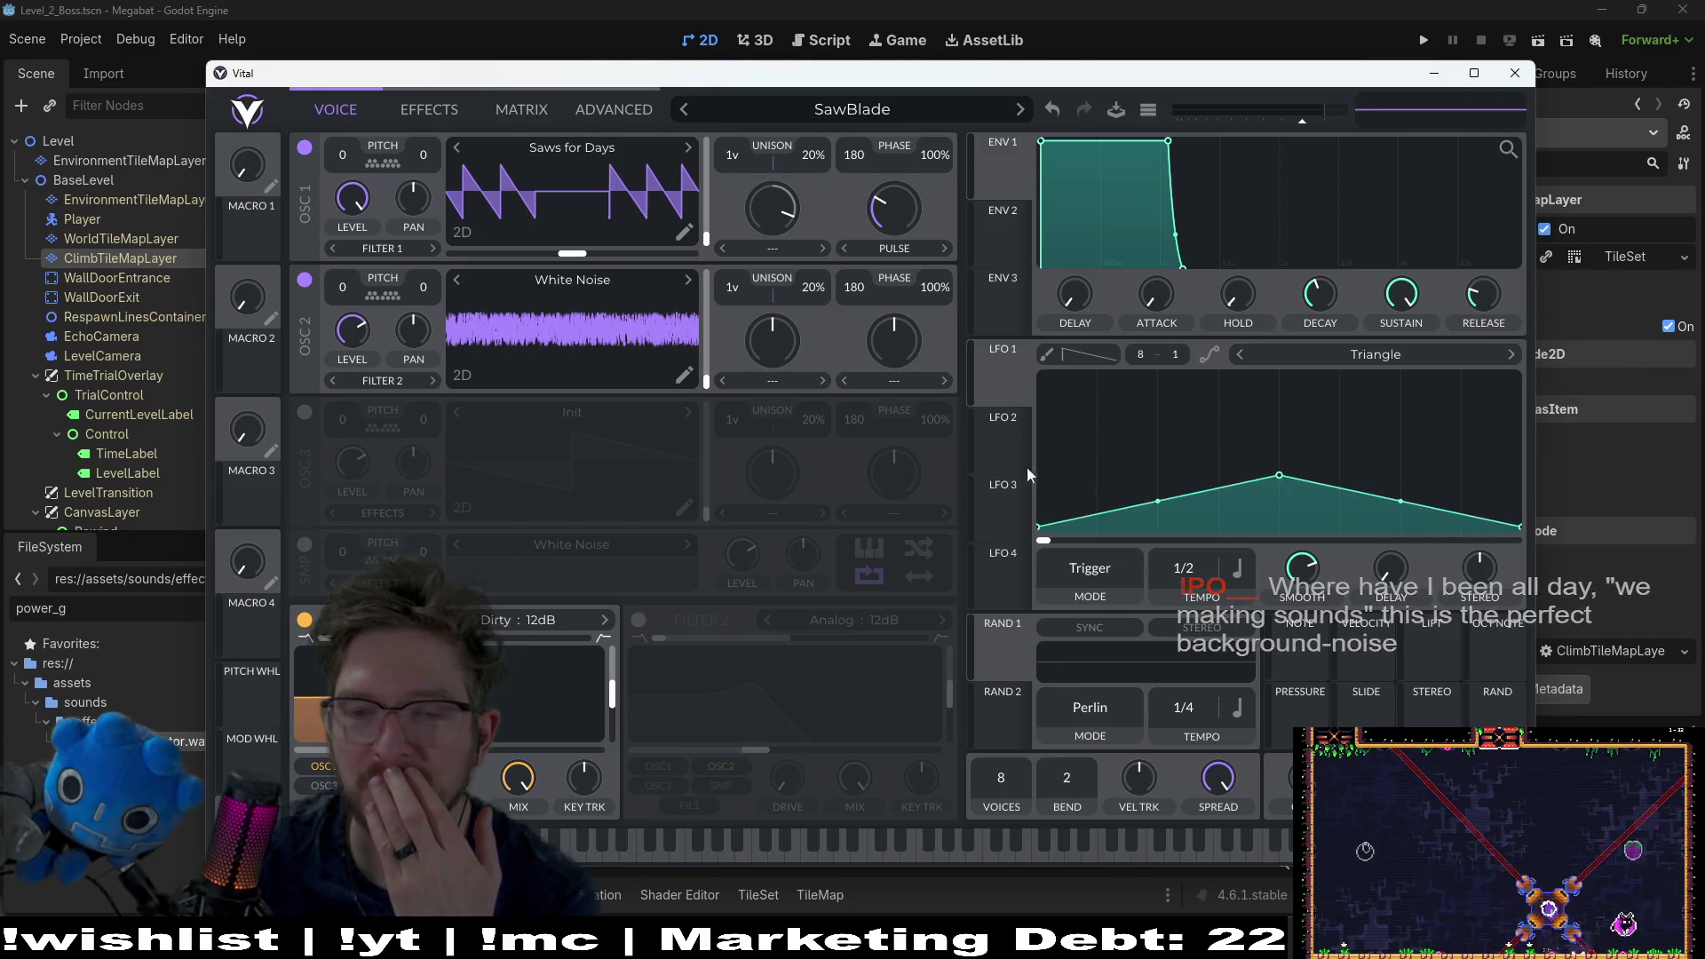
left_click_drag(1009, 383, 684, 190)
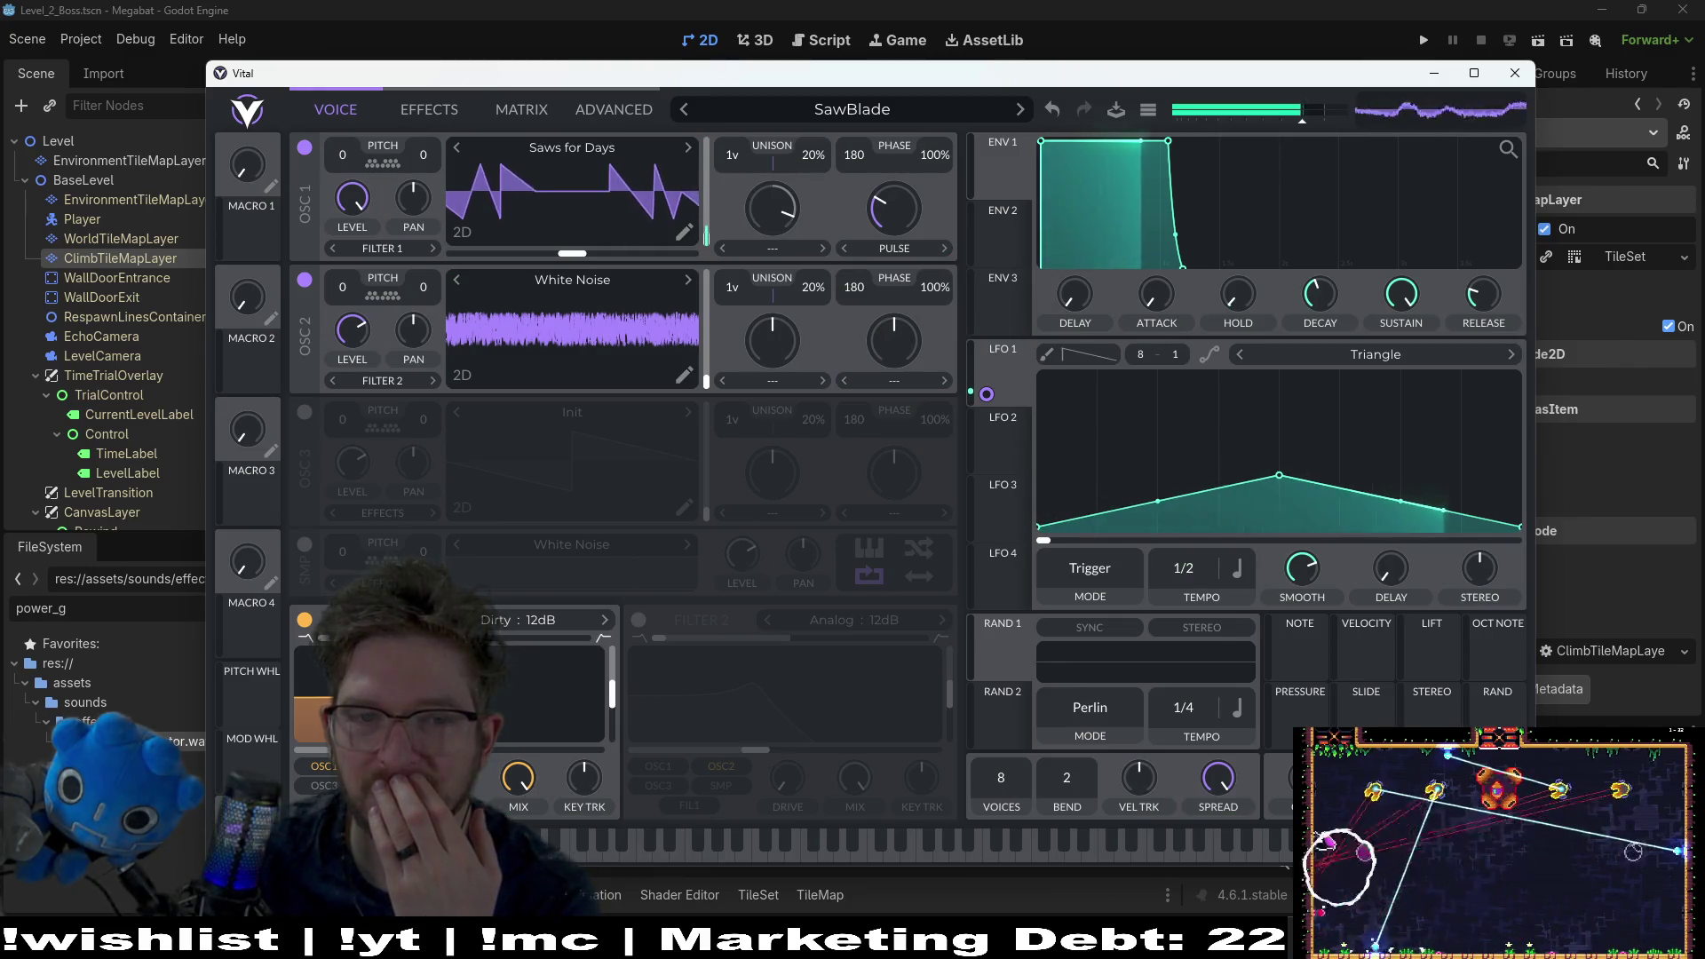
right_click(987, 394)
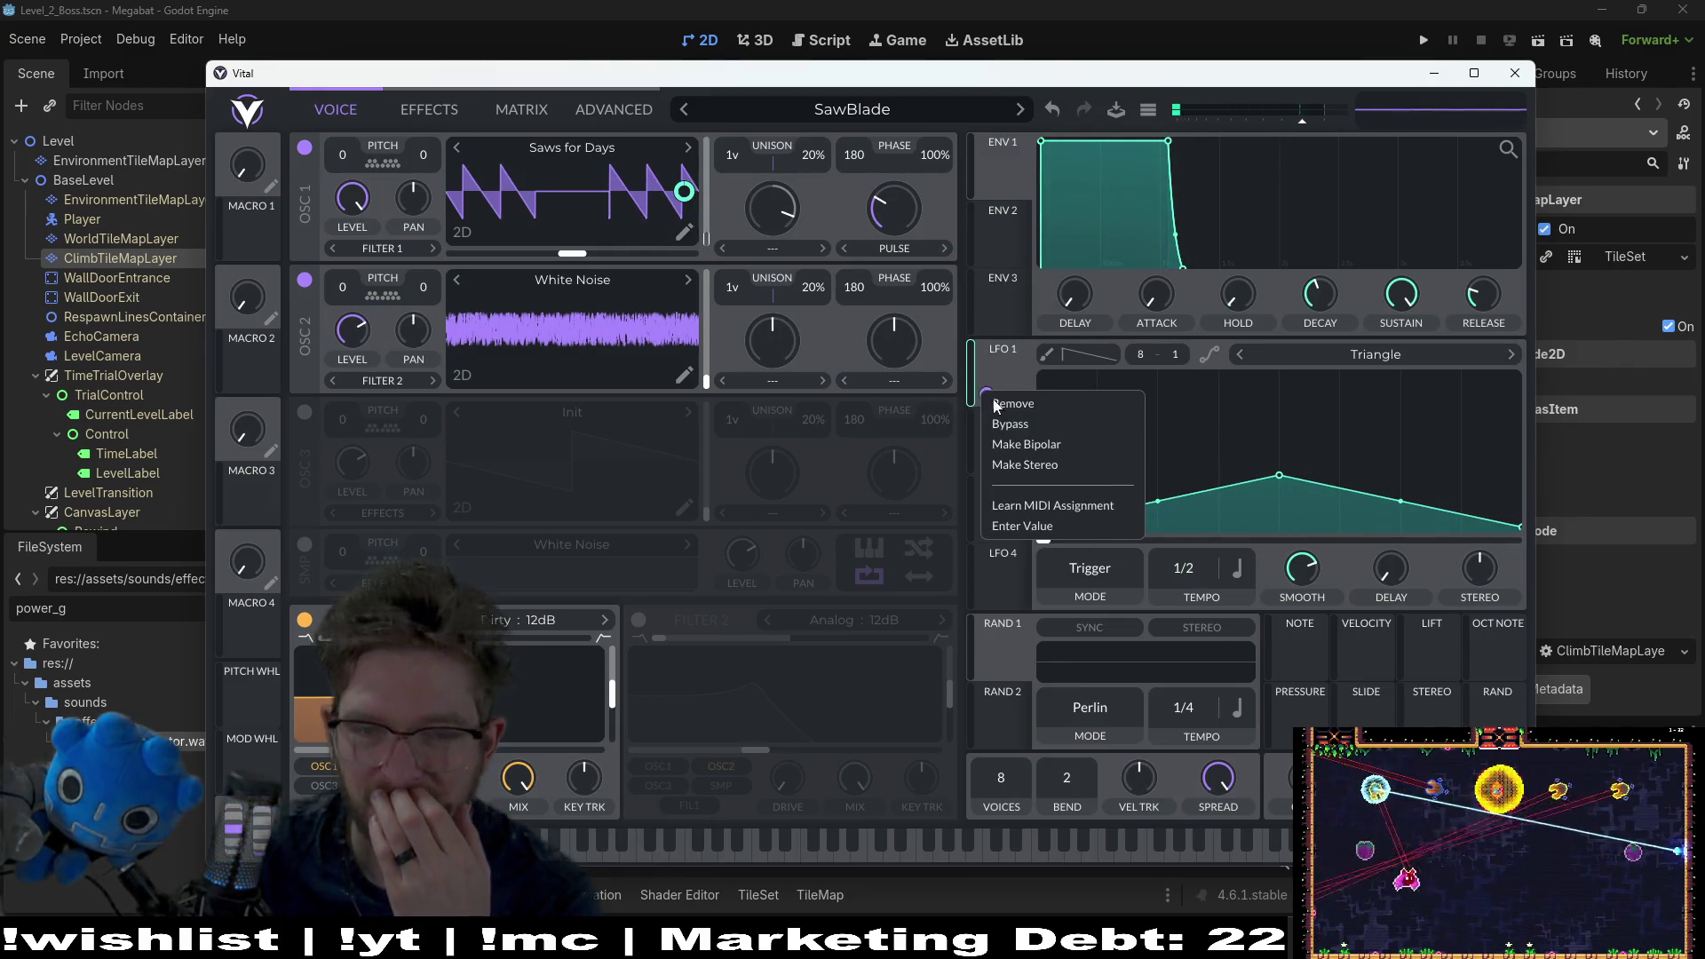
left_click(1021, 417)
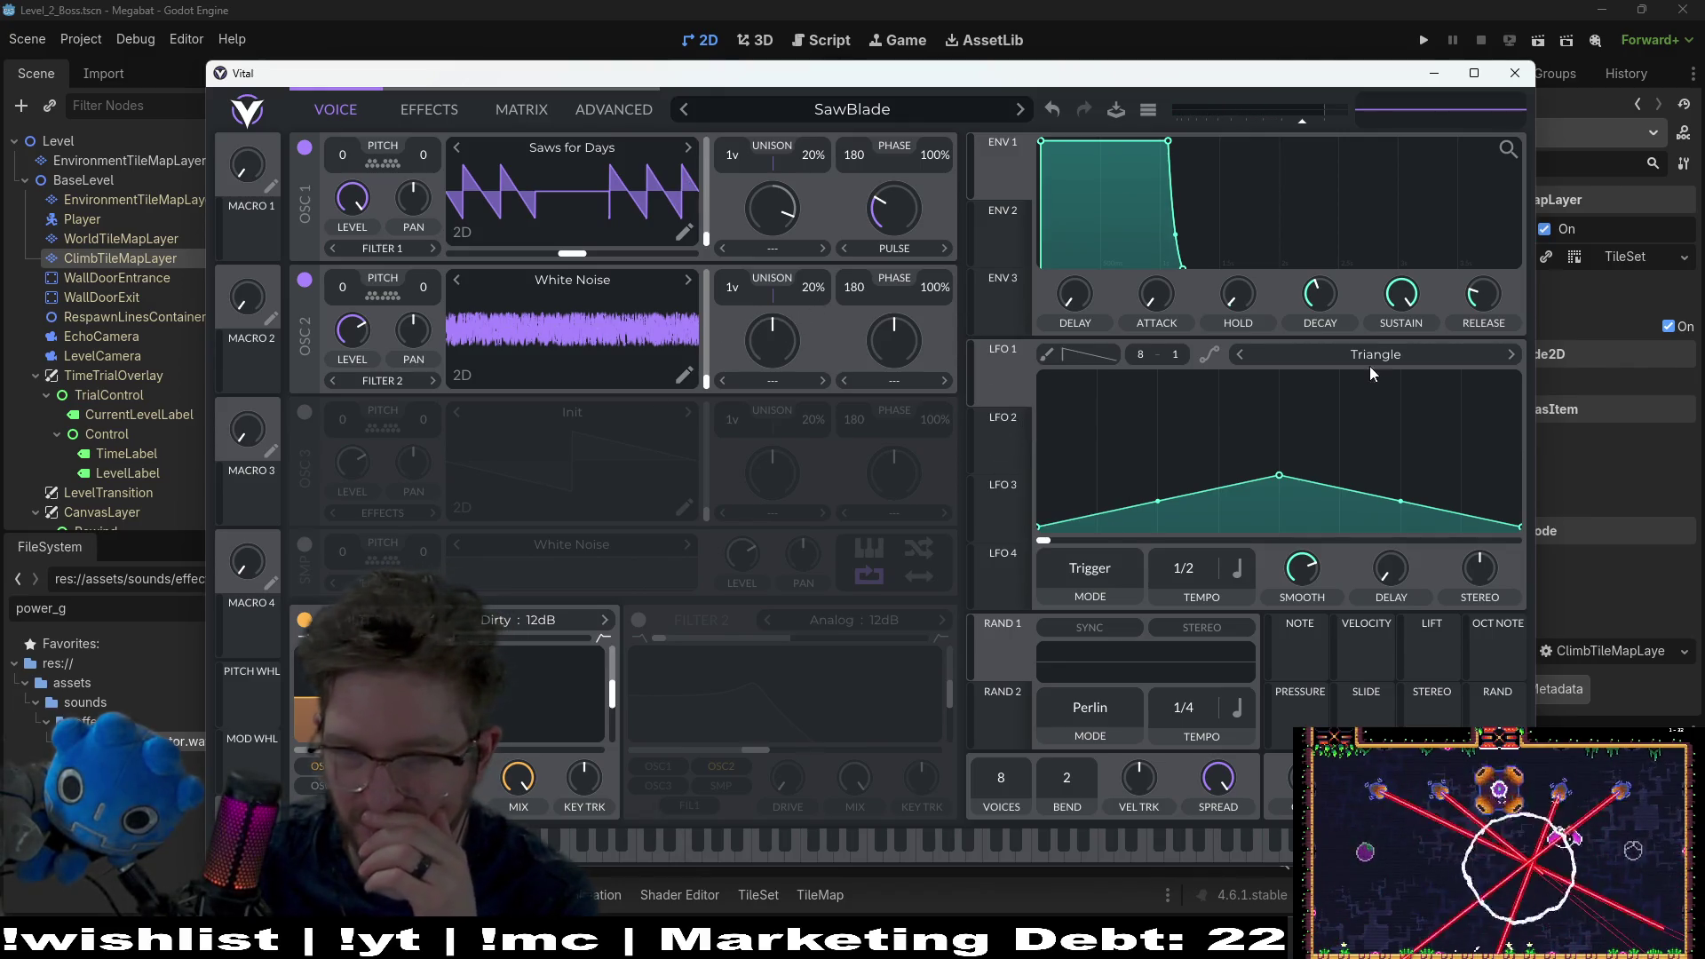
Step: Favourite and load the Pulse Series shape on LFO 1, routing it to oscillator 1's wavetable
left_click(1336, 349)
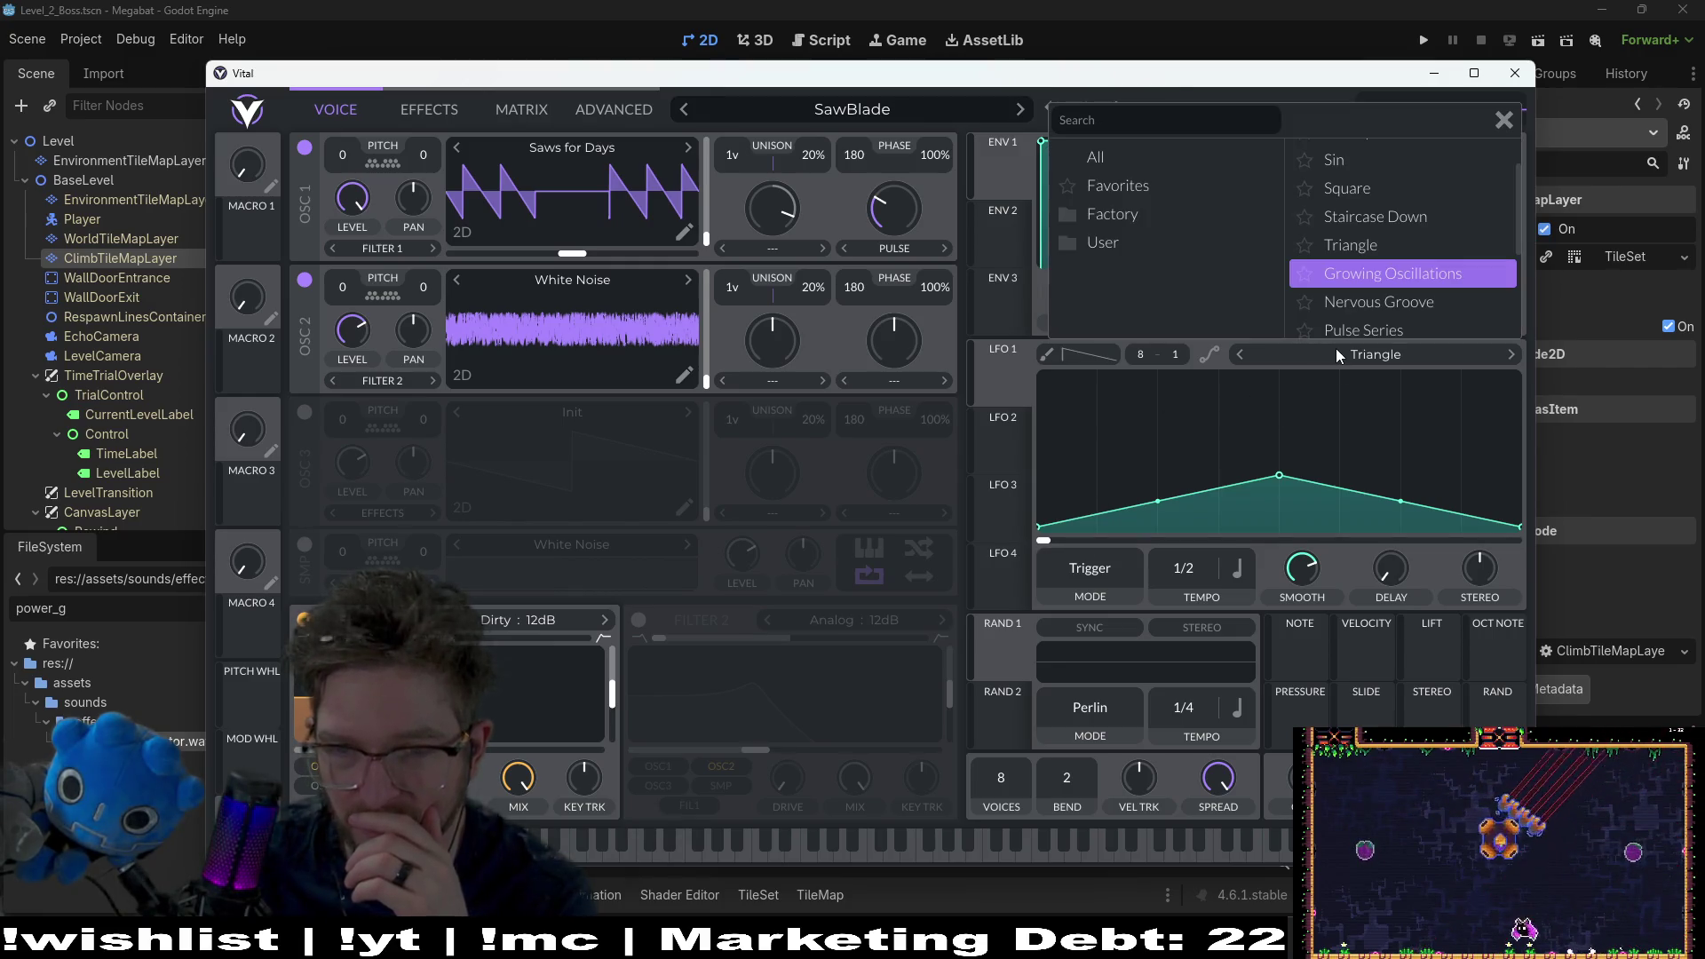
left_click(1304, 330)
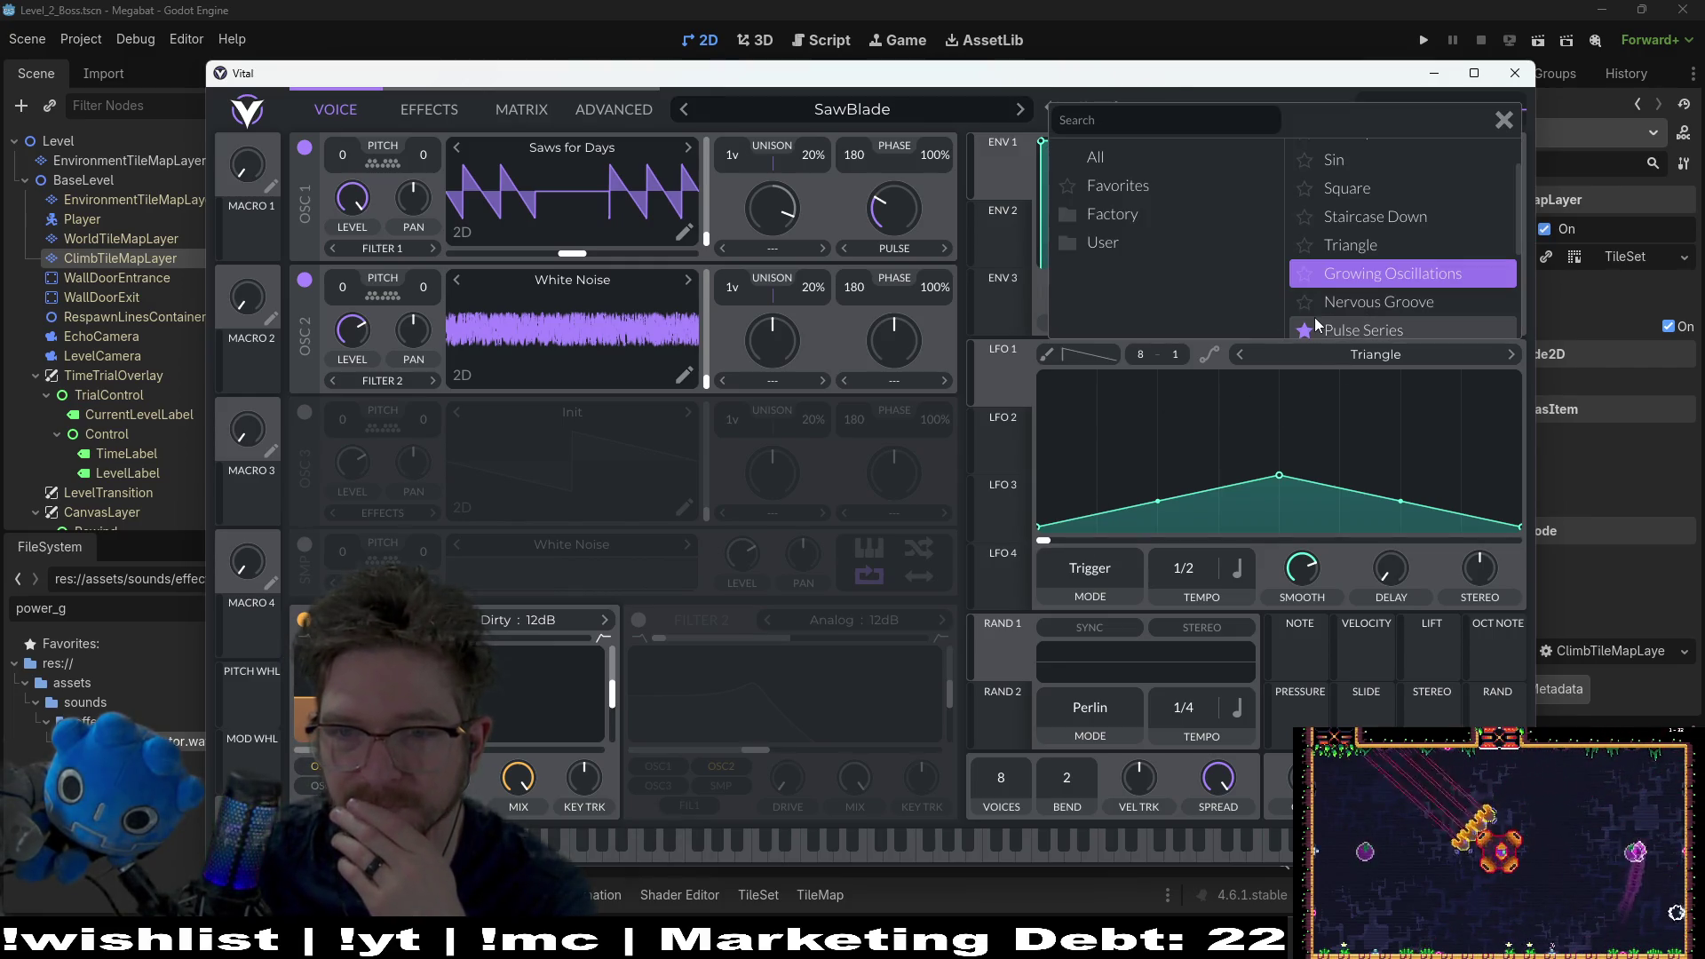
left_click(1363, 330)
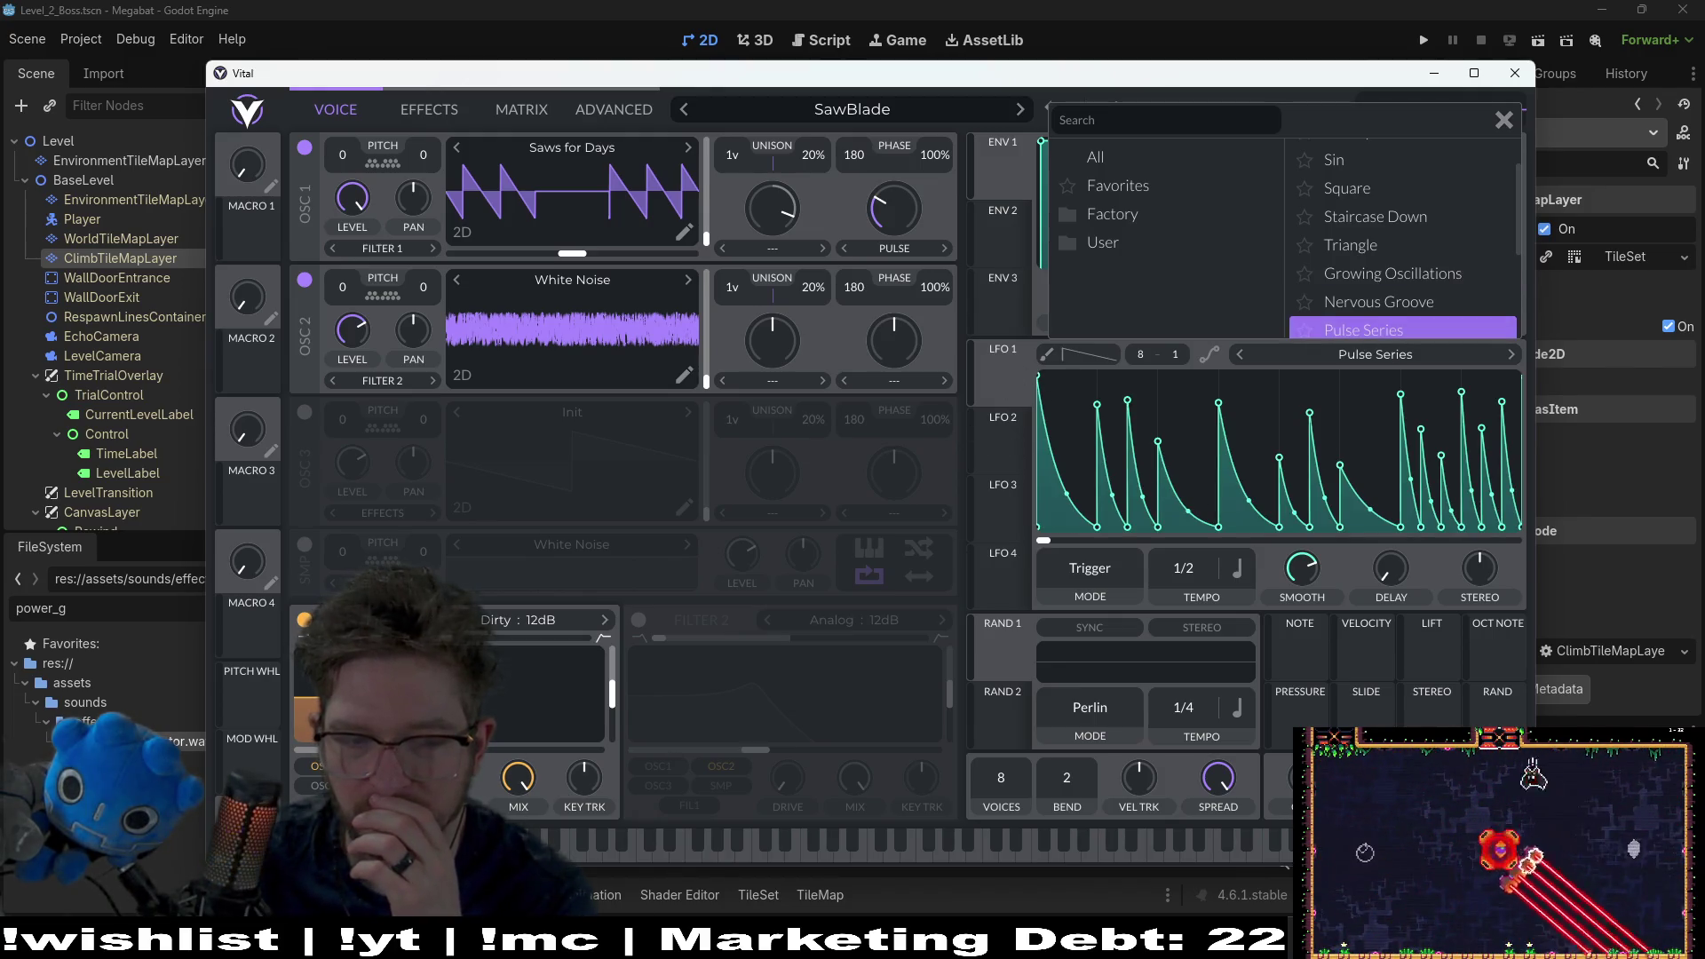
left_click(1010, 368)
left_click_drag(999, 378, 684, 191)
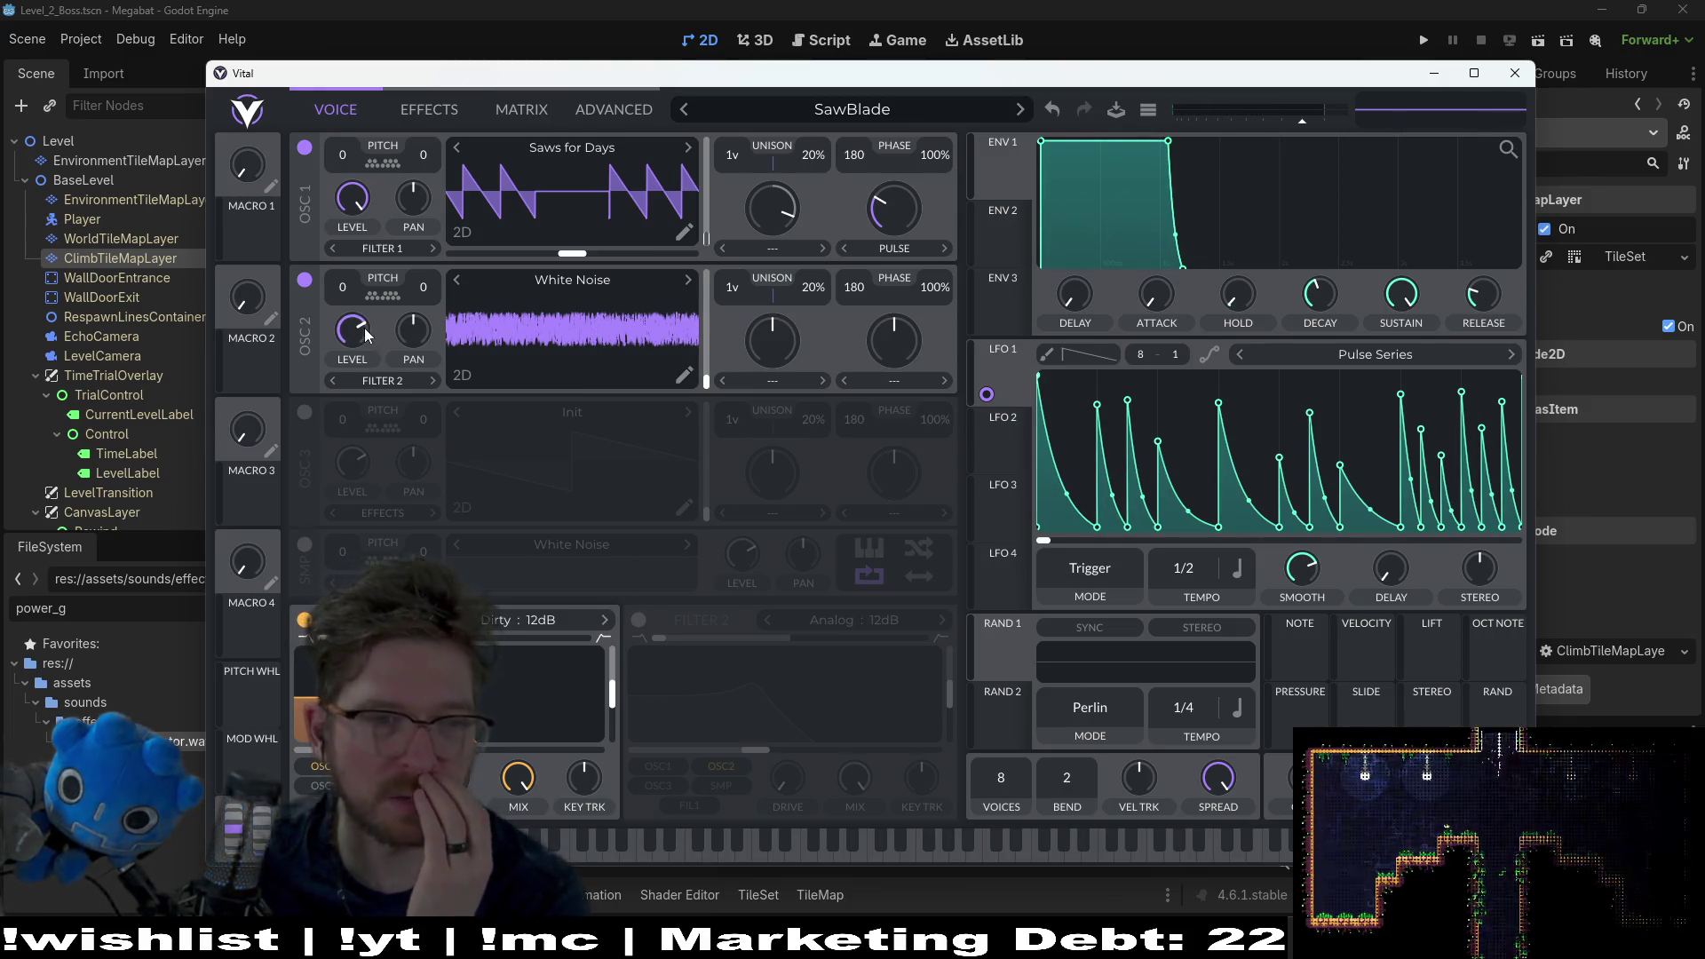
left_click(534, 839)
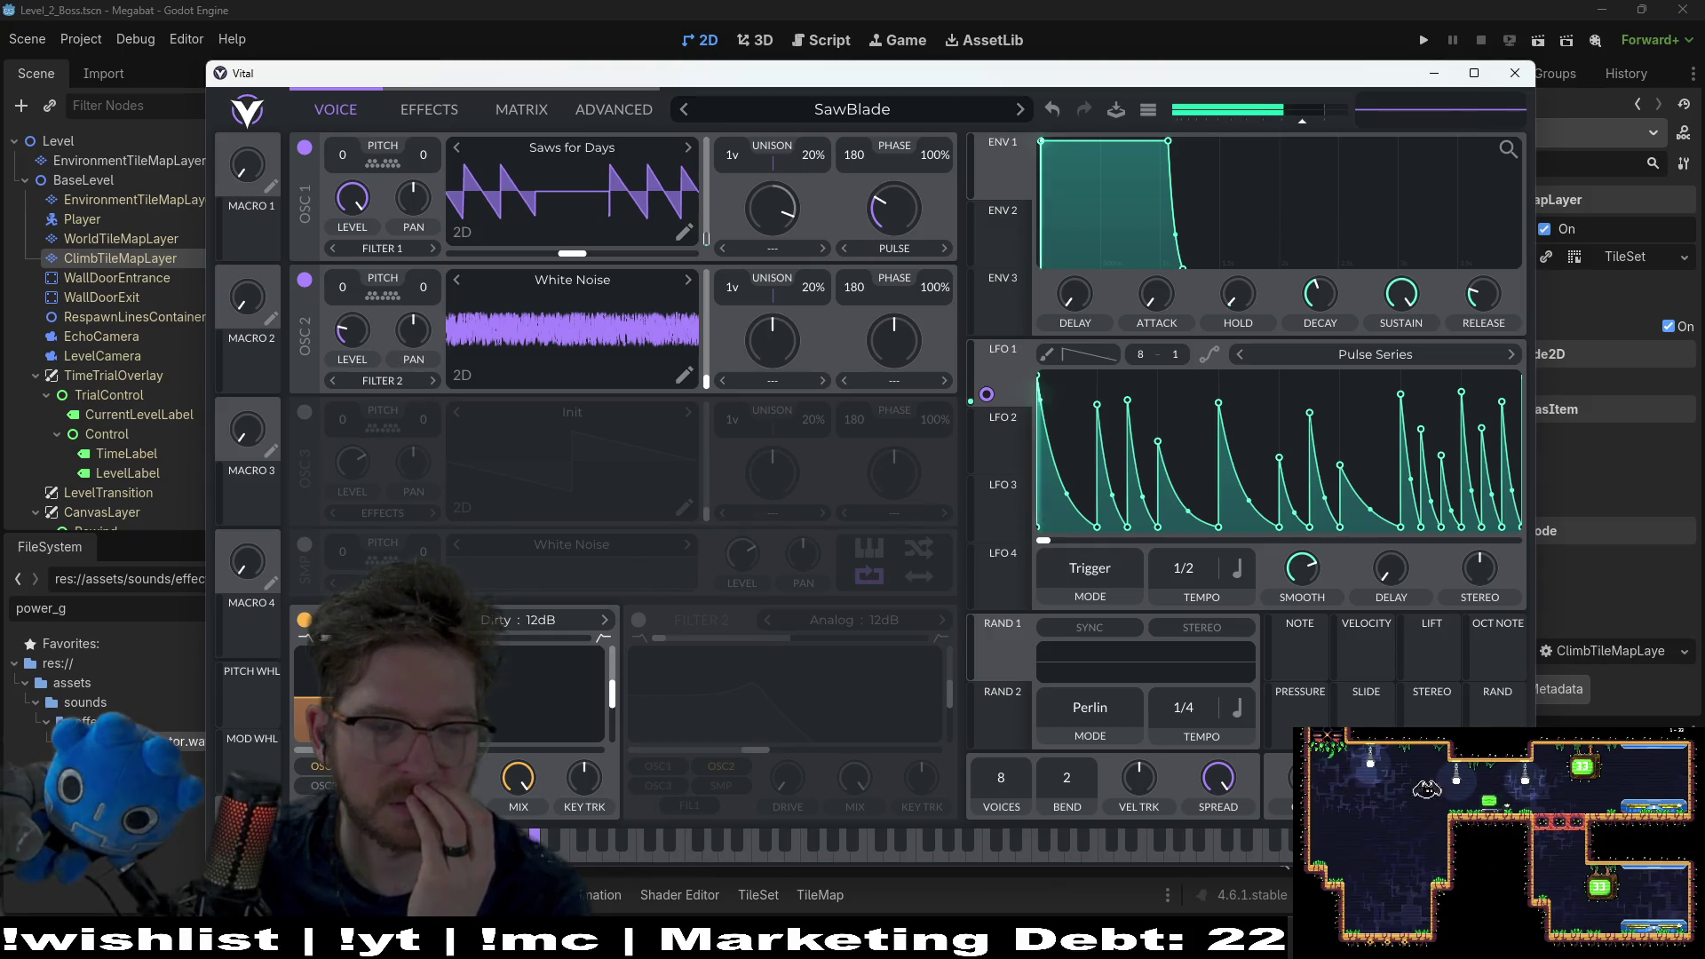
mouse_move(353, 322)
left_click(604, 845)
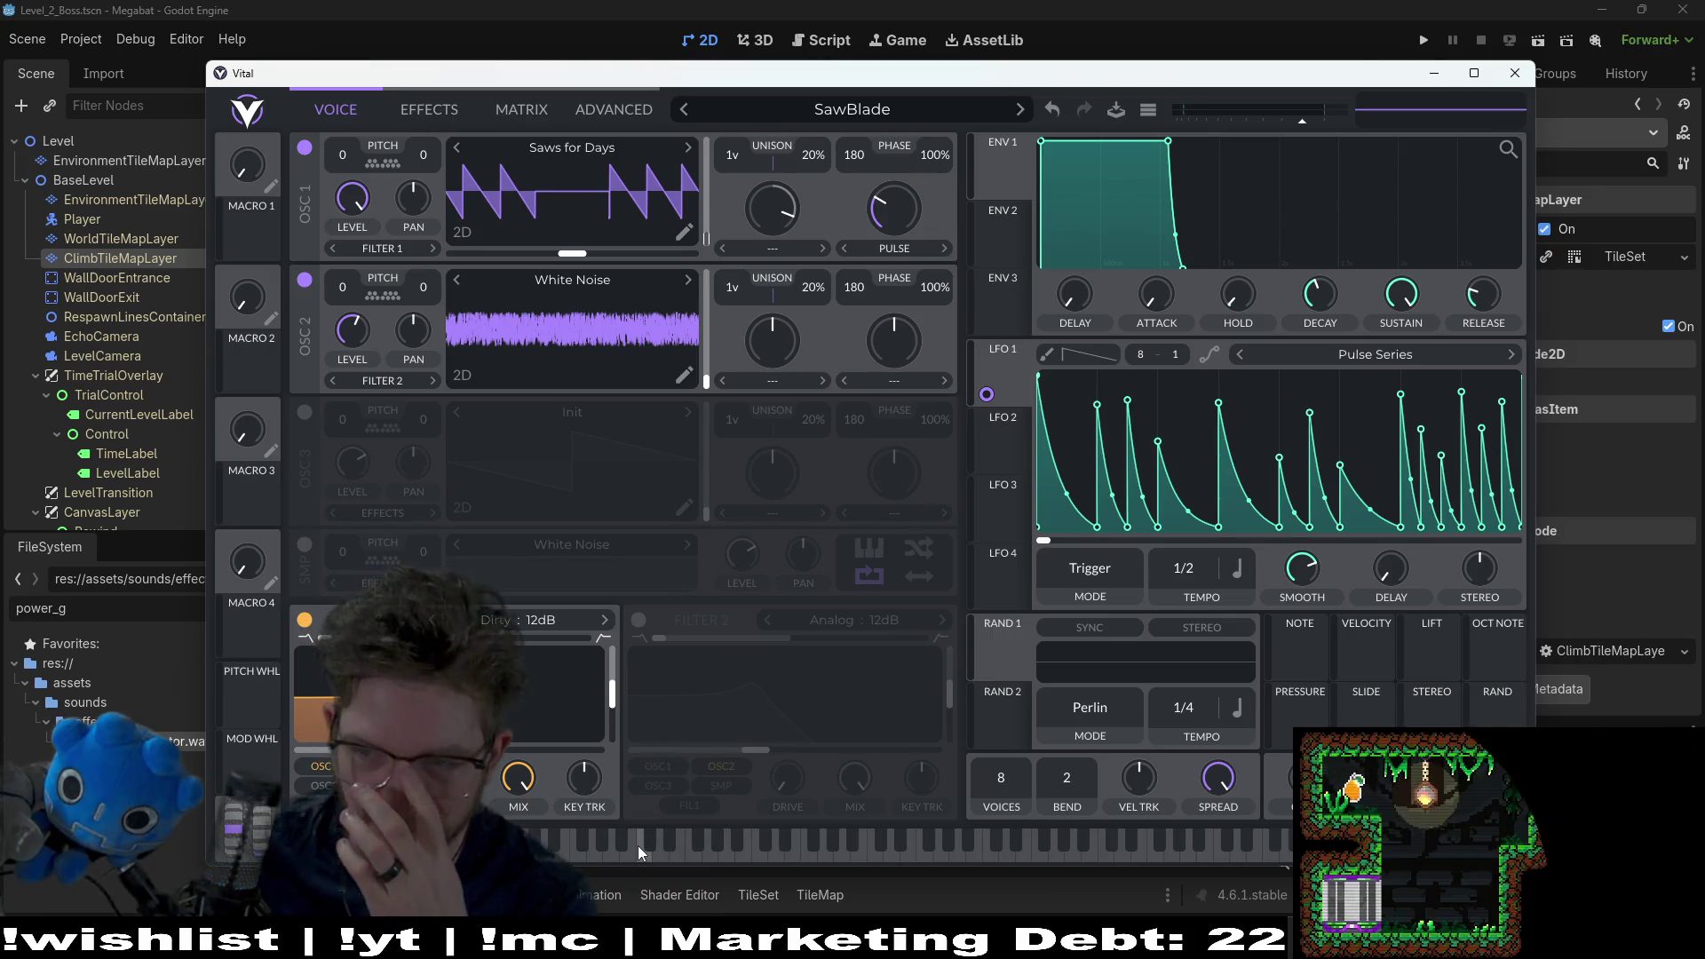
left_click(591, 849)
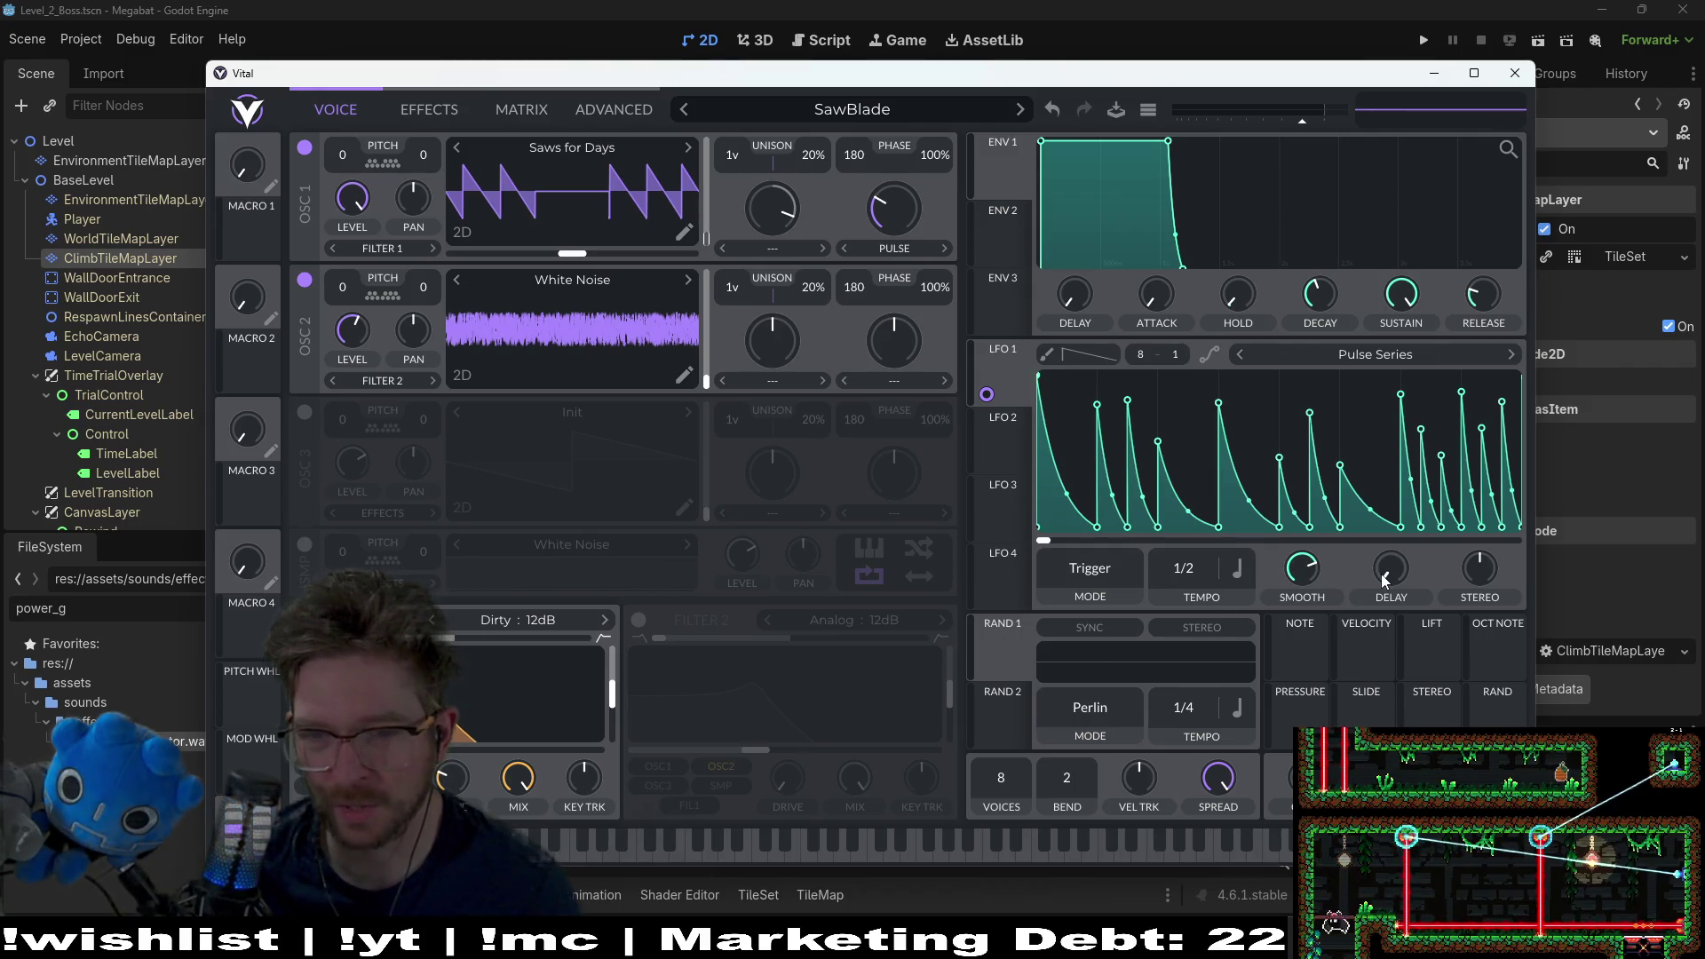
mouse_move(1385, 572)
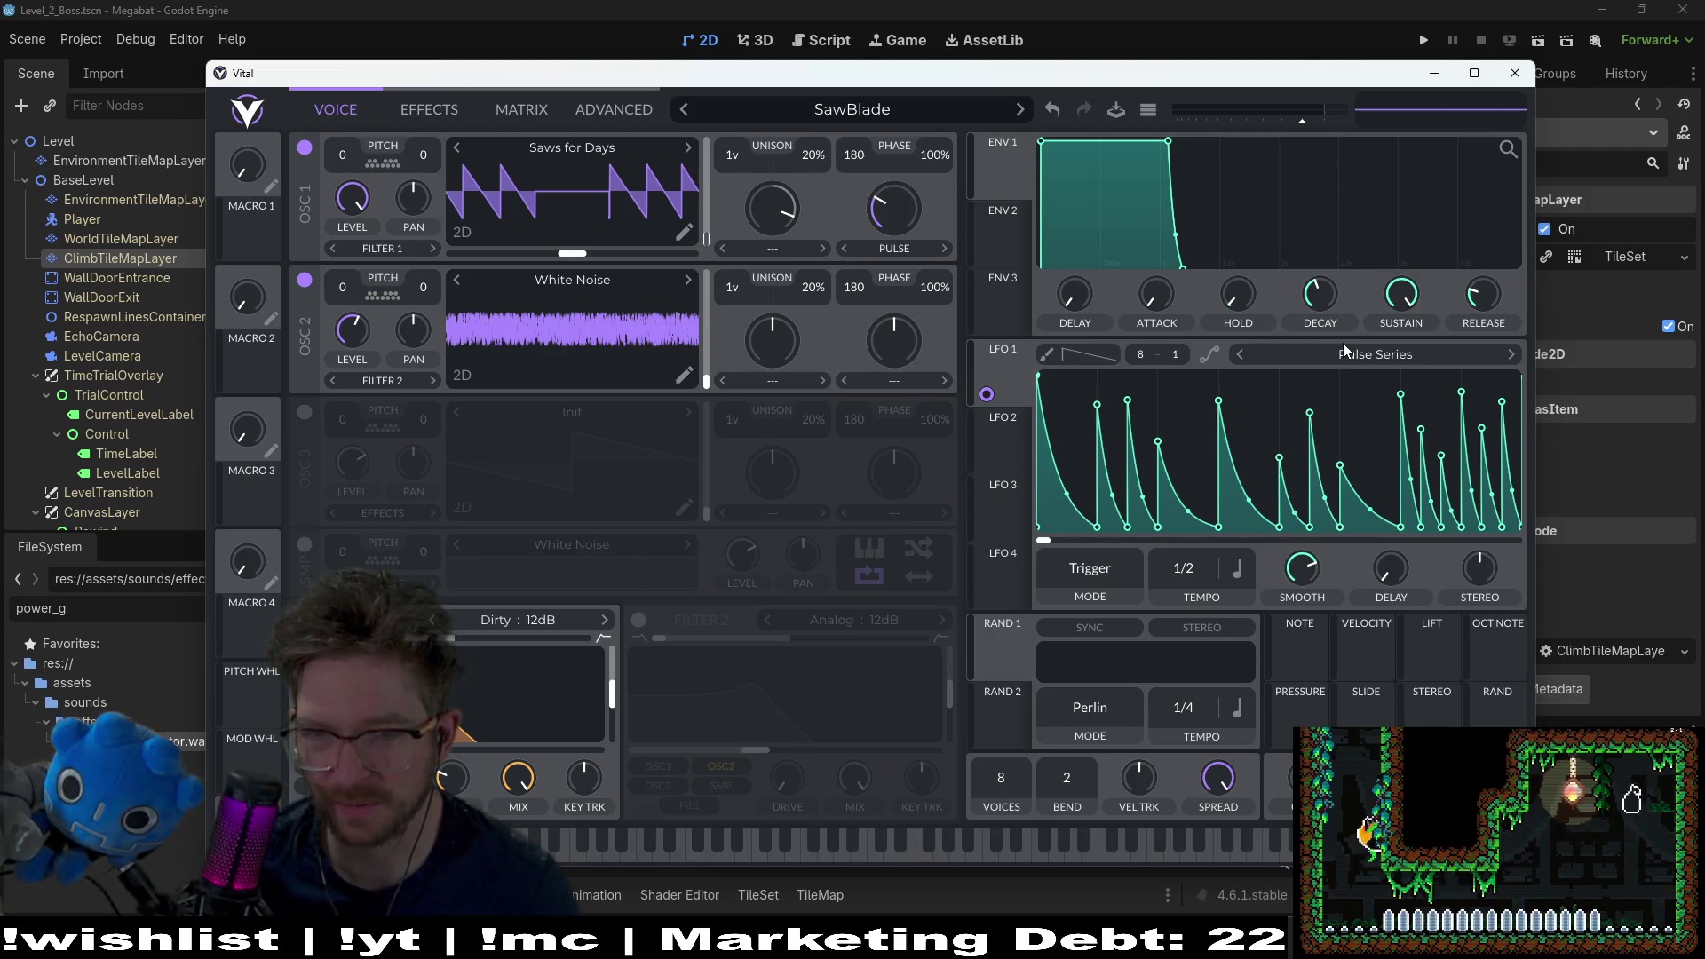
left_click(518, 619)
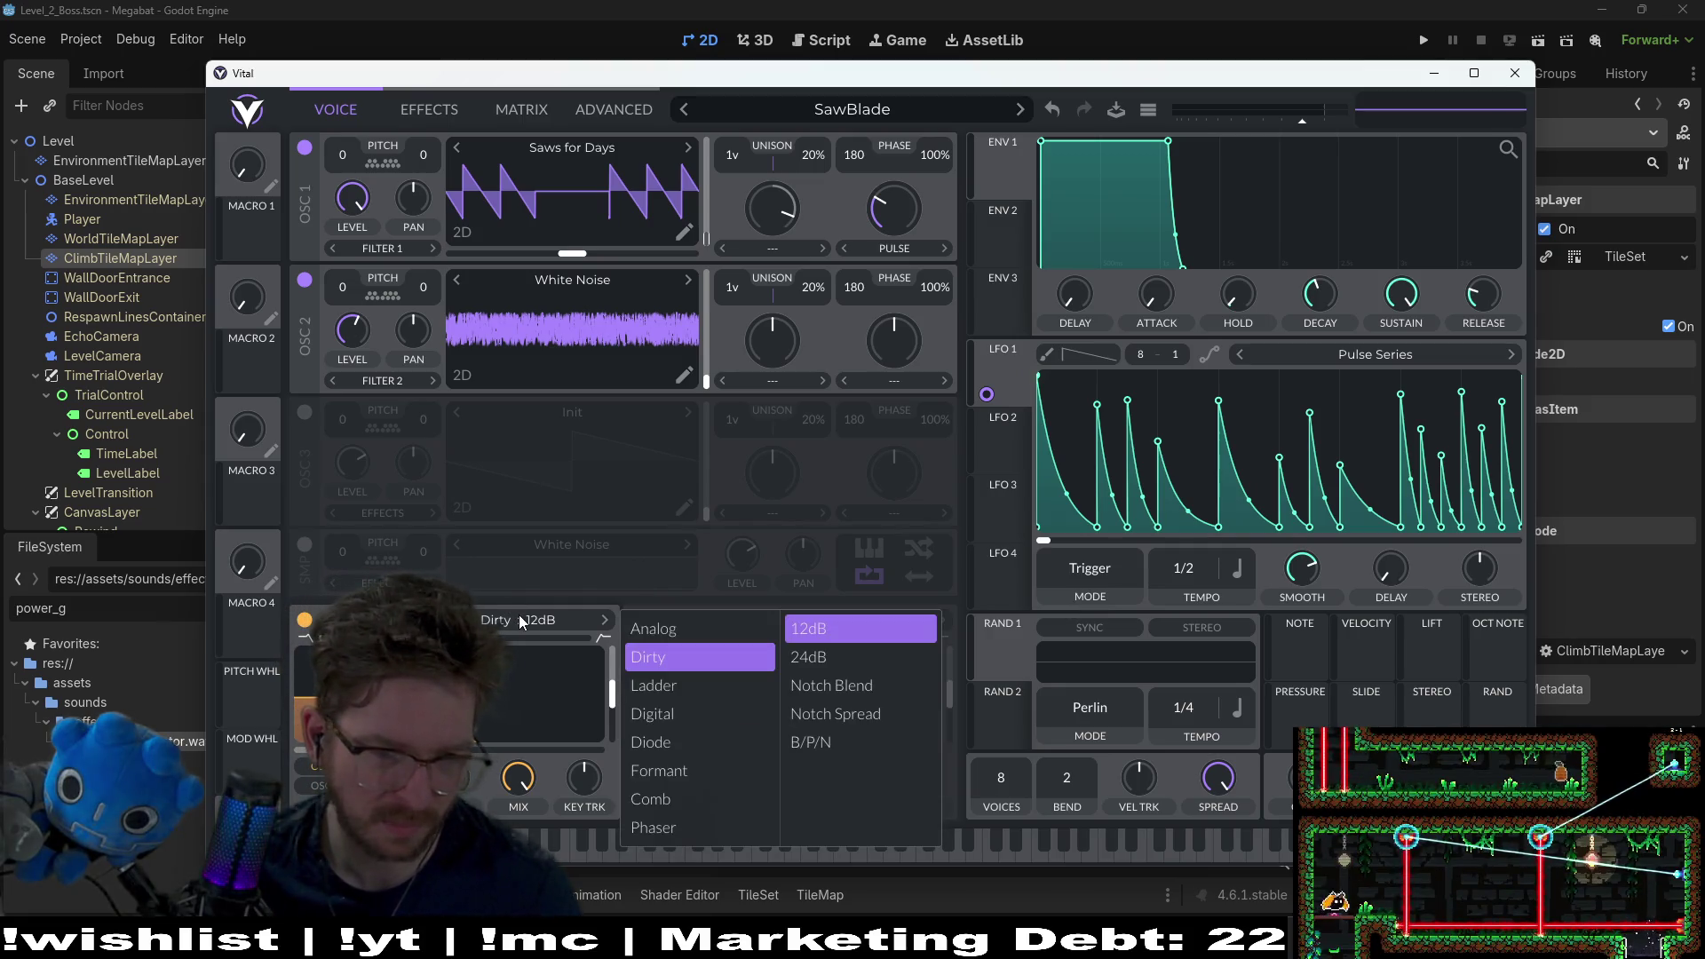
Step: Switch filter 1 to Digital 12dB and set LFO 1's wavetable modulation to -48.31
left_click(648, 713)
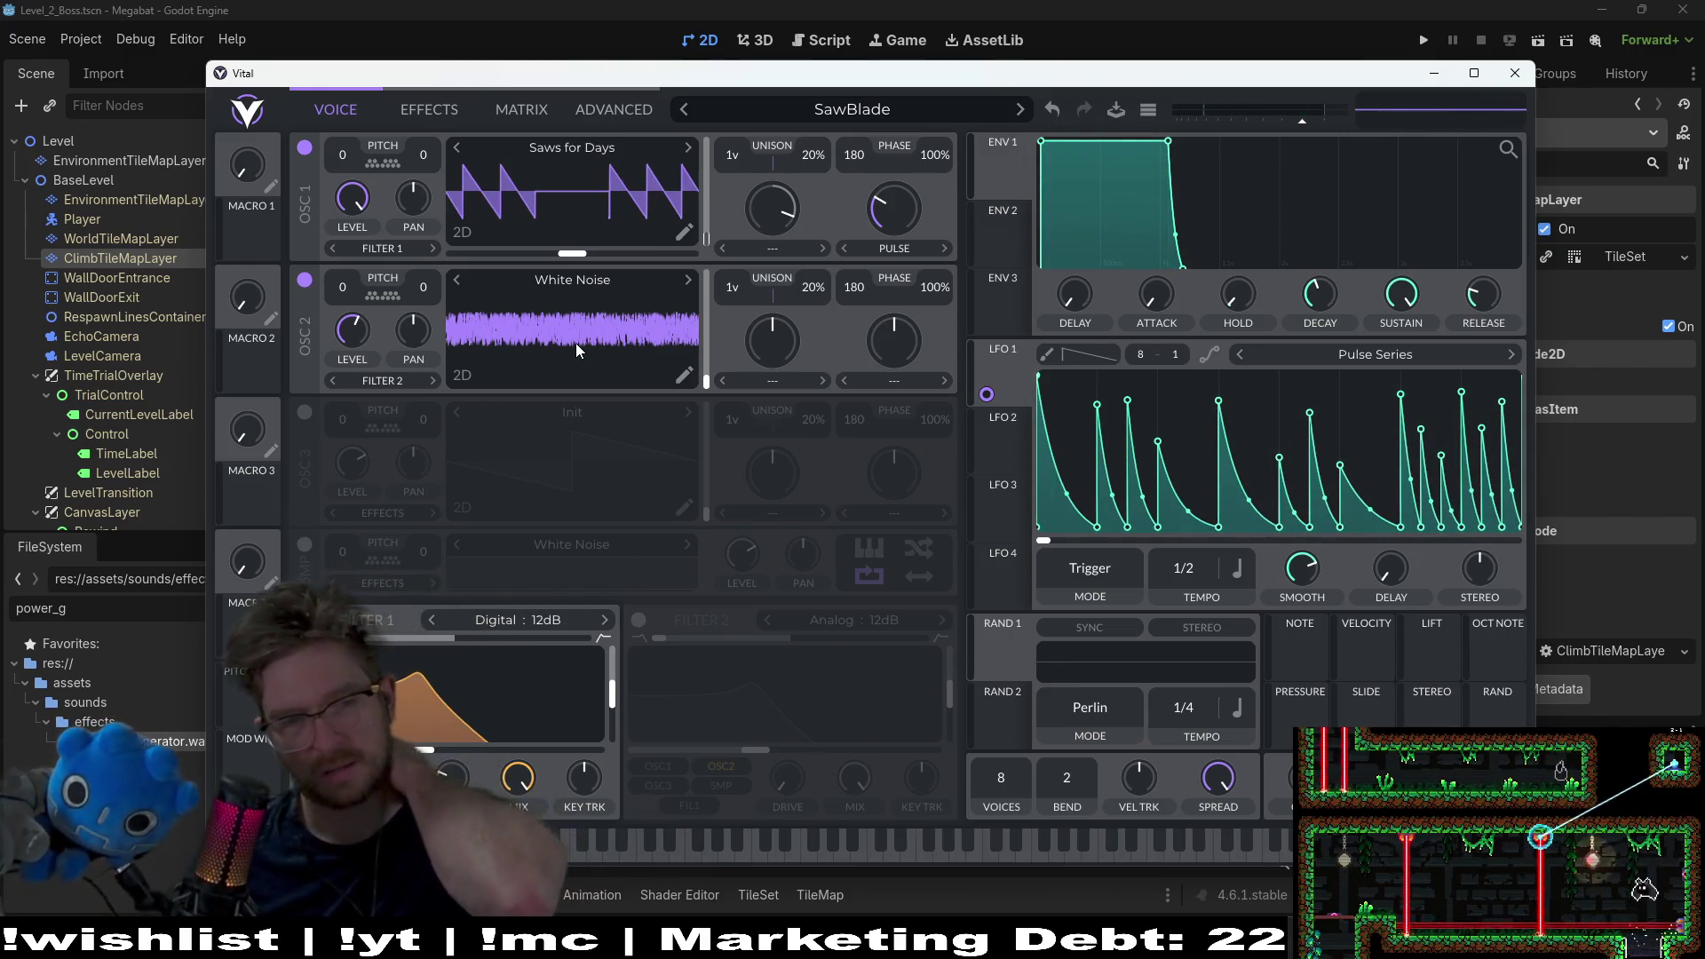
mouse_move(987, 390)
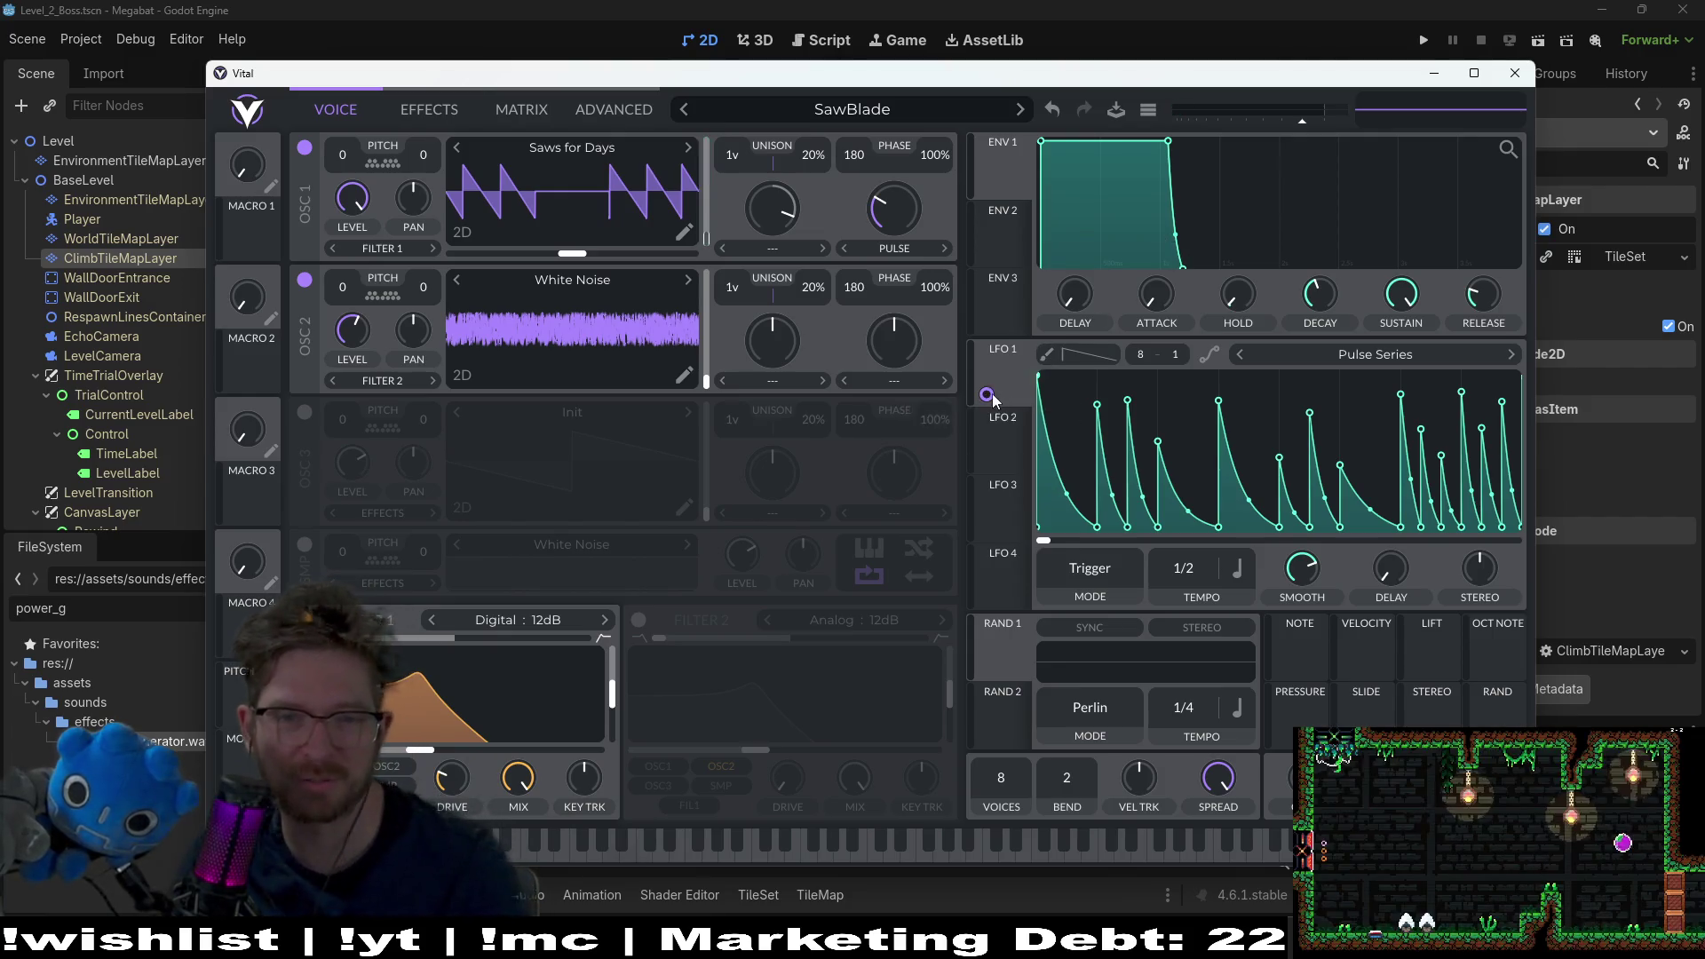
left_click_drag(988, 393, 988, 392)
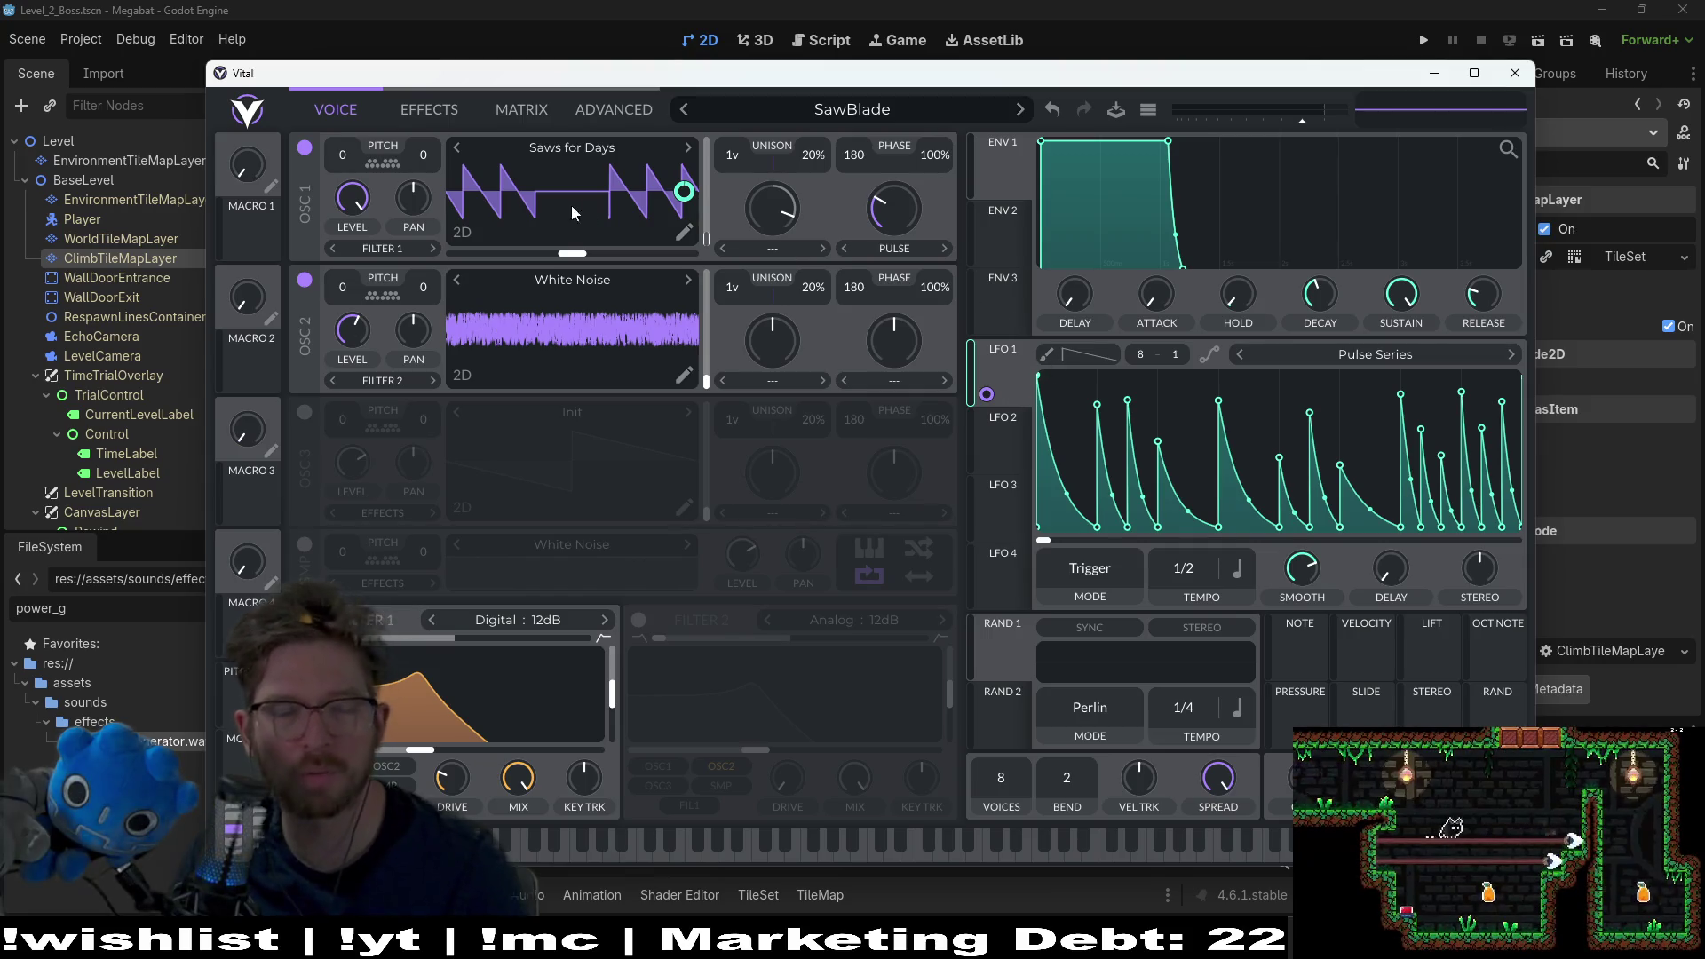
Step: Try routing LFO 2 to filter 1 cutoff, then remove it and return to LFO 1
left_click(1001, 441)
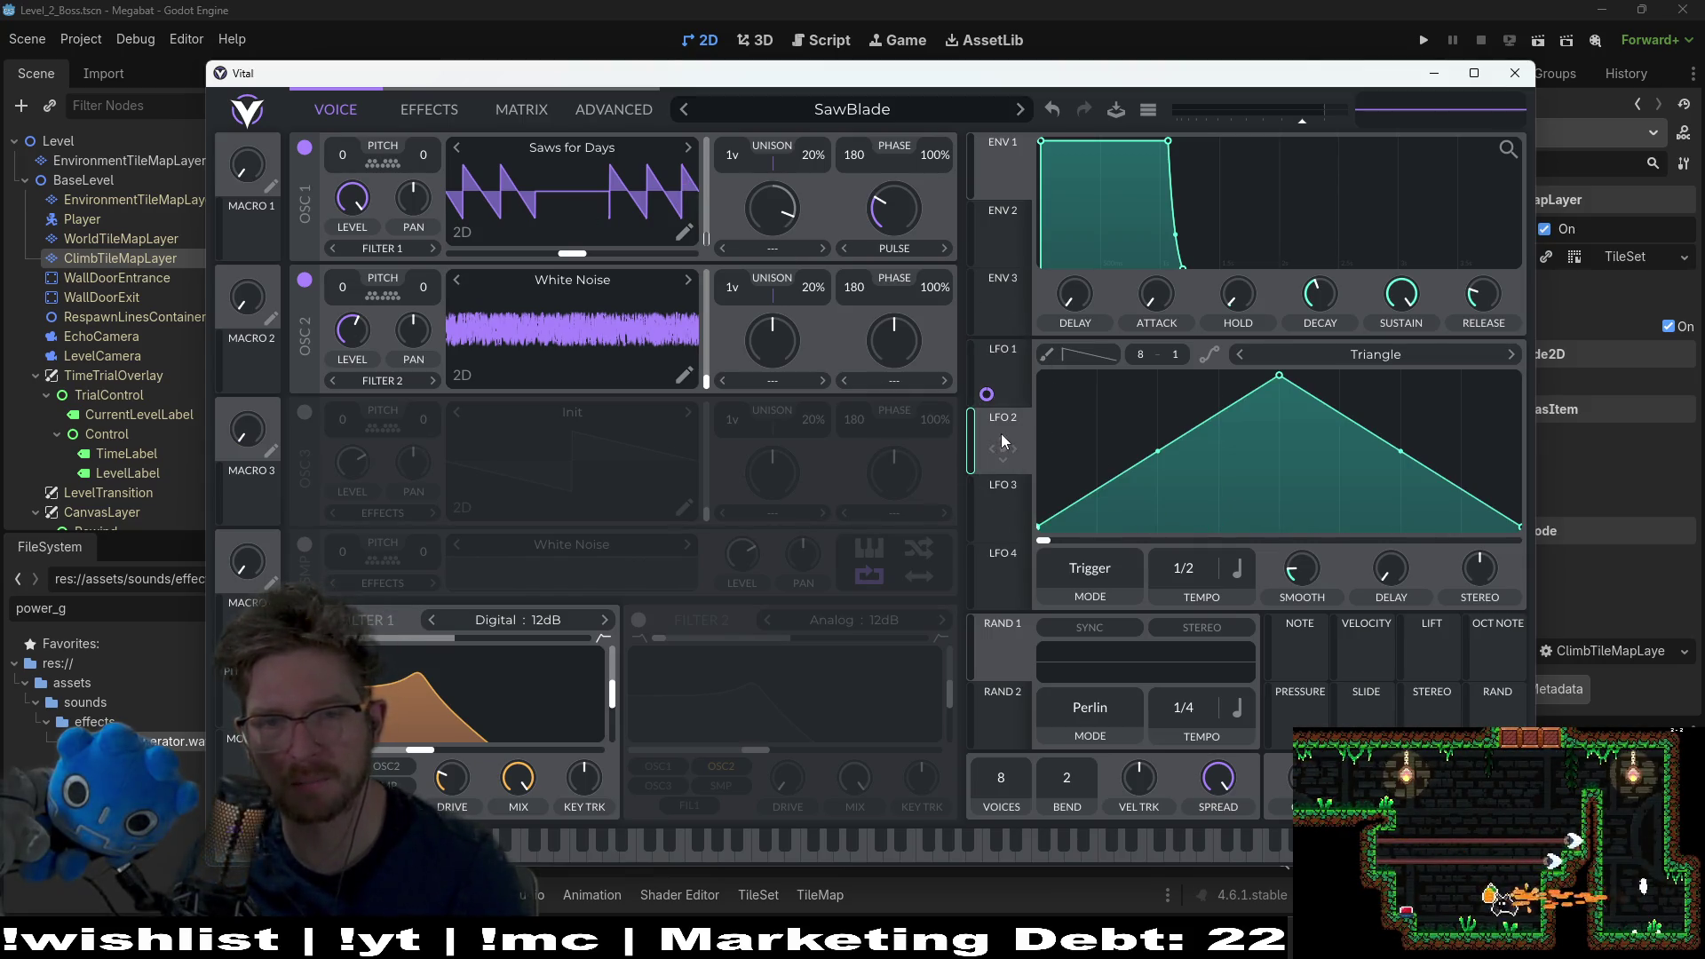
mouse_move(1003, 453)
left_mouse_down()
mouse_move(886, 476)
mouse_move(446, 715)
mouse_move(428, 678)
left_mouse_up()
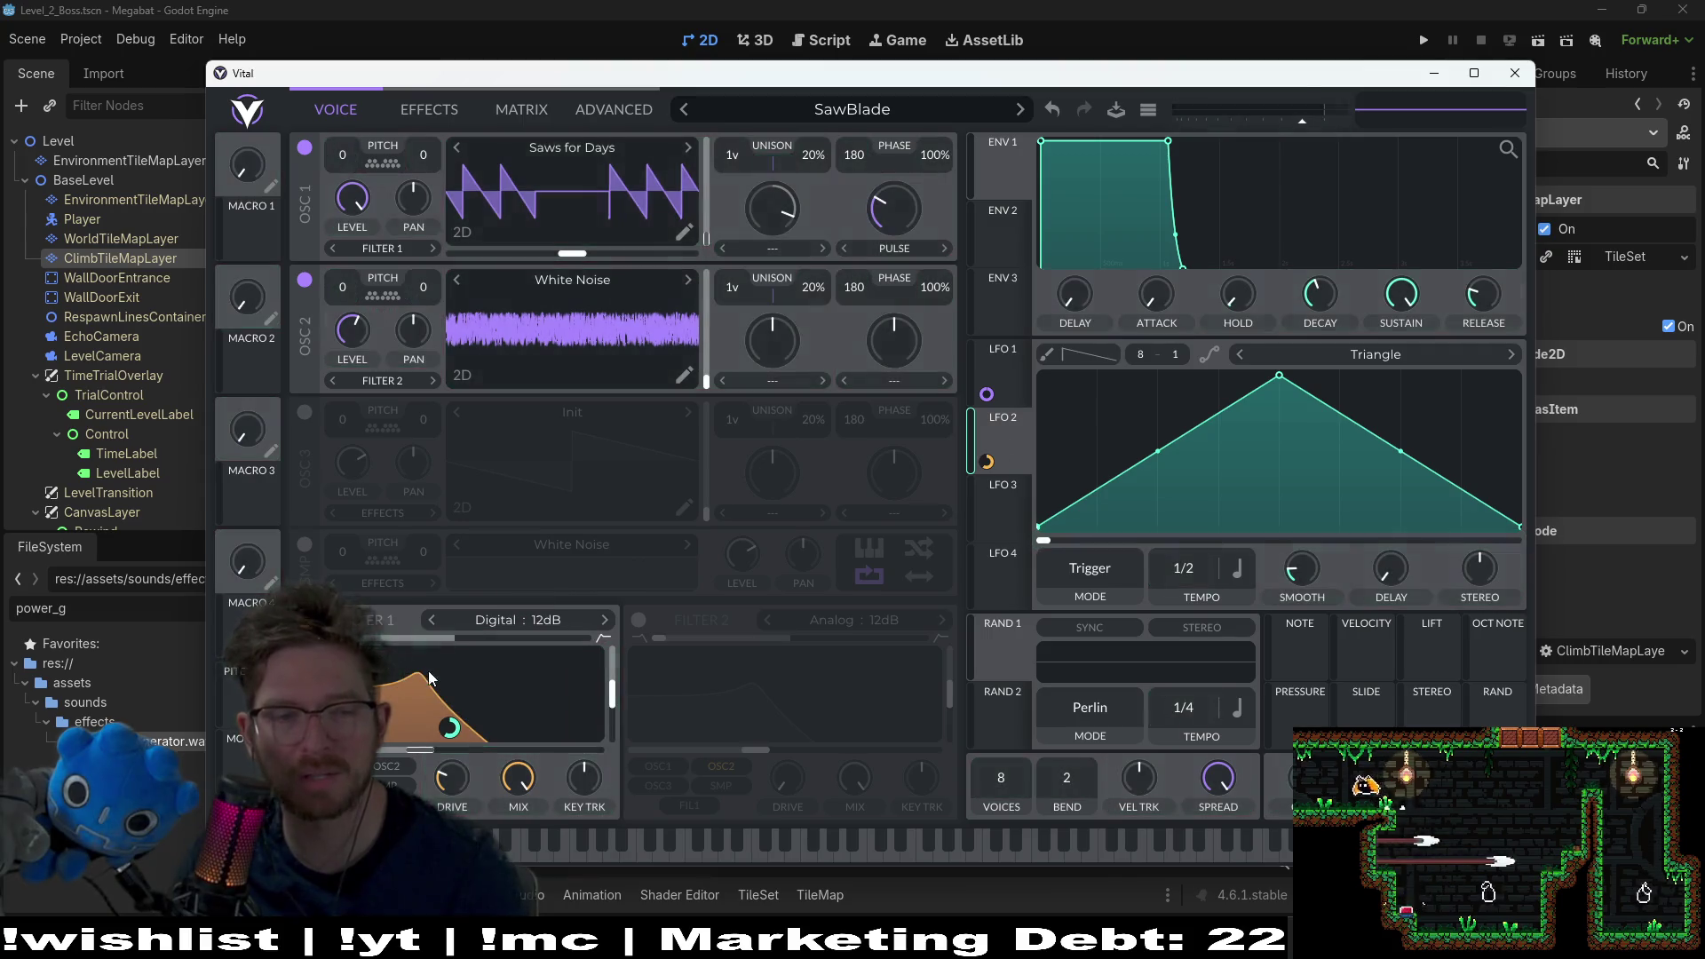
key("a")
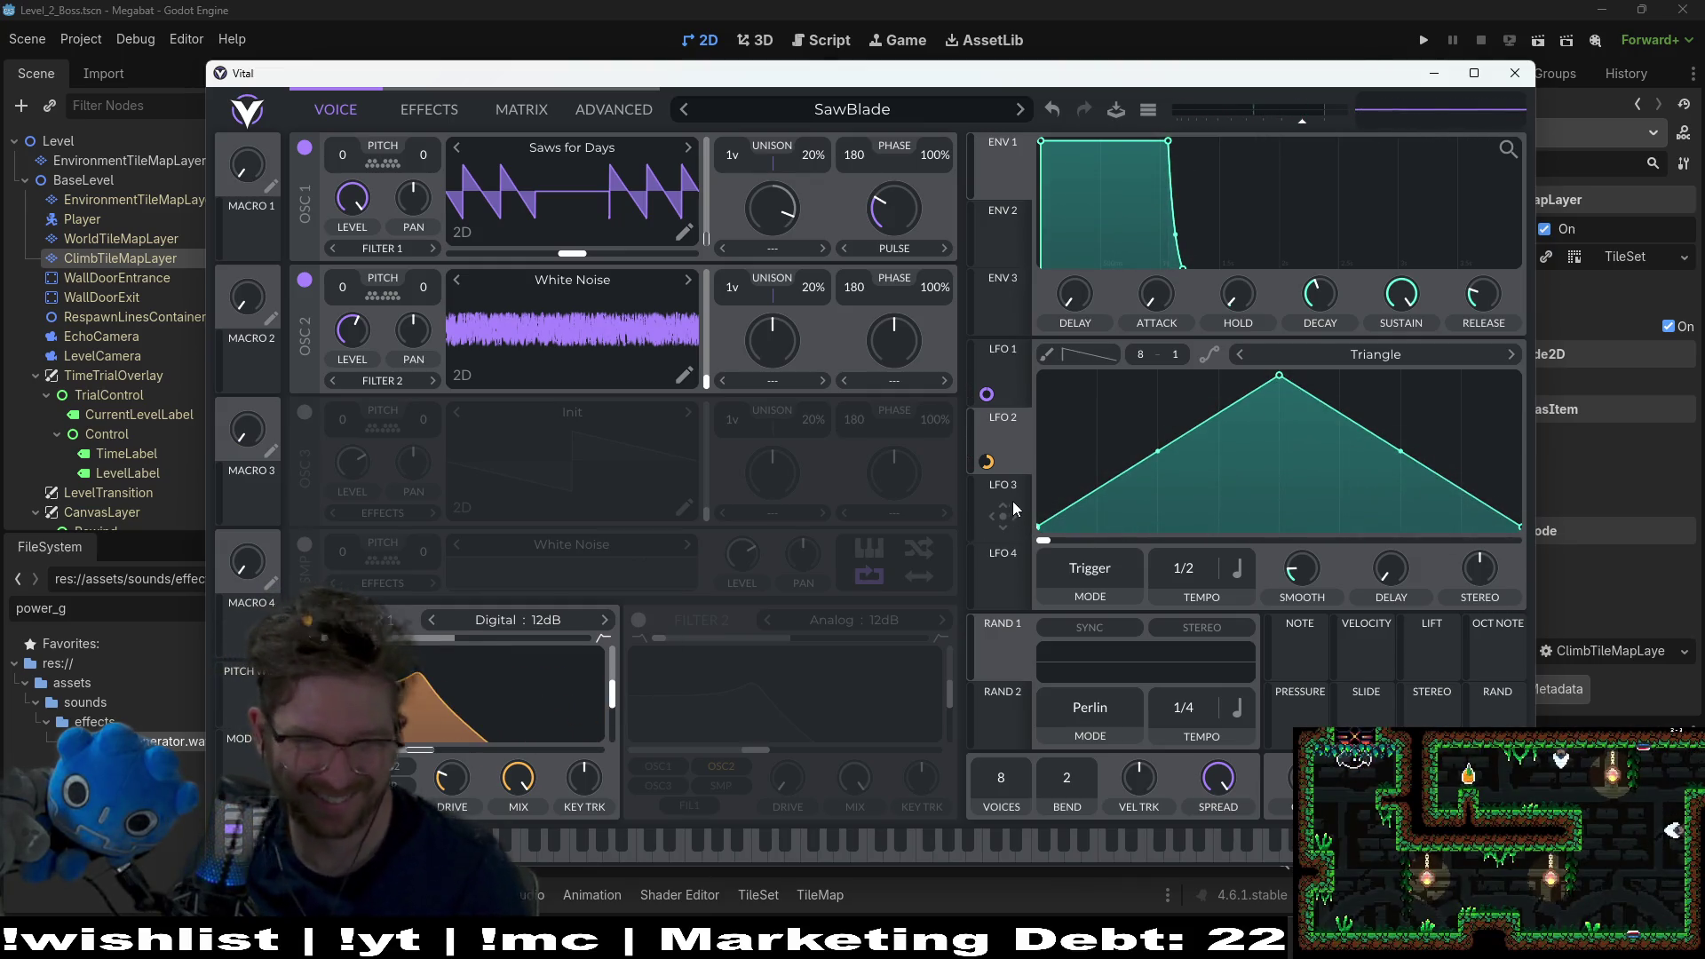
mouse_move(986, 463)
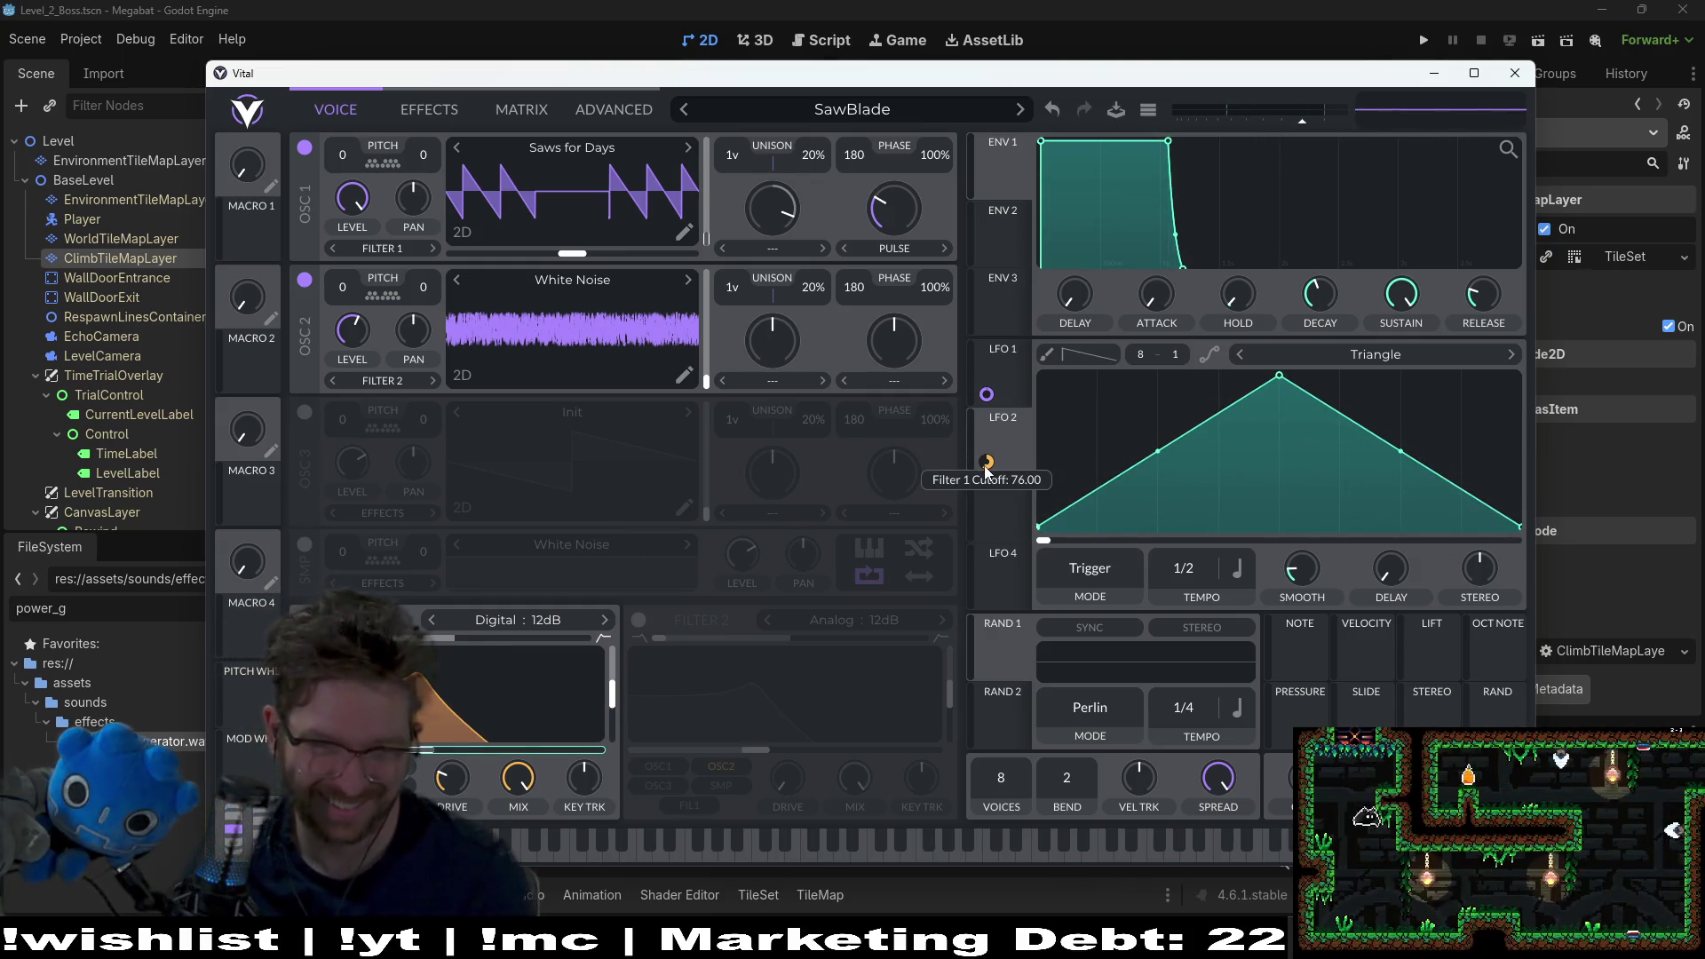
right_click(988, 464)
left_click(996, 480)
left_click(1006, 385)
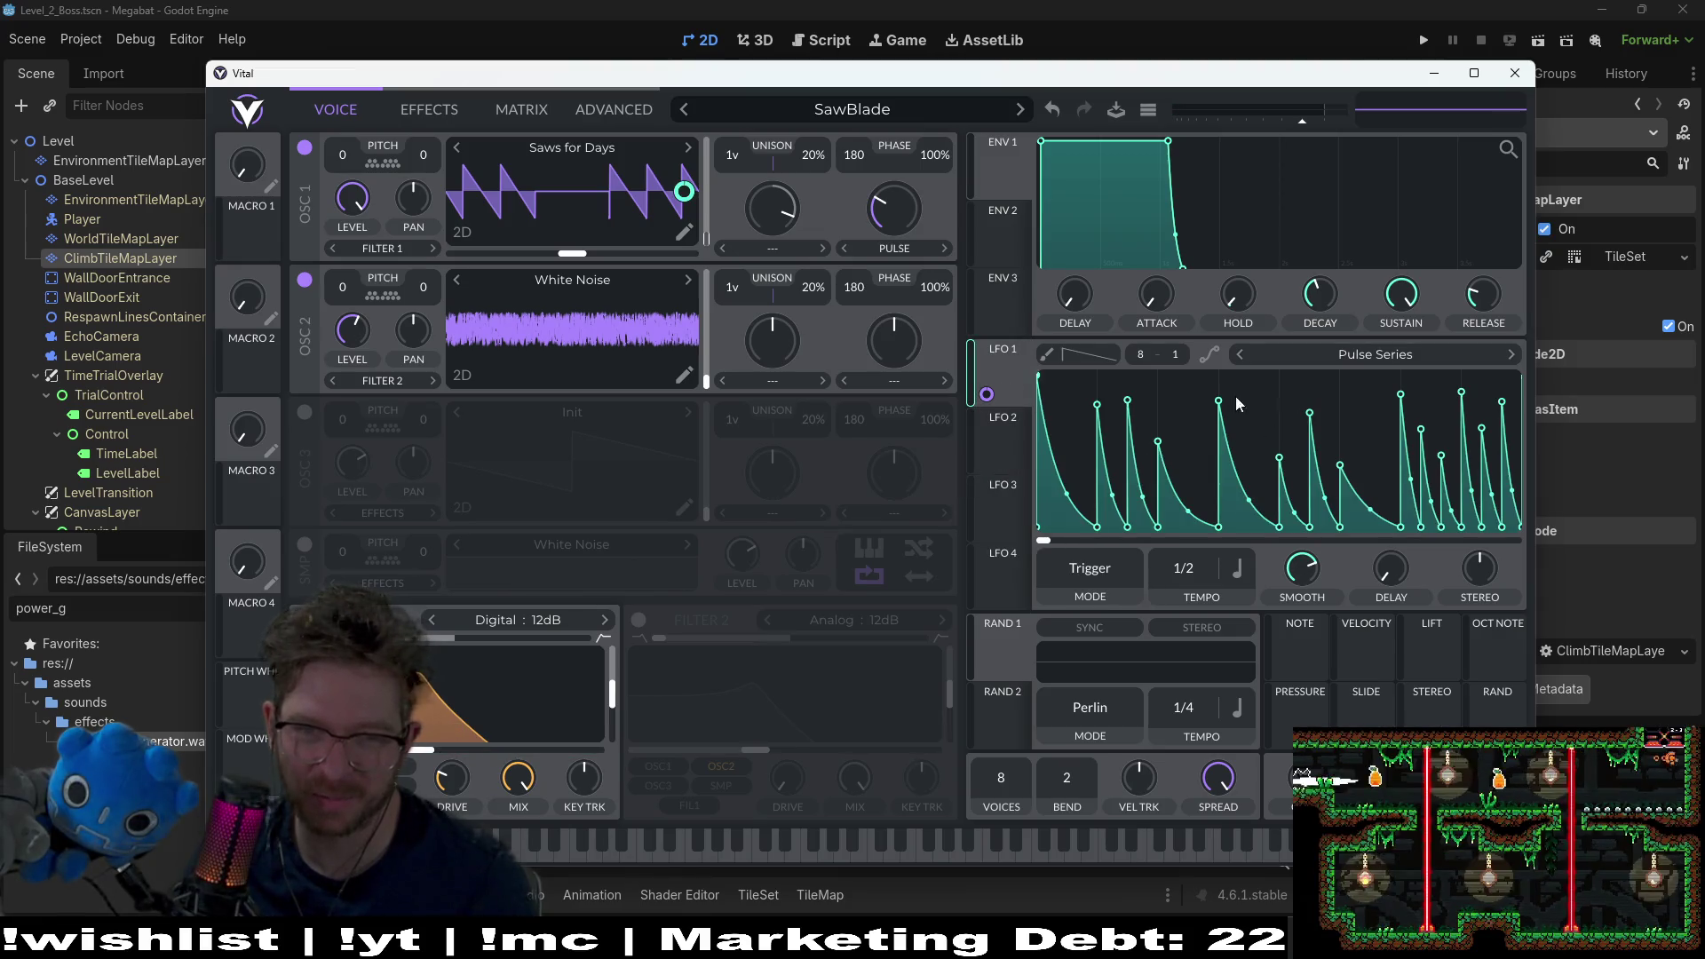
Step: Inspect envelopes 1, 3 and 2, ending back on envelope 1
left_click(1008, 157)
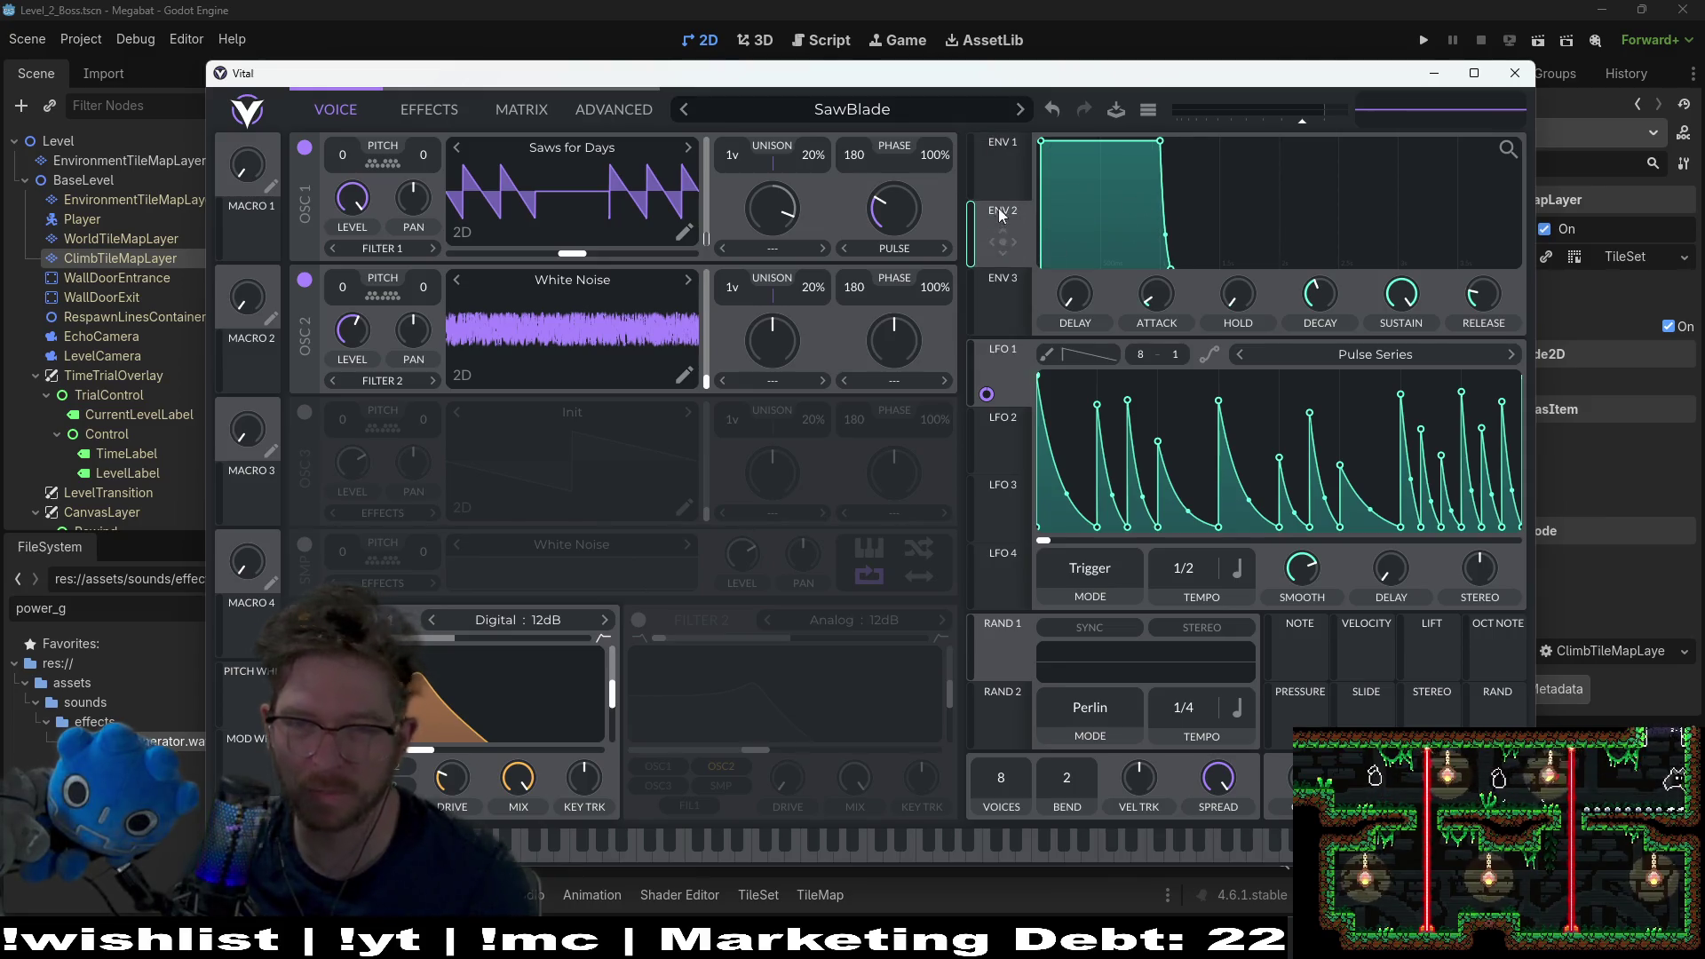
left_click(990, 283)
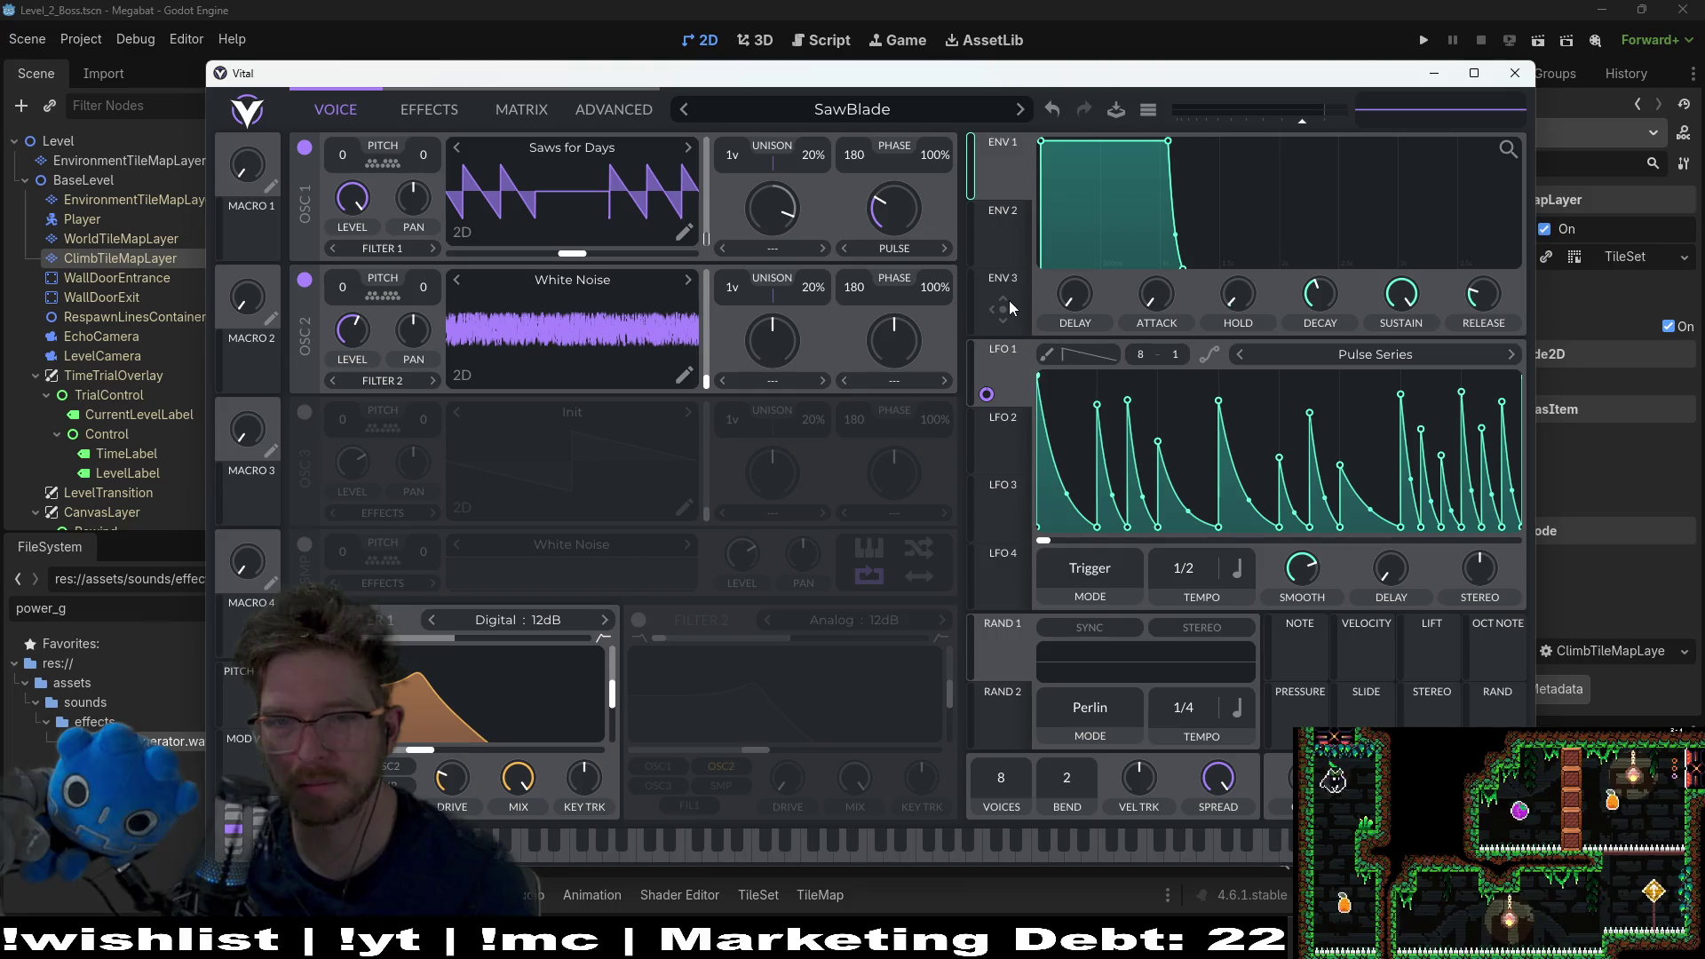
left_click(1006, 222)
left_click(1004, 168)
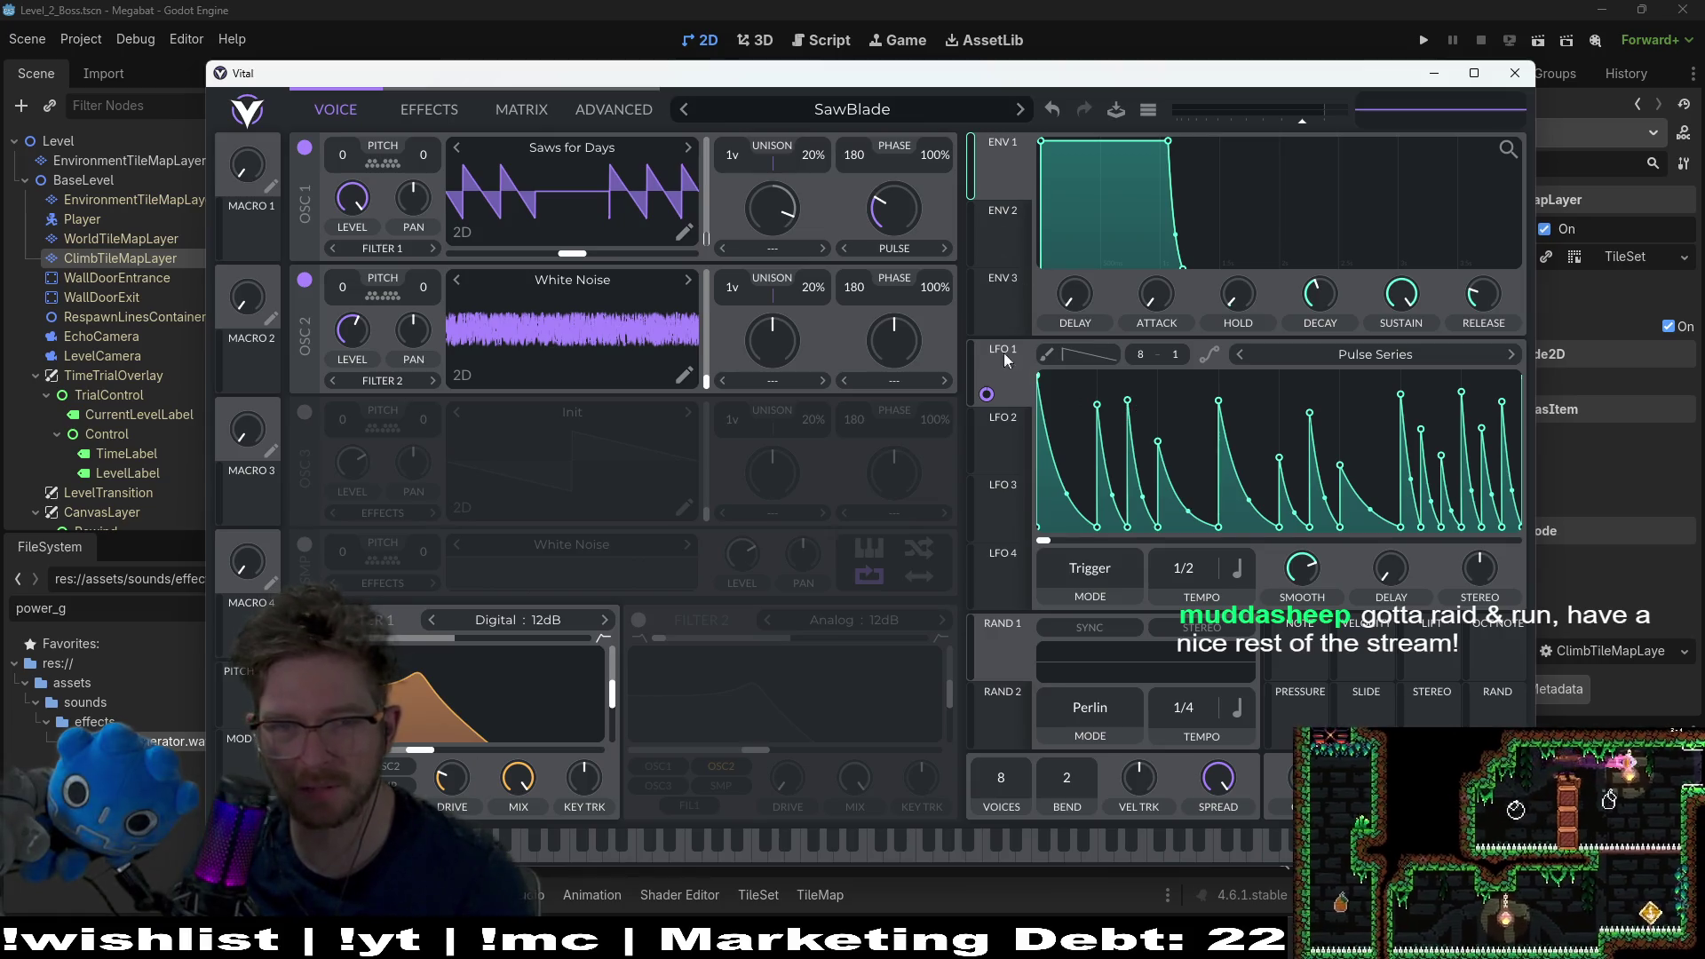
Step: Audition the SawBlade patch and try the Stabbed wavetable on oscillator 1
left_click(425, 382)
left_click(586, 324)
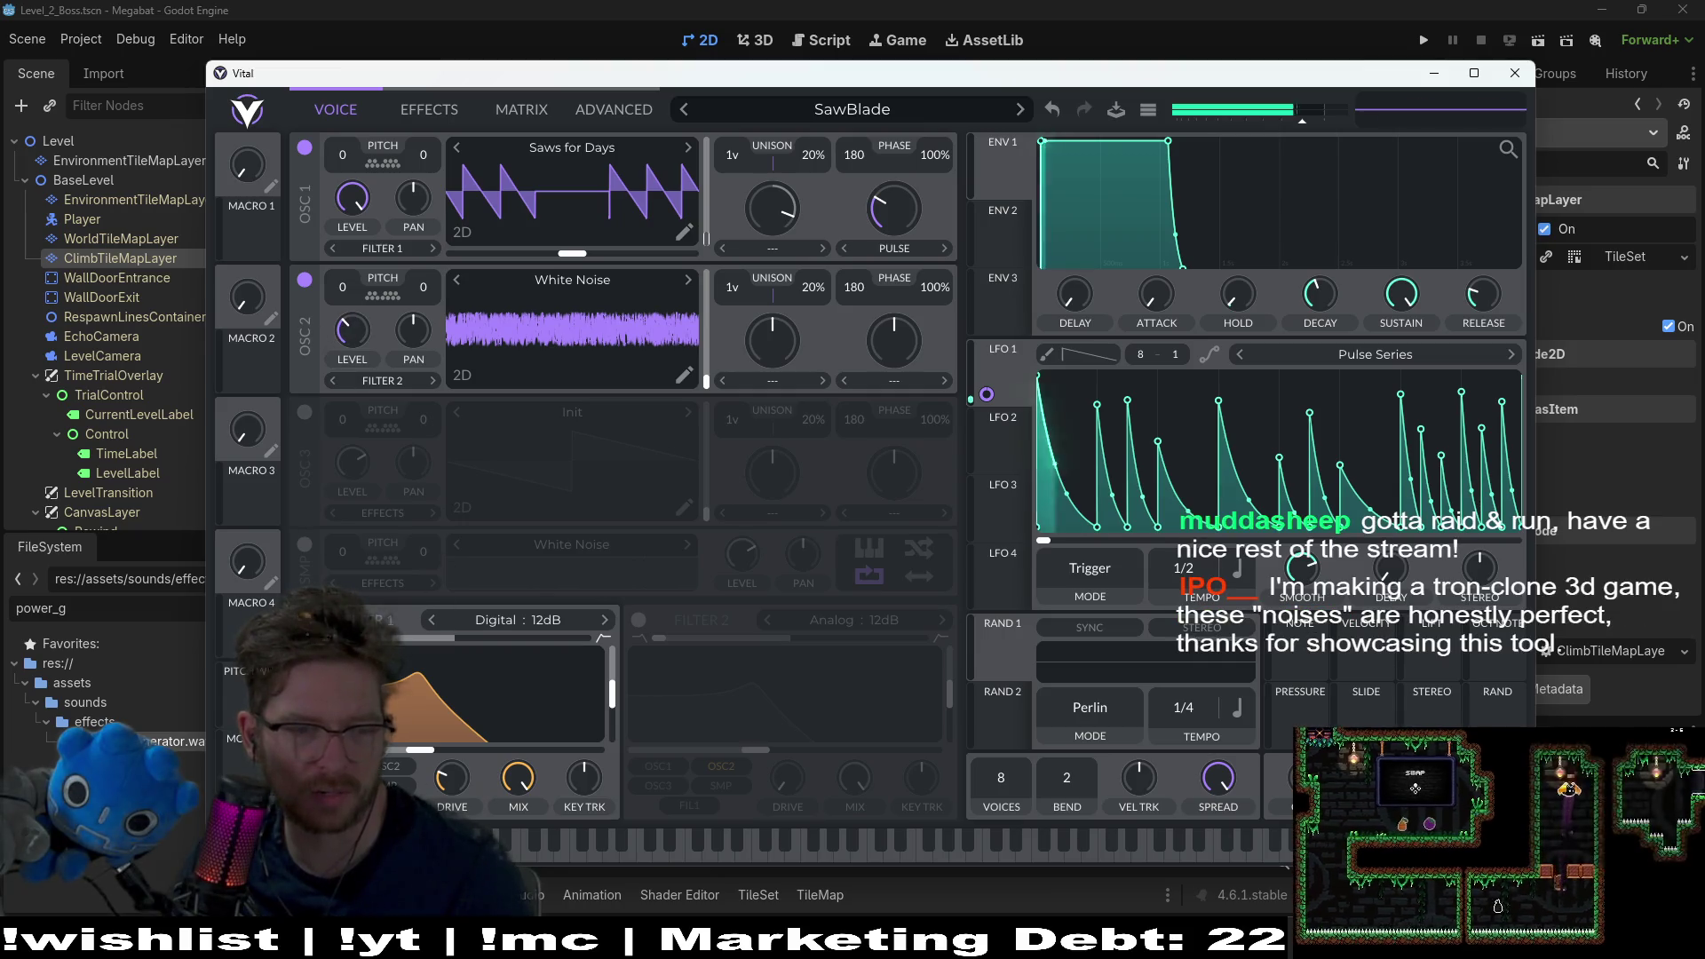
key("a")
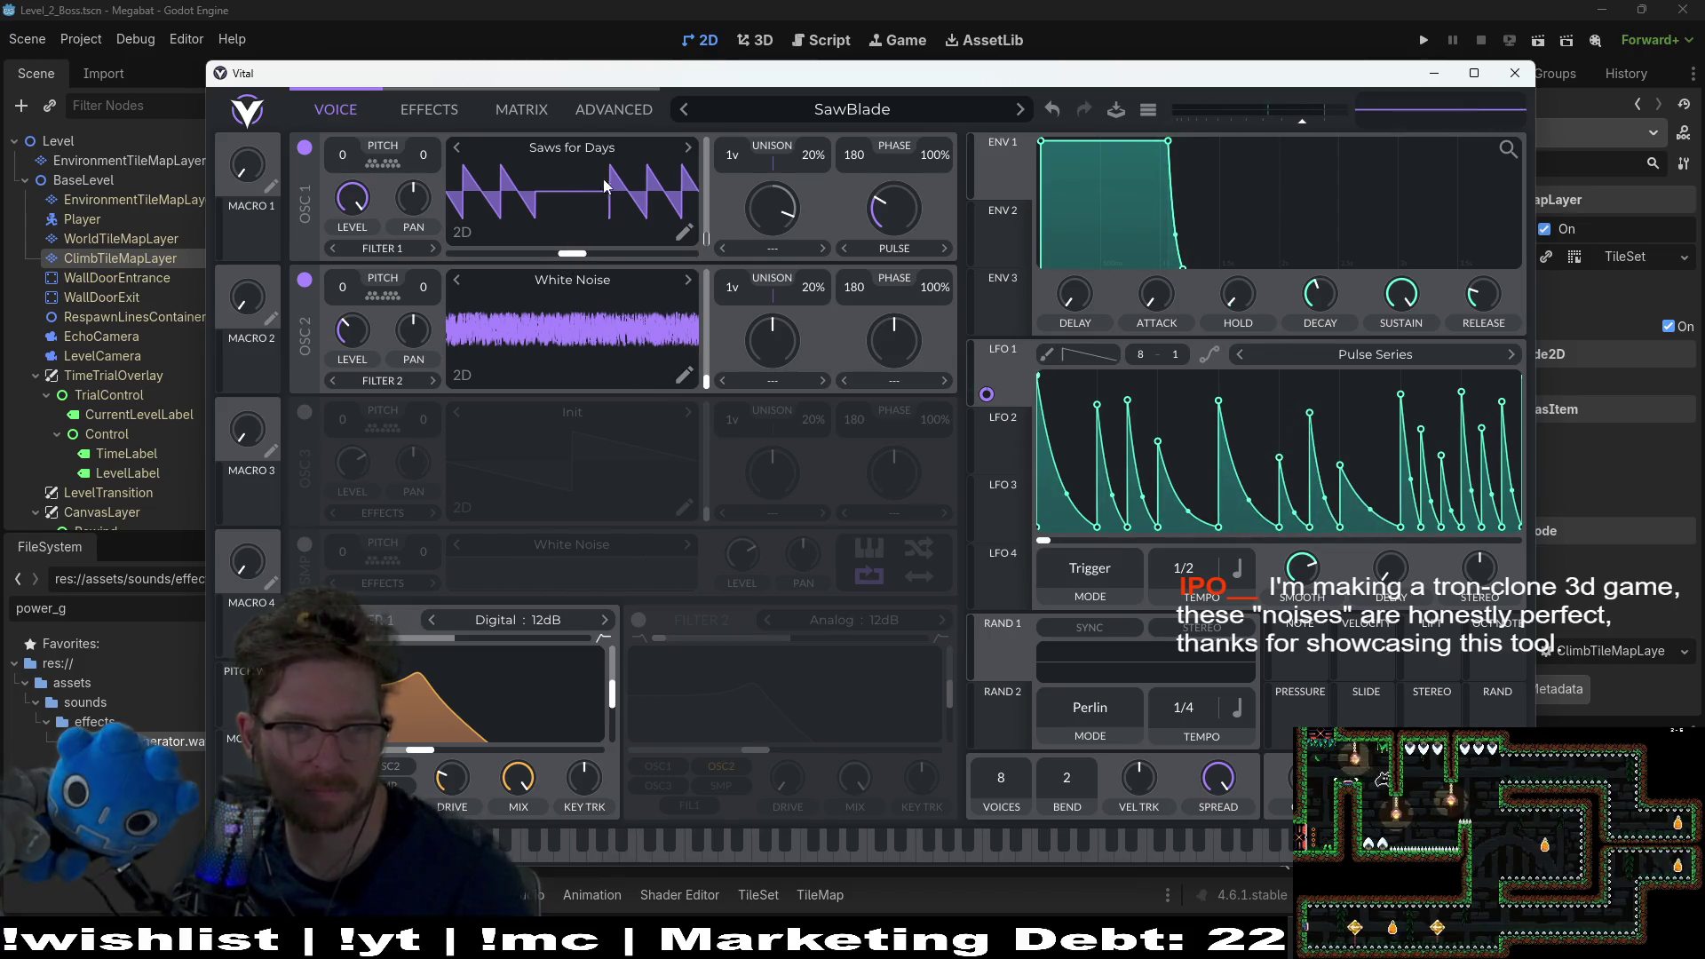
left_click(615, 149)
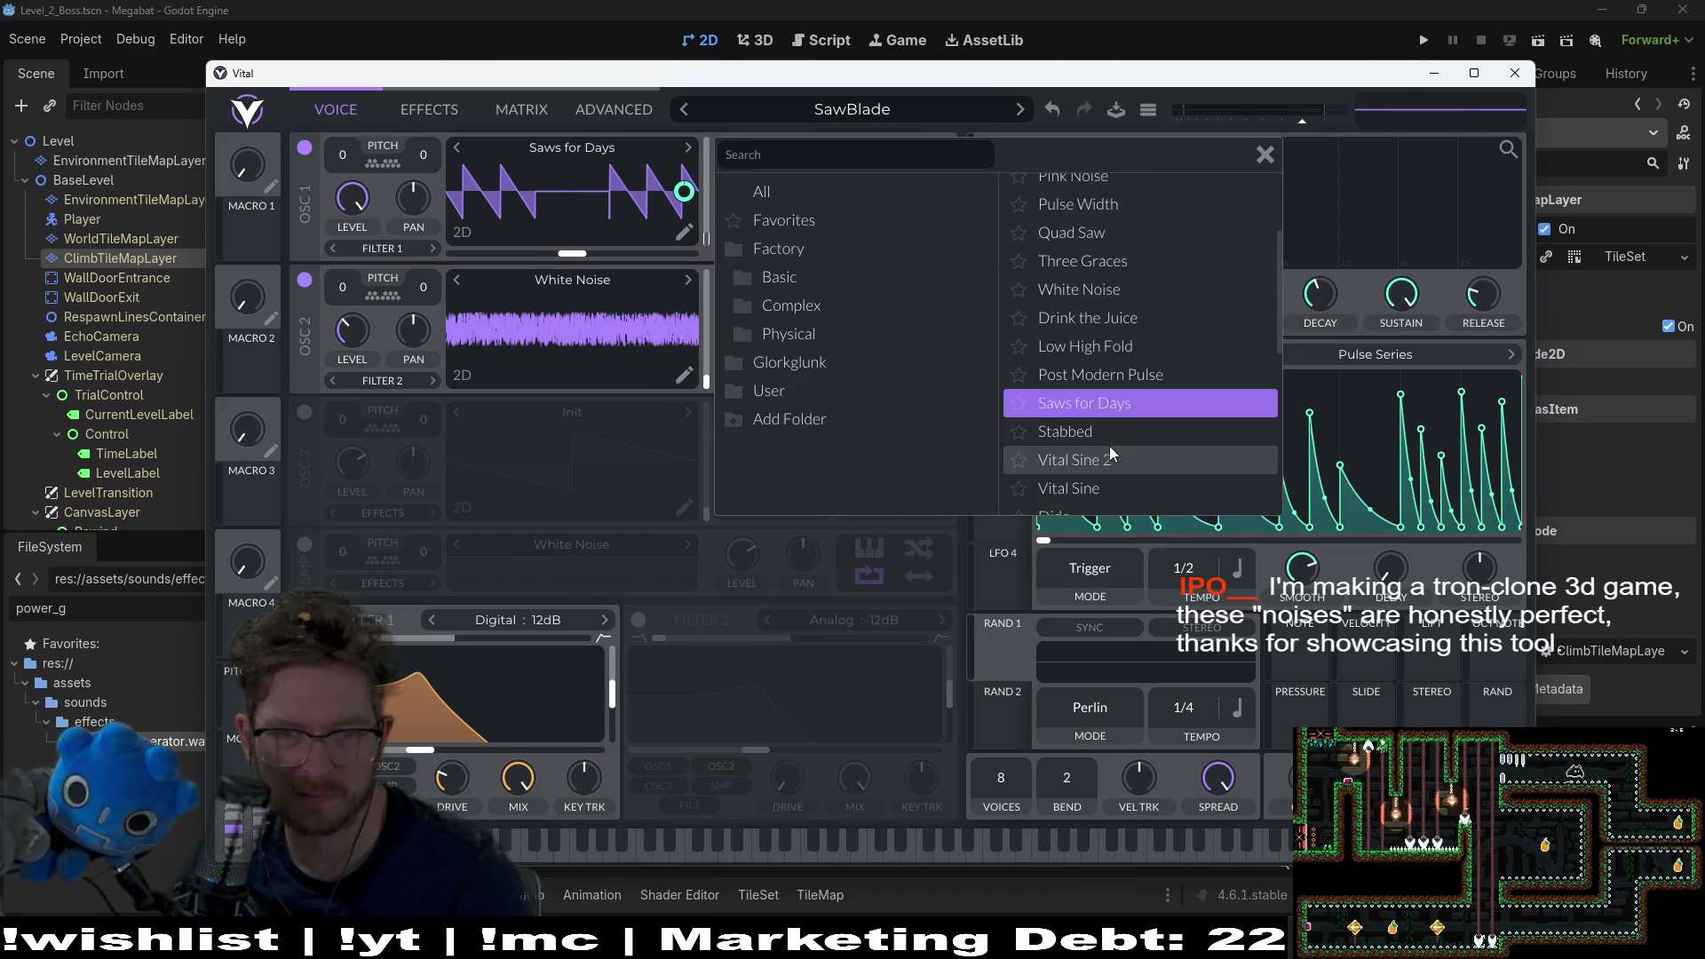
left_click(1100, 429)
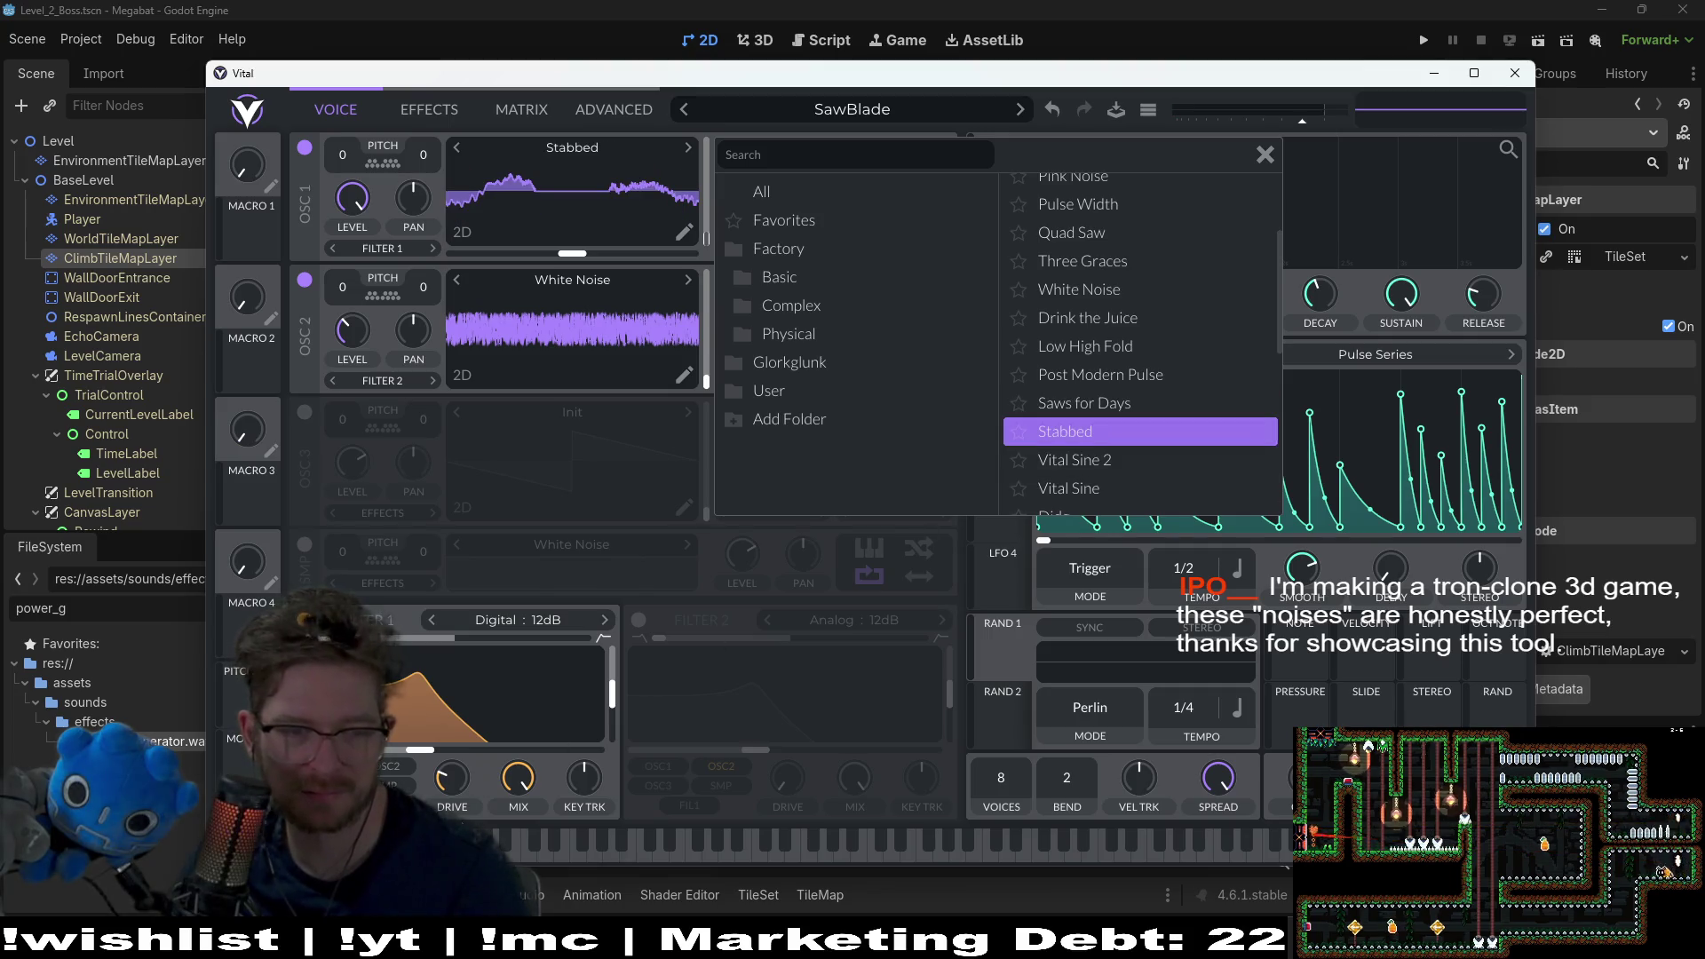
left_click(622, 258)
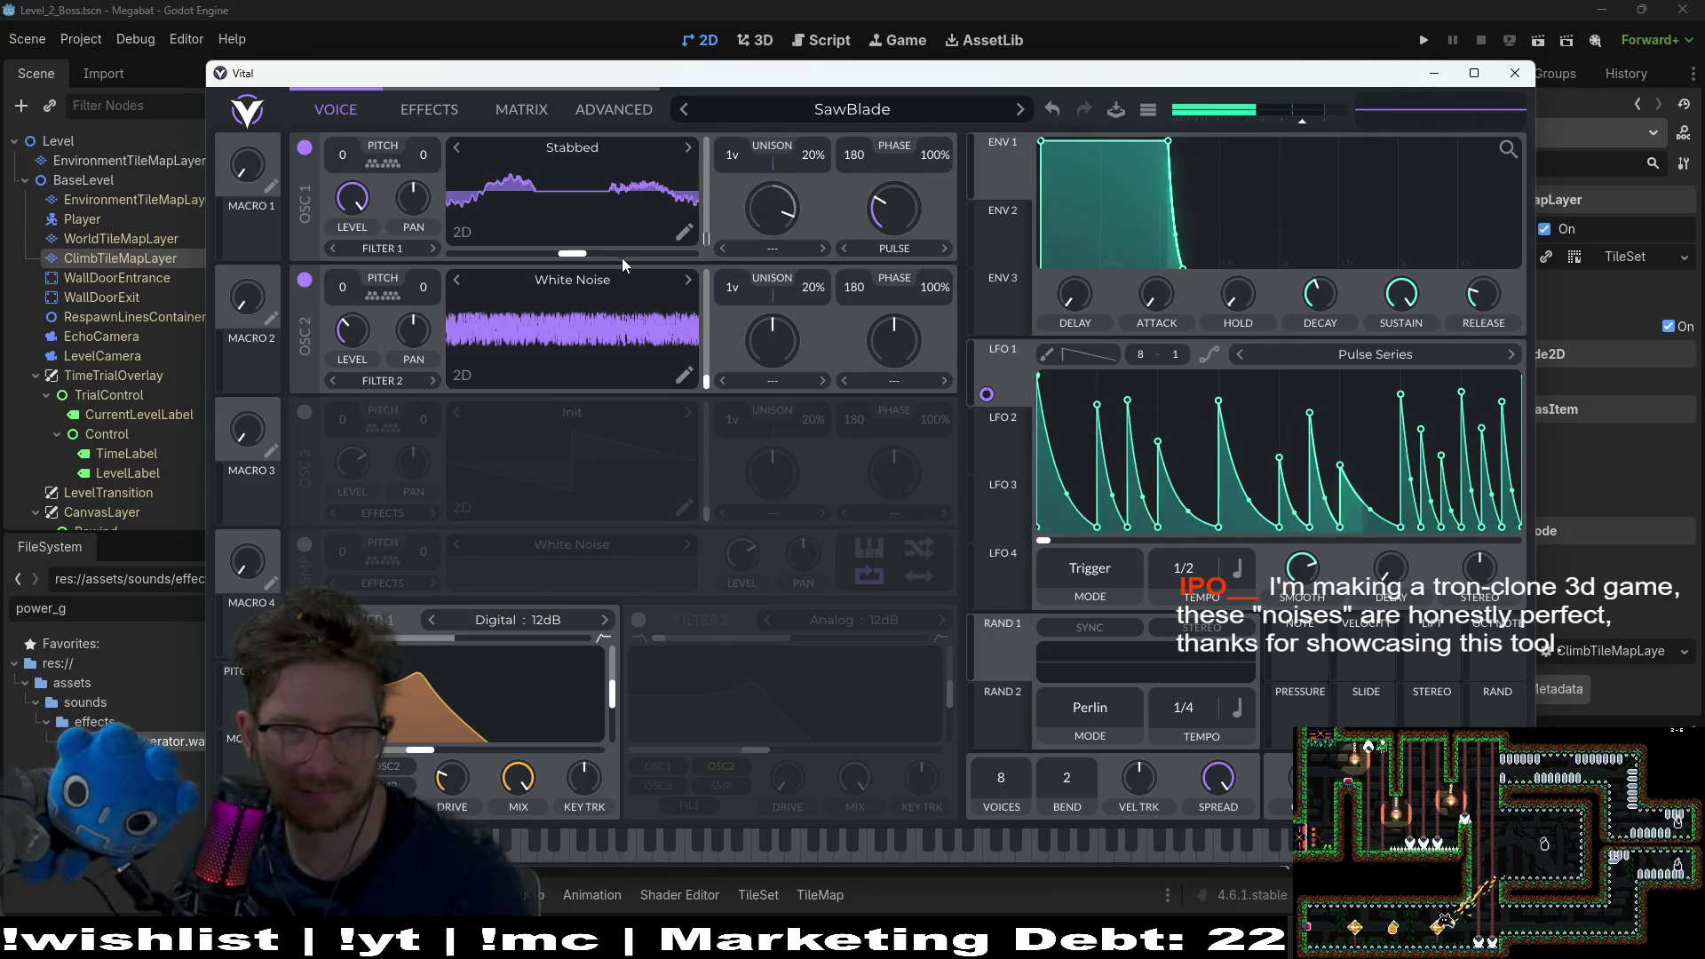
Step: Try the Vital Sine and Vital Sine 2 wavetables on oscillator 1, with oscillator 2's white noise off
left_click(617, 149)
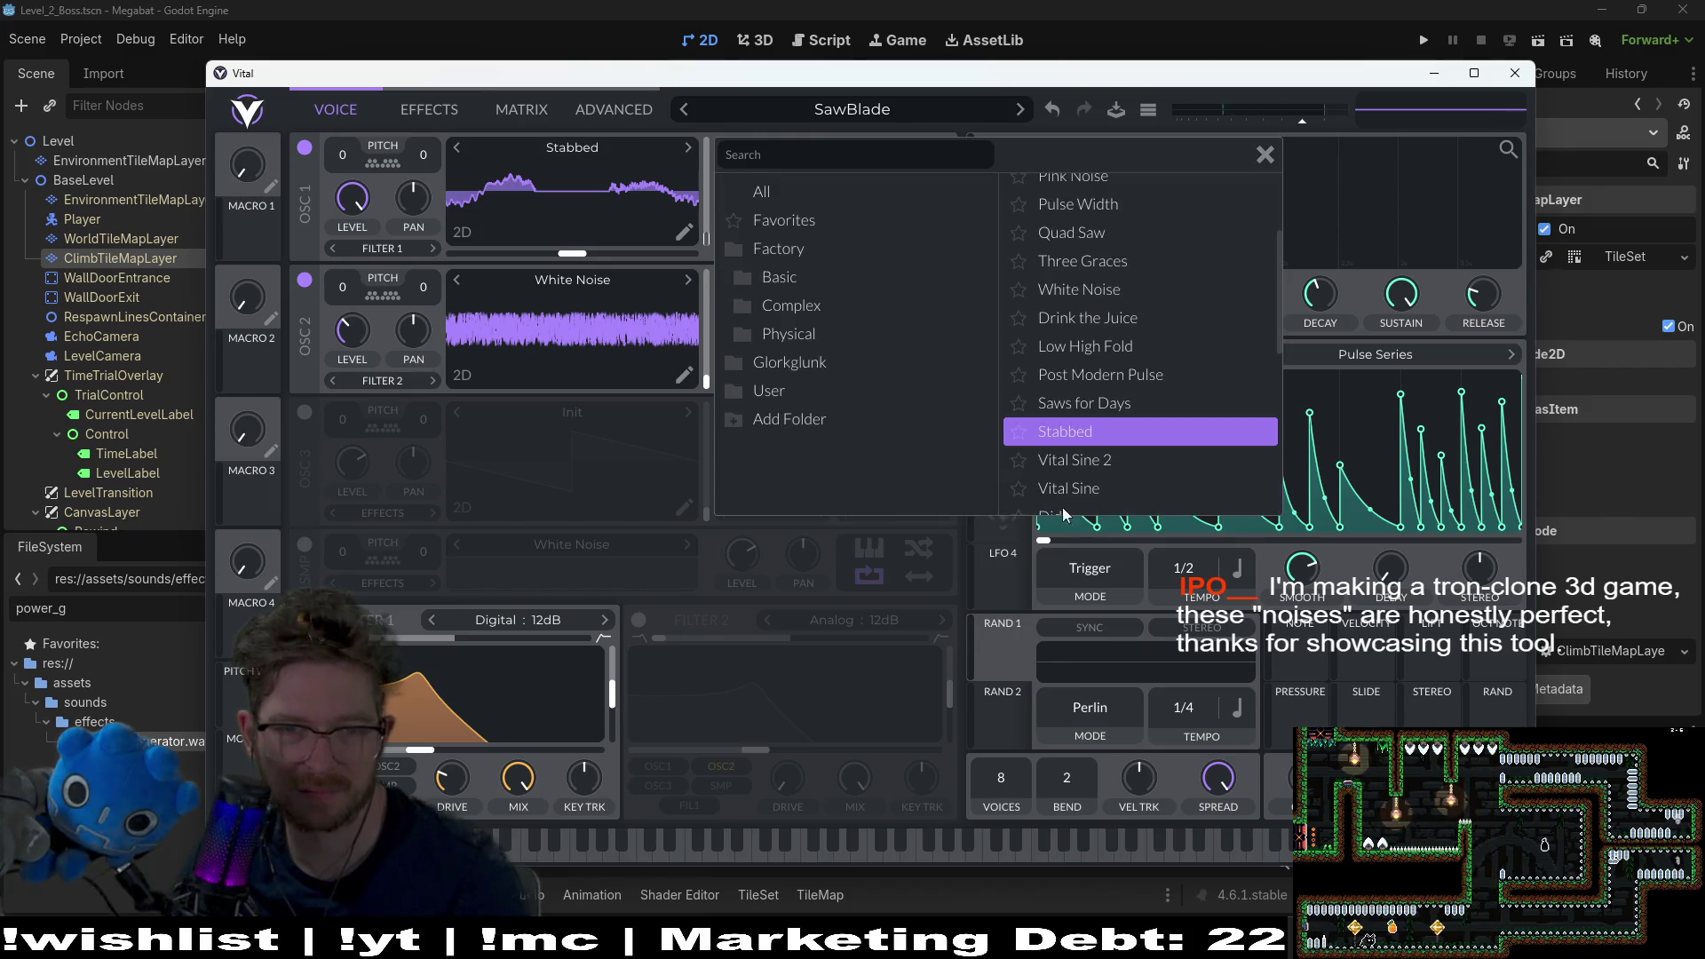
left_click(1058, 490)
left_click(594, 239)
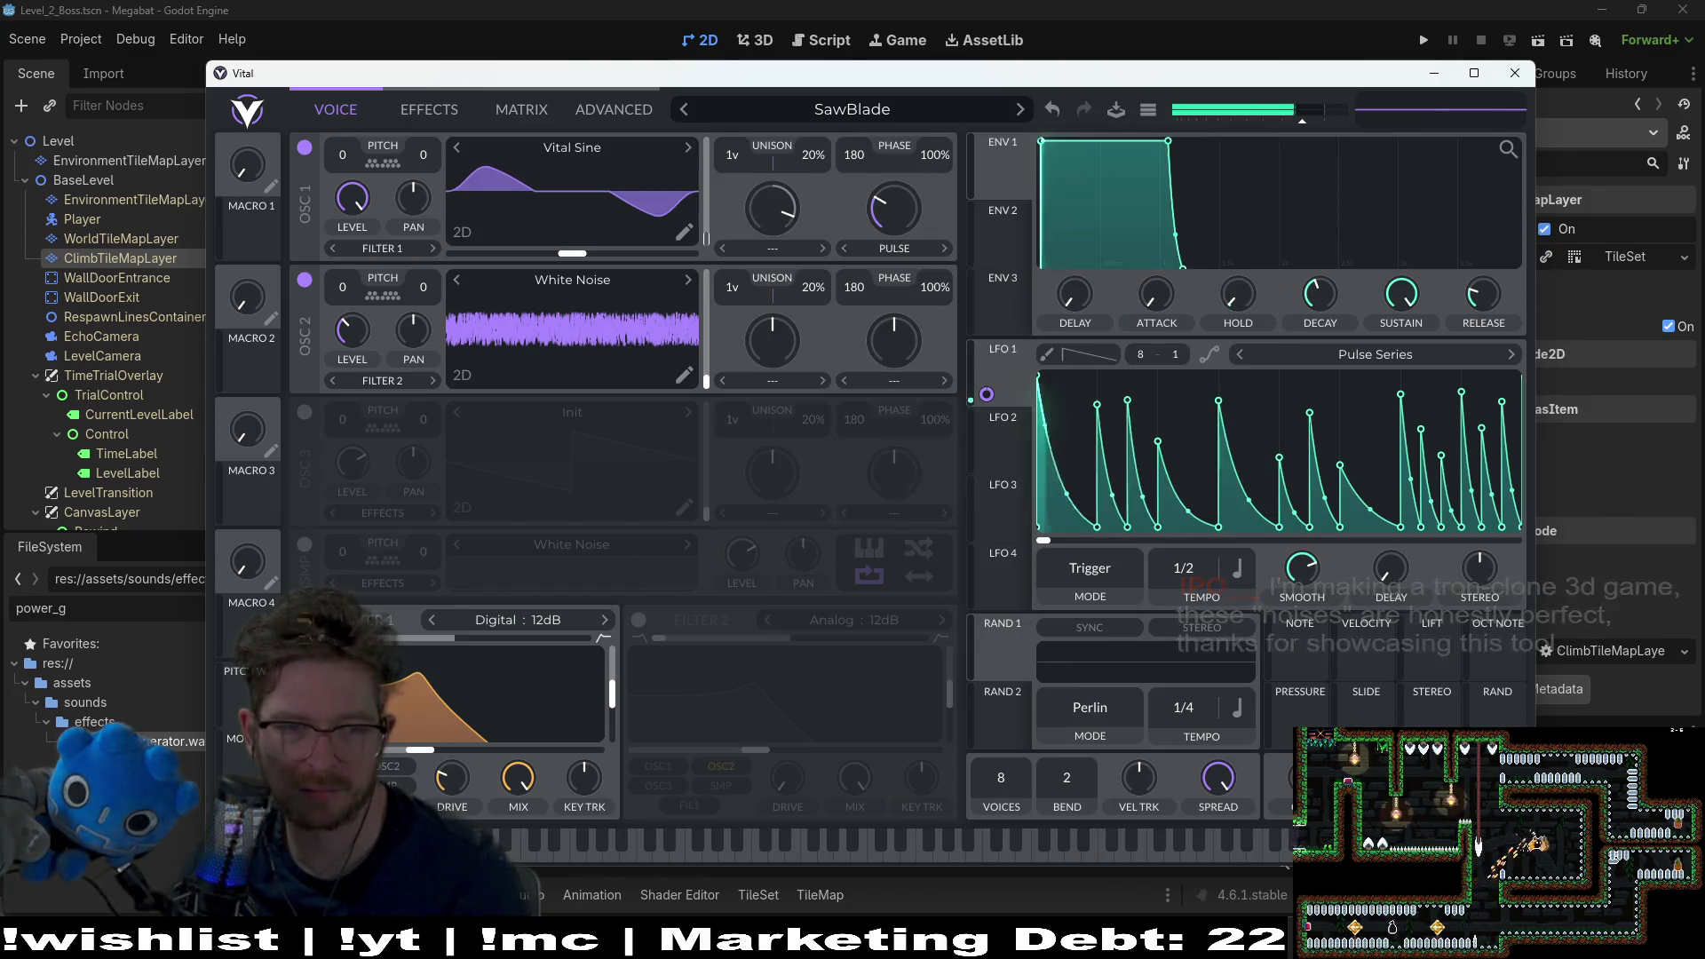
left_click(515, 826)
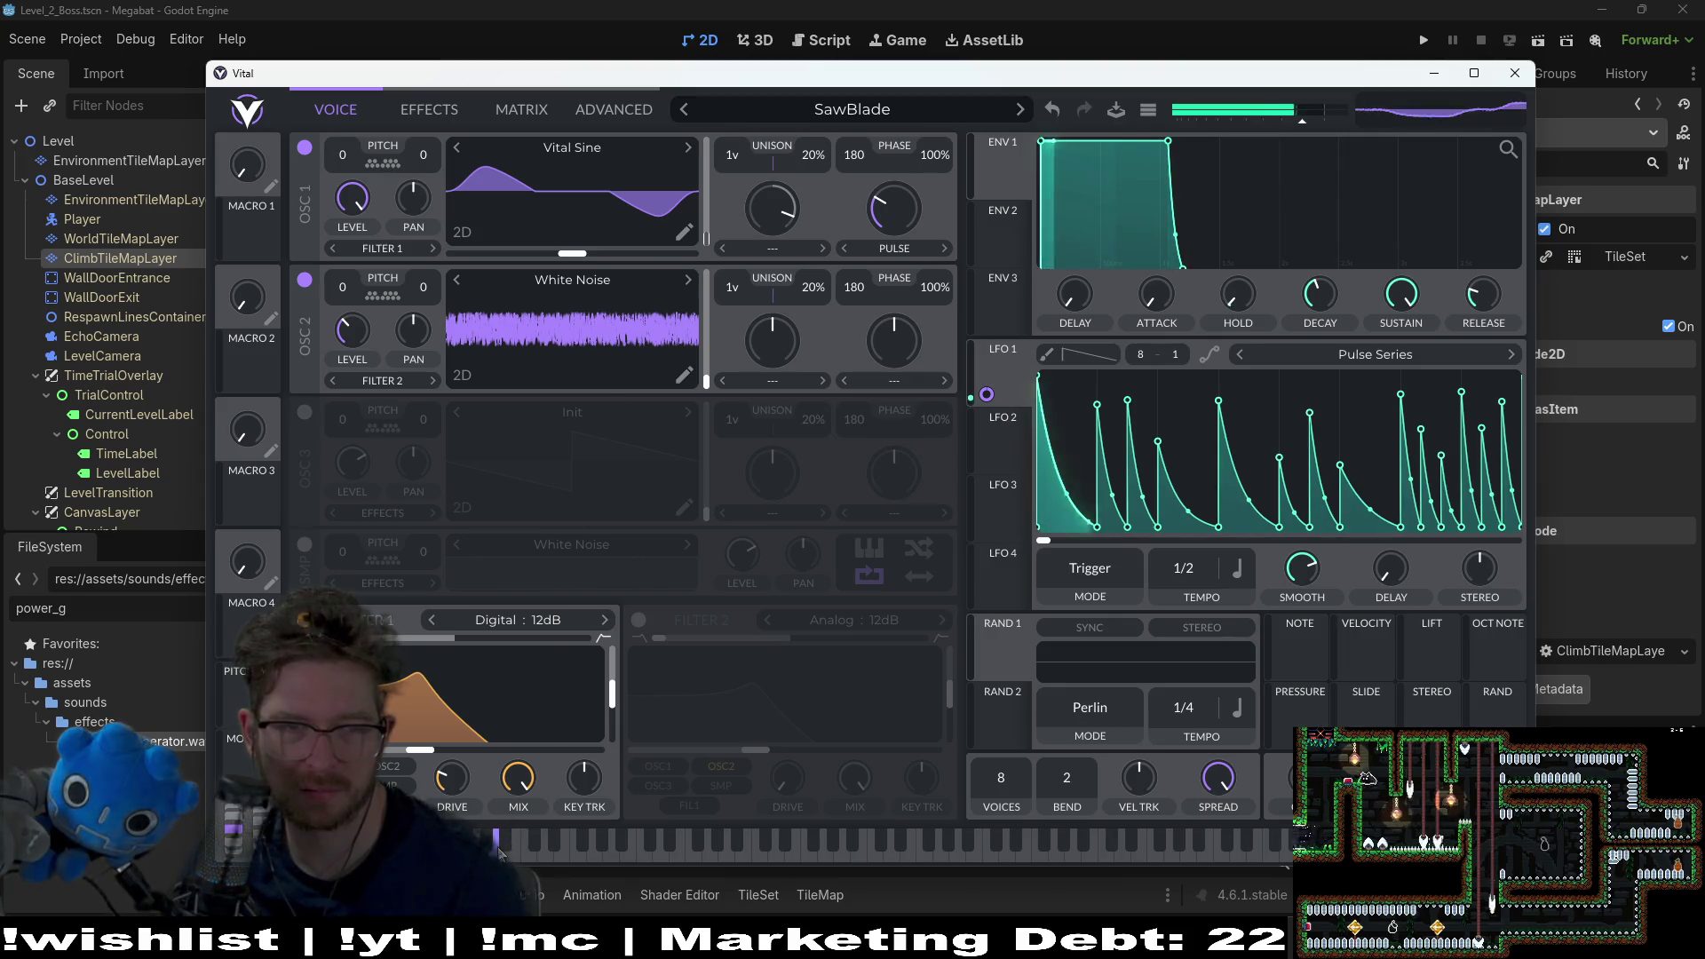
left_click(305, 282)
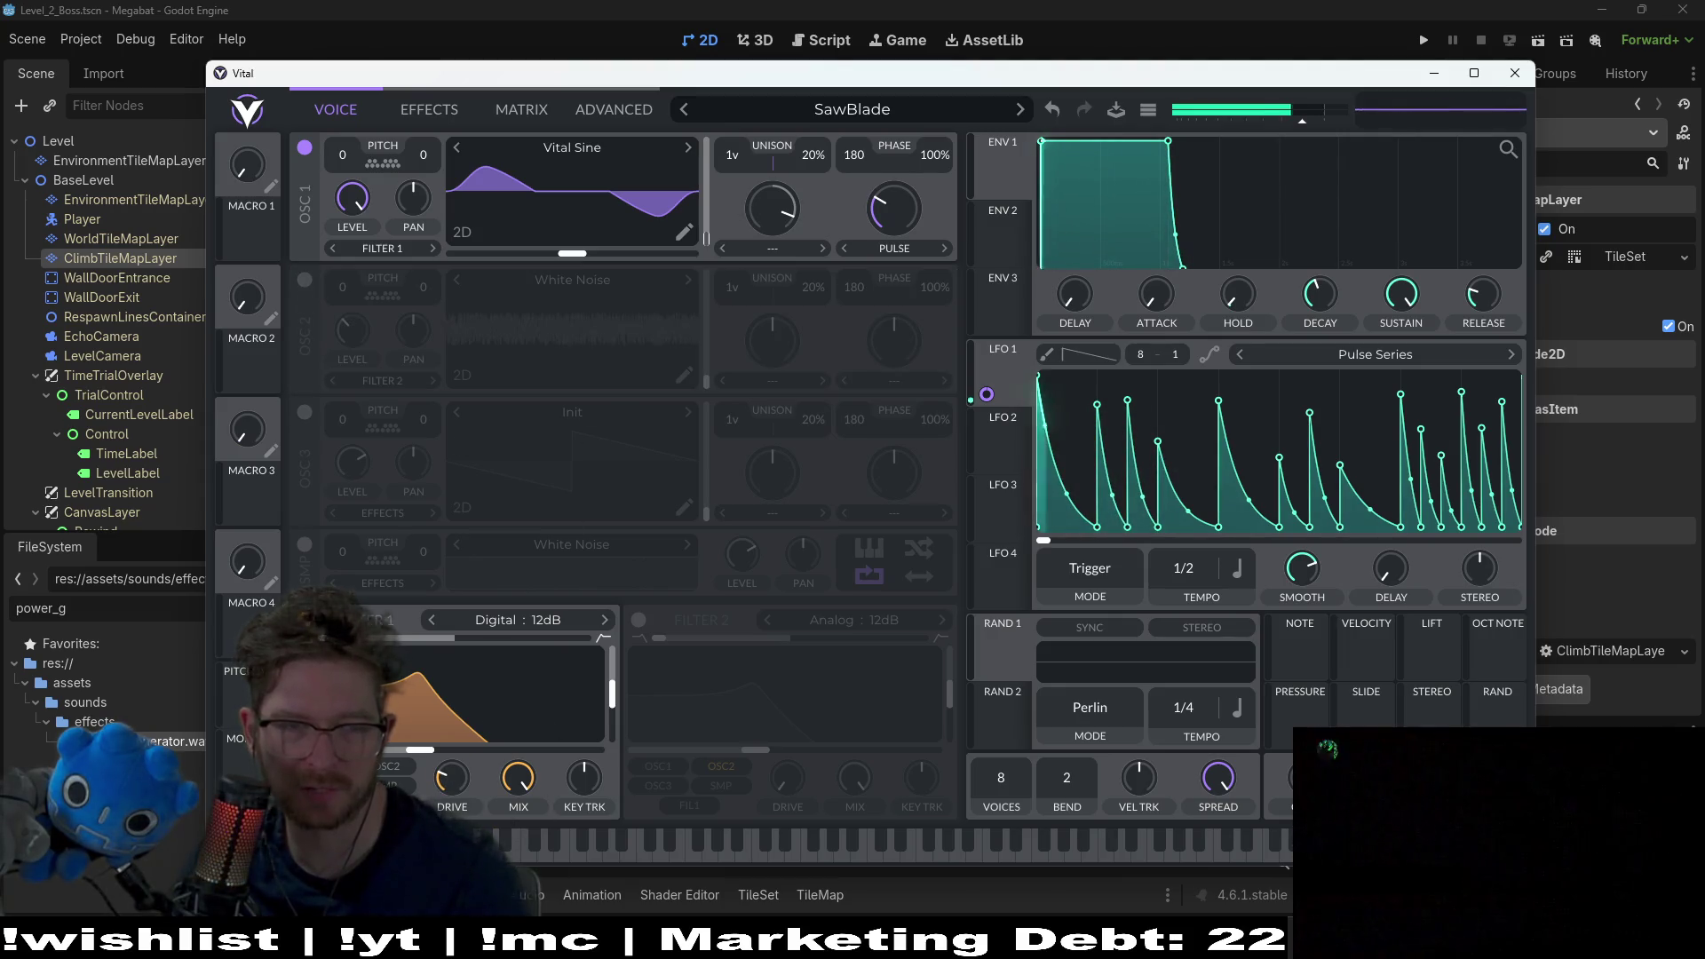
left_click(594, 149)
left_click(1104, 459)
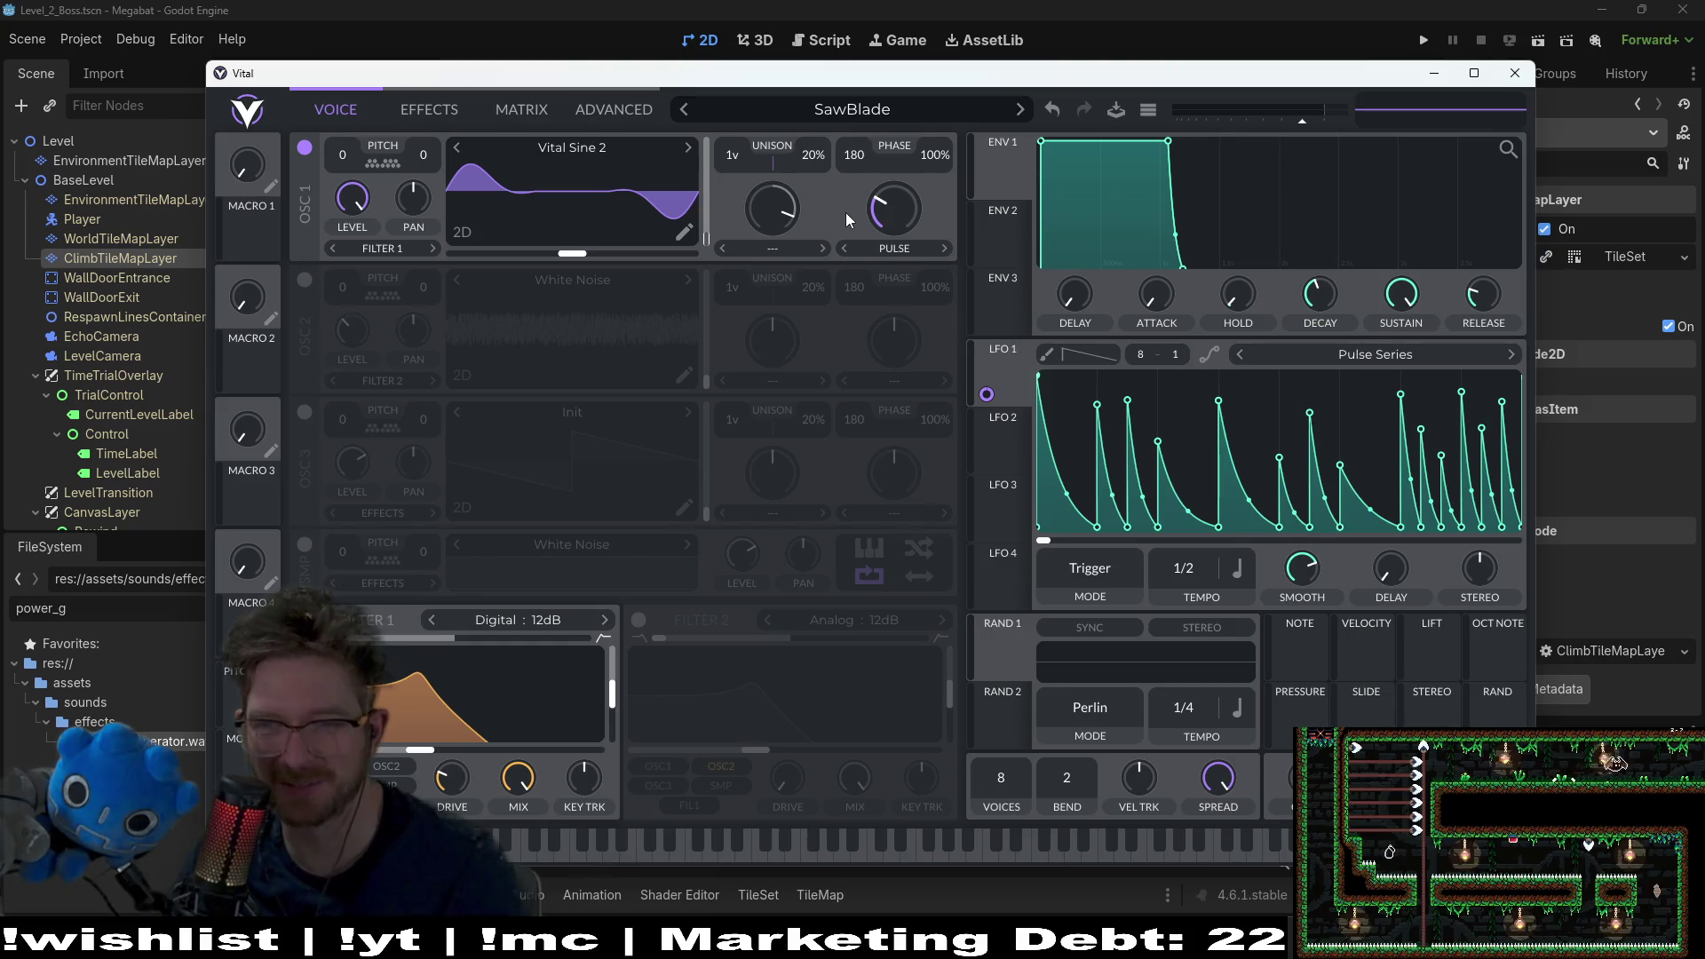
Step: Try Jaw Harp, then settle oscillator 1 on the Saws for Days wavetable
left_click(588, 149)
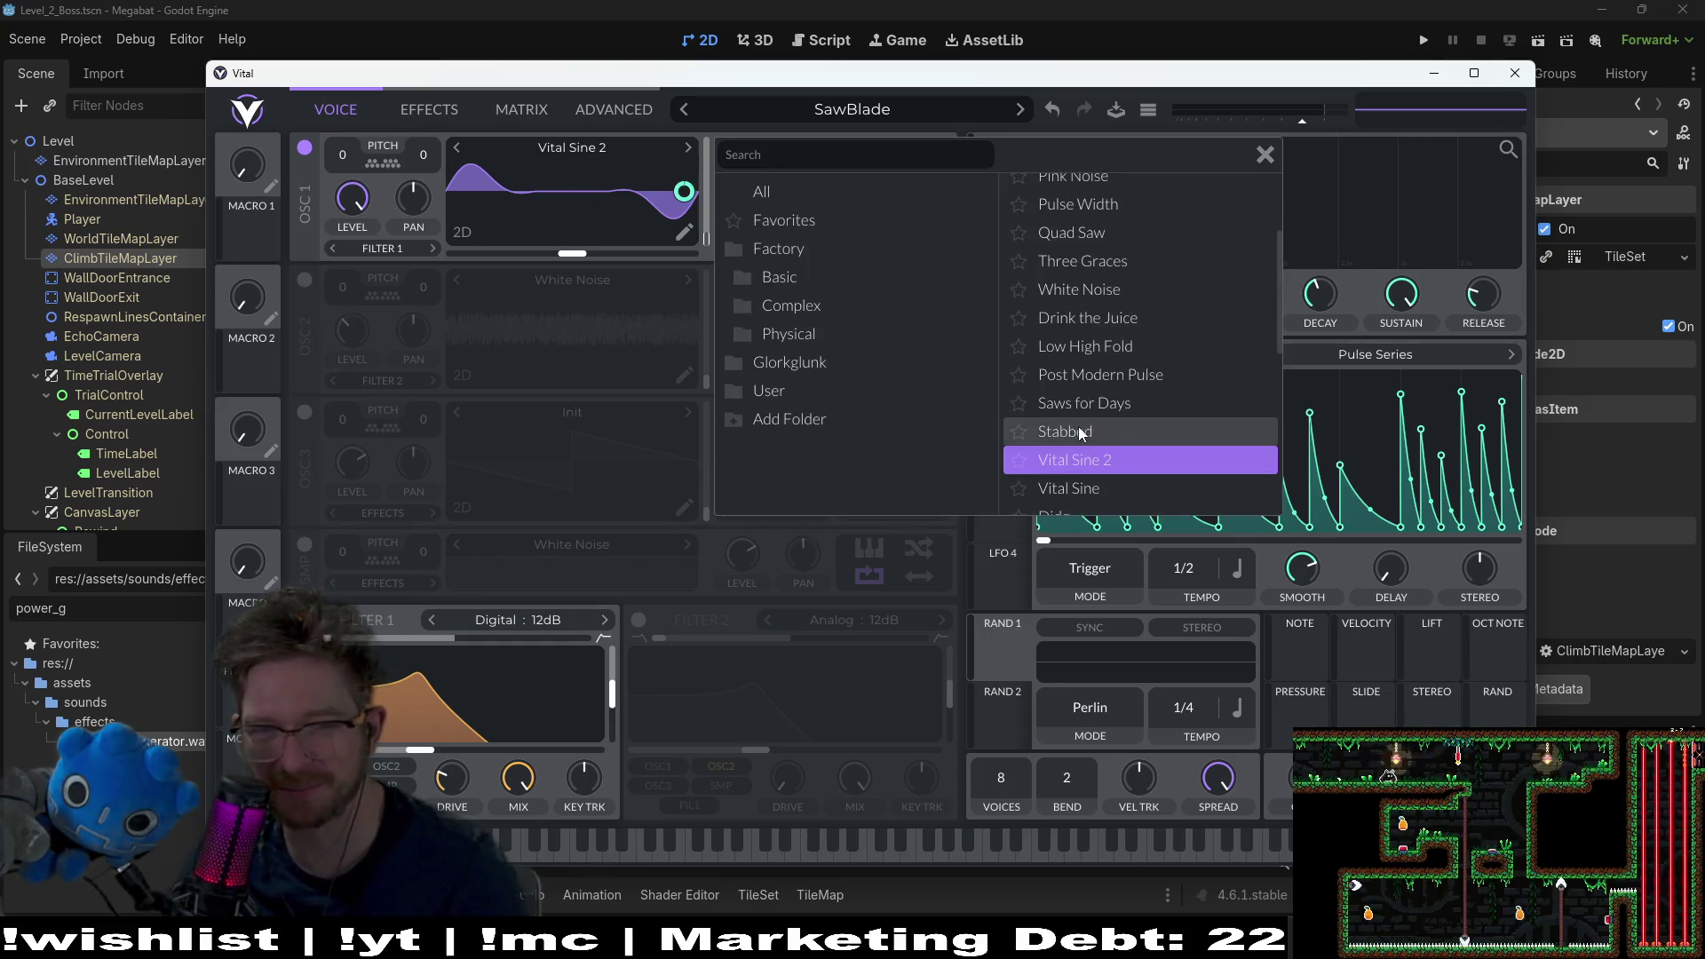
scroll(1078, 426, "down", 4)
left_click(1099, 413)
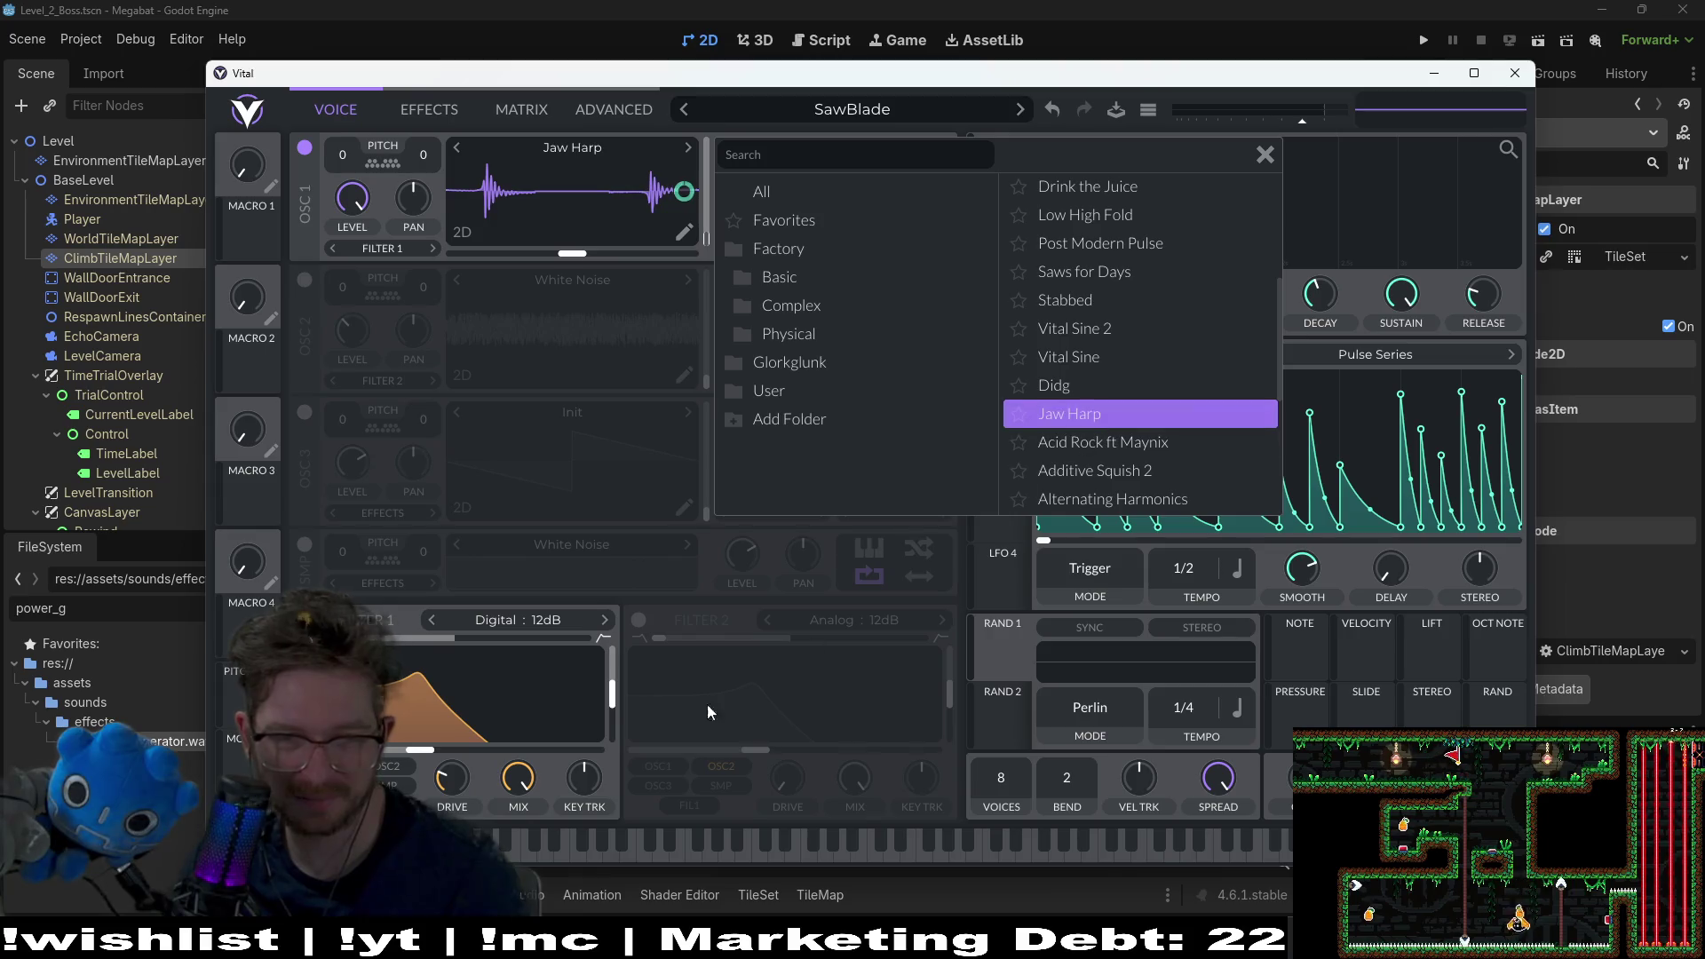
left_click(504, 810)
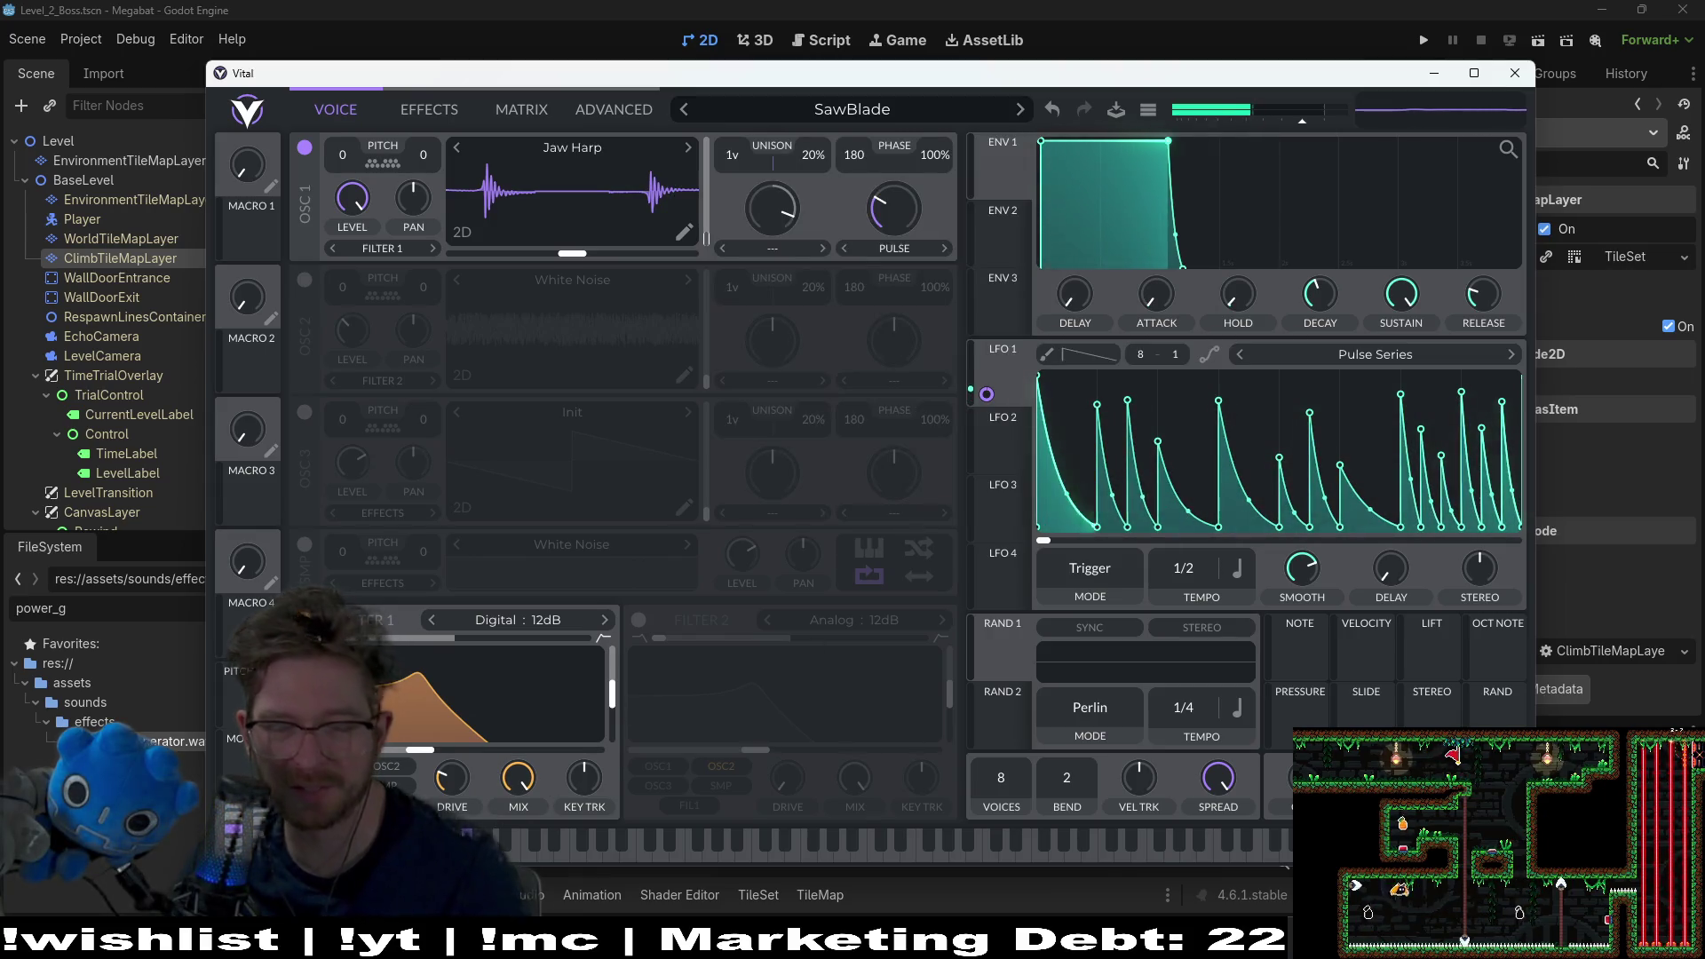
left_click(588, 146)
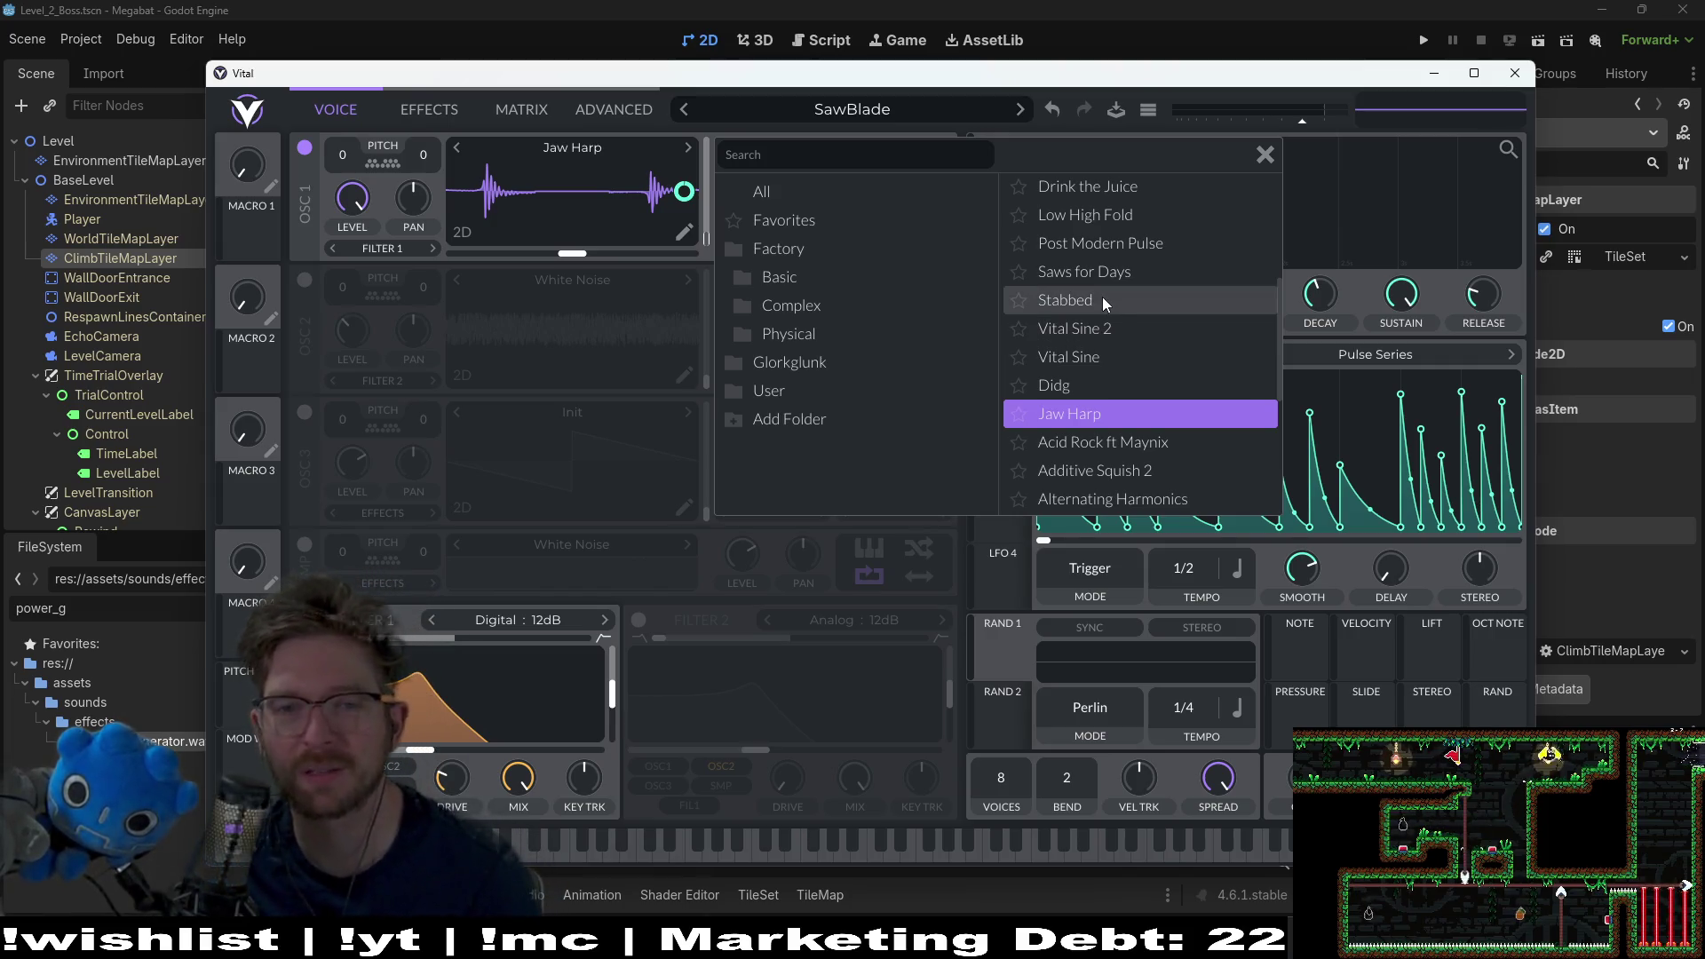
left_click(1114, 273)
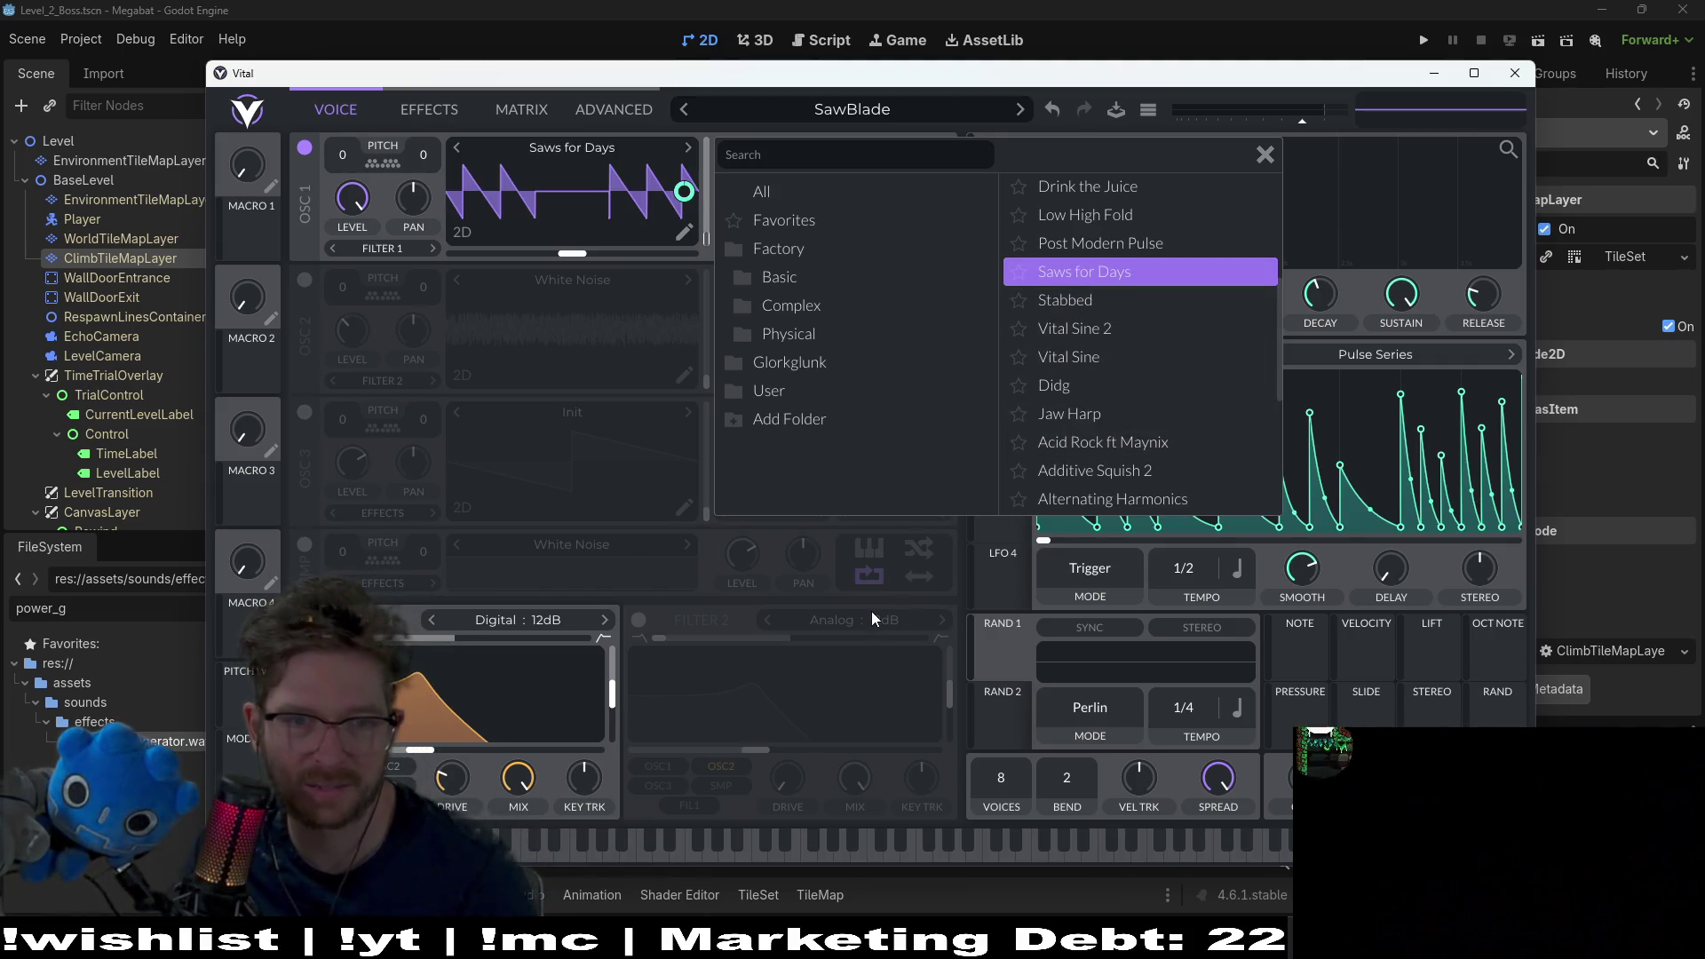
left_click(534, 851)
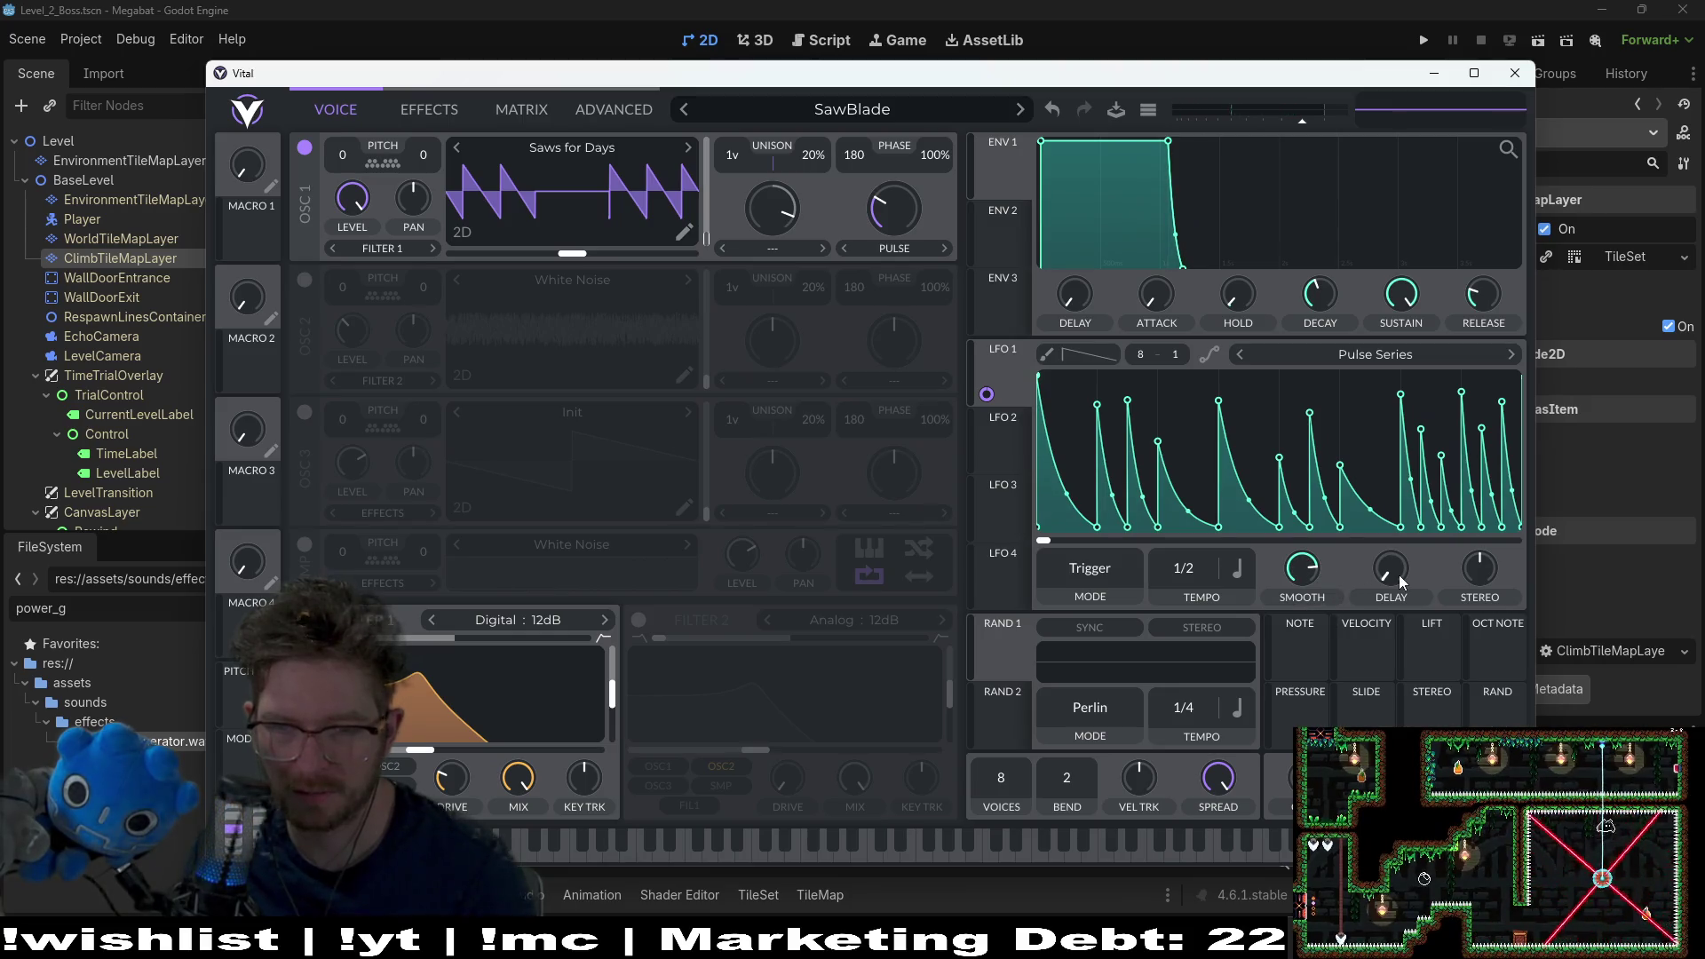
Step: Audition the patch, then give LFO 1 the Shuffle Gate shape after trying Nervous Groove
left_click_drag(720, 858, 566, 853)
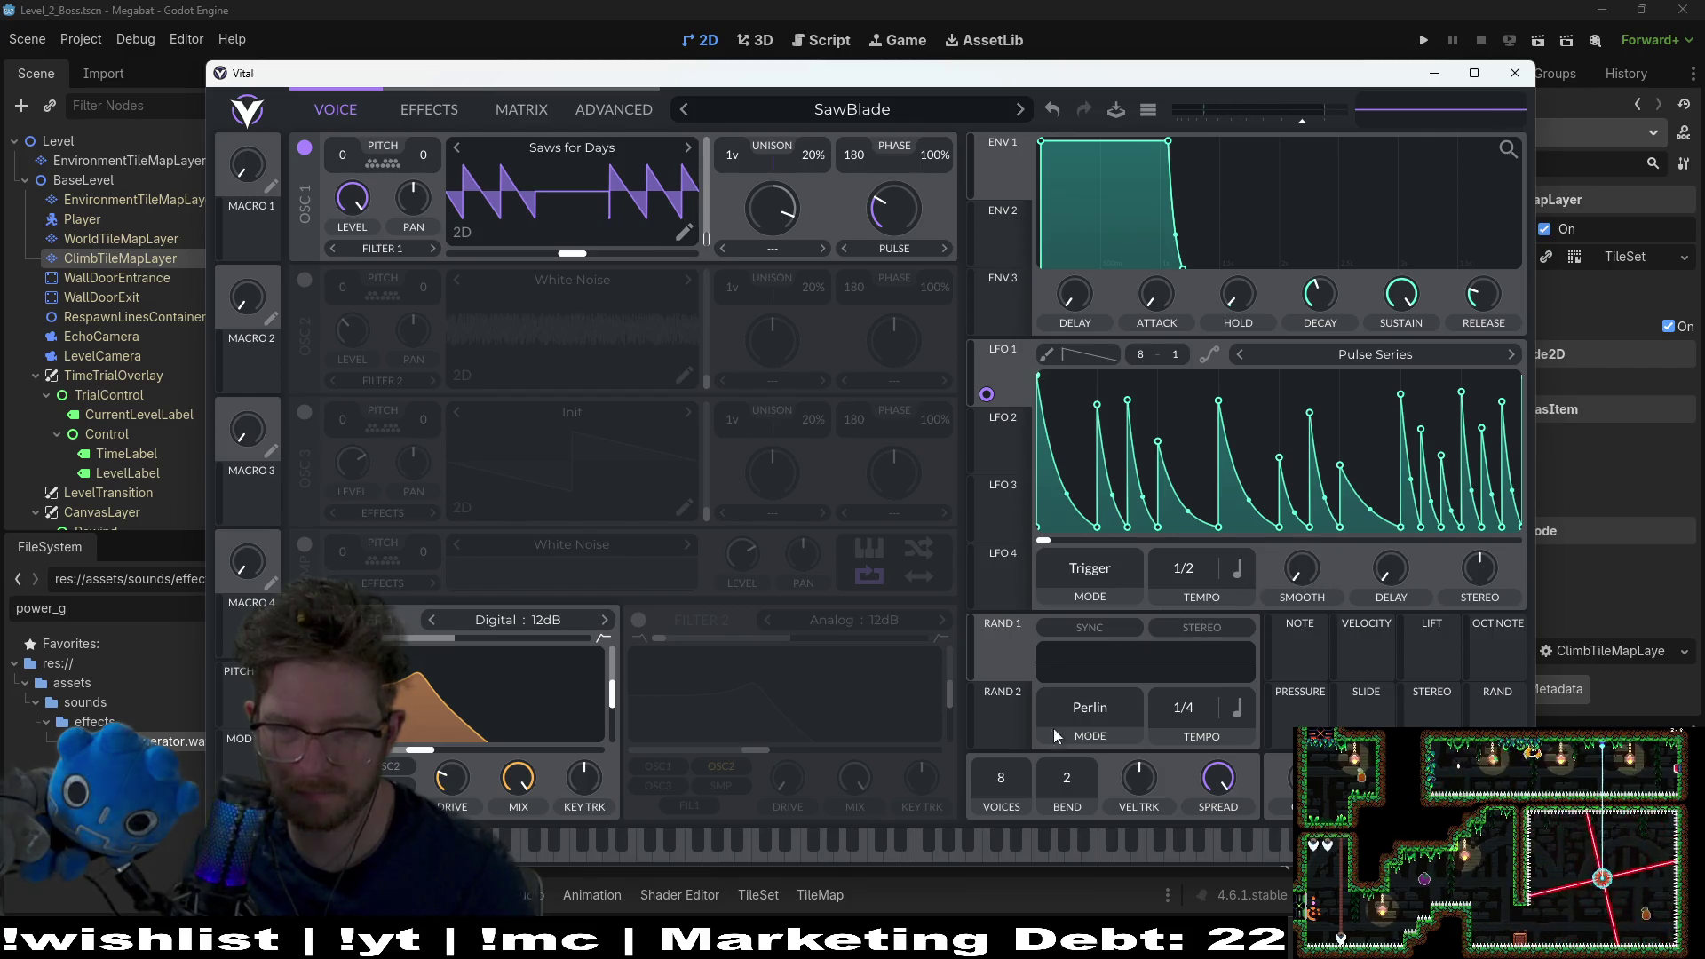
left_click_drag(524, 855, 524, 855)
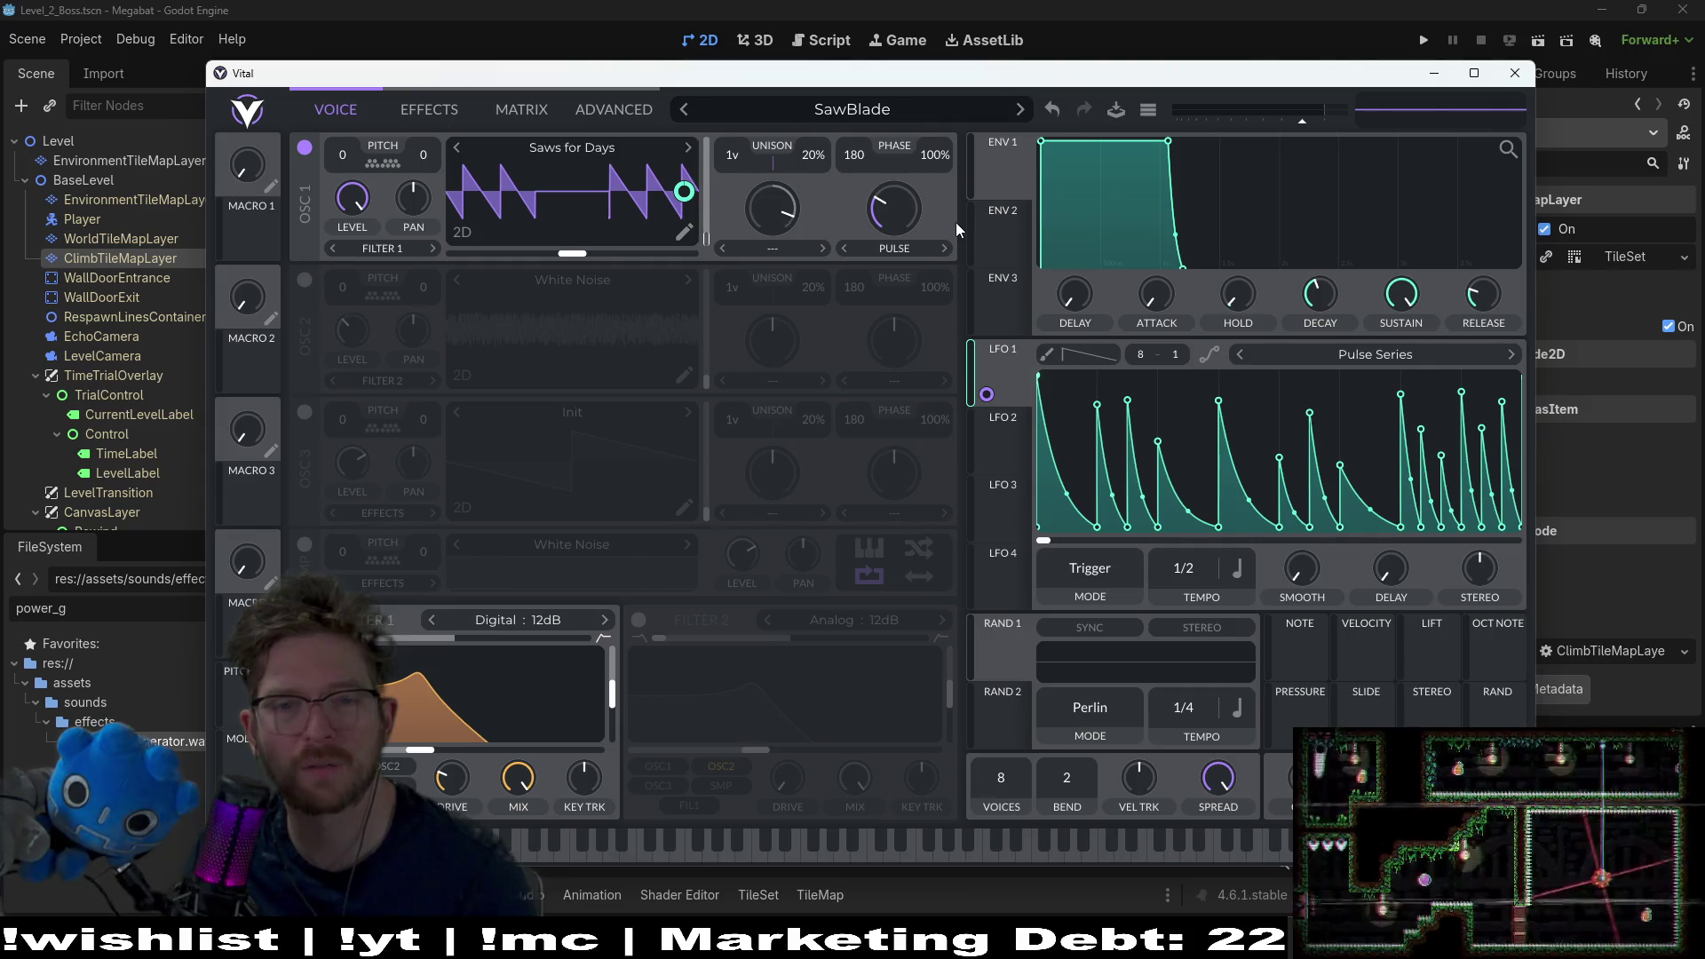
left_click(1380, 357)
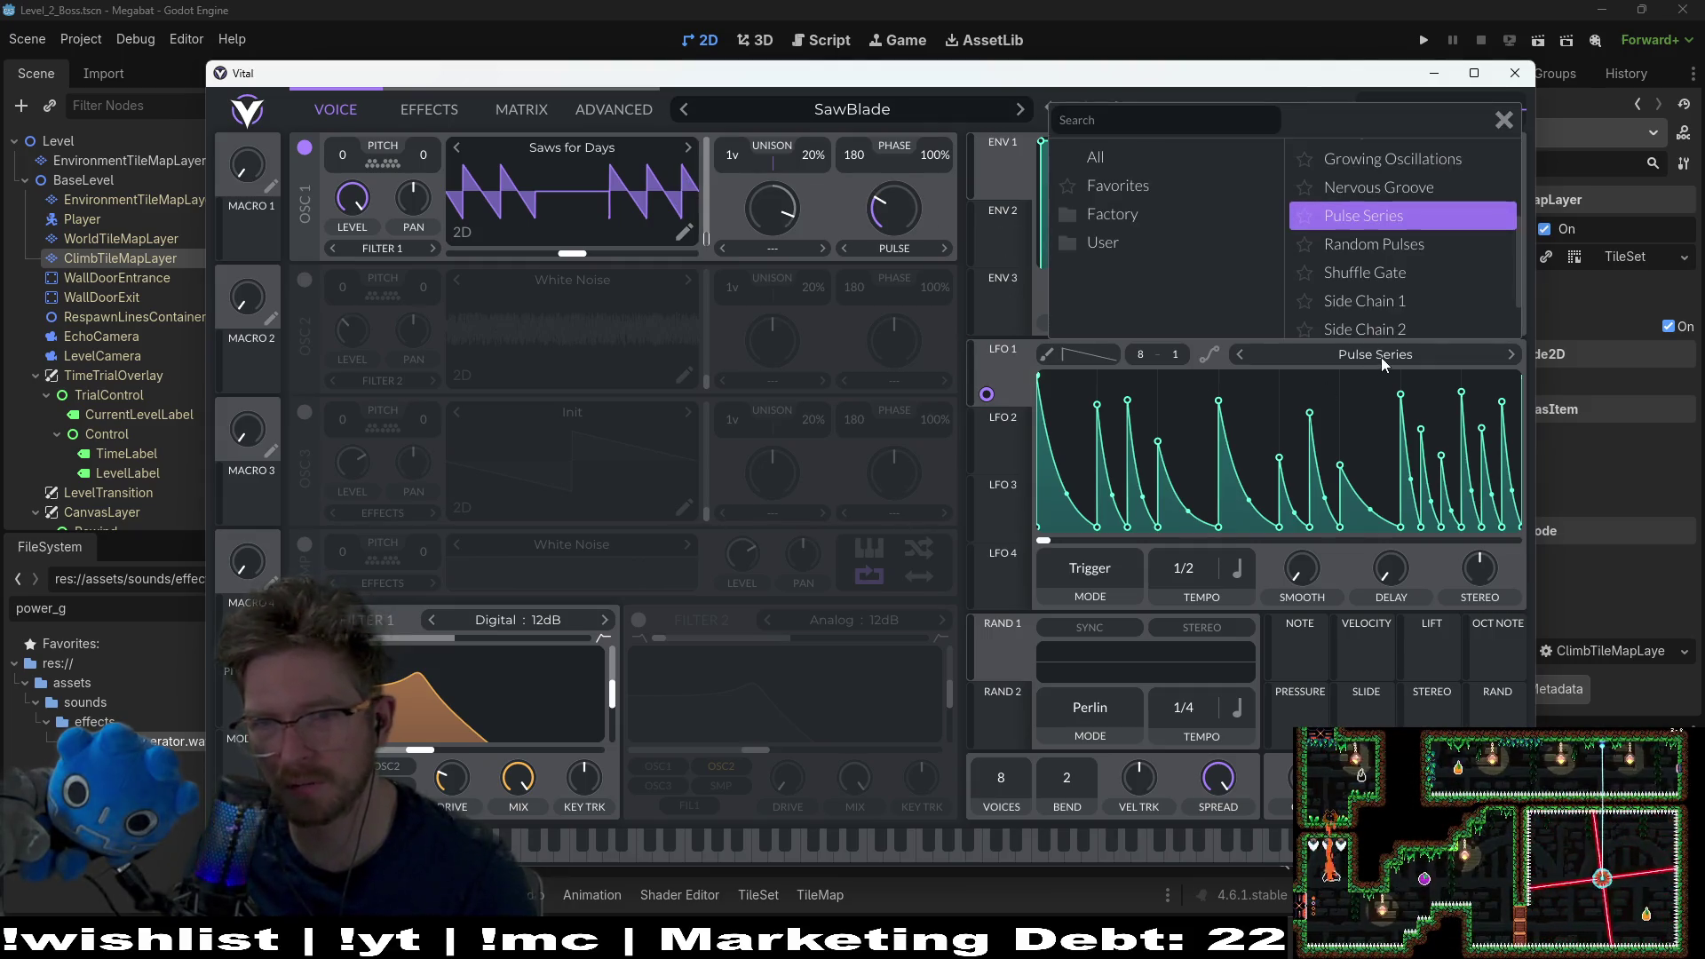
left_click(1379, 188)
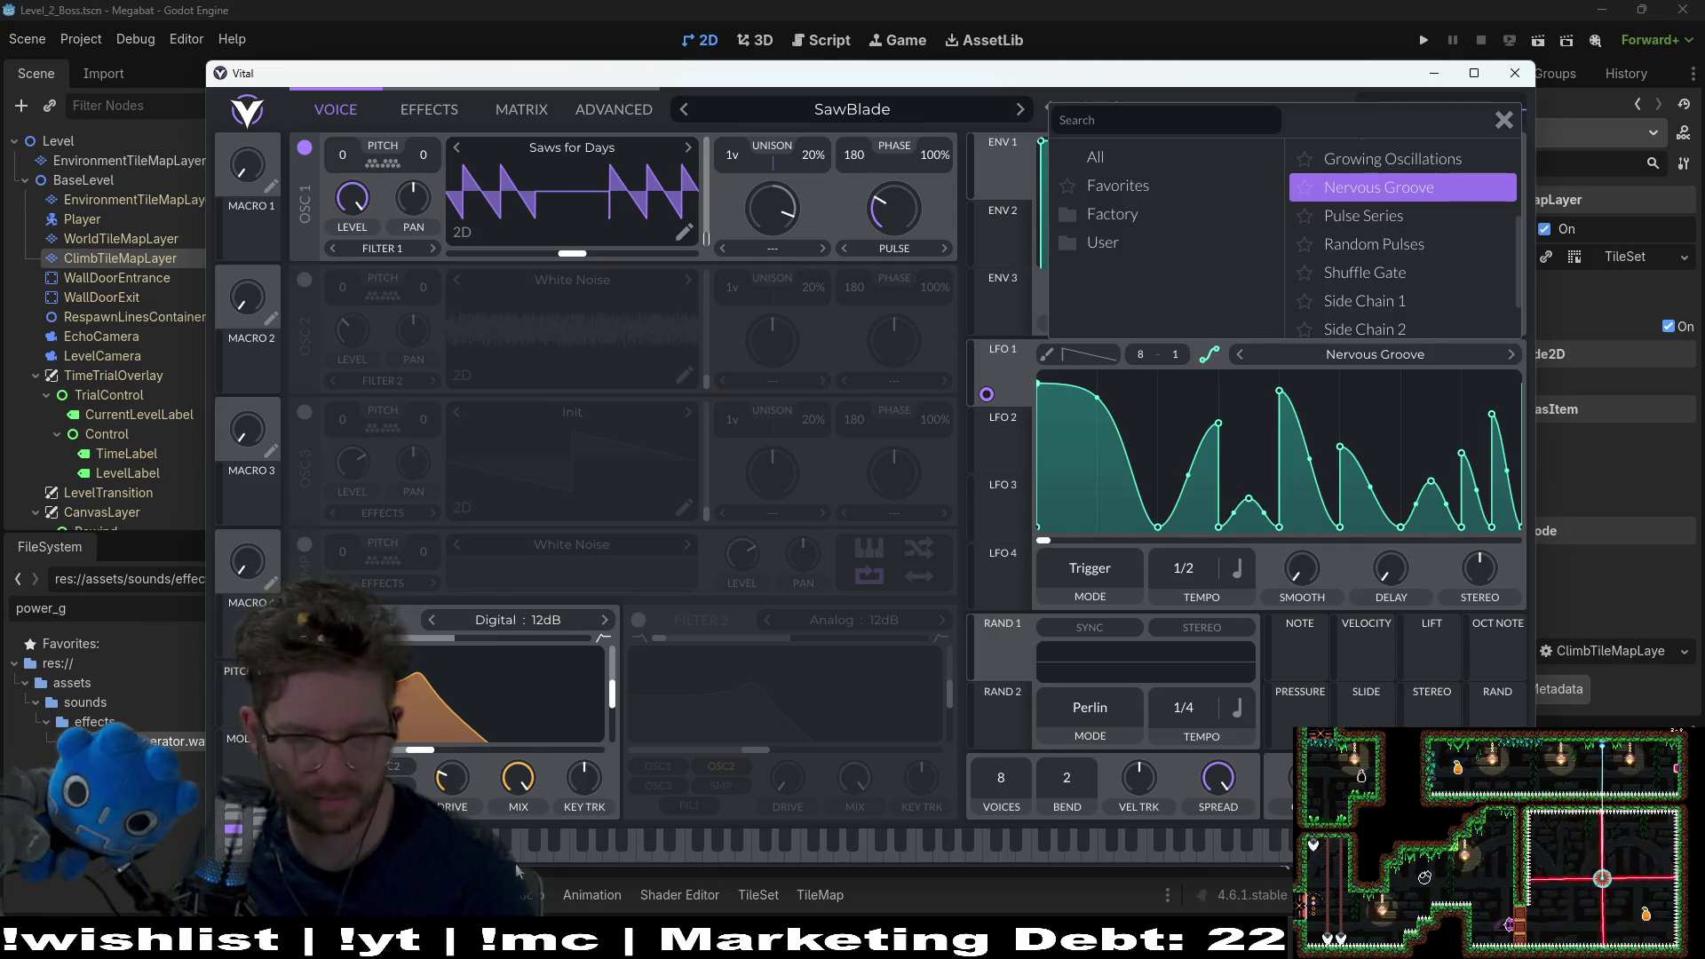
left_click(1392, 353)
left_click(1393, 354)
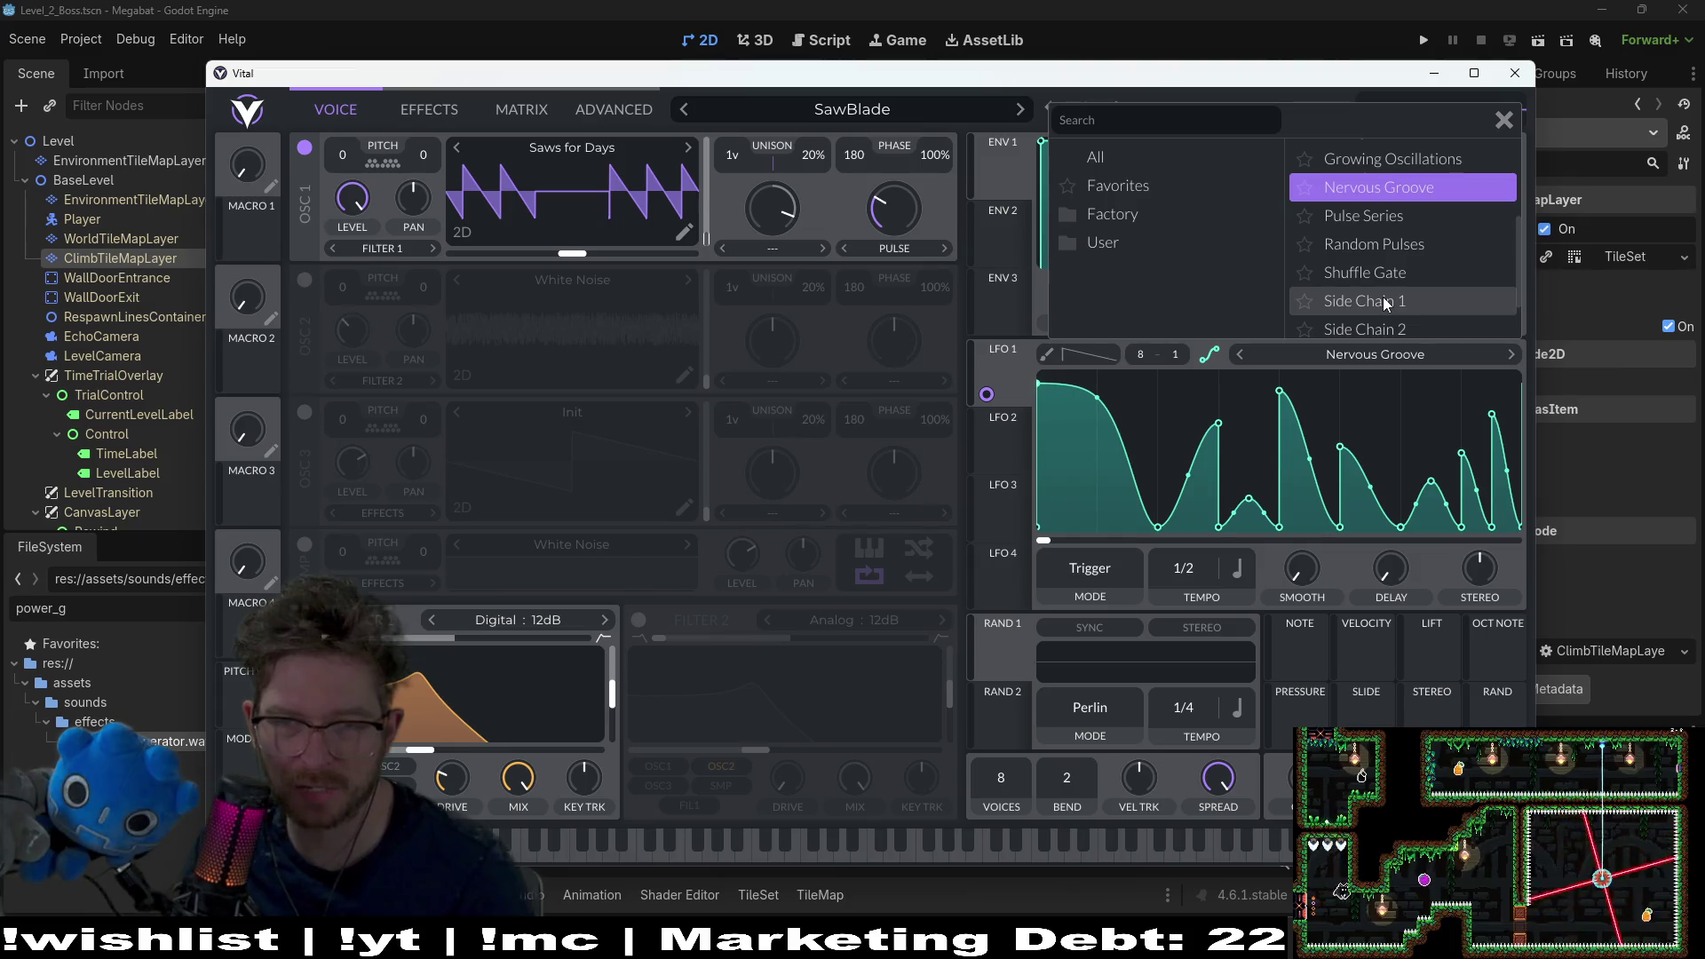
scroll(1382, 297, "down", 2)
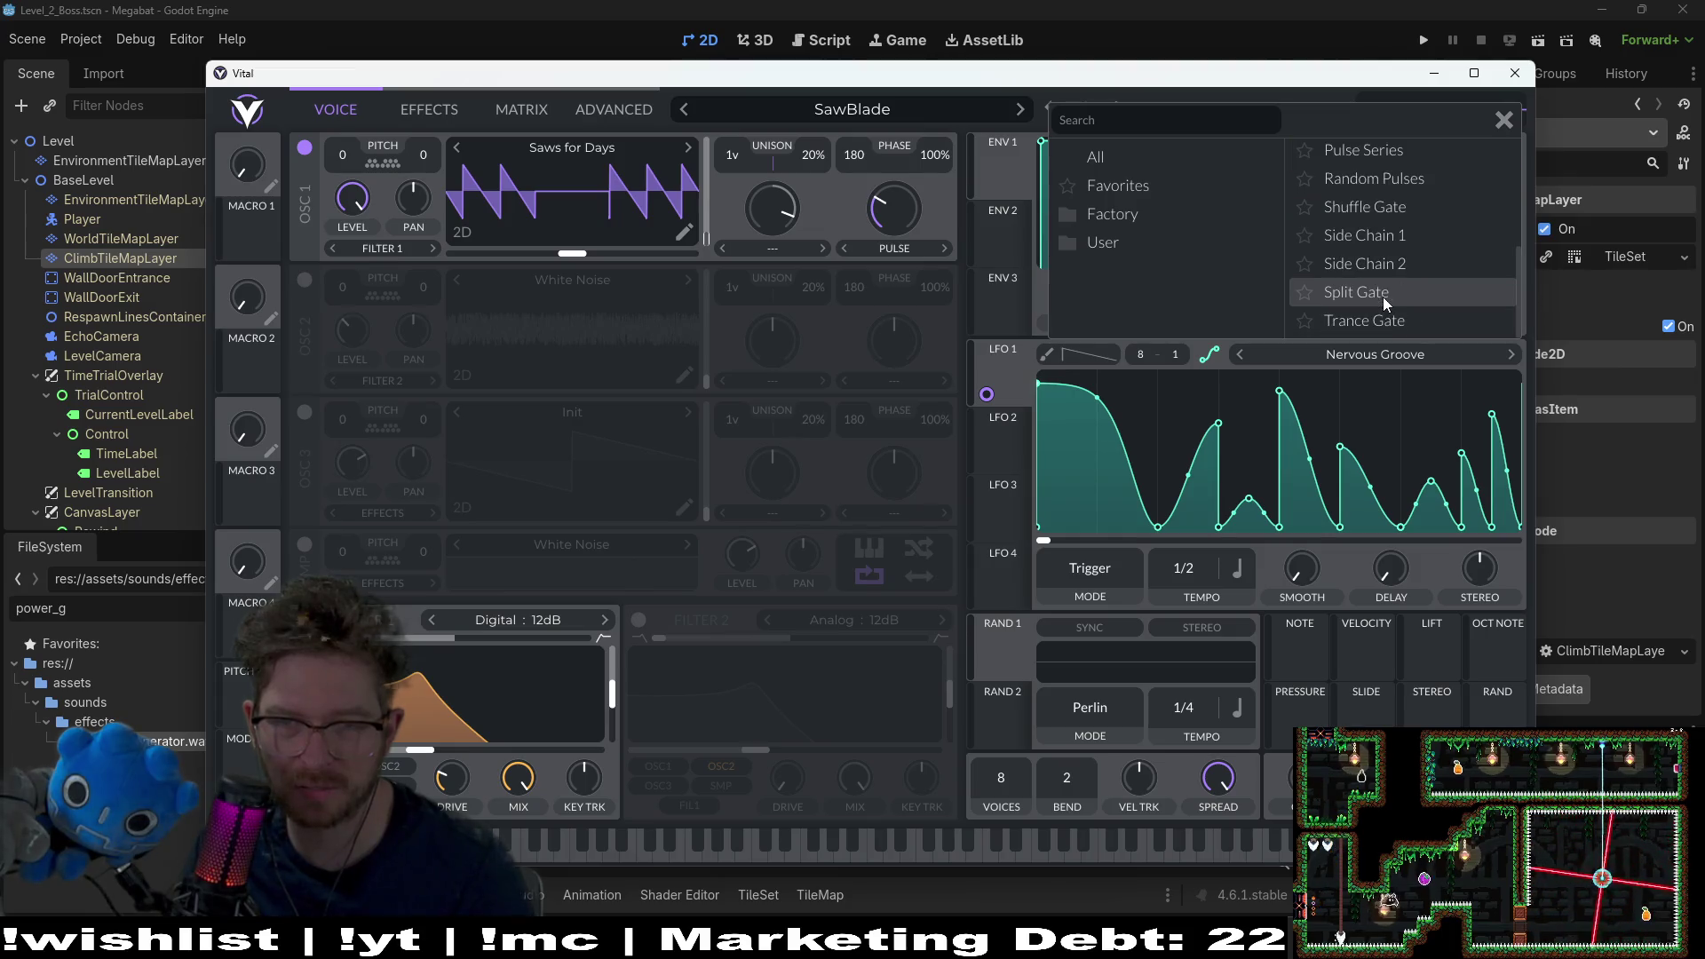
left_click(1393, 209)
left_click(545, 854)
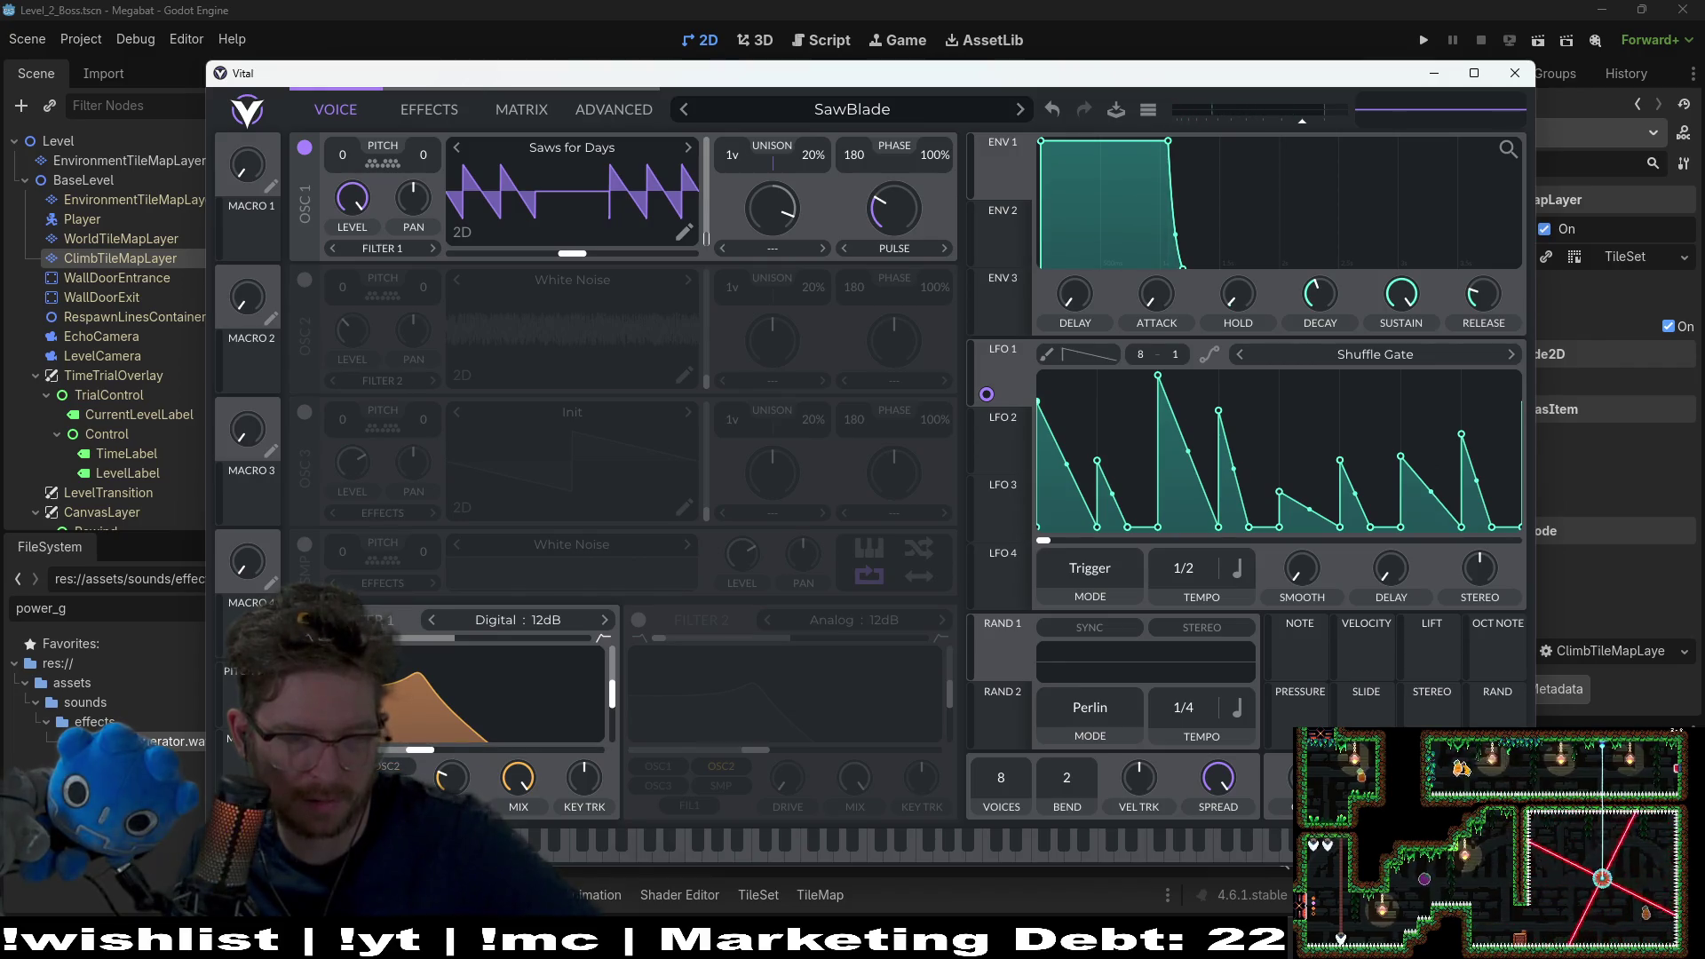
Step: Play low to high notes, comparing the sound with Filter 1 off and back on
left_click(593, 848)
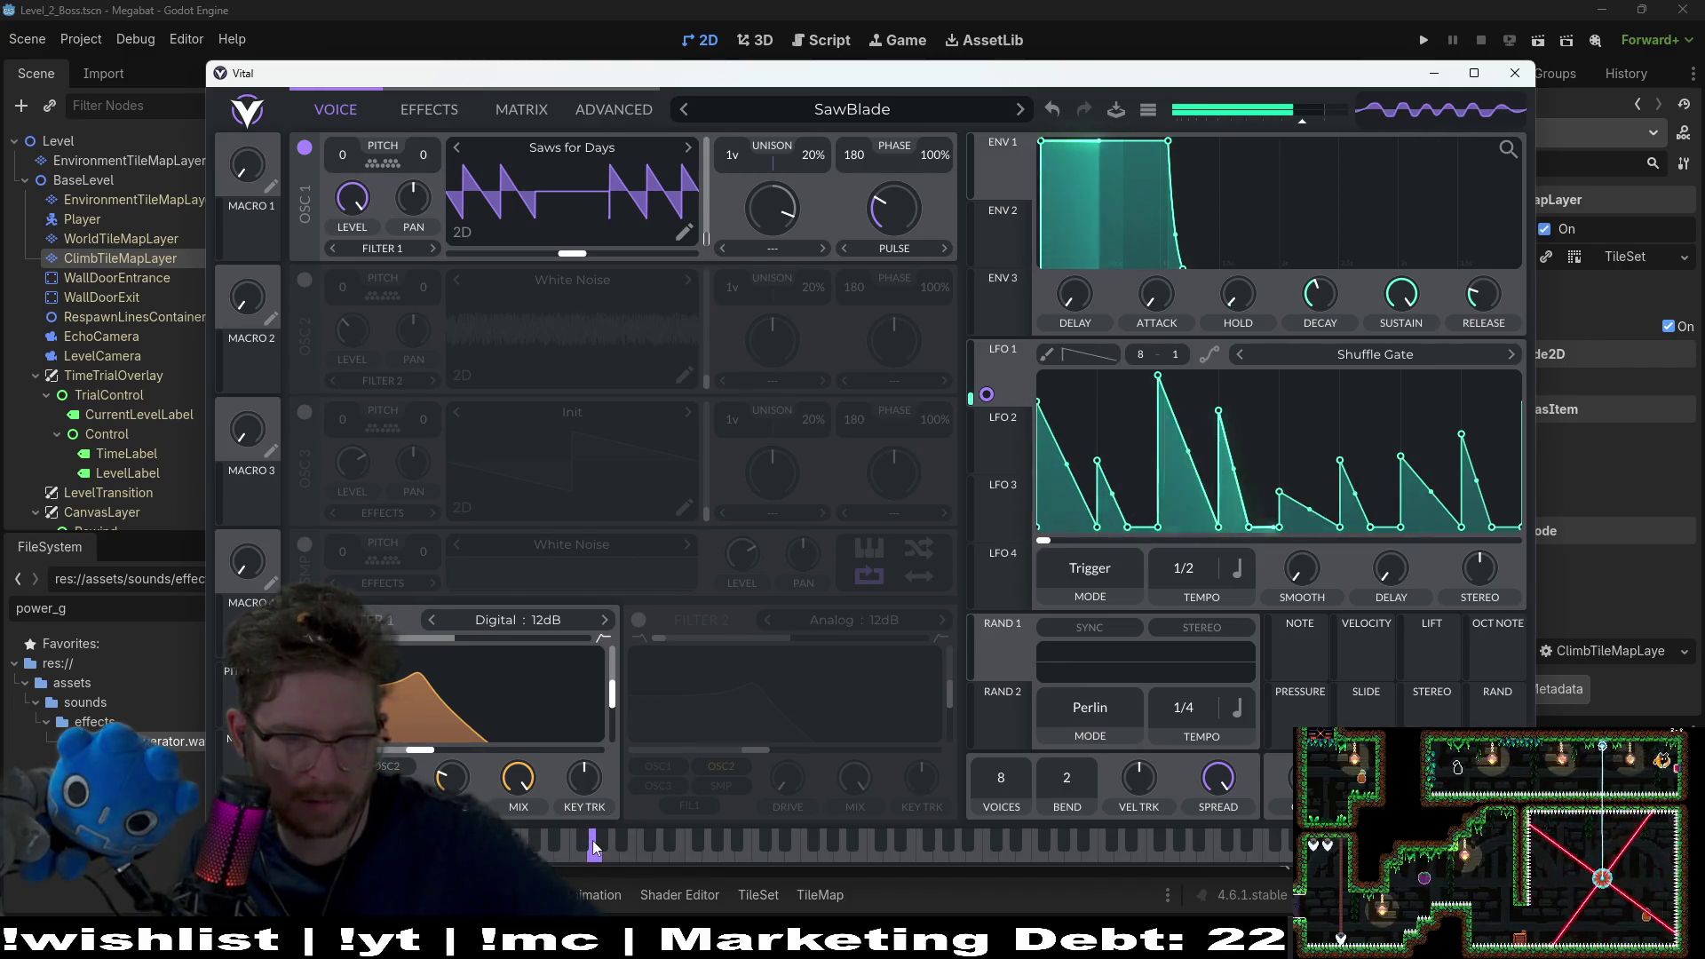
left_click(760, 852)
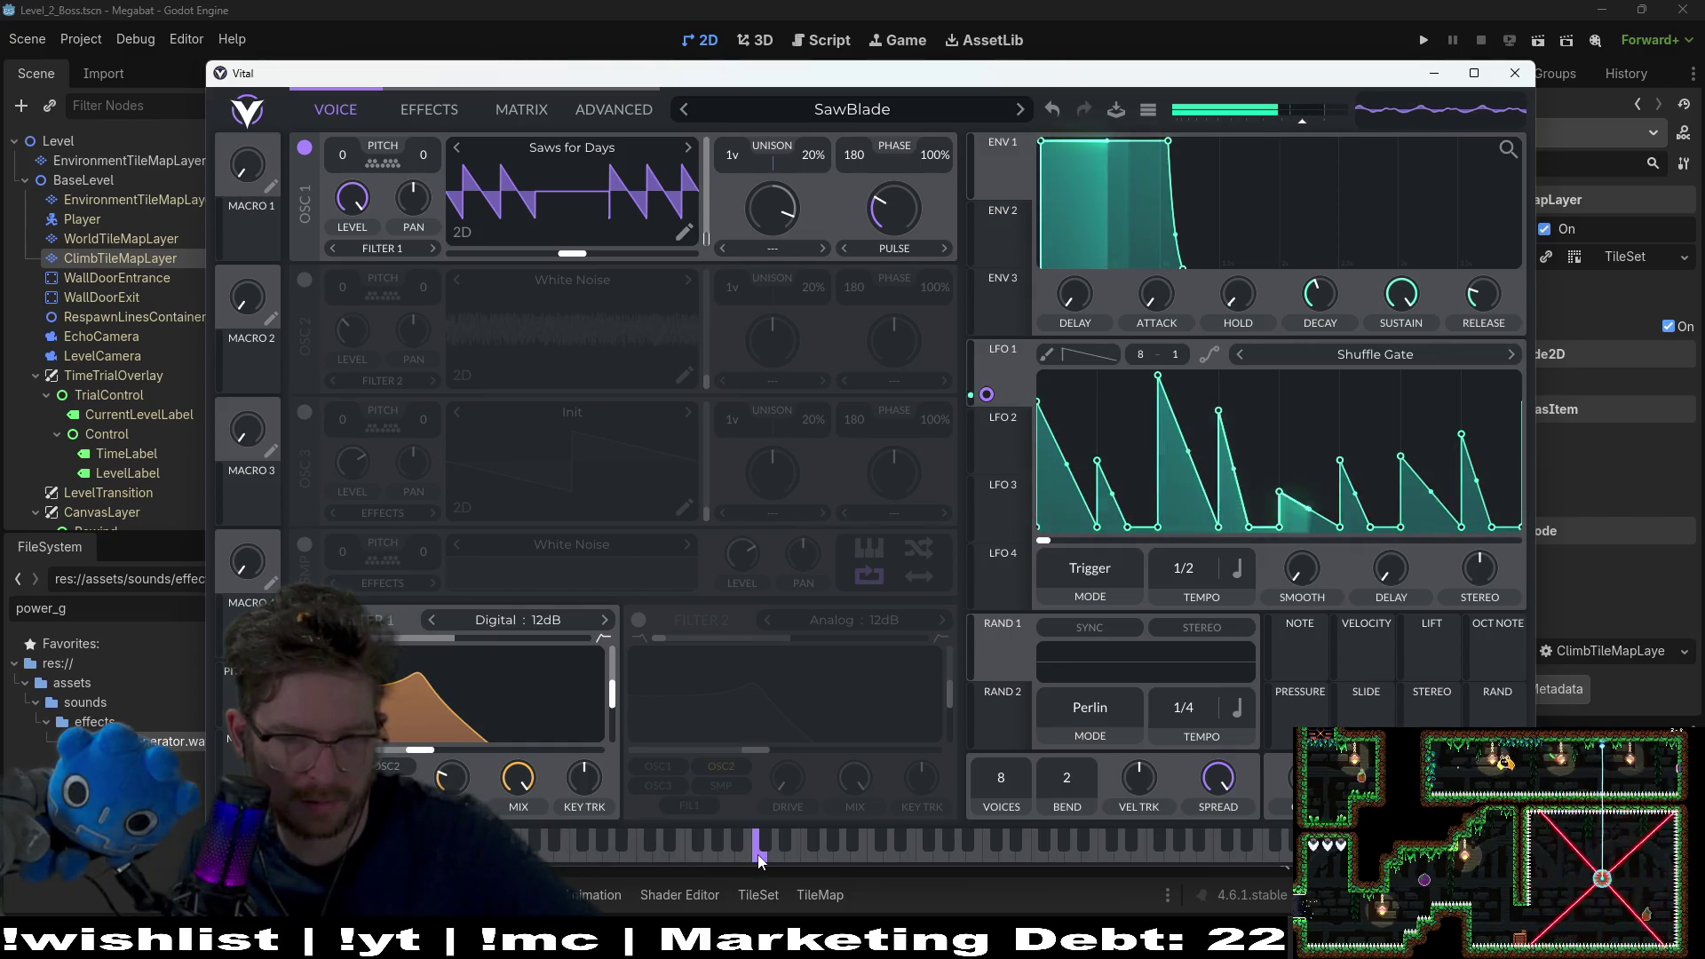
left_click(923, 848)
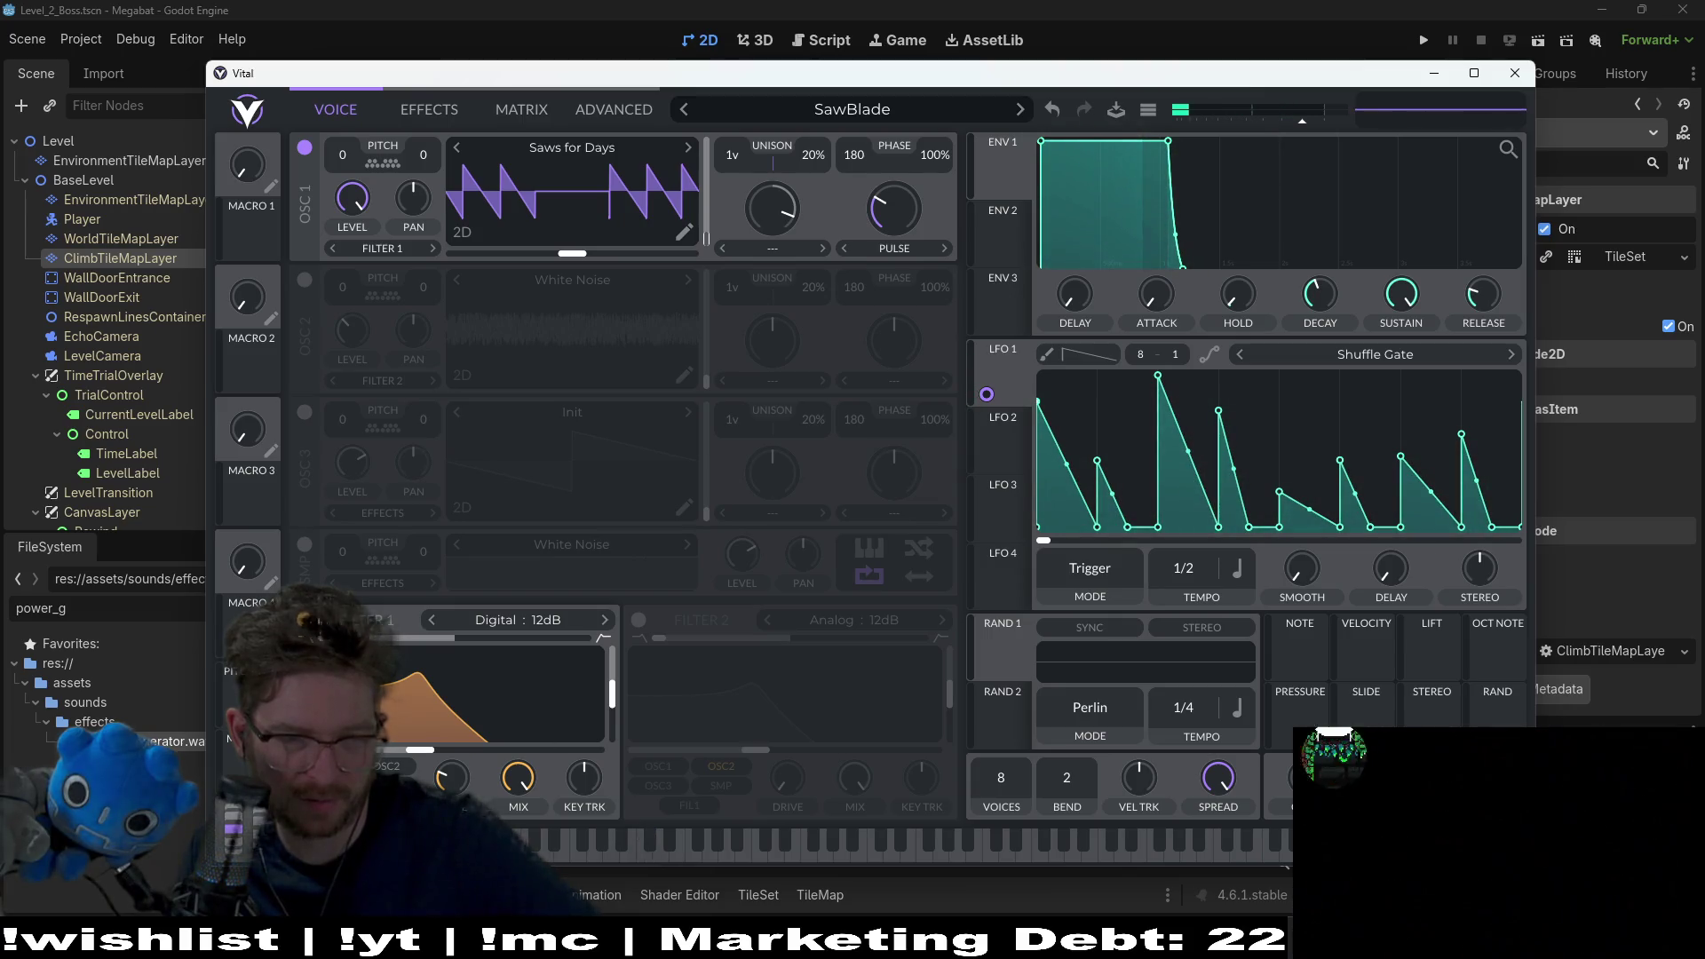
left_click(321, 620)
left_click(662, 848)
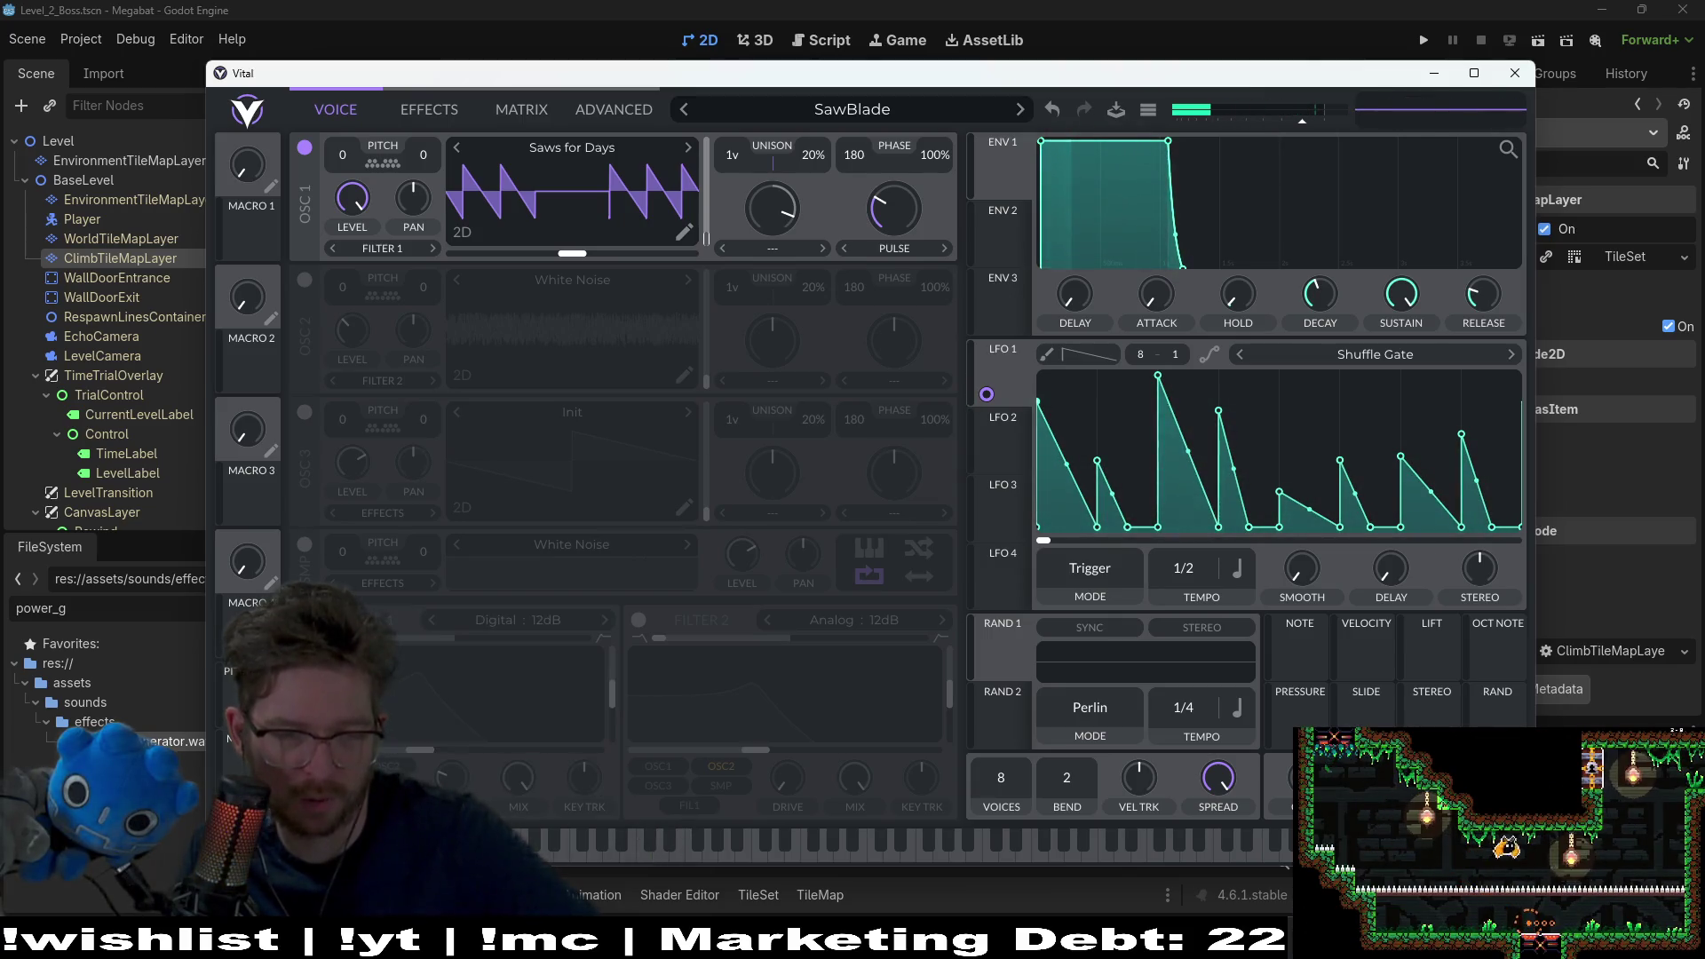
left_click(663, 847)
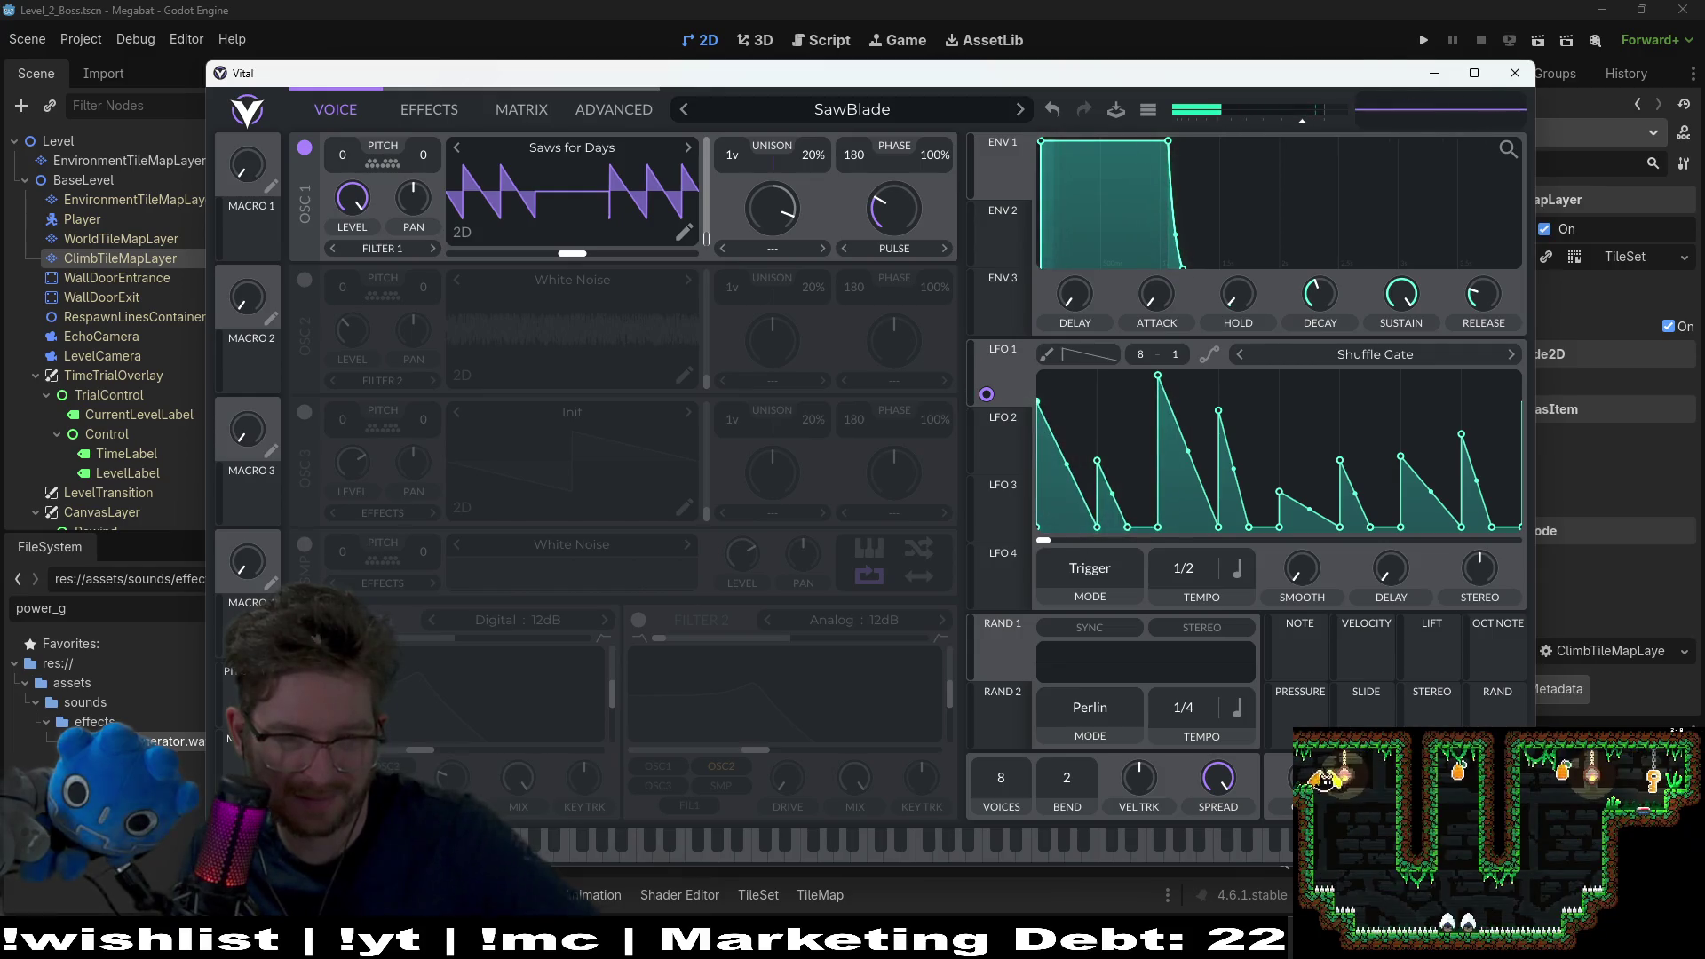
left_click(321, 620)
left_click(562, 848)
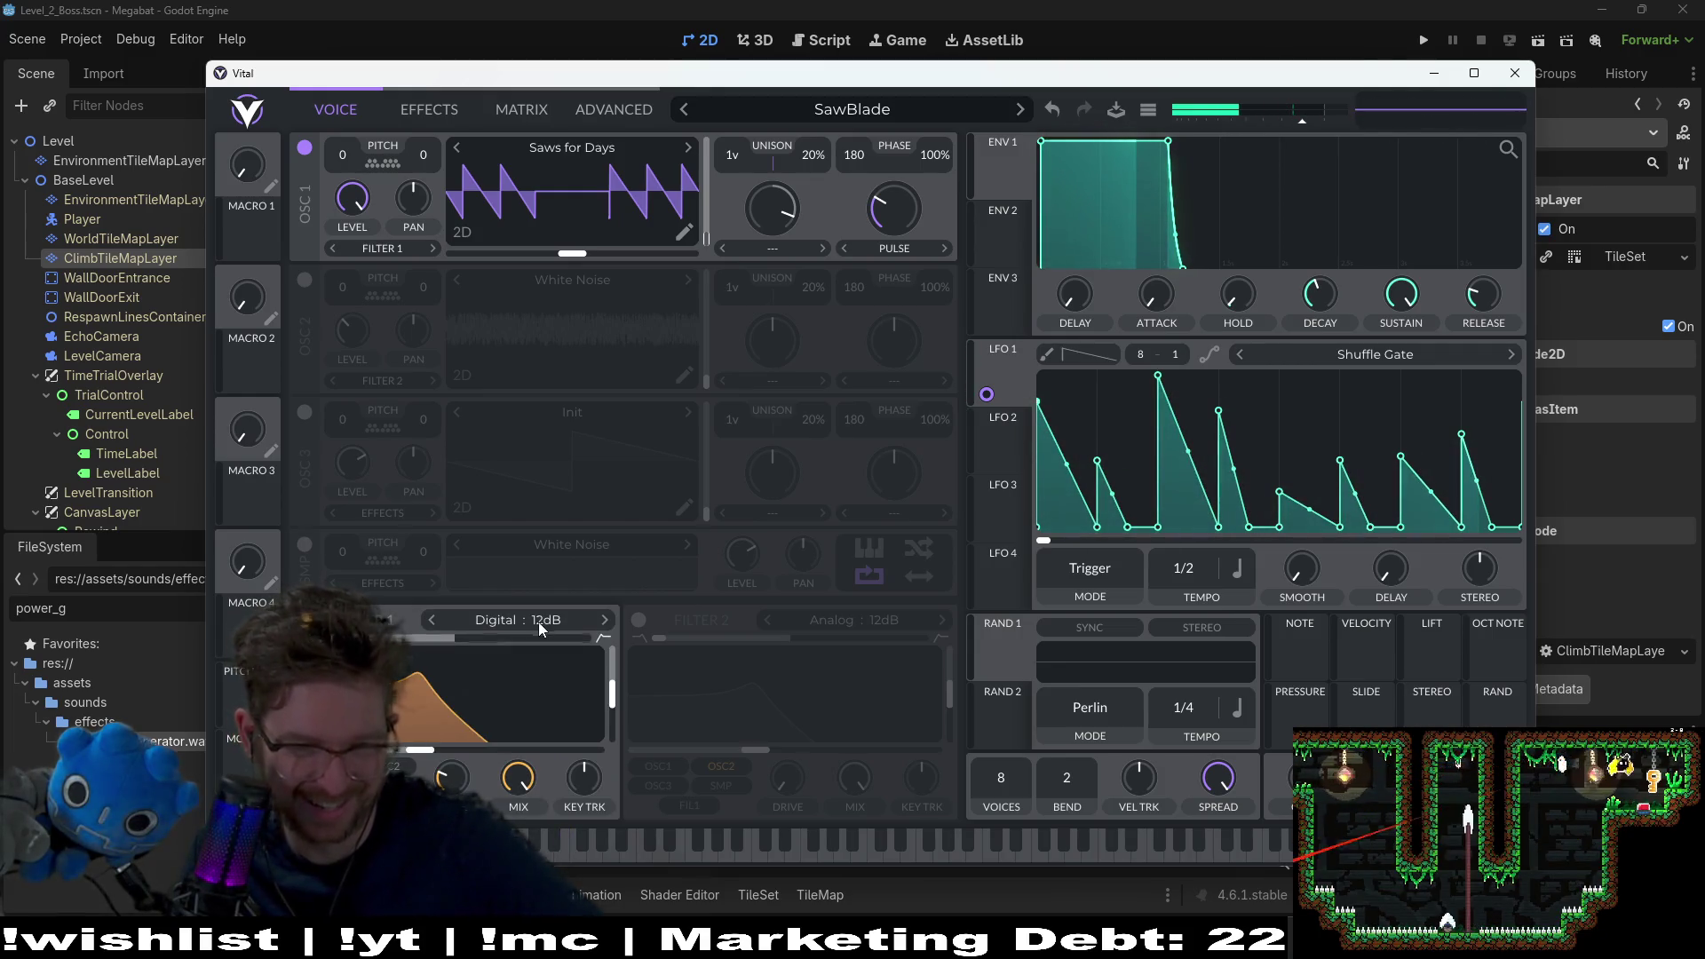
Step: Set Filter 1 to Phaser Positive after trying Comb, and turn on the White Noise oscillator
left_click(539, 619)
left_click(646, 797)
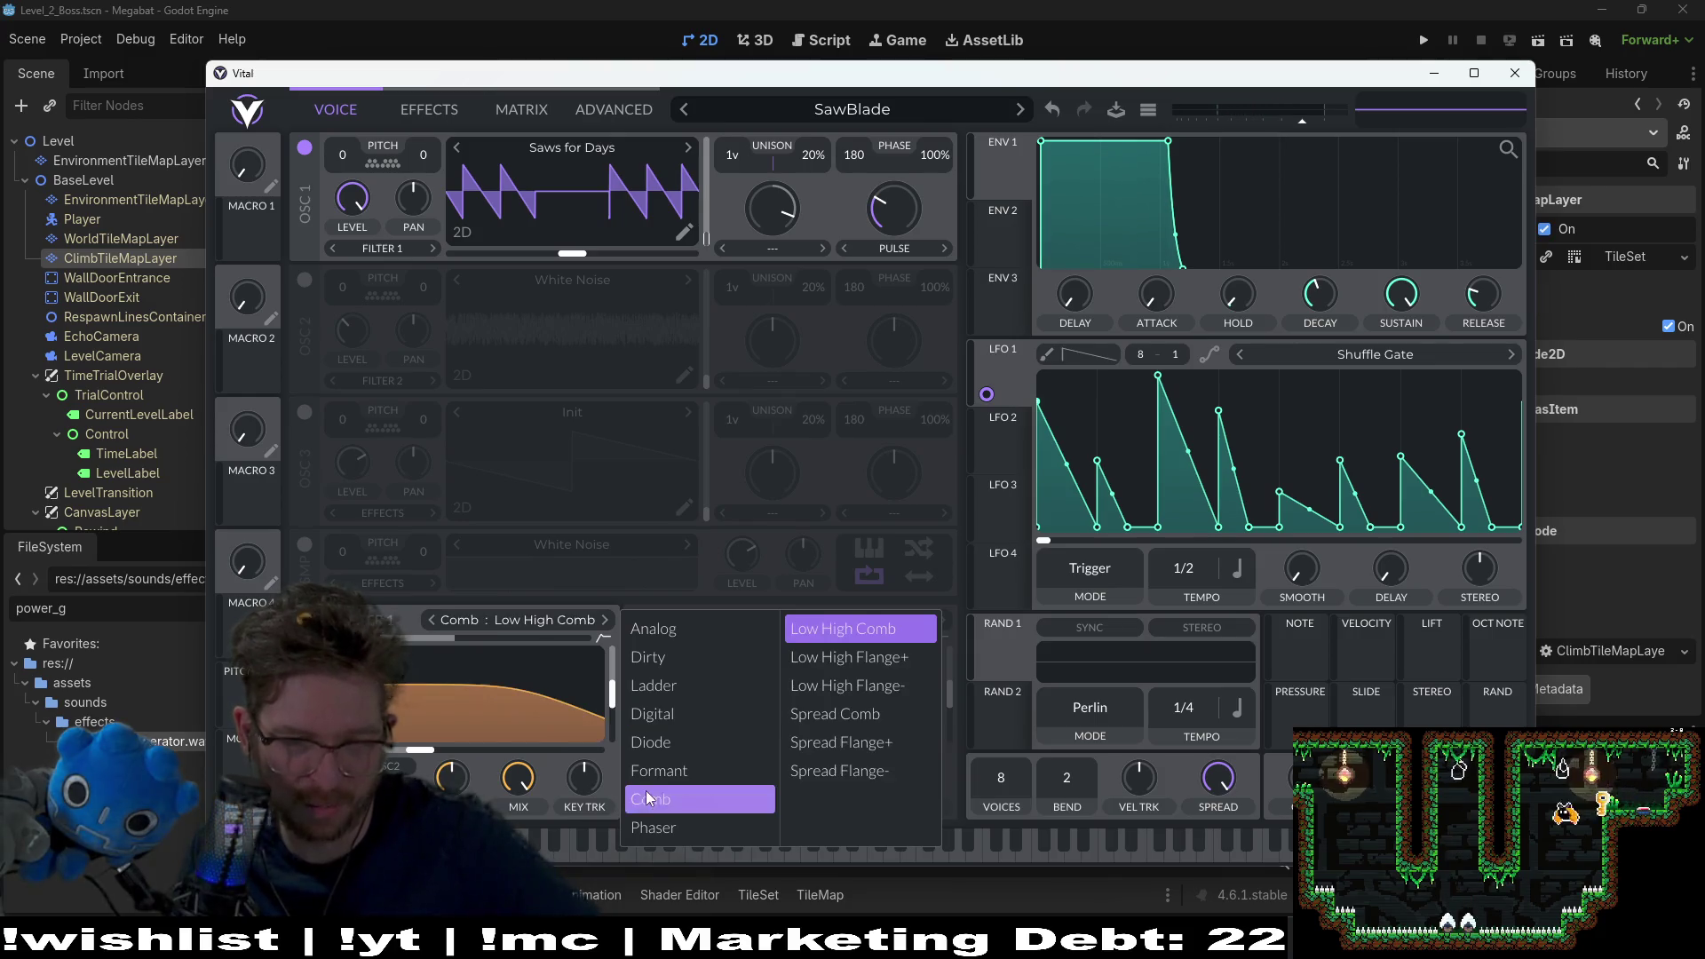
left_click(843, 627)
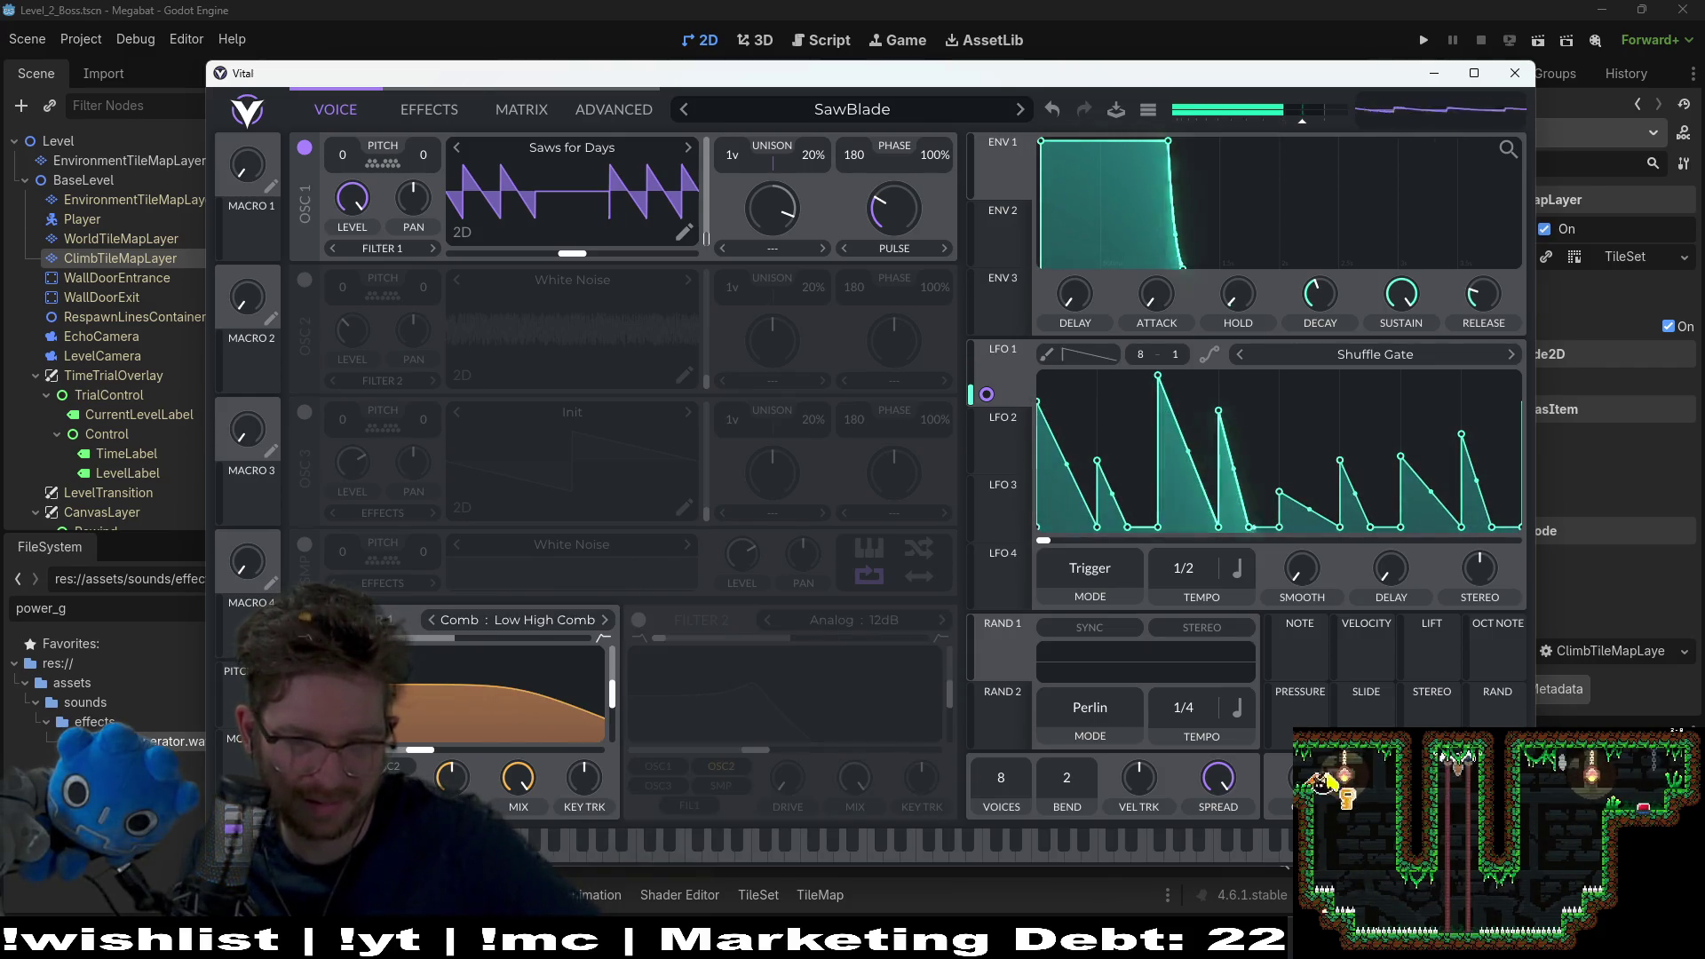
left_click(548, 620)
left_click(700, 839)
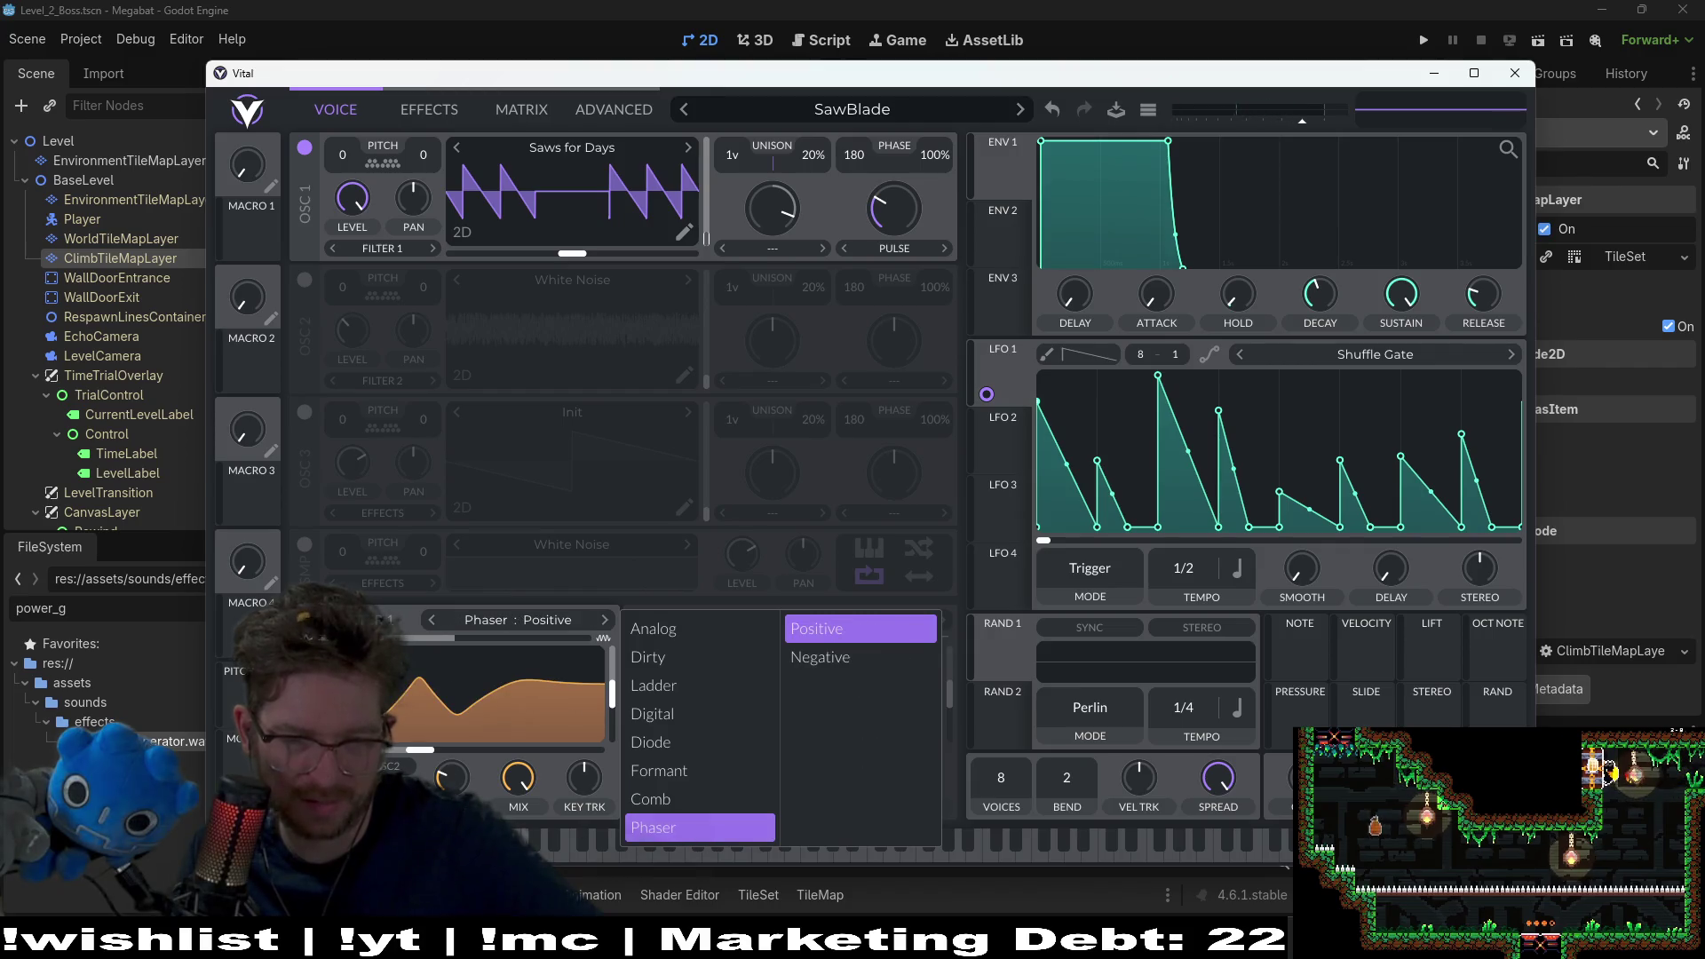
left_click(852, 628)
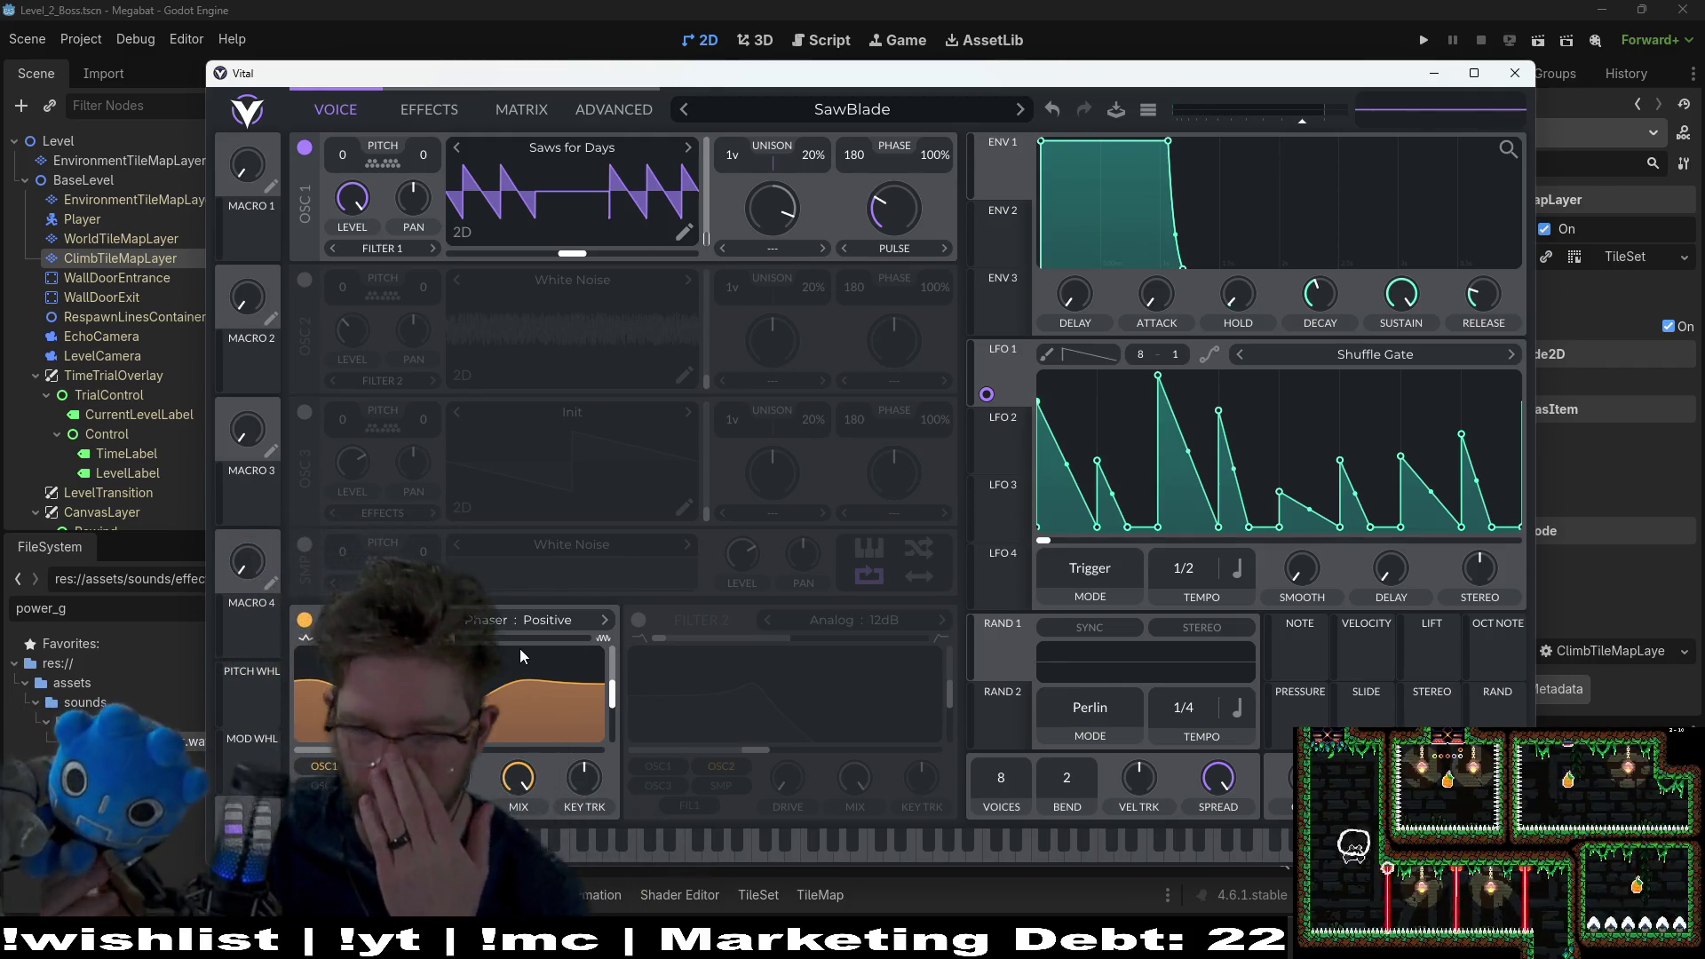
left_click(304, 283)
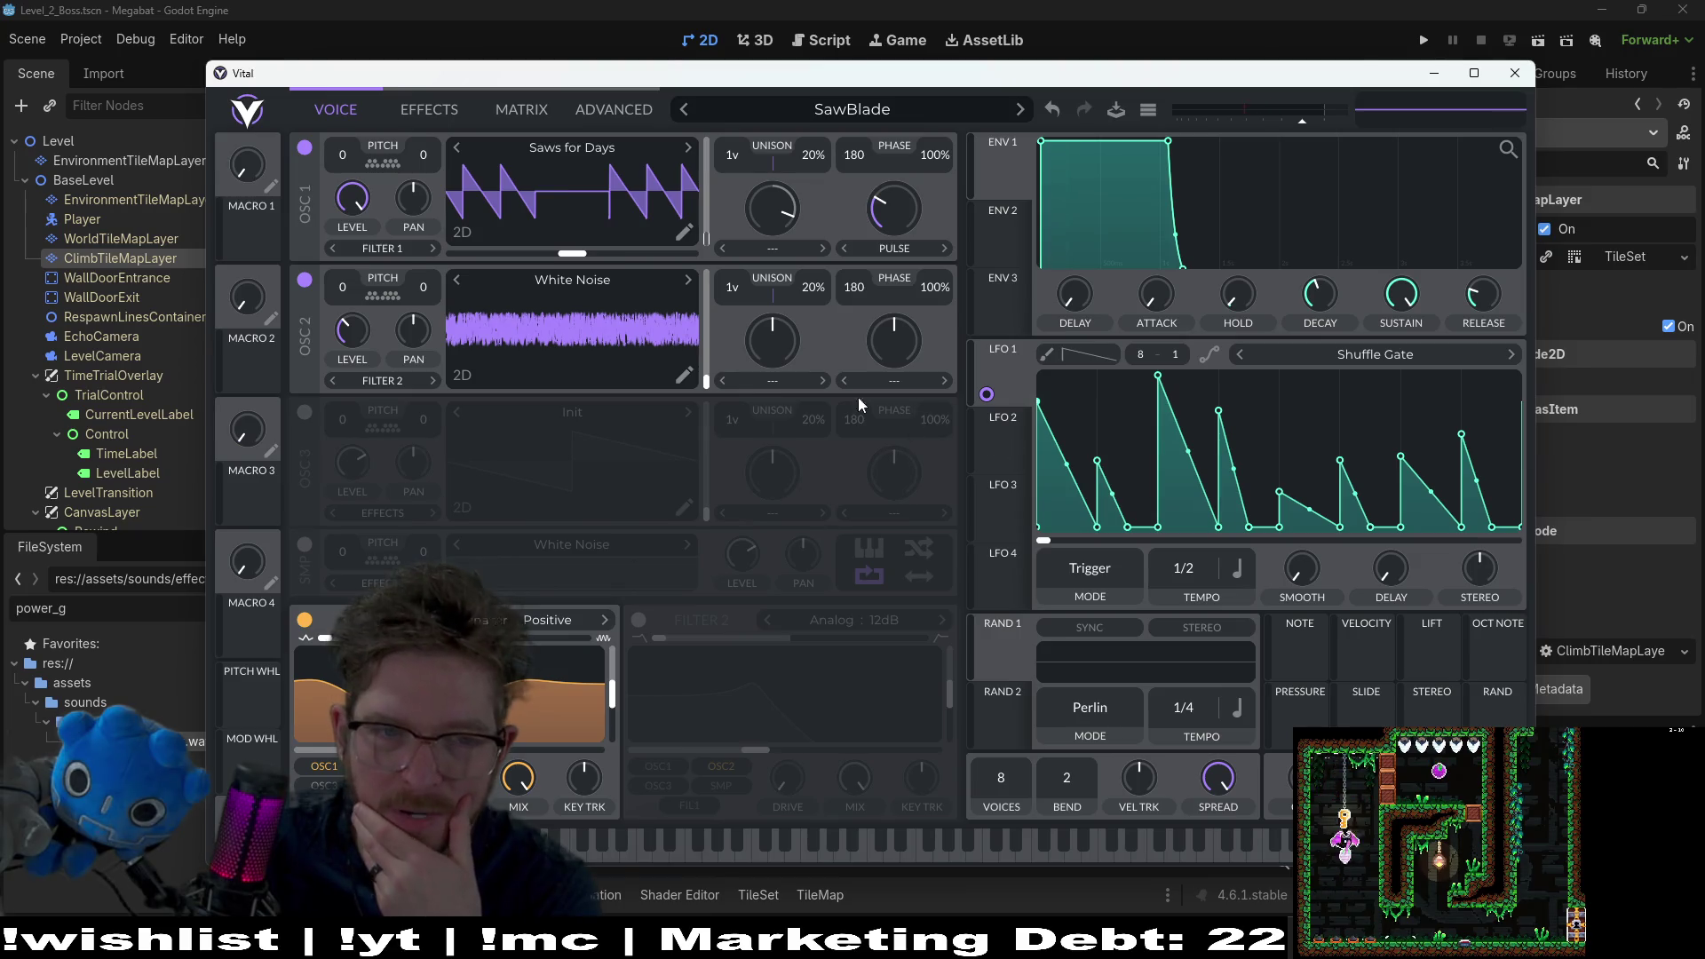
Step: Set LFO 1 to Split Gate and route LFO 2's Triangle onto oscillator 2's wavetable position
left_click(1314, 353)
left_click(1391, 290)
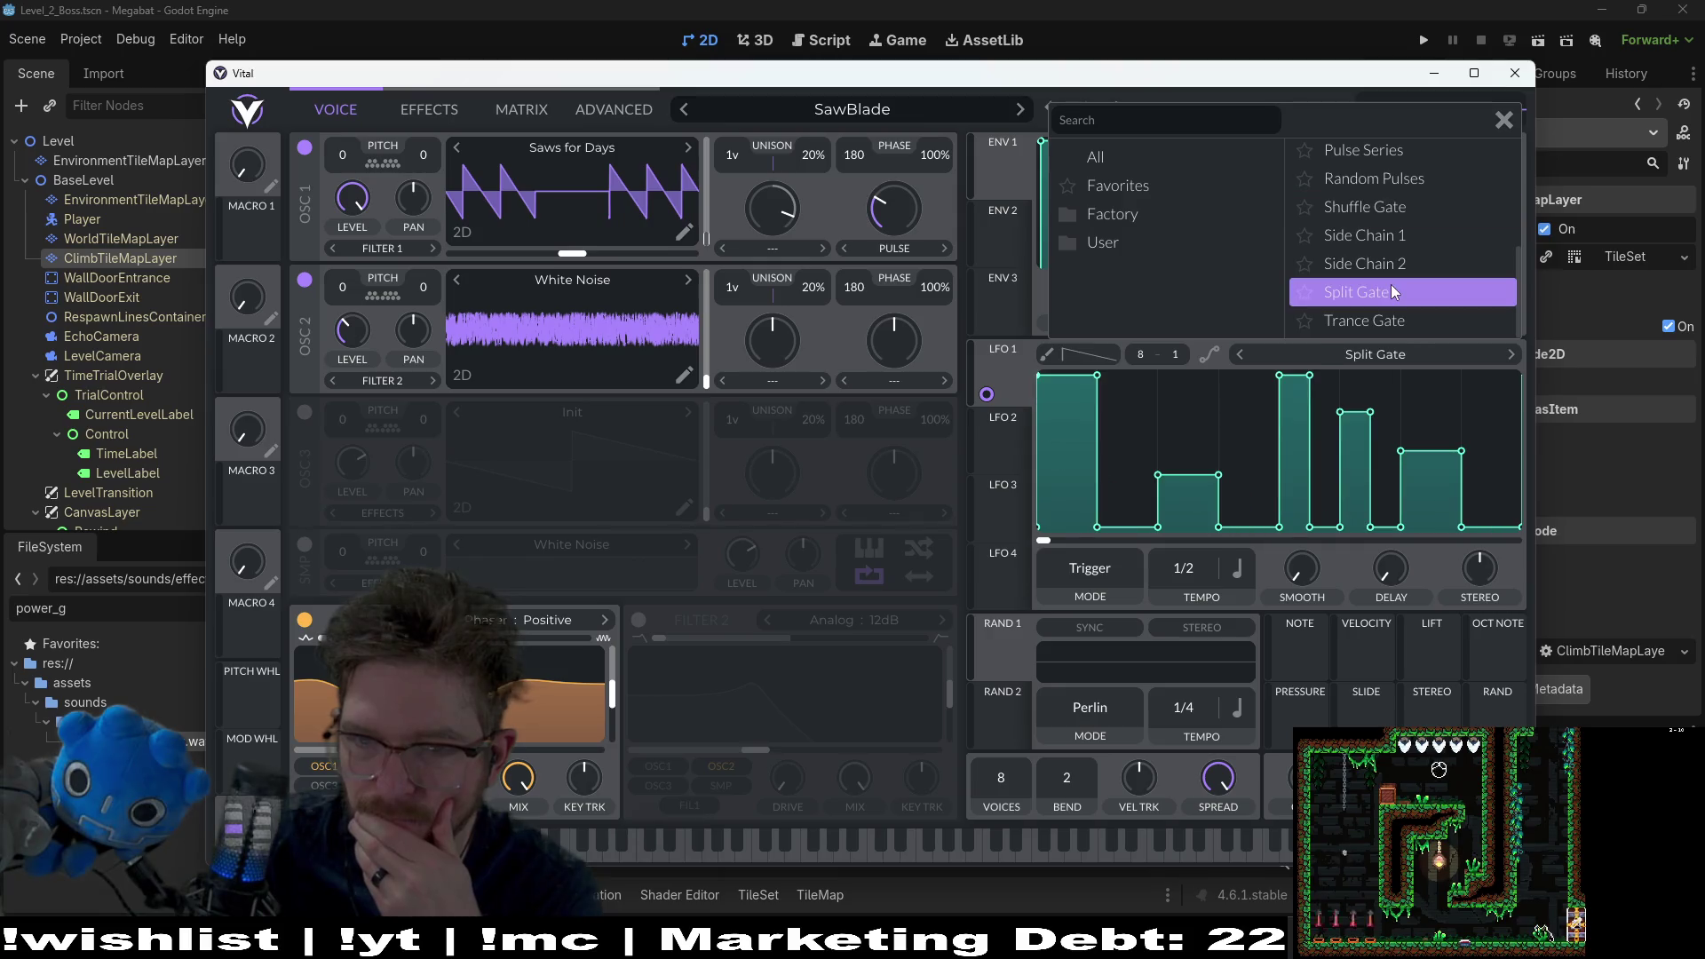
left_click(732, 735)
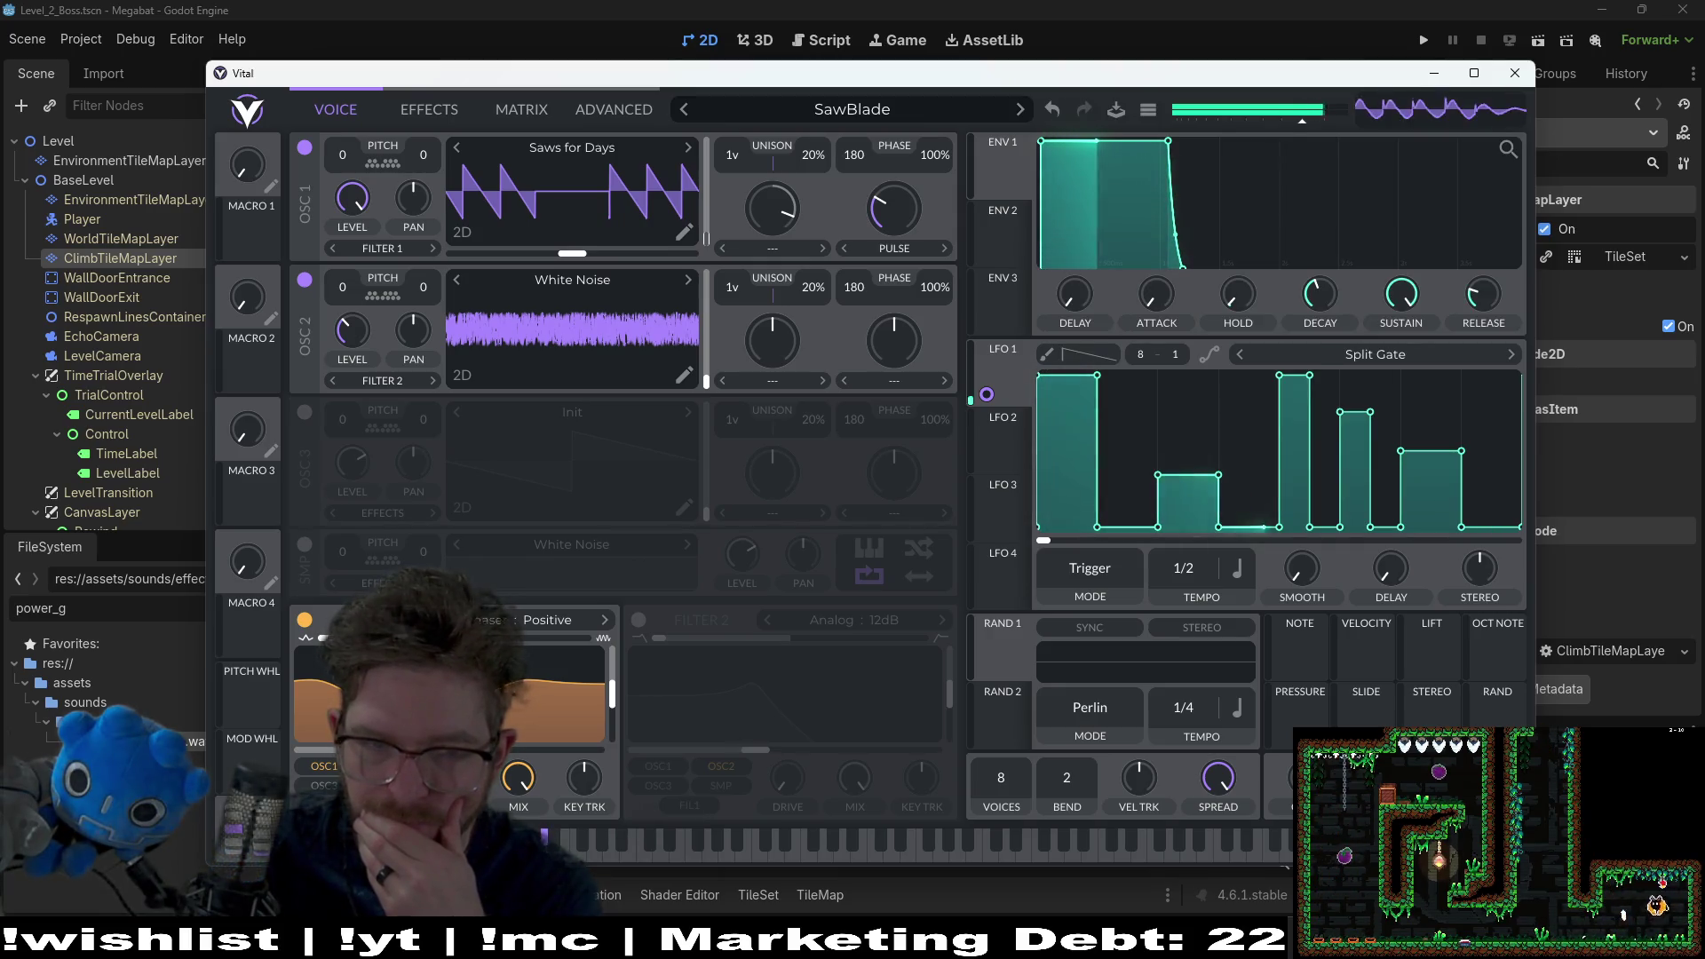
left_click(995, 454)
left_click_drag(1005, 442, 494, 325)
left_click(588, 850)
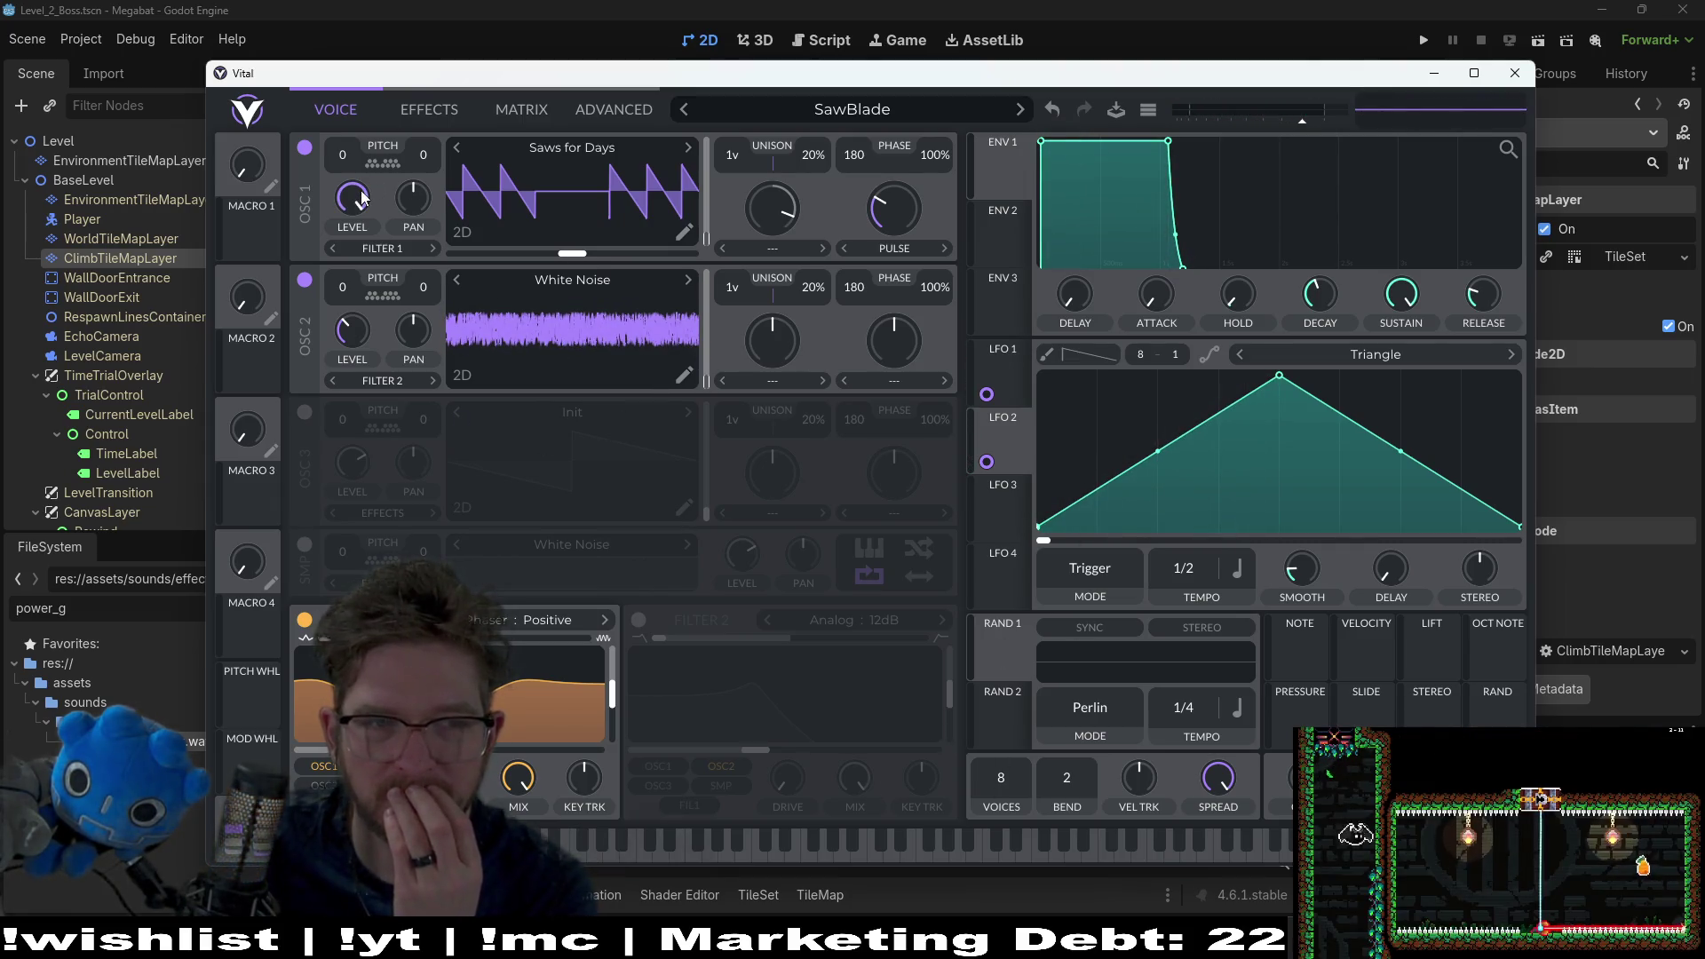
Step: Lower oscillator 1's level to about 0.27 and review both LFO shapes
left_click_drag(341, 197, 313, 211)
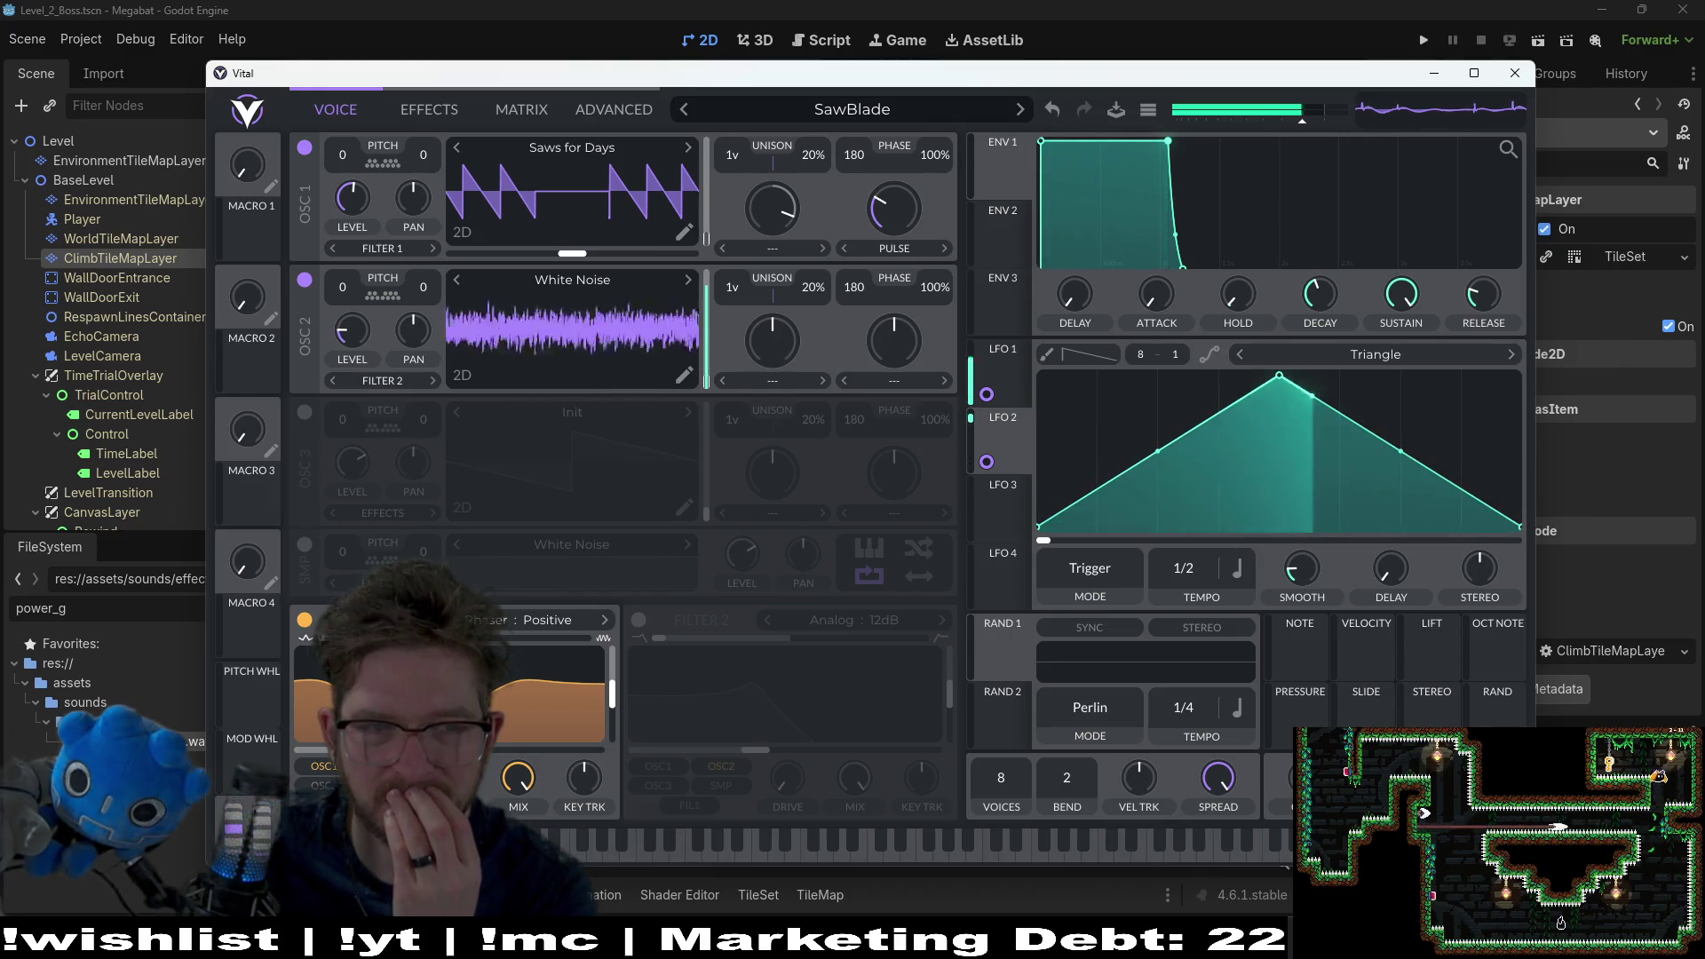
left_click(1016, 381)
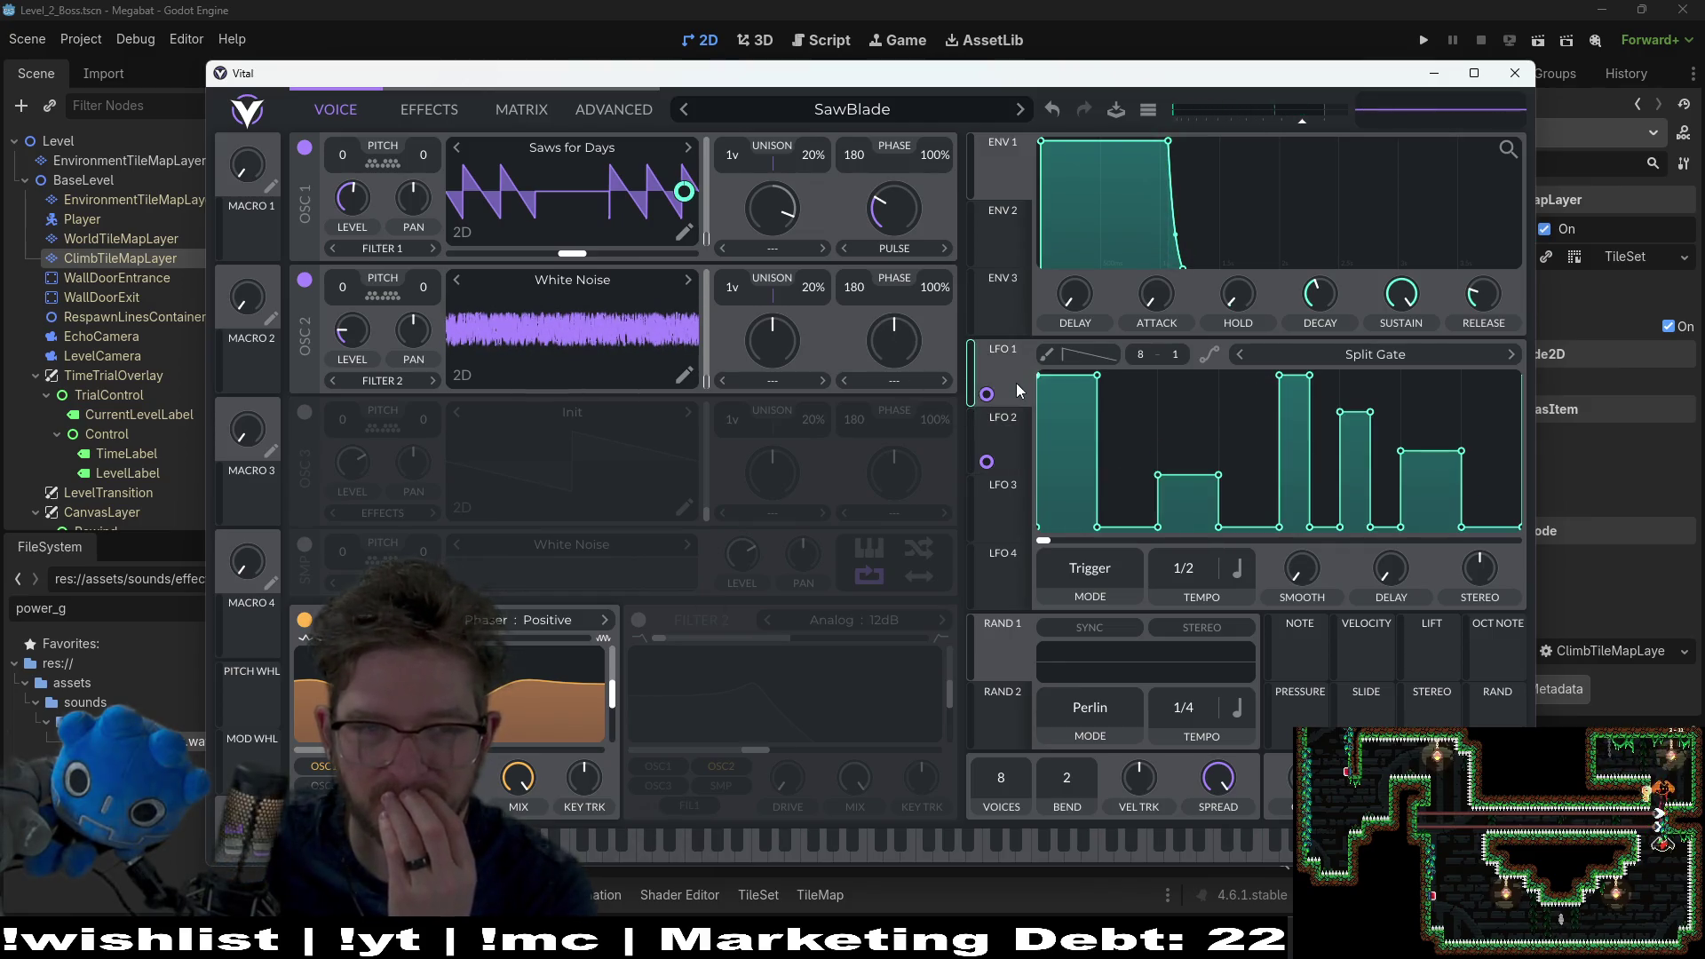
left_click(1015, 441)
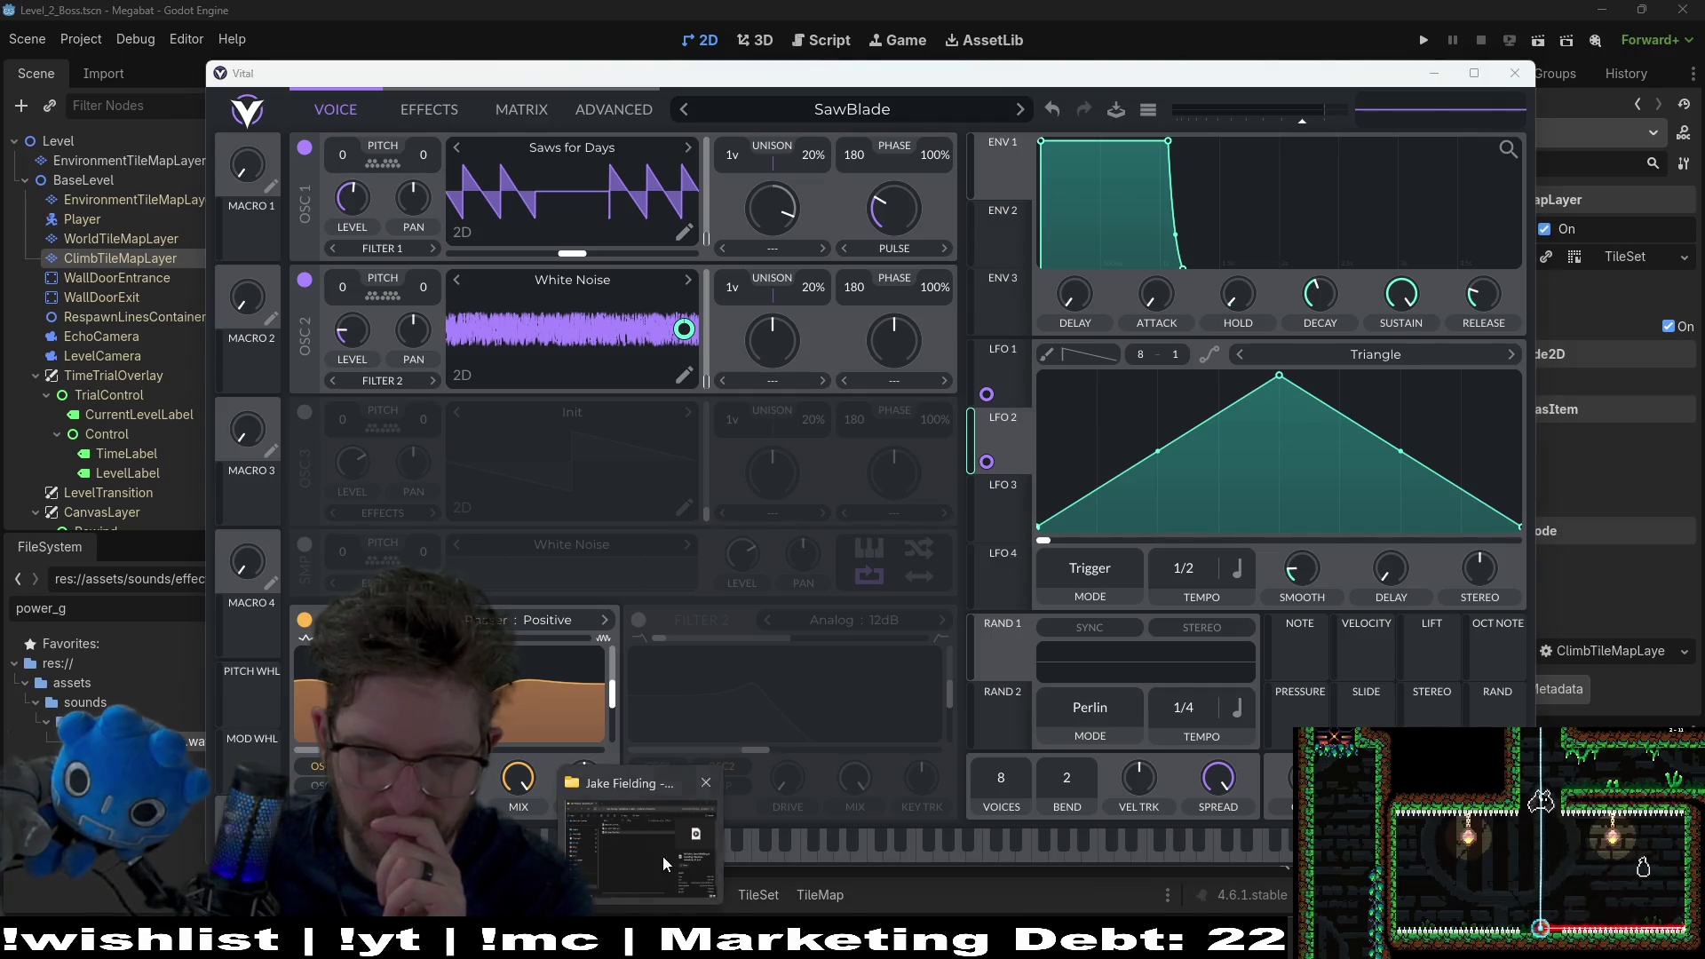
Step: Open Mechanical Wave - Sound Effects Collection from GDC2024-GameAudioBundle2of9 and play all four files
left_click(662, 856)
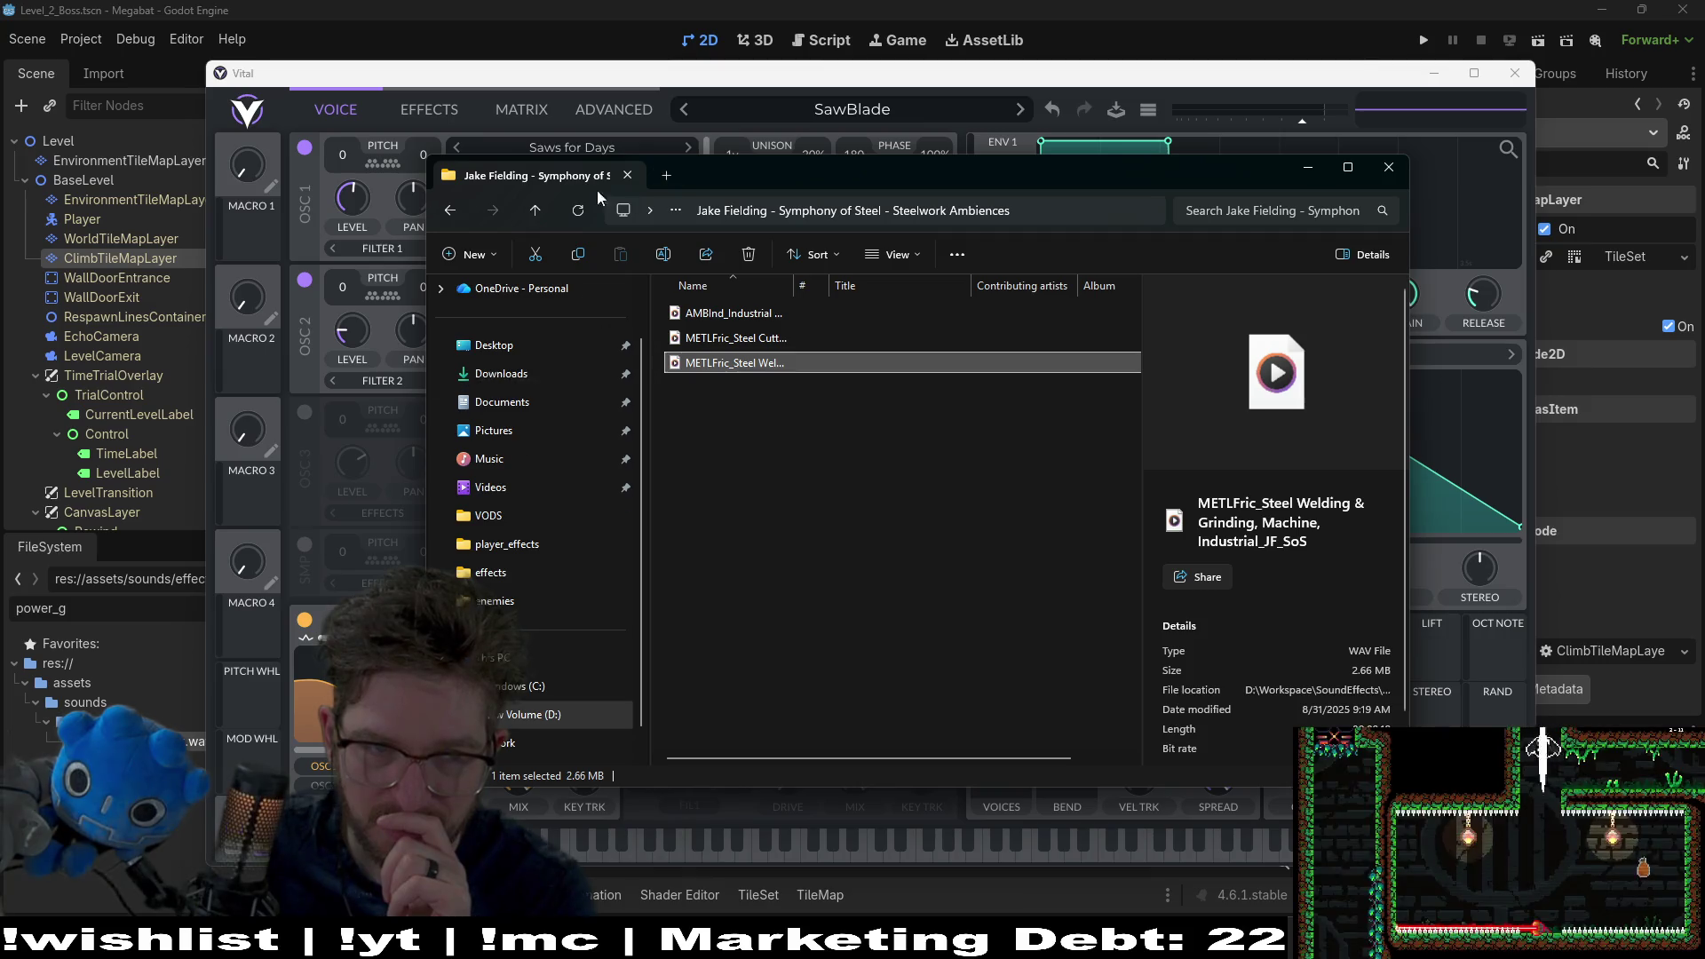
left_click(451, 210)
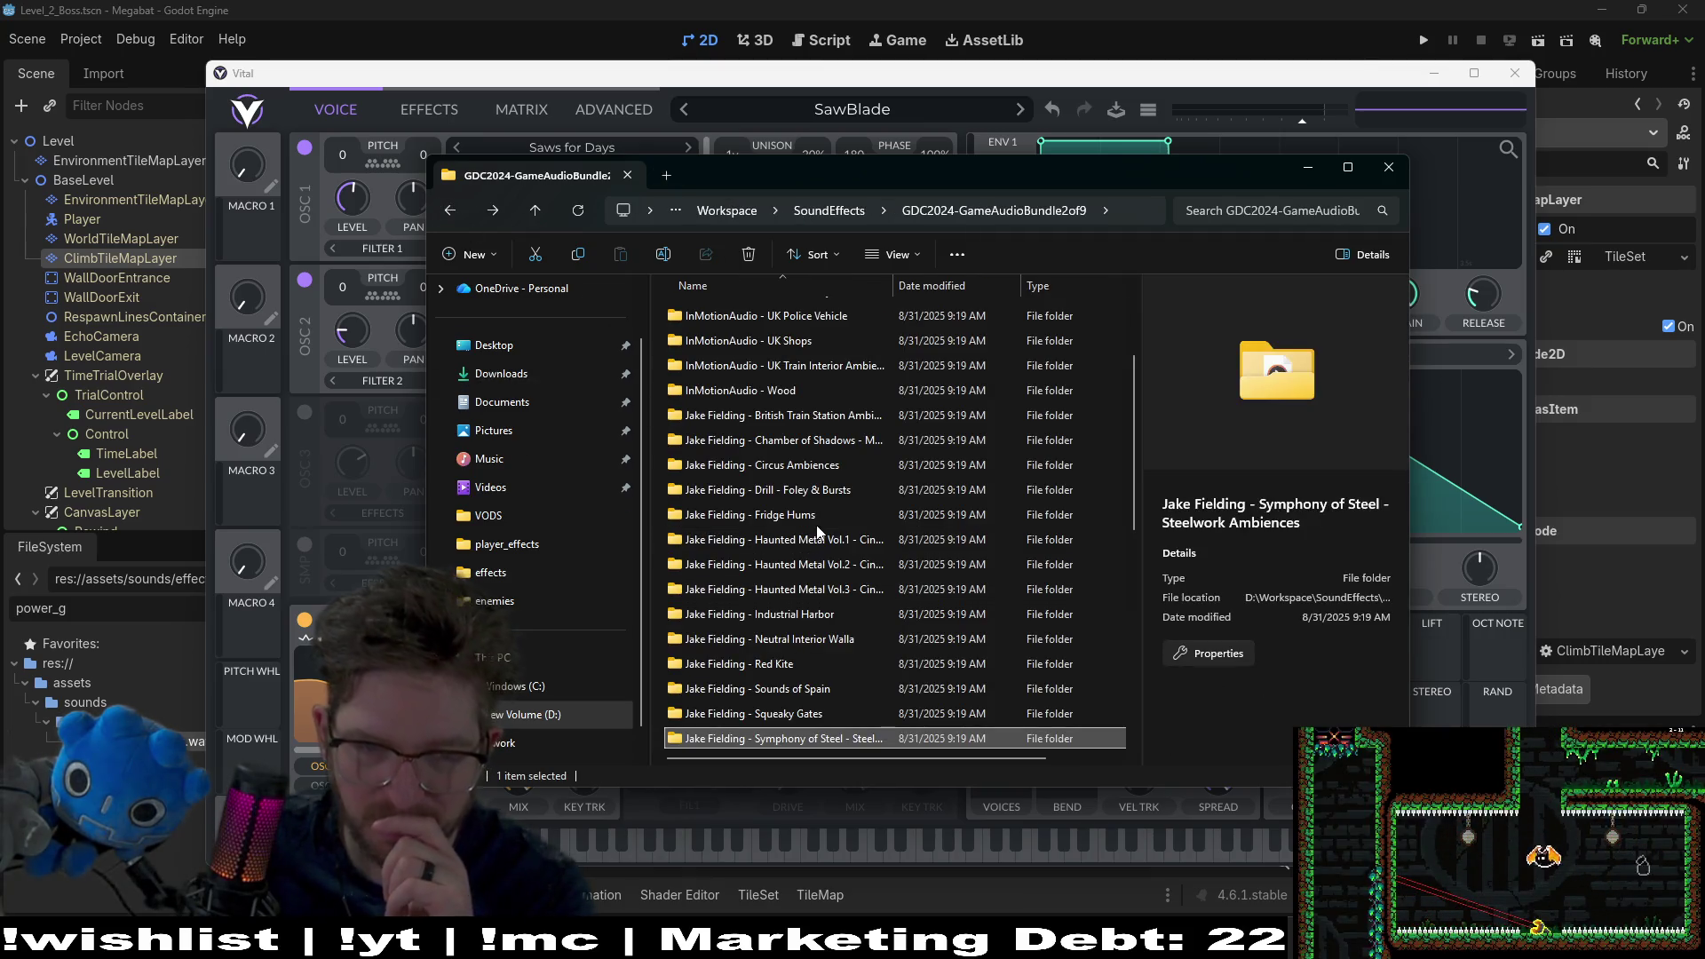
scroll(869, 712, "down", 5)
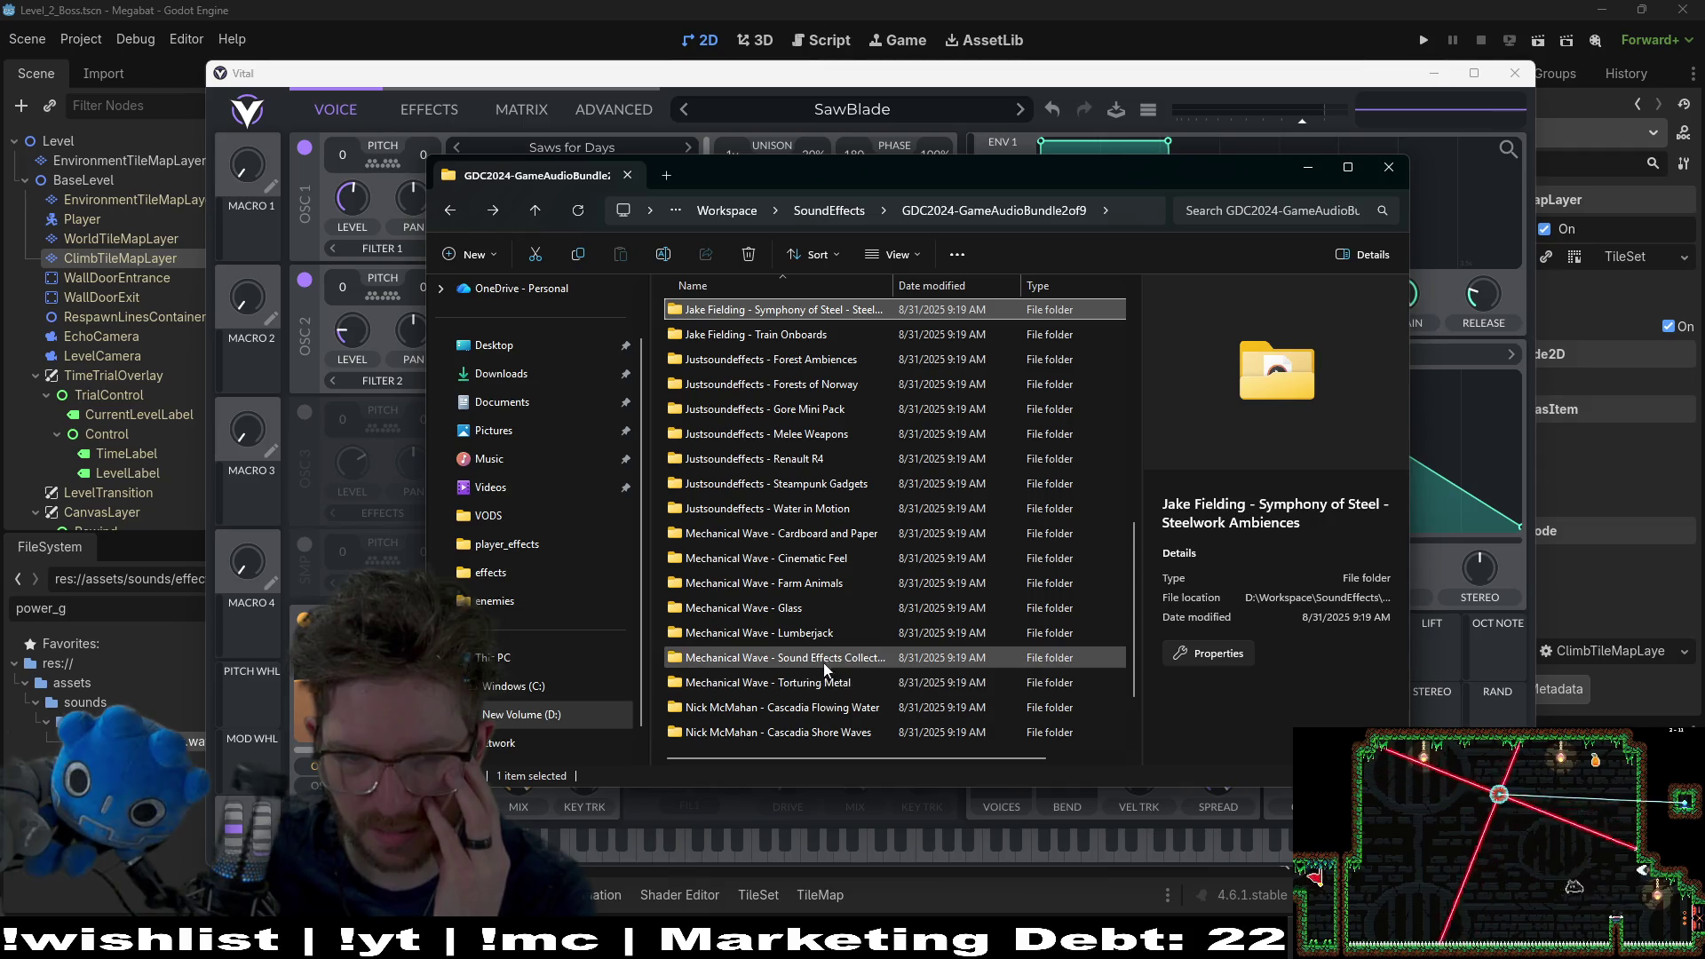
double_click(824, 657)
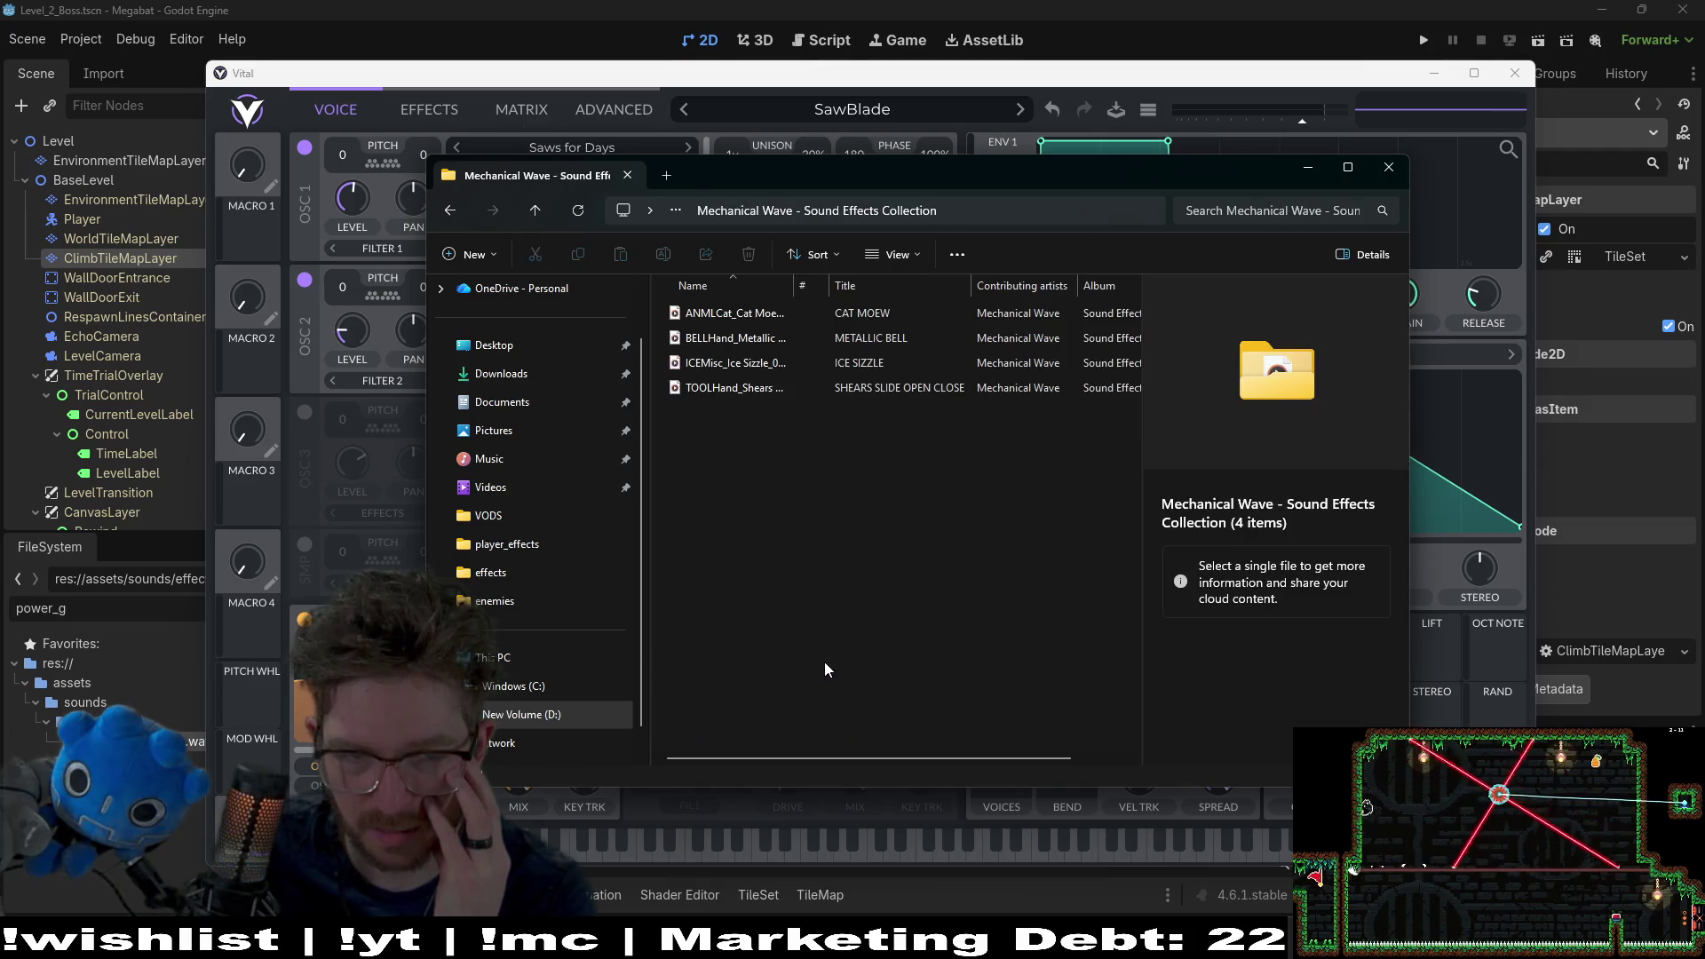
left_click_drag(795, 476, 722, 316)
key("Return")
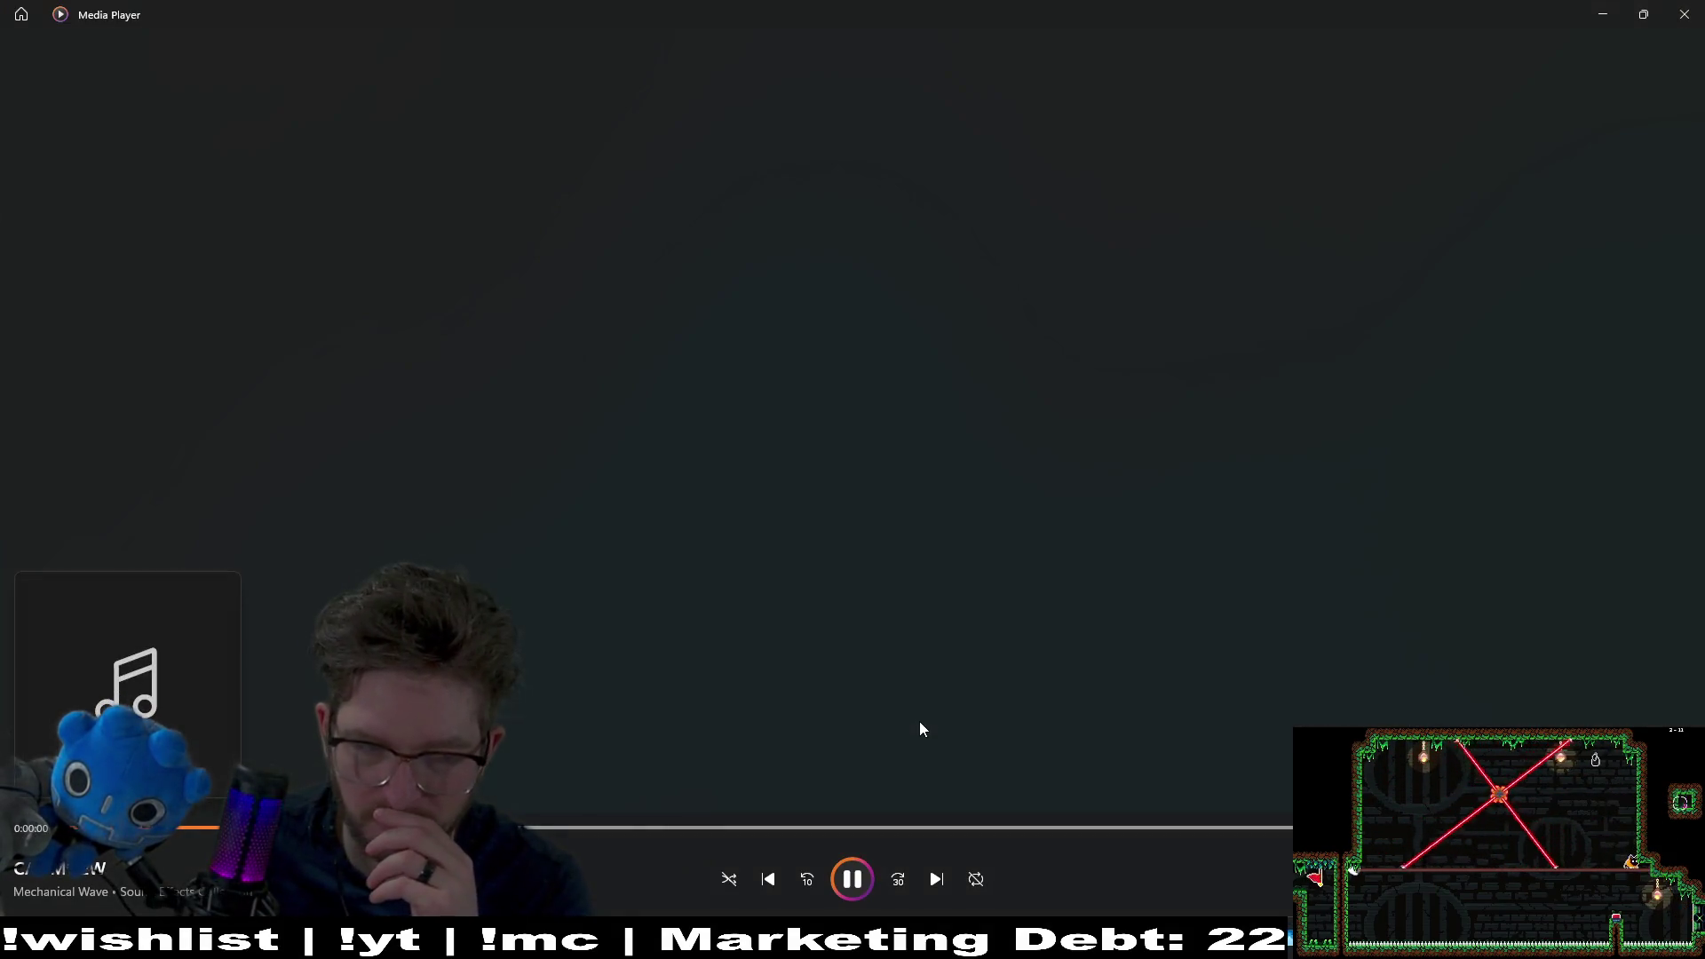
Step: Skip through the four Mechanical Wave clips, close Media Player and clear the file selection
left_click(928, 881)
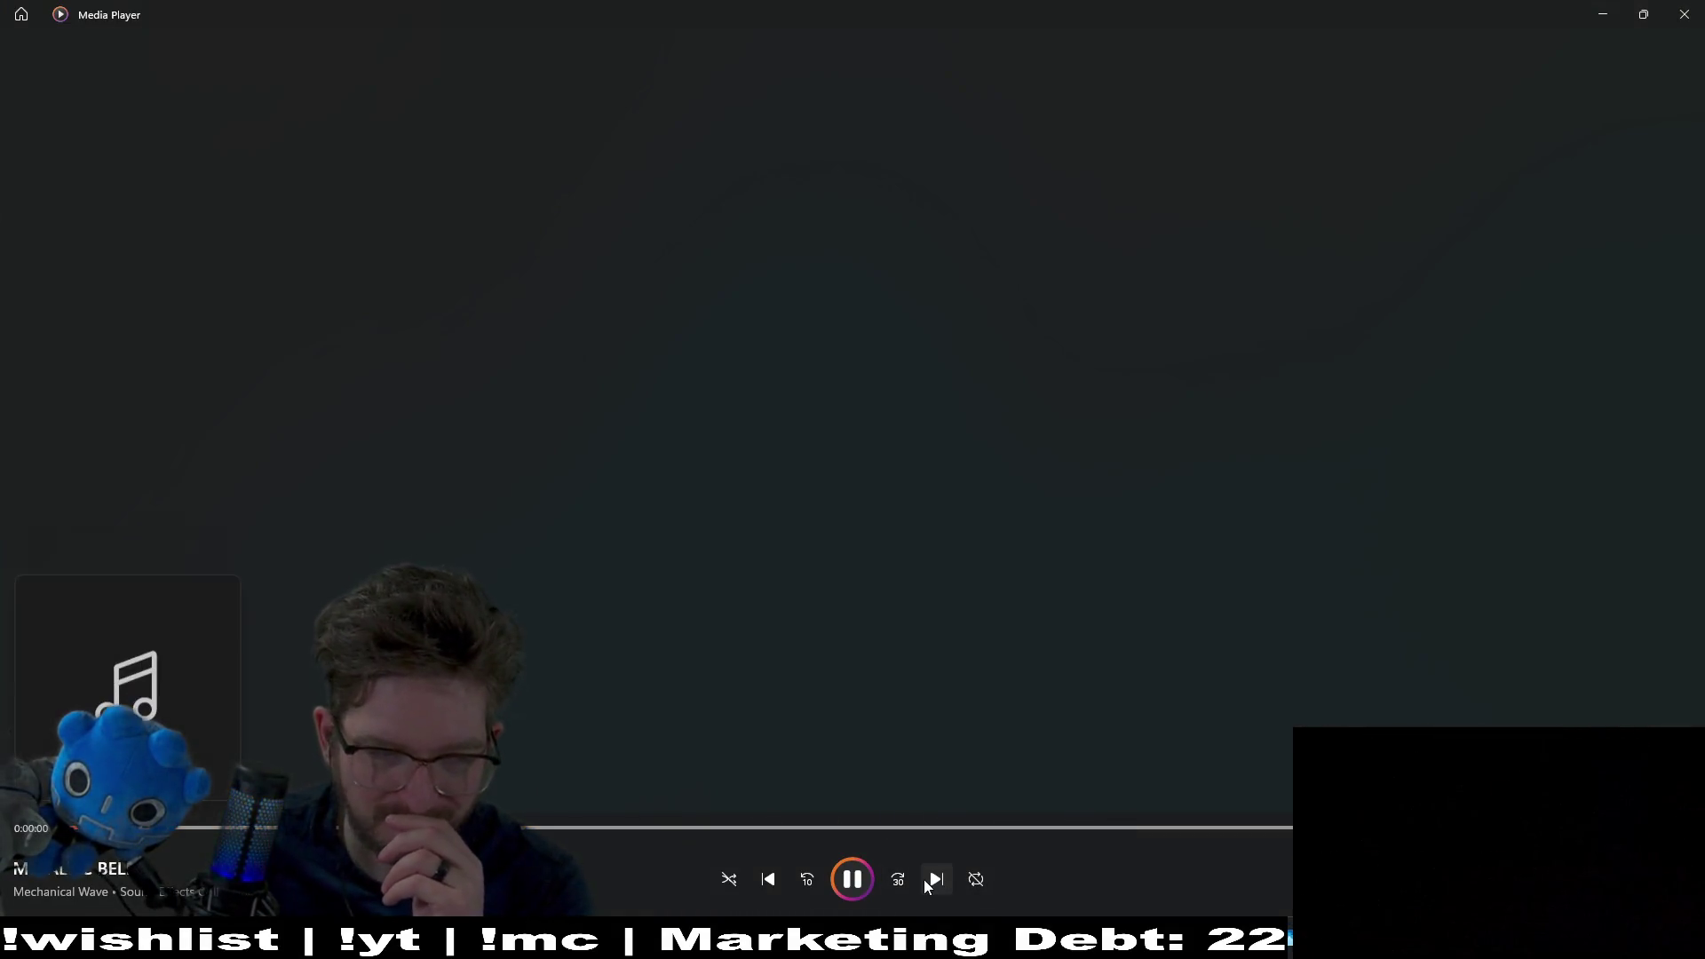
left_click(934, 879)
left_click(922, 877)
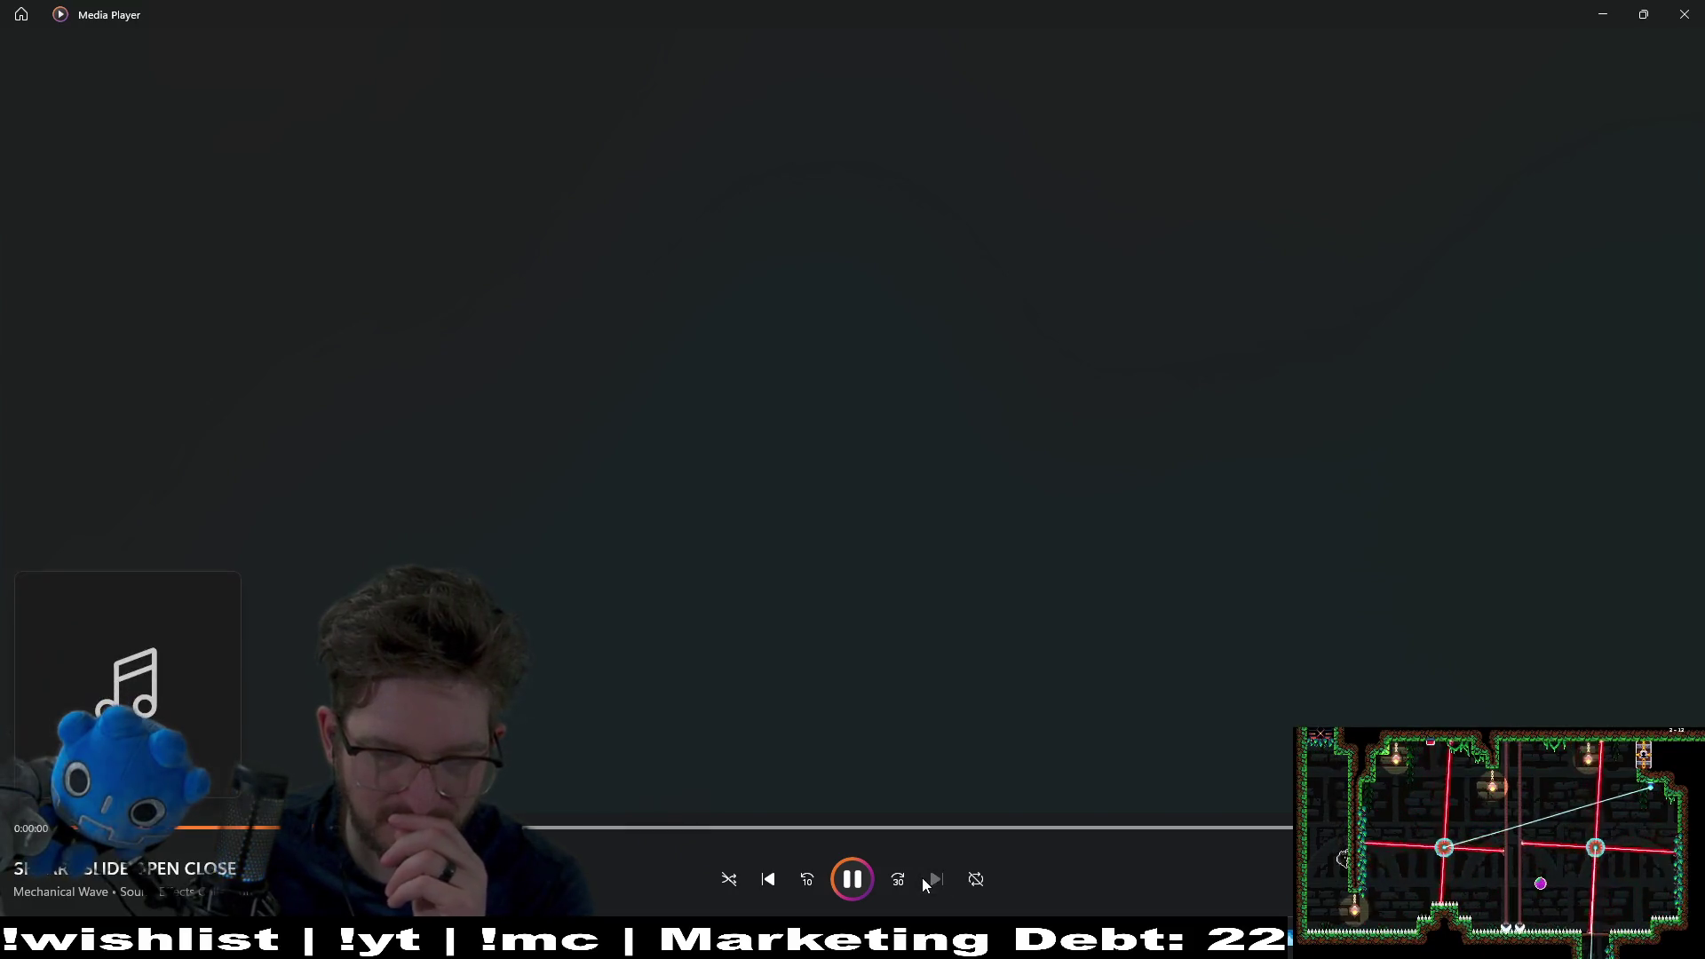
left_click(1671, 10)
left_click(866, 531)
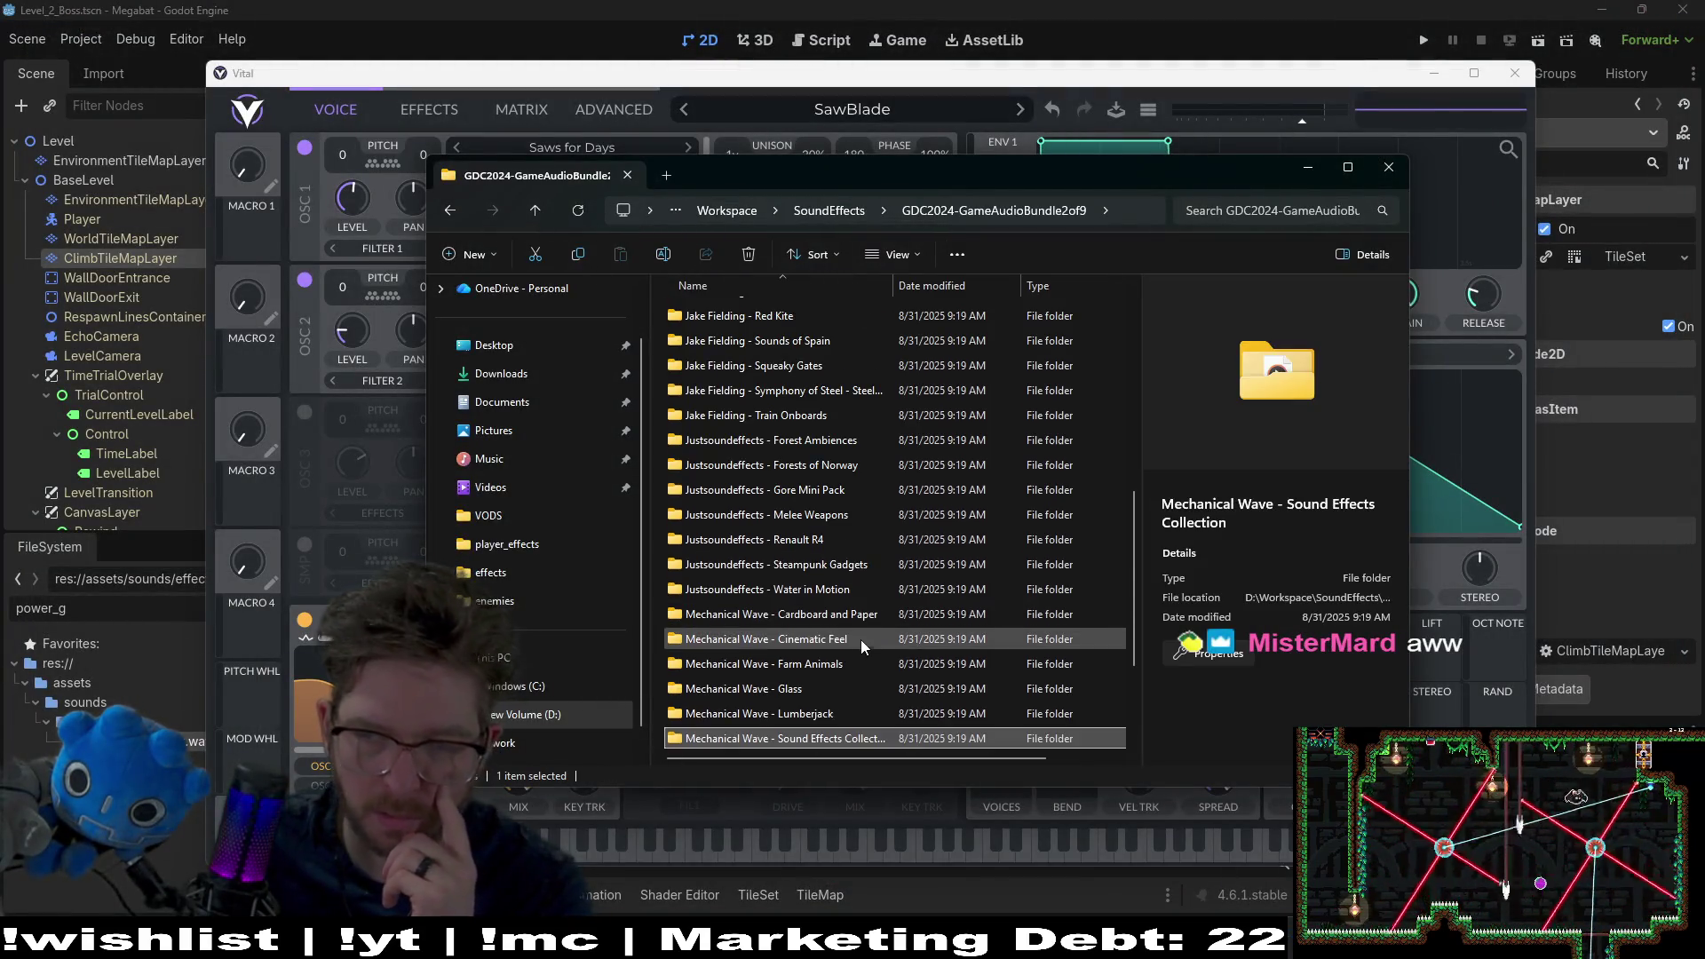
Step: Browse Mechanical Wave - Torturing Metal and the third, fourth and fifth GDC2024 audio bundles
scroll(860, 639, "down", 3)
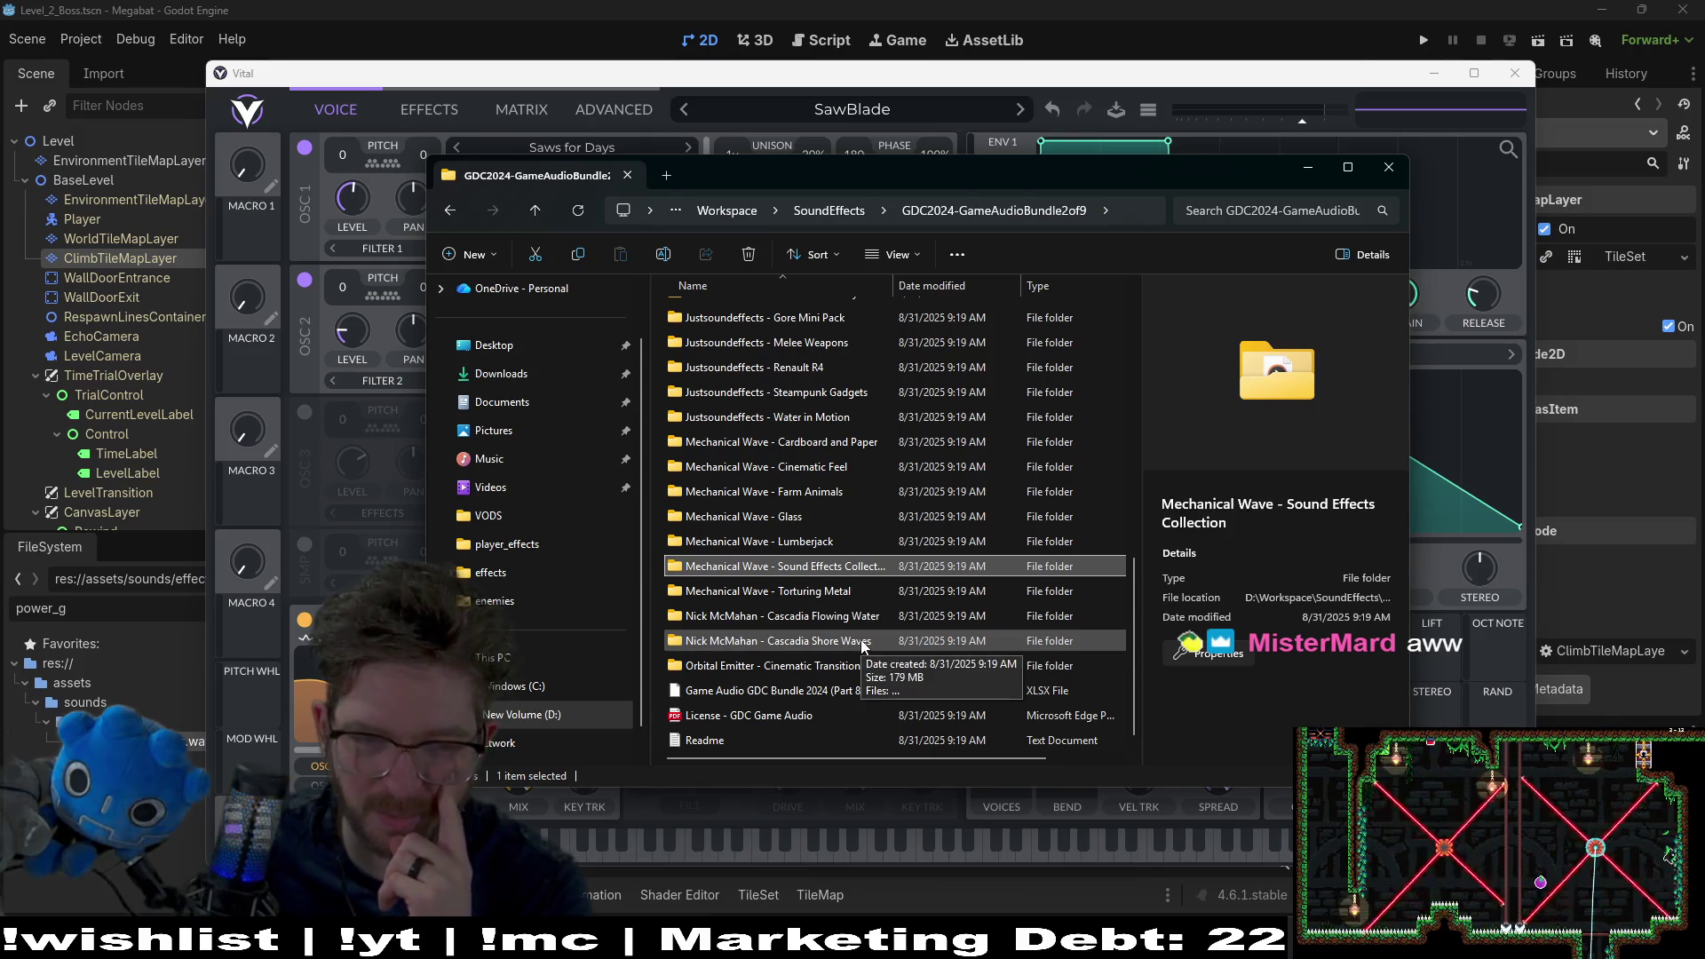
double_click(816, 592)
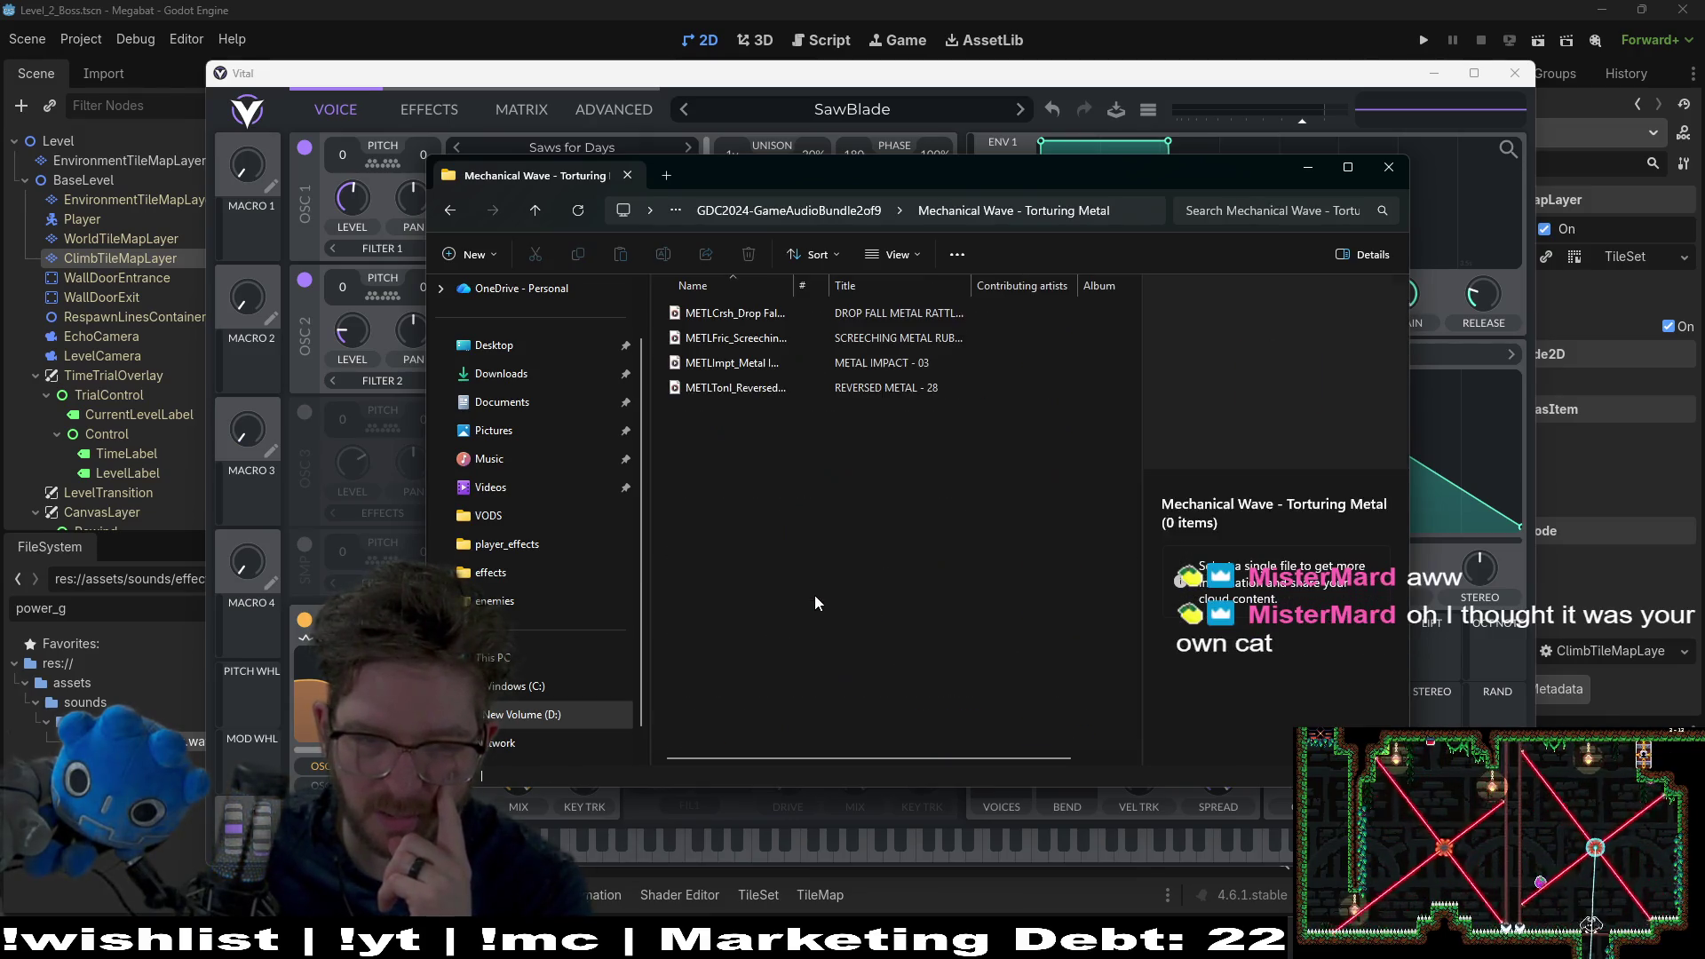
left_click(532, 210)
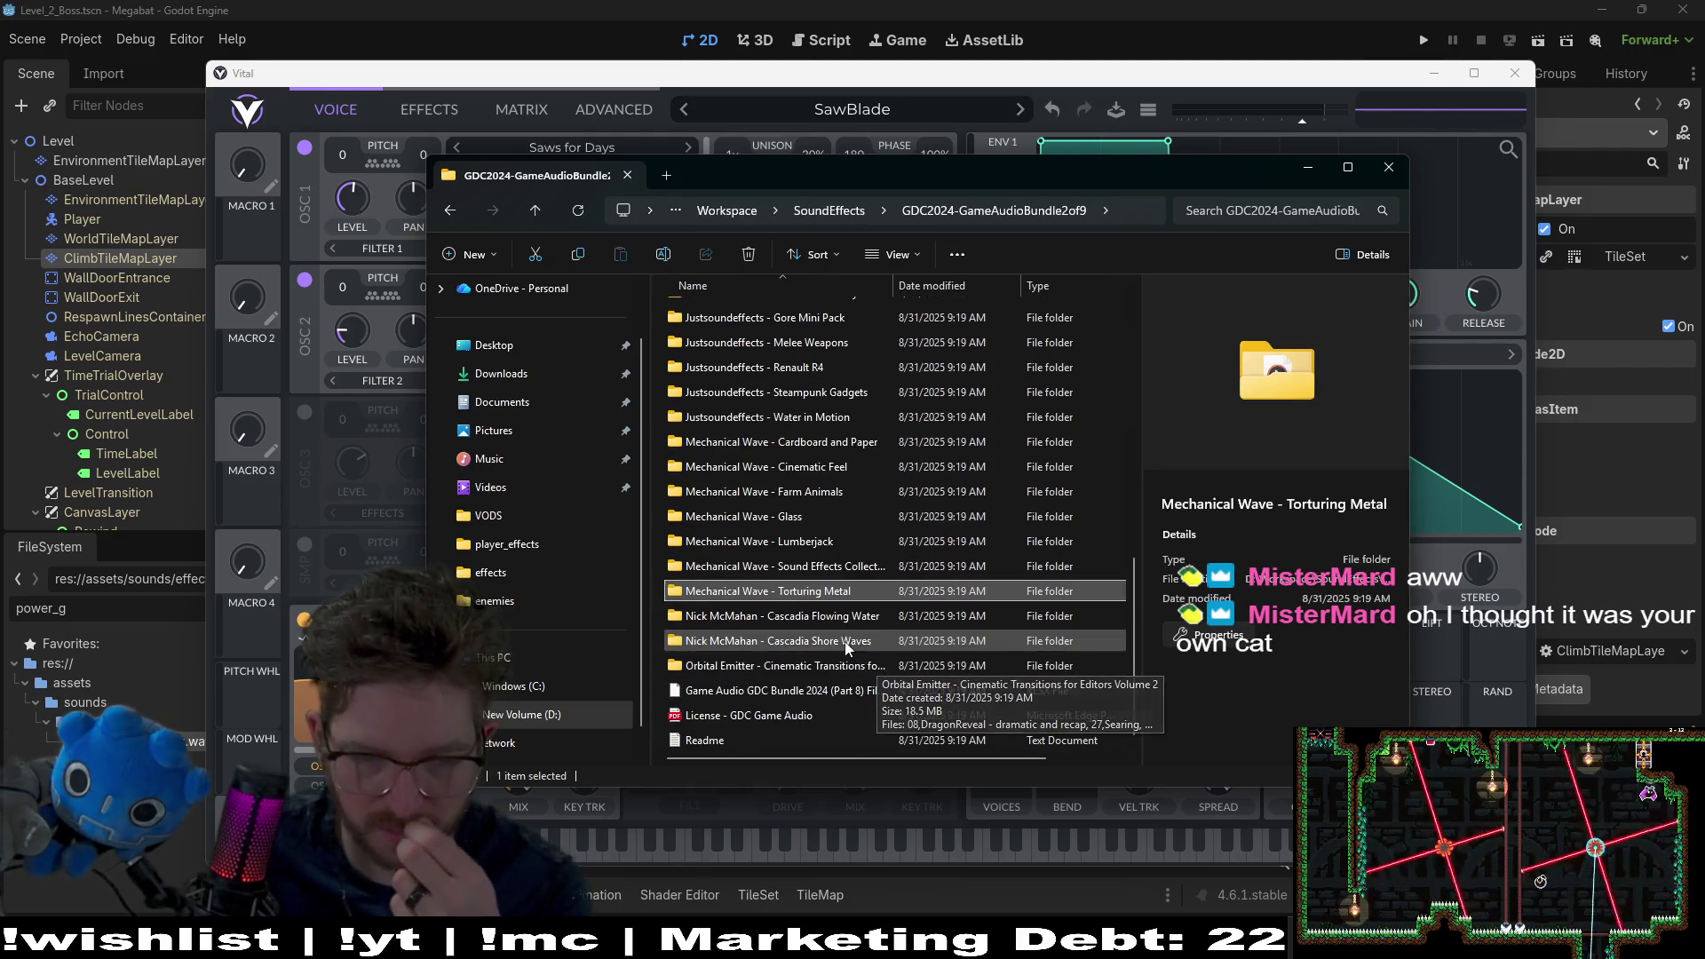
left_click(835, 210)
double_click(840, 362)
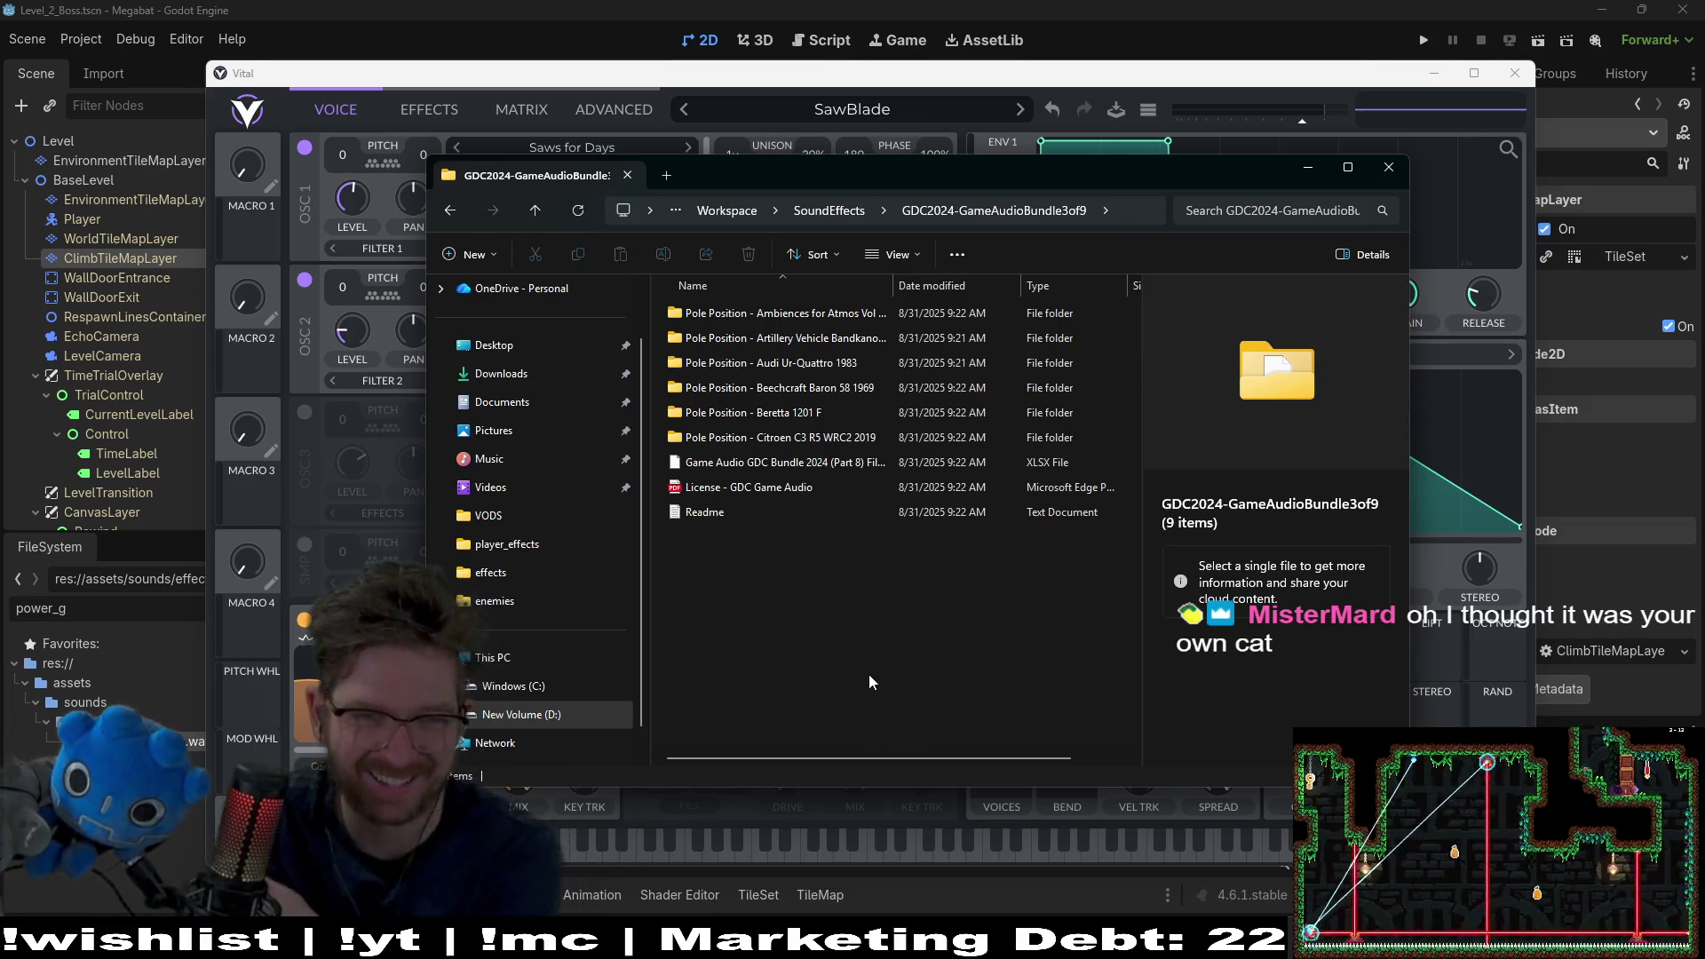
left_click(840, 211)
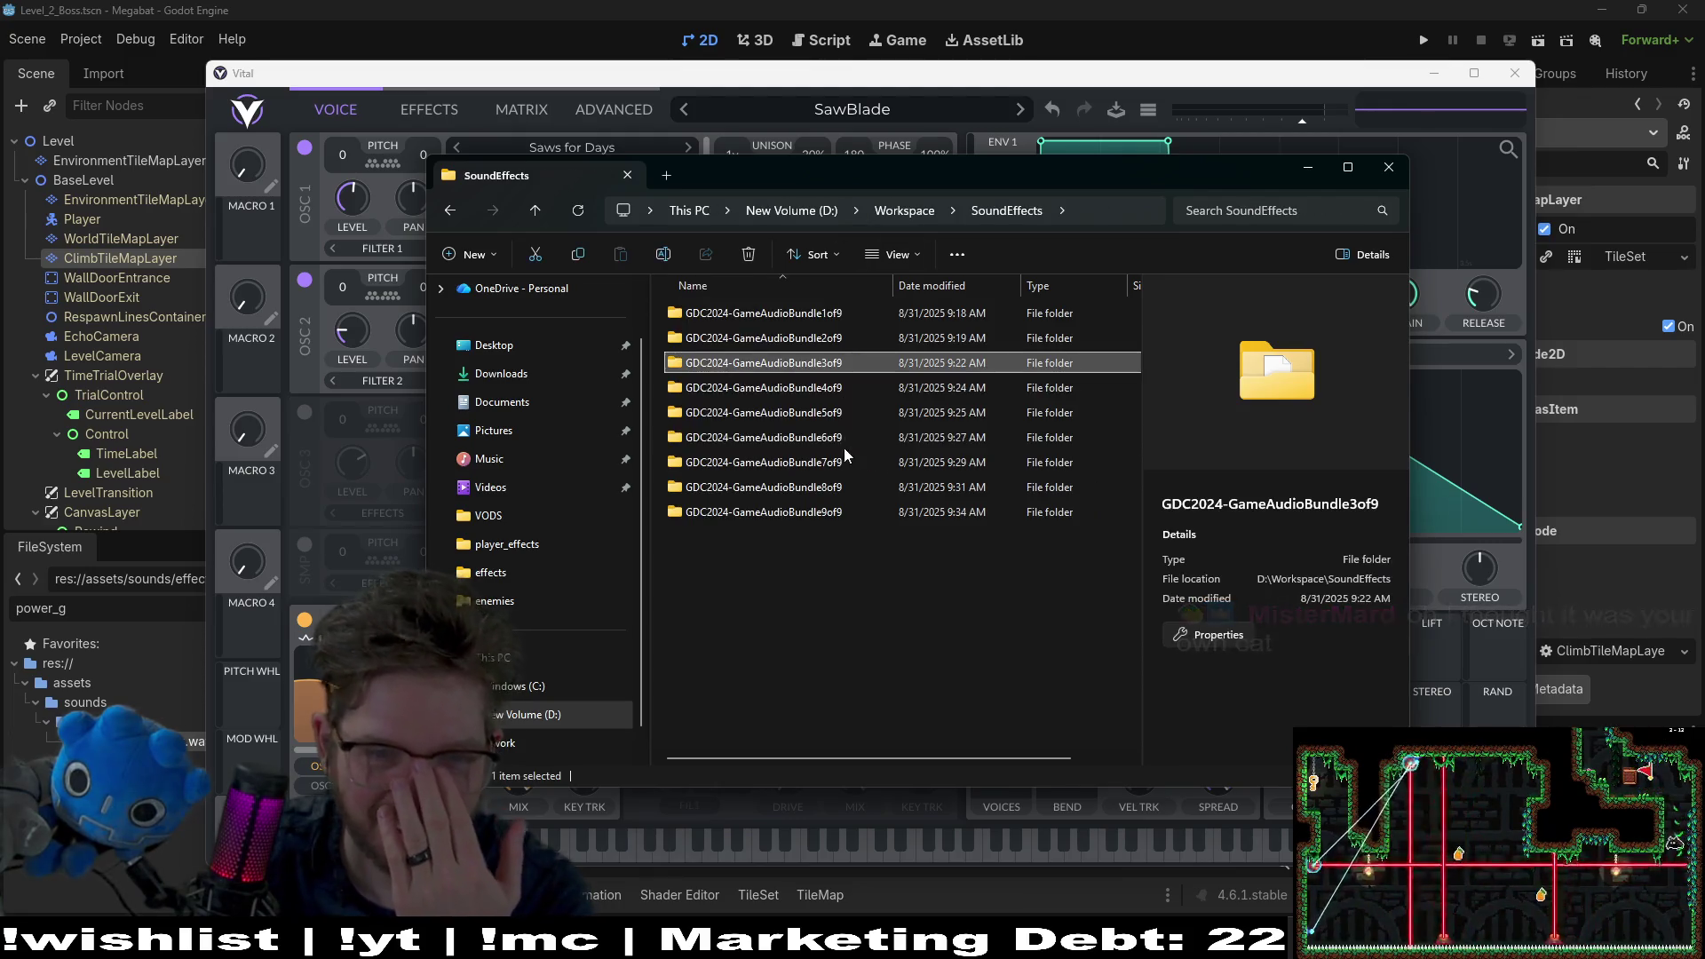
double_click(831, 387)
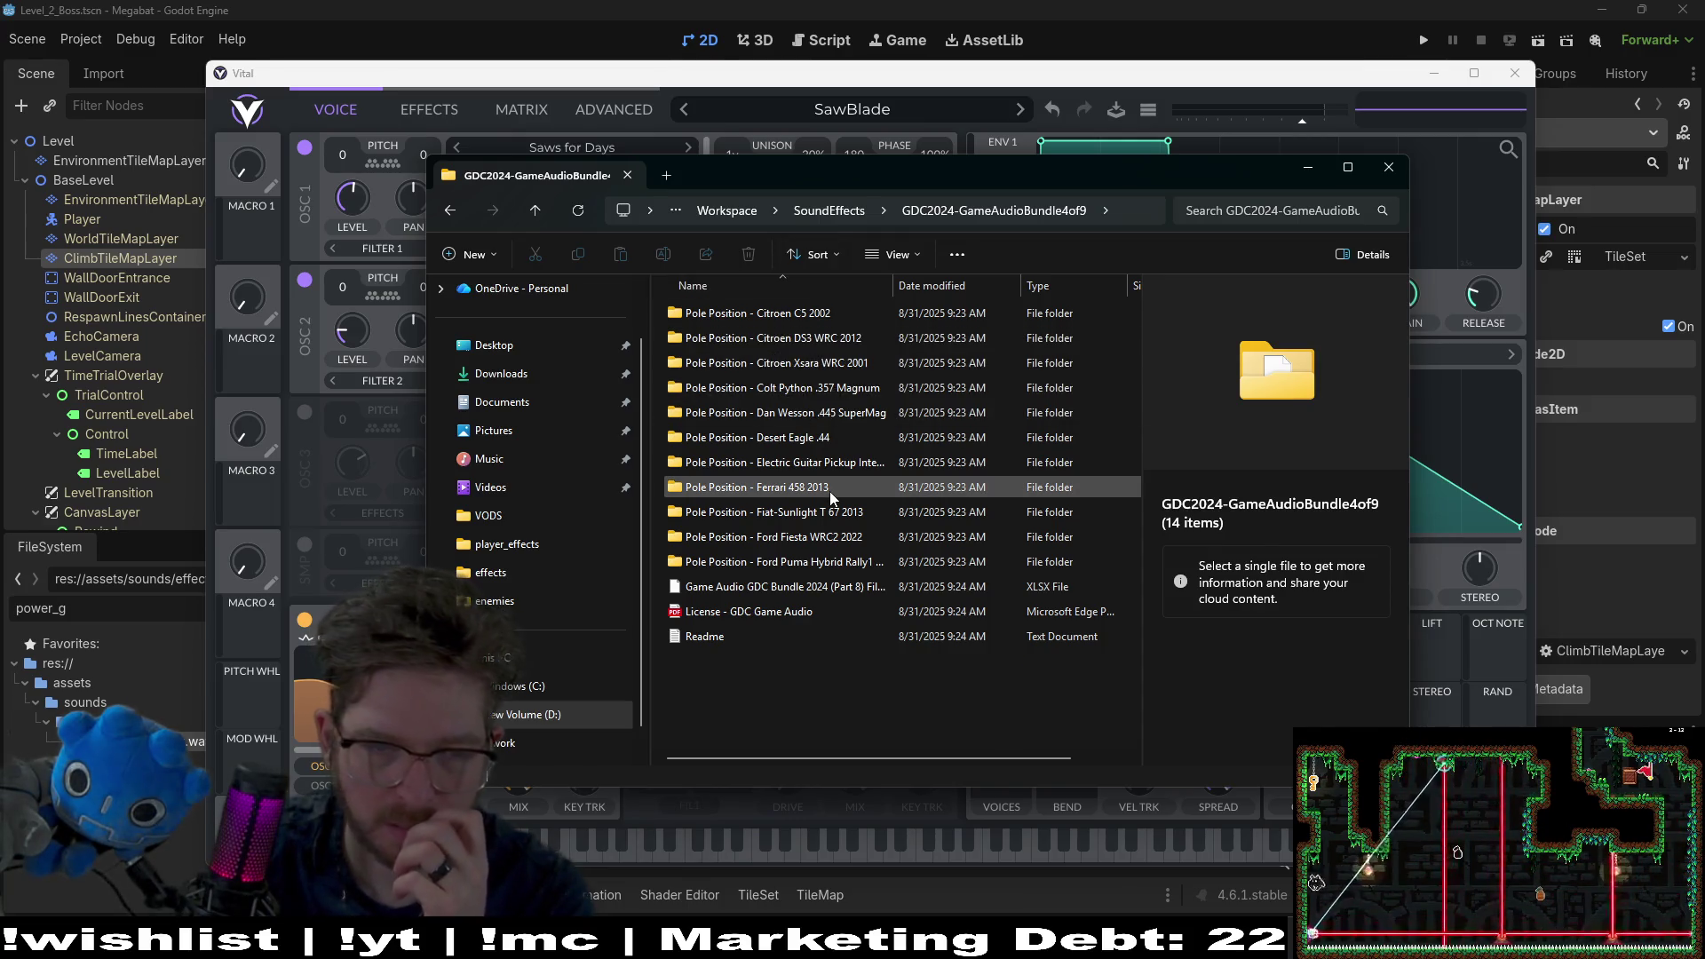
left_click(815, 210)
double_click(791, 414)
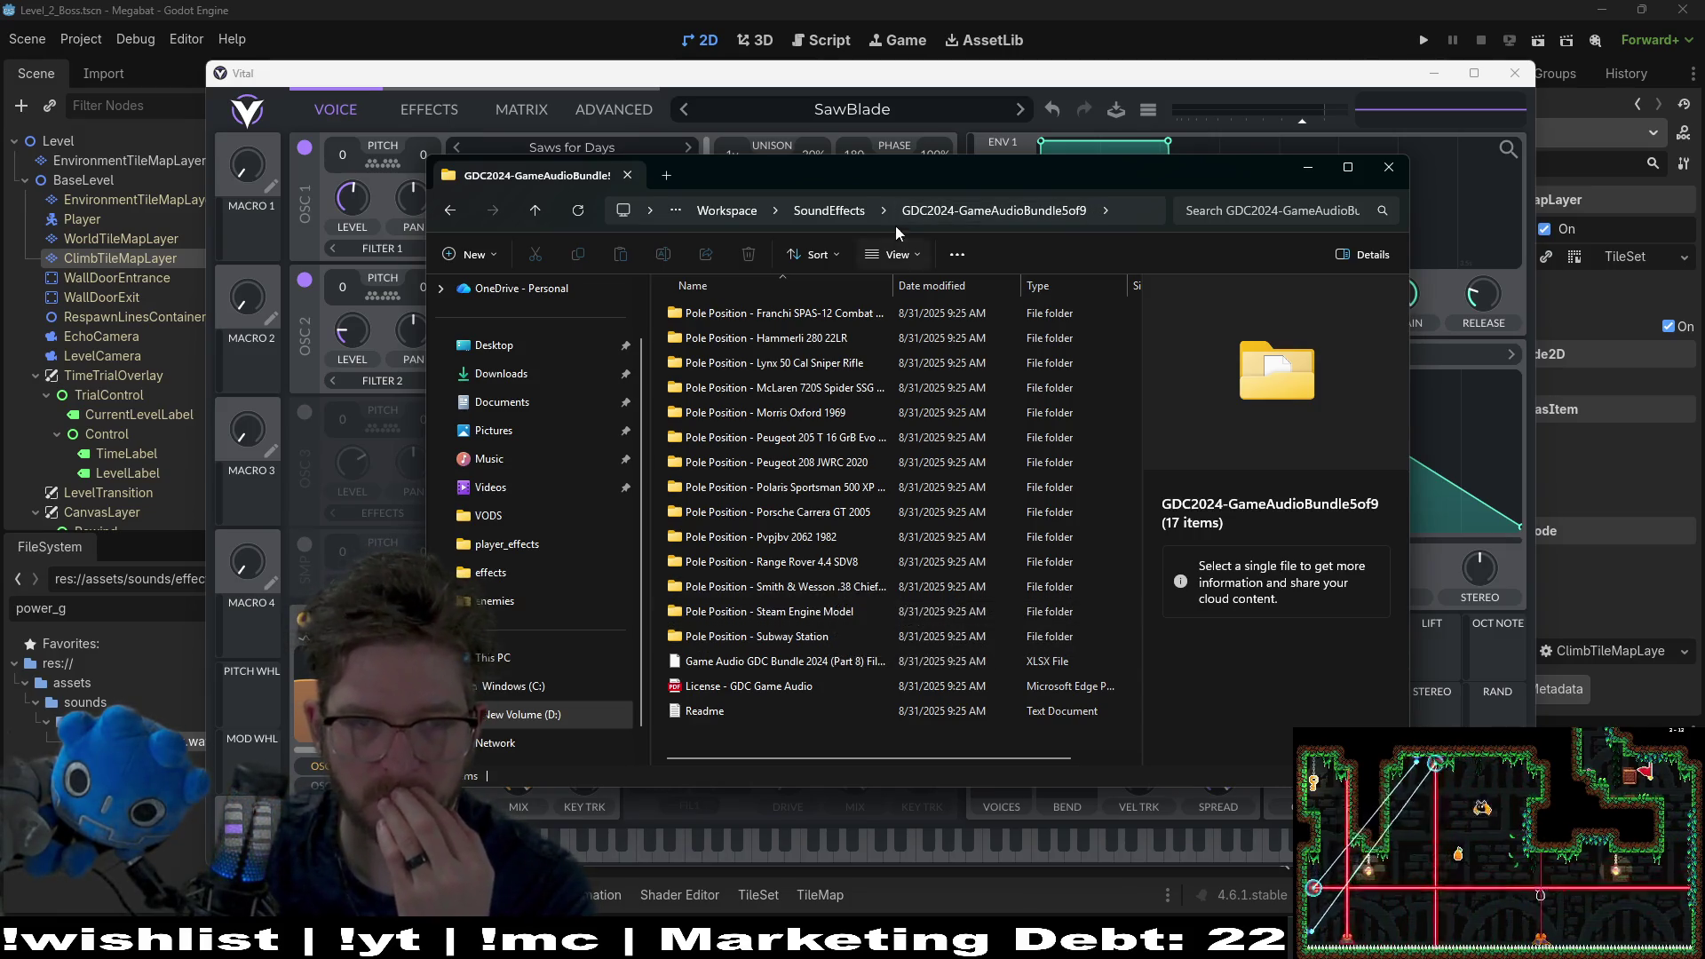
left_click(828, 211)
Step: Open Rogue Waves - Metal Tensions in GDC2024-GameAudioBundle6of9 and play its four MUSCStngr files
double_click(795, 437)
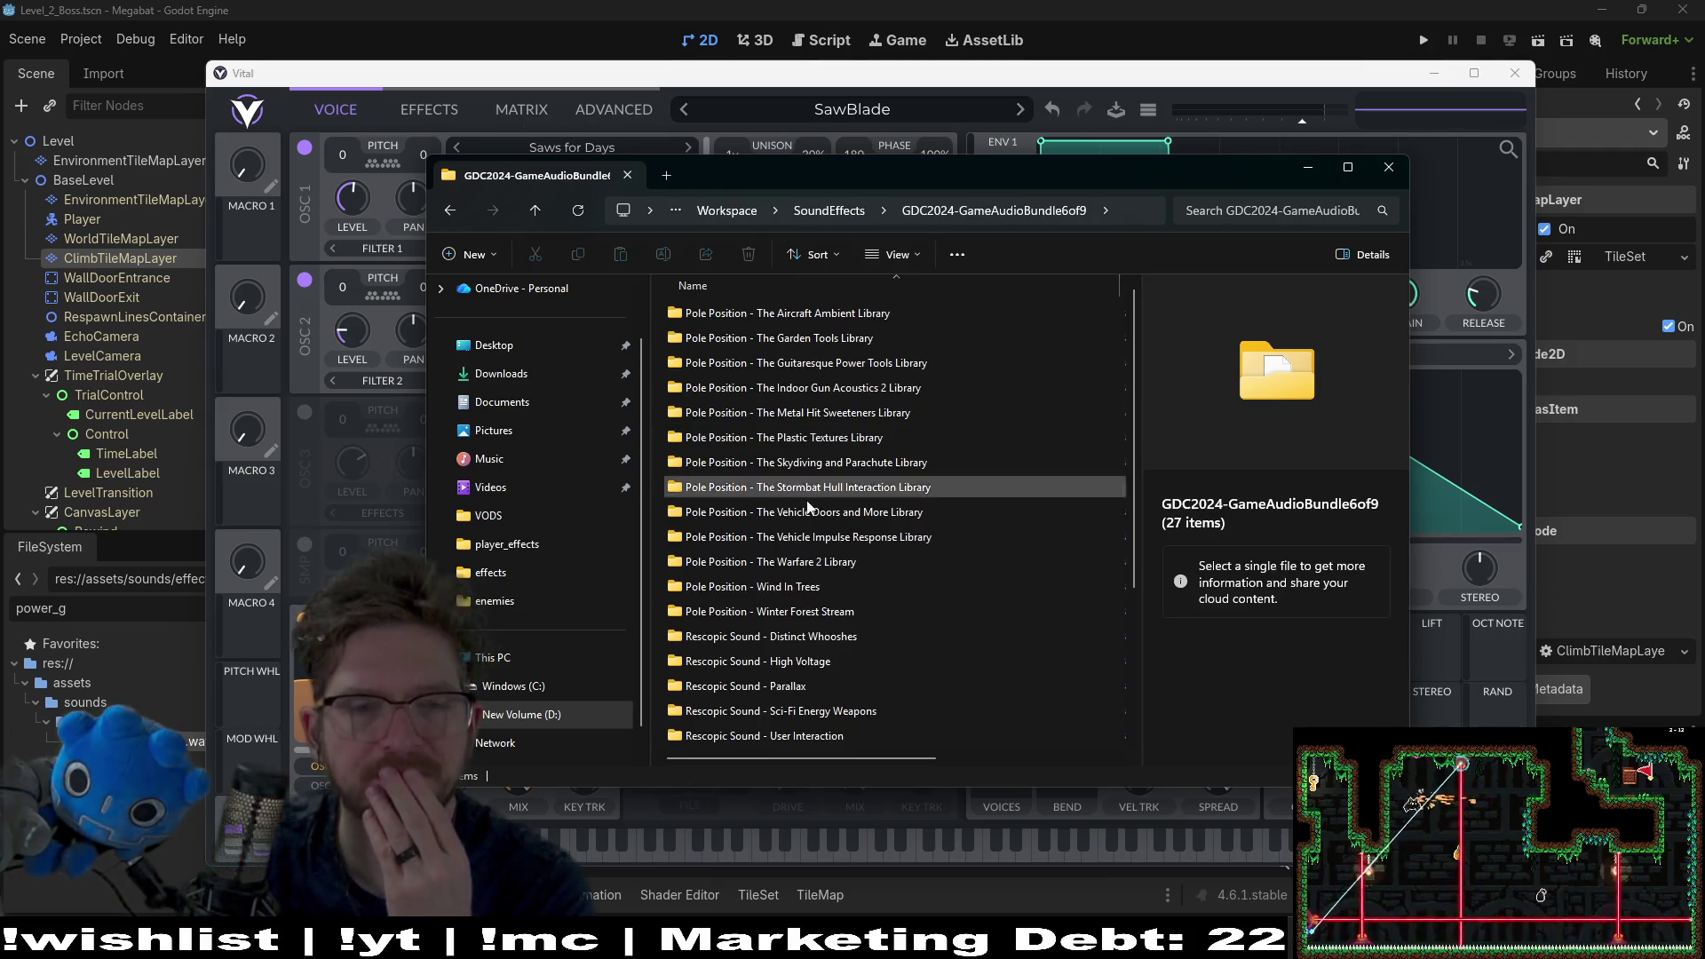
scroll(935, 469, "down", 3)
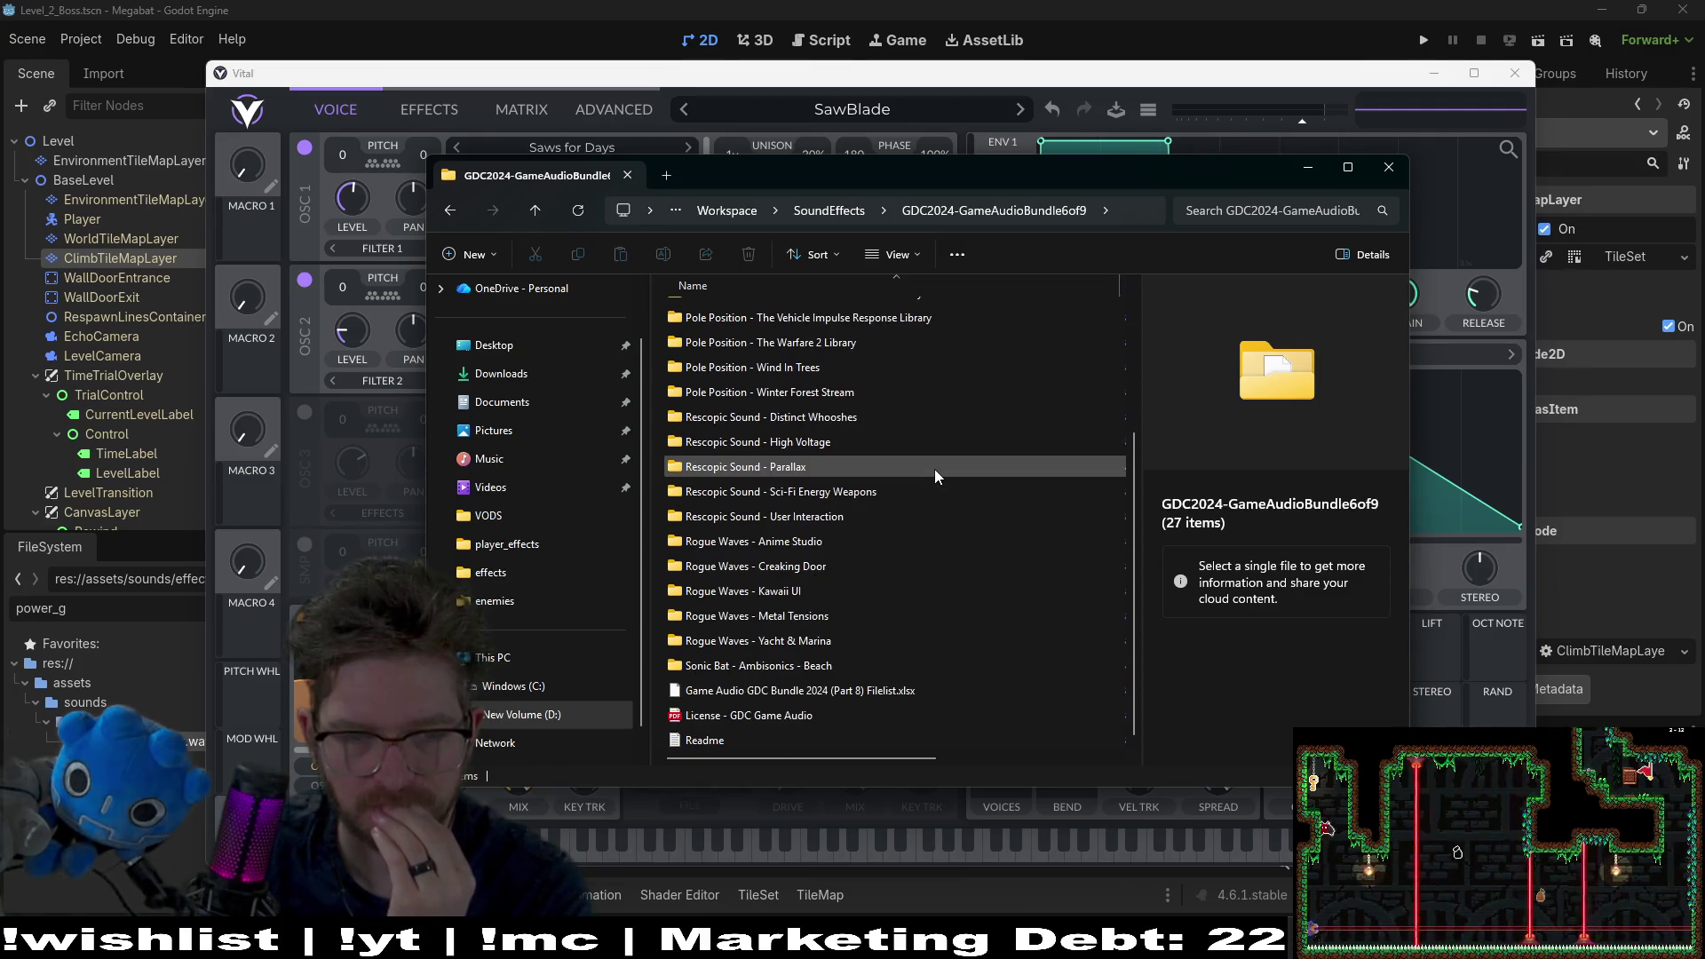
double_click(835, 612)
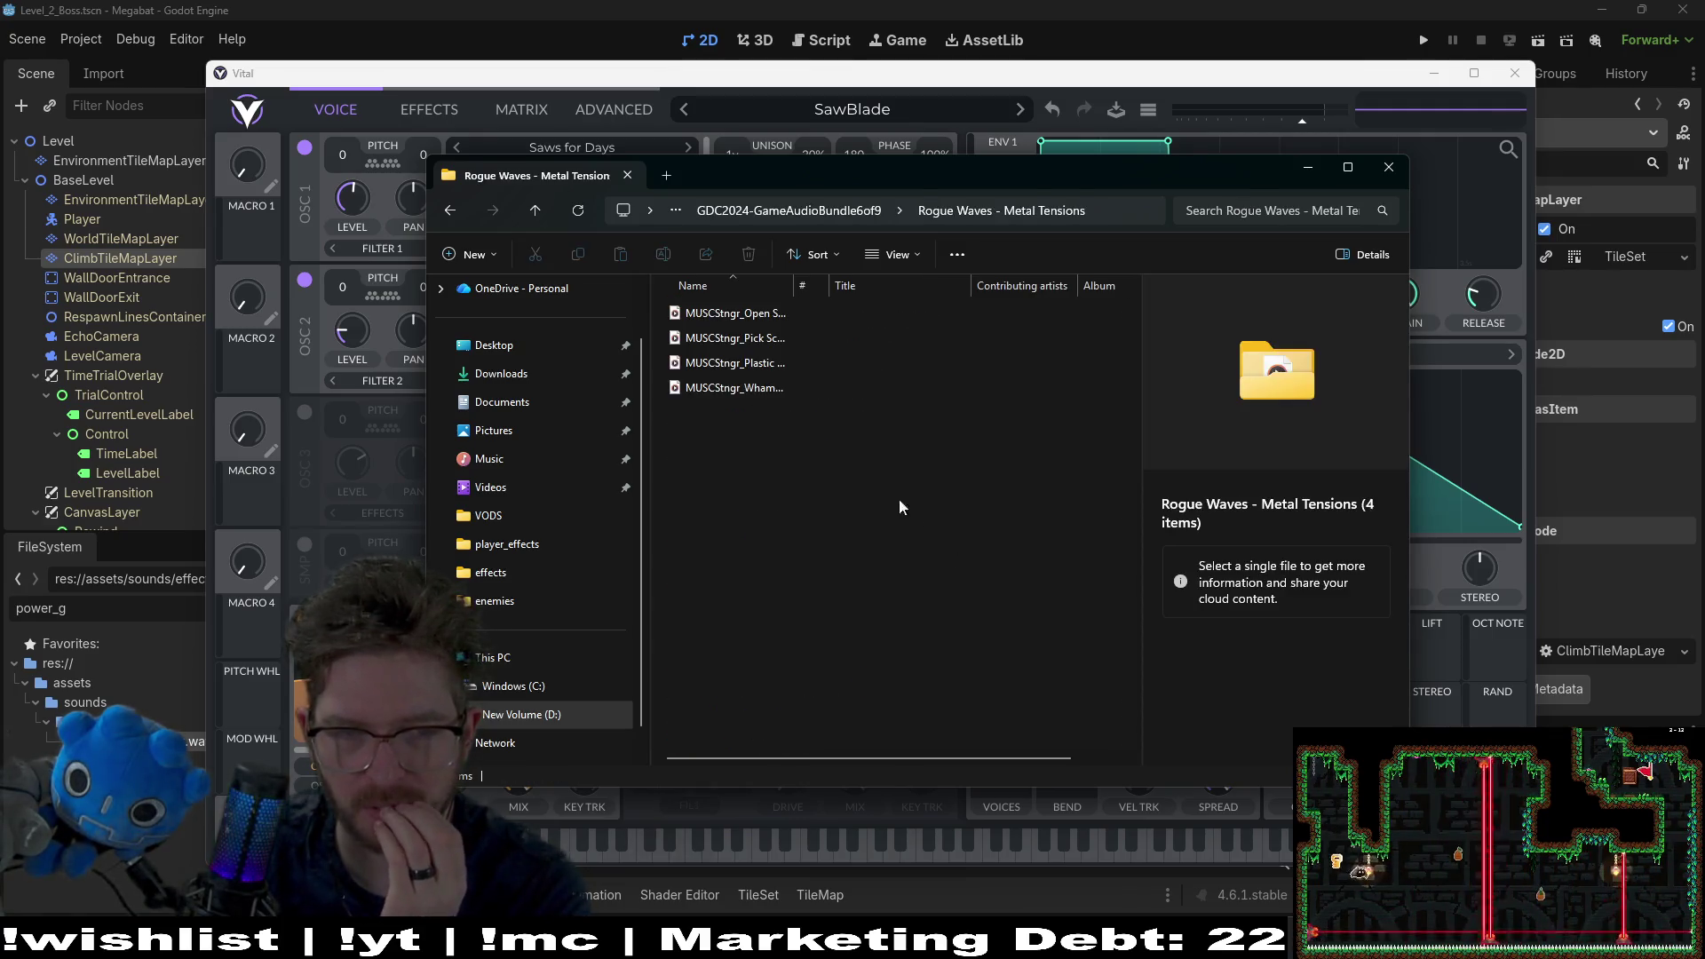
left_click_drag(731, 430, 724, 312)
double_click(726, 315)
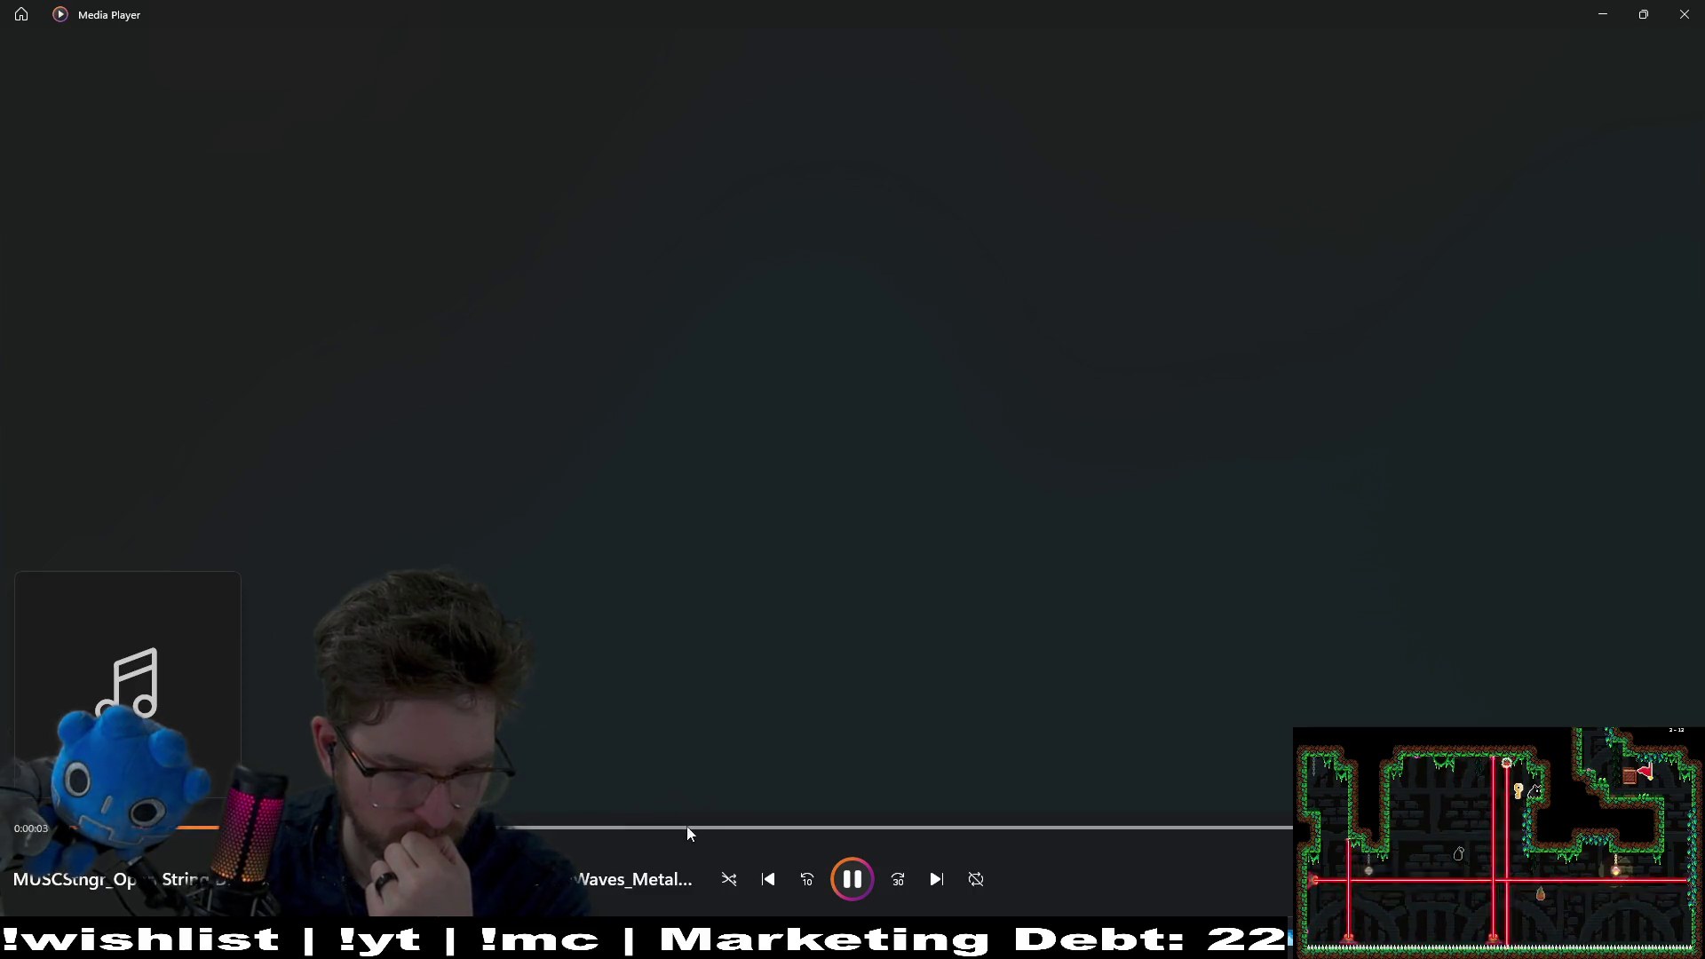
Step: Skip through the four Metal Tensions clips and close Media Player
left_click(939, 881)
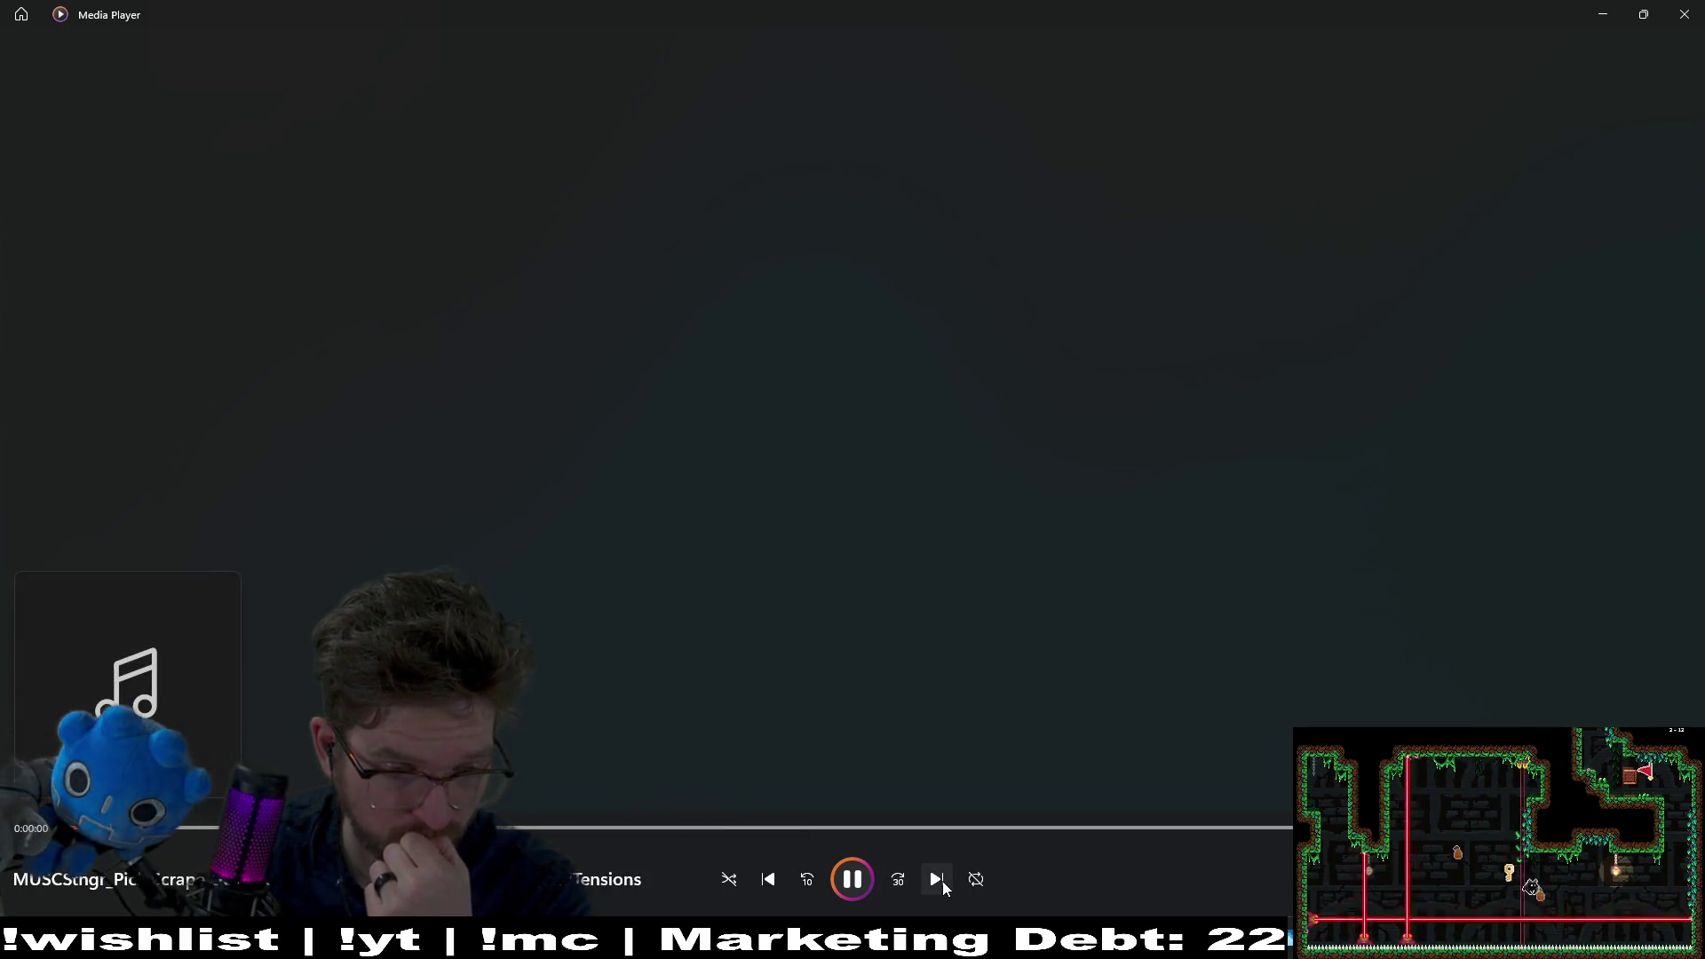
left_click(939, 879)
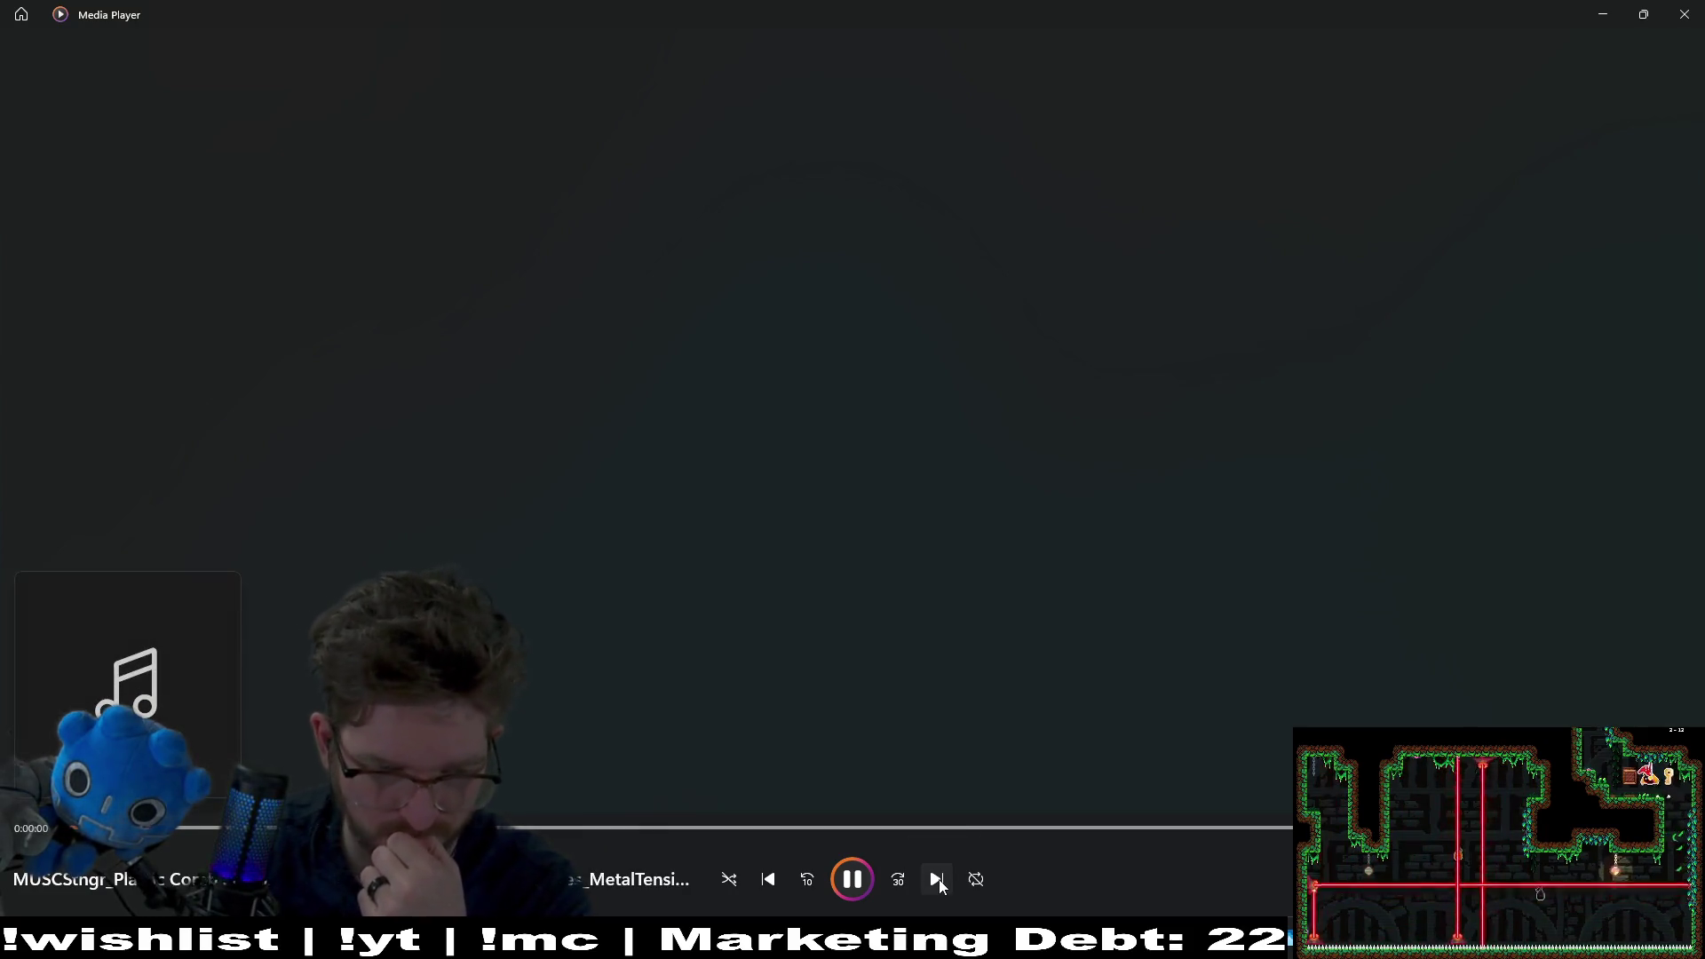
left_click(937, 882)
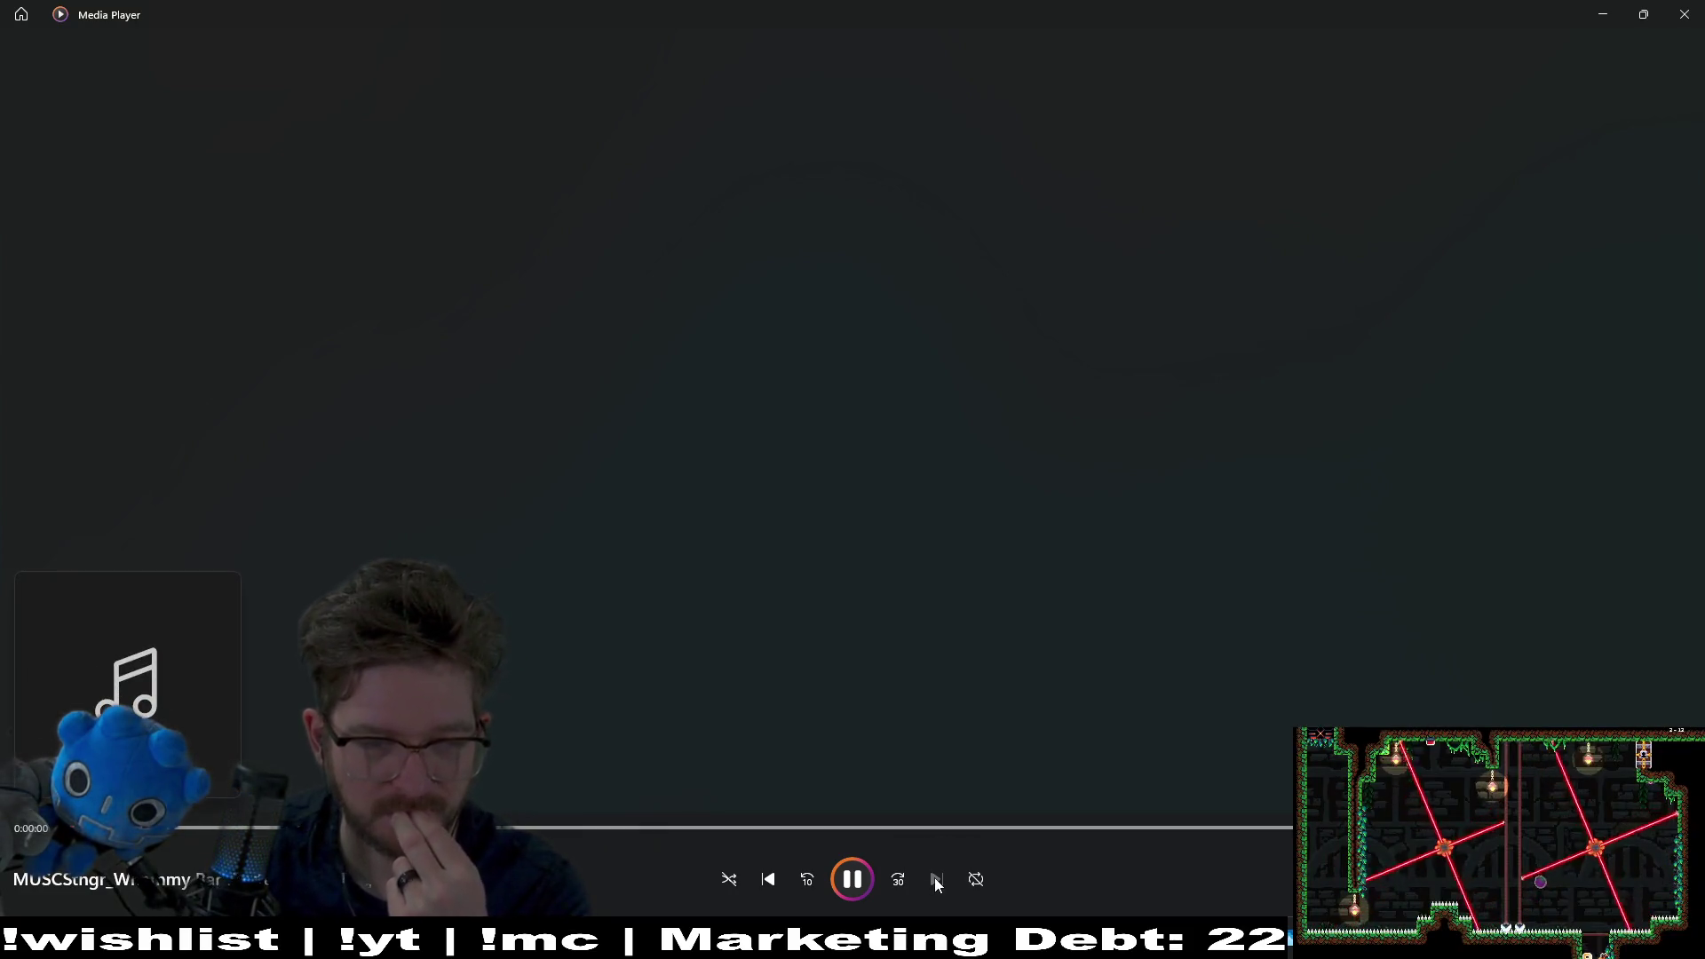
left_click(1684, 14)
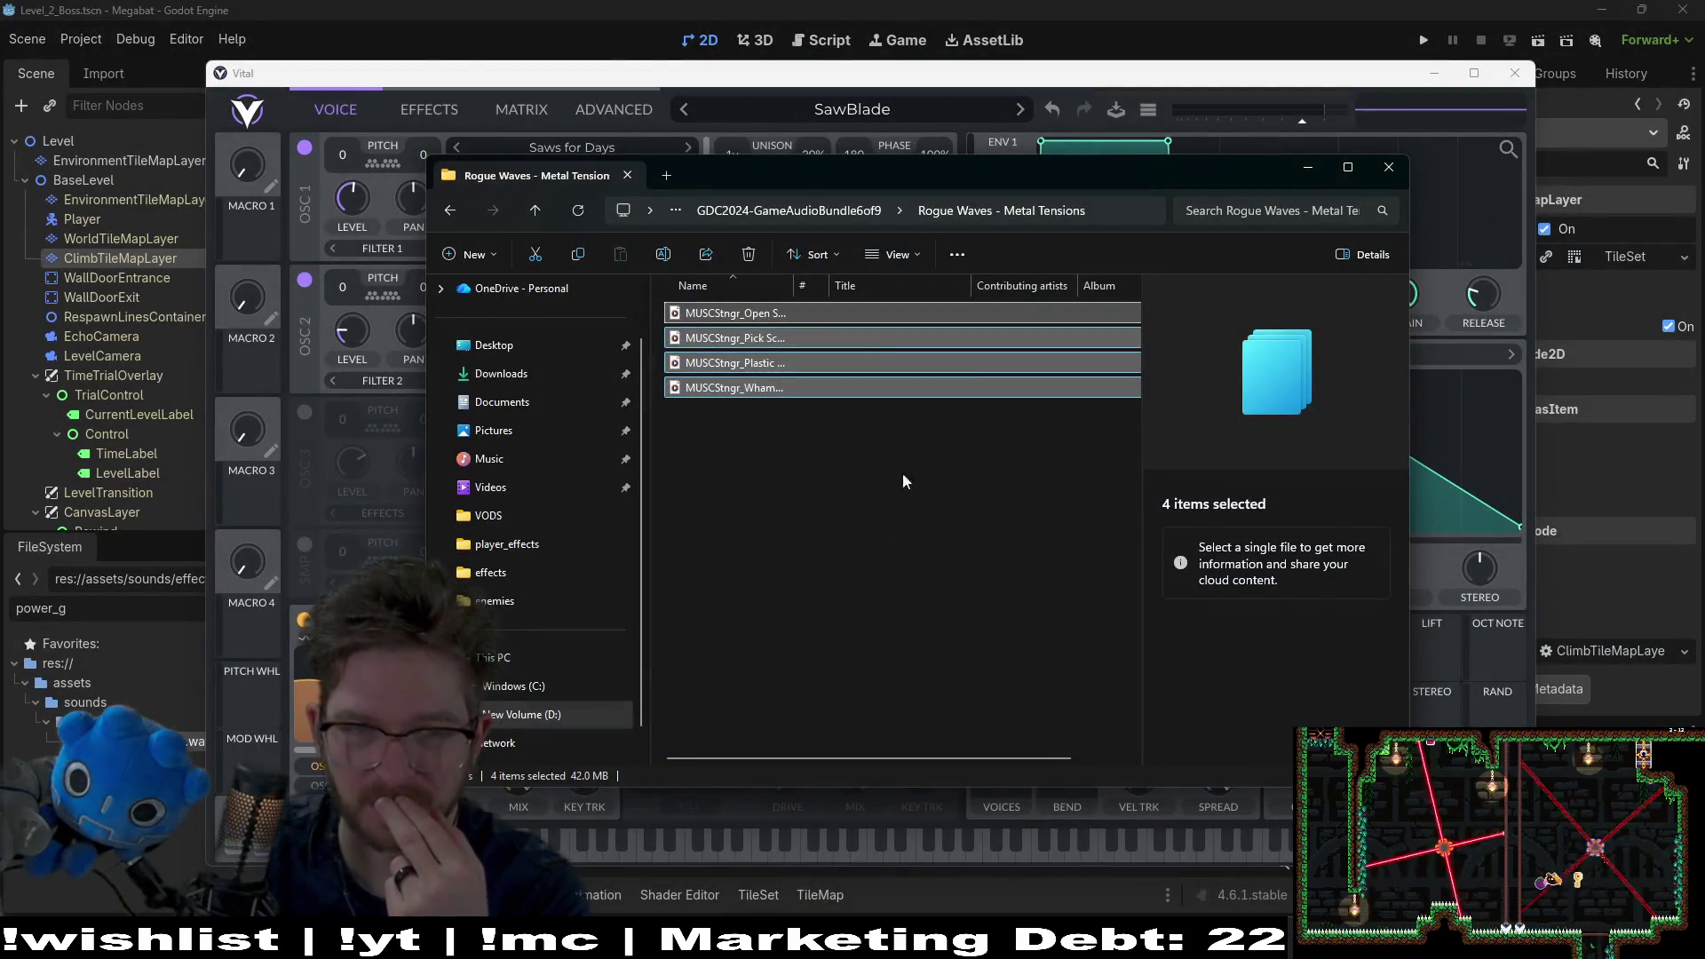
Step: Play all four Rogue Waves - Anime Studio sound files, then close the player
left_click(453, 216)
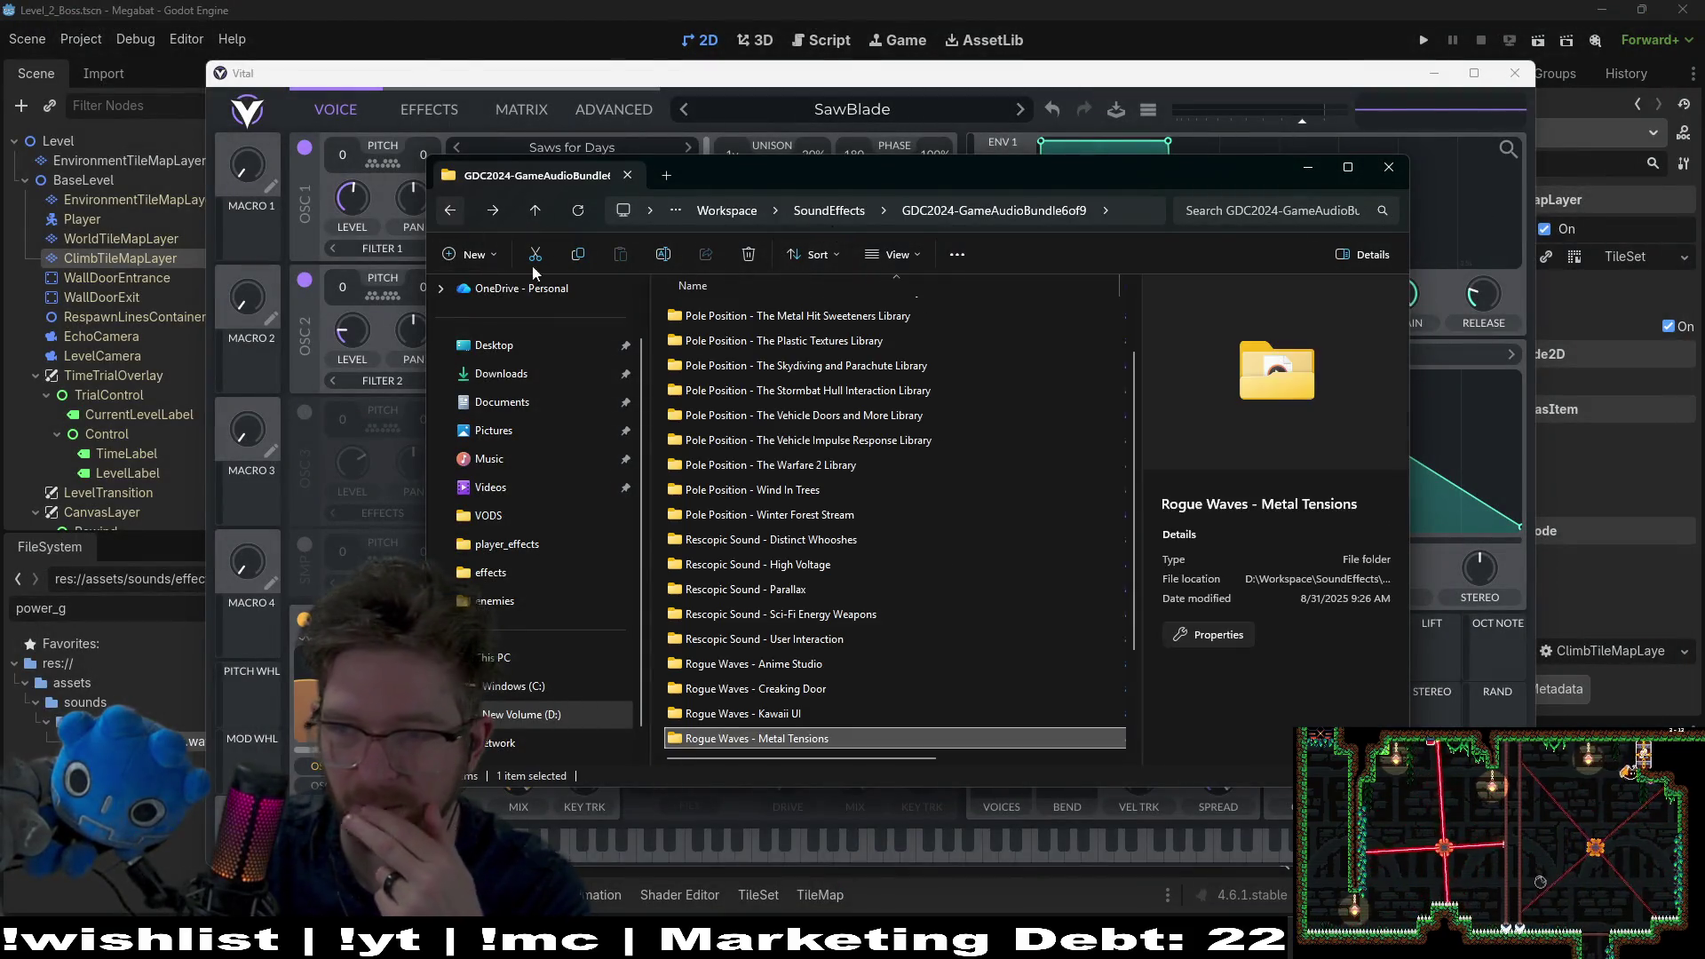
scroll(865, 677, "down", 2)
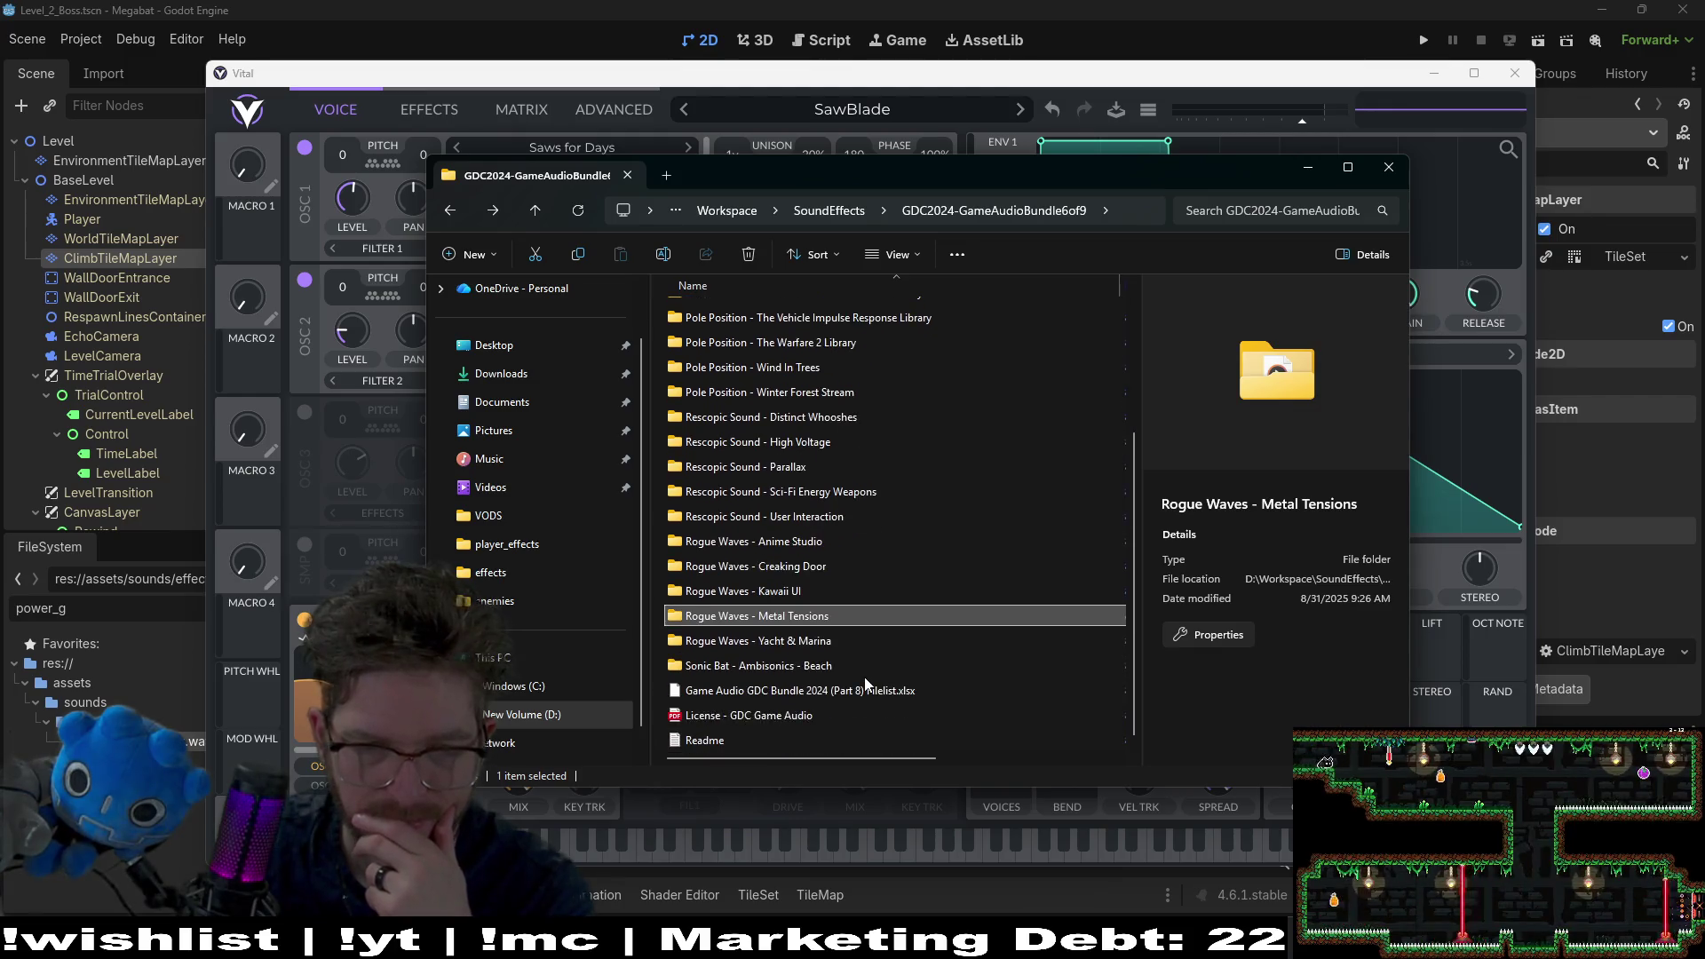
double_click(839, 543)
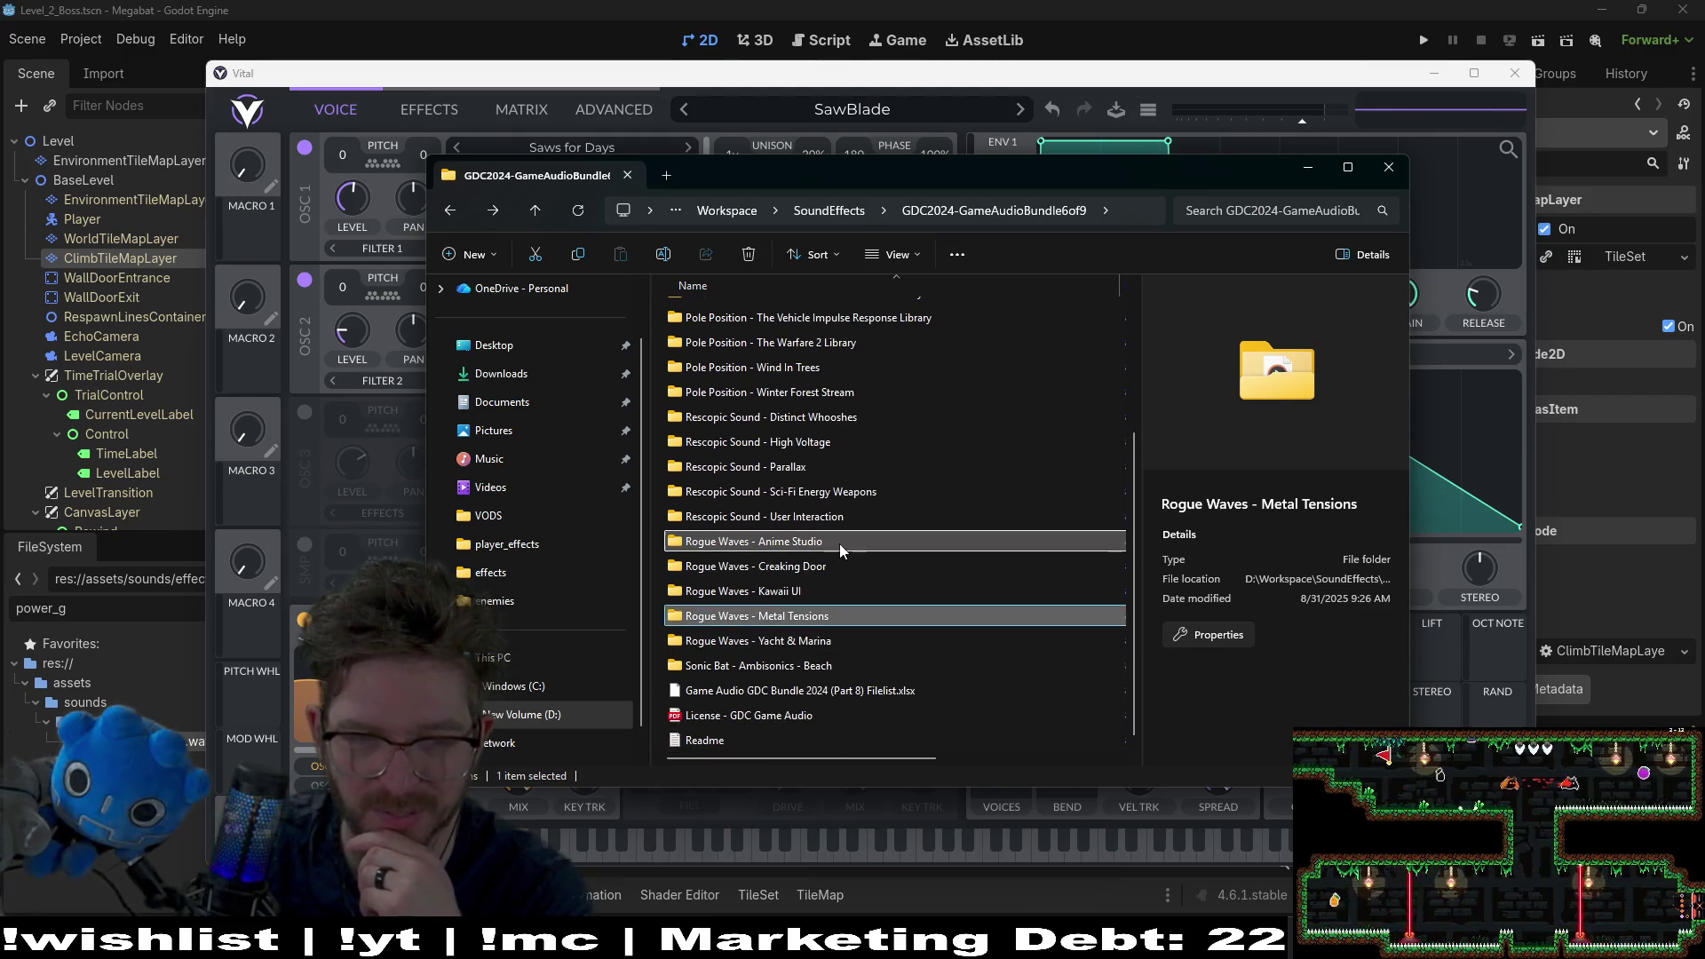
left_click_drag(774, 471, 726, 317)
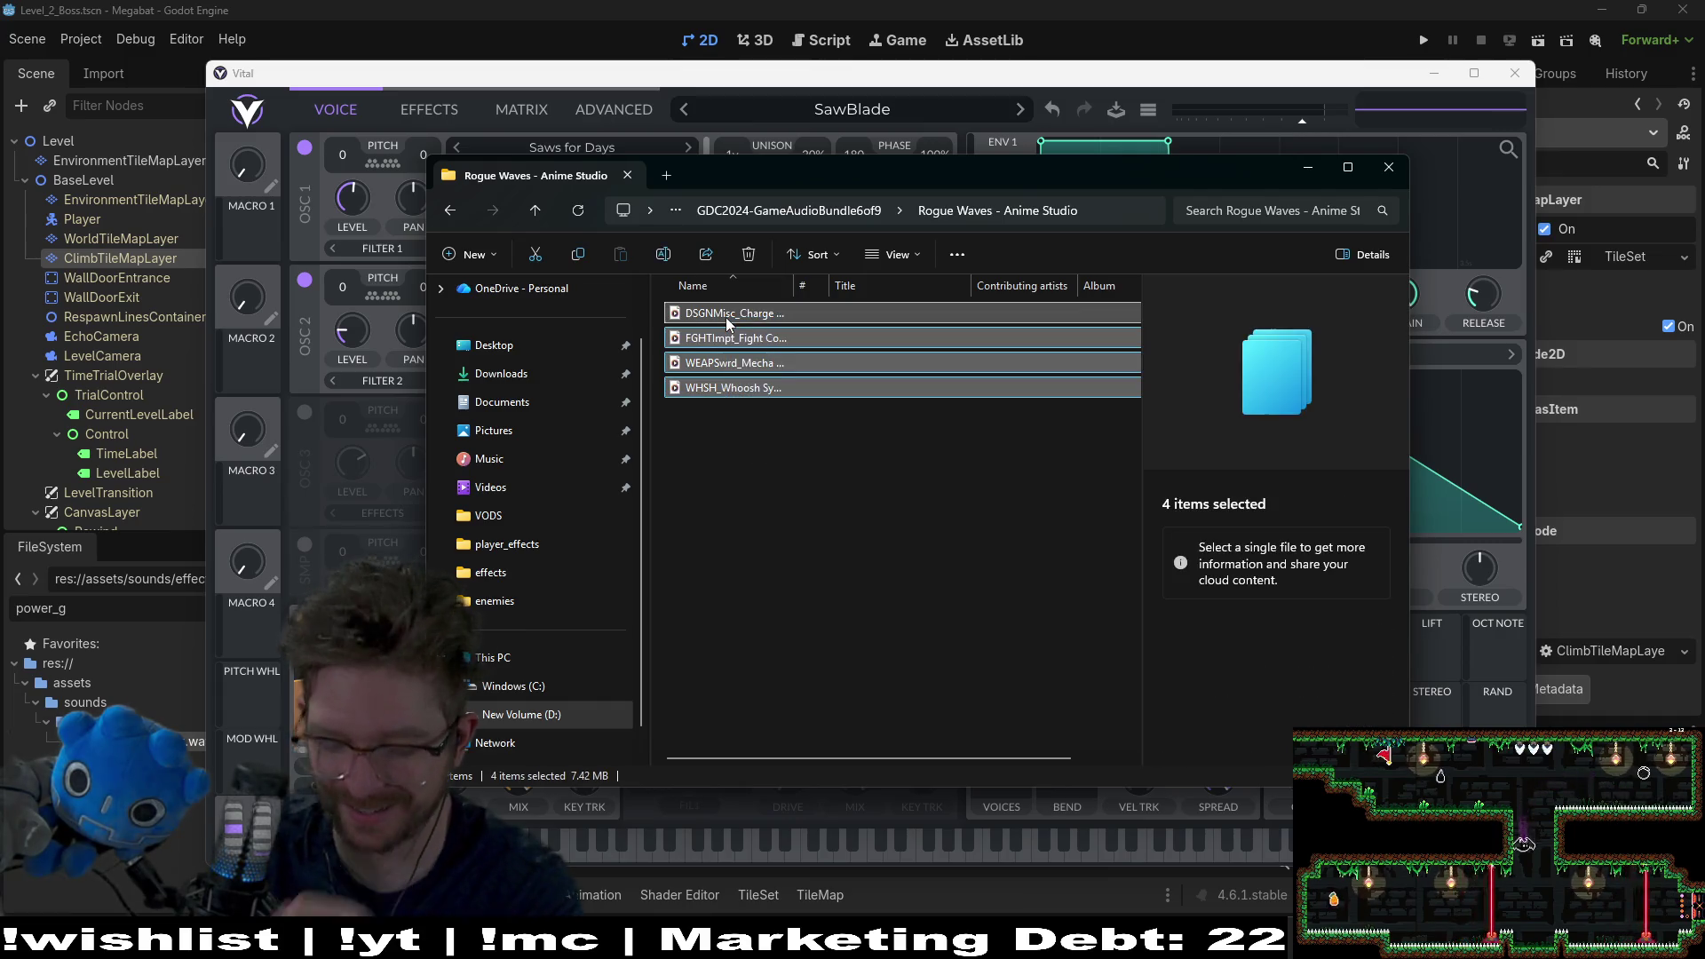
key("Return")
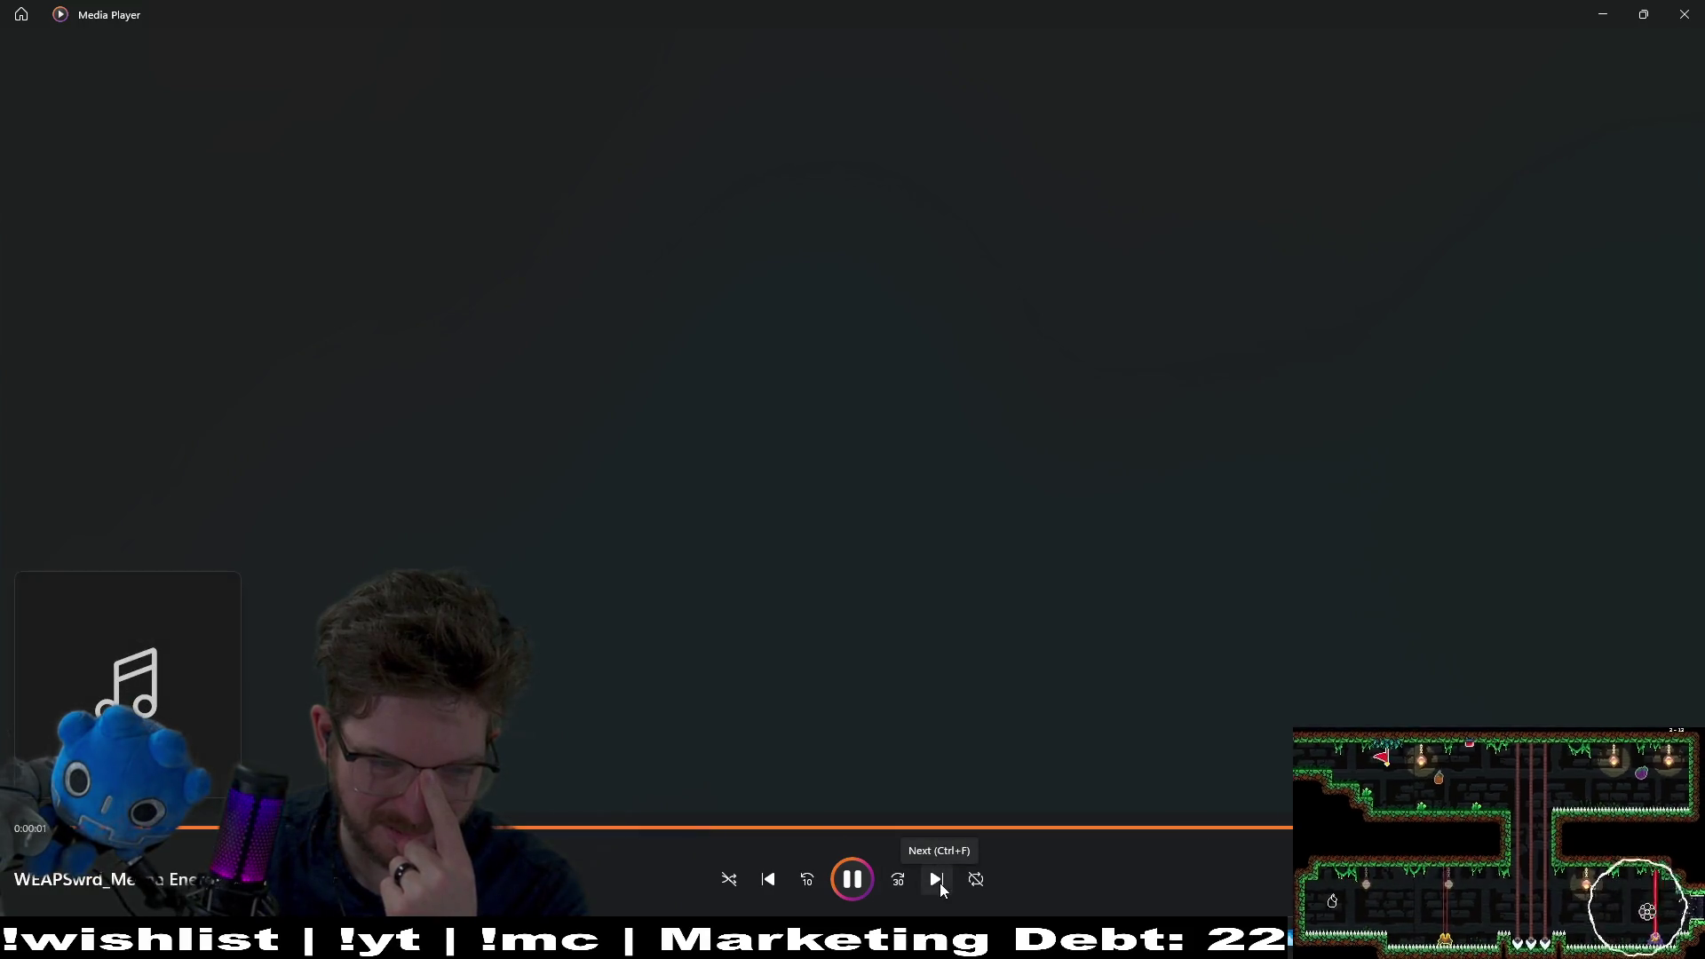
left_click(1684, 15)
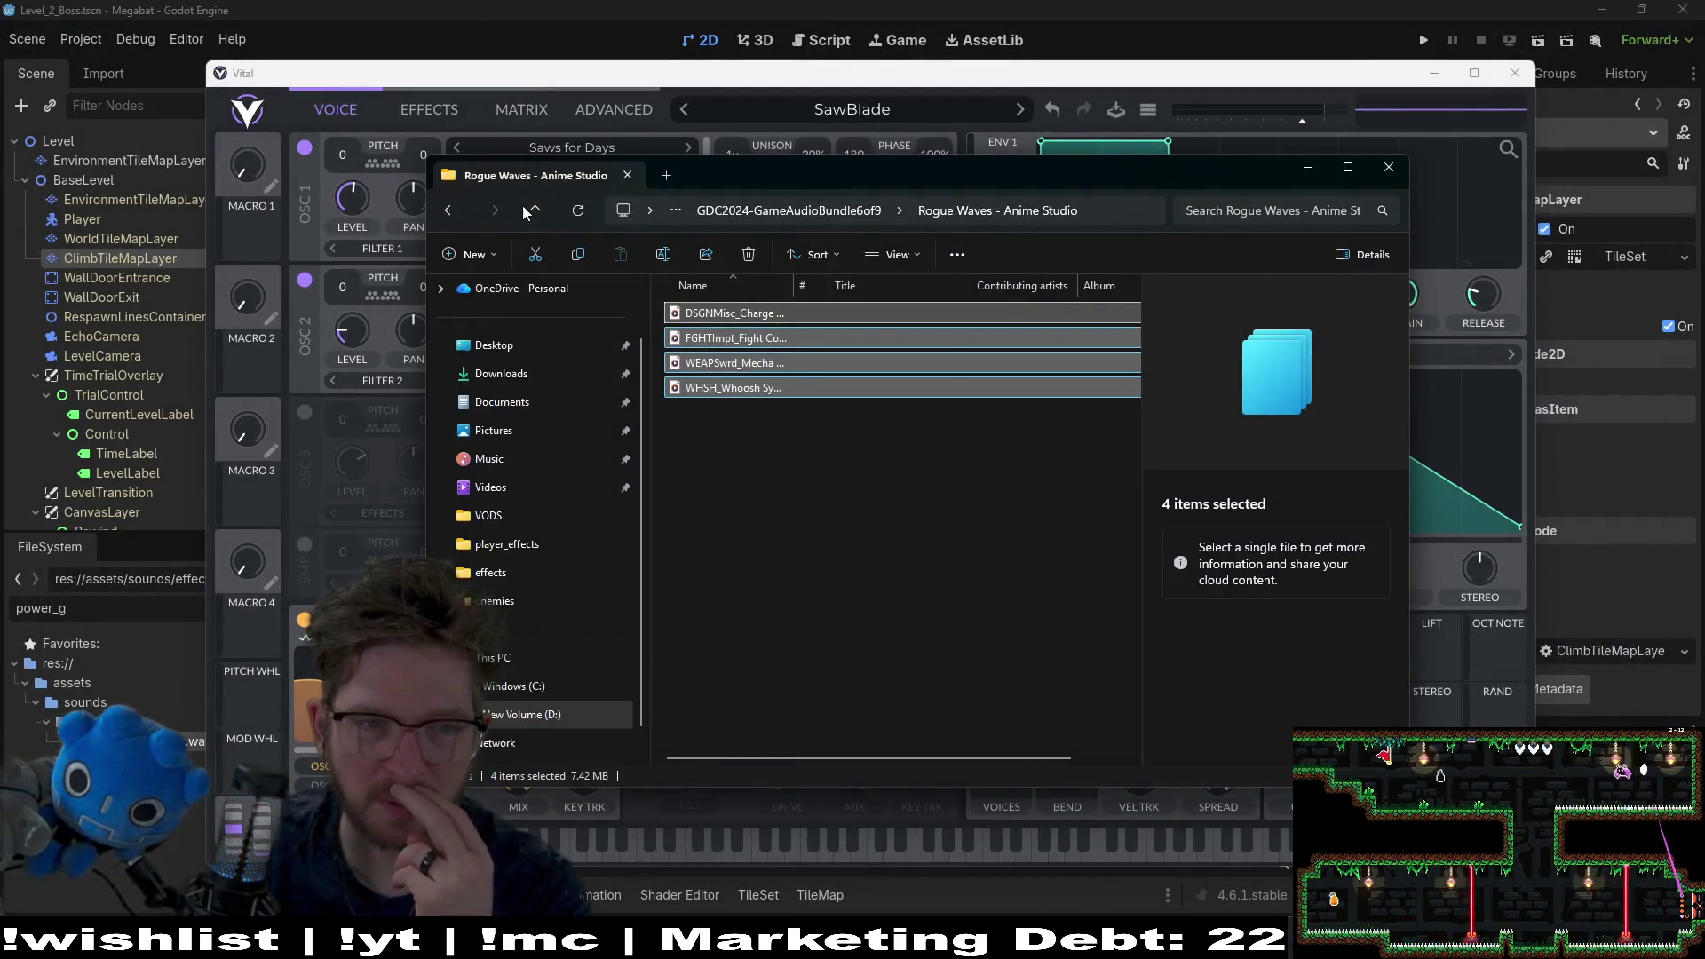
Step: Play all four Rescopic Sound - High Voltage files, skipping through them before closing
left_click(531, 211)
scroll(1005, 711, "down", 3)
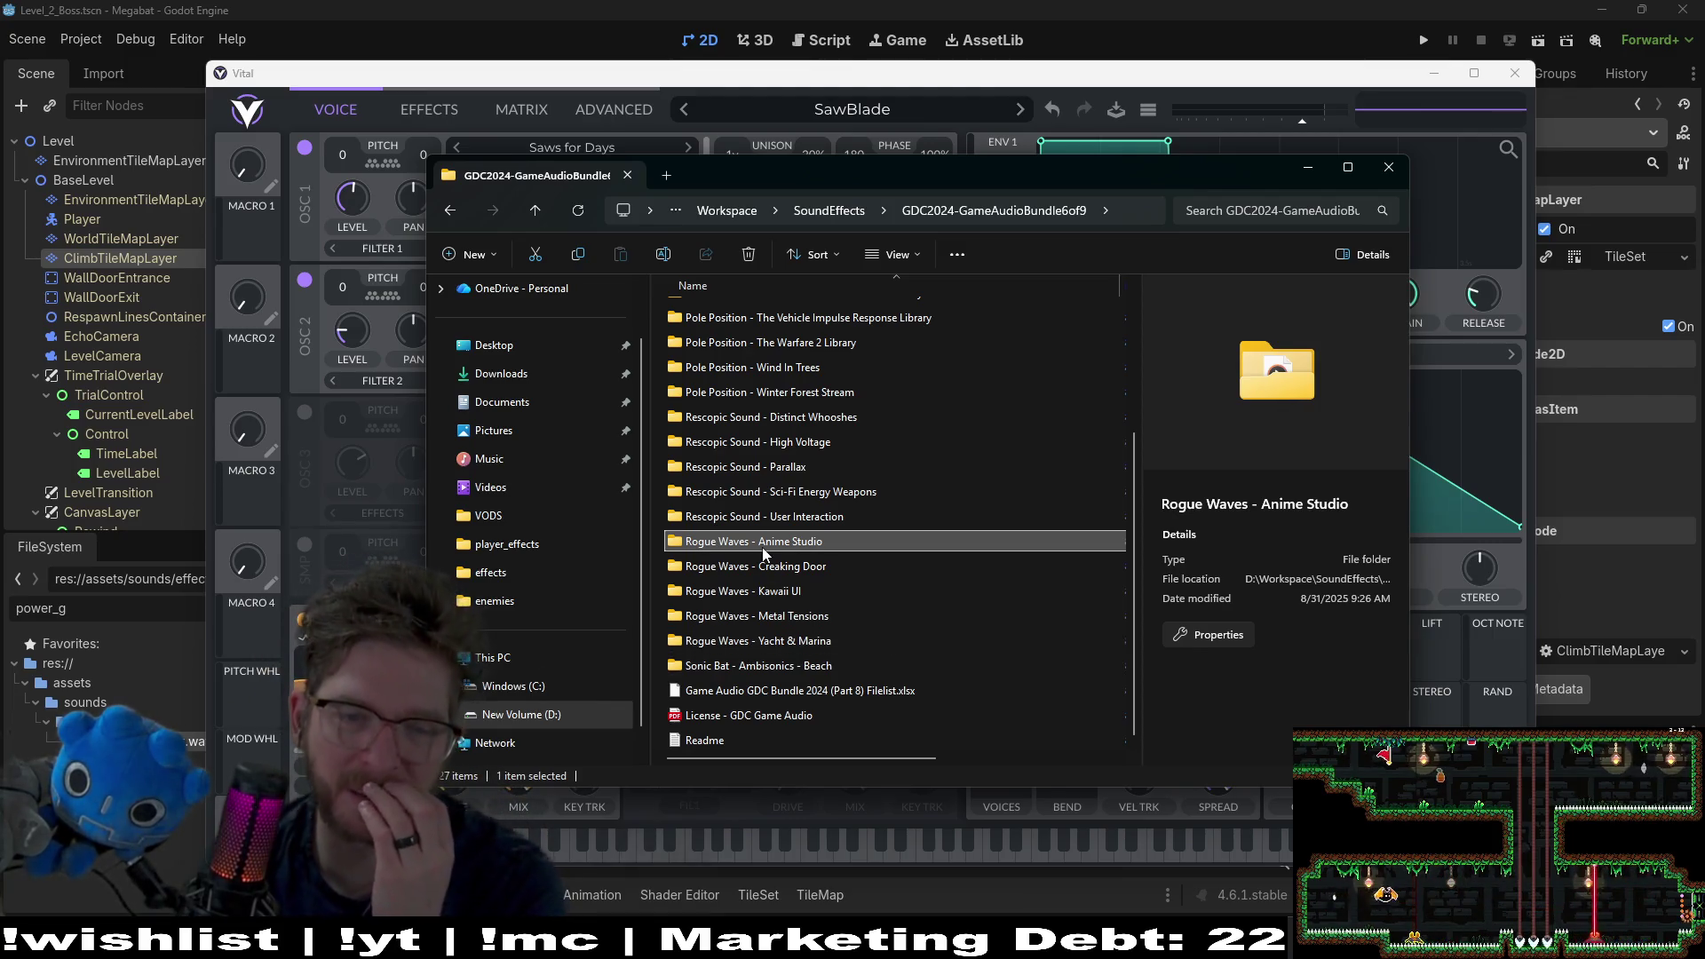
double_click(805, 447)
left_click(764, 389)
left_click(762, 316, "shift")
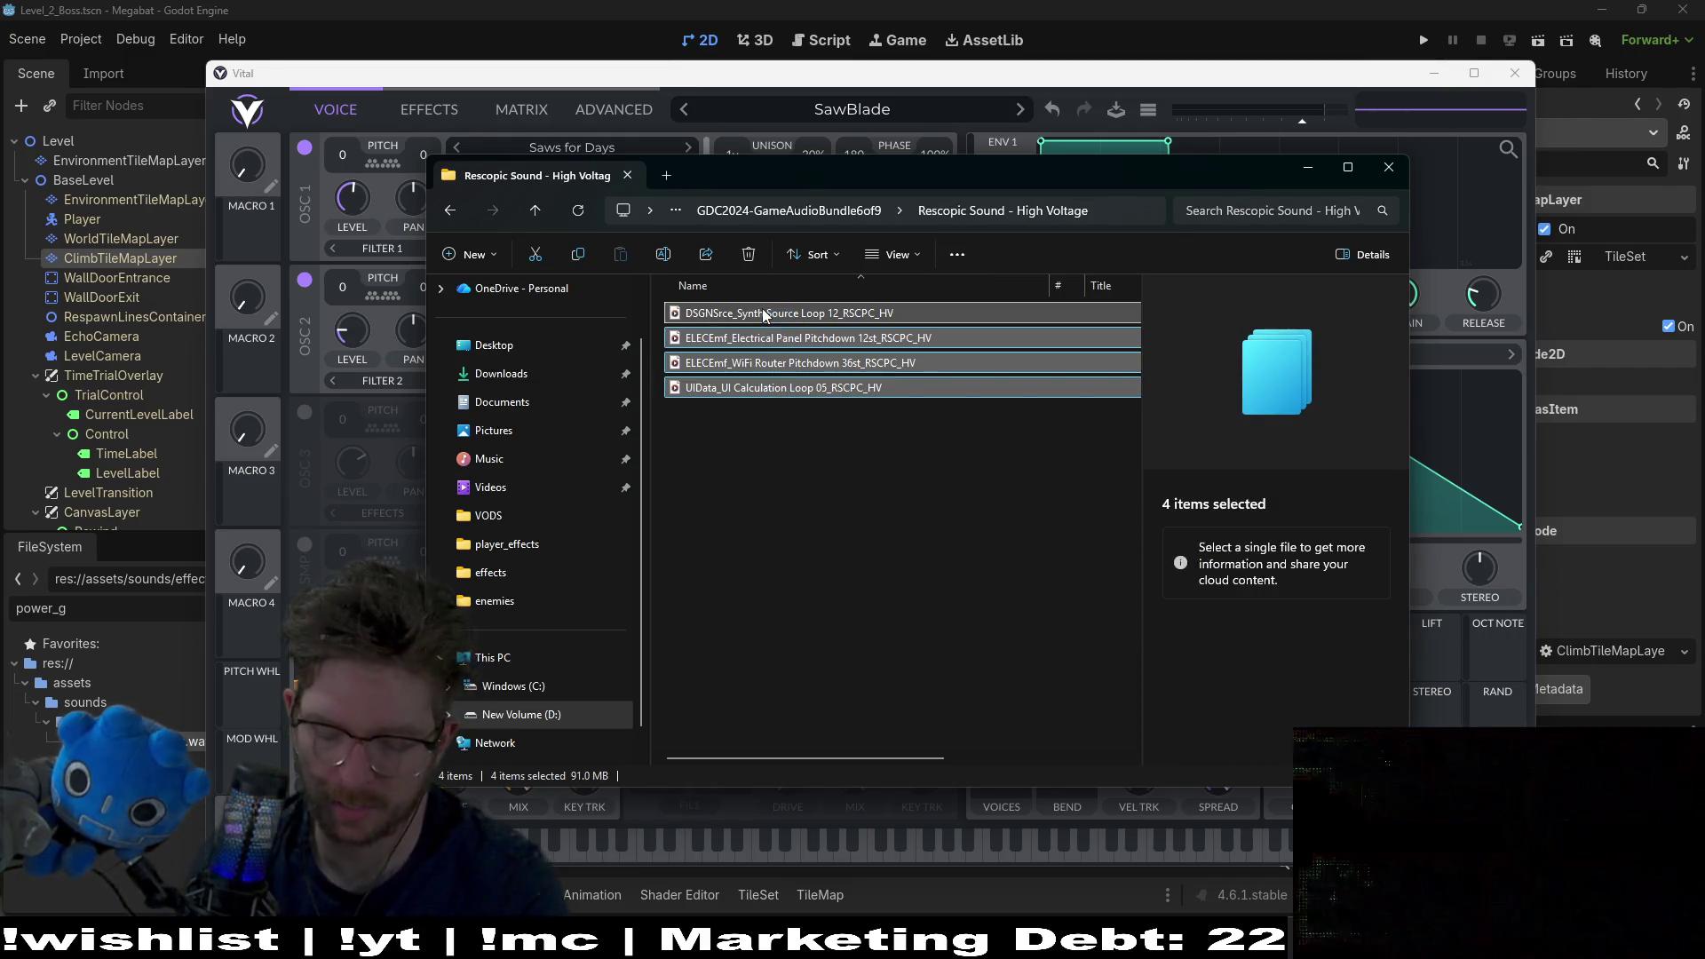
double_click(762, 316)
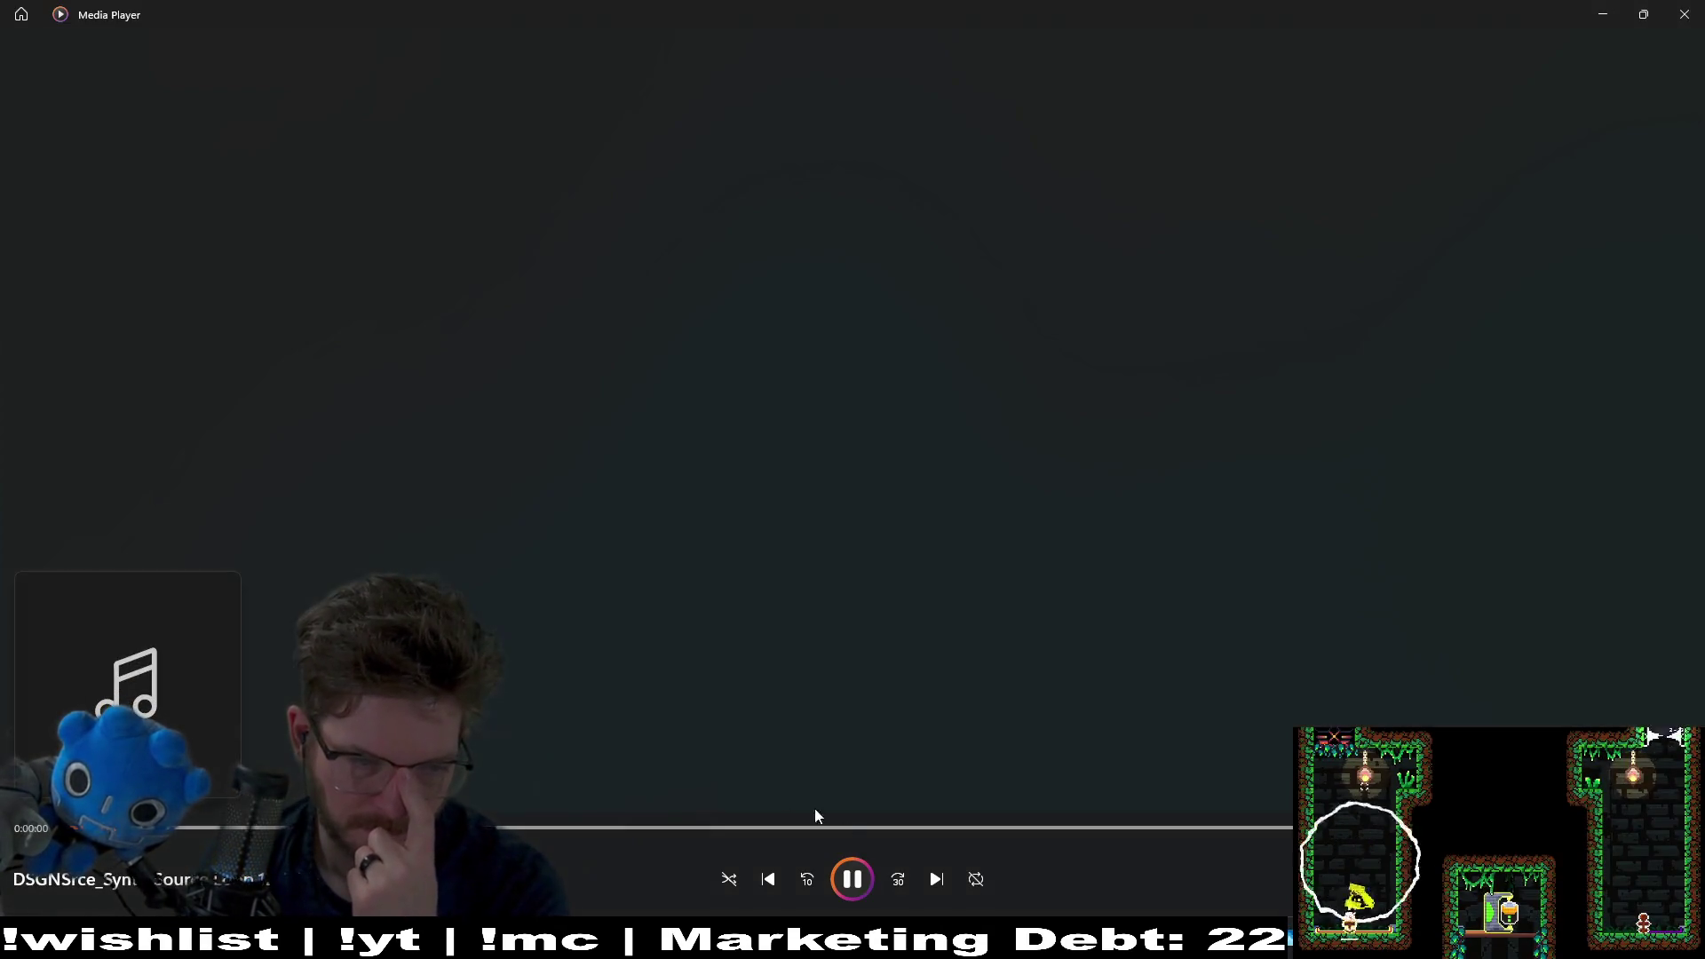
left_click(947, 881)
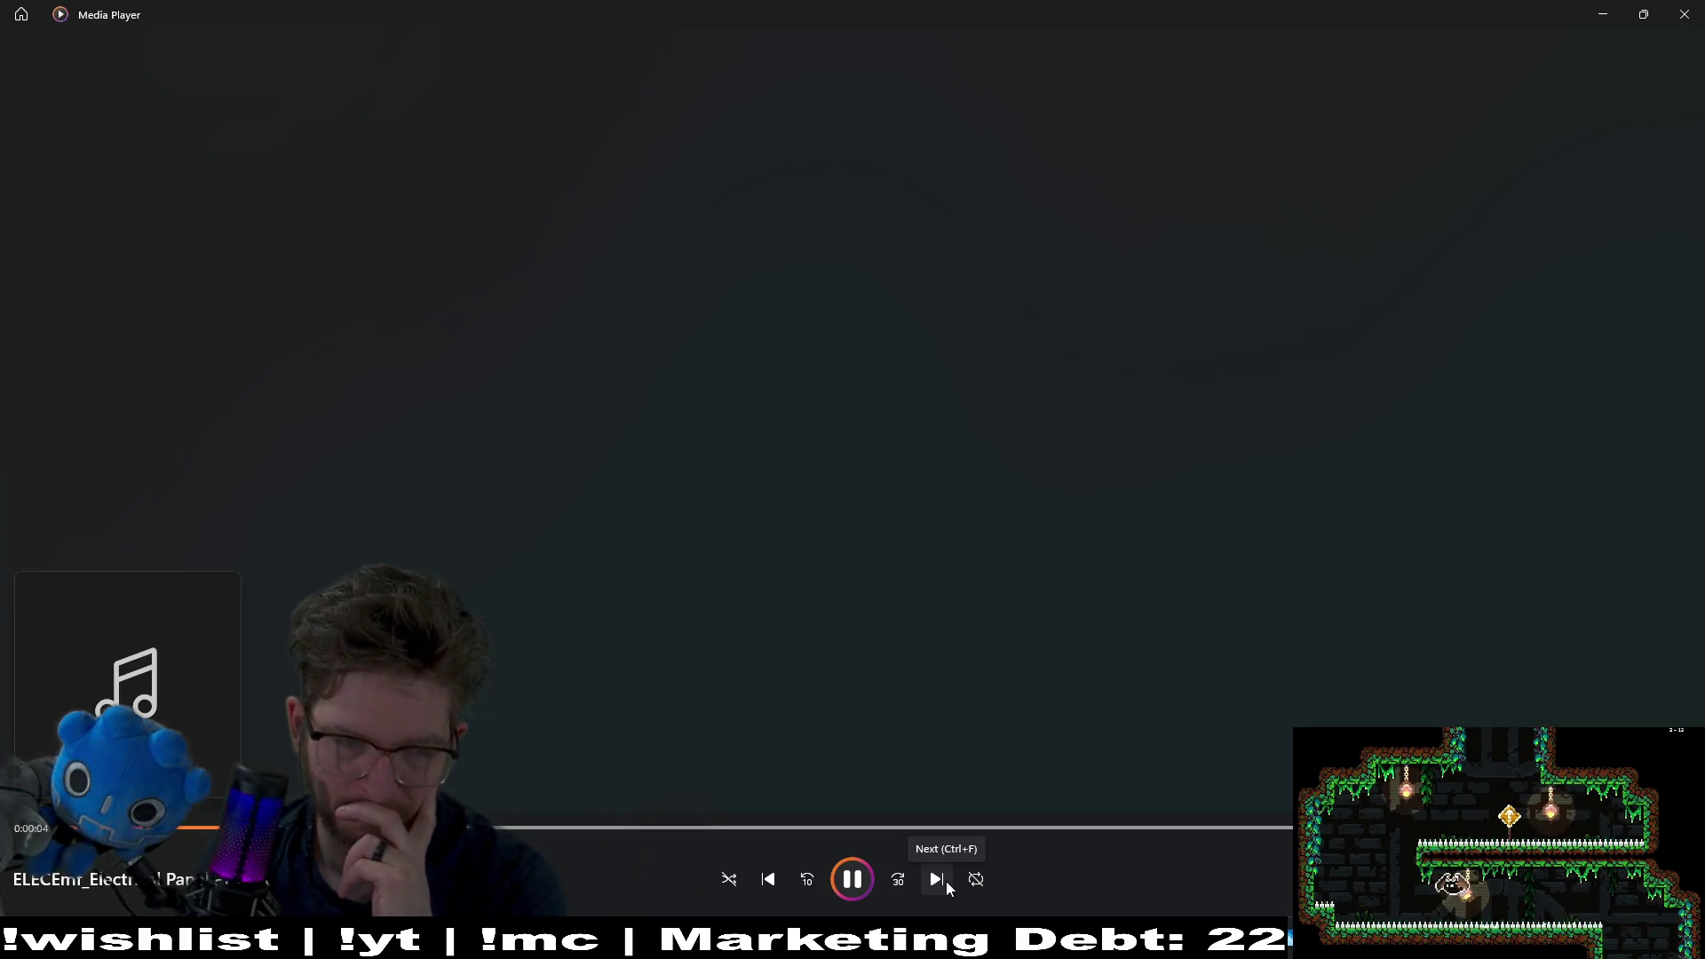
left_click(945, 881)
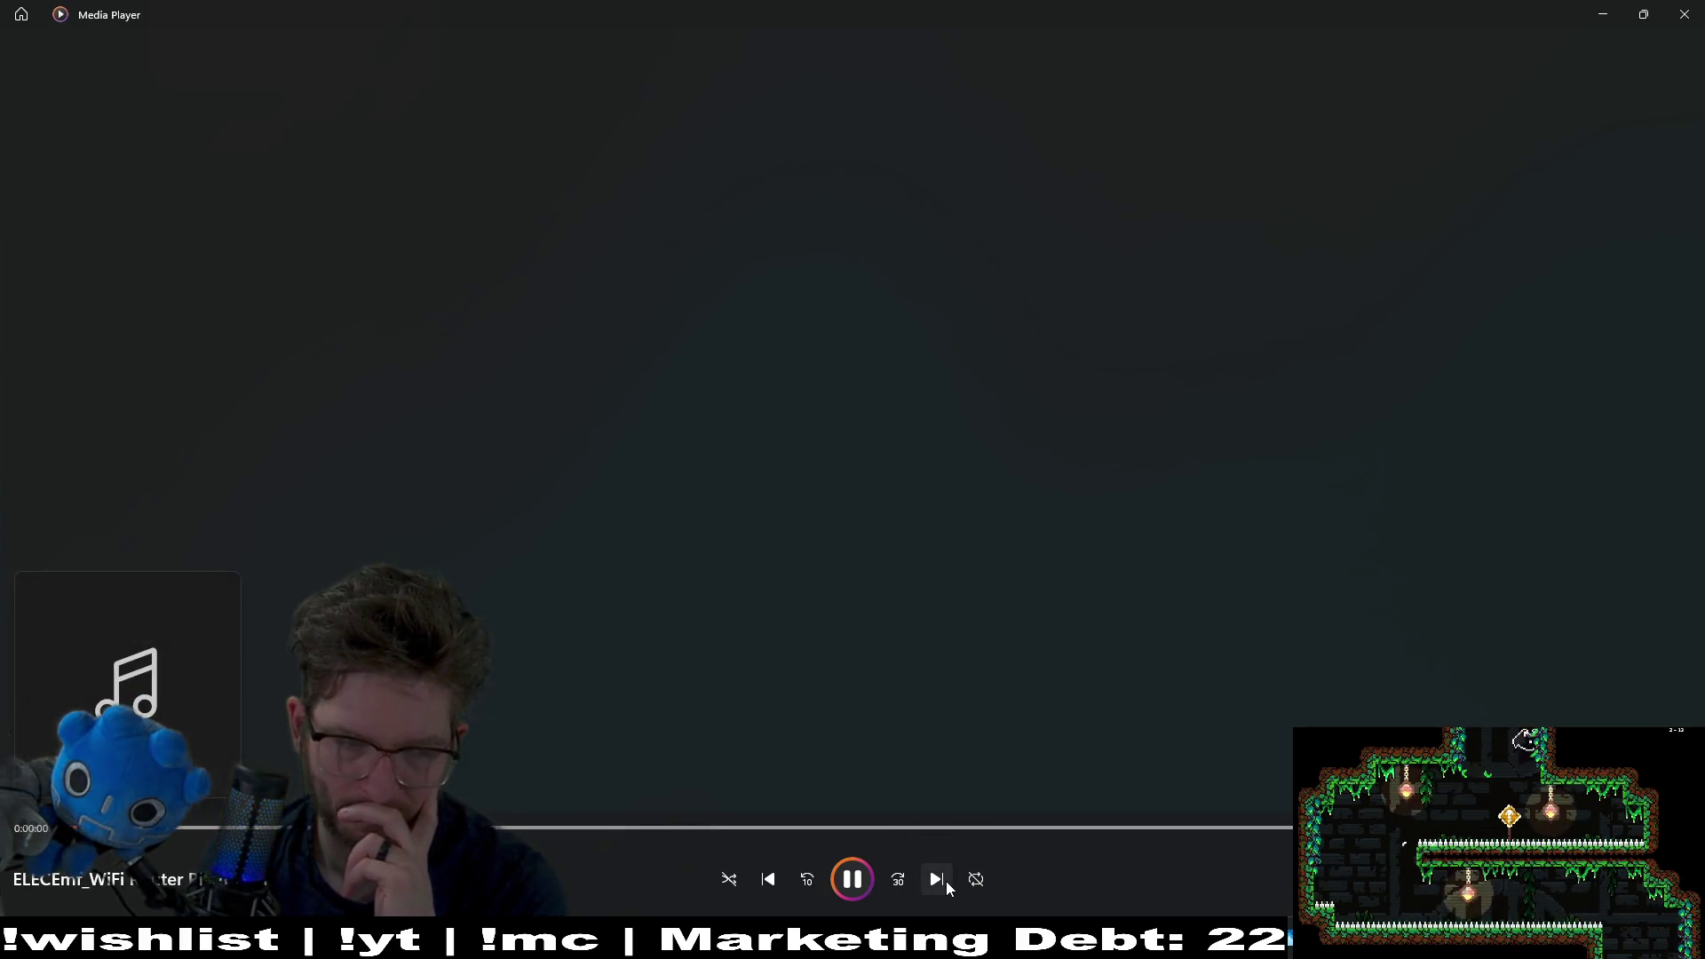
left_click(936, 879)
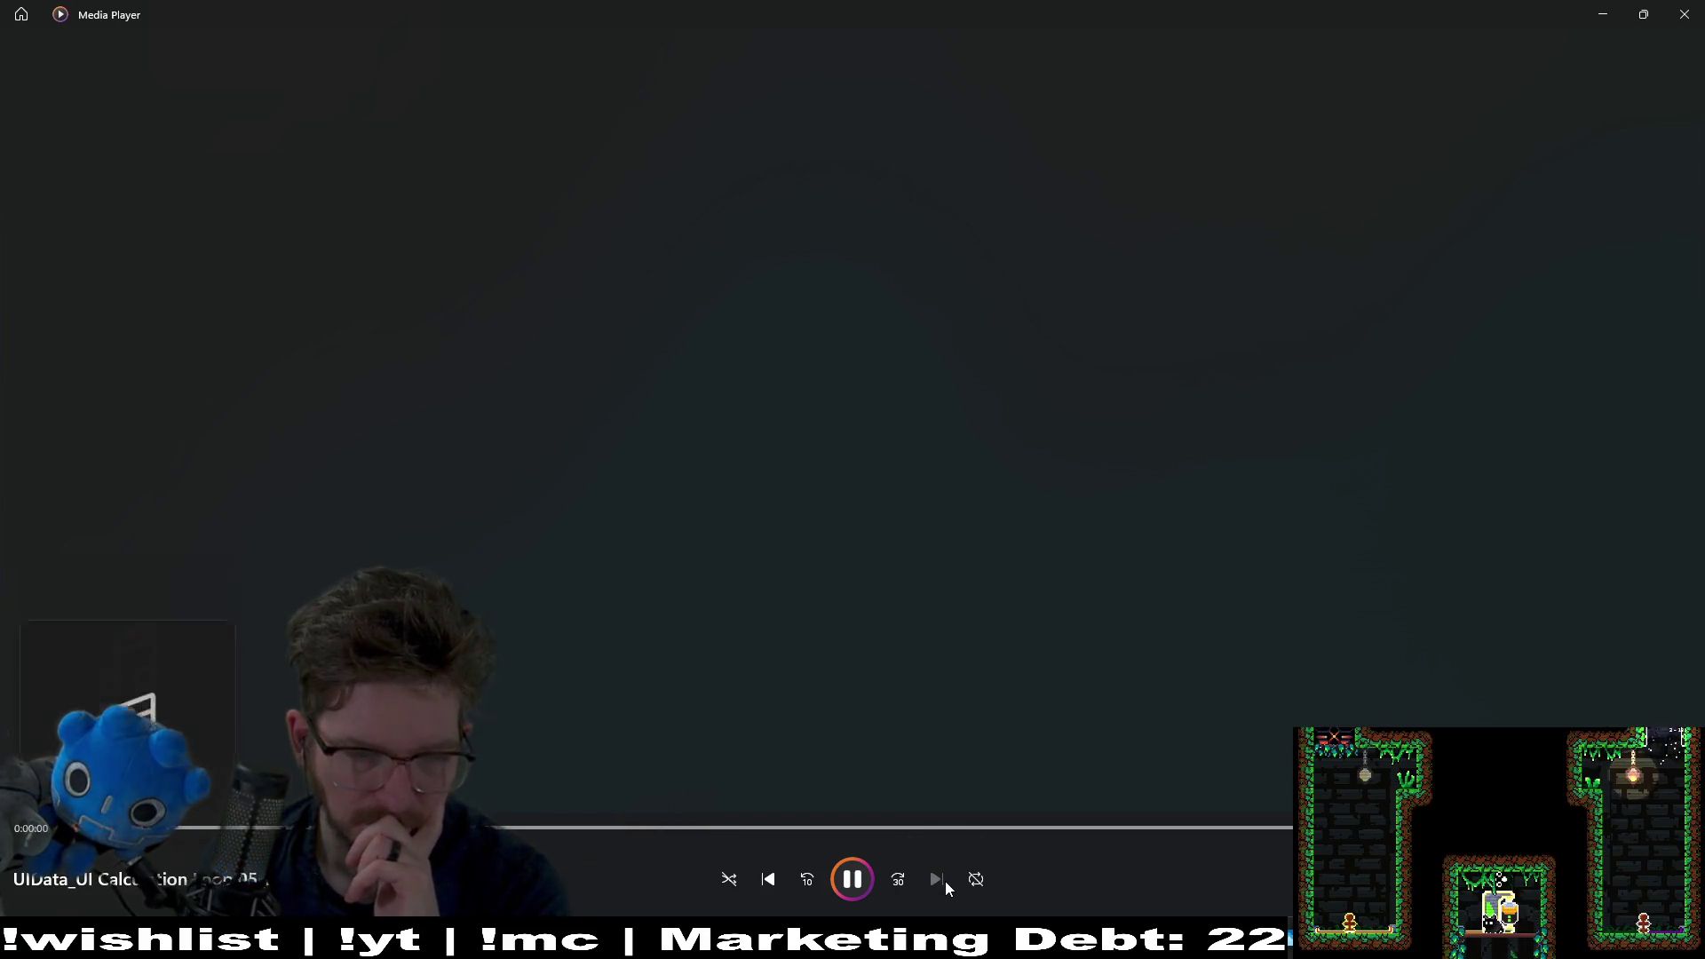
left_click(1675, 10)
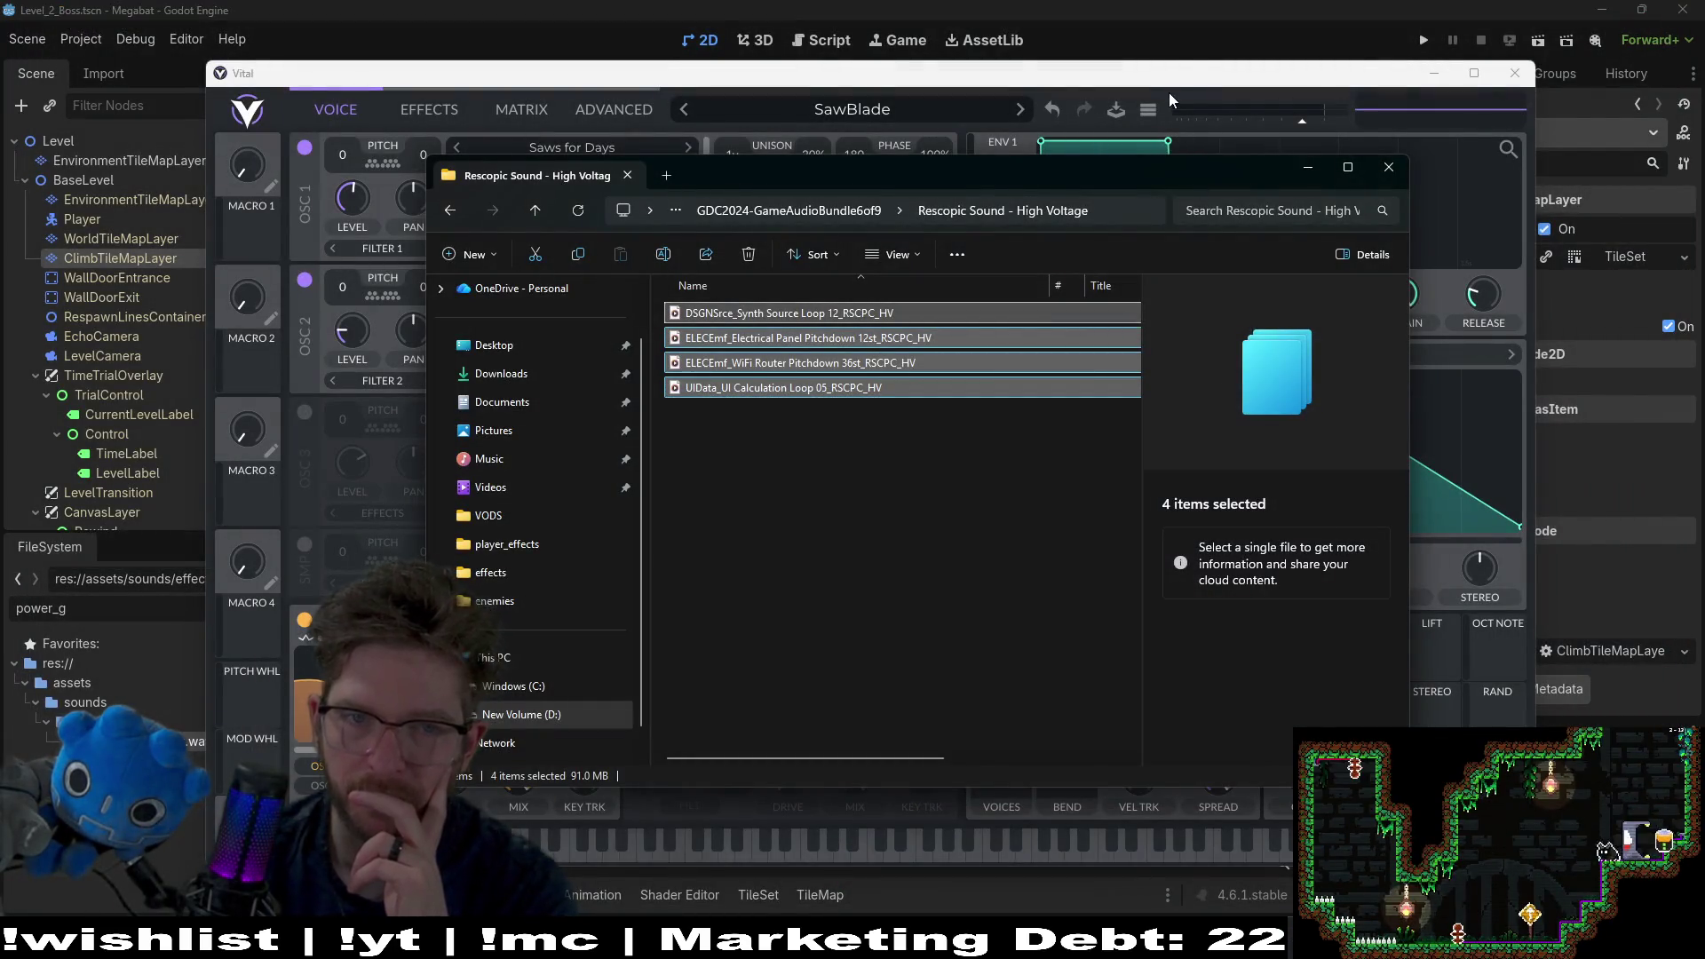
Step: Minimize File Explorer off Vital's SawBlade patch and switch back to the Godot editor
left_click(1168, 92)
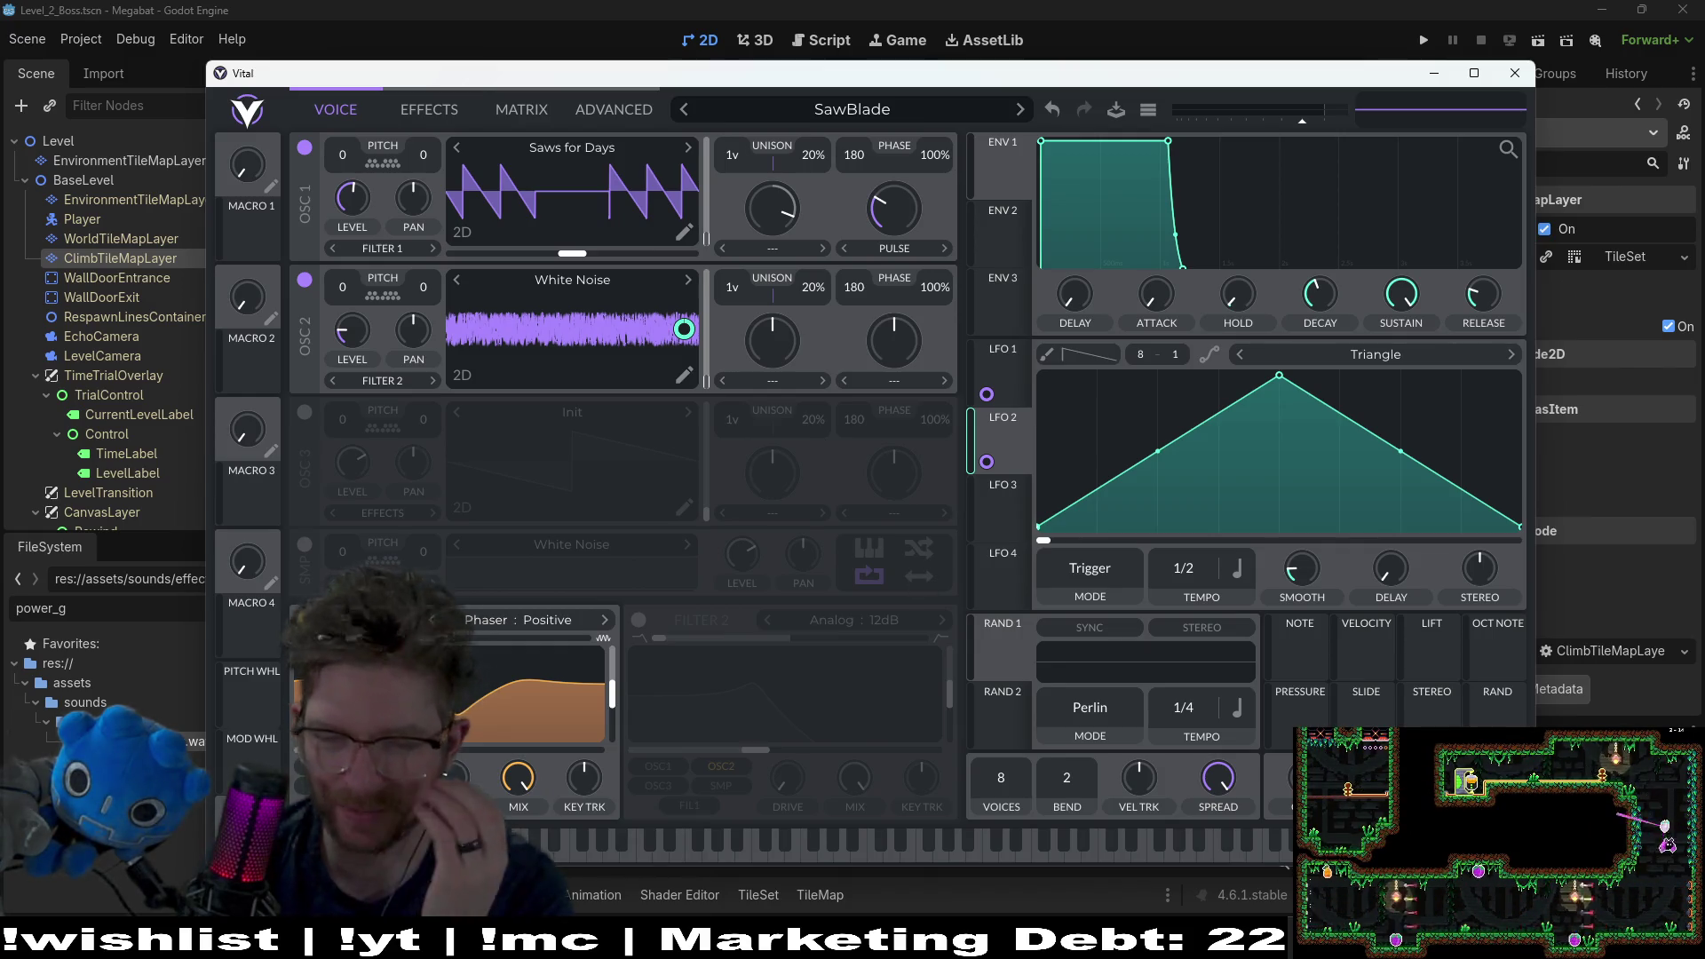
mouse_move(1332, 941)
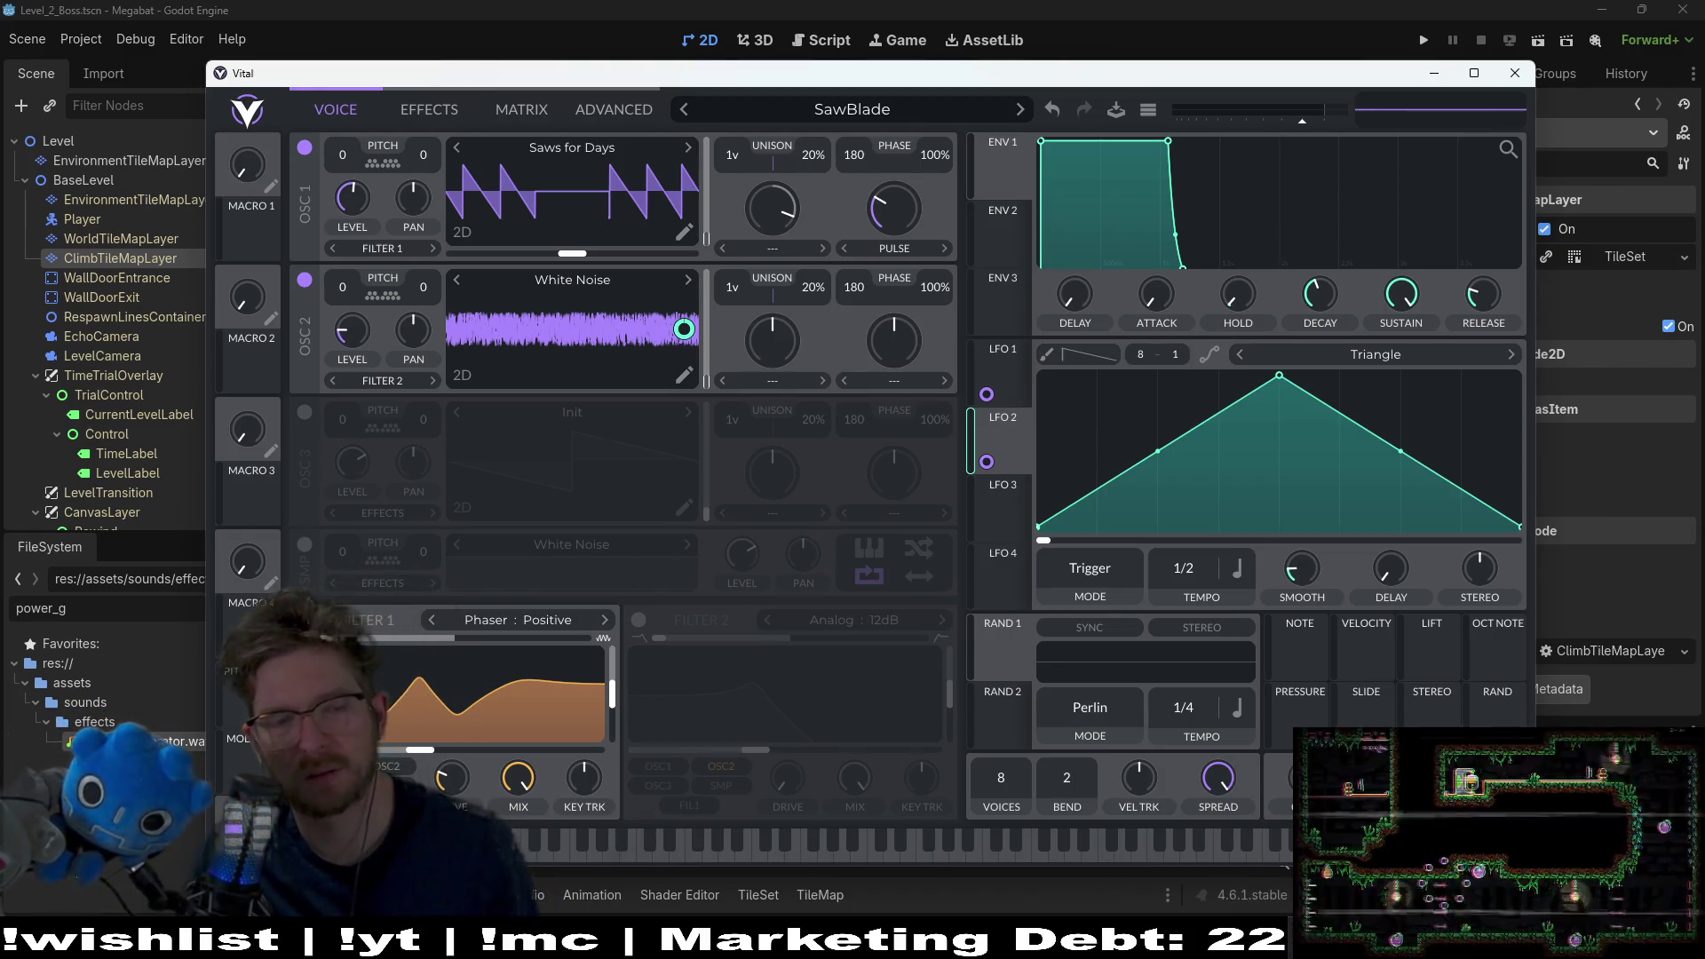
left_click(1332, 941)
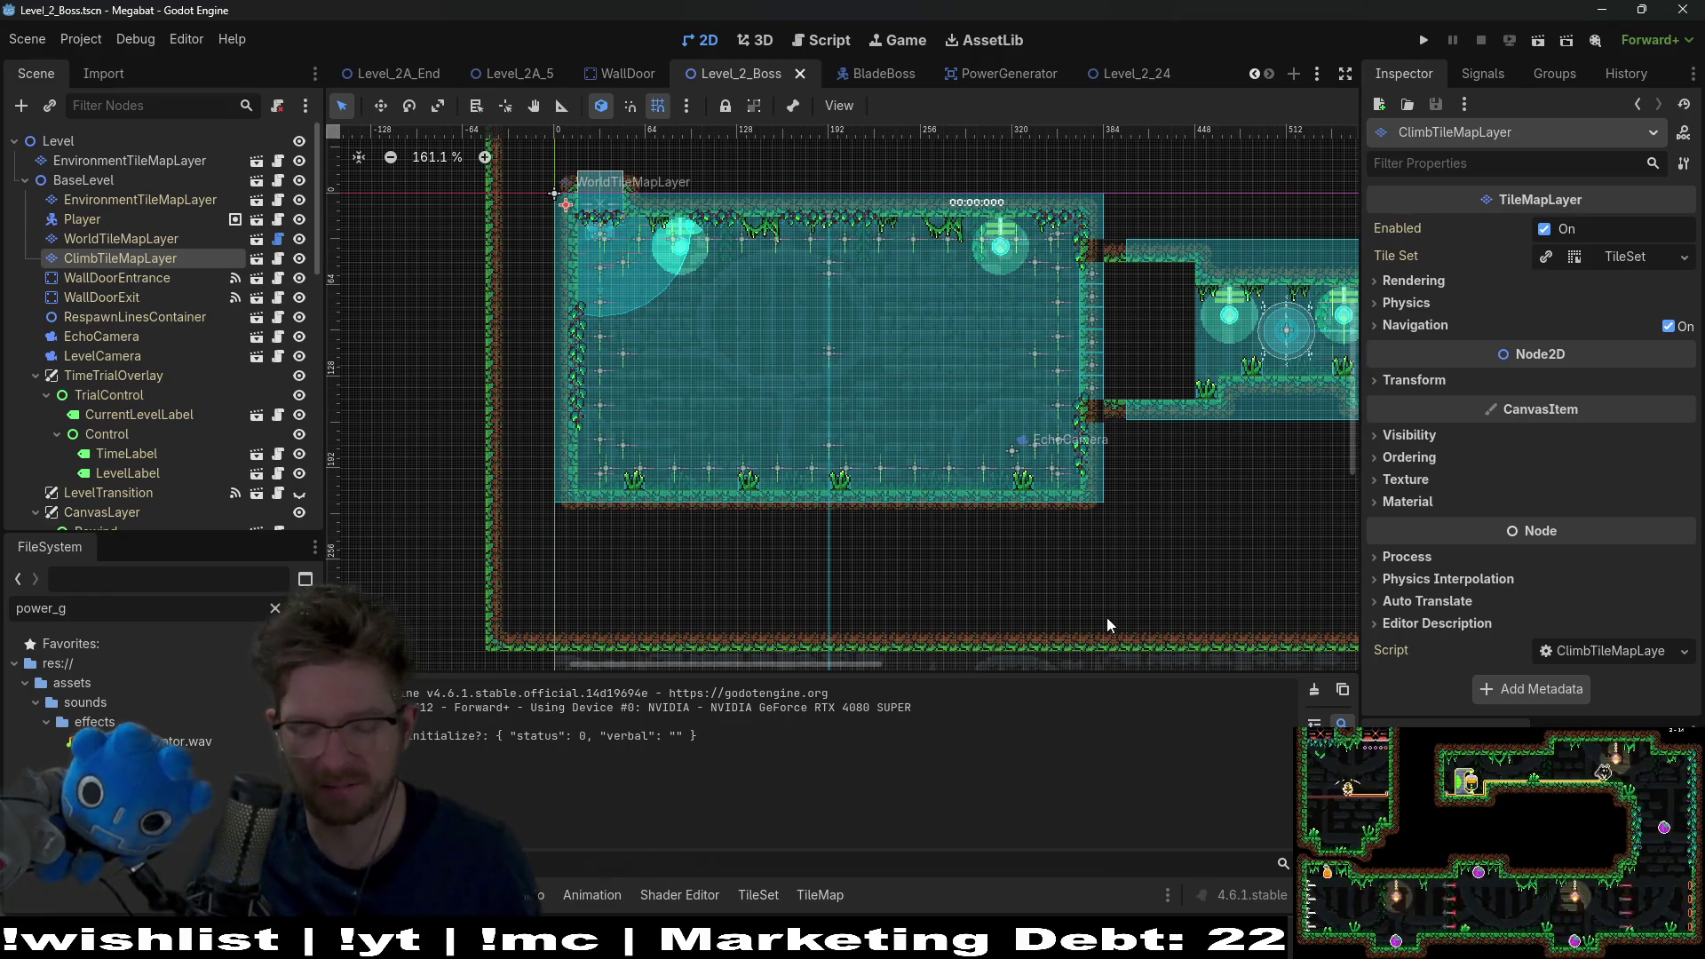
Step: Open ScreechTeleporter.tscn through the quick file search for 'screech telepo'
key("shift+alt+o")
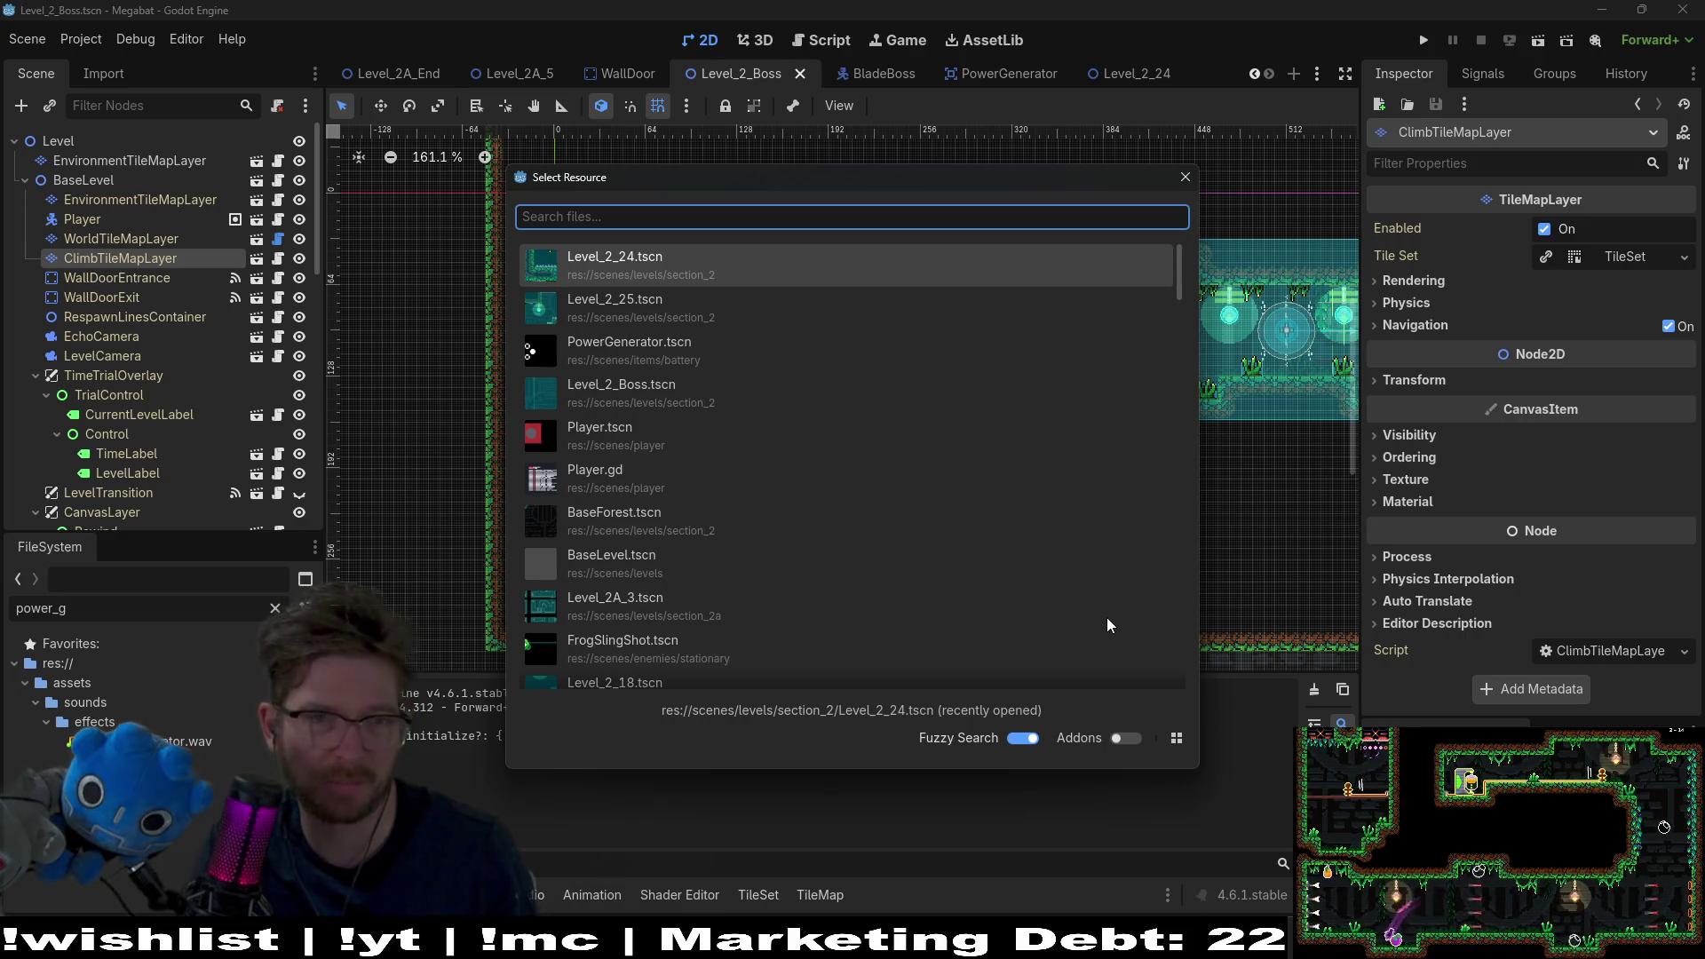
type("mu")
key("BackSpace")
key("BackSpace")
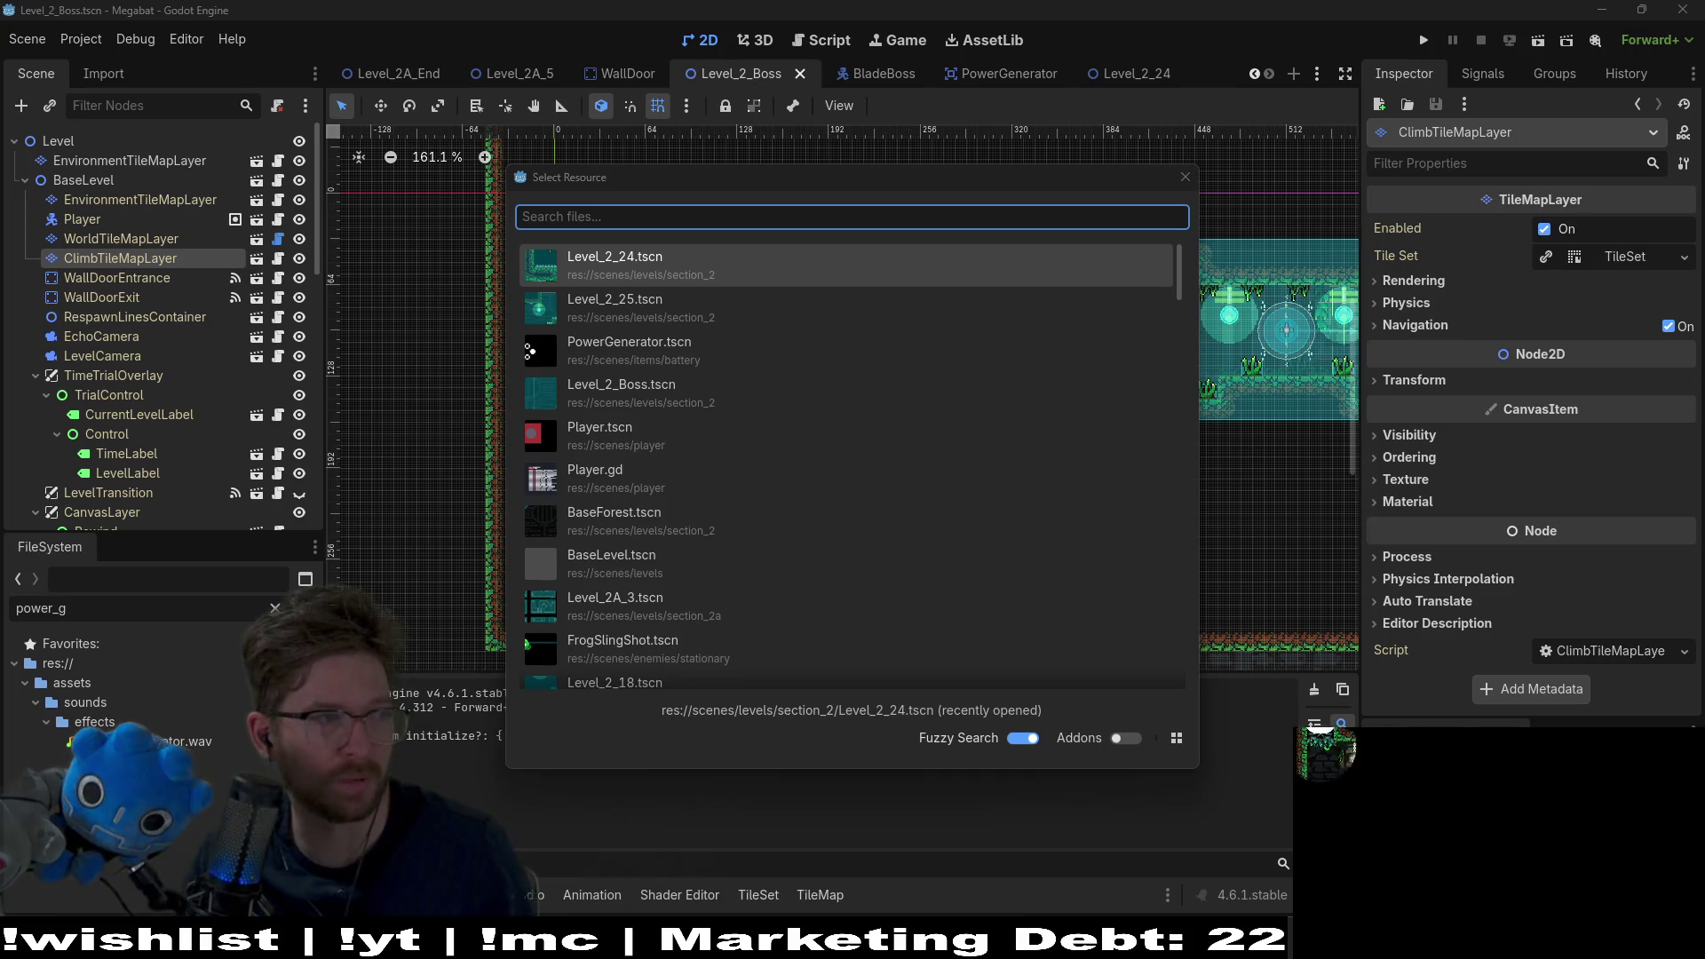
left_click(694, 211)
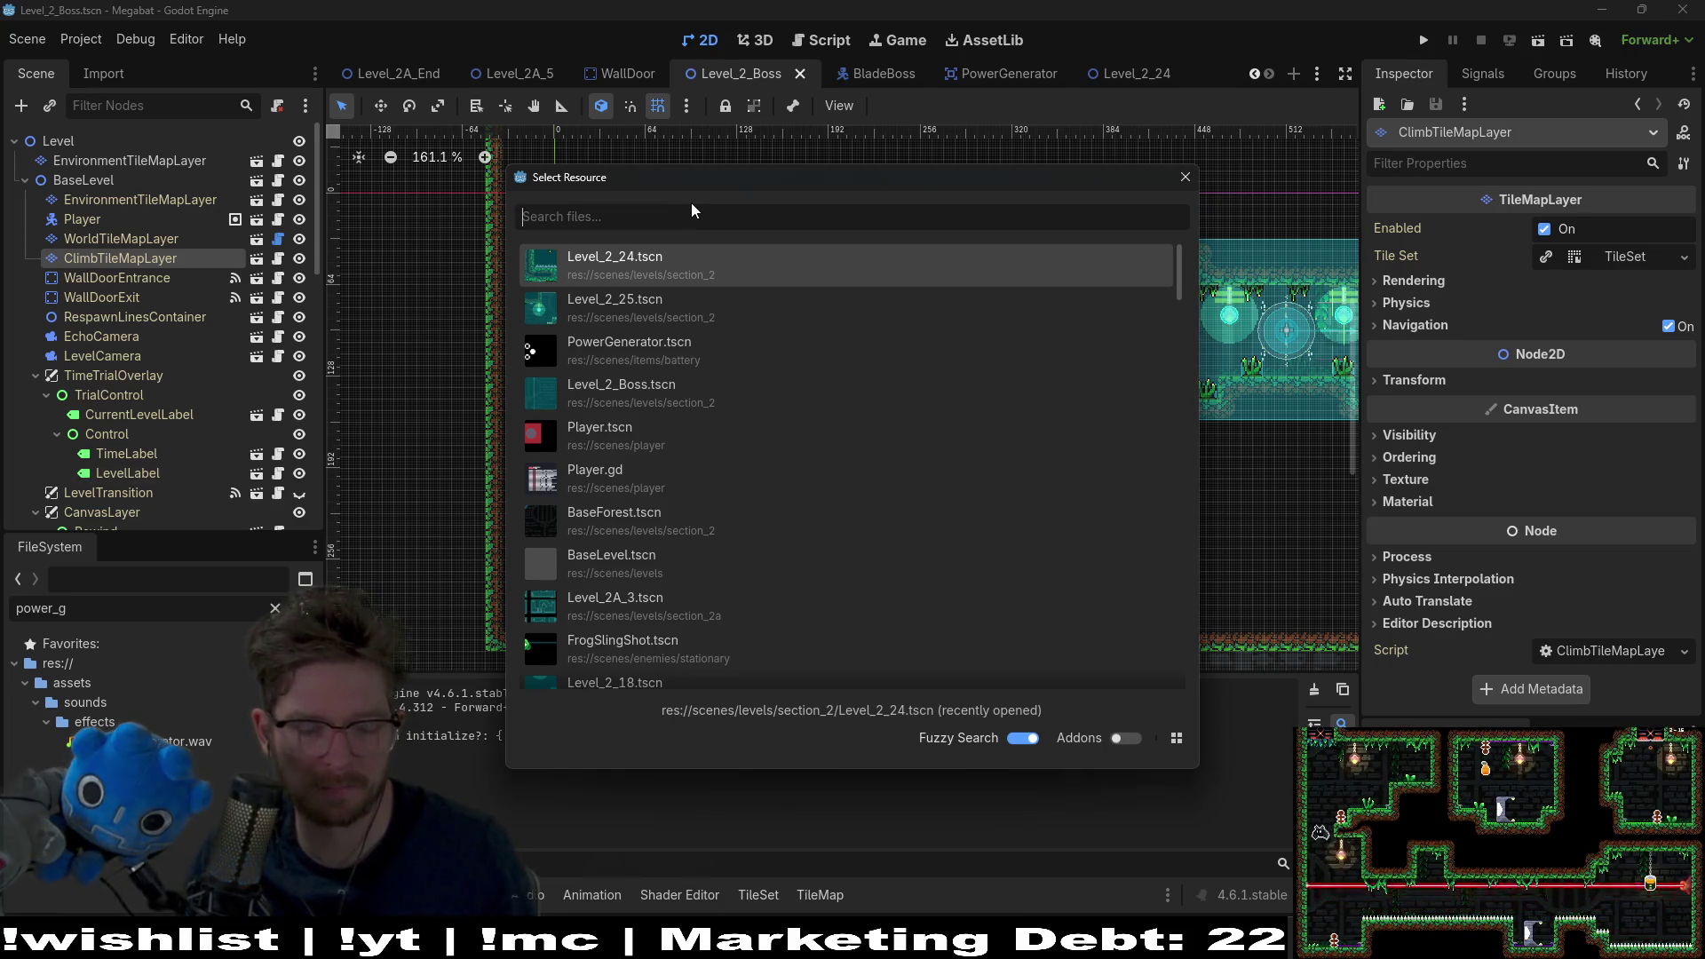
type("screech te")
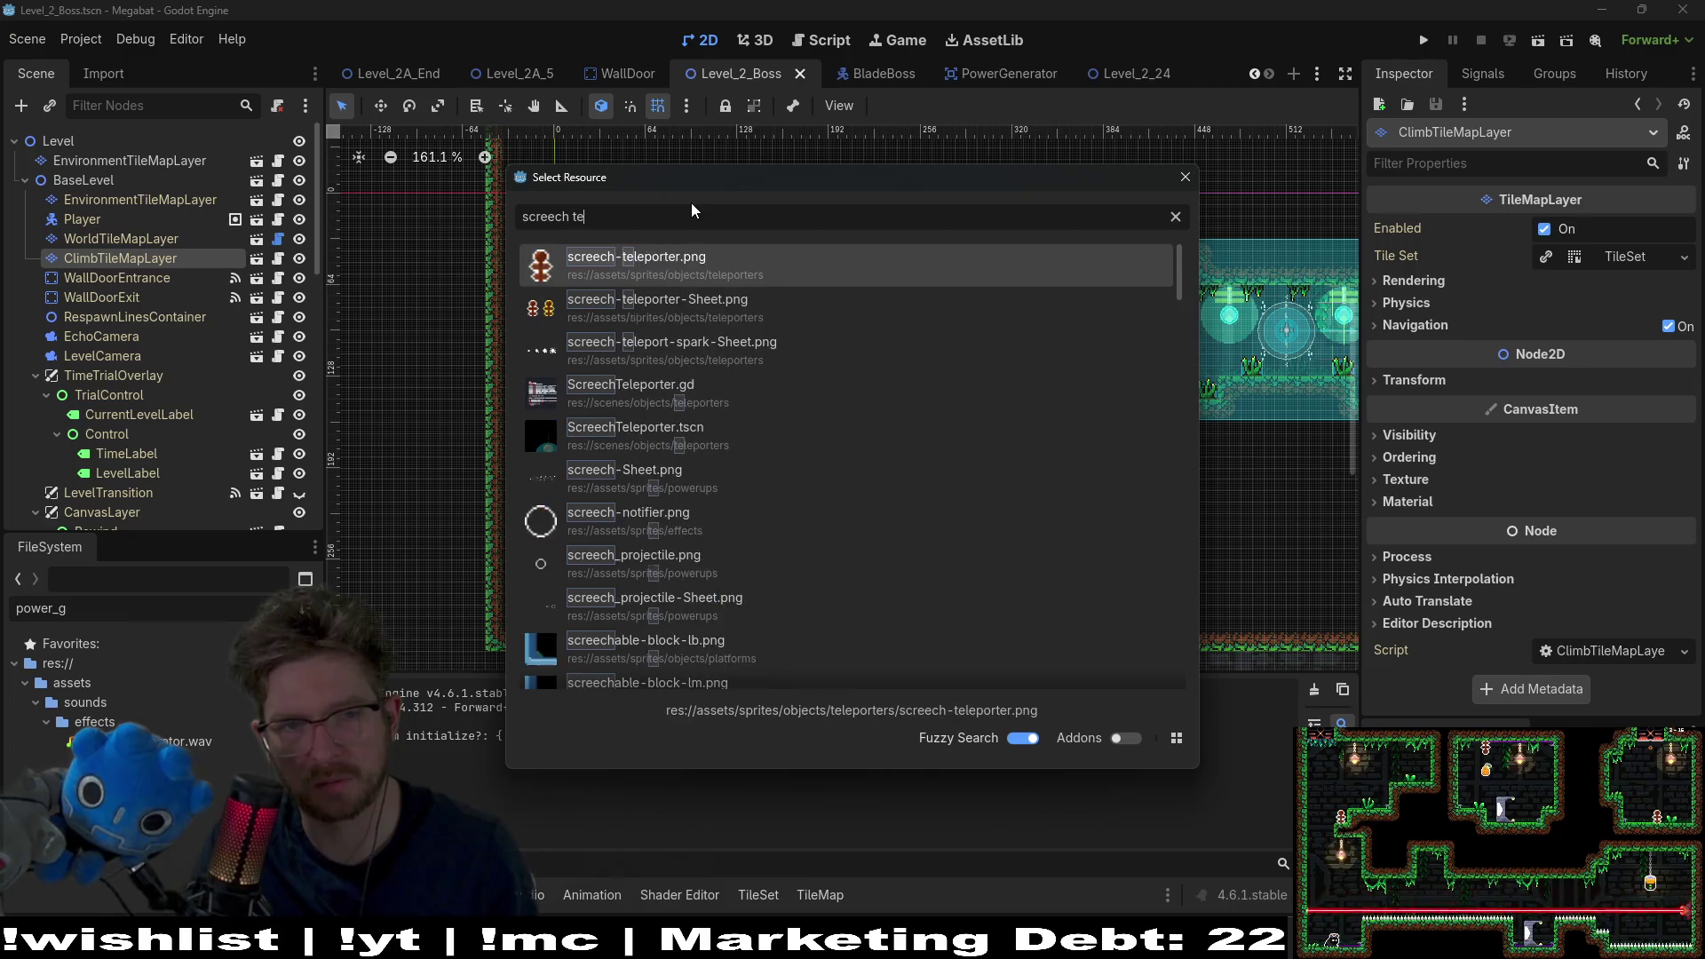
type("lepo")
key("Down")
key("Down")
key("Down")
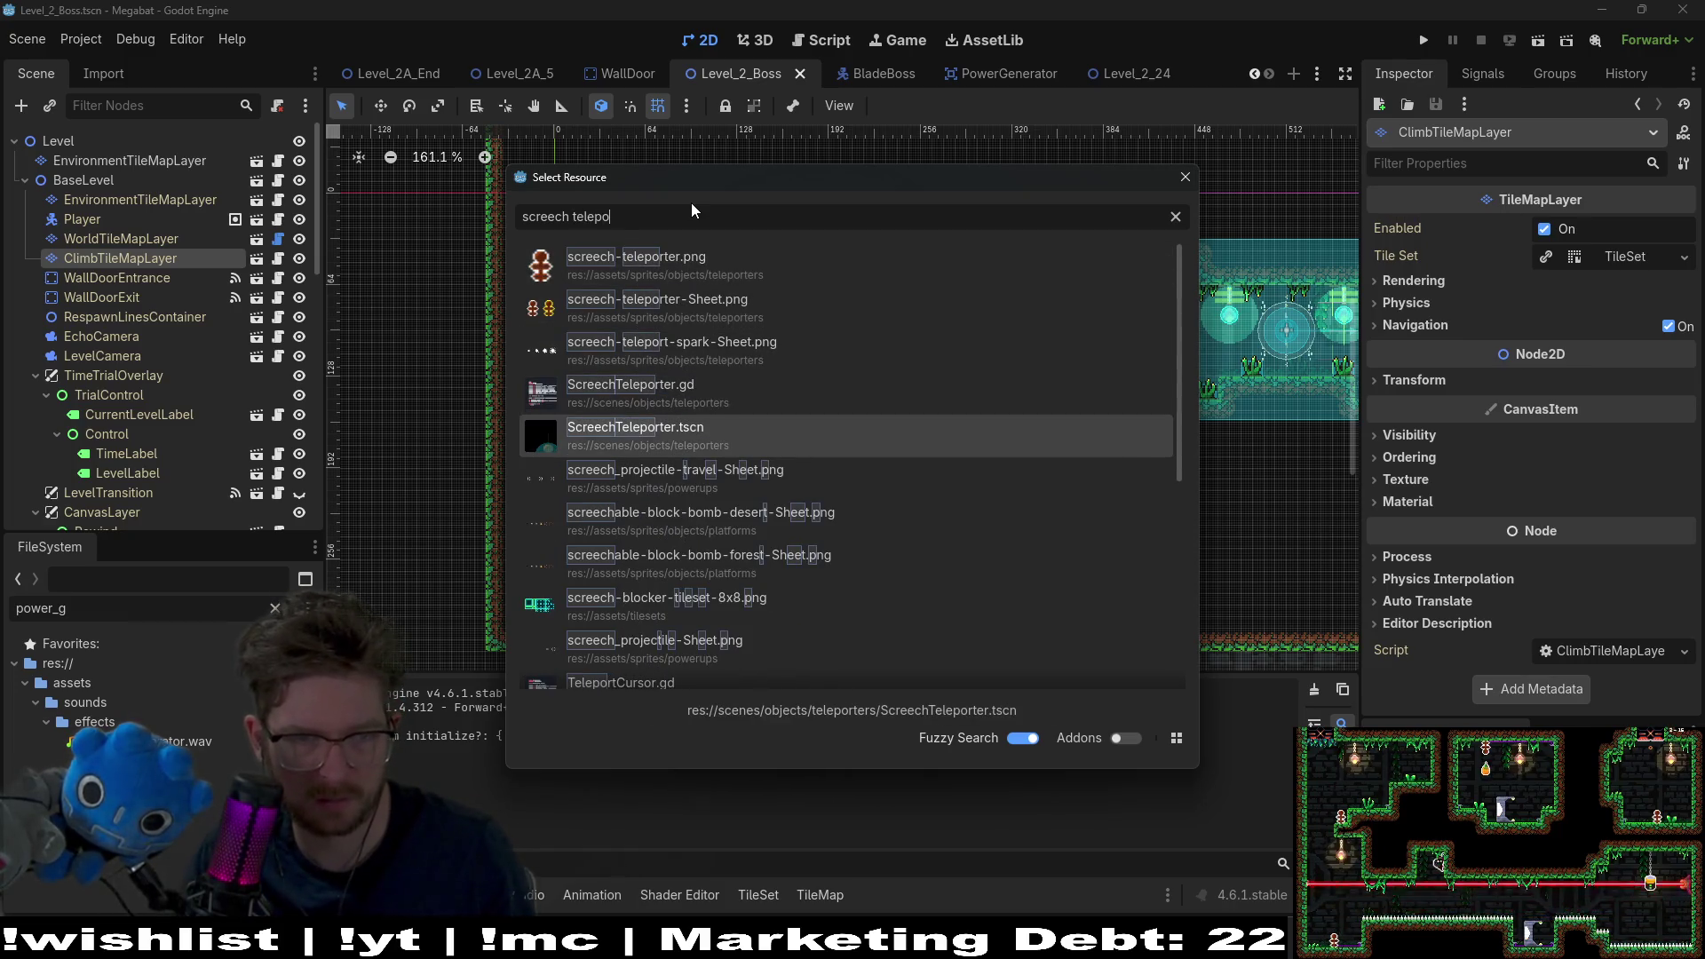
key("Return")
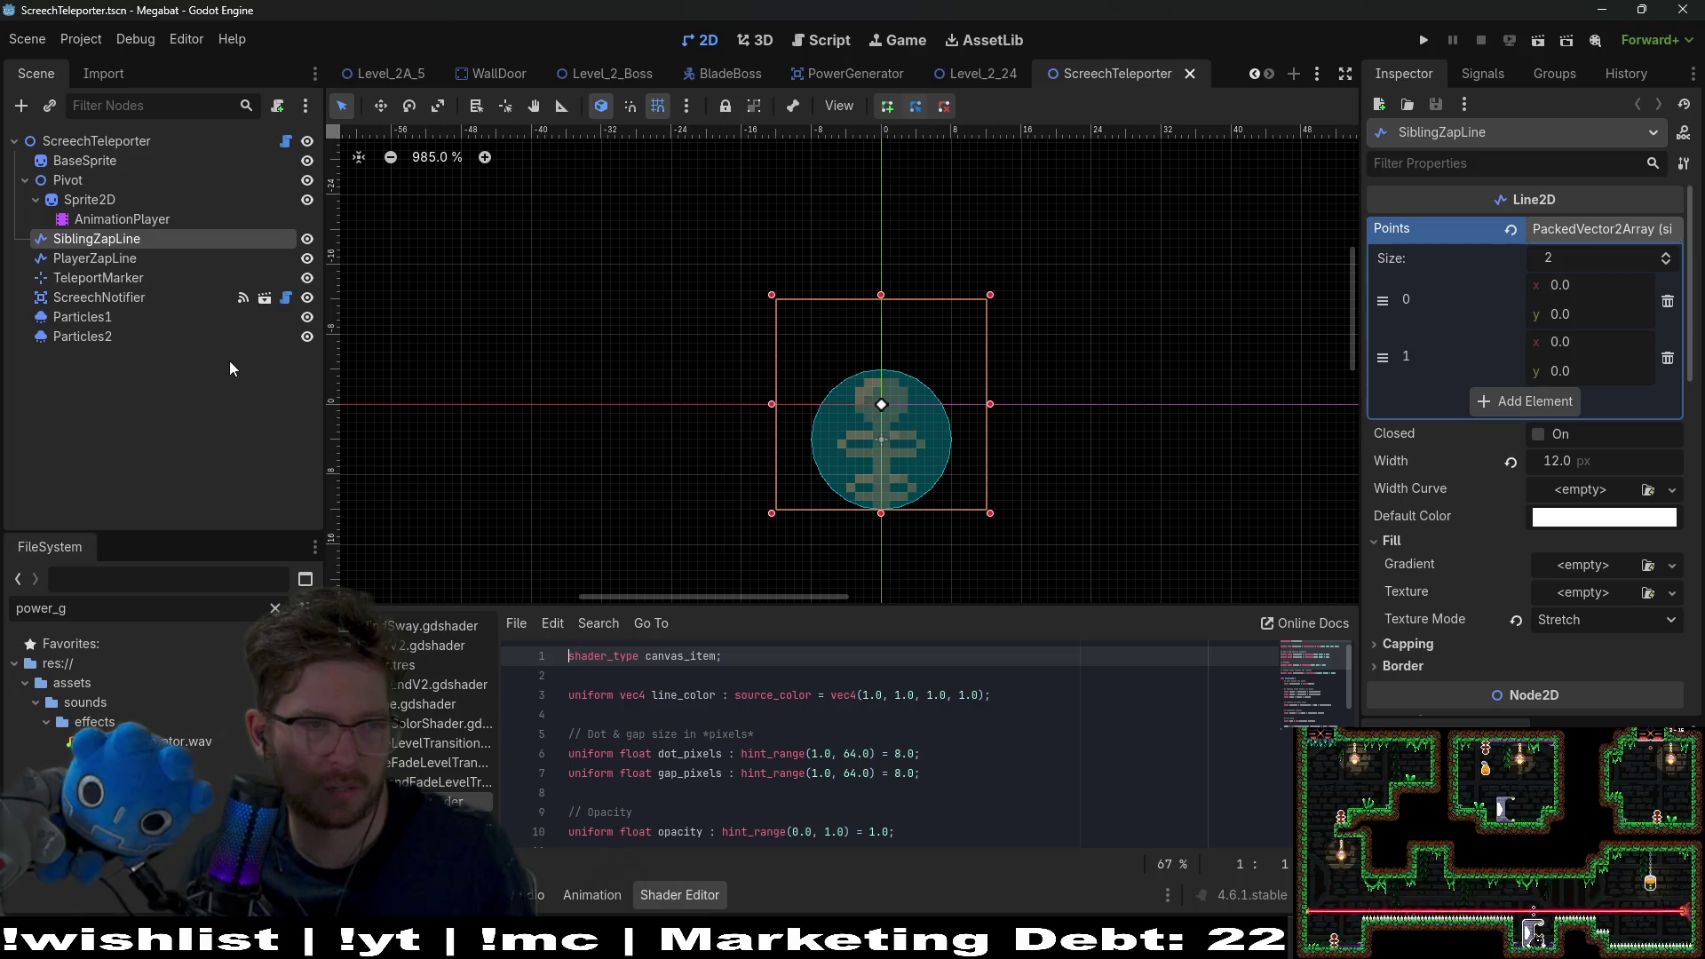
Step: Add an AudioStreamPlayer2D child under the ScreechTeleporter root node
left_click(89, 140)
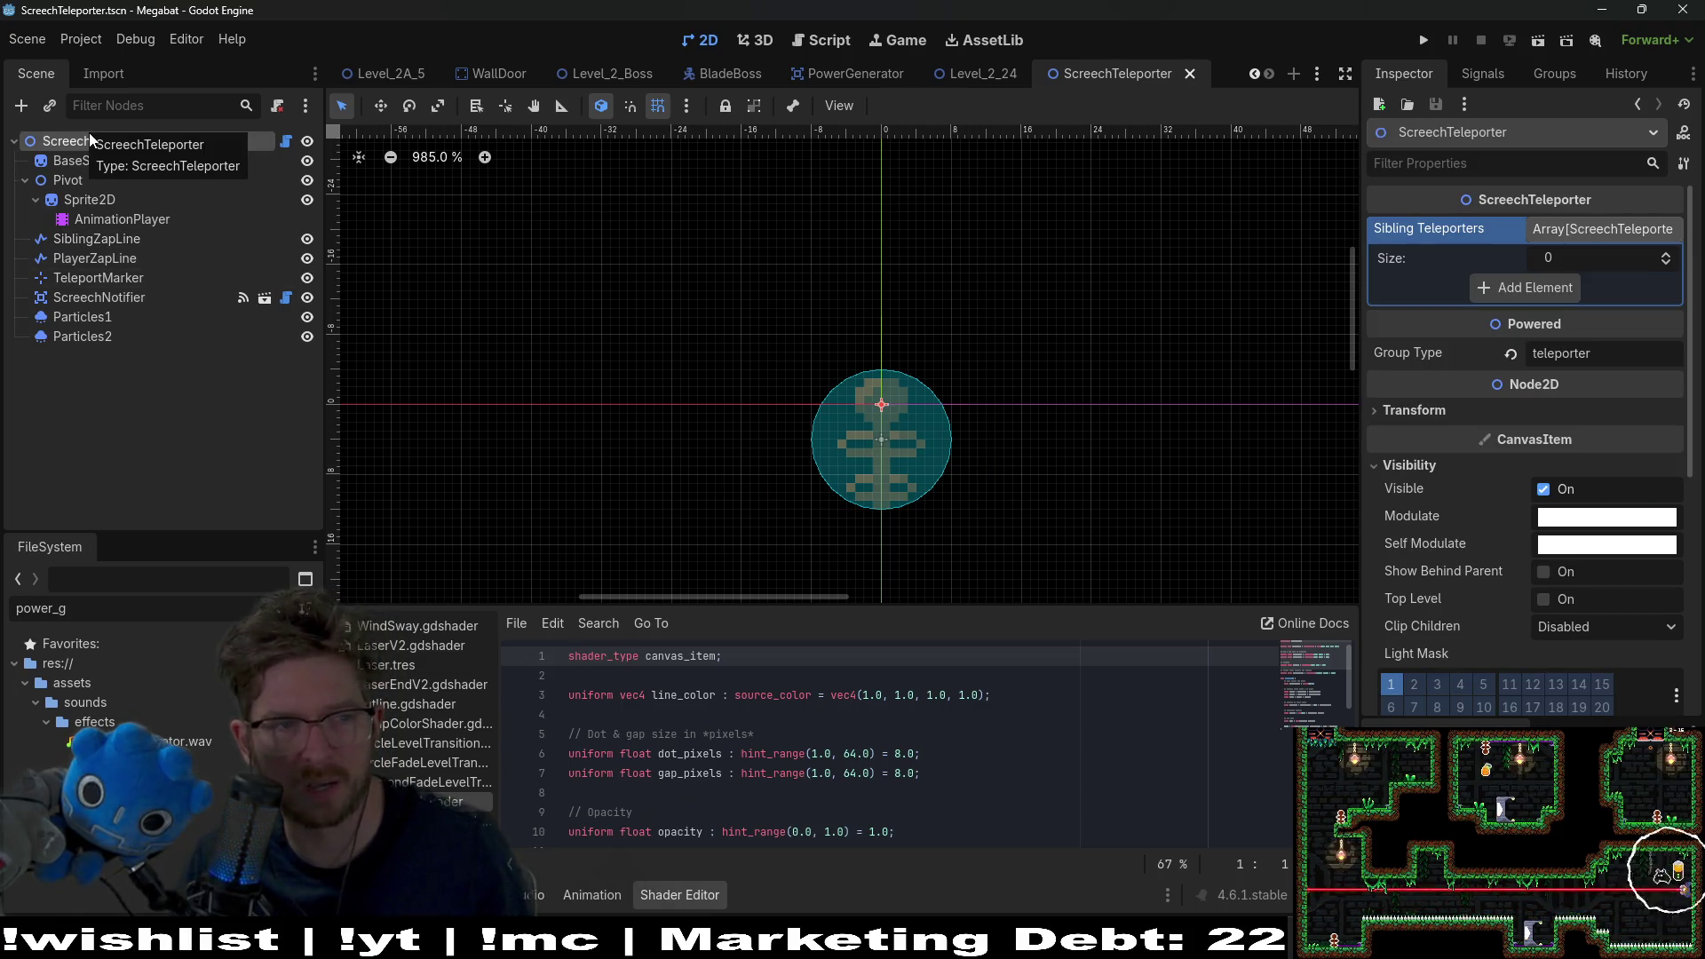
left_click(31, 106)
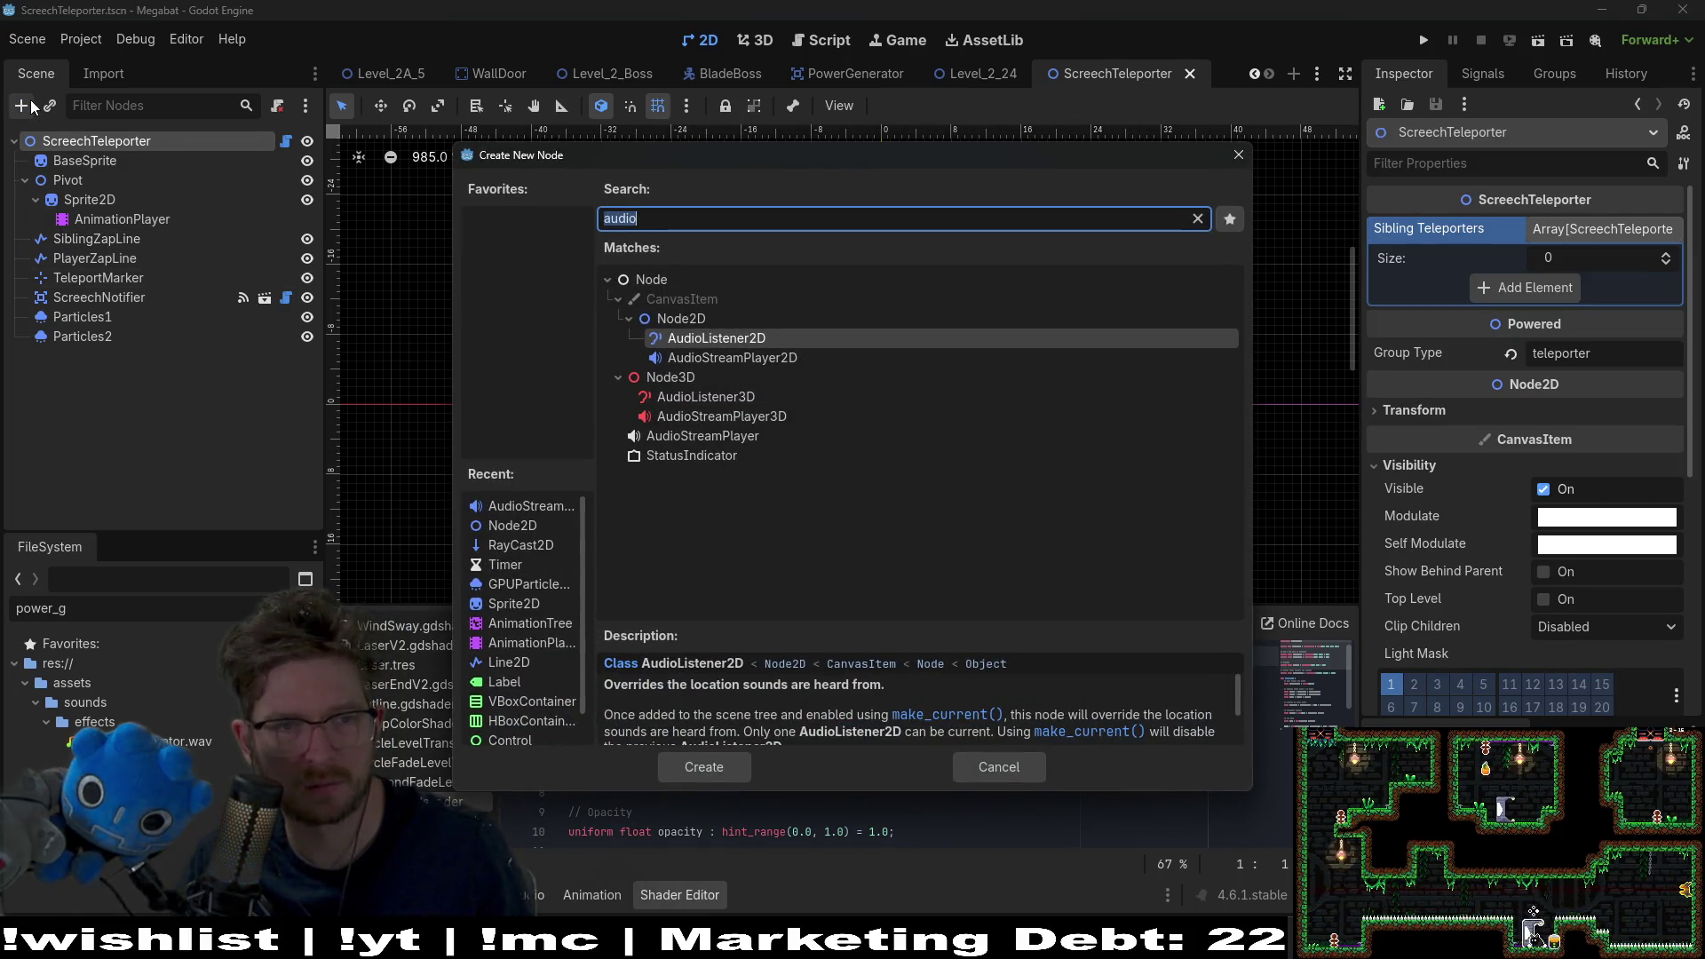
double_click(672, 358)
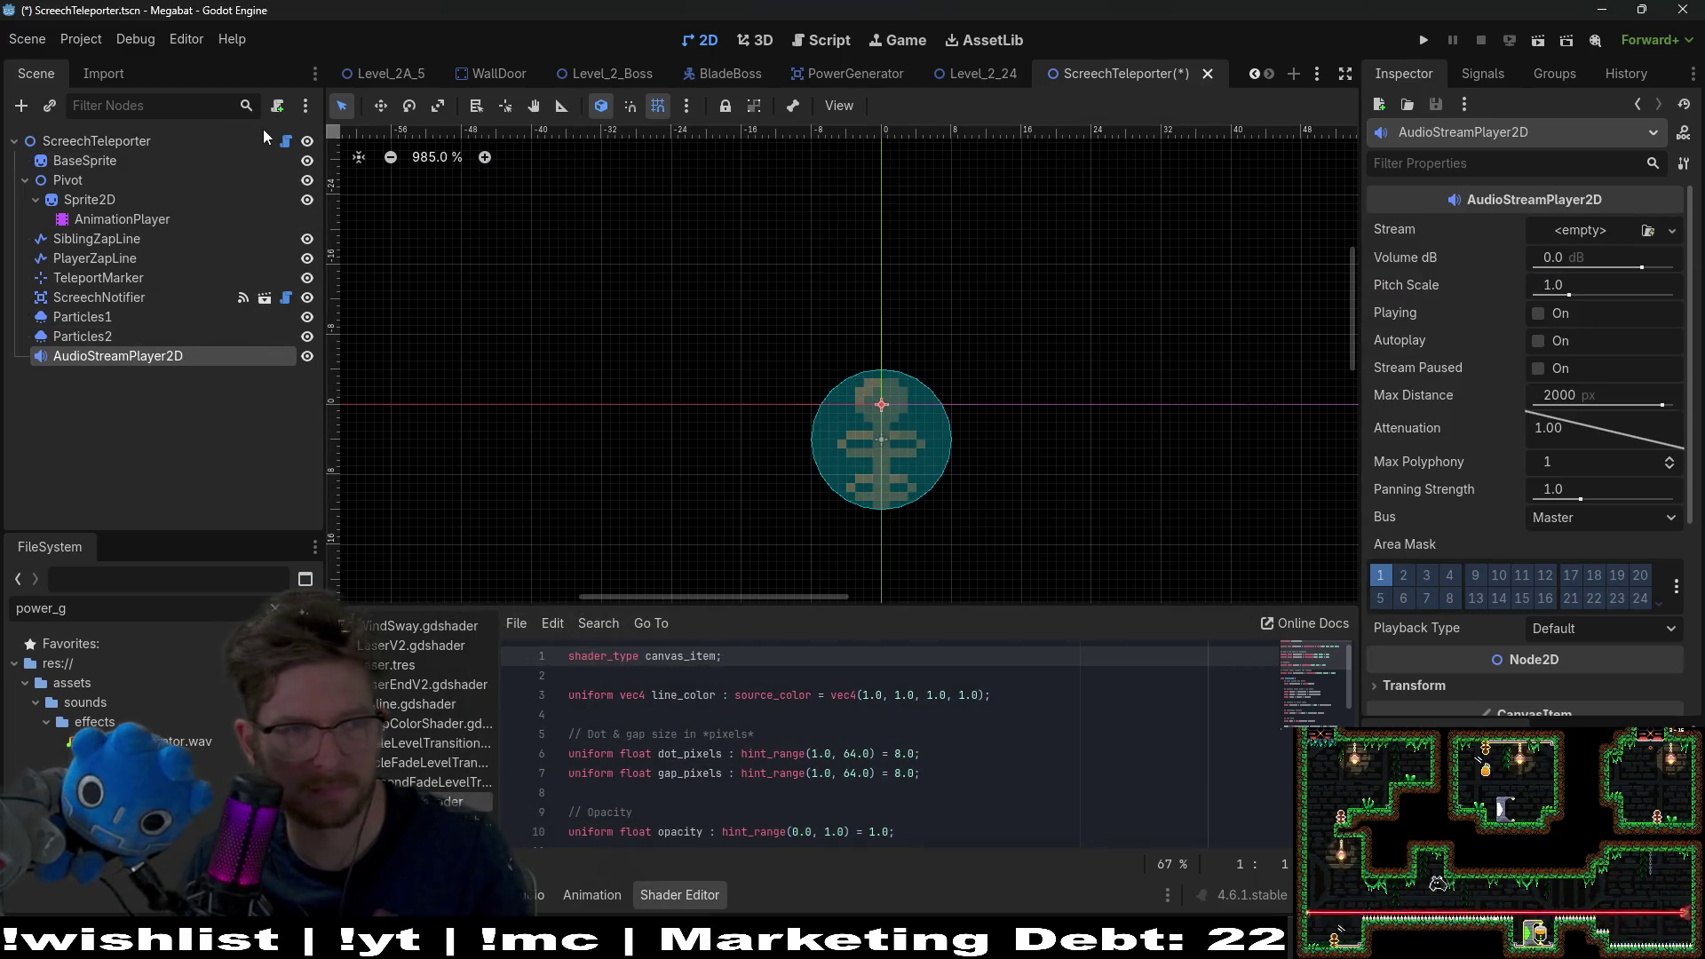
left_click(285, 140)
Step: Review ScreechTeleporter.gd, undoing a trial audio player reference at line 14, then switch to Obsidian
scroll(979, 338, "up", 7)
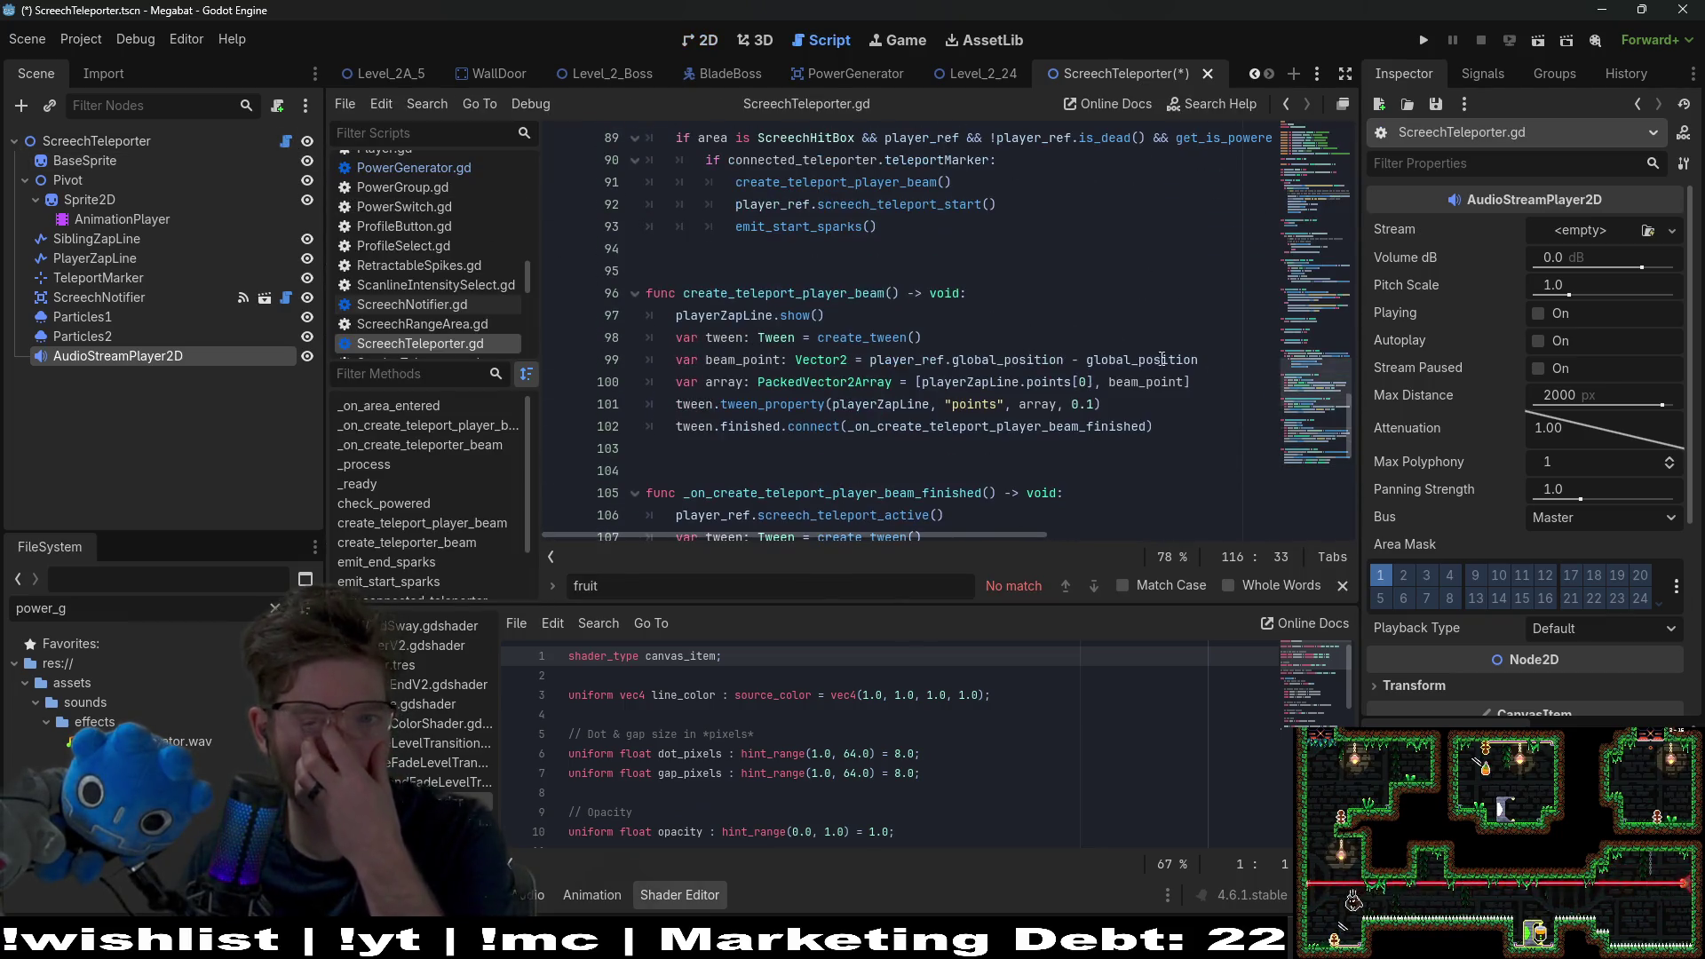
scroll(1293, 417, "up", 20)
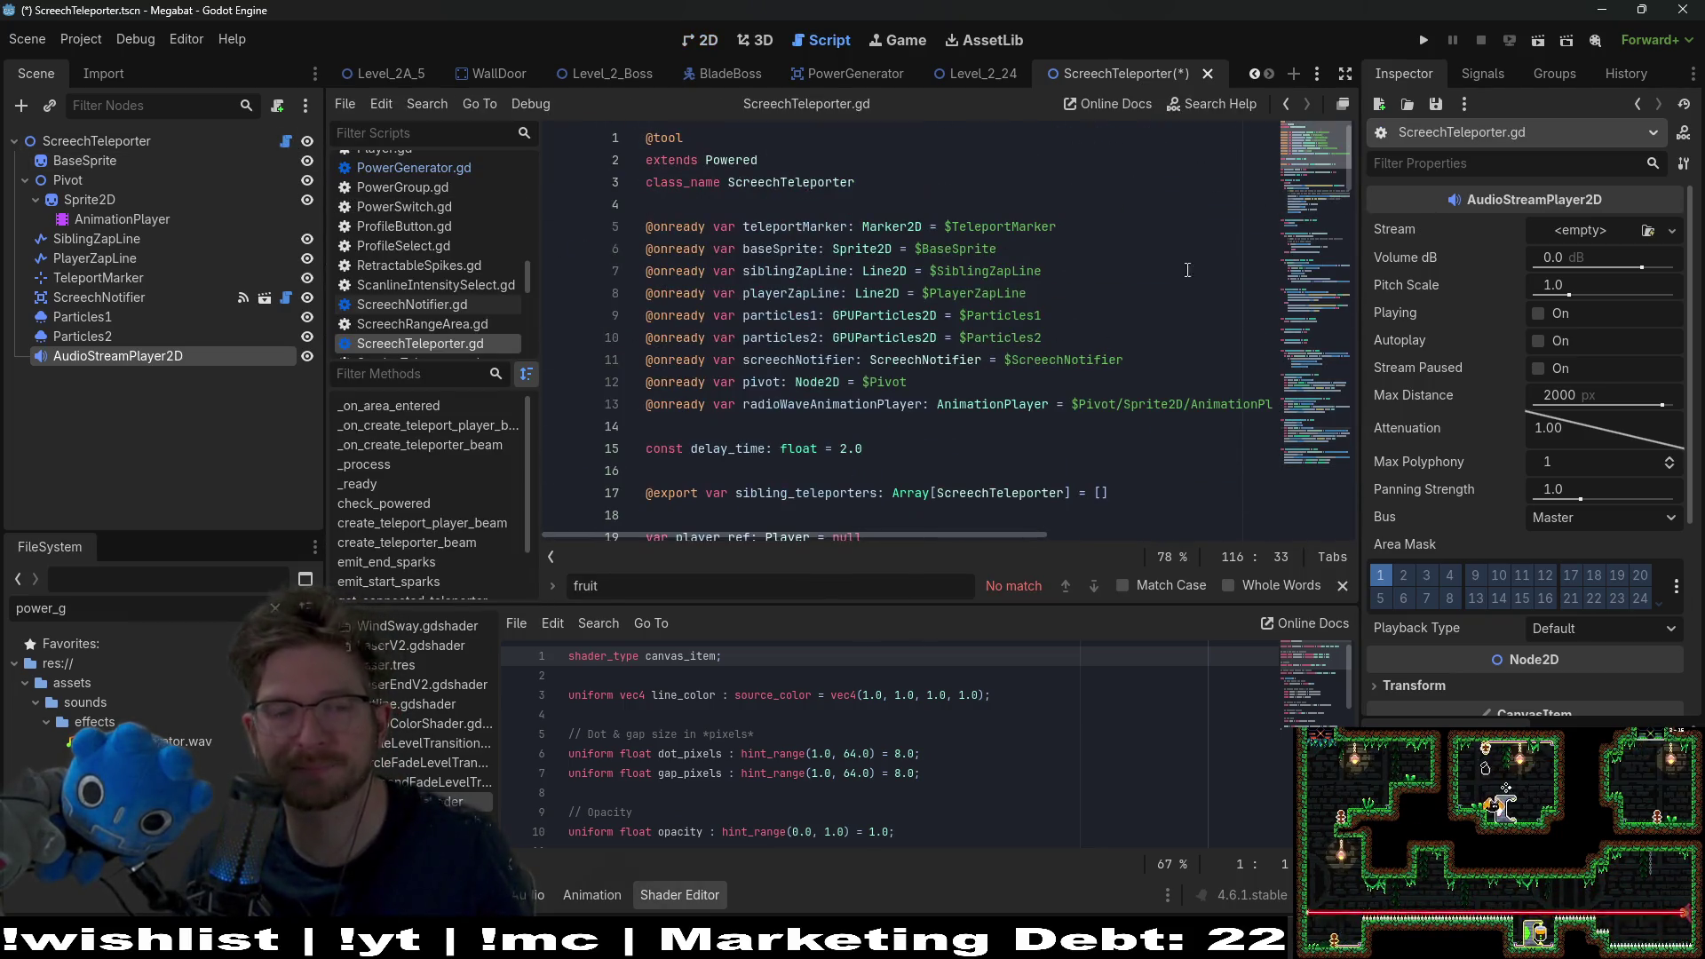
left_click_drag(204, 358, 700, 369)
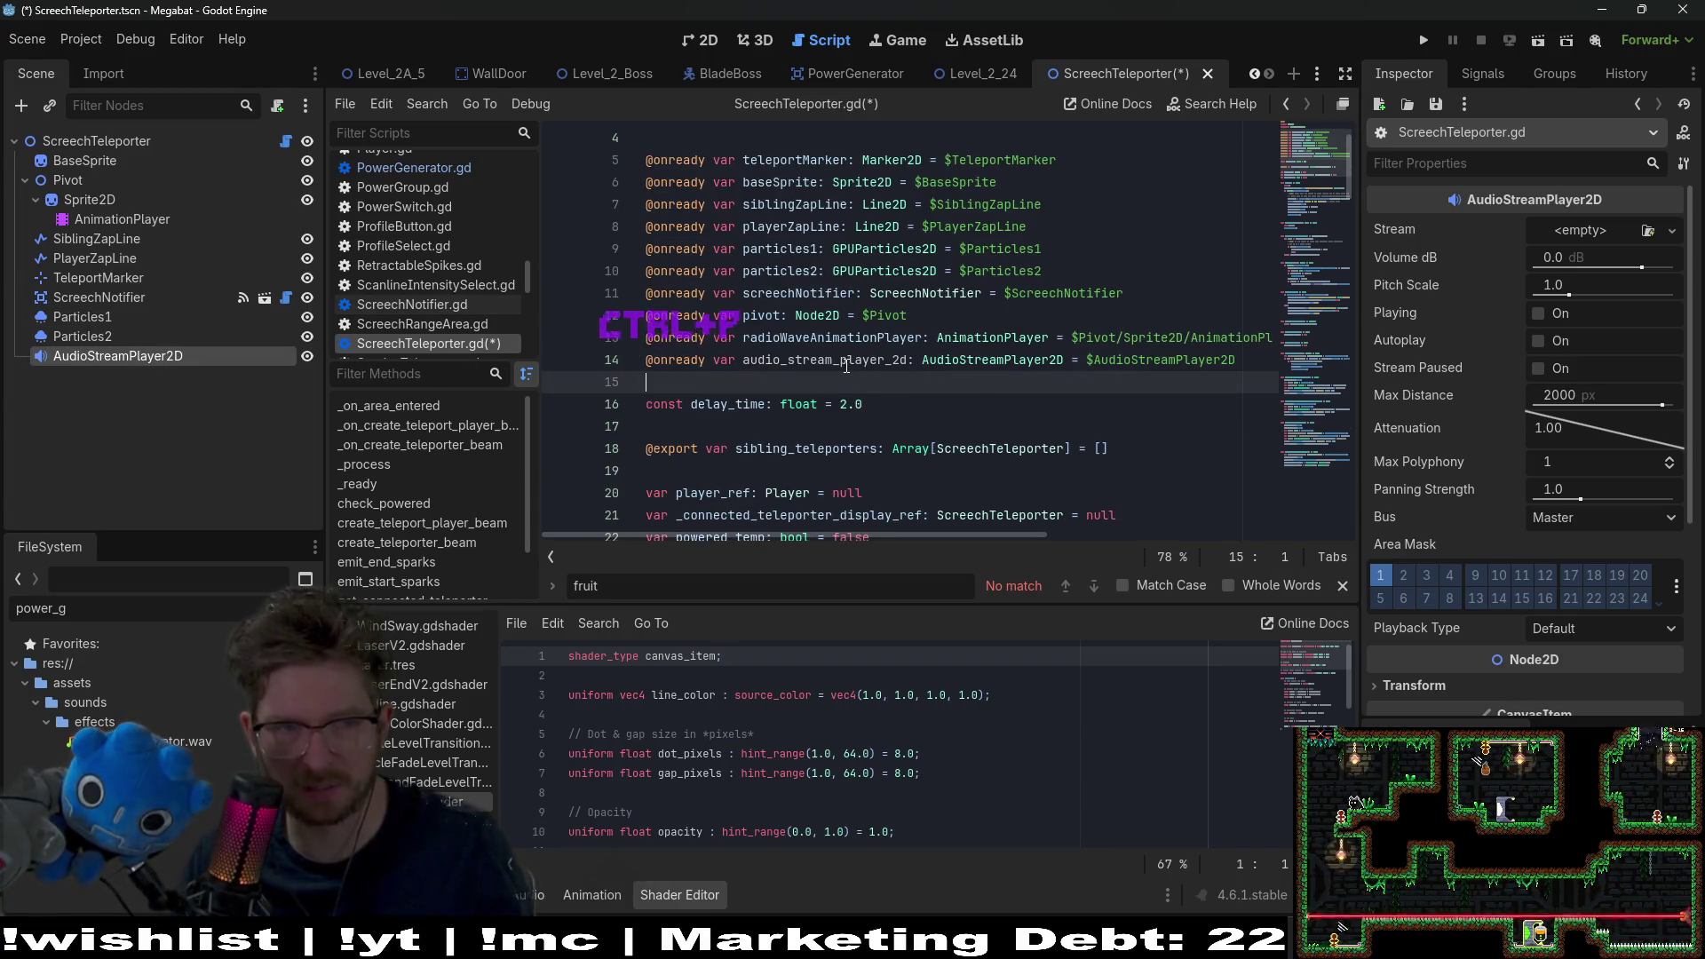
key("ctrl+z")
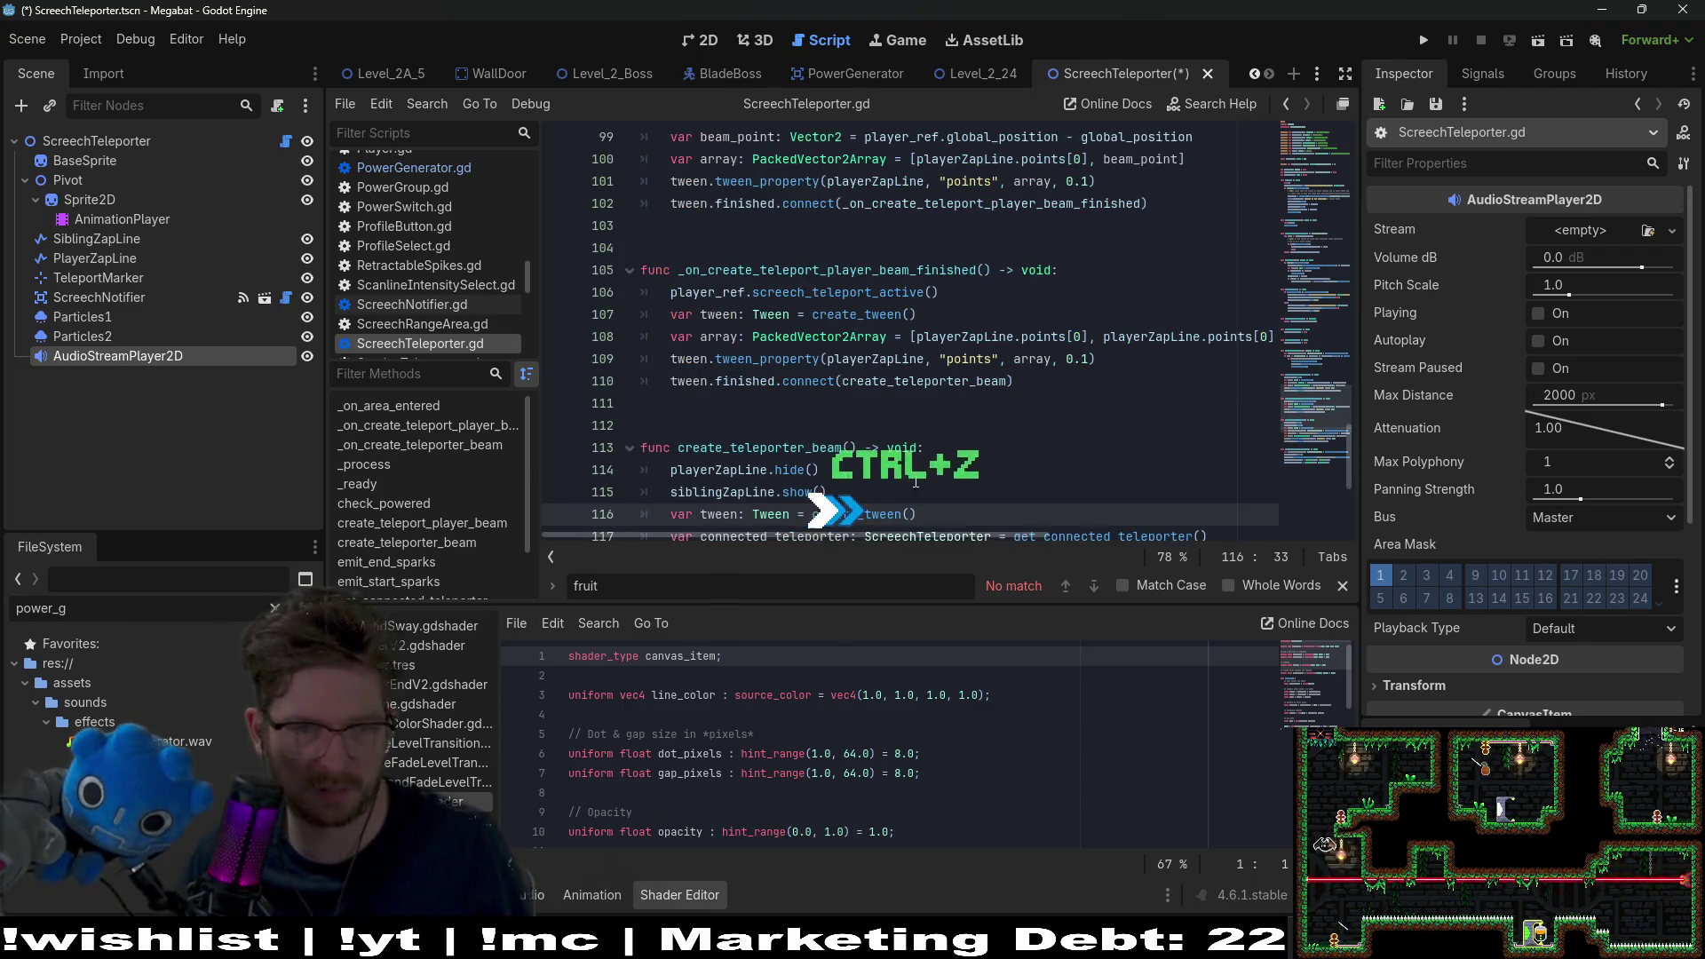
left_click(1334, 165)
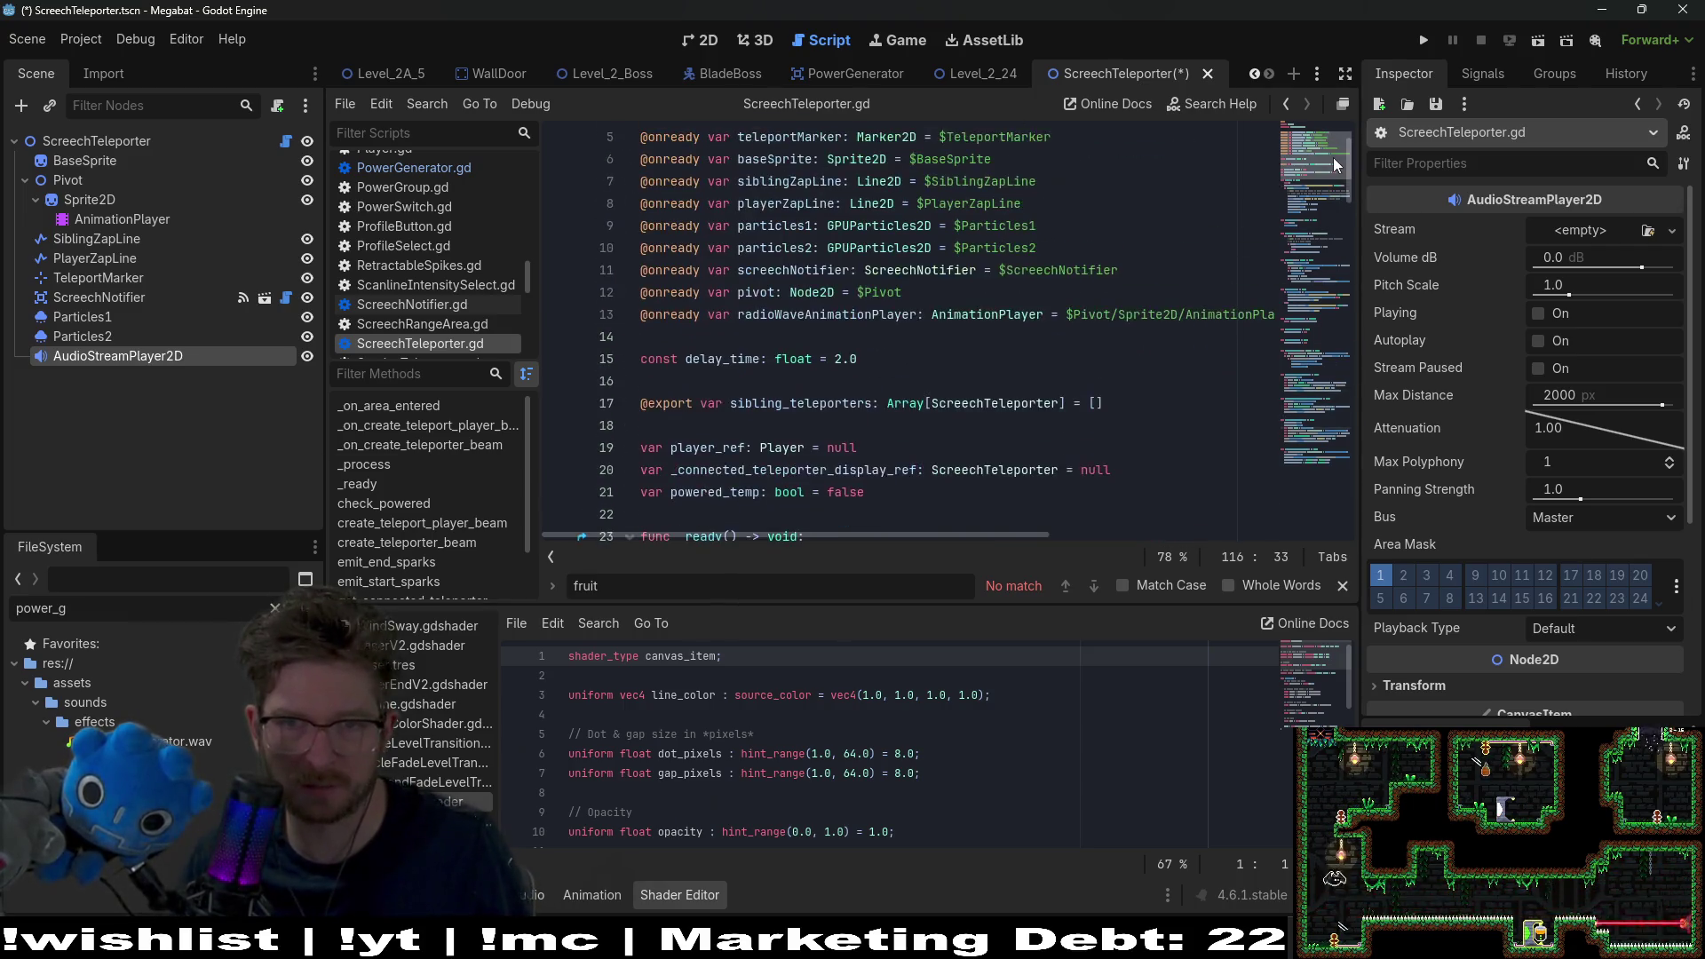
double_click(96, 351)
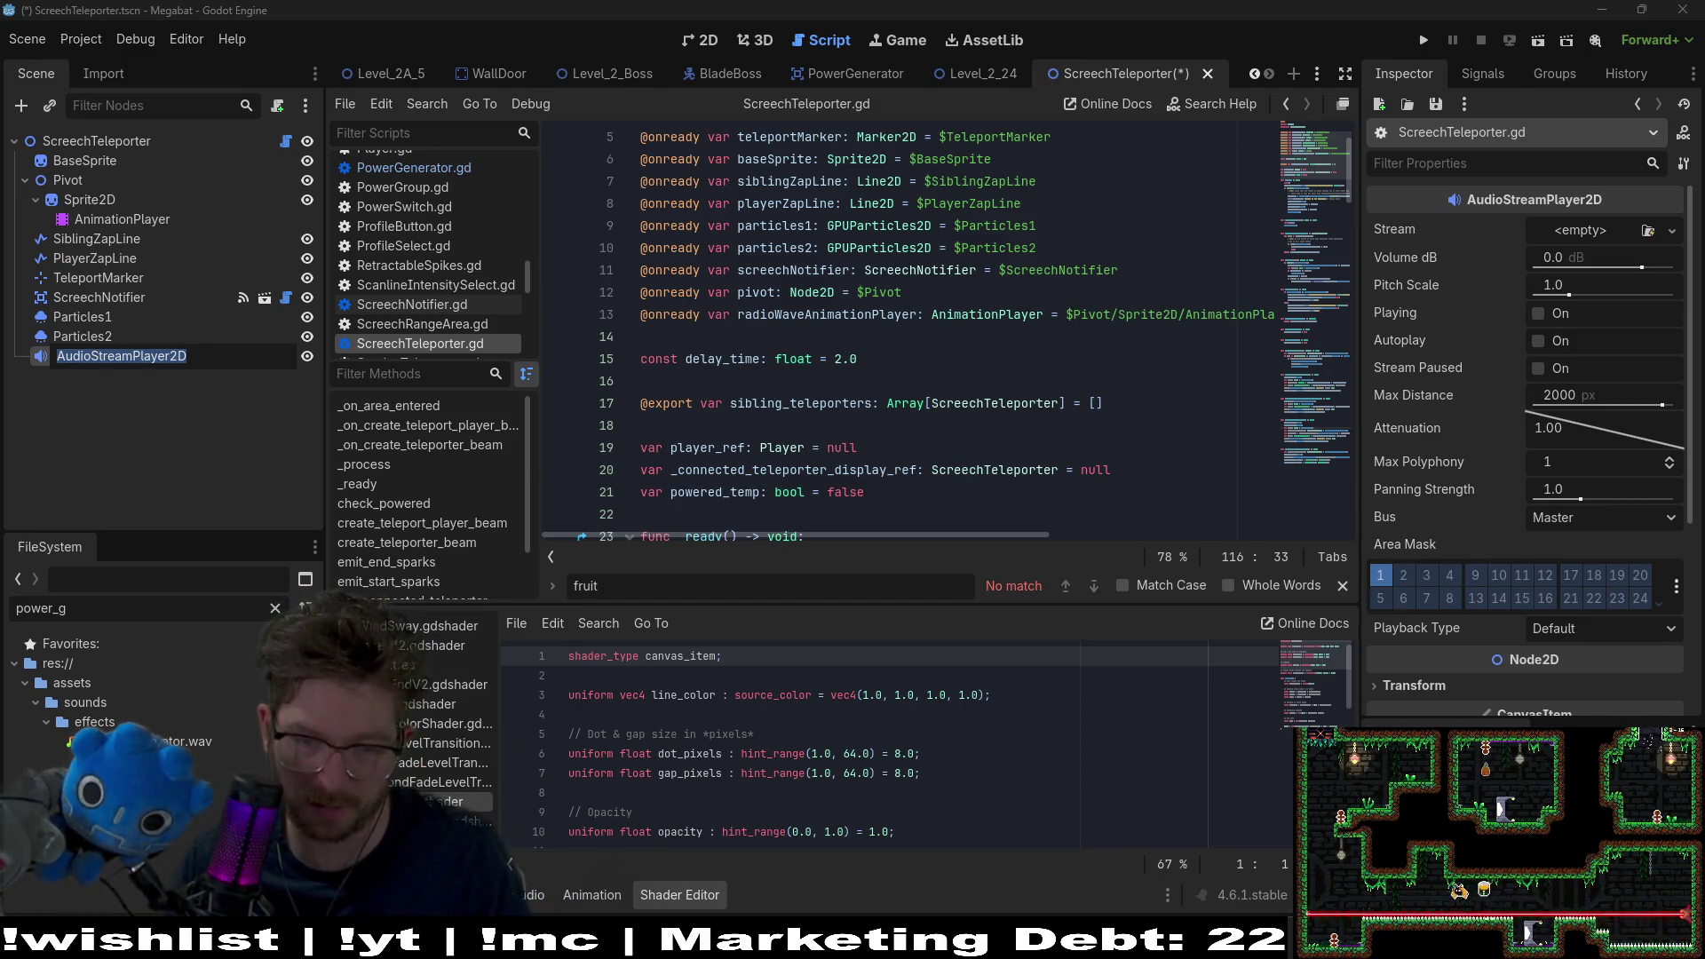
key("alt+Tab")
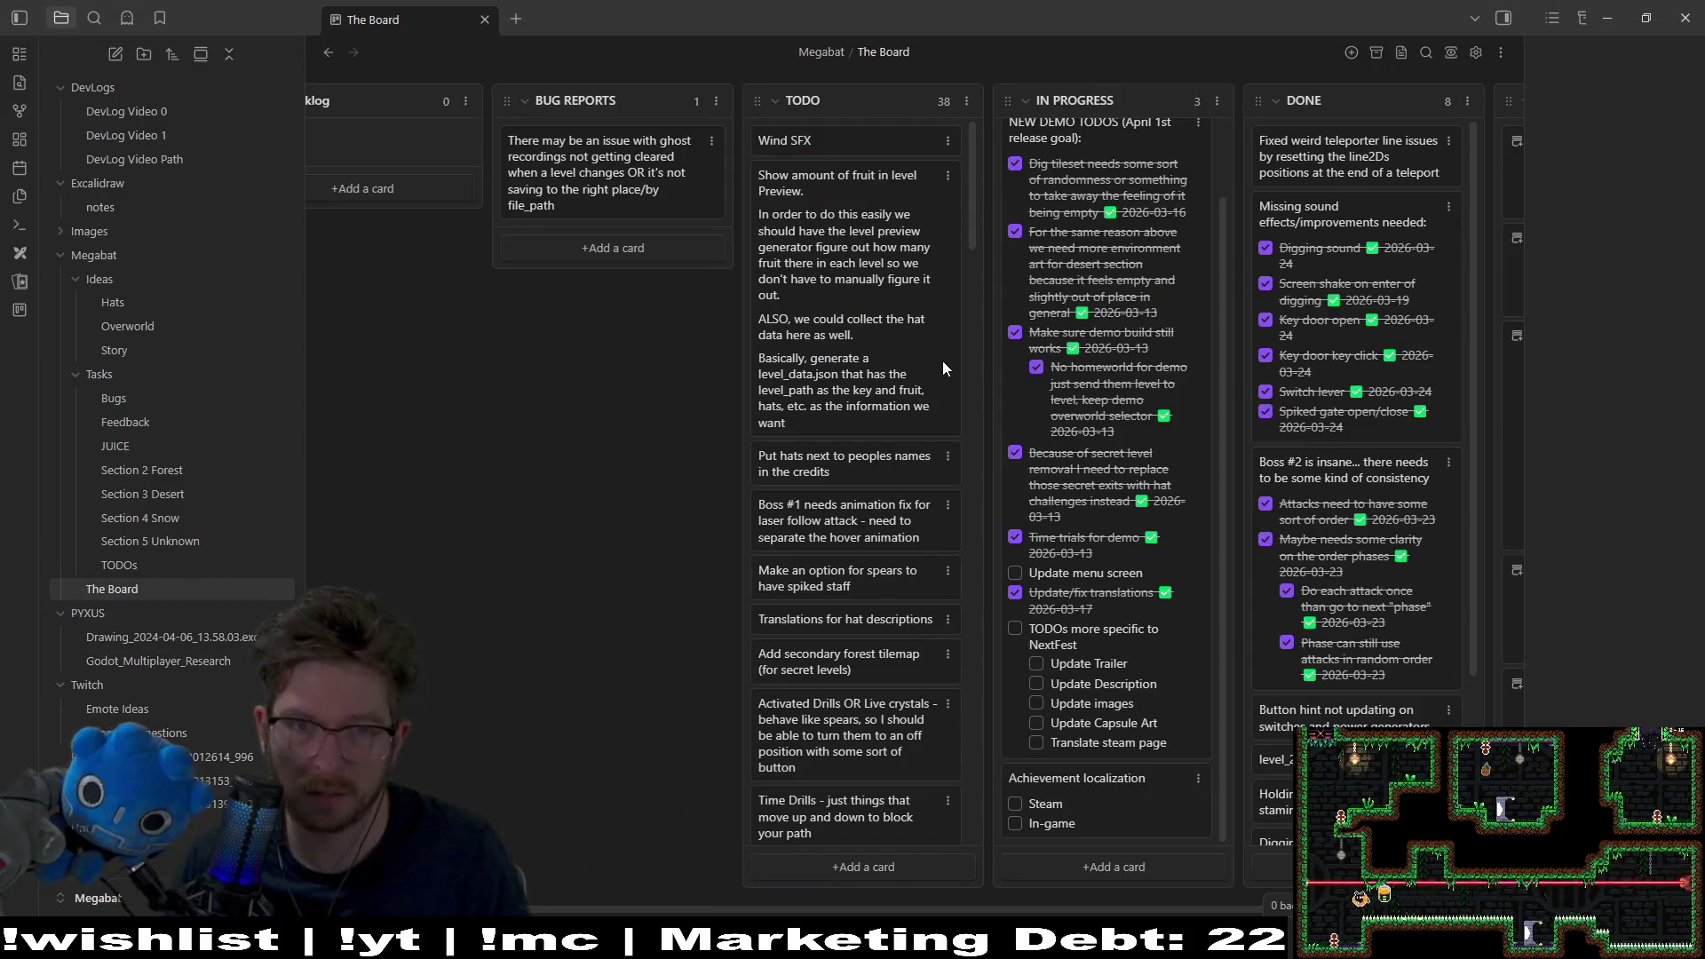
Step: Add a 'Missing Audio' card to IN PROGRESS and move it to the top of the column
left_click(1061, 867)
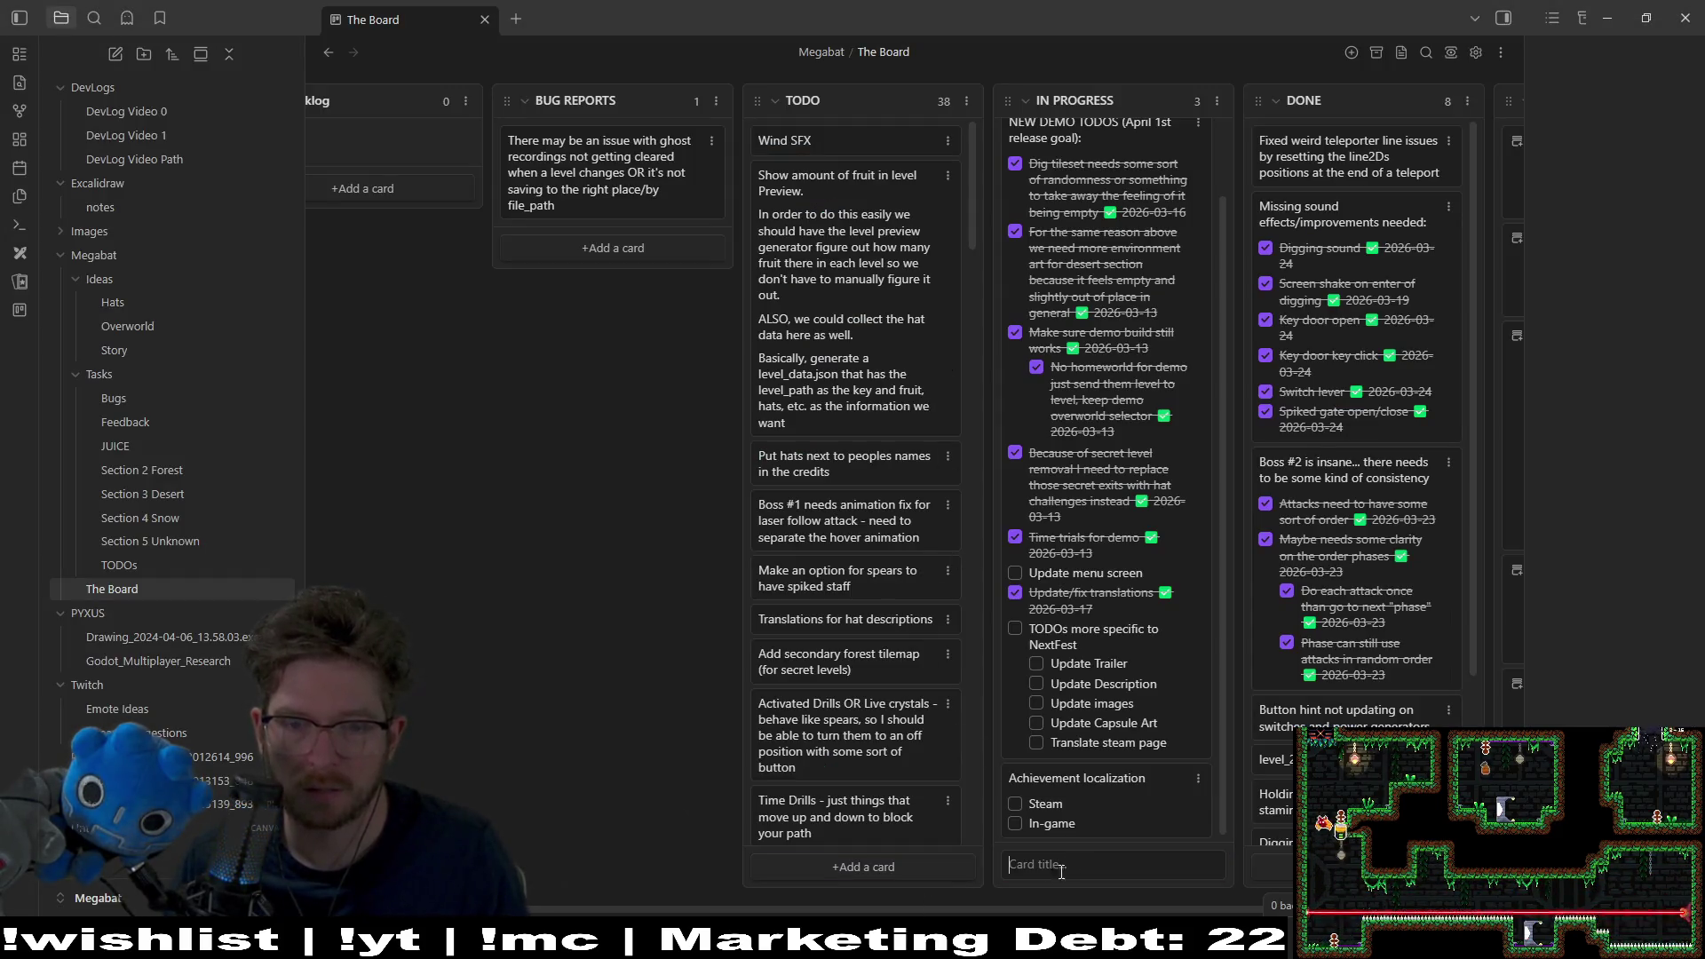
type("Audio")
key("BackSpace")
key("BackSpace")
key("BackSpace")
type("Missing")
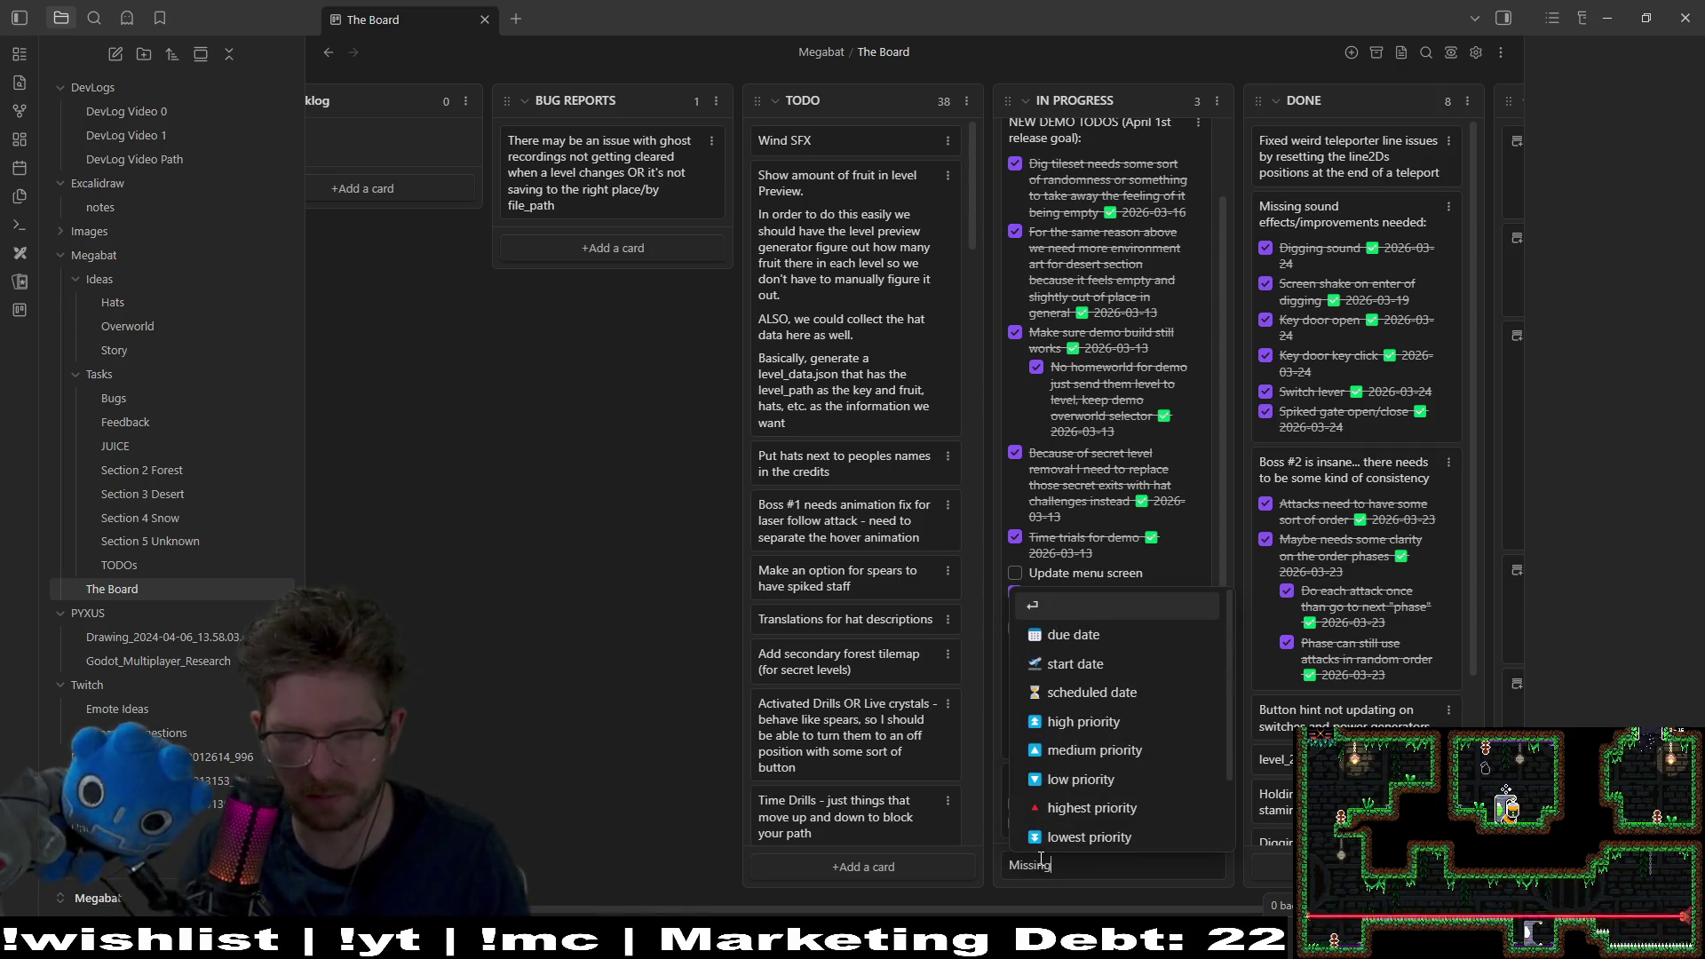
type(" Audio")
key("Return")
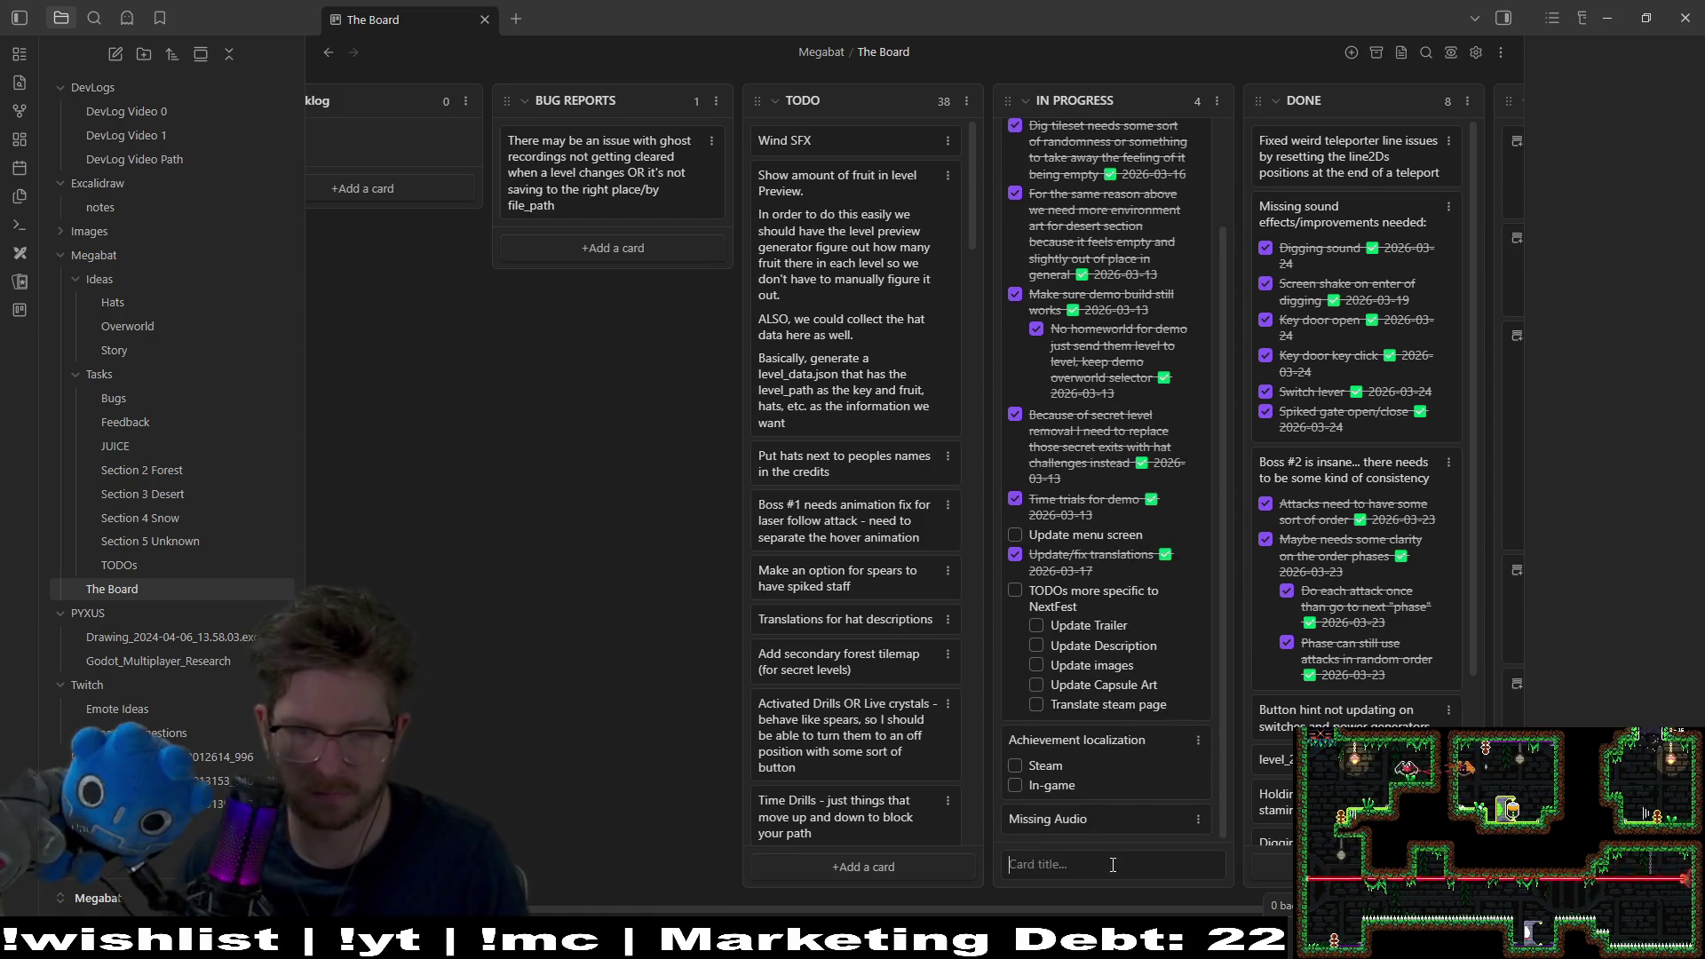
mouse_move(1096, 806)
left_mouse_down()
mouse_move(1101, 158)
mouse_move(1081, 154)
left_mouse_up()
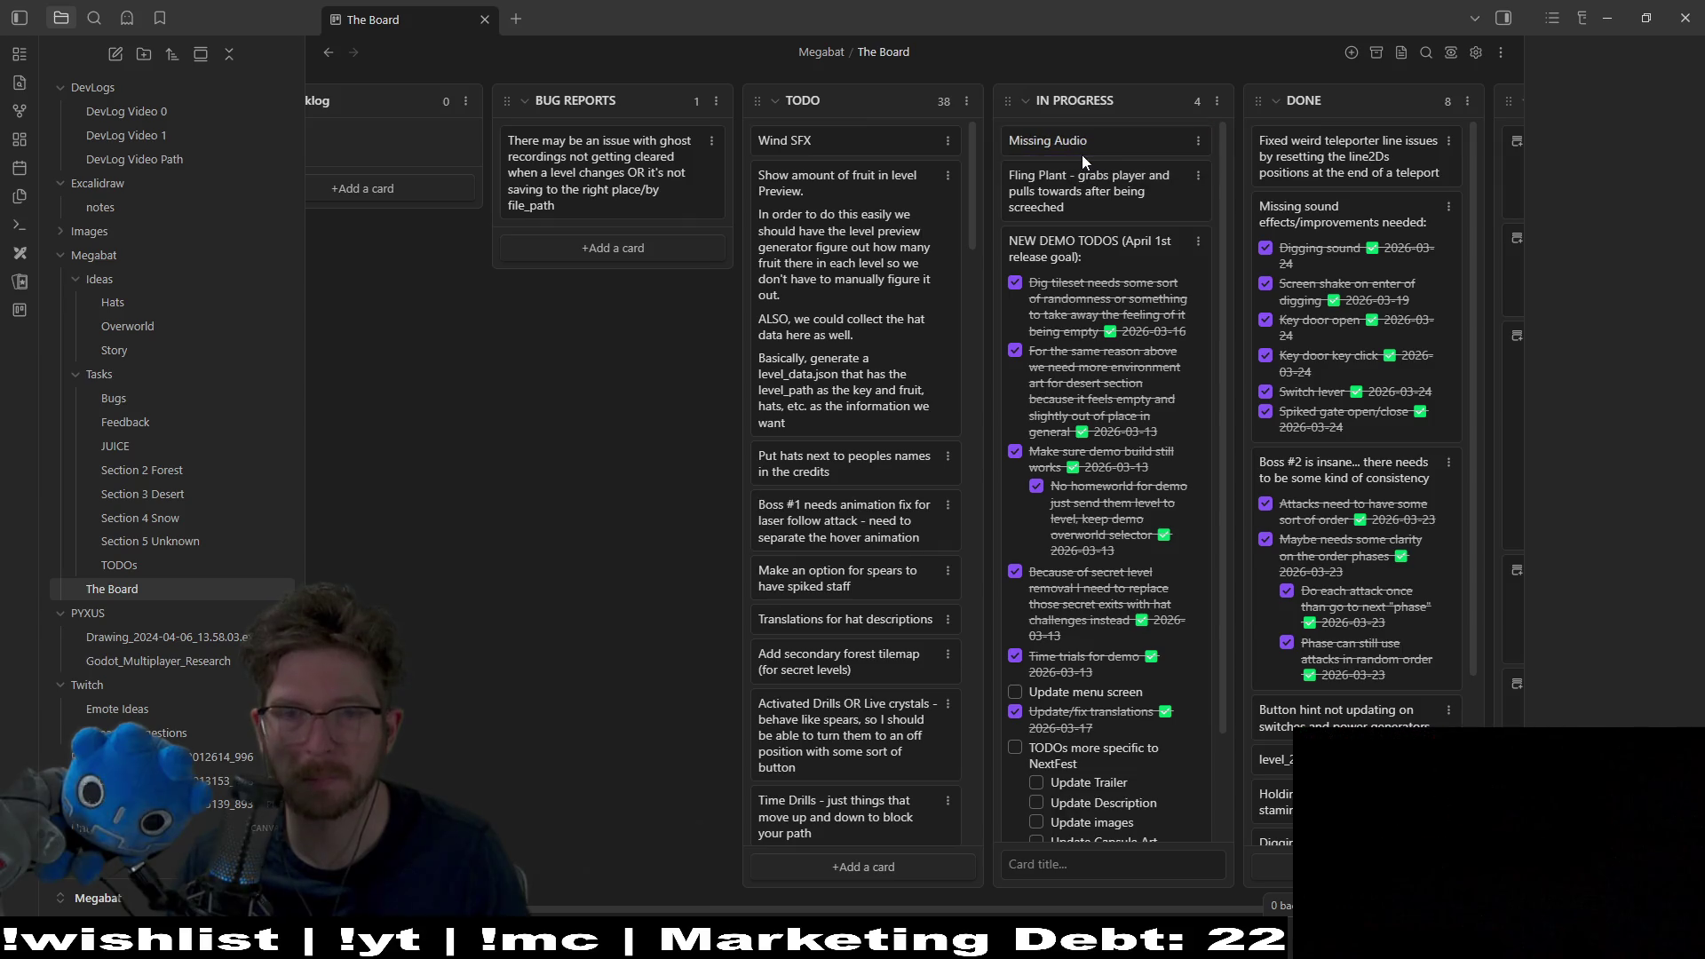
Step: Retitle the Fling Plant card to 'Fling Frog'
double_click(1030, 174)
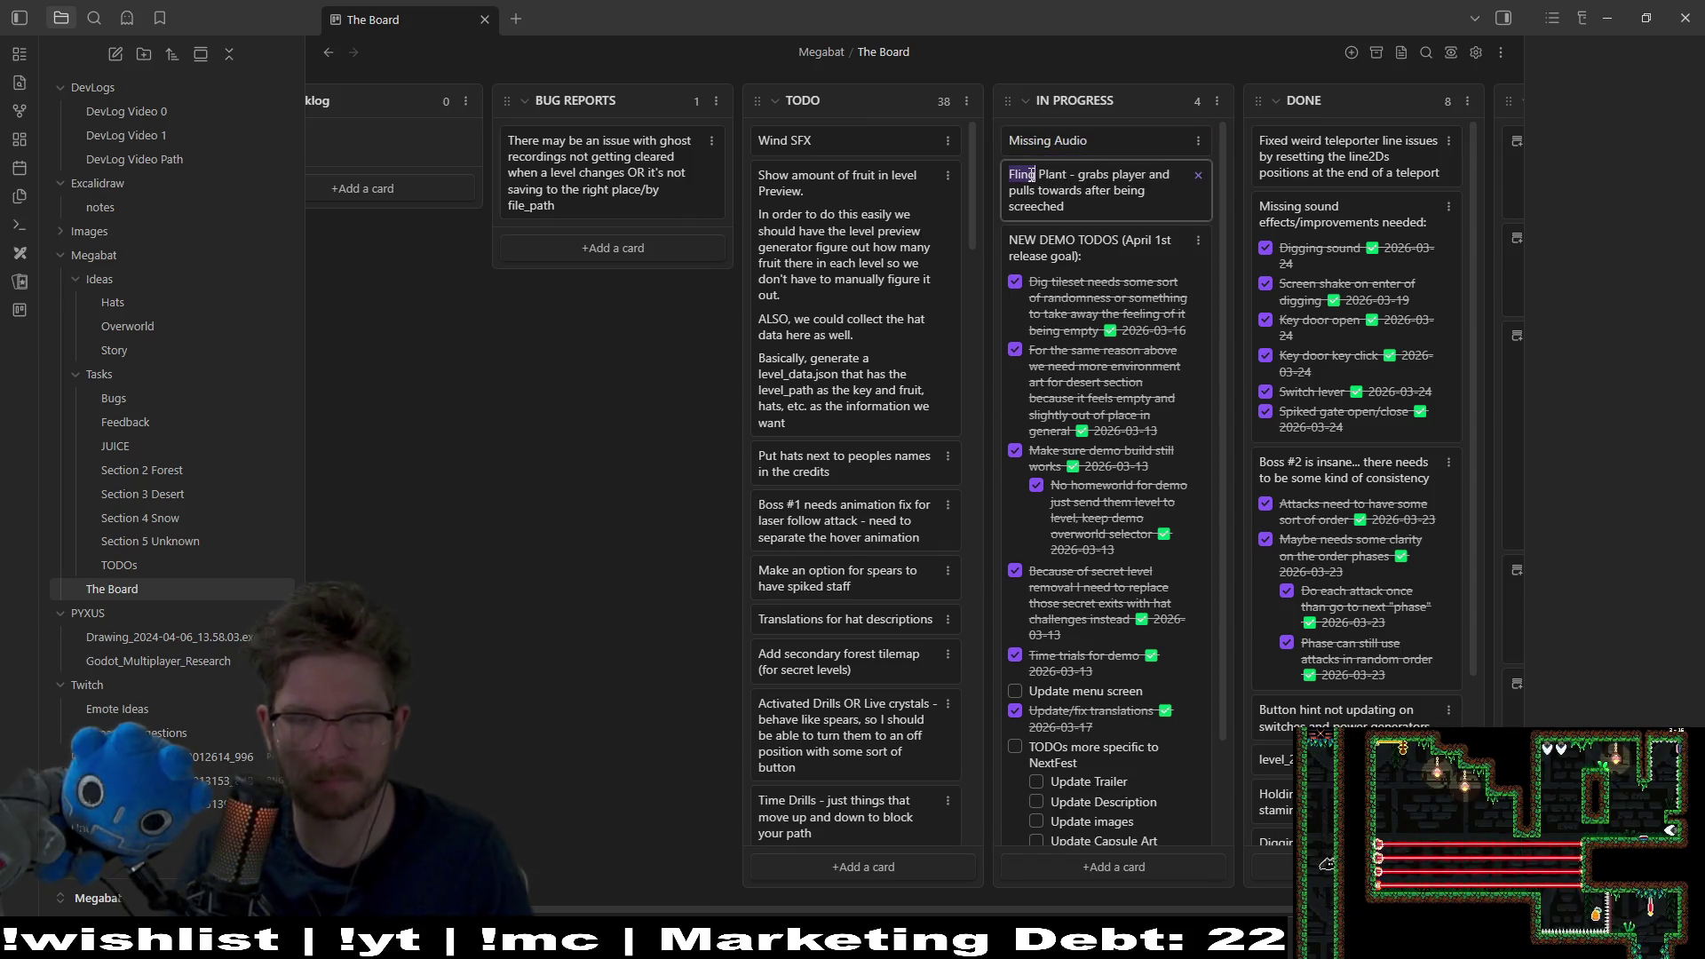
type("Flinge")
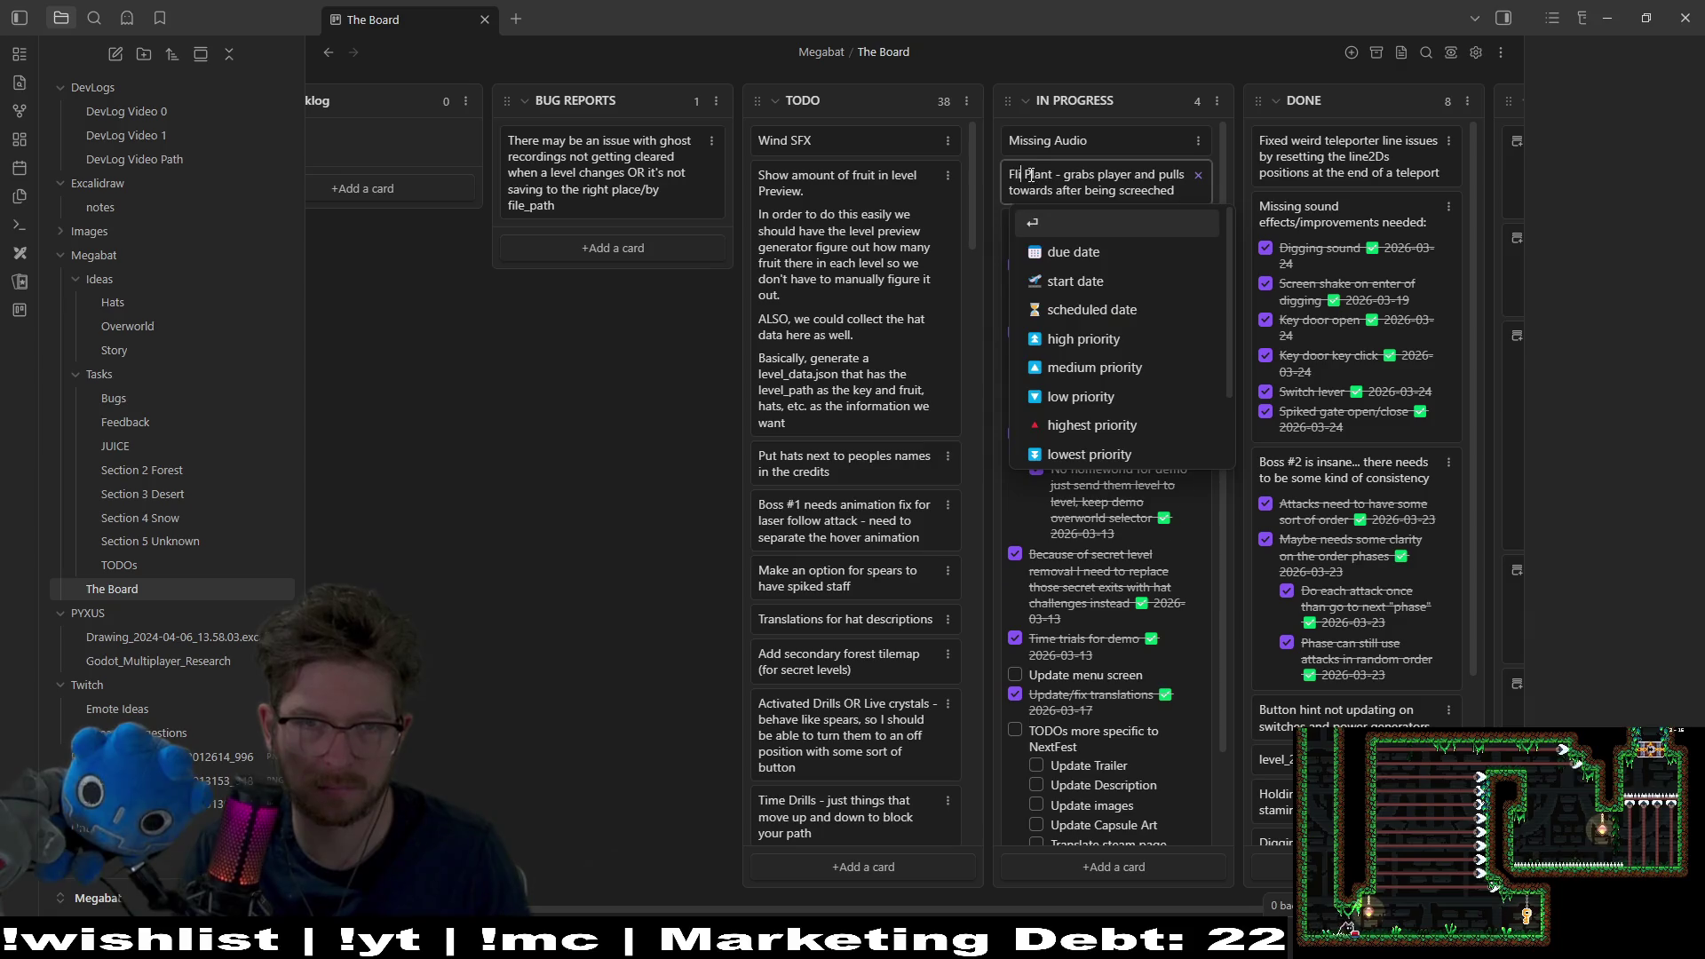
type(" f")
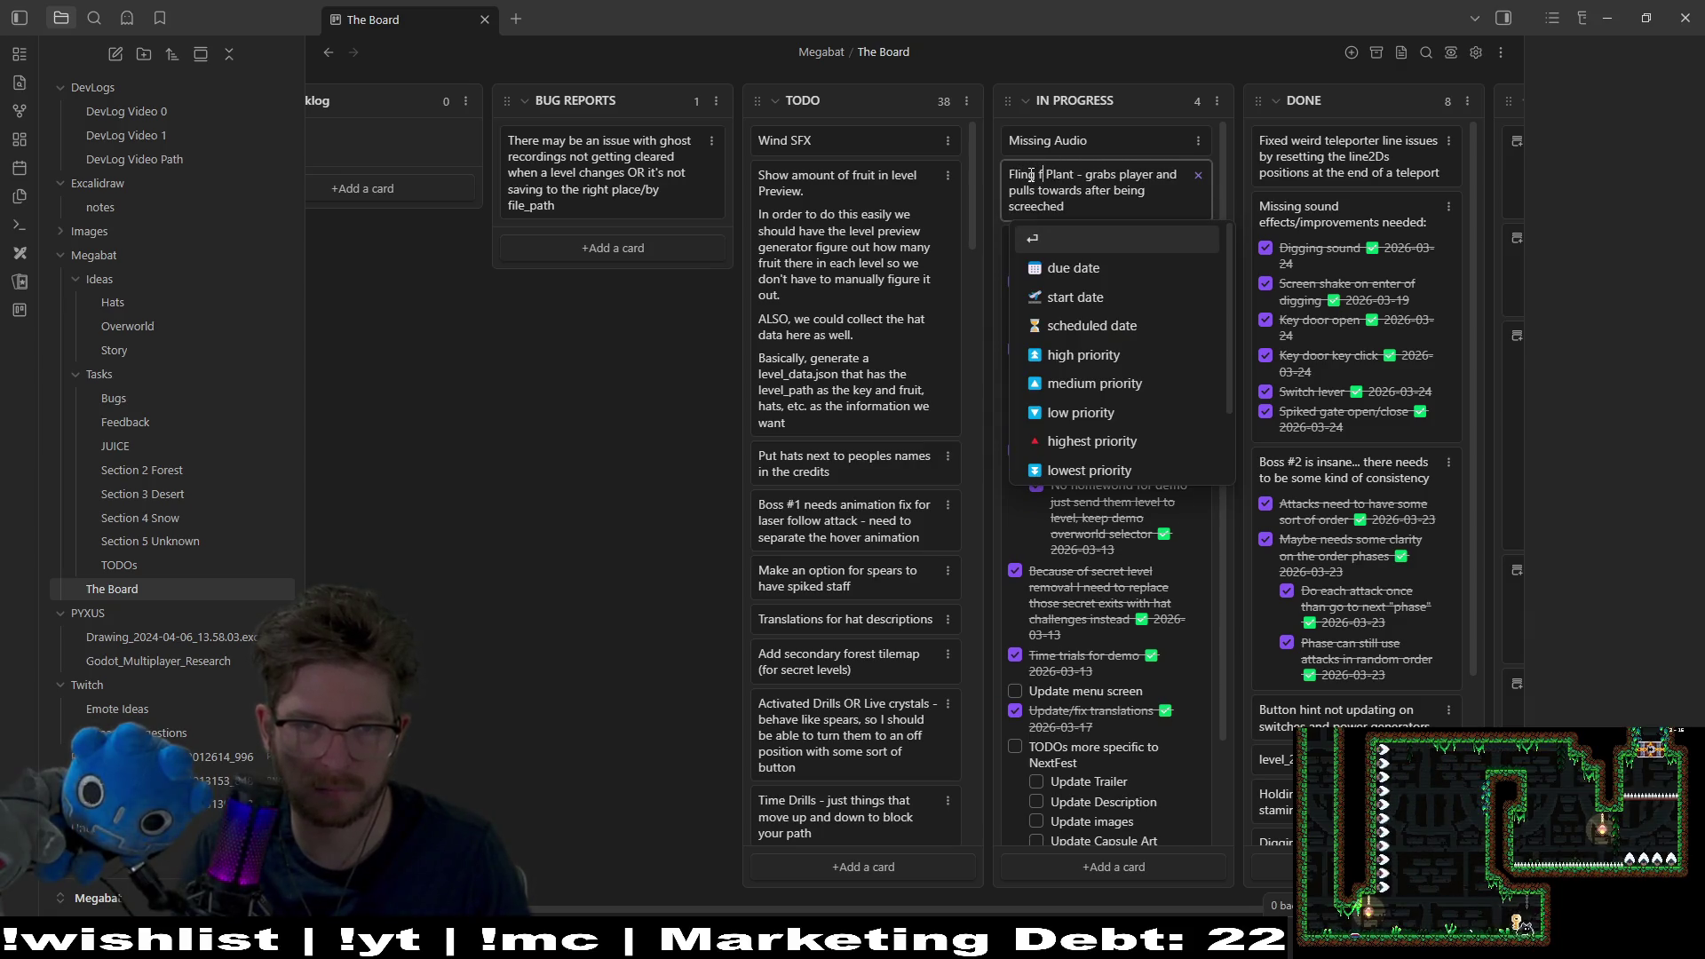
type("Frog")
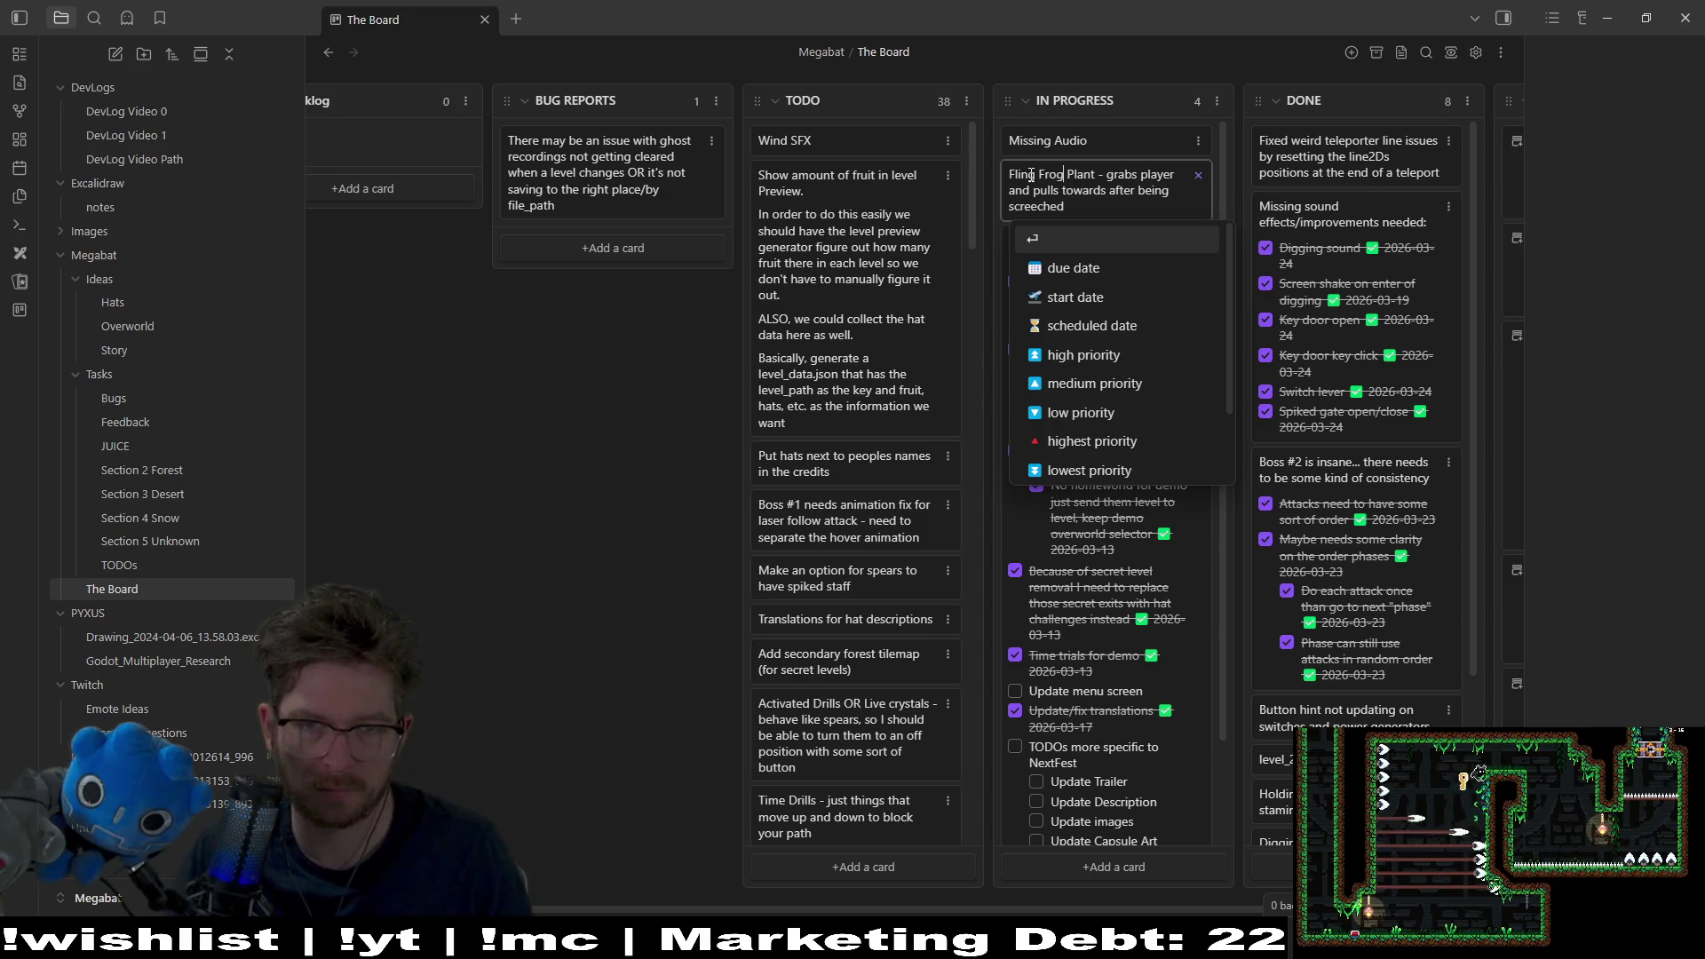
key("Delete")
key("Delete")
key("Delete")
key("Return")
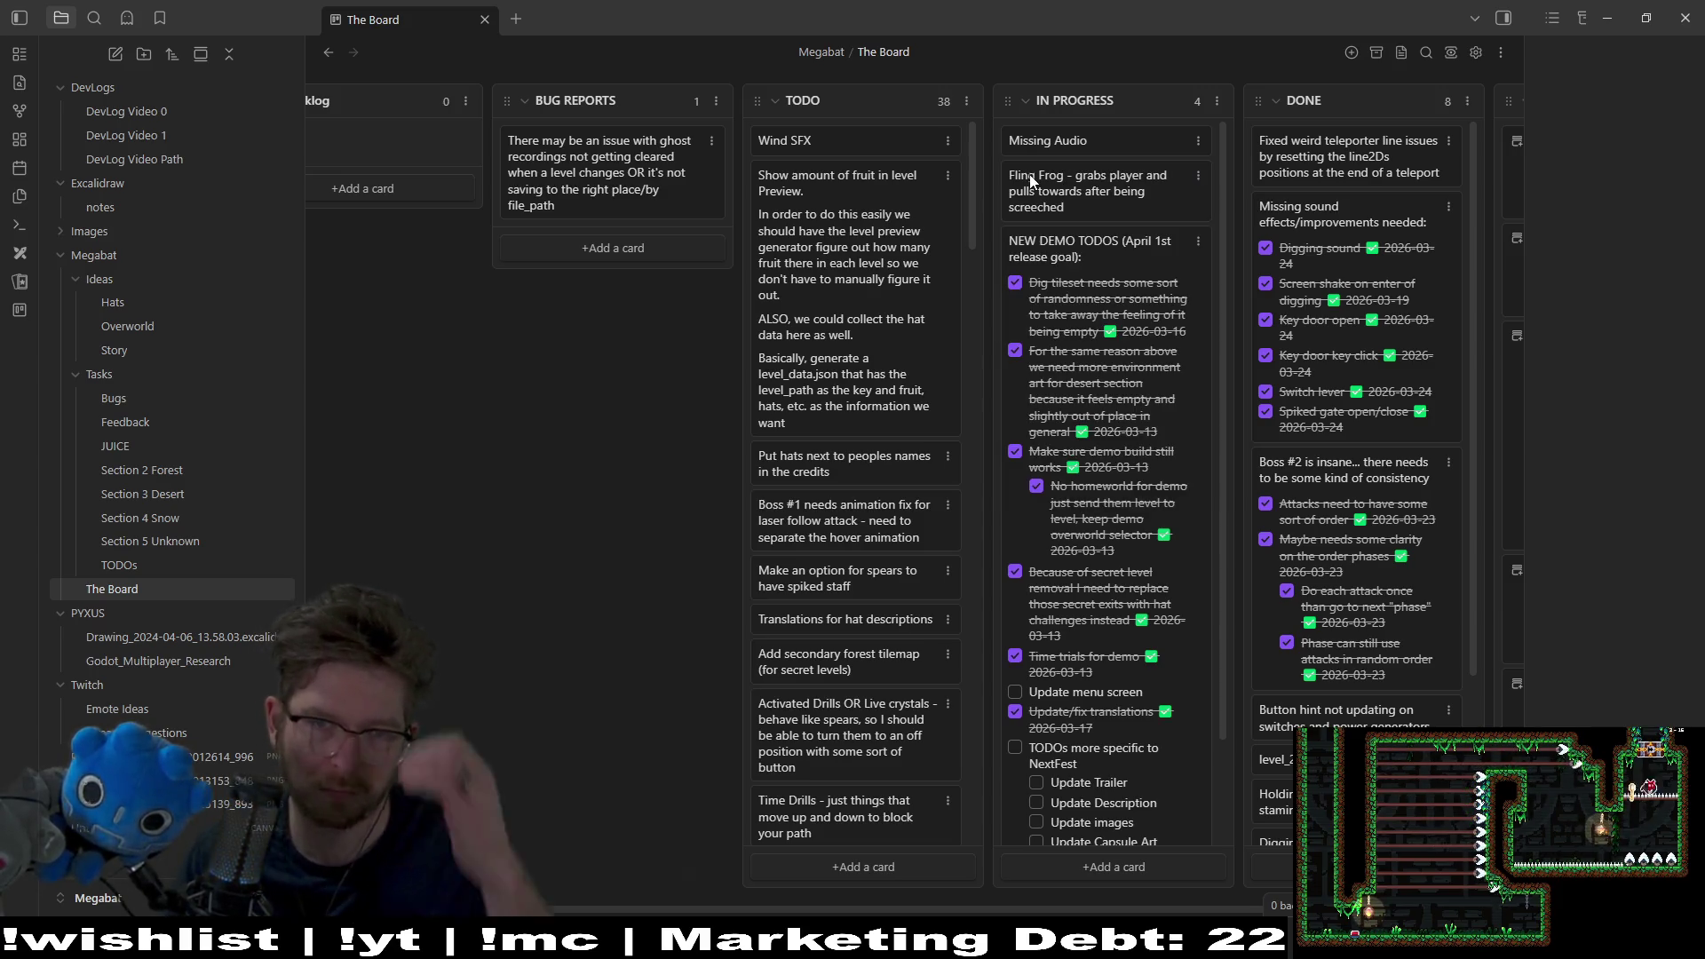
Step: Add a 'Screech teleport in and out' line under the Missing Audio card title
double_click(1099, 146)
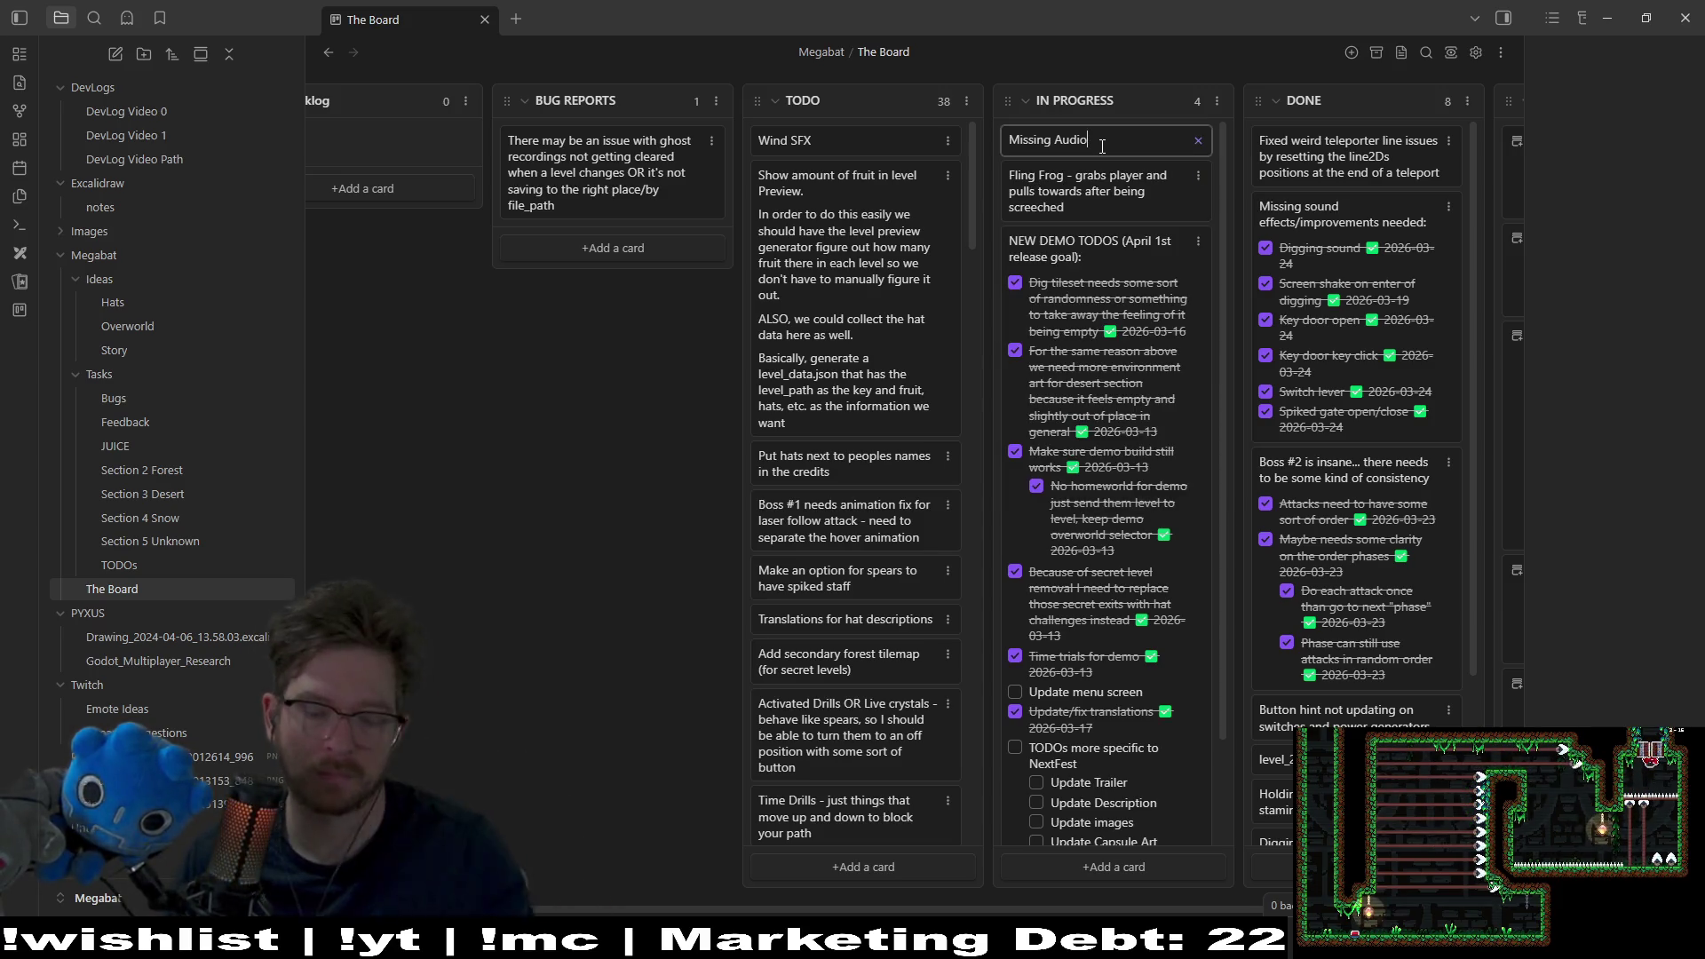
key("shift+Return")
type("Audio [")
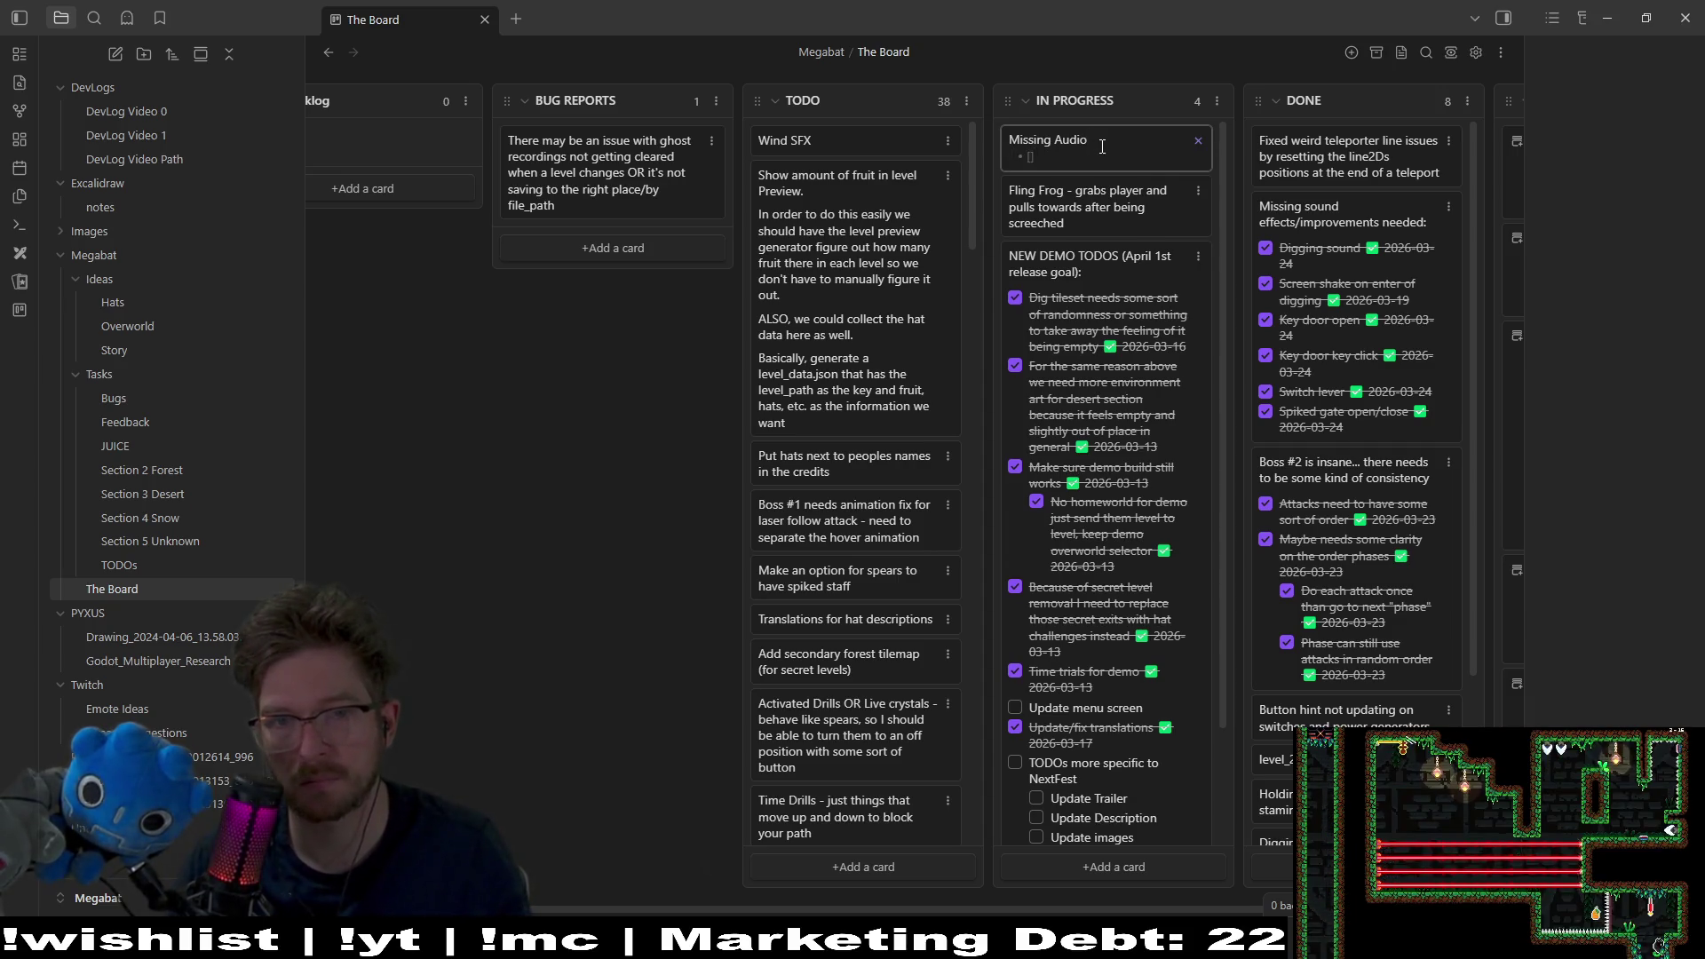
type(" ] Tel")
key("BackSpace")
key("BackSpace")
type("Screech te")
type("l")
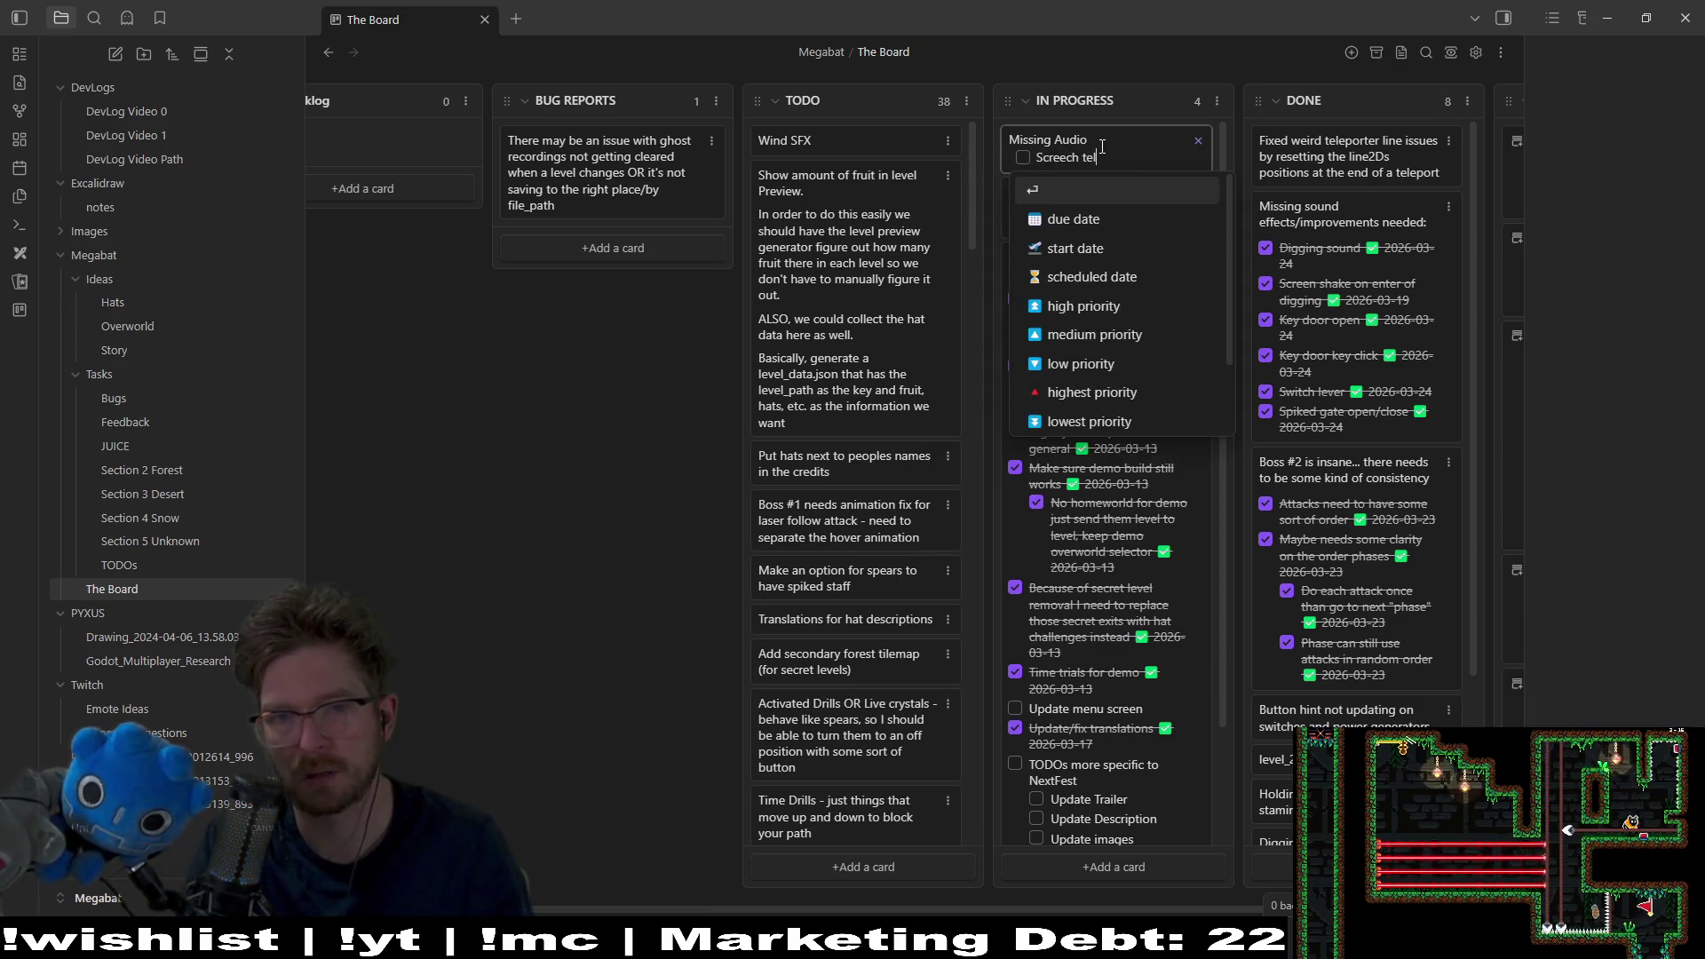
type("and out")
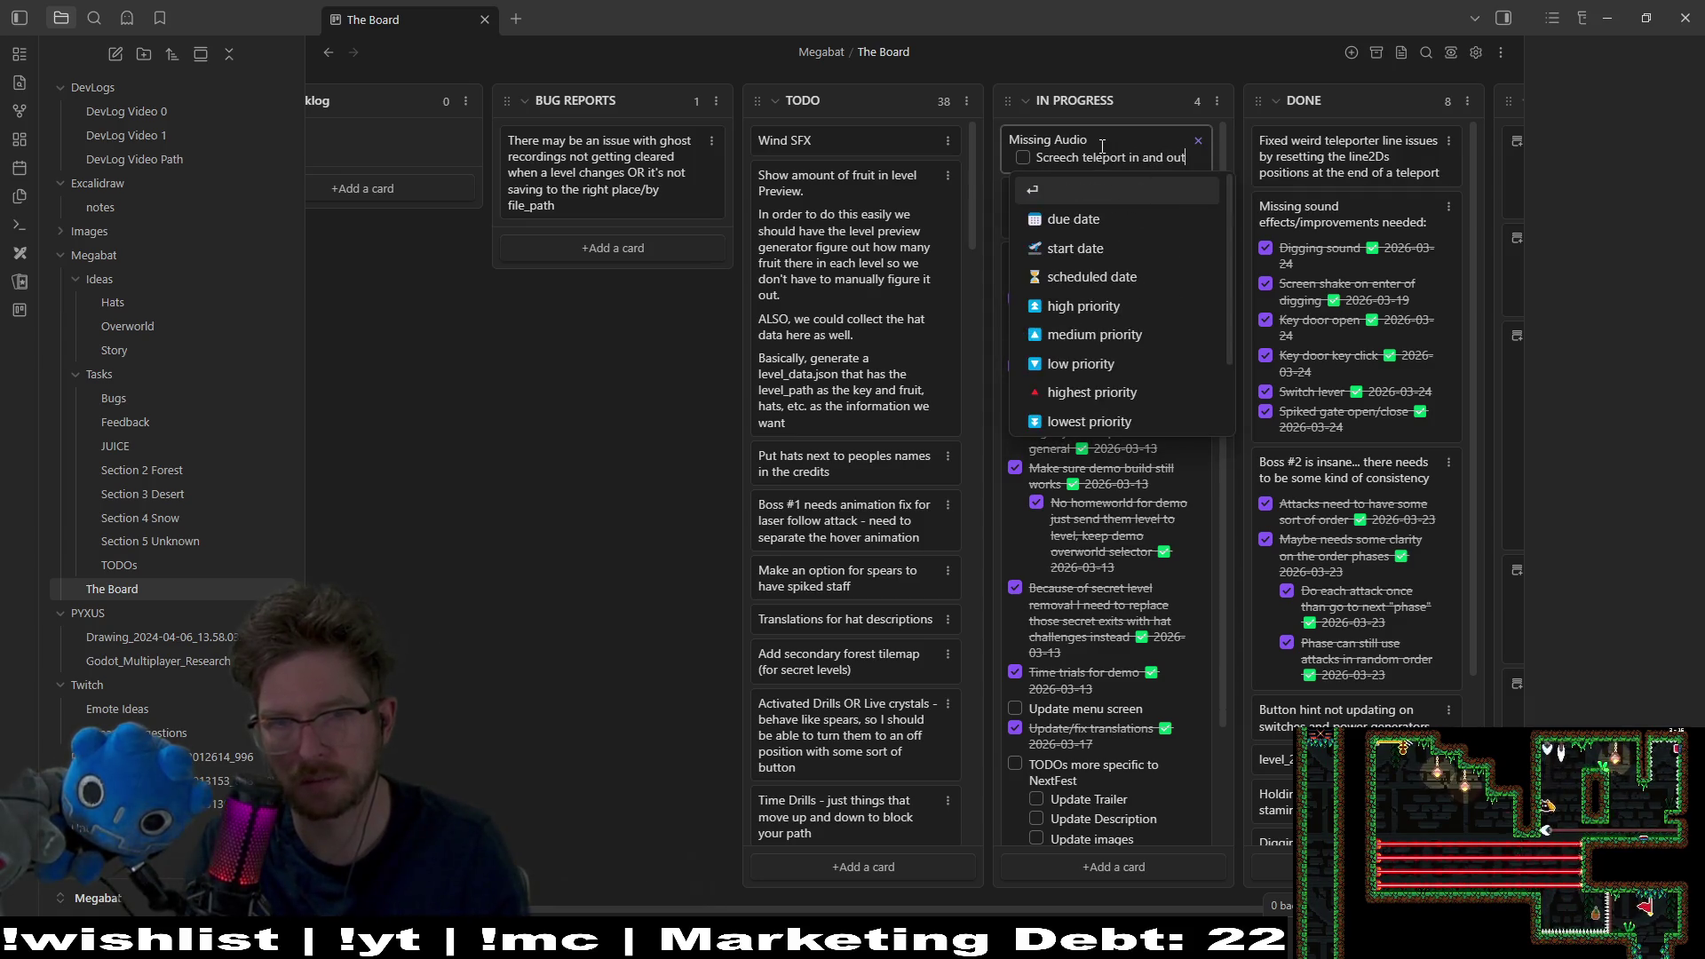
Step: Add a Boss #2 item with 'Teleport' and 'Saw blade bounce attack' sub-items
key("Return")
type("Boss")
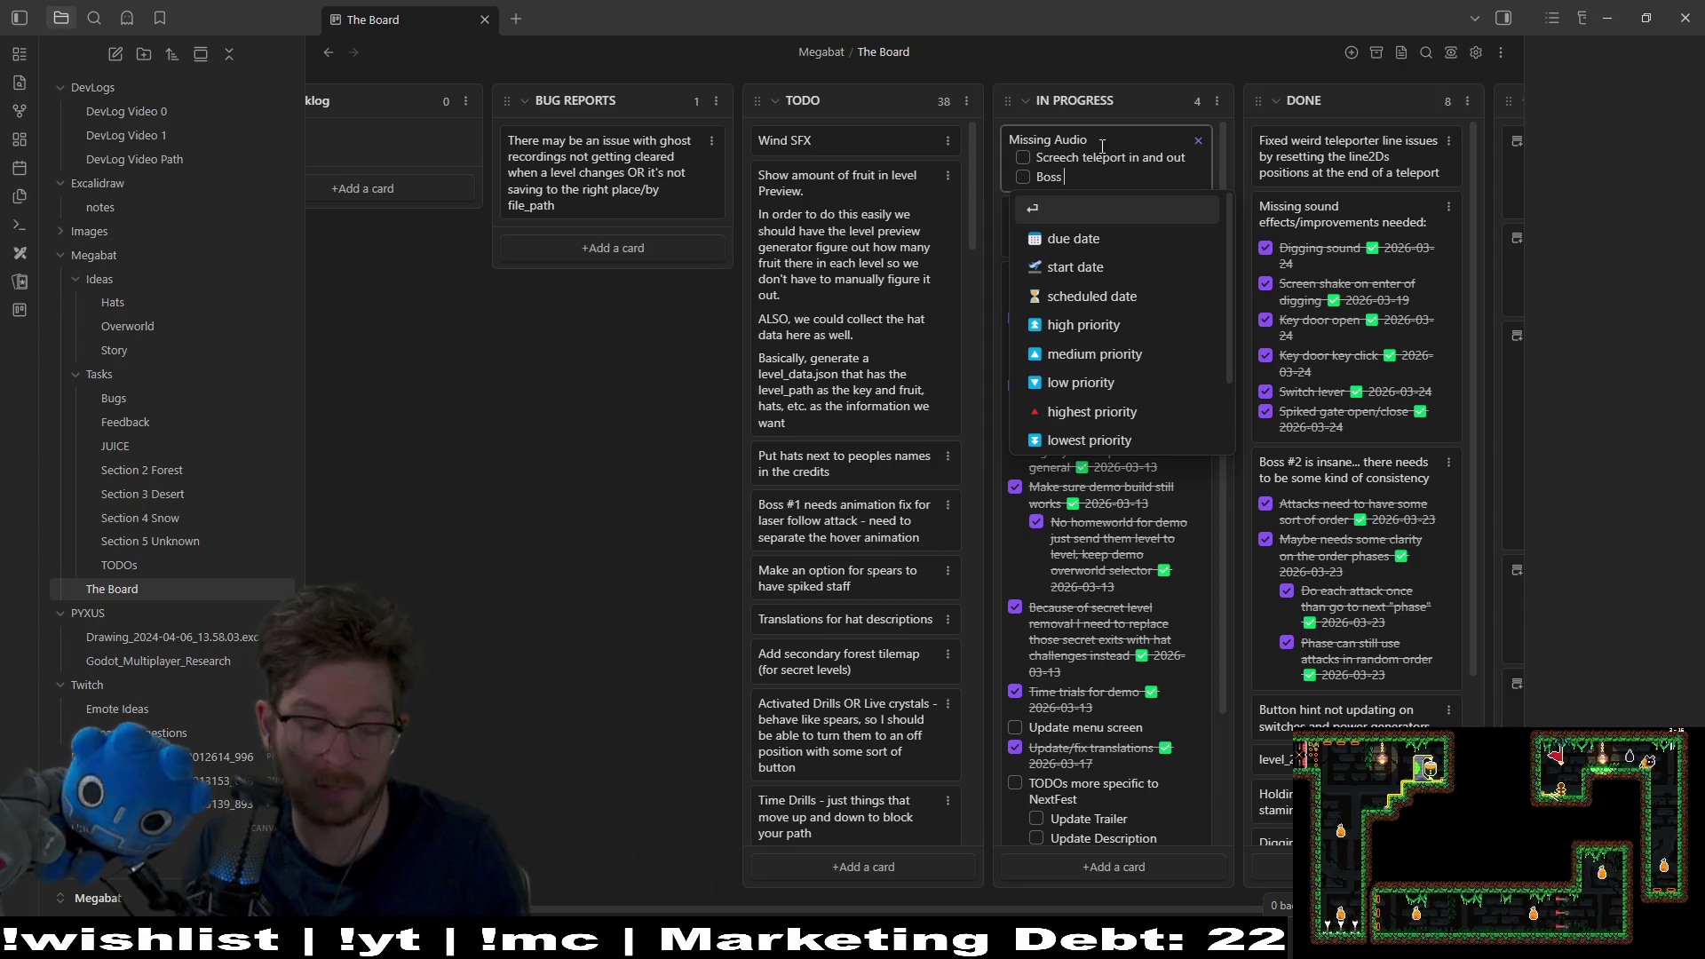
type("#2 ")
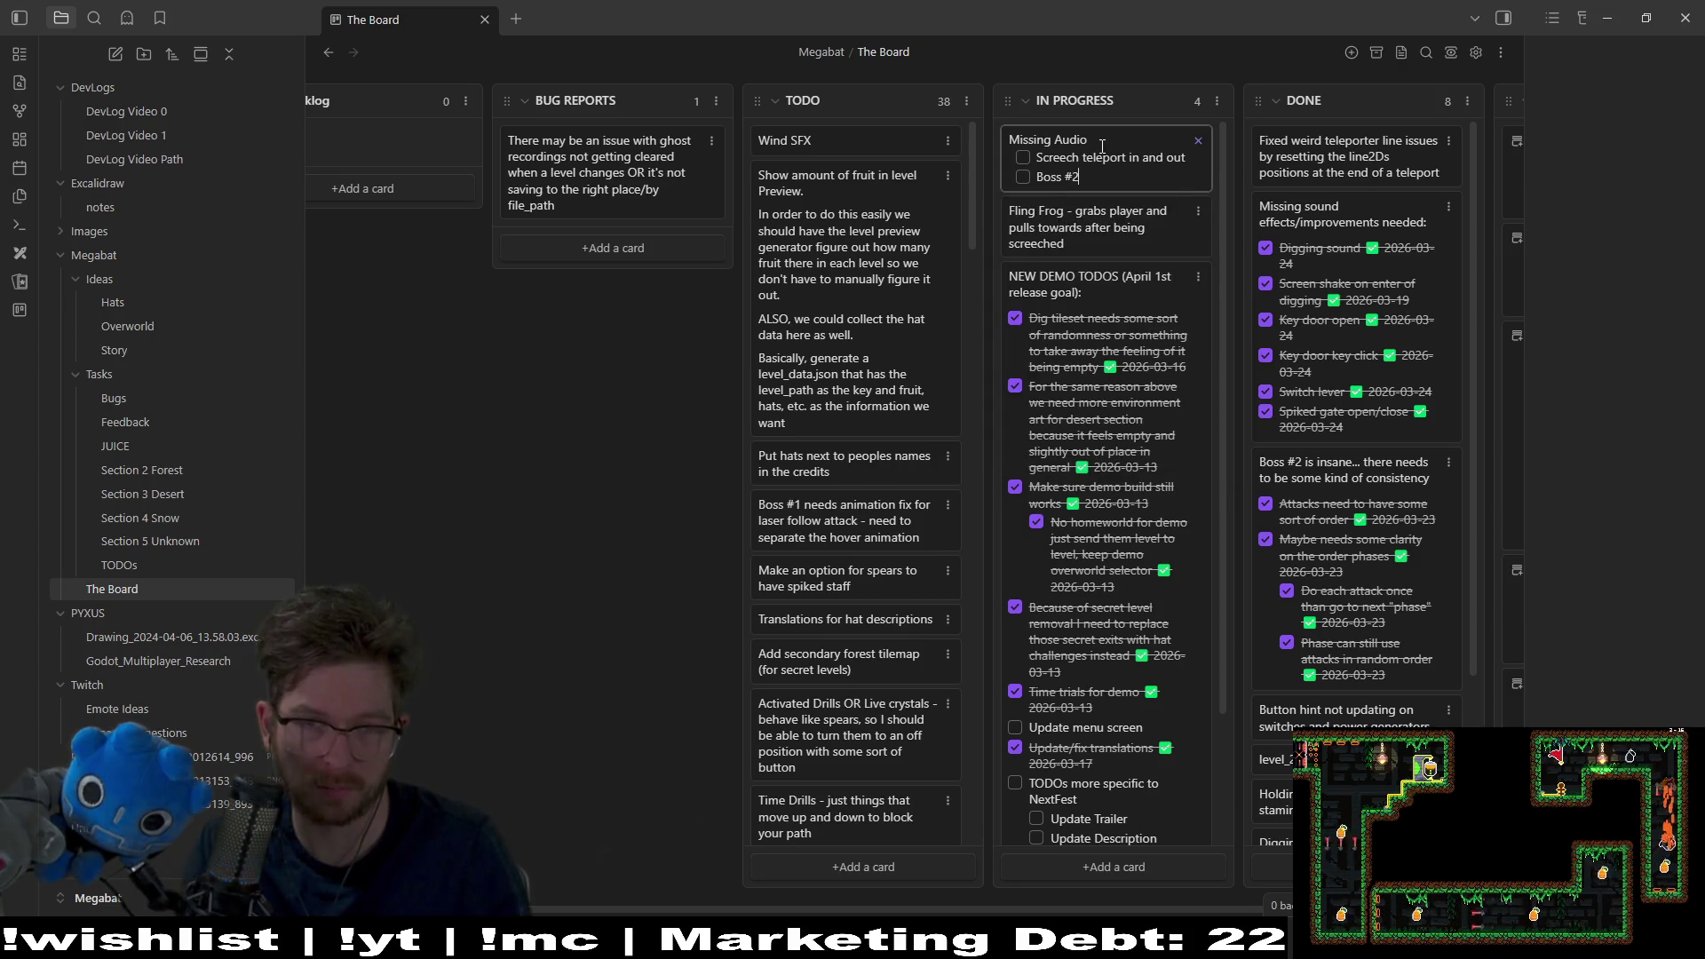
type("teleport")
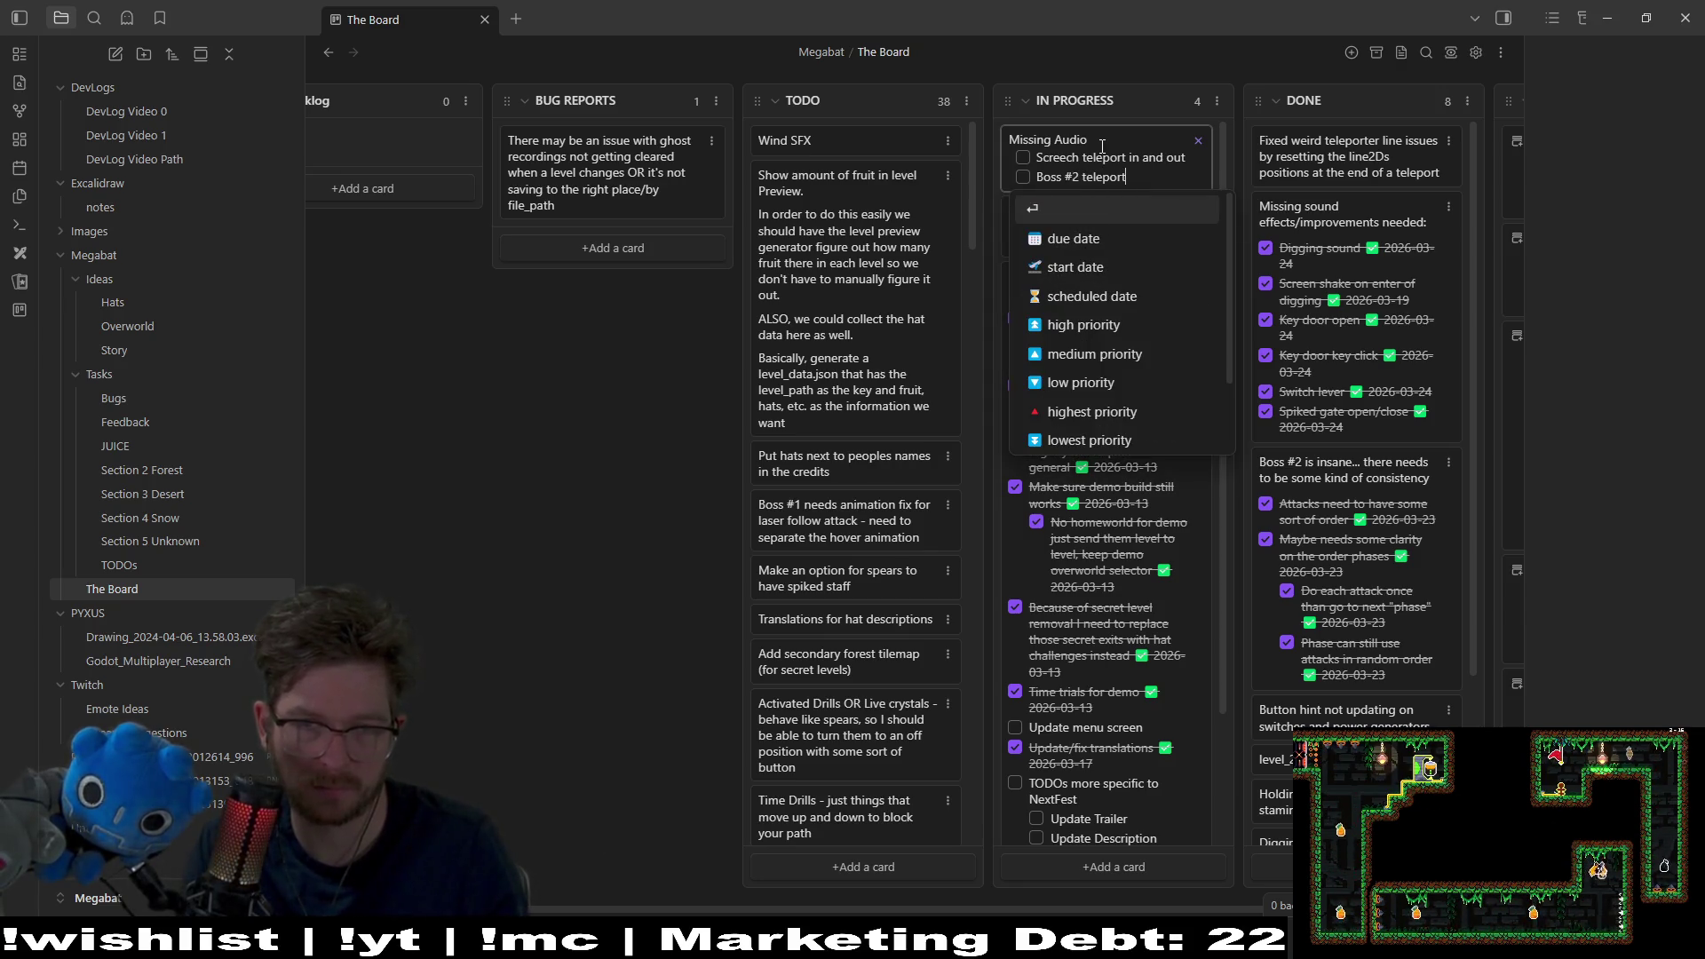
key("BackSpace")
key("BackSpace")
key("BackSpace")
key("Return")
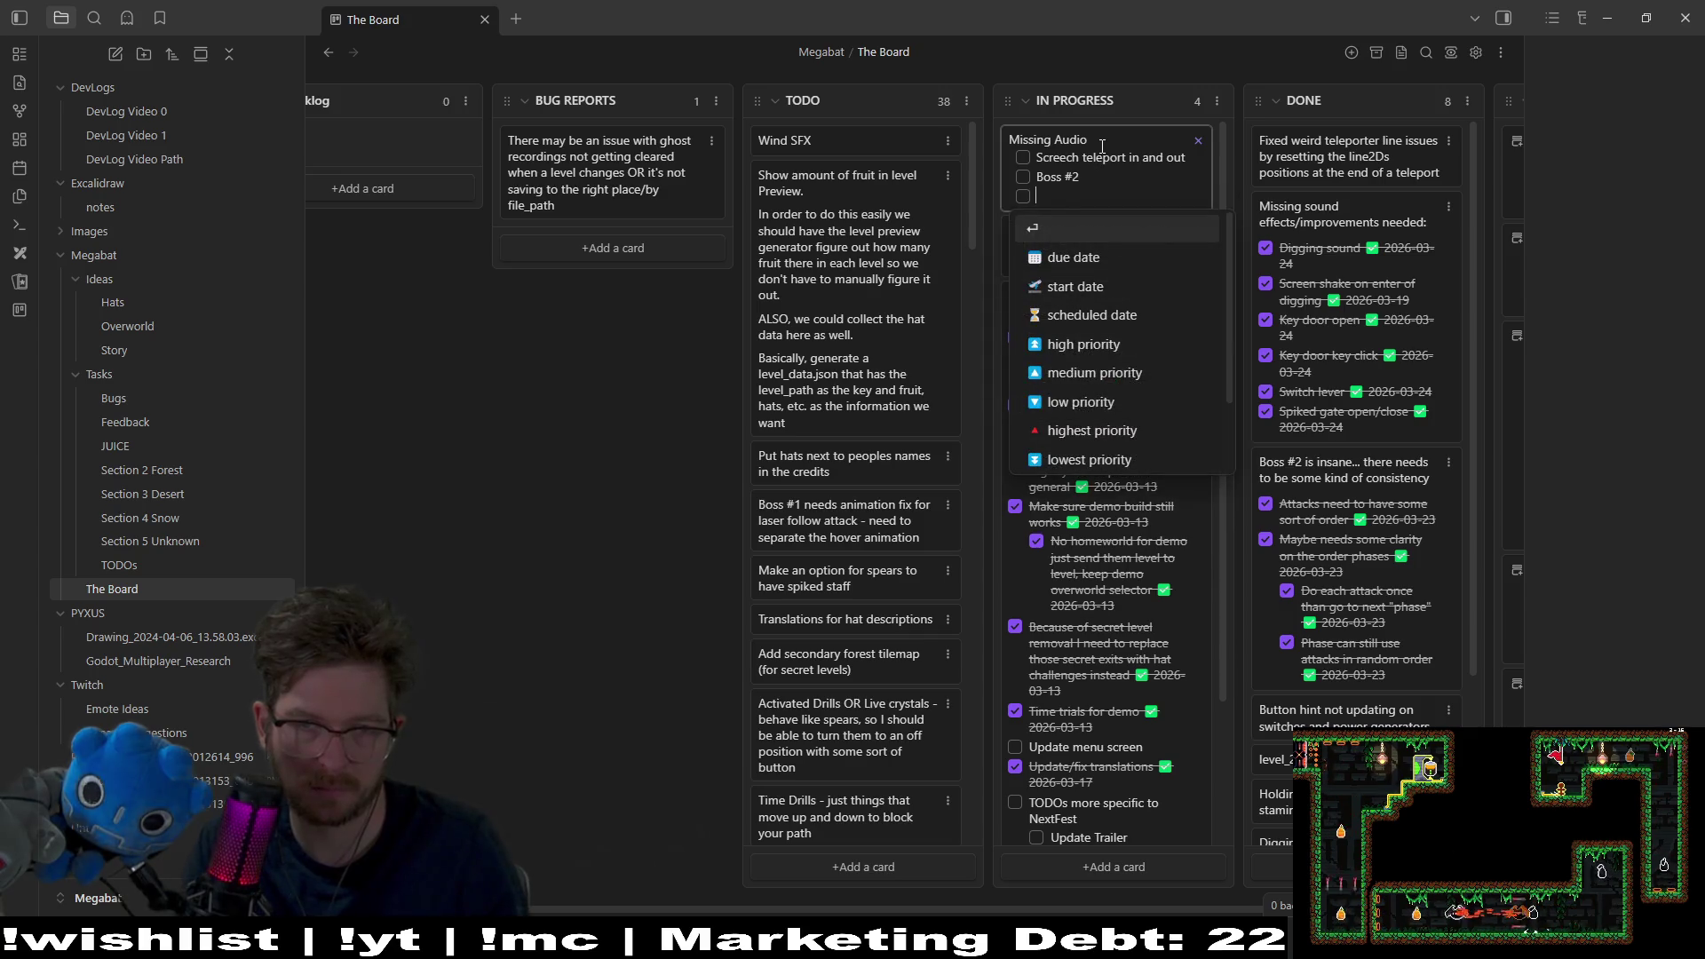
type("Tele")
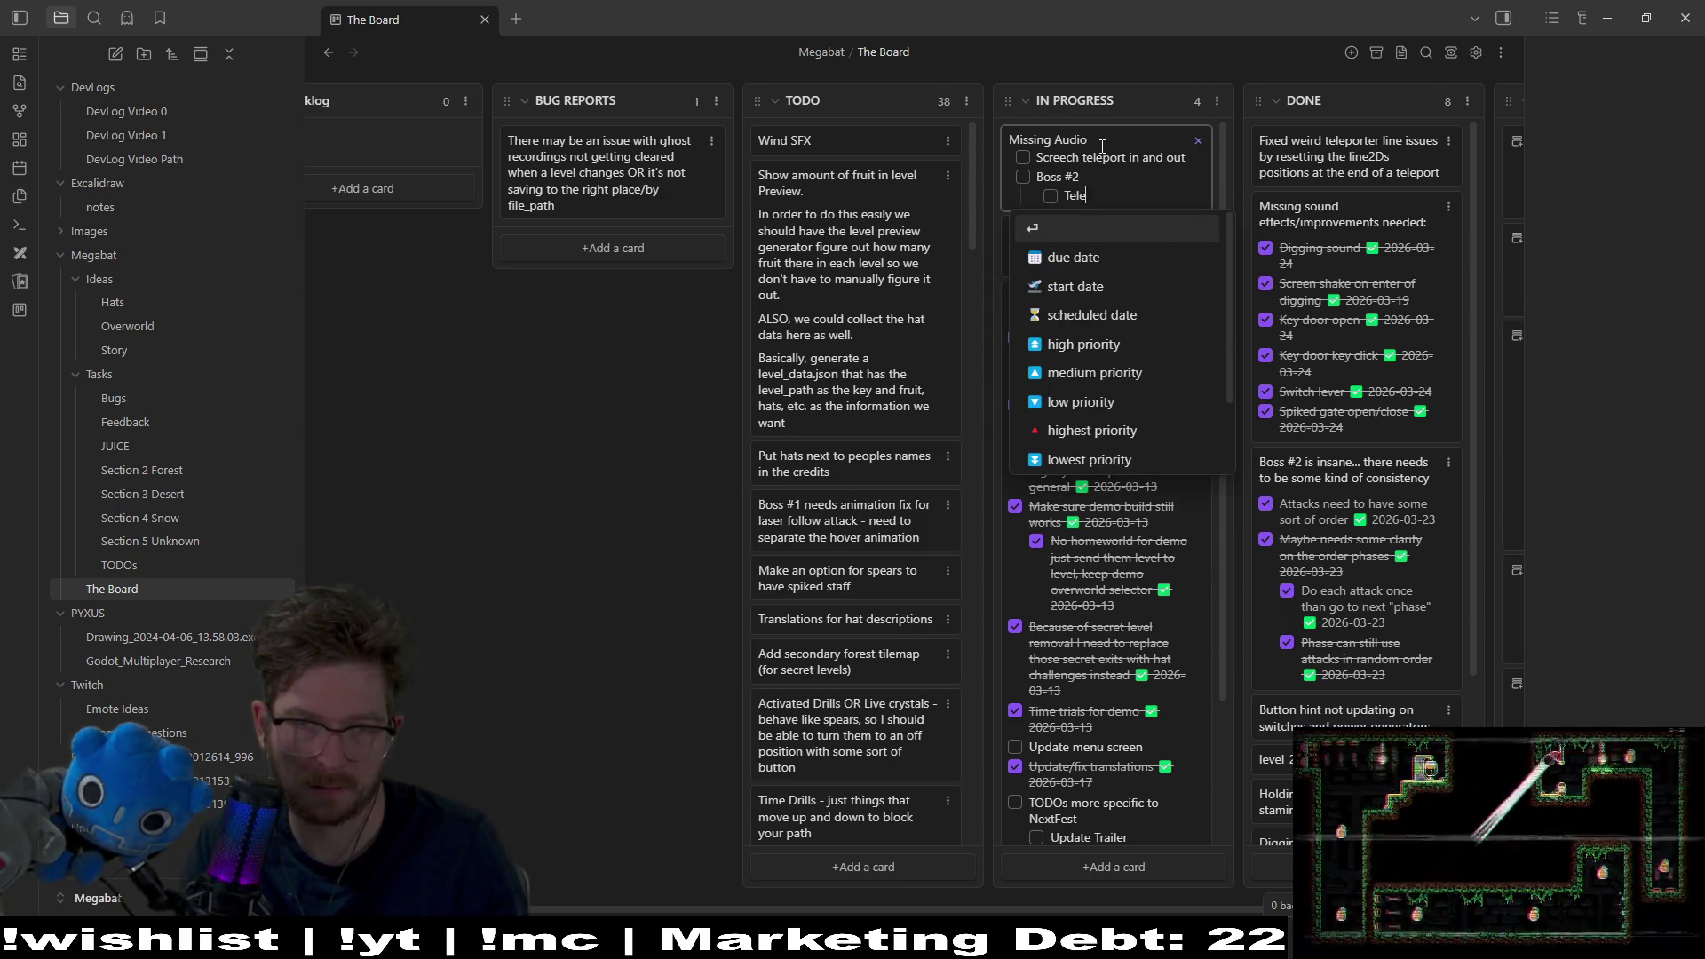
type("port")
key("Return")
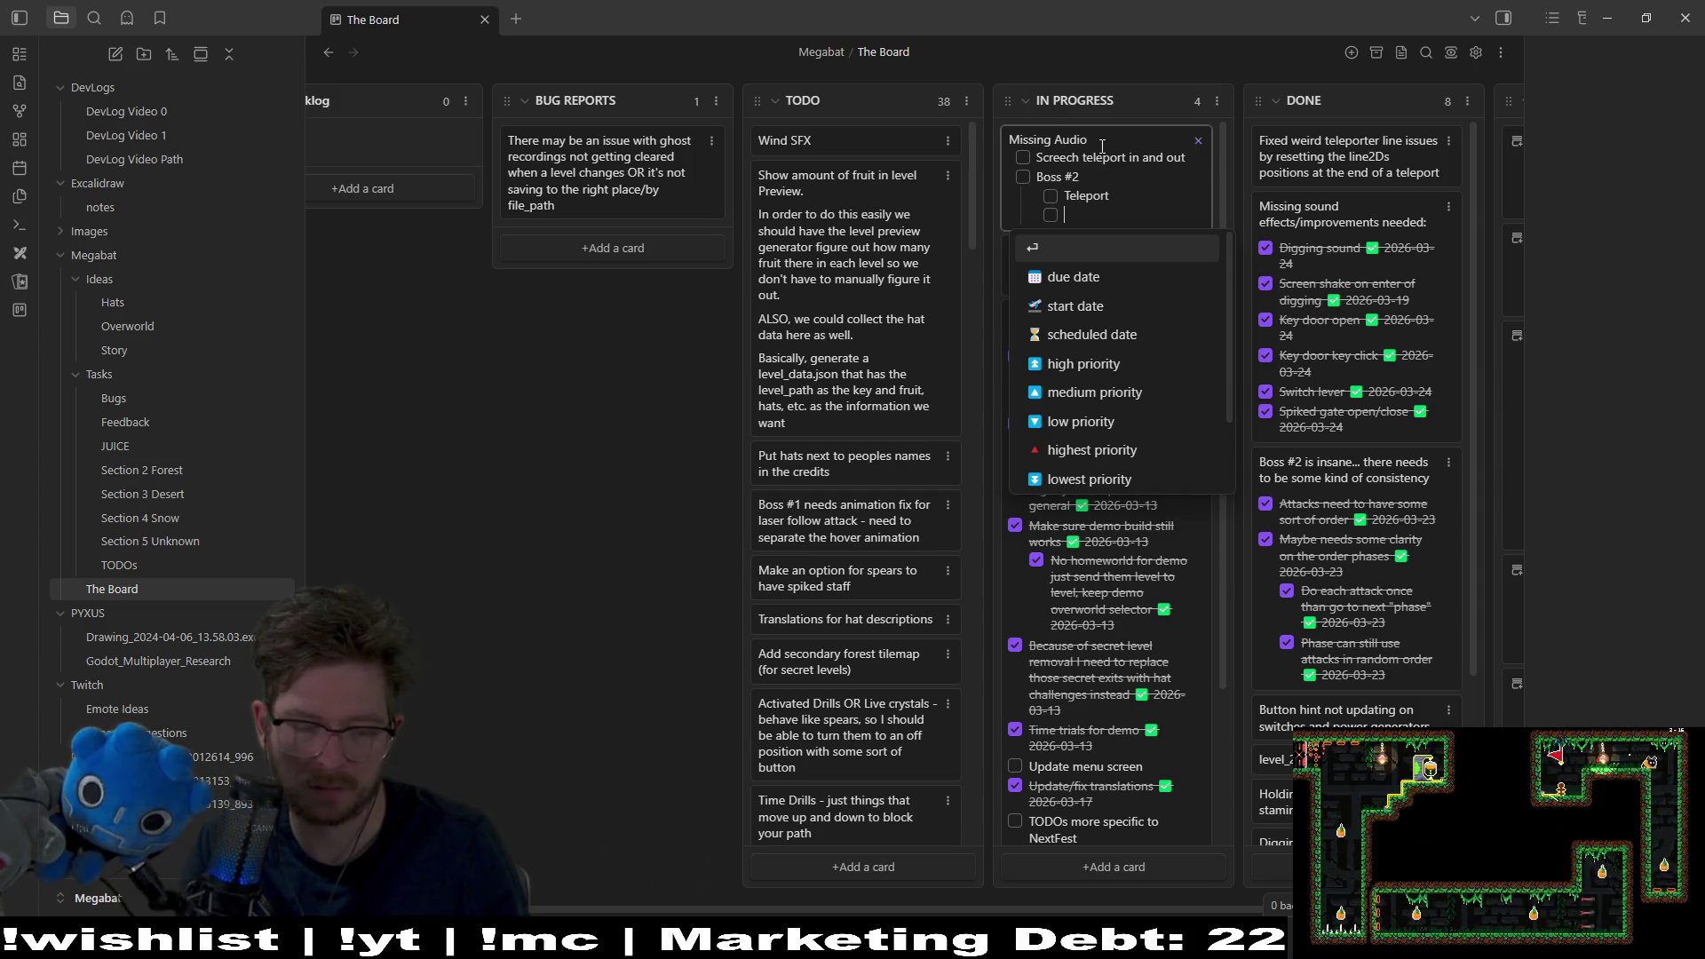
type("Saw blade bou")
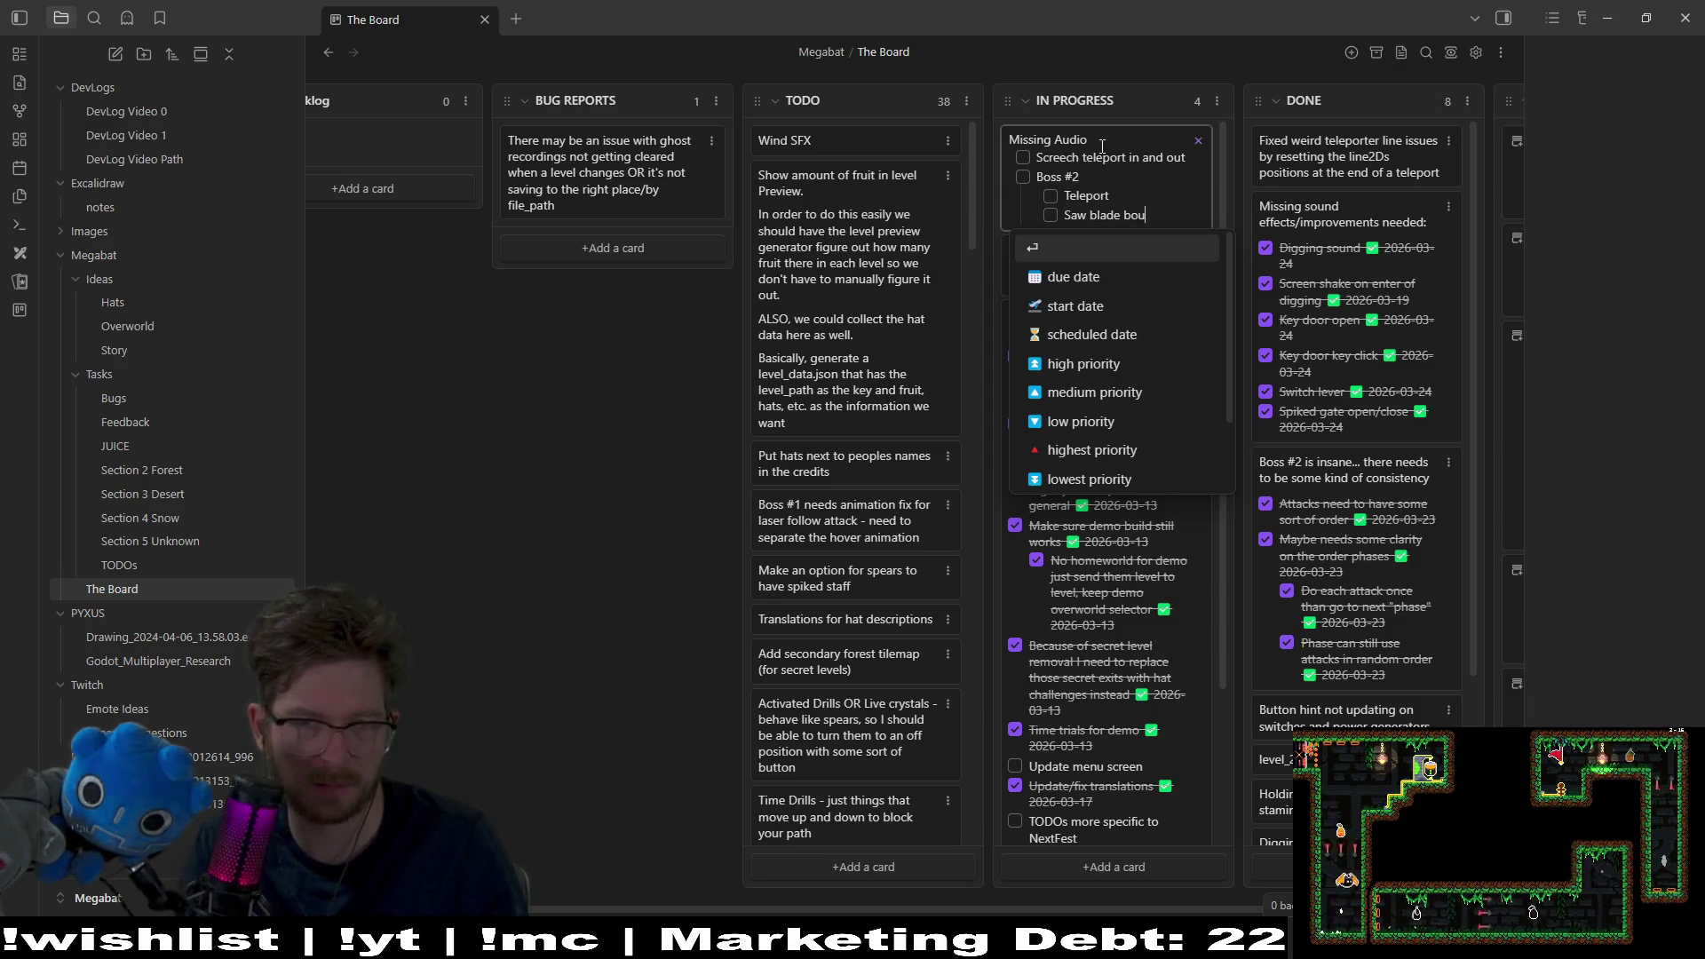
type("nce attack")
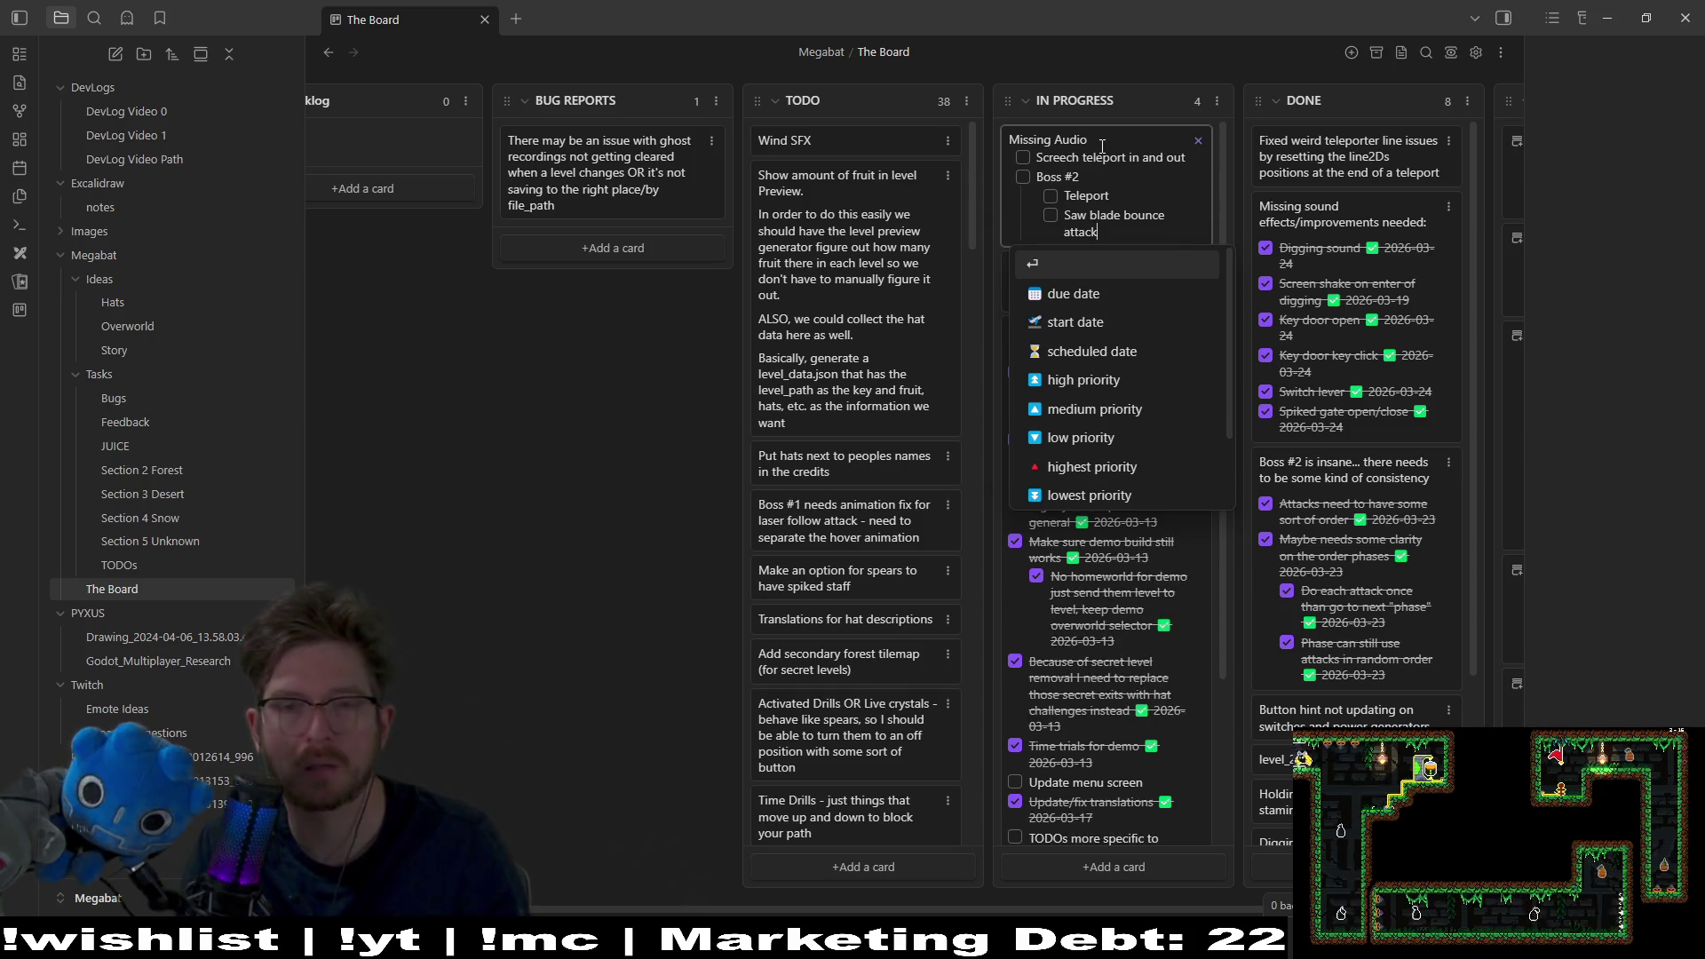
key("Return")
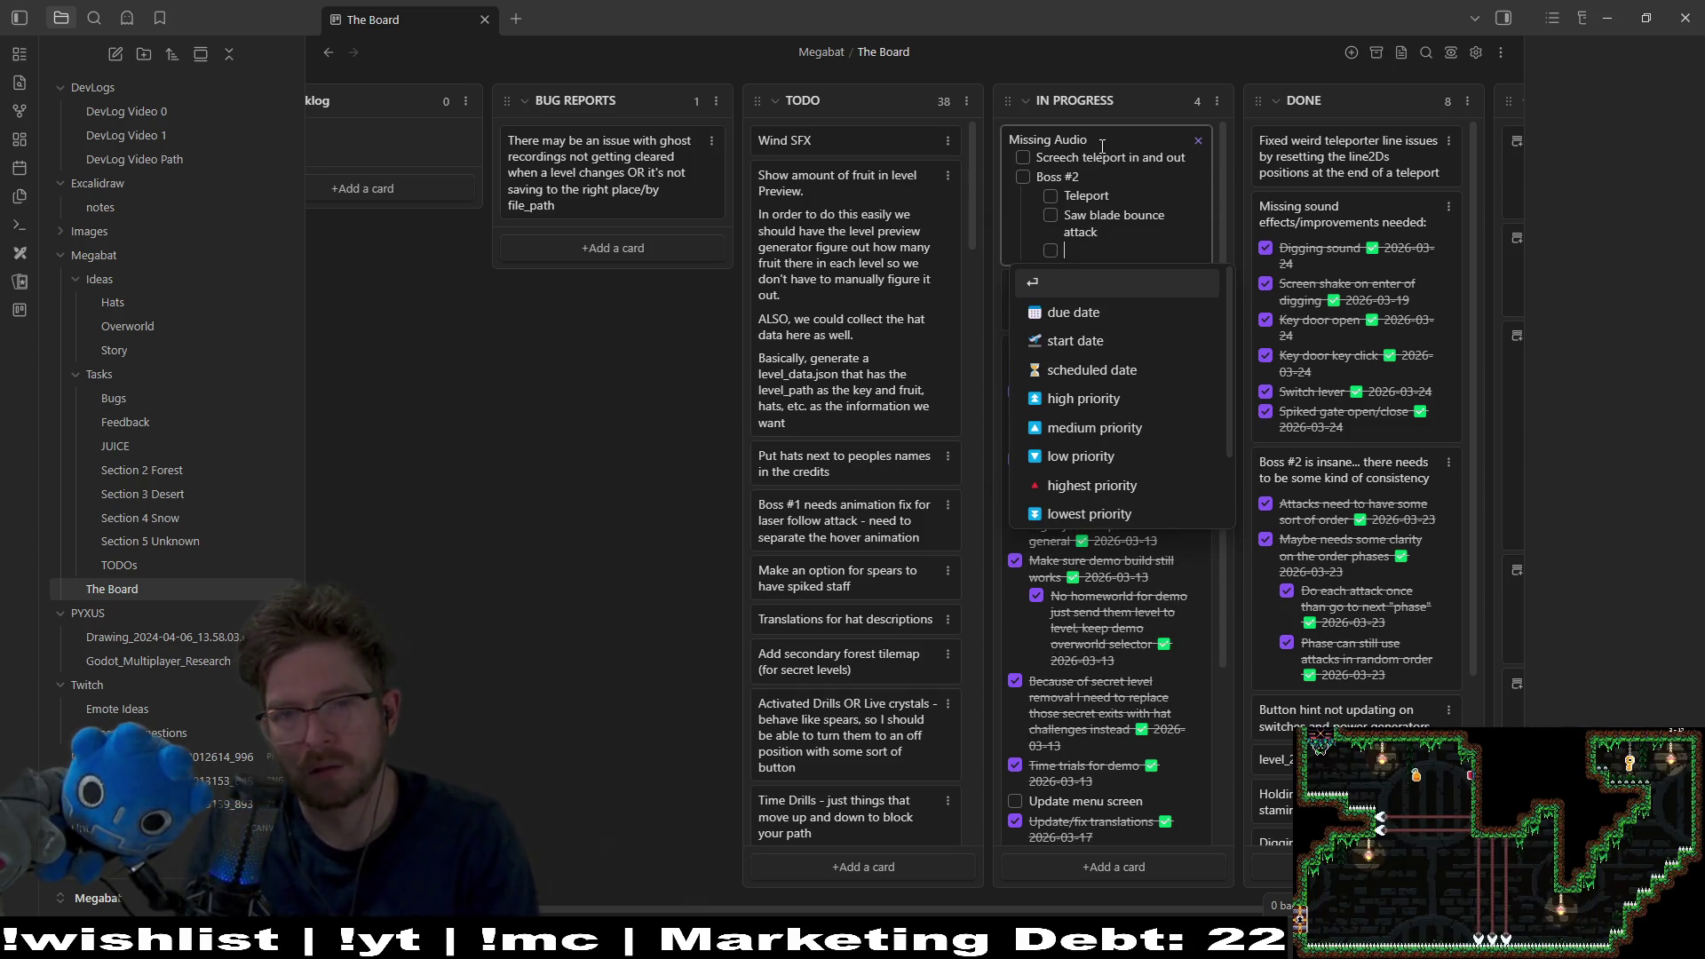
Step: Split the saw blade item into '- saw' and 'Saw blade bounce attack - collide/bounce' lines
key("BackSpace")
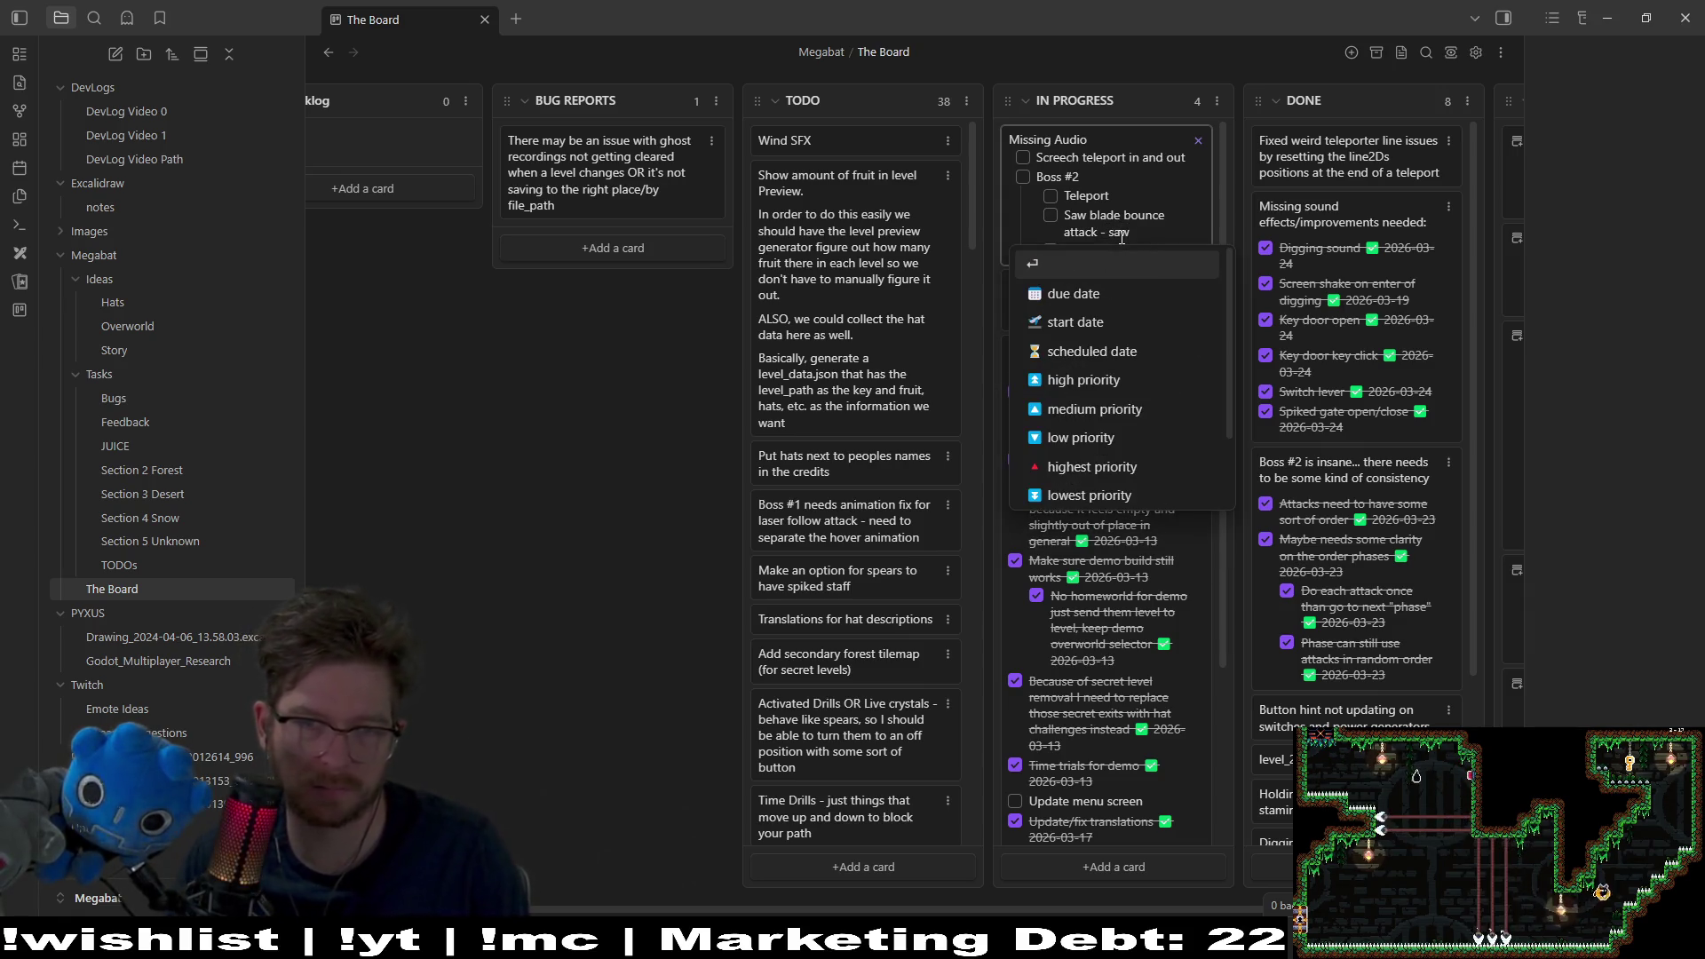
key("Return")
type("Saw blade bou")
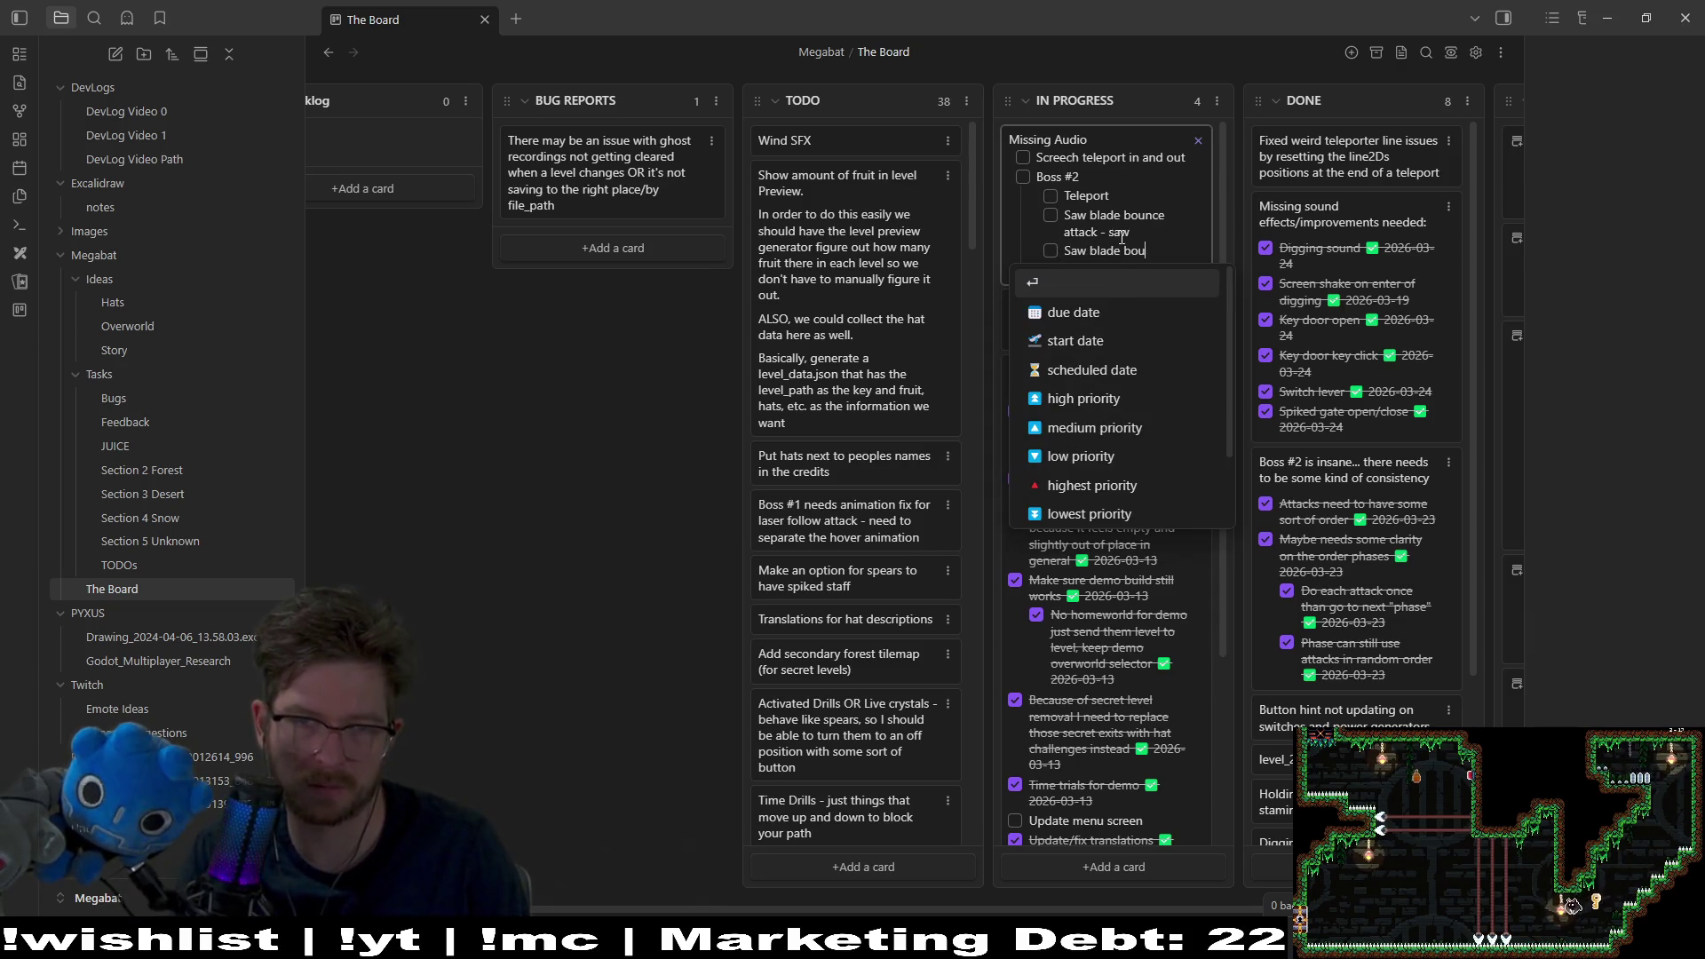
type("nce attack - b")
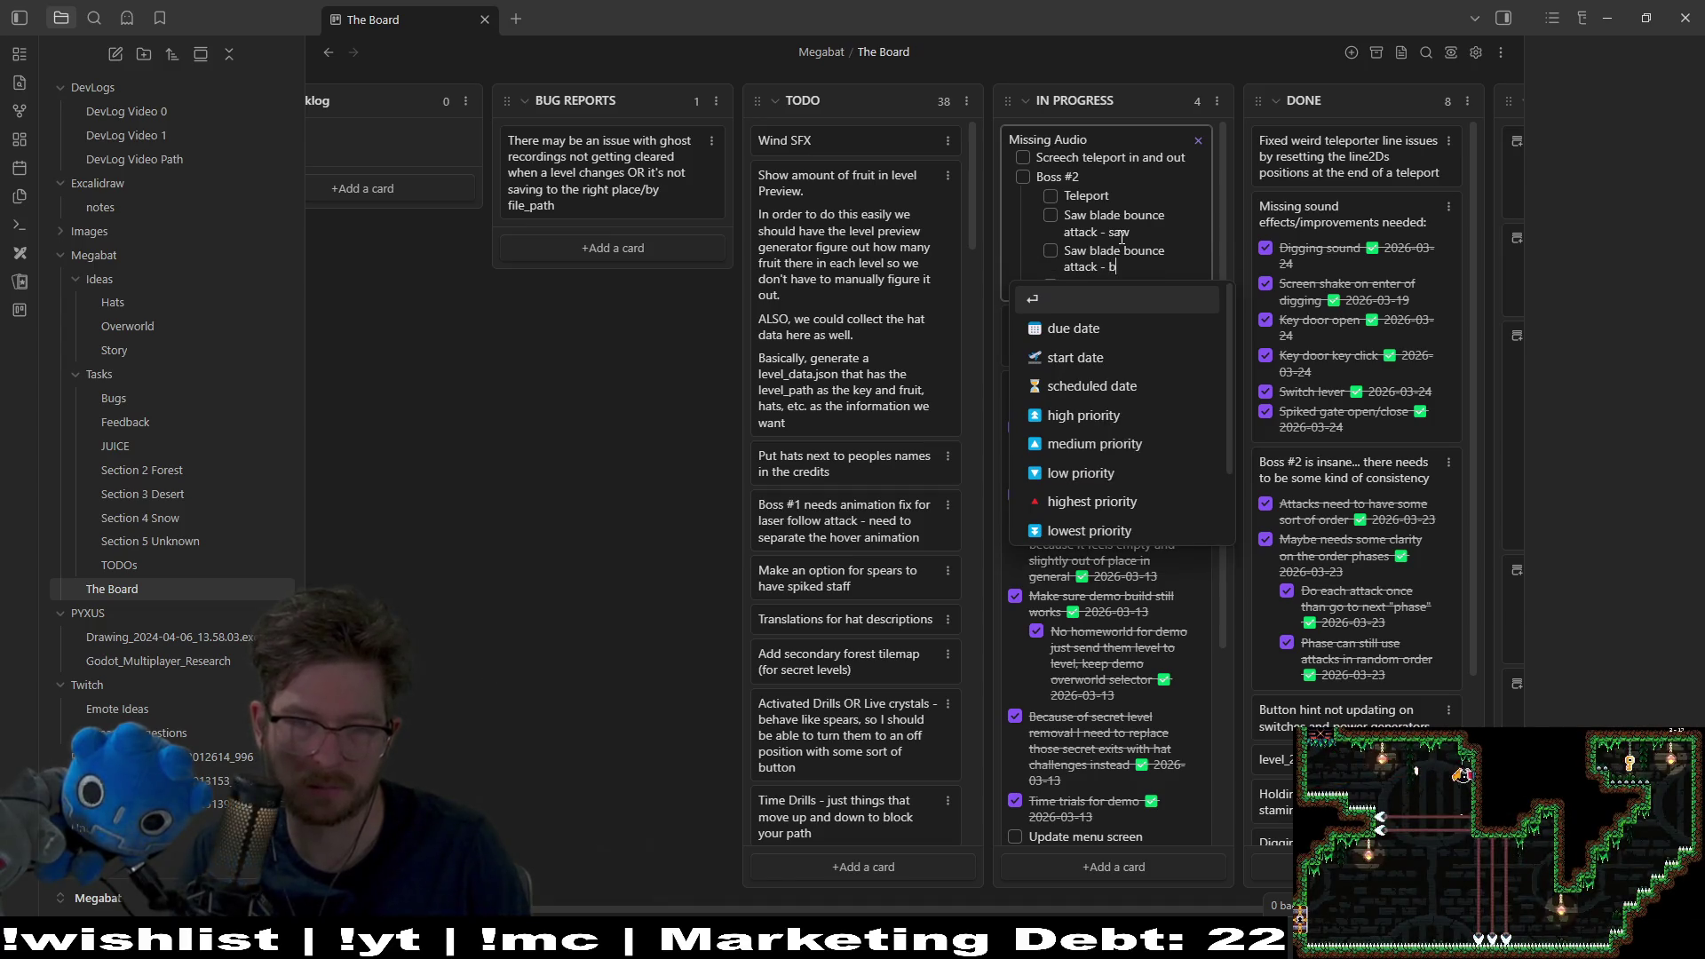
type("ounce")
key("Return")
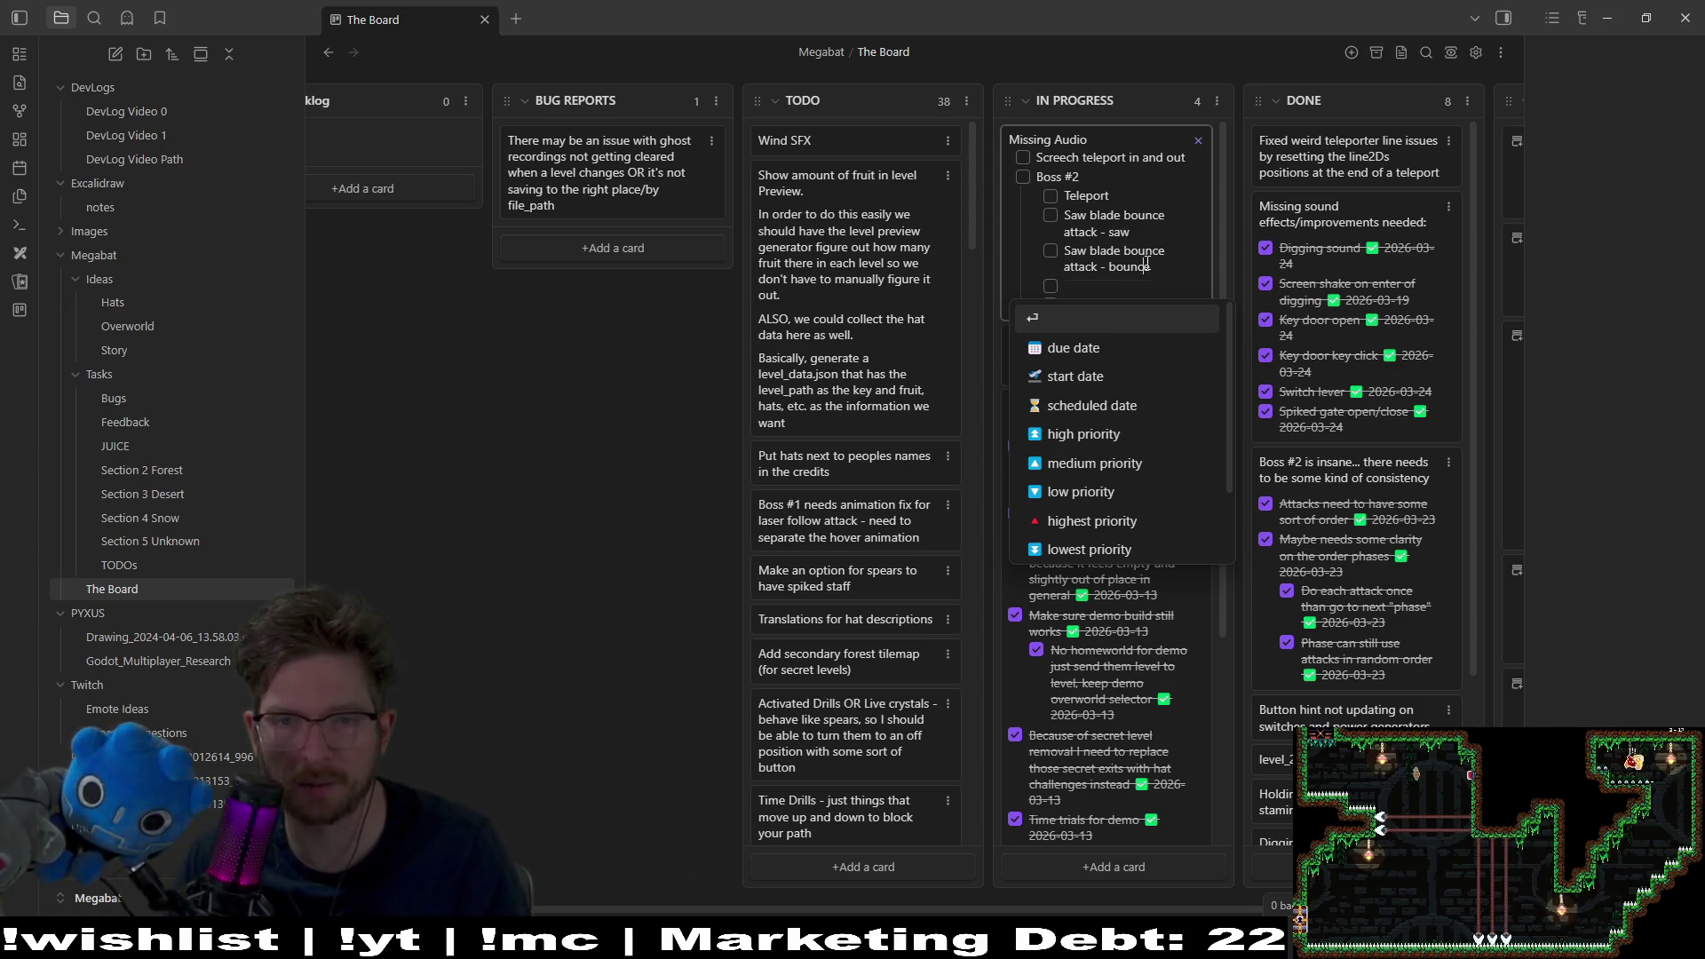
key("BackSpace")
key("BackSpace")
key("BackSpace")
type("collid")
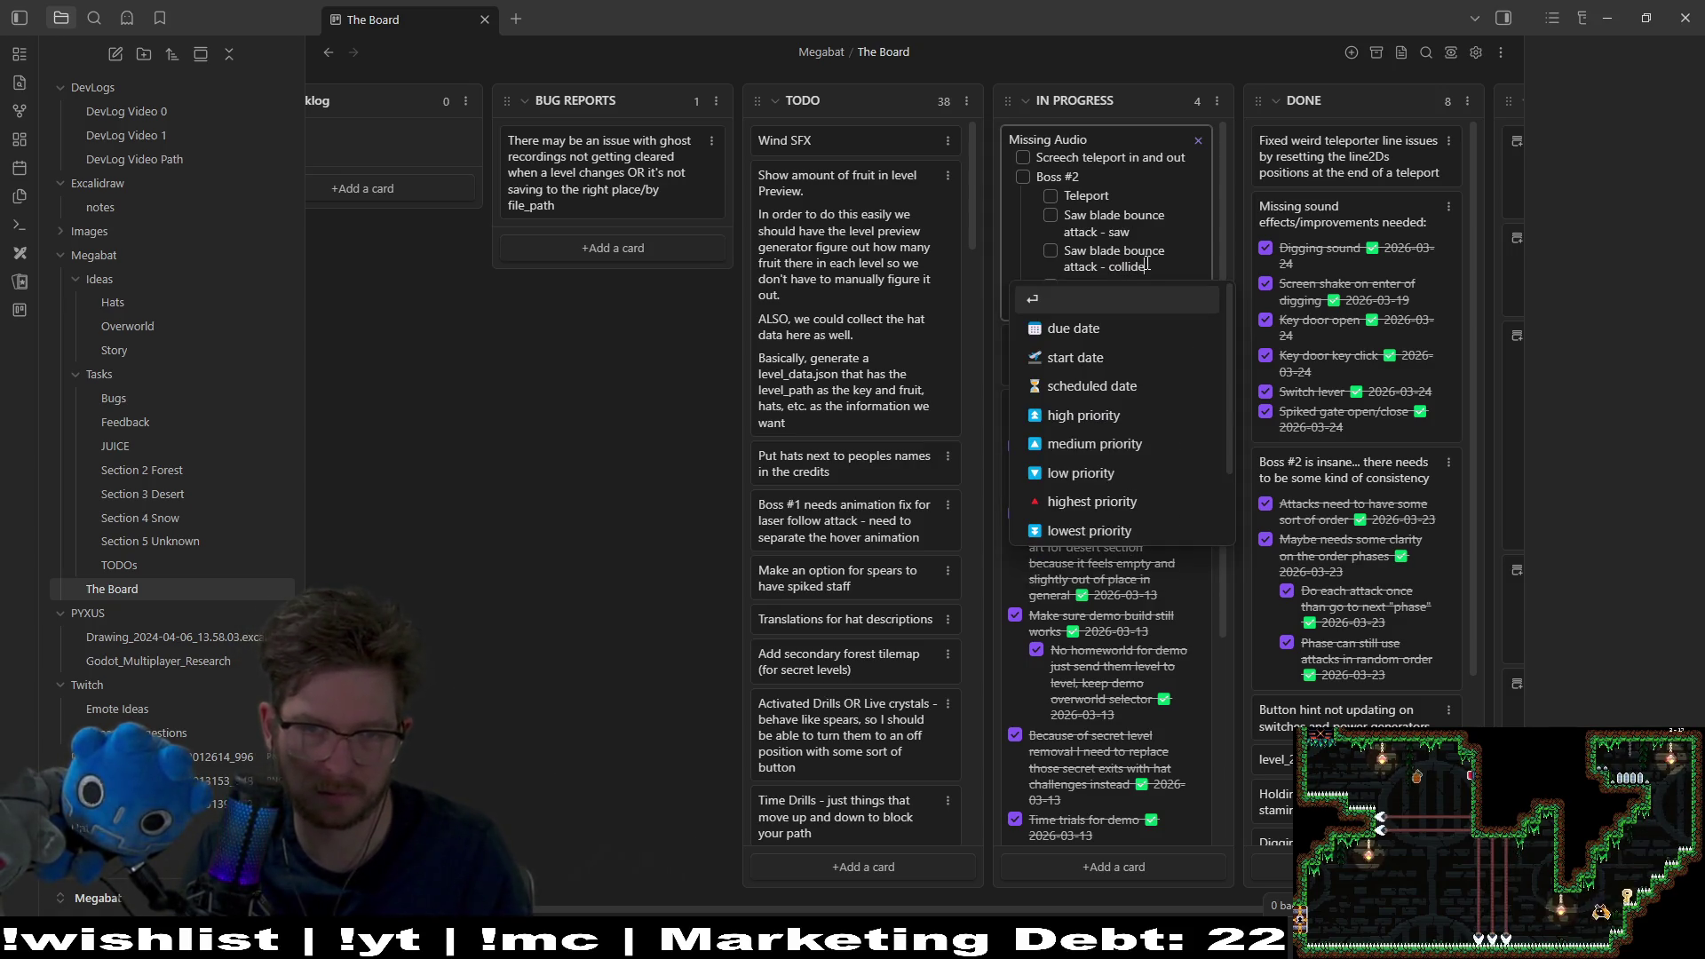
type("e")
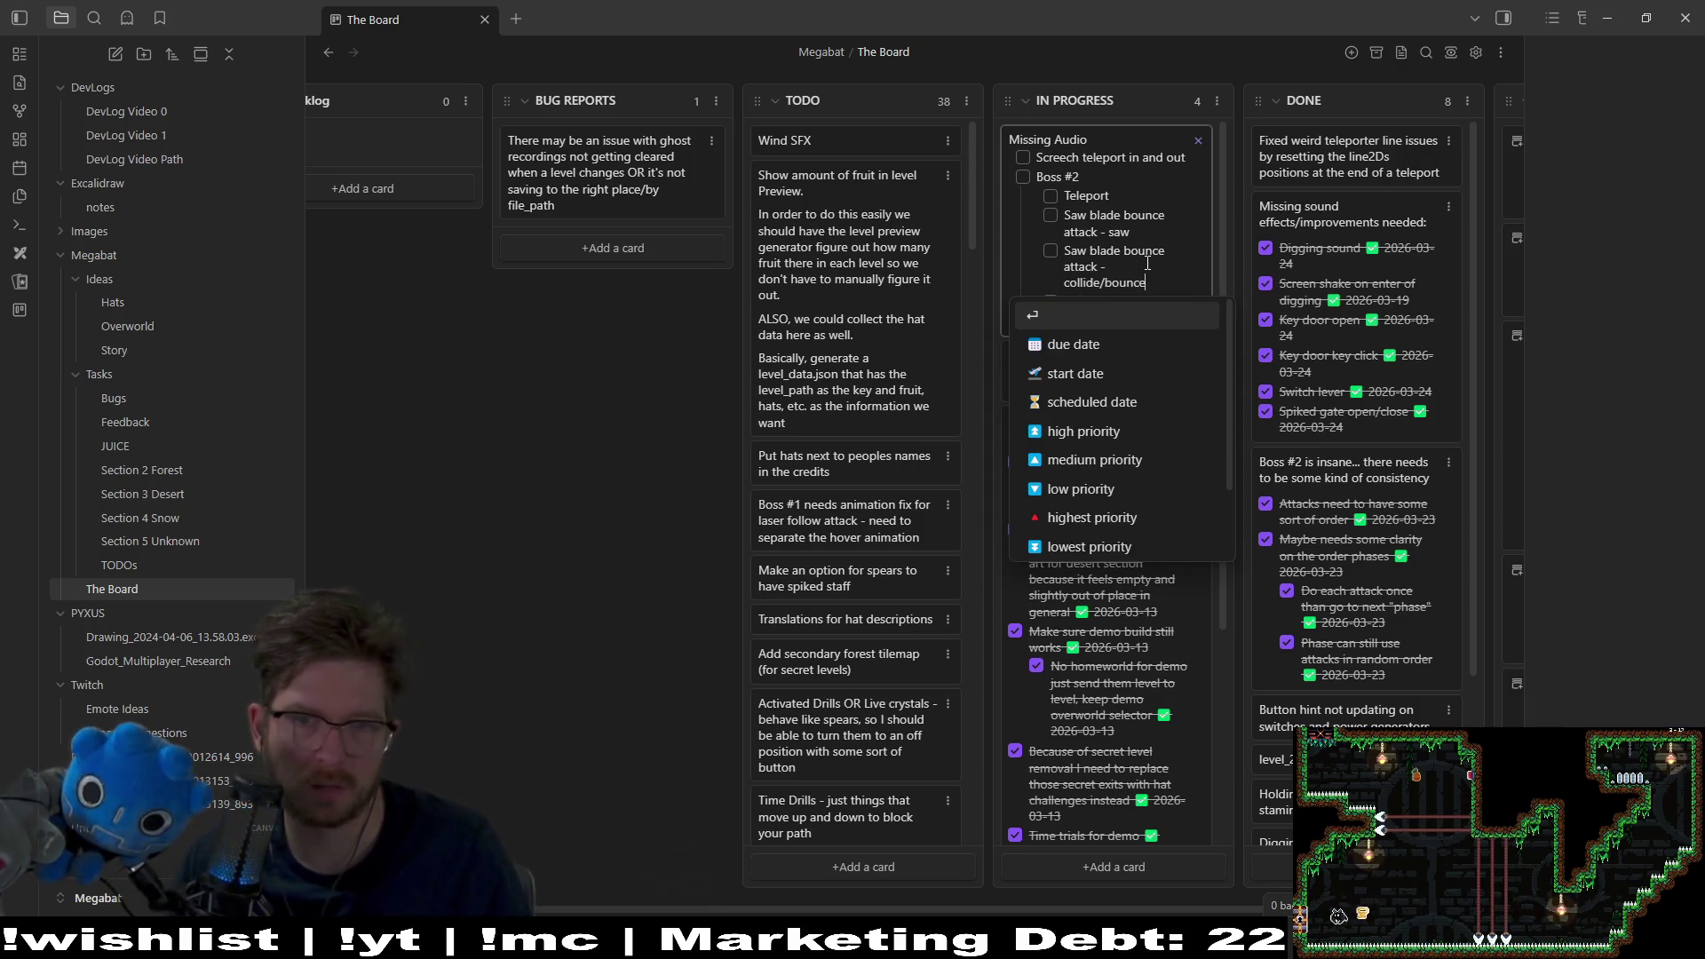
key("Return")
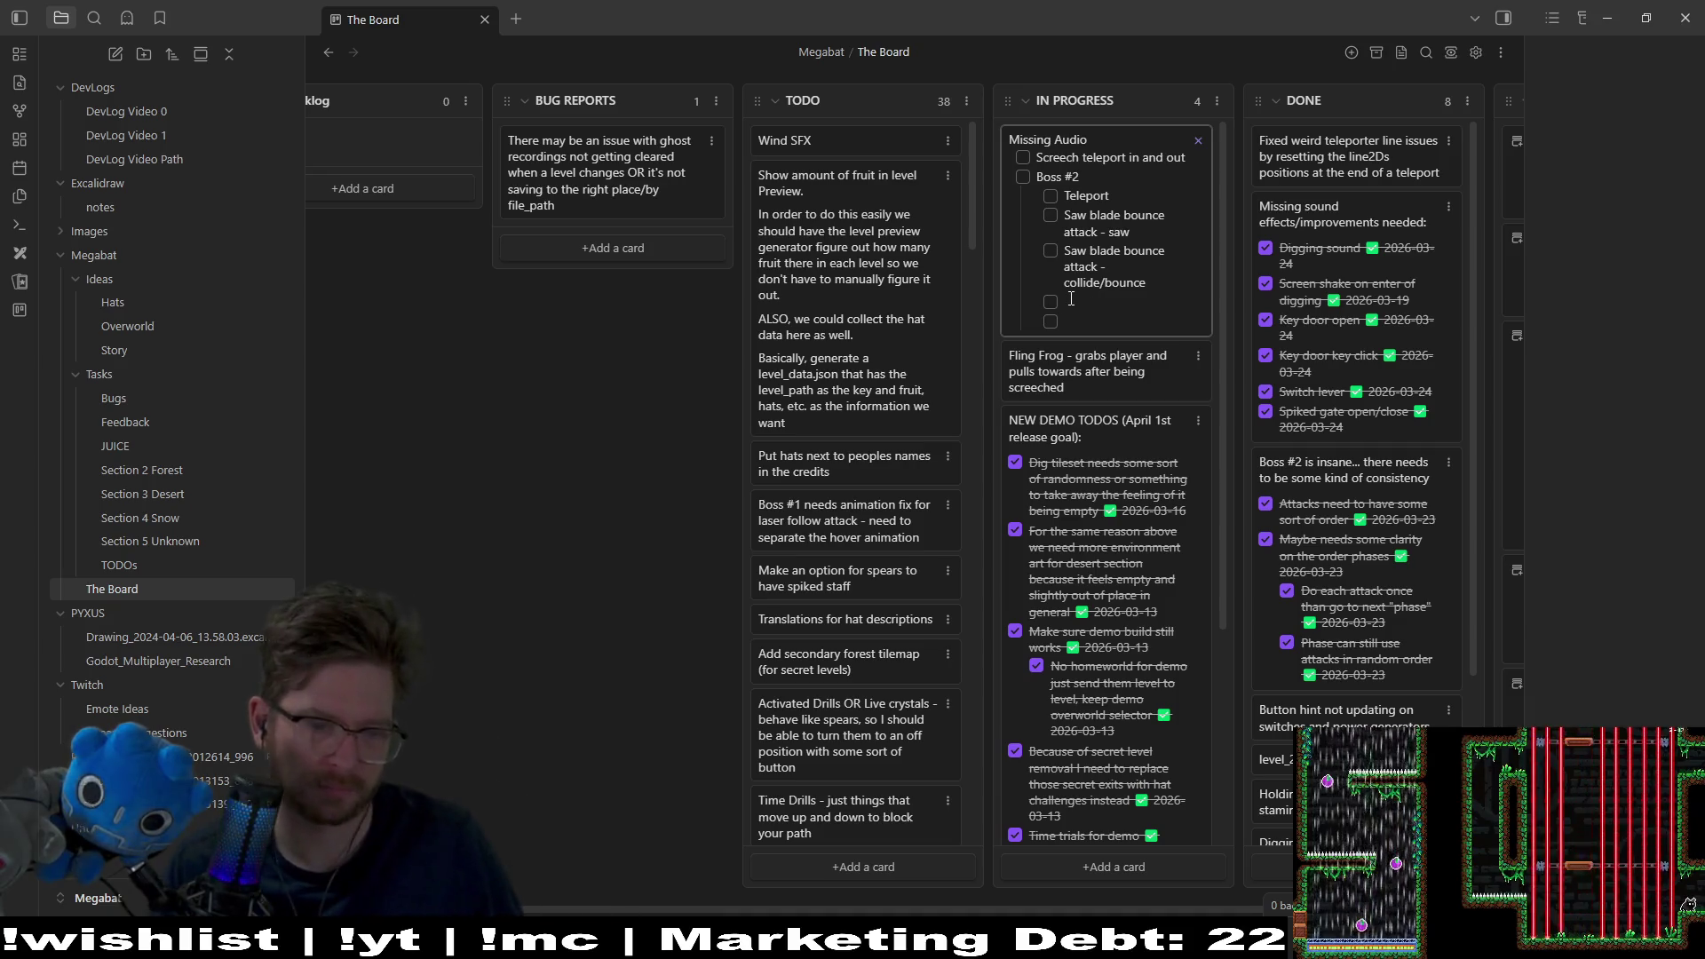
Step: Add an 'On hit' sub-item under Boss #2 and save the card
type("On hit")
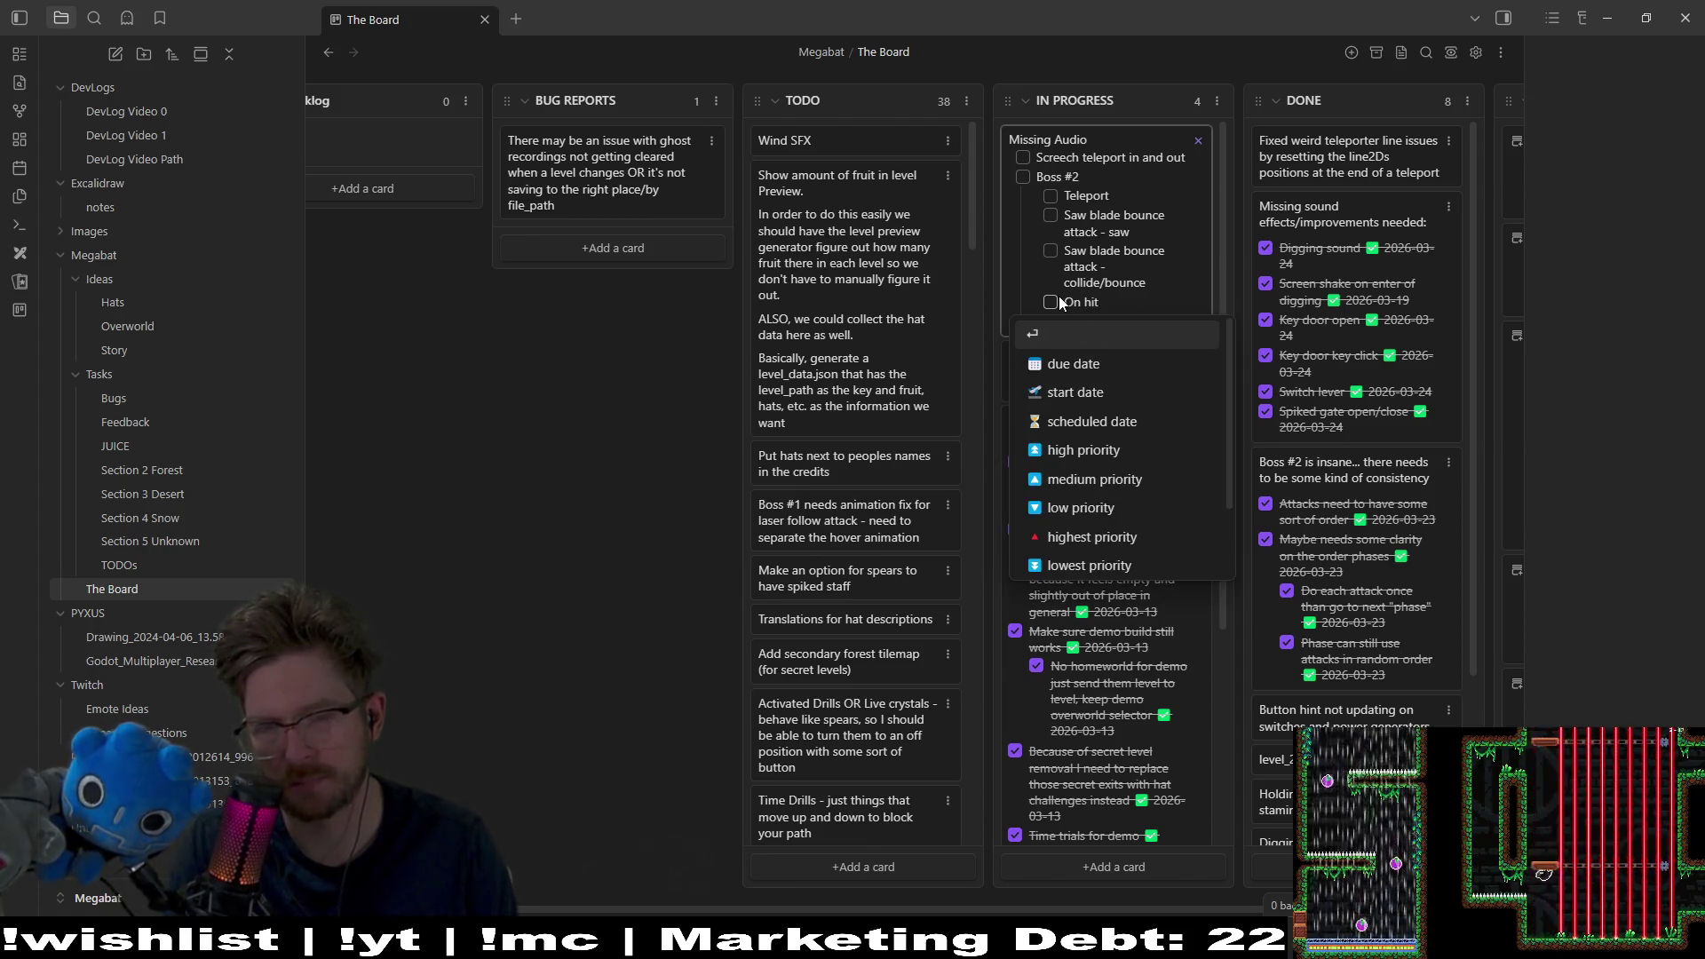
key("Return")
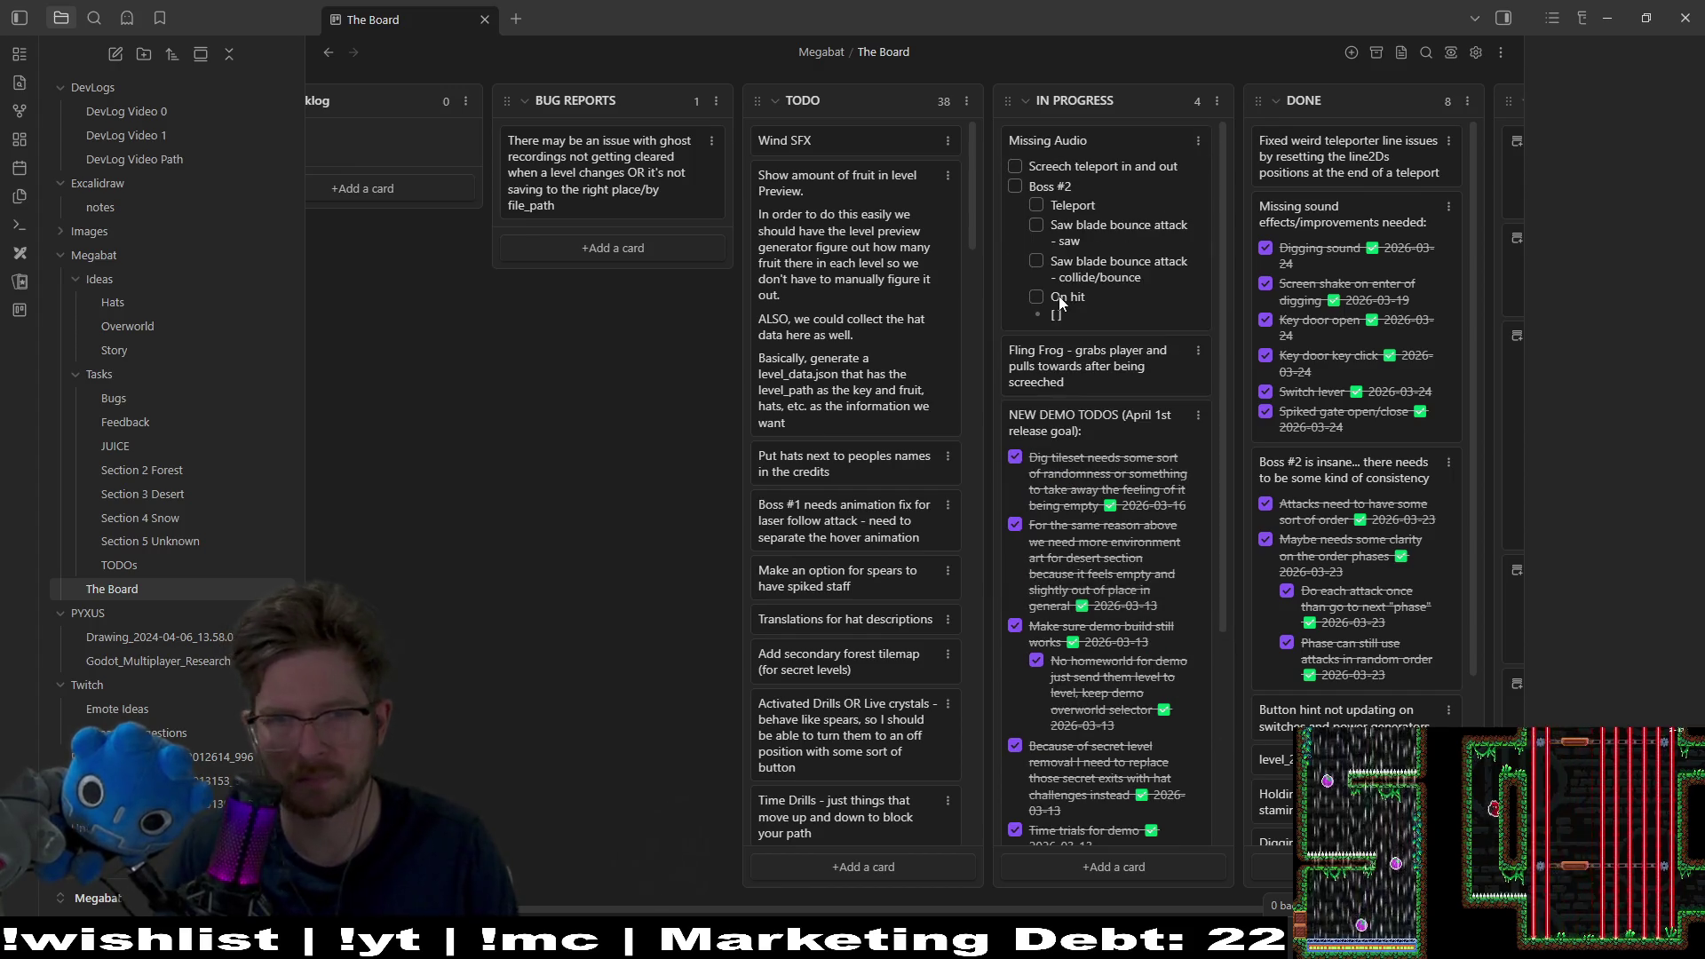
Step: Delete the leftover empty line below 'On hit' in the Missing Audio card
left_click(1072, 311)
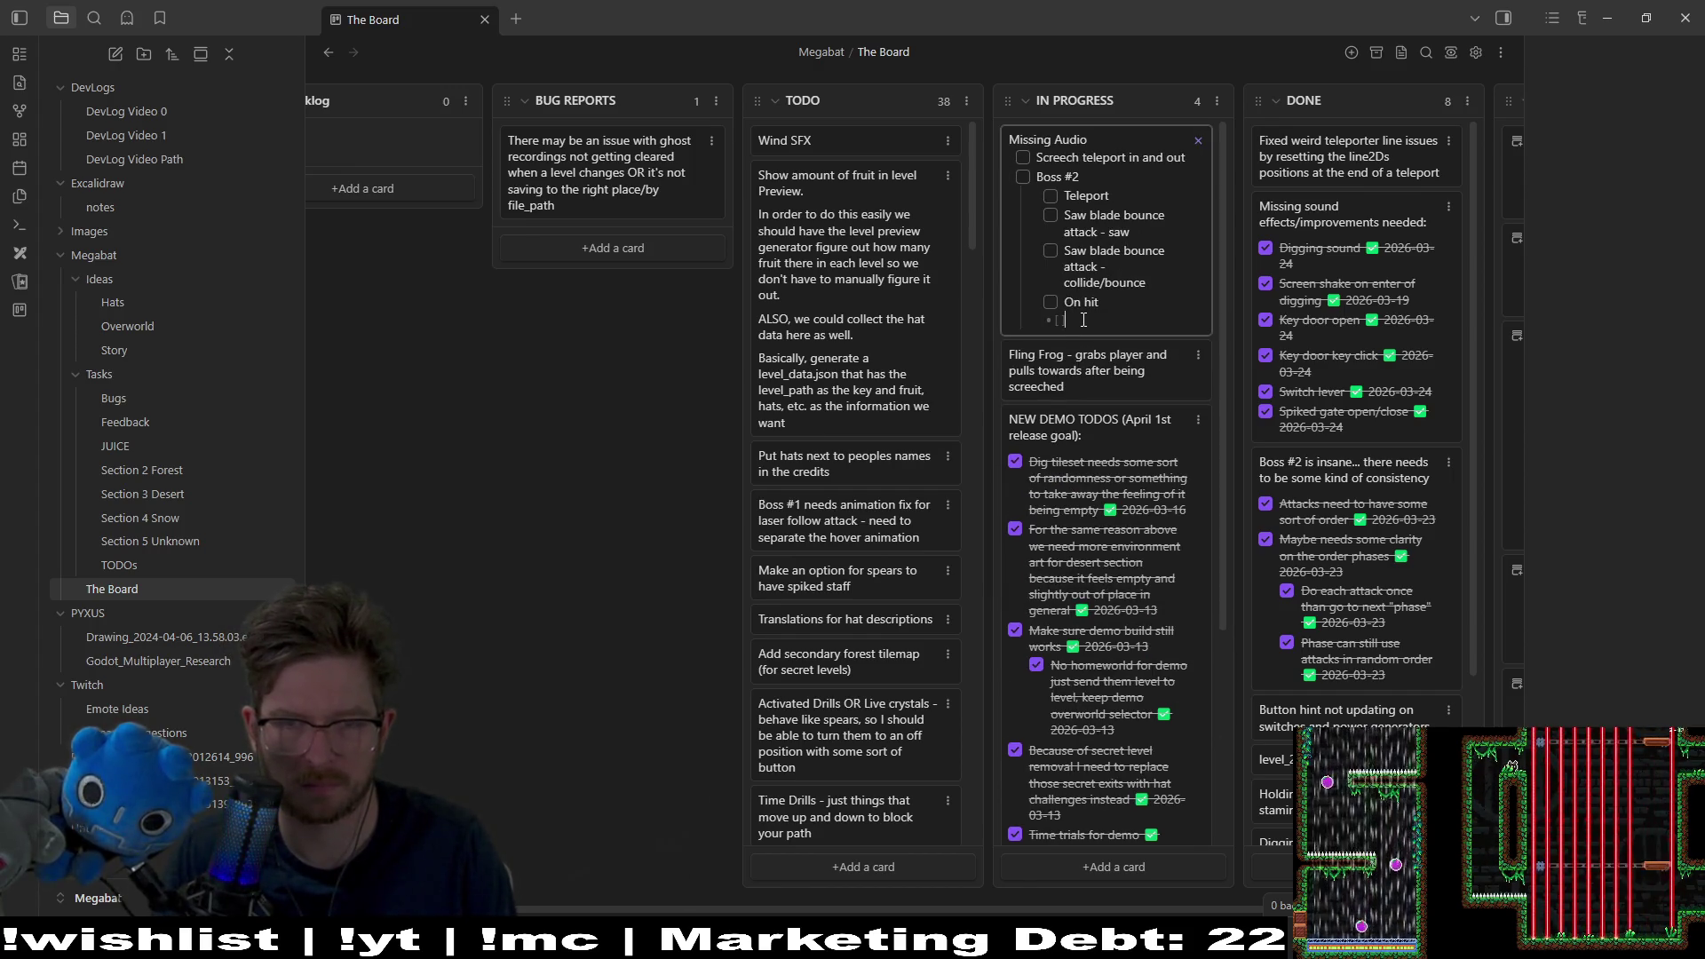
key("BackSpace")
key("BackSpace")
key("BackSpace")
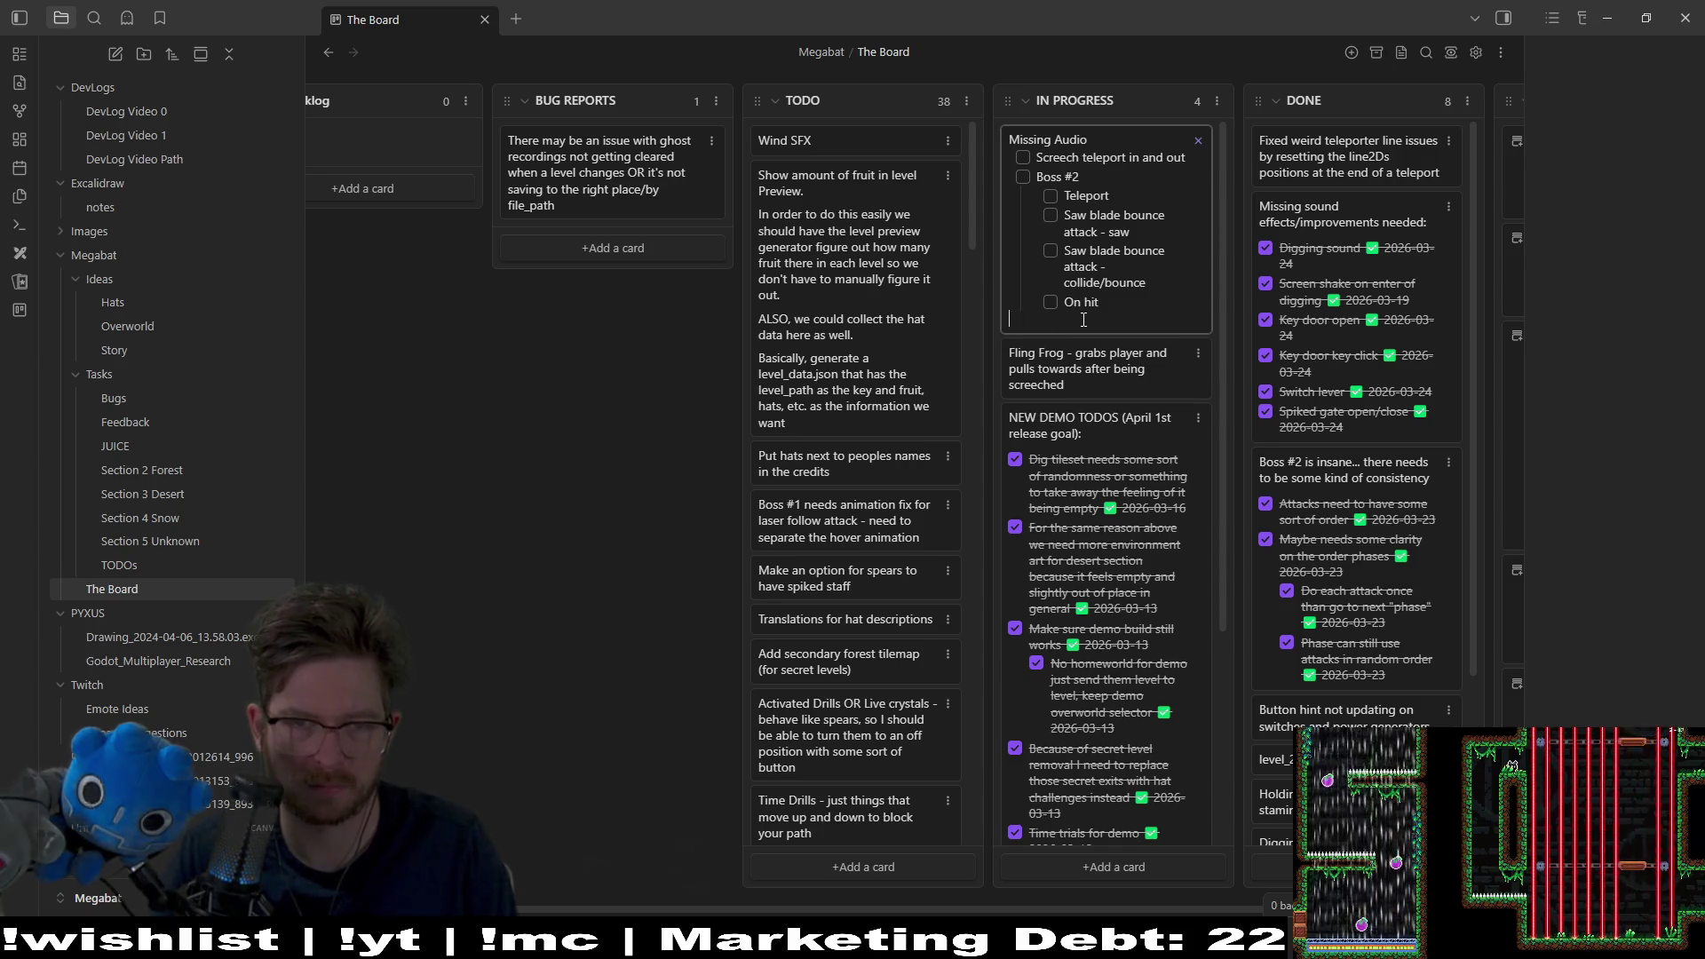
key("Return")
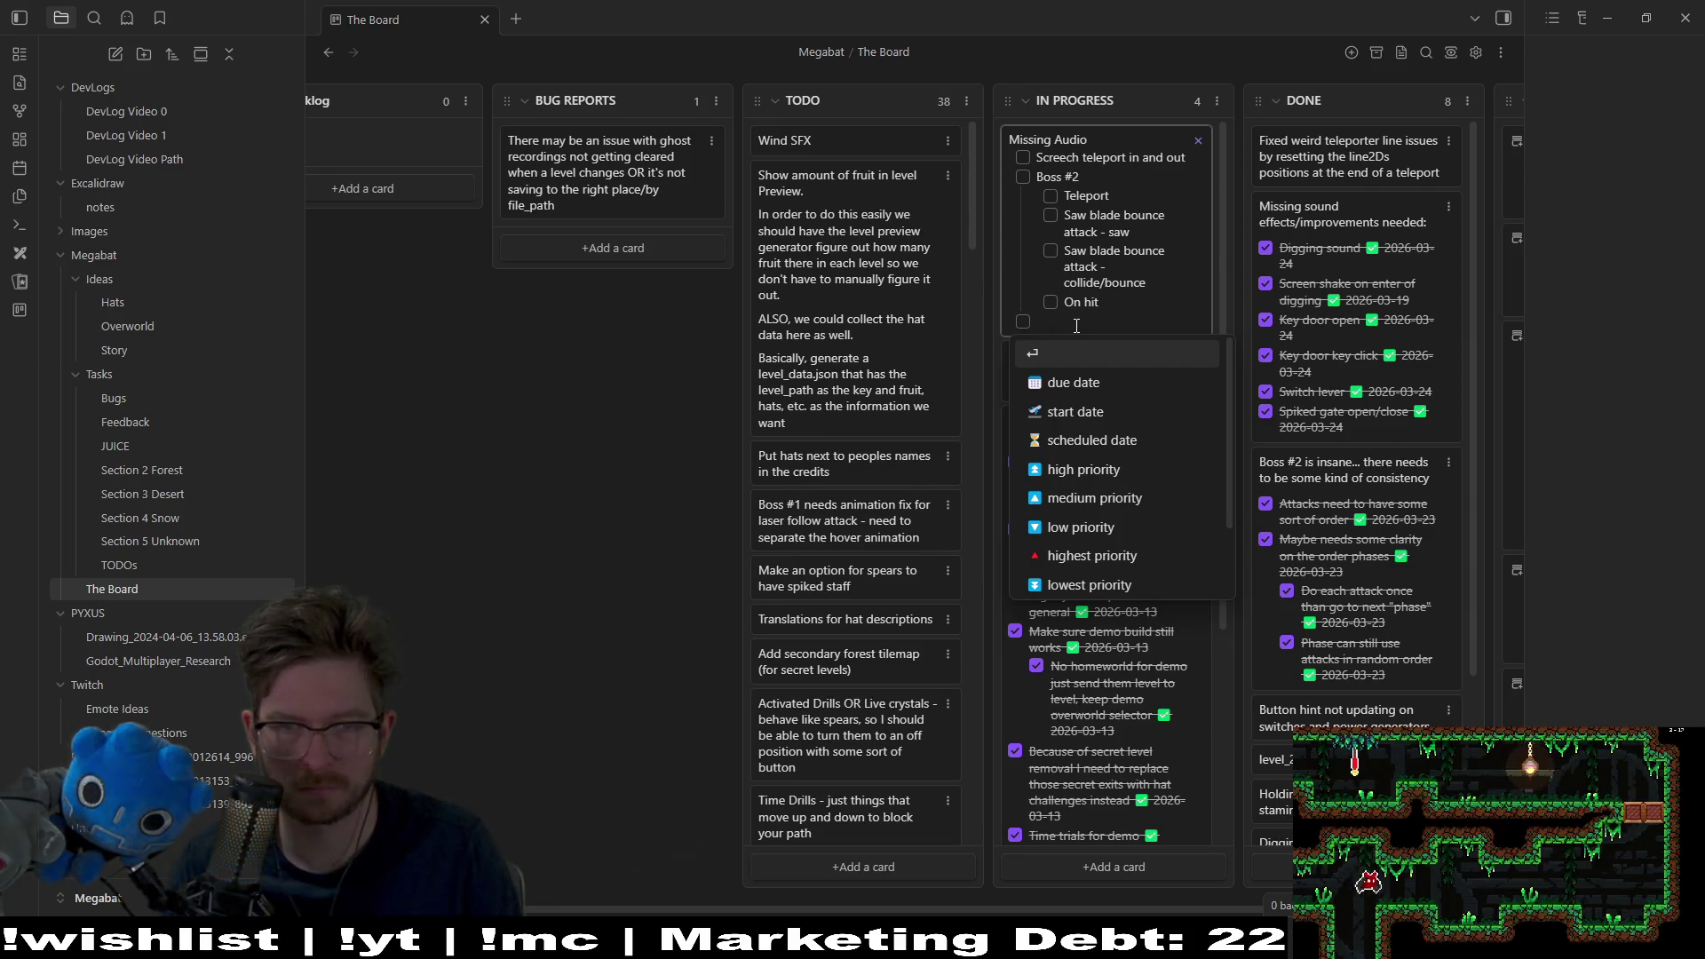
left_click(1076, 326)
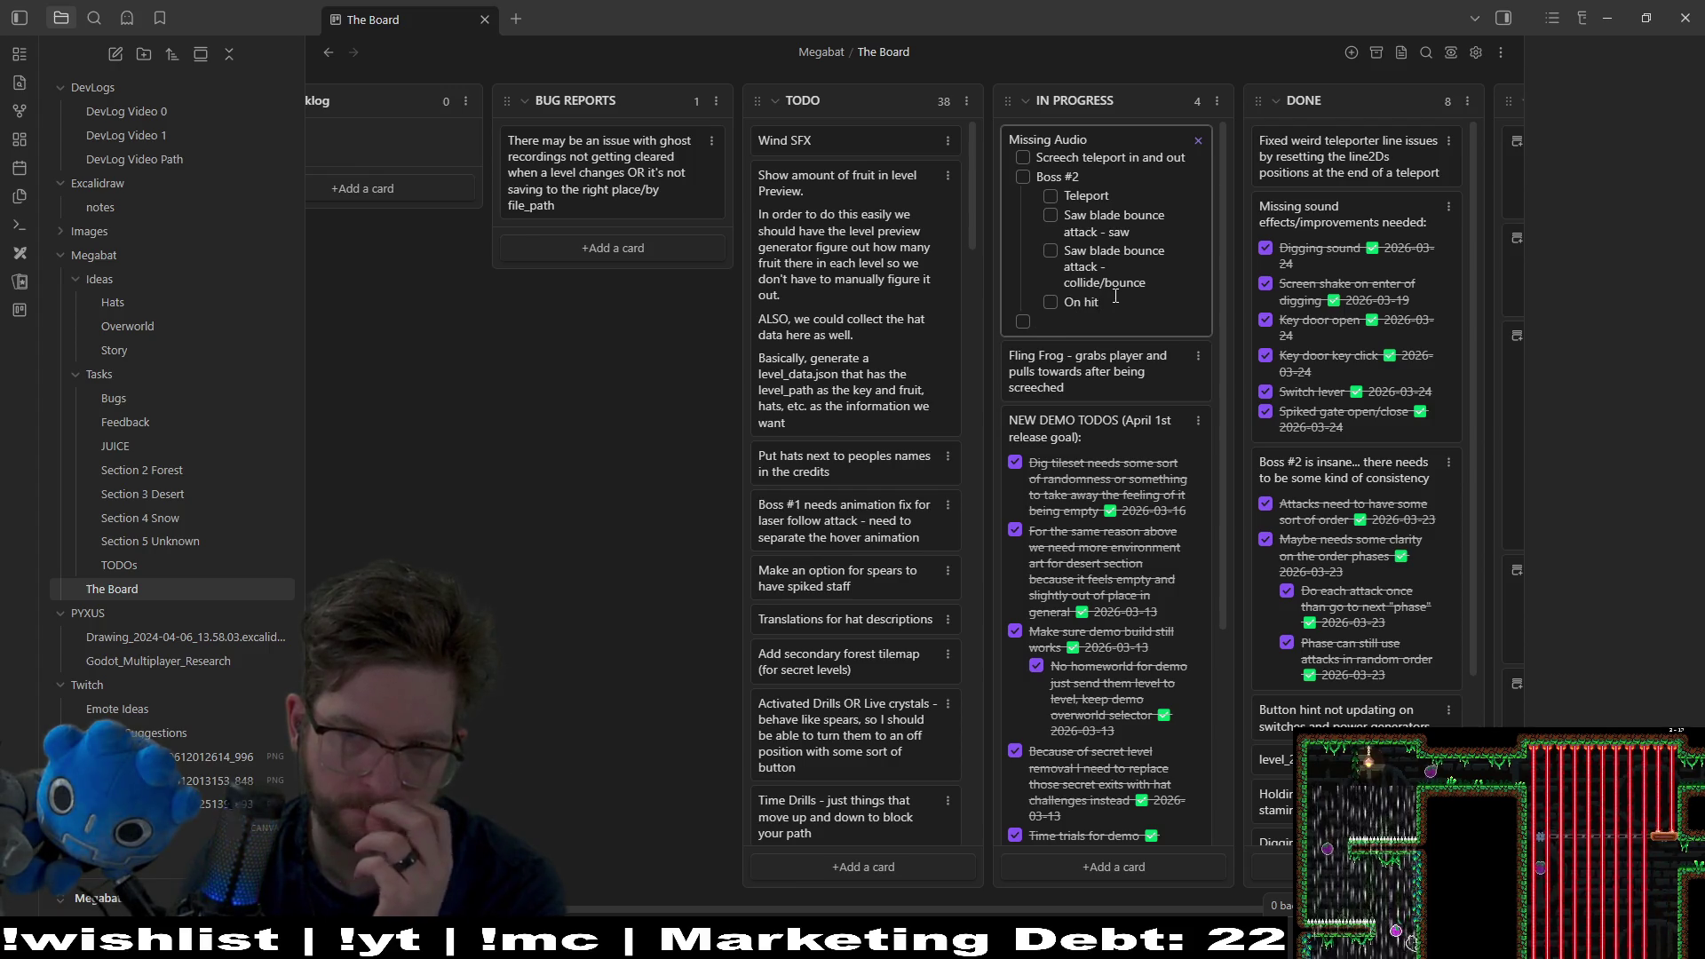
left_click(1118, 319)
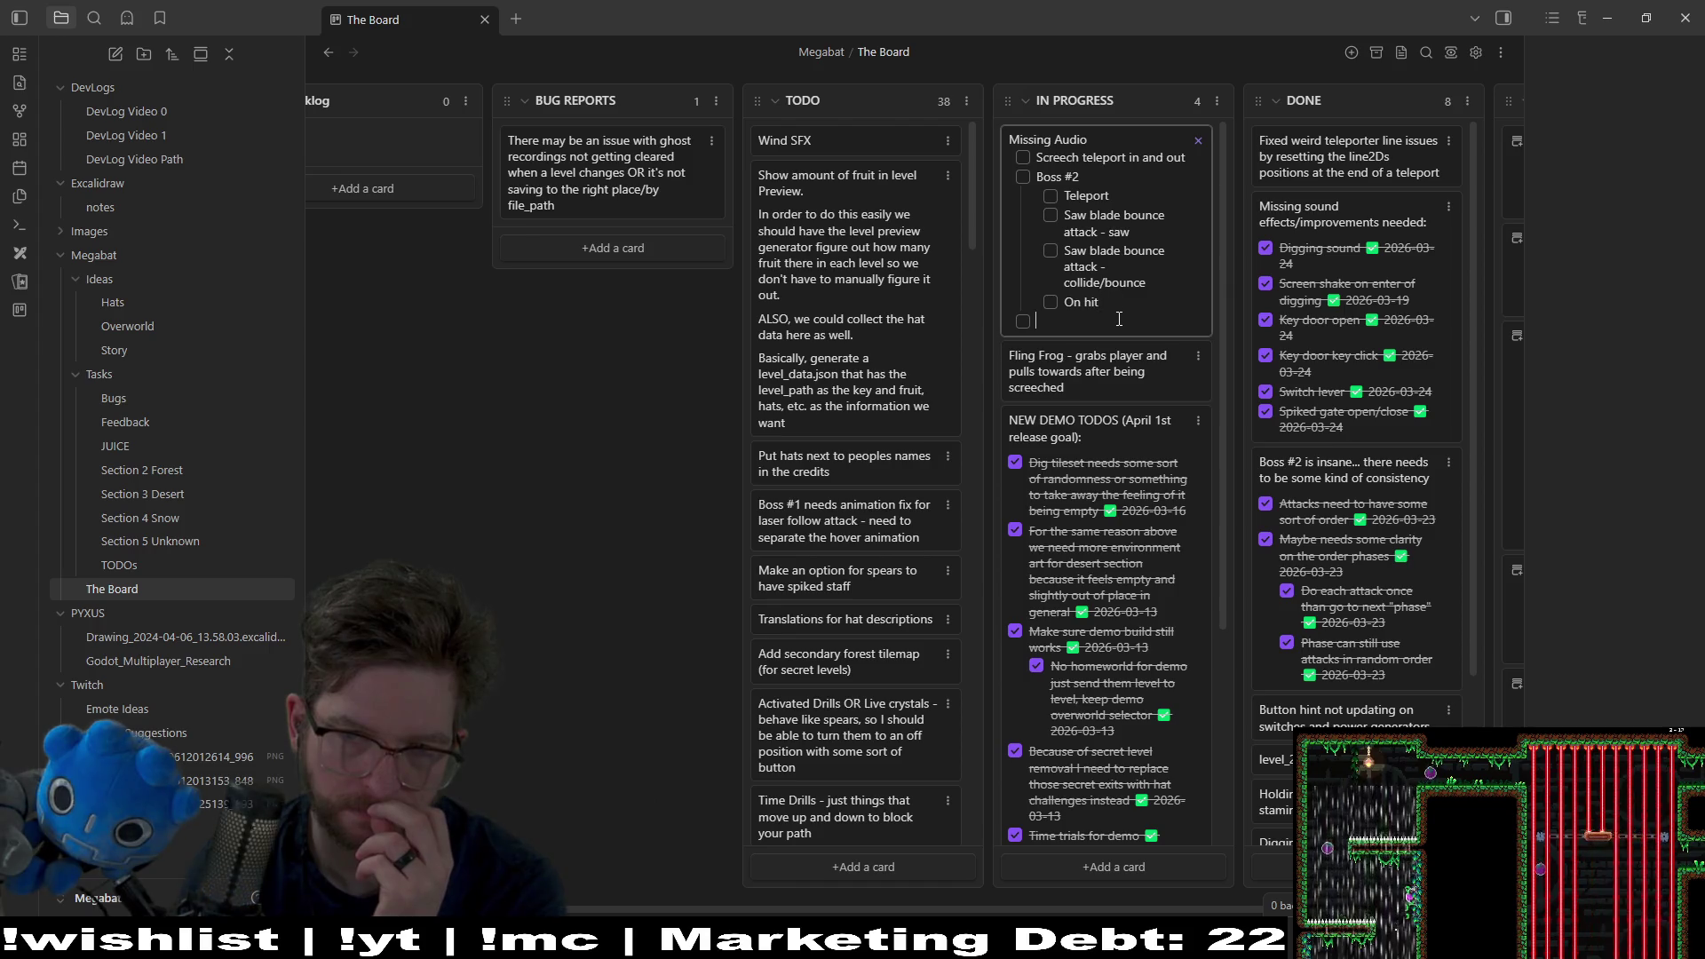
key("BackSpace")
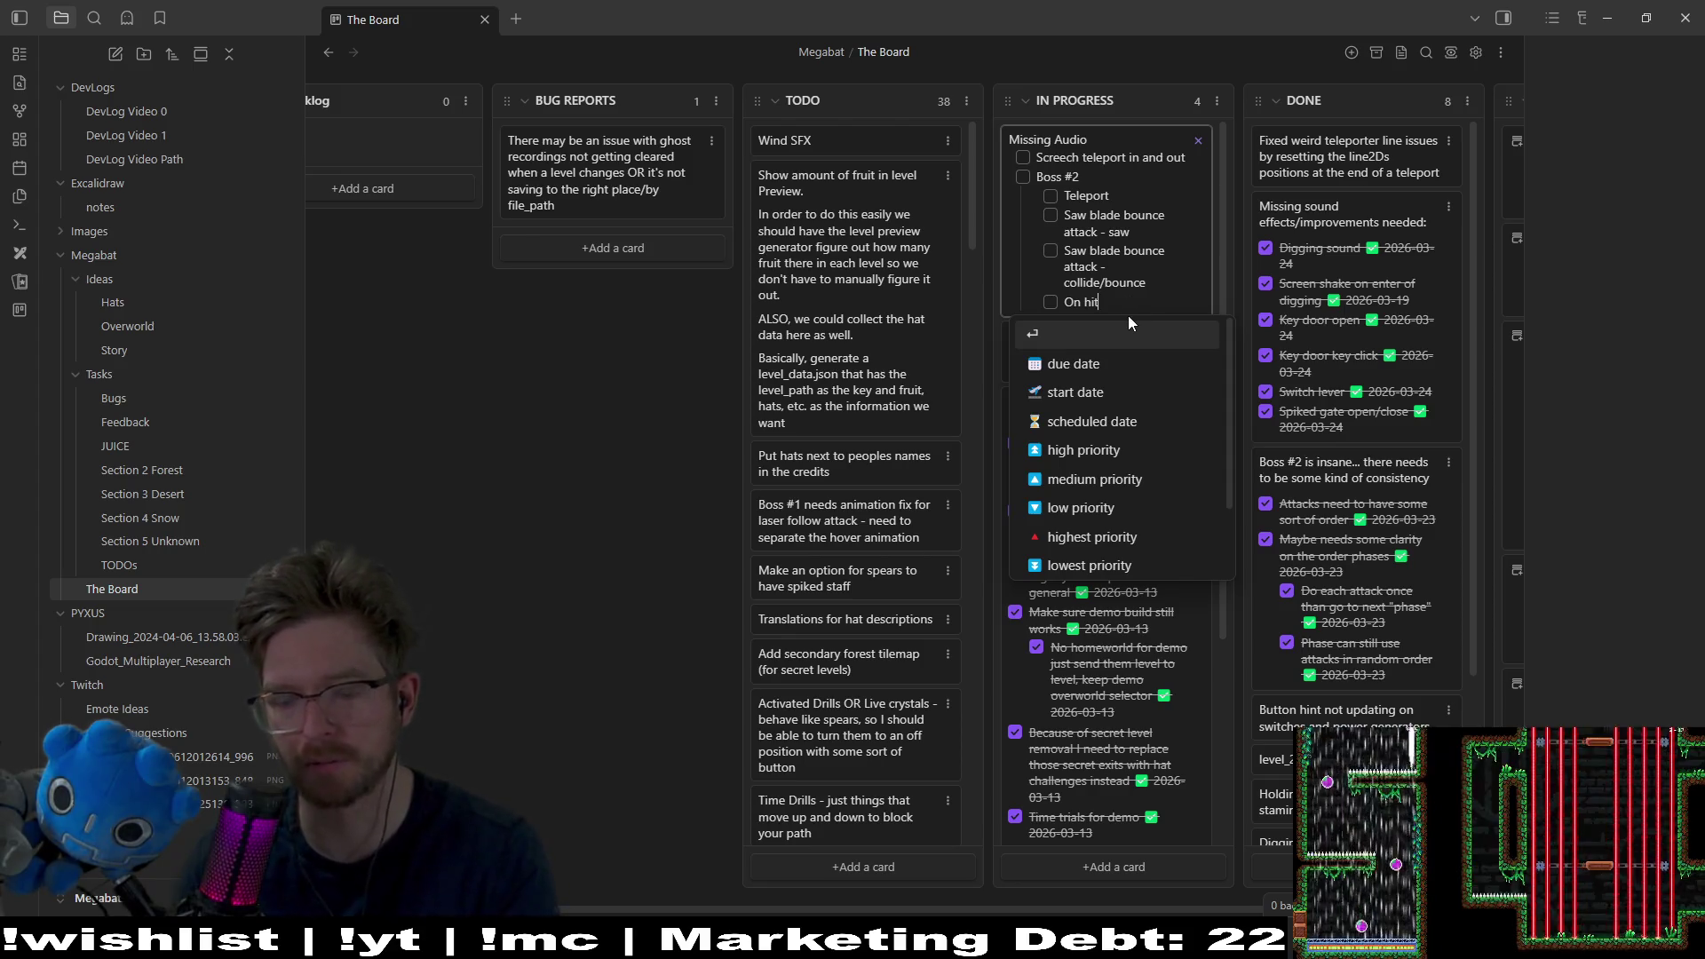
left_click(1127, 314)
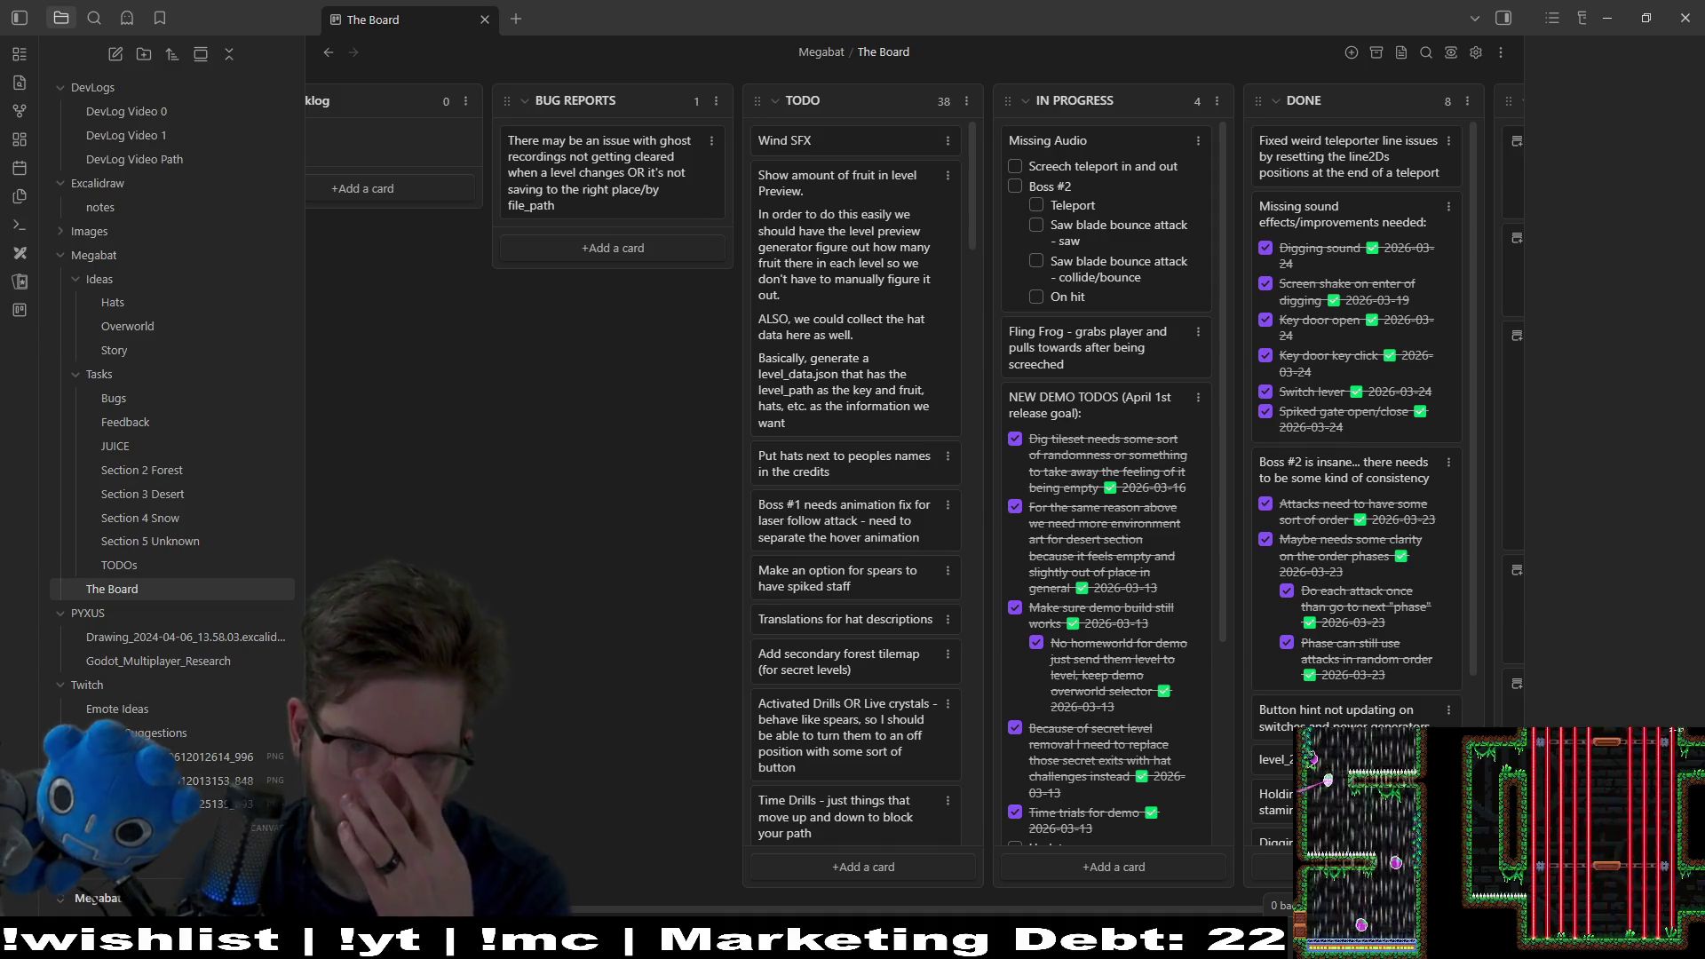
key("alt+Tab")
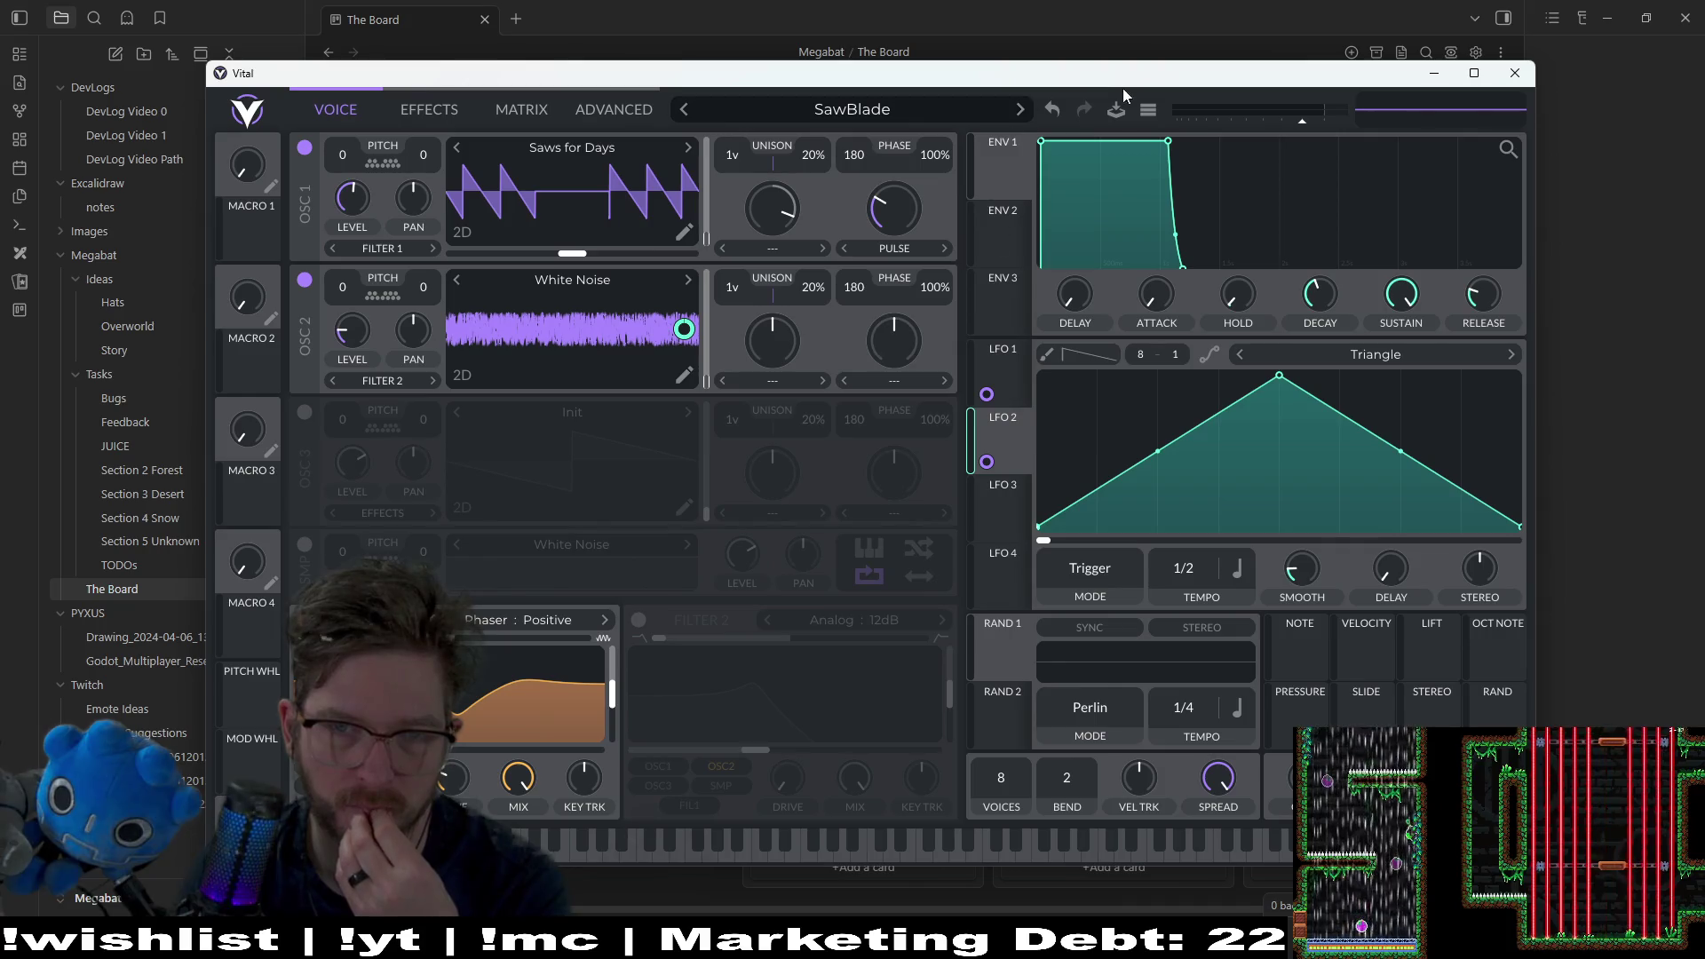
Step: Save Preset over the existing SawBlade file, confirming Overwrite, then show the EFFECTS page
left_click(1148, 110)
left_click(1159, 159)
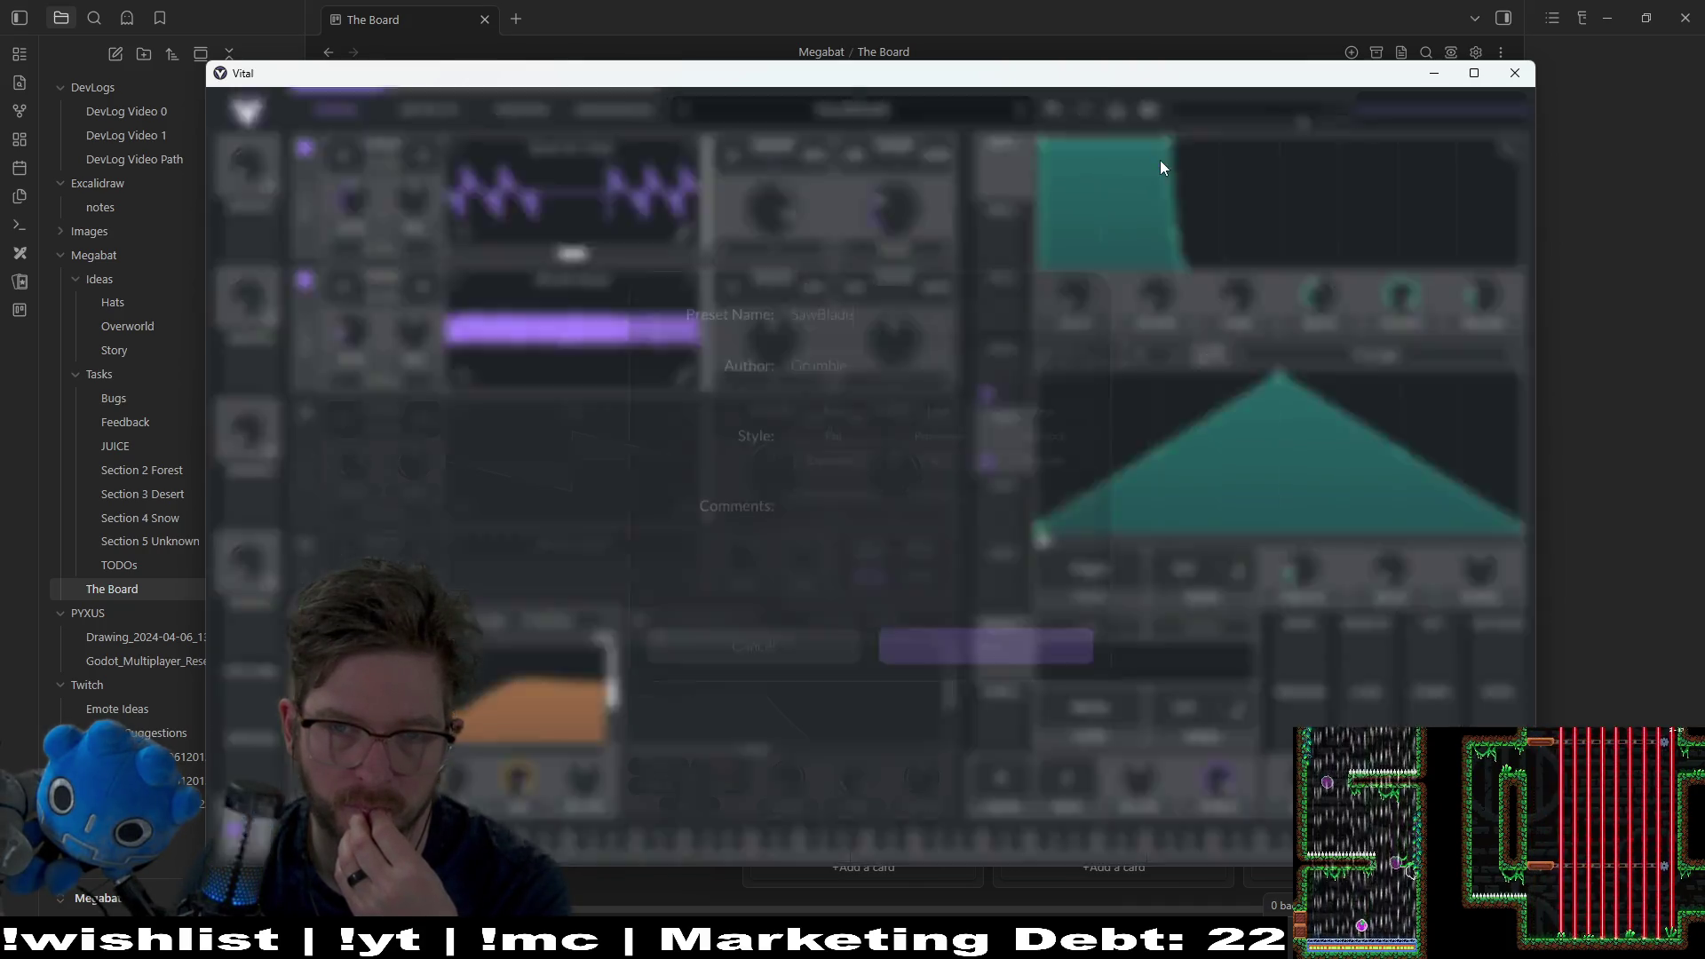
left_click(937, 664)
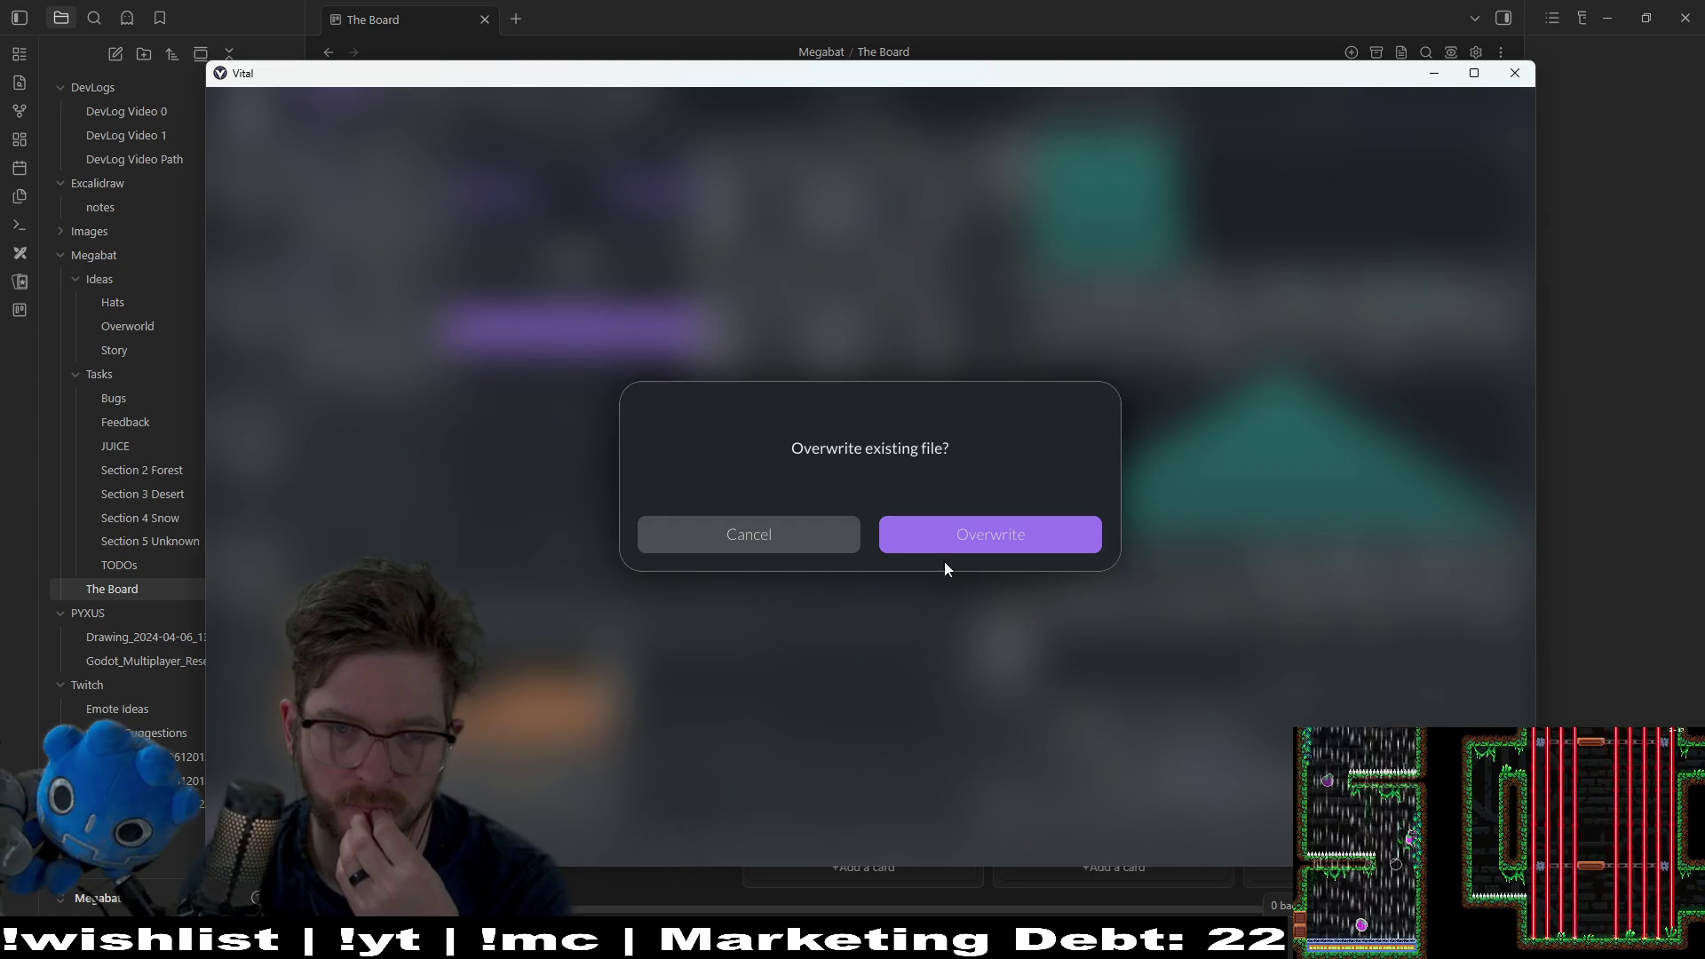
left_click(985, 536)
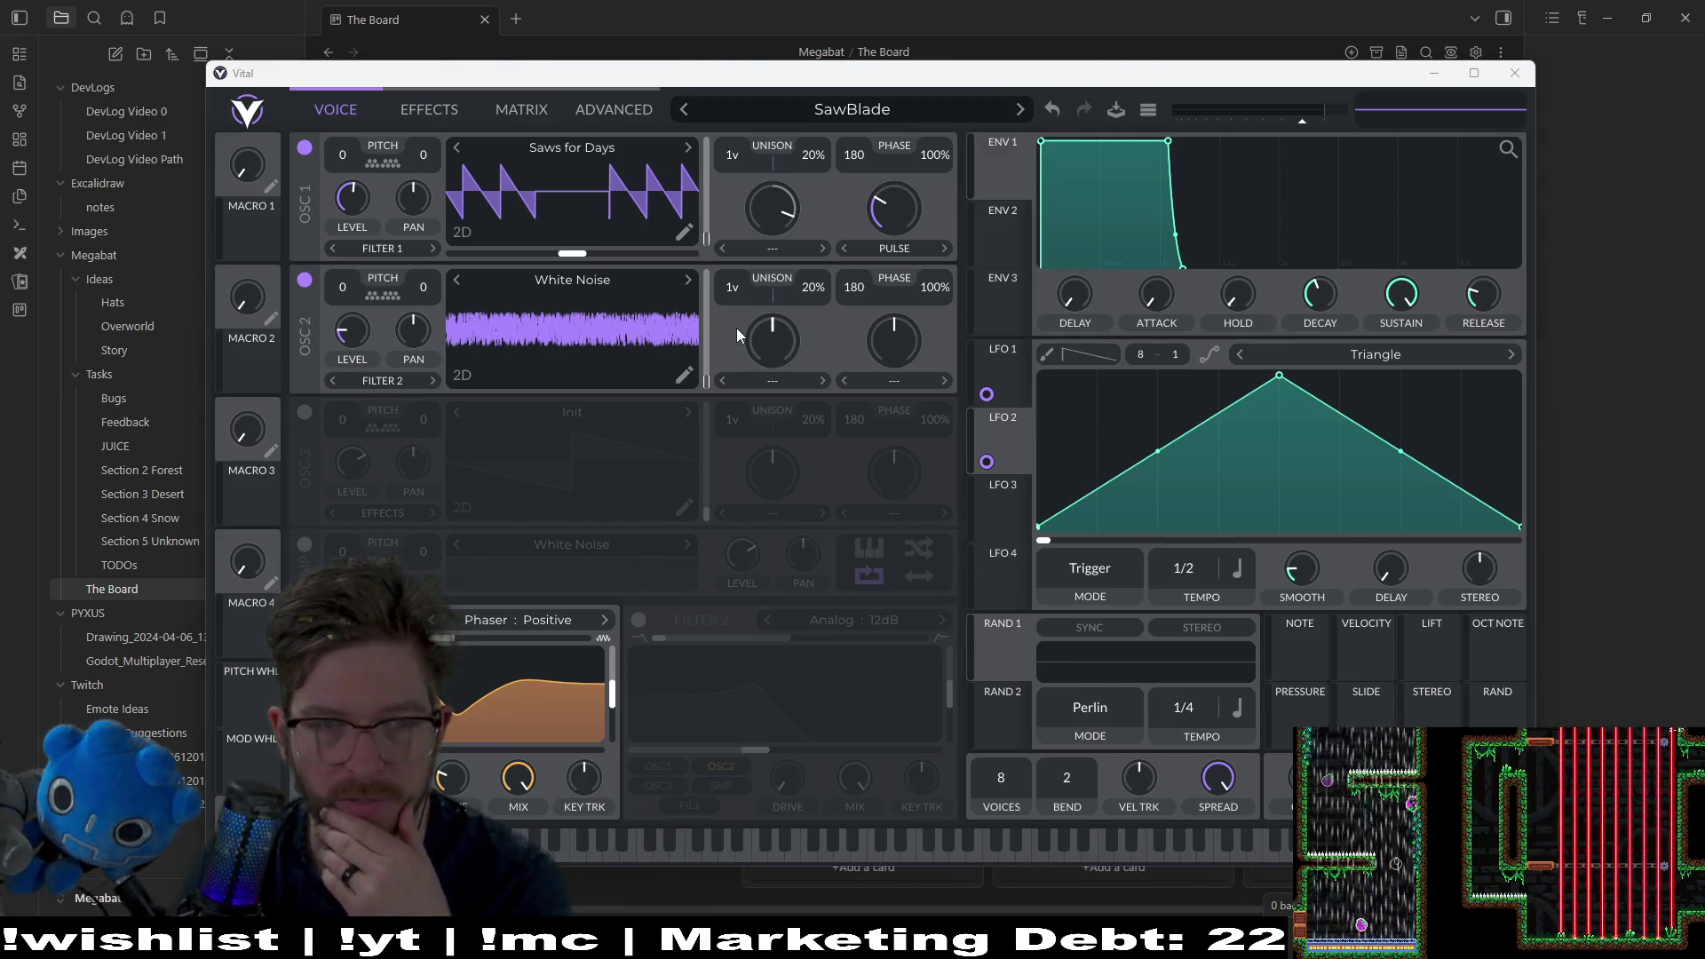
left_click(458, 112)
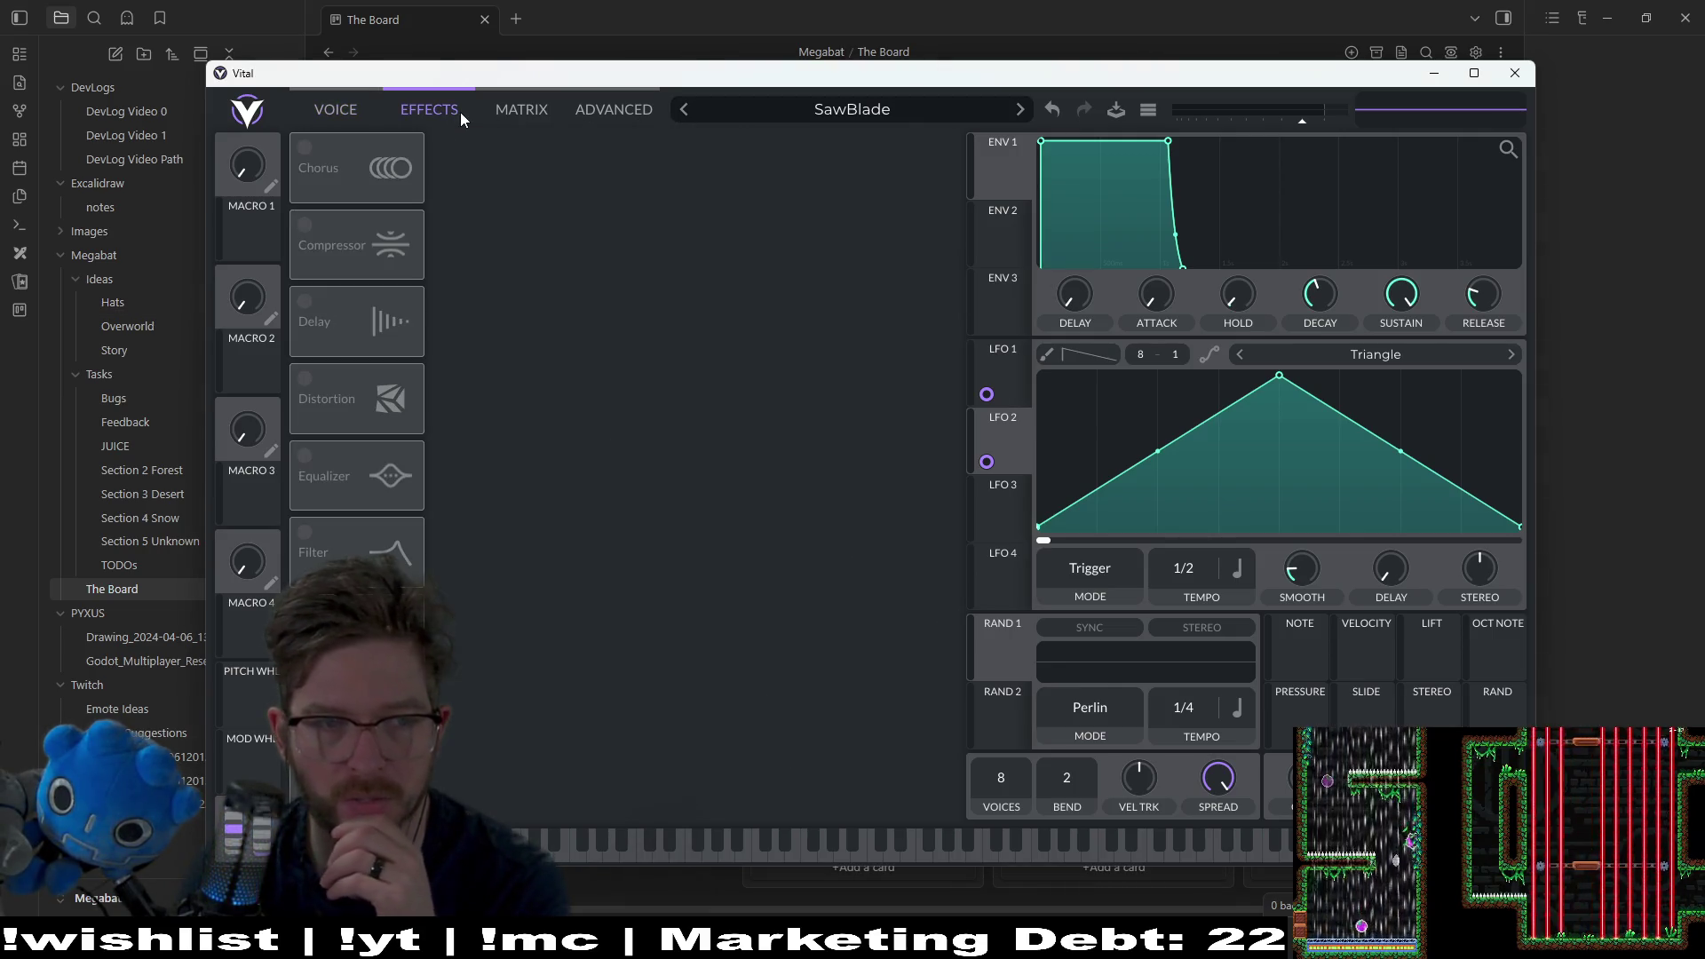
Step: Audition the Flanger and Filter effects, then leave both switched off
left_click(532, 105)
left_click(455, 108)
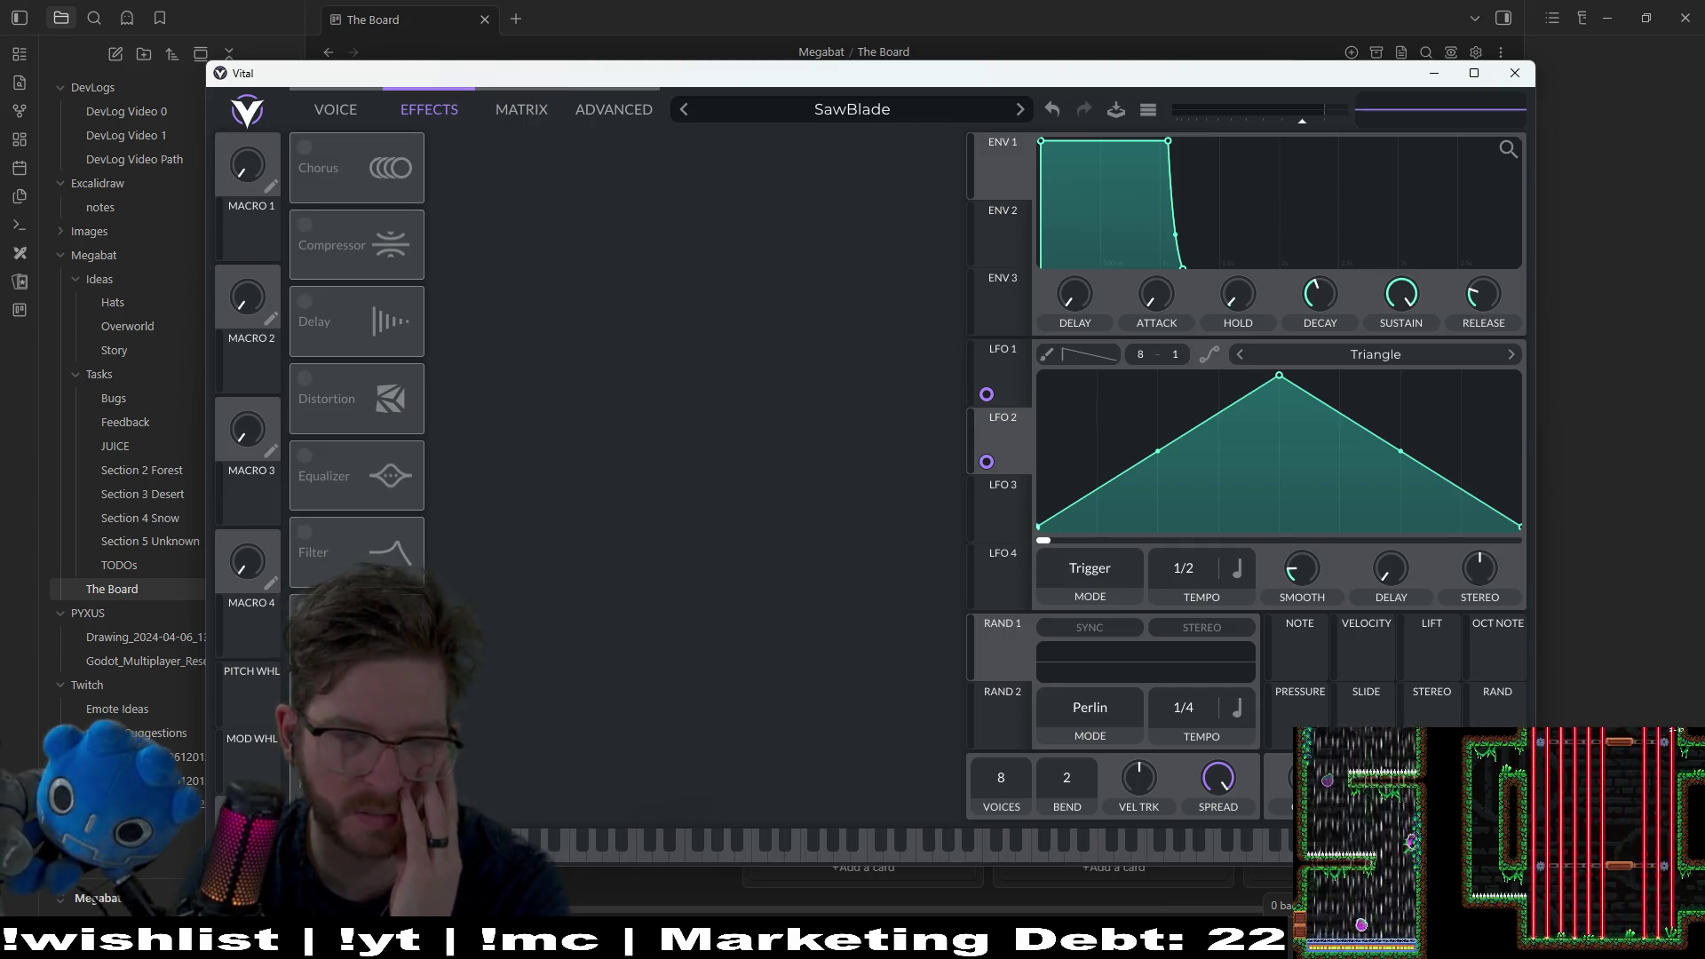
left_click(304, 607)
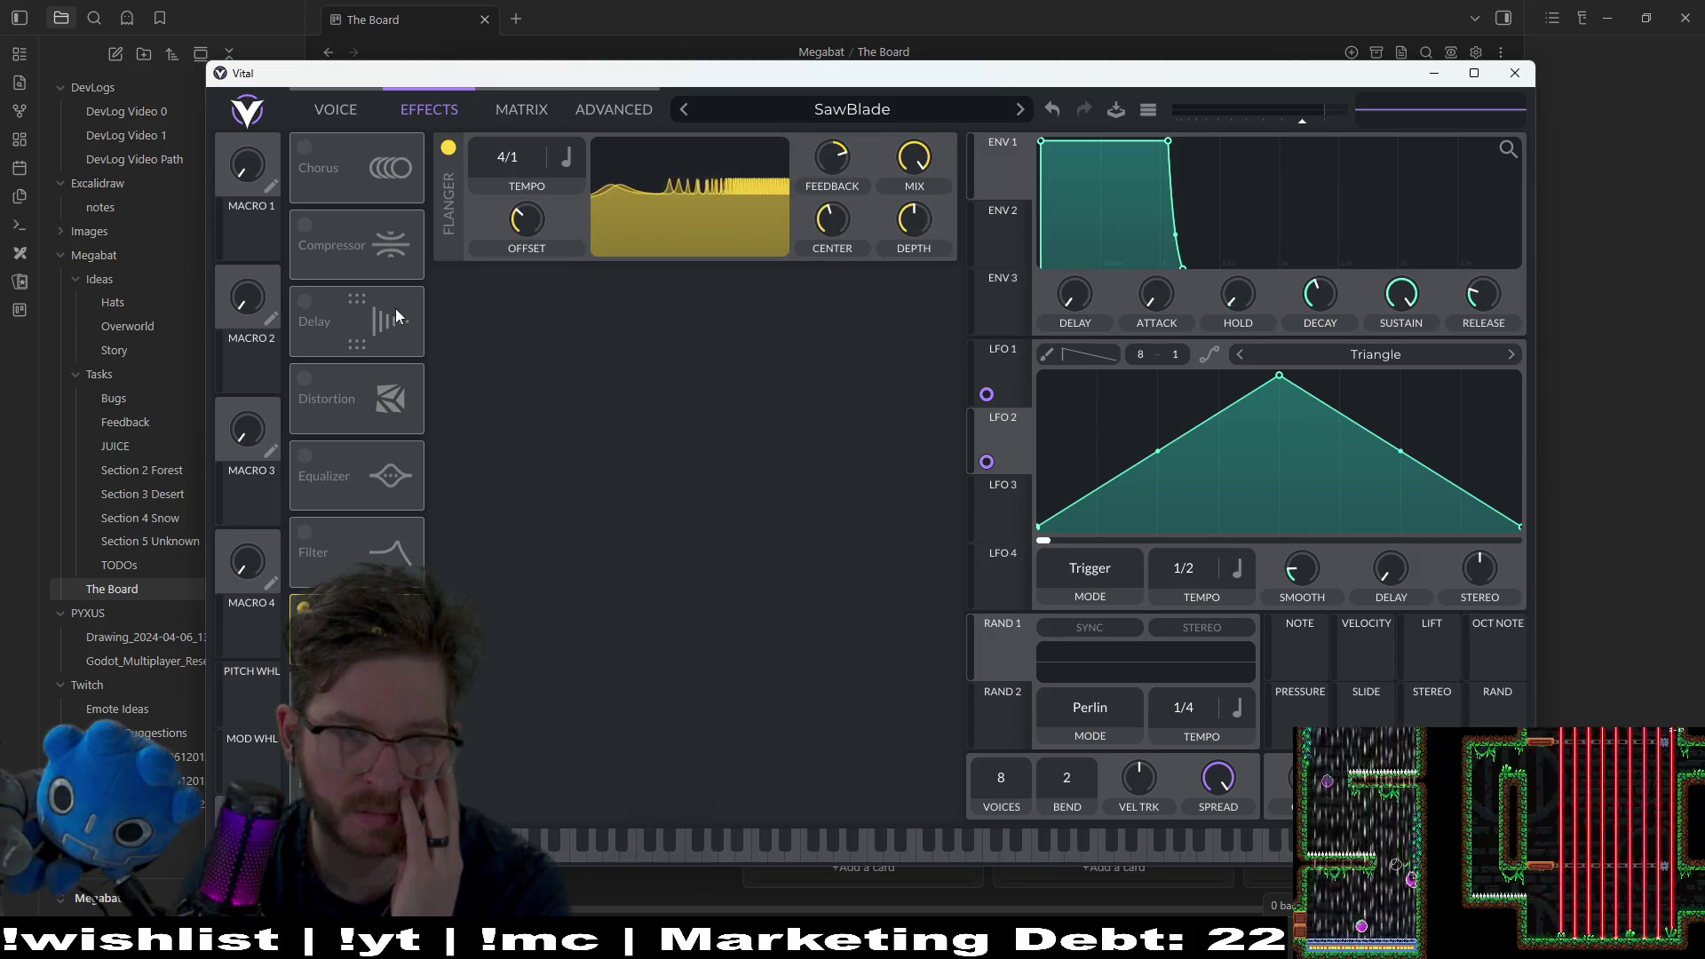
left_click(303, 607)
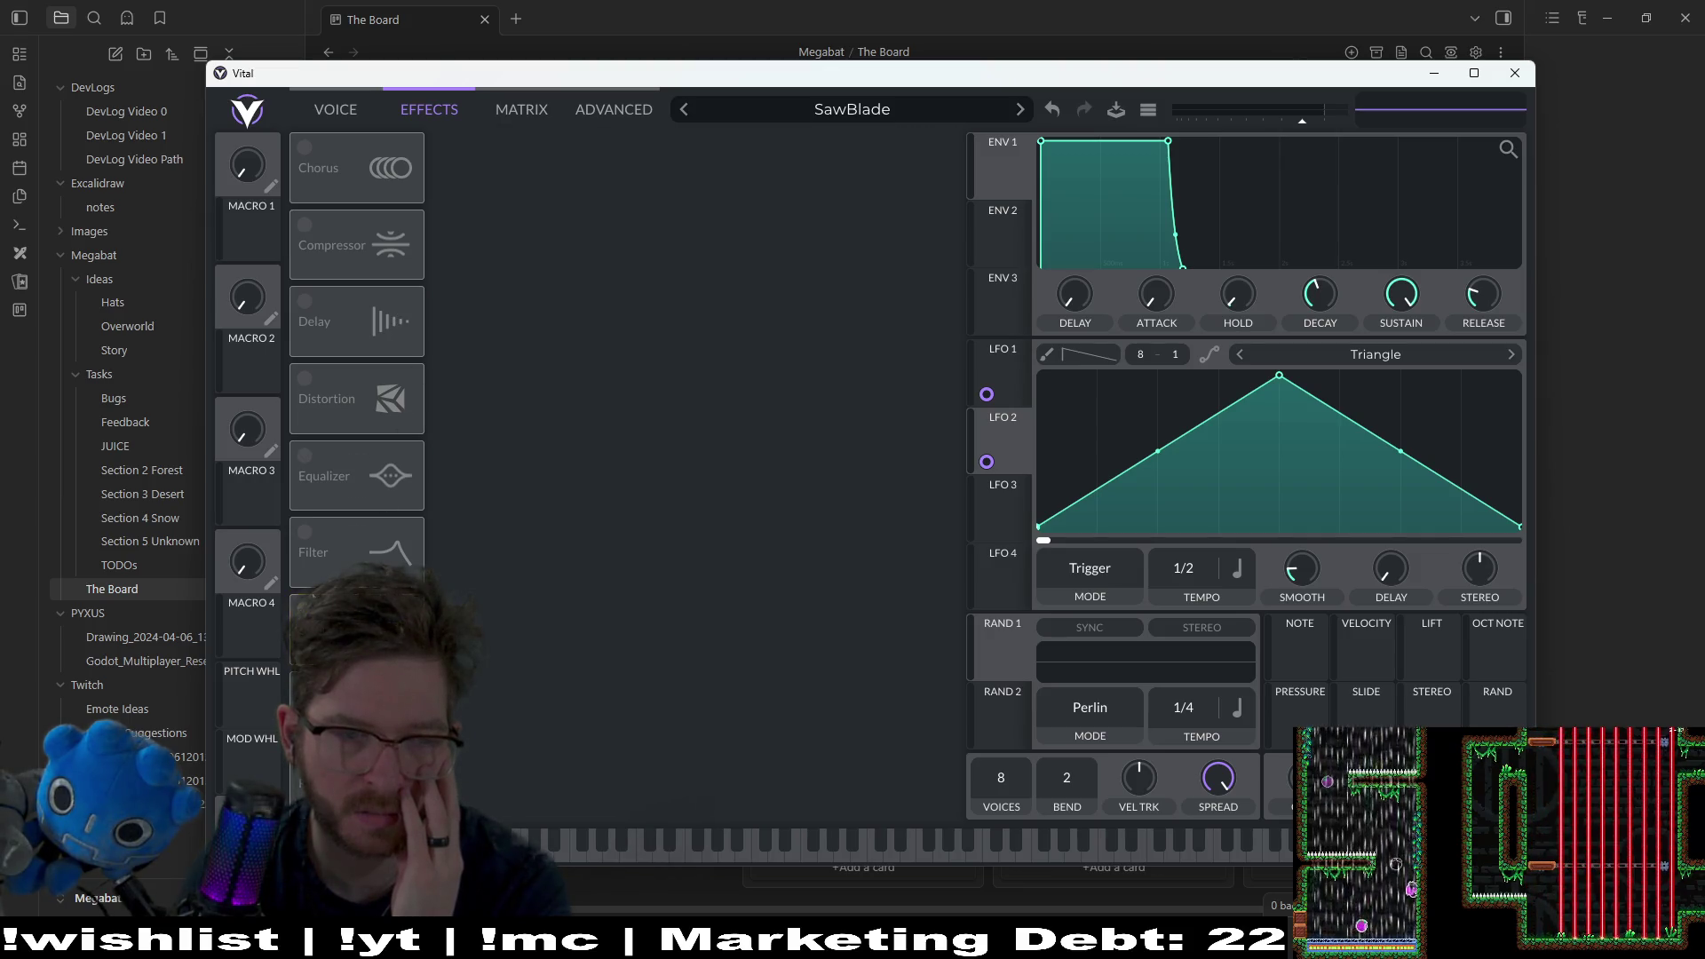
left_click(305, 532)
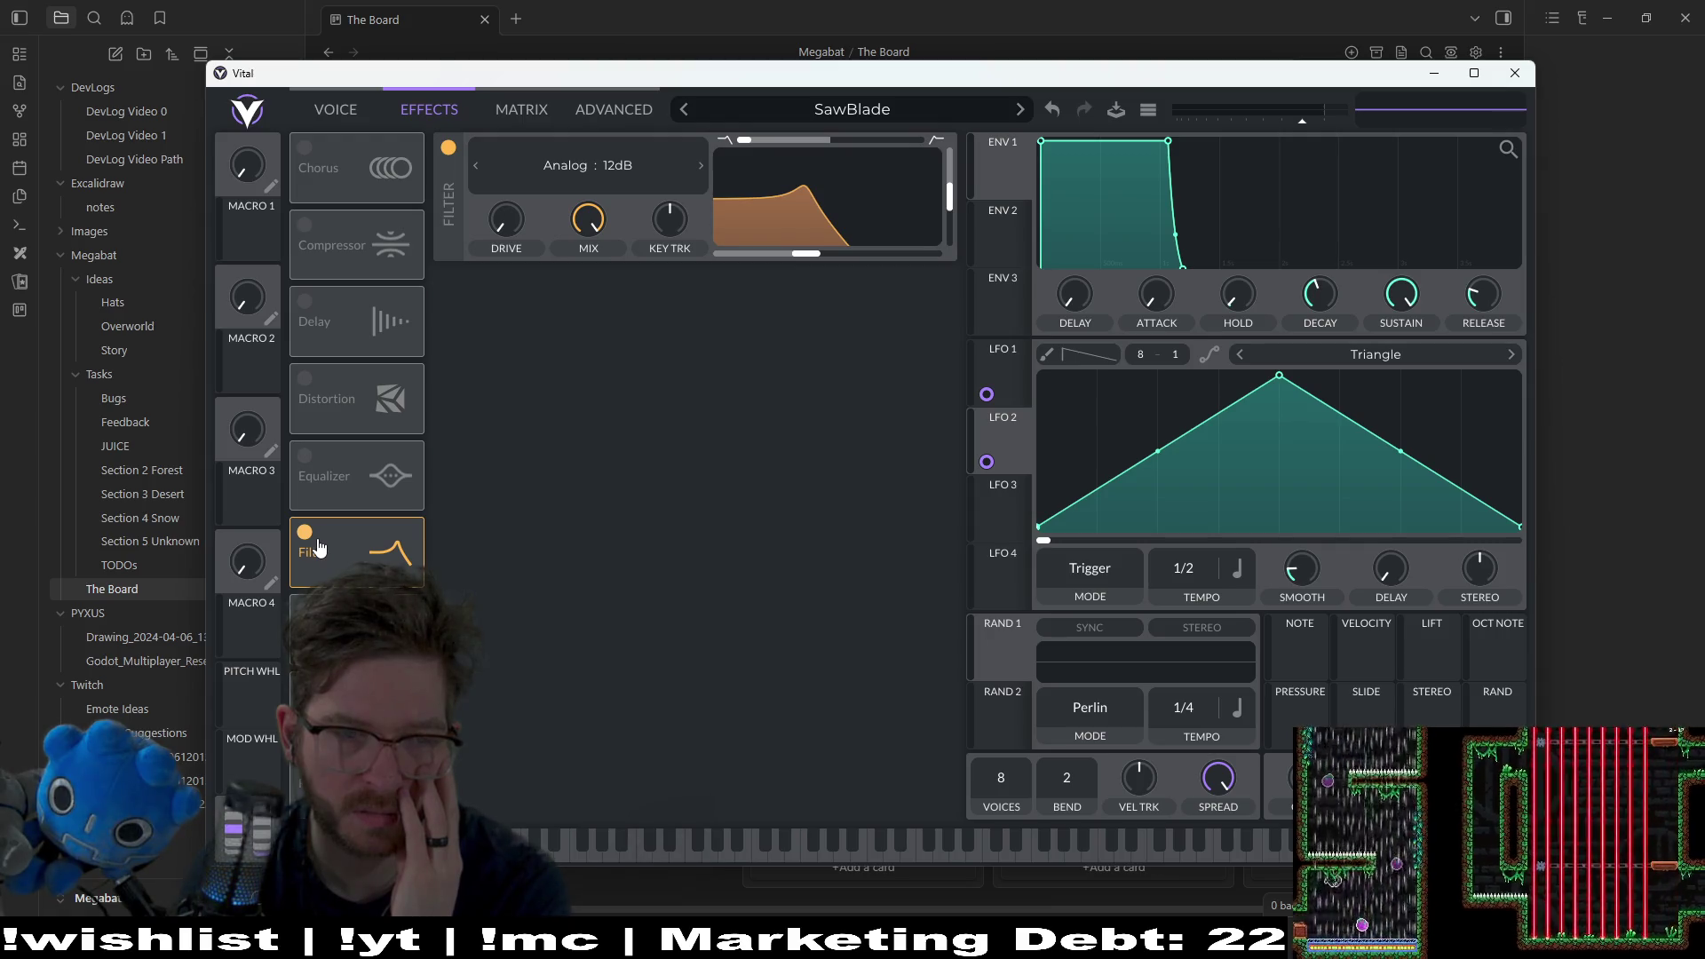
left_click(306, 533)
Step: Compare the sound with Filter 2 on the Voice page, leave it off, and return to Effects
left_click(364, 114)
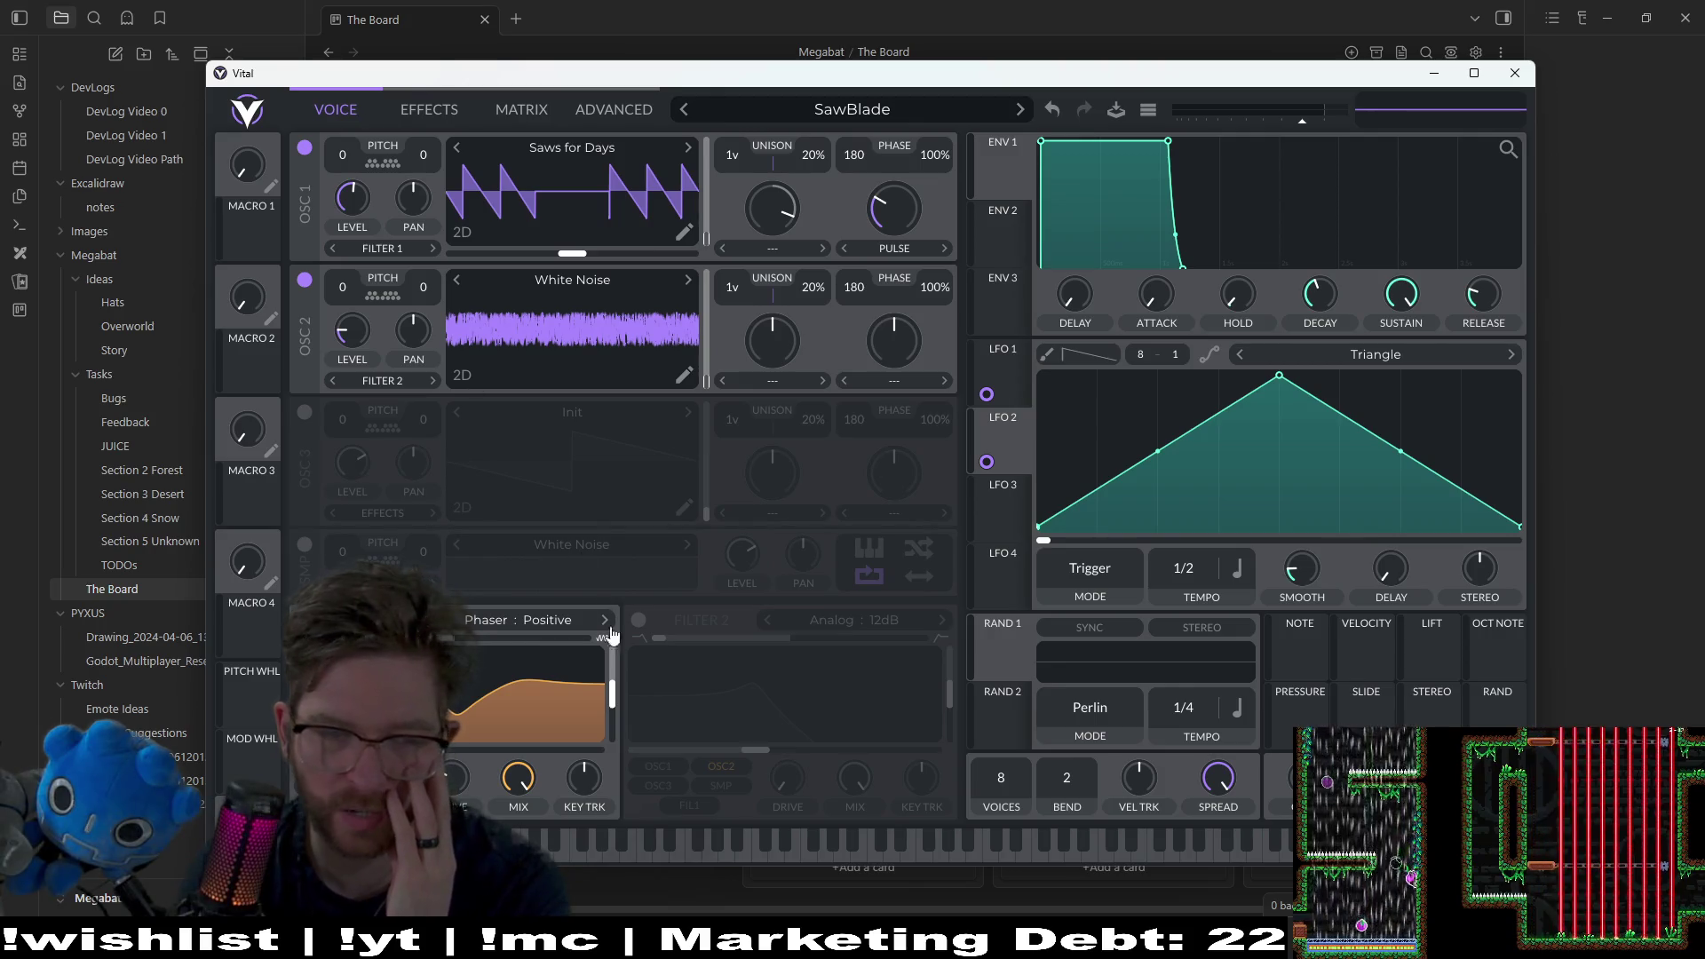
left_click(639, 622)
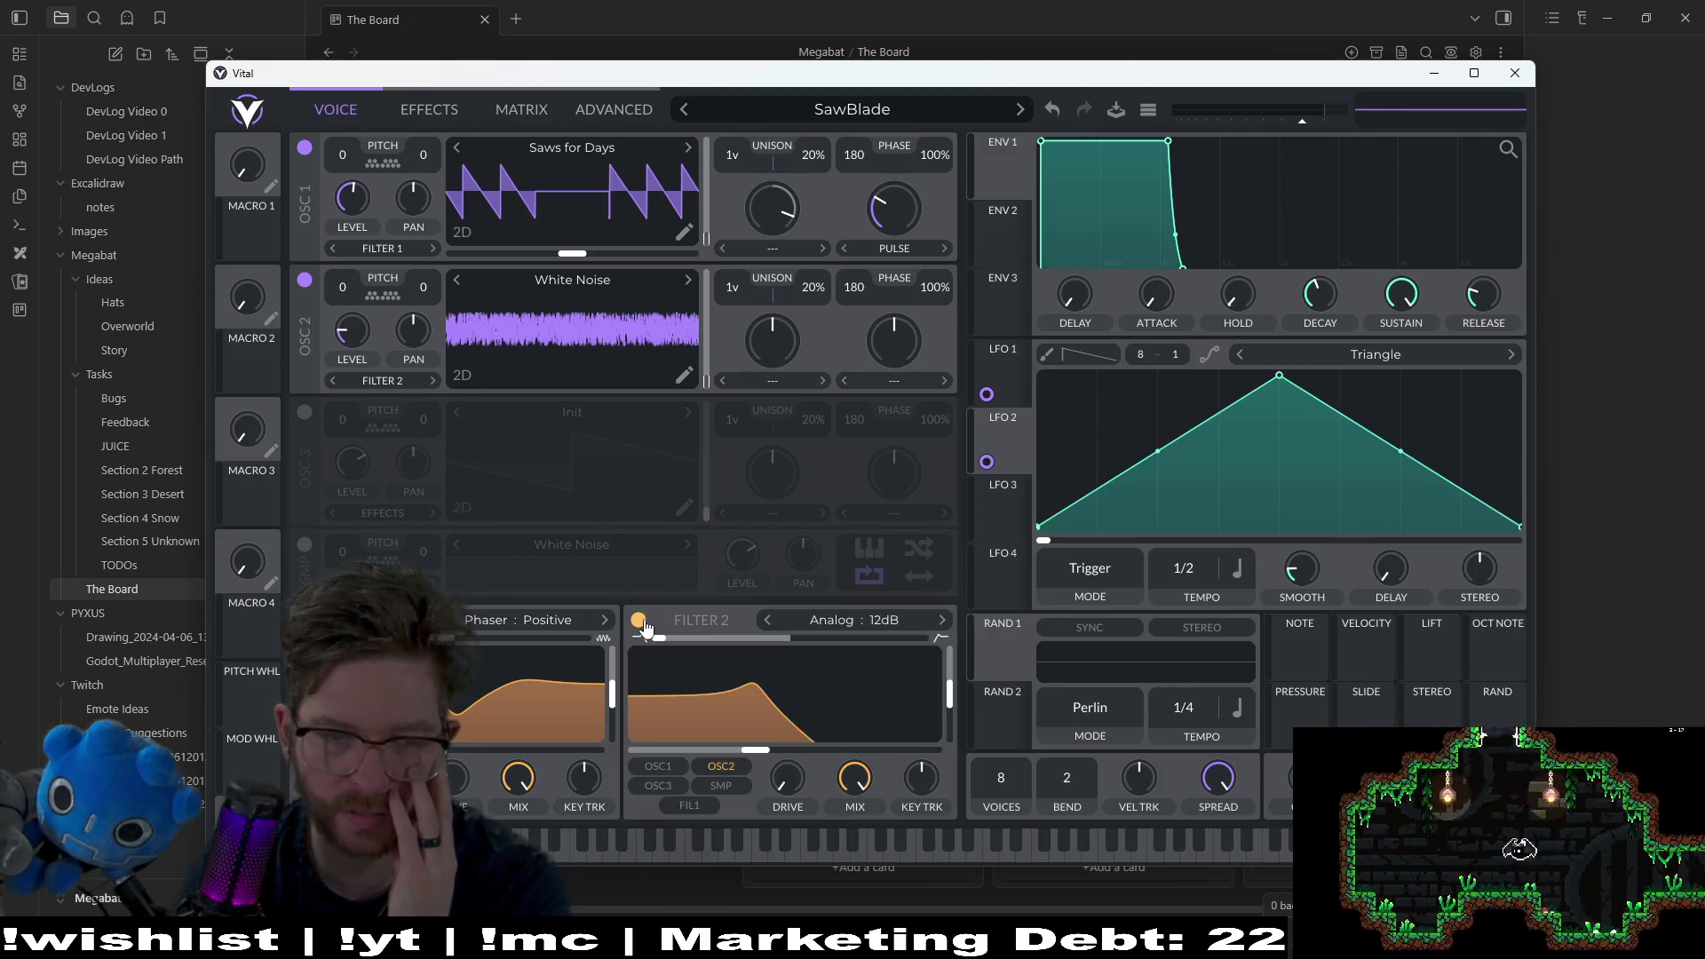
left_click(643, 624)
left_click(643, 624)
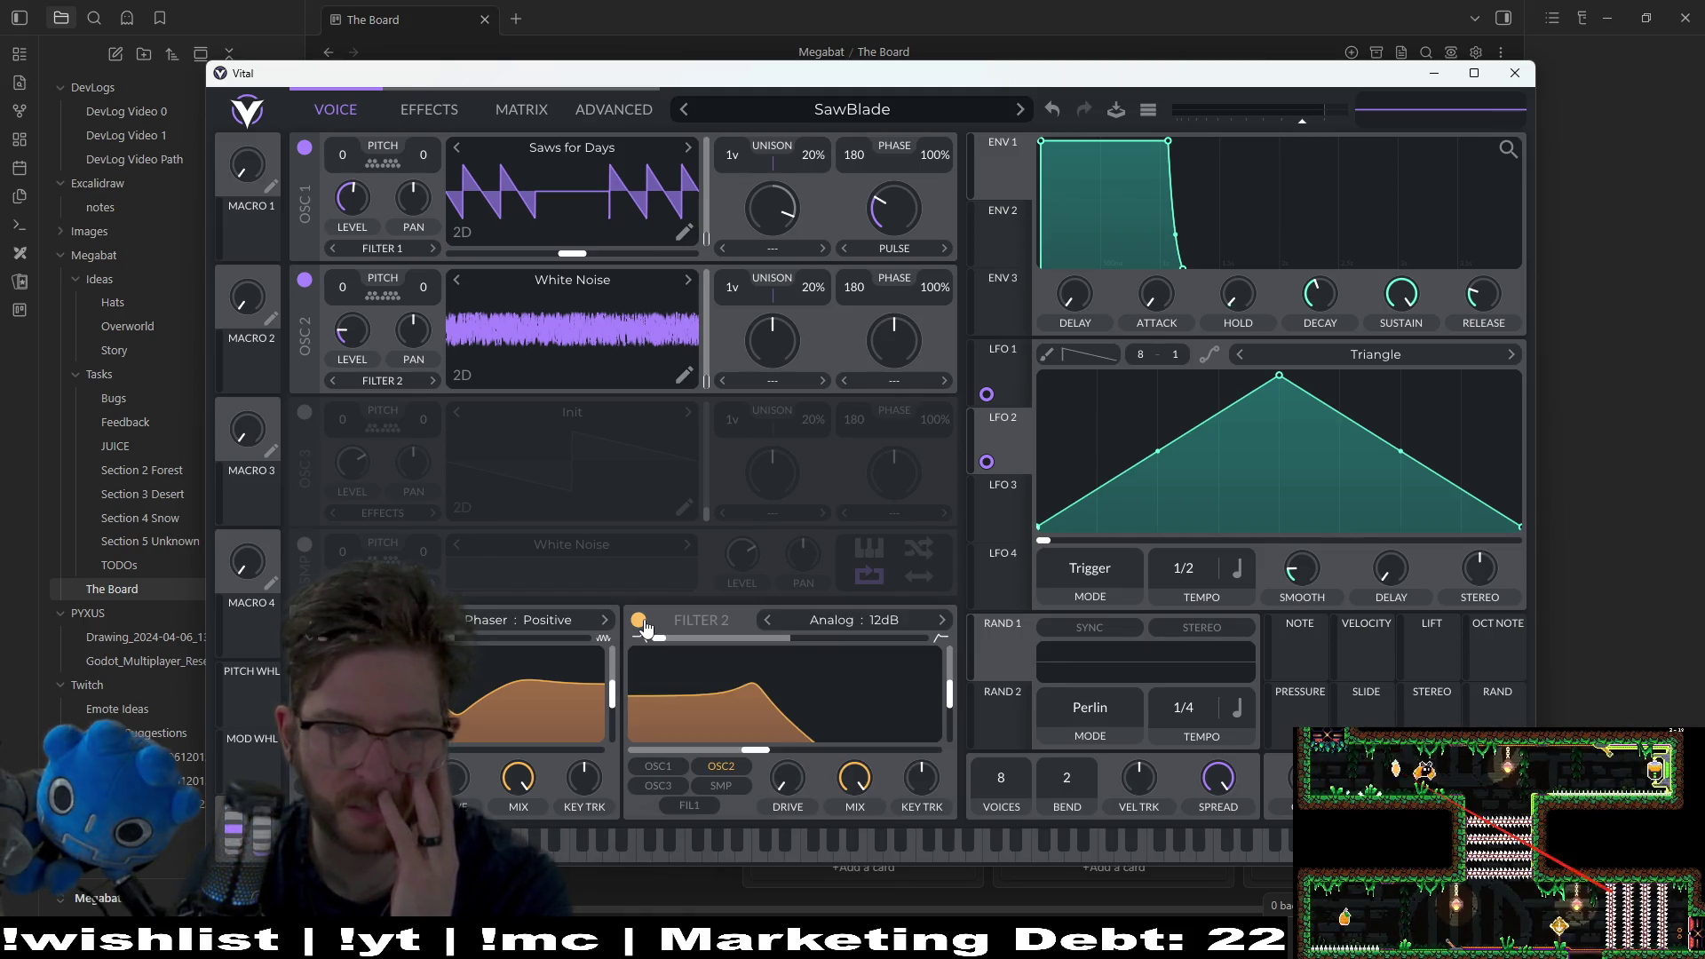
left_click(640, 622)
left_click(640, 622)
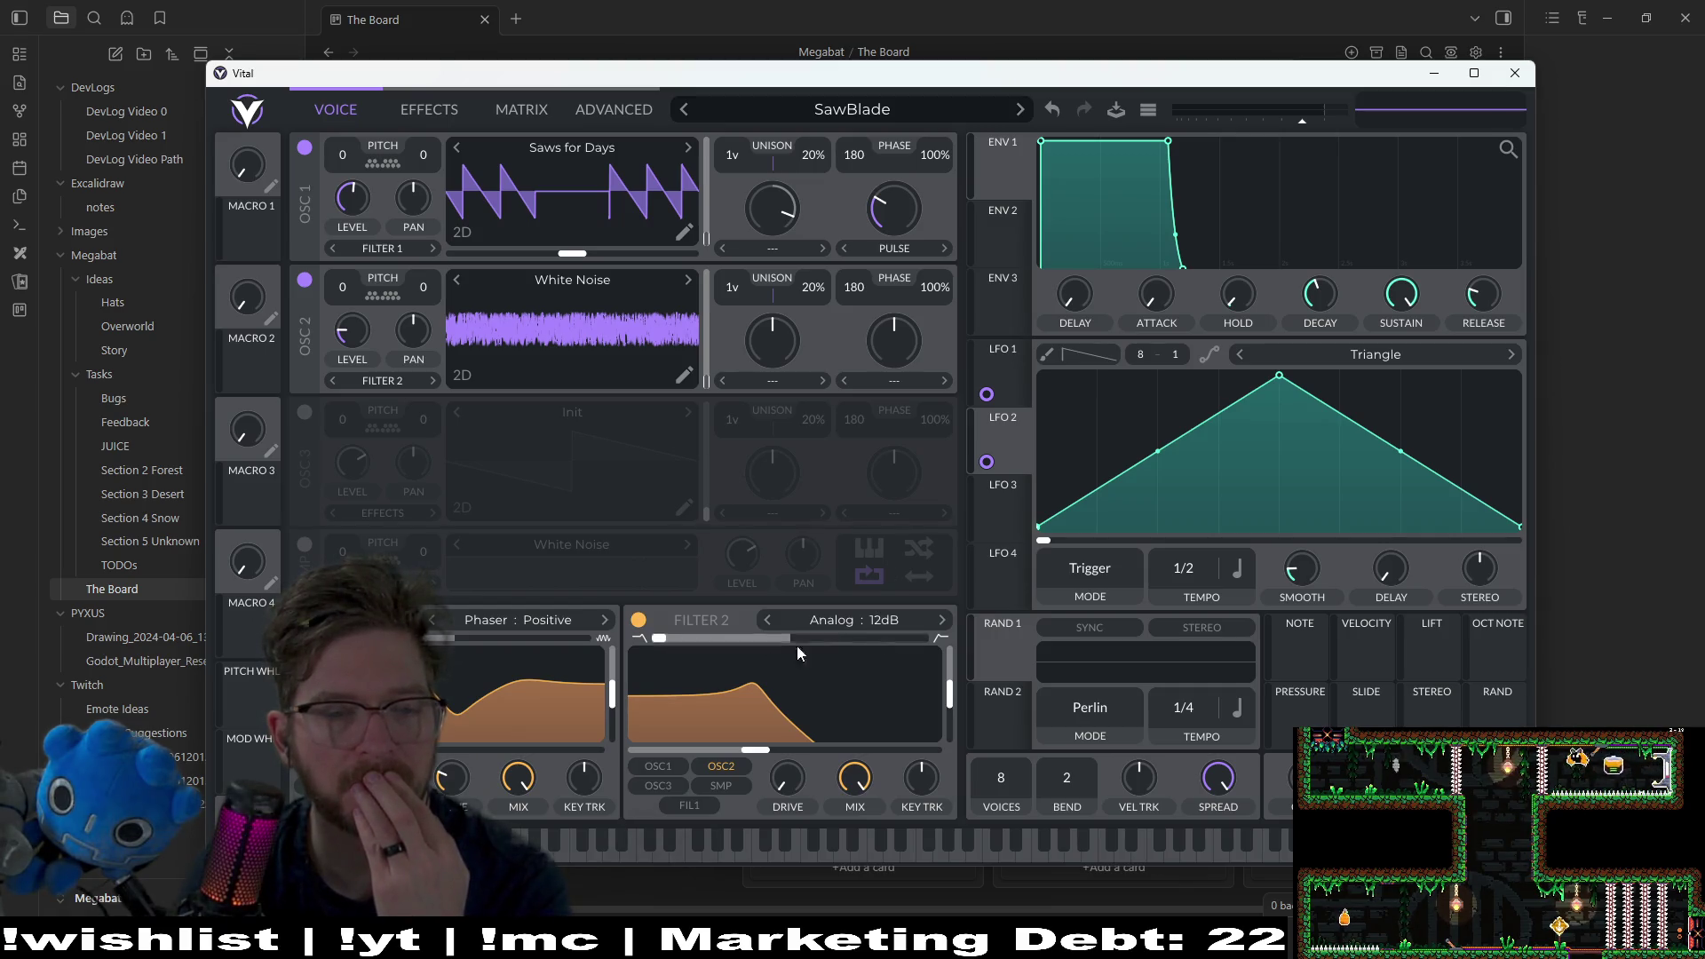
left_click(639, 621)
left_click(416, 109)
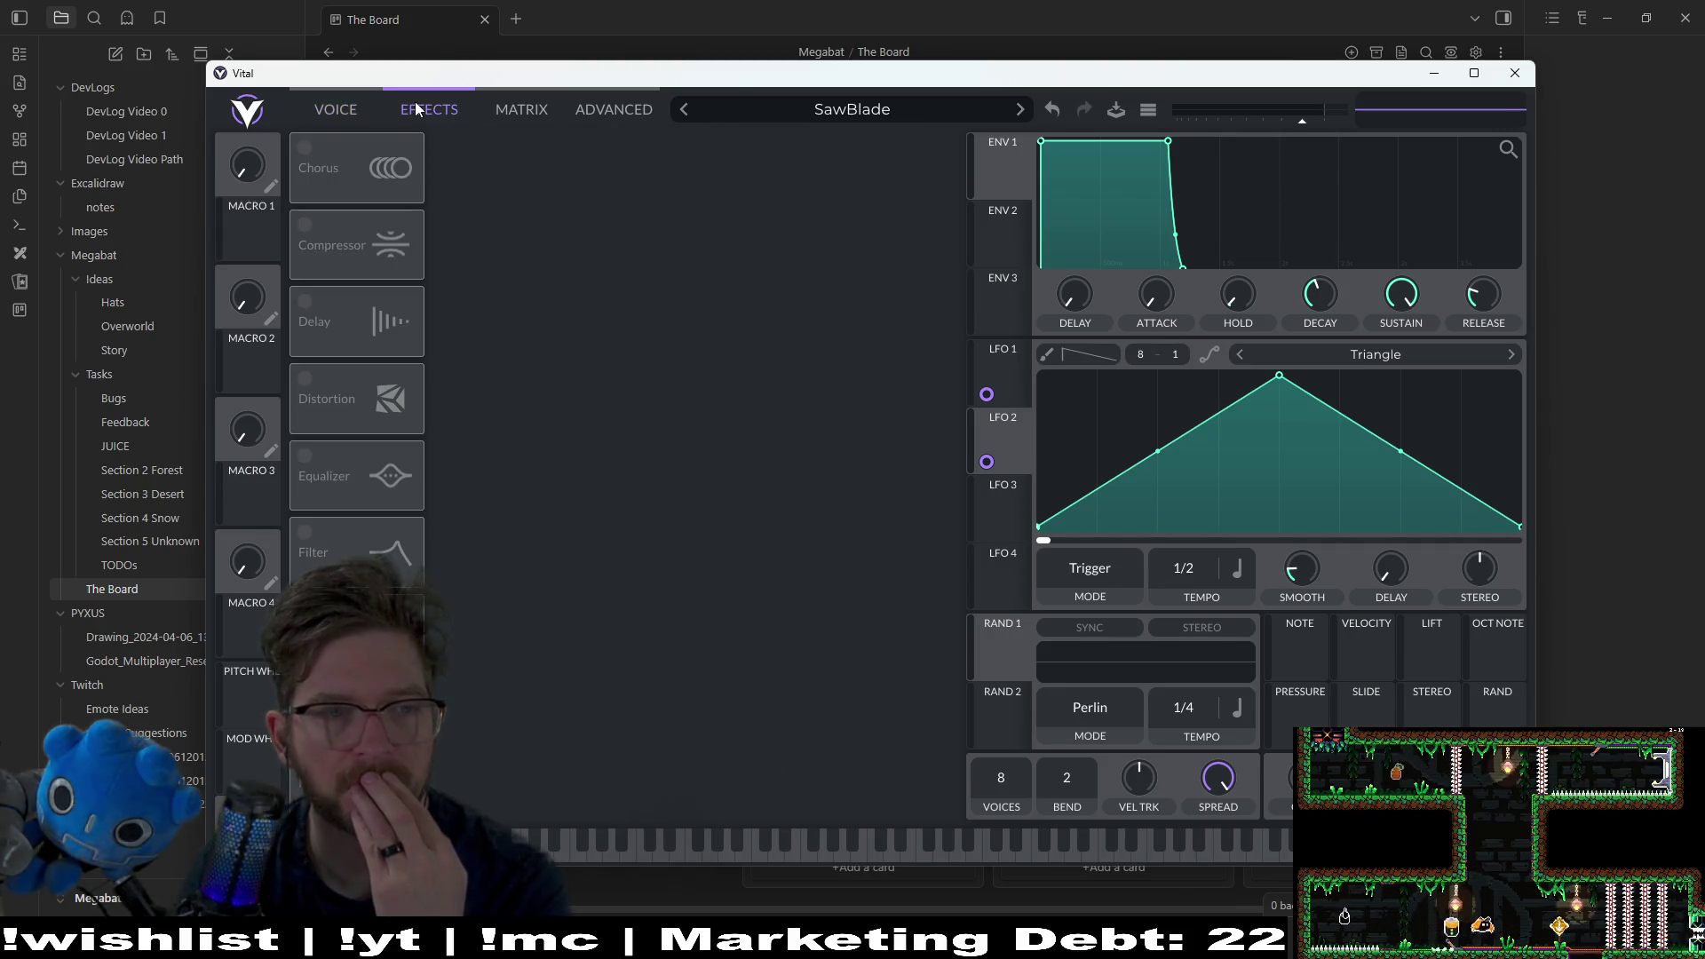
Step: Turn on Chorus, audition Reverb, Flanger, Filter and Equalizer, leaving only Chorus active
left_click(335, 167)
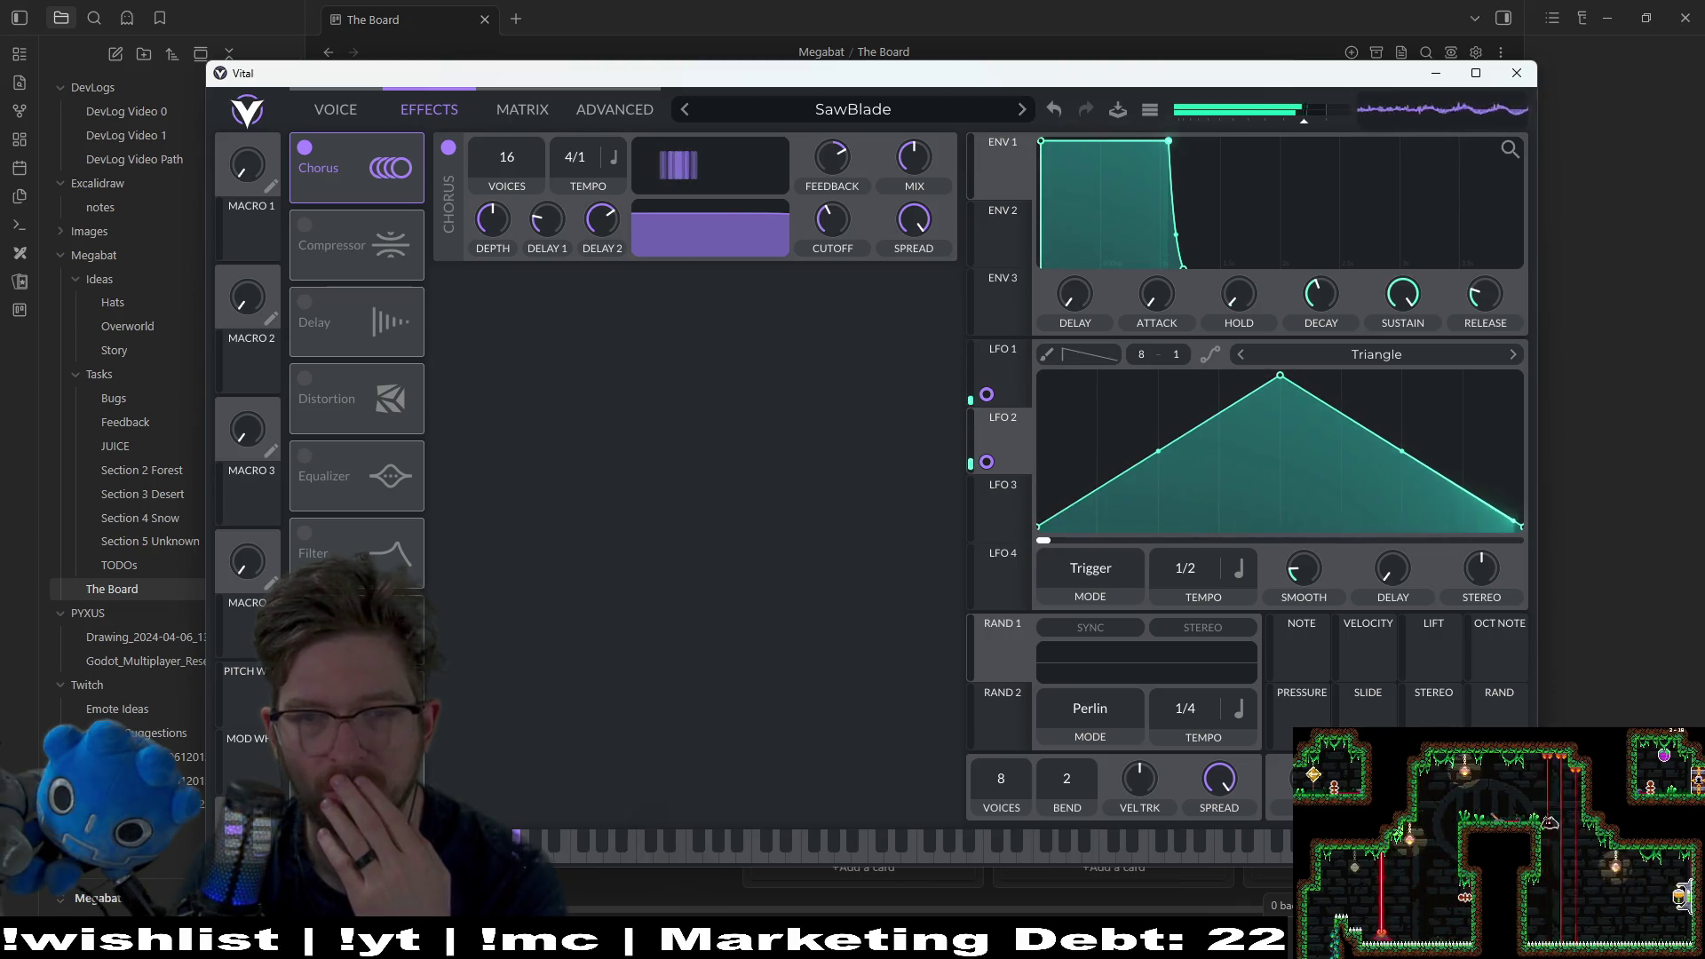
left_click(616, 856)
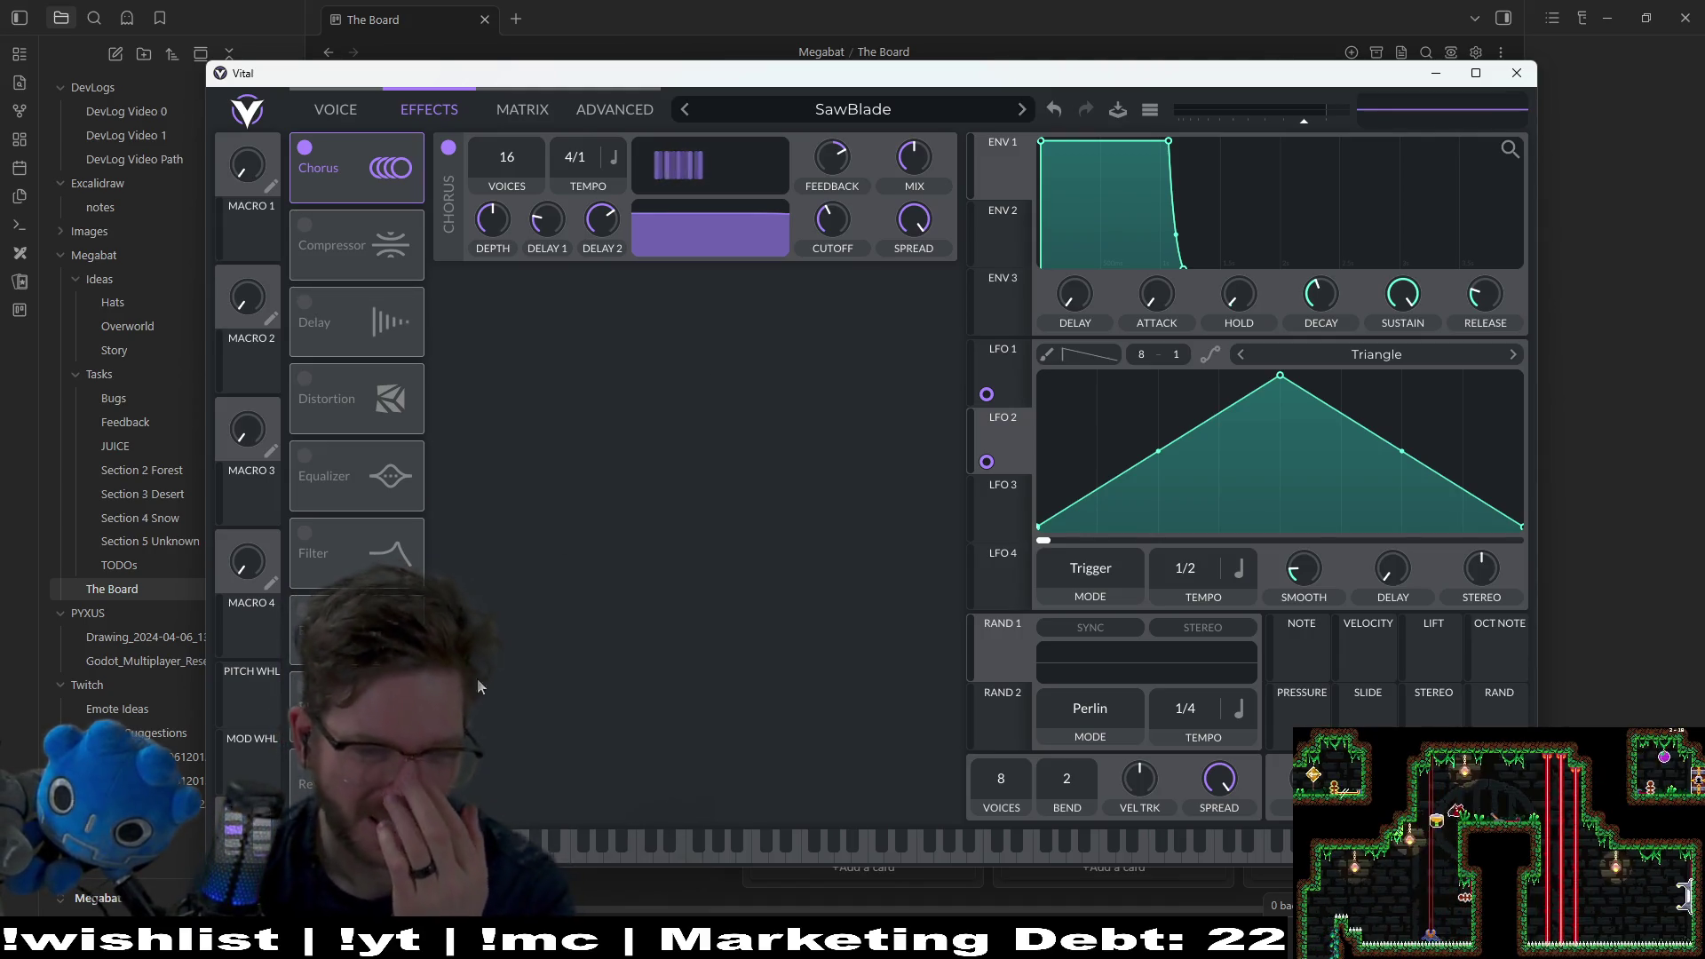
left_click(301, 776)
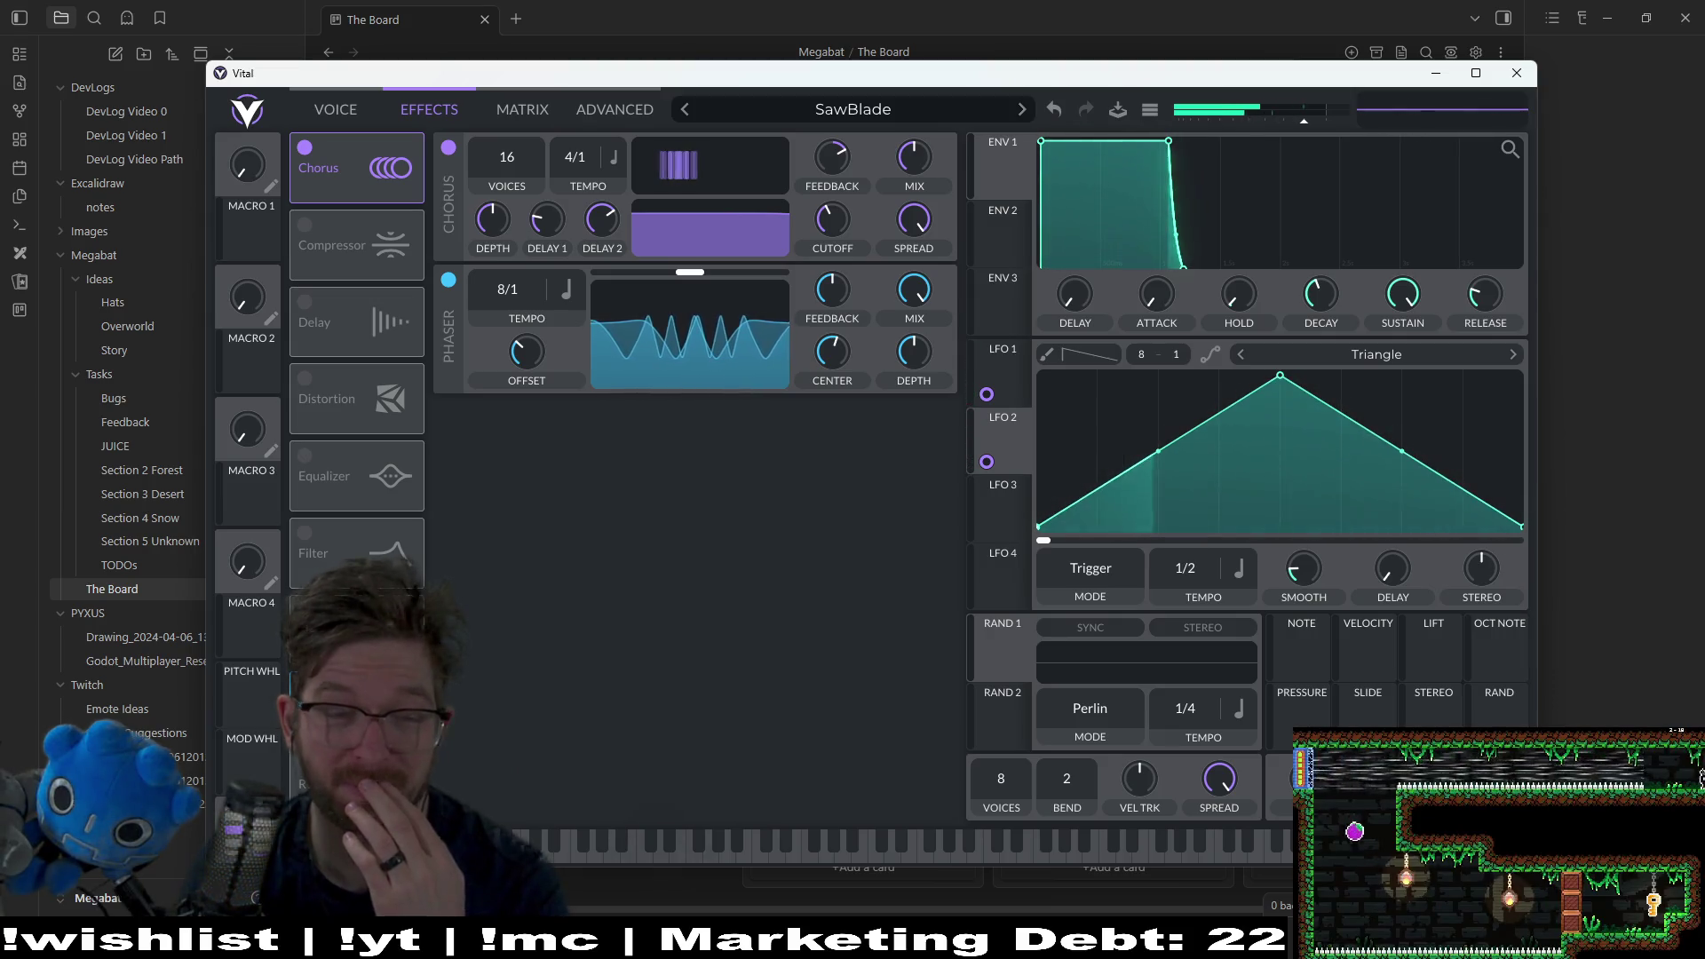
left_click(305, 610)
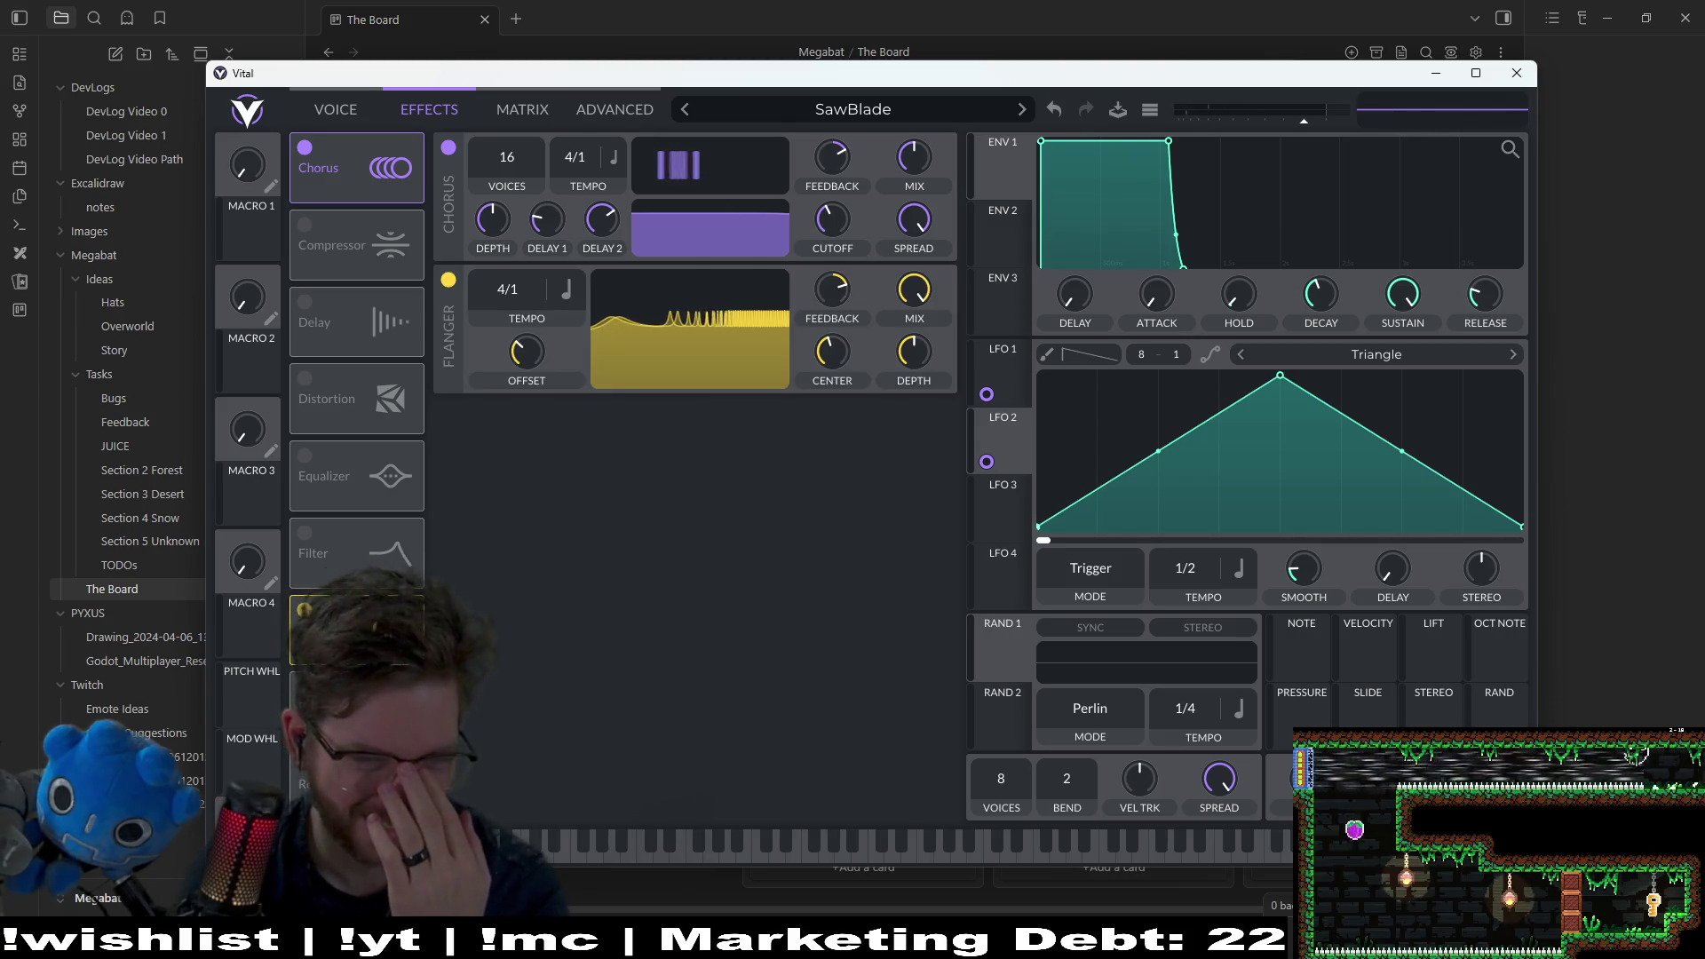
left_click(305, 610)
left_click(305, 534)
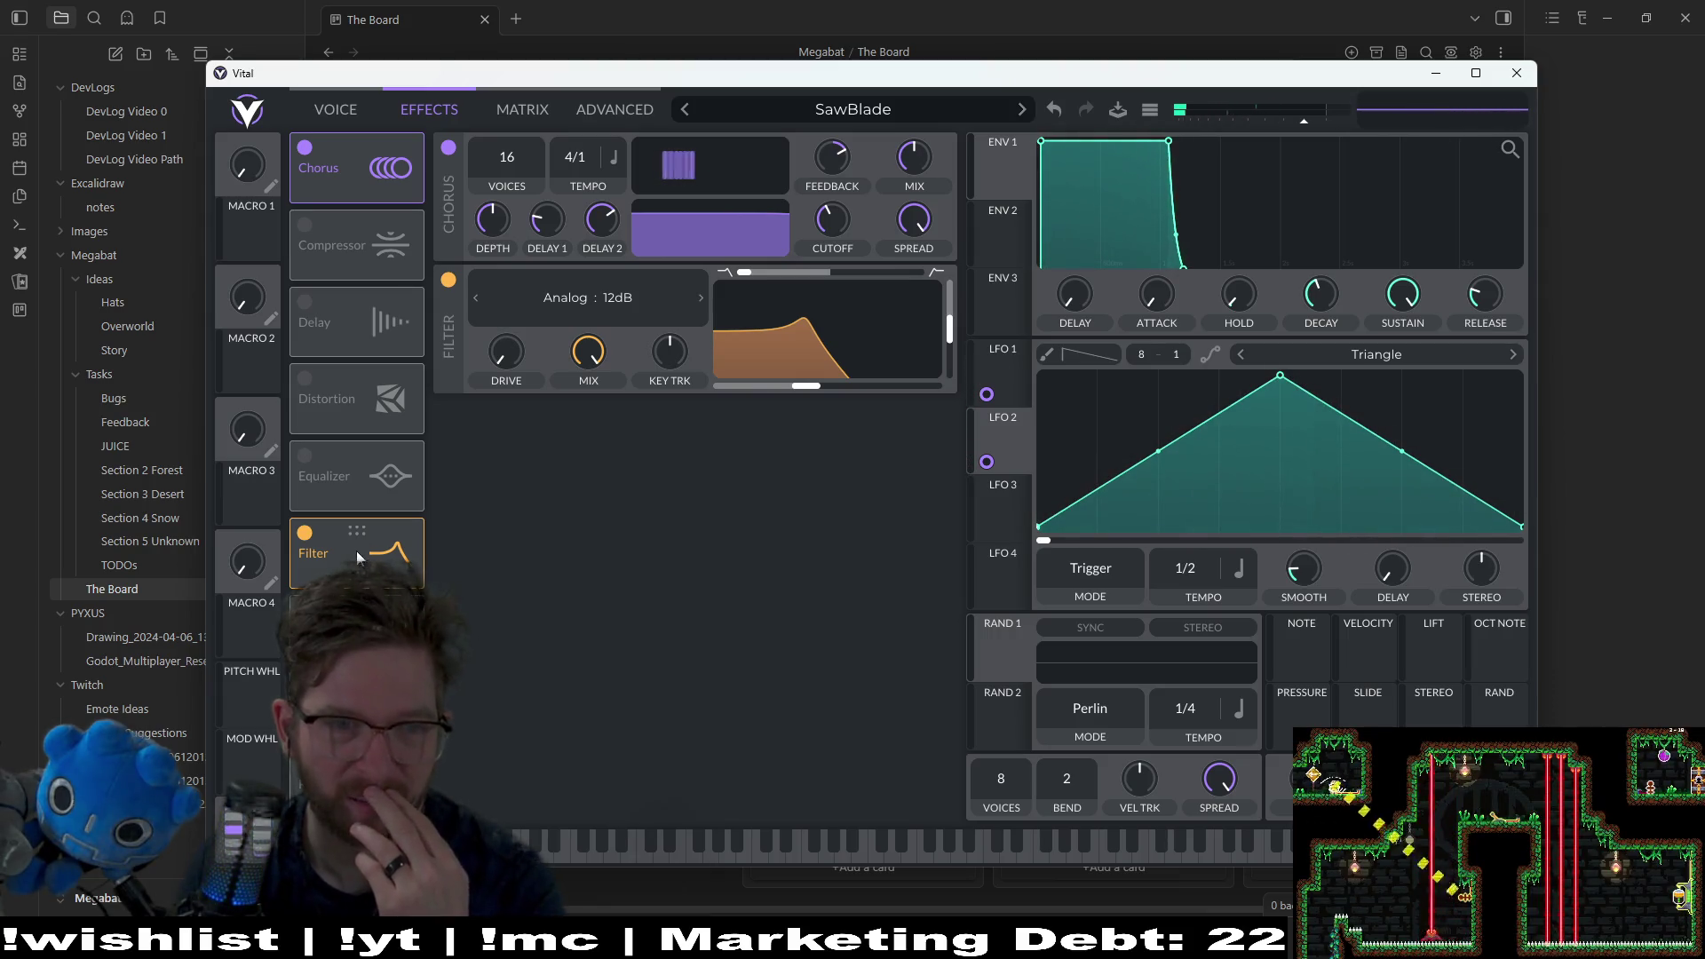
left_click(304, 533)
left_click(304, 456)
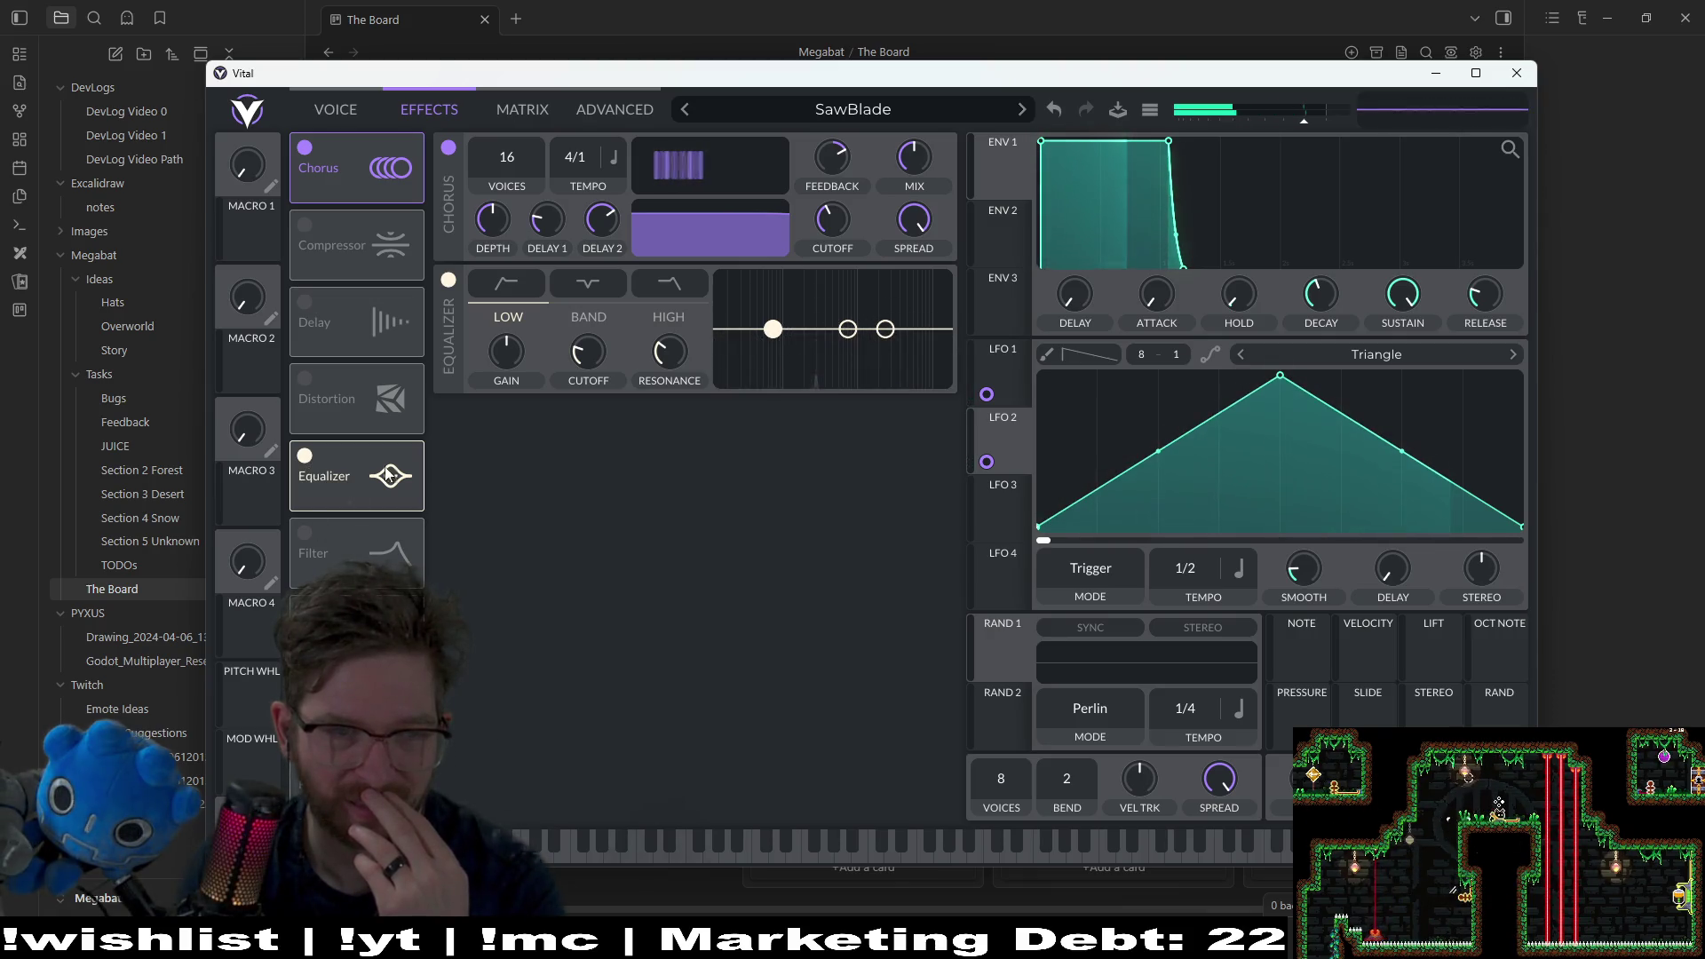
left_click_drag(772, 328, 773, 342)
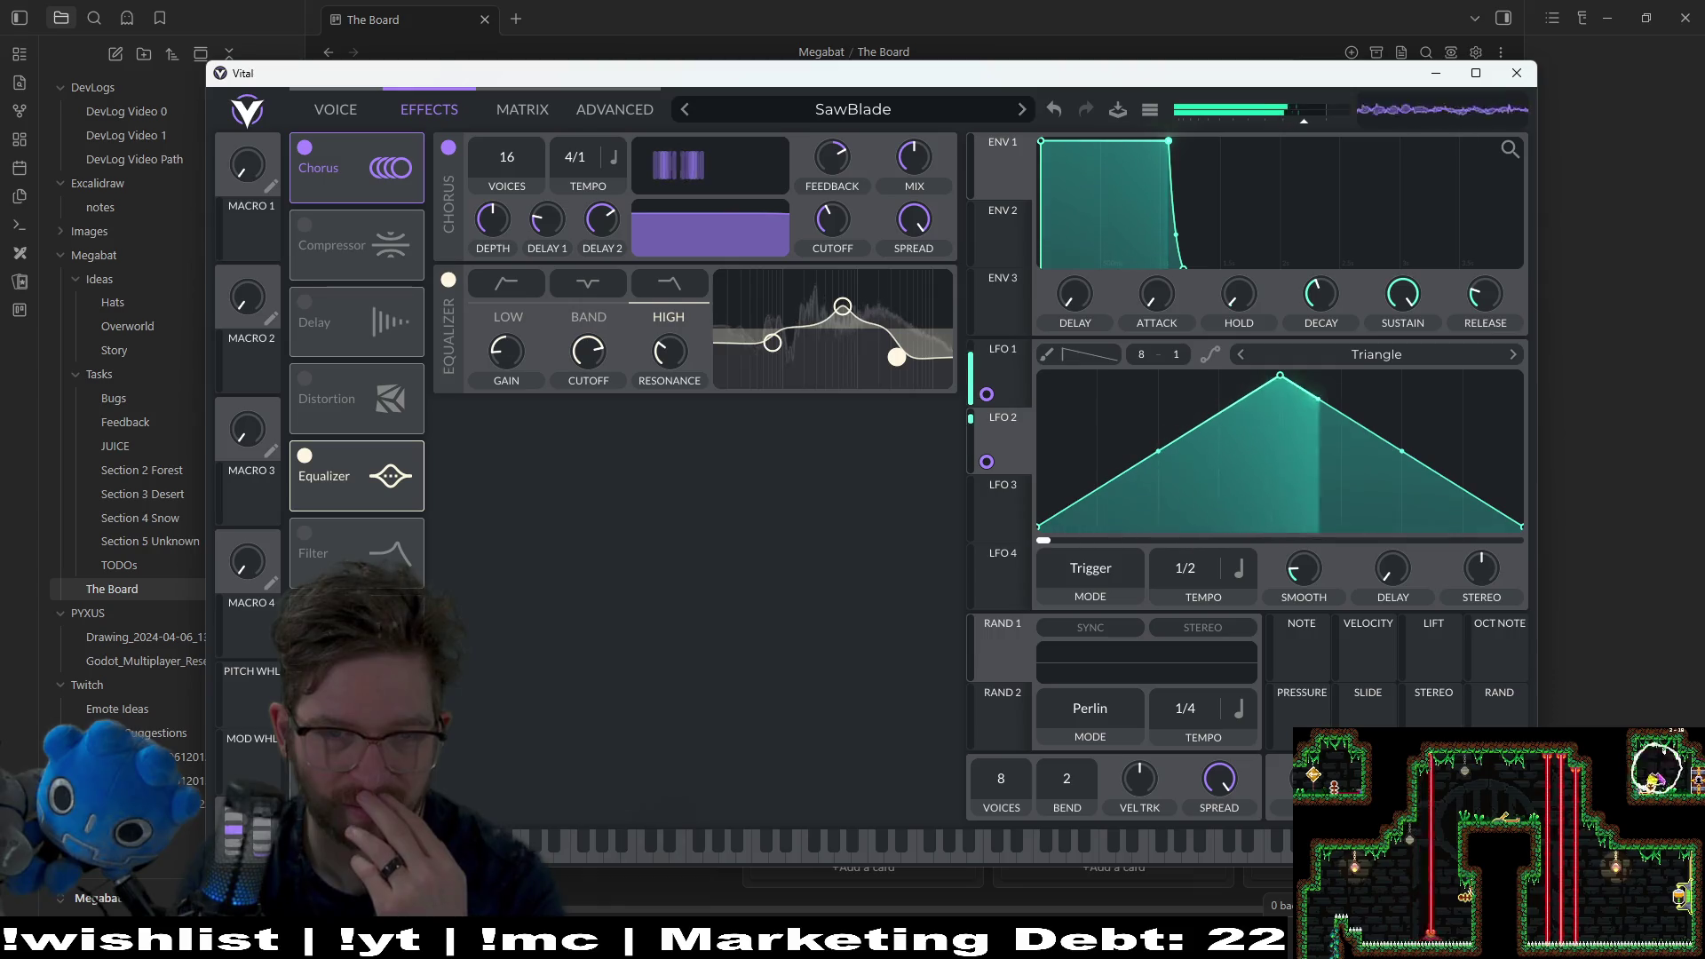
left_click(305, 456)
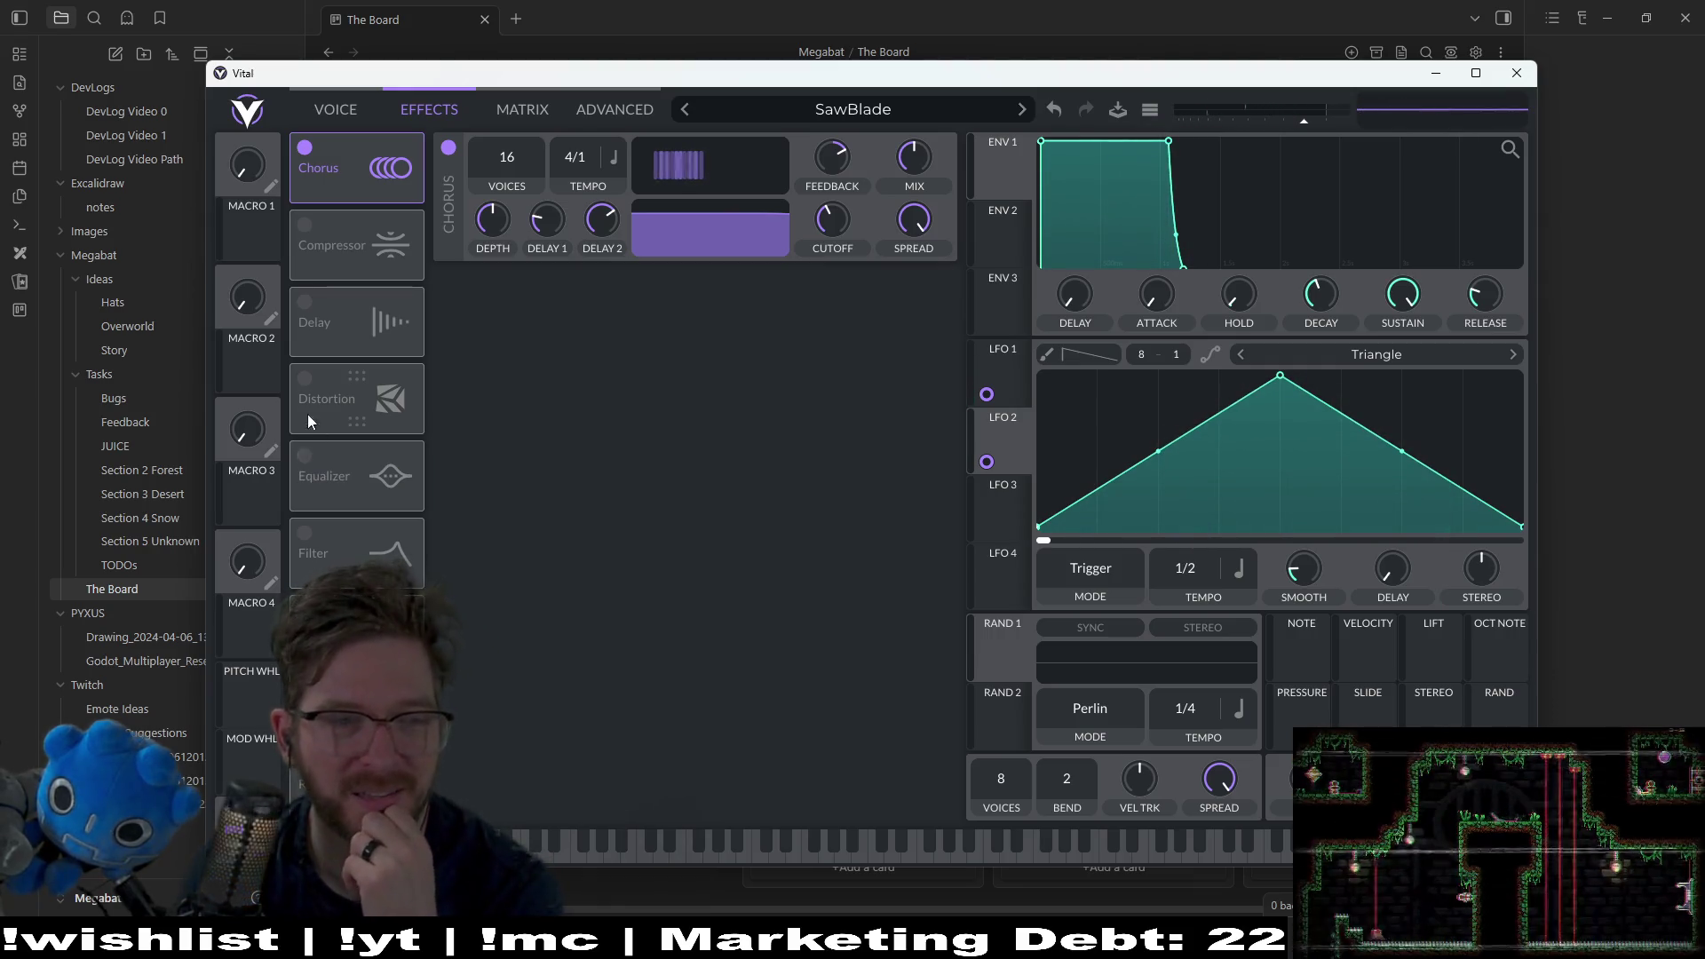
Step: Audition Distortion, Delay and Compressor, then switch off Compressor and Chorus
left_click(305, 378)
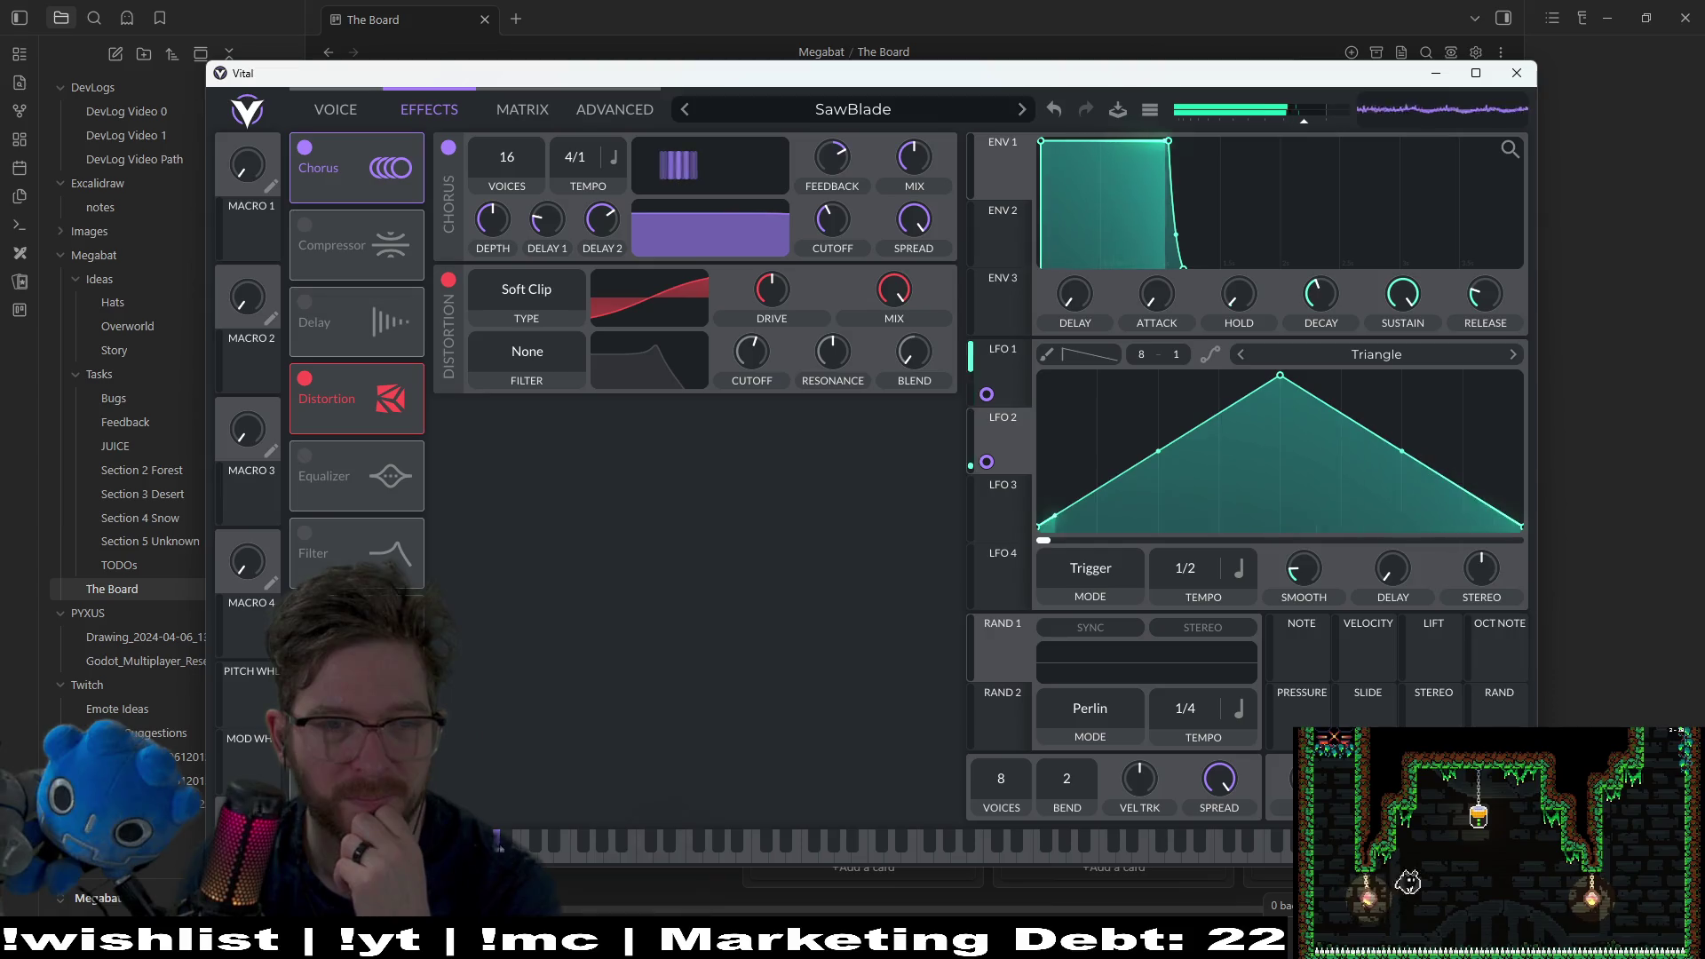
left_click(305, 378)
left_click(304, 302)
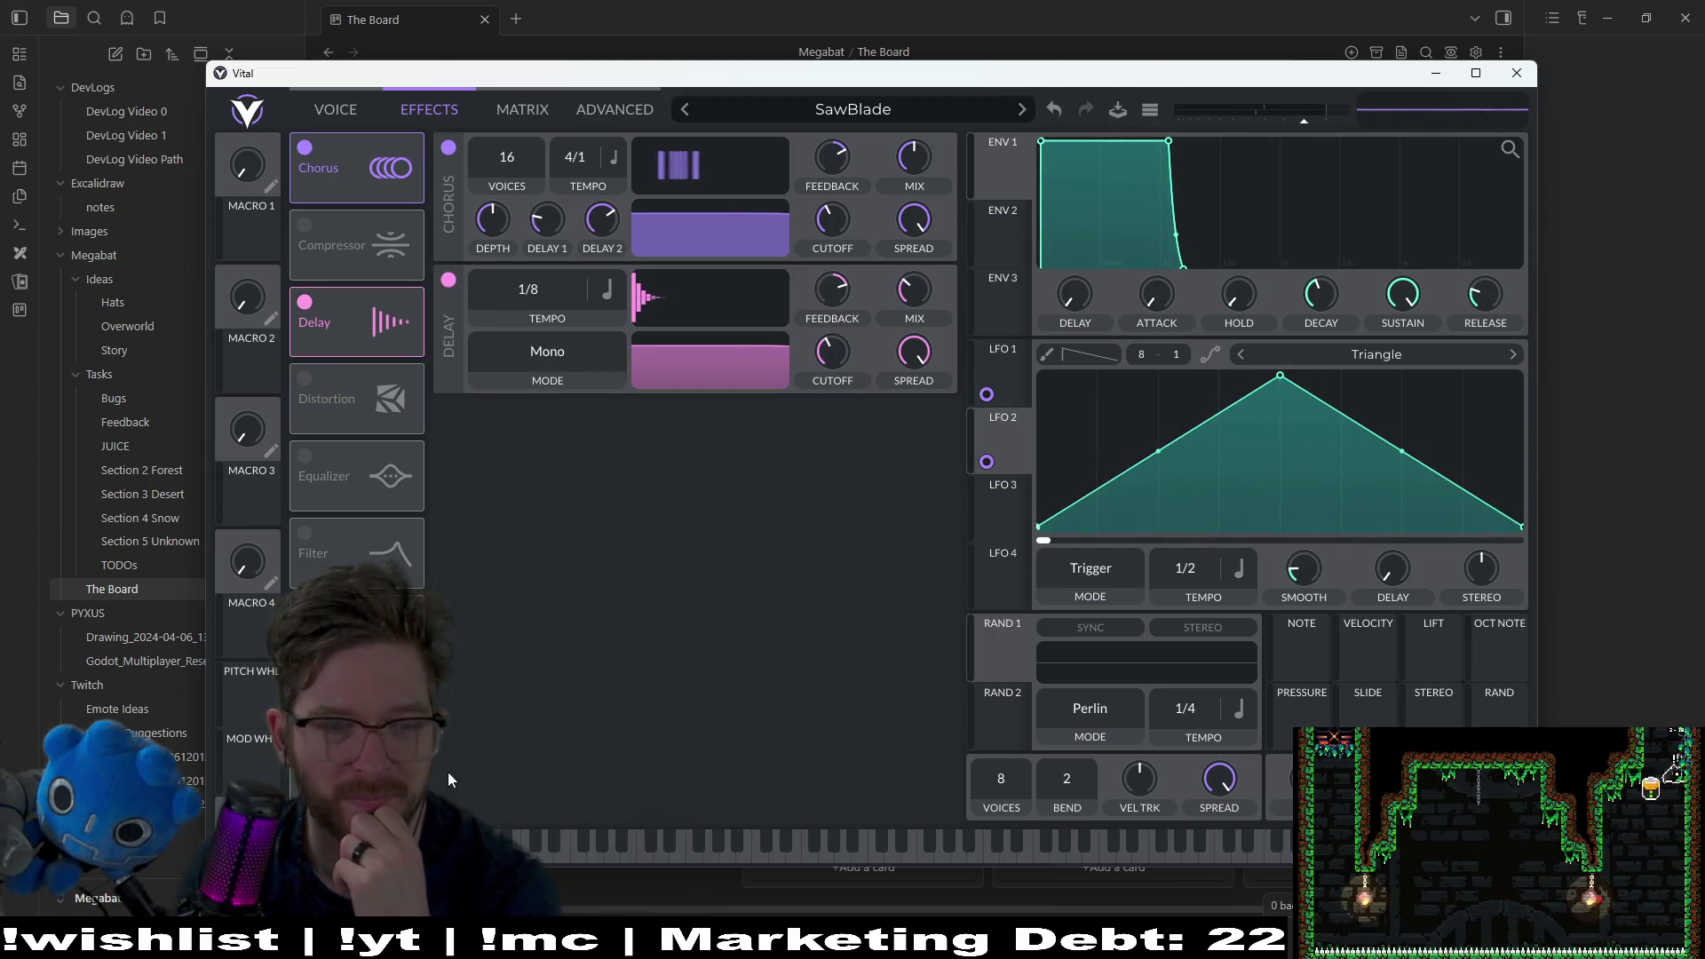
left_click(304, 303)
left_click(304, 225)
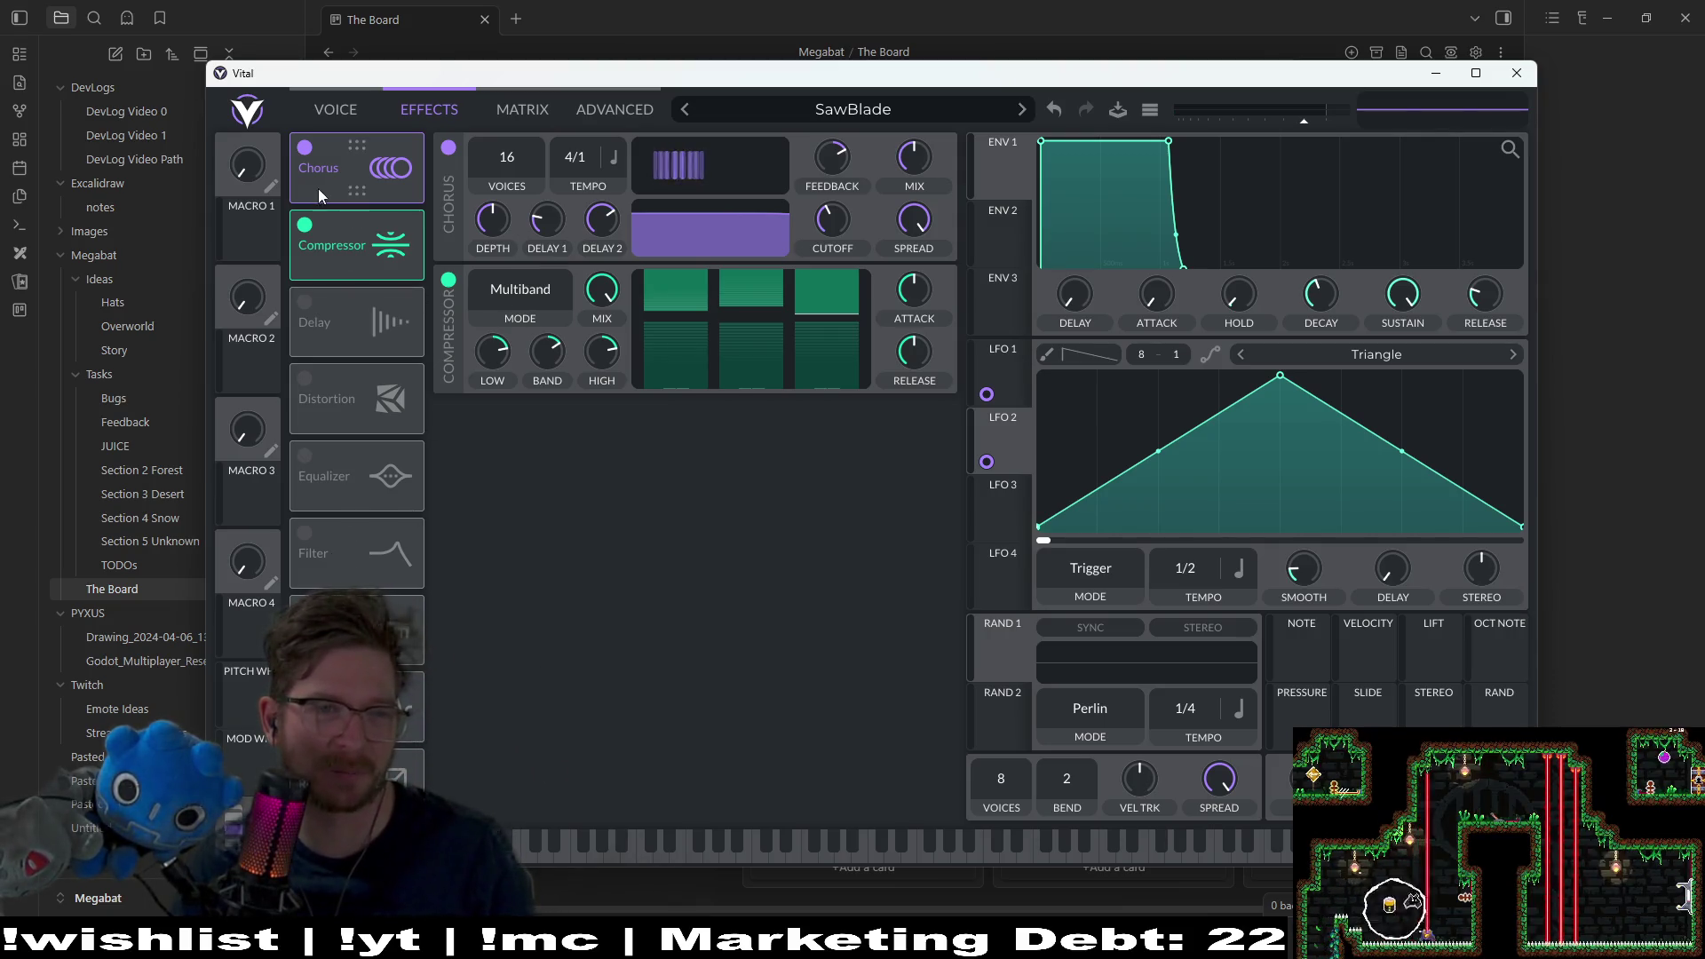
left_click(306, 224)
left_click(306, 149)
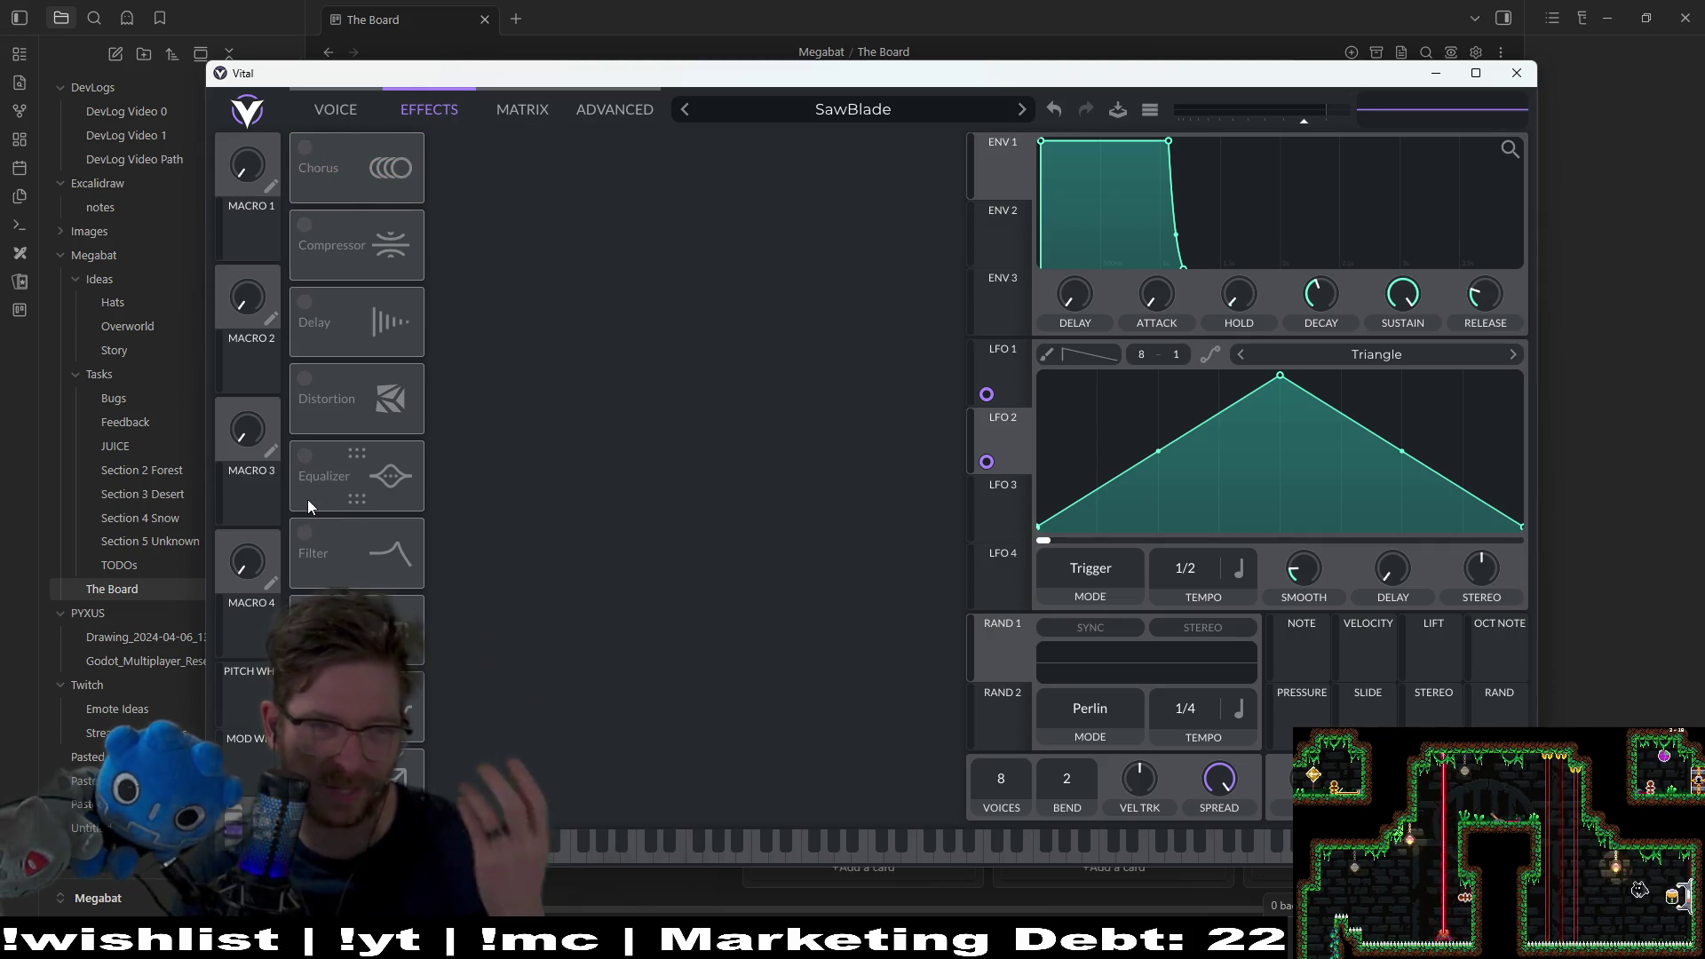
Step: Keep Distortion off and remove the LFO 1 and LFO 2 modulations on the Voice page
left_click(309, 382)
left_click(308, 382)
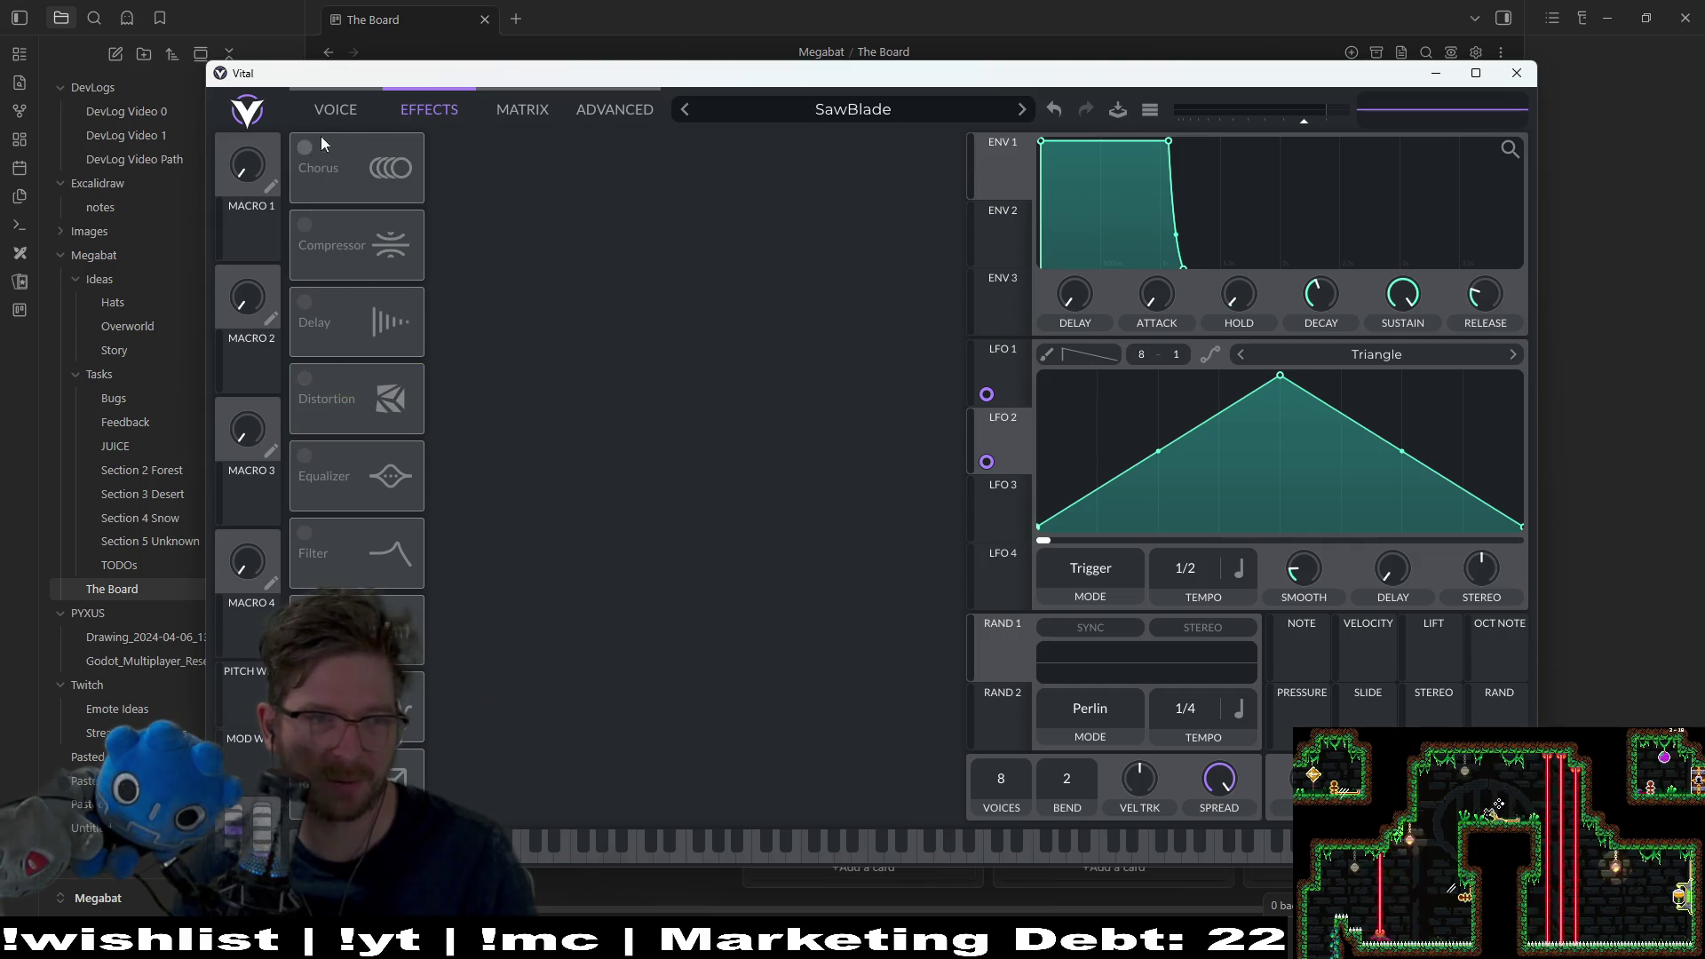
left_click(337, 110)
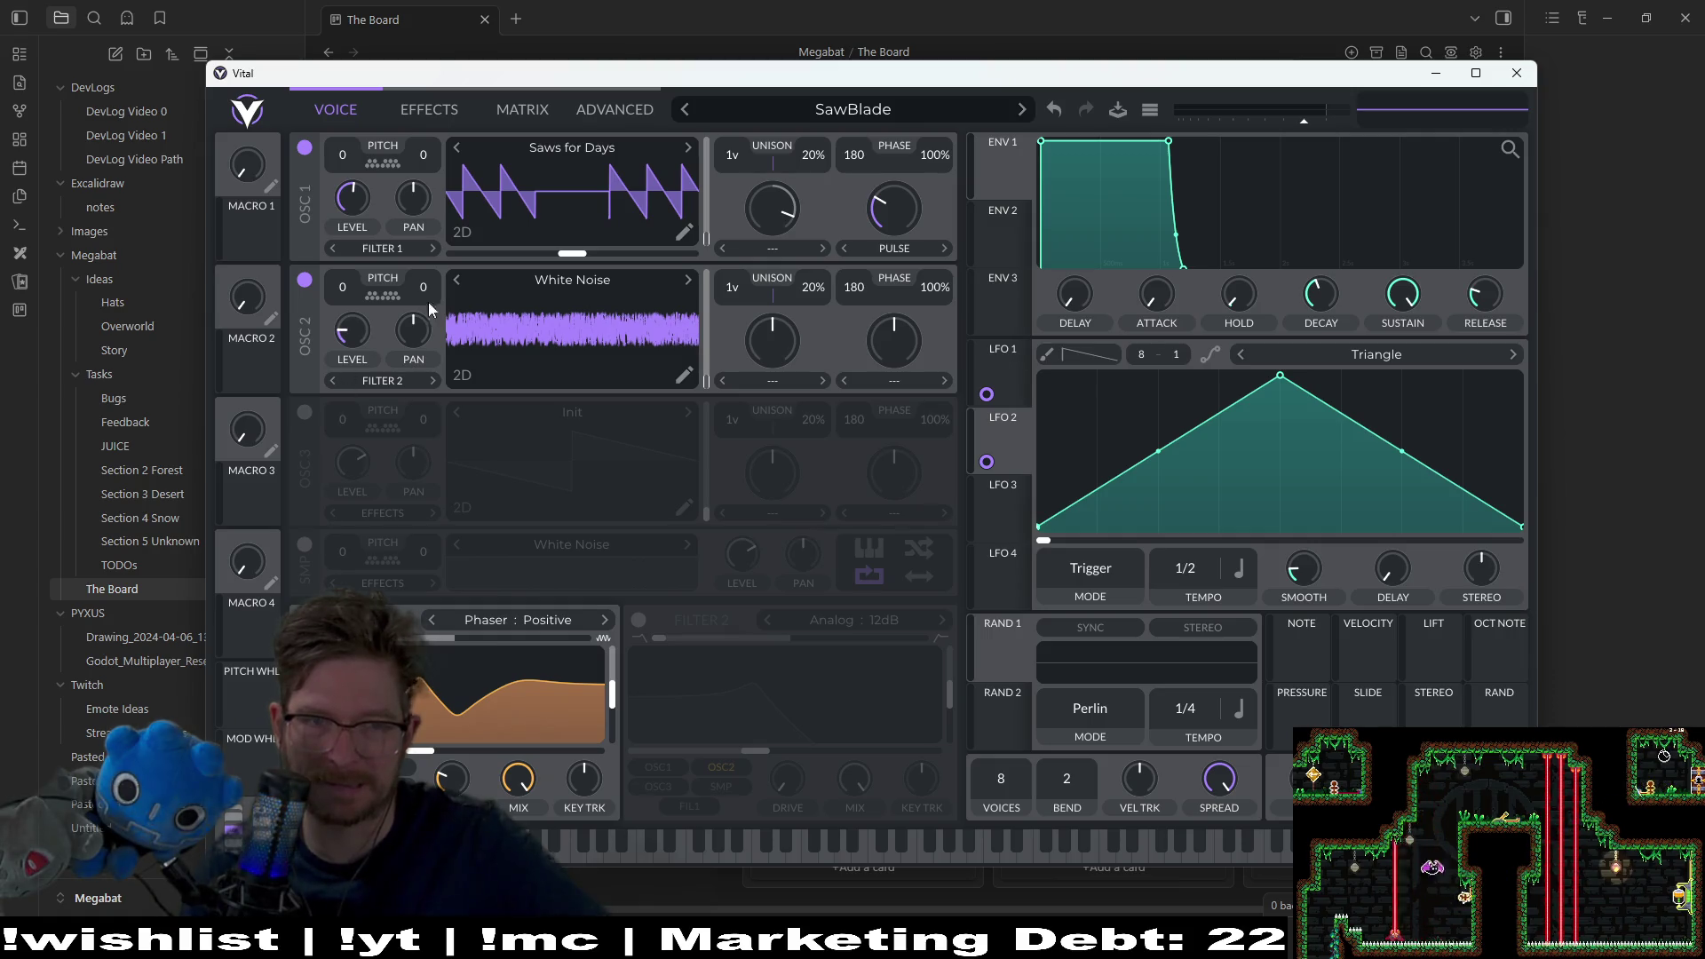
right_click(987, 462)
left_click(1026, 470)
right_click(987, 394)
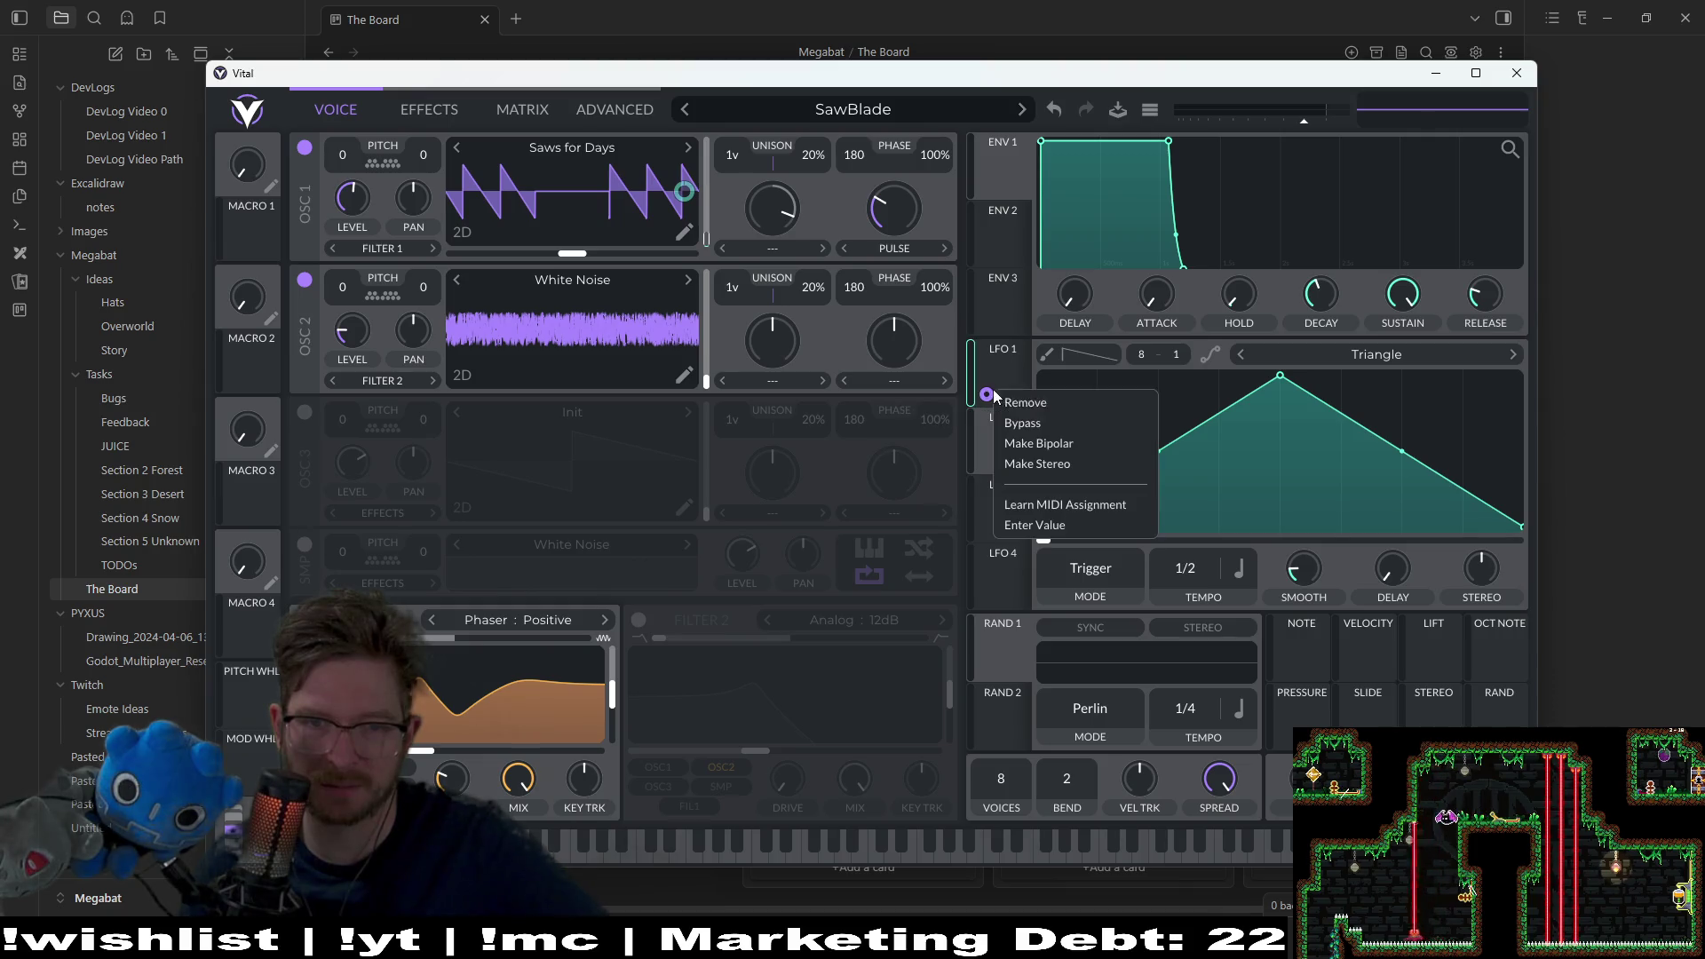
left_click(1021, 404)
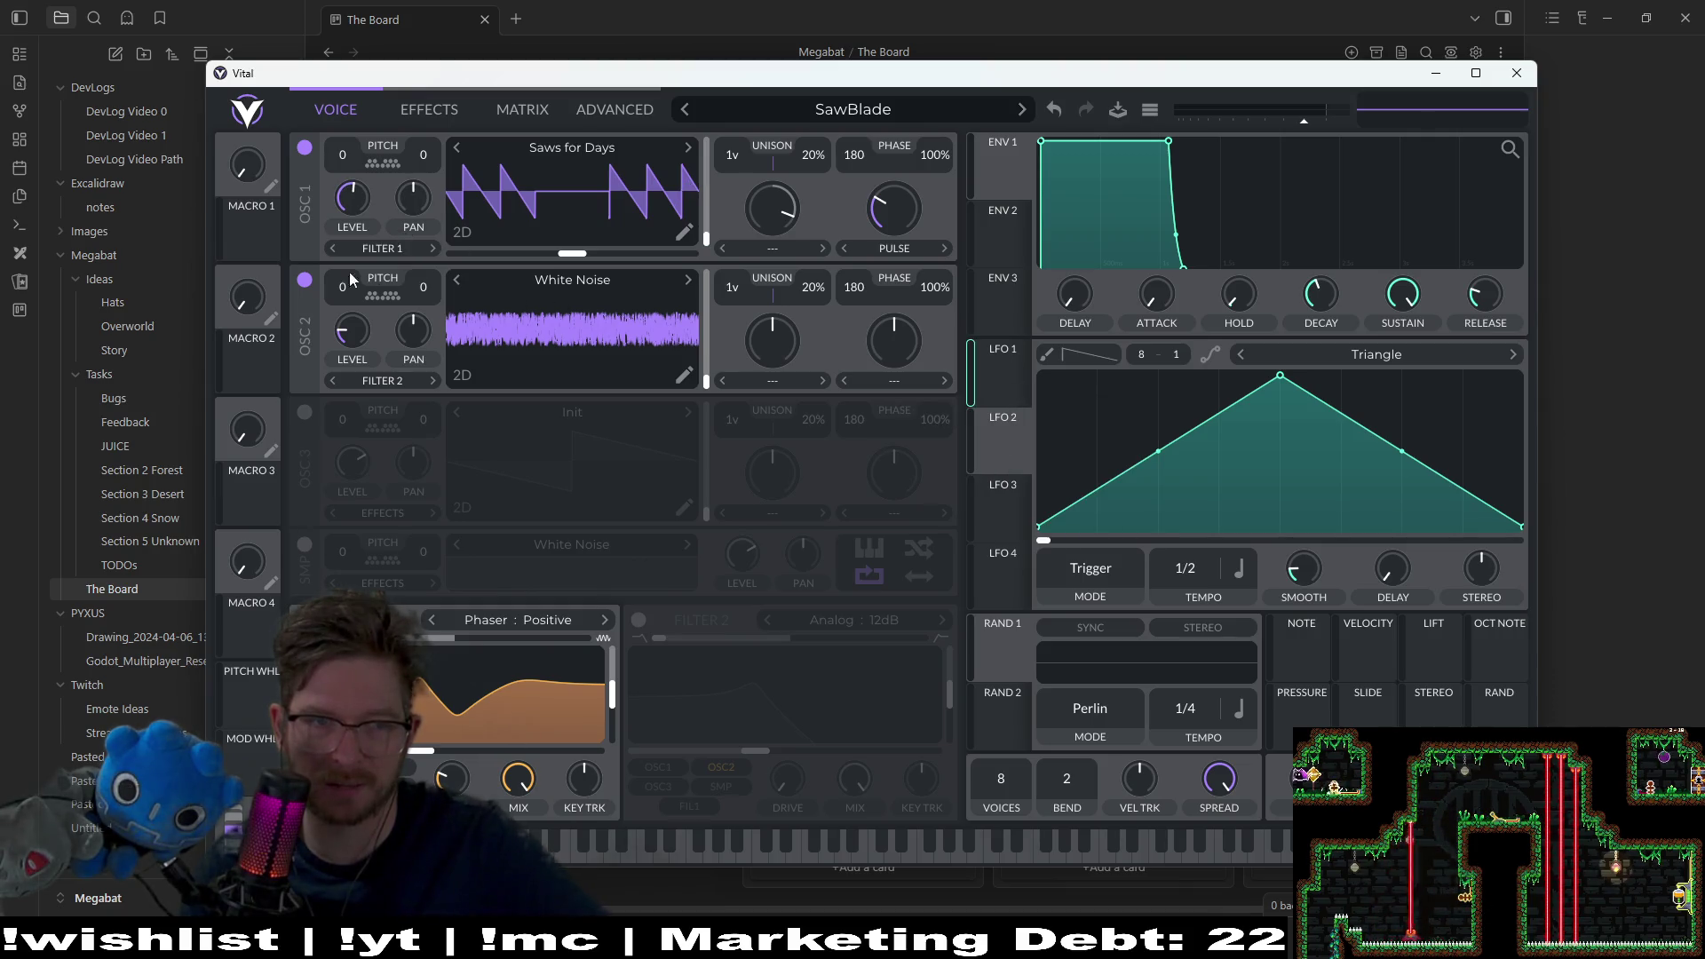
Step: Set the Saws for Days wavetable position to 212.8 and adjust phase for a regular sawtooth
left_click(305, 280)
left_click(305, 281)
mouse_move(577, 263)
left_mouse_down()
mouse_move(598, 268)
mouse_move(570, 263)
left_mouse_up()
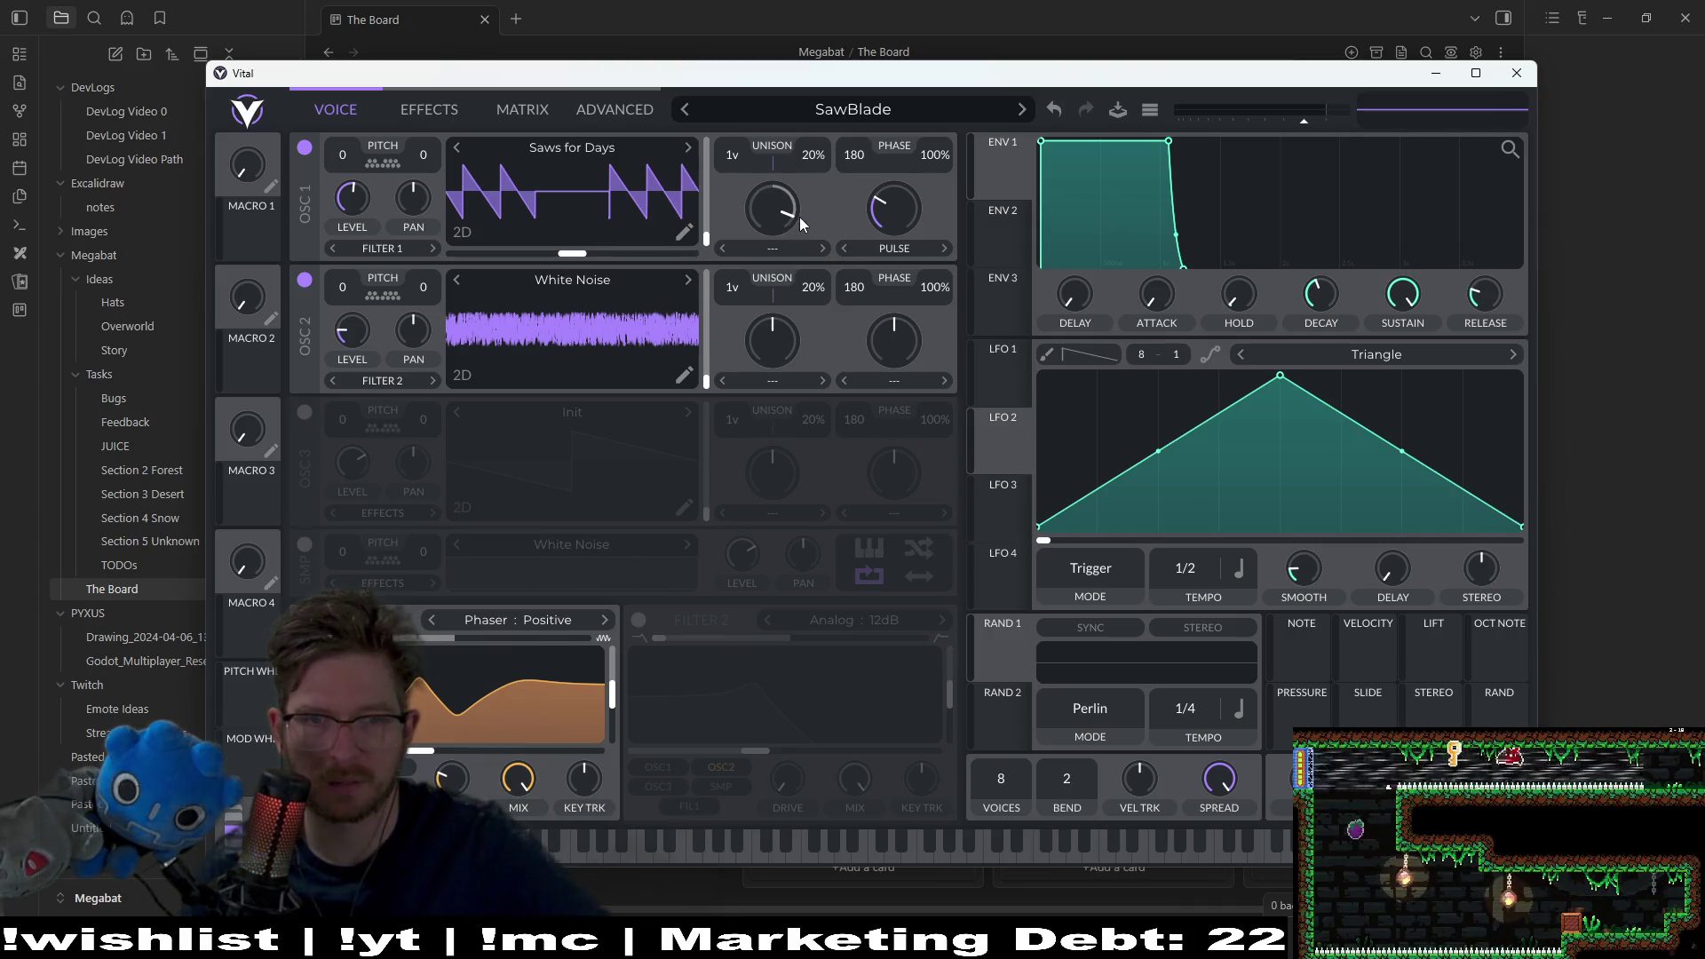
mouse_move(895, 222)
left_mouse_down()
mouse_move(891, 247)
mouse_move(853, 233)
left_mouse_up()
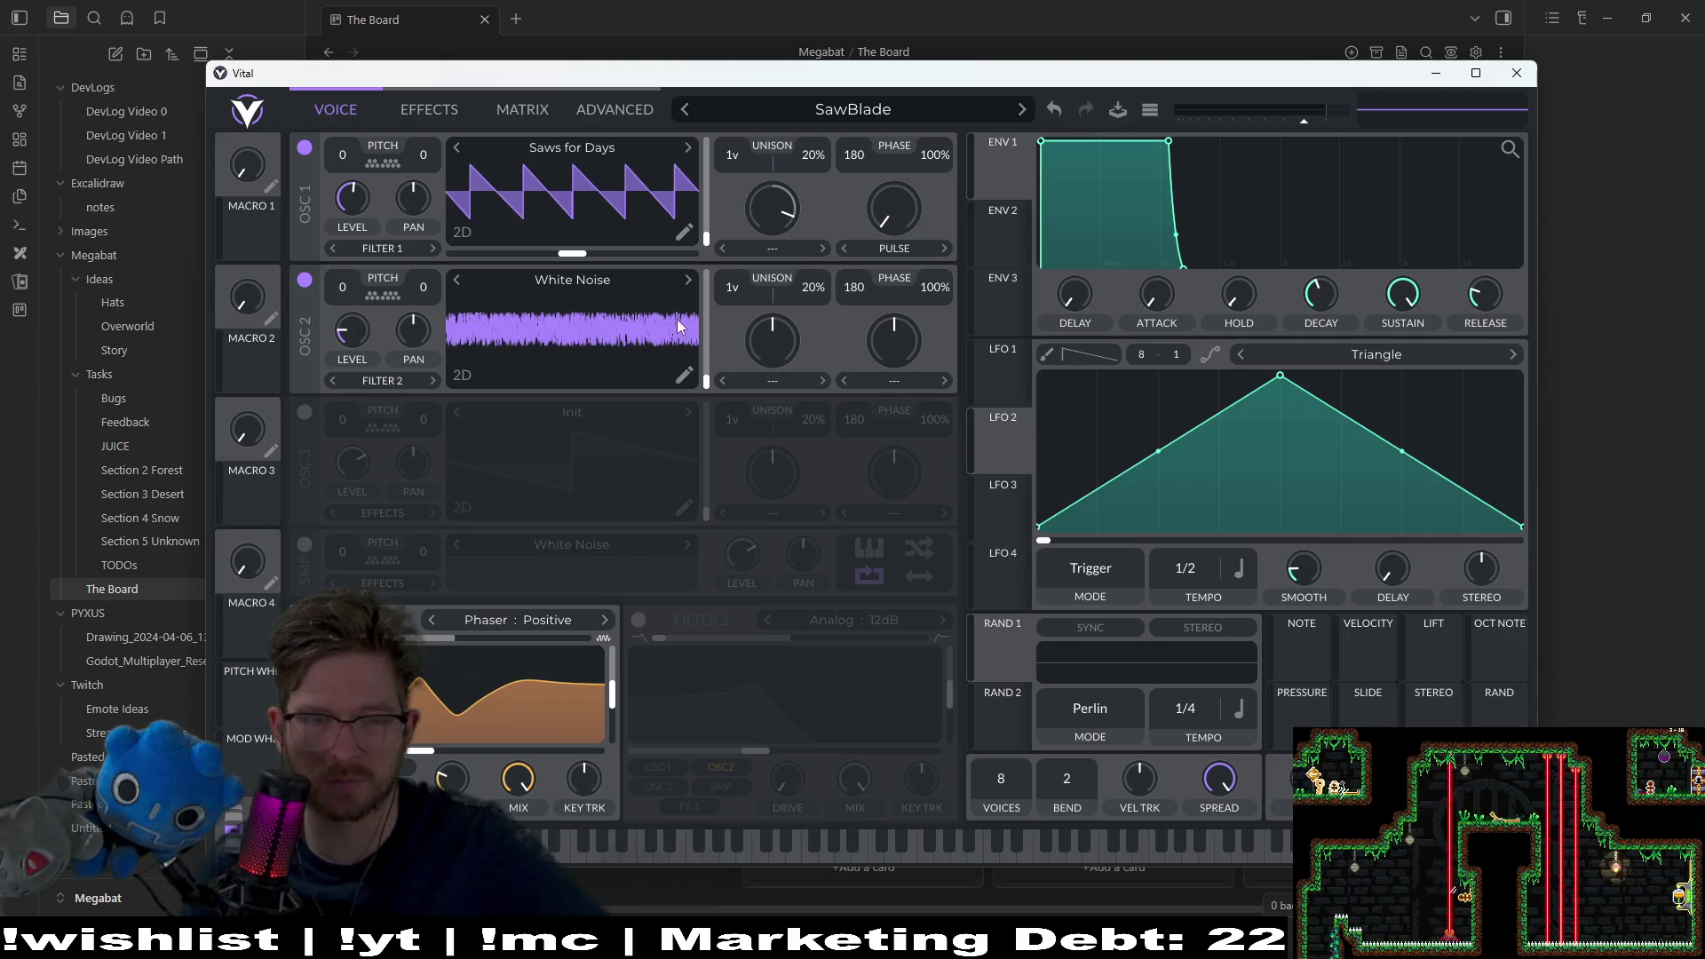